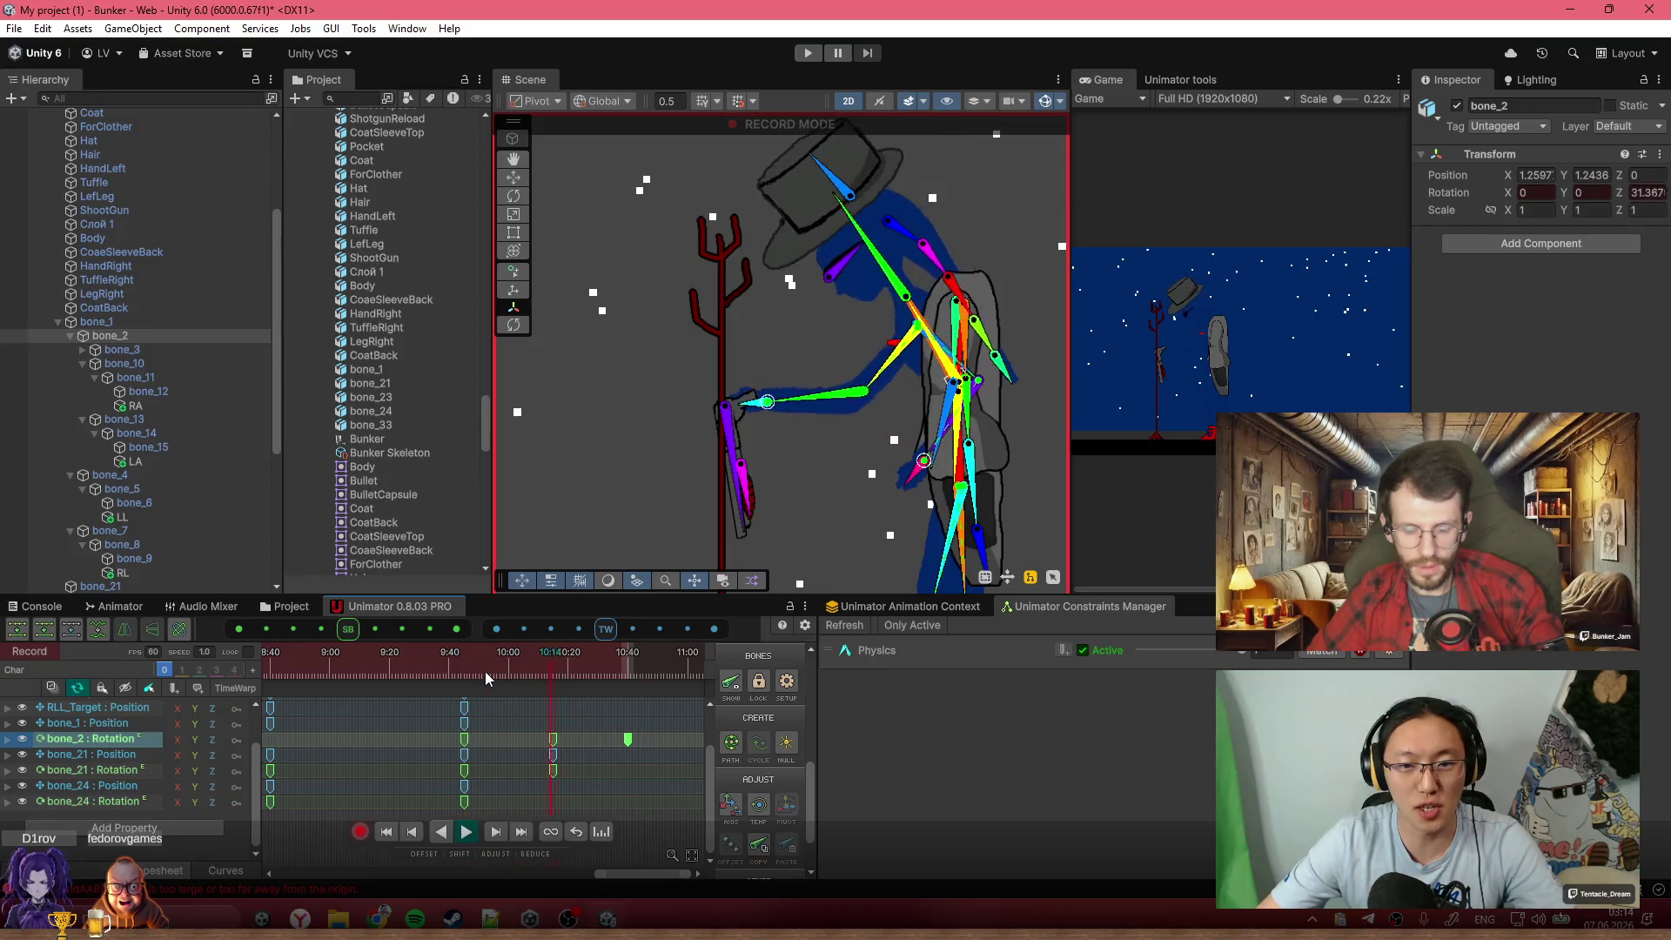
Drag the bone_2 Rotation key from 10:40 to about 11:00, then scrub to check the torso lean
scroll(688, 771, down, 3)
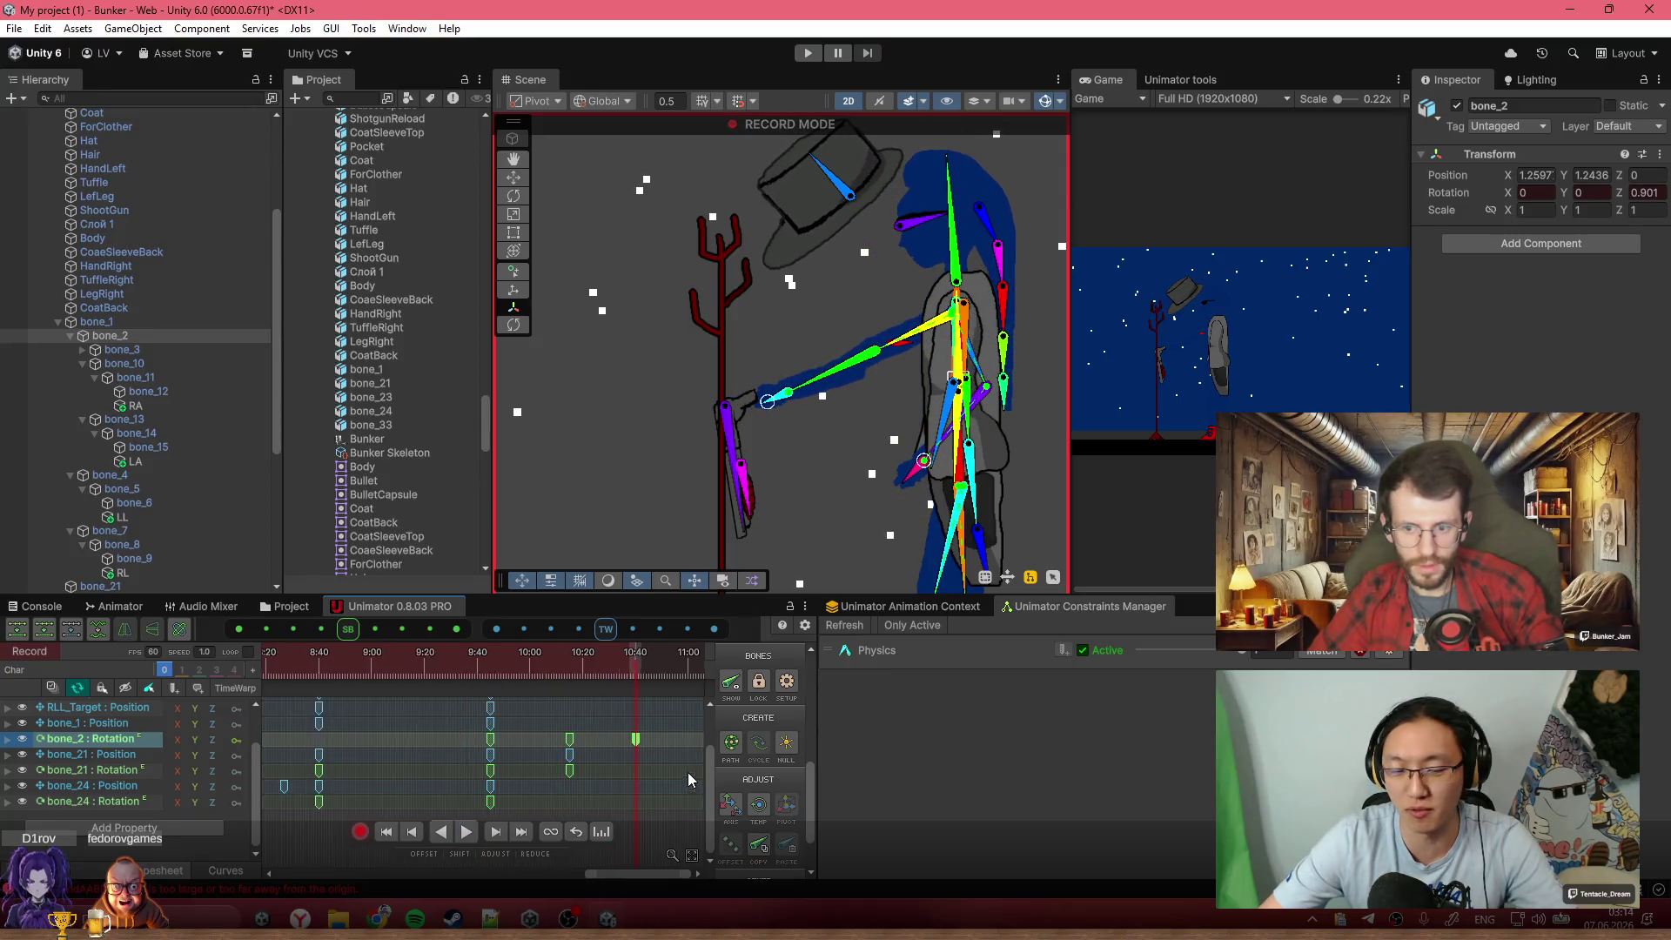
drag(582, 756, 601, 758)
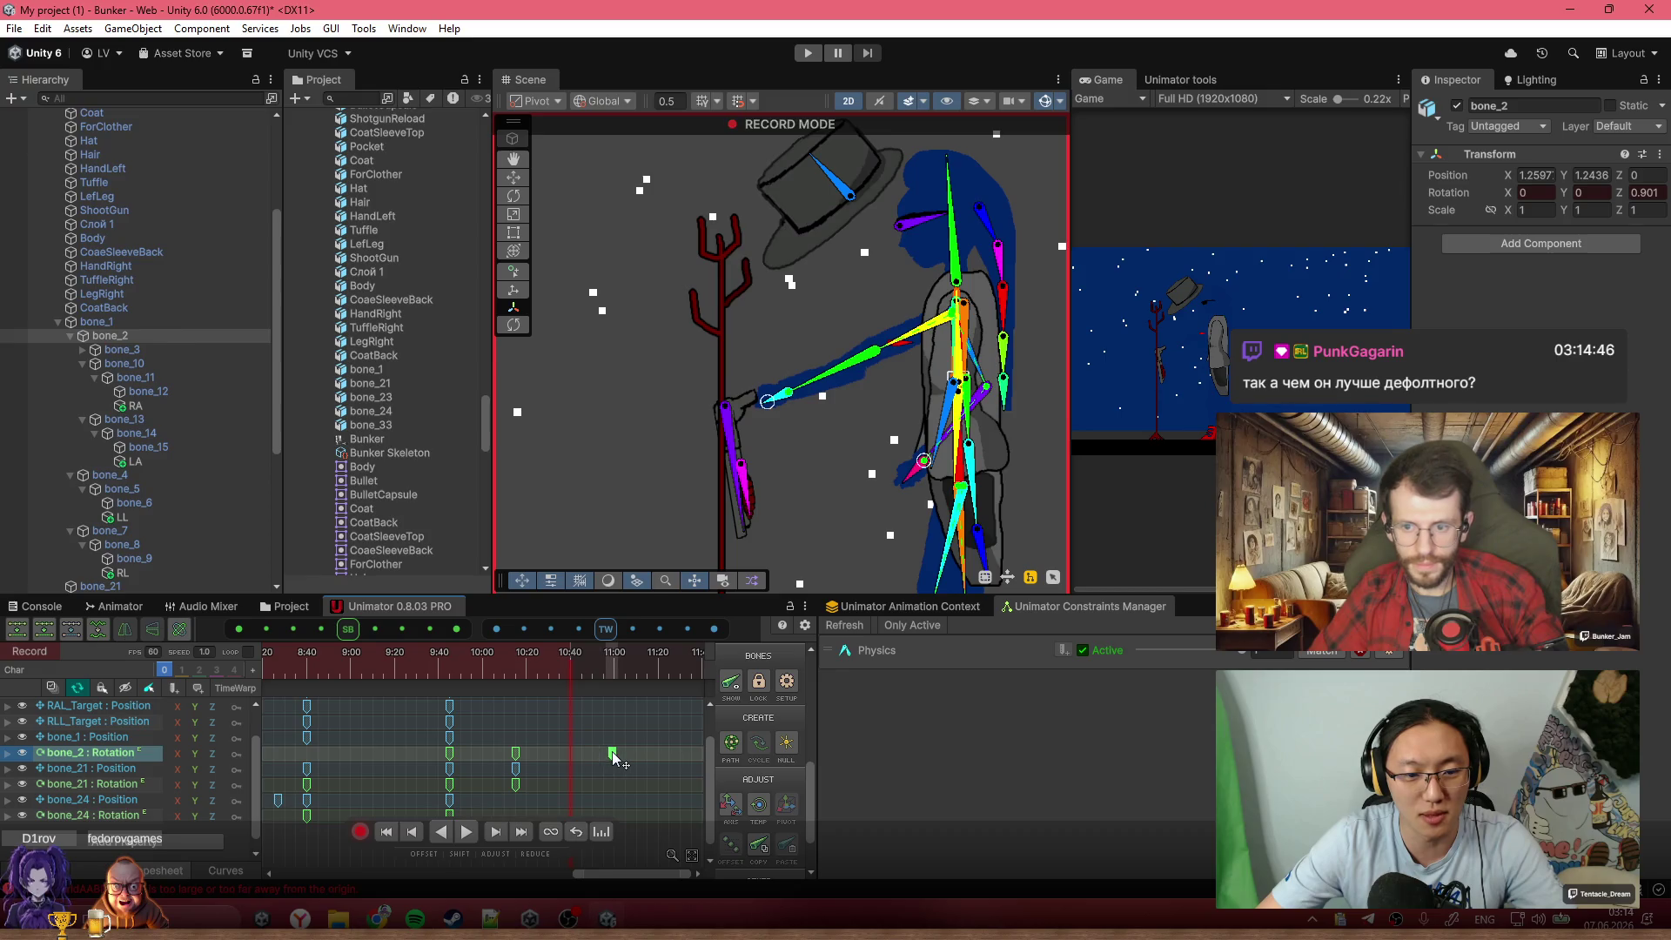
scroll(619, 760, up, 2)
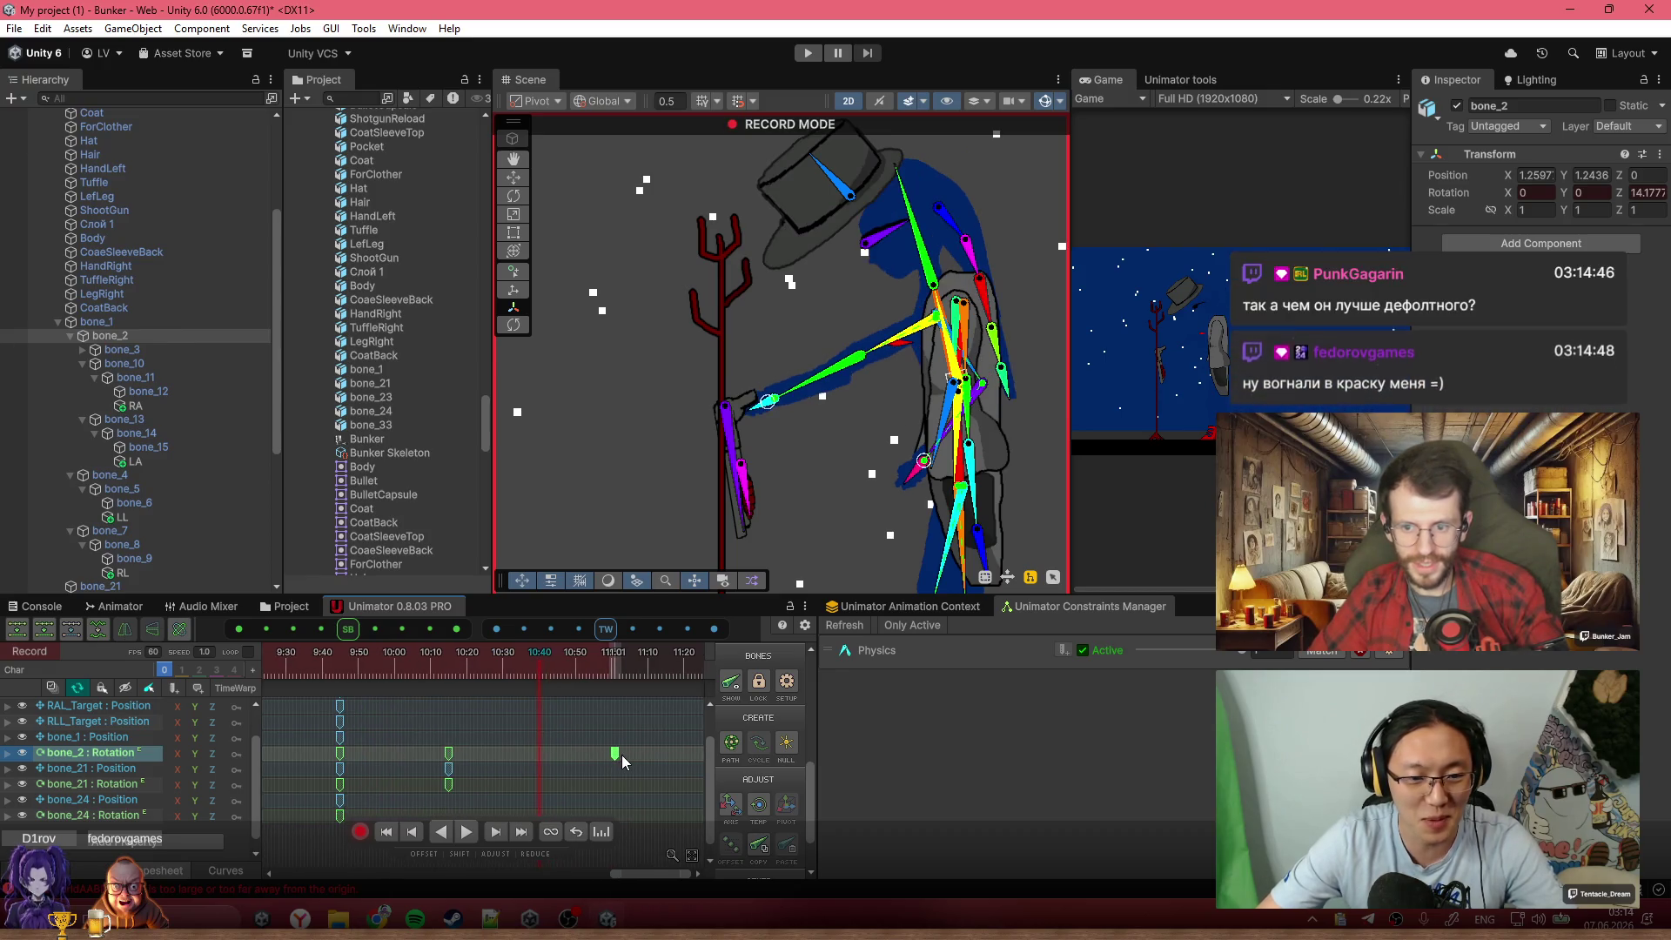
drag(612, 754, 616, 753)
scroll(616, 753, up, 3)
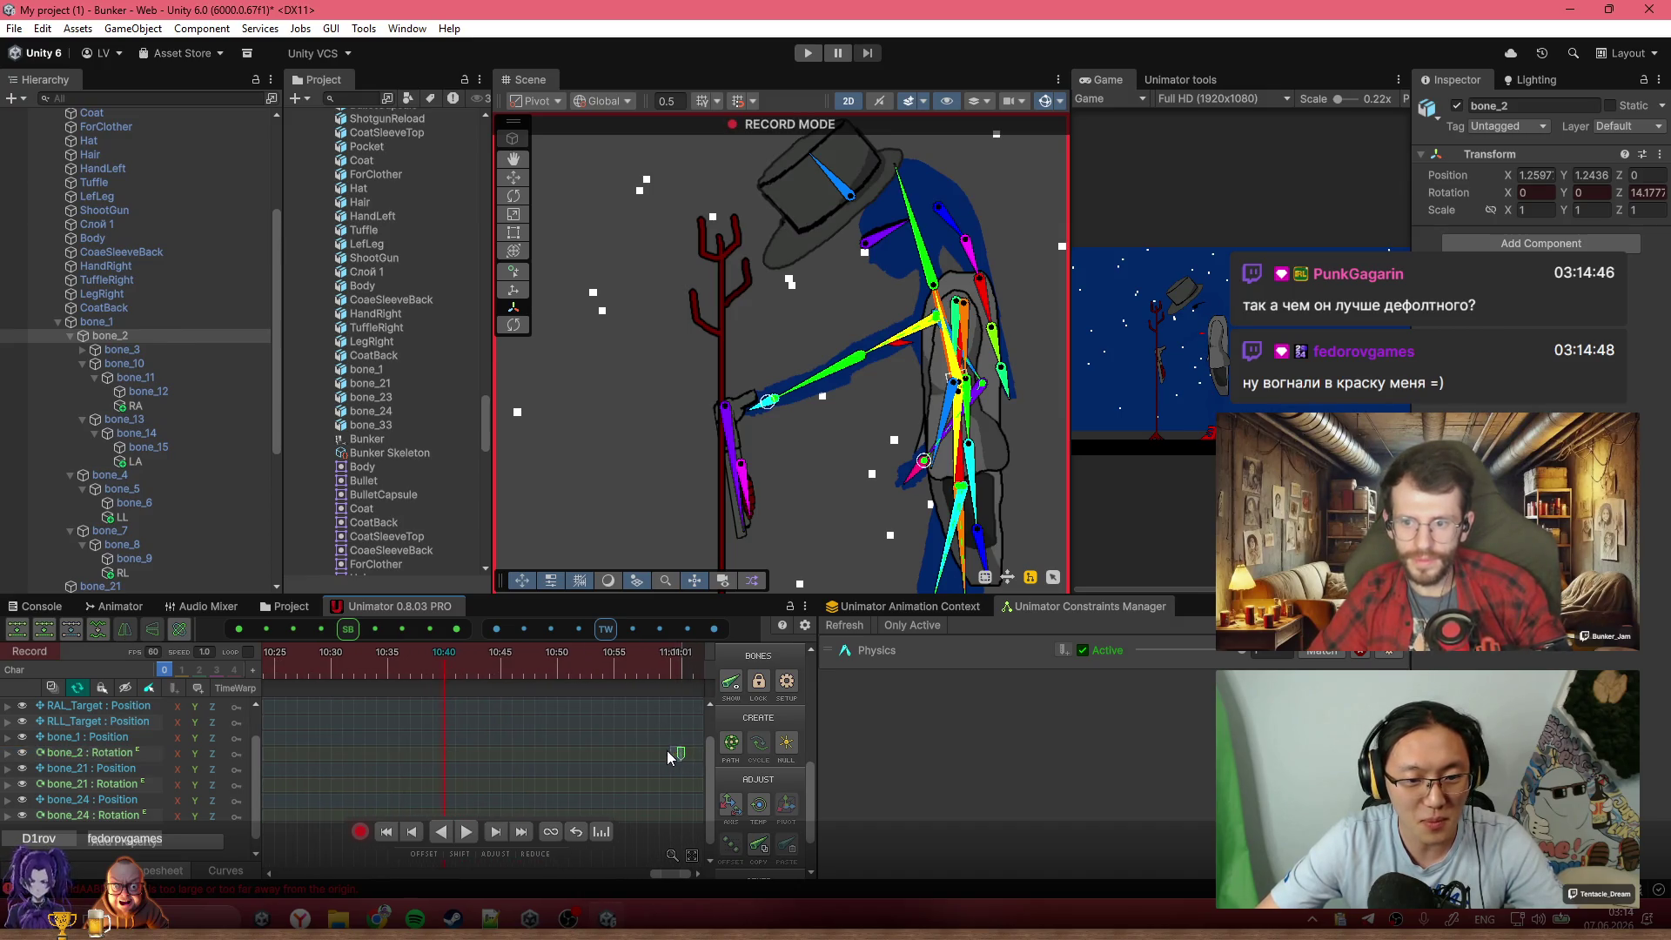
drag(683, 754, 637, 770)
scroll(639, 775, down, 3)
scroll(585, 777, down, 2)
drag(554, 656, 682, 666)
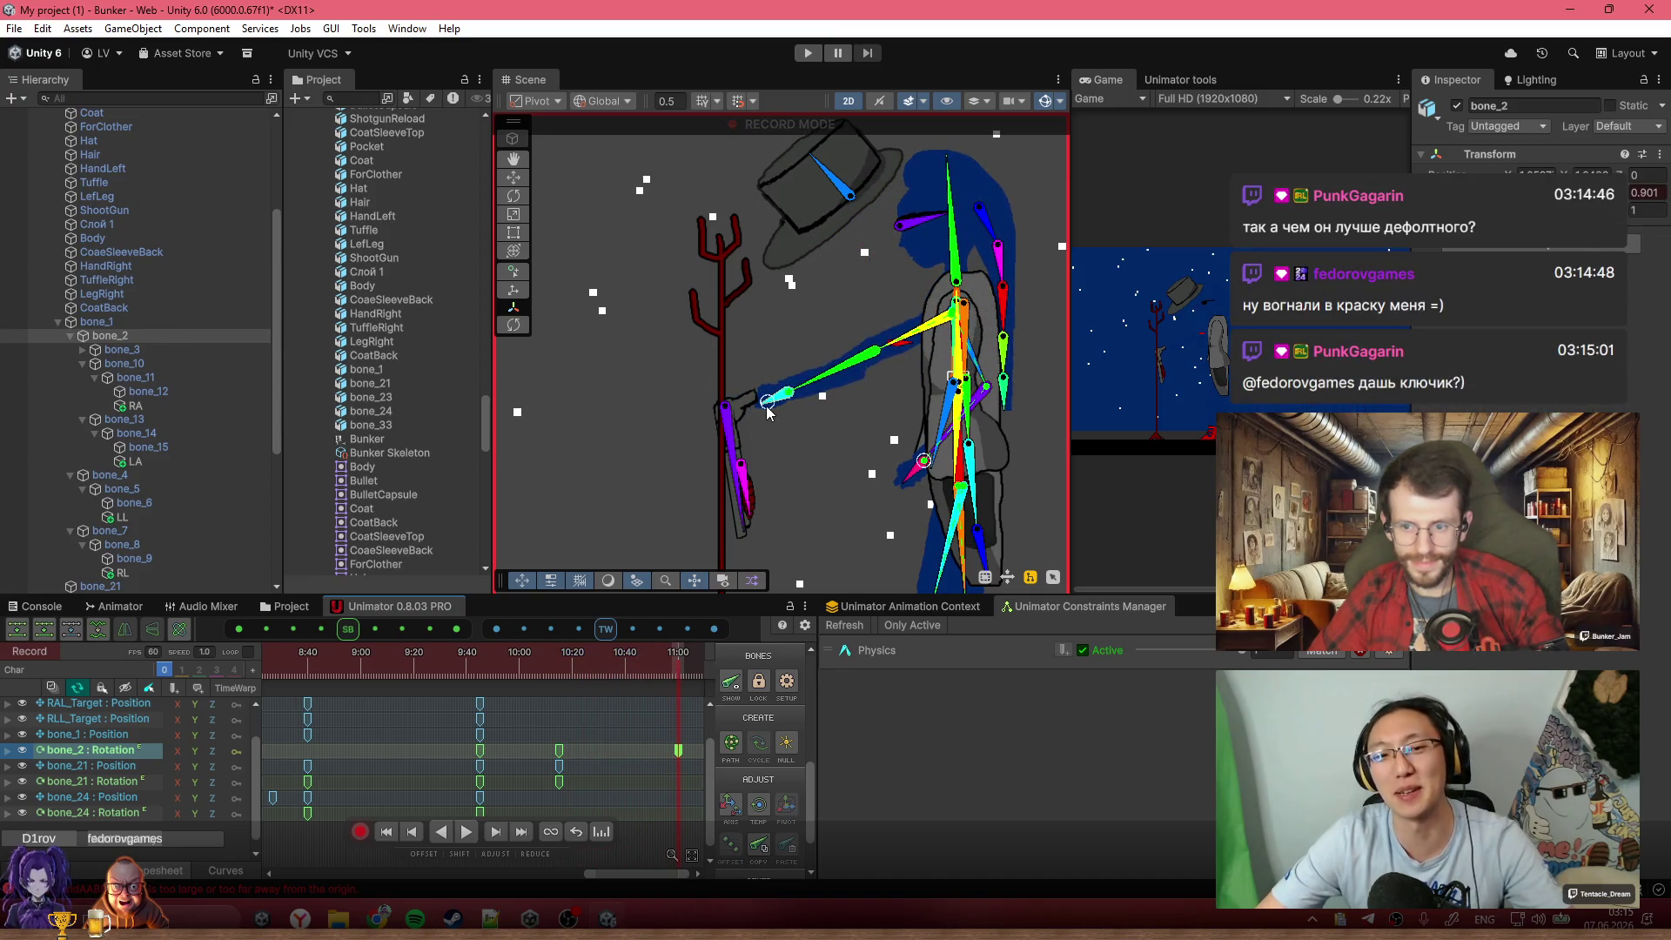
Raise the arm bone to horizontal and put hat bone_21 back on the head, slightly tilted
drag(769, 398, 795, 366)
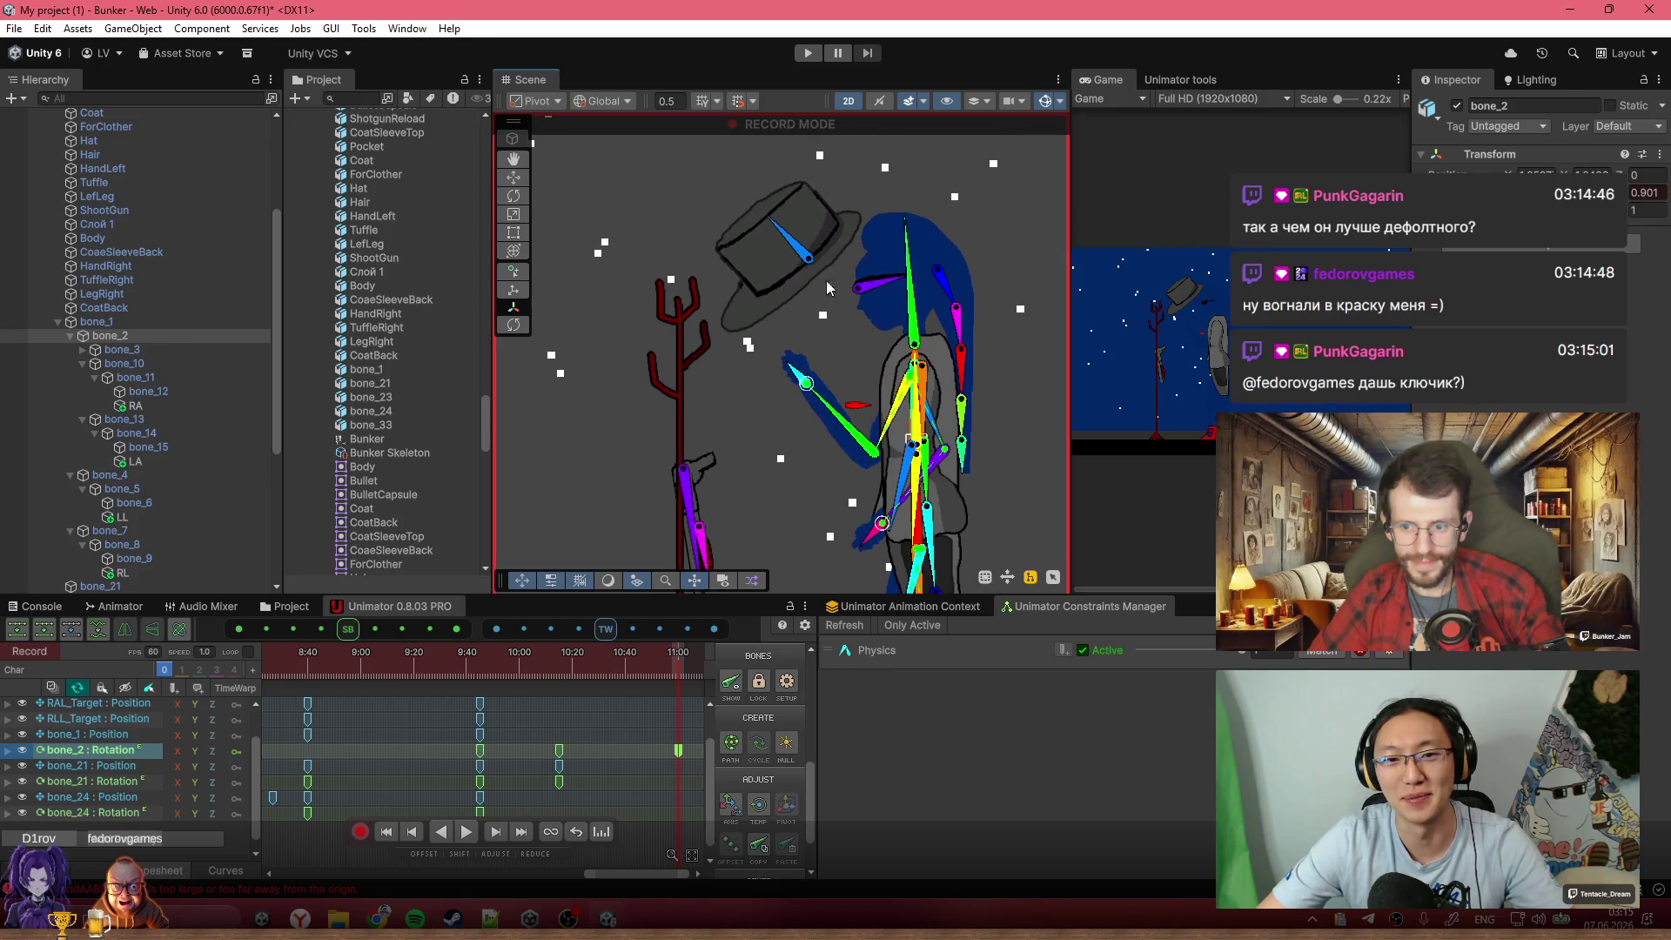
click(794, 239)
mouse_move(794, 240)
mouse_down()
mouse_move(822, 228)
mouse_move(840, 179)
mouse_move(897, 183)
mouse_move(916, 228)
mouse_up()
scroll(804, 439, down, 3)
scroll(474, 677, down, 2)
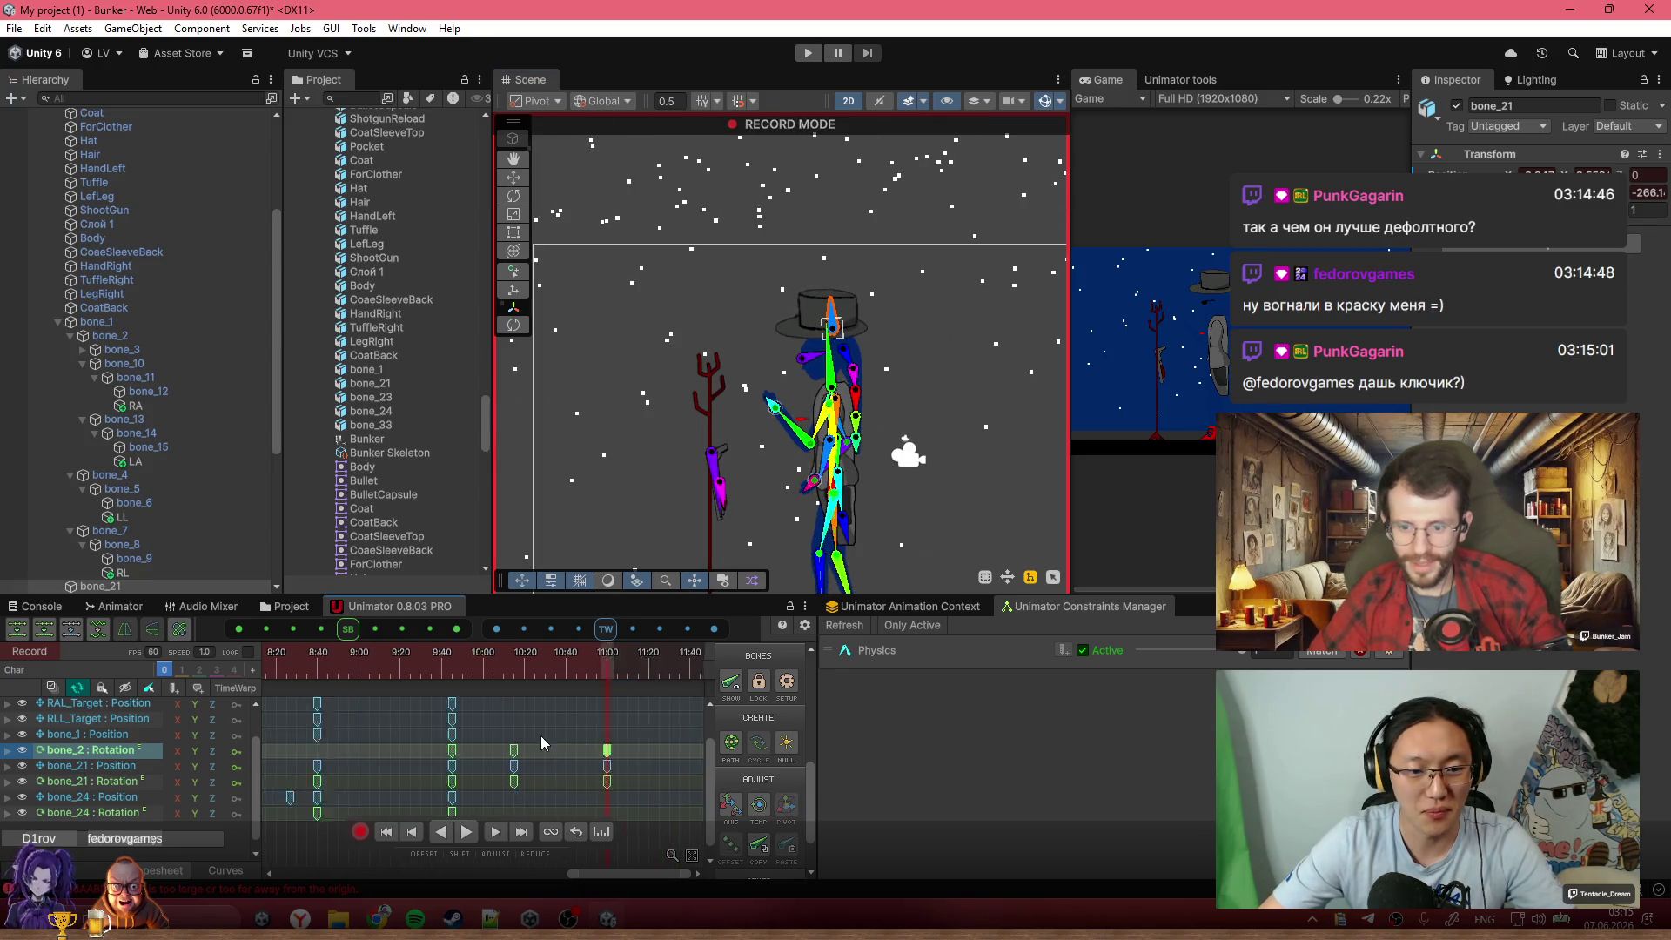
mouse_move(474, 677)
mouse_down()
mouse_move(418, 668)
mouse_move(496, 678)
mouse_up()
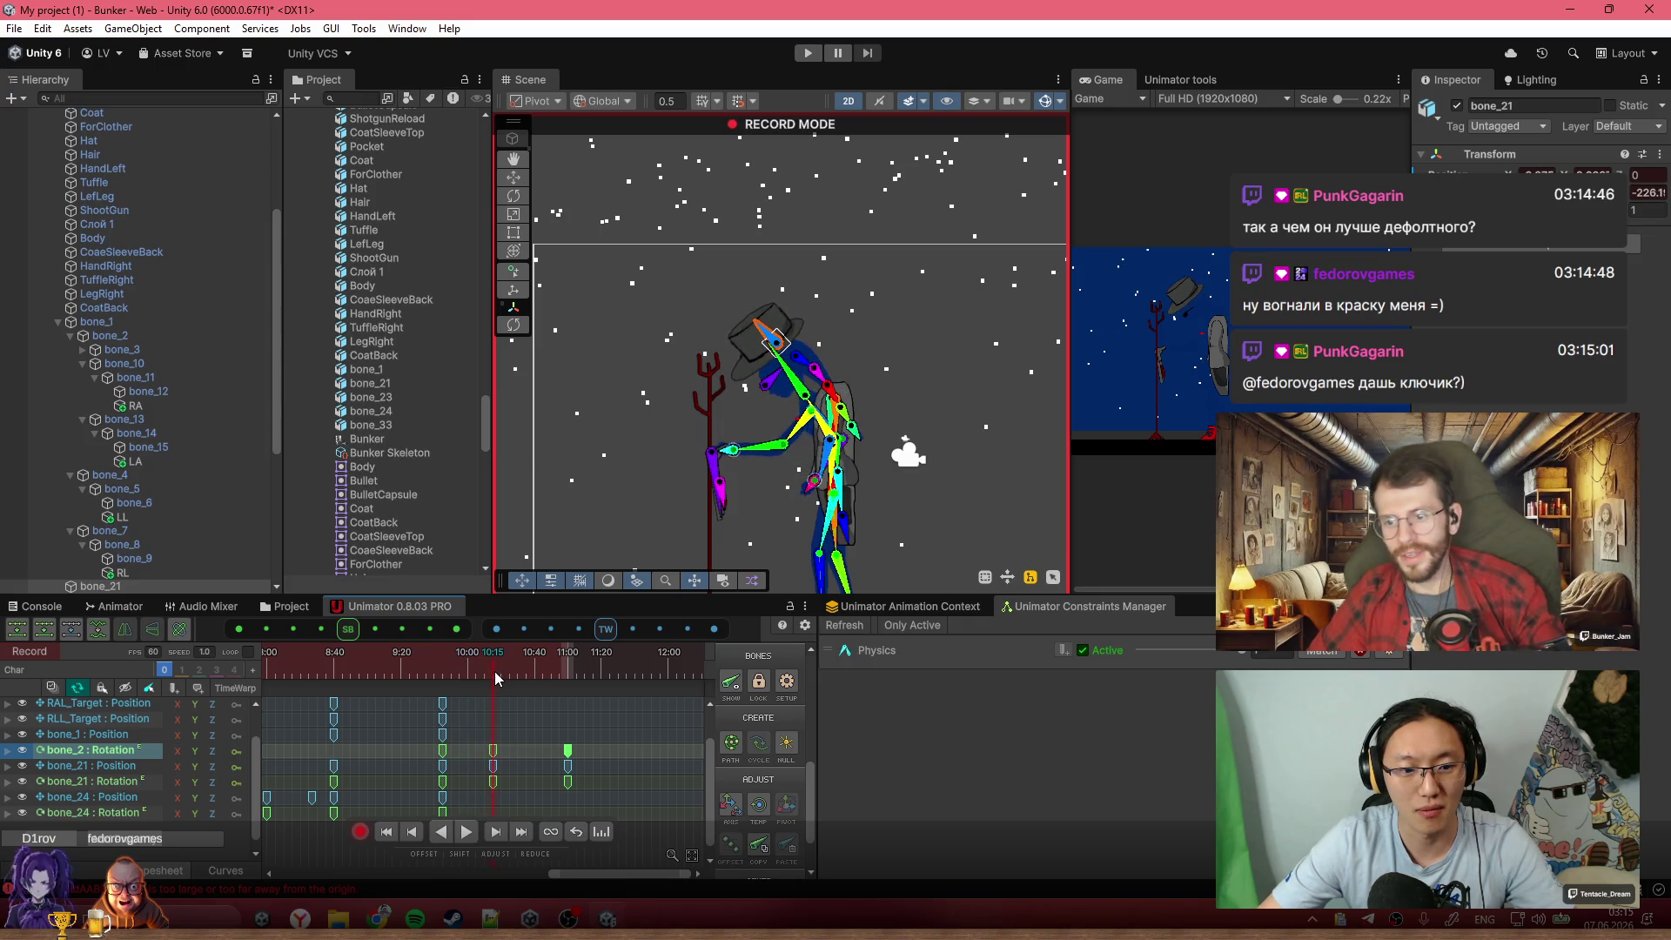
drag(787, 347, 791, 349)
mouse_move(470, 668)
mouse_down()
mouse_move(452, 668)
mouse_move(563, 692)
mouse_up()
Rotate gun bone_33 up into the character's raised hand
scroll(714, 477, up, 3)
mouse_move(713, 477)
mouse_down()
mouse_move(827, 324)
mouse_move(823, 338)
mouse_up()
scroll(825, 422, down, 2)
scroll(831, 425, down, 2)
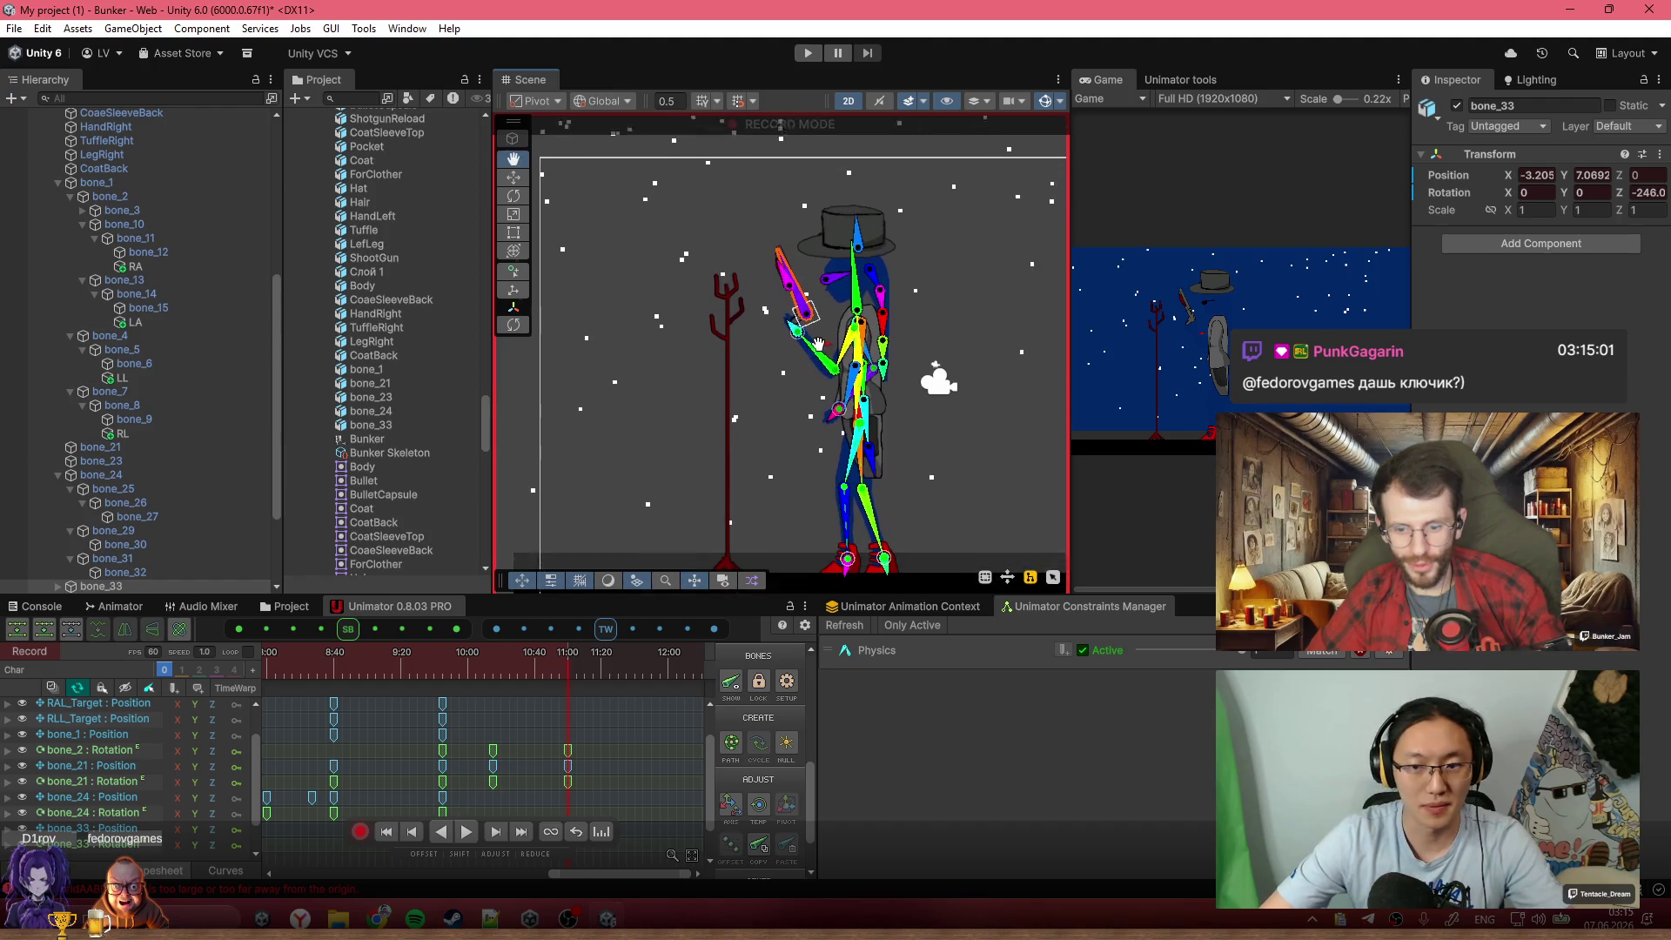
Copy bone_33's keys from 0:00, paste them at 10:15, and preview the gun motion
scroll(607, 783, down, 1)
scroll(609, 783, down, 5)
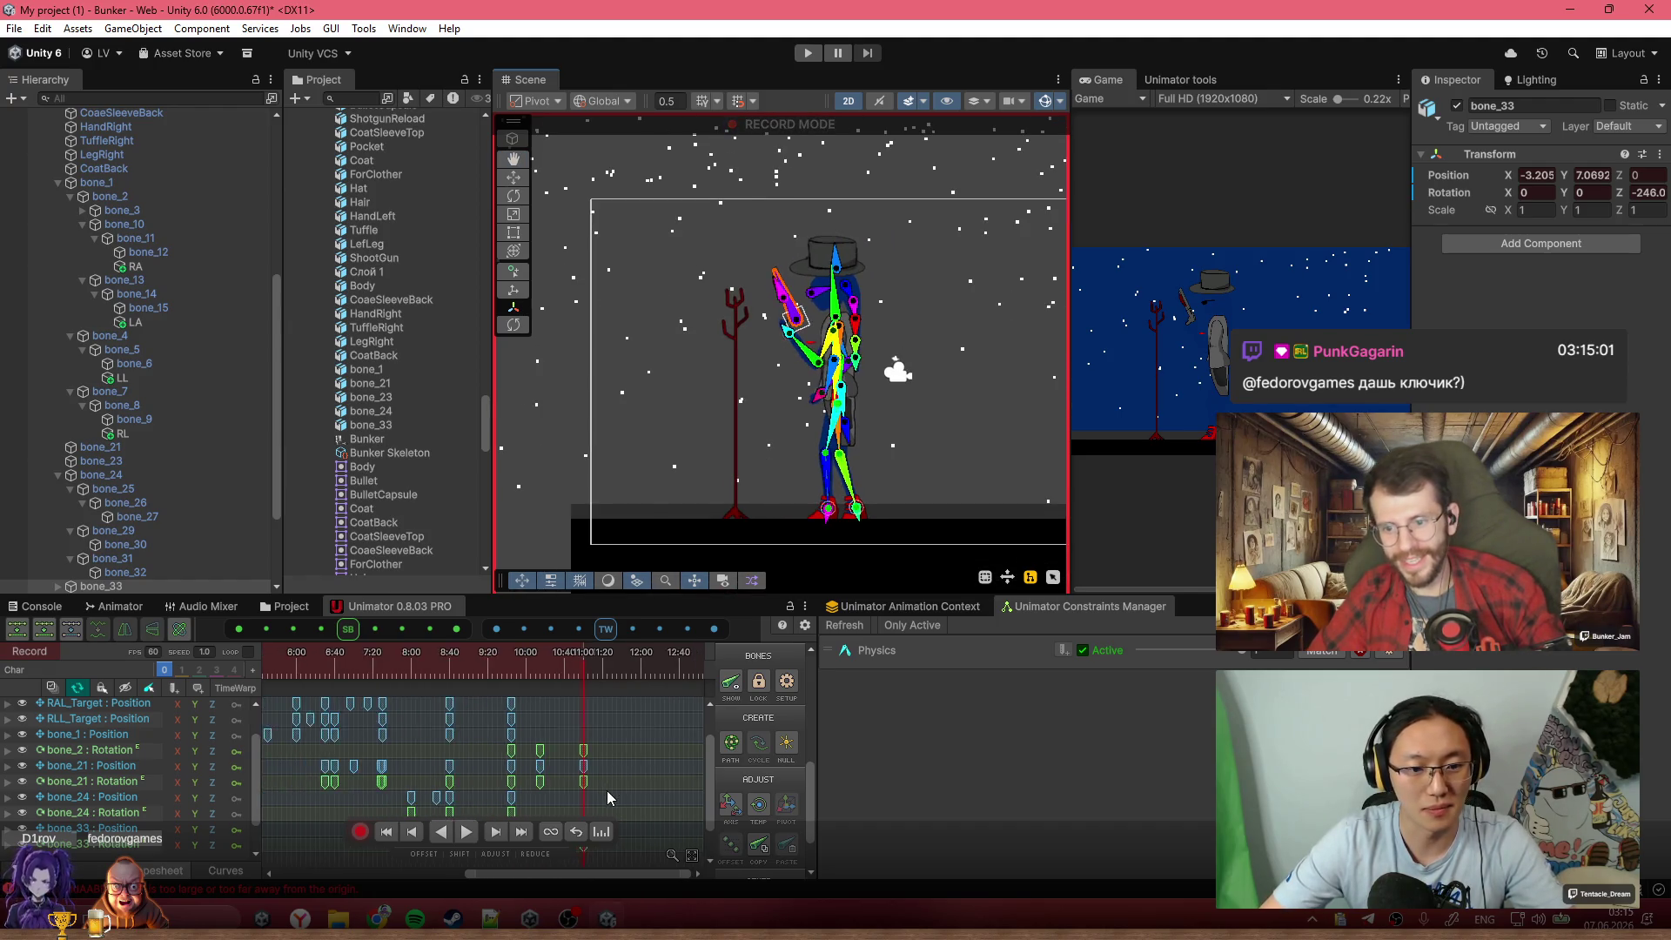
drag(421, 823, 285, 777)
key(ctrl+c)
click(527, 663)
drag(527, 663, 532, 663)
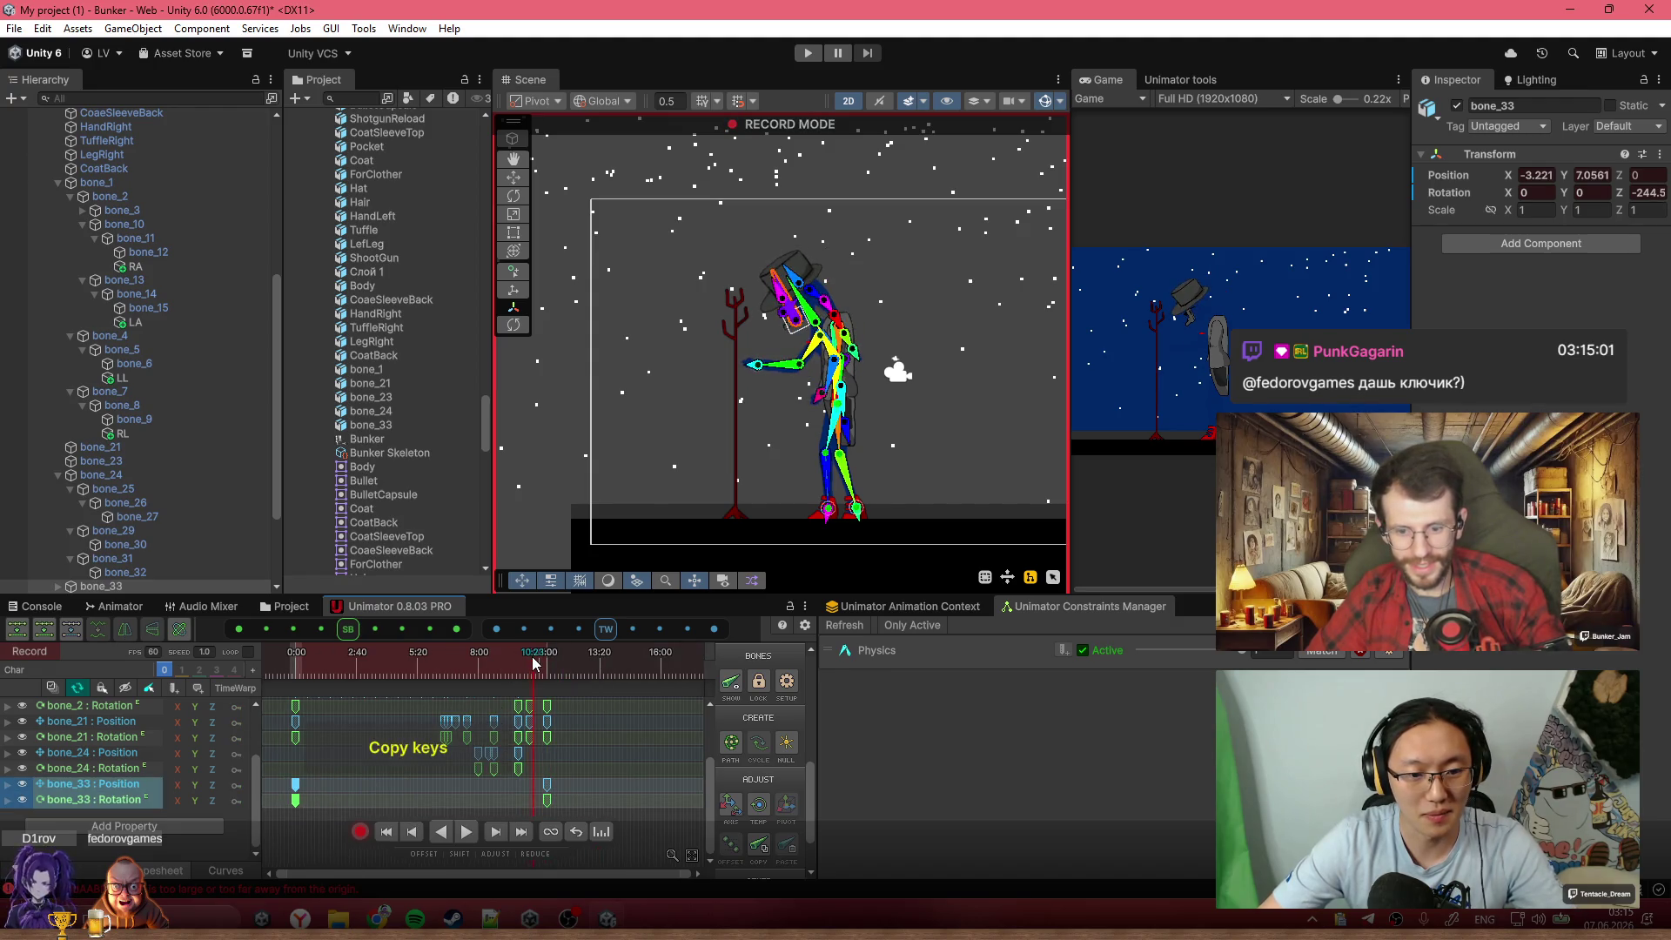
scroll(541, 806, up, 2)
scroll(539, 800, up, 2)
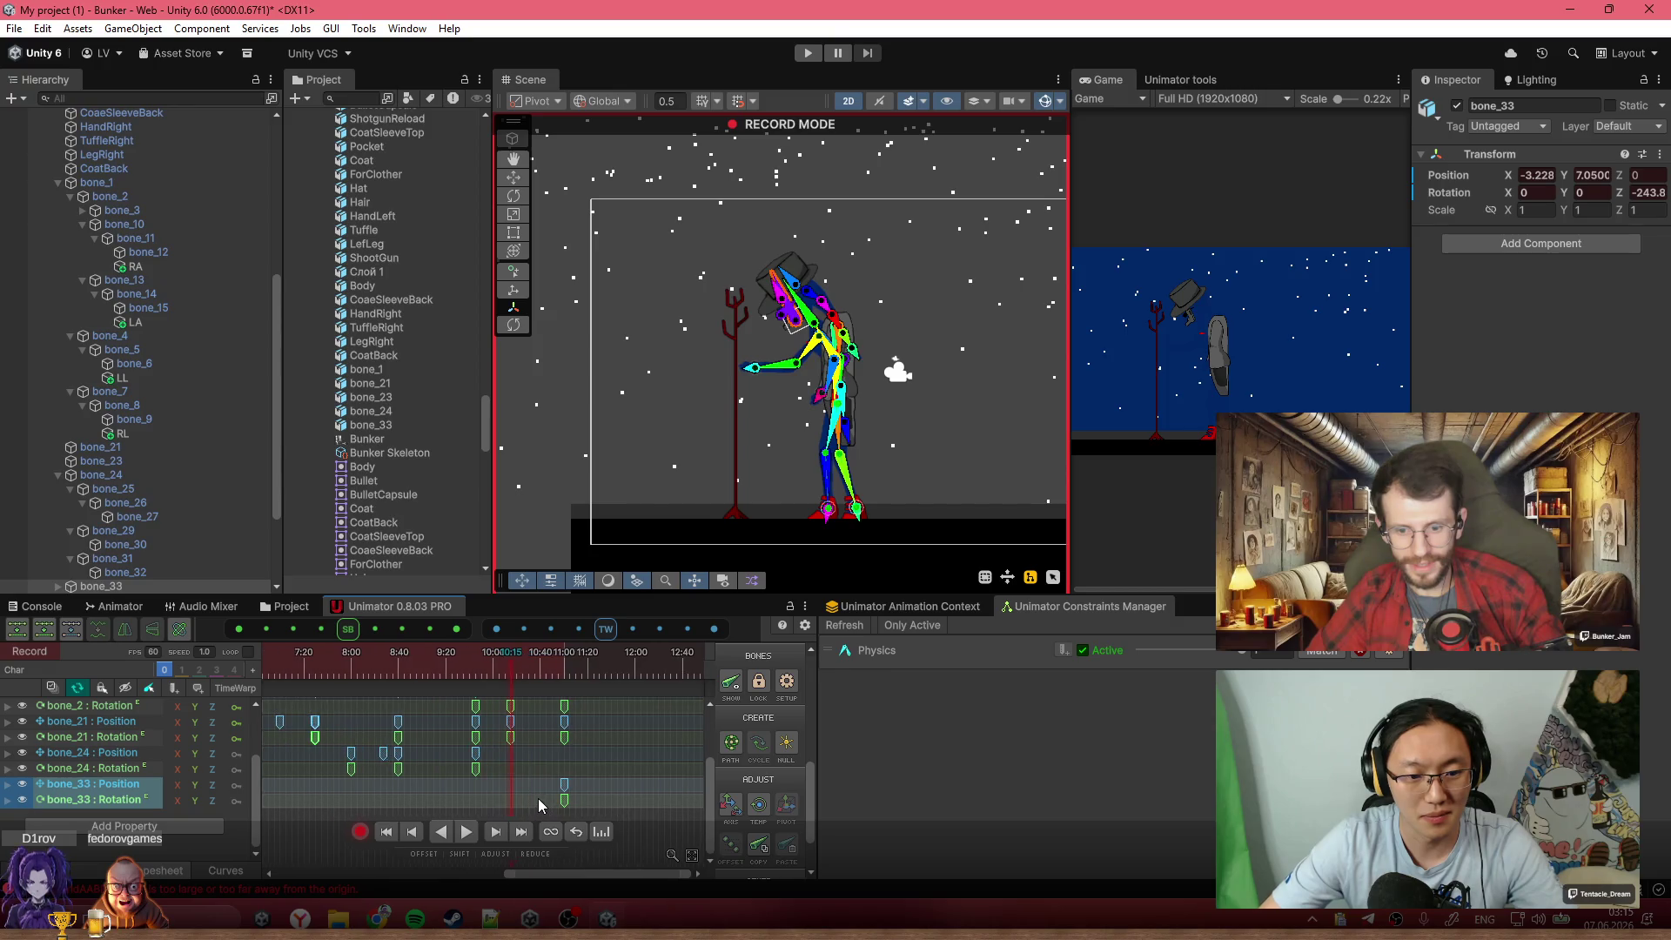
key(ctrl+v)
key(space)
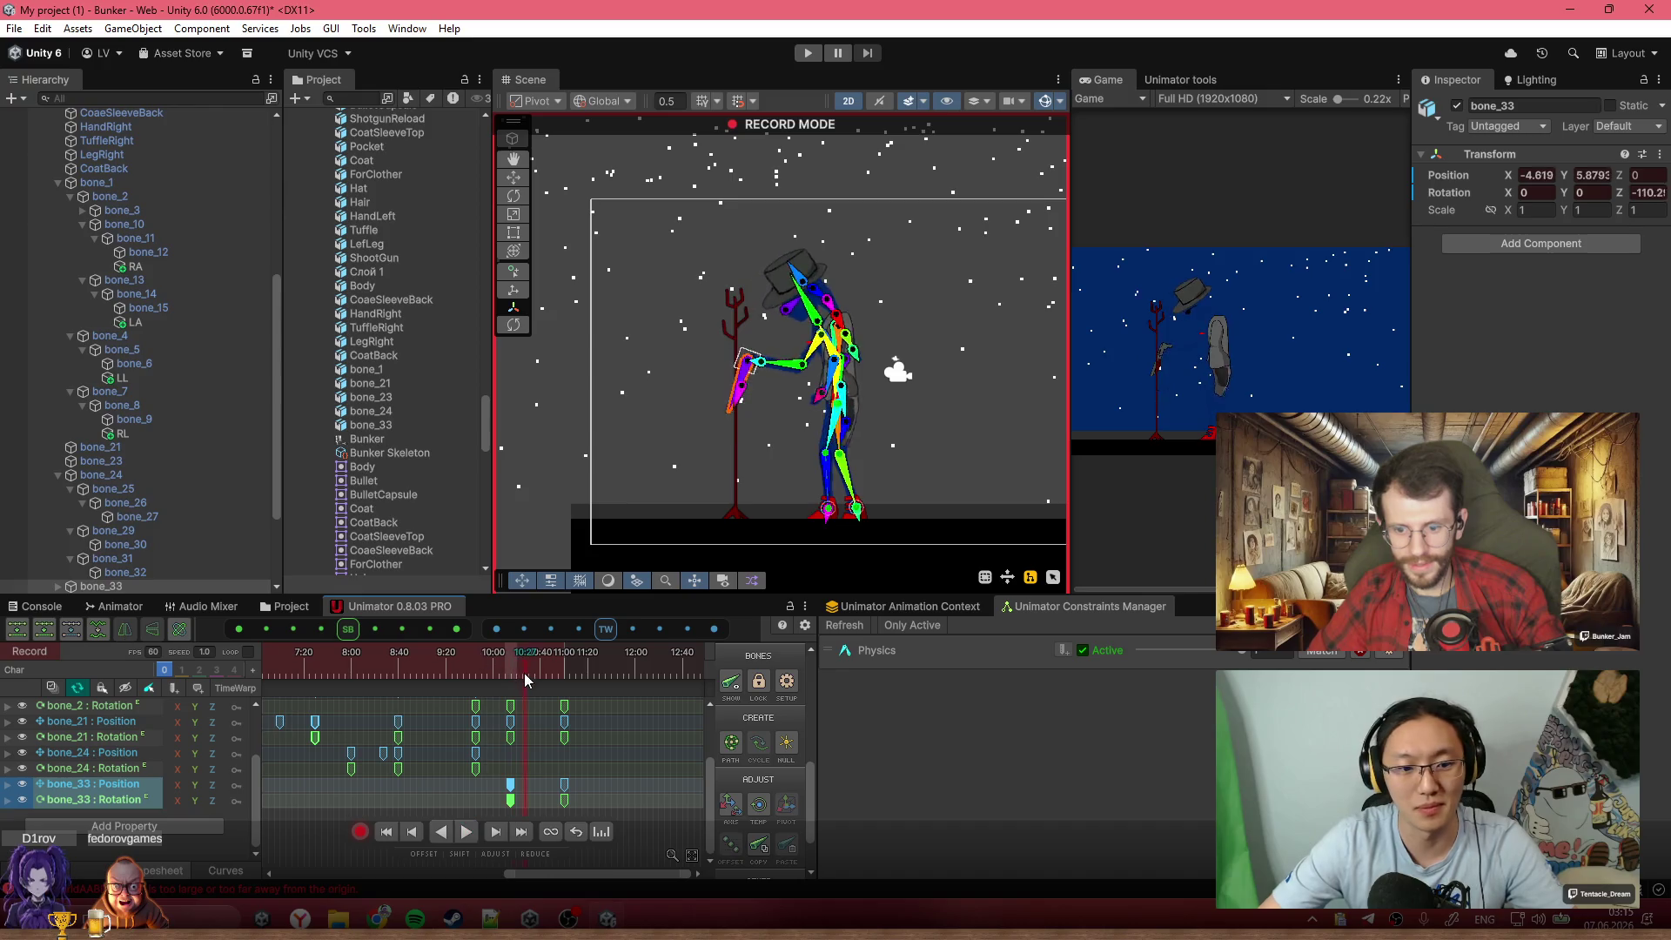
click(574, 688)
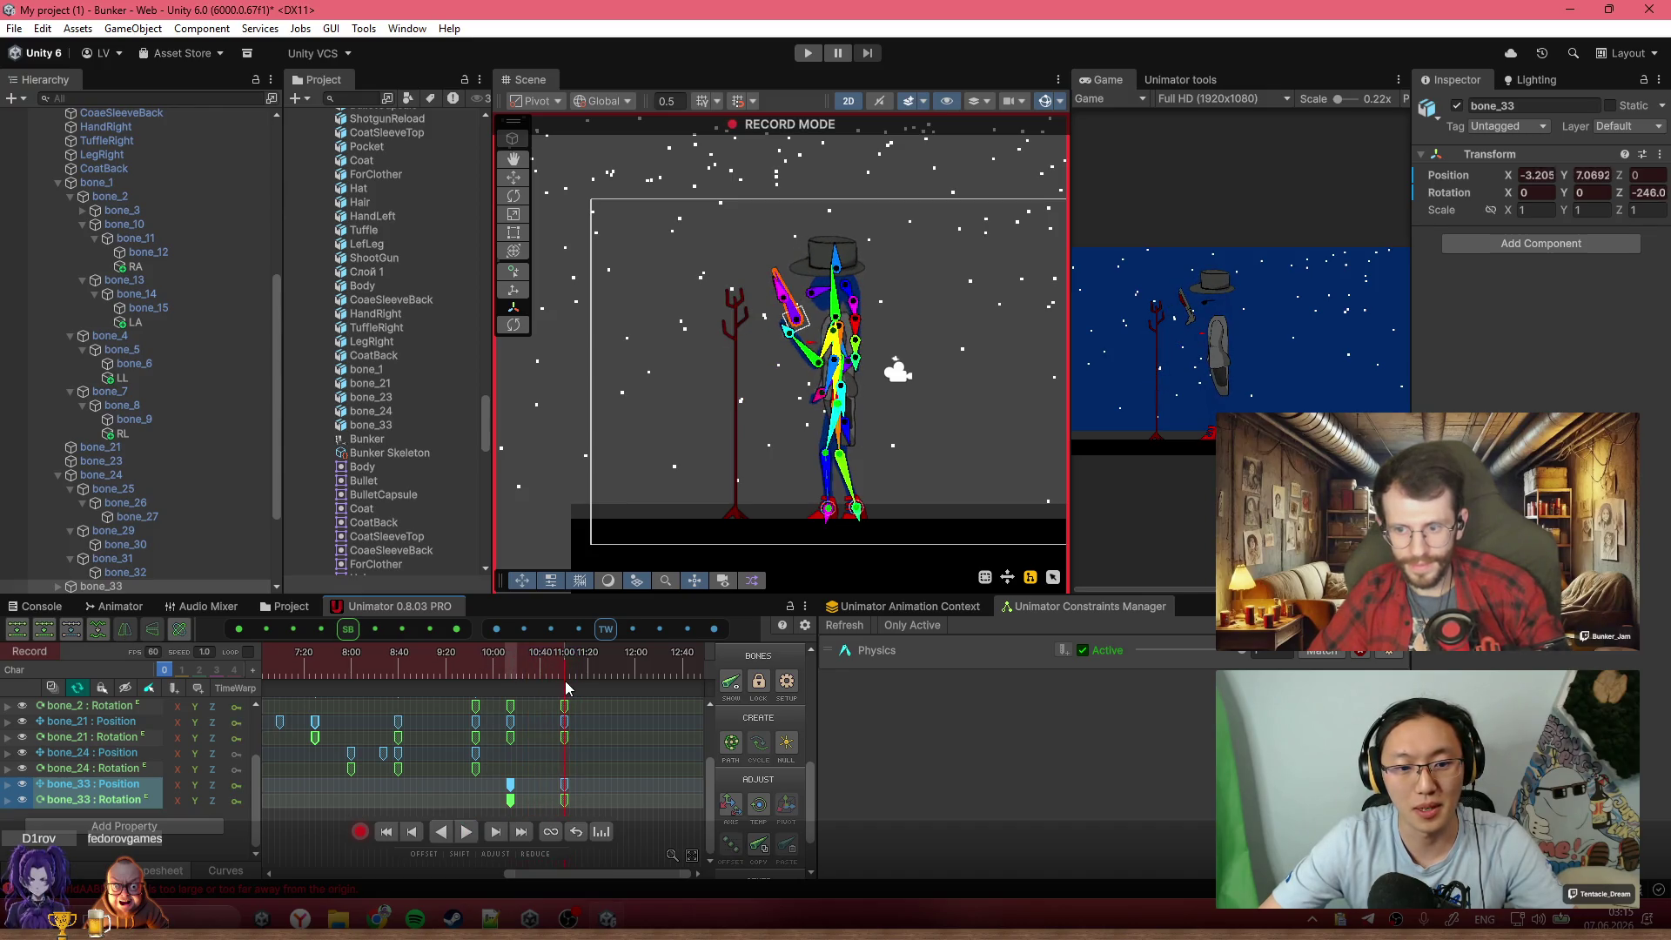
Set bone_33's Rotation Z to -606 and play back to check the pose around 10:41
scroll(799, 348, up, 6)
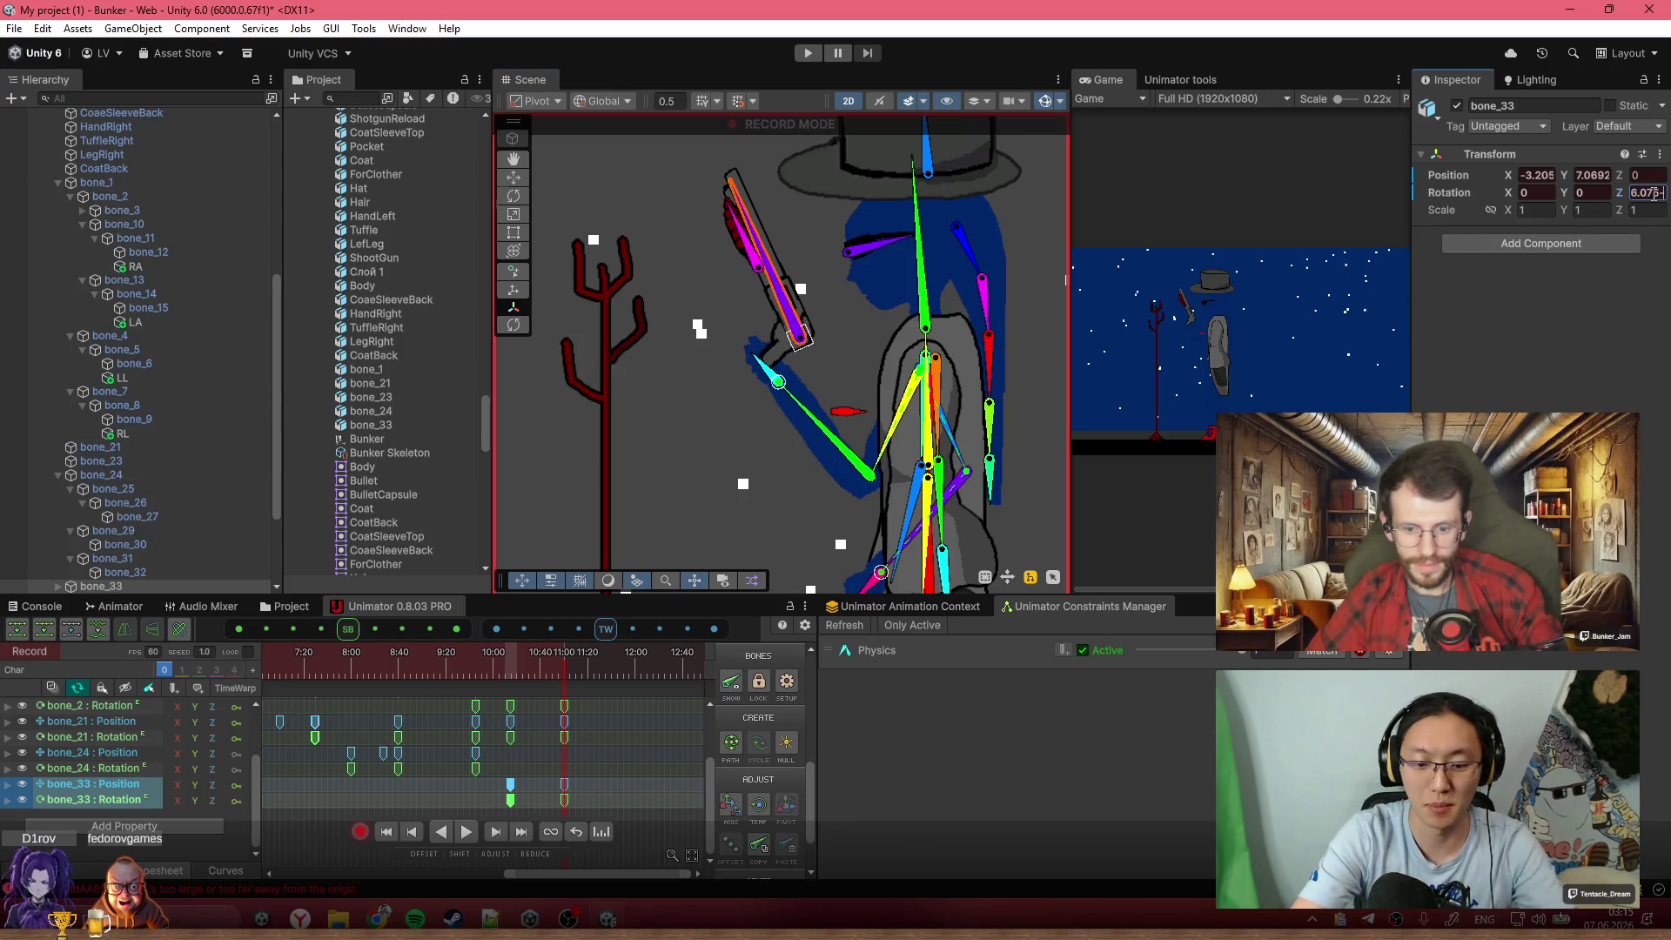
text(-60)
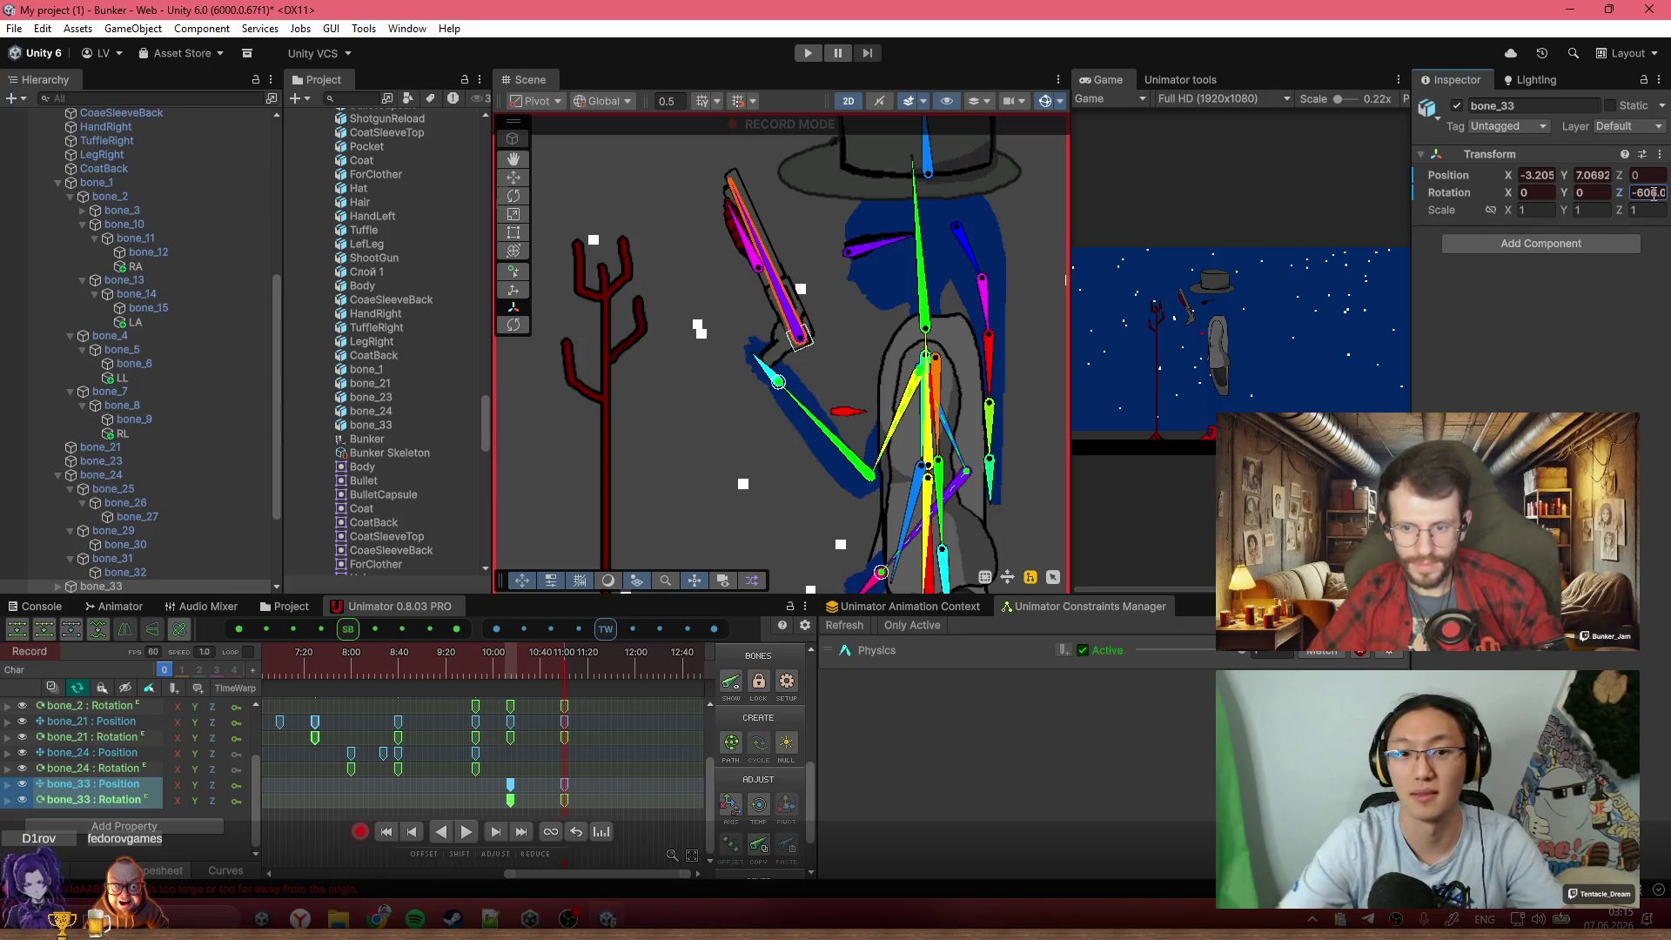
scroll(570, 652, down, 2)
key(space)
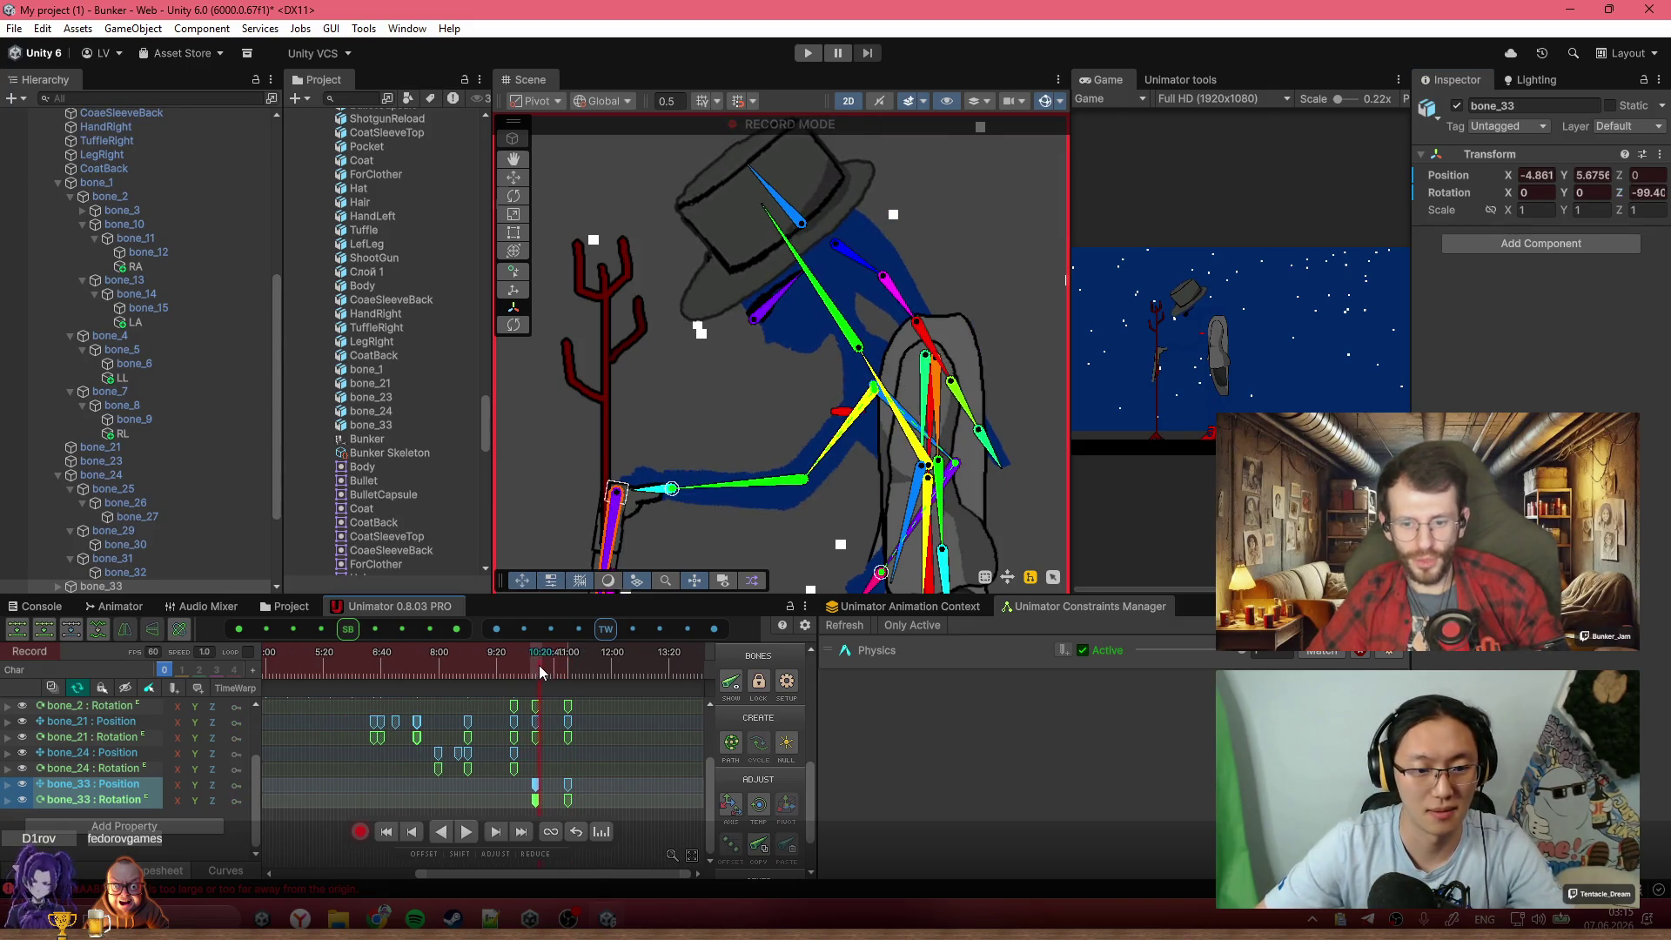
click(570, 651)
mouse_move(573, 649)
mouse_down()
mouse_move(541, 661)
mouse_move(561, 661)
mouse_up()
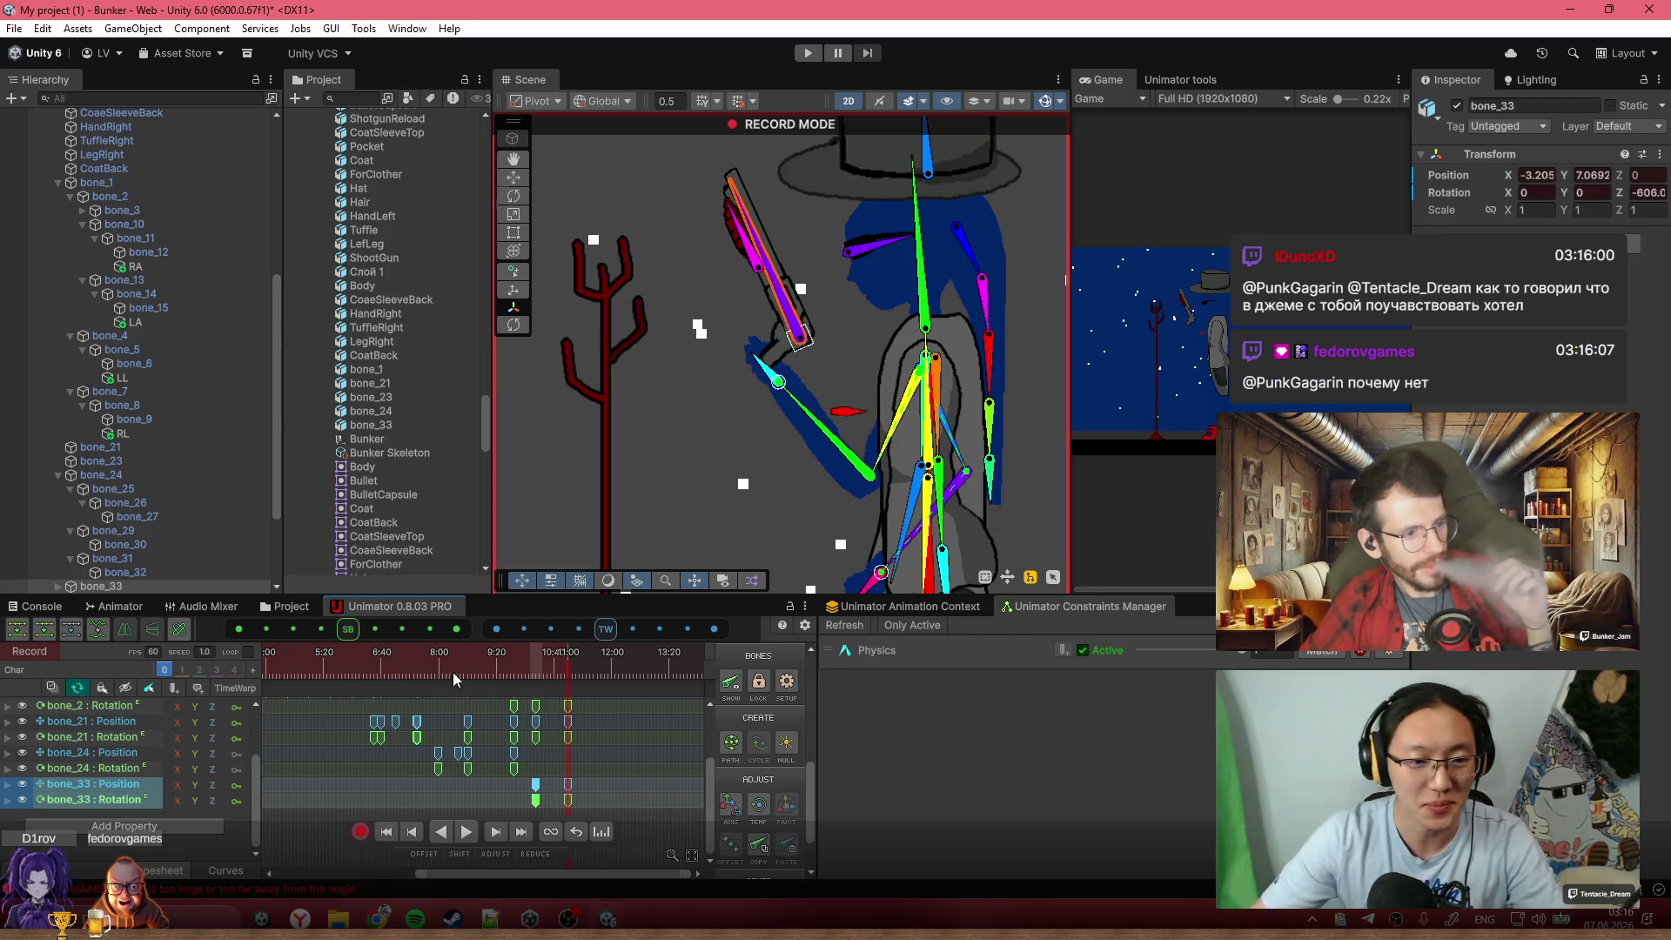
click(410, 673)
key(space)
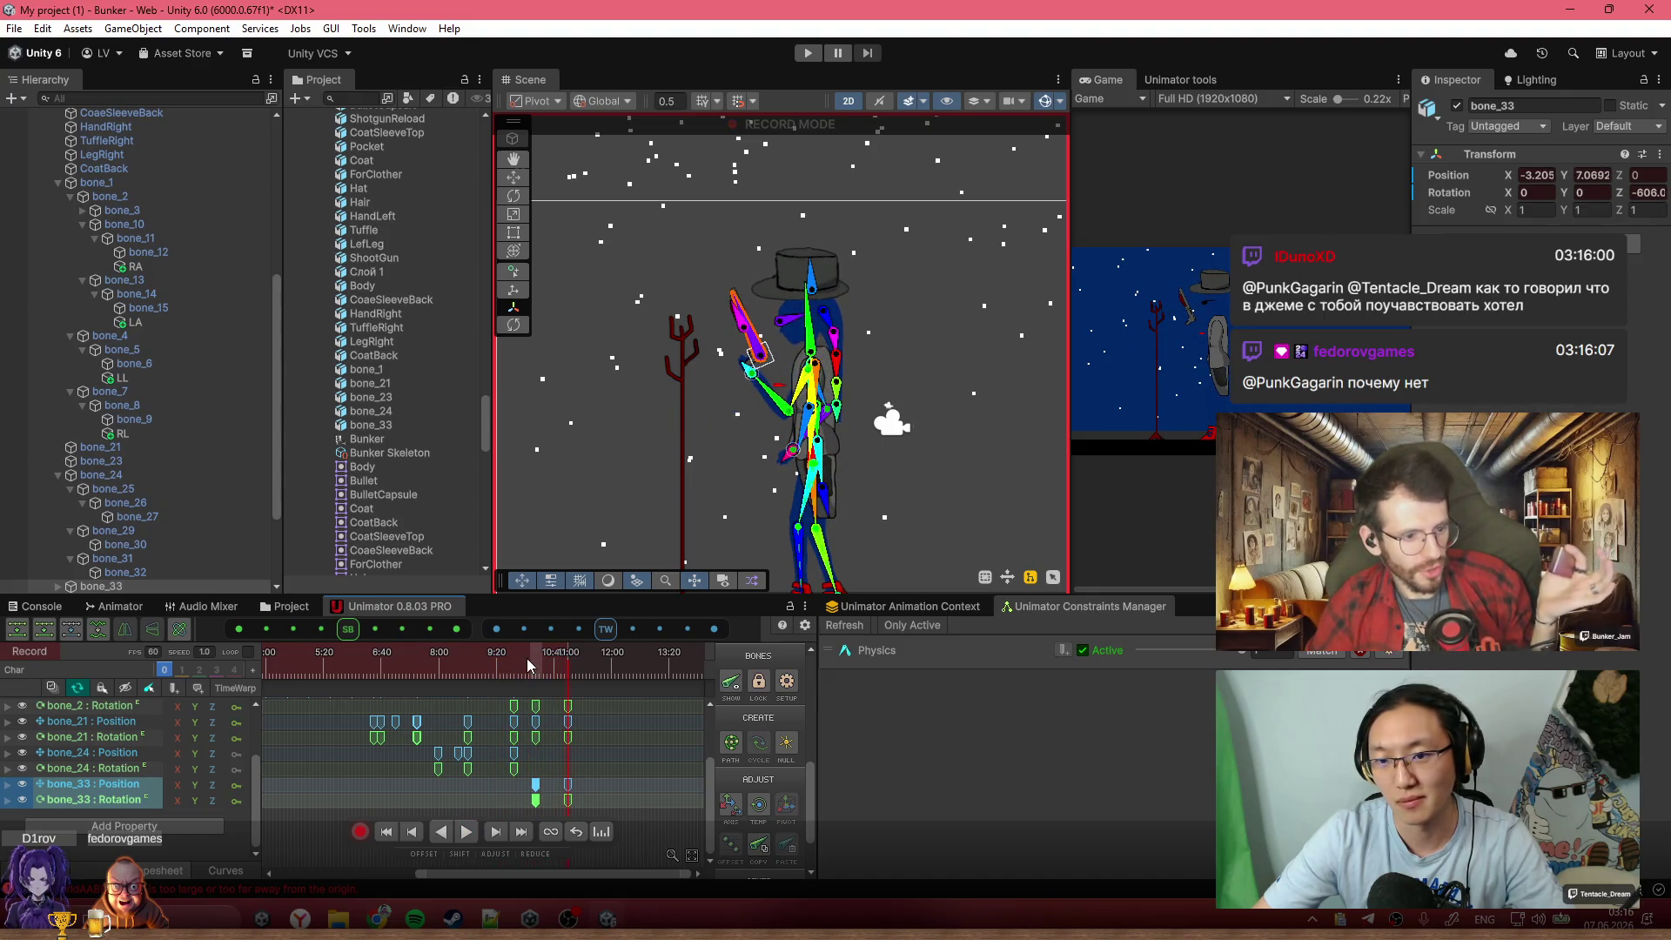
At 10:15, shift torso bone_24 to the left and play to check the pose
click(536, 680)
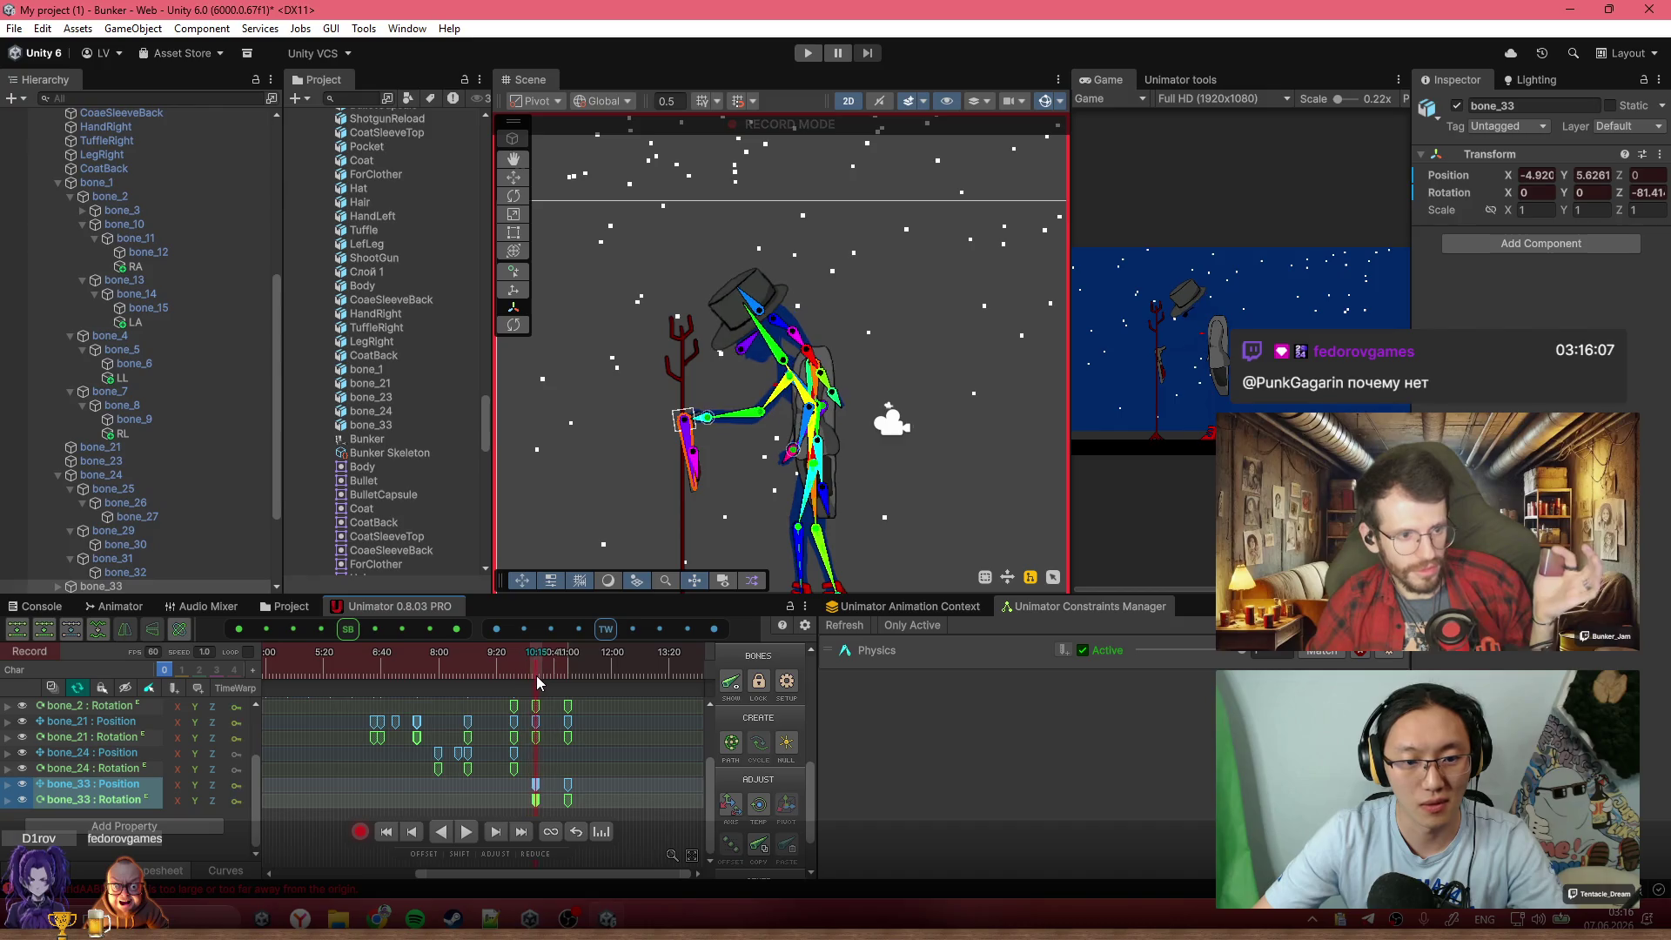
scroll(757, 400, up, 4)
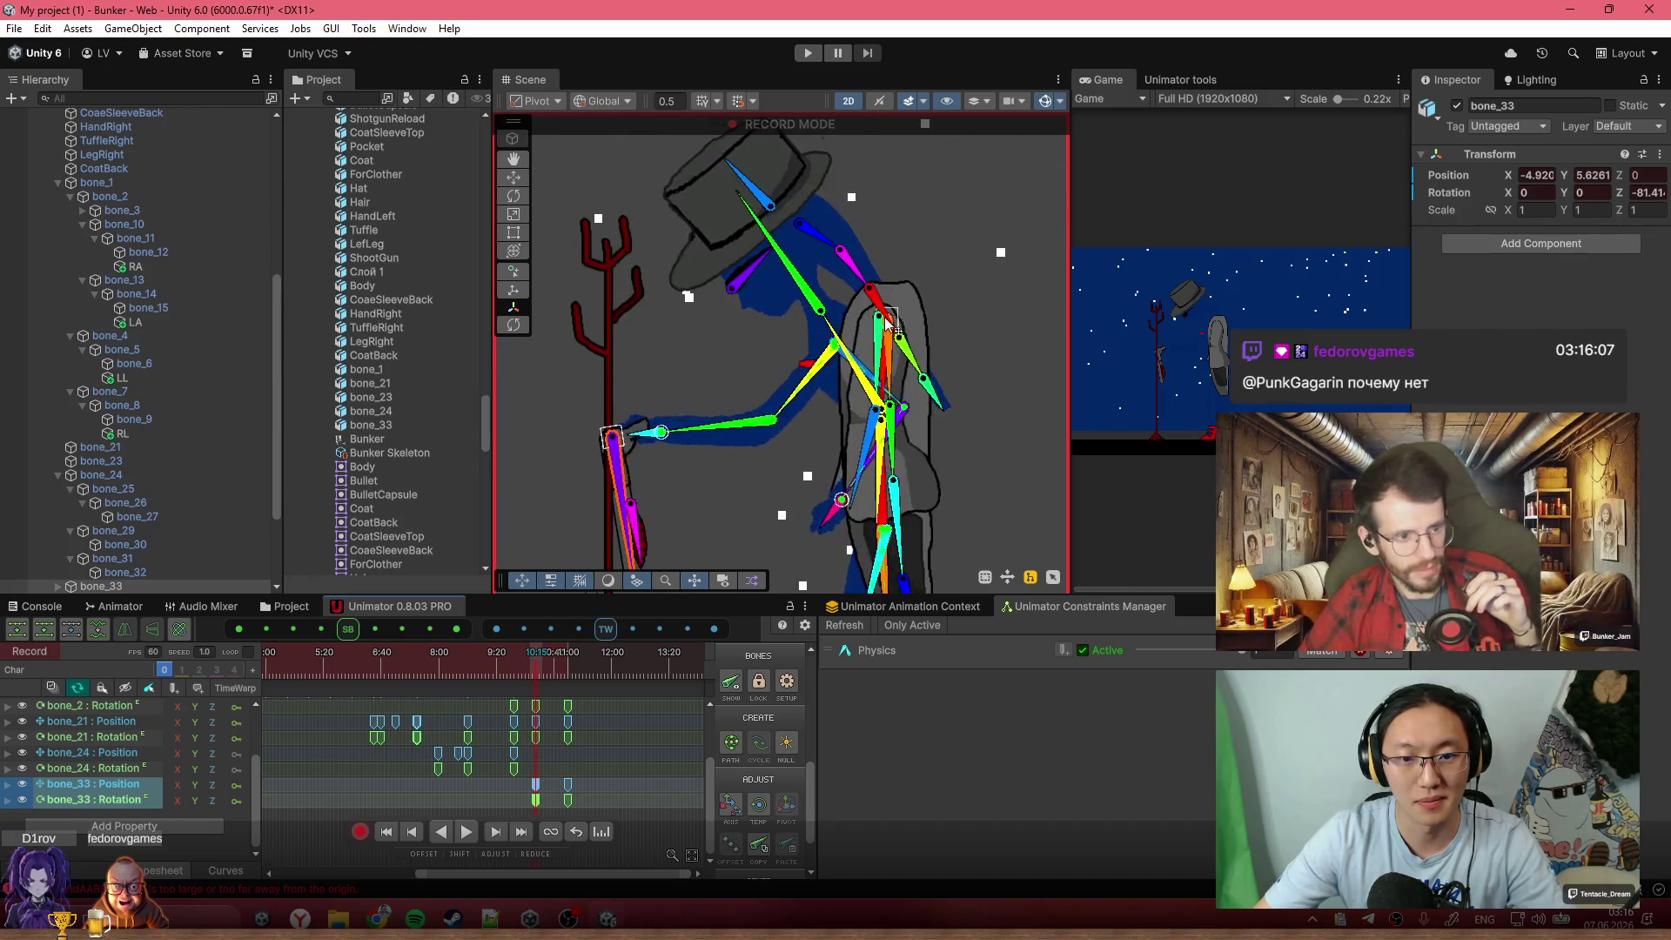
scroll(888, 324, up, 3)
mouse_move(899, 329)
mouse_down()
mouse_move(831, 367)
mouse_move(919, 452)
mouse_up()
scroll(896, 430, down, 4)
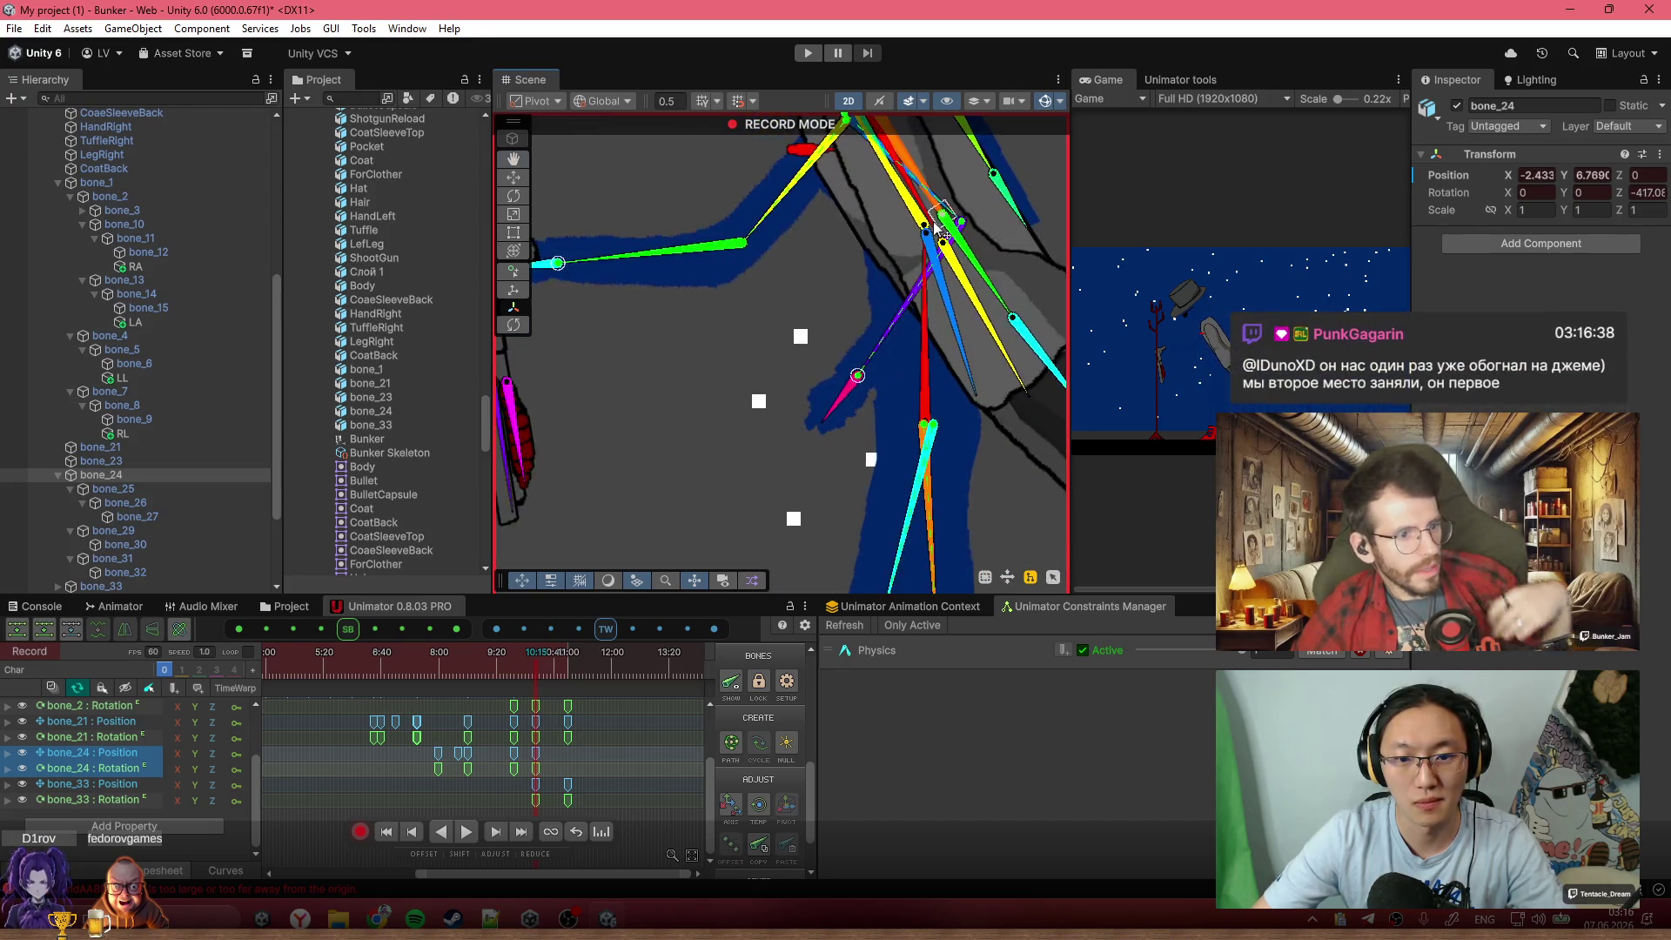
key(space)
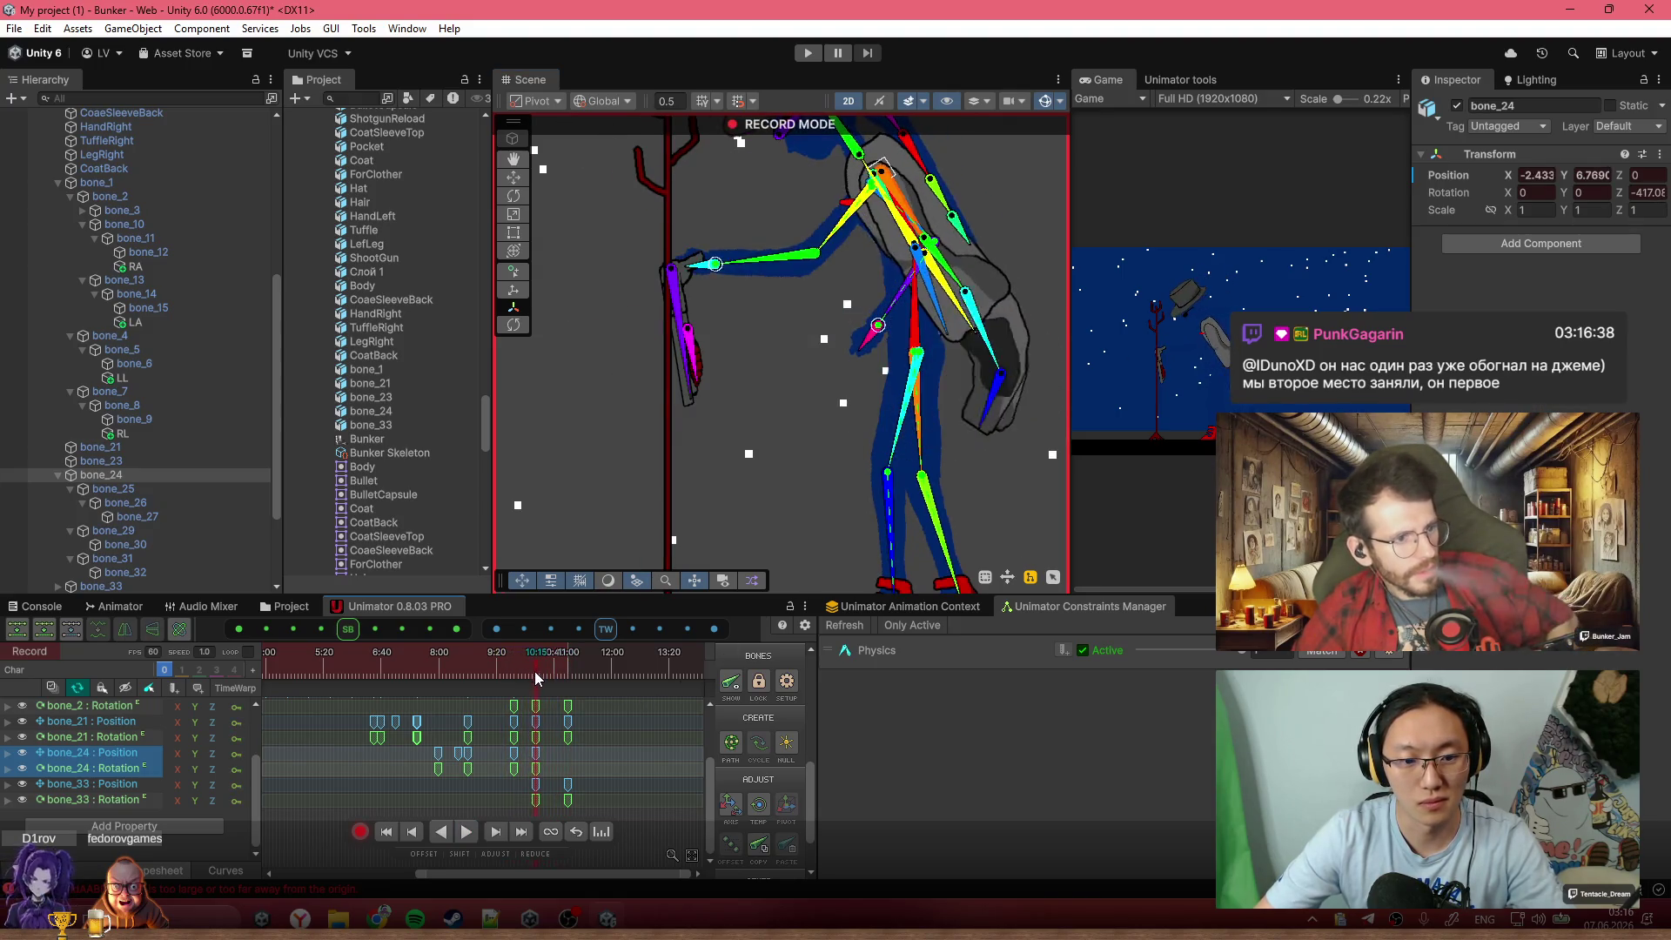
click(566, 685)
Copy and paste bone_24's Position and Rotation keys, then preview and scrub back to 9:28
click(521, 788)
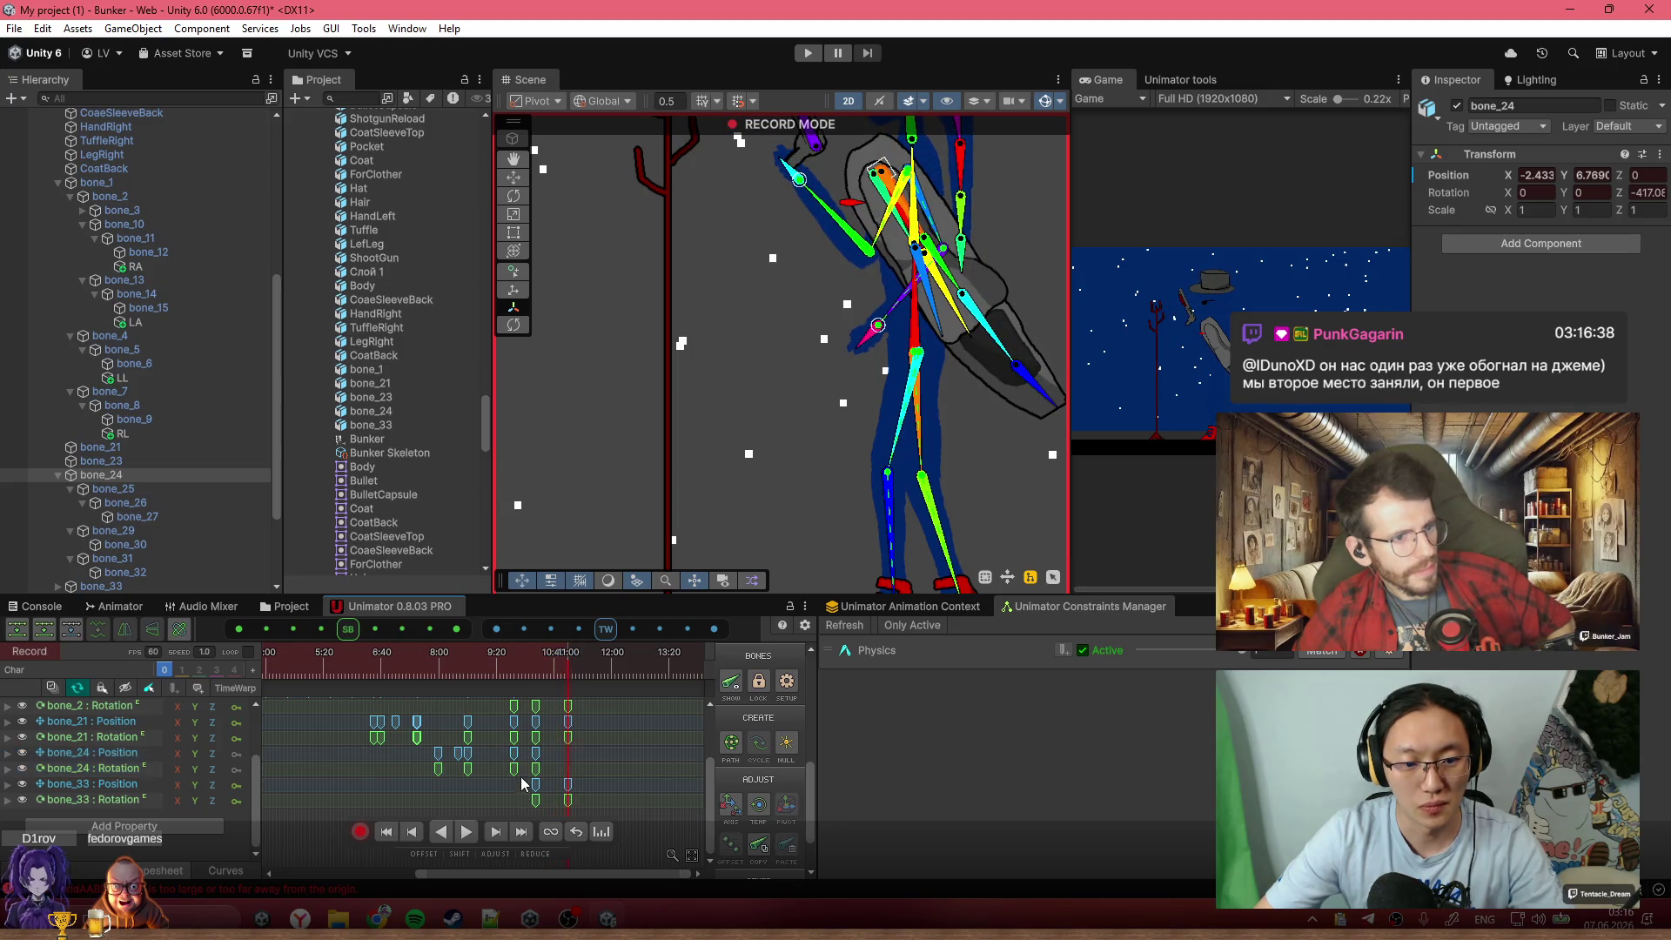
click(511, 759)
key(ctrl+c)
key(ctrl+v)
key(space)
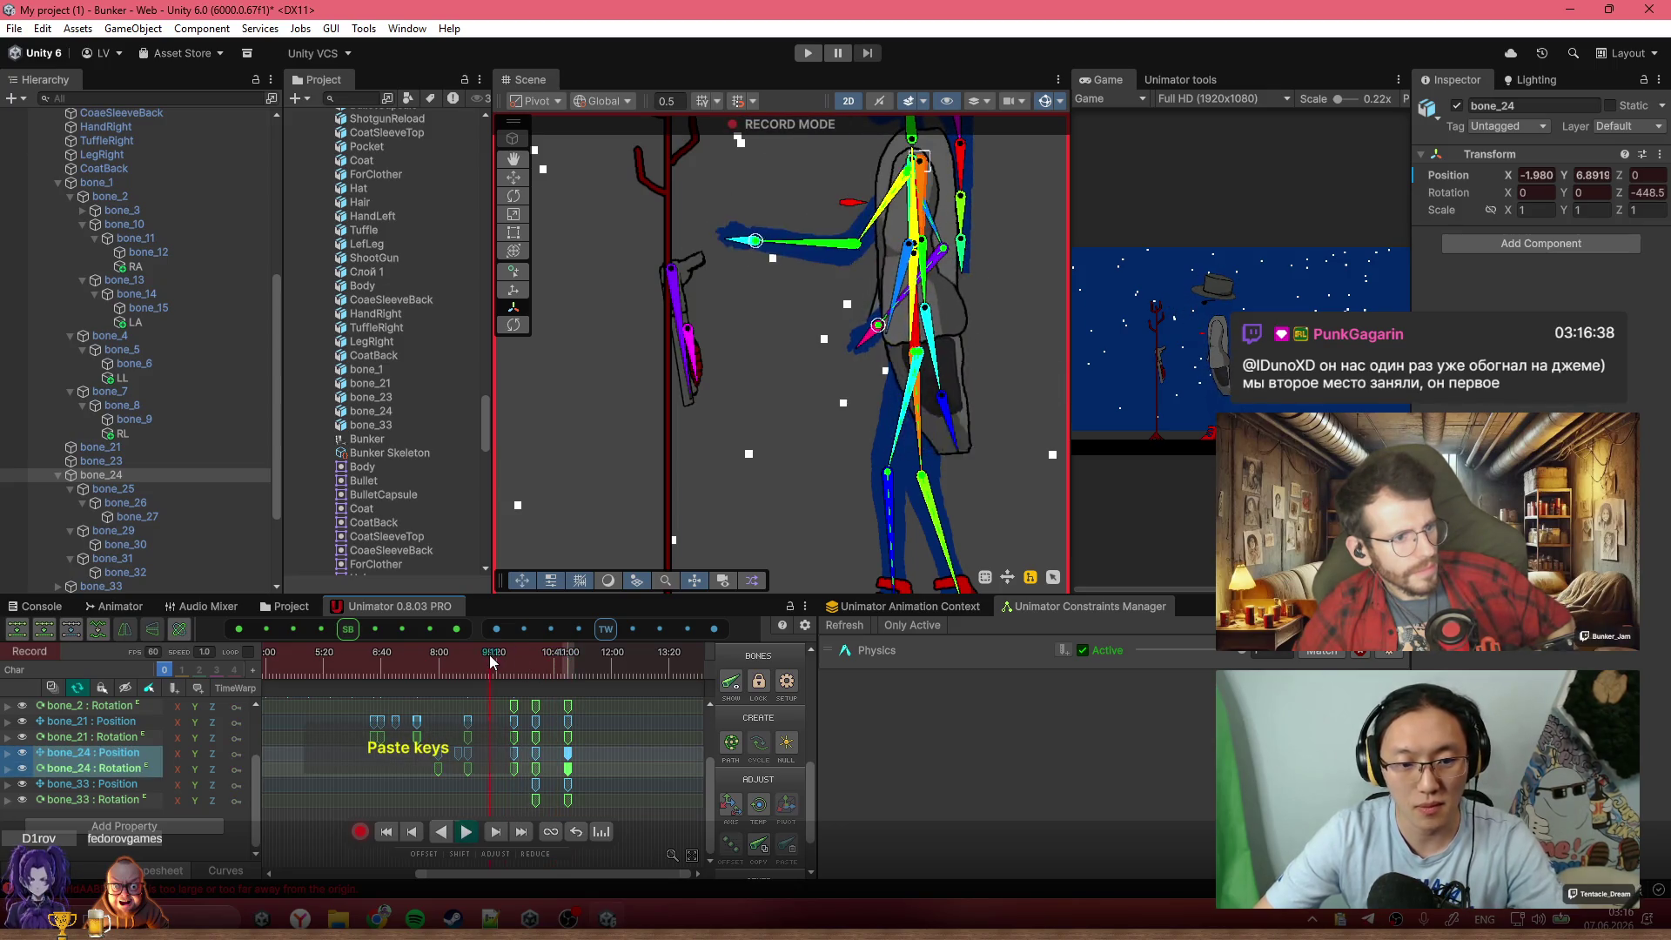
key(space)
scroll(758, 318, down, 2)
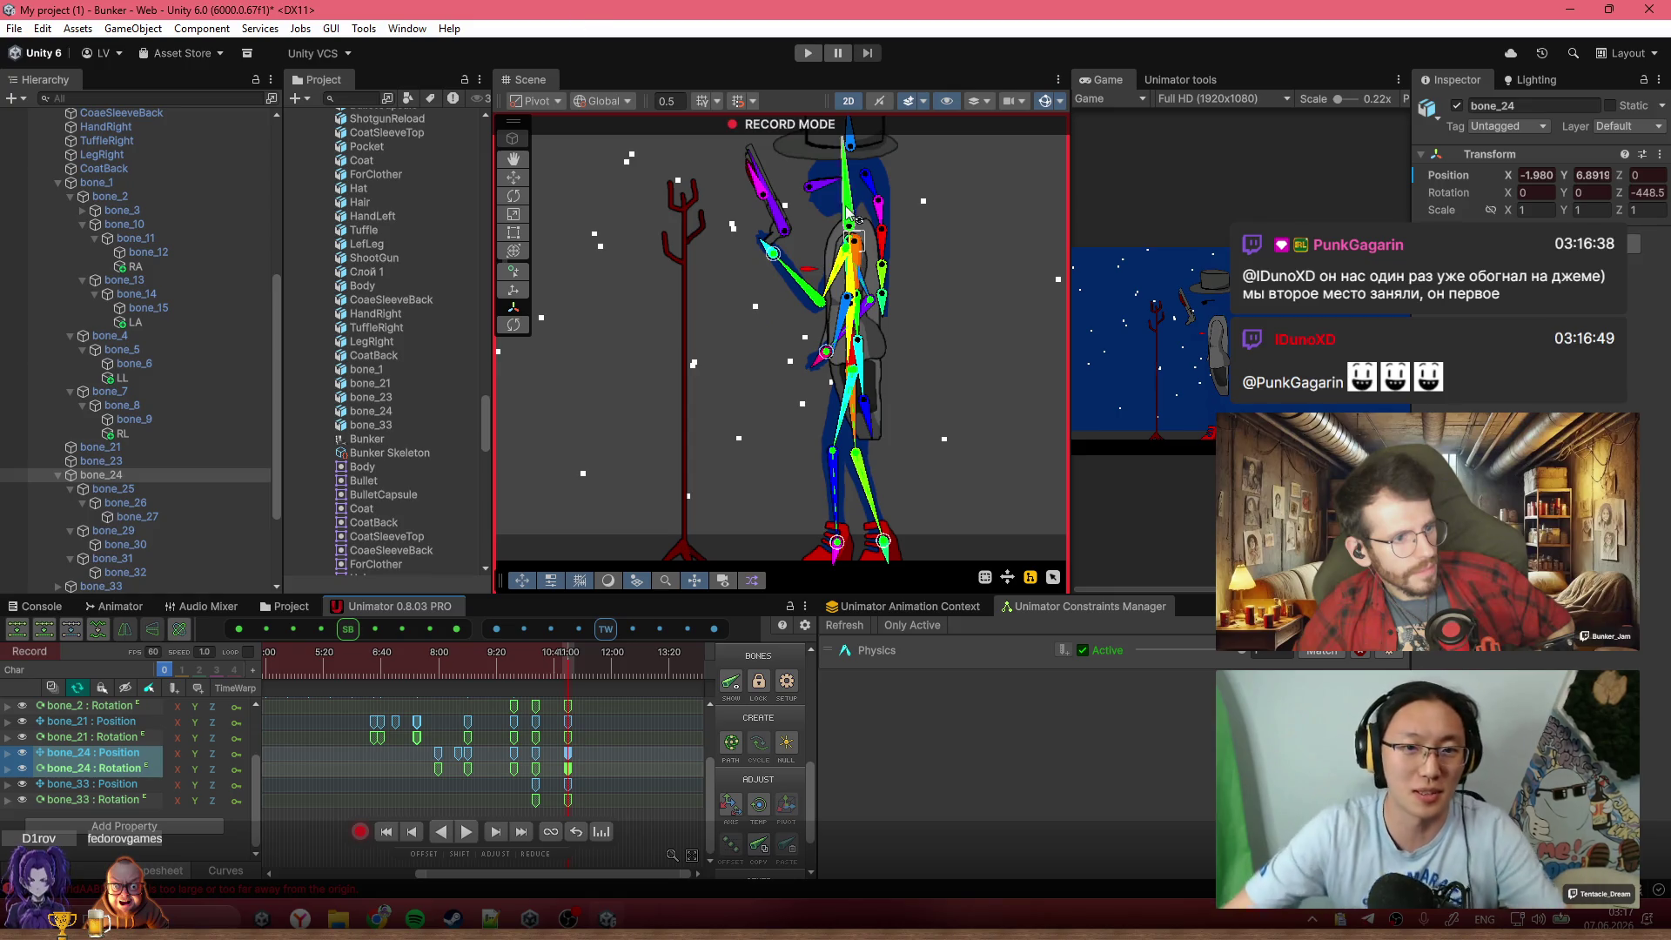
scroll(849, 212, down, 3)
drag(531, 673, 500, 672)
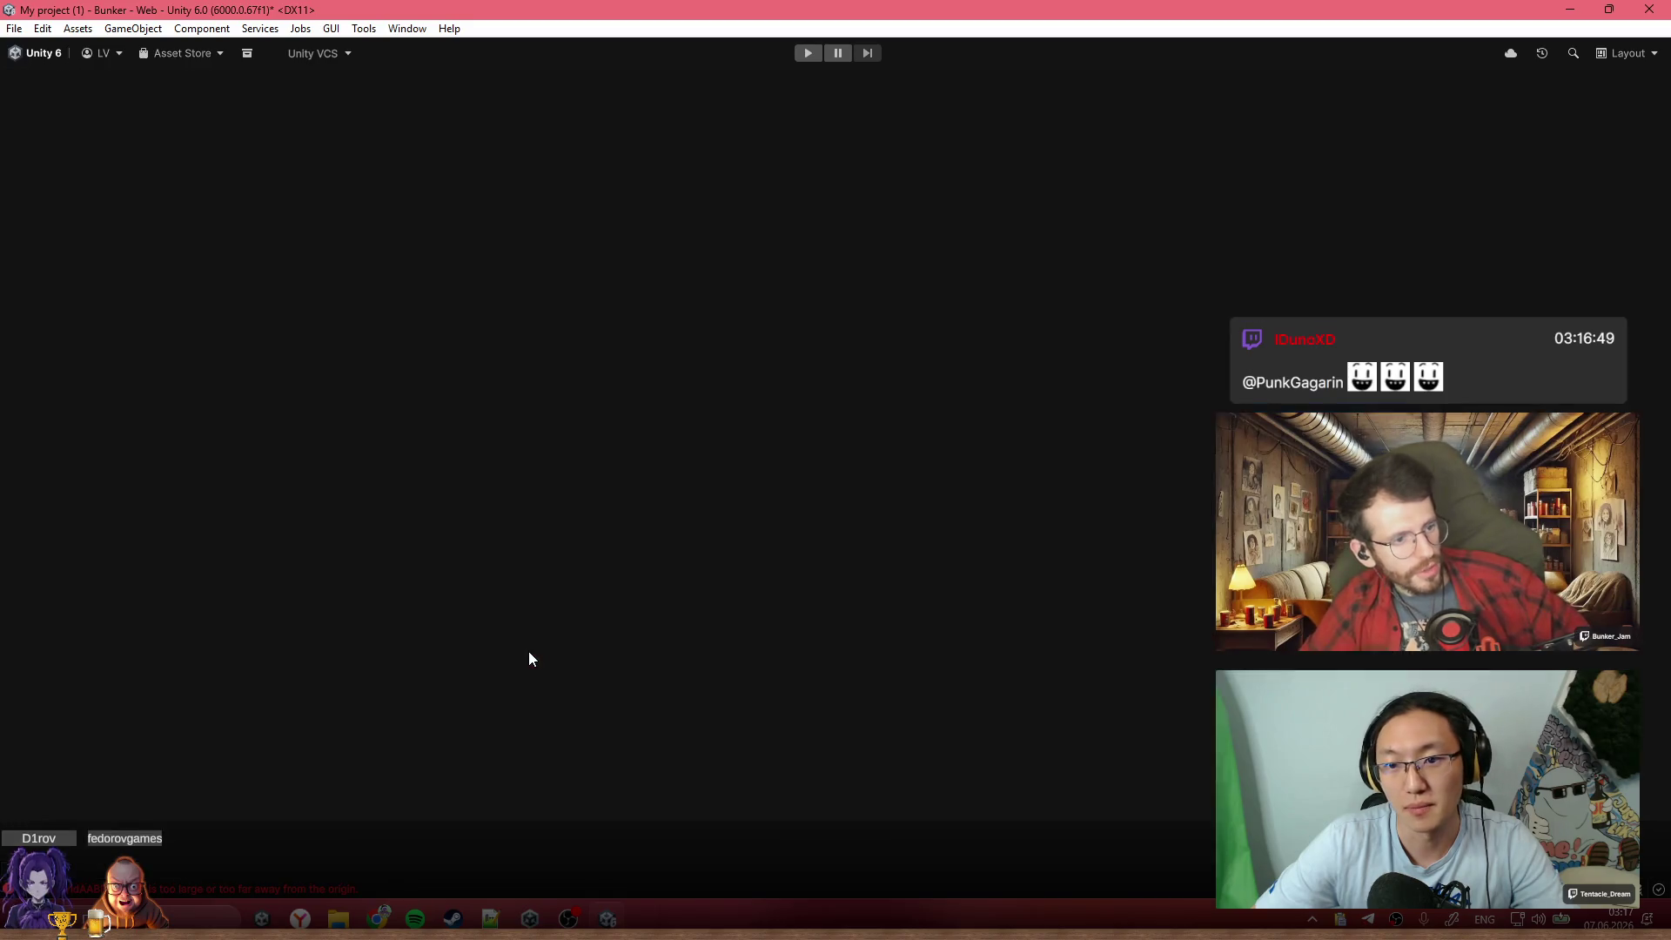
Restore the full editor layout and move the playhead to the 10:41 keyframe
key(shift+space)
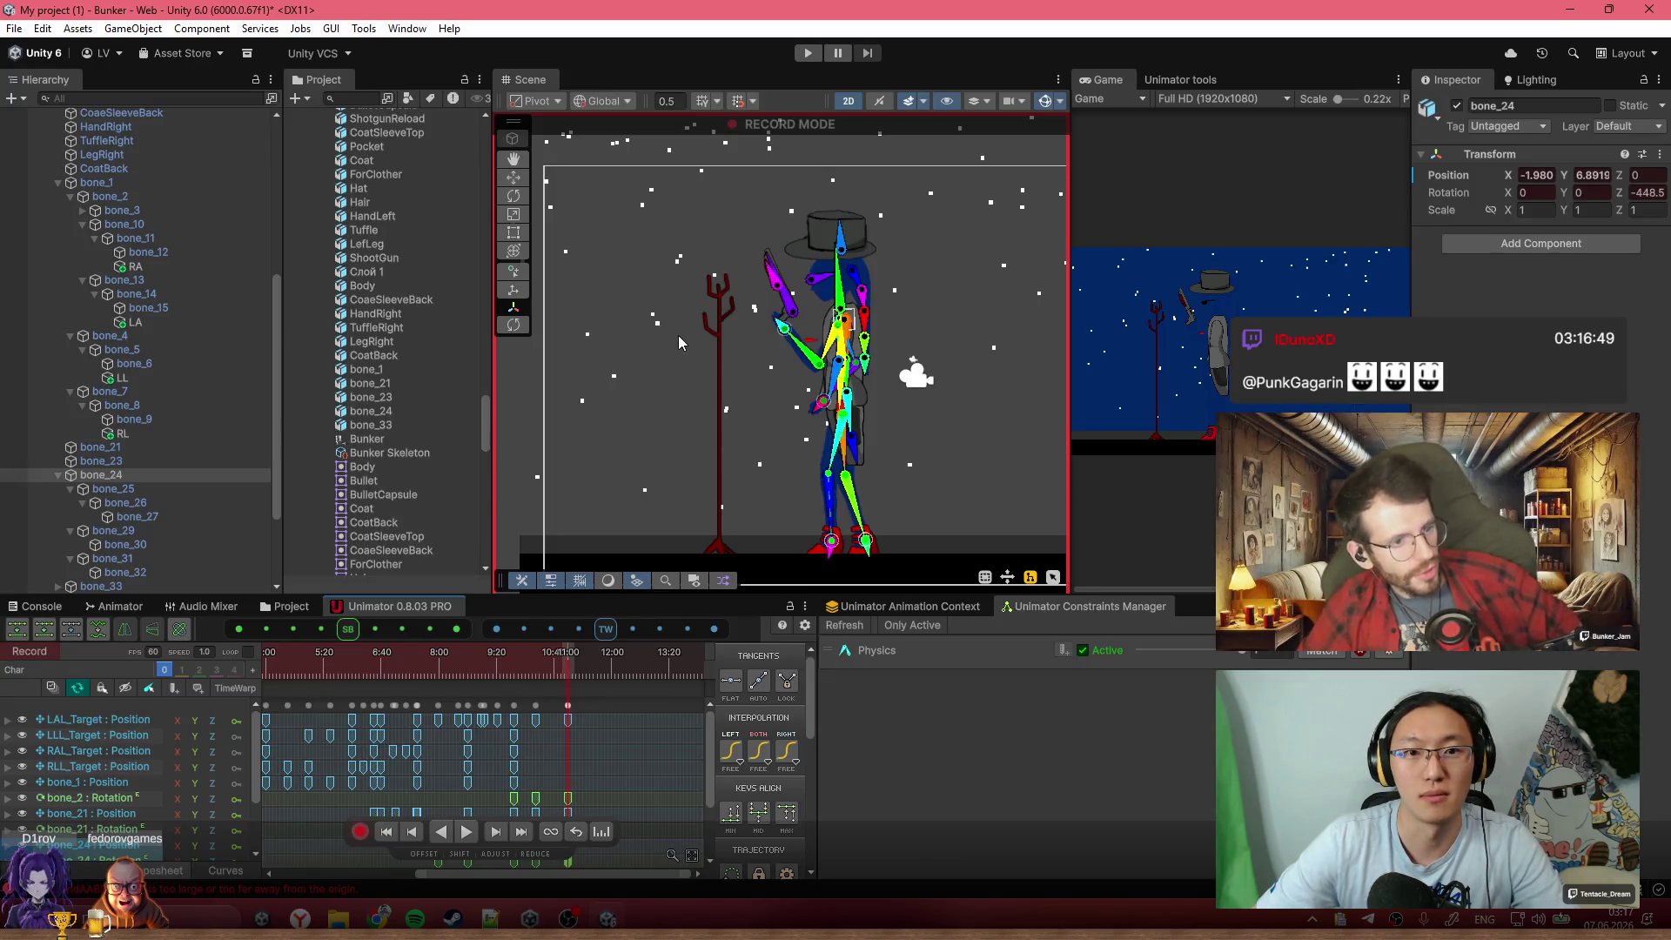
click(550, 663)
drag(550, 663, 570, 660)
scroll(773, 374, up, 2)
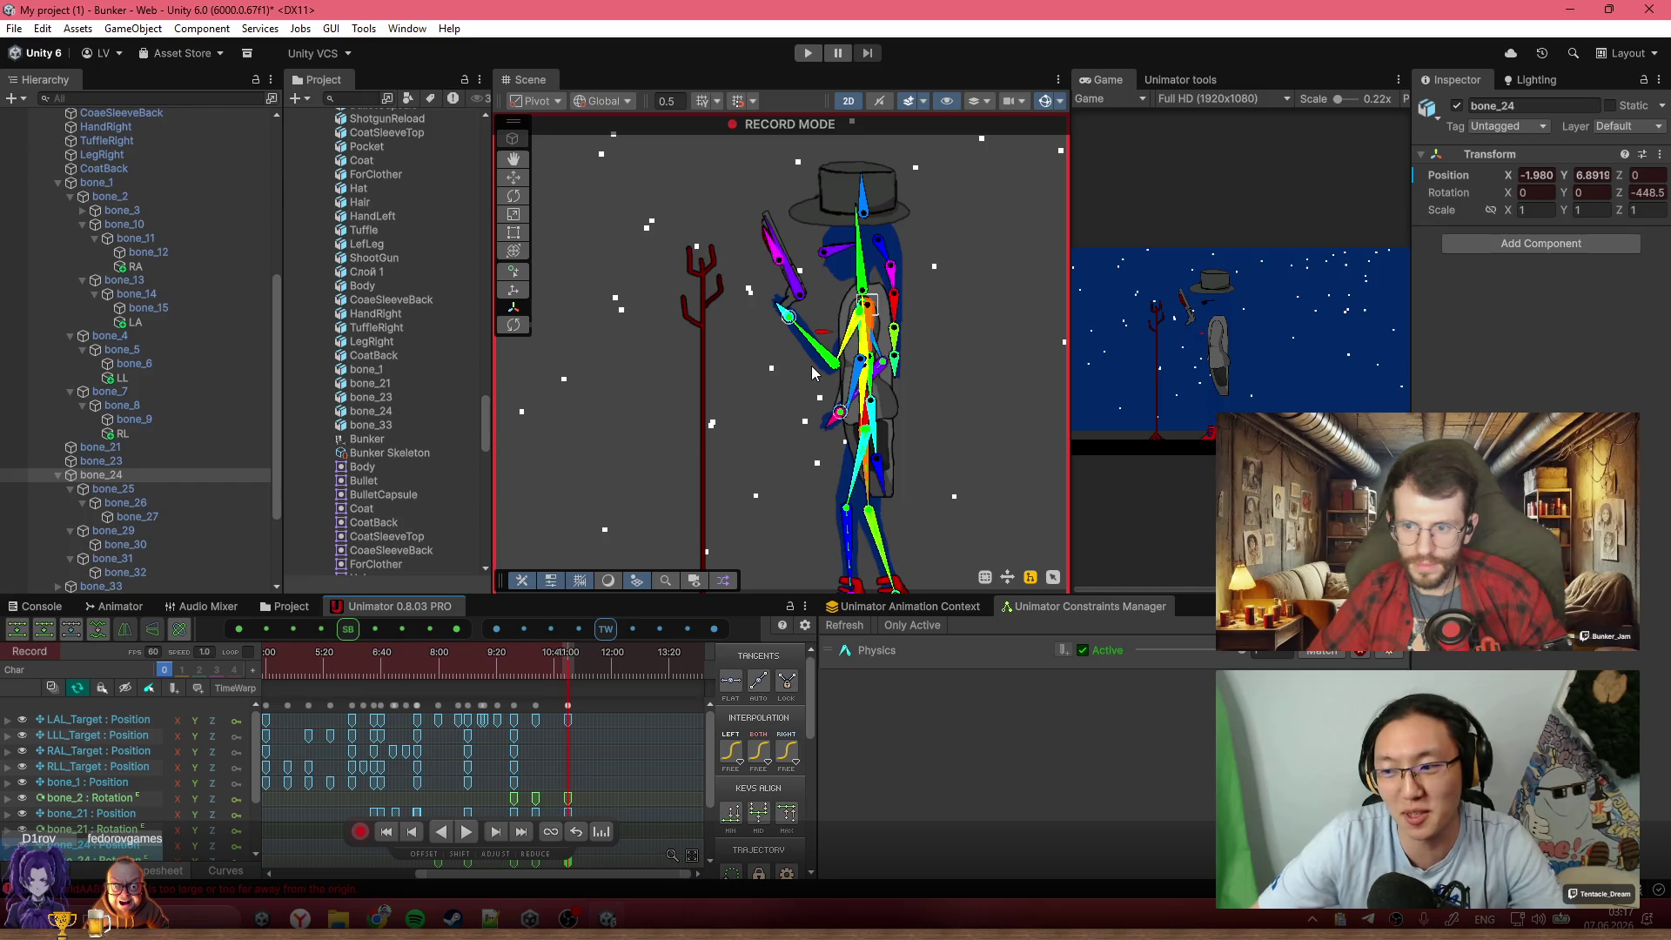
scroll(769, 406, up, 5)
scroll(781, 418, down, 3)
scroll(808, 383, up, 2)
click(537, 672)
click(567, 672)
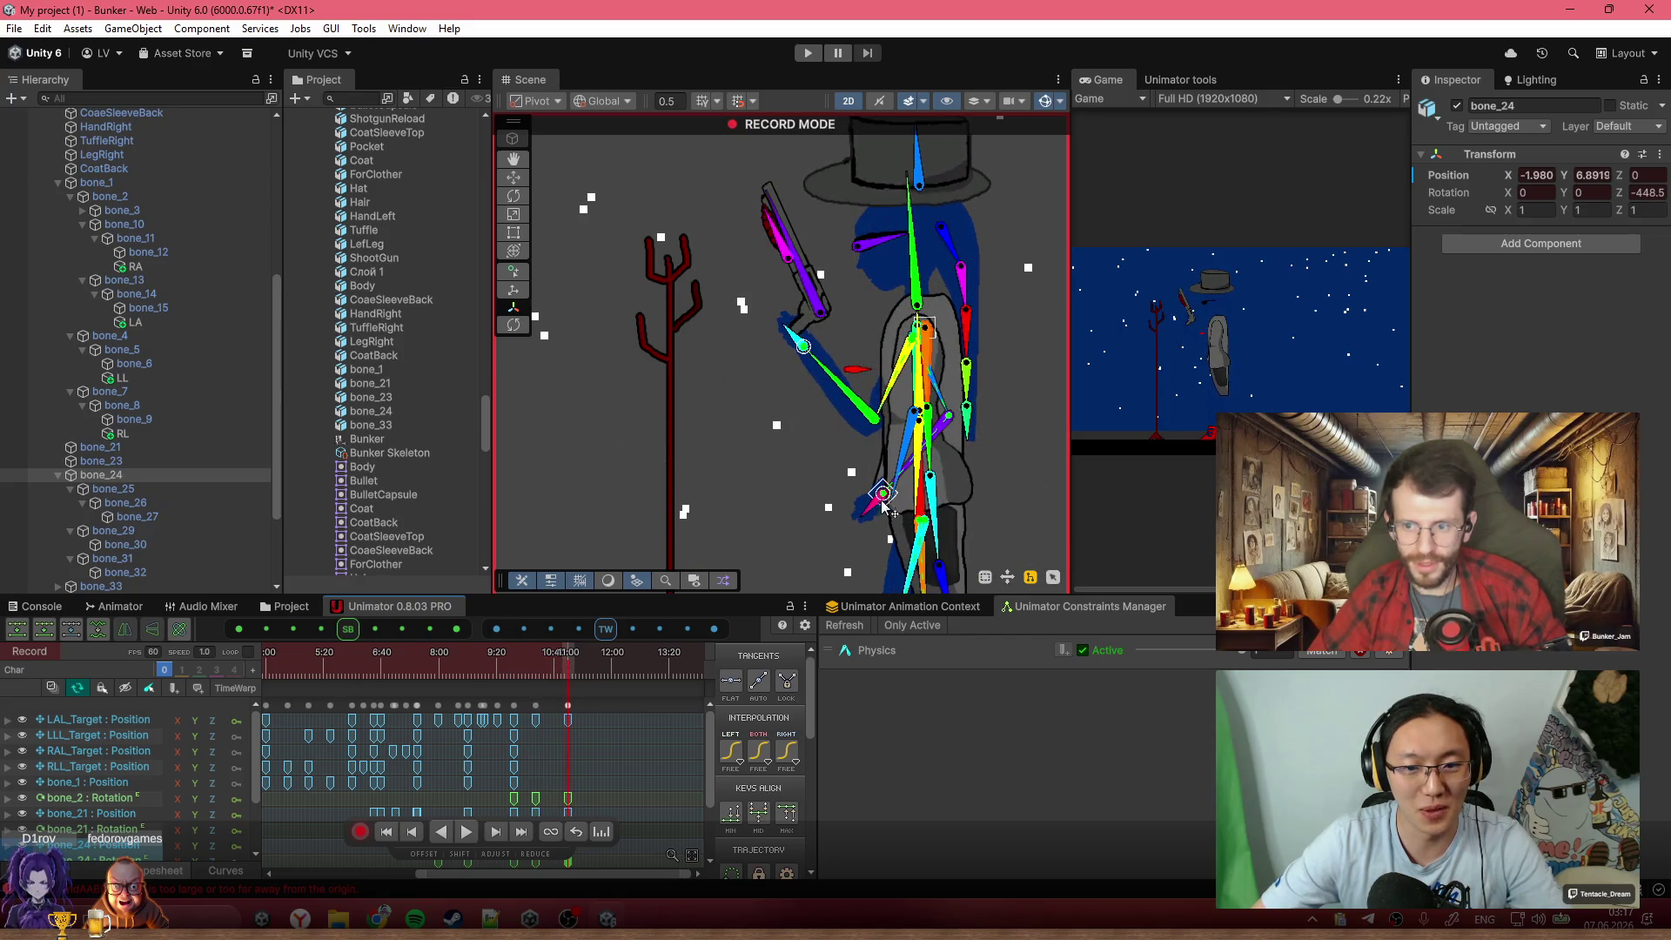
Drag the RAL hand target up onto the gun grip and scrub back to review the poses
drag(884, 493, 778, 256)
scroll(809, 452, down, 2)
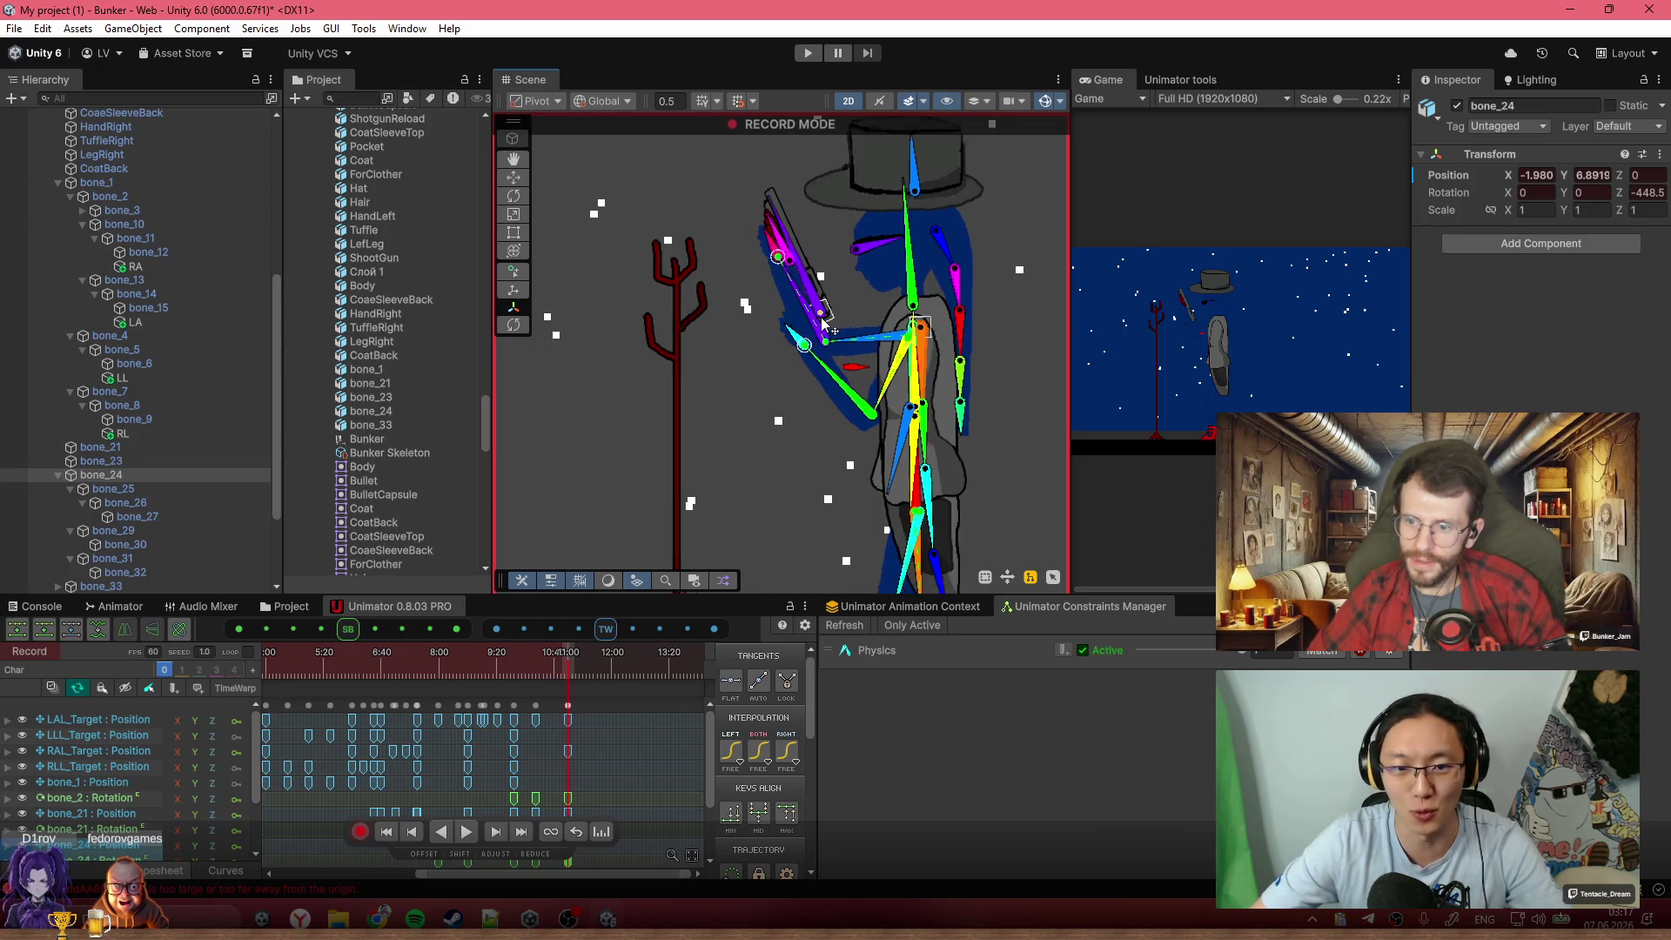
scroll(599, 748, down, 2)
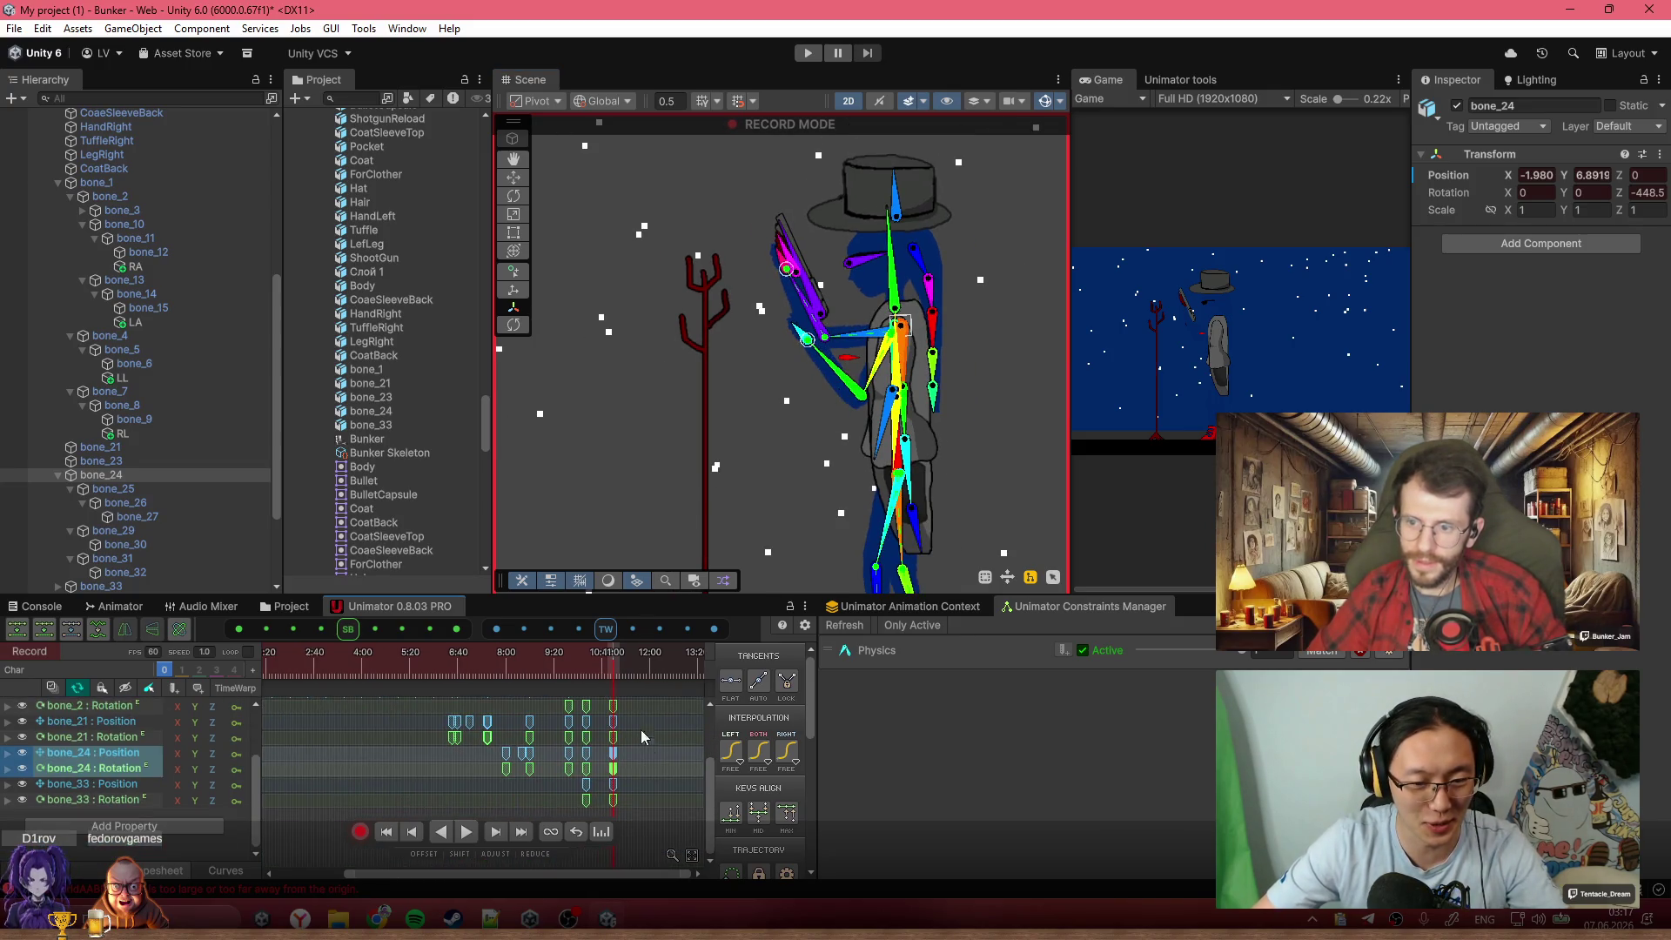
scroll(652, 788, down, 2)
scroll(638, 785, up, 1)
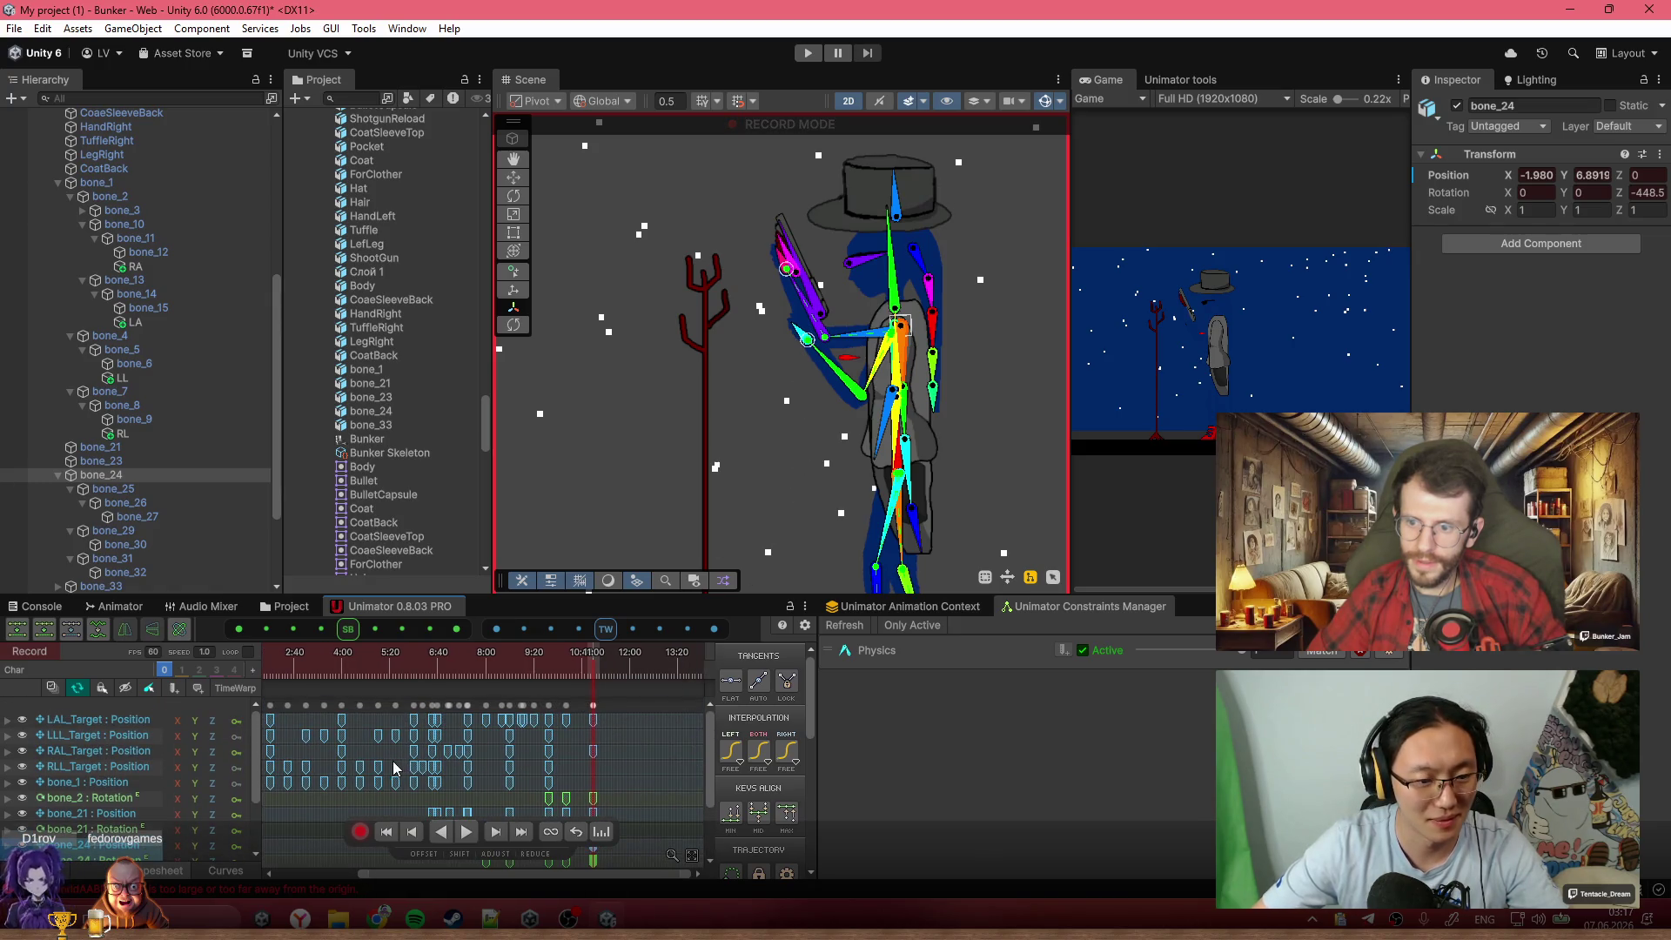
mouse_move(576, 674)
mouse_down()
mouse_move(522, 675)
mouse_move(554, 674)
mouse_move(539, 696)
mouse_move(597, 746)
mouse_up()
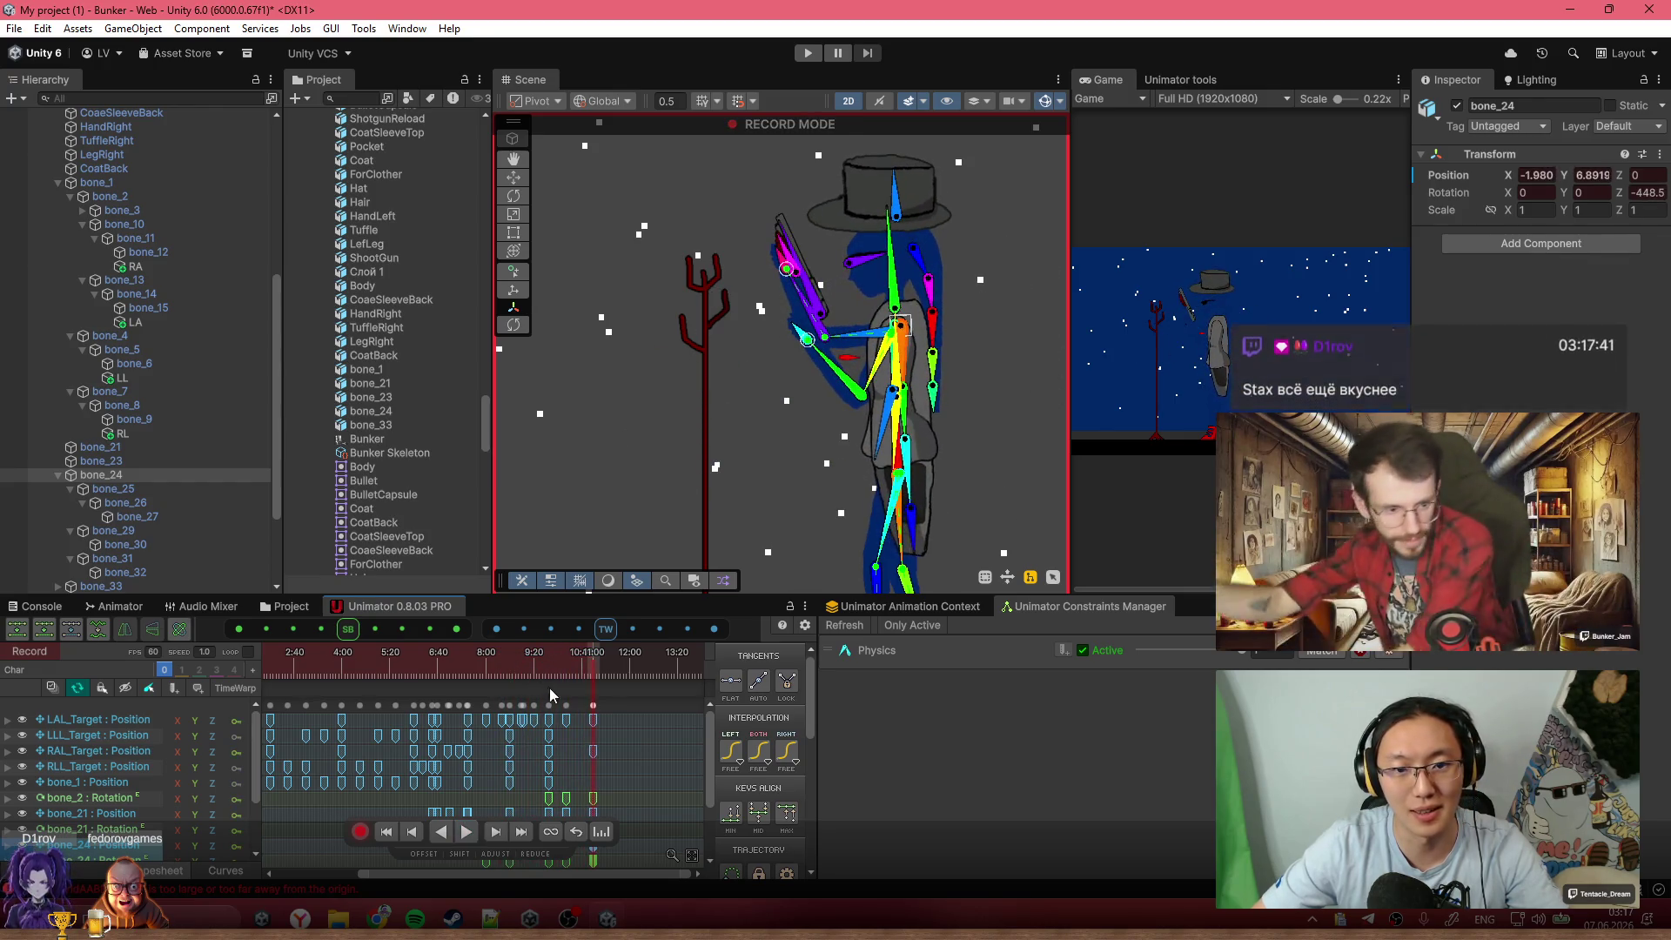
click(593, 750)
Copy the RAL_Target arm key, paste it at about 10:08, and preview the animation
key(ctrl+c)
click(558, 677)
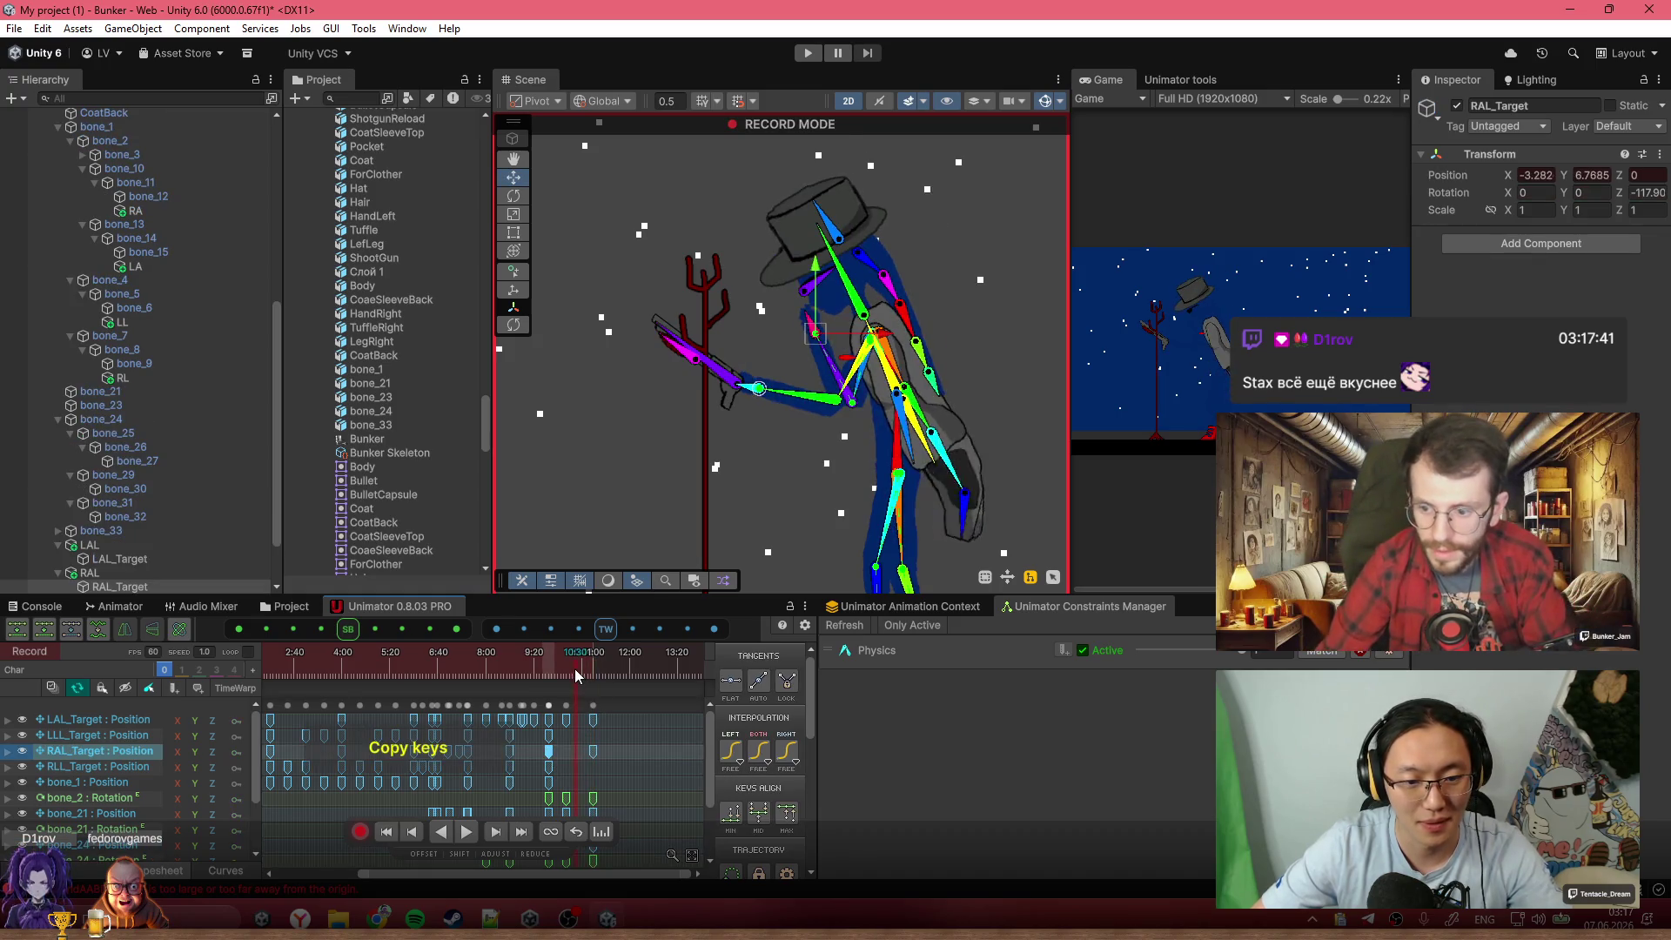
key(ctrl+v)
key(space)
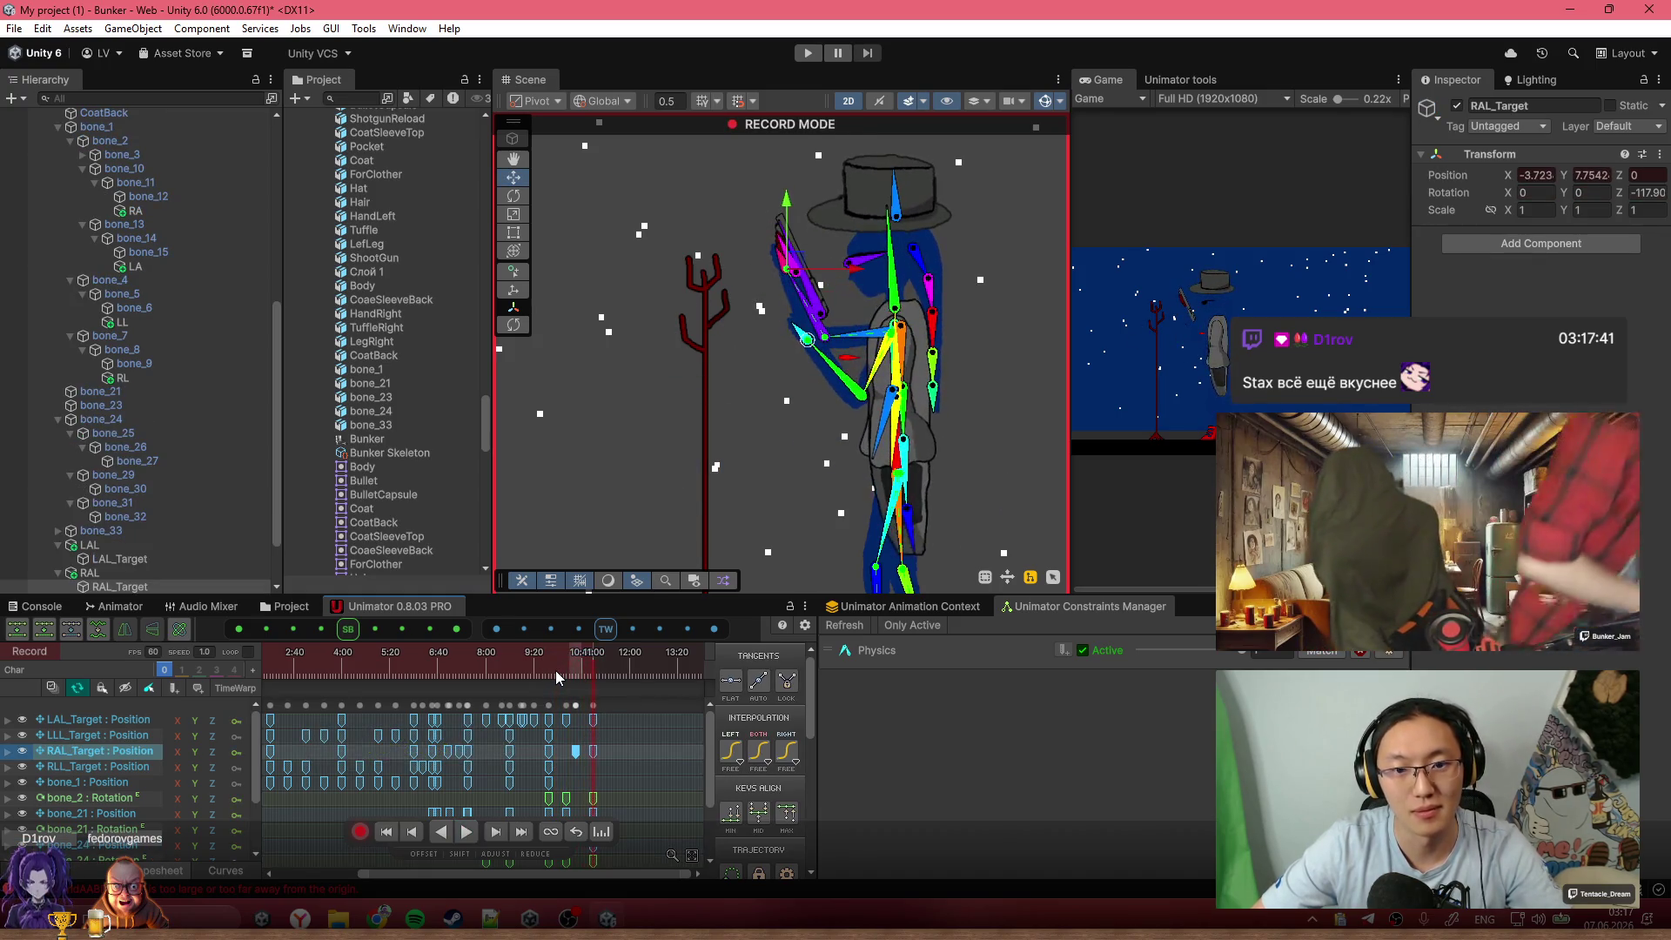
scroll(602, 717, up, 3)
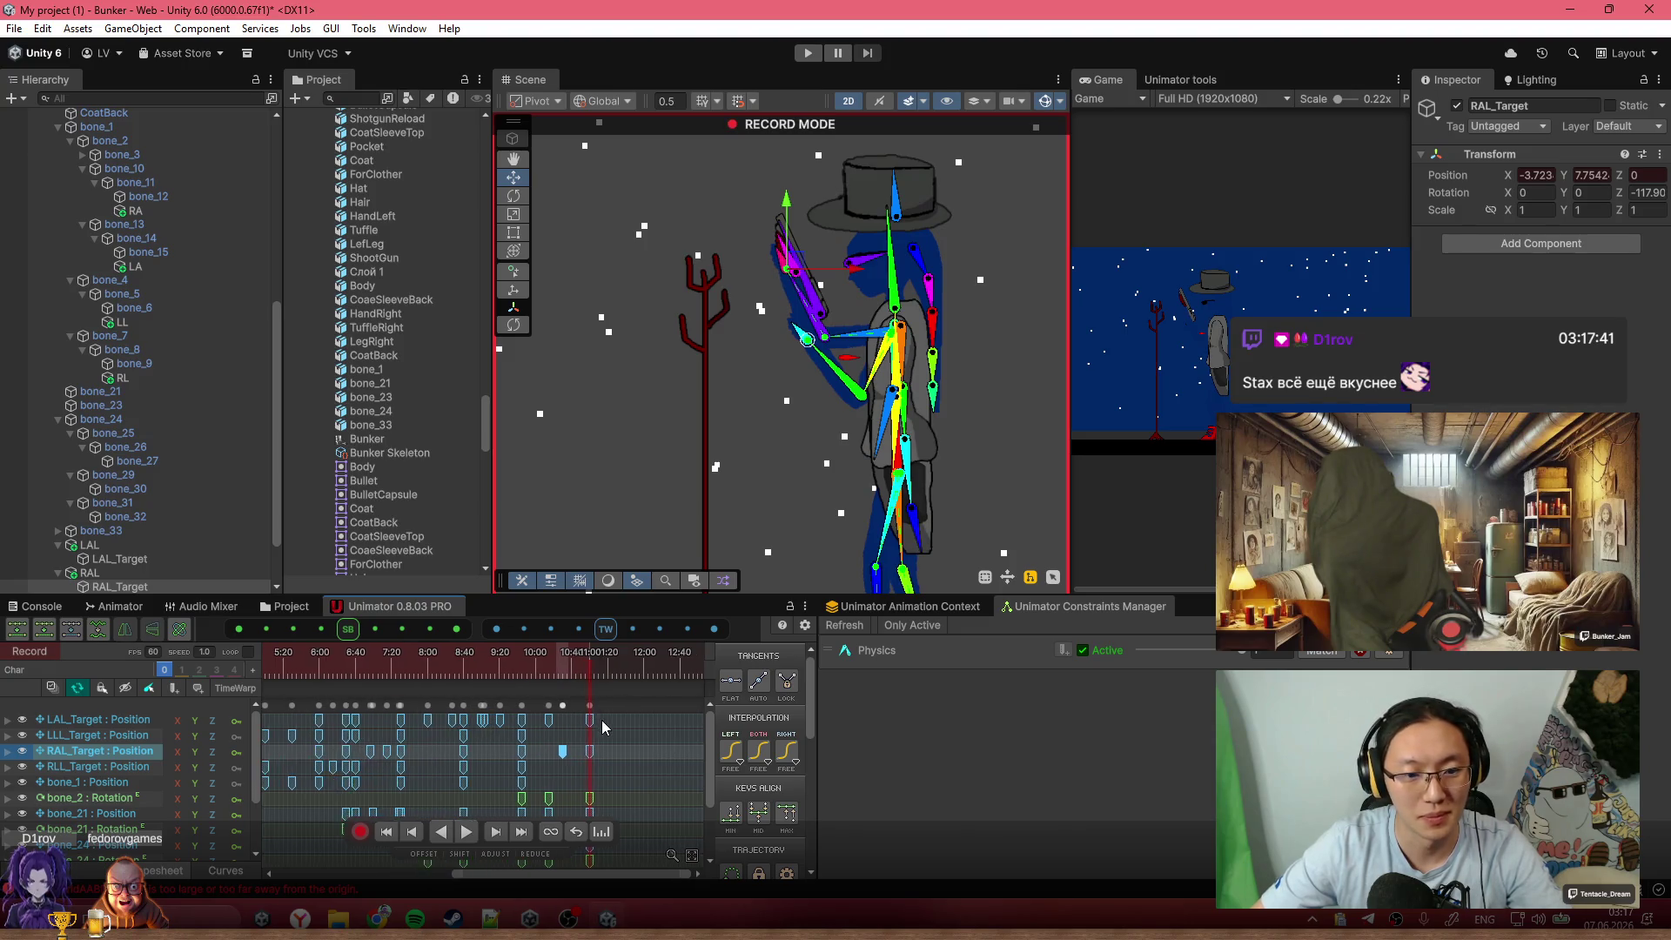
click(635, 754)
At 11:20, raise the RAL arm target toward the gun to key the hand there
scroll(604, 752, up, 3)
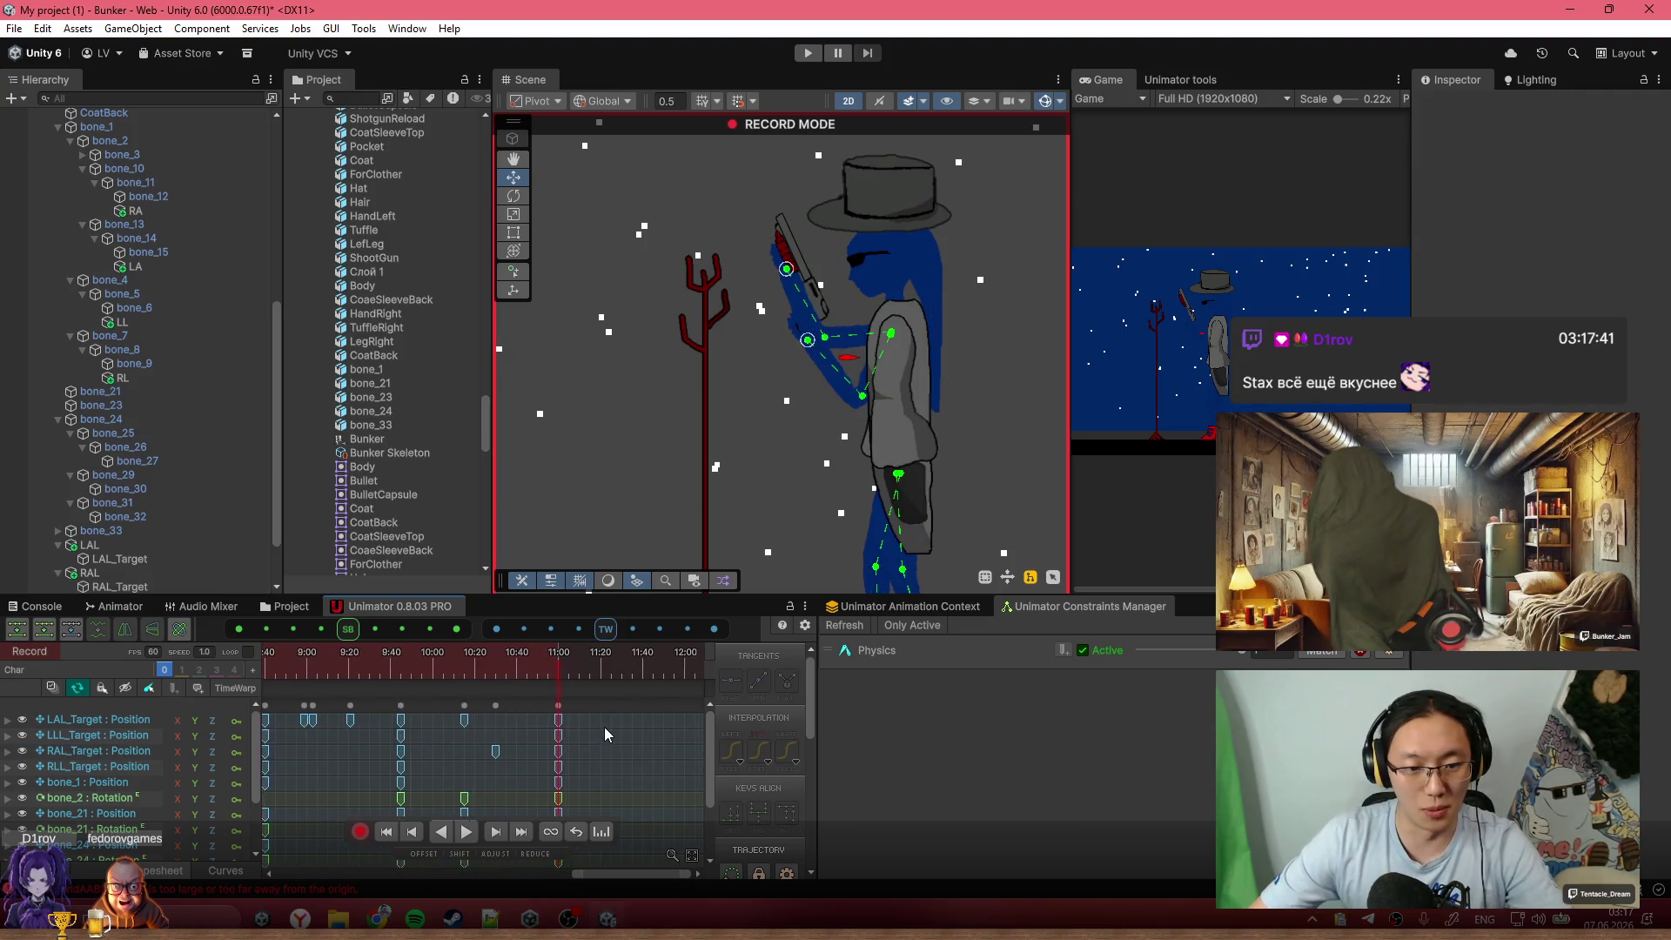
click(599, 670)
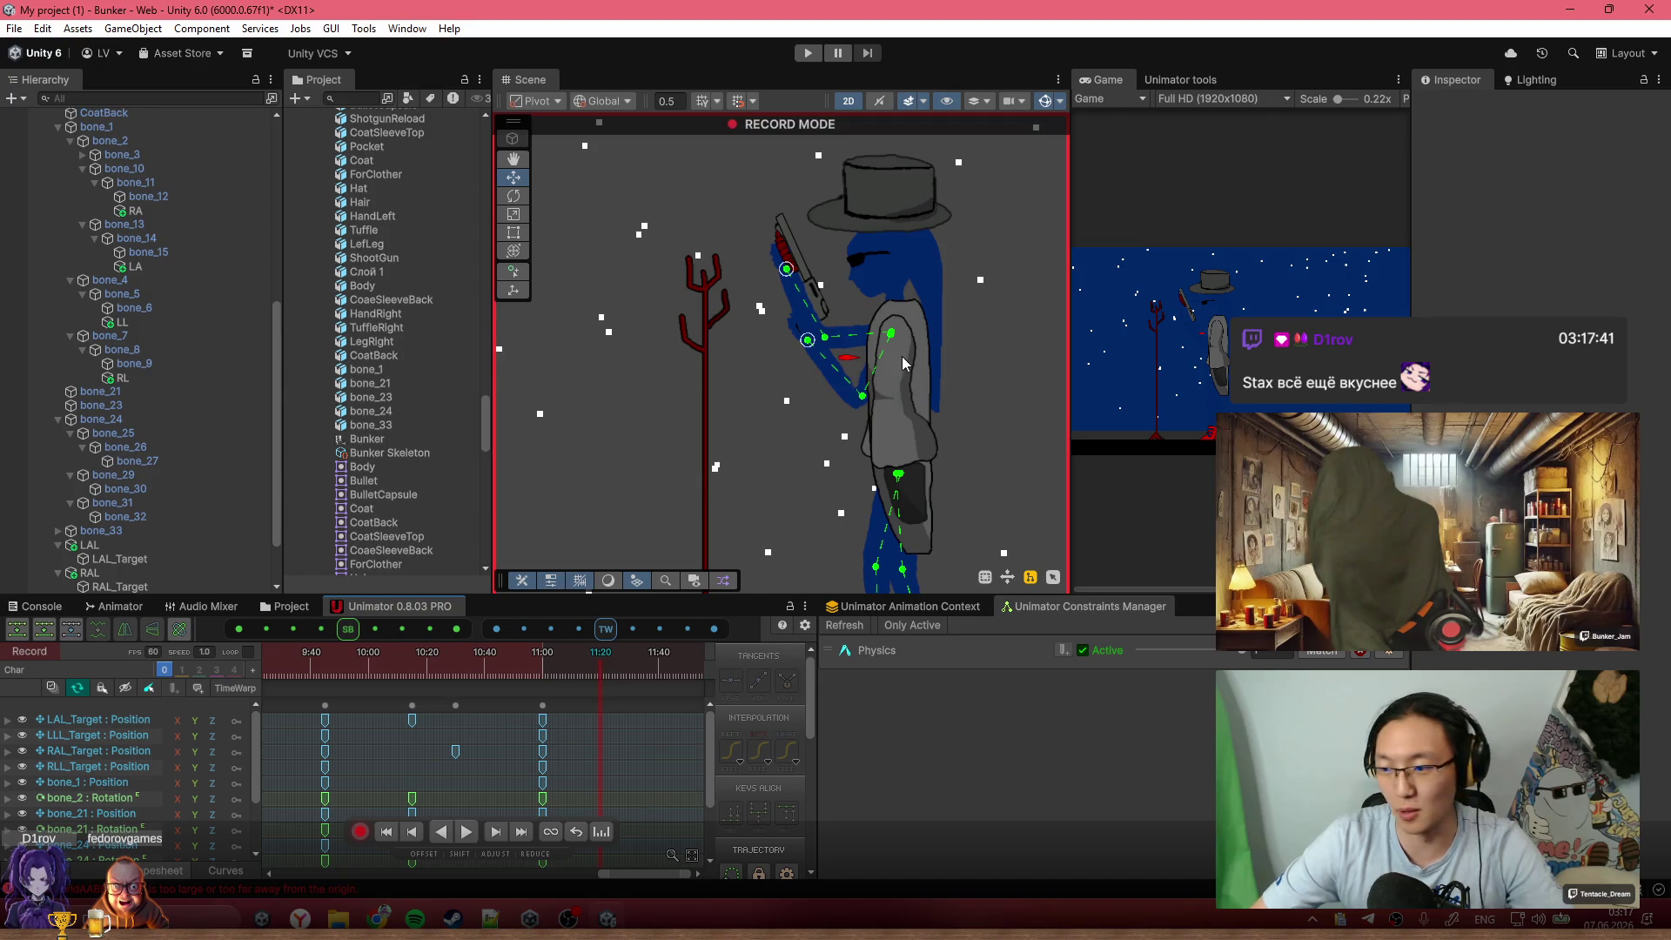
scroll(818, 469, up, 3)
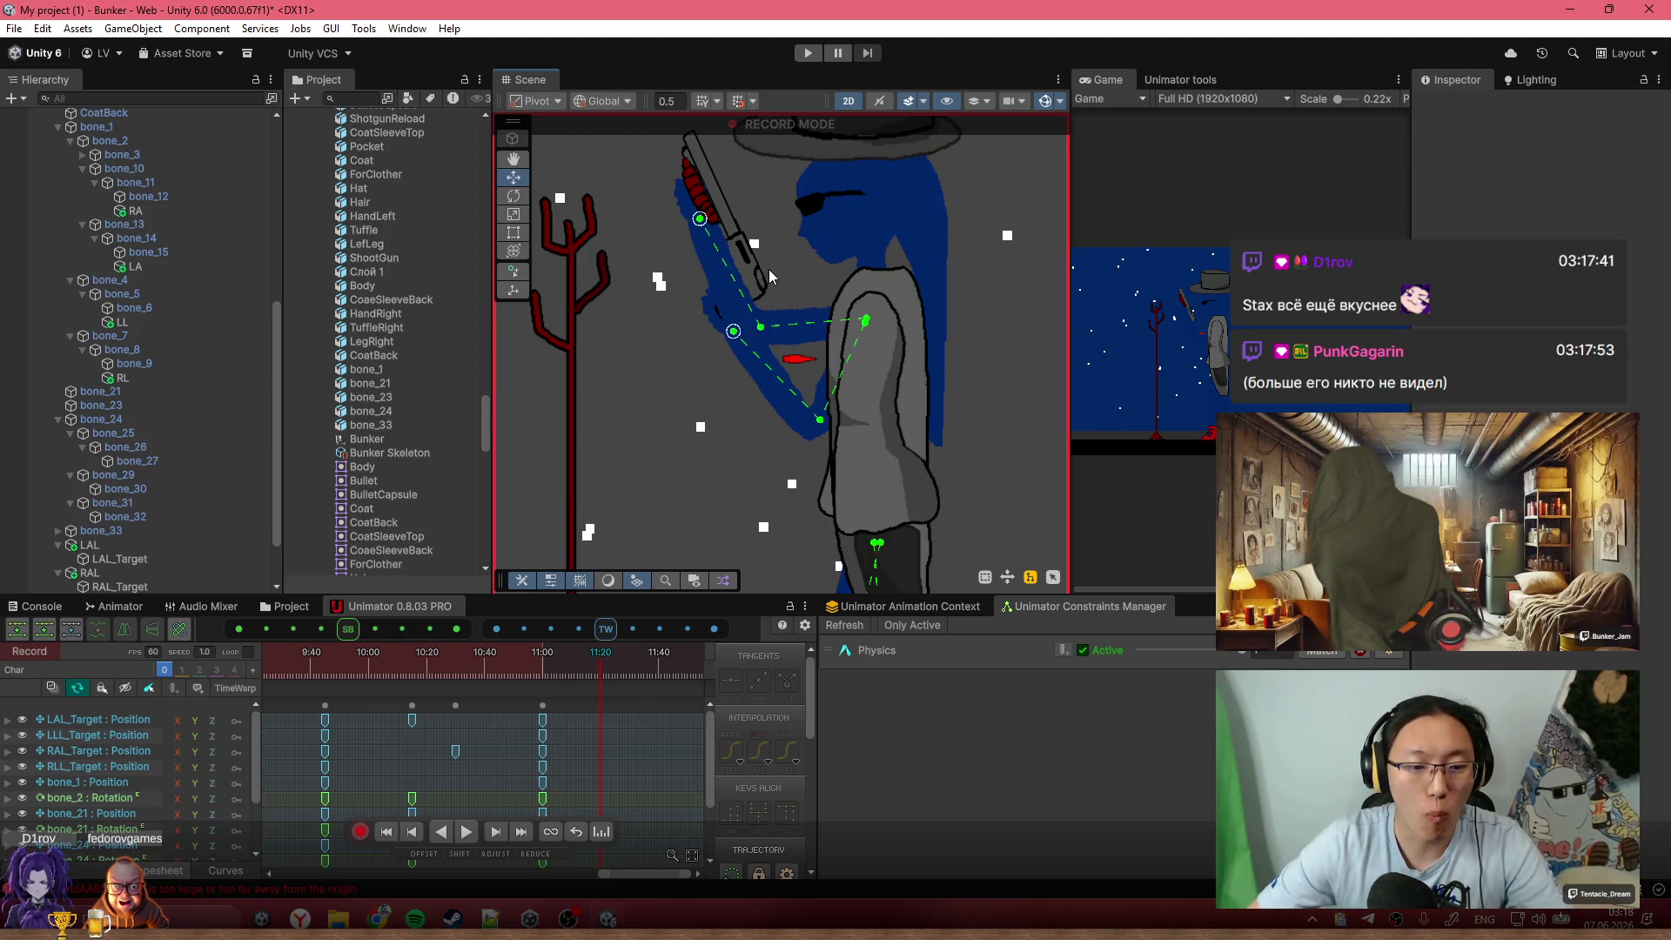
scroll(769, 276, up, 3)
mouse_move(715, 216)
mouse_down()
mouse_move(761, 292)
mouse_move(750, 273)
mouse_up()
mouse_move(717, 188)
mouse_down()
mouse_move(749, 243)
mouse_move(709, 284)
mouse_up()
key(w)
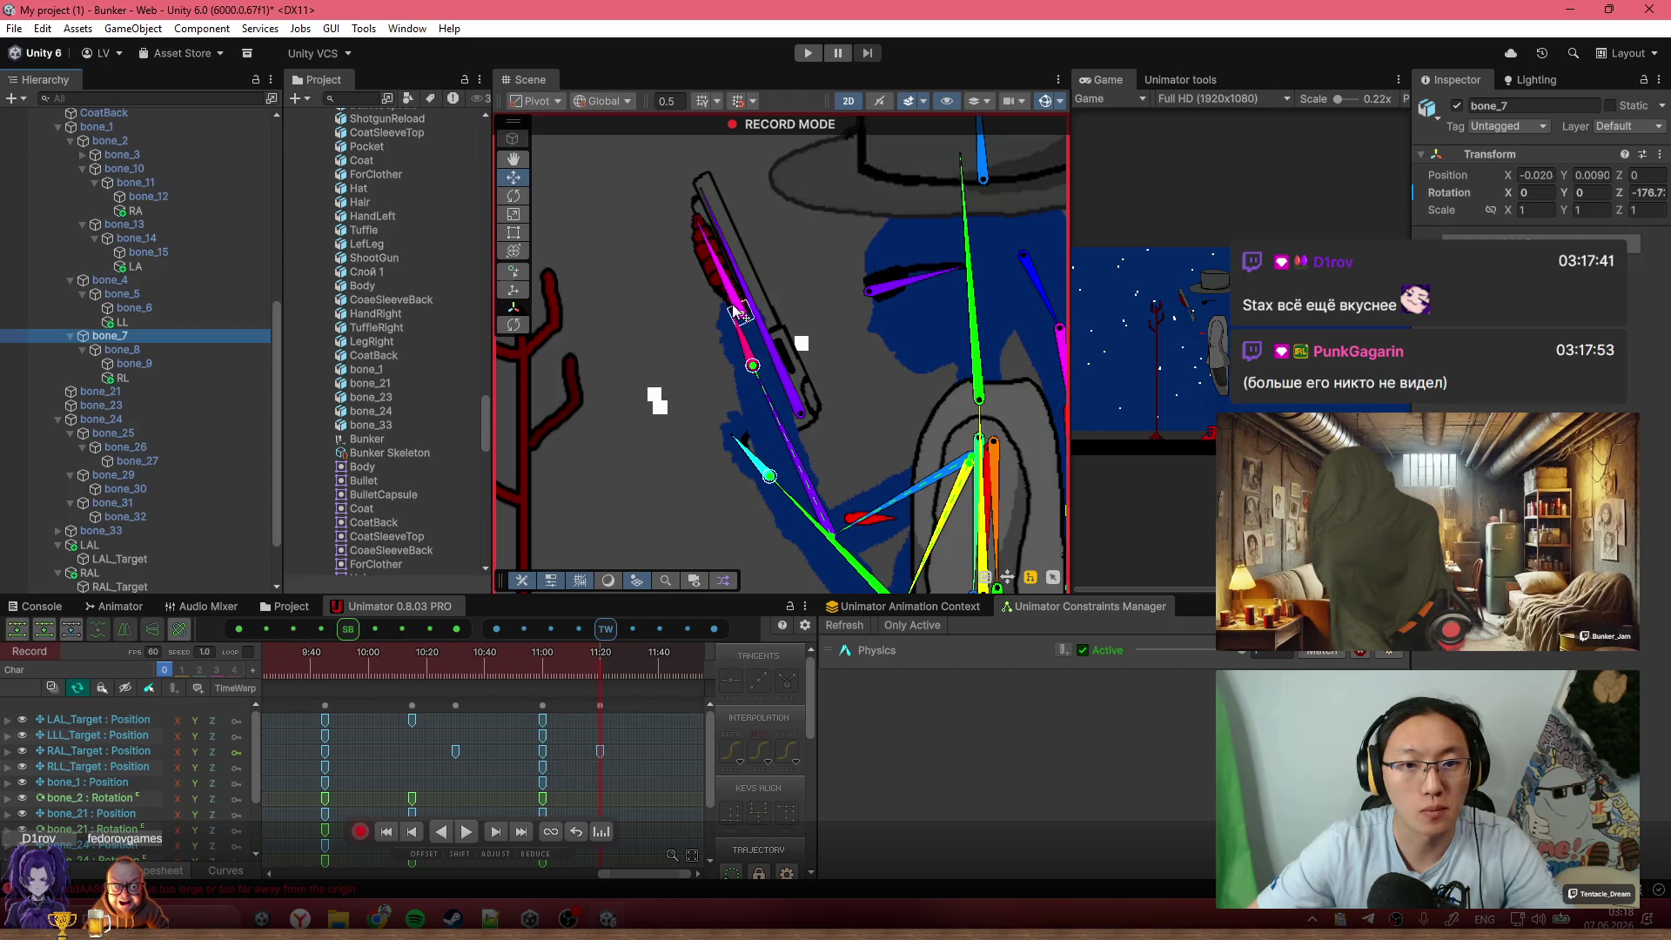
click(739, 315)
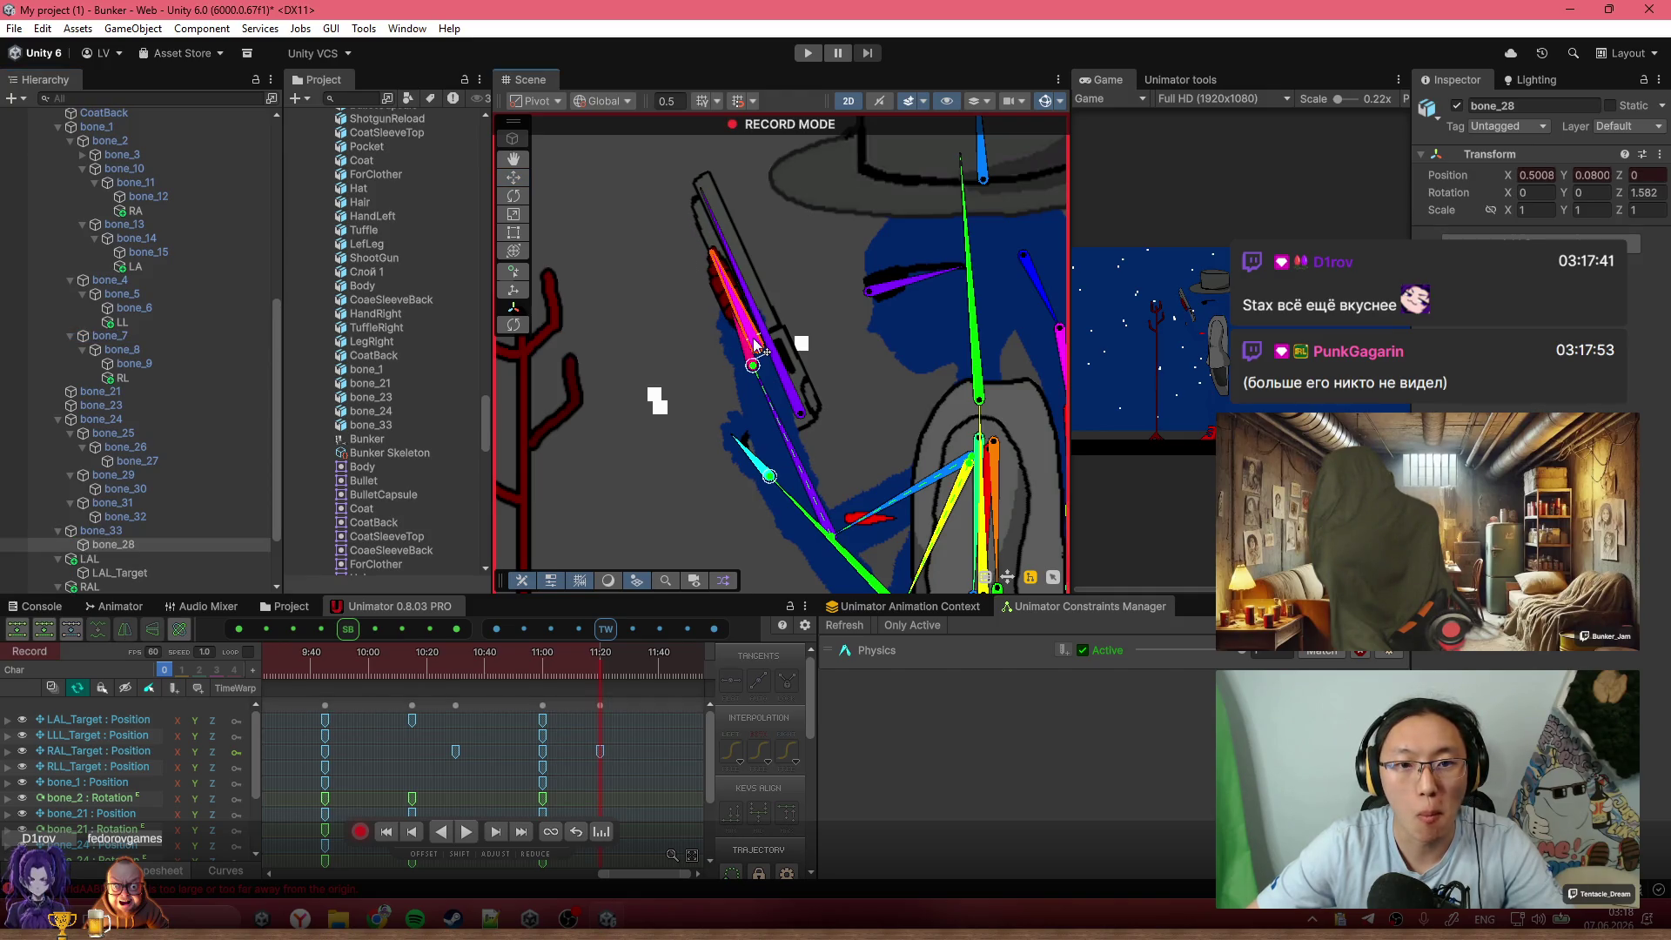
Copy bone_28's Position keys and paste them at the playhead
scroll(583, 745, down, 3)
scroll(627, 719, down, 4)
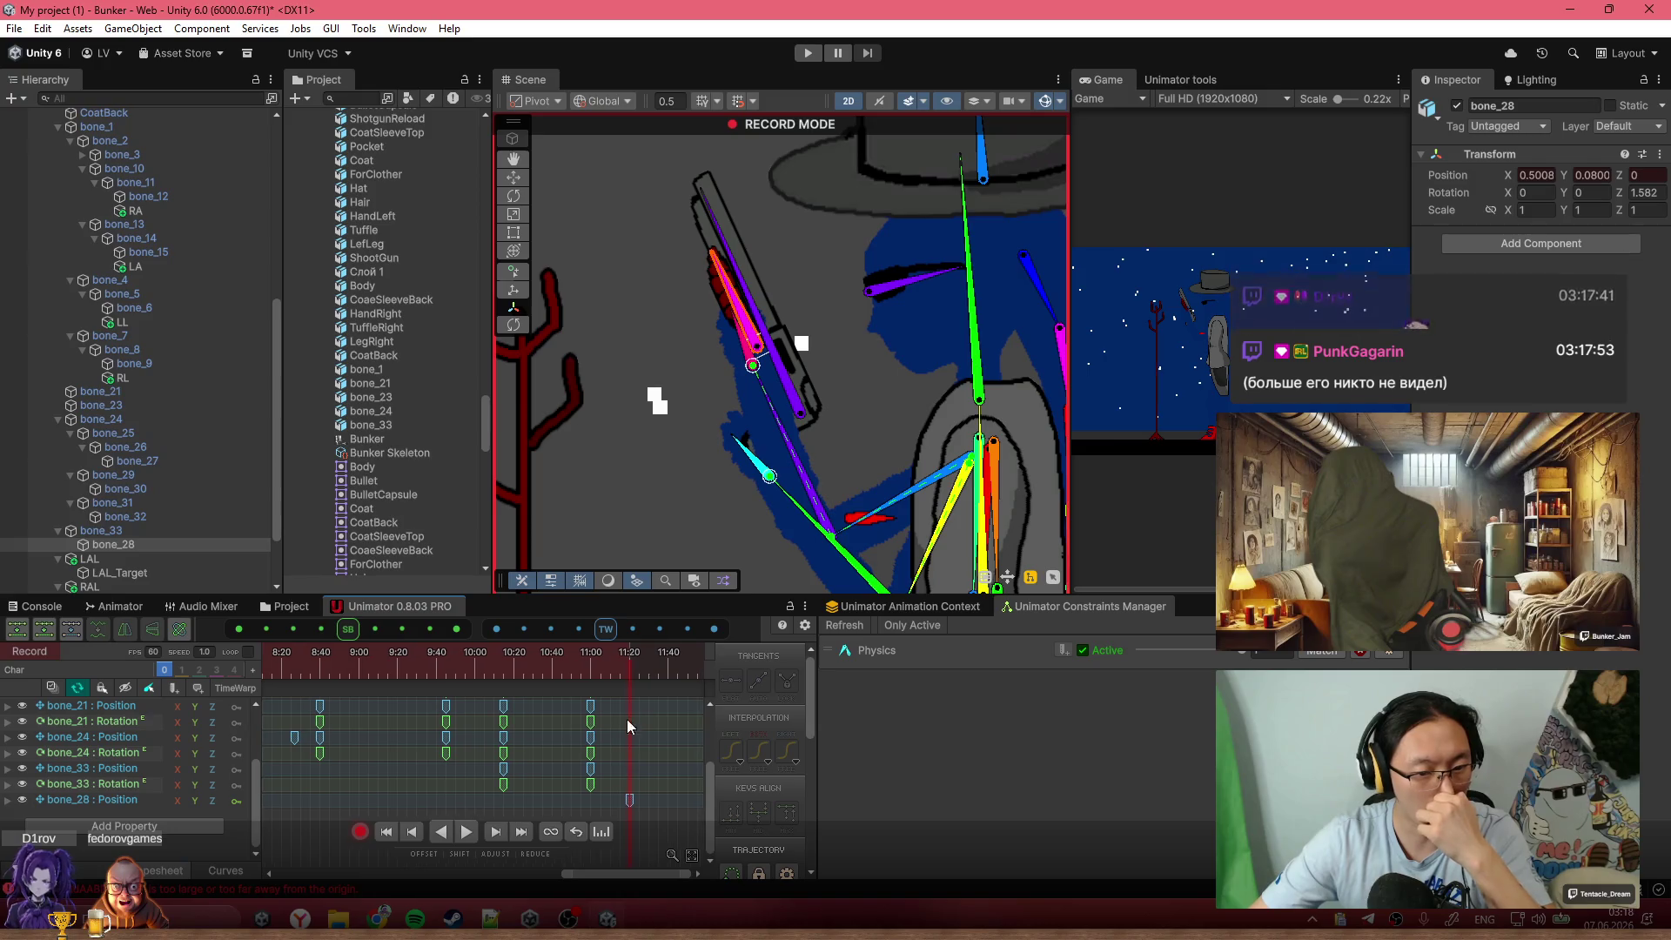
scroll(421, 785, down, 6)
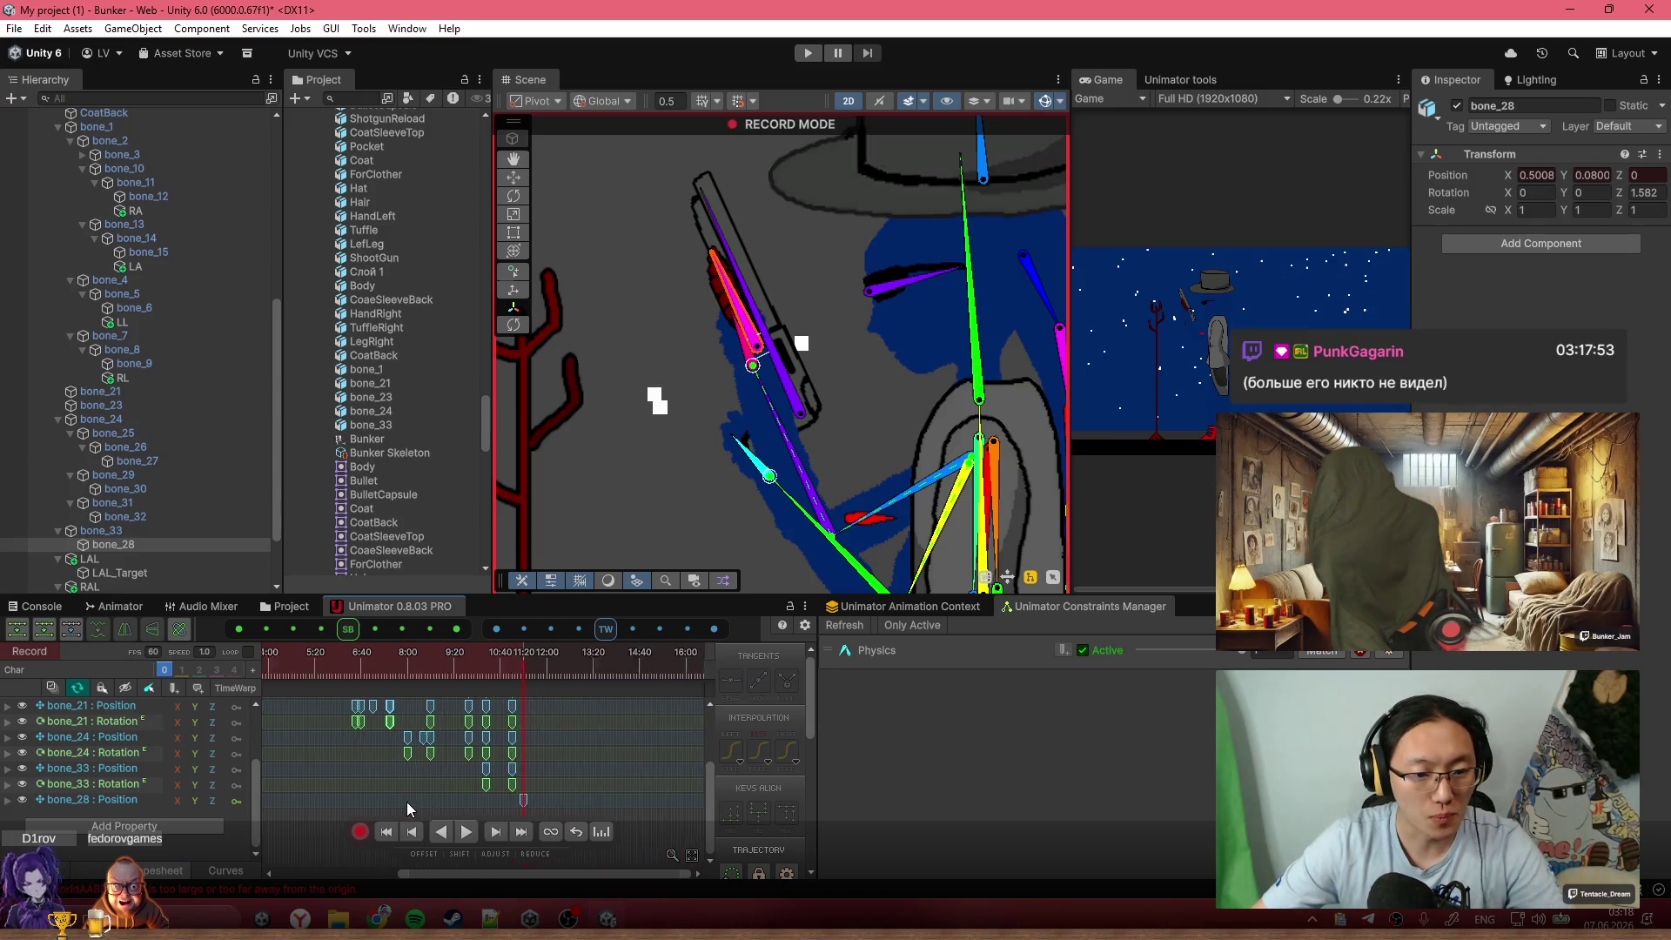
click(295, 802)
key(ctrl+c)
scroll(564, 808, up, 3)
scroll(564, 808, up, 2)
key(ctrl+v)
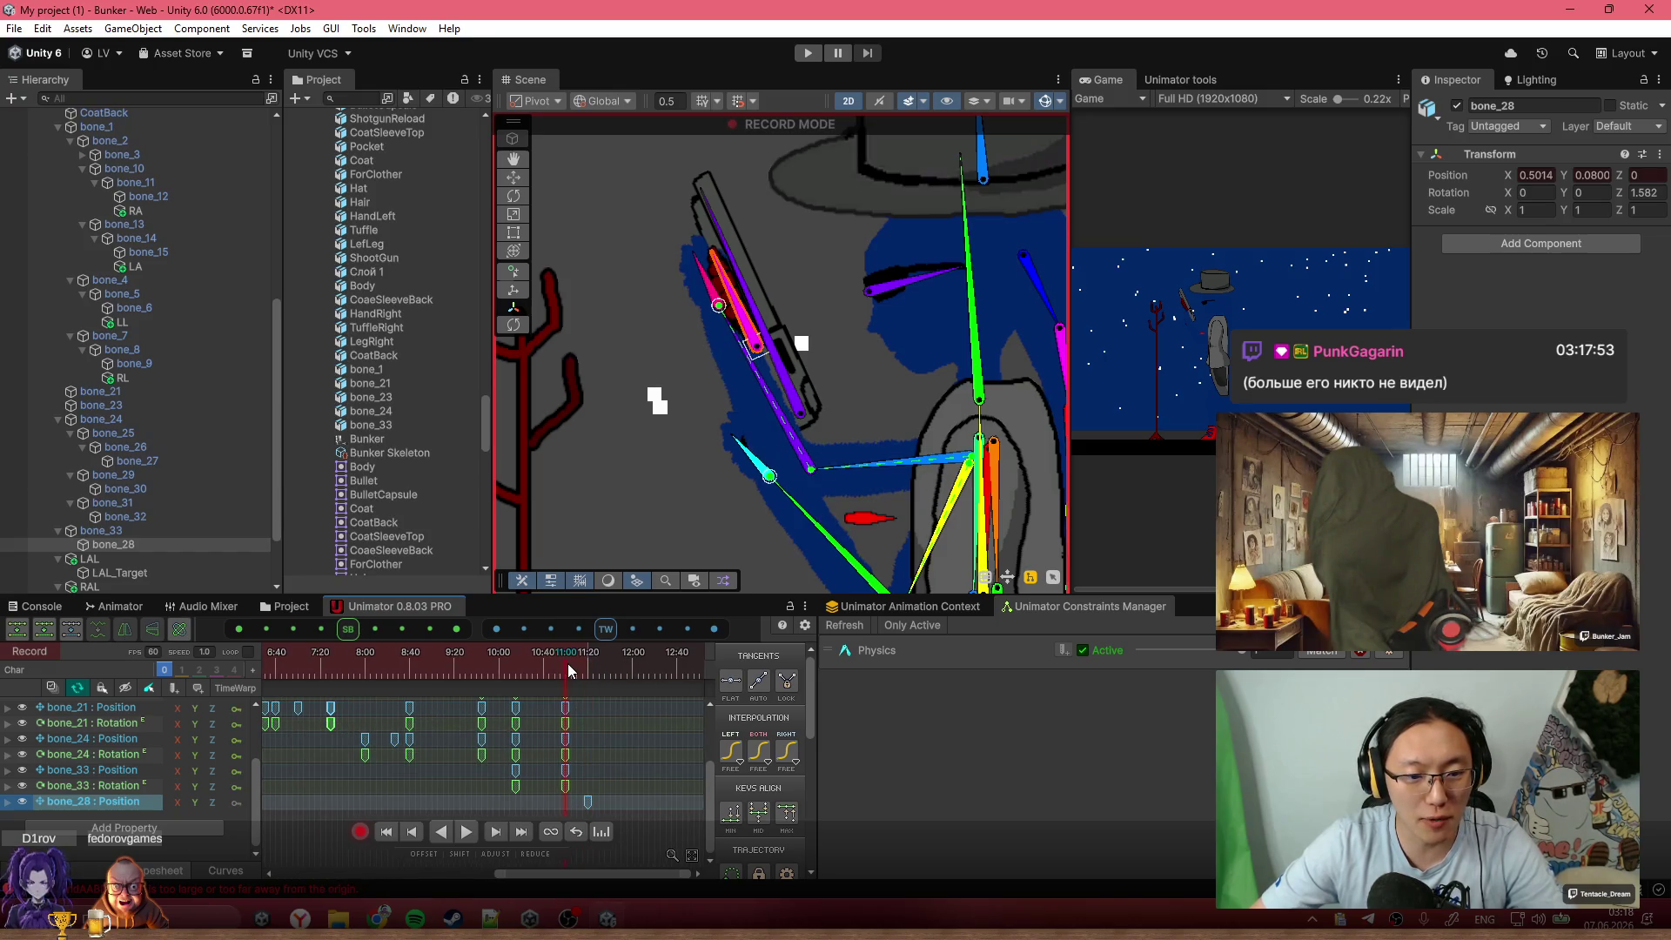
Scrub to 11:20, play back the clip, recentre the character, and return to about 11:44
scroll(608, 719, up, 3)
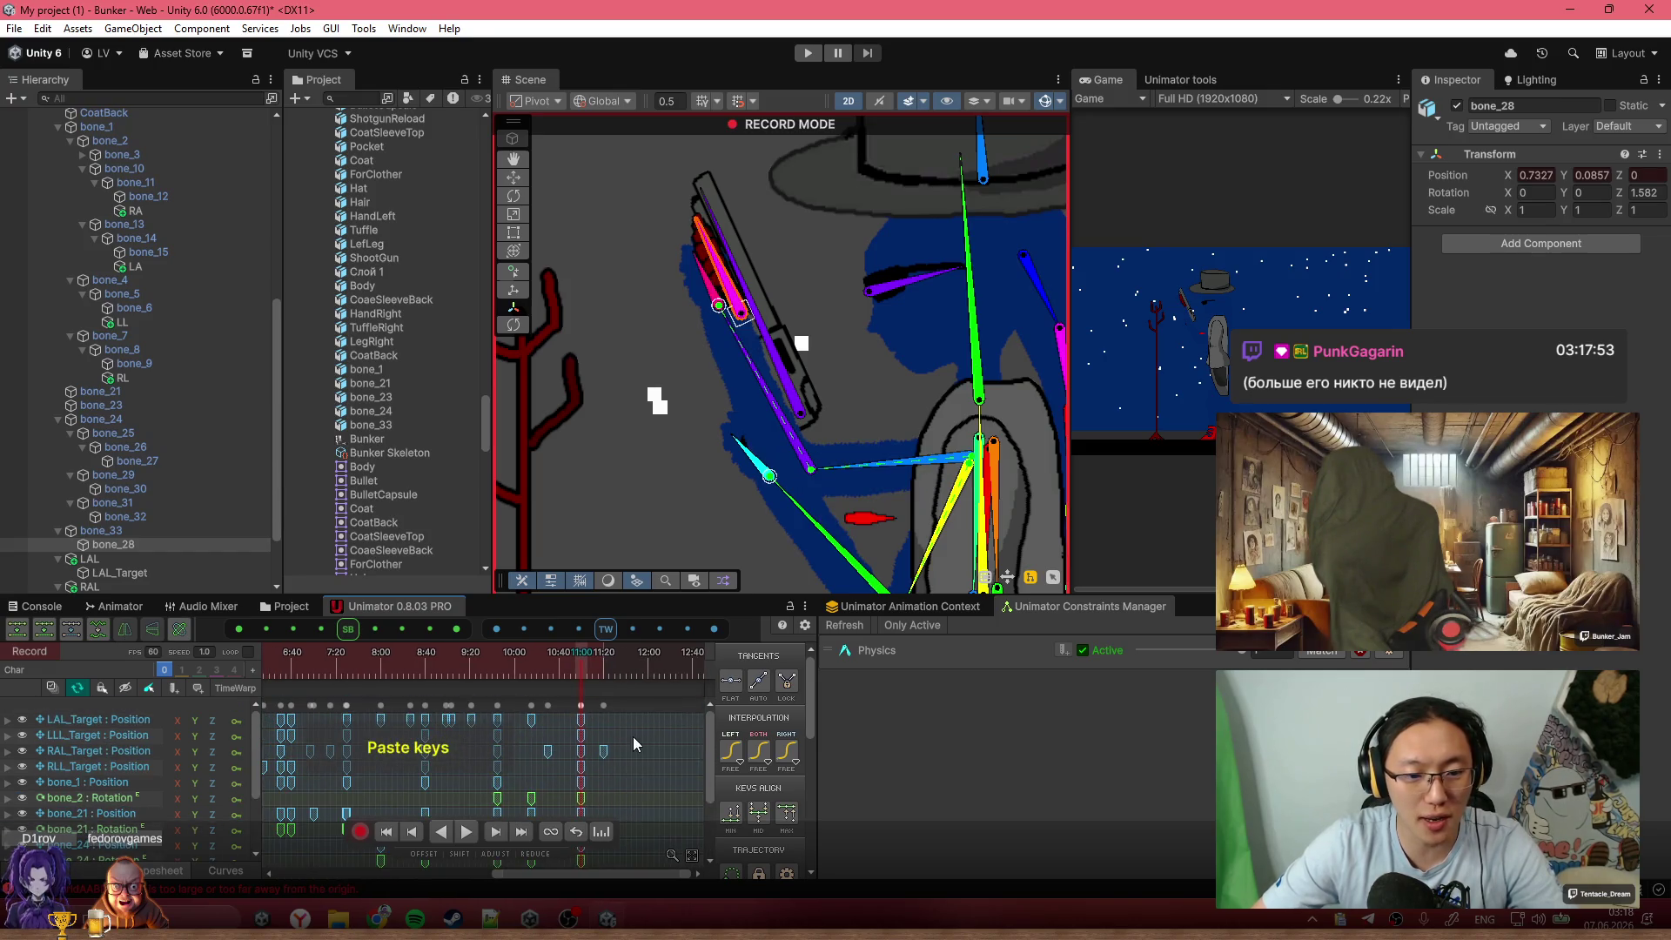
click(513, 670)
drag(513, 671, 562, 678)
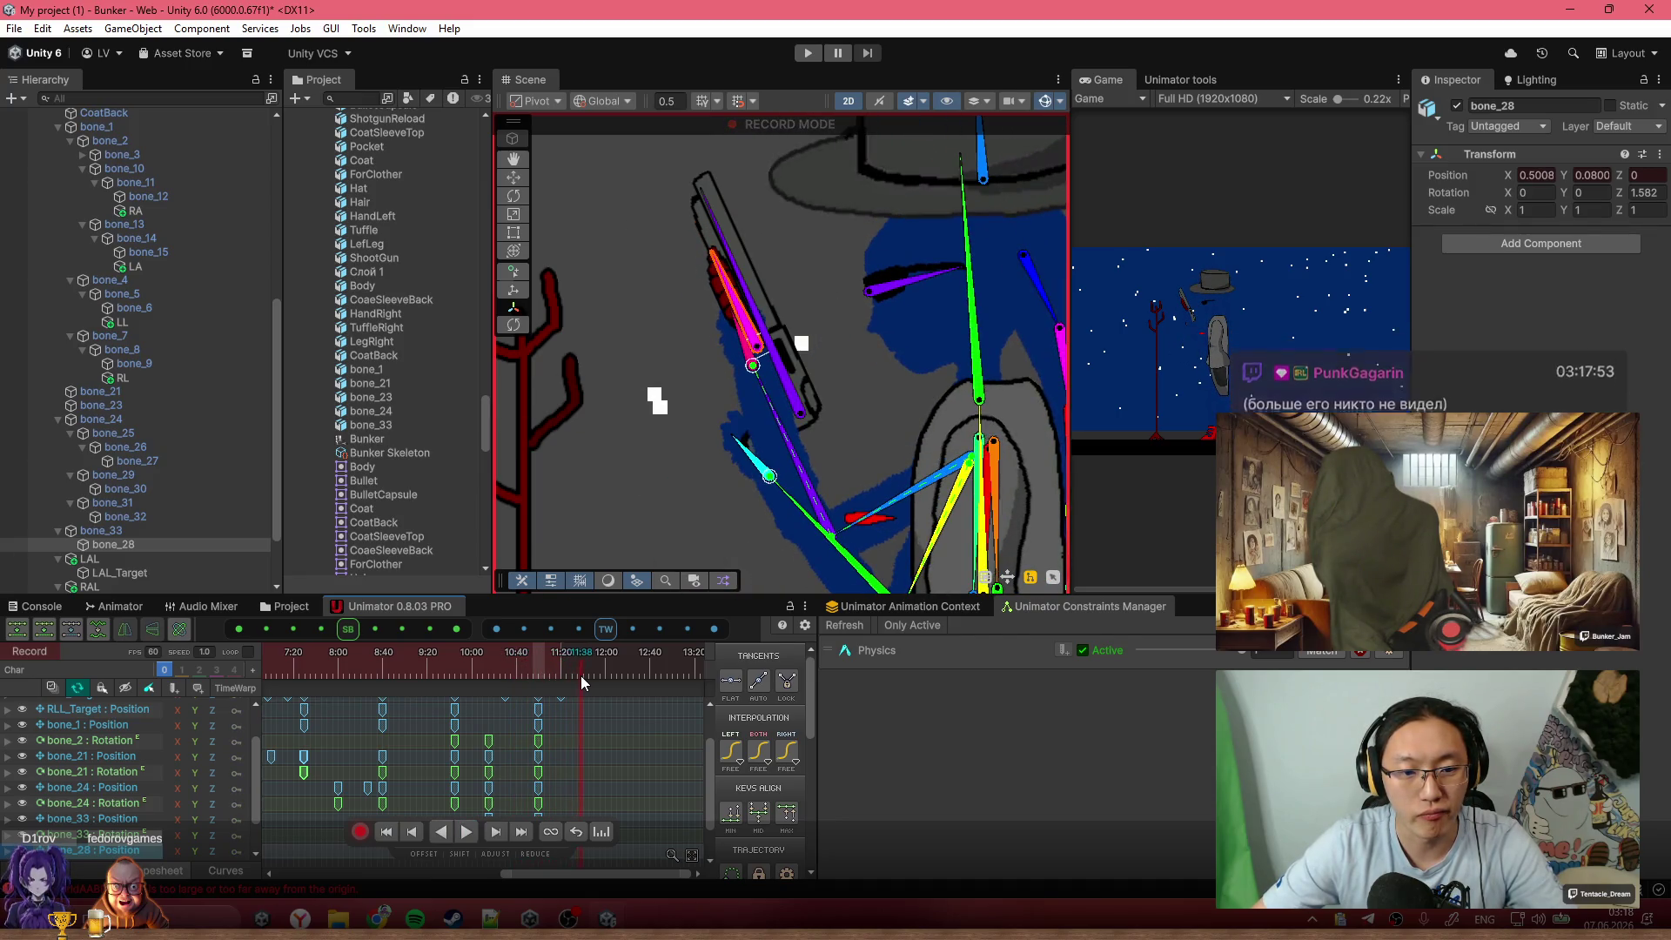
scroll(574, 740, down, 3)
scroll(575, 740, up, 3)
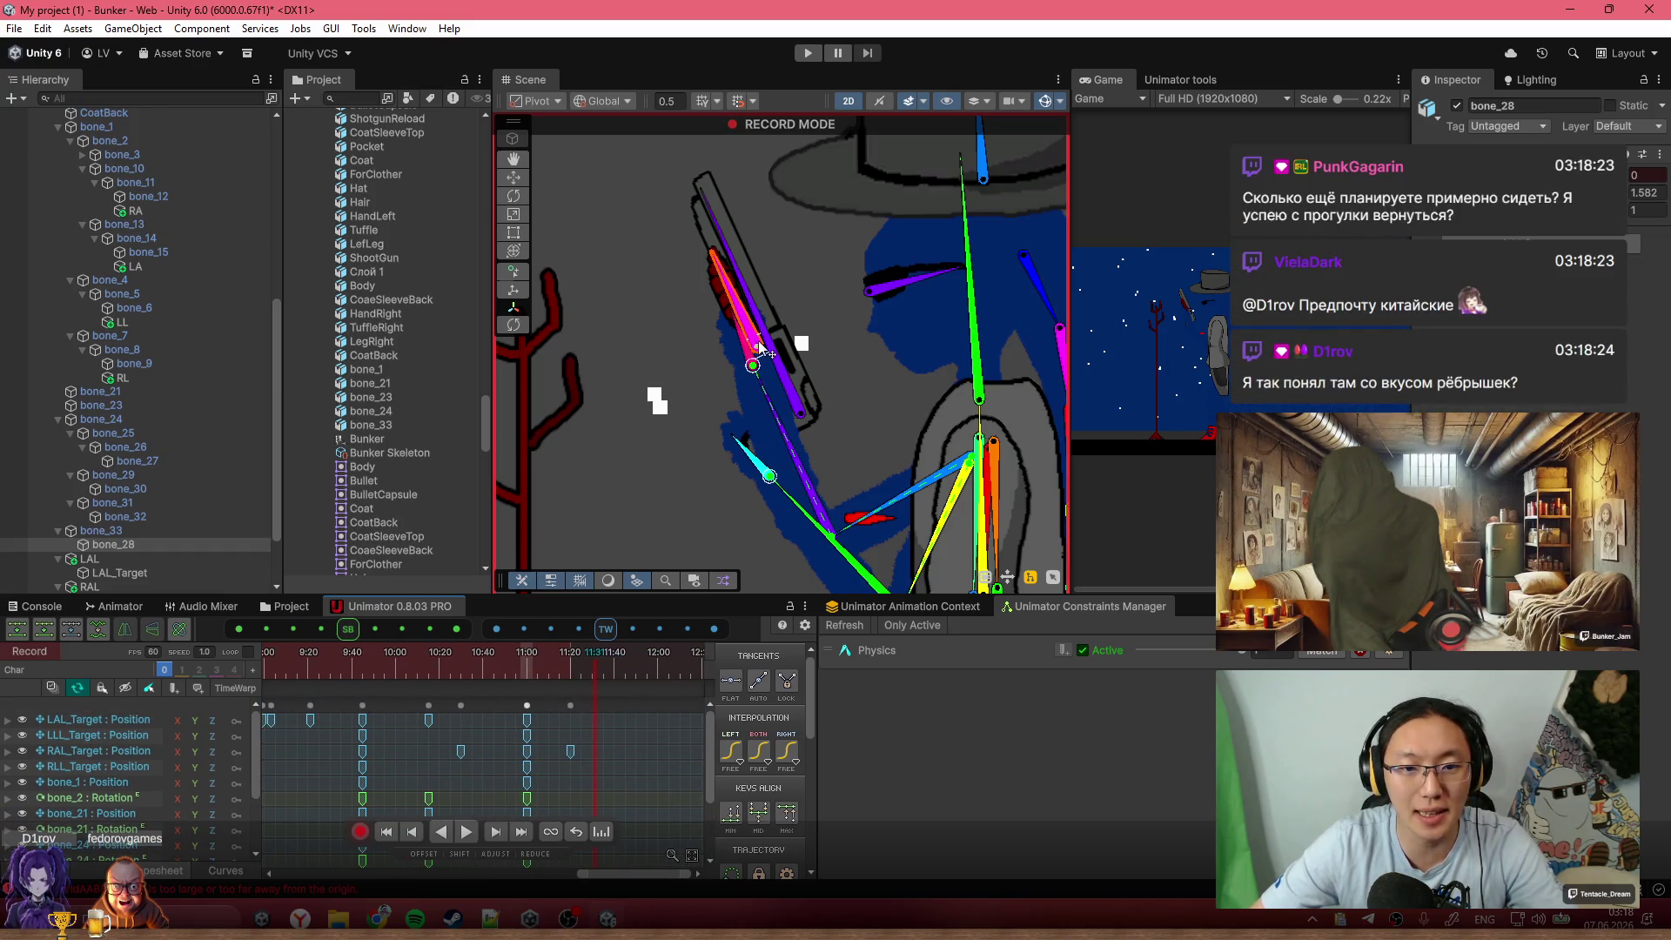
scroll(700, 536, down, 2)
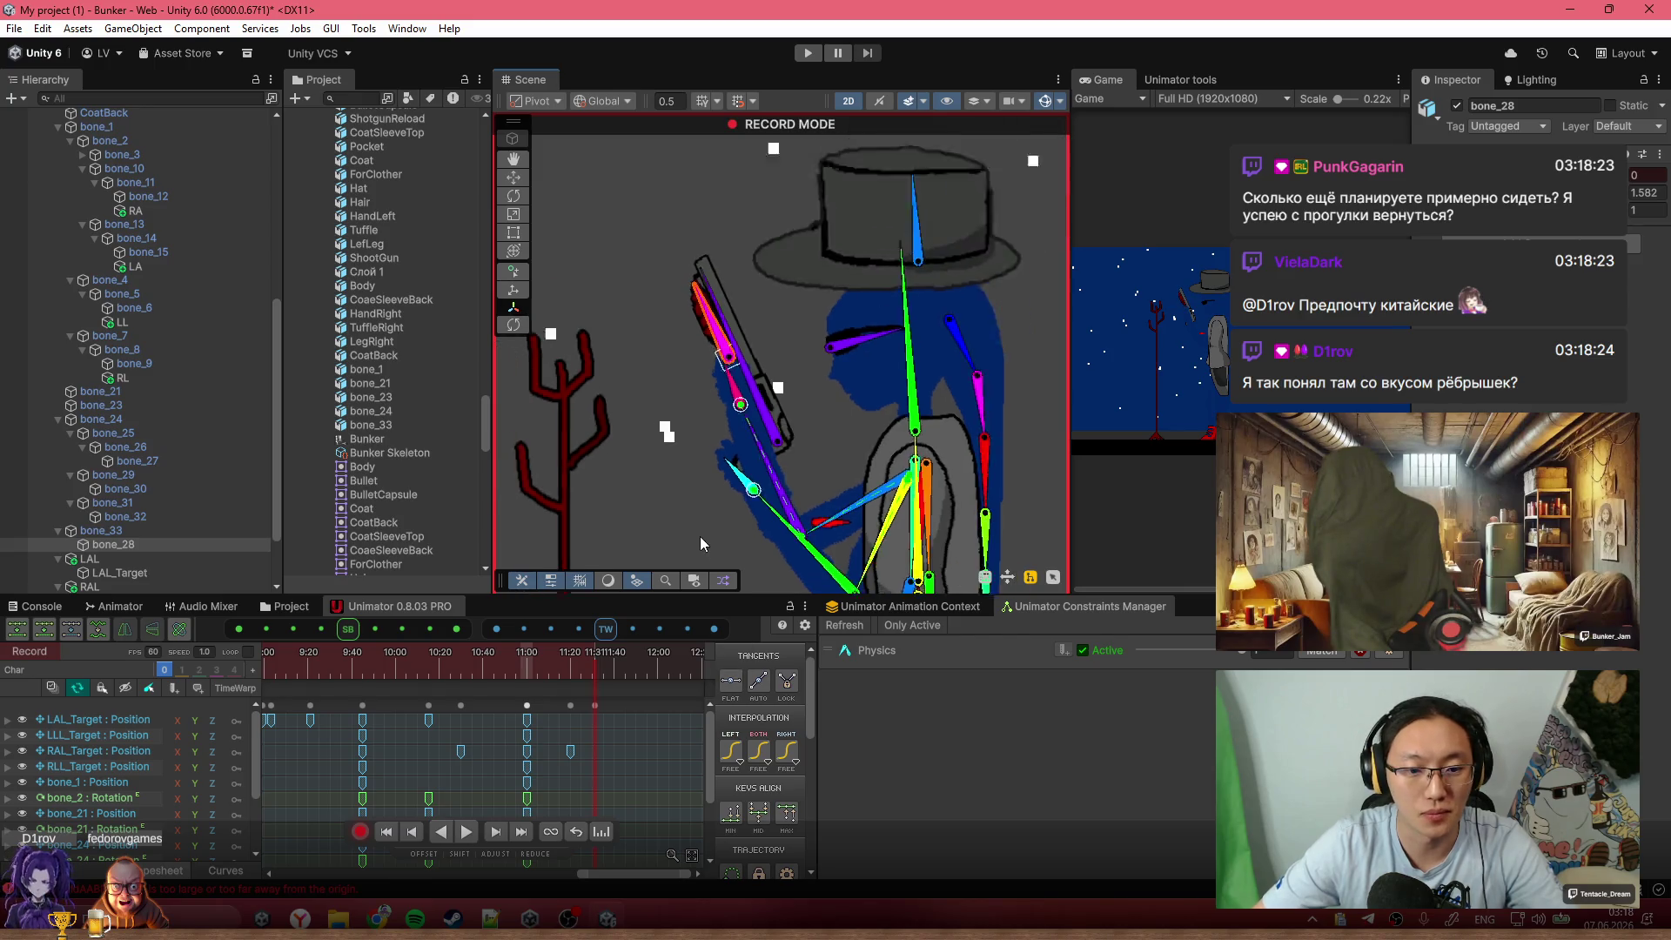
key(space)
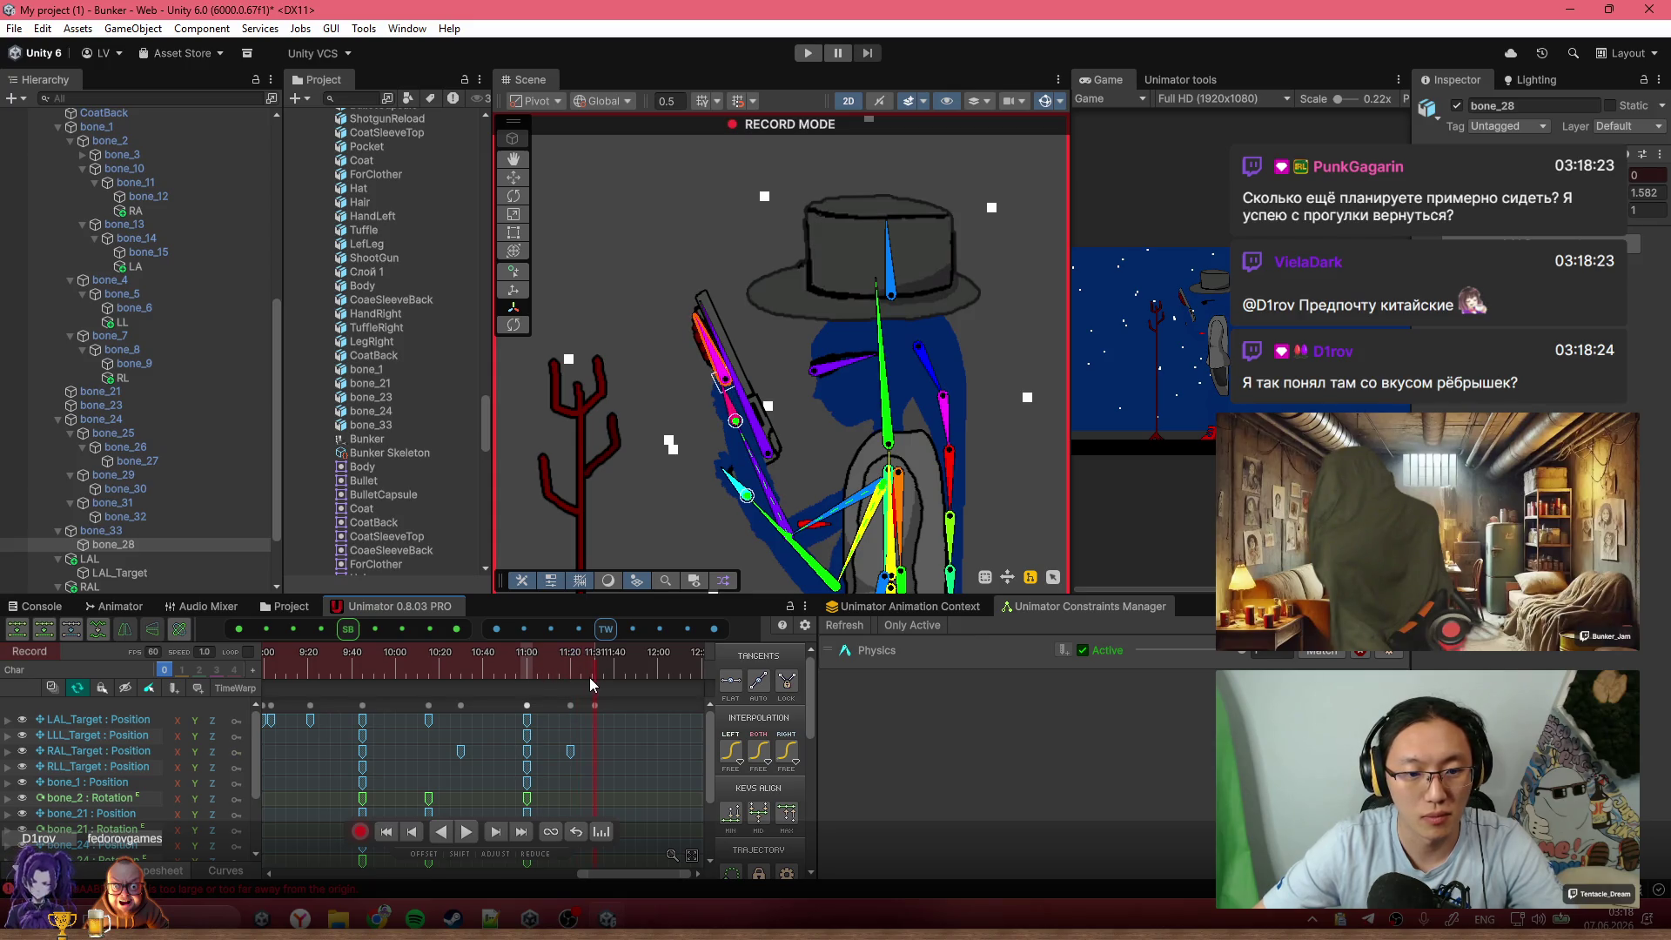
mouse_move(738, 435)
mouse_down()
mouse_move(777, 243)
mouse_move(858, 515)
mouse_up()
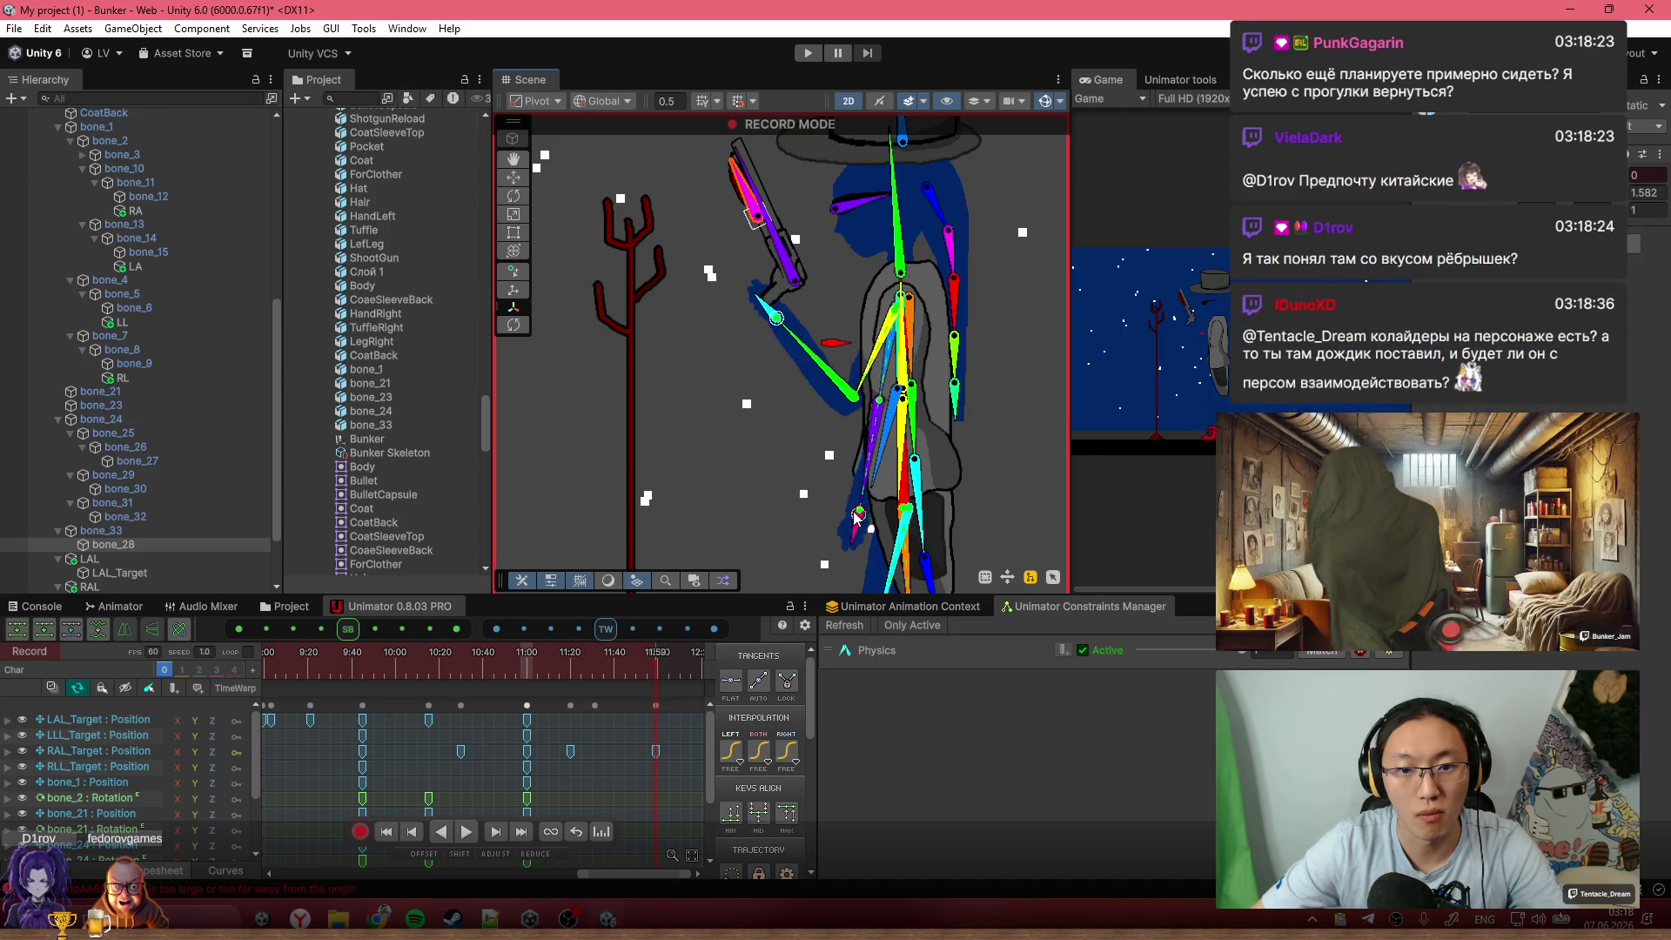
click(619, 683)
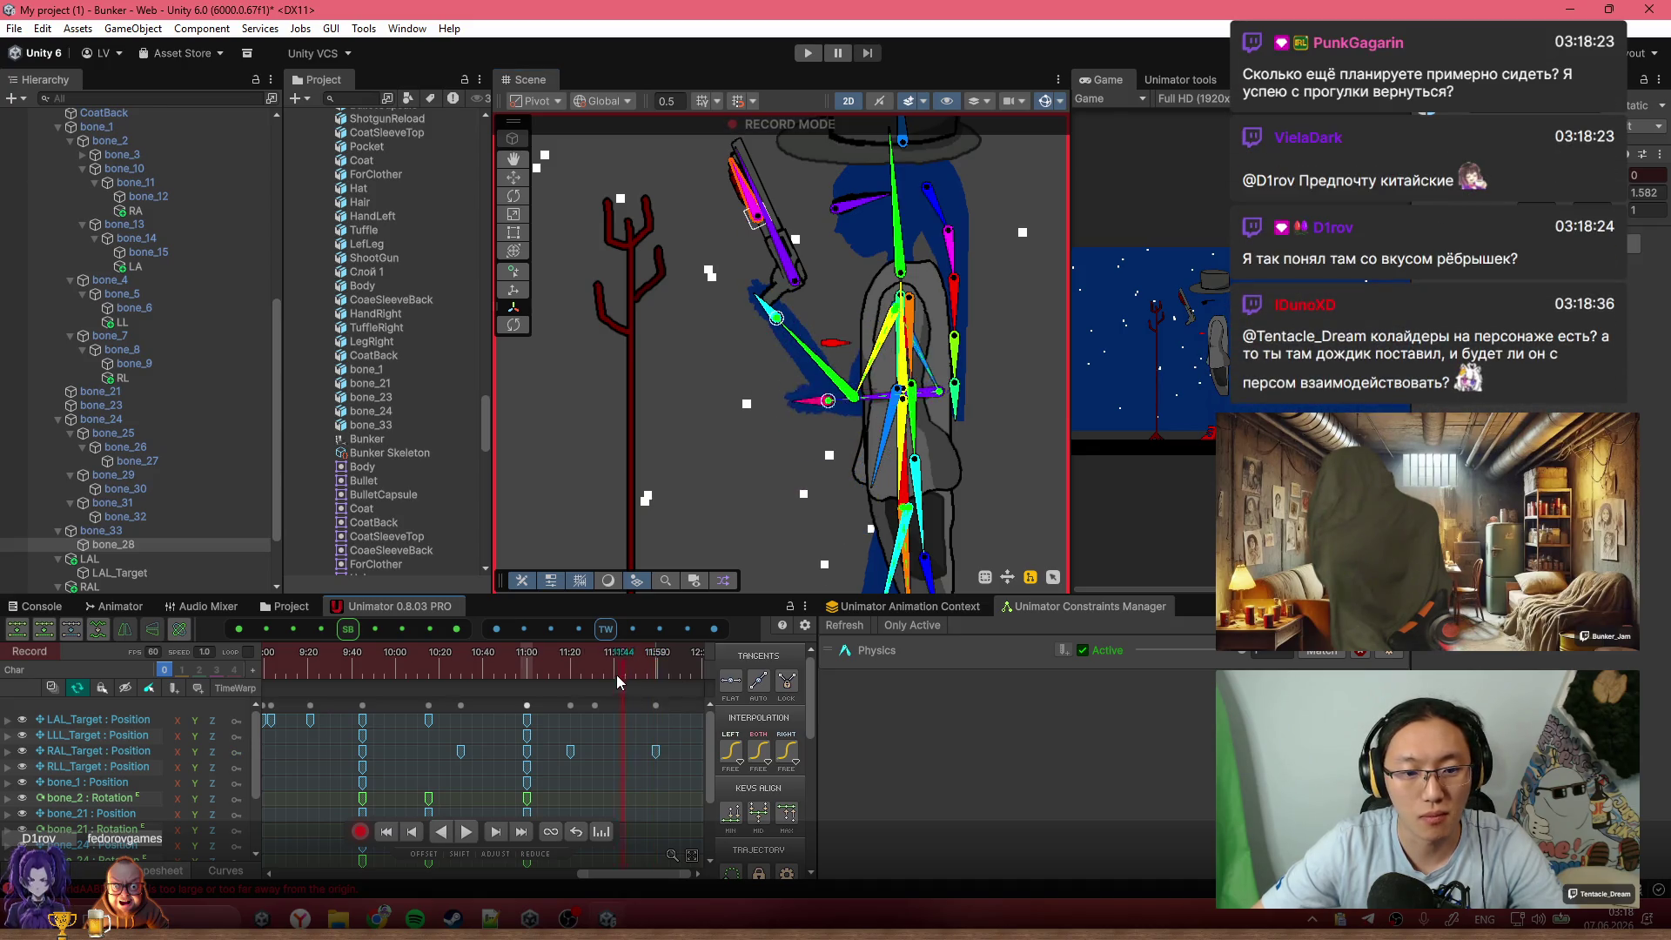
scroll(743, 450, down, 3)
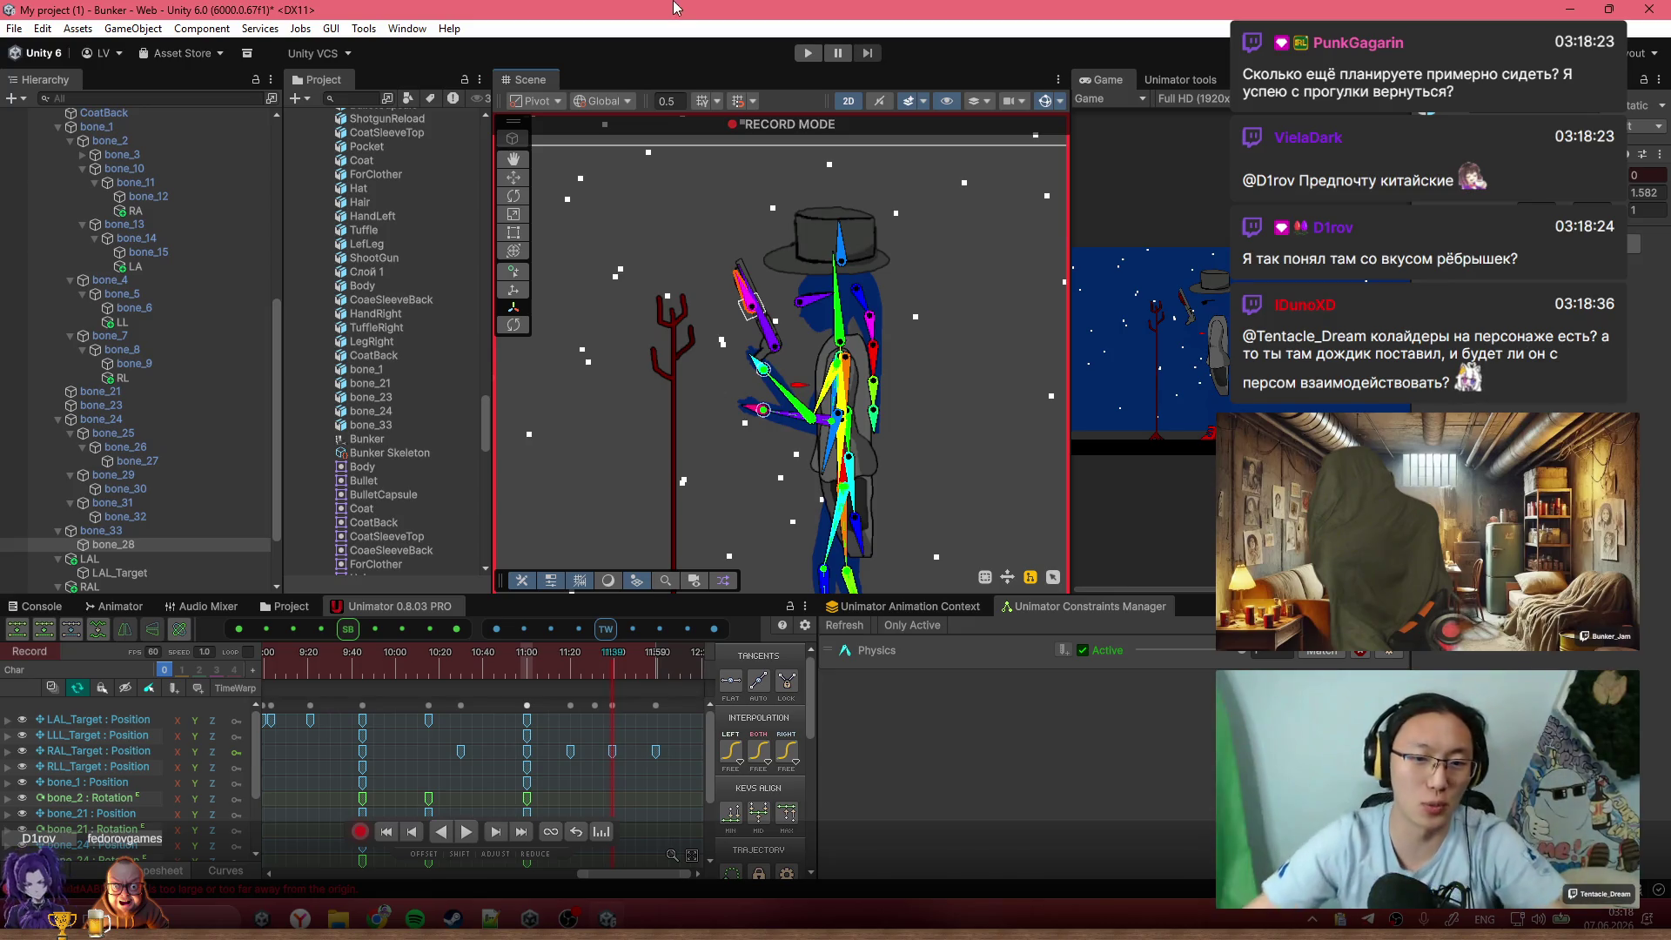
Play the clip from about 10:10, scrub back to around 11:27, and deselect the keyed bone
scroll(943, 395, down, 3)
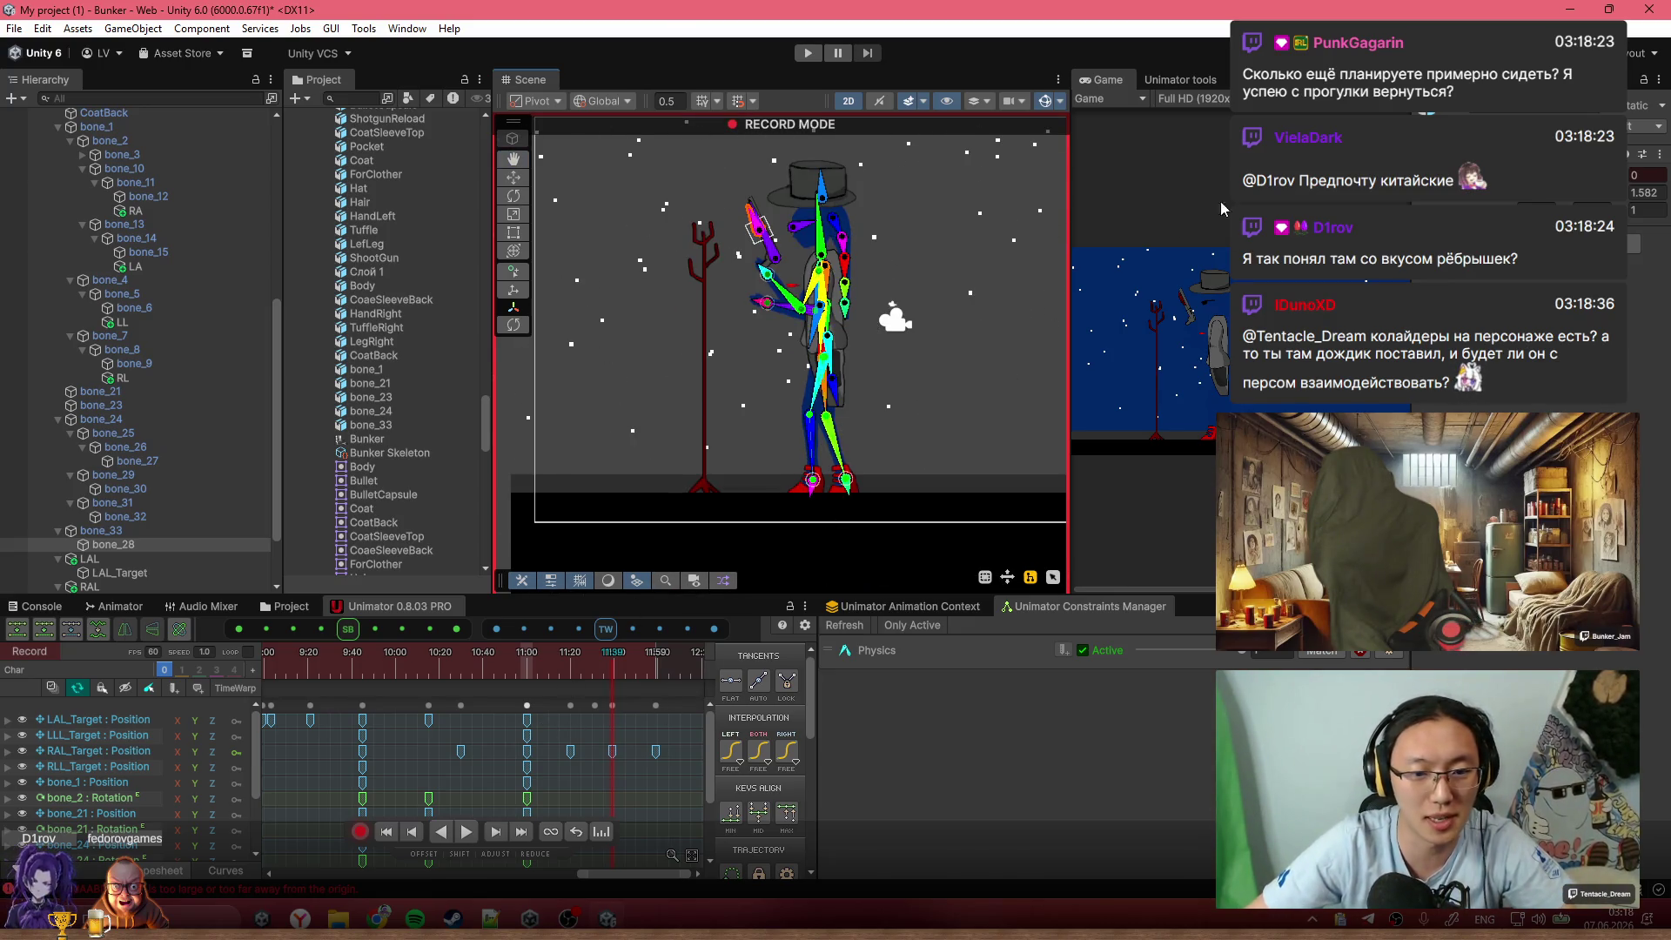
scroll(488, 696, down, 3)
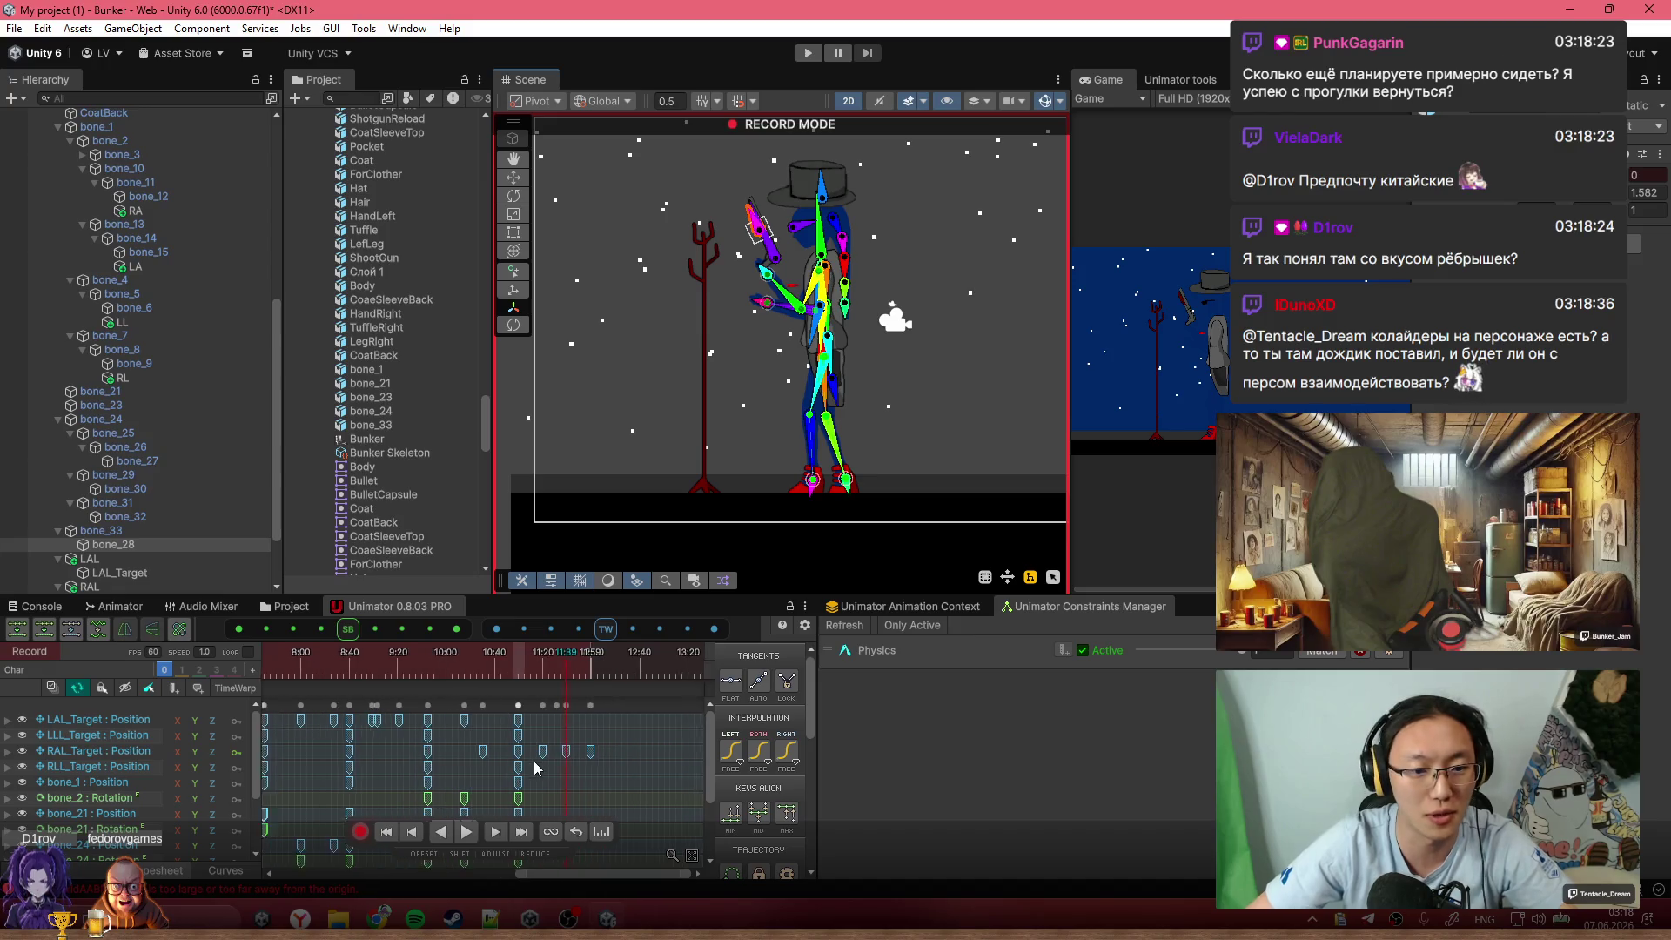
click(488, 668)
key(space)
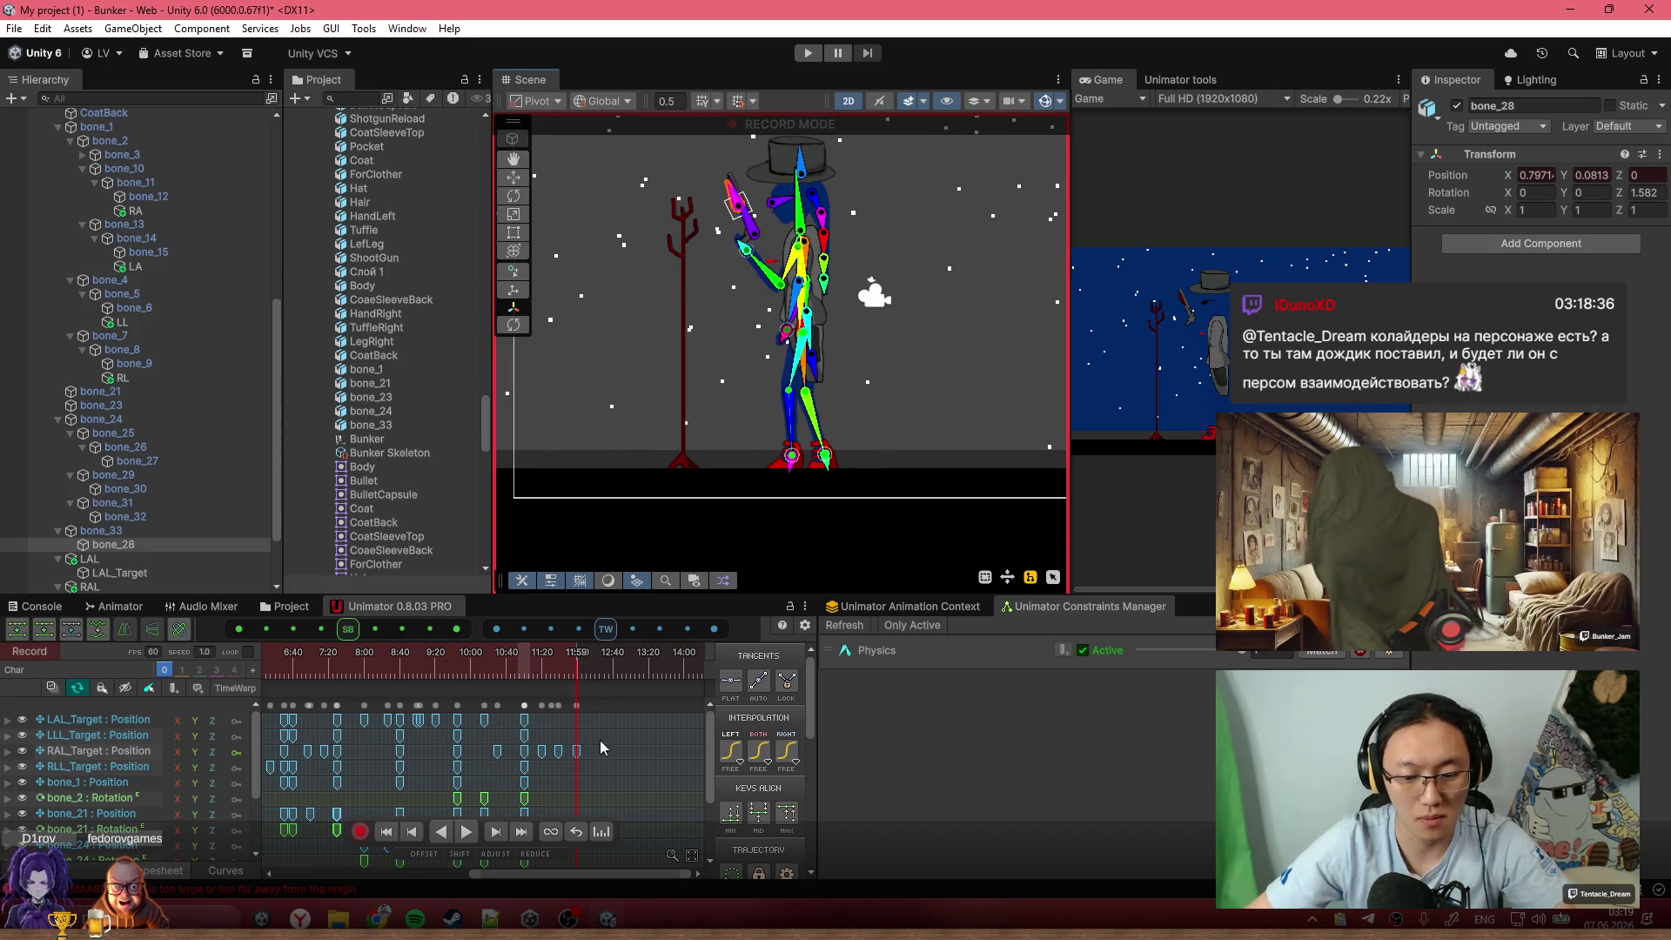
drag(557, 678, 549, 669)
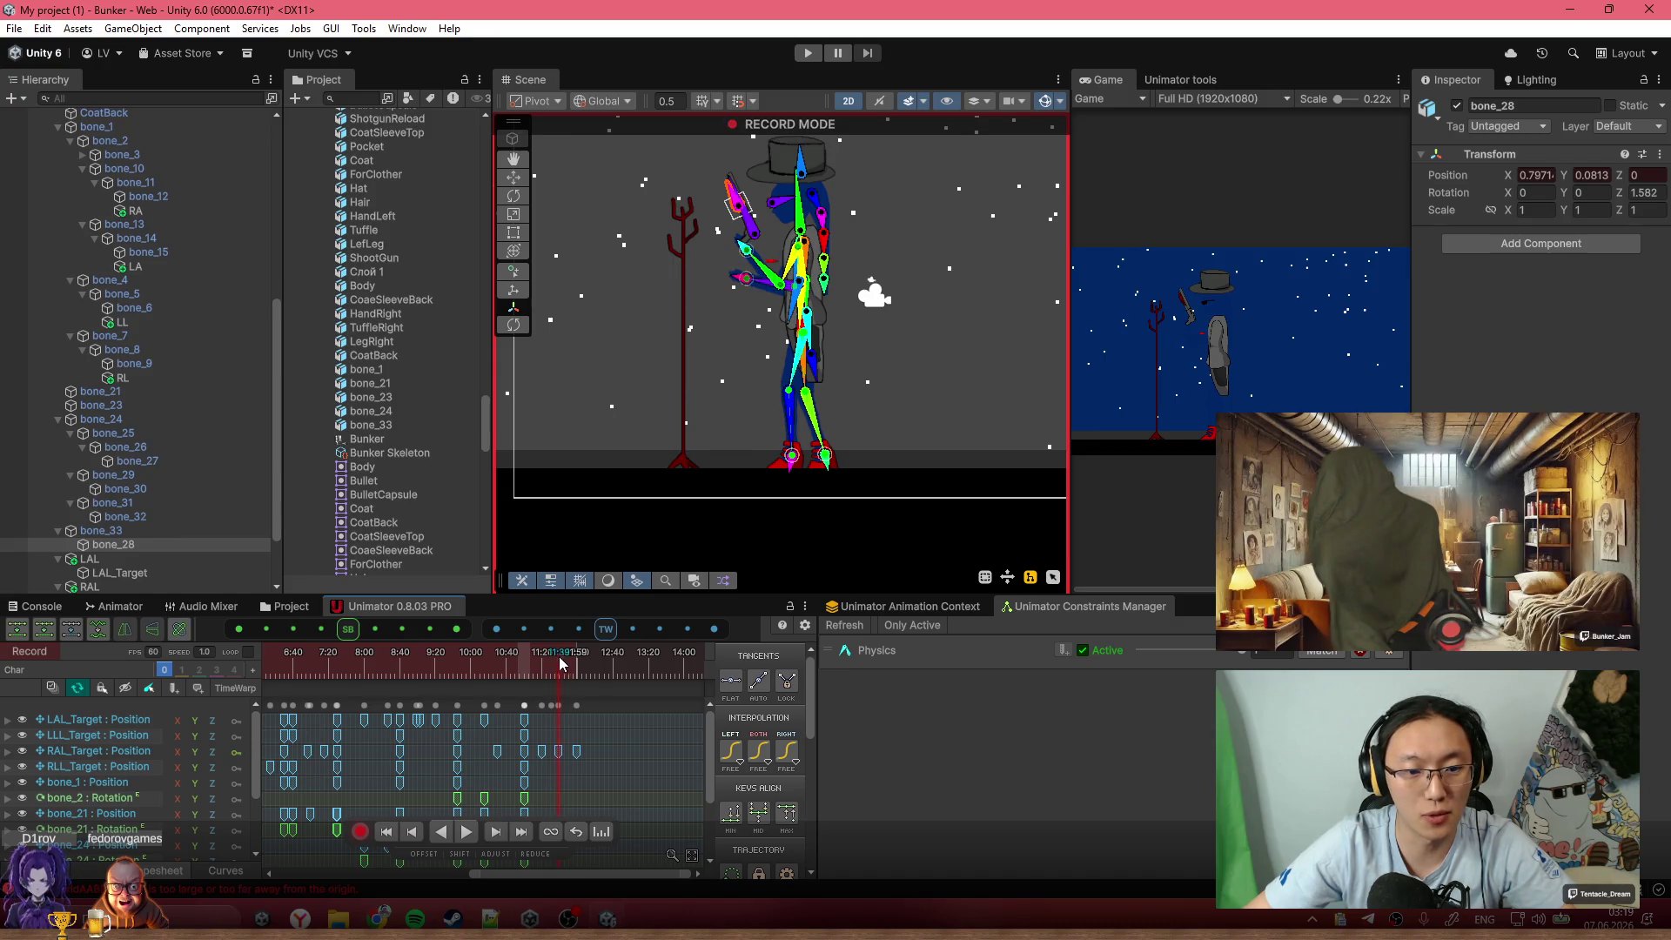
click(692, 760)
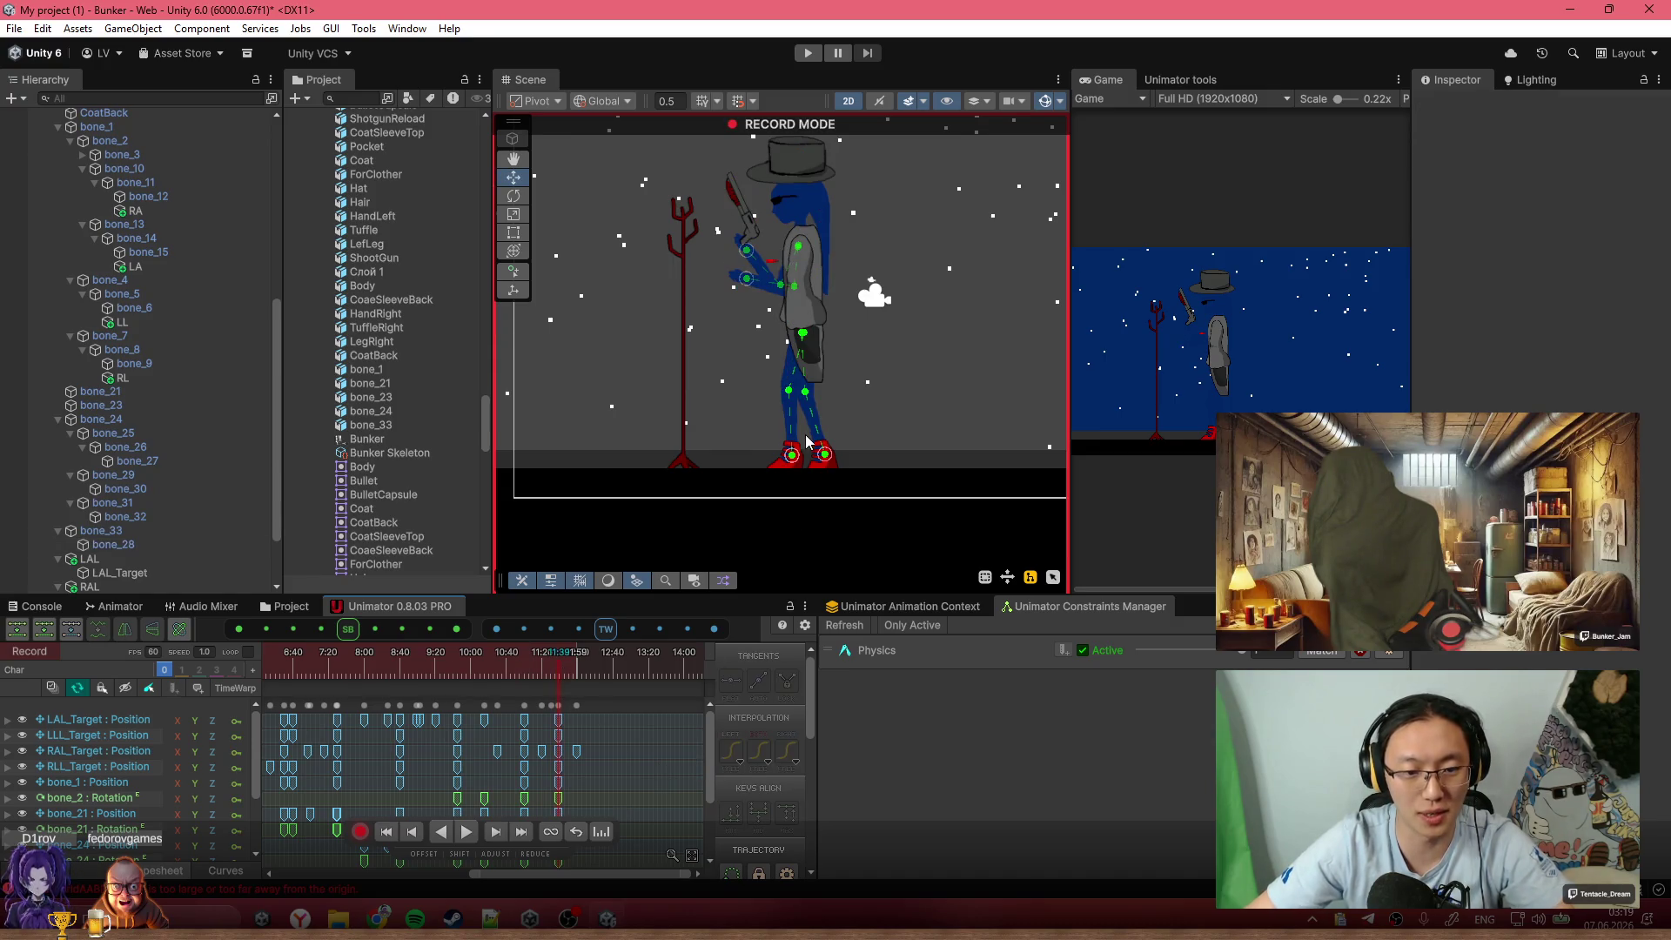
scroll(806, 445, up, 5)
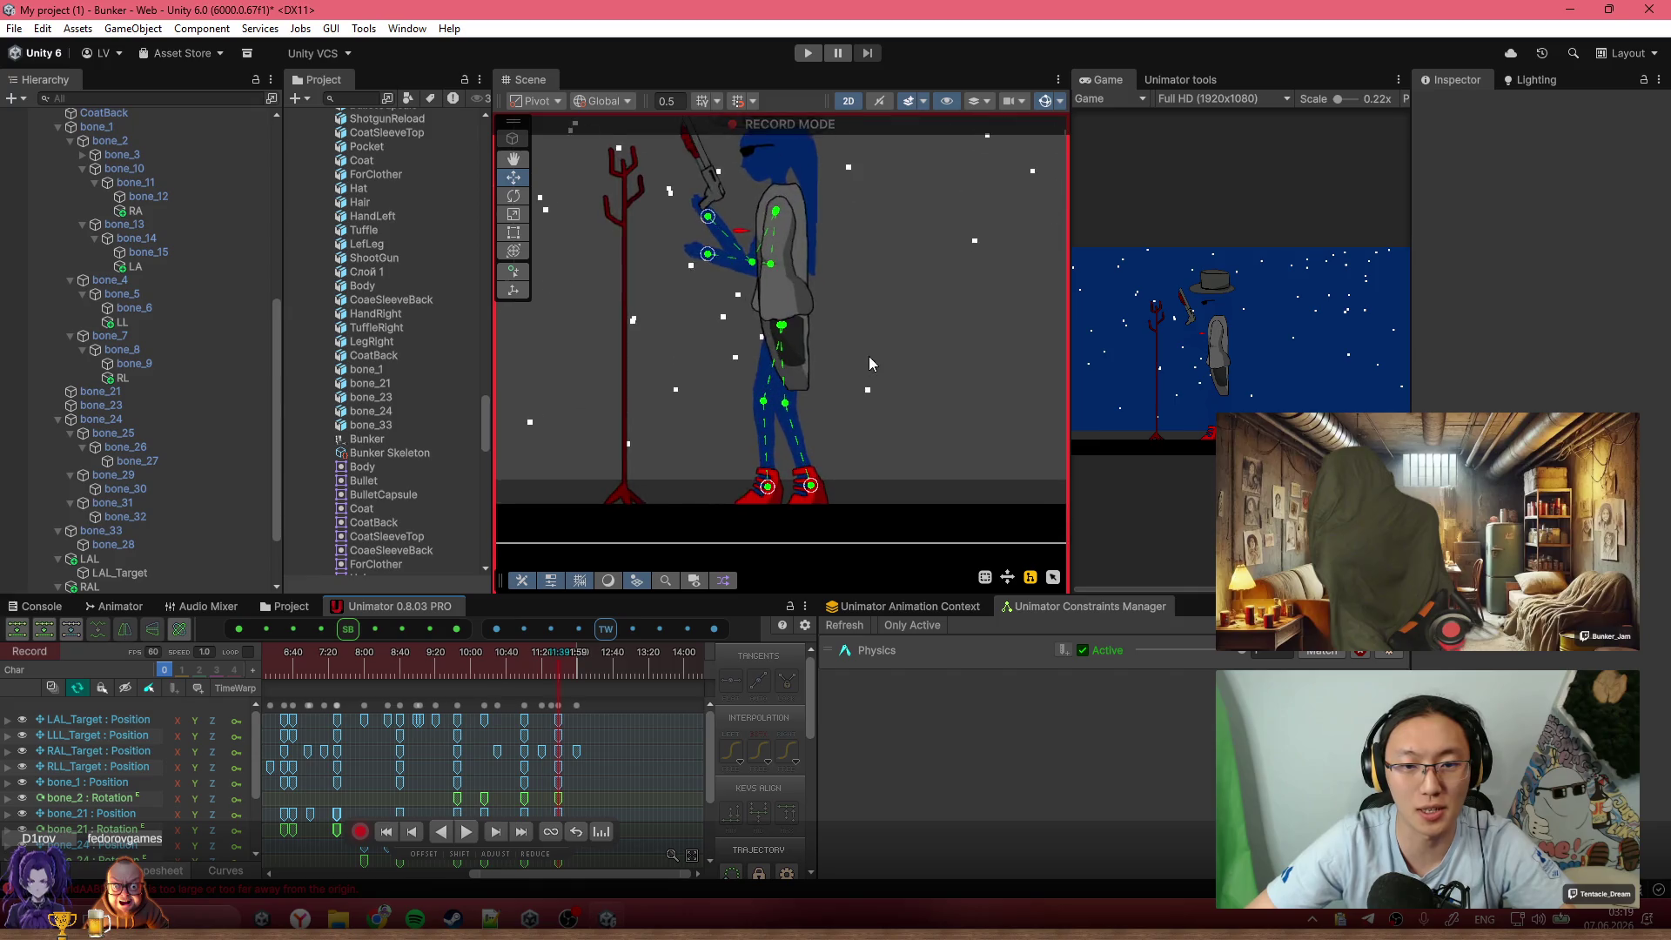
Move bone_1 to shift the hips right and down, keyed at 12:40
click(186, 244)
scroll(779, 320, up, 2)
click(767, 304)
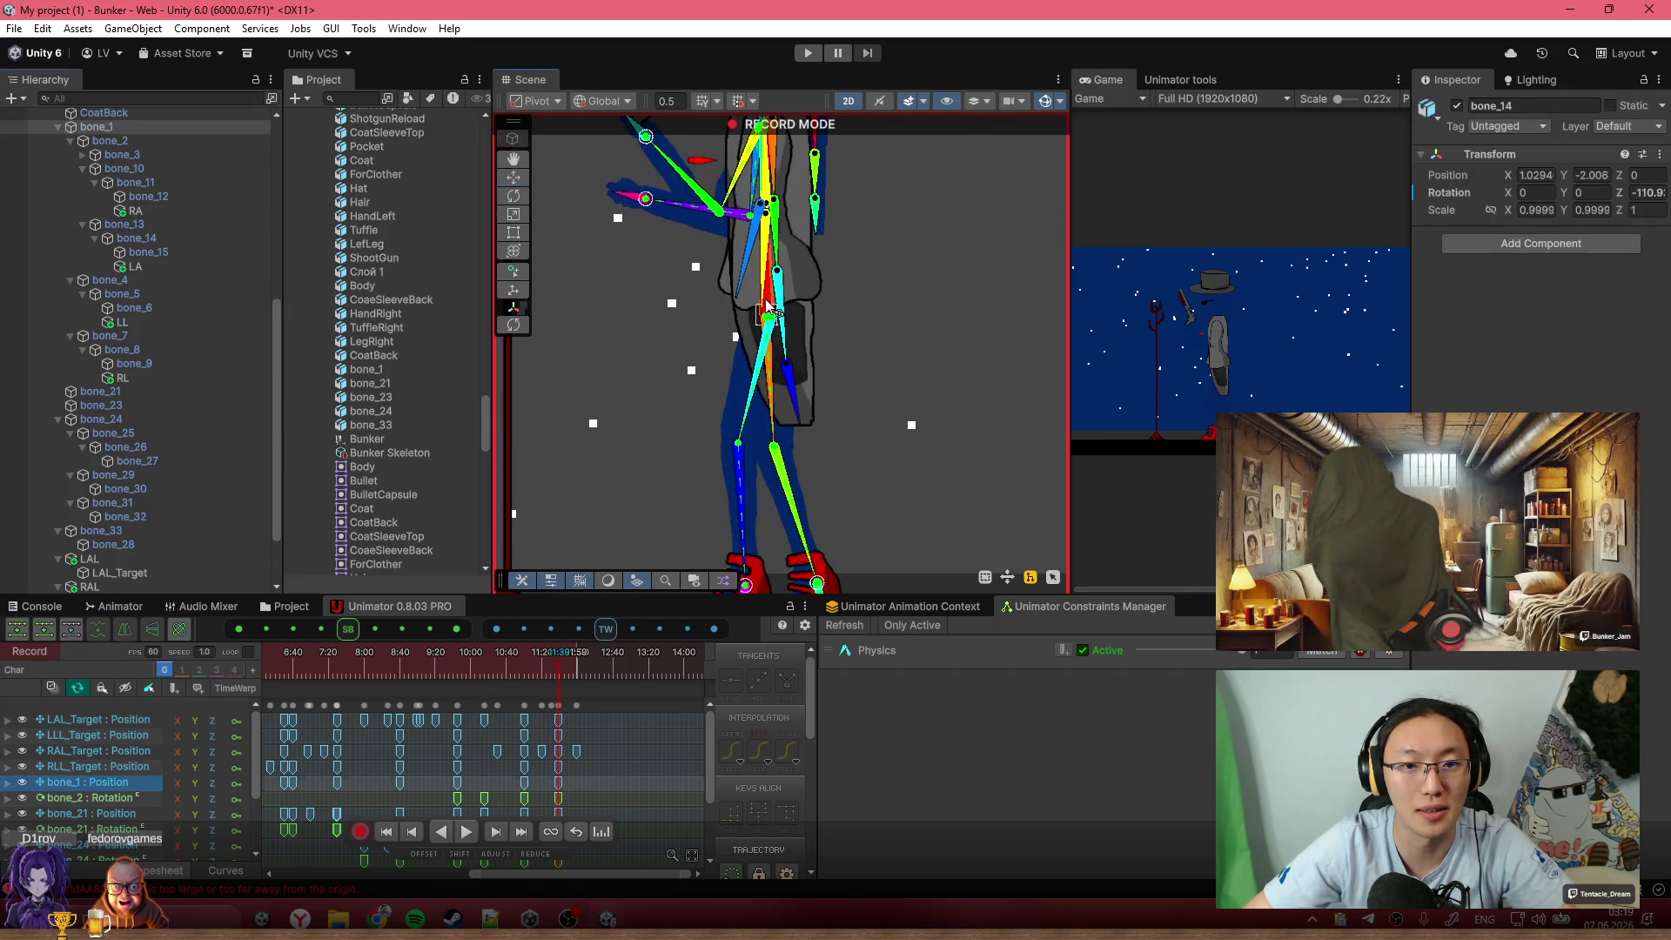
mouse_move(831, 322)
mouse_down()
mouse_move(866, 323)
mouse_move(809, 344)
mouse_move(818, 357)
mouse_up()
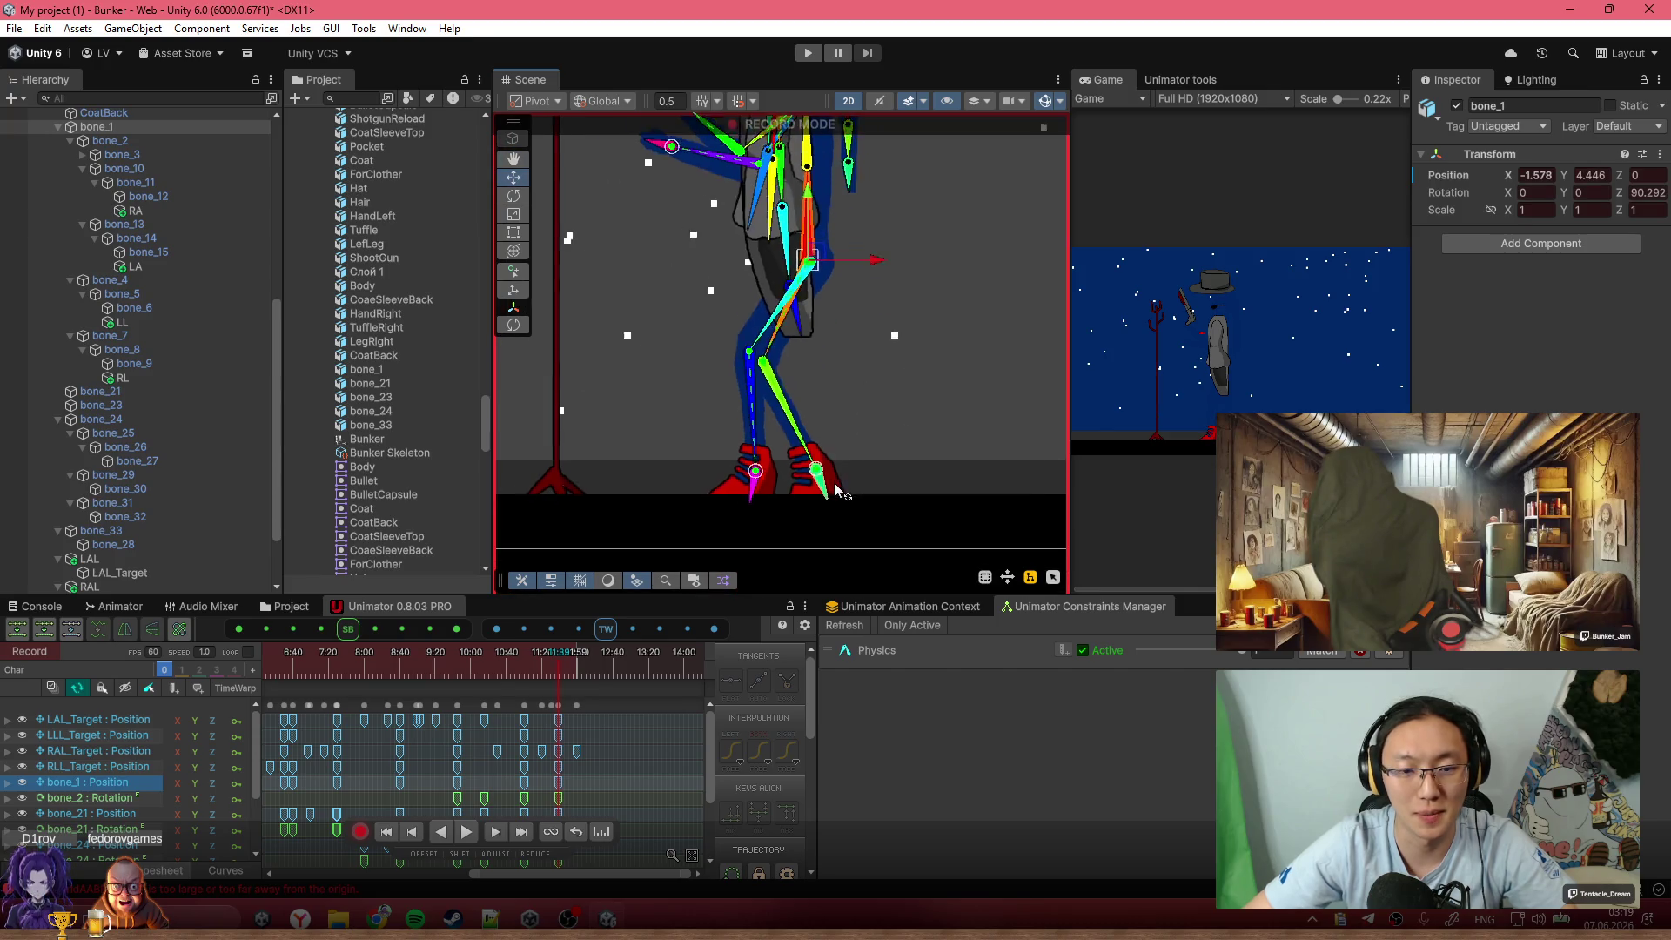
key(ctrl+z)
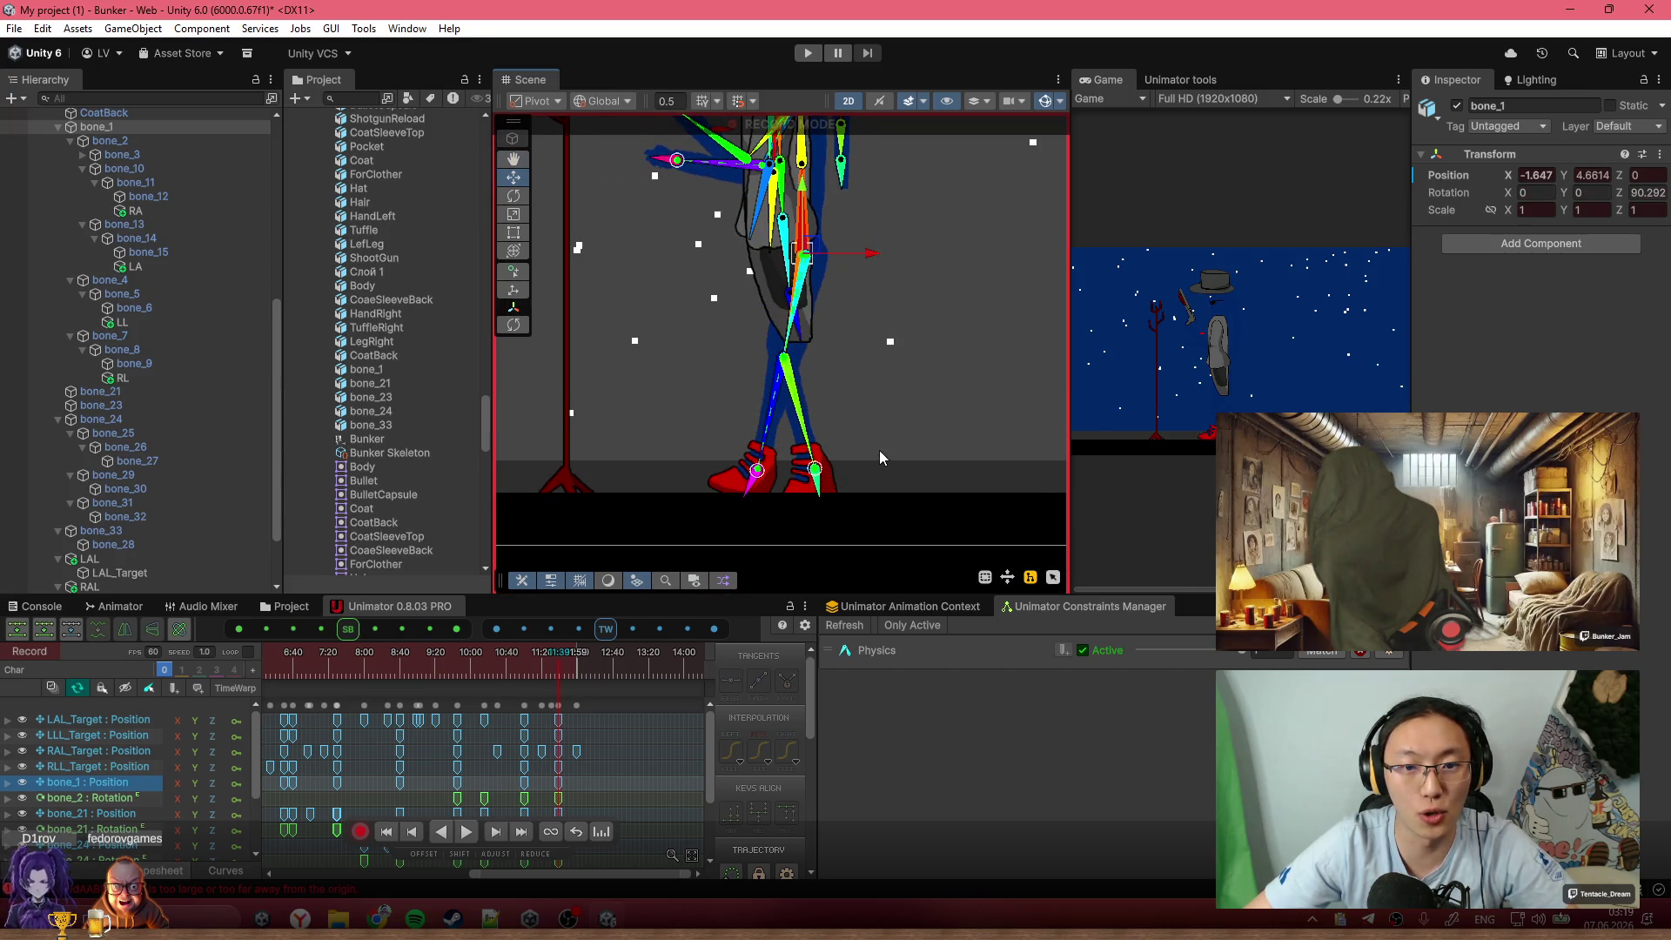
key(ctrl+z)
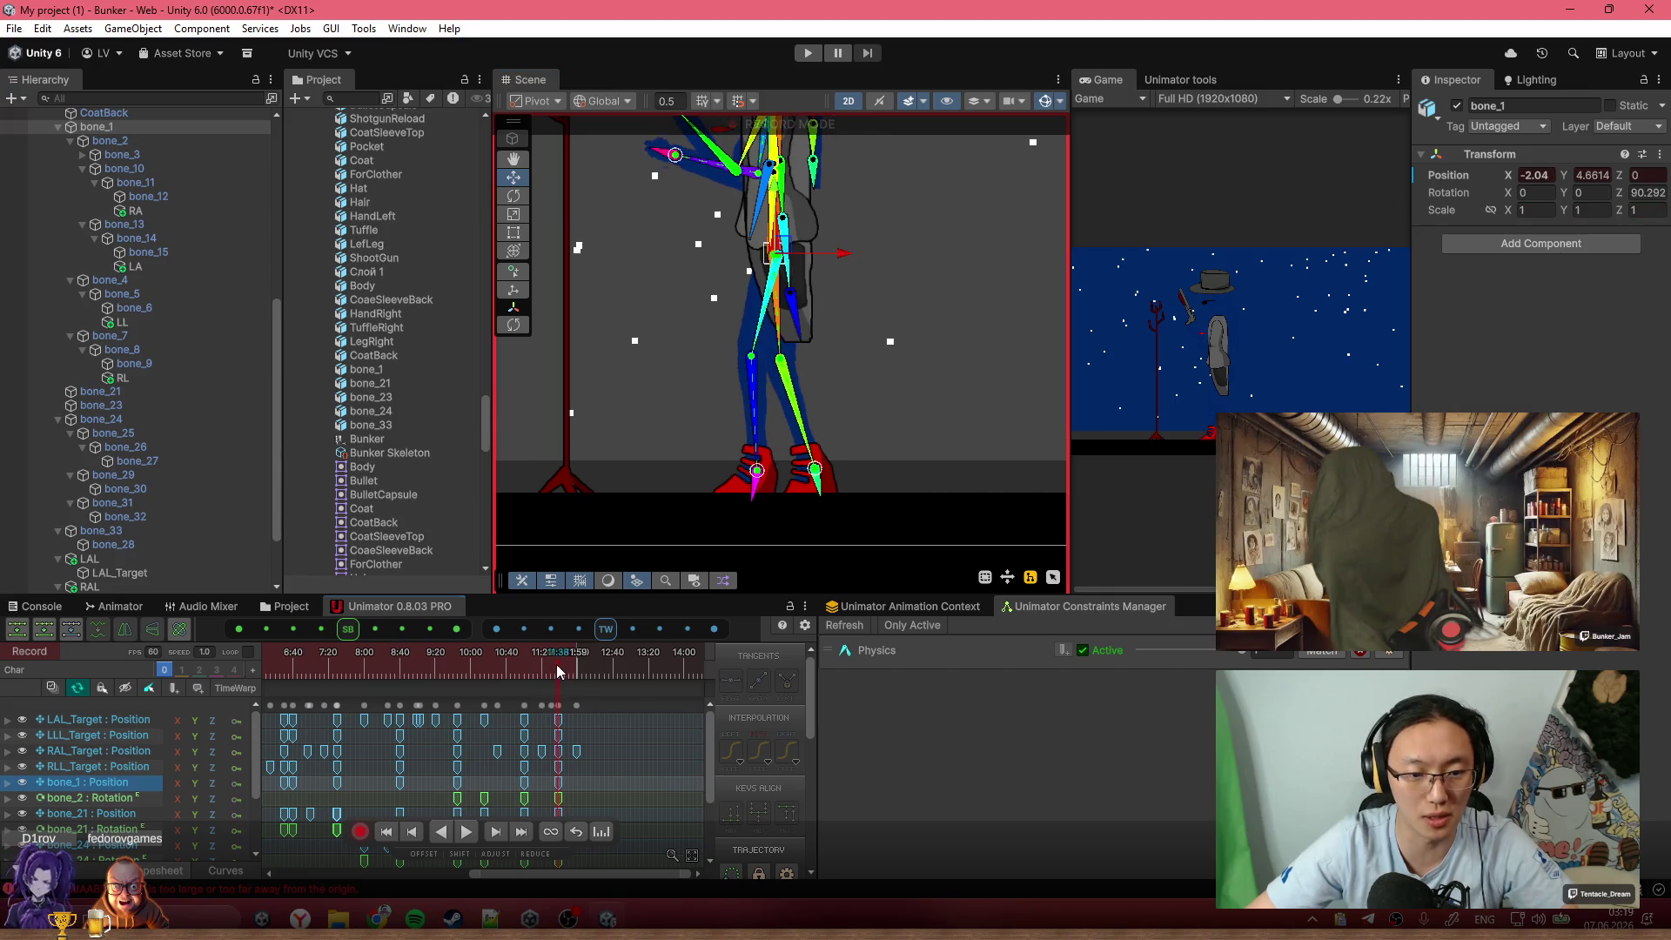
drag(550, 668, 589, 668)
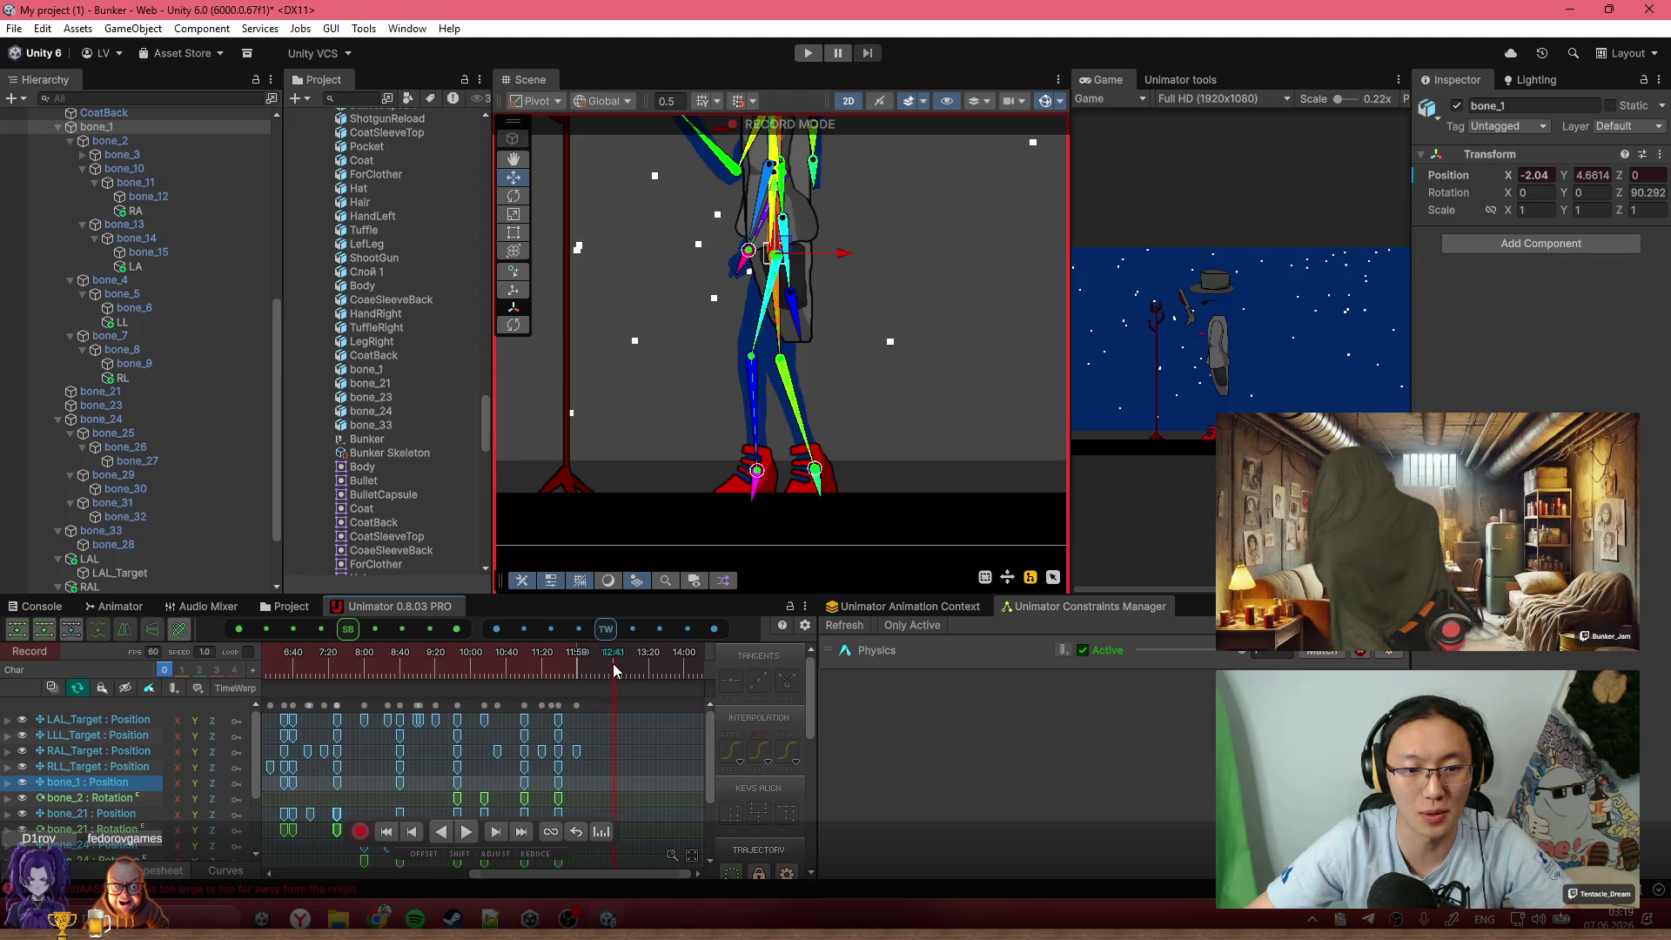
drag(774, 254, 822, 276)
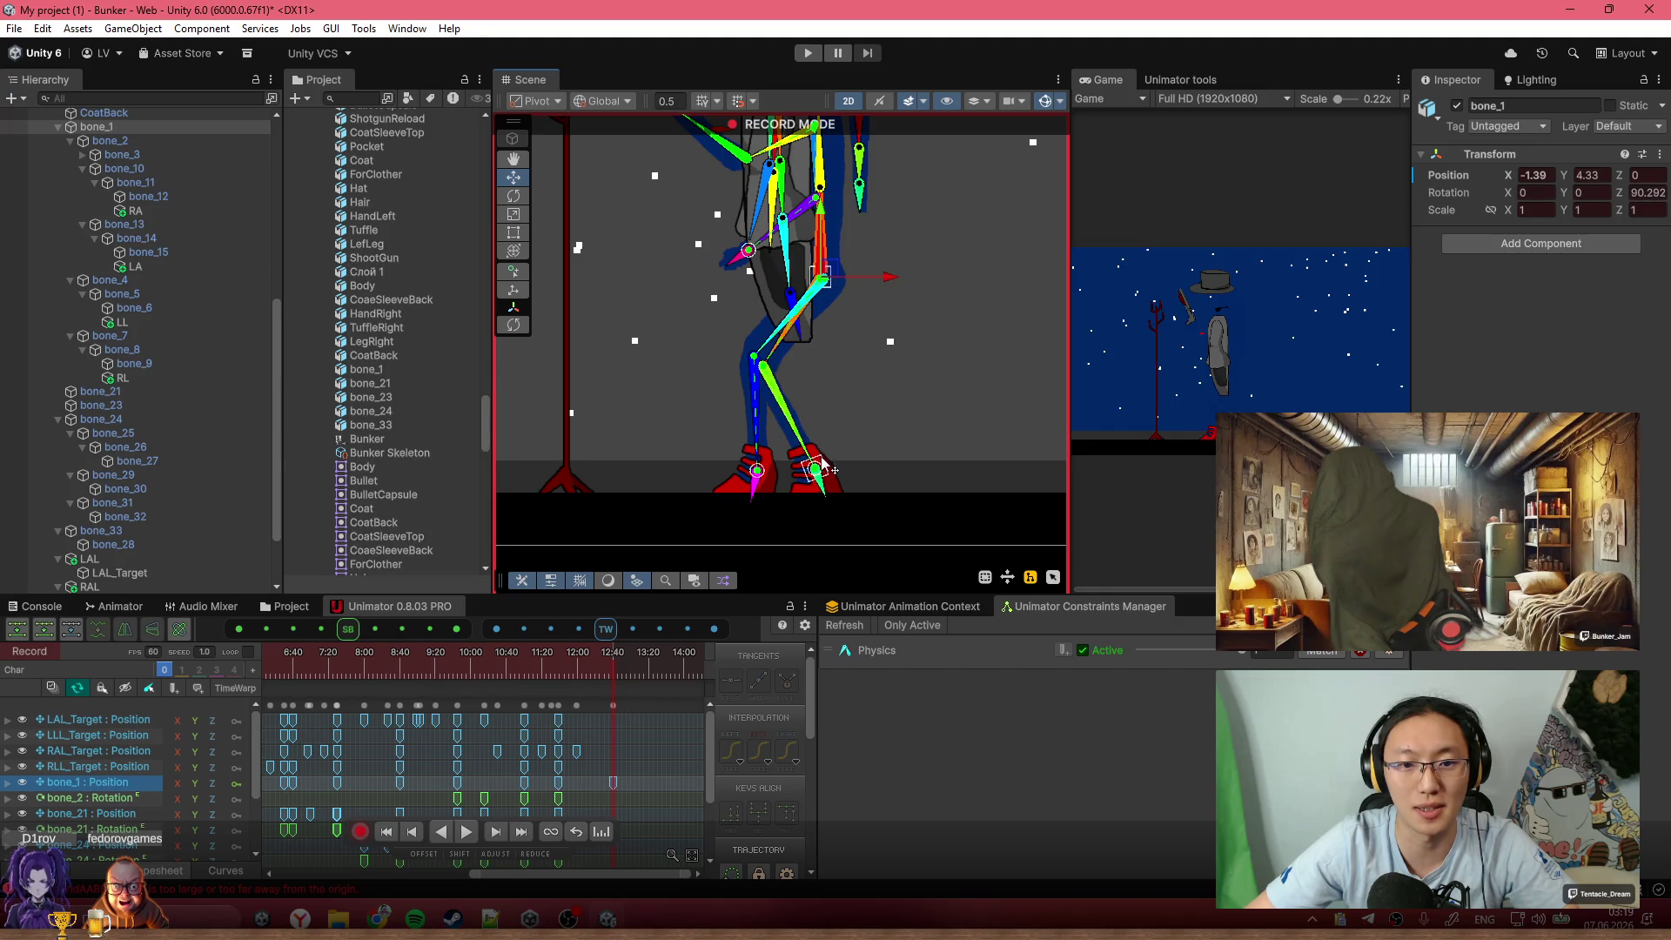
Raise the RLL foot target to bend the leg, check through 12:13, and rotate bone_2 forward
drag(822, 466, 901, 473)
key(ctrl+z)
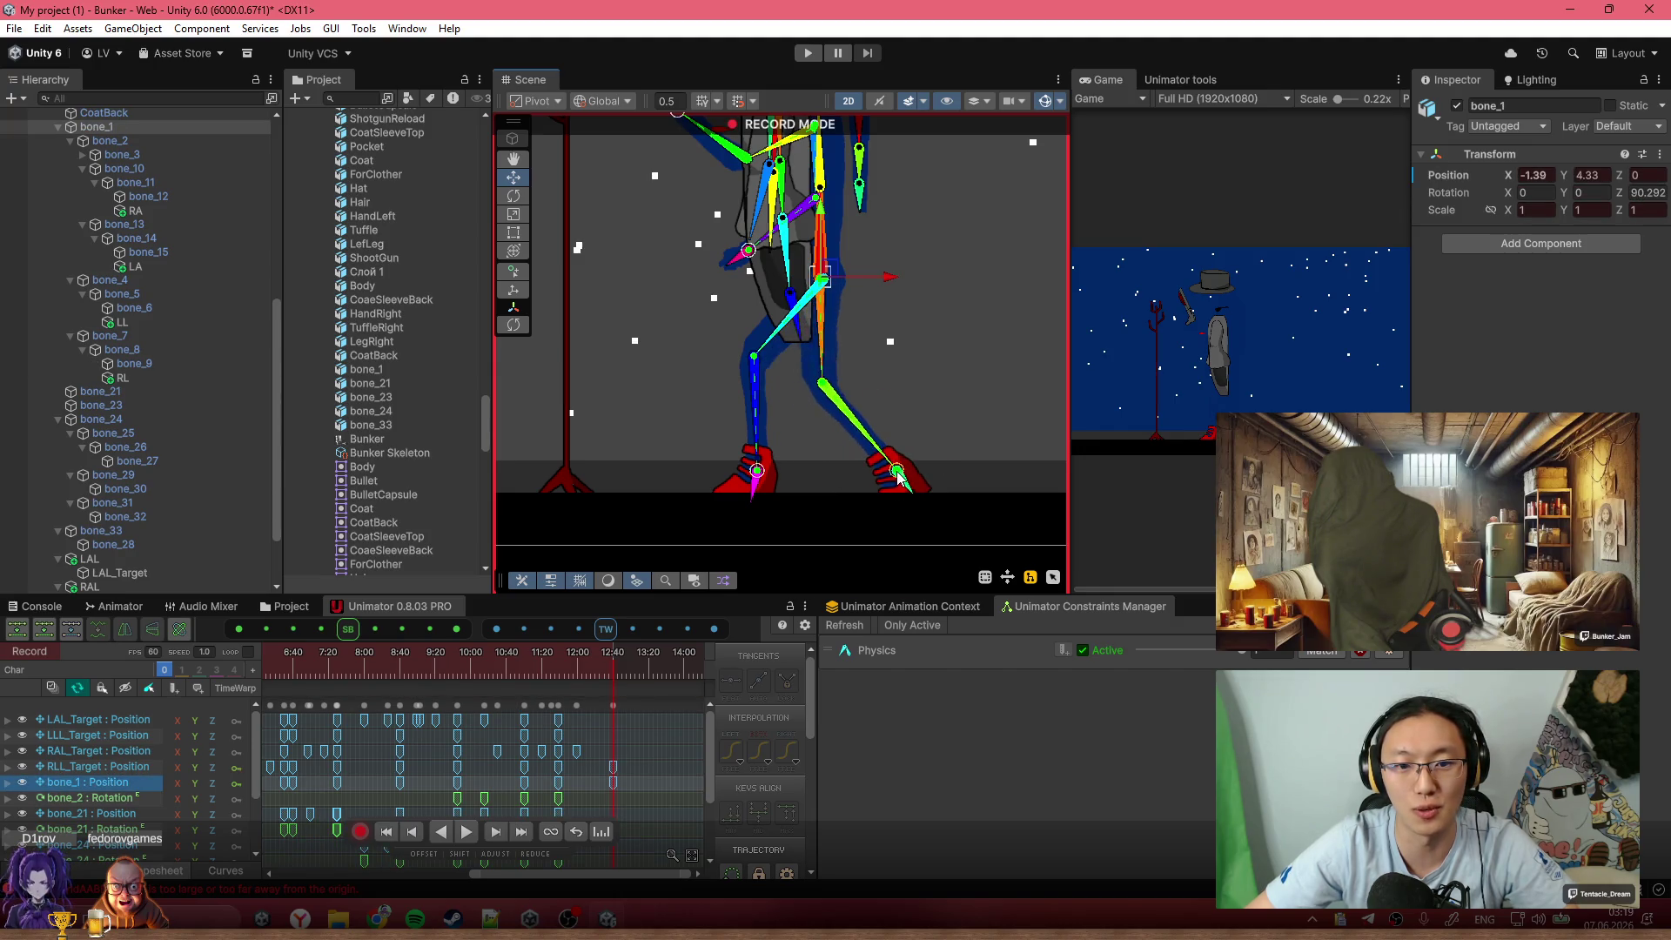
mouse_move(620, 671)
mouse_down()
mouse_move(554, 661)
mouse_move(589, 666)
mouse_up()
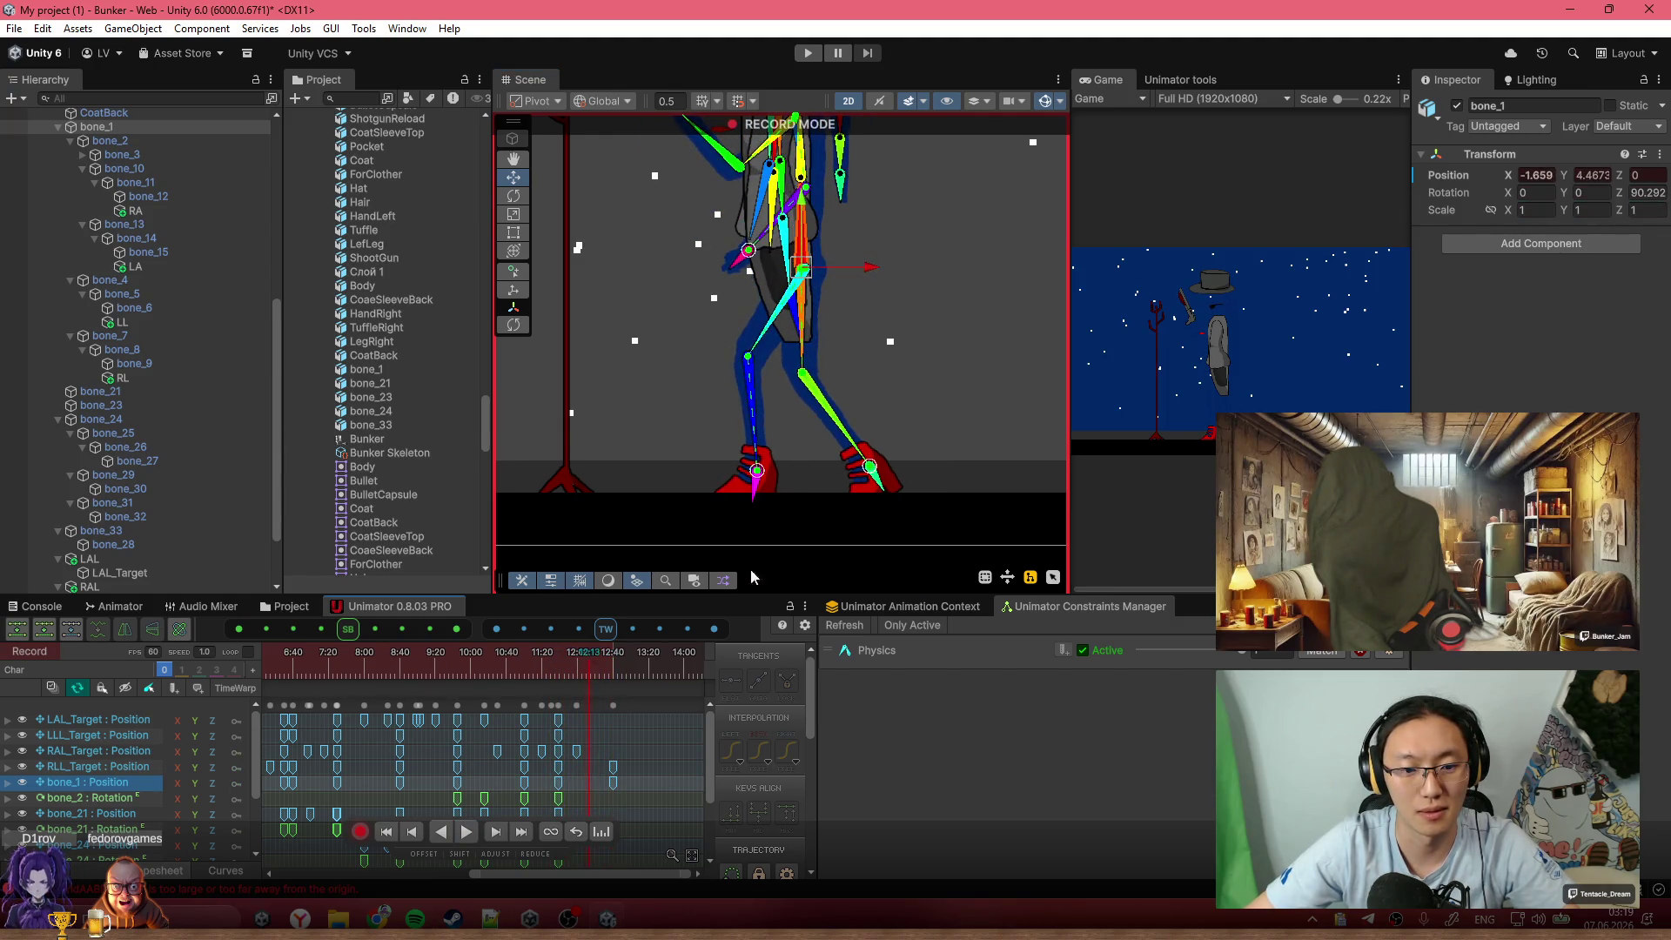
drag(872, 474, 857, 438)
click(555, 651)
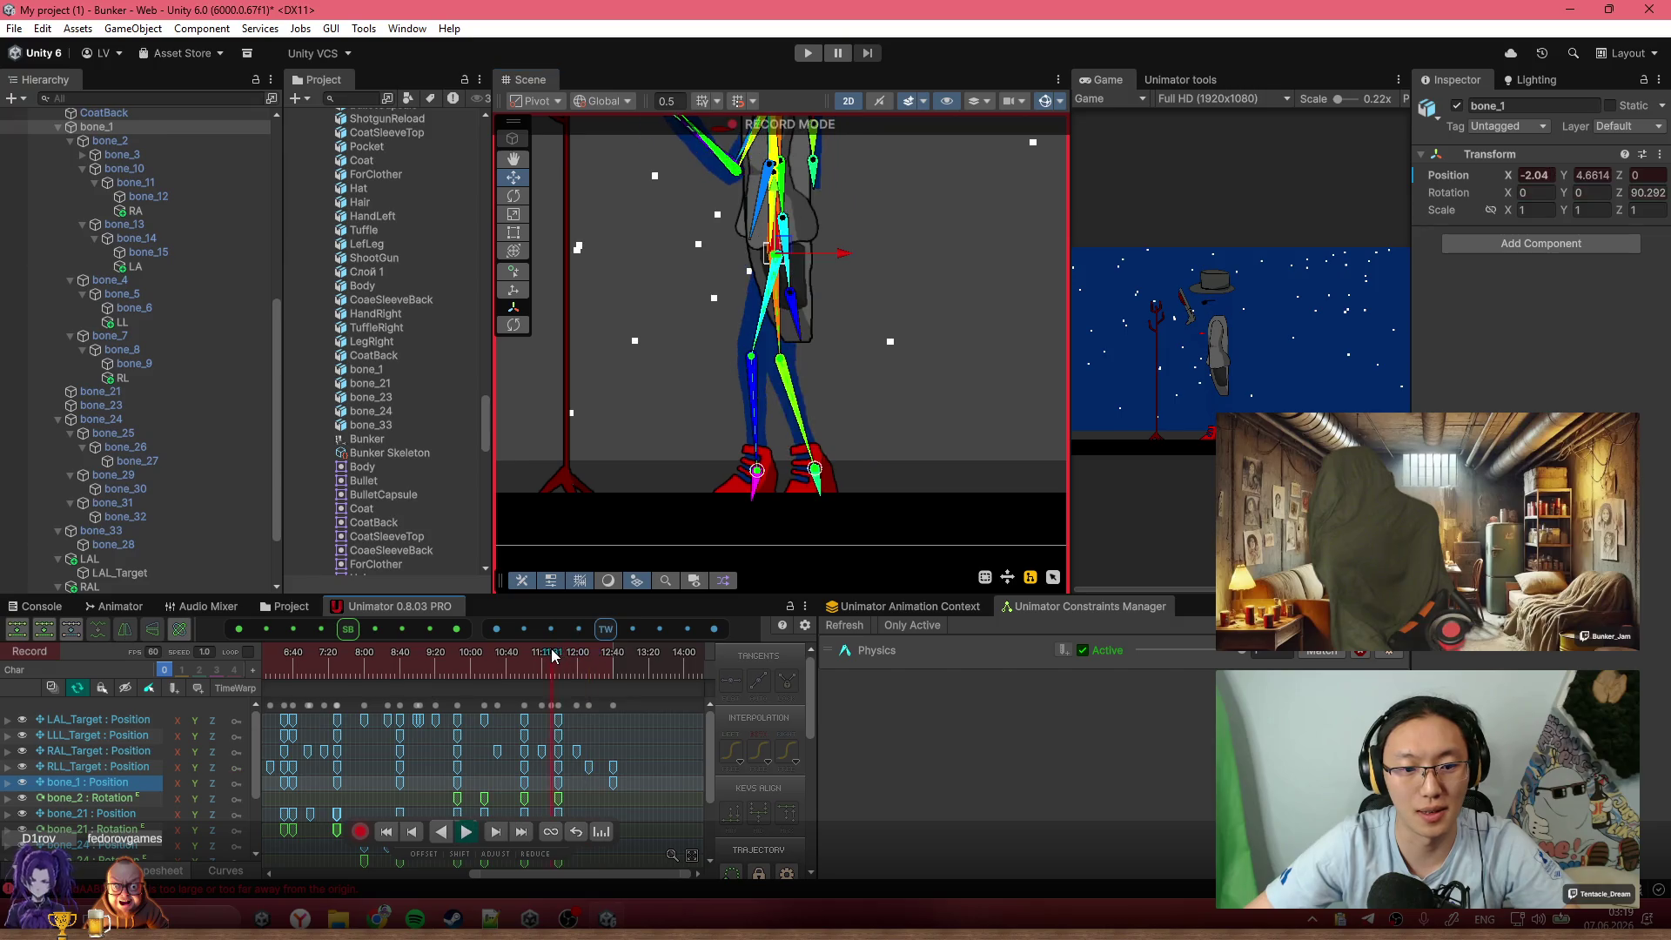
drag(557, 655, 589, 664)
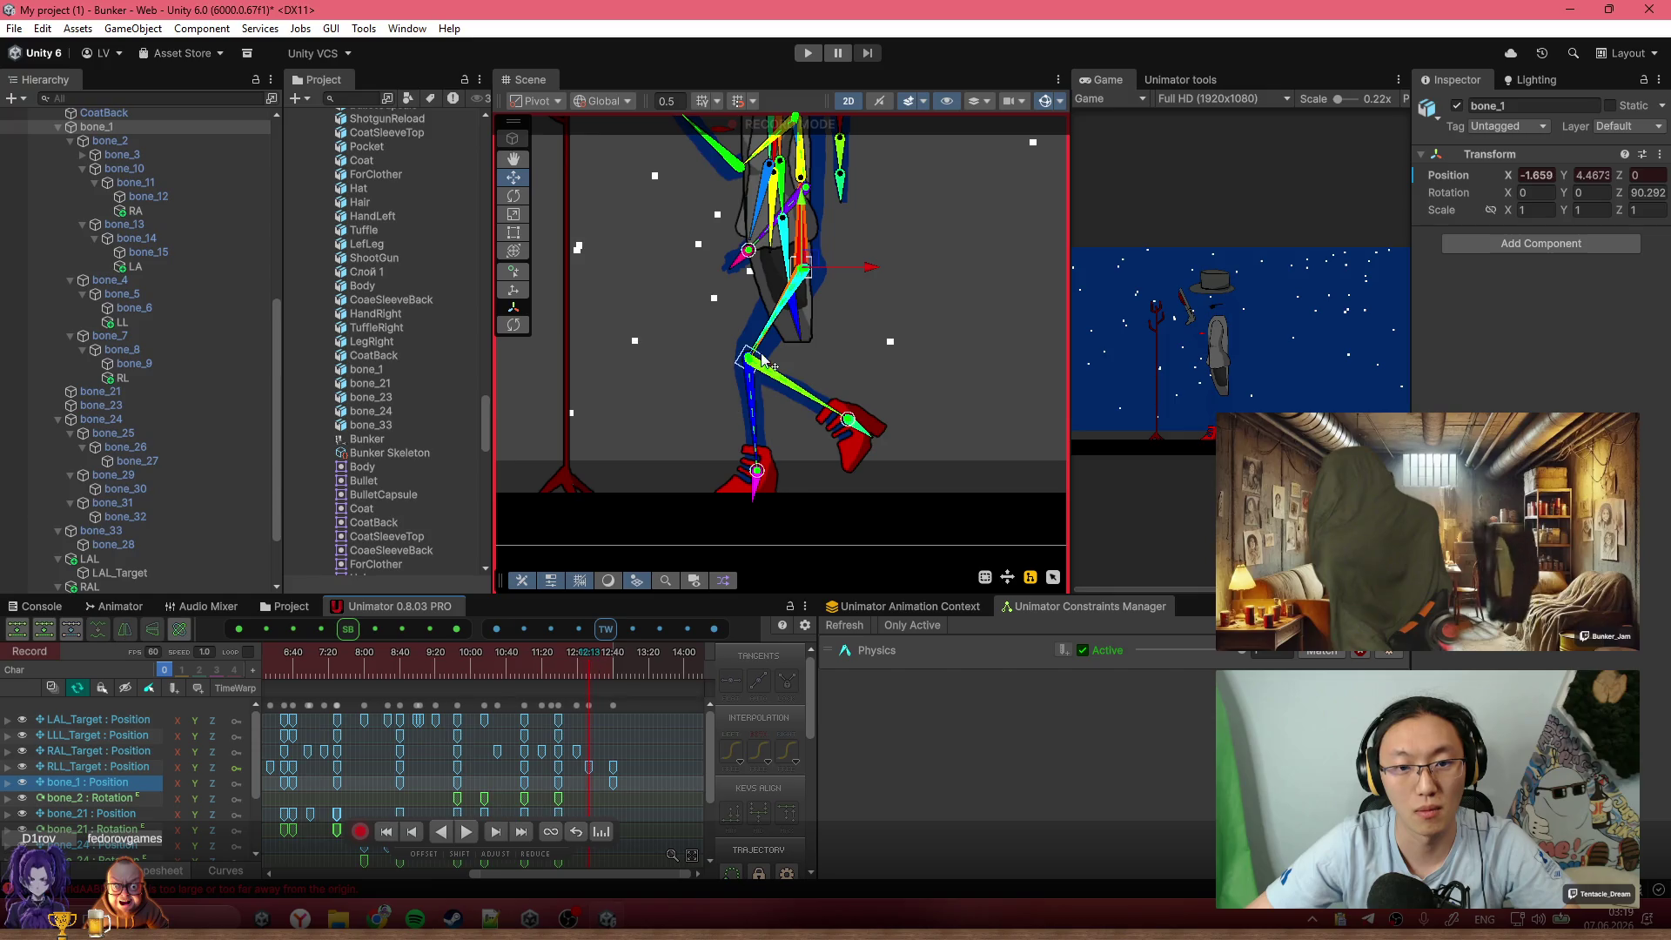
scroll(796, 274, up, 4)
drag(792, 254, 788, 221)
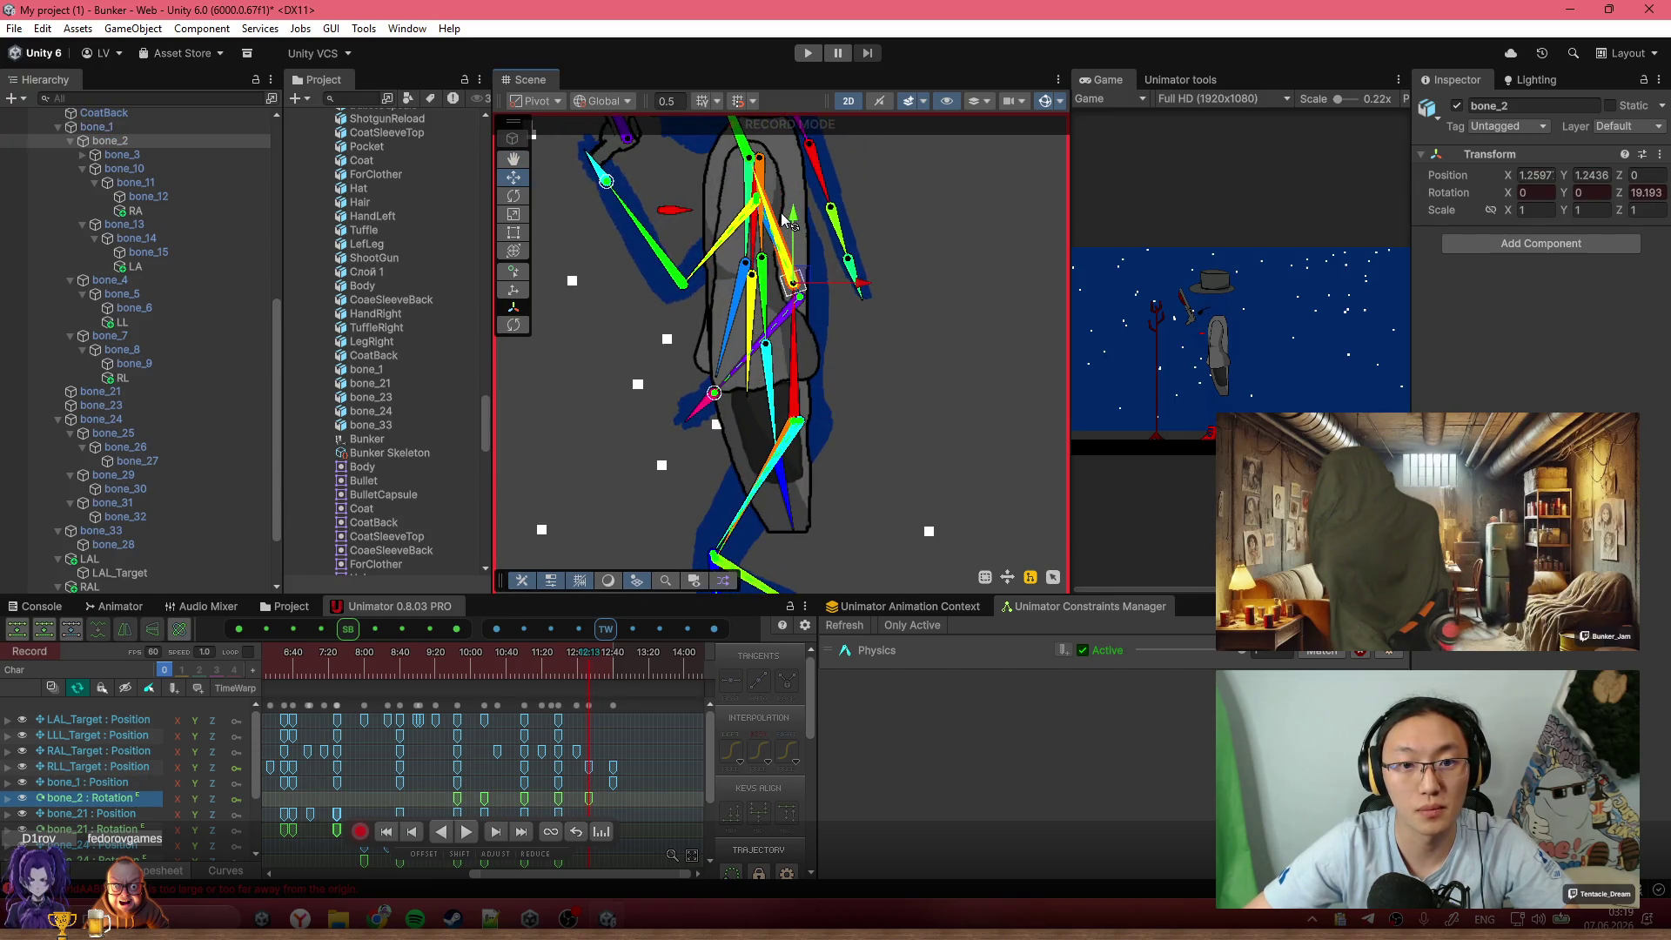
Ease bone_2 back, set hat bone_21 on the head, tilt and shift bone_24, then play back
mouse_move(796, 346)
mouse_down()
mouse_move(694, 195)
mouse_move(802, 304)
mouse_move(653, 218)
mouse_move(640, 261)
mouse_move(674, 296)
mouse_up()
scroll(797, 245, down, 2)
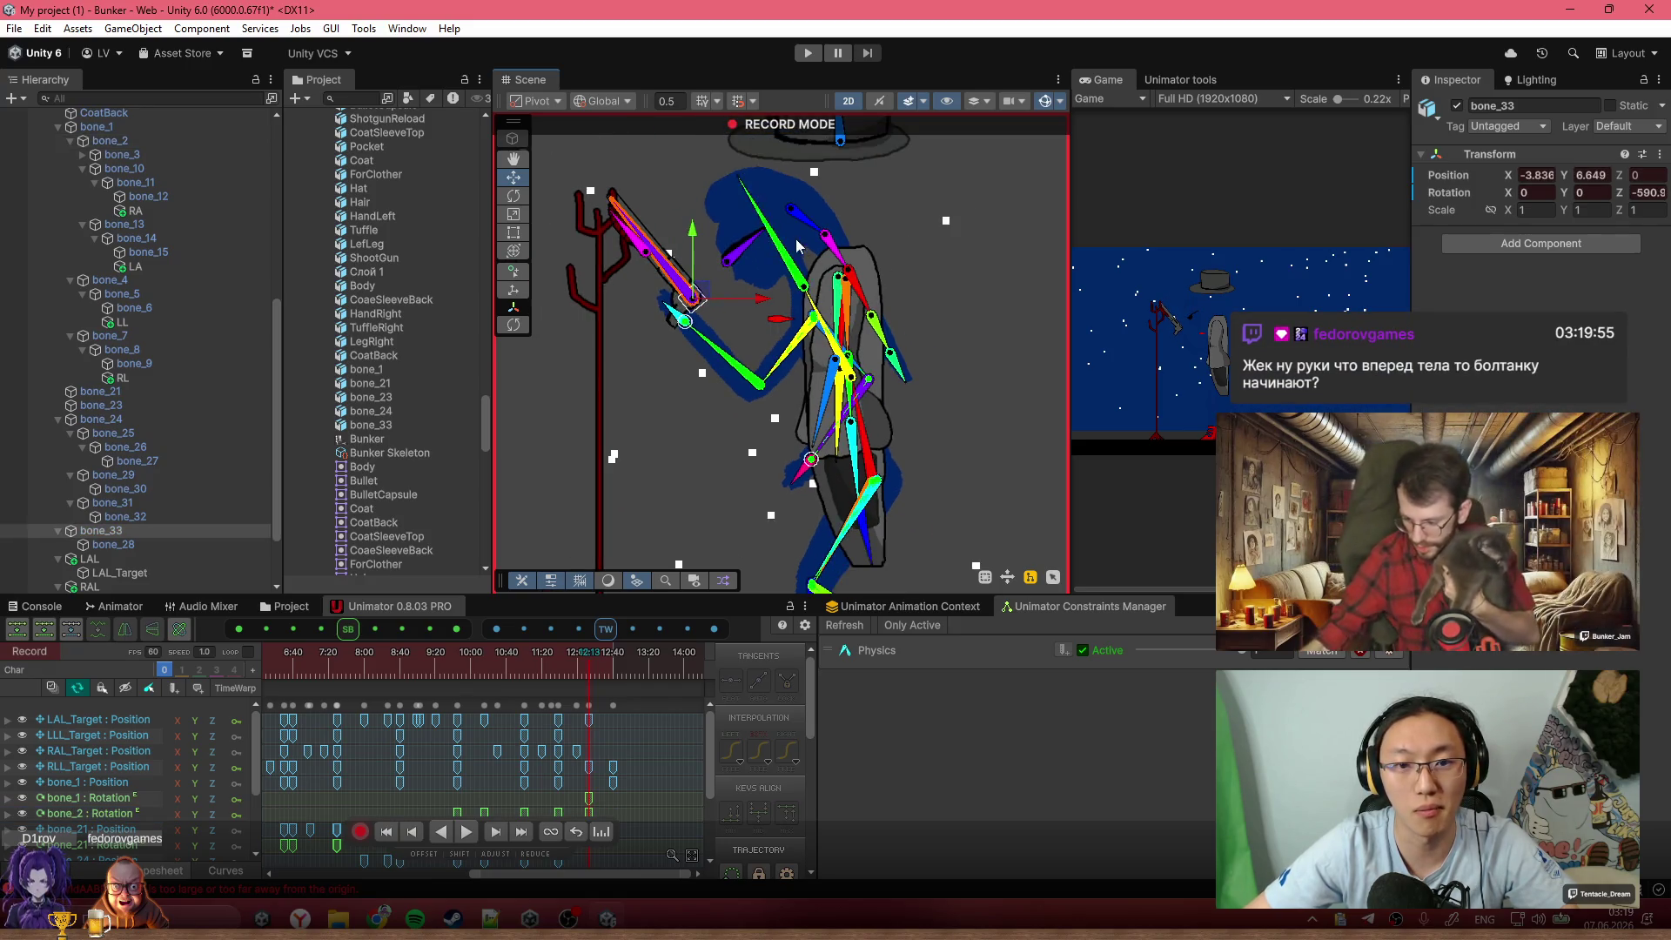
drag(848, 214, 774, 238)
drag(866, 374, 851, 399)
scroll(852, 398, up, 2)
scroll(844, 383, up, 2)
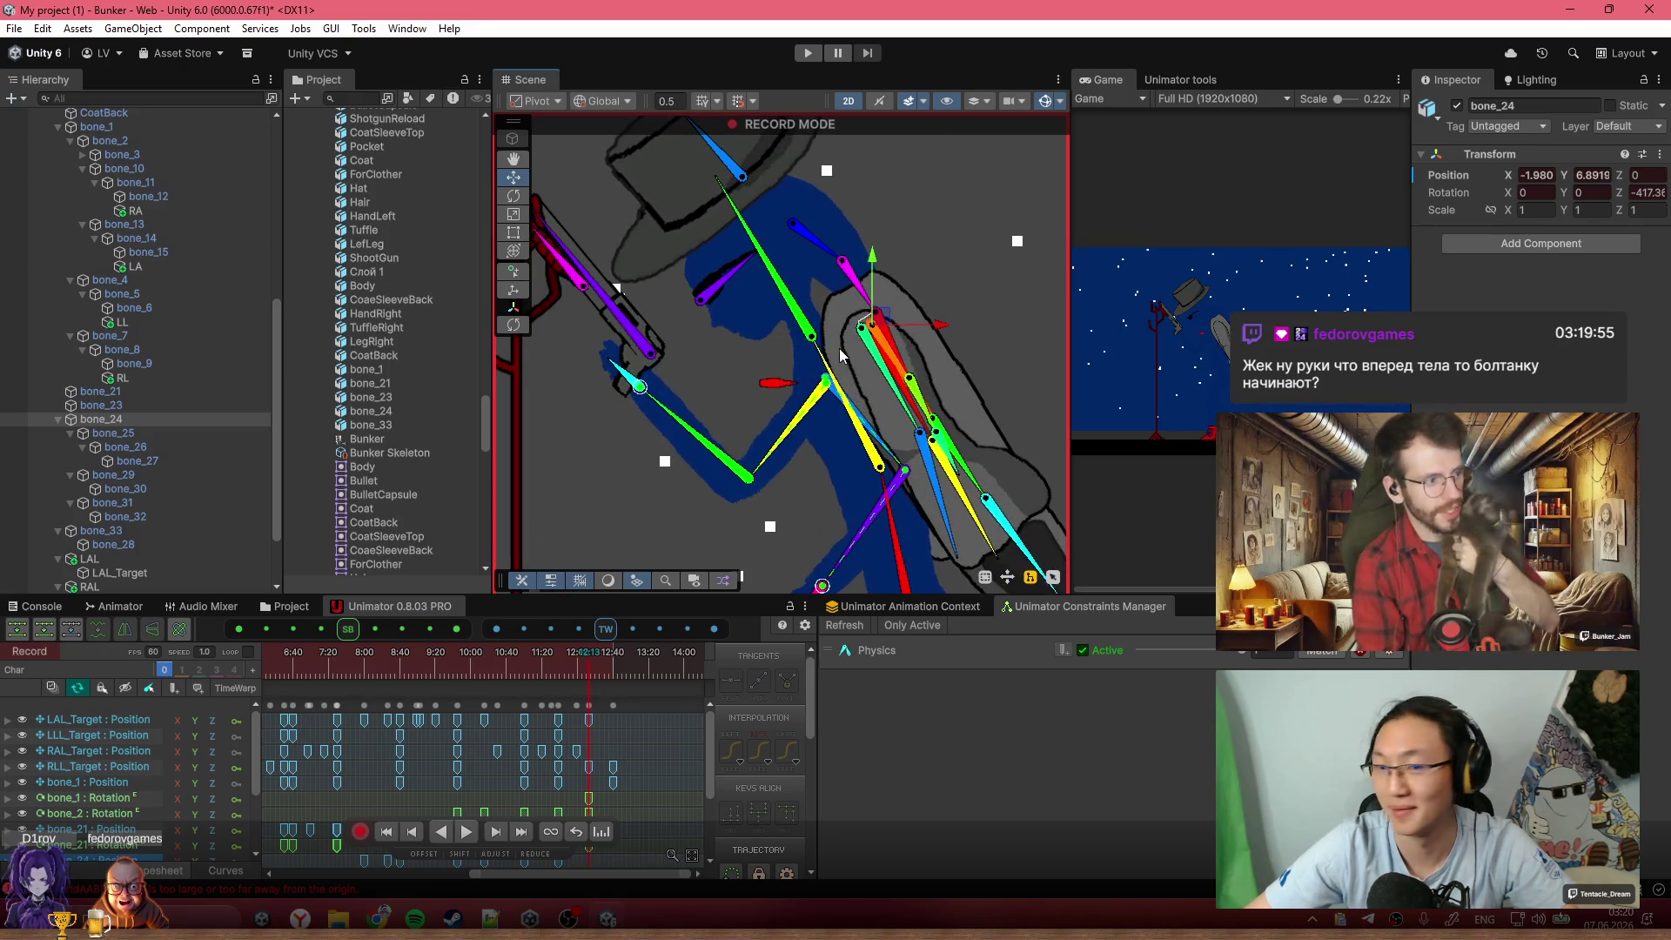
drag(888, 332, 837, 350)
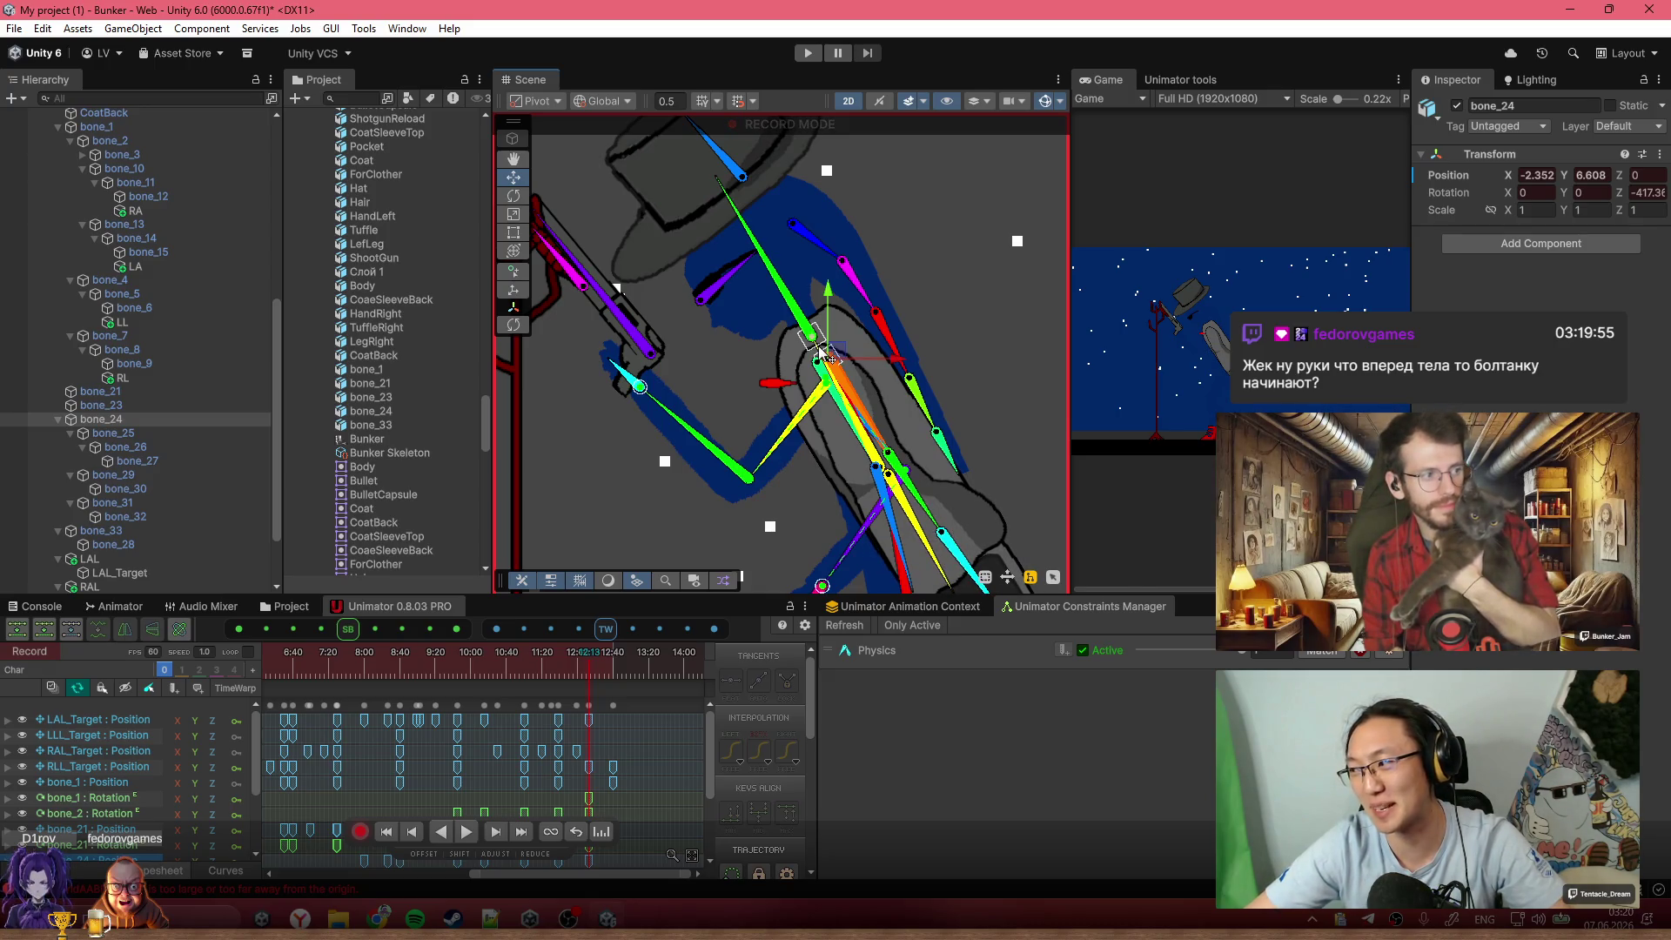
scroll(831, 366, down, 5)
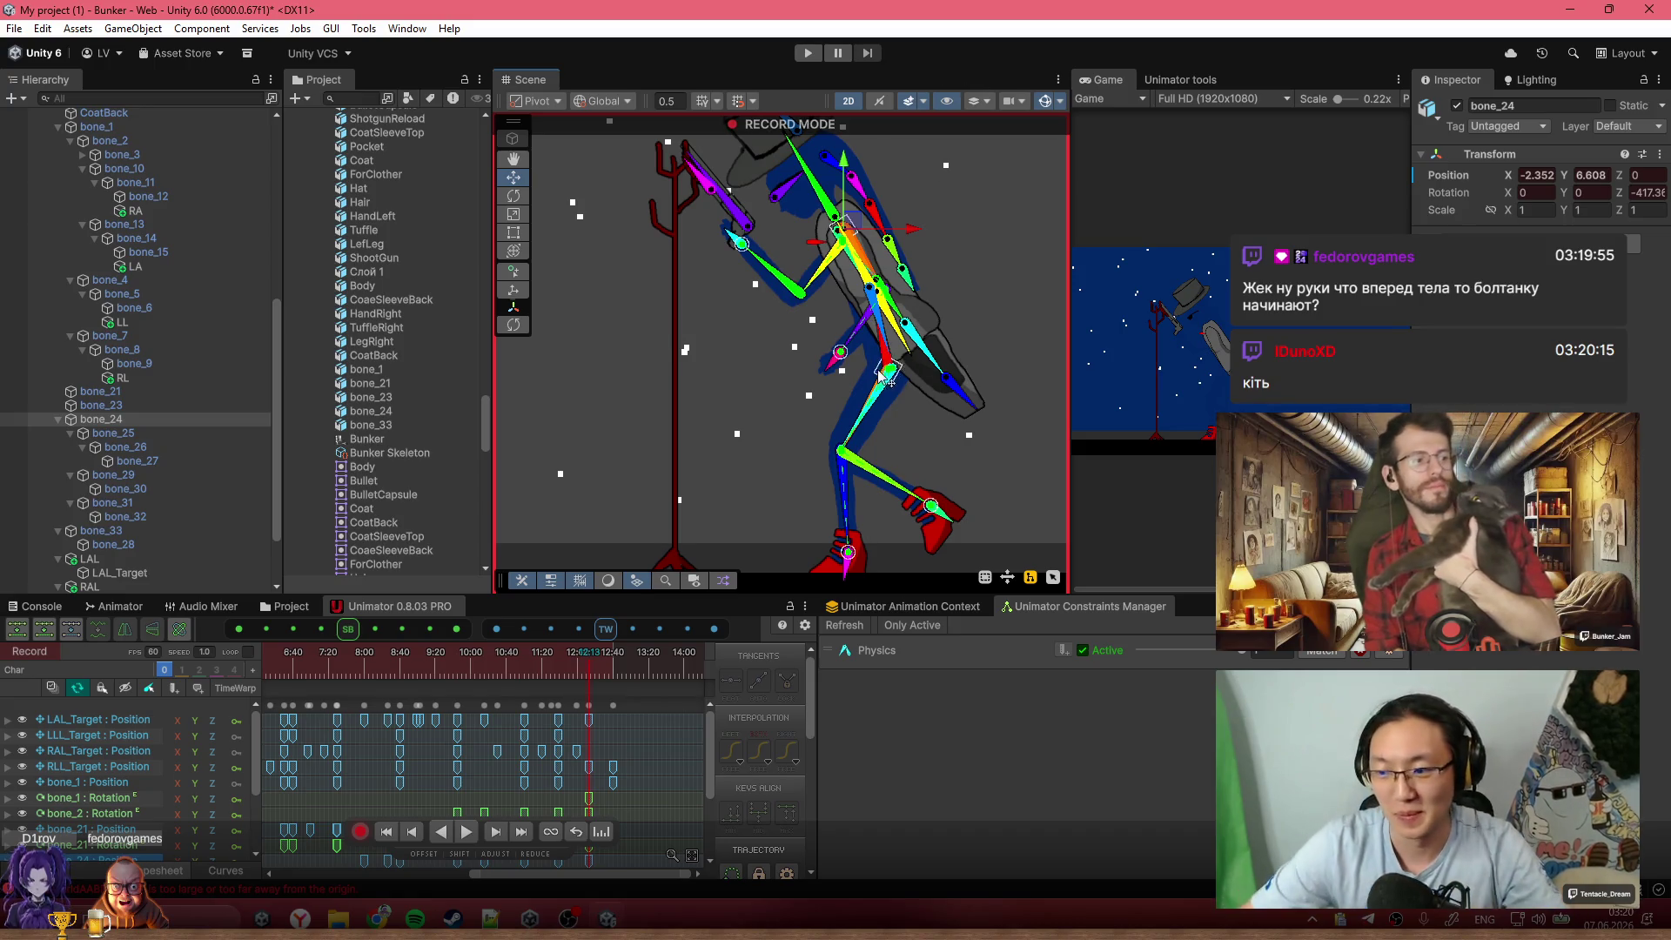
scroll(778, 427, down, 3)
key(space)
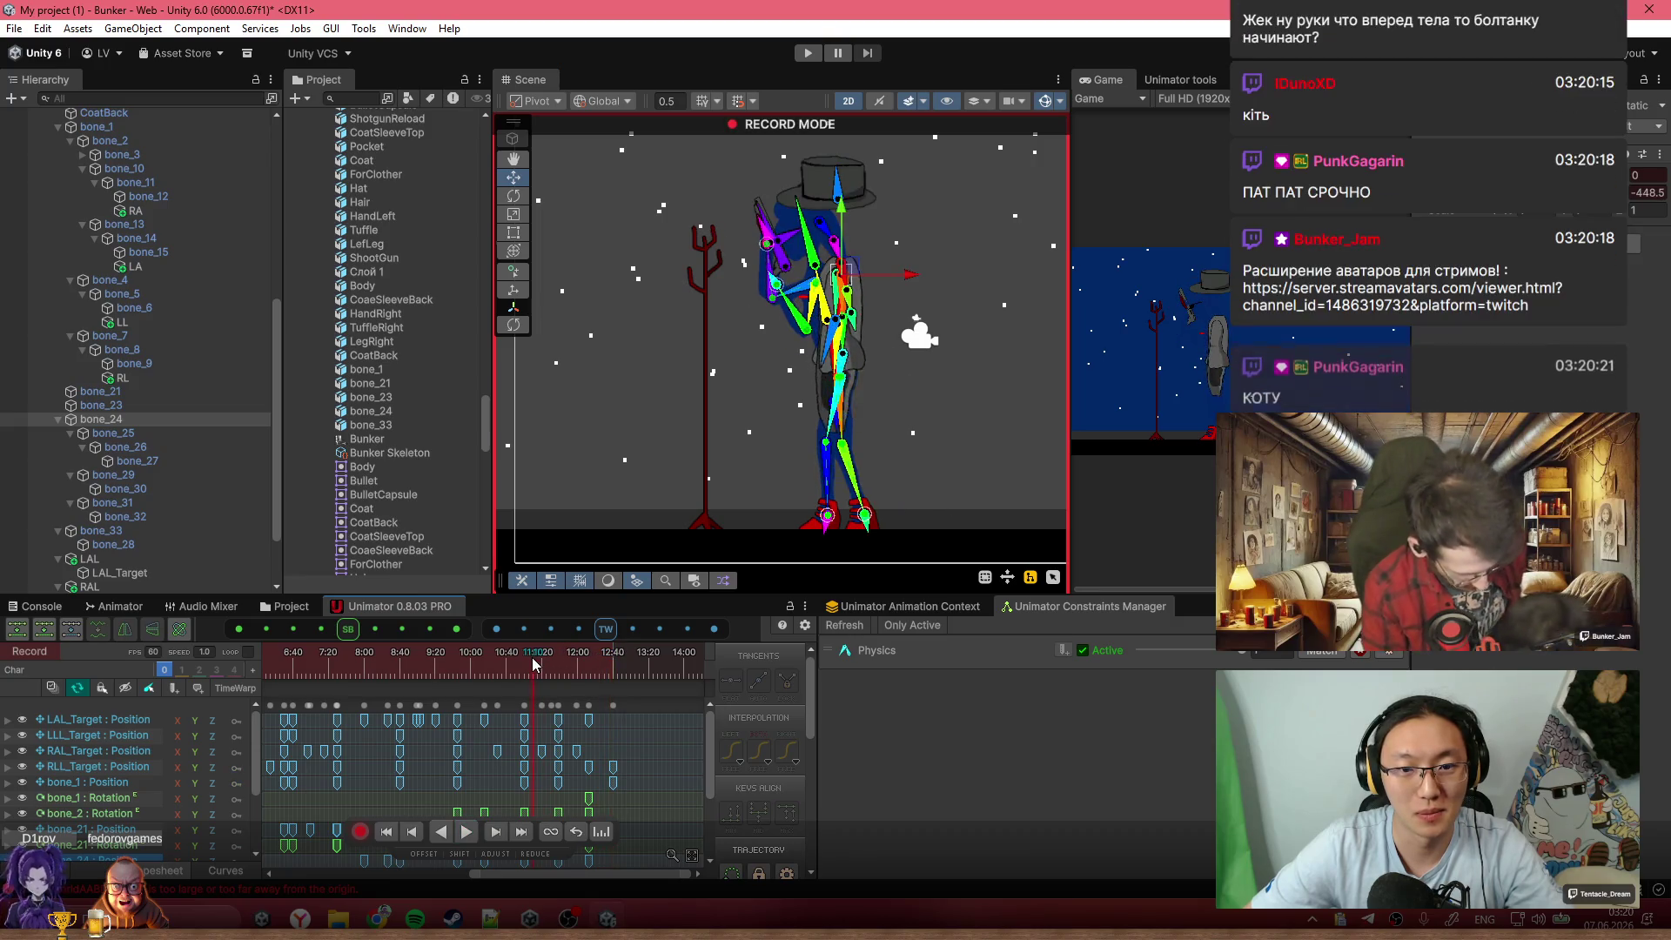
Scrub back through the clip to about 7:29, framing the keys and selecting hat bone bone_21
click(489, 663)
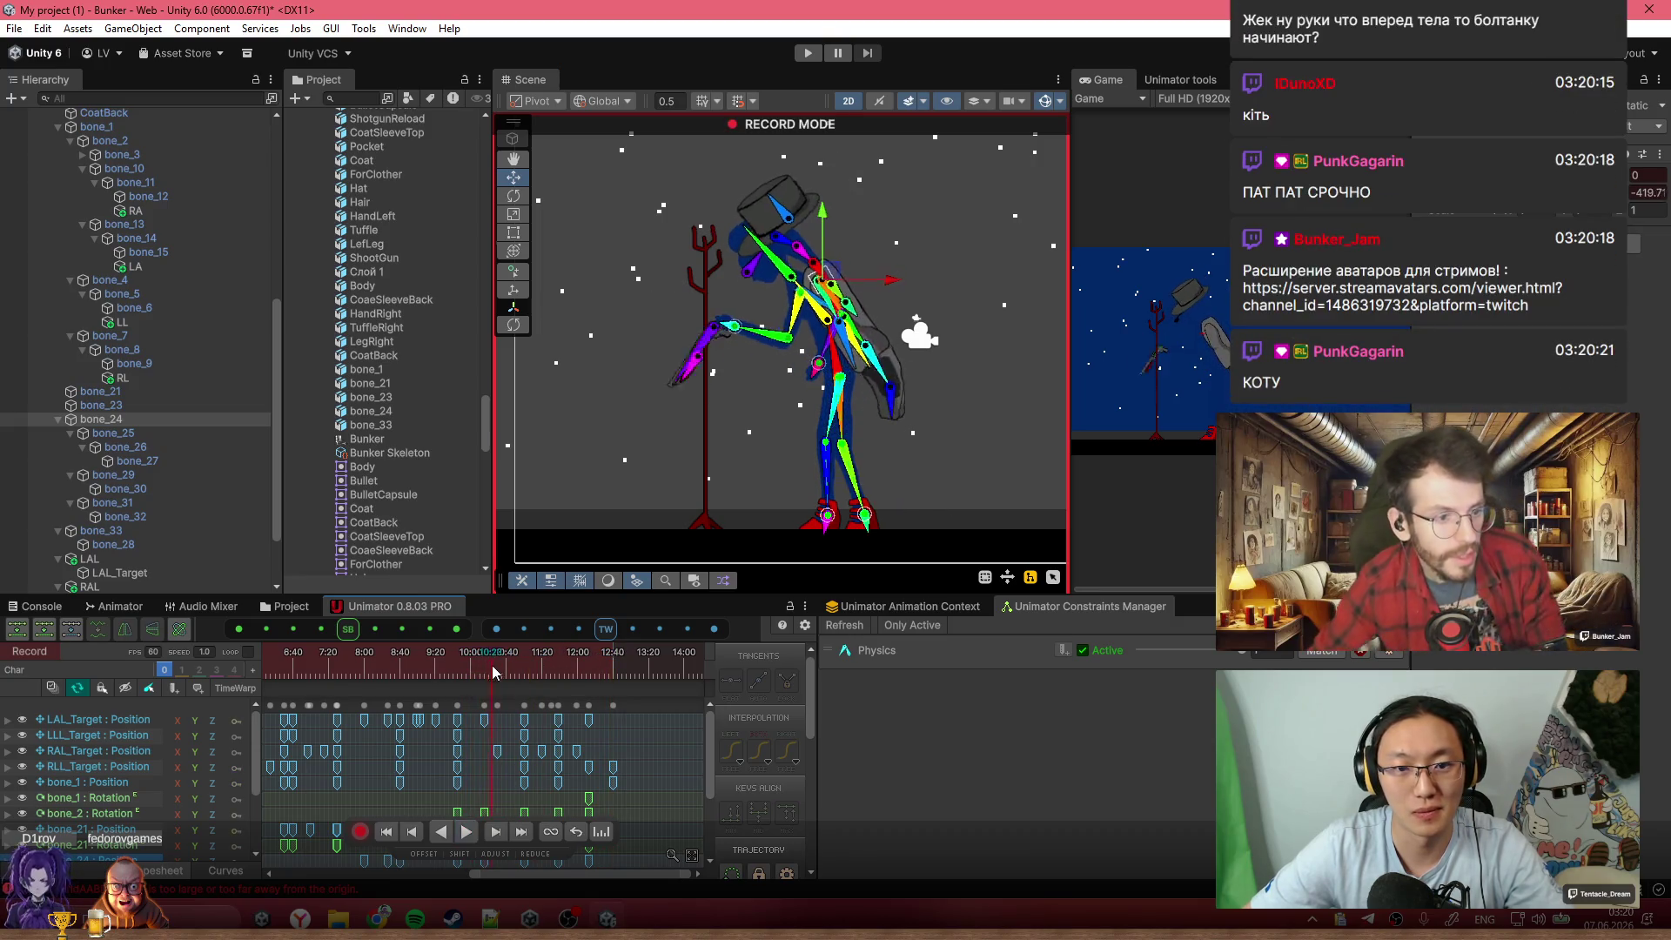
key(f)
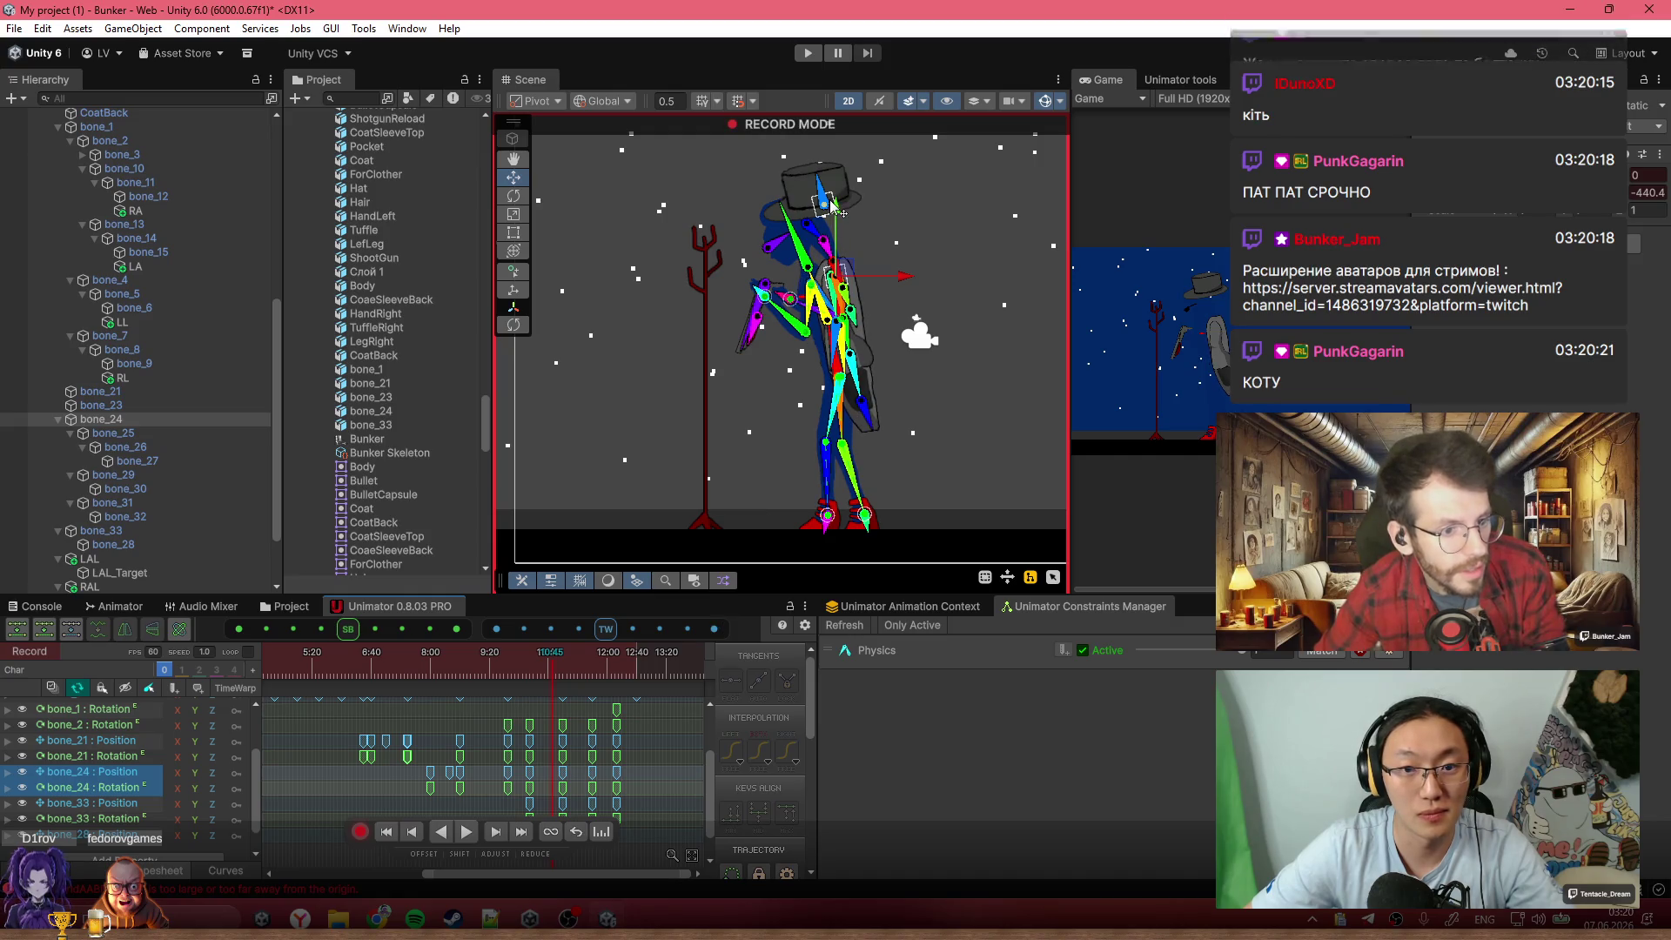
click(823, 202)
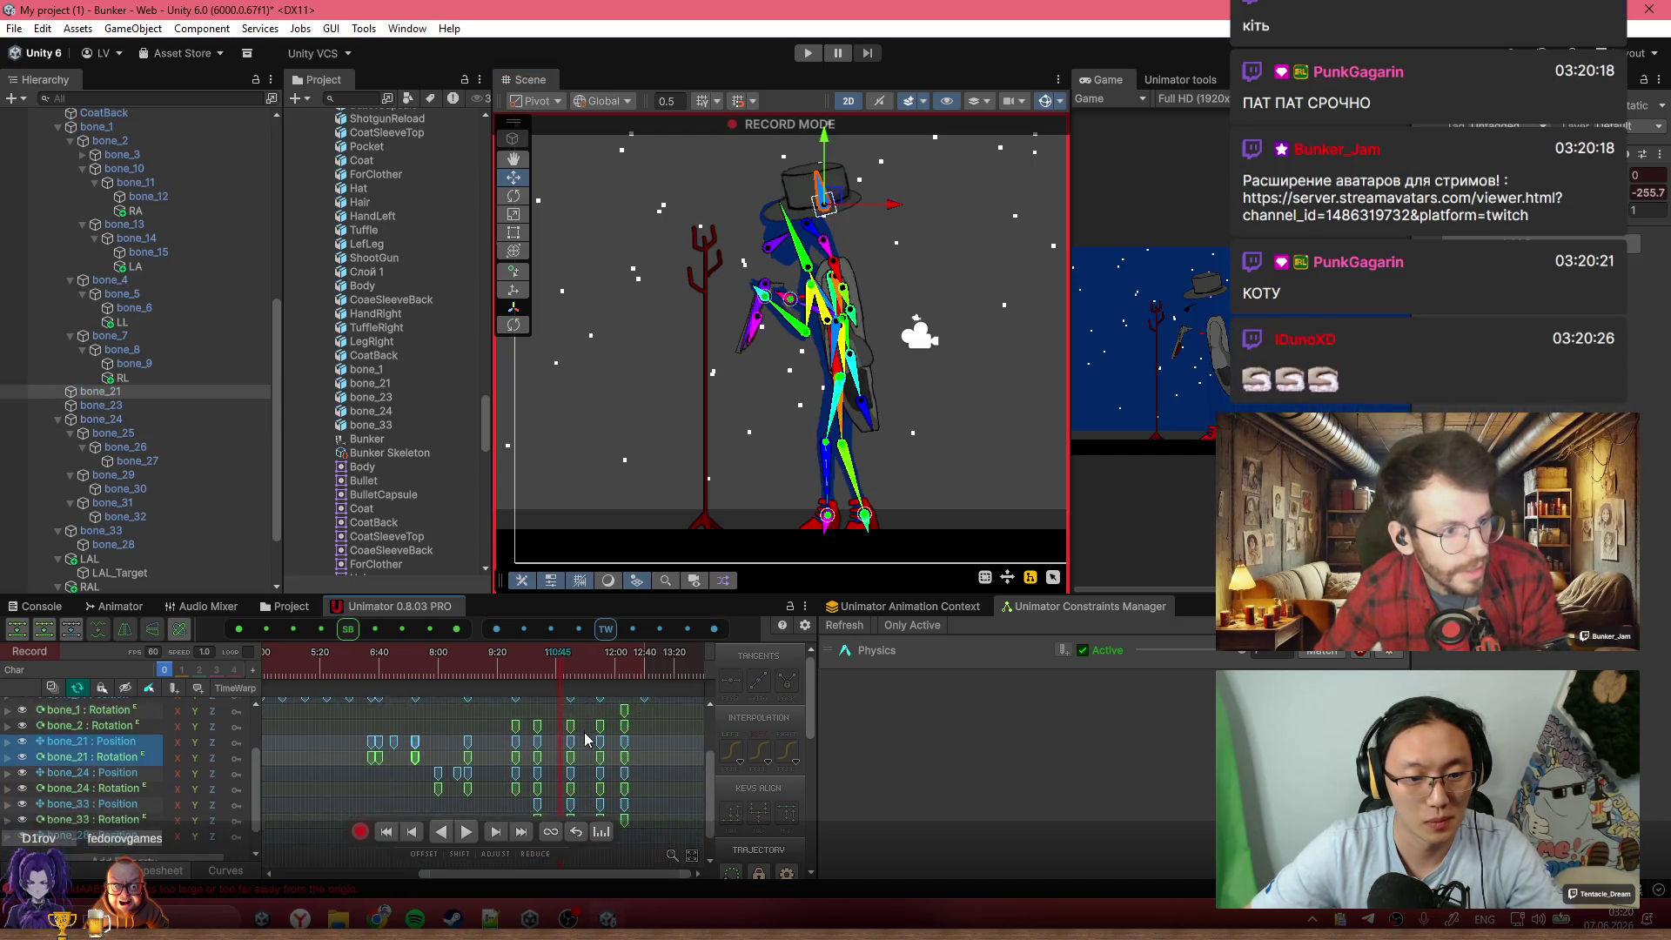
click(473, 668)
mouse_move(473, 668)
mouse_down()
mouse_move(557, 668)
mouse_move(403, 667)
mouse_up()
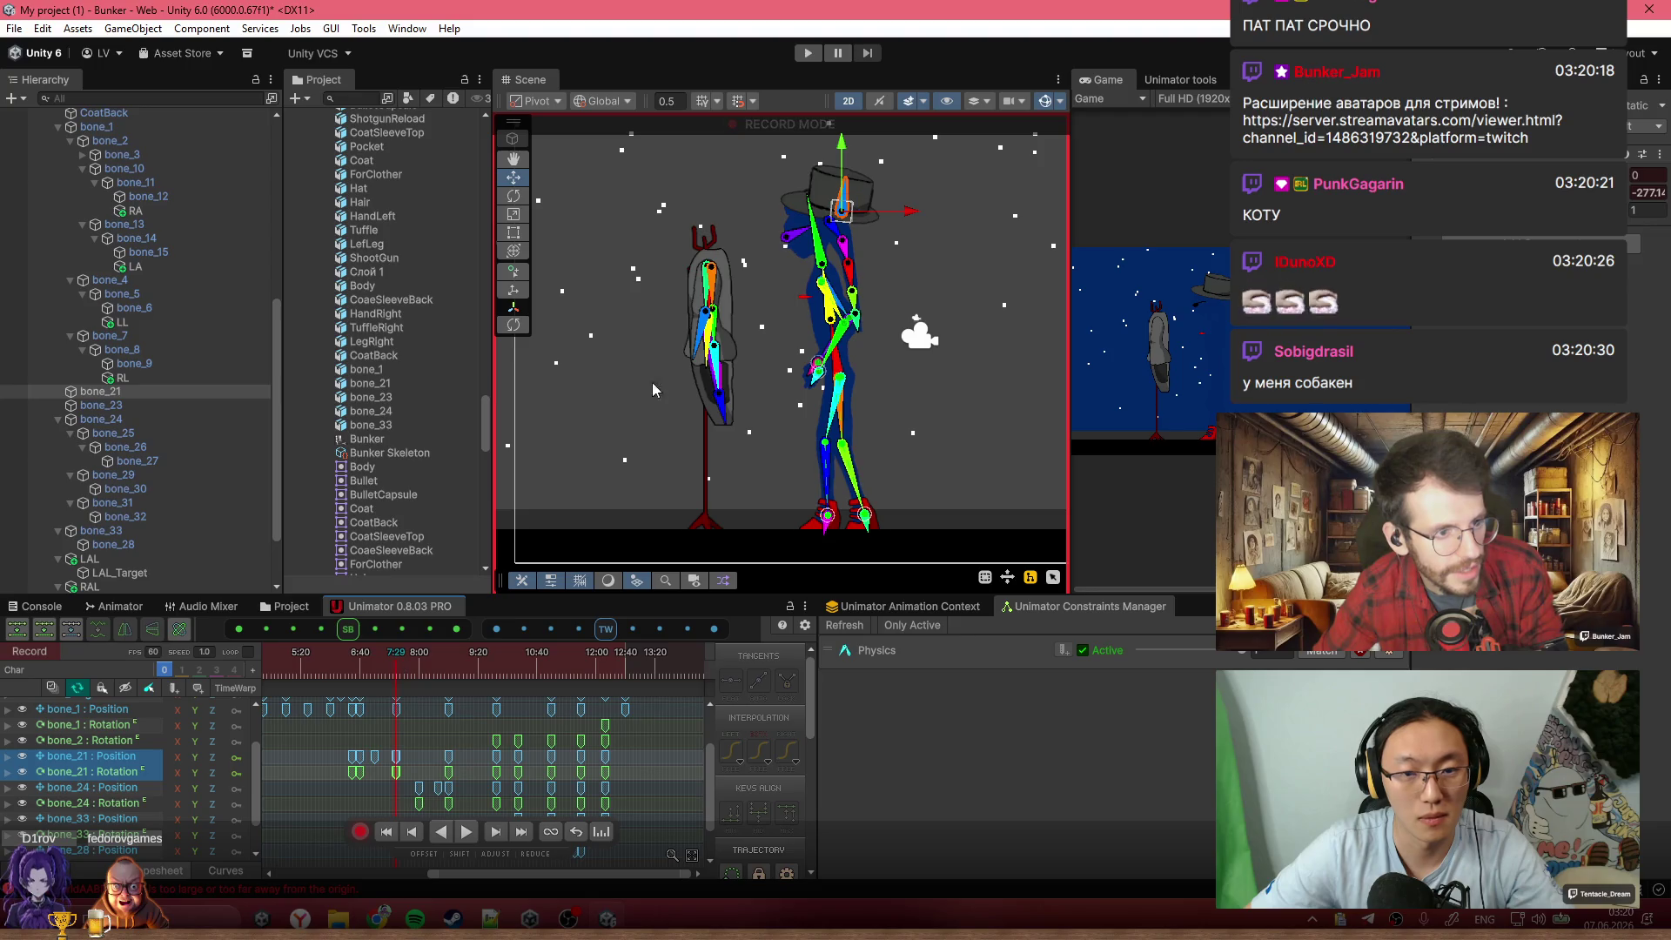
scroll(655, 390, up, 2)
scroll(414, 754, up, 4)
scroll(514, 782, up, 4)
click(513, 782)
click(451, 670)
drag(451, 670, 467, 671)
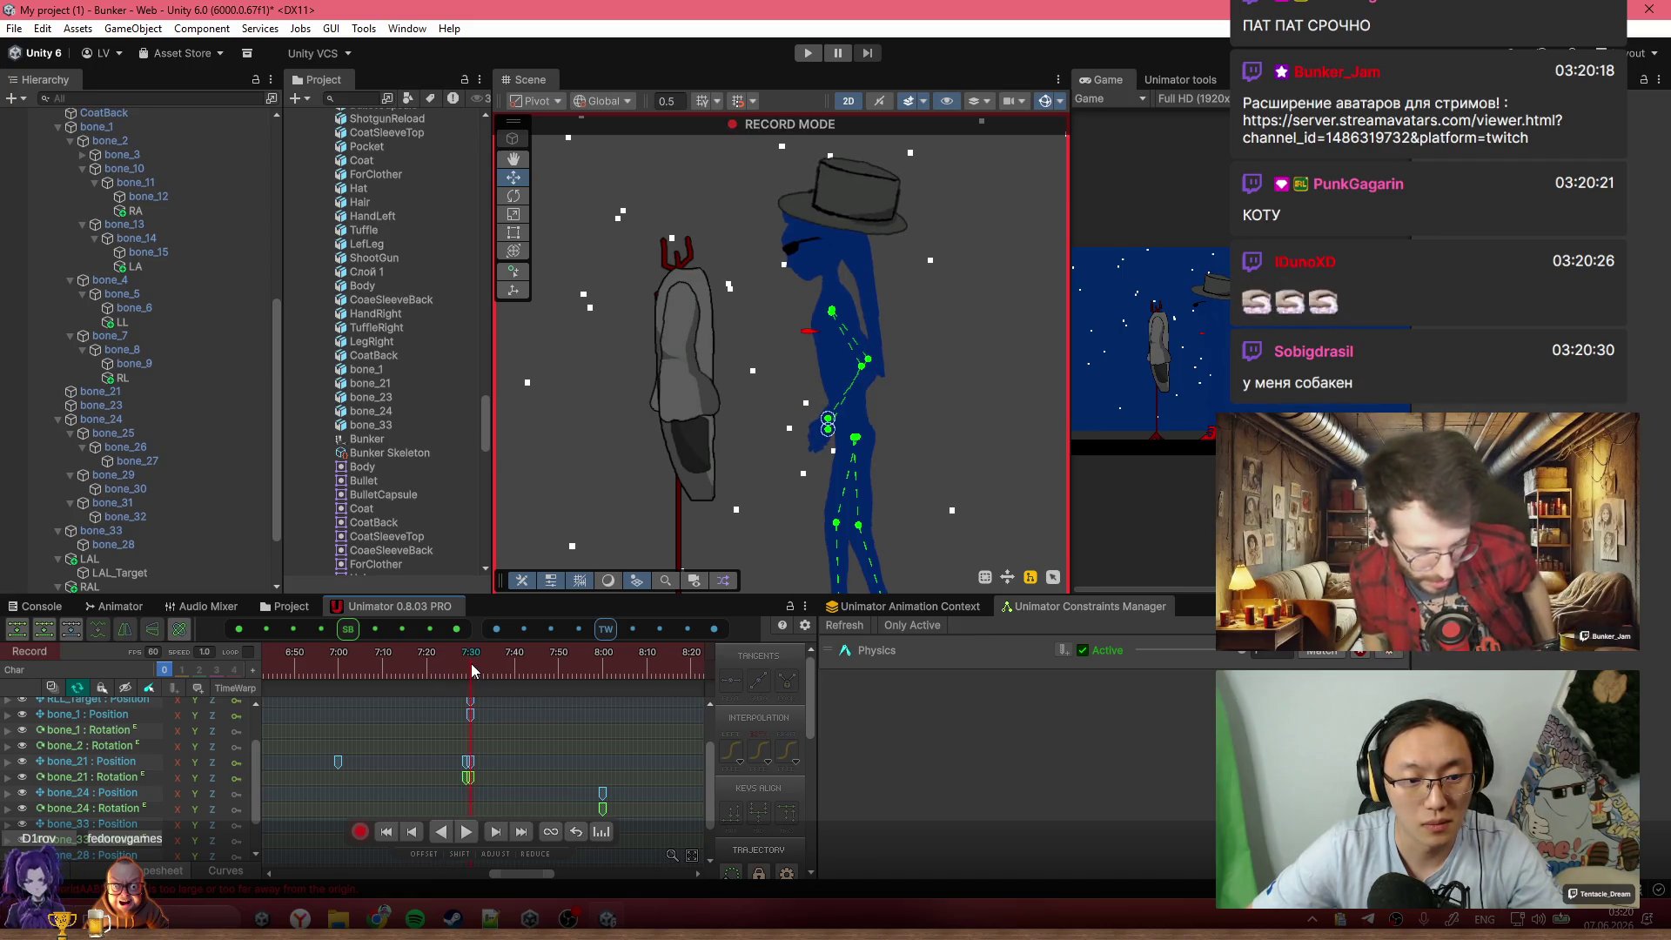
Undo the stray hat keyframes on bone_21 and discard a trial hat tilt
click(868, 202)
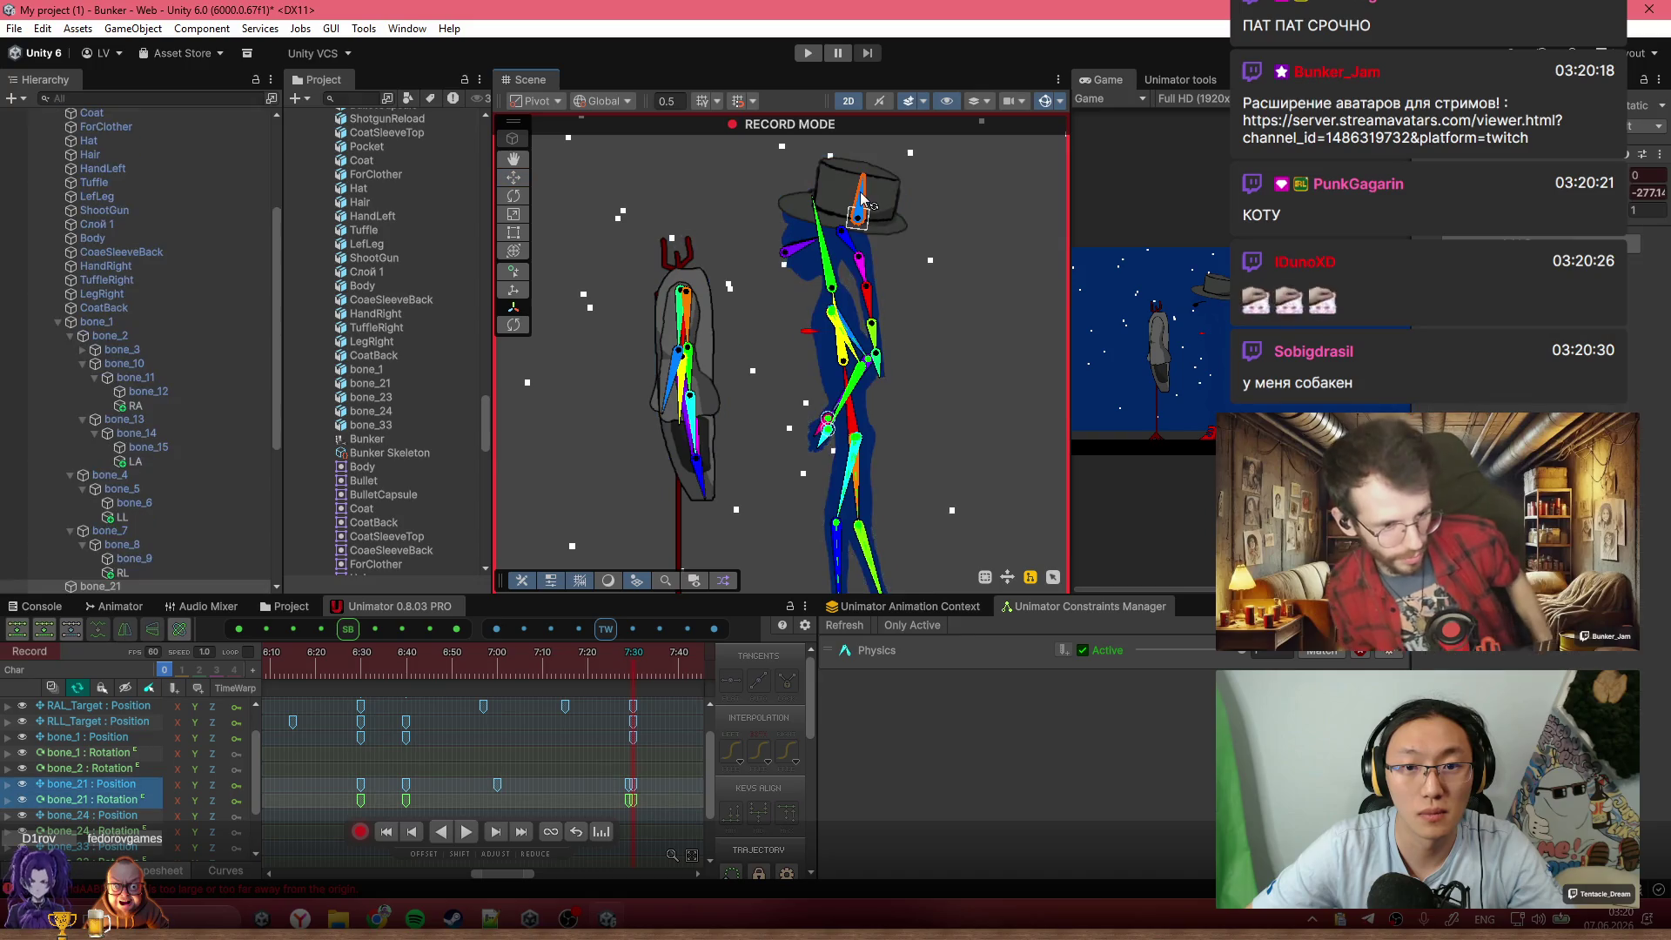
scroll(644, 771, up, 2)
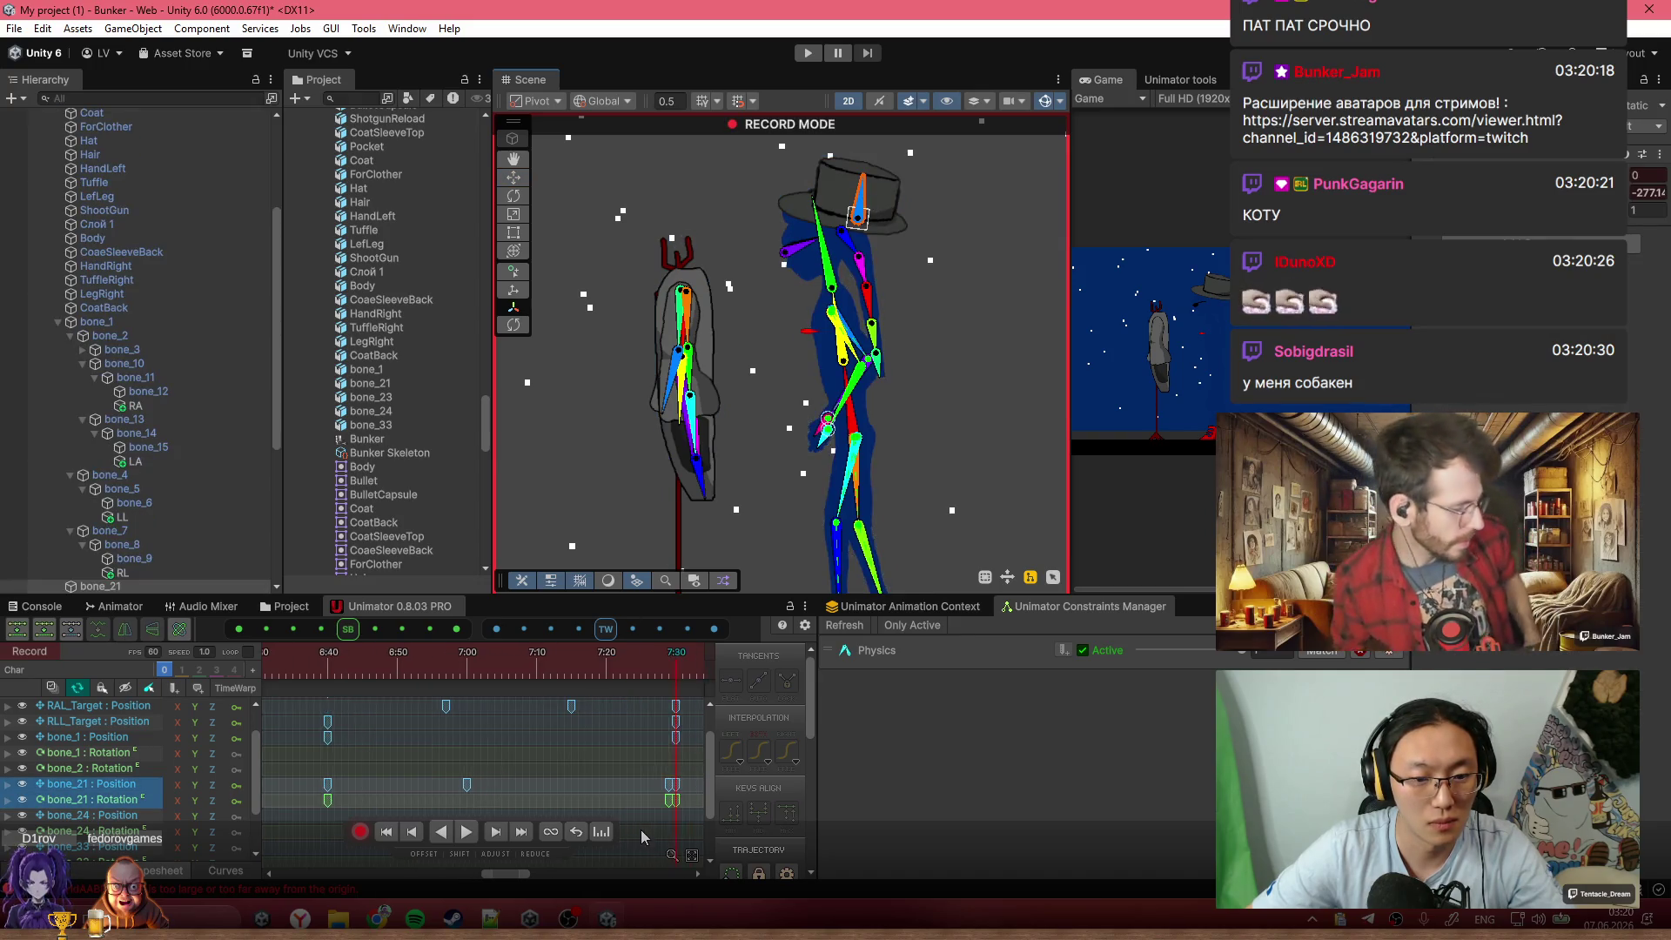
scroll(666, 787, up, 1)
key(ctrl+z)
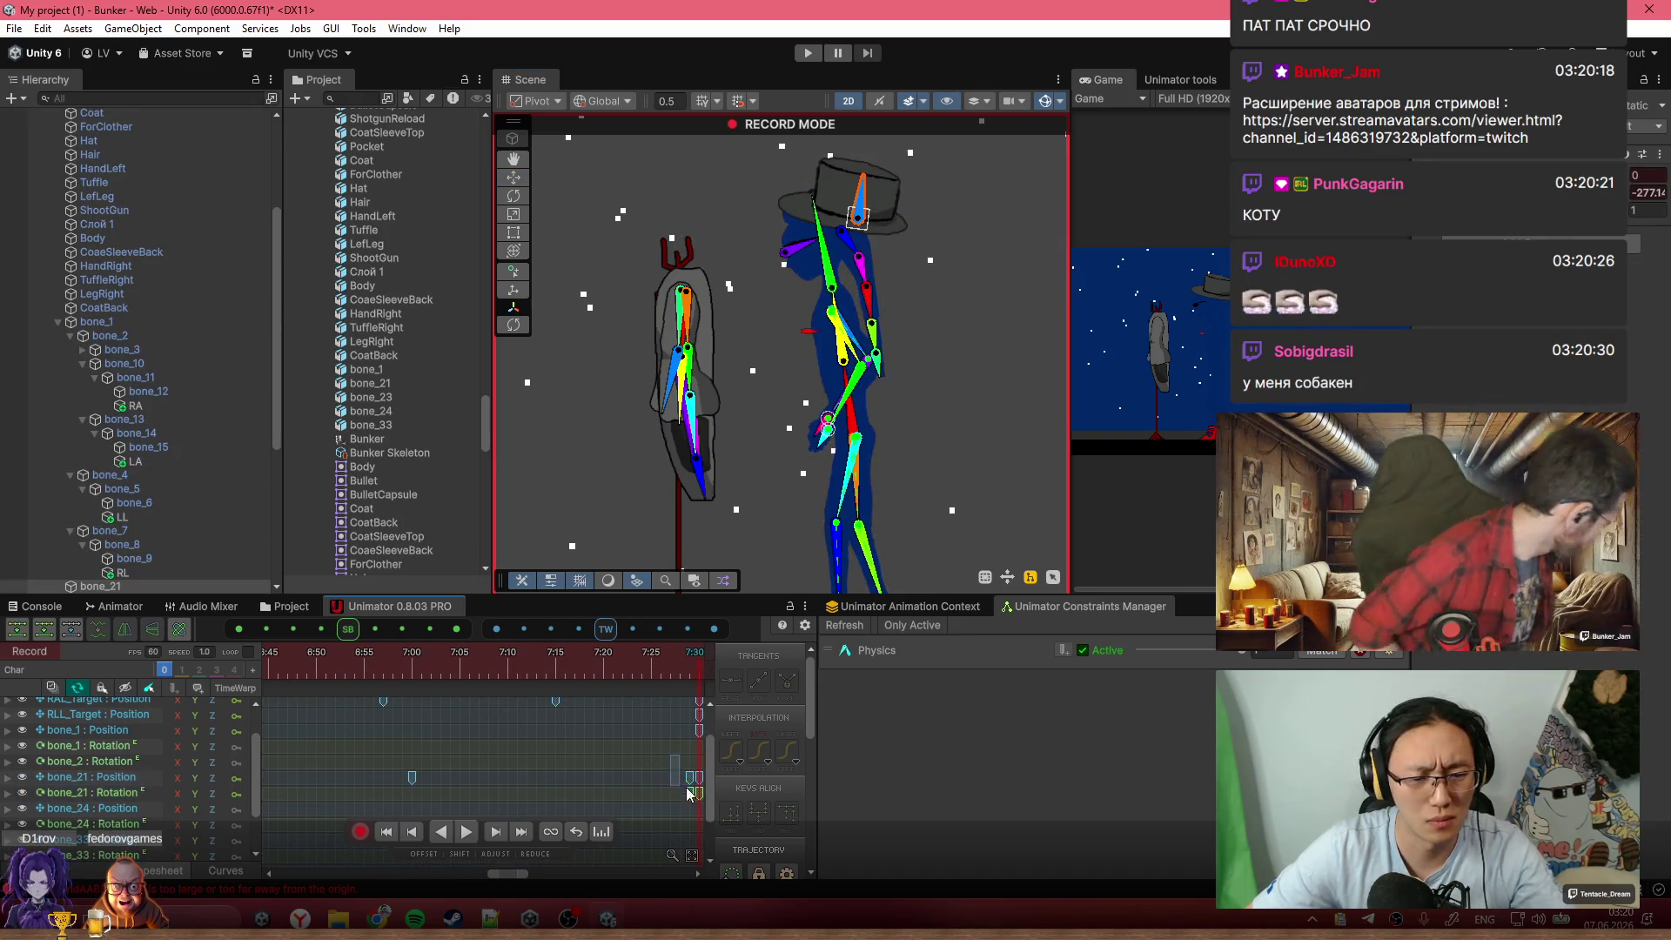
mouse_move(877, 236)
mouse_down()
mouse_move(855, 190)
mouse_move(826, 212)
mouse_up()
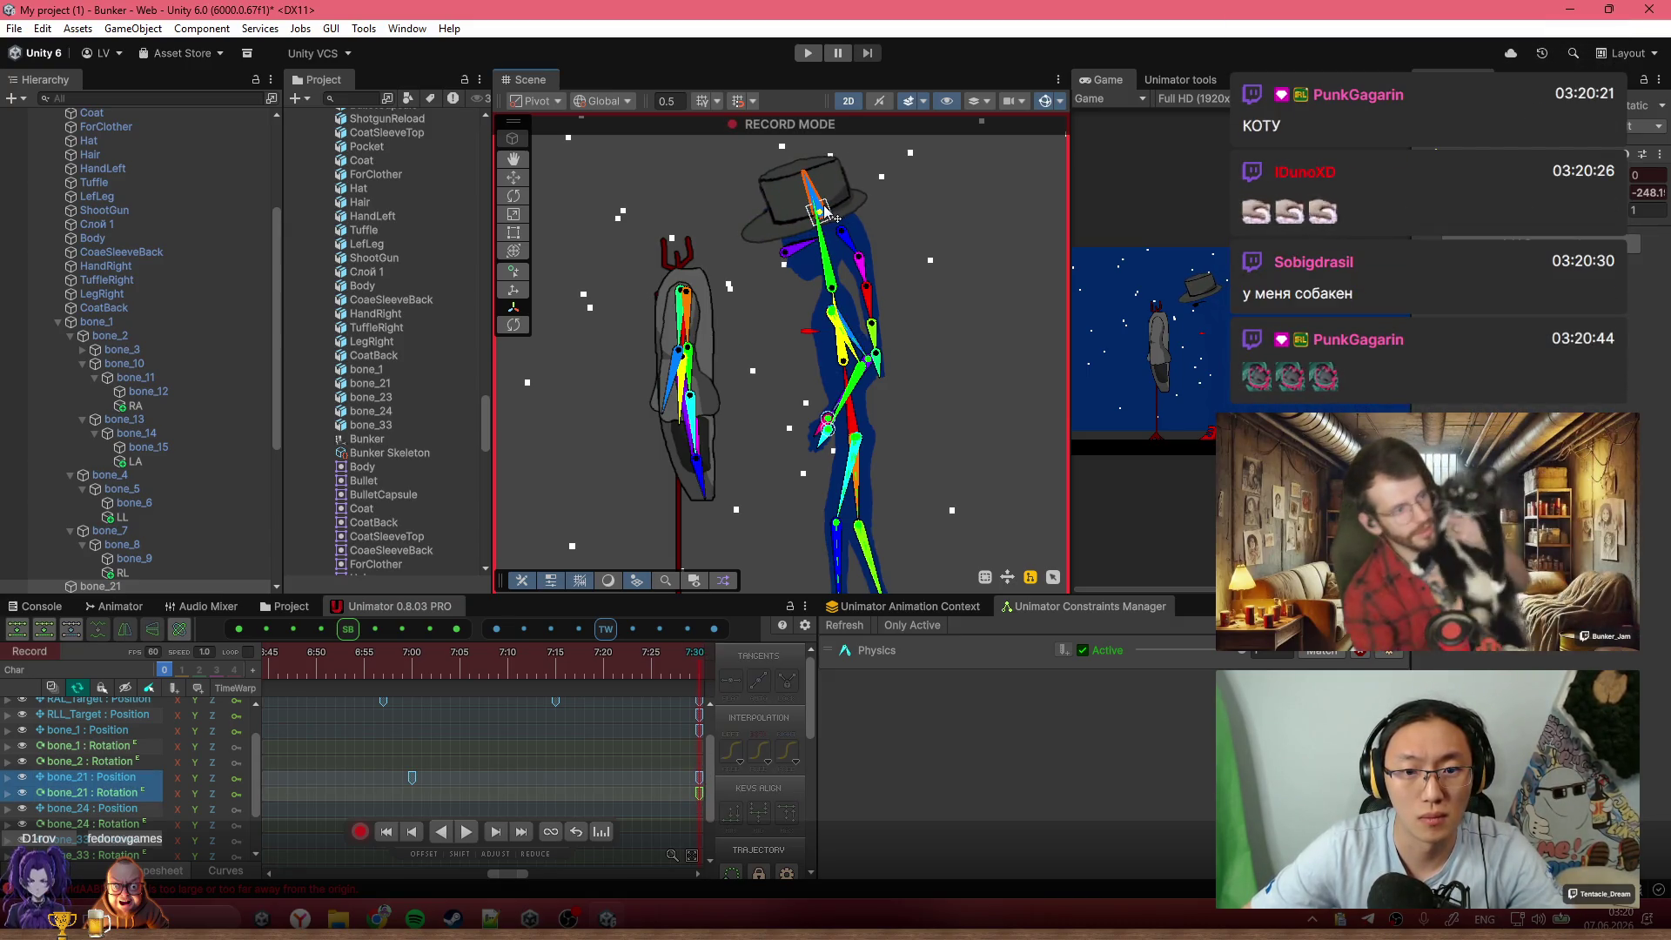
key(ctrl+z)
key(ctrl+z)
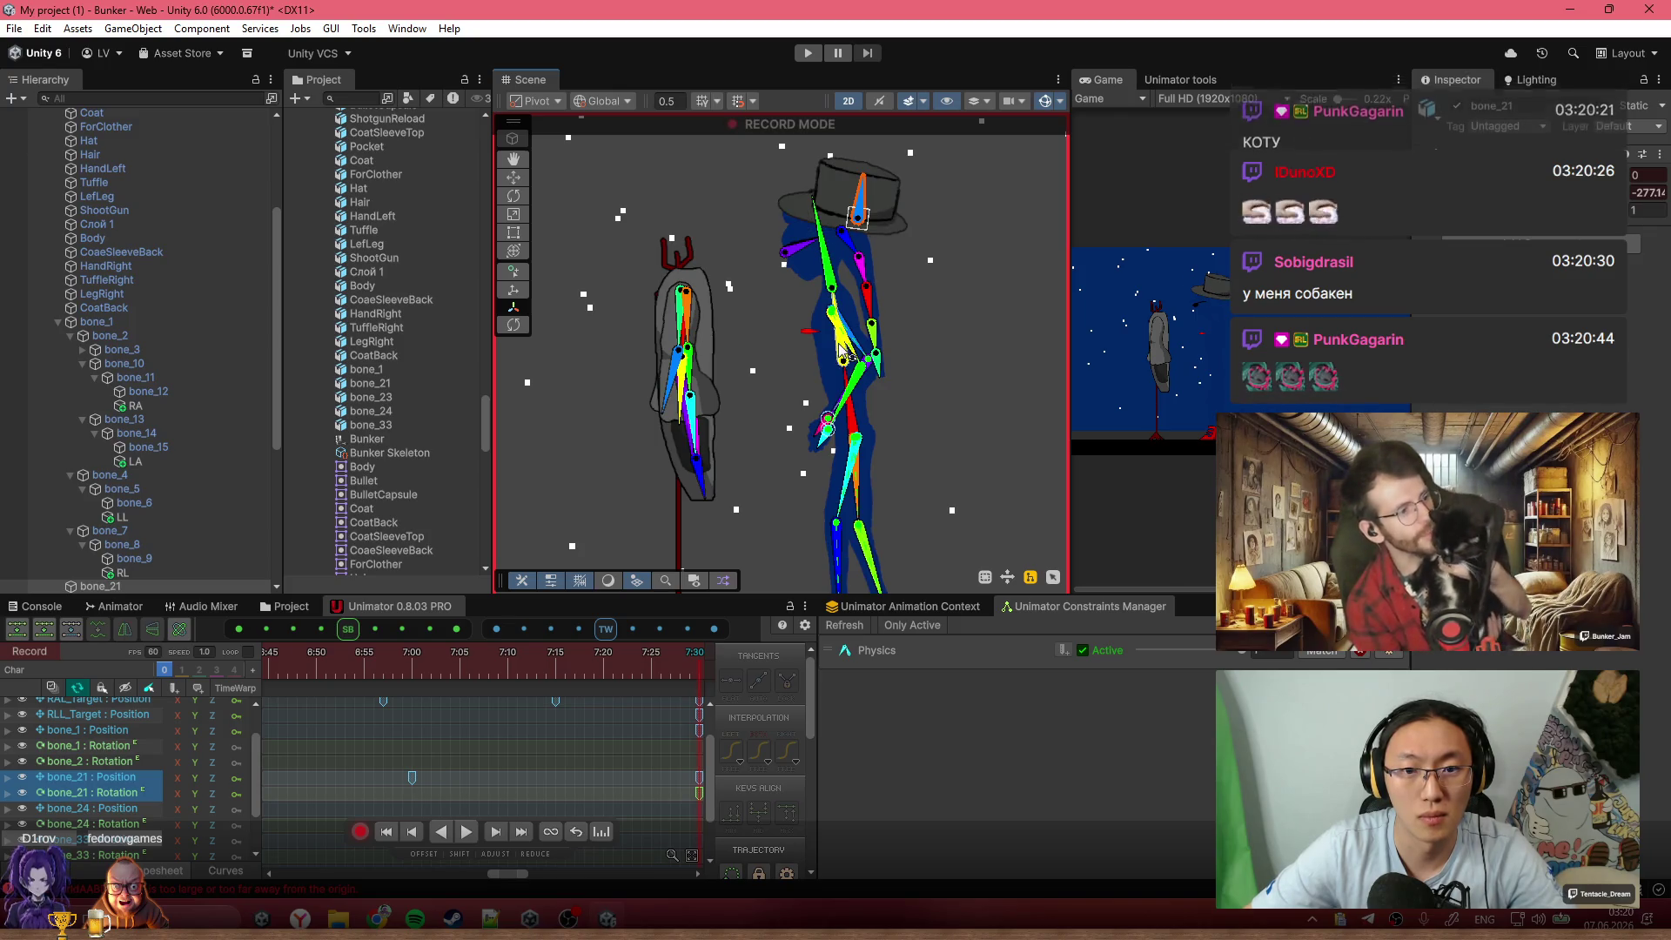
scroll(841, 358, down, 3)
Copy bone_1's Rotation key and paste it at 11:39
click(843, 353)
scroll(531, 746, down, 5)
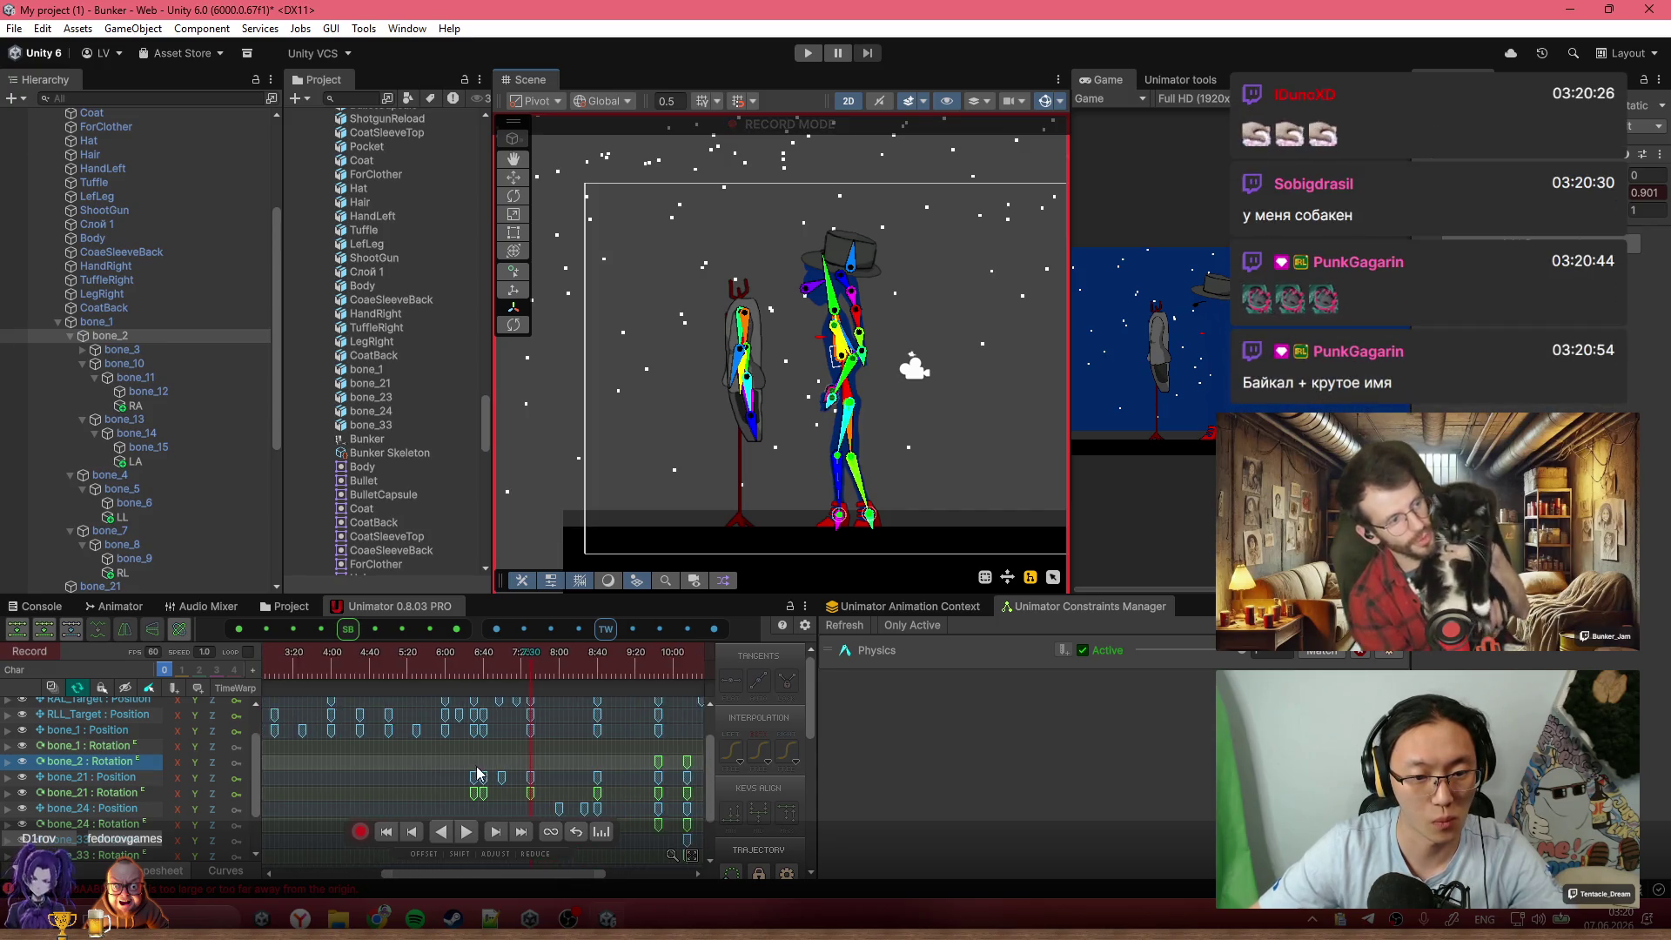
scroll(453, 766, down, 5)
click(309, 752)
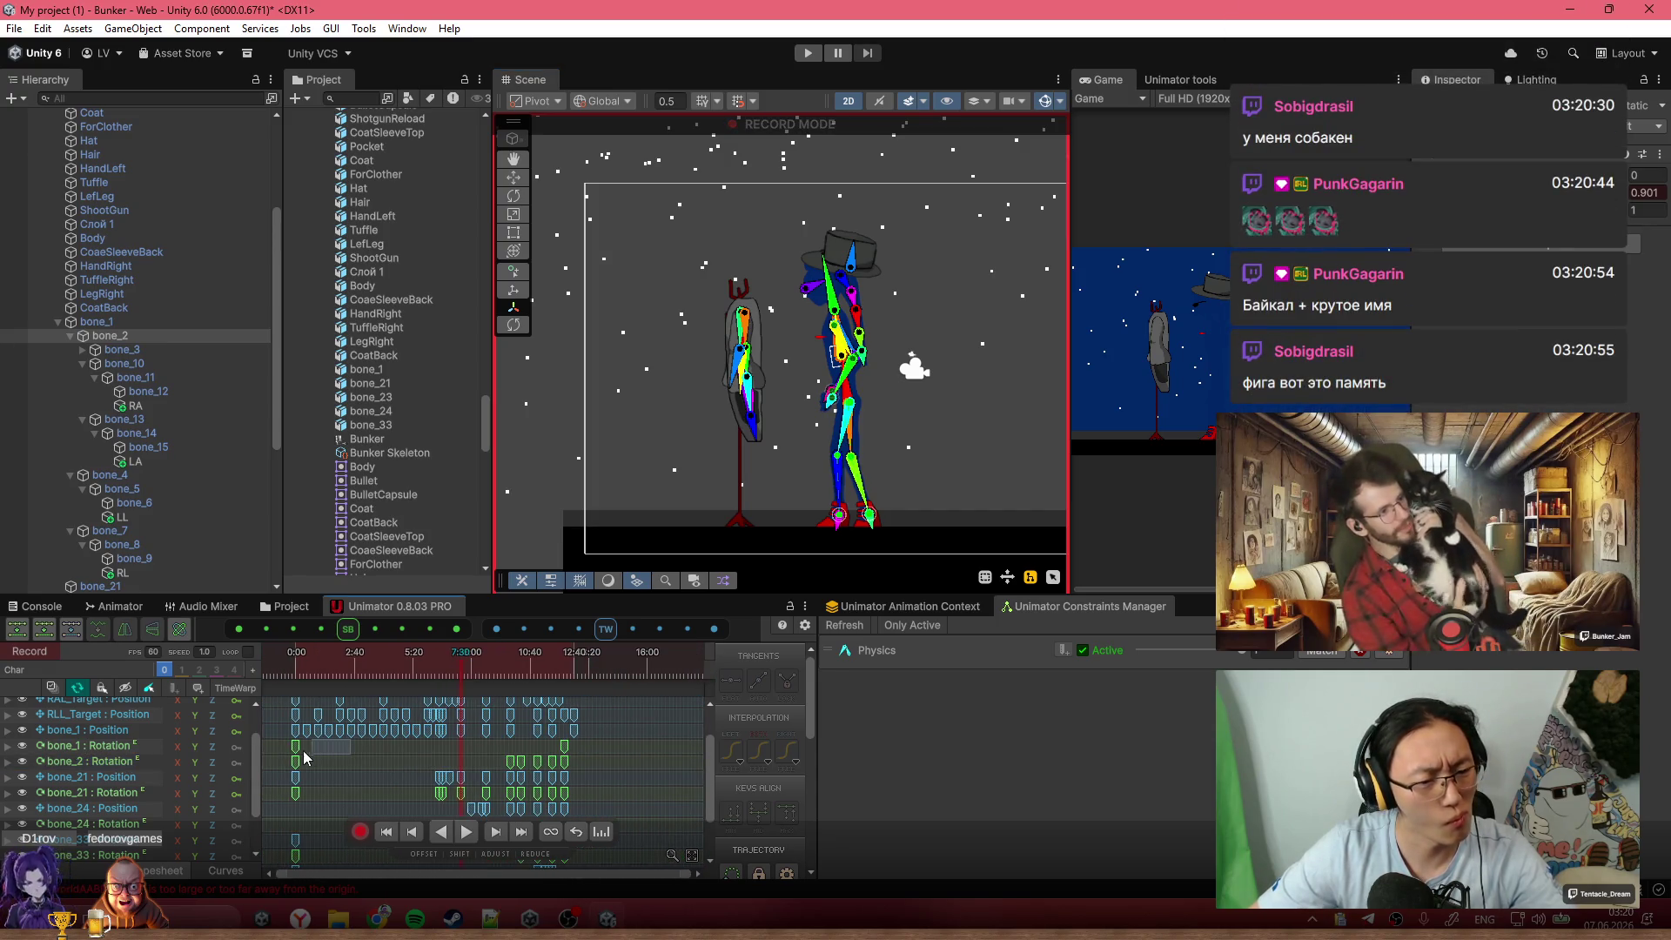
click(308, 750)
key(ctrl+c)
click(558, 670)
scroll(563, 775, up, 3)
scroll(563, 776, up, 3)
drag(550, 668, 520, 668)
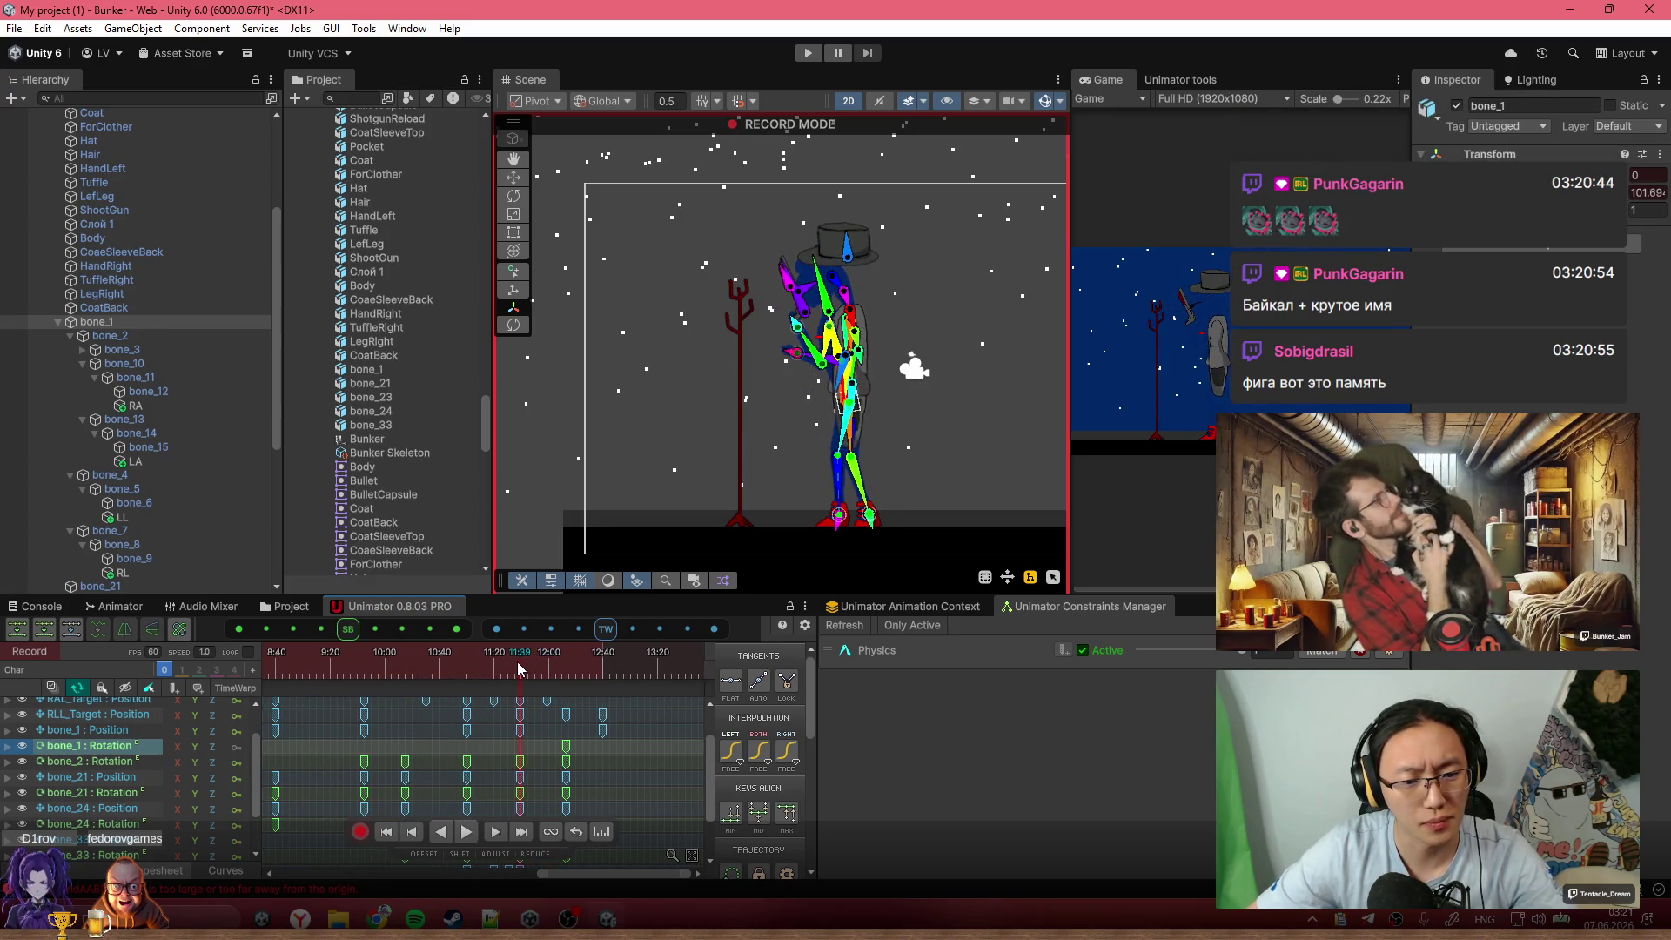
key(ctrl+v)
Play the idle clip back twice to preview the pasted key
scroll(412, 790, down, 4)
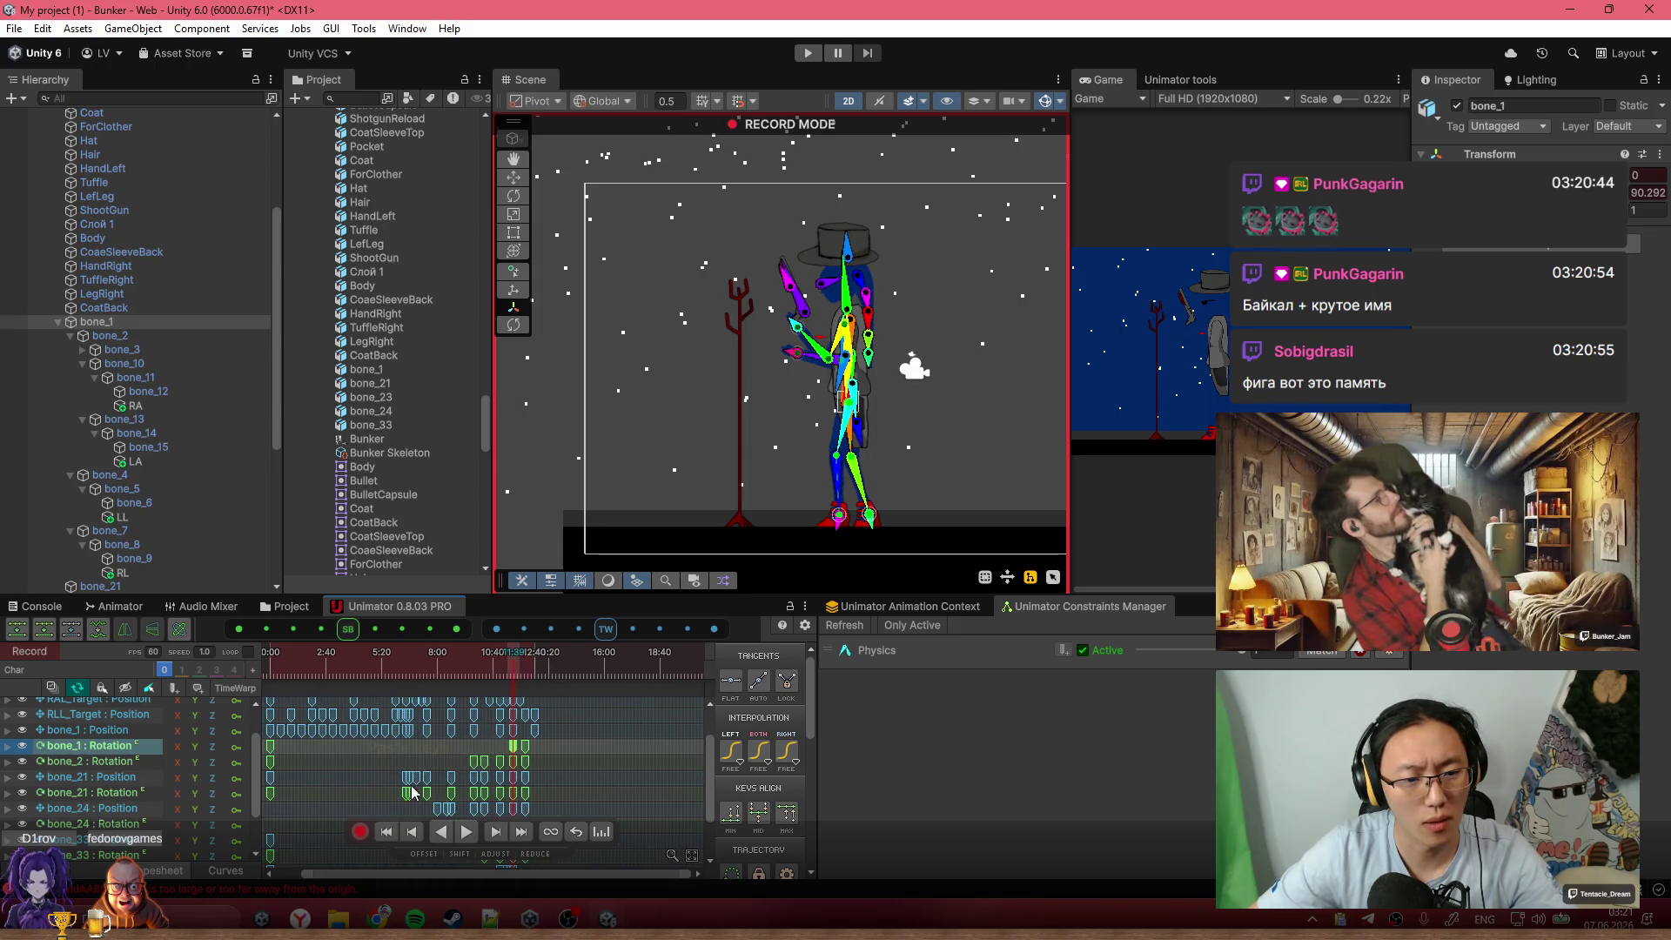
scroll(576, 743, down, 3)
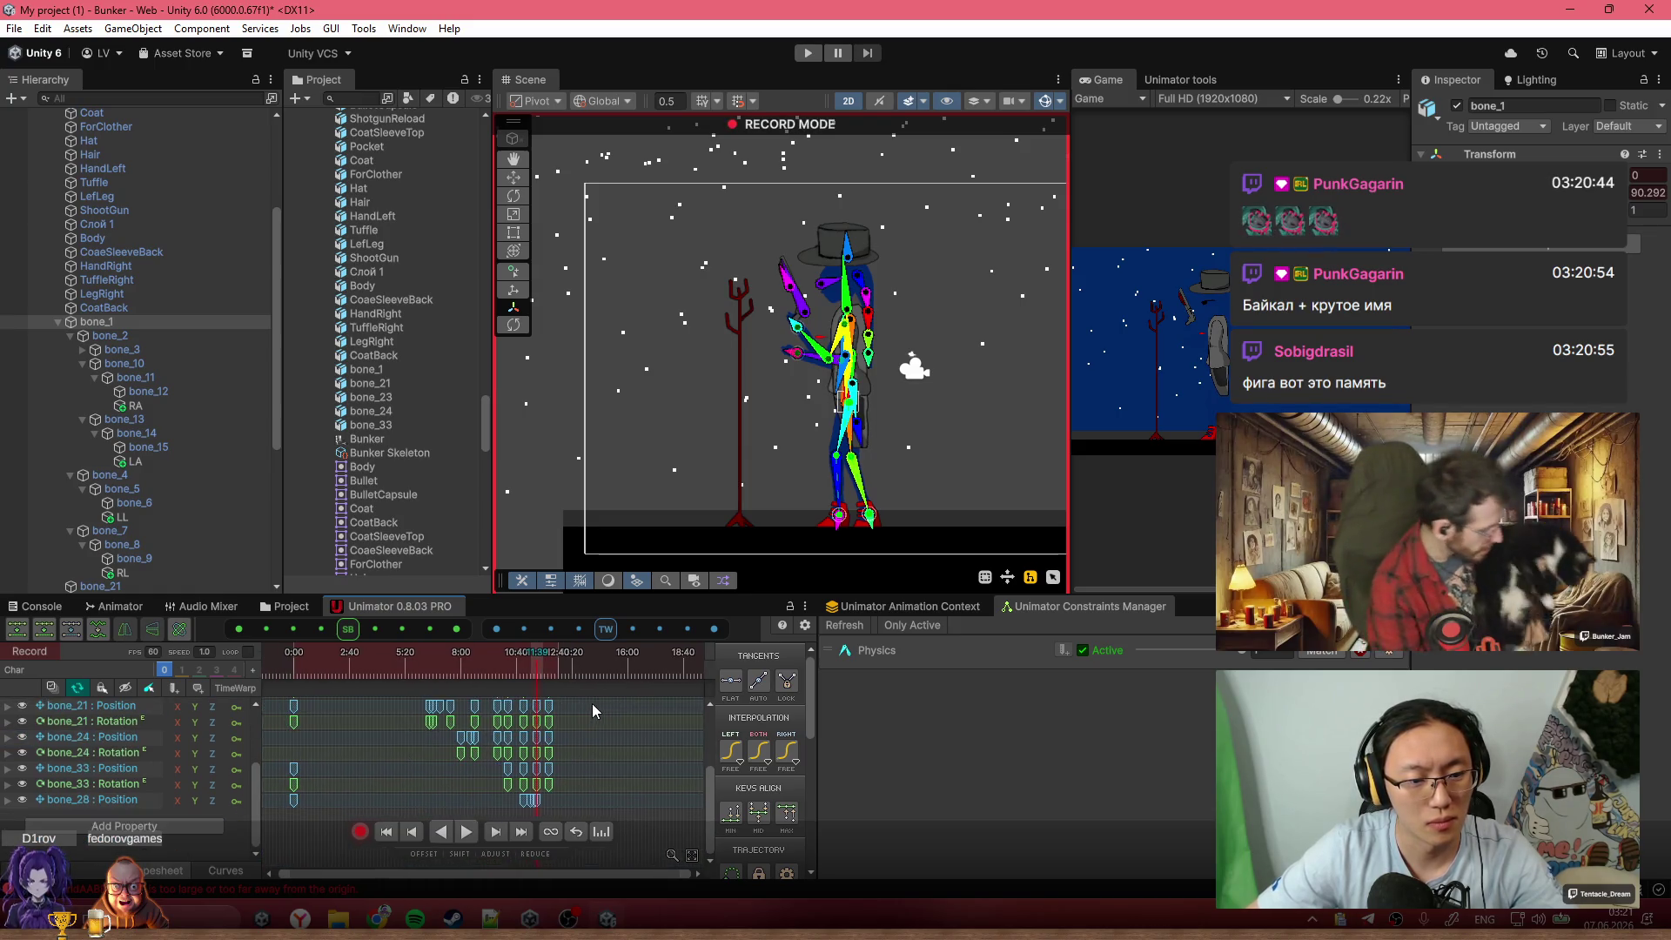
scroll(556, 801, up, 1)
key(space)
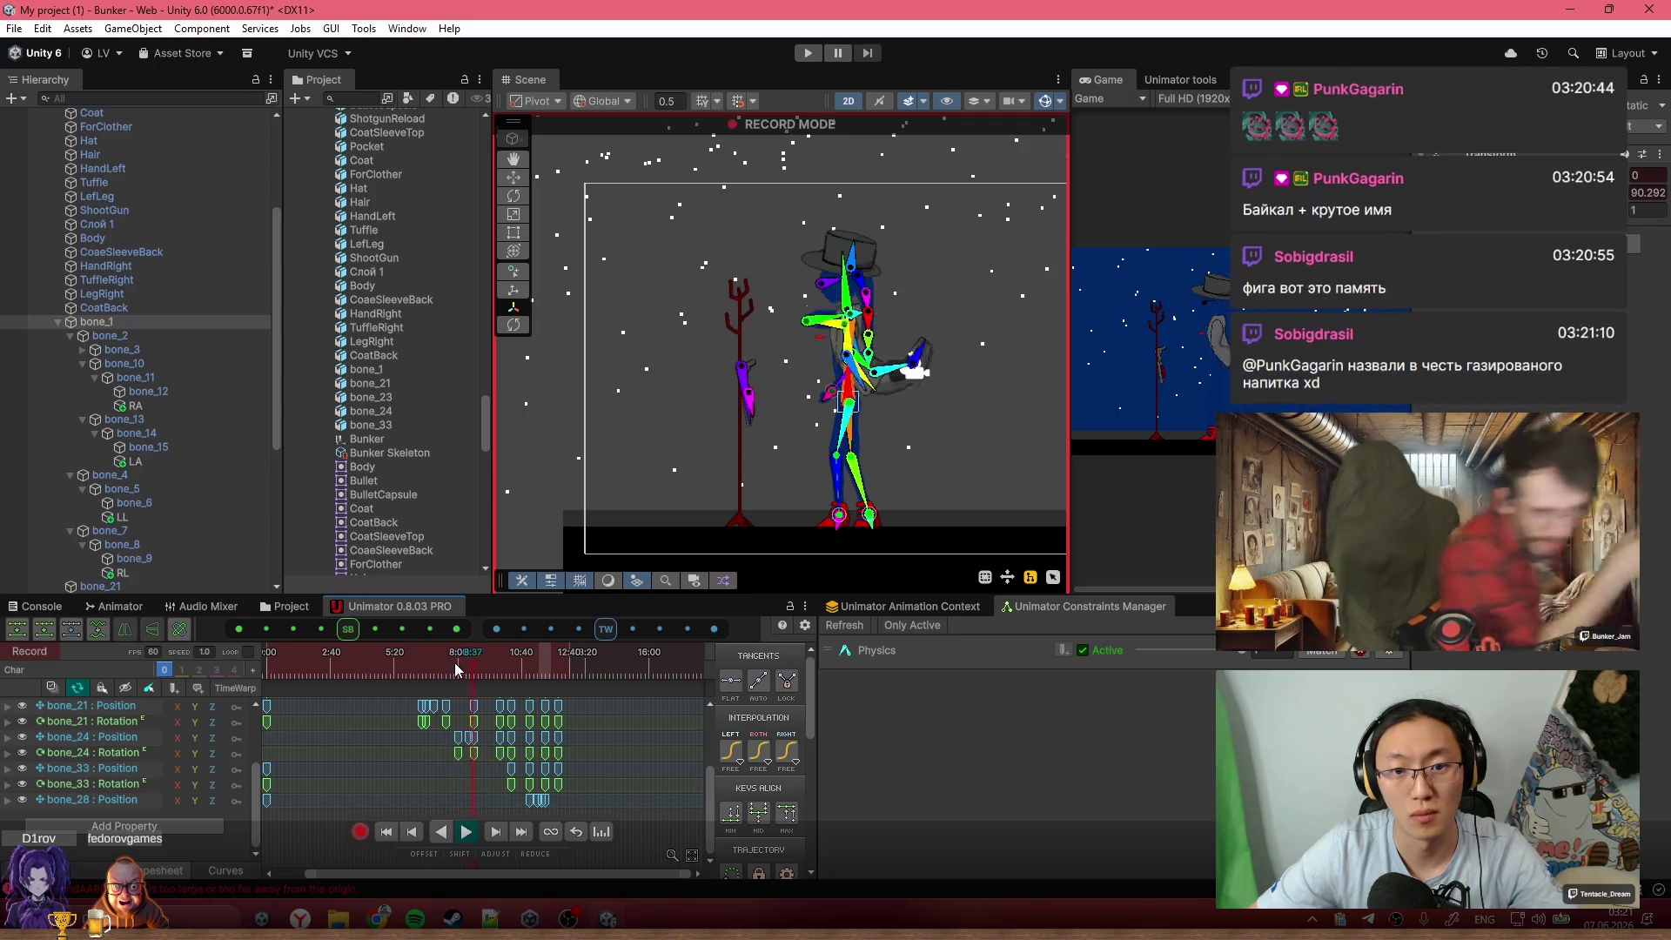
key(space)
scroll(800, 425, up, 5)
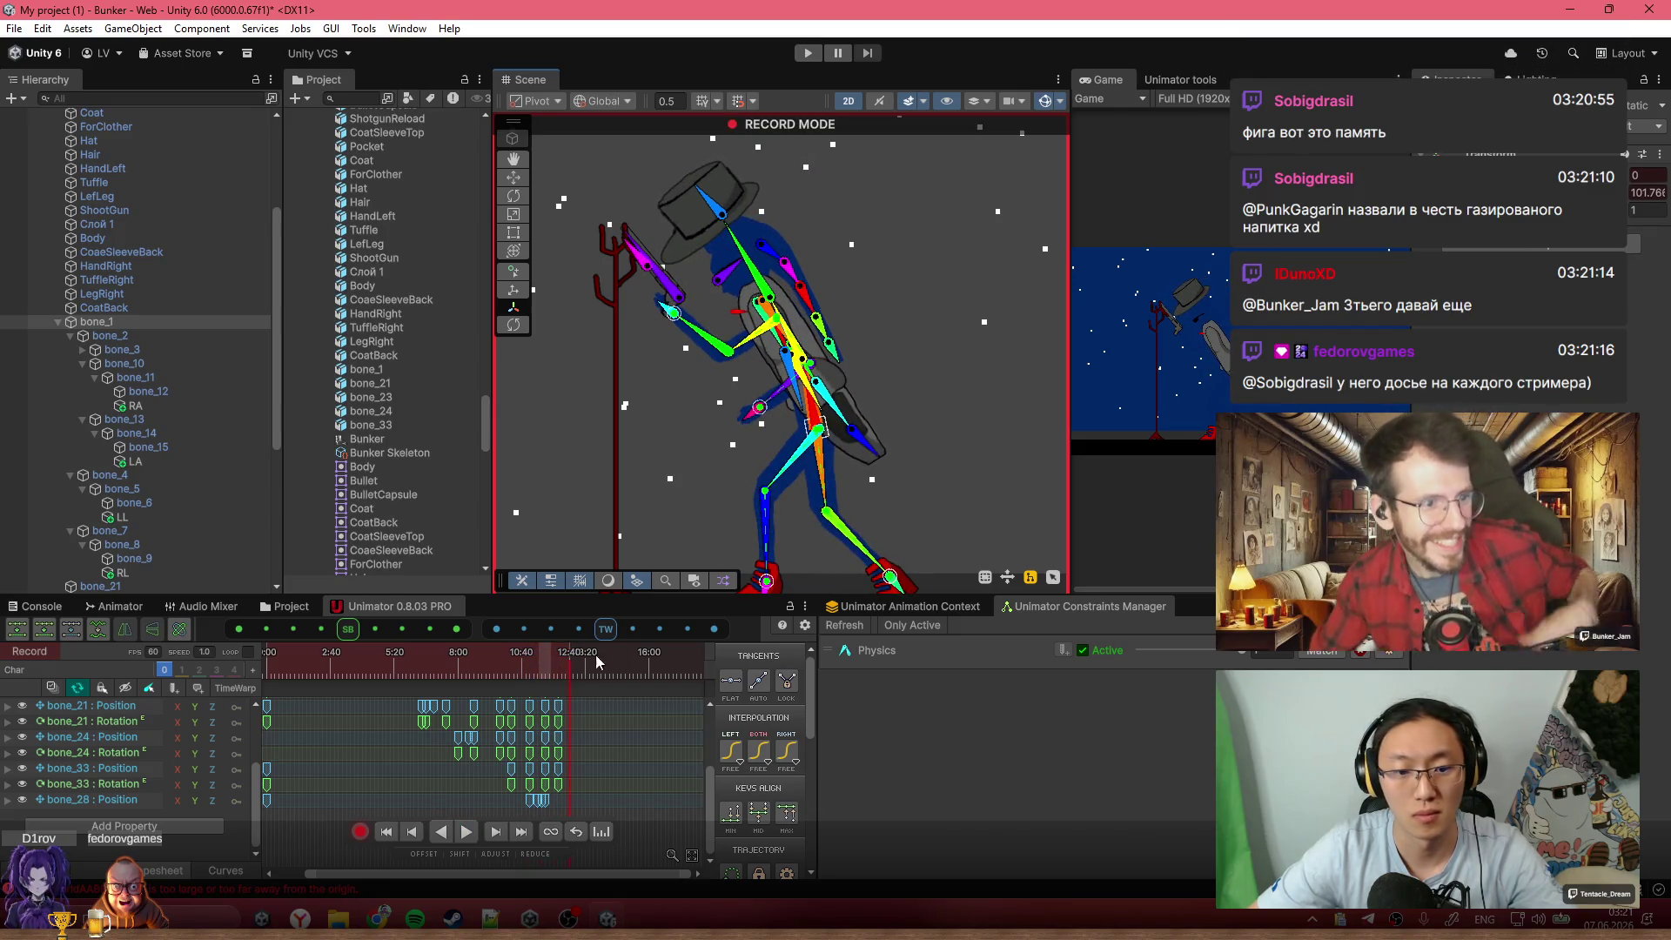
At 12:40, lean the torso and arm into a rough new pose and play to check it
scroll(577, 733, up, 2)
scroll(578, 733, up, 3)
scroll(596, 759, up, 2)
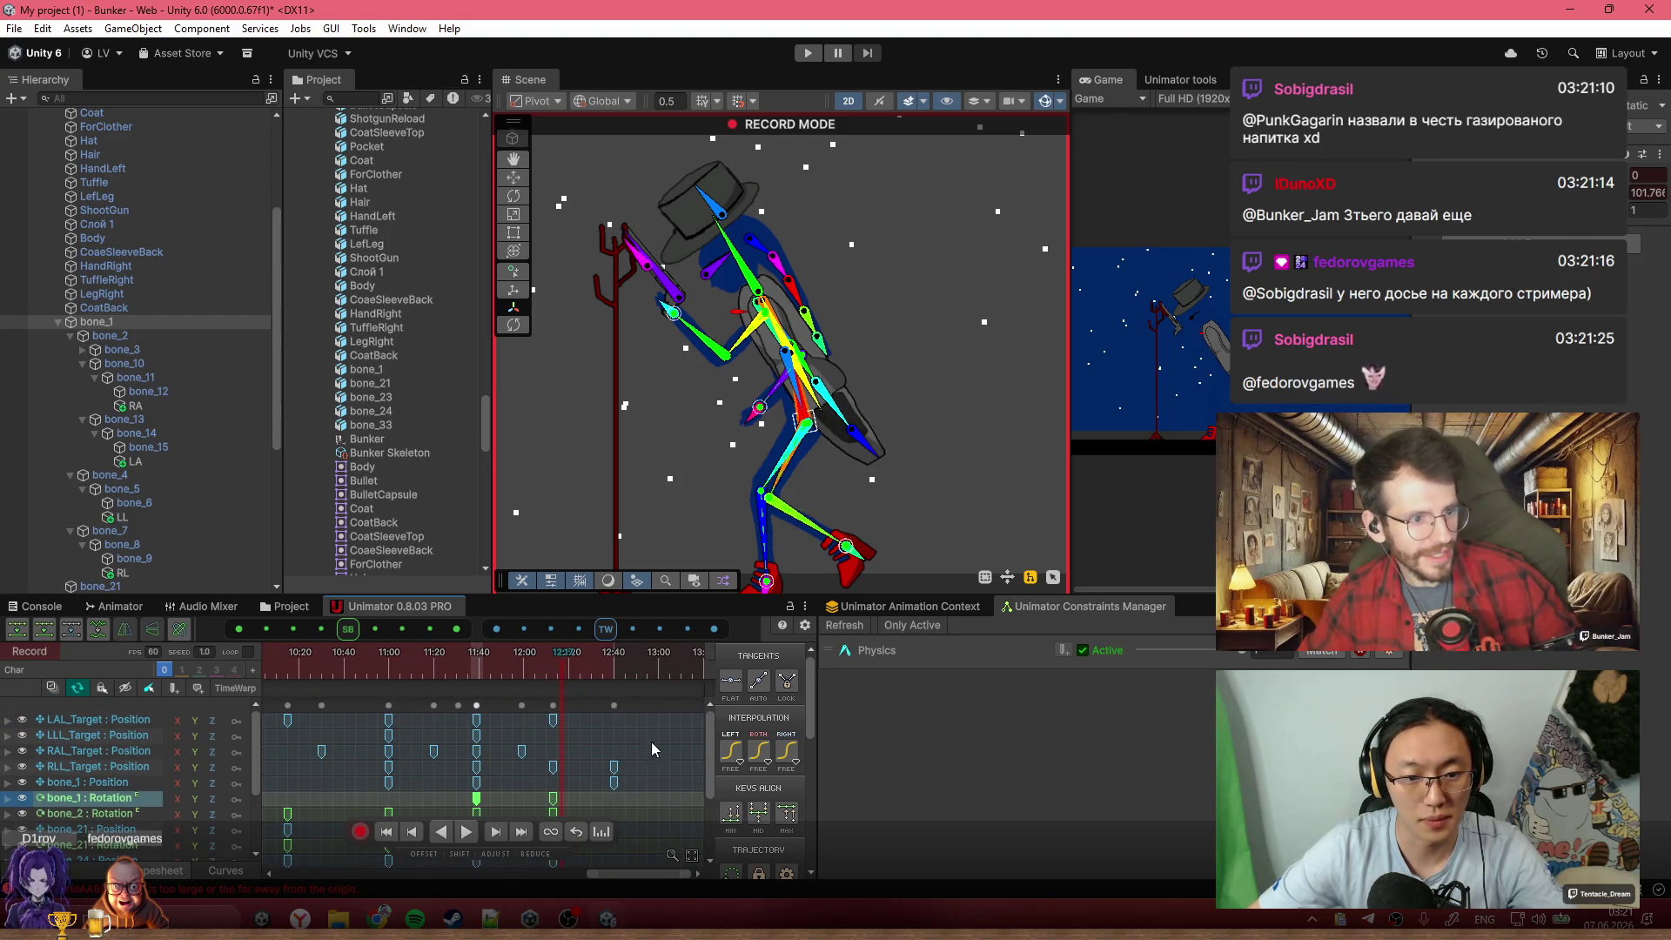
scroll(651, 742, up, 2)
drag(546, 663, 596, 675)
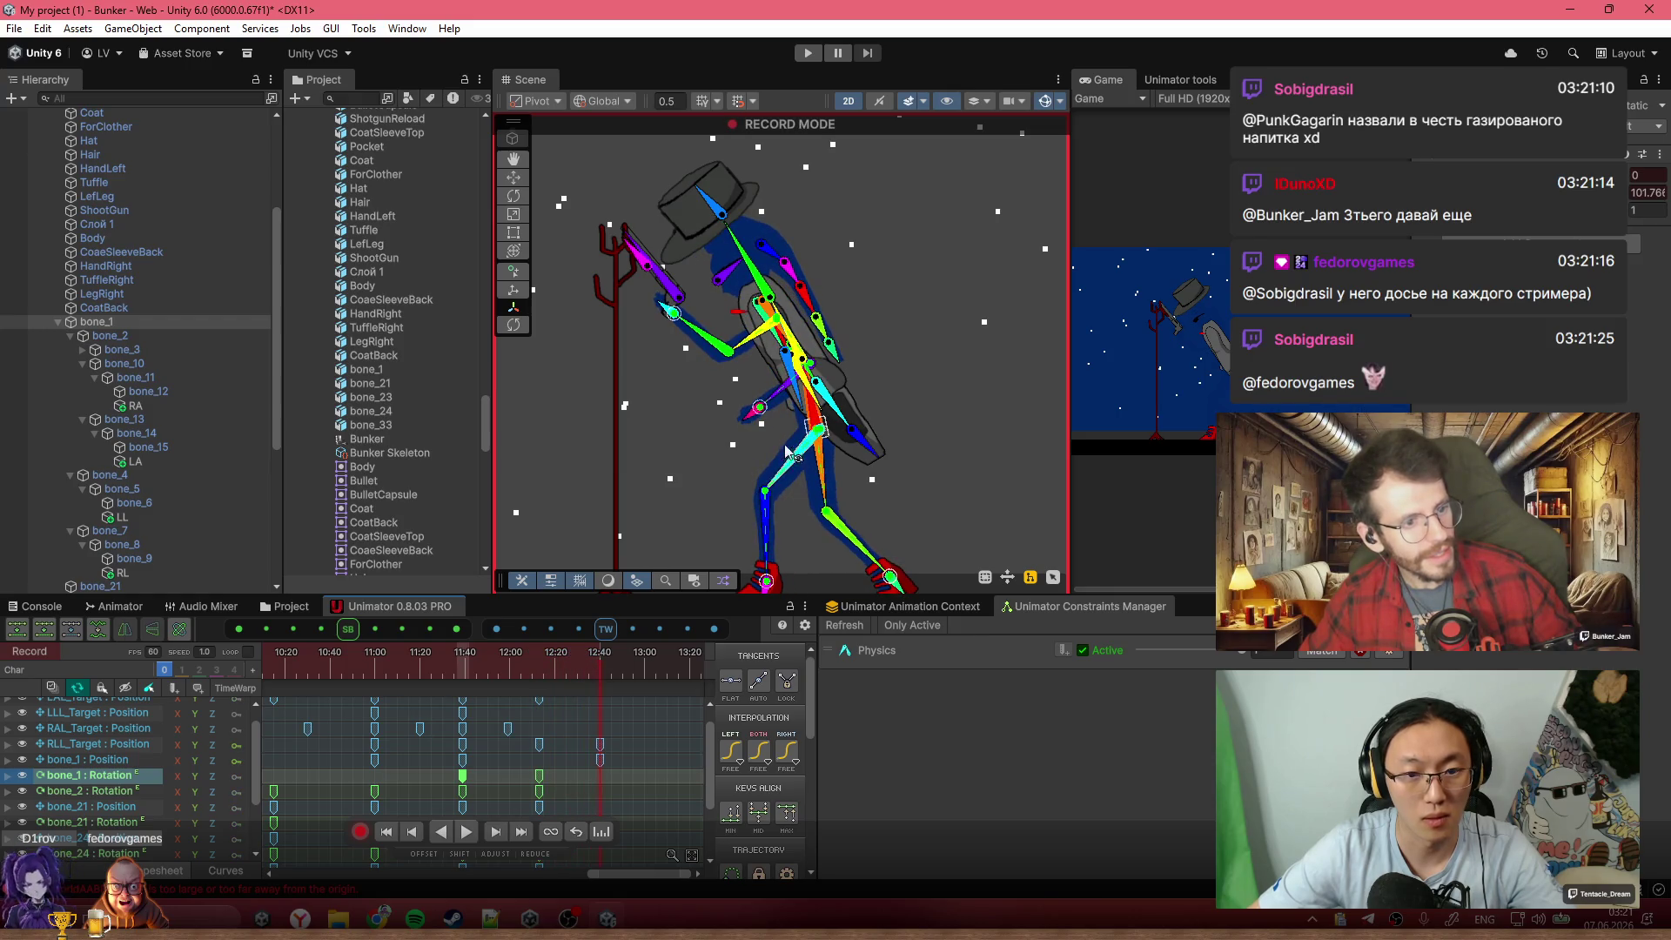
scroll(796, 339, up, 5)
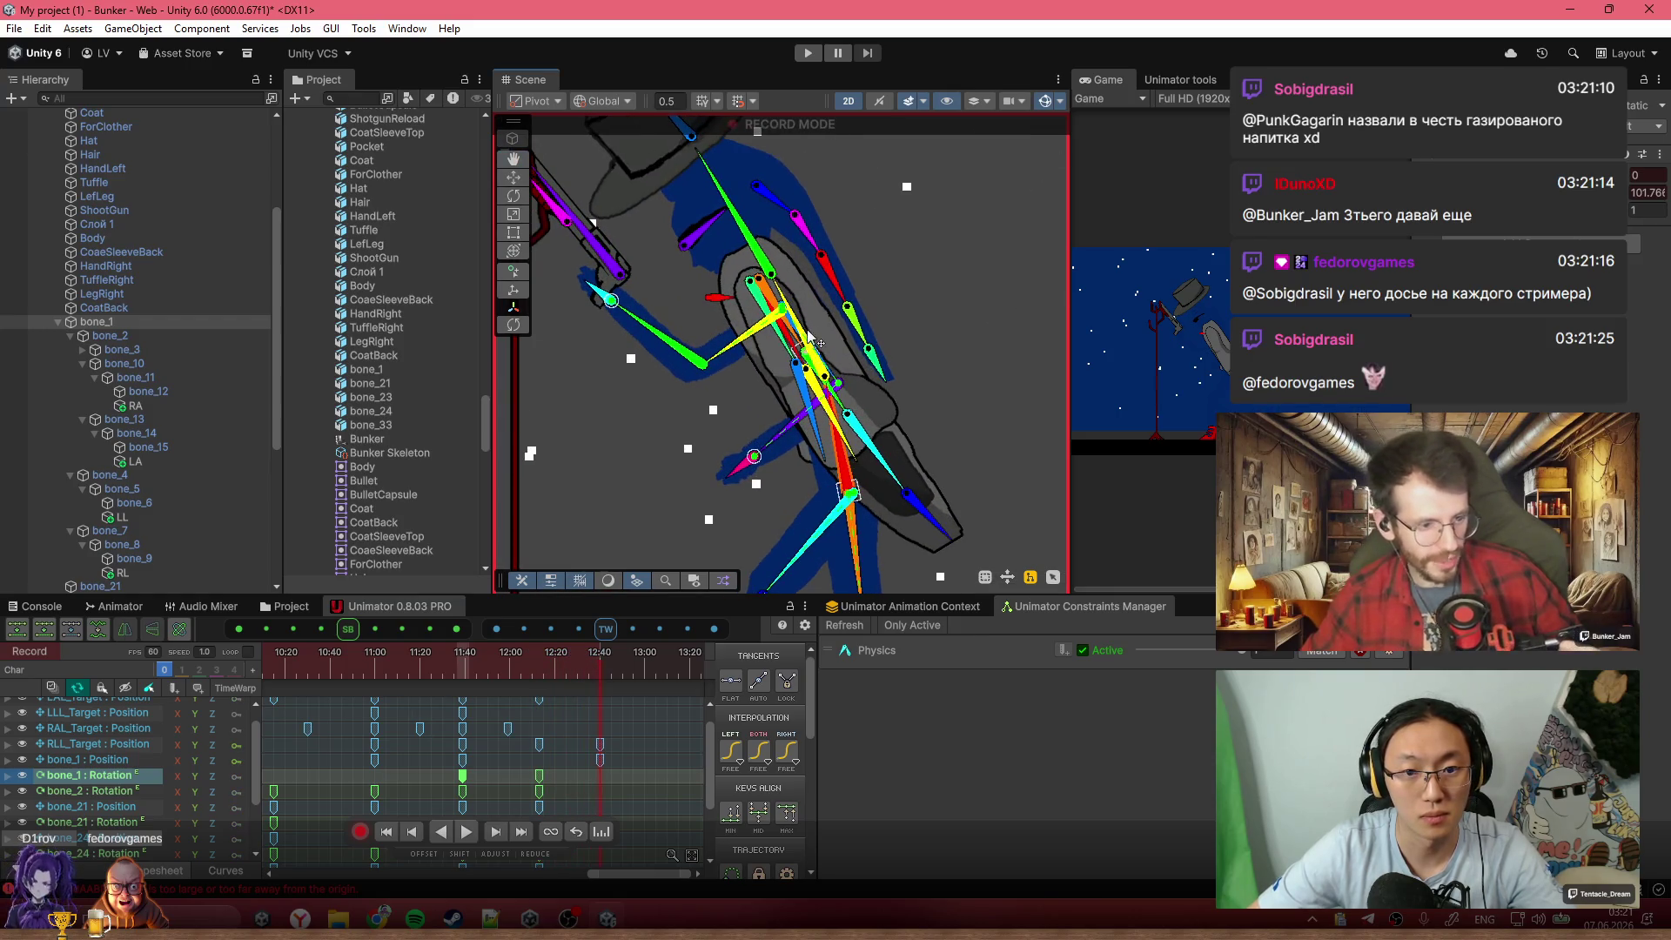
scroll(805, 327, up, 2)
mouse_move(777, 293)
mouse_down()
mouse_move(815, 281)
mouse_move(857, 317)
mouse_move(794, 212)
mouse_up()
click(740, 202)
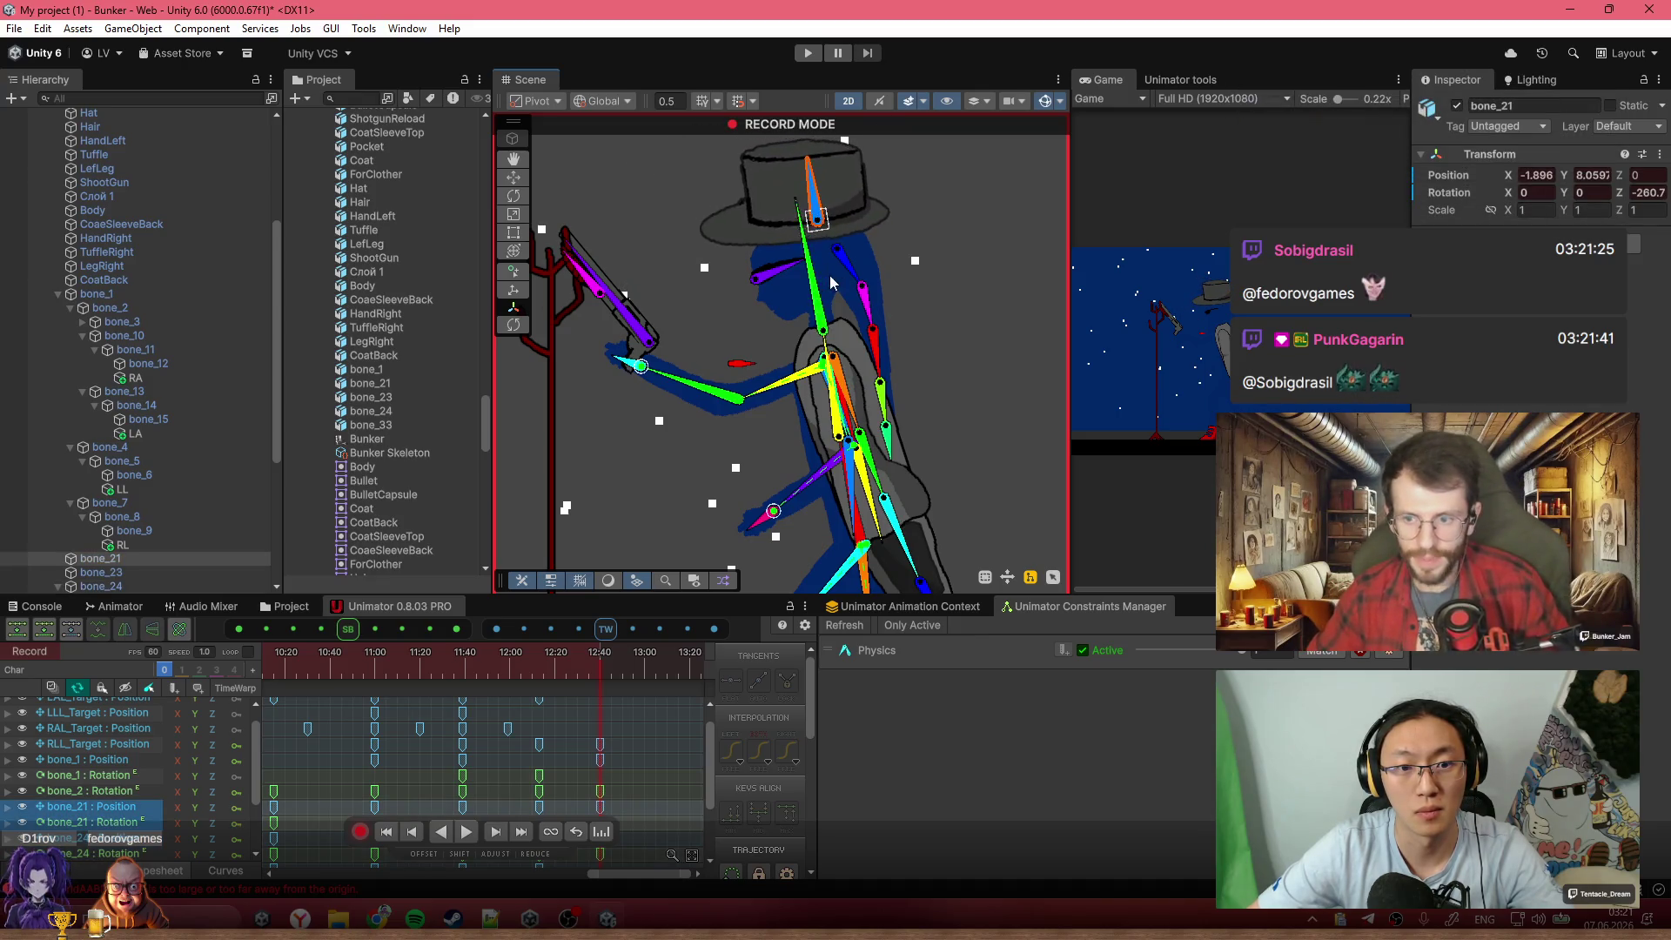
scroll(831, 283, down, 5)
key(space)
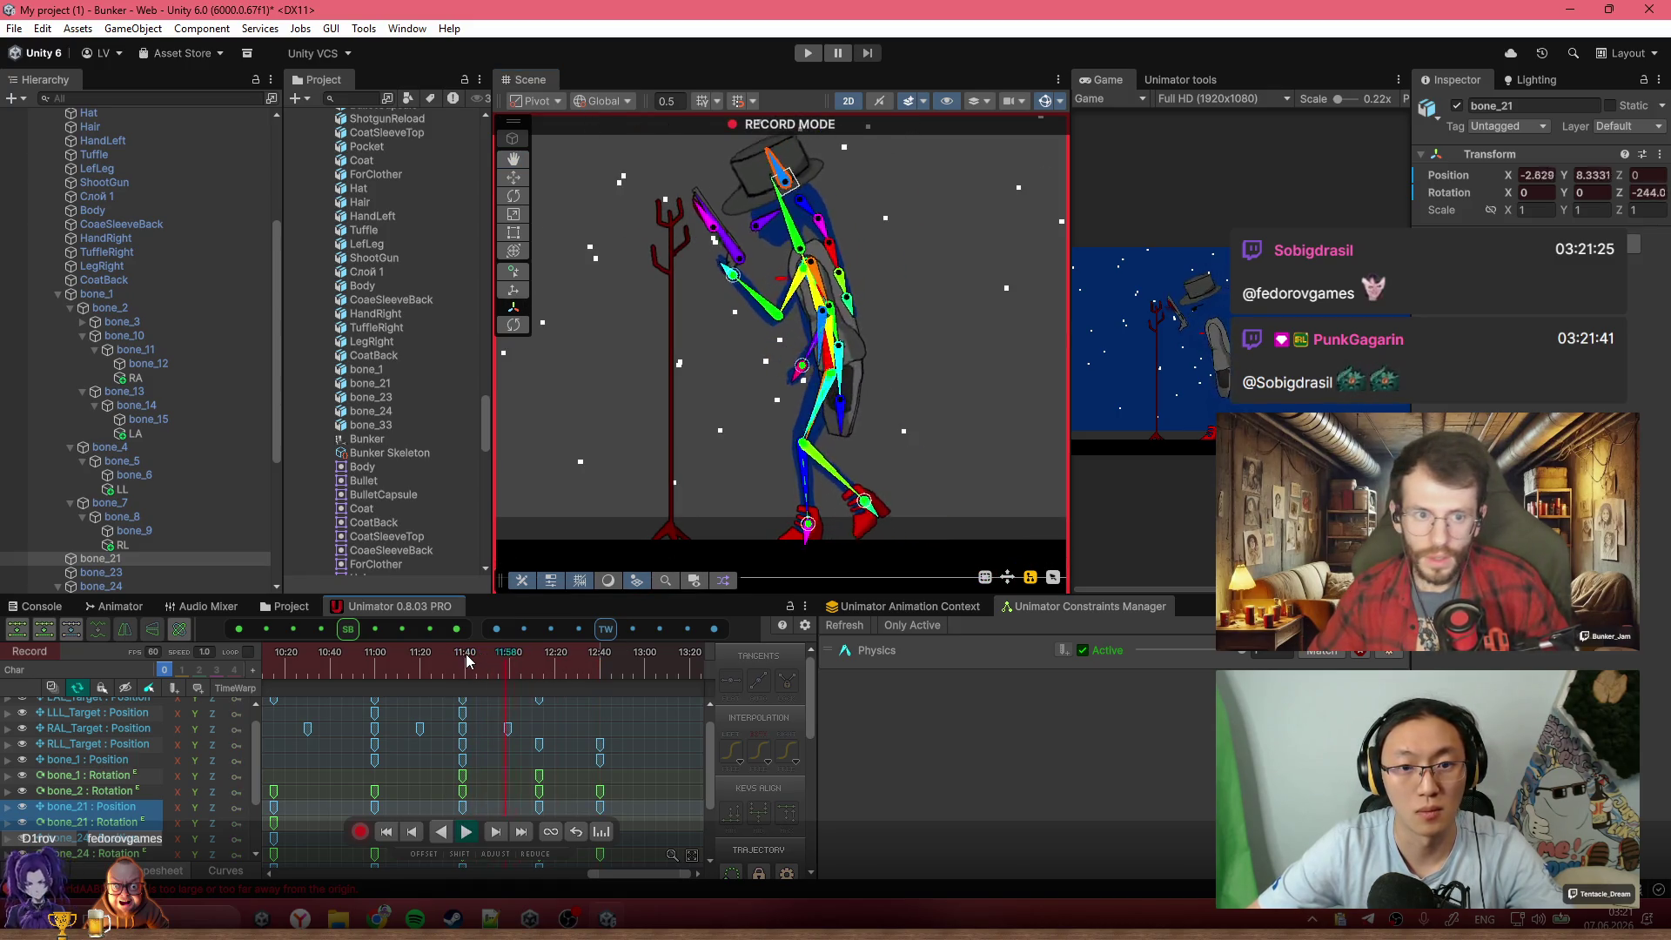
Shift bone_1 right, bend the torso forward, and raise both arms holding the gun level
click(492, 656)
mouse_move(492, 656)
mouse_down()
mouse_move(620, 691)
mouse_move(602, 685)
mouse_up()
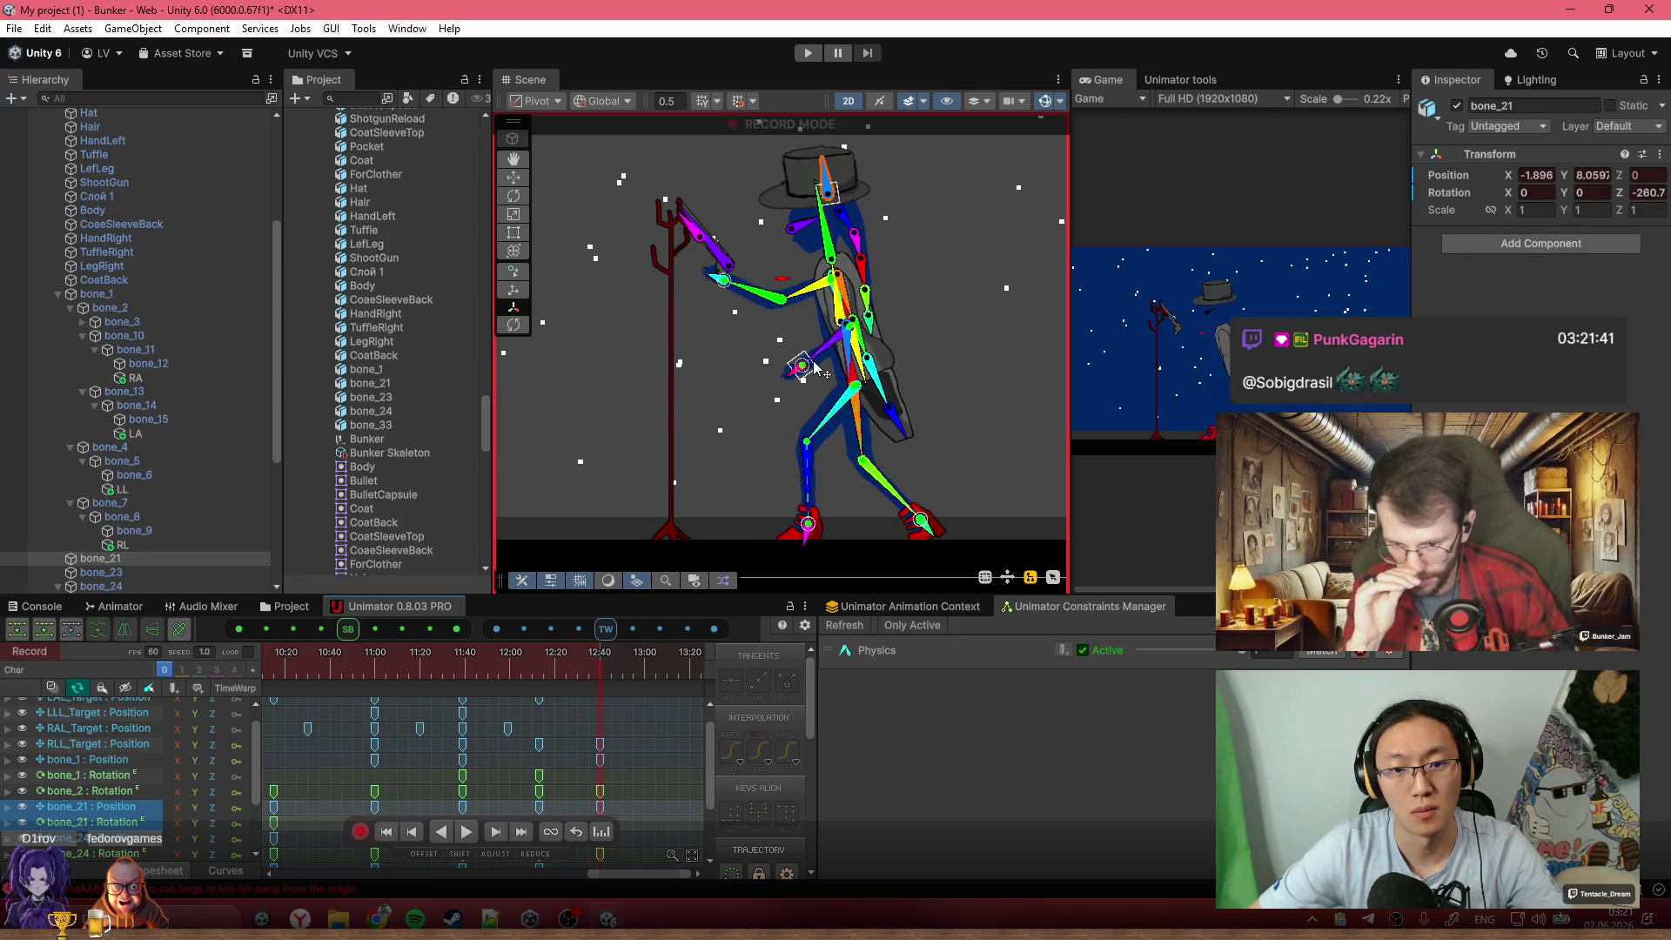
scroll(827, 383, up, 5)
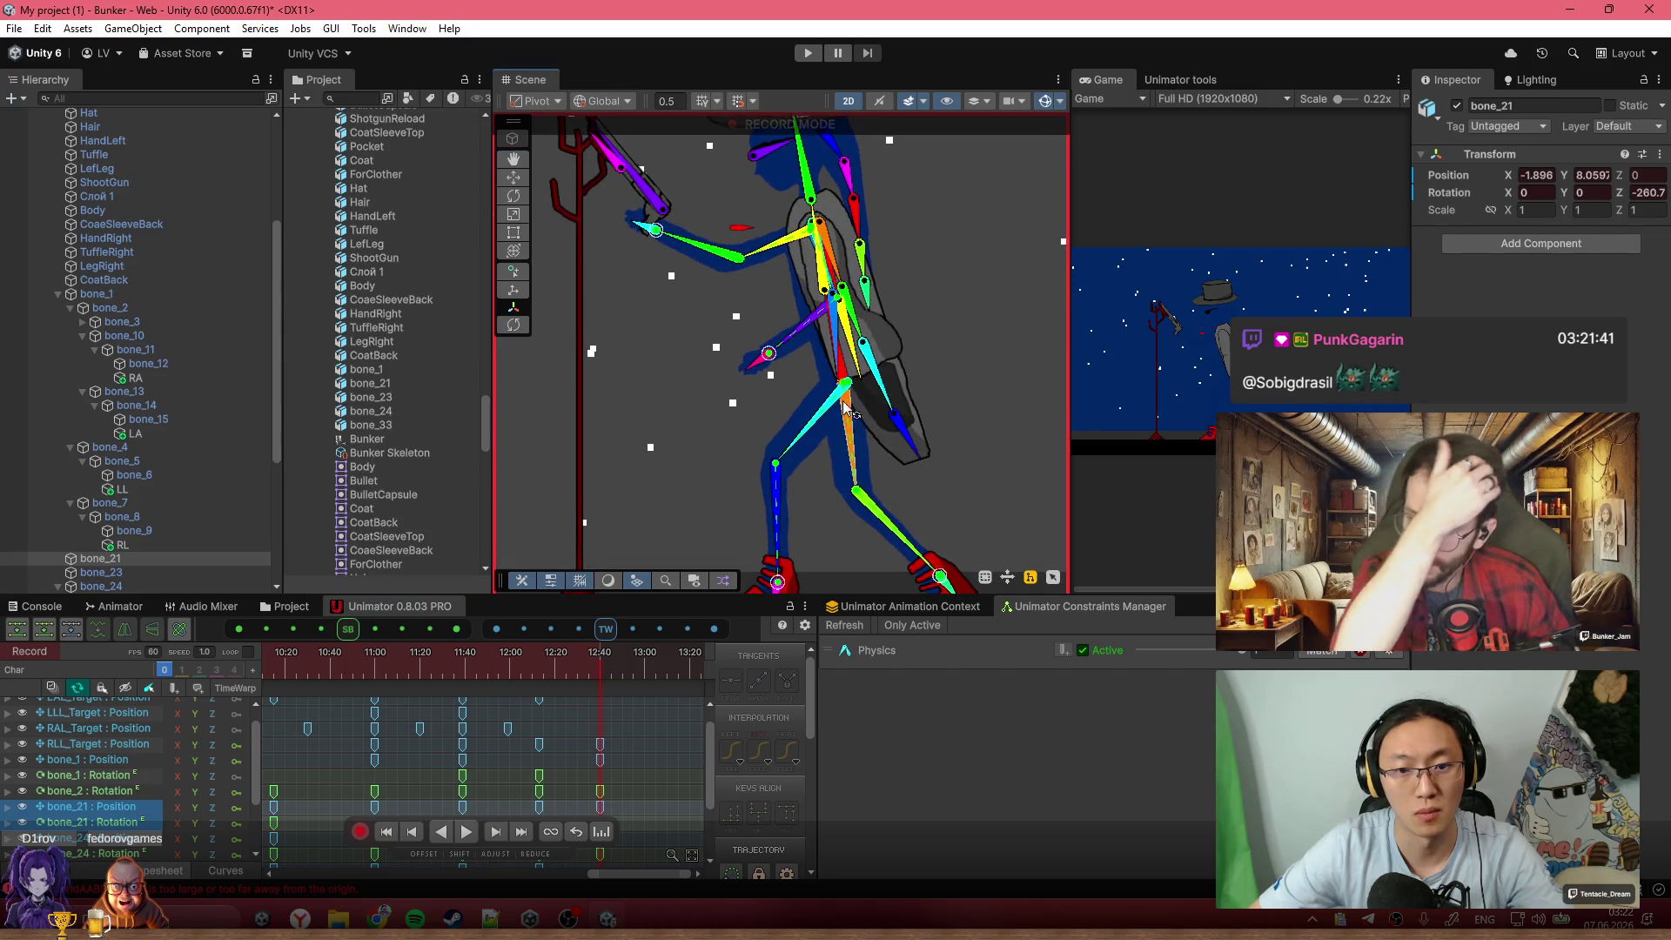
scroll(844, 407, up, 2)
click(838, 366)
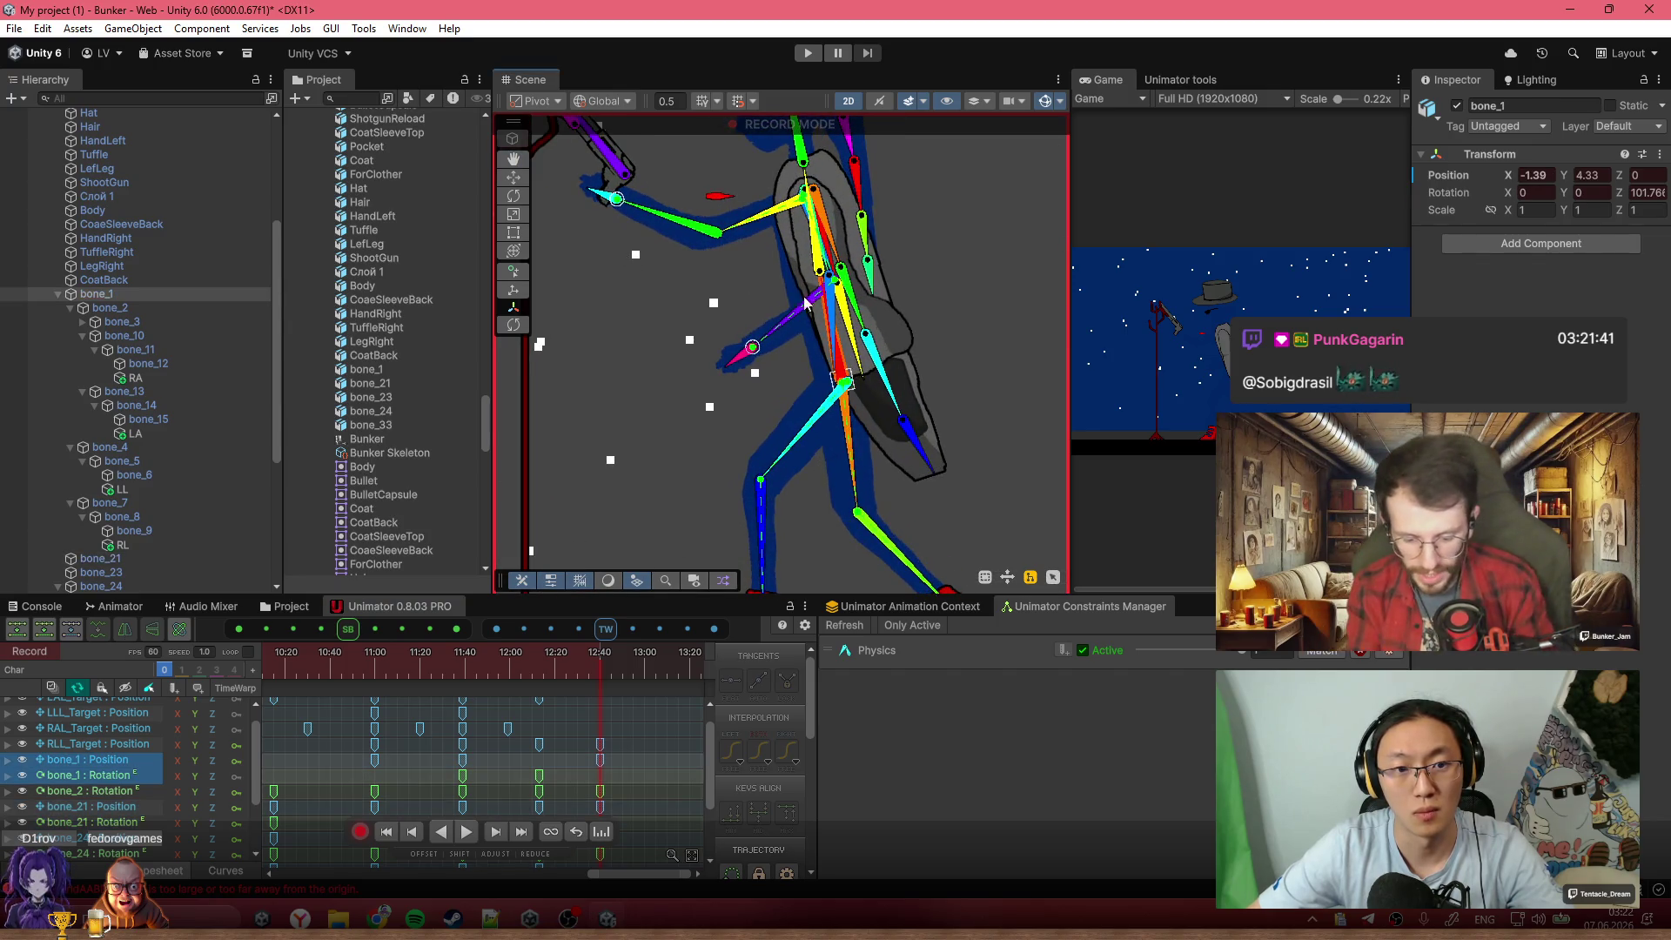
drag(857, 377, 874, 381)
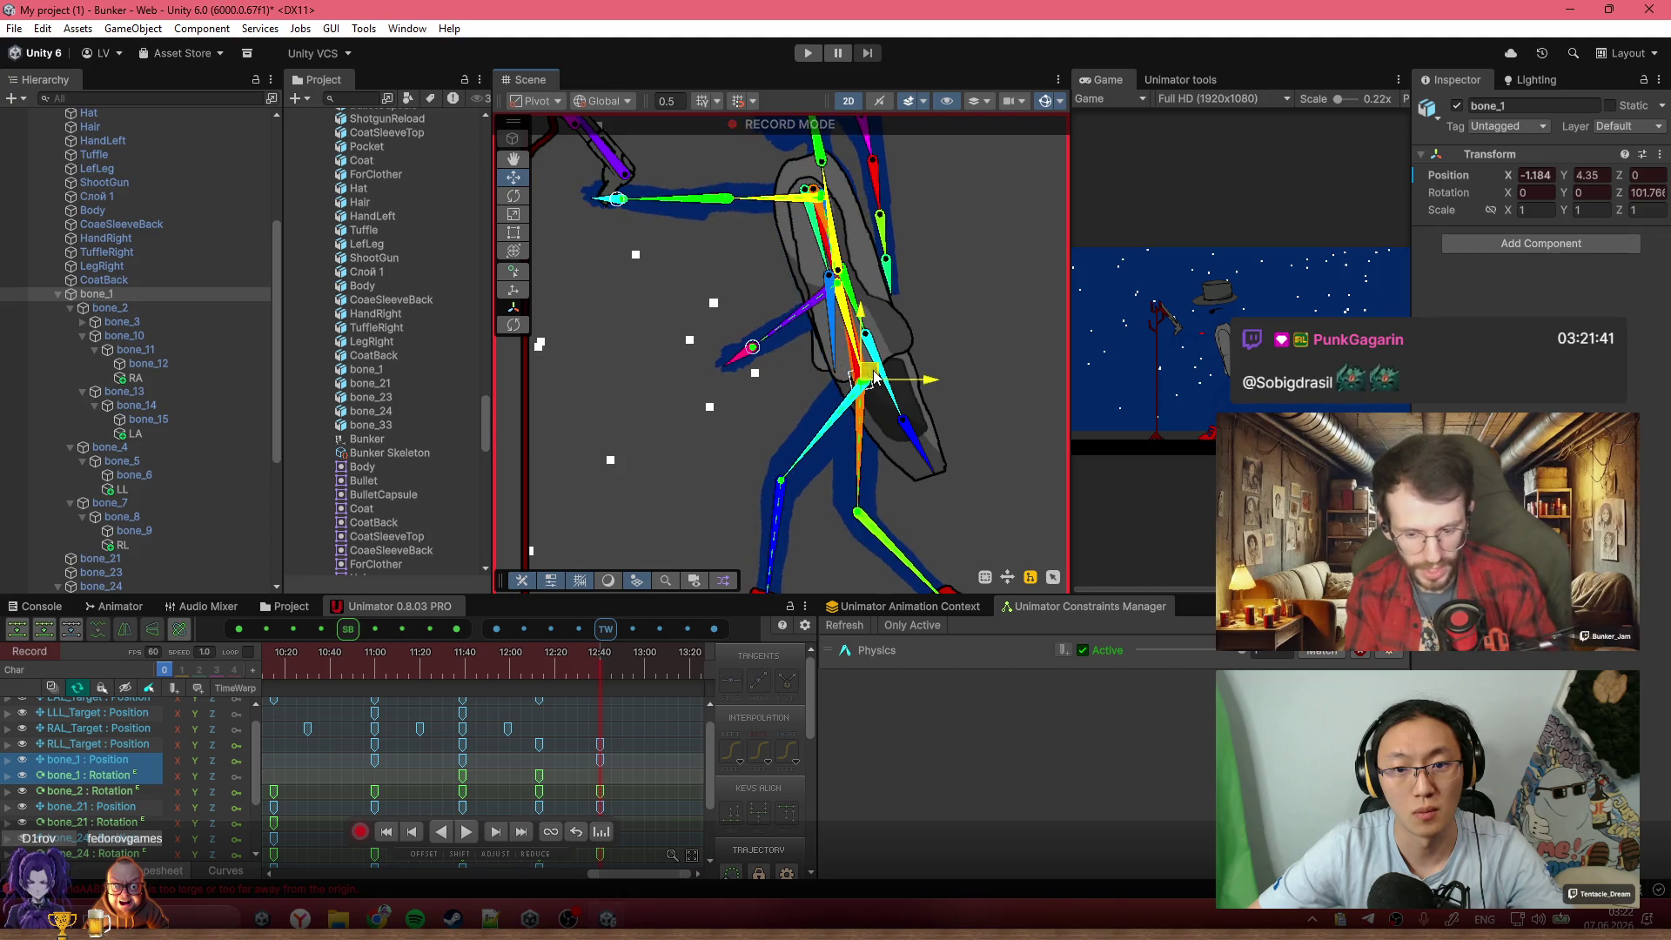
mouse_move(820, 223)
mouse_down()
mouse_move(878, 258)
mouse_move(874, 291)
mouse_up()
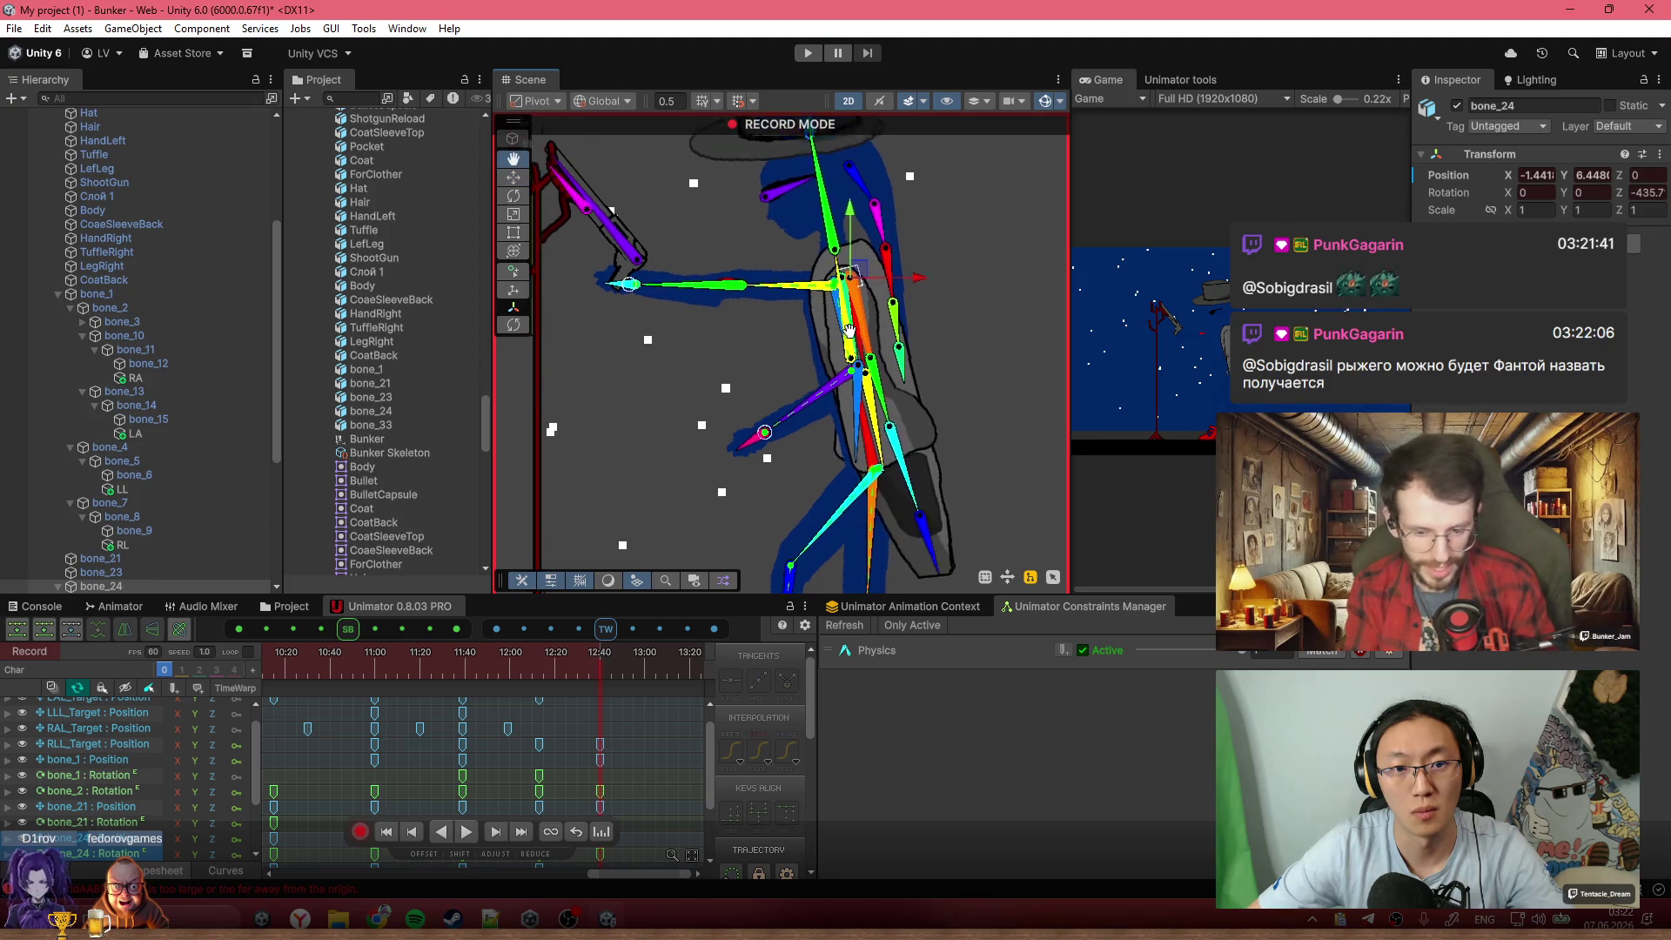
drag(638, 312, 745, 404)
mouse_move(628, 261)
mouse_down()
mouse_move(602, 279)
mouse_move(759, 393)
mouse_up()
drag(774, 456, 734, 420)
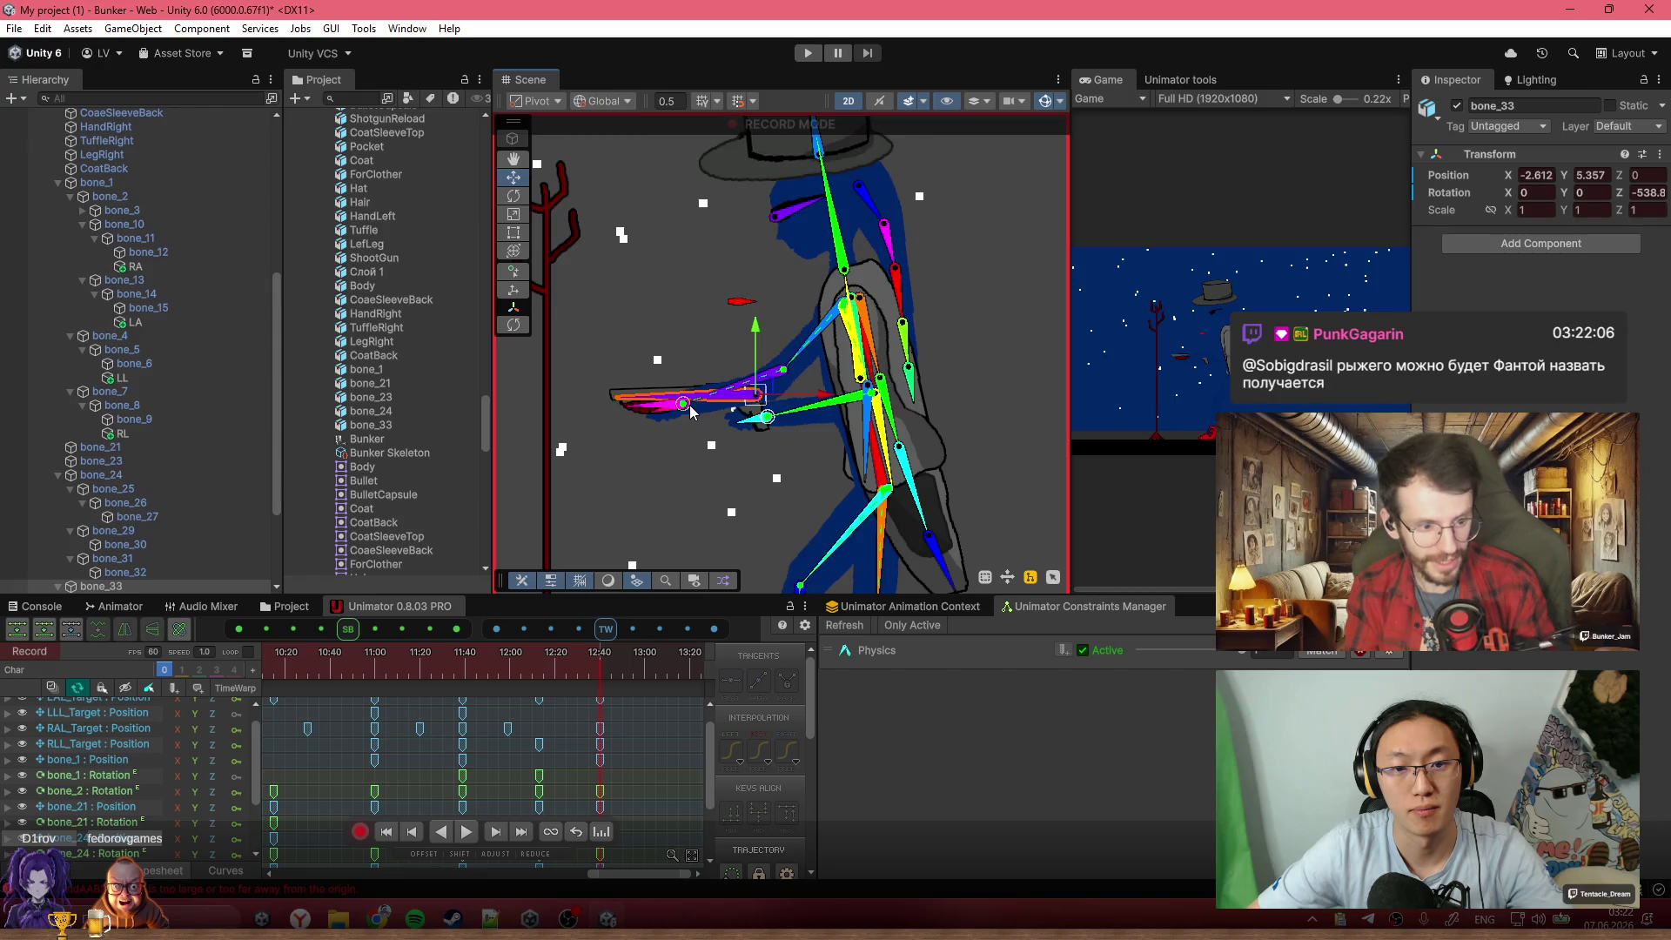
scroll(838, 220, down, 6)
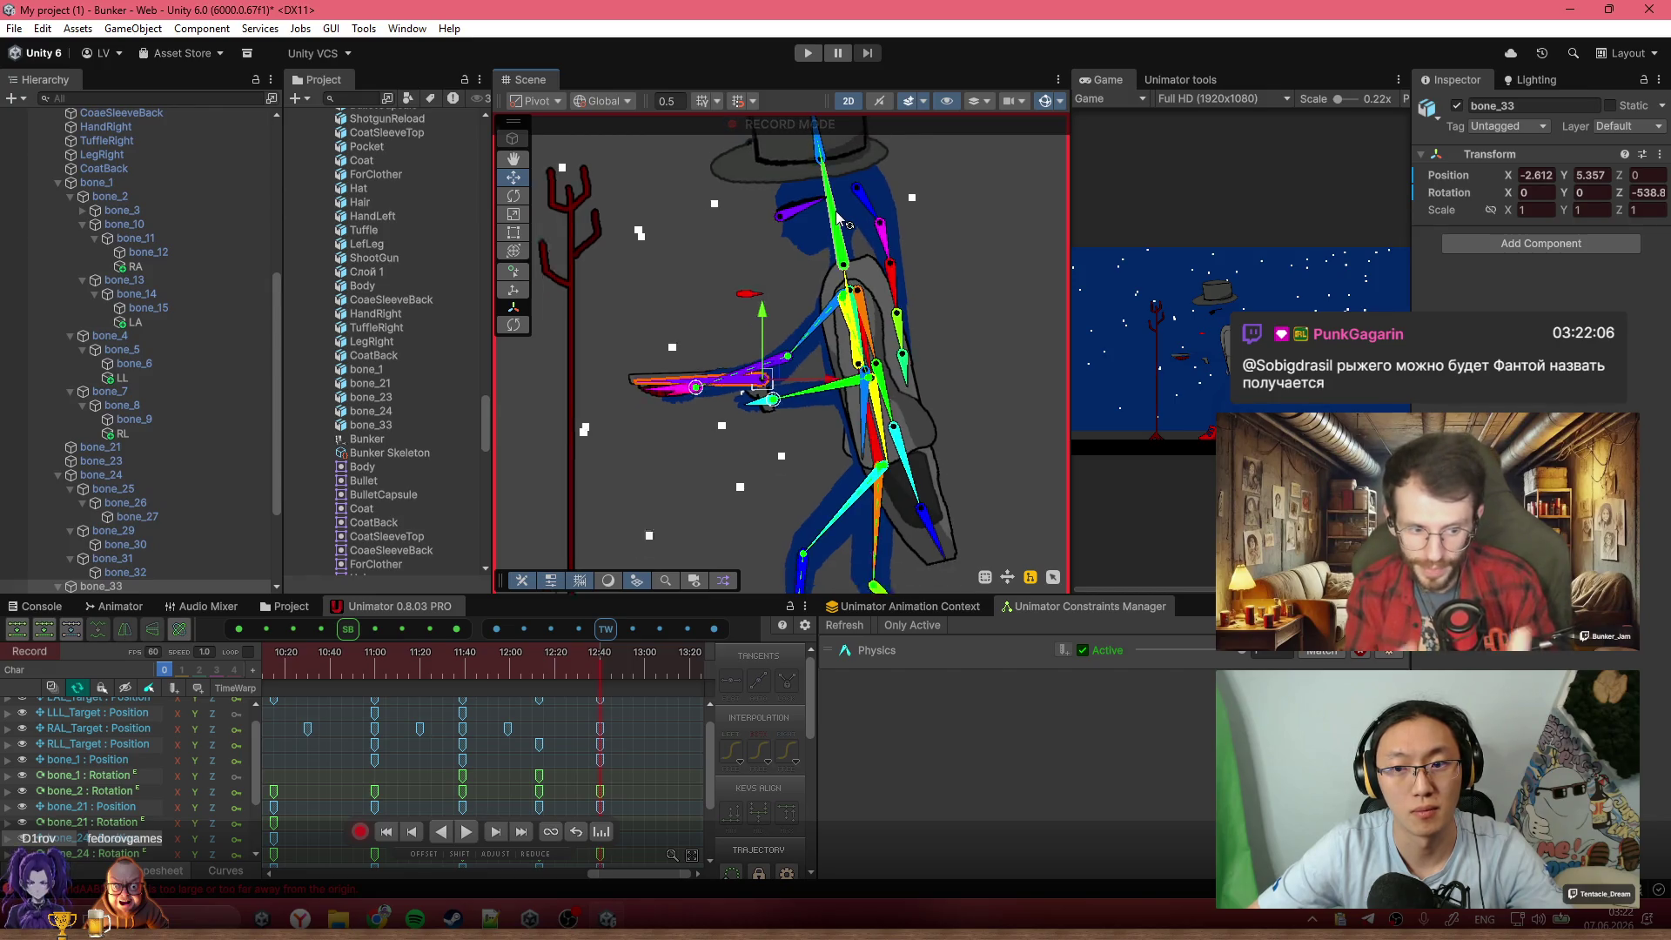
drag(574, 677, 402, 677)
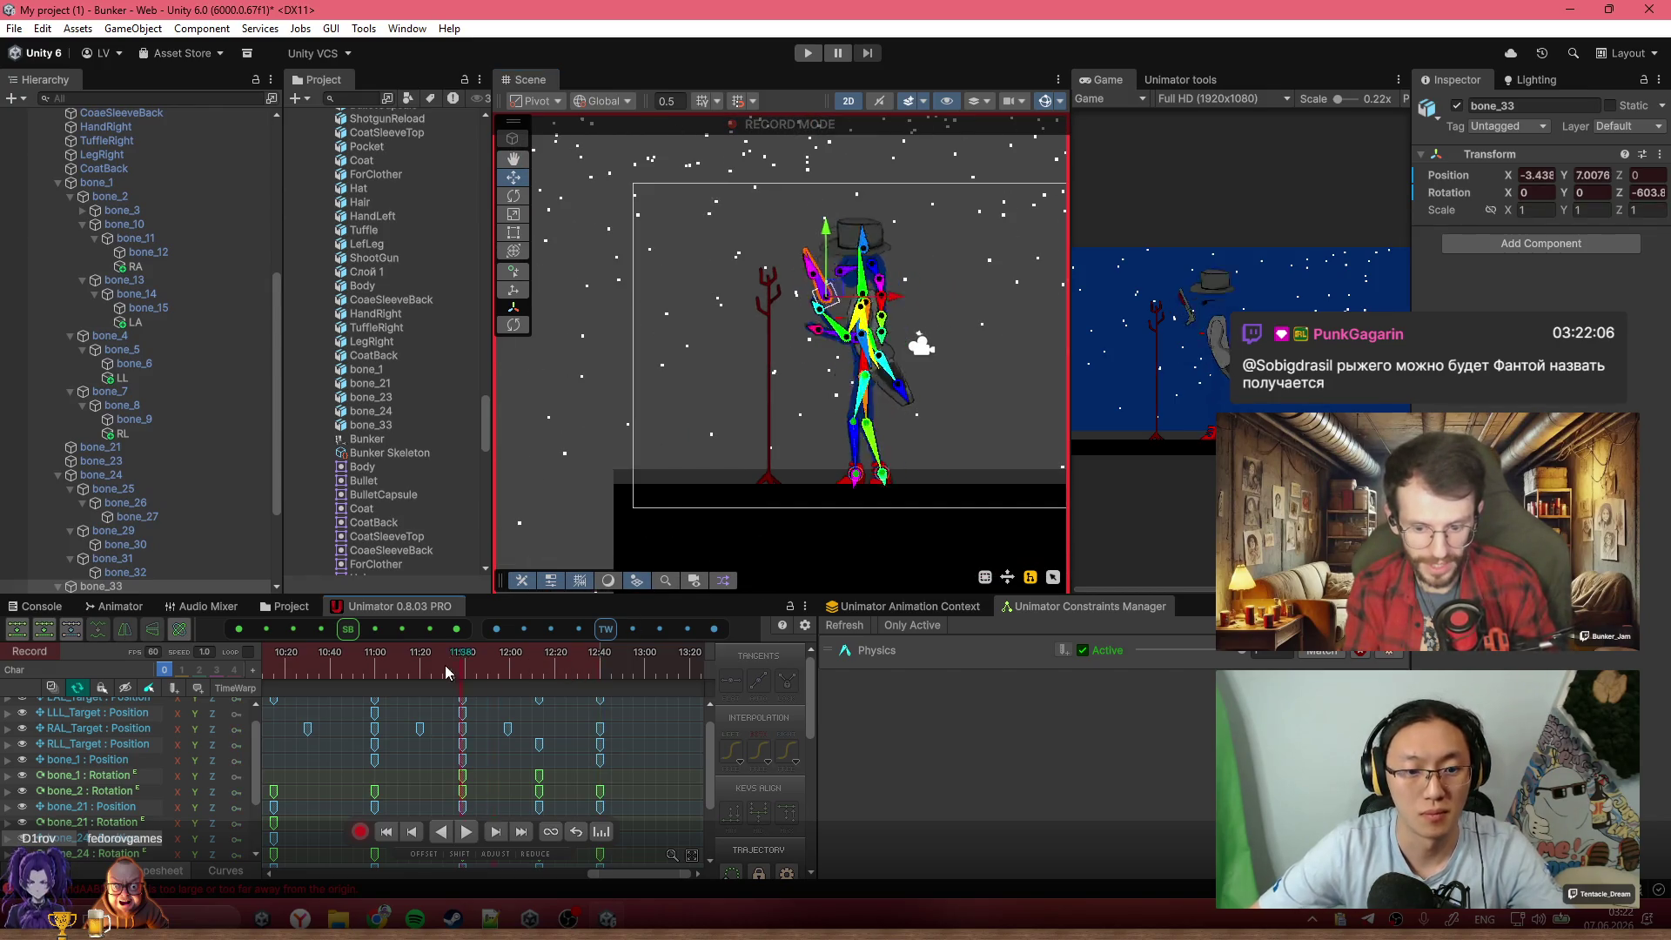
Scrub the timeline back to 0:00, clear the bone selection, and switch from Record to Setup mode
scroll(670, 748, down, 3)
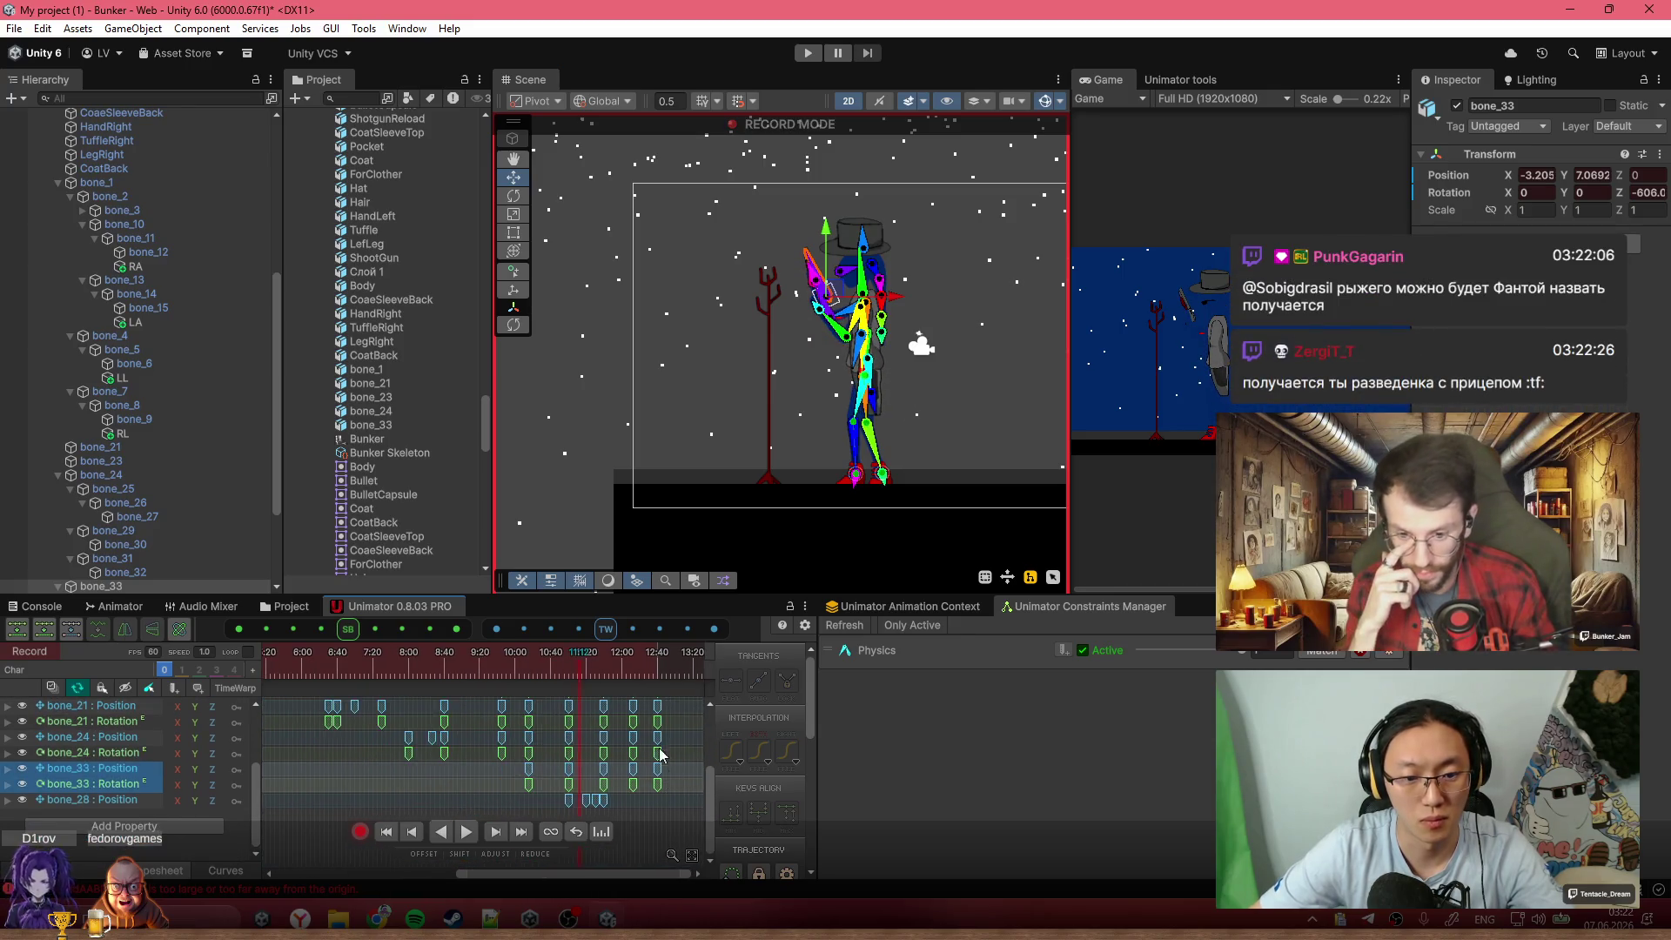
scroll(670, 749, up, 5)
scroll(670, 752, down, 3)
drag(460, 681, 266, 681)
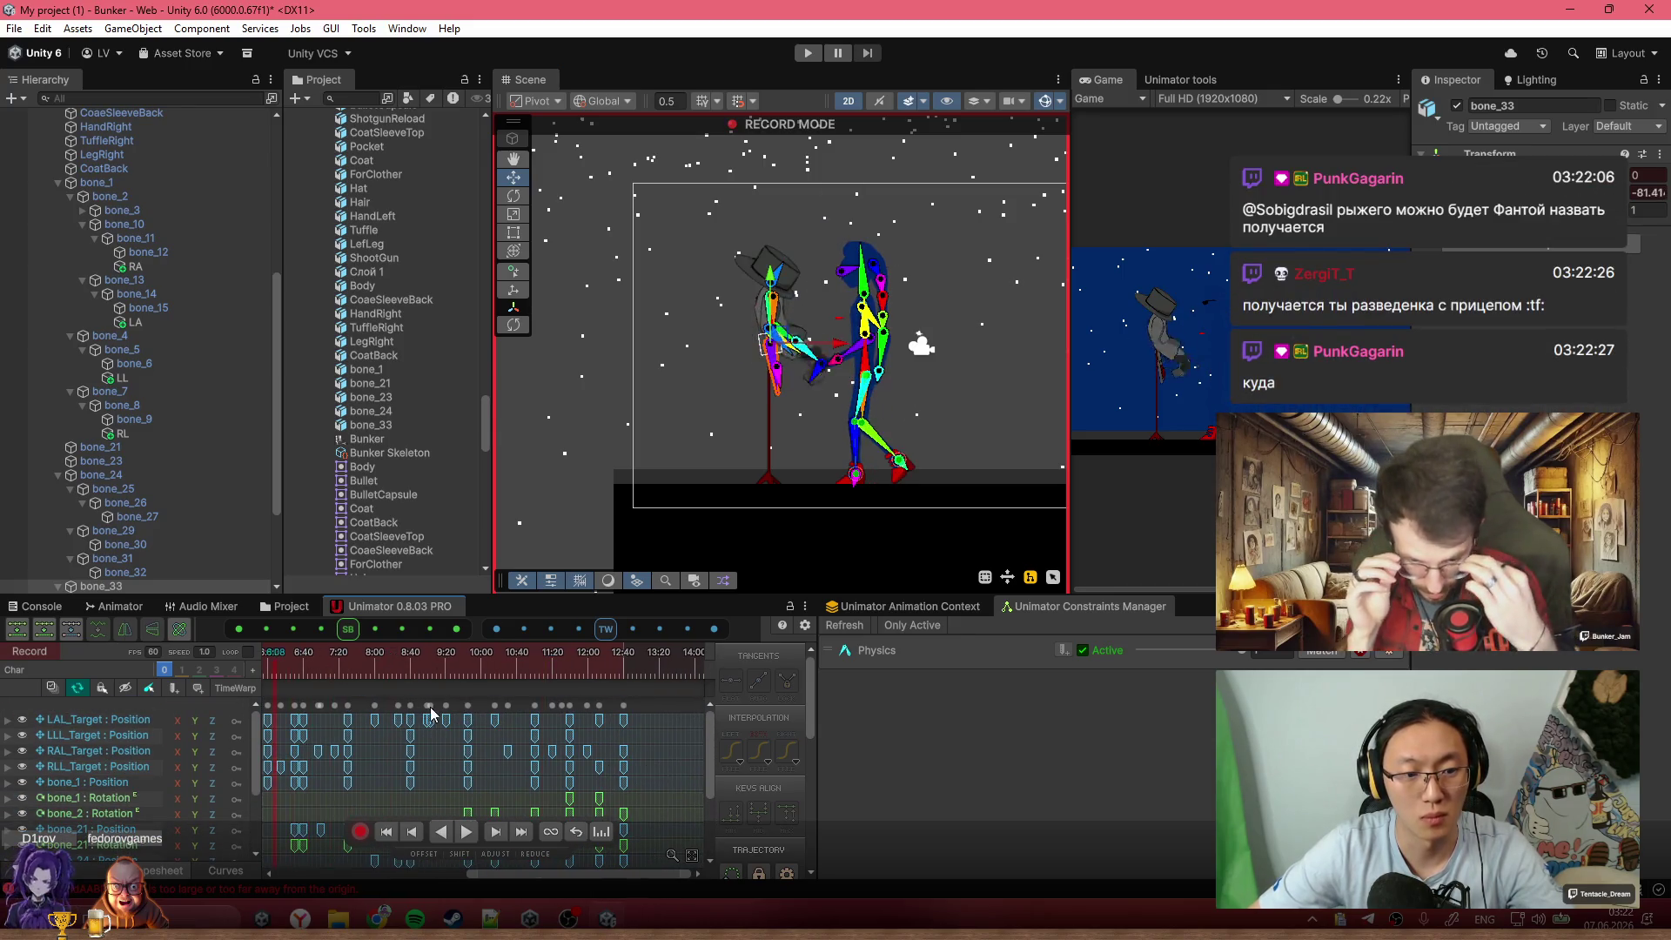
scroll(570, 773, down, 5)
click(281, 677)
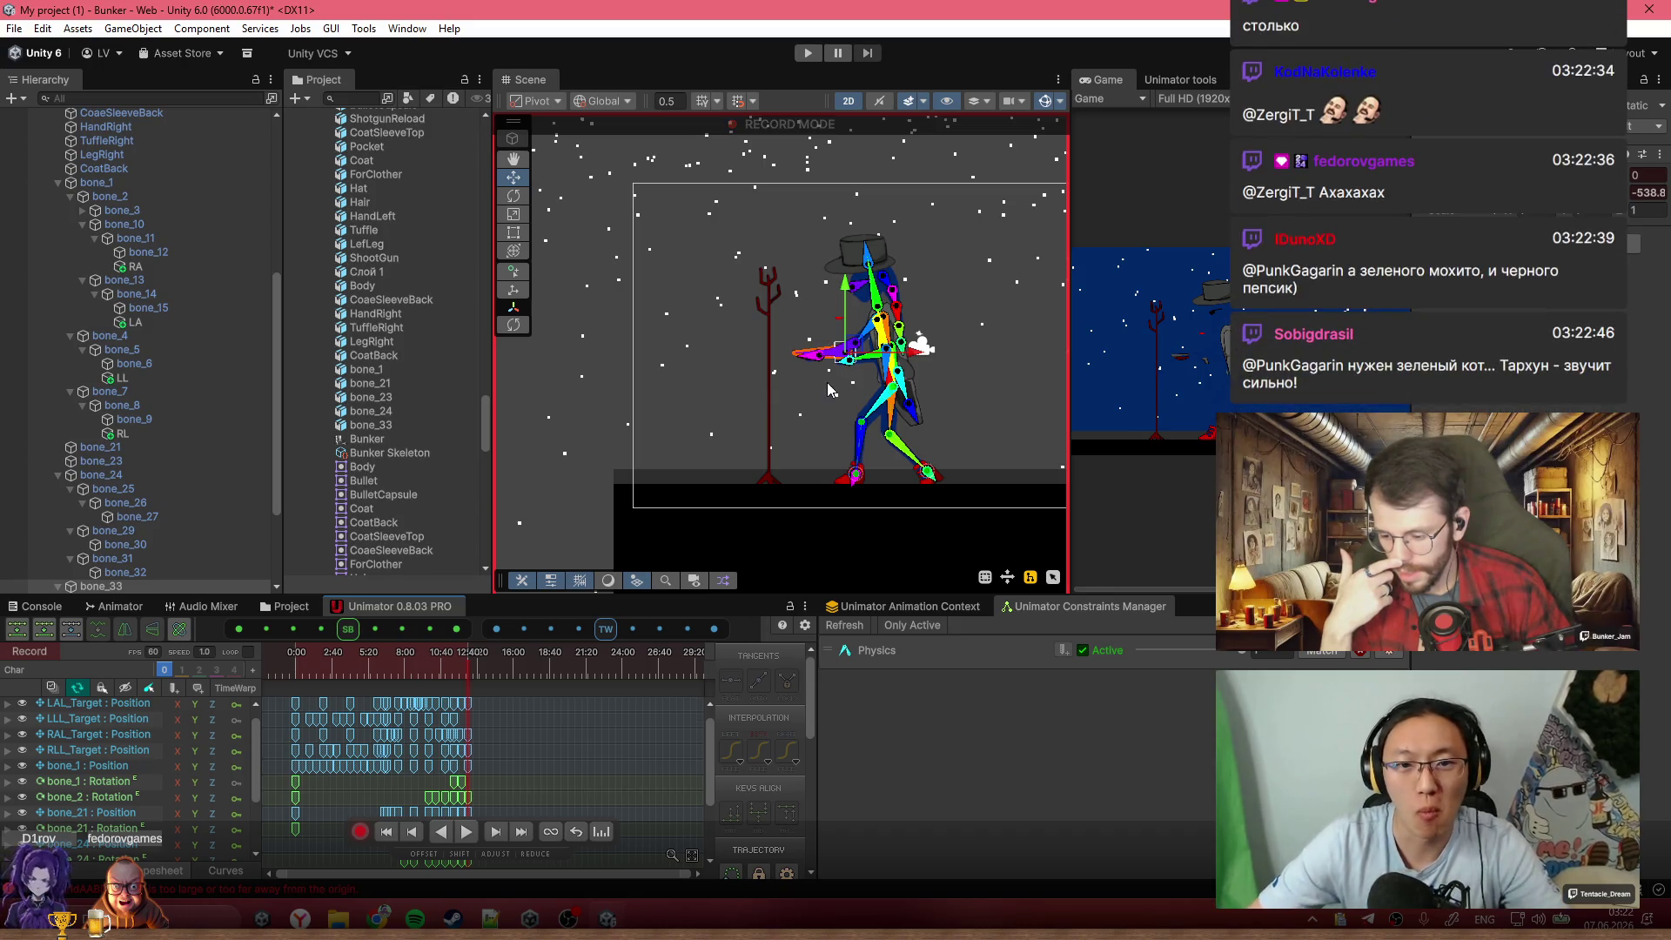
scroll(828, 383, up, 4)
scroll(550, 677, up, 2)
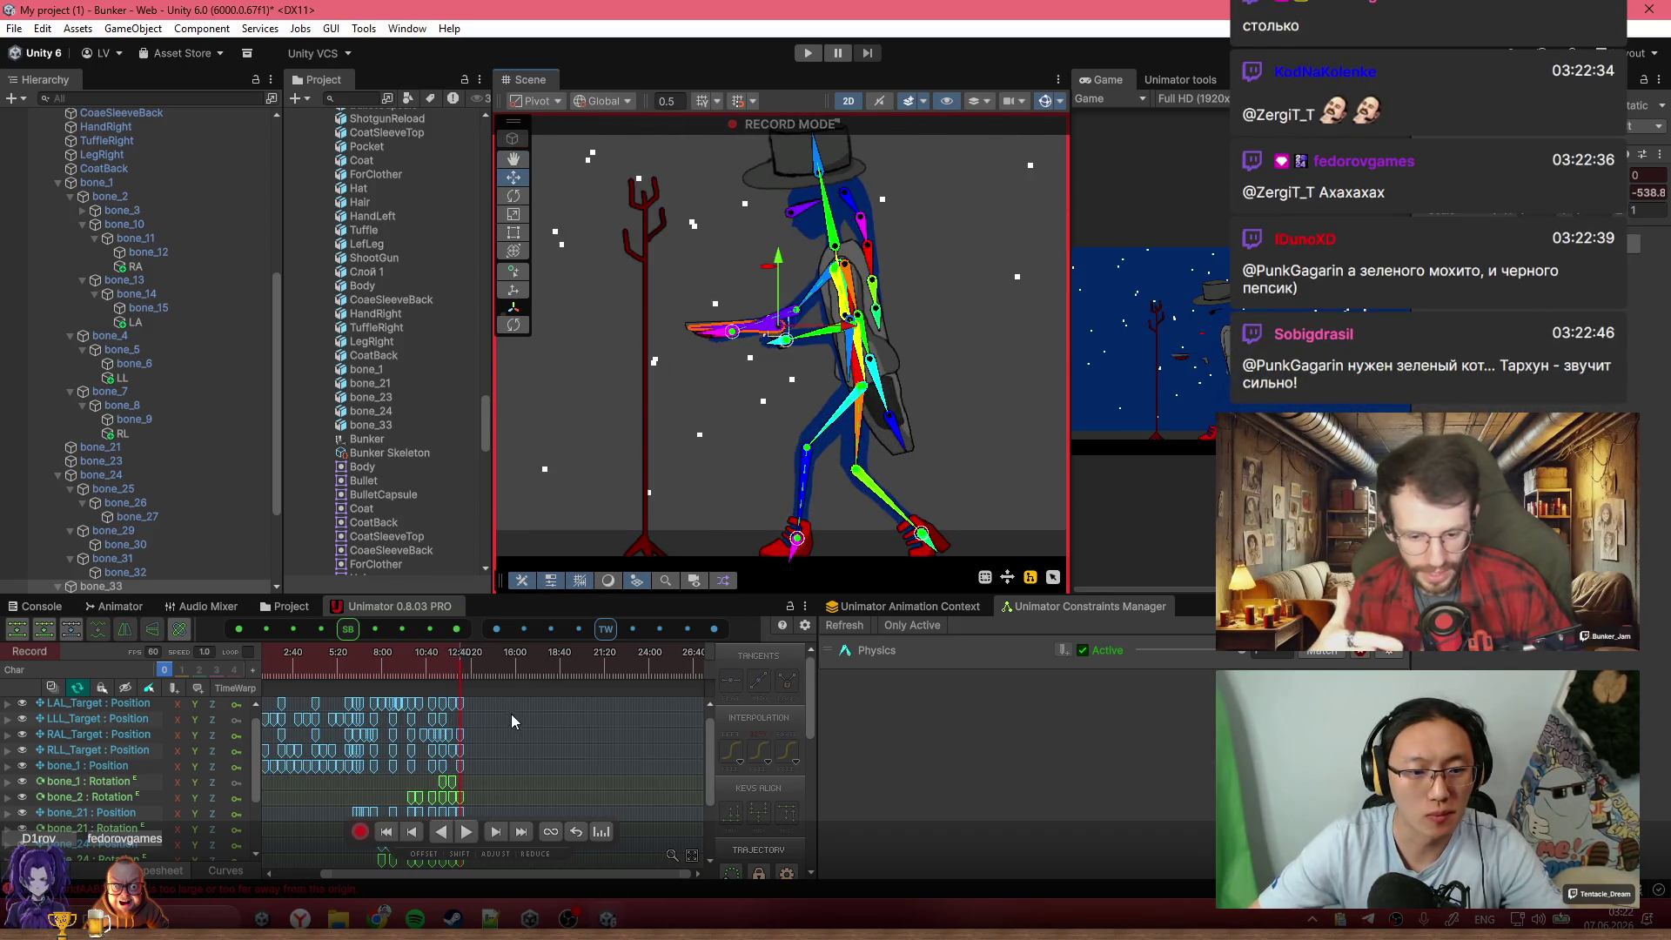
click(520, 729)
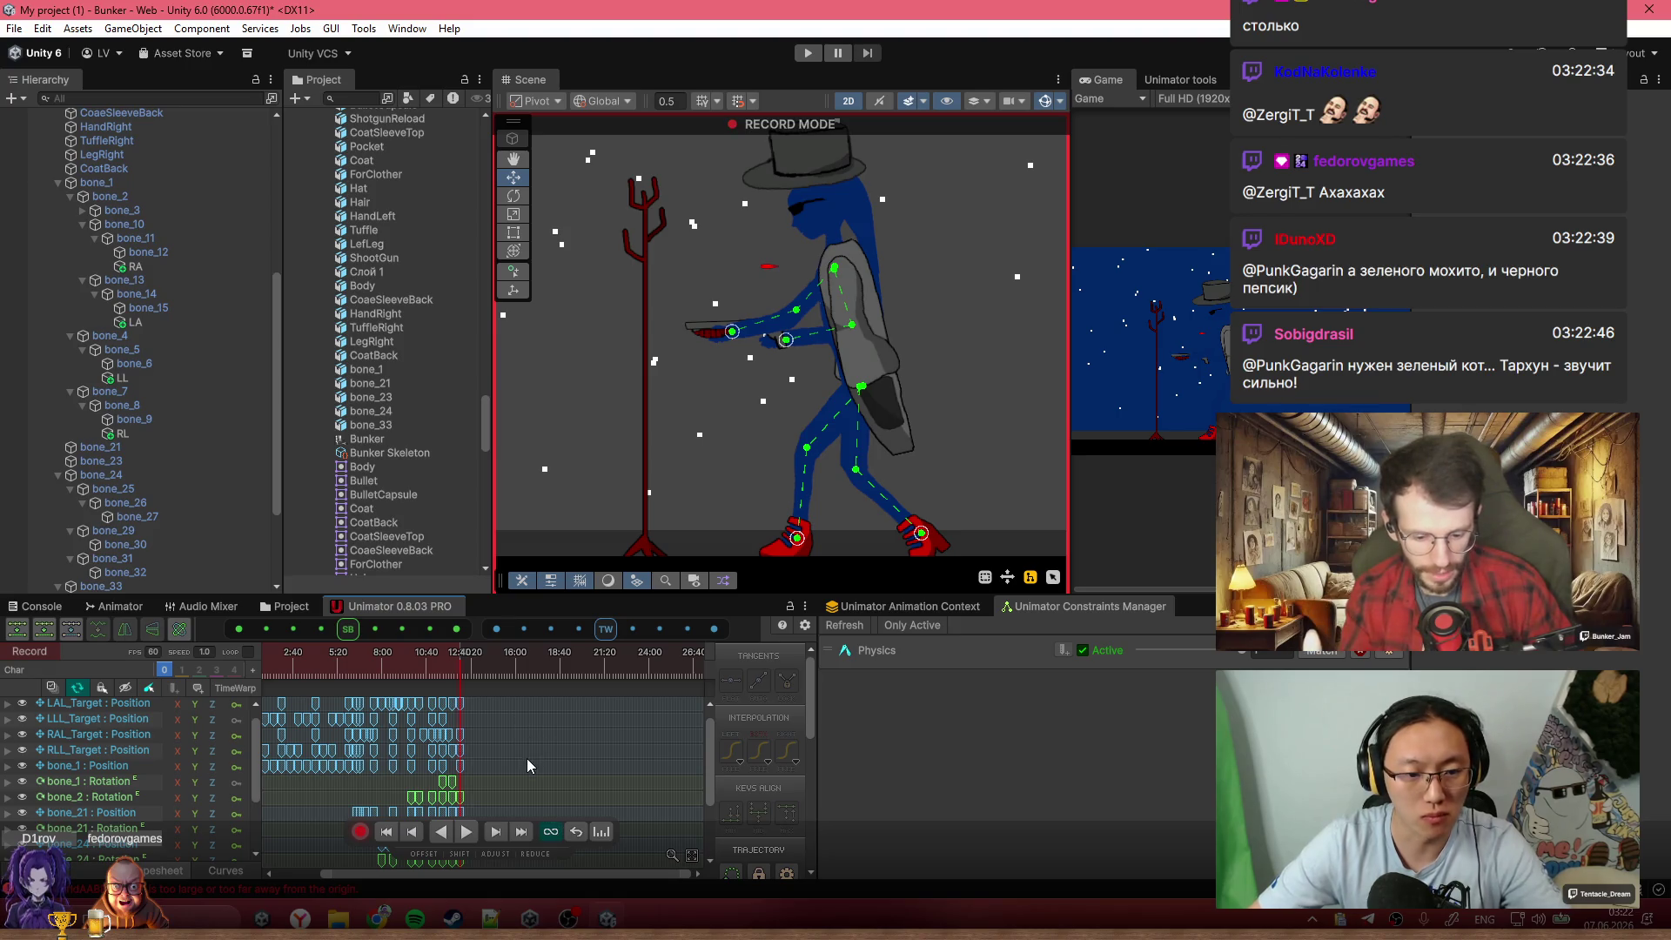
click(21, 655)
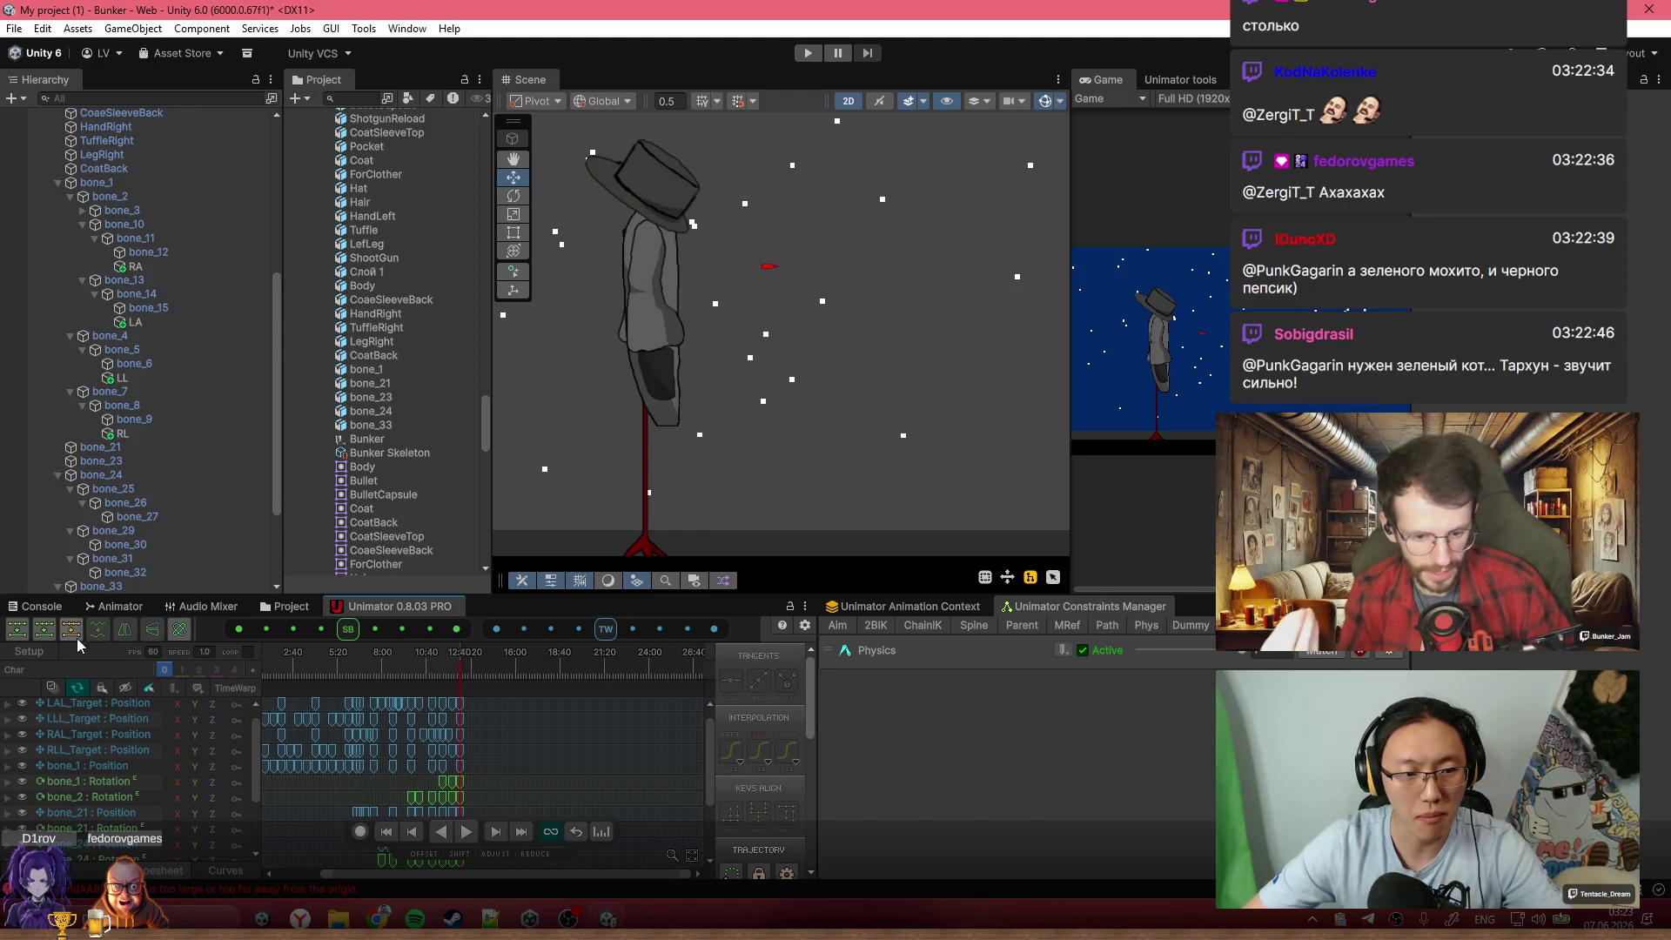
Copy the pose keys at 12:40 from the animated preview, then return to setup mode
click(20, 655)
click(19, 655)
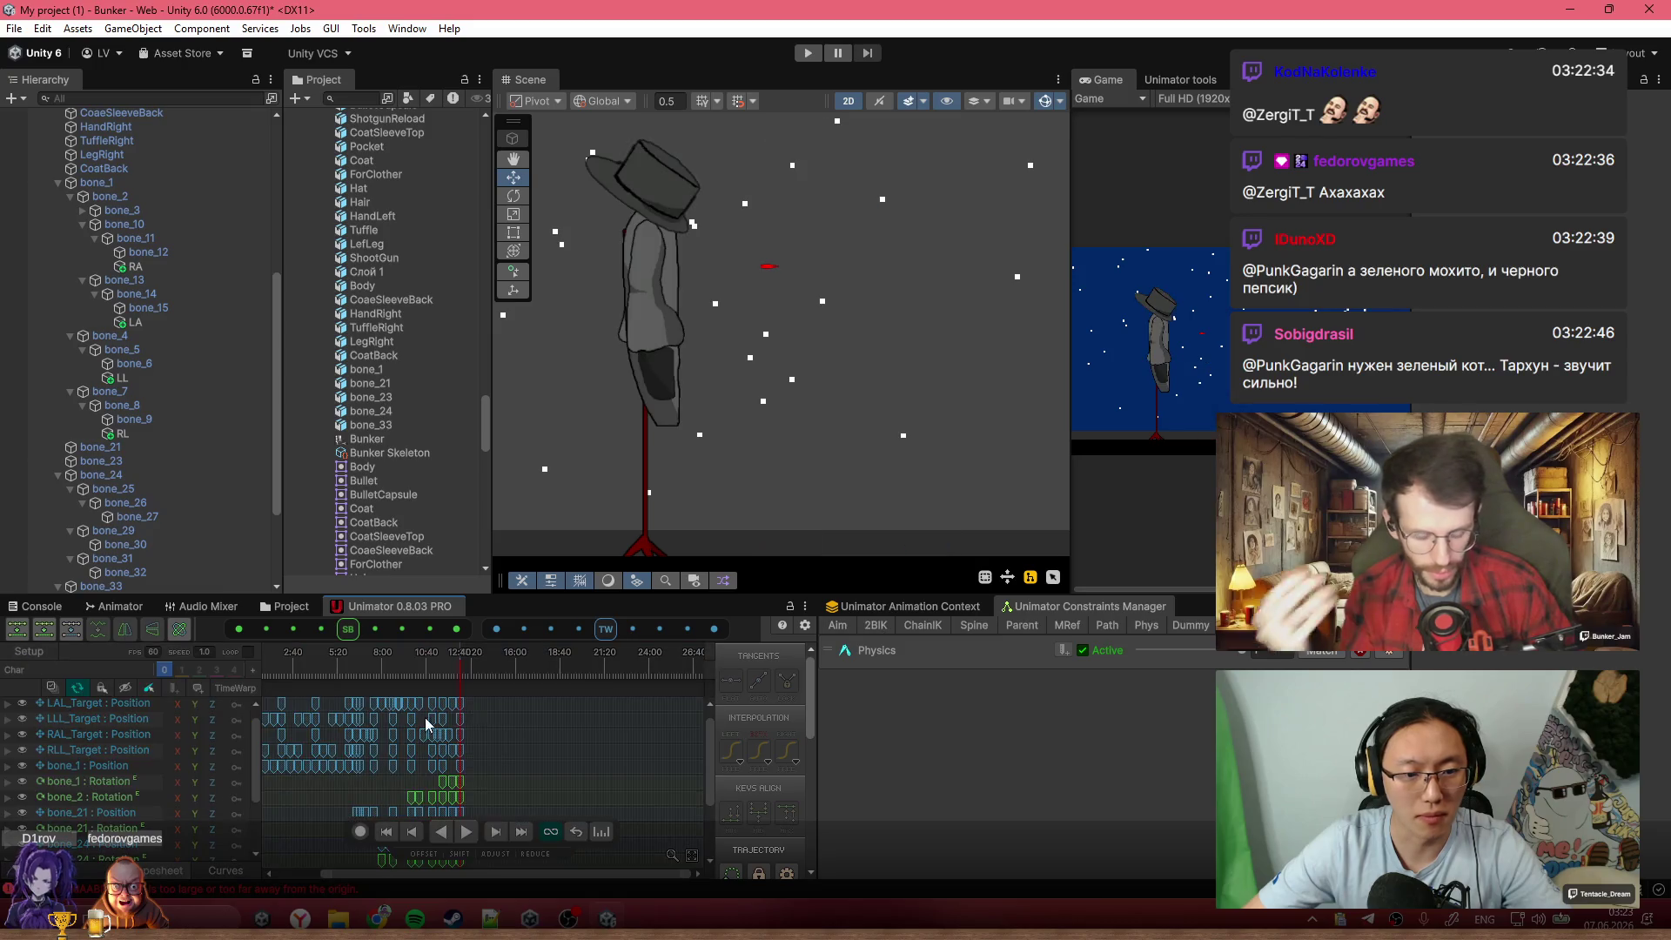
click(468, 706)
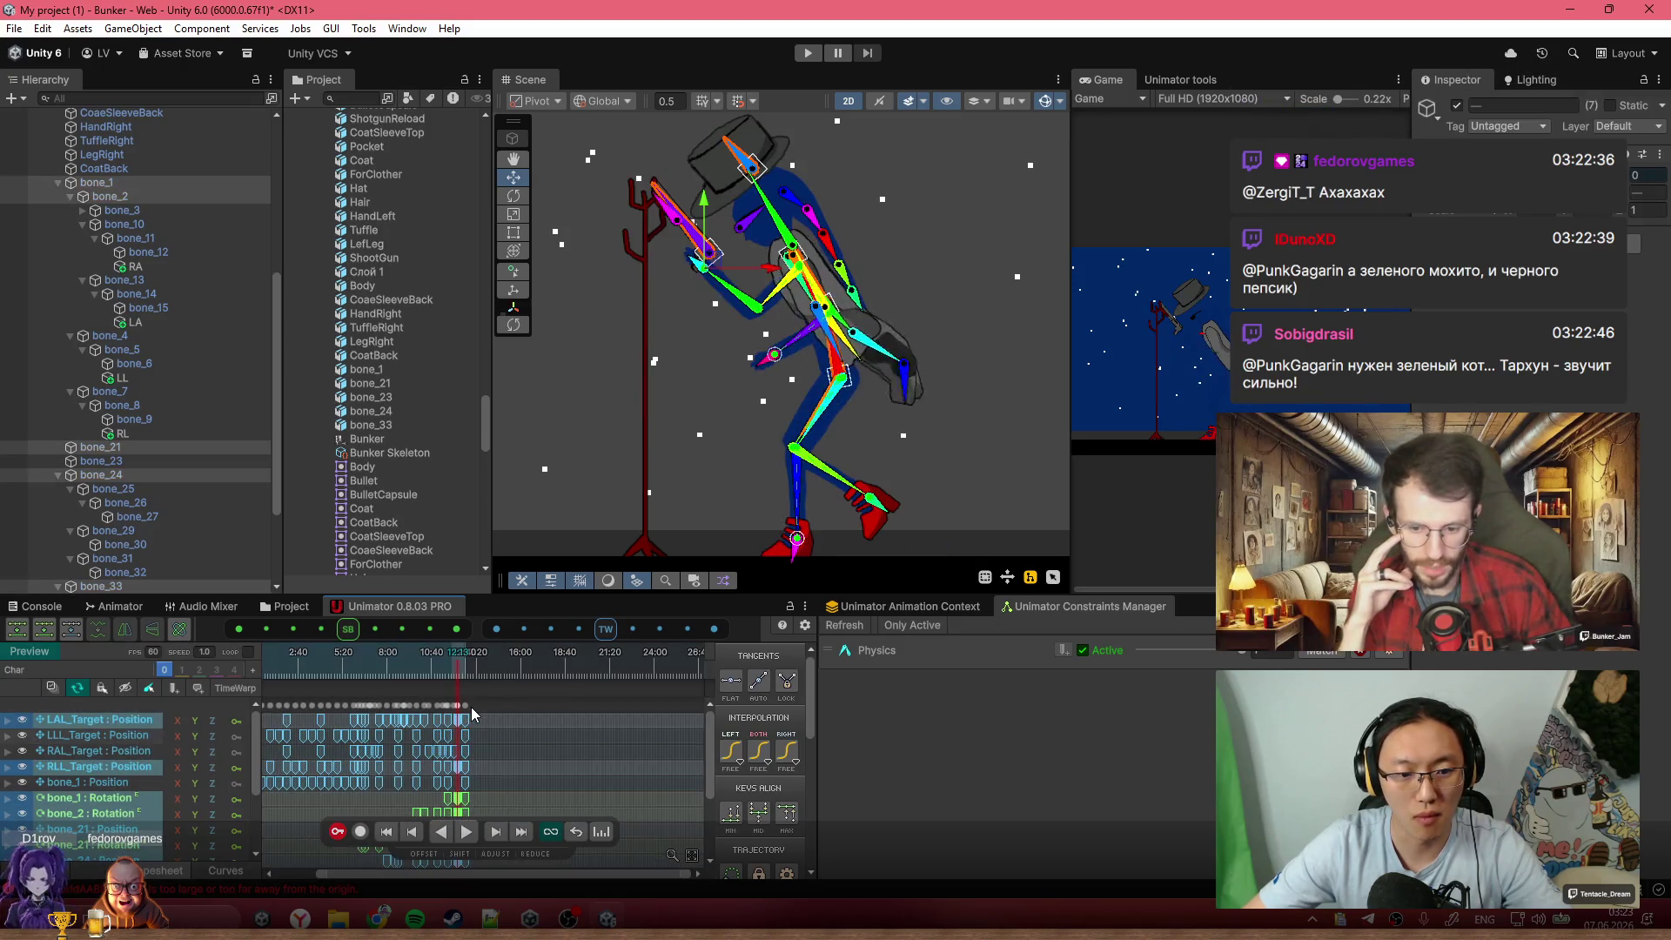
key(ctrl+c)
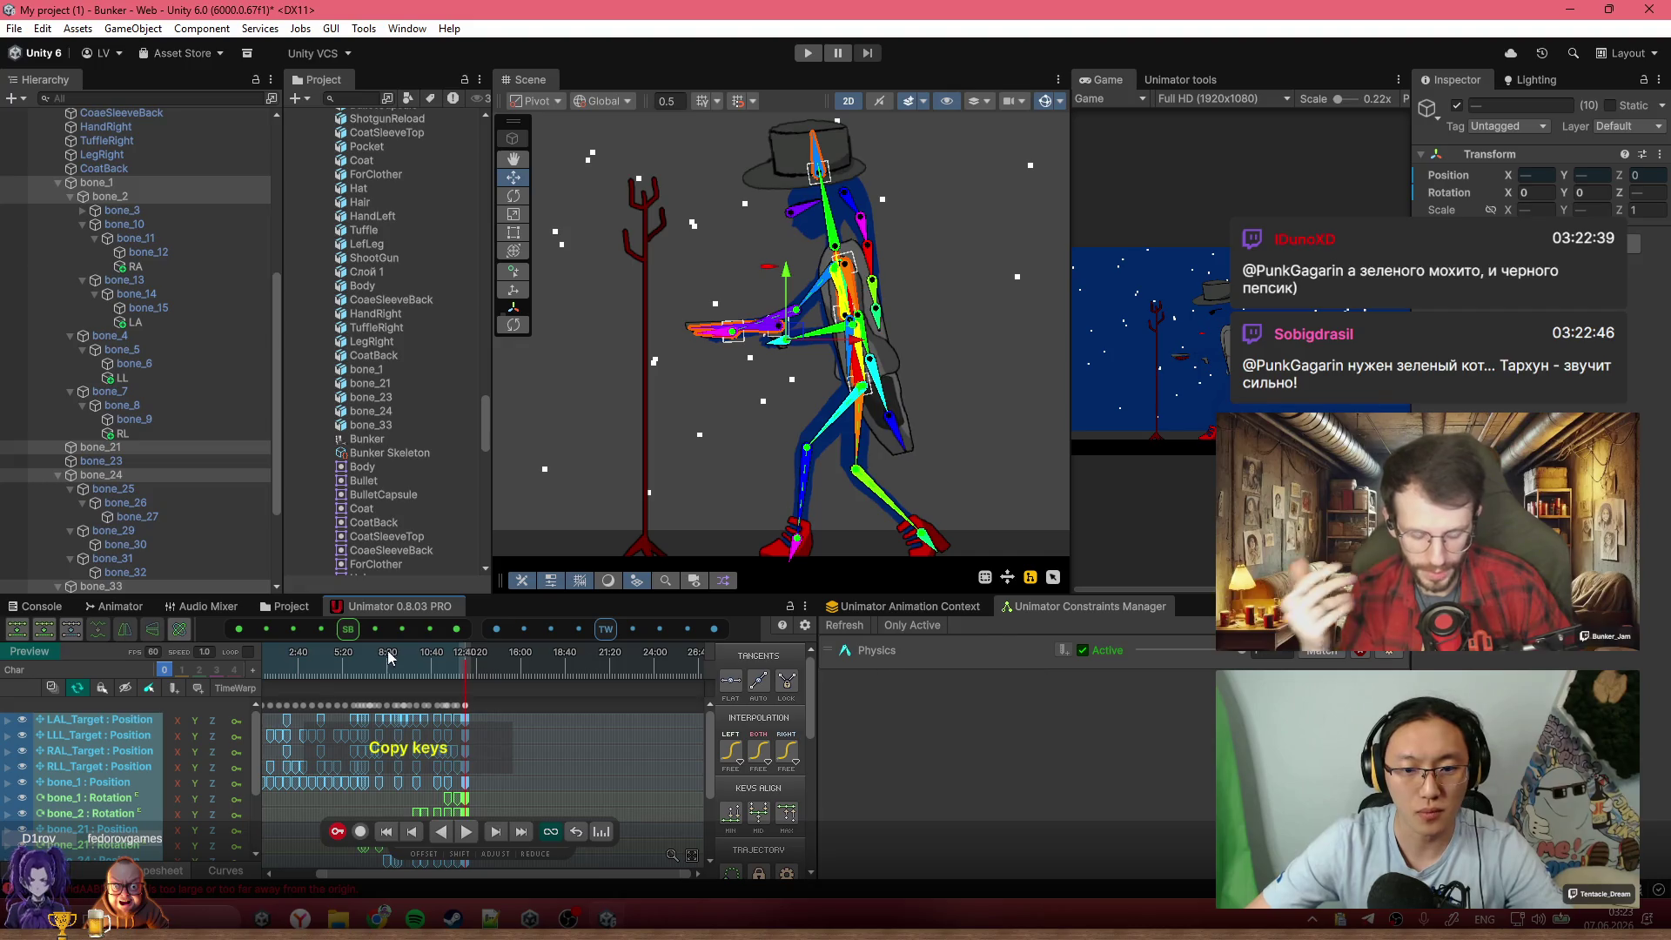
click(929, 609)
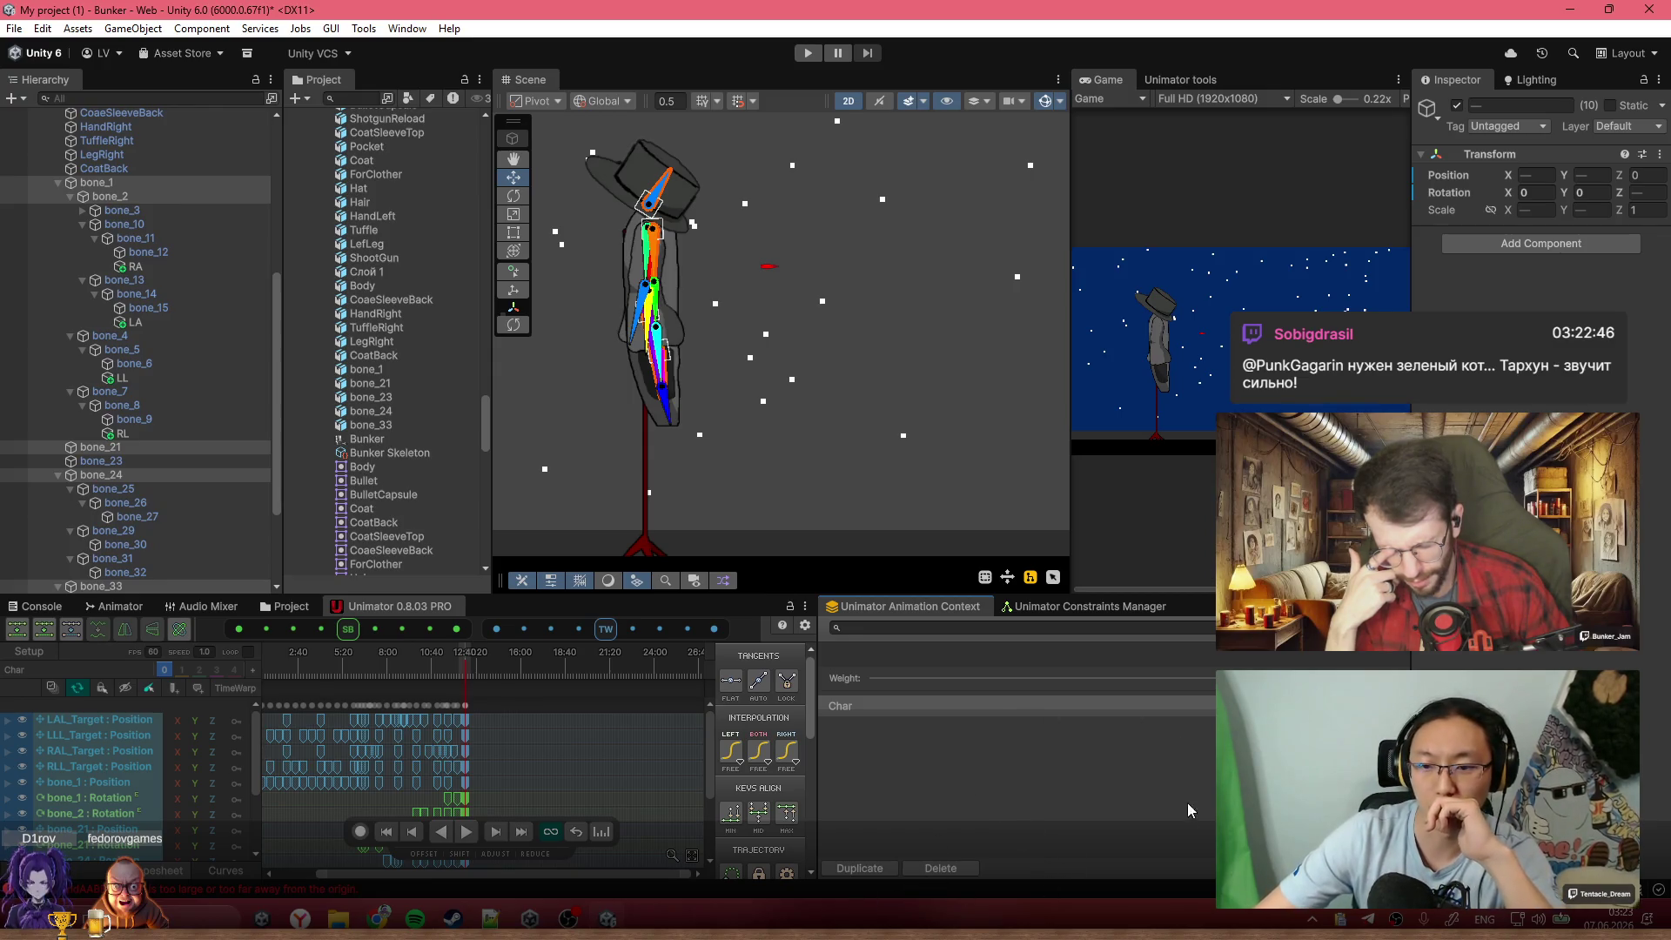
Select the Bunker object and bring up its animation clips to start a new clip
scroll(100, 296, up, 8)
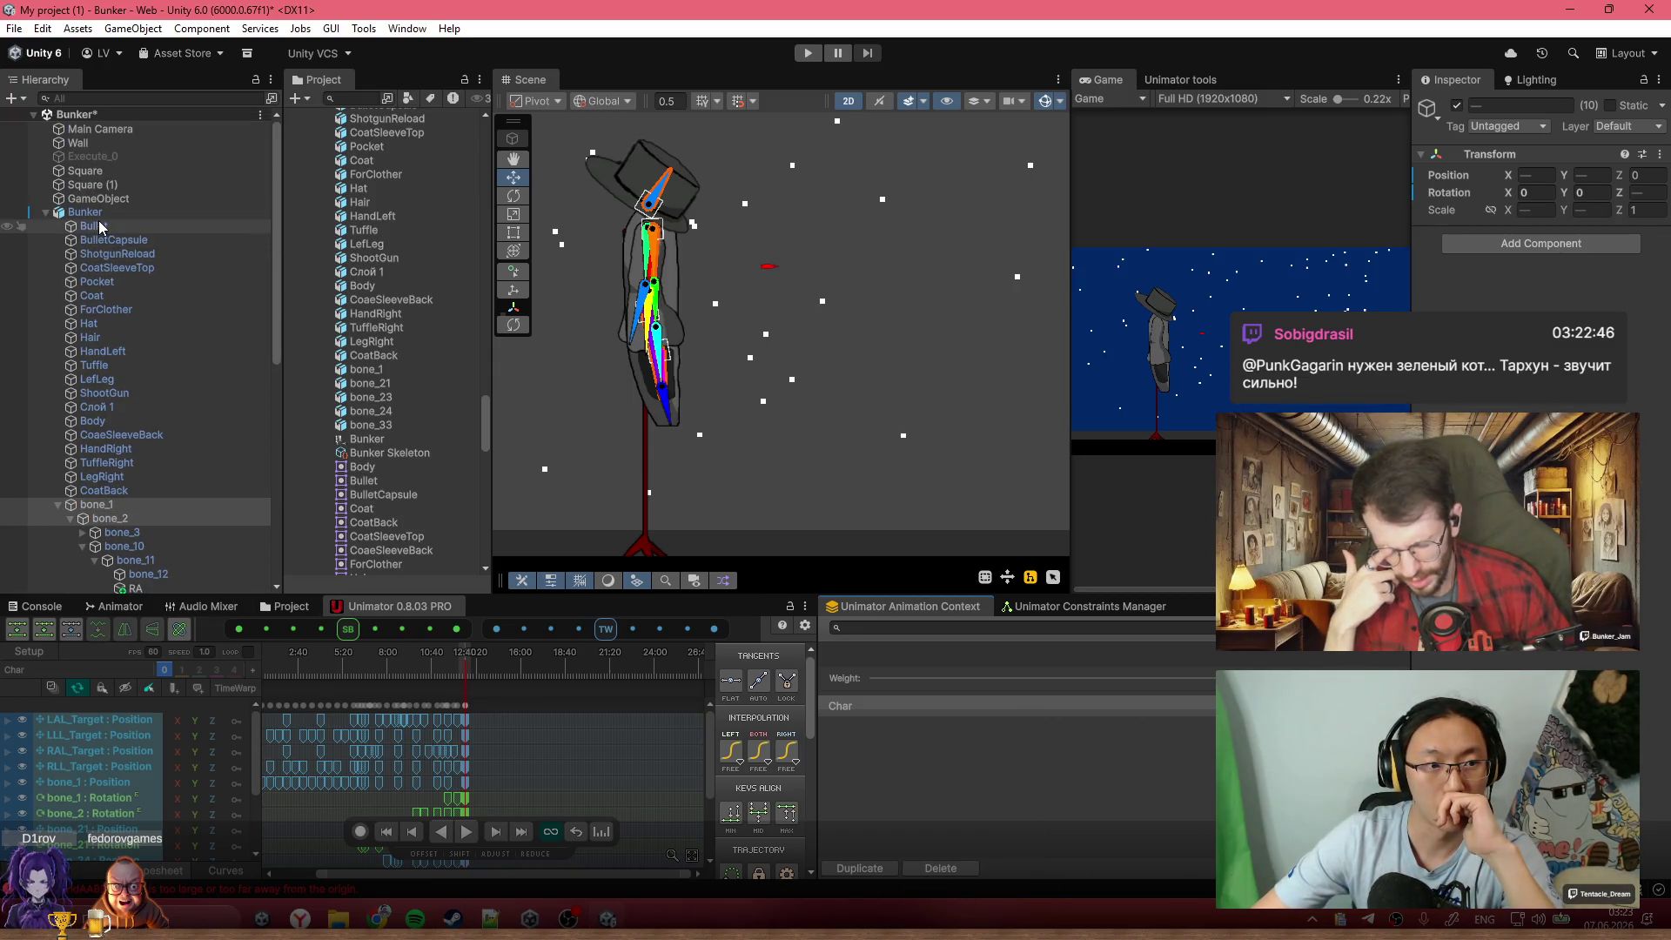
click(102, 214)
click(107, 214)
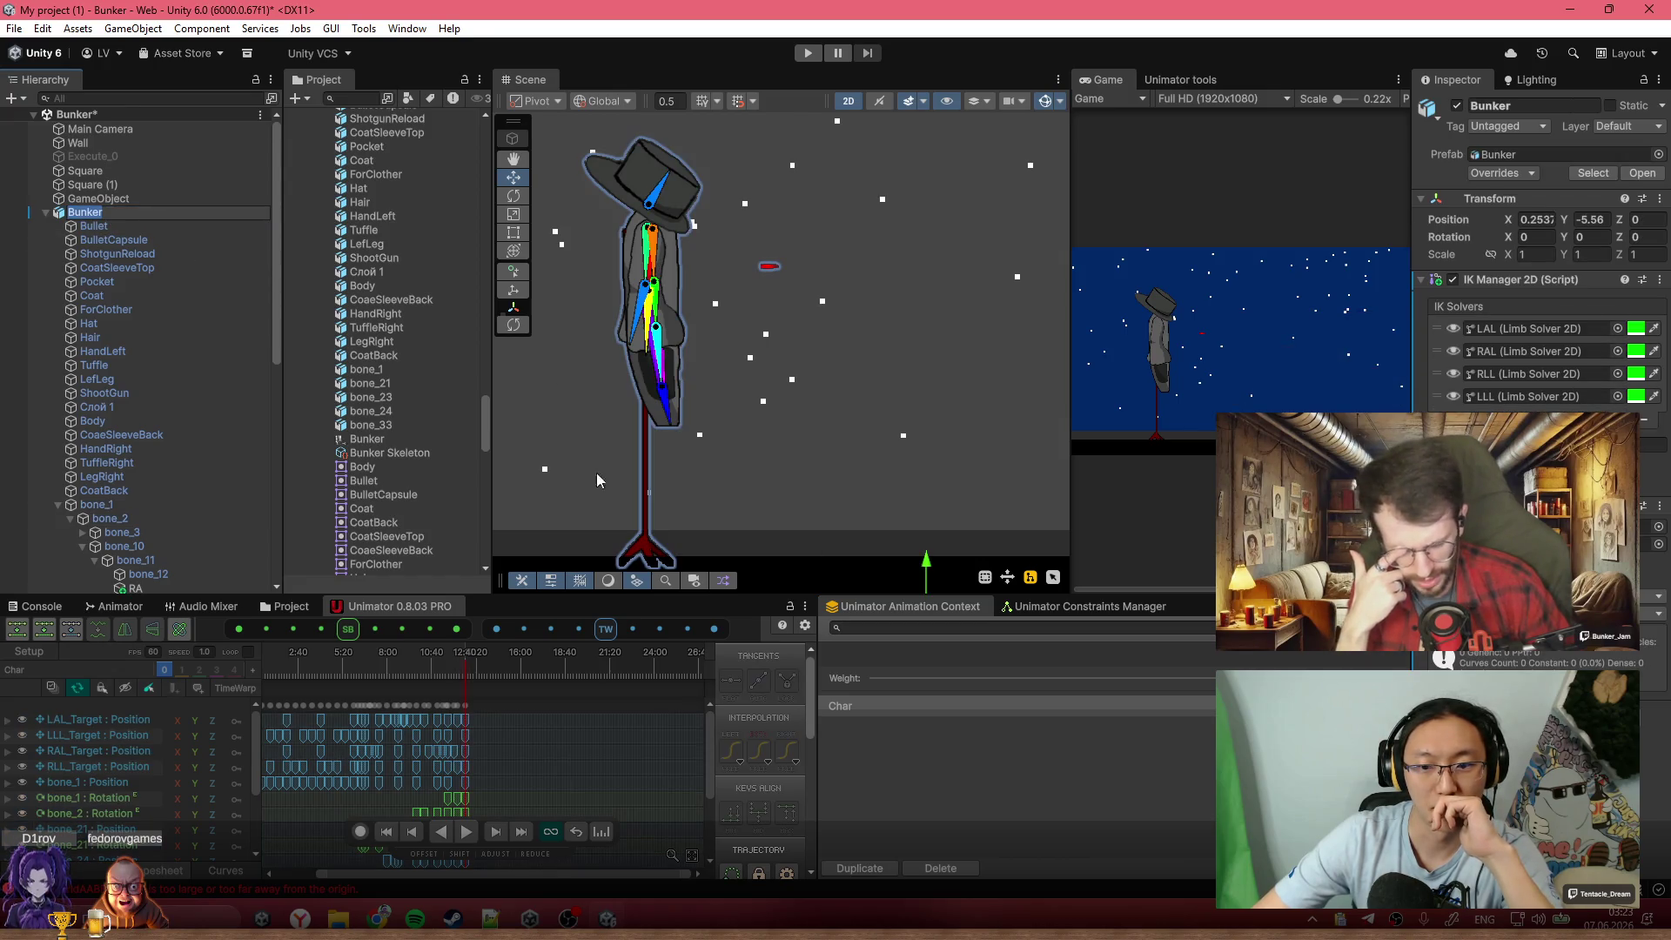
click(196, 336)
click(154, 185)
click(148, 214)
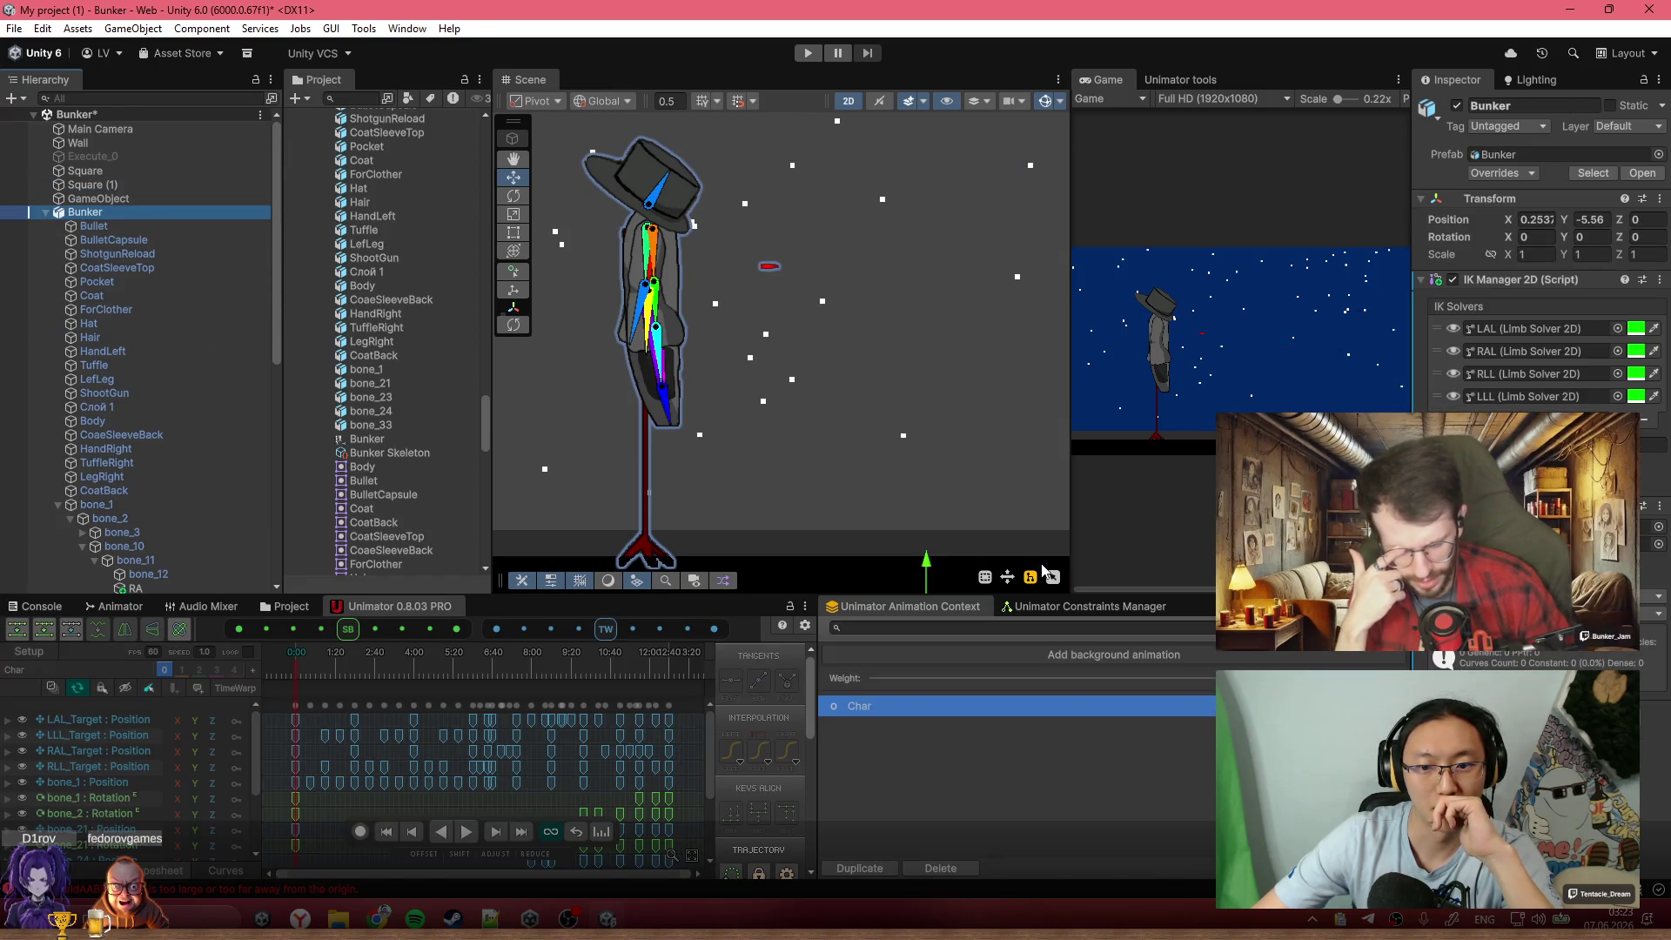
click(1084, 609)
click(946, 607)
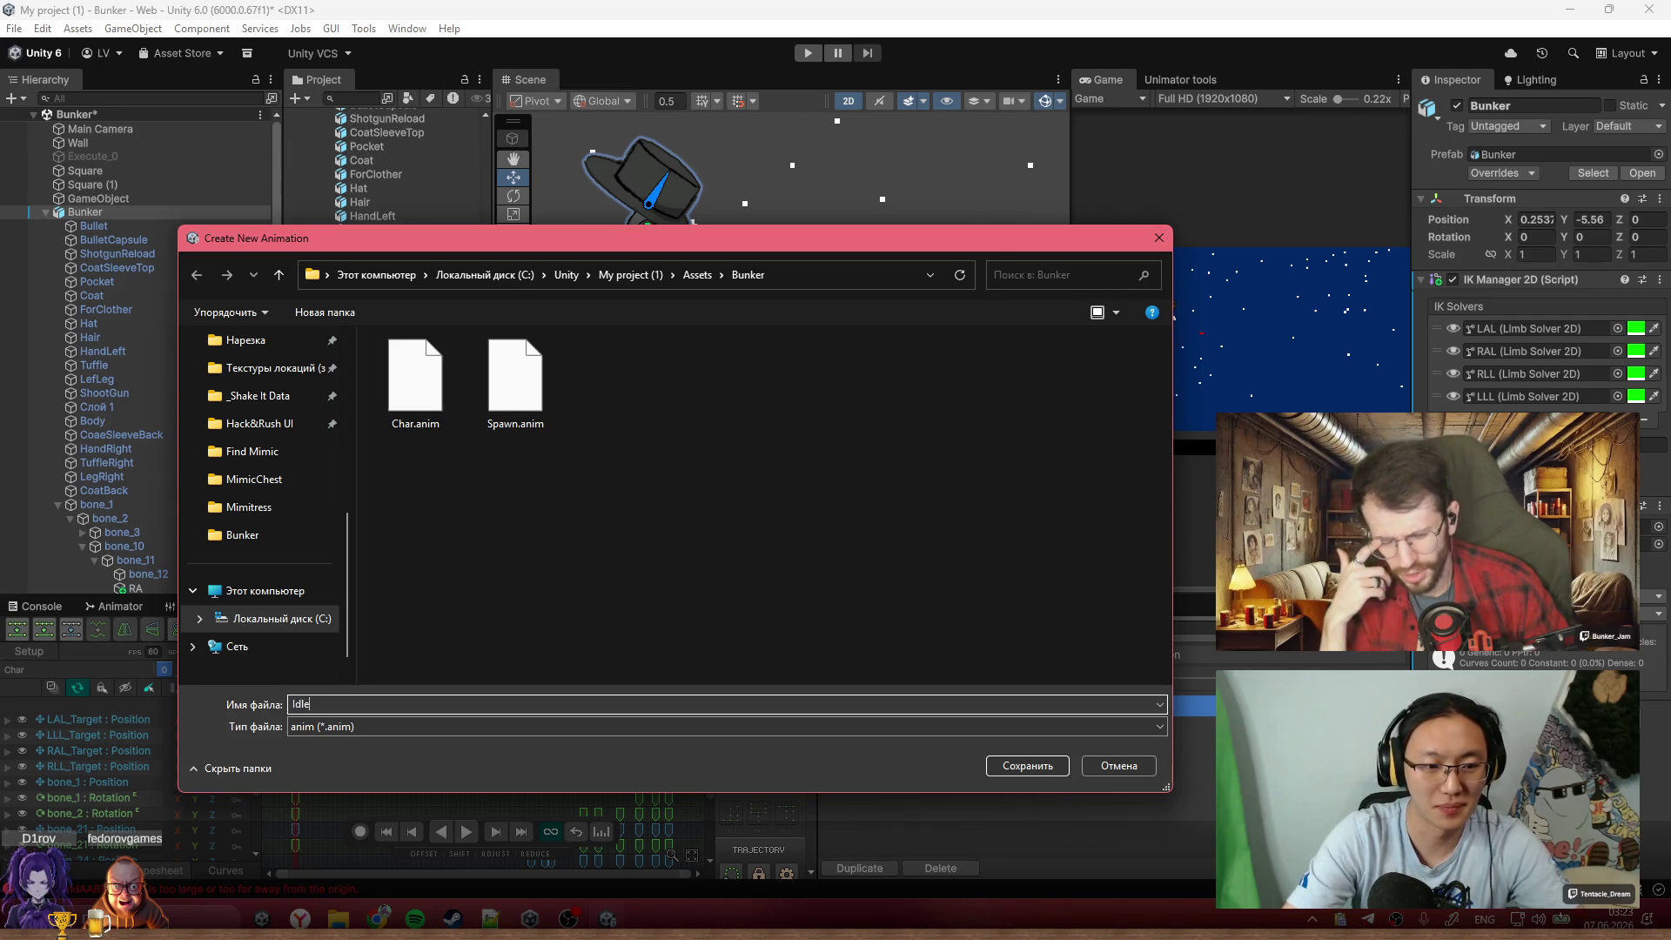
Save the Idle clip at 60 FPS and 1 second, paste the pose keys, and preview it
key(Return)
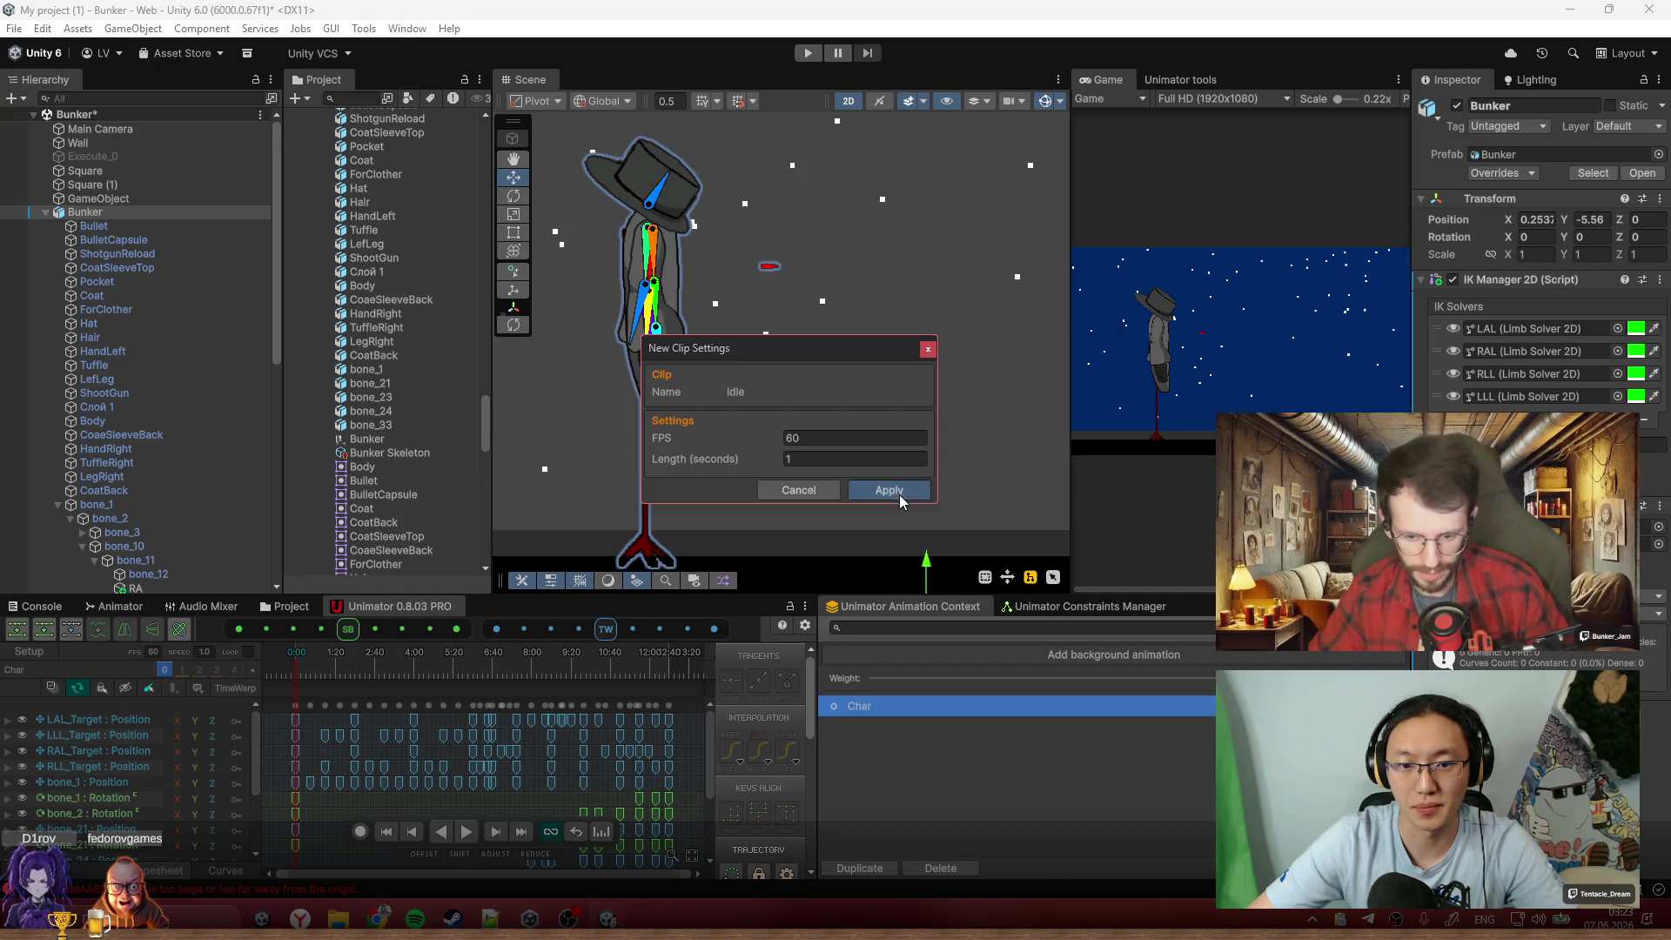
click(898, 494)
click(294, 650)
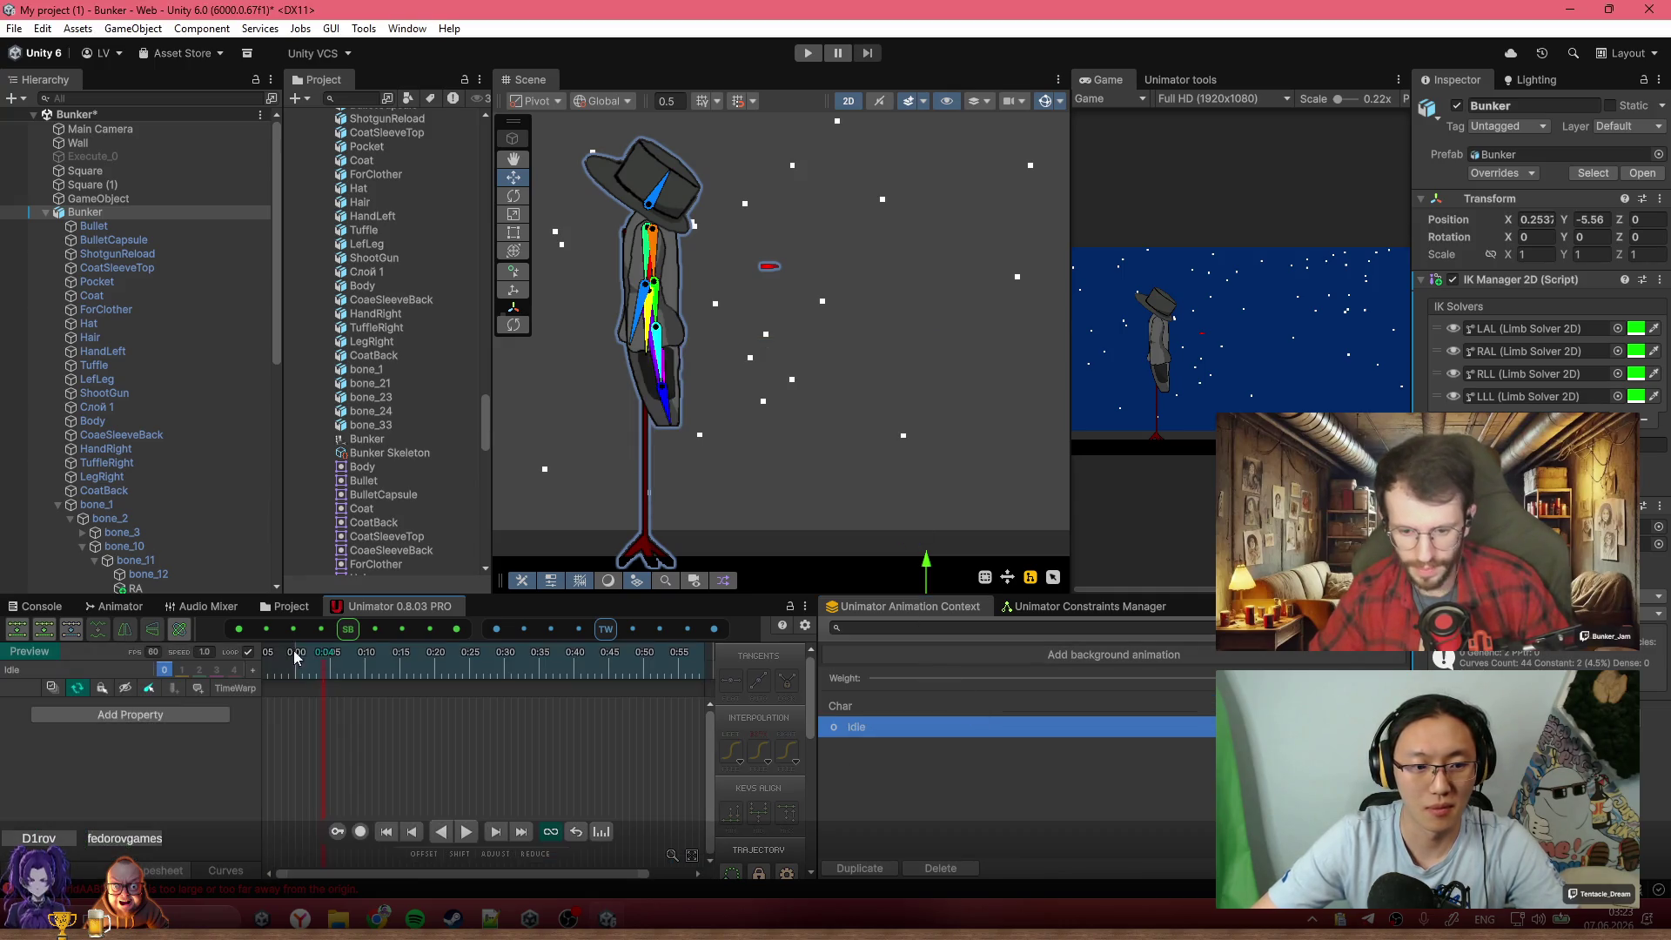
key(ctrl+v)
key(space)
Switch back to the Char clip at about 12:02
scroll(748, 471, down, 5)
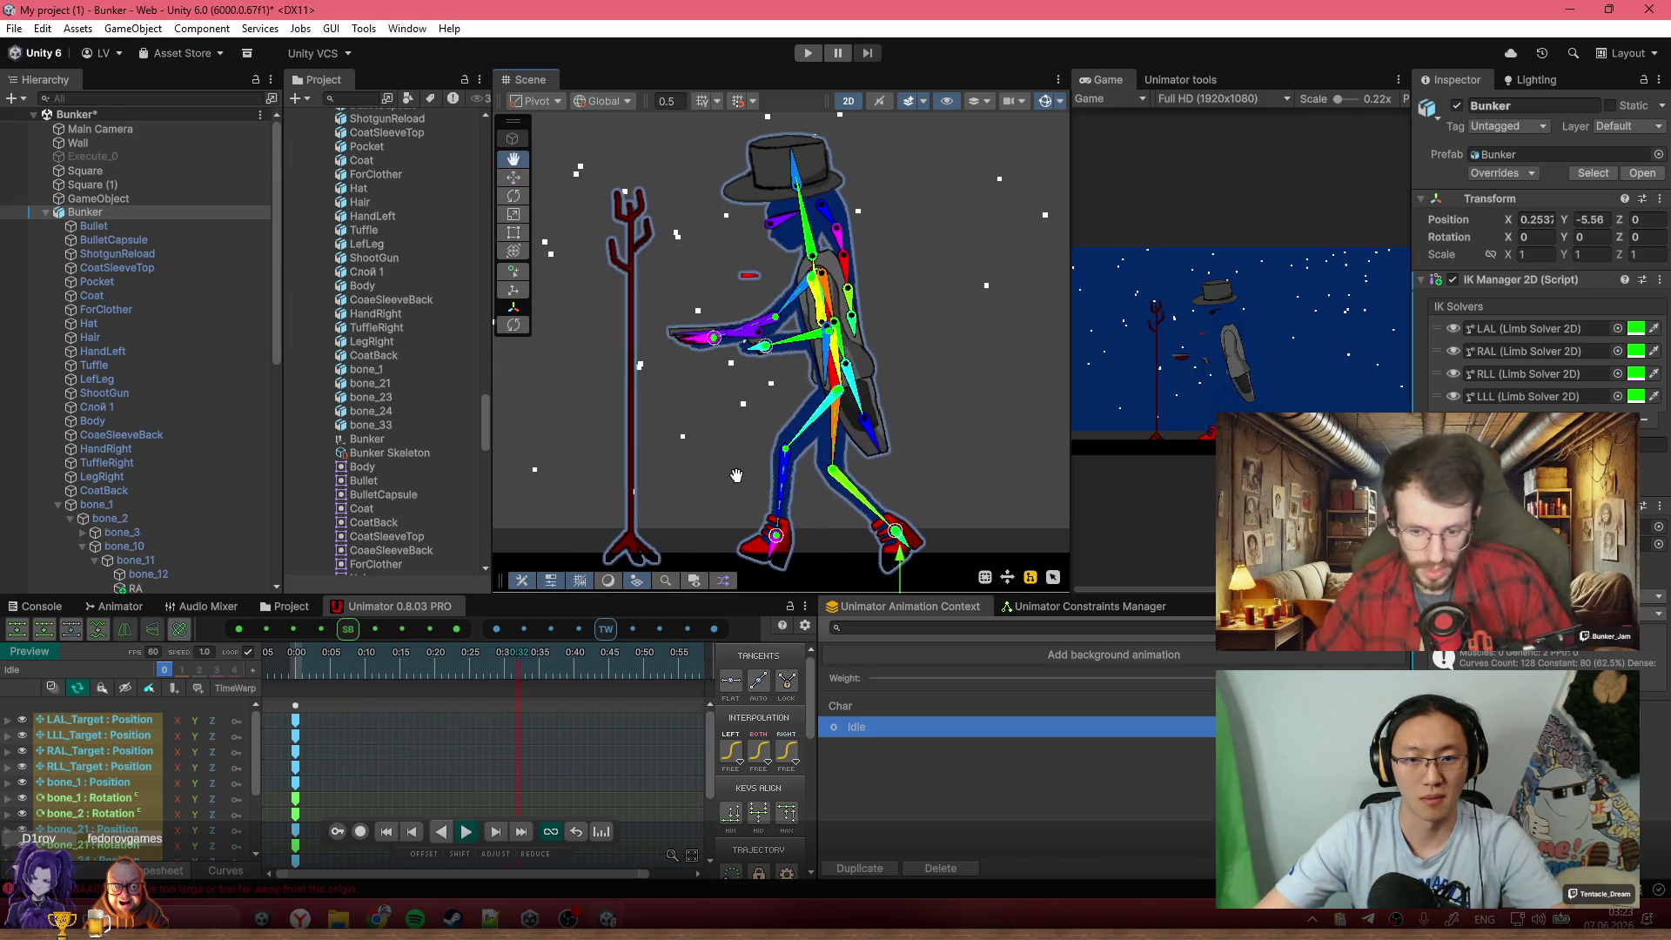
scroll(740, 488, up, 3)
scroll(743, 502, up, 8)
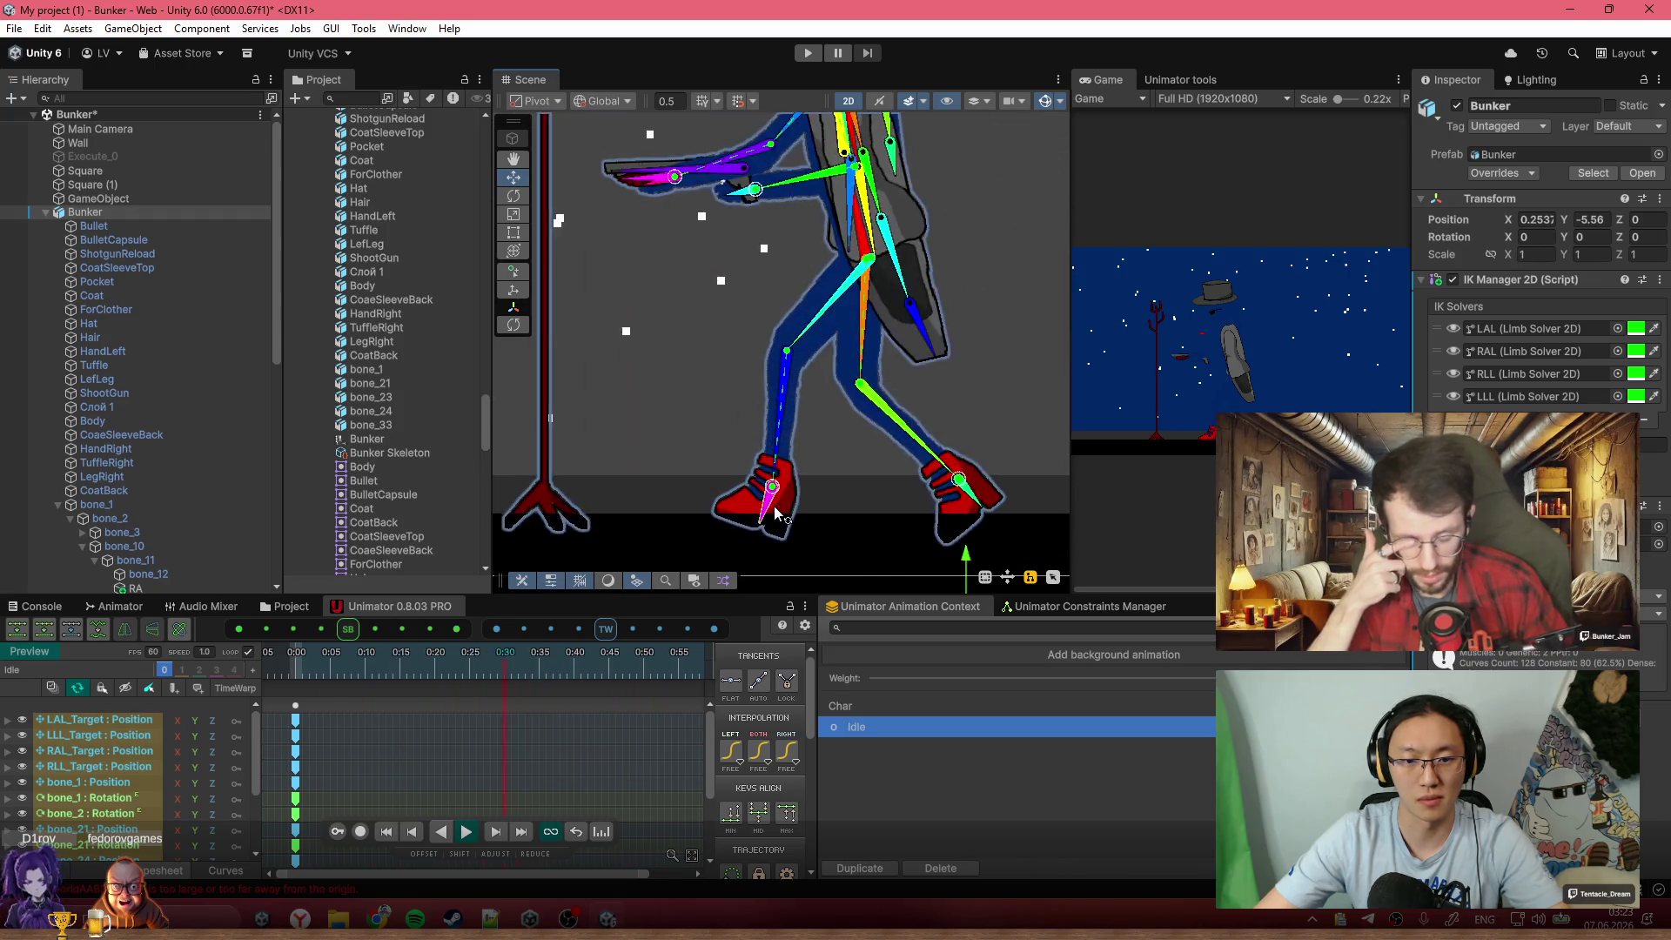
scroll(771, 526, down, 3)
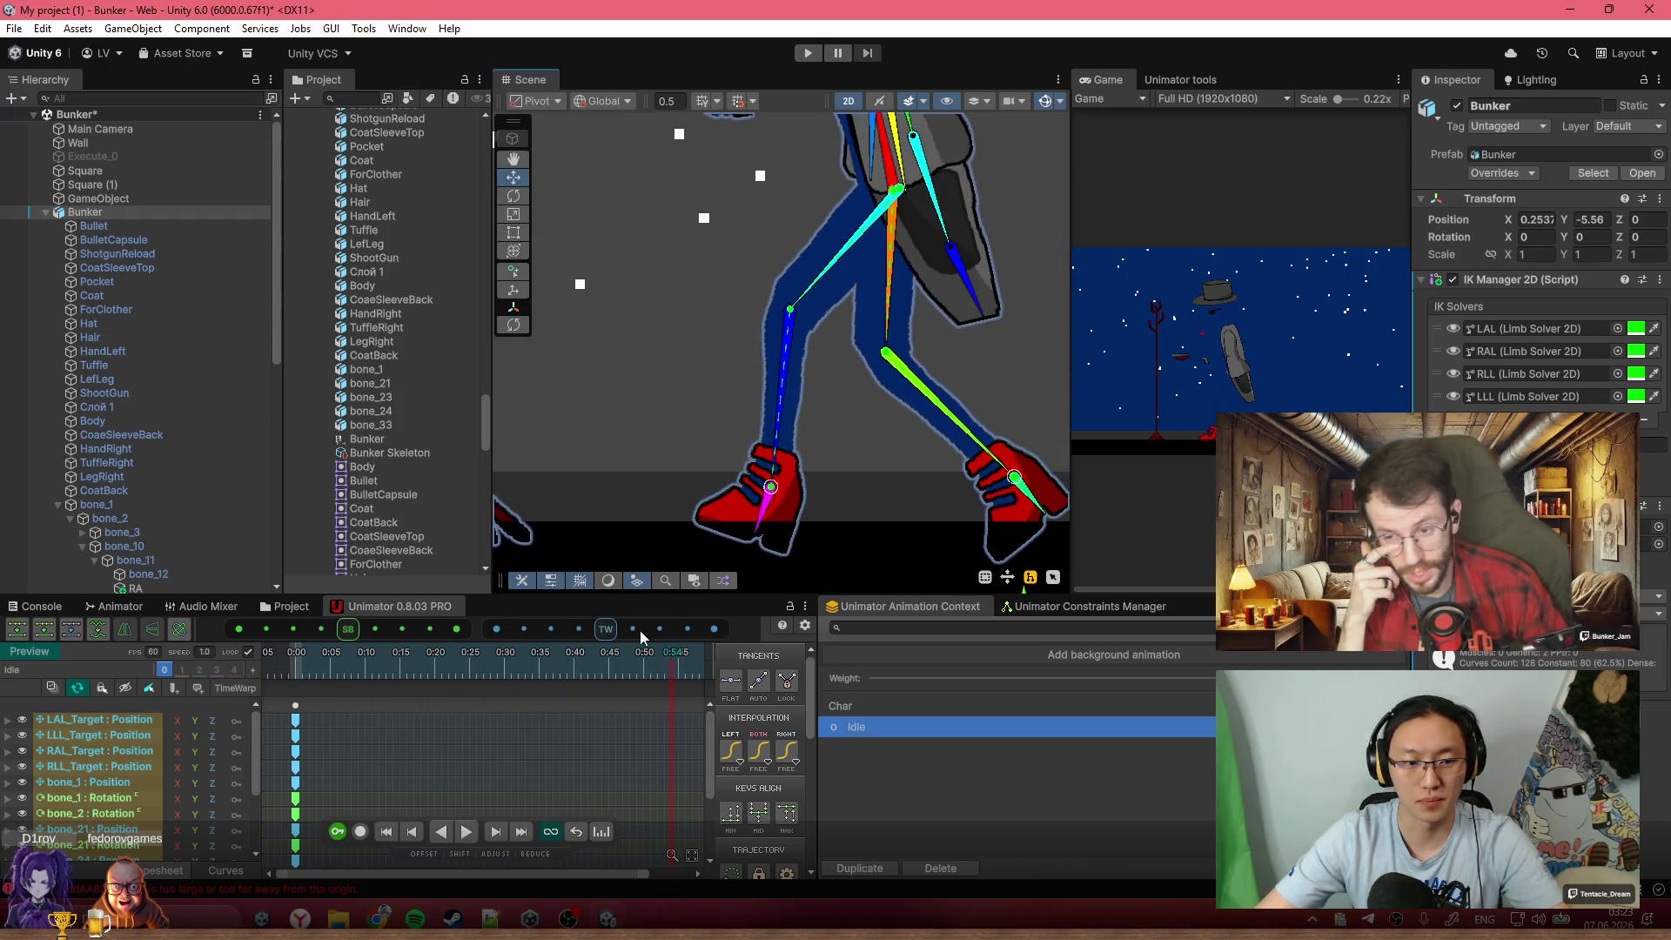
click(964, 703)
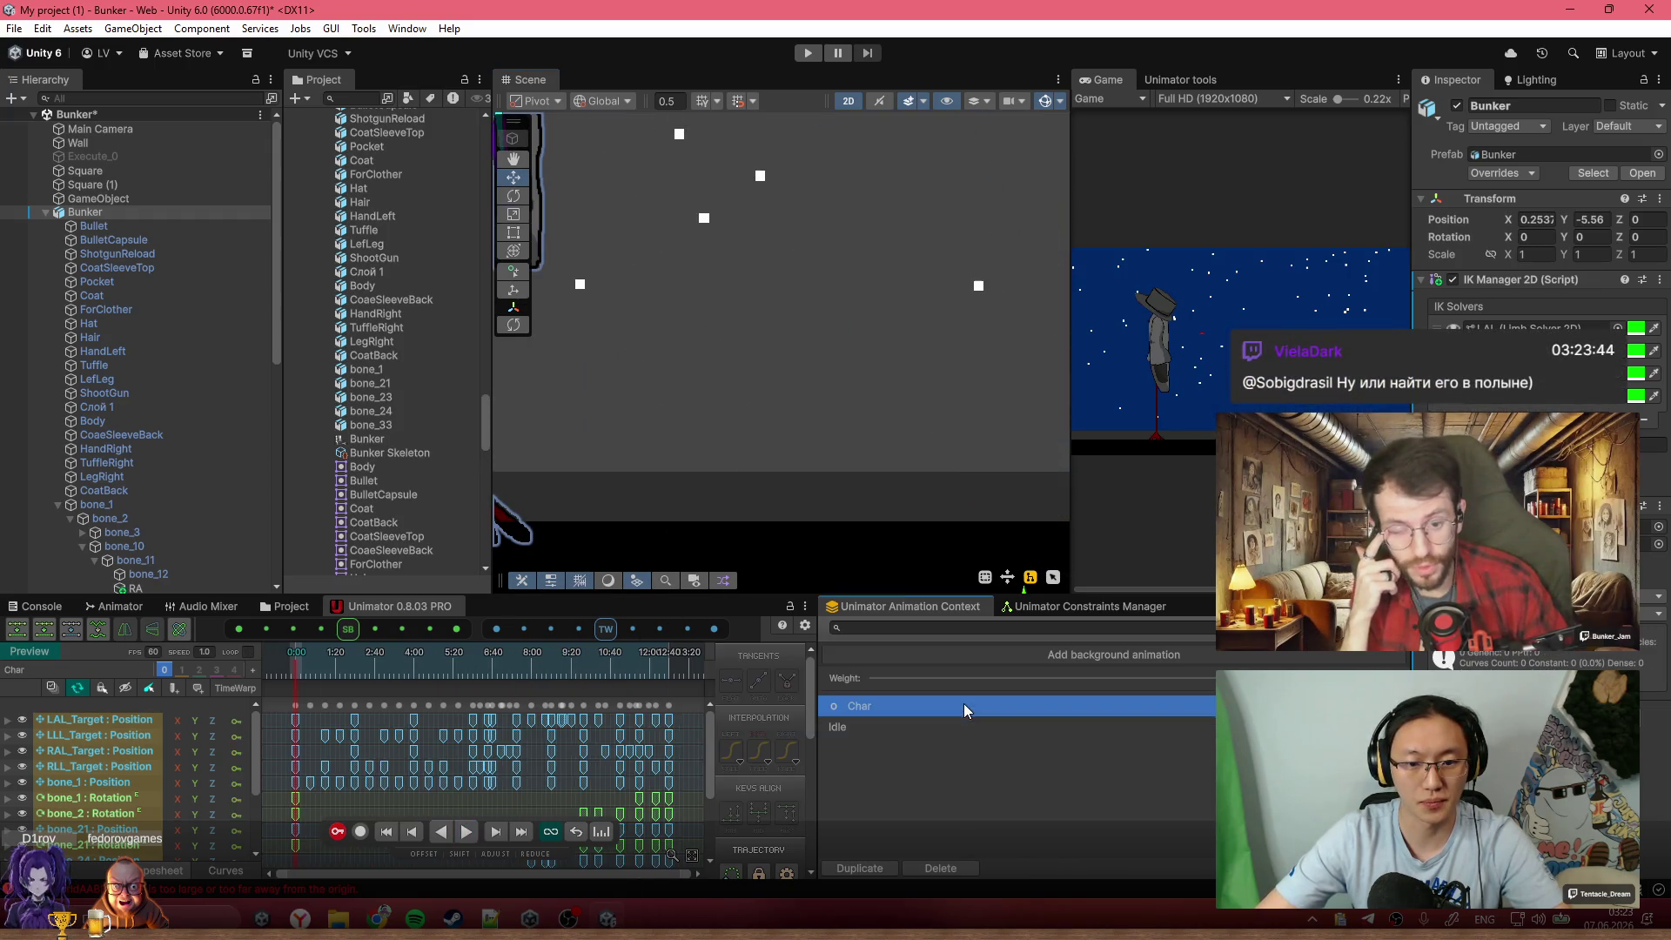
click(586, 656)
scroll(594, 749, down, 5)
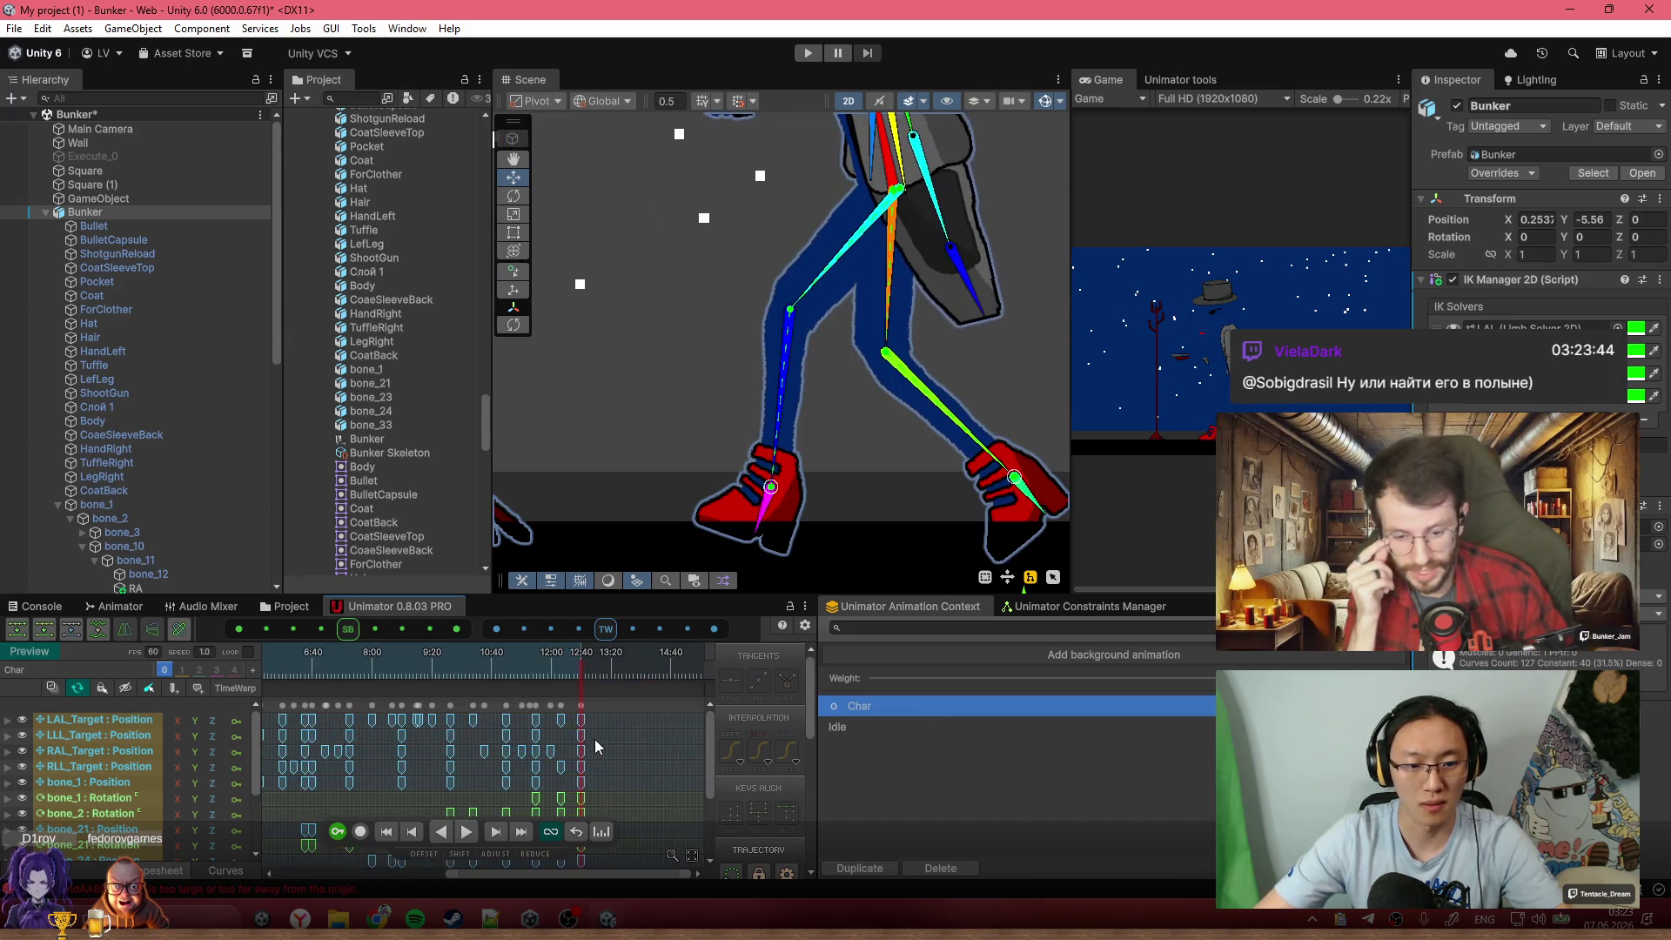
From 0:00, turn on keyframe recording and play the Char clip, following the character in the scene
scroll(453, 745, down, 5)
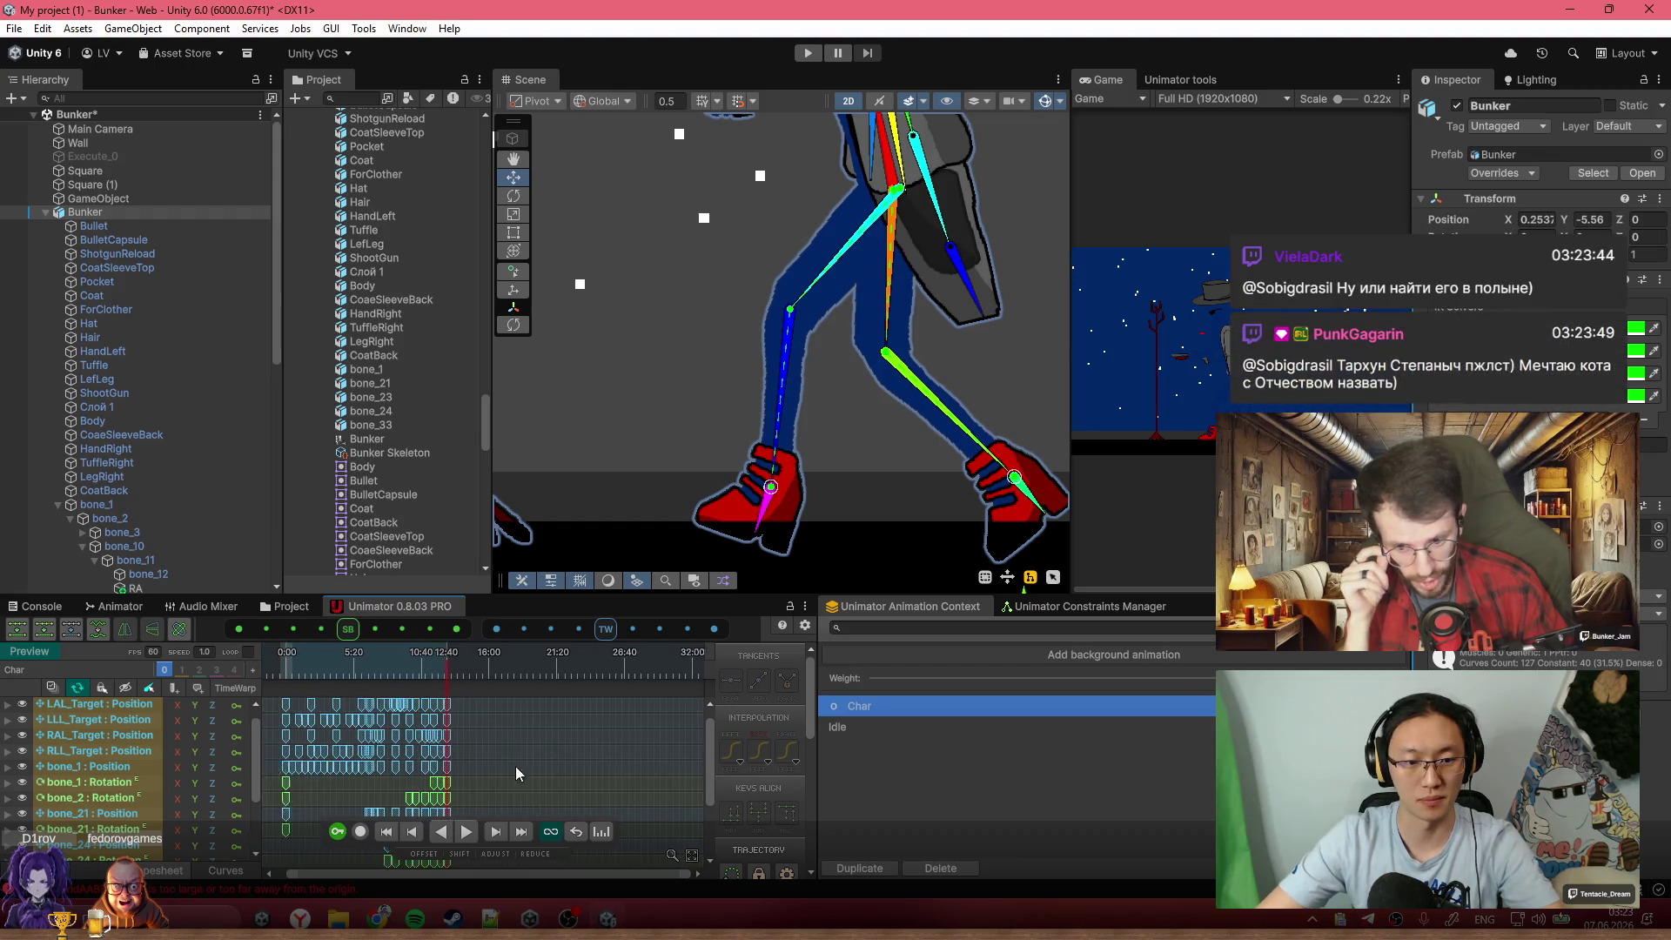
click(276, 666)
click(360, 831)
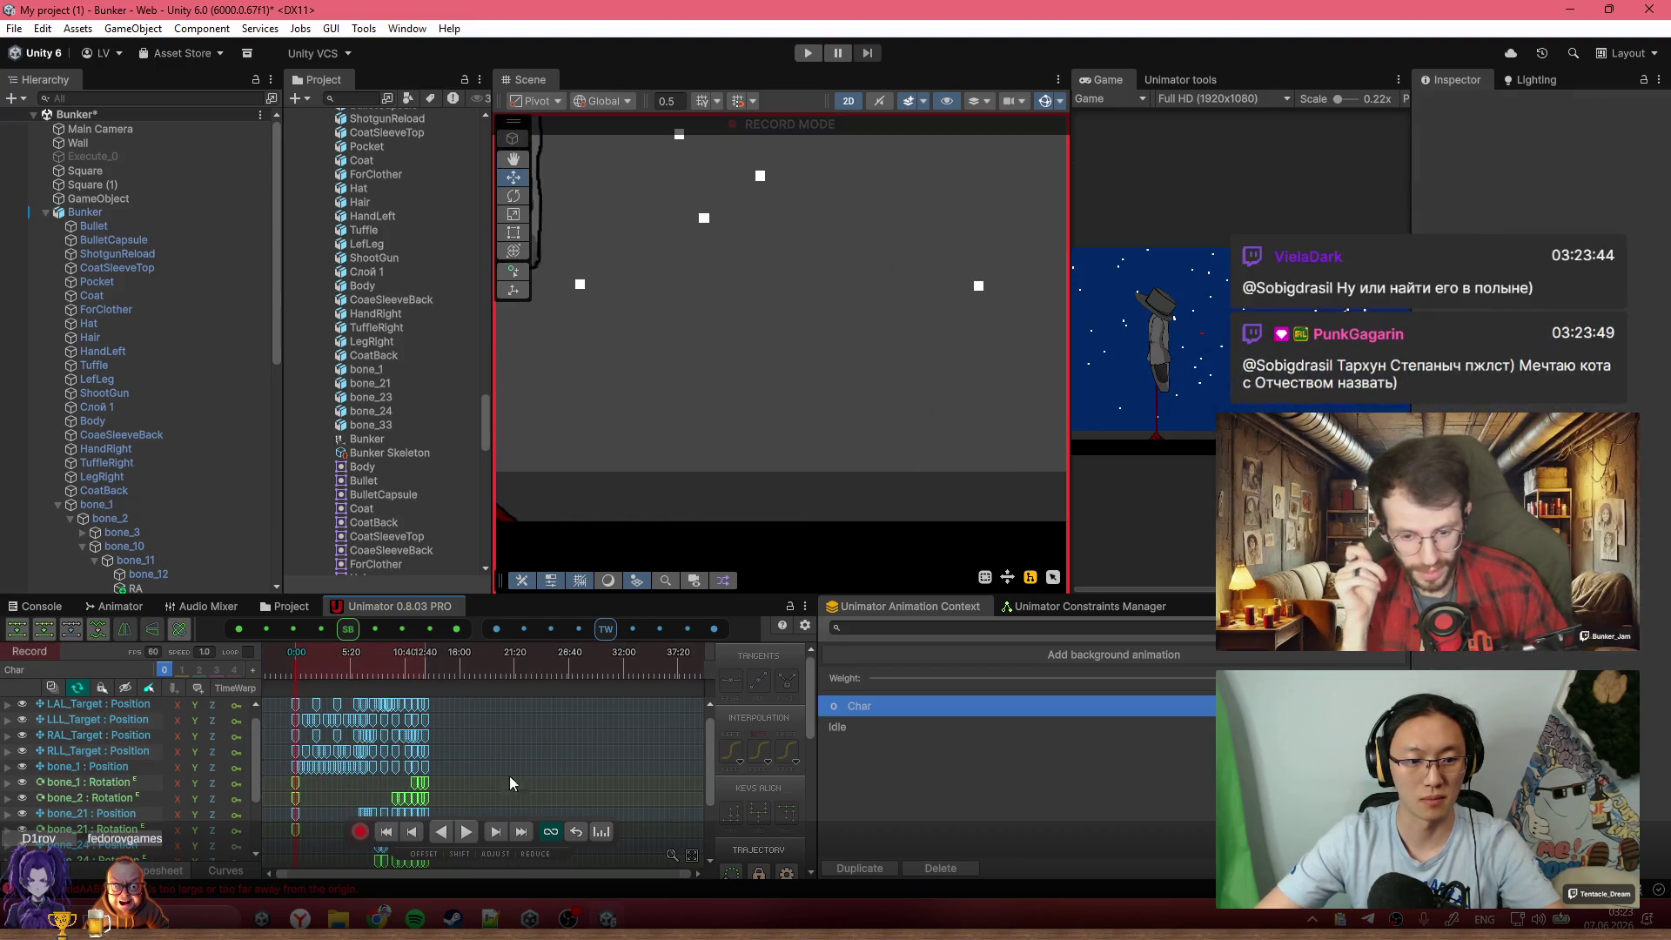
scroll(384, 749, up, 5)
drag(384, 750, 536, 797)
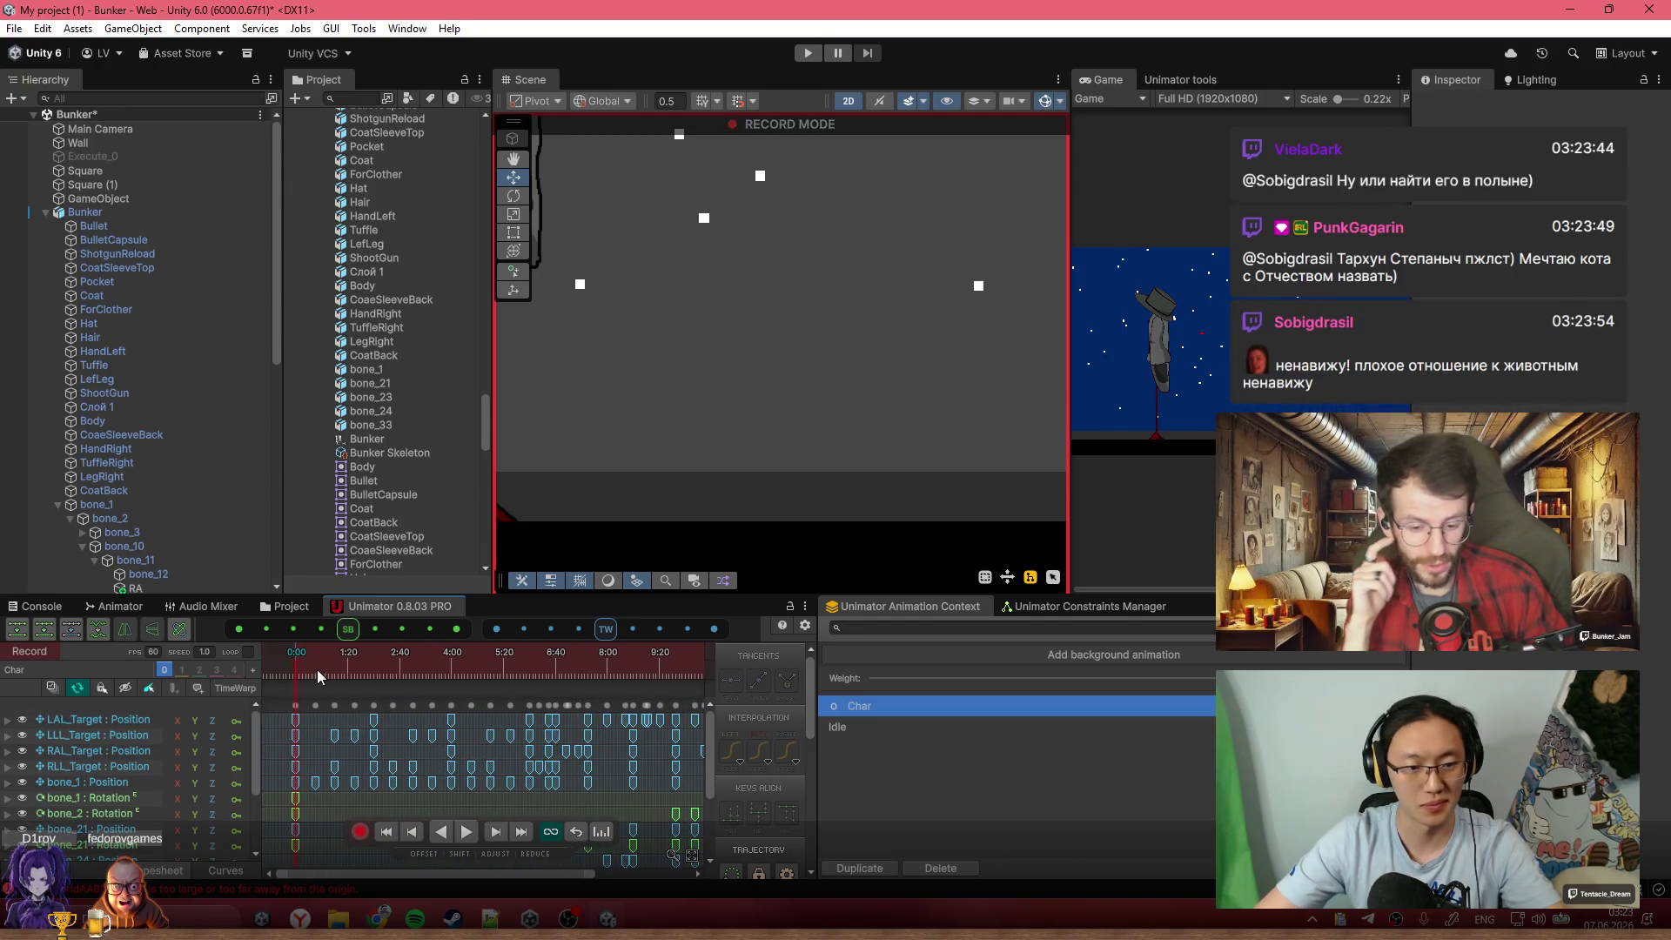
key(space)
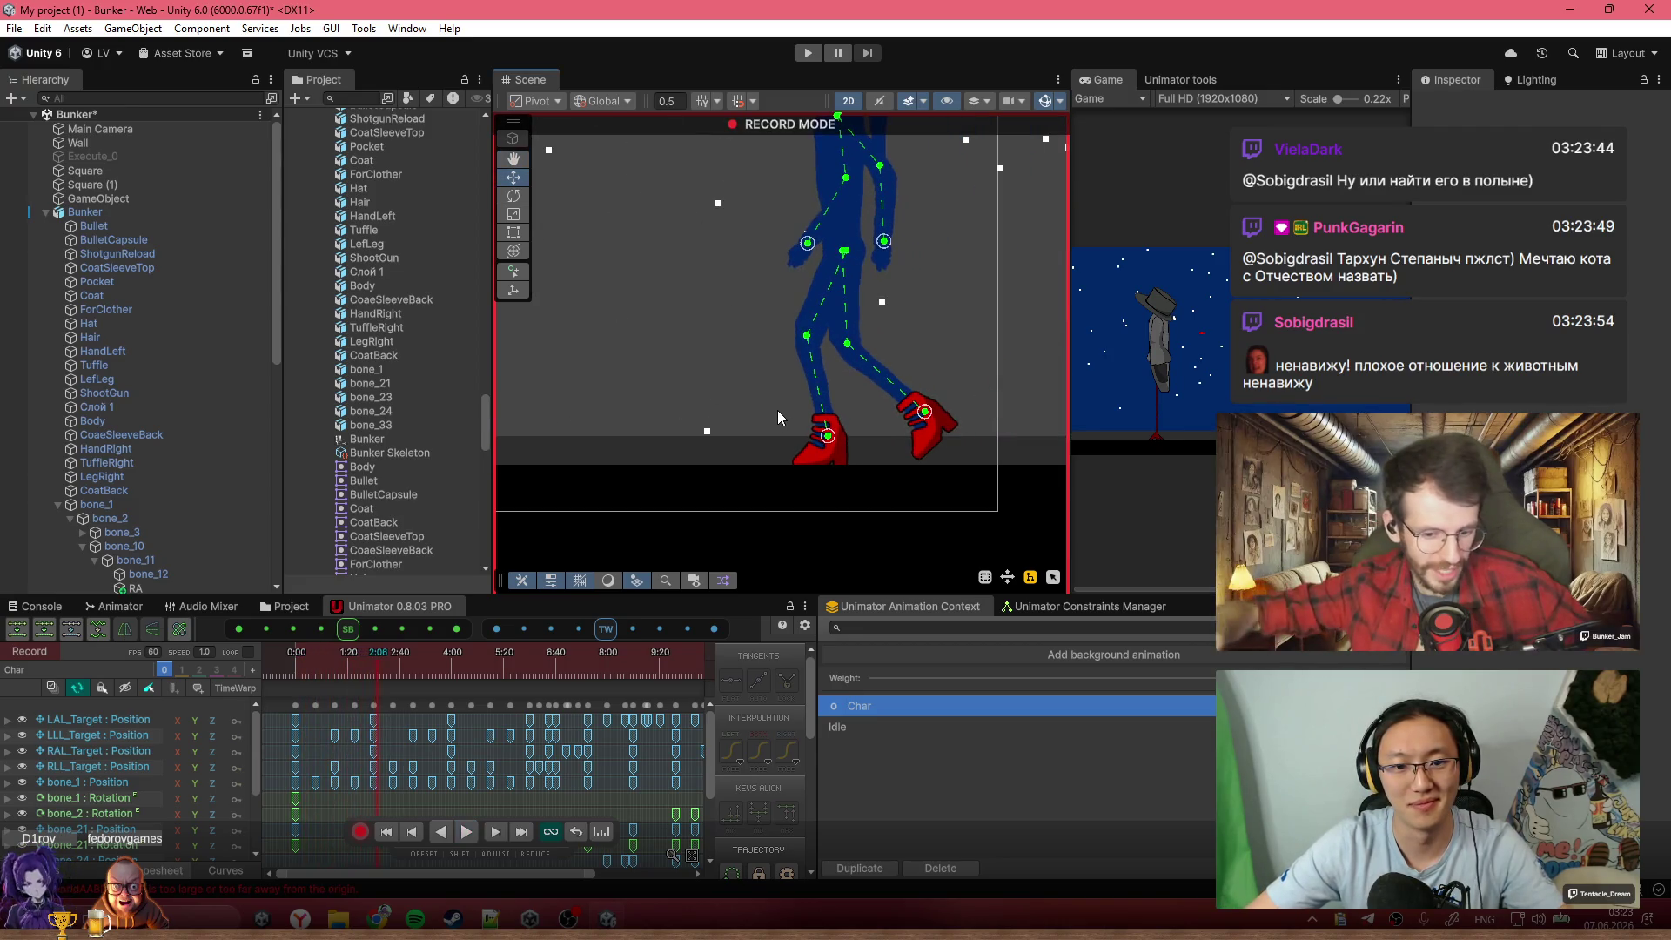
mouse_move(773, 421)
mouse_down()
mouse_move(769, 437)
mouse_move(1002, 475)
mouse_move(1319, 486)
mouse_move(1197, 522)
mouse_move(1244, 539)
mouse_up()
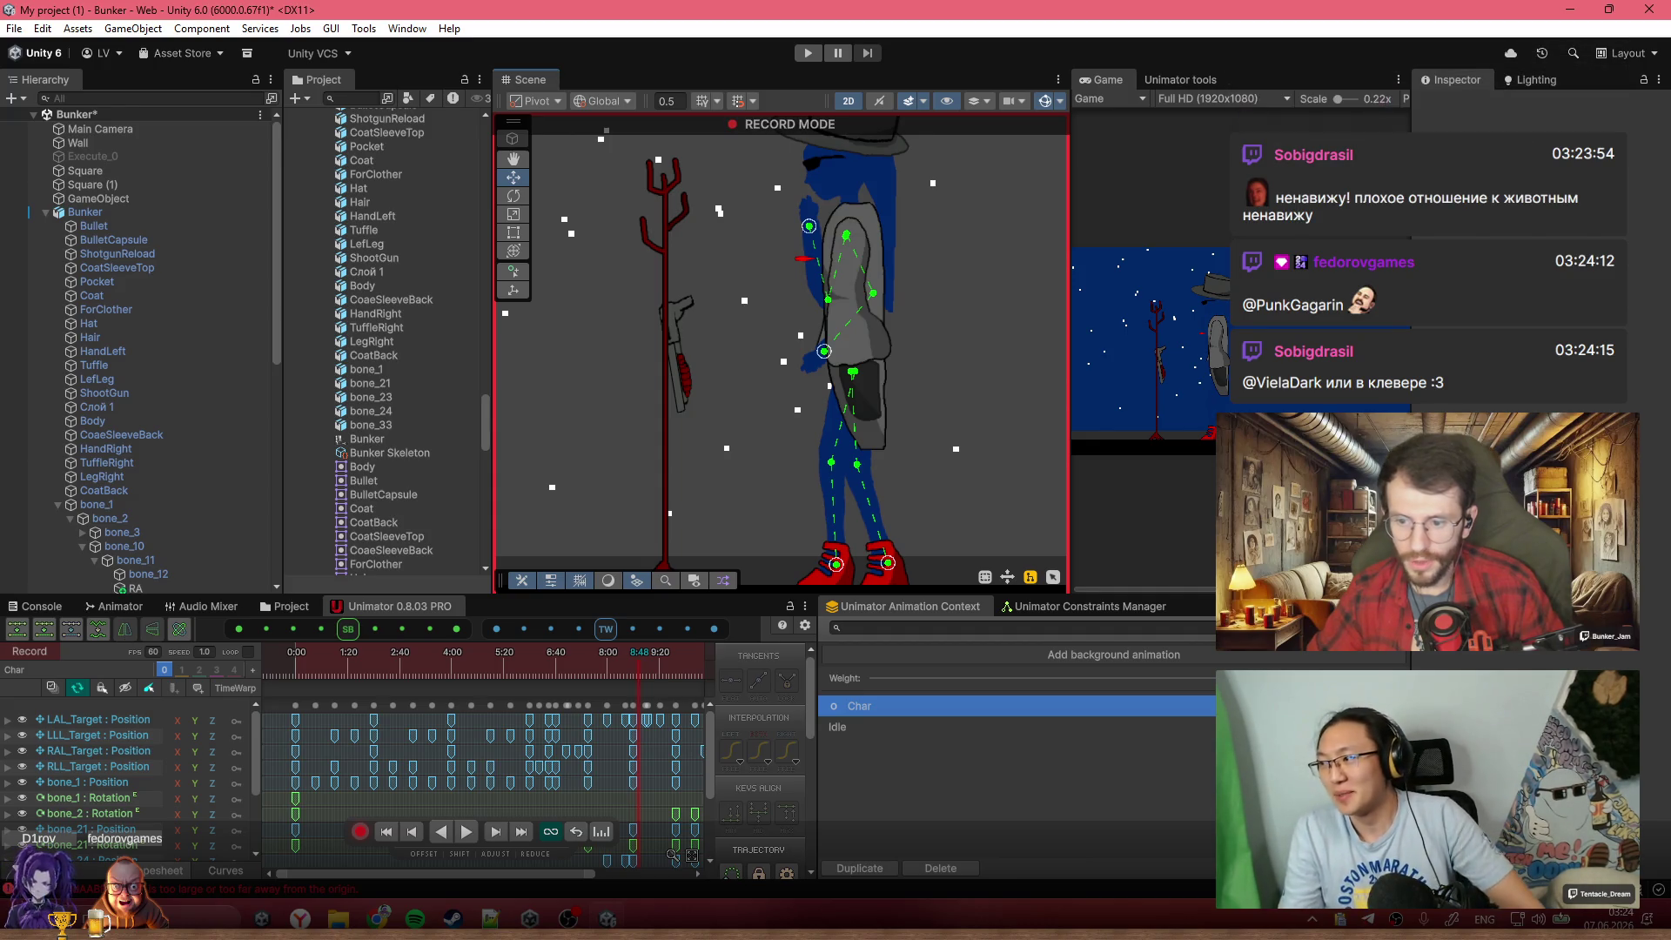
Select Bunker in the scene and jump to the aiming moment at about 12:43
click(606, 768)
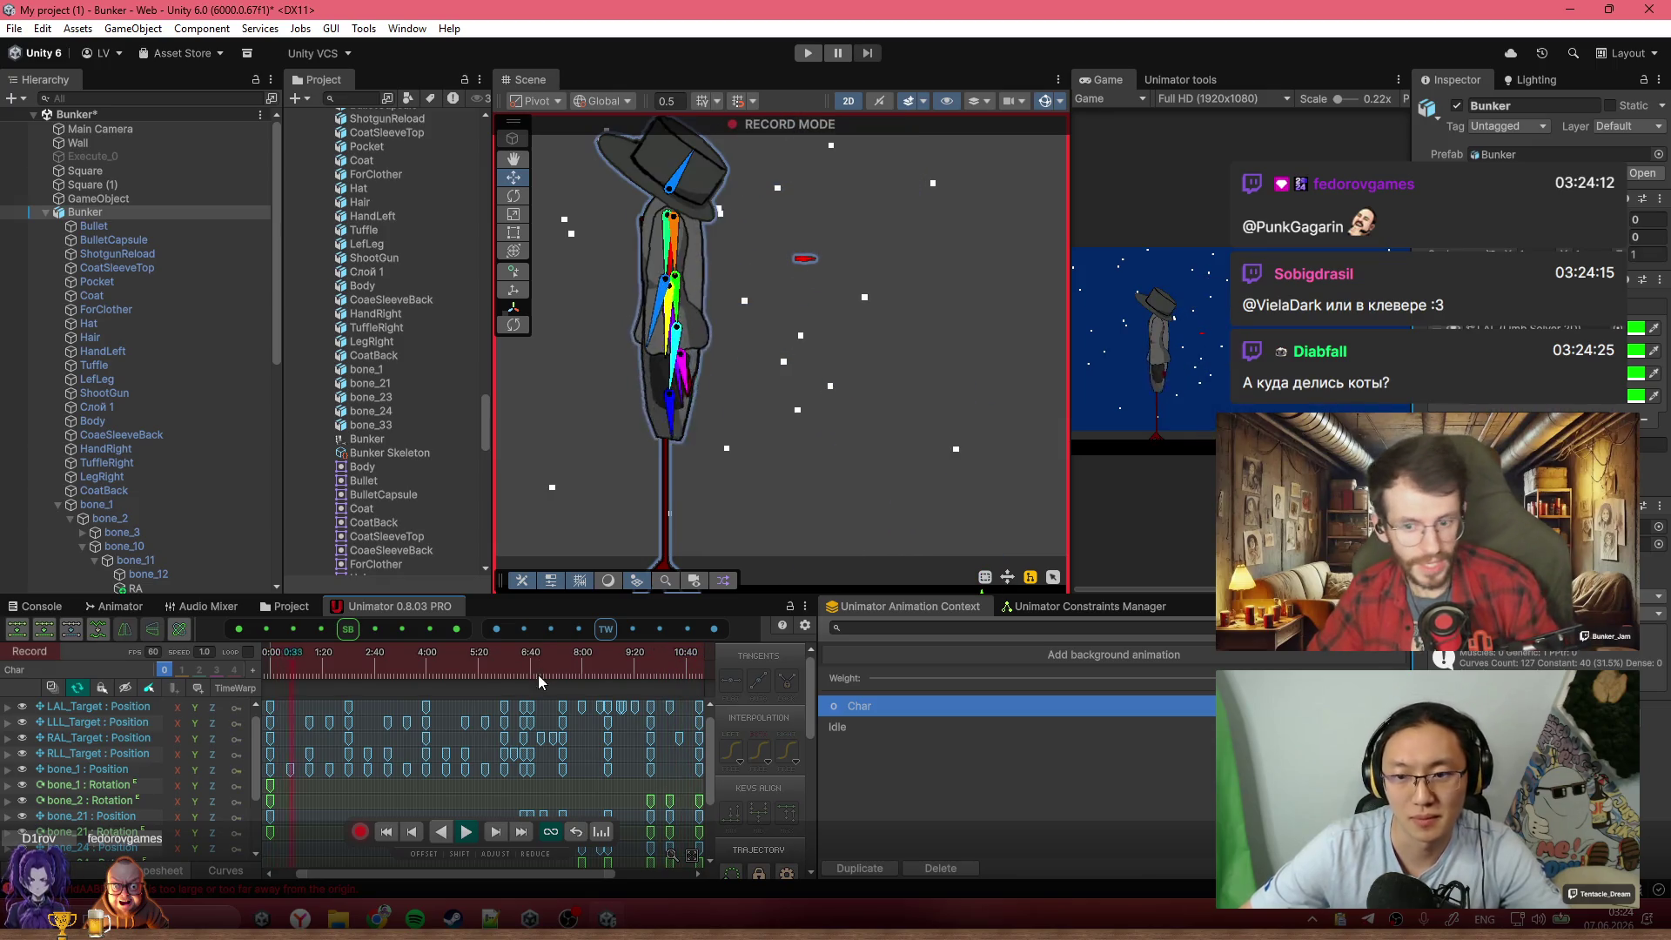
scroll(614, 675, down, 3)
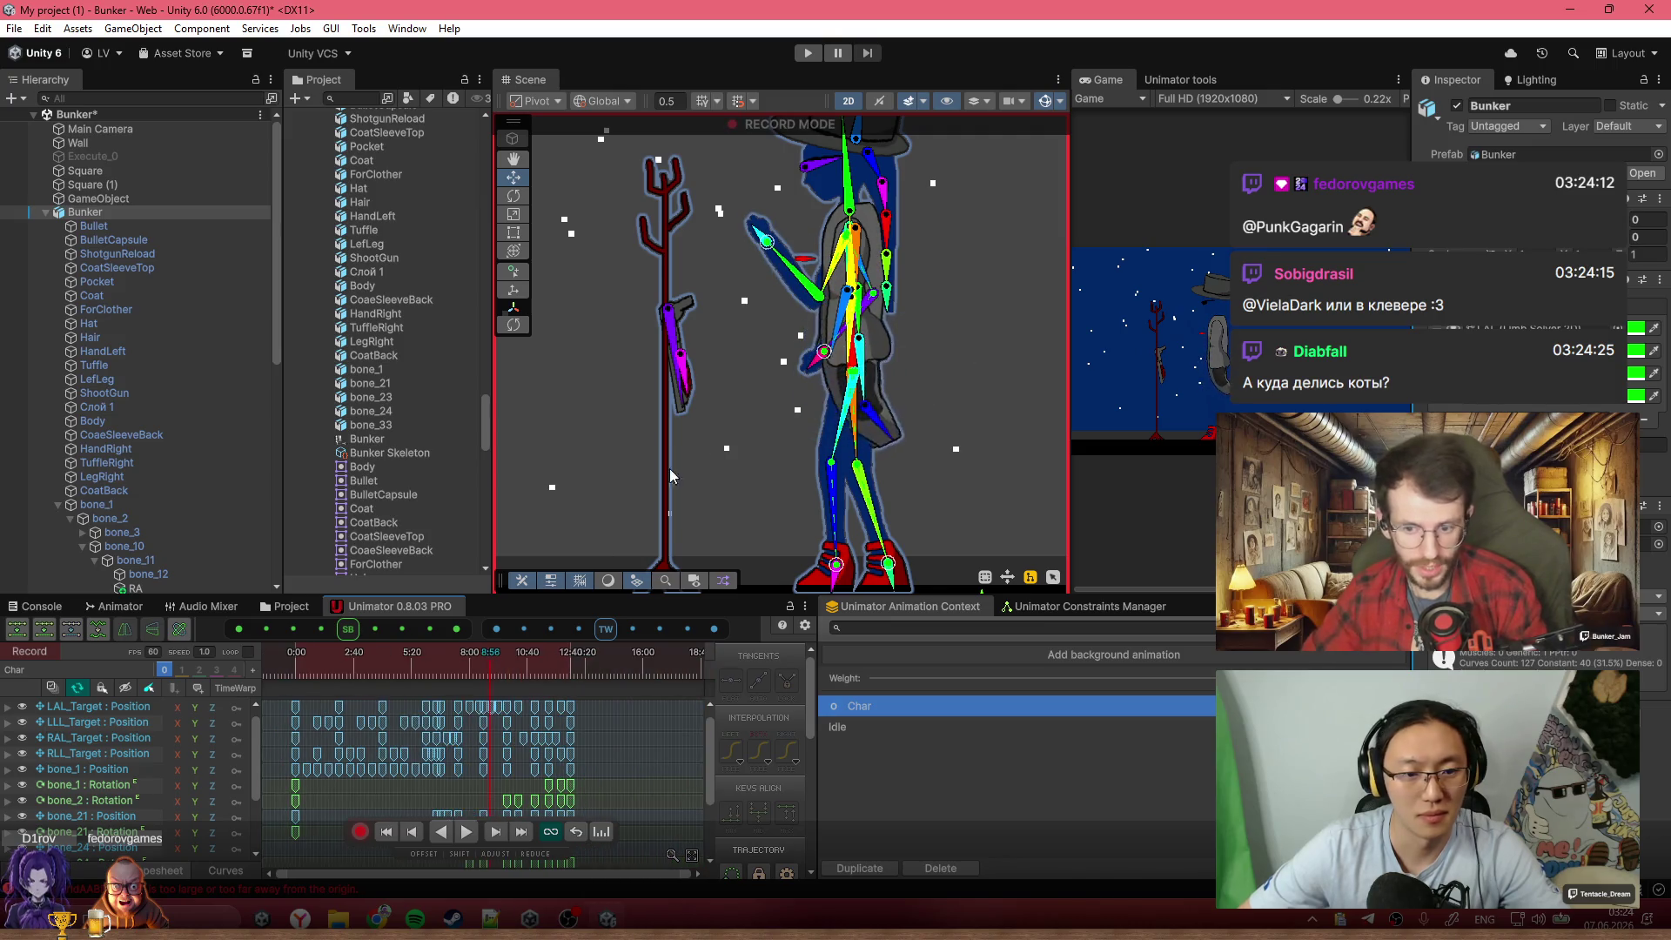
scroll(731, 415, down, 3)
scroll(731, 415, down, 2)
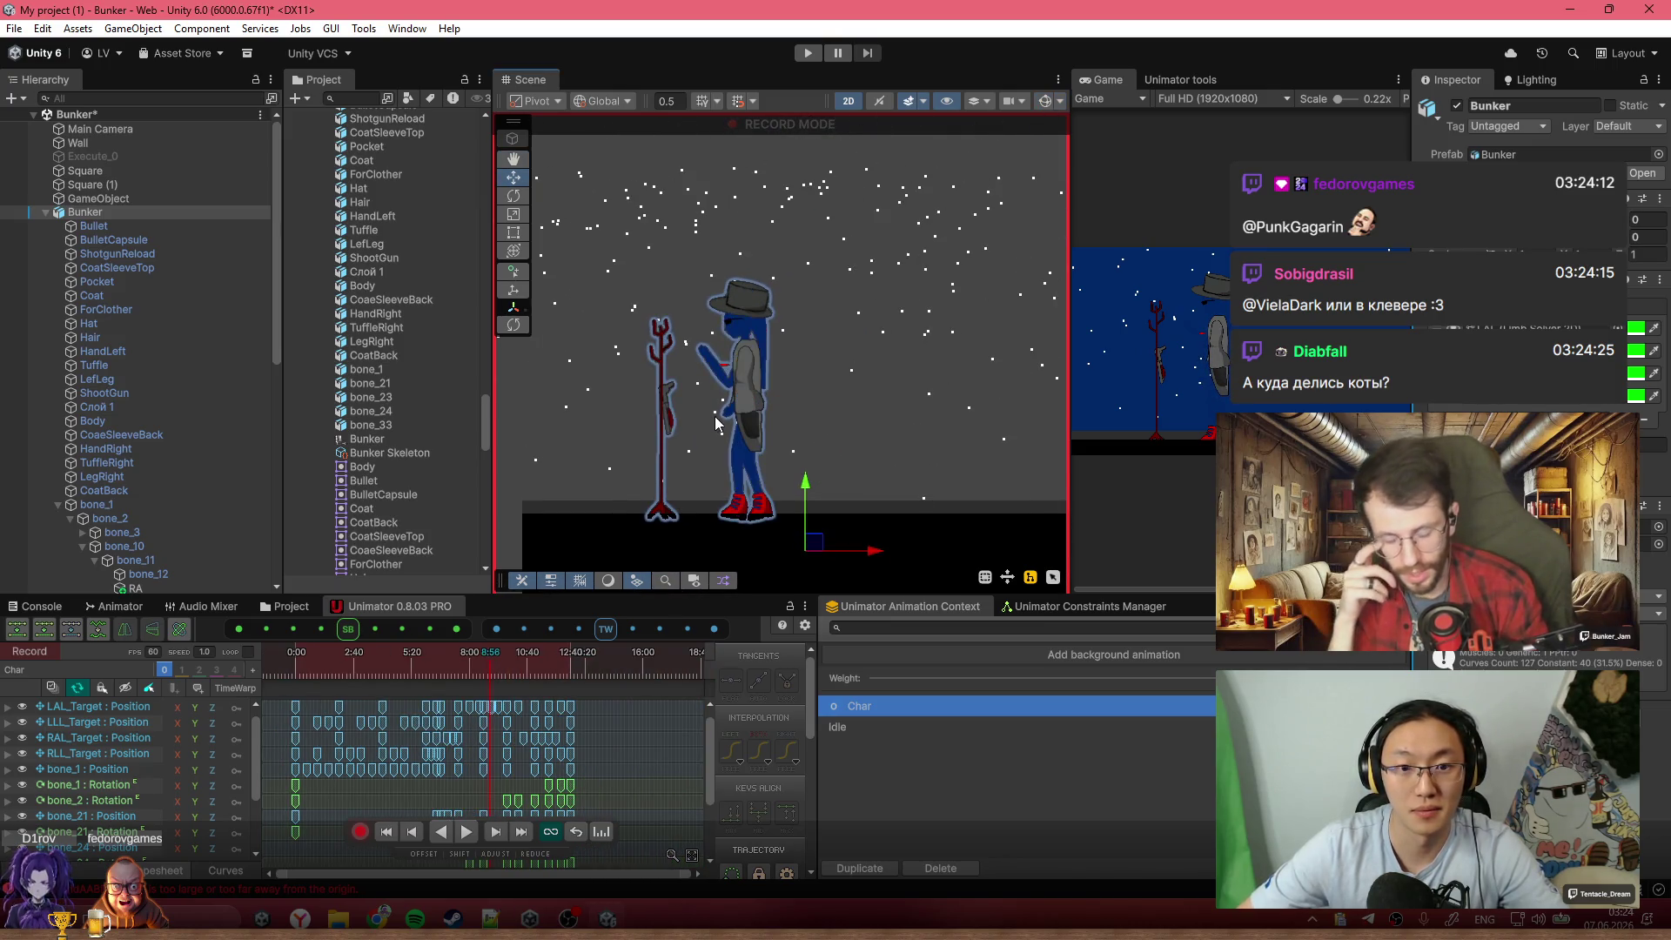
scroll(717, 501, up, 1)
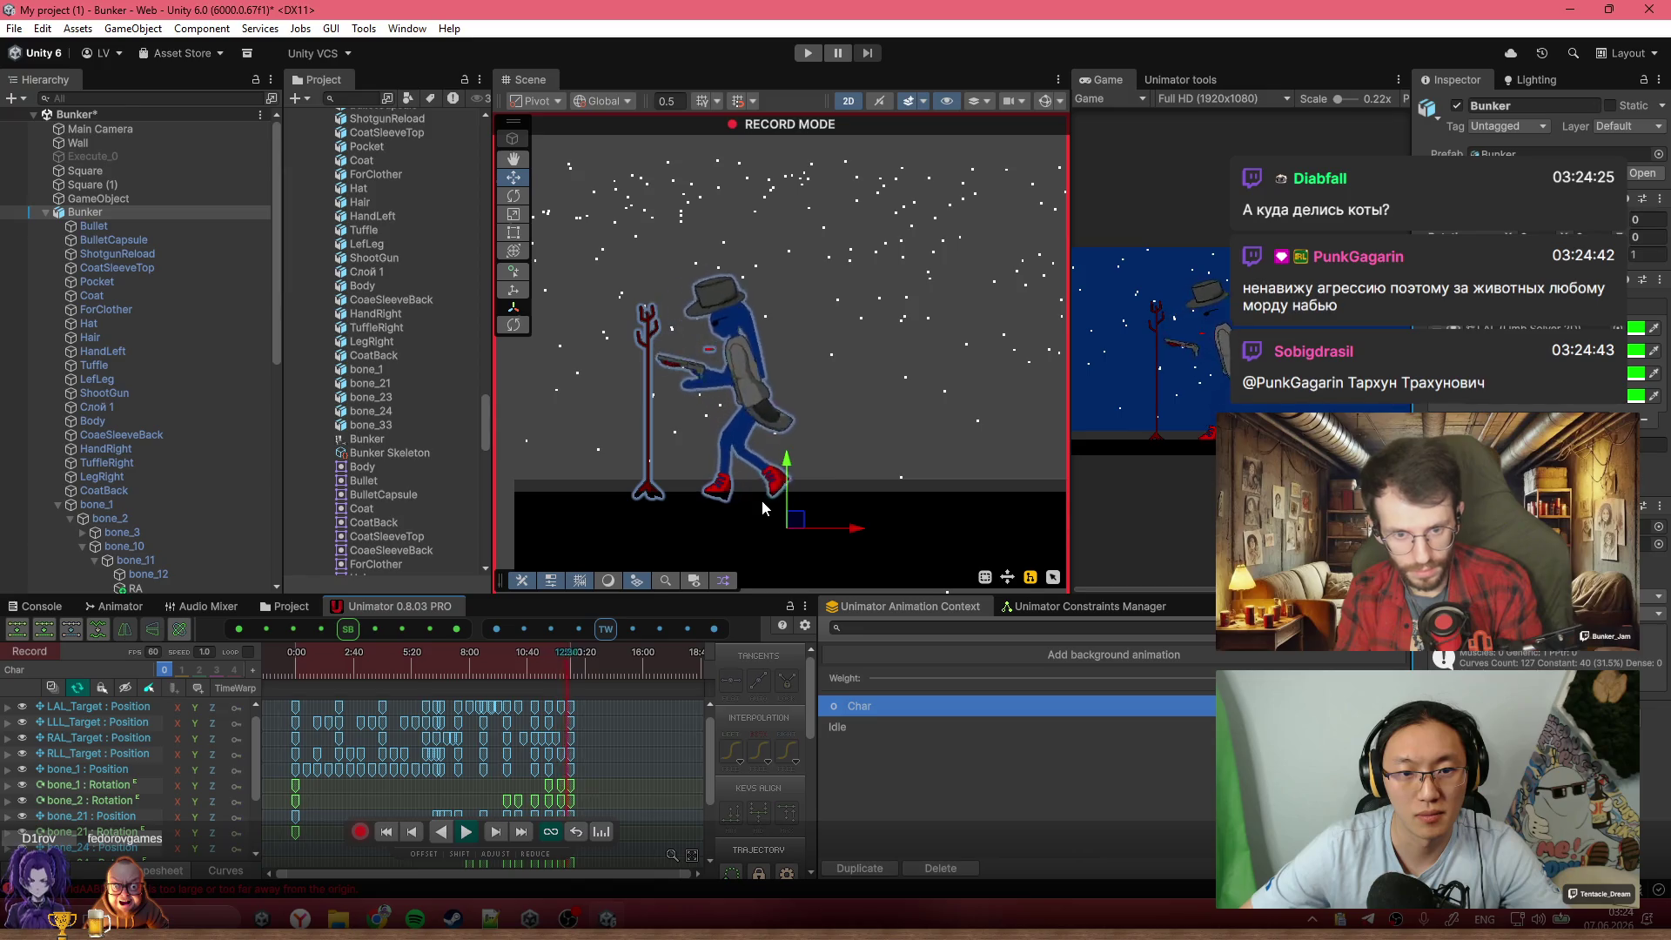
click(554, 658)
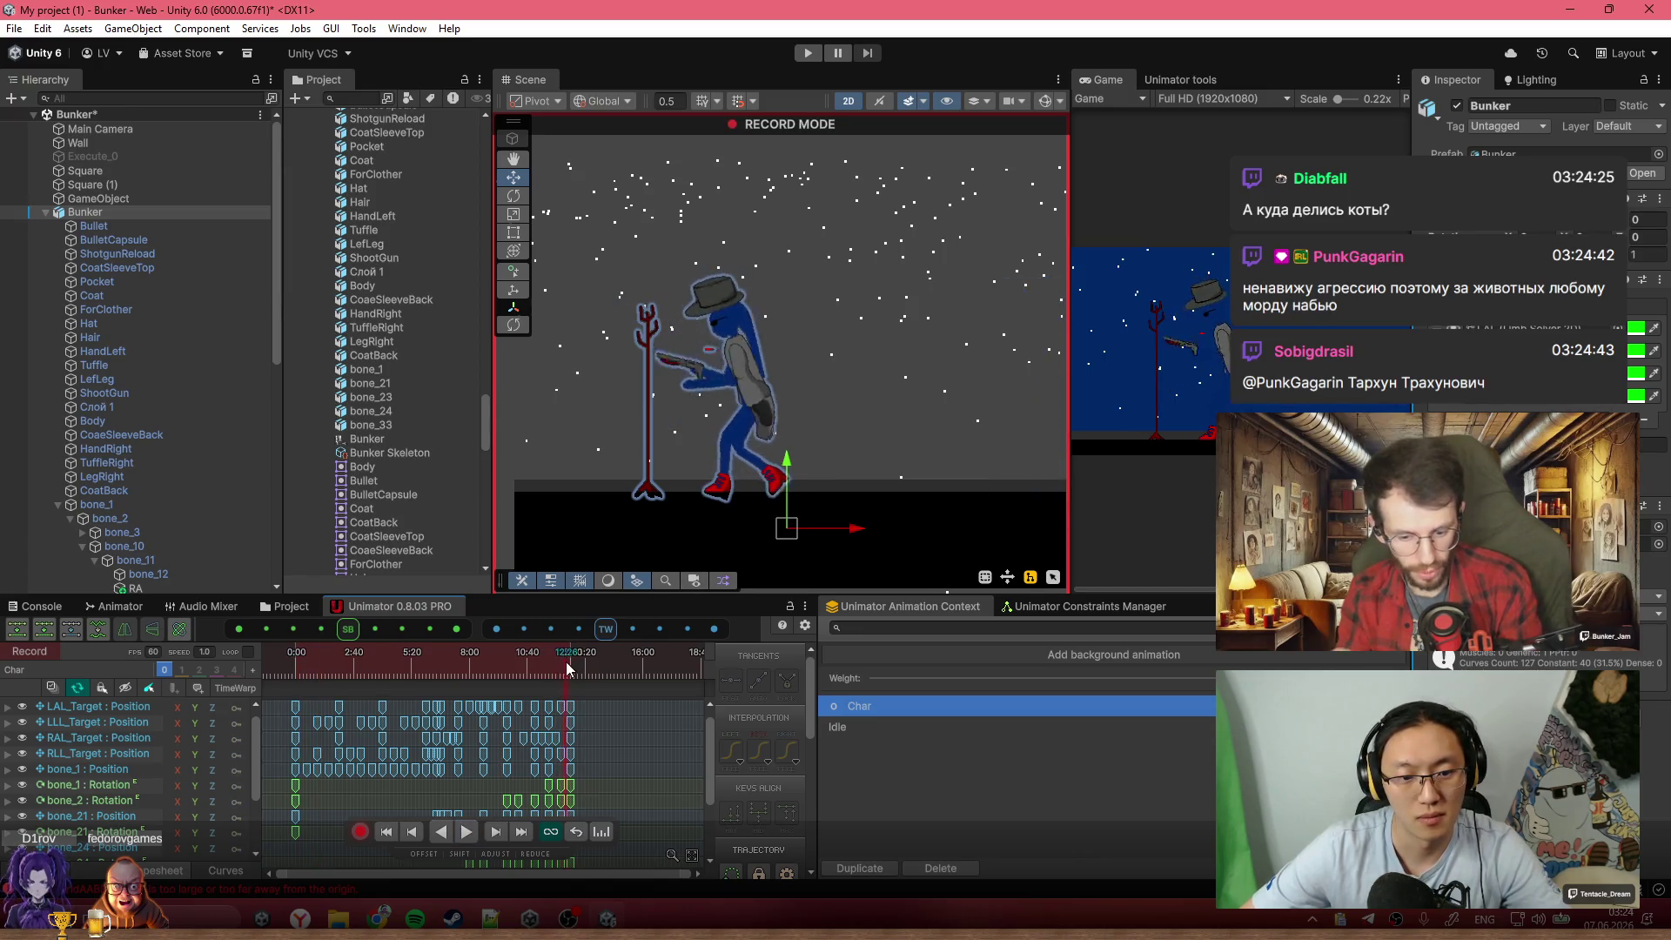
Around 11:33–11:46, select bone_3 and rotate the right foot bone downward
scroll(665, 506, up, 5)
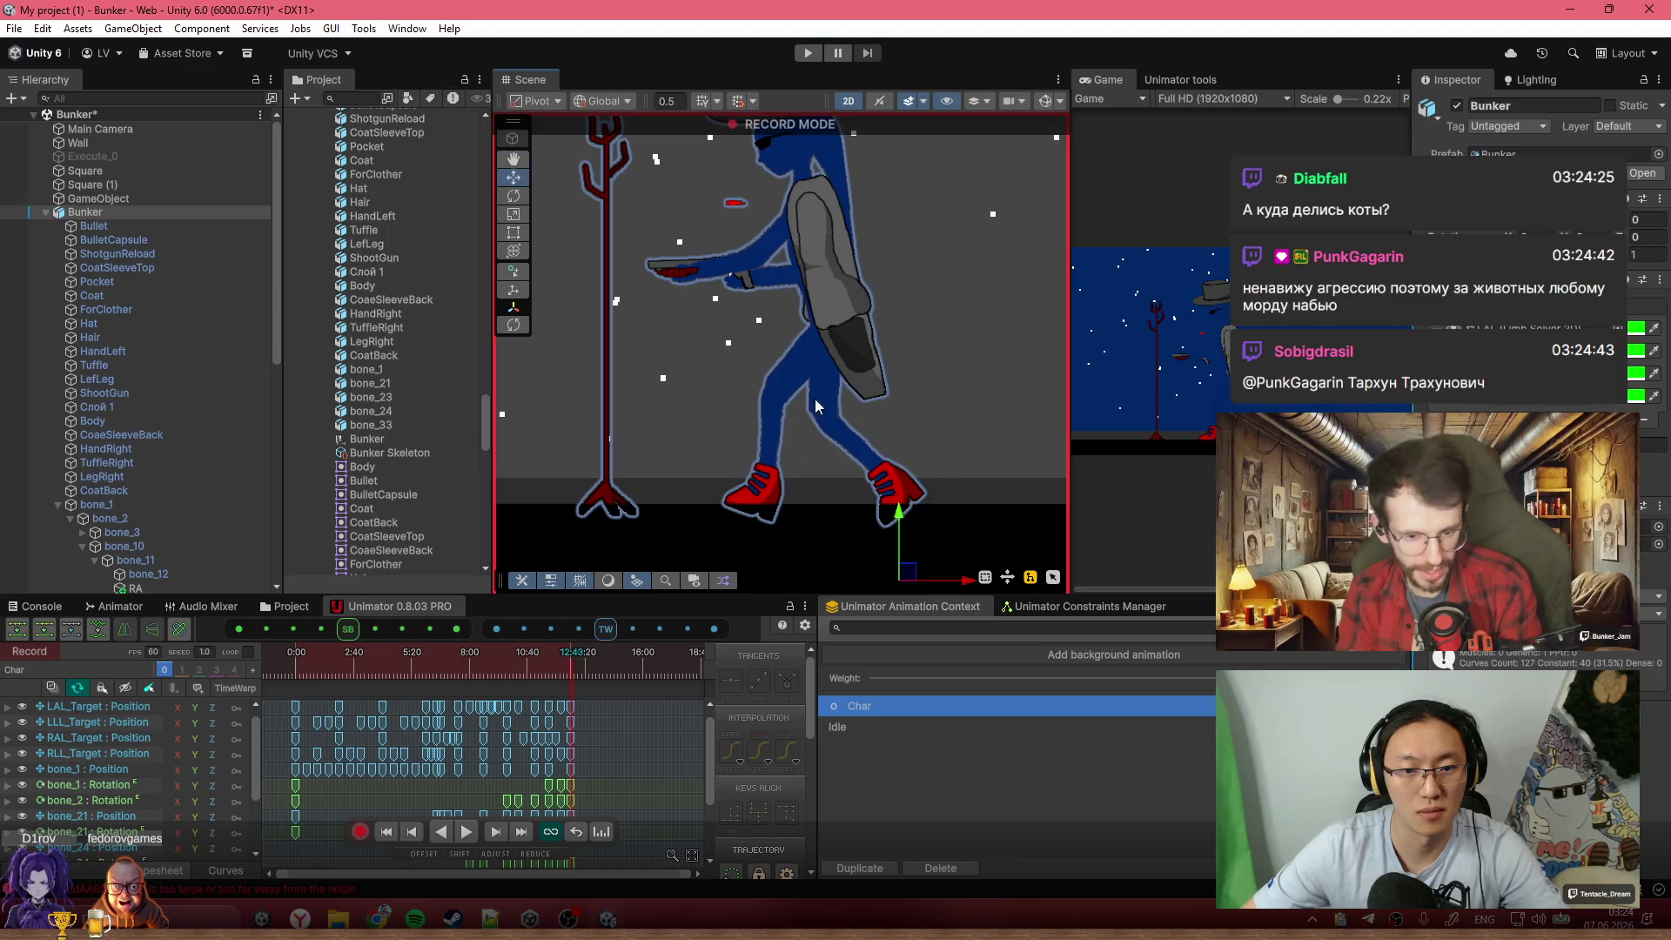
scroll(583, 751, up, 5)
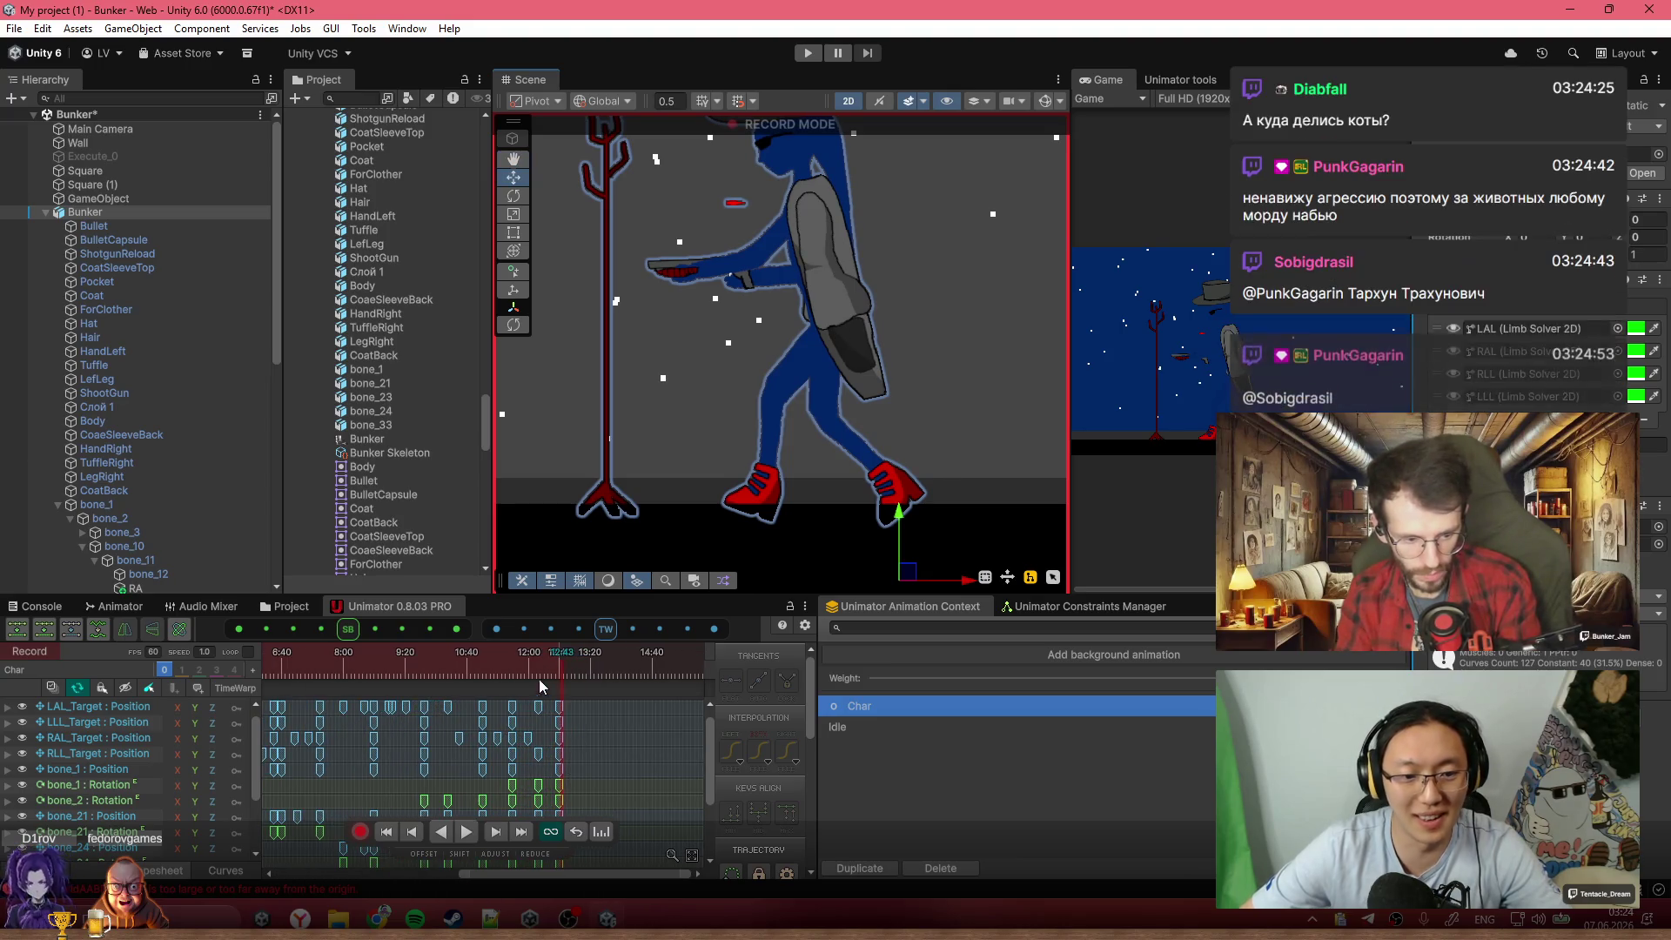
click(517, 667)
drag(517, 663, 559, 677)
scroll(874, 479, up, 5)
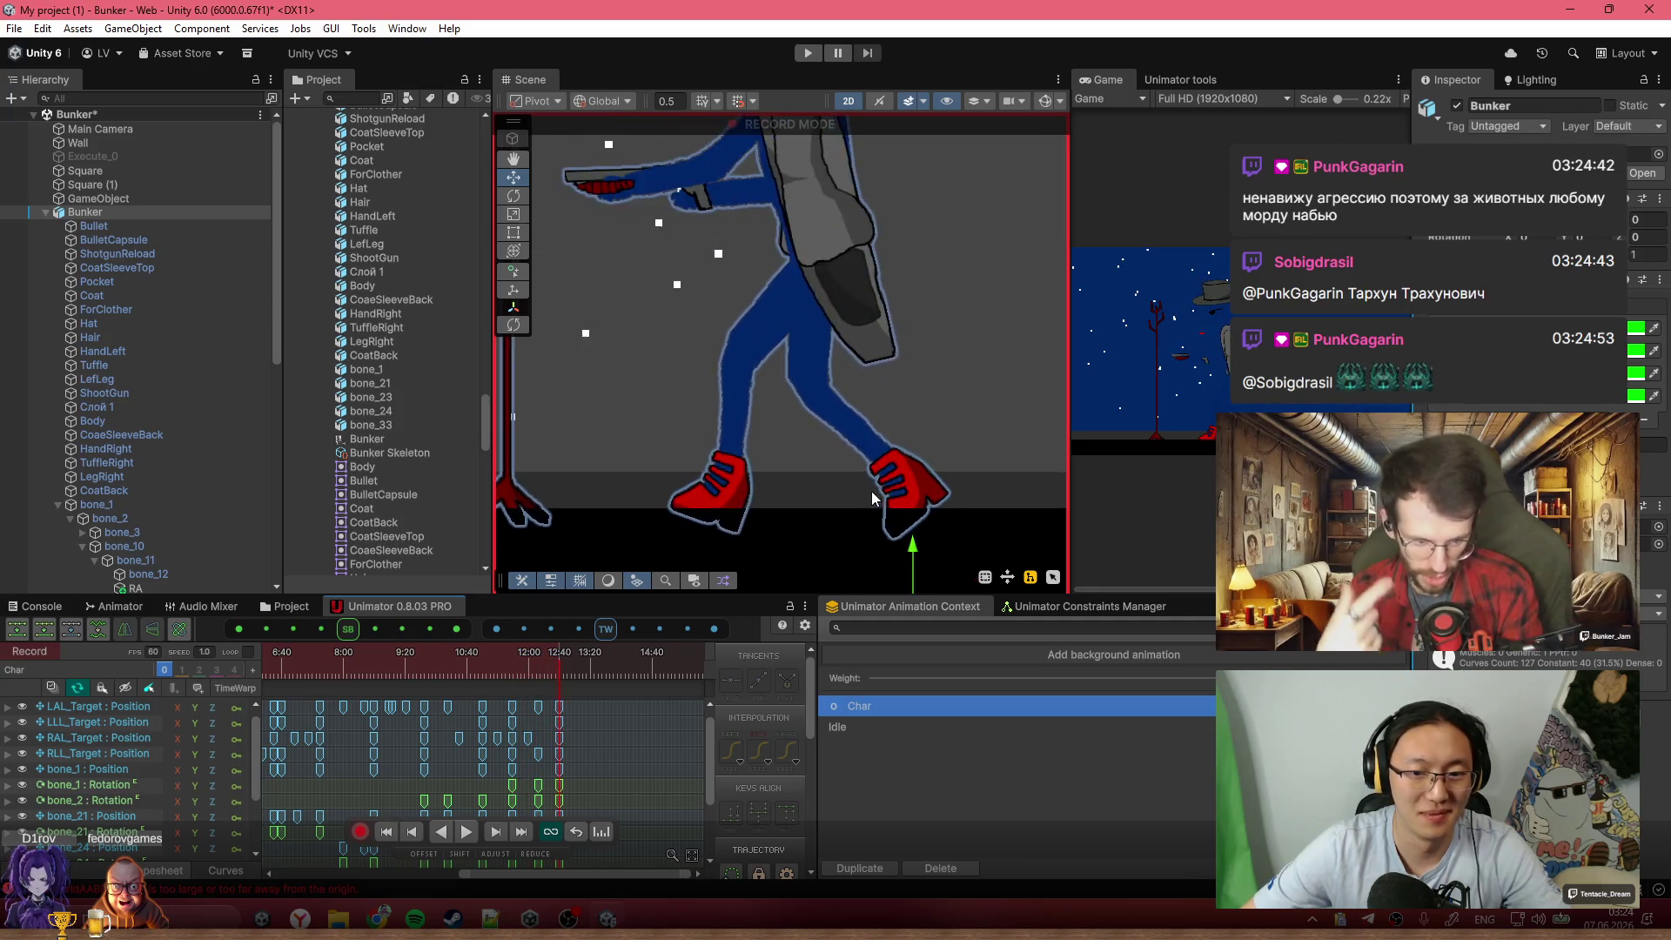
click(128, 297)
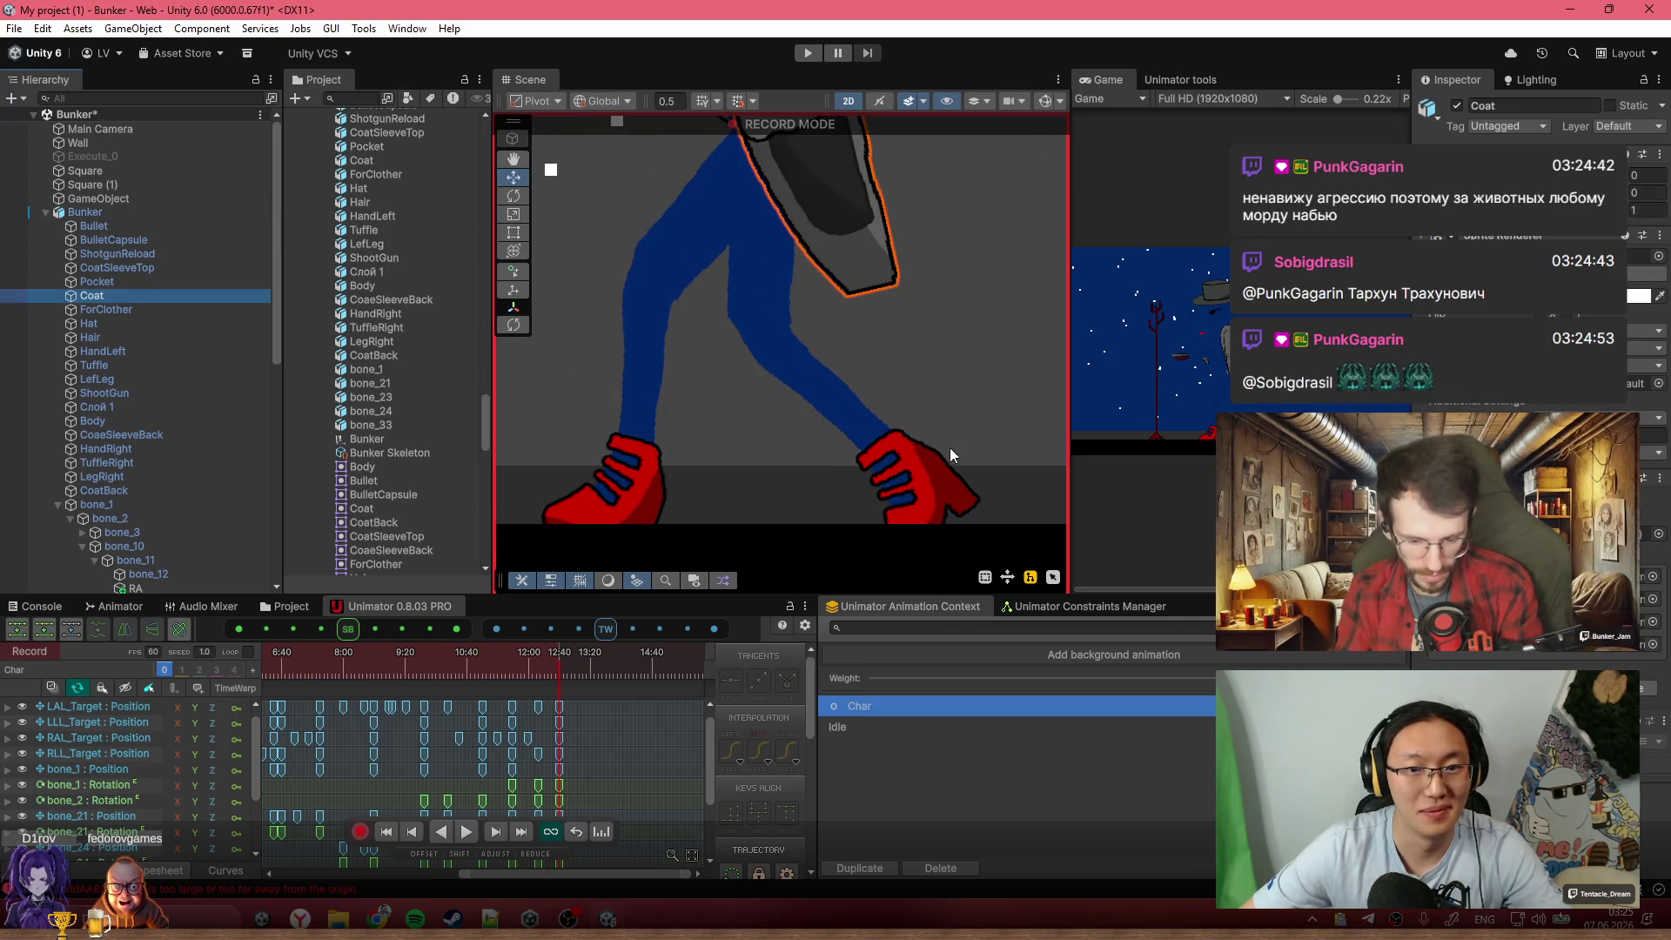
click(122, 531)
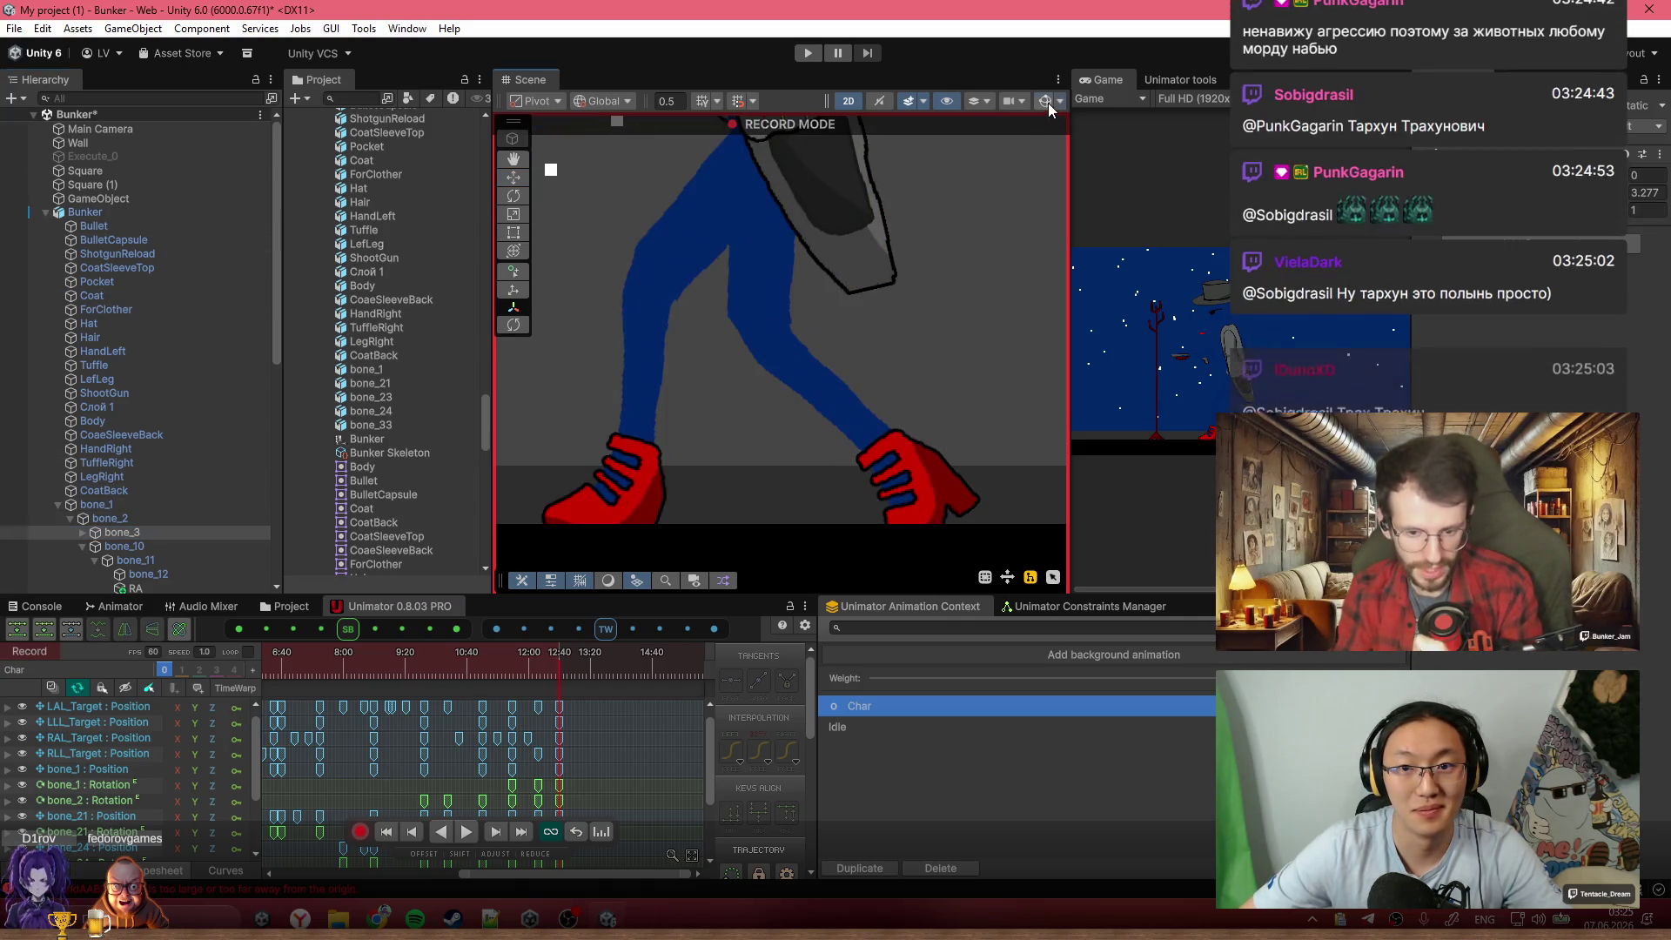
drag(928, 366, 928, 305)
drag(955, 445, 925, 451)
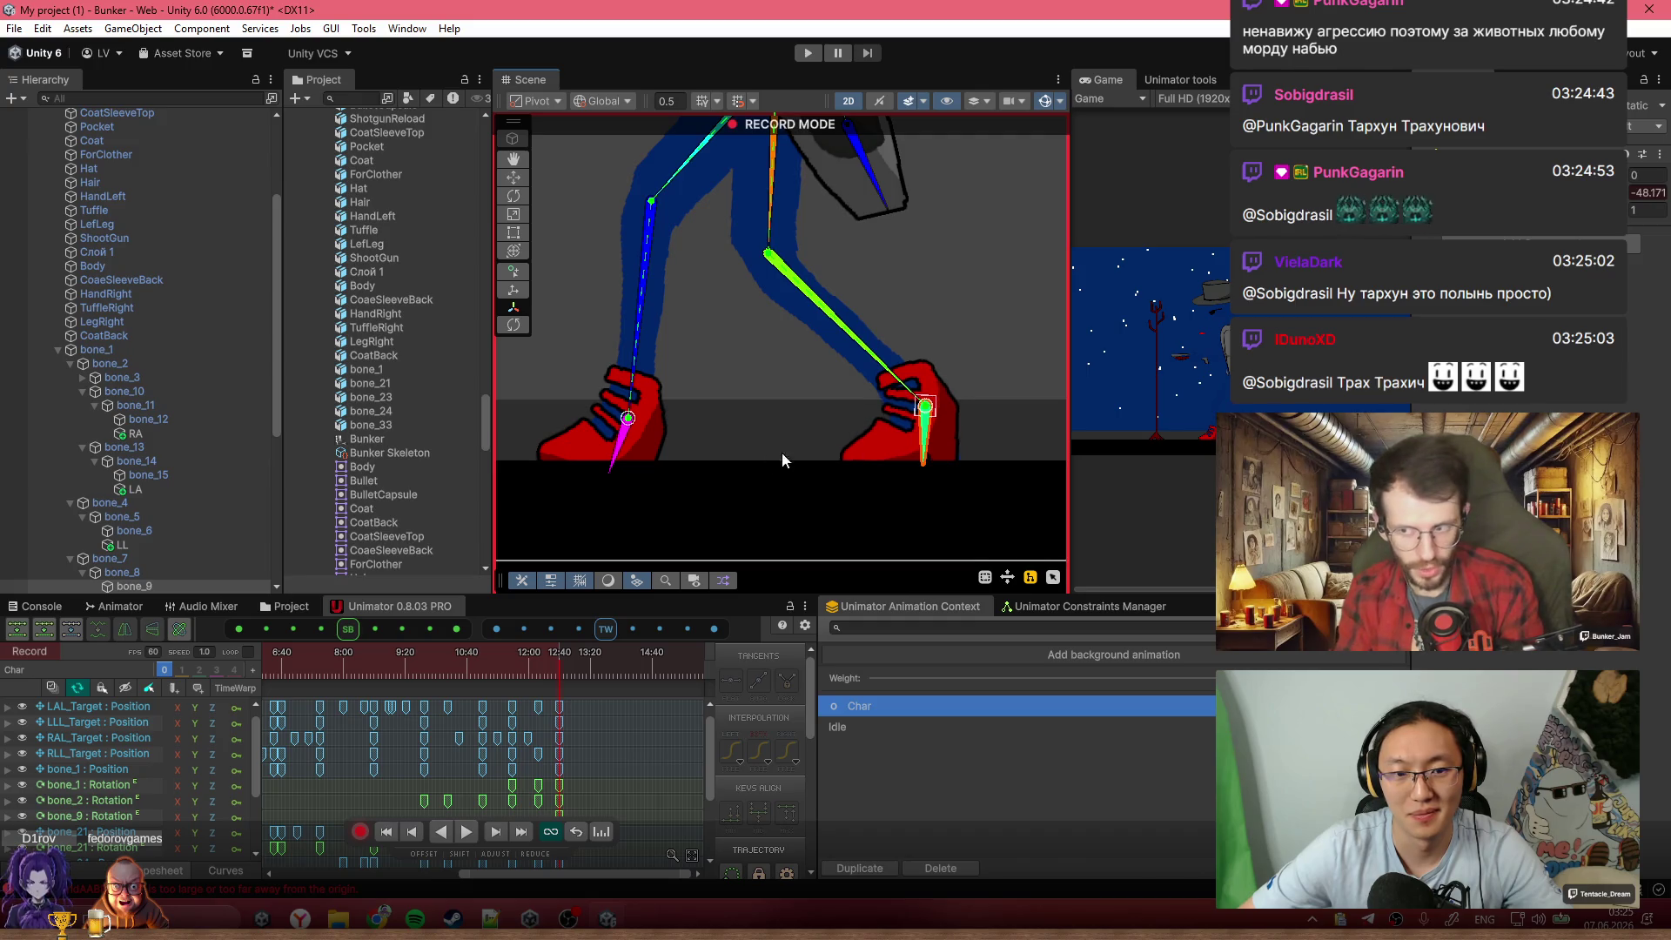
Move the bone_9 Rotation key from 0:00 to about 12:10, aligned with the other keys
scroll(615, 752, down, 5)
scroll(557, 761, down, 3)
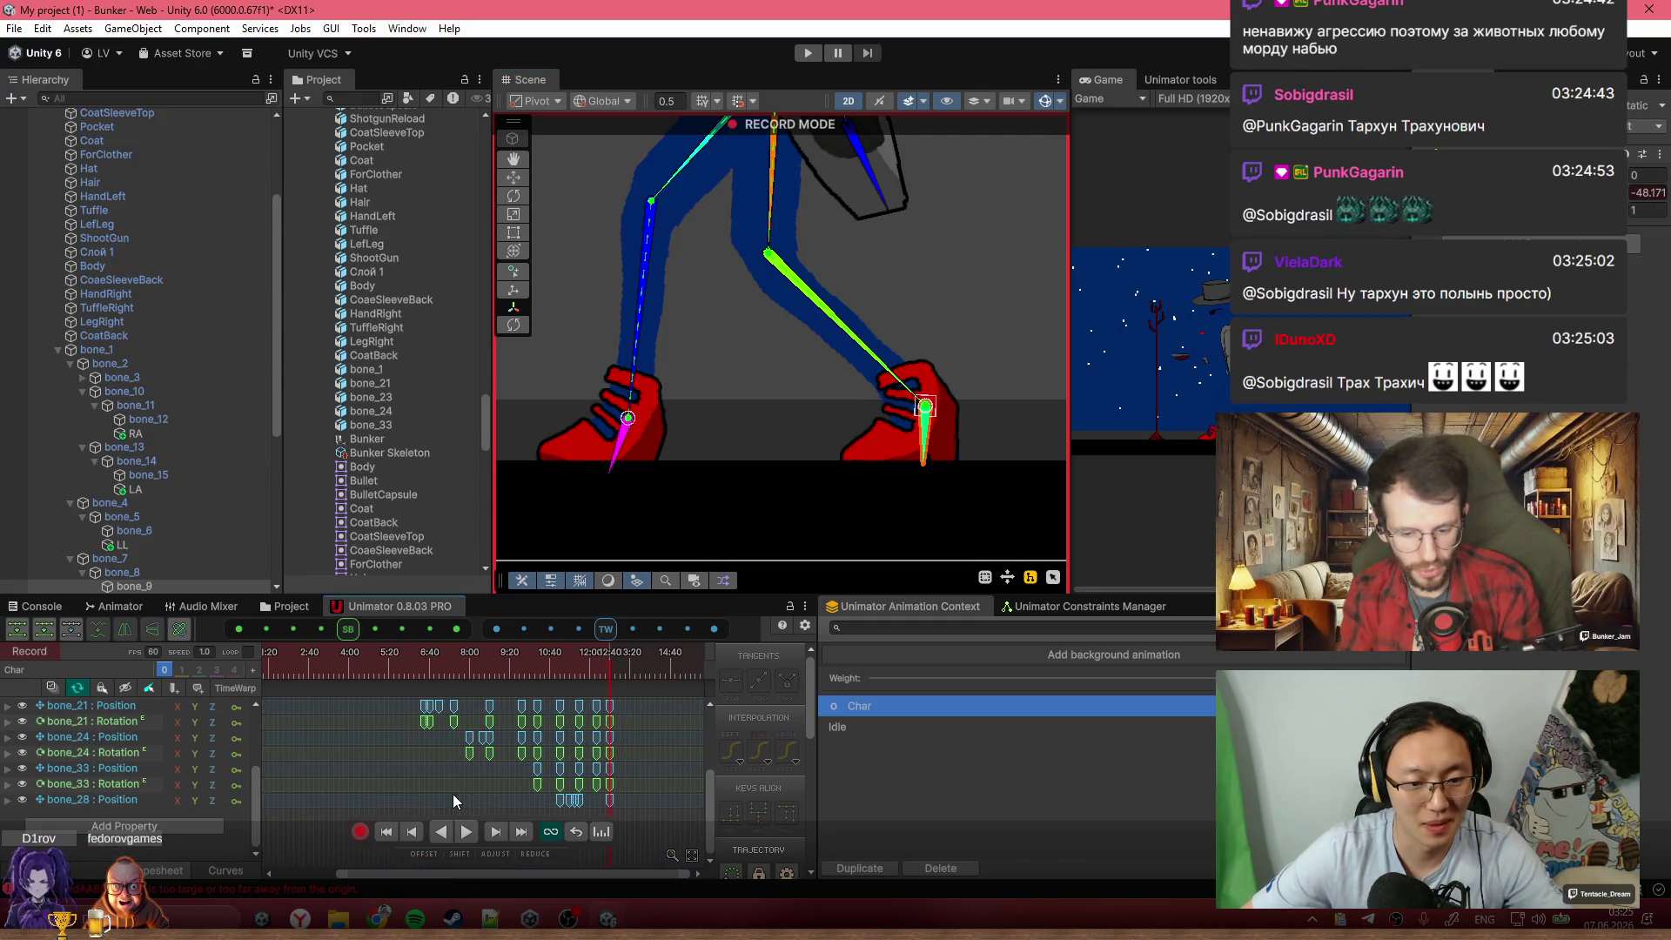
scroll(536, 763, up, 5)
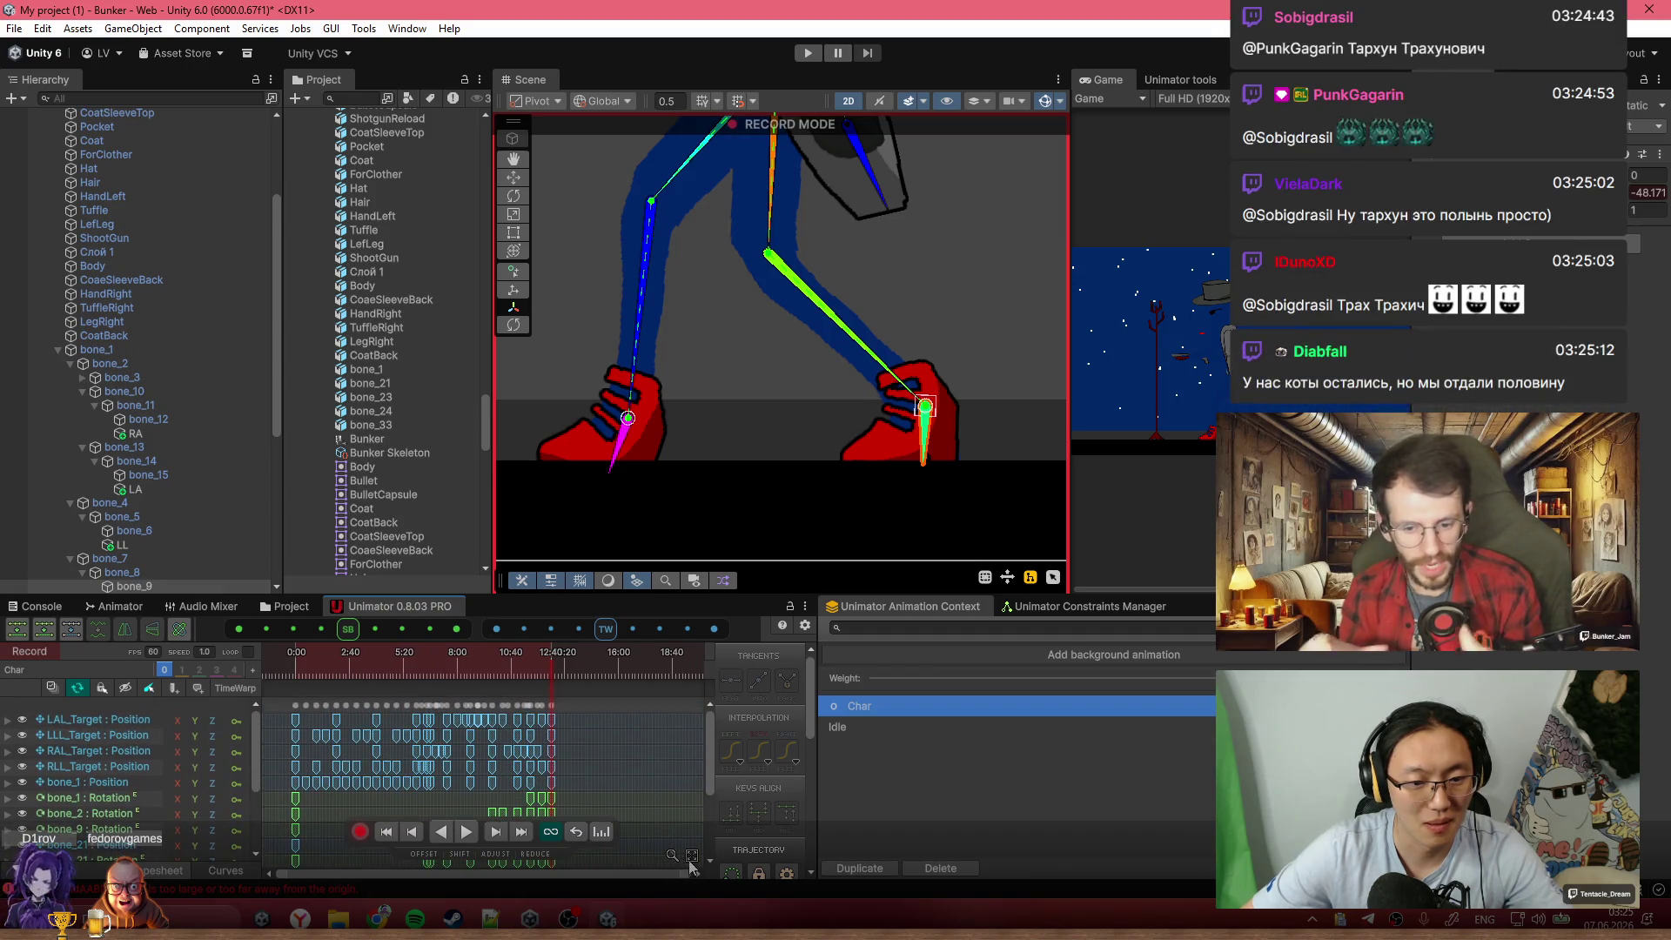
scroll(655, 766, down, 2)
scroll(654, 759, down, 1)
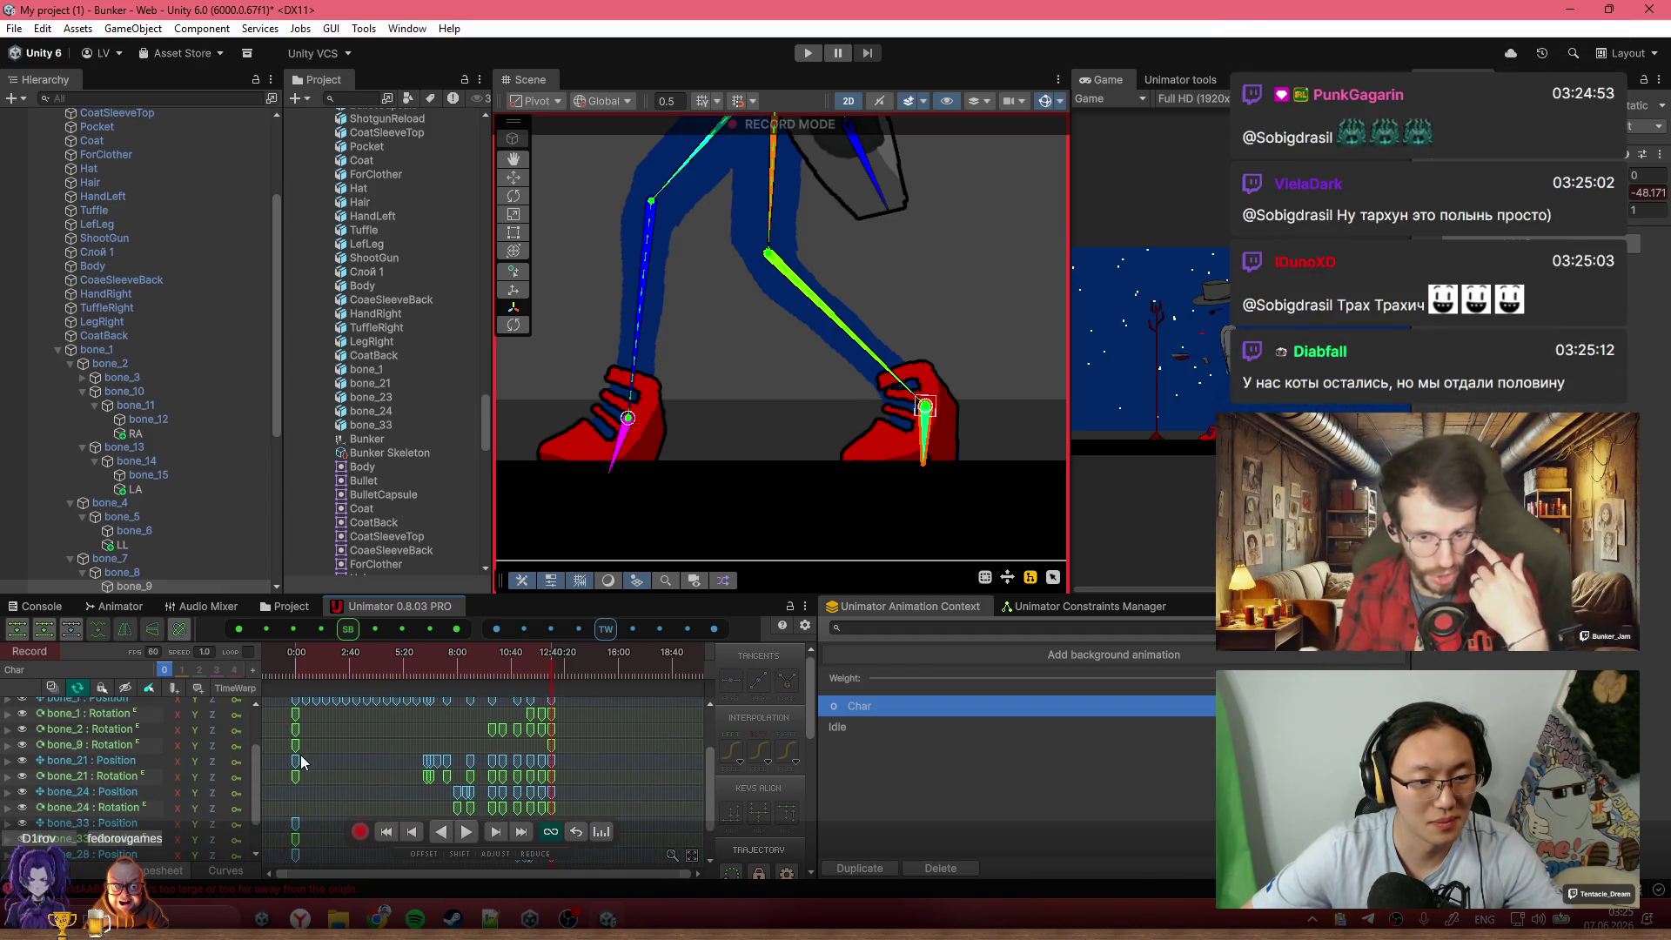
drag(295, 743, 540, 747)
scroll(540, 746, up, 5)
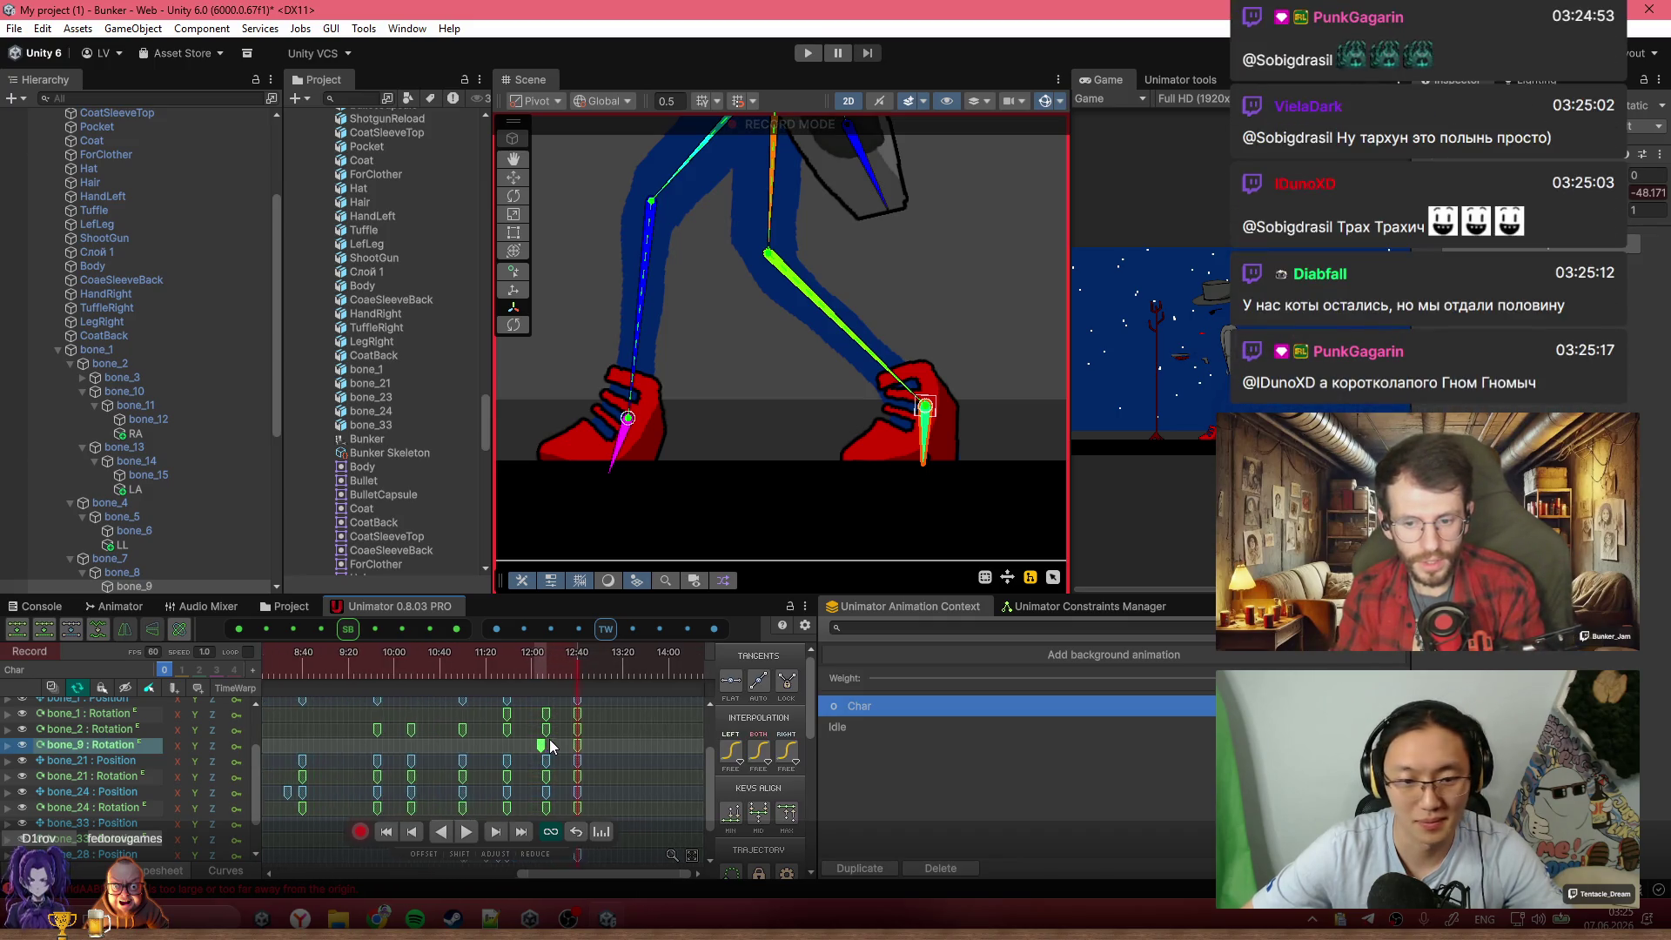
drag(540, 748, 551, 754)
mouse_move(493, 659)
mouse_down()
mouse_move(614, 687)
mouse_move(470, 684)
mouse_up()
At 12:40, rotate bone_6 so the left foot points nearly straight down, then play the clip
click(628, 417)
click(489, 665)
drag(492, 666, 607, 666)
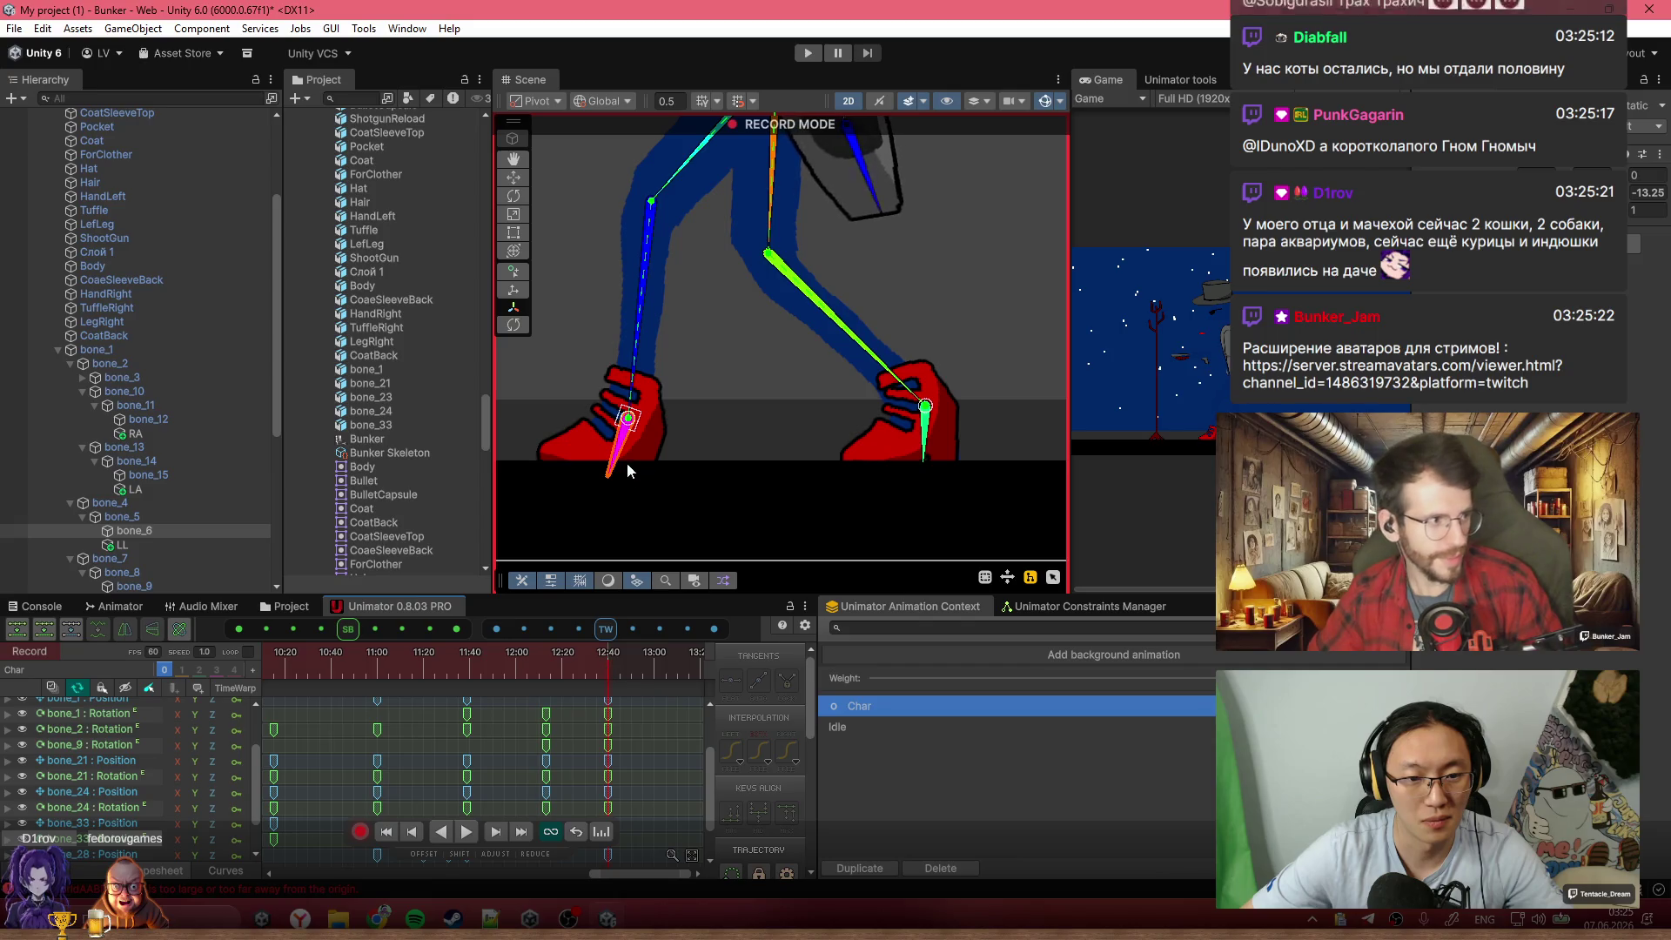
drag(627, 470, 630, 492)
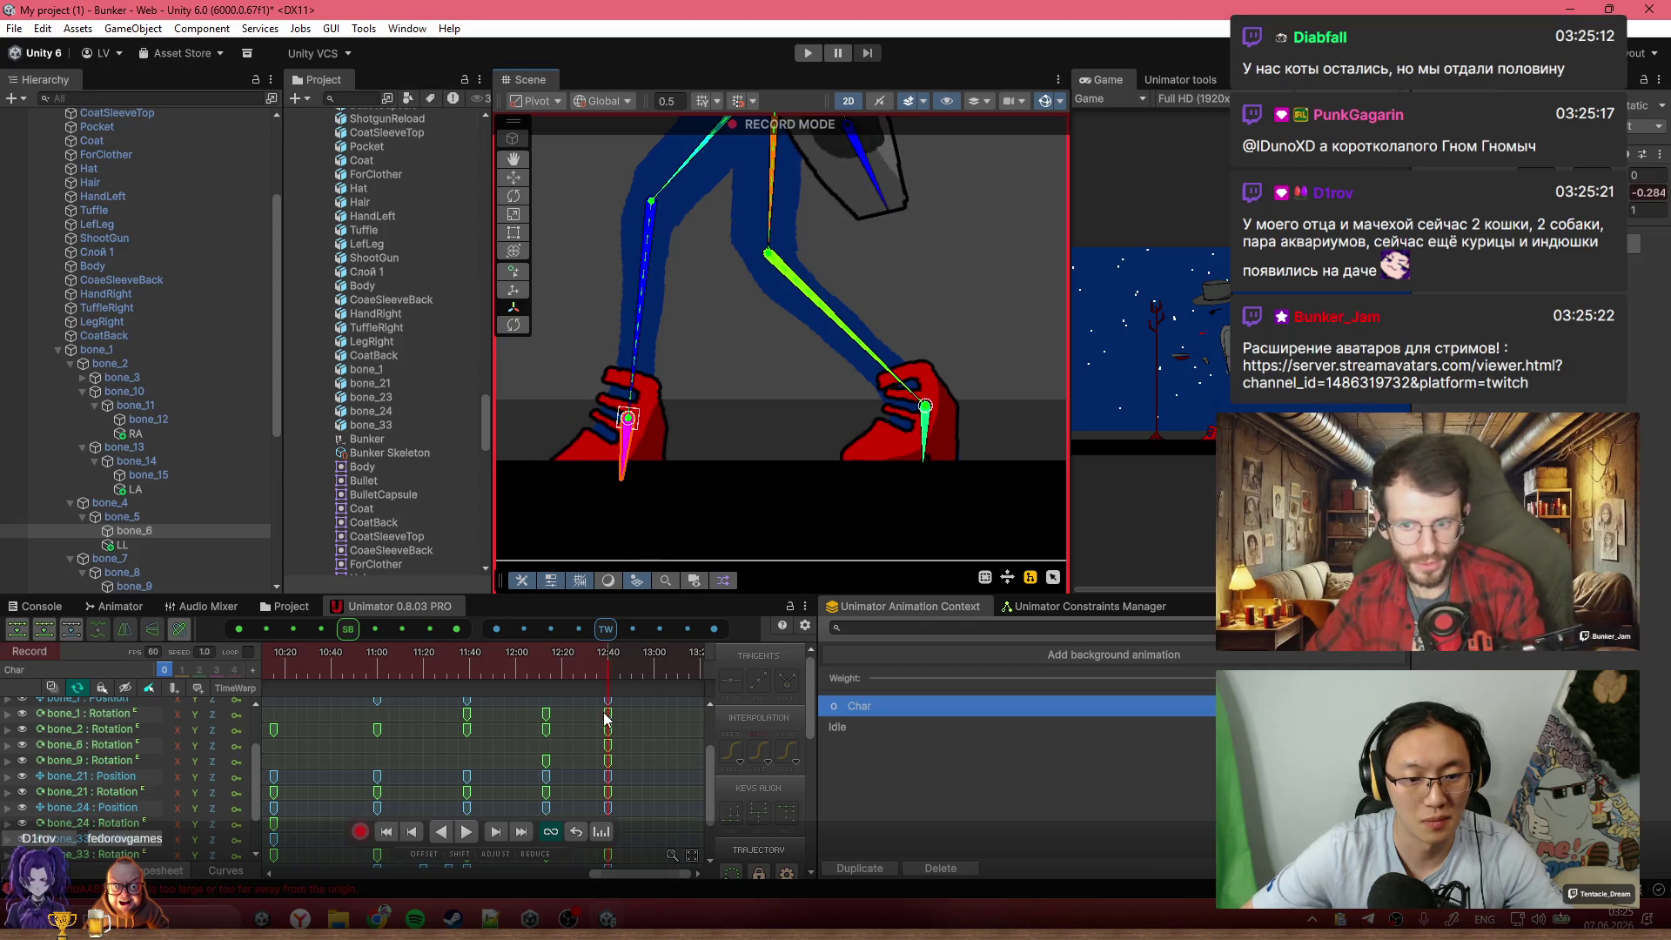
scroll(639, 771, down, 5)
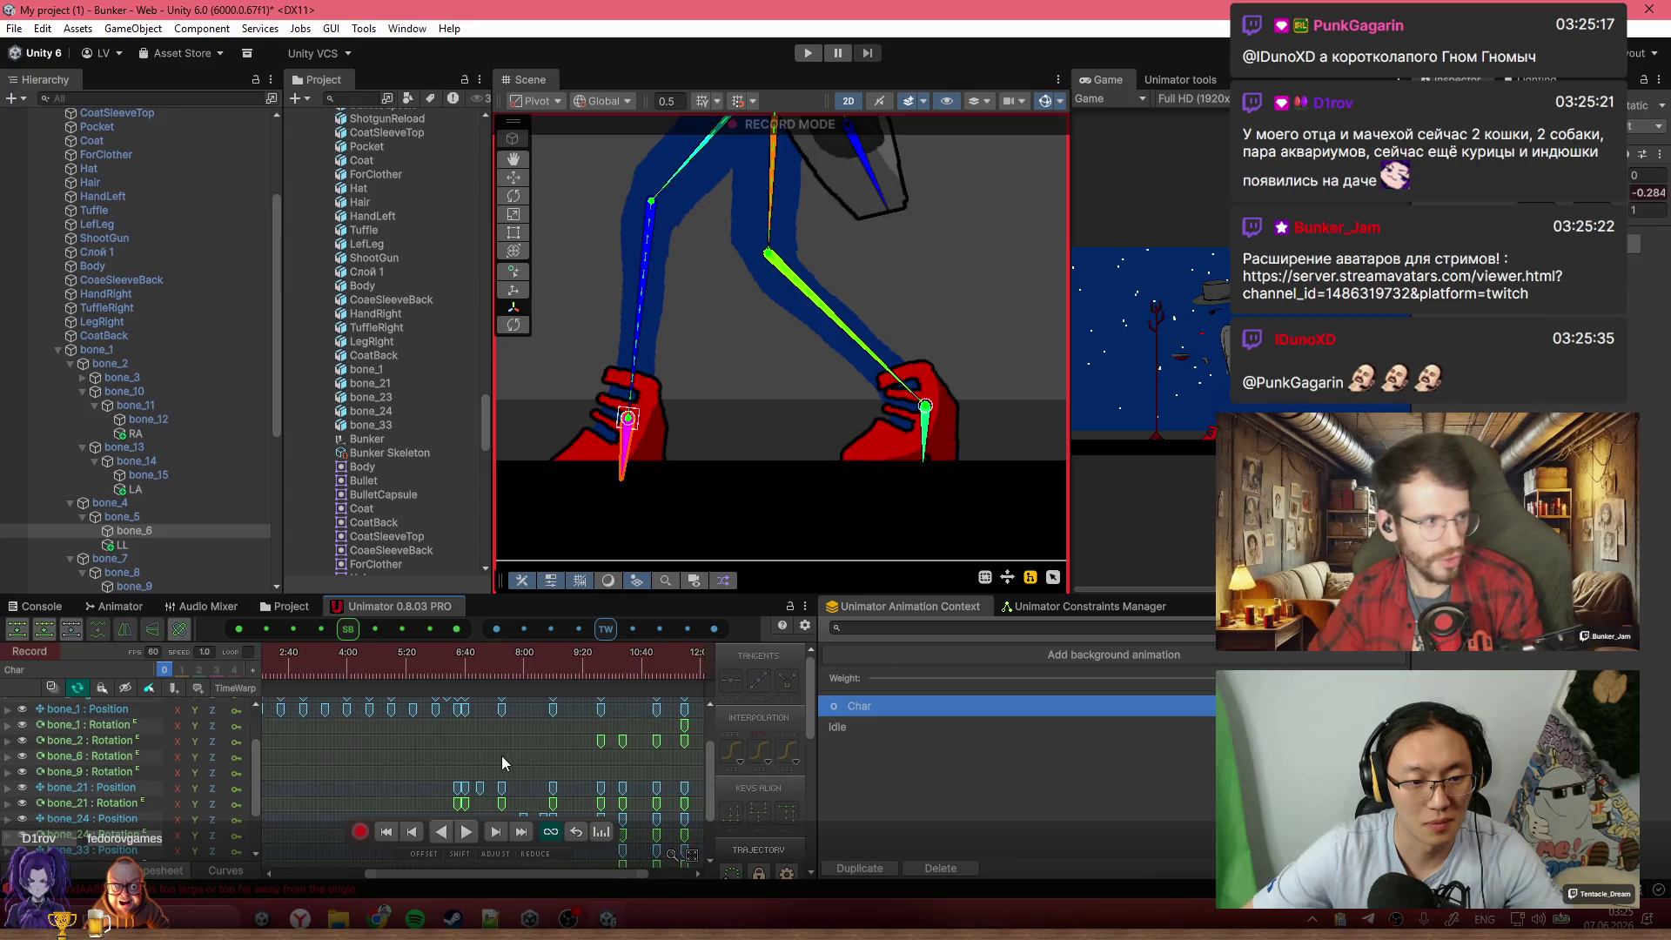
scroll(503, 764, down, 3)
click(281, 757)
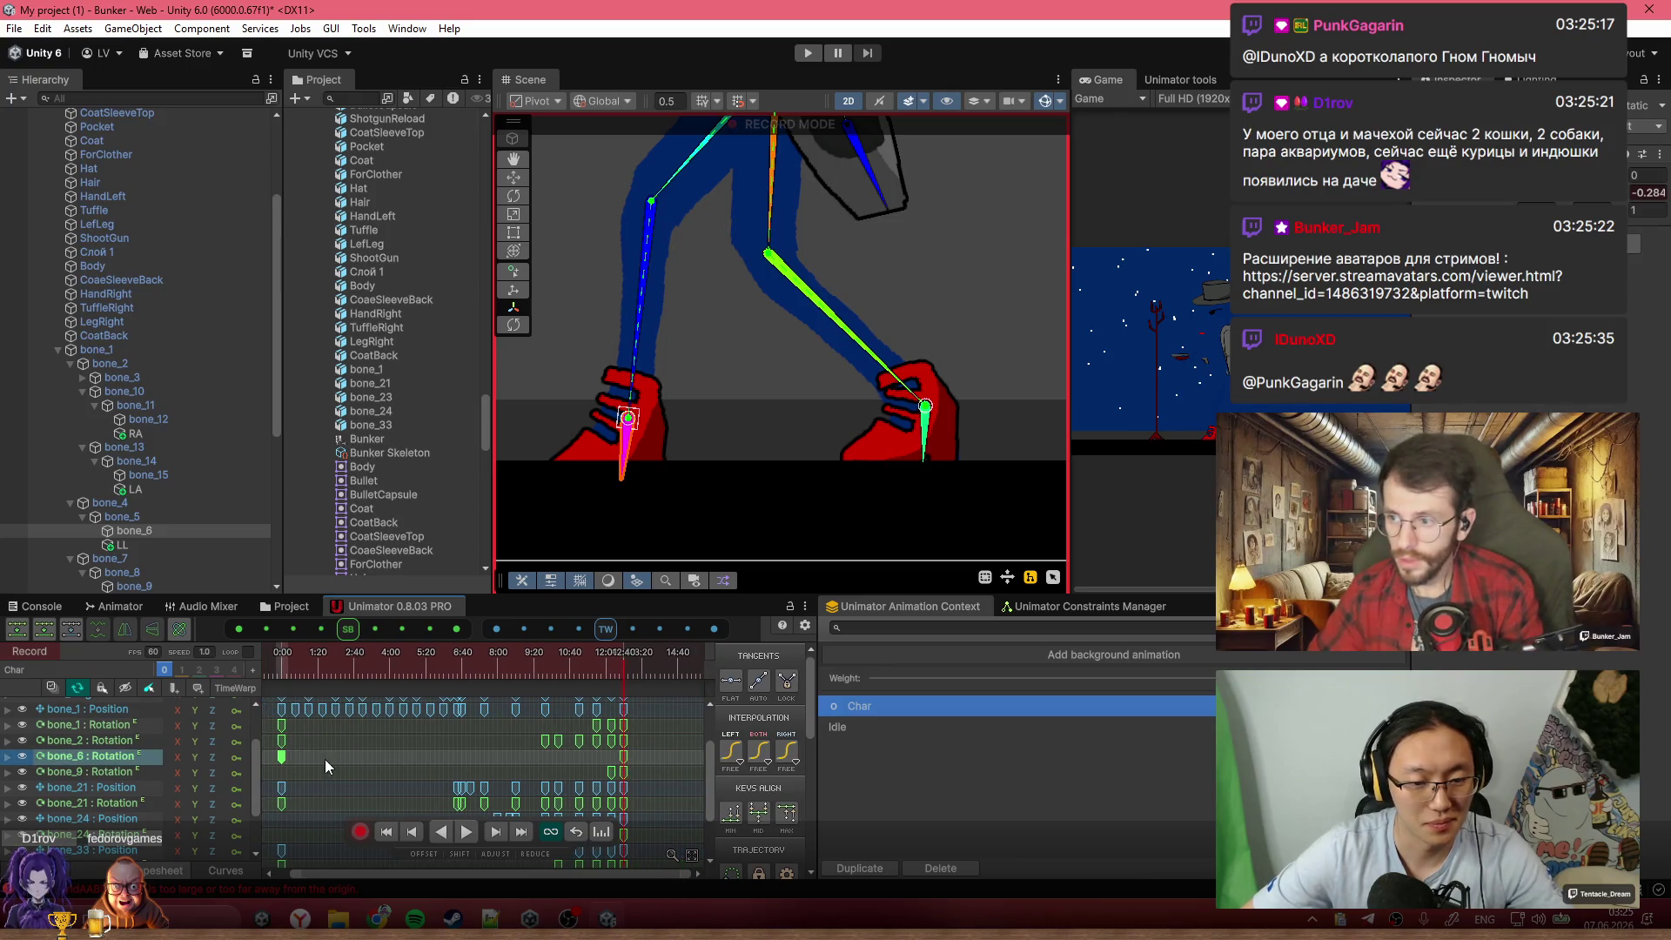
scroll(613, 762, up, 5)
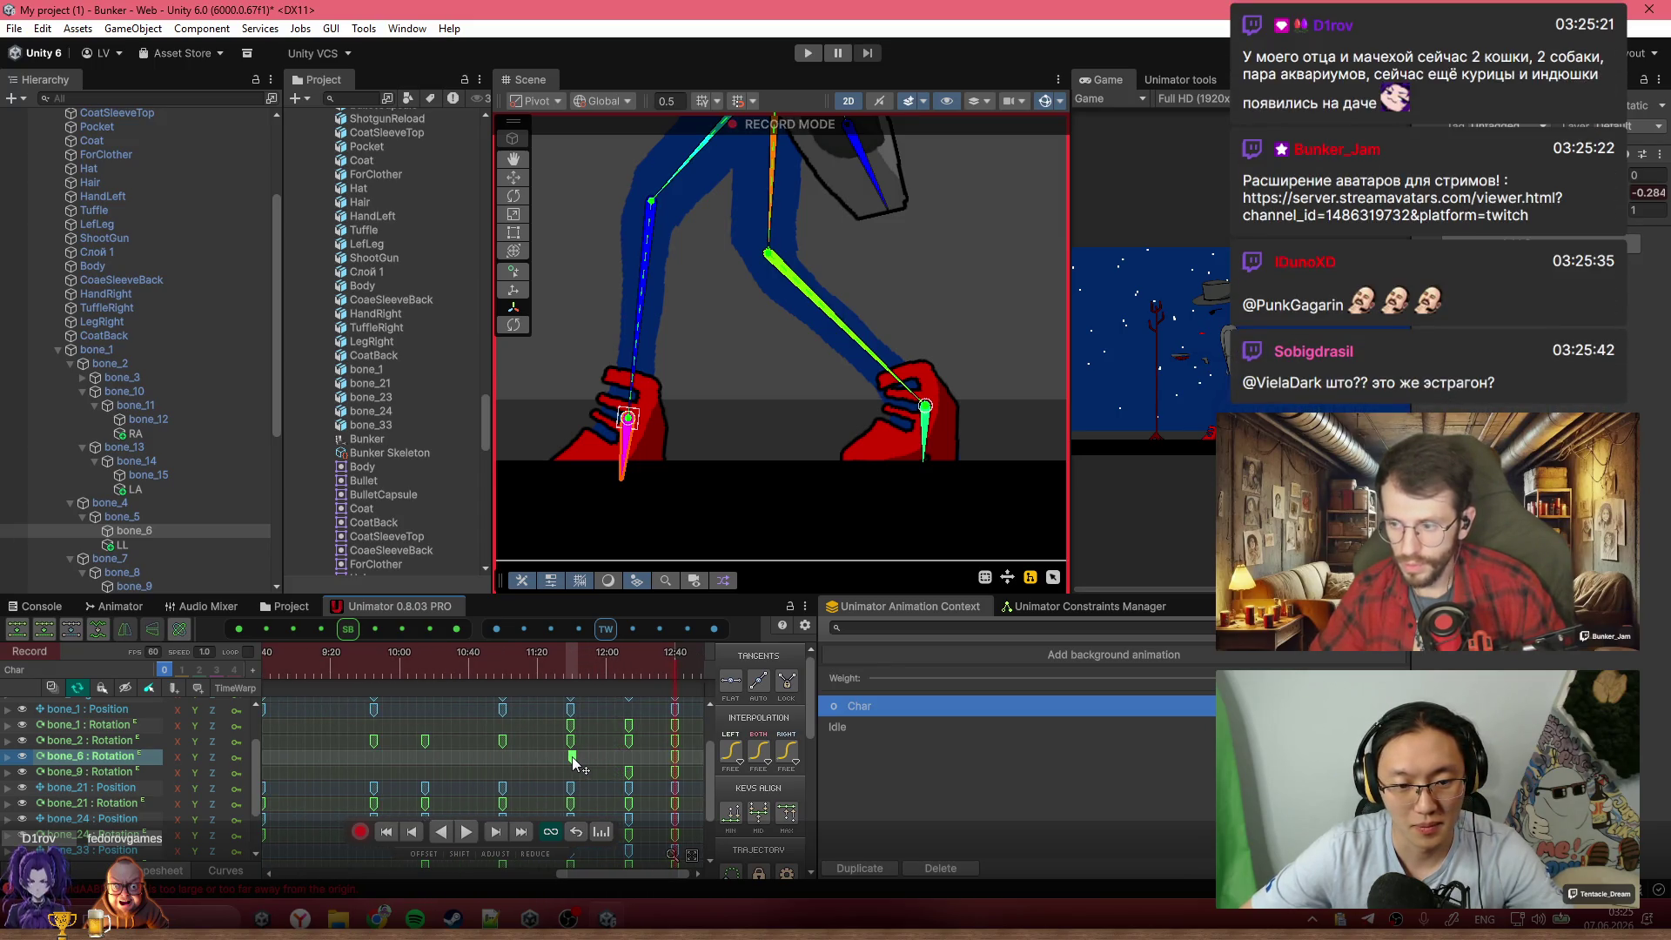
key(space)
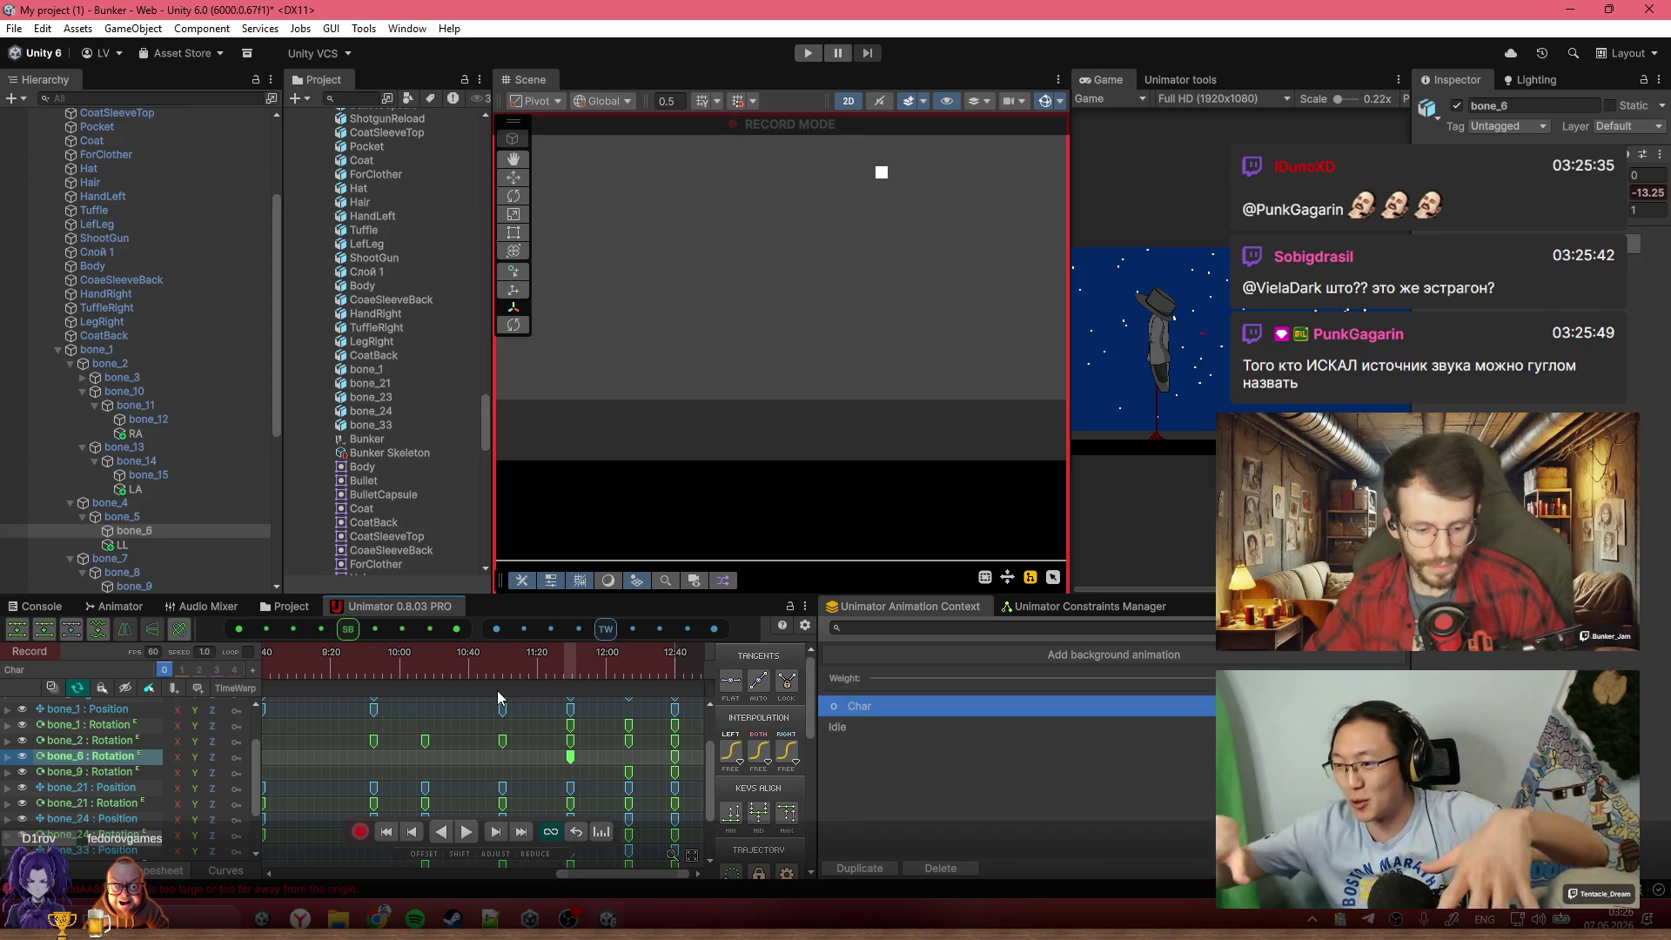
scroll(805, 409, down, 10)
drag(945, 478, 890, 474)
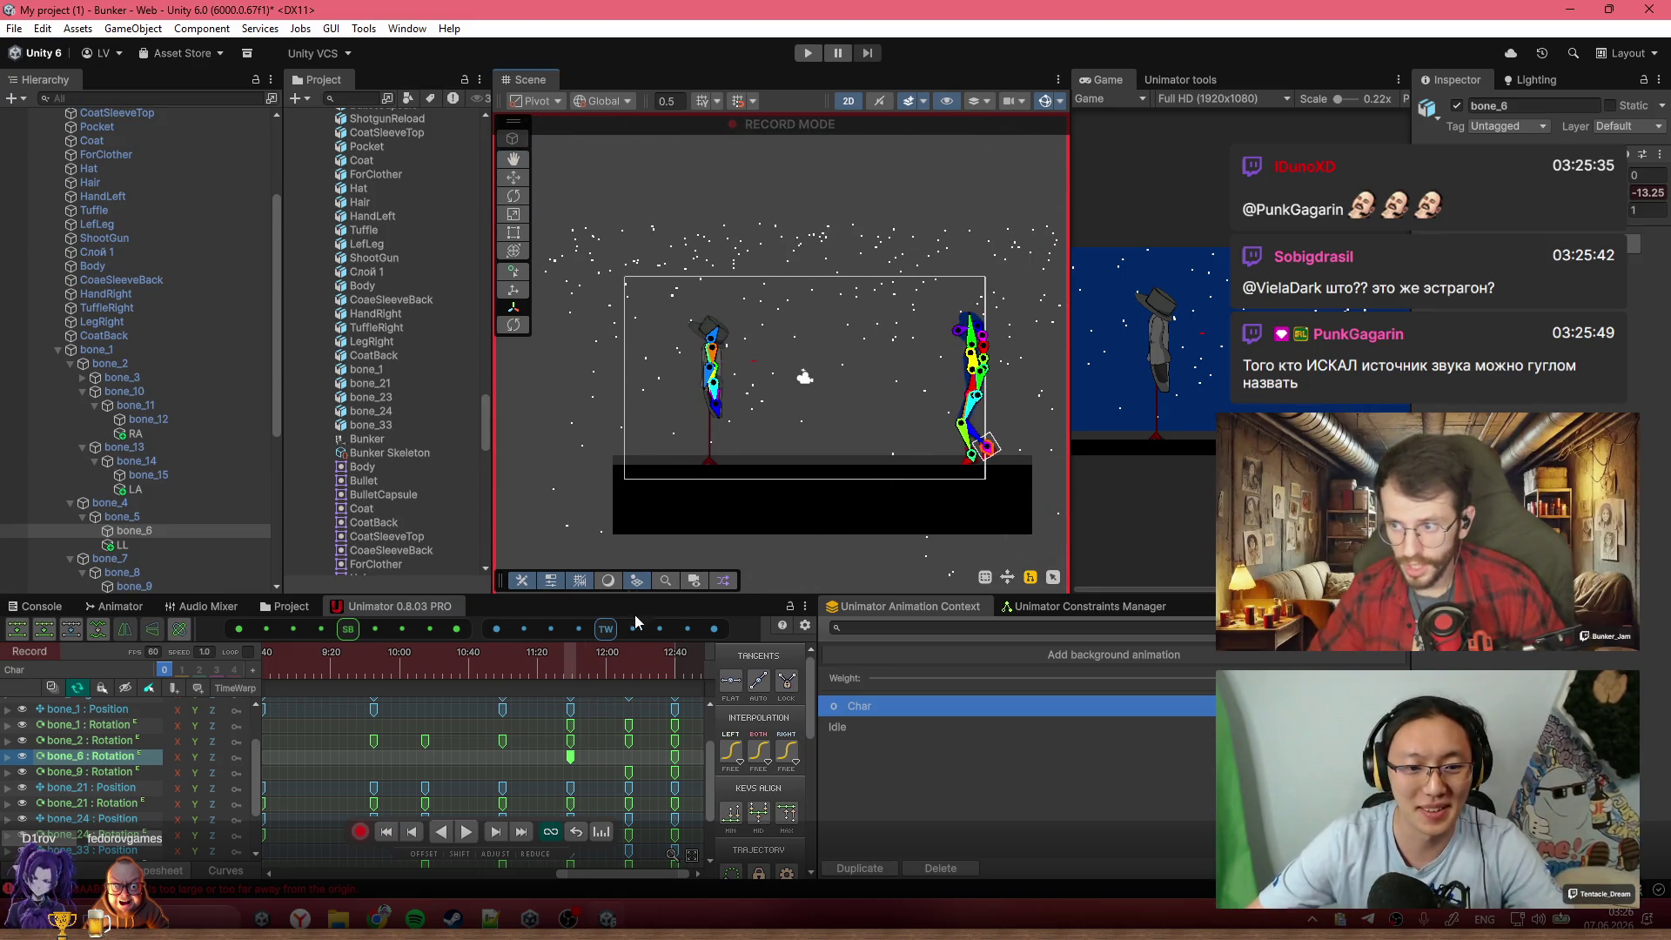
scroll(522, 688, down, 3)
scroll(640, 757, down, 3)
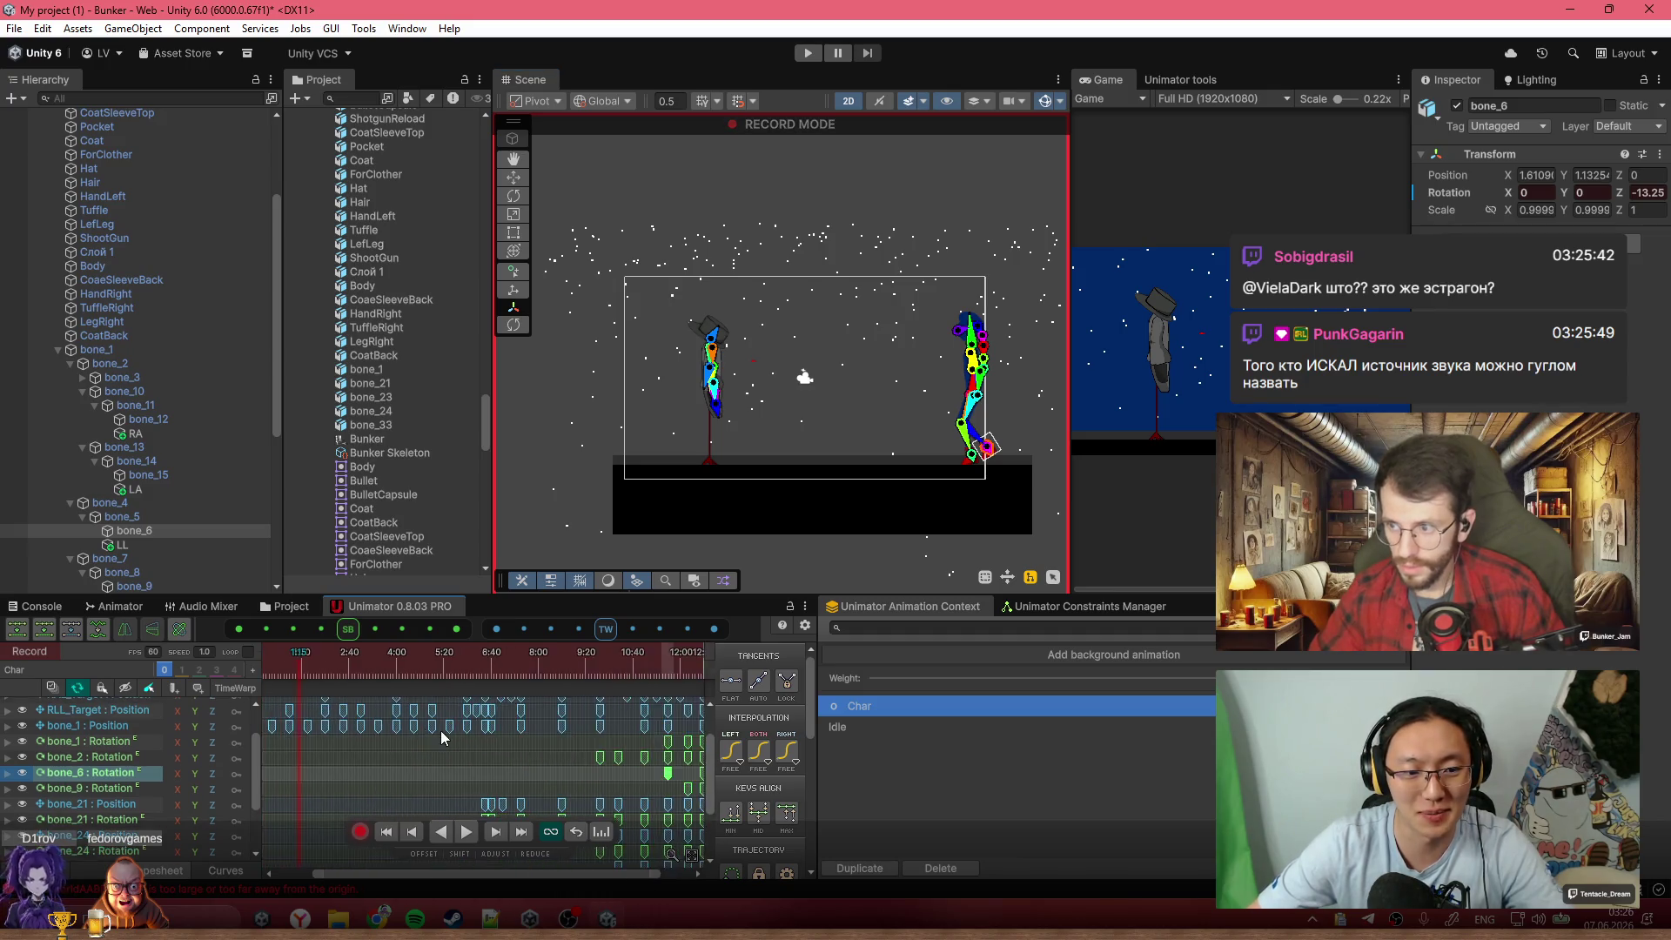
scroll(441, 755, up, 2)
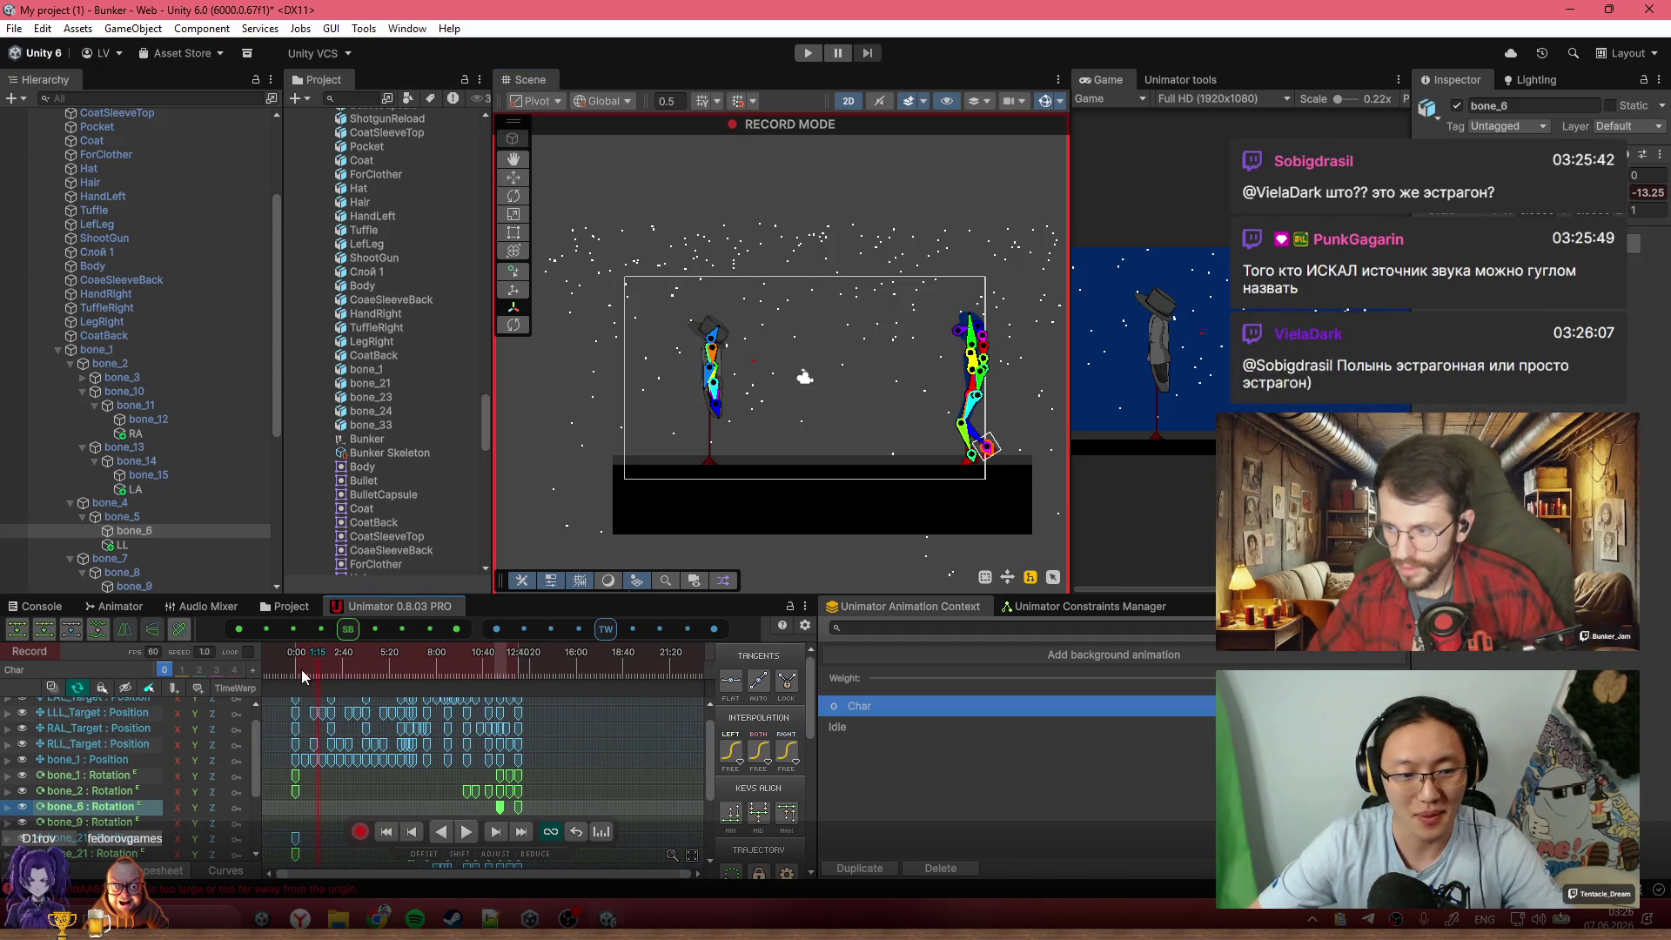
key(space)
scroll(760, 437, up, 2)
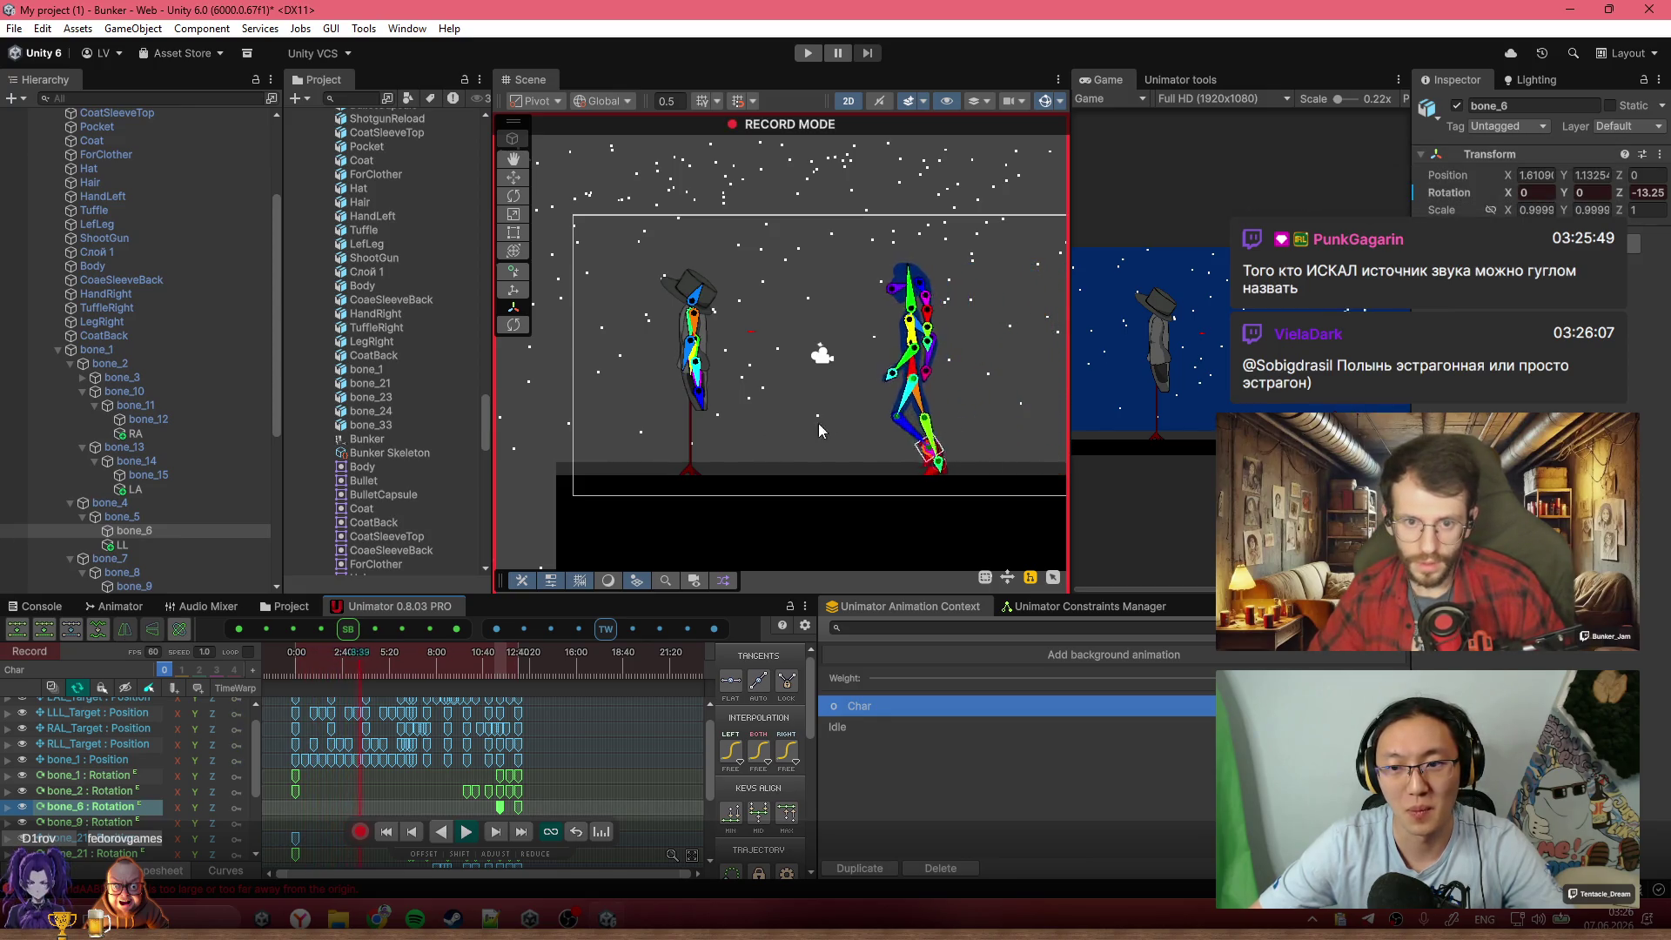
scroll(884, 330, up, 2)
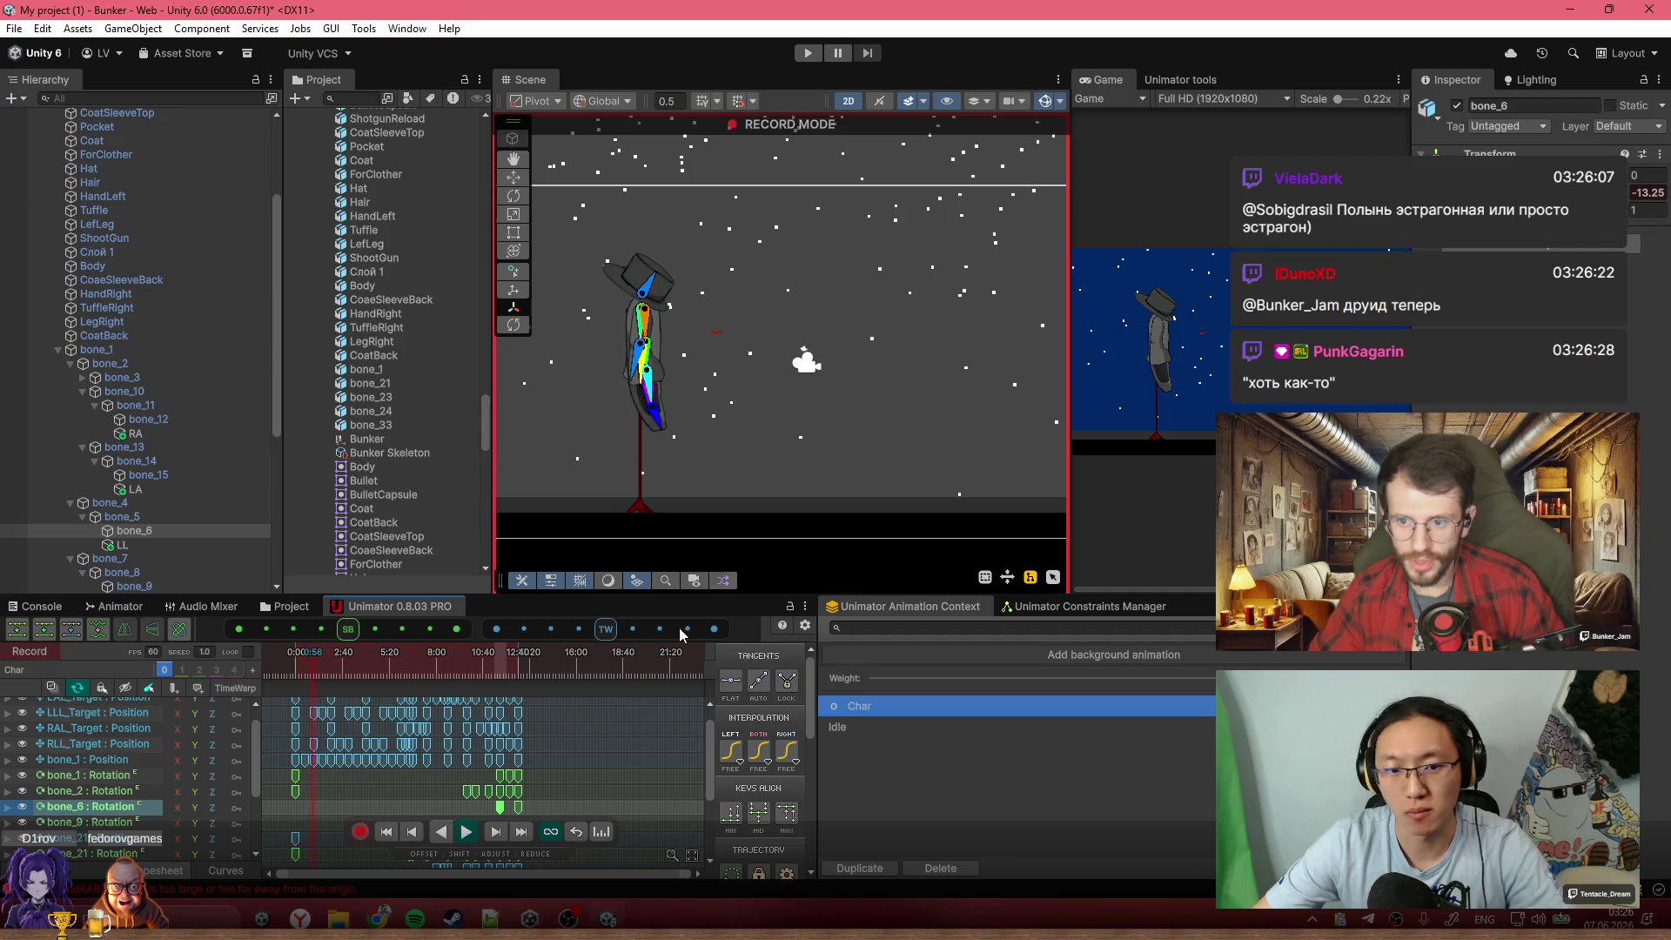
drag(406, 670, 525, 683)
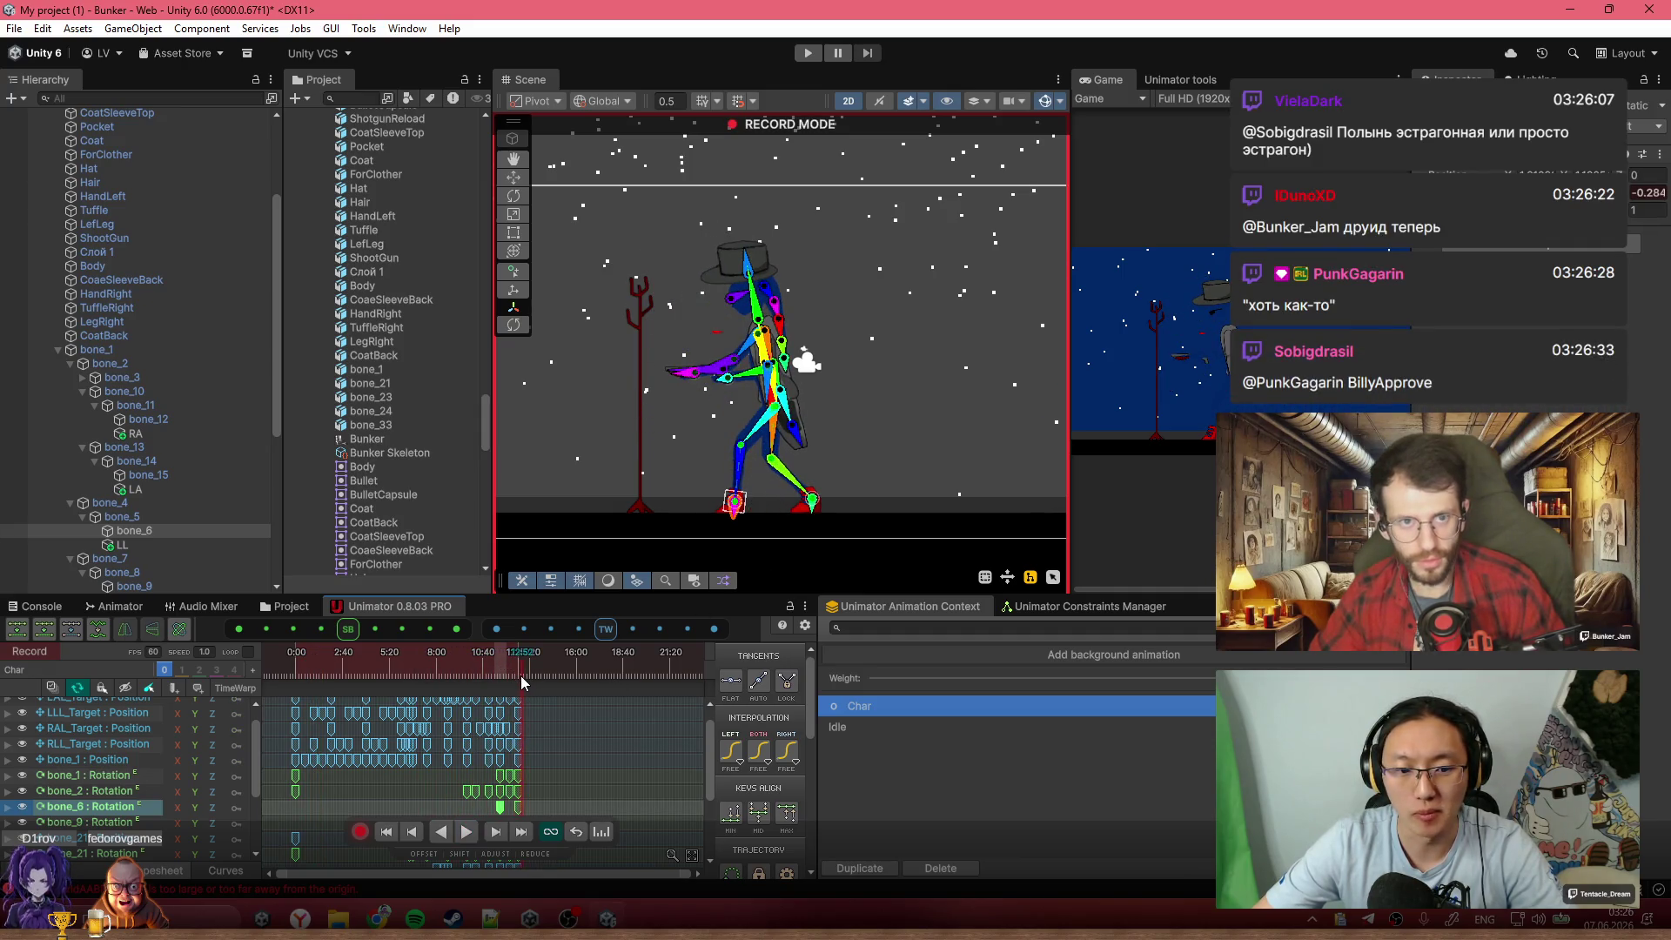
Copy all keys in the 12:40 column and paste them at 13:00
scroll(536, 787, up, 3)
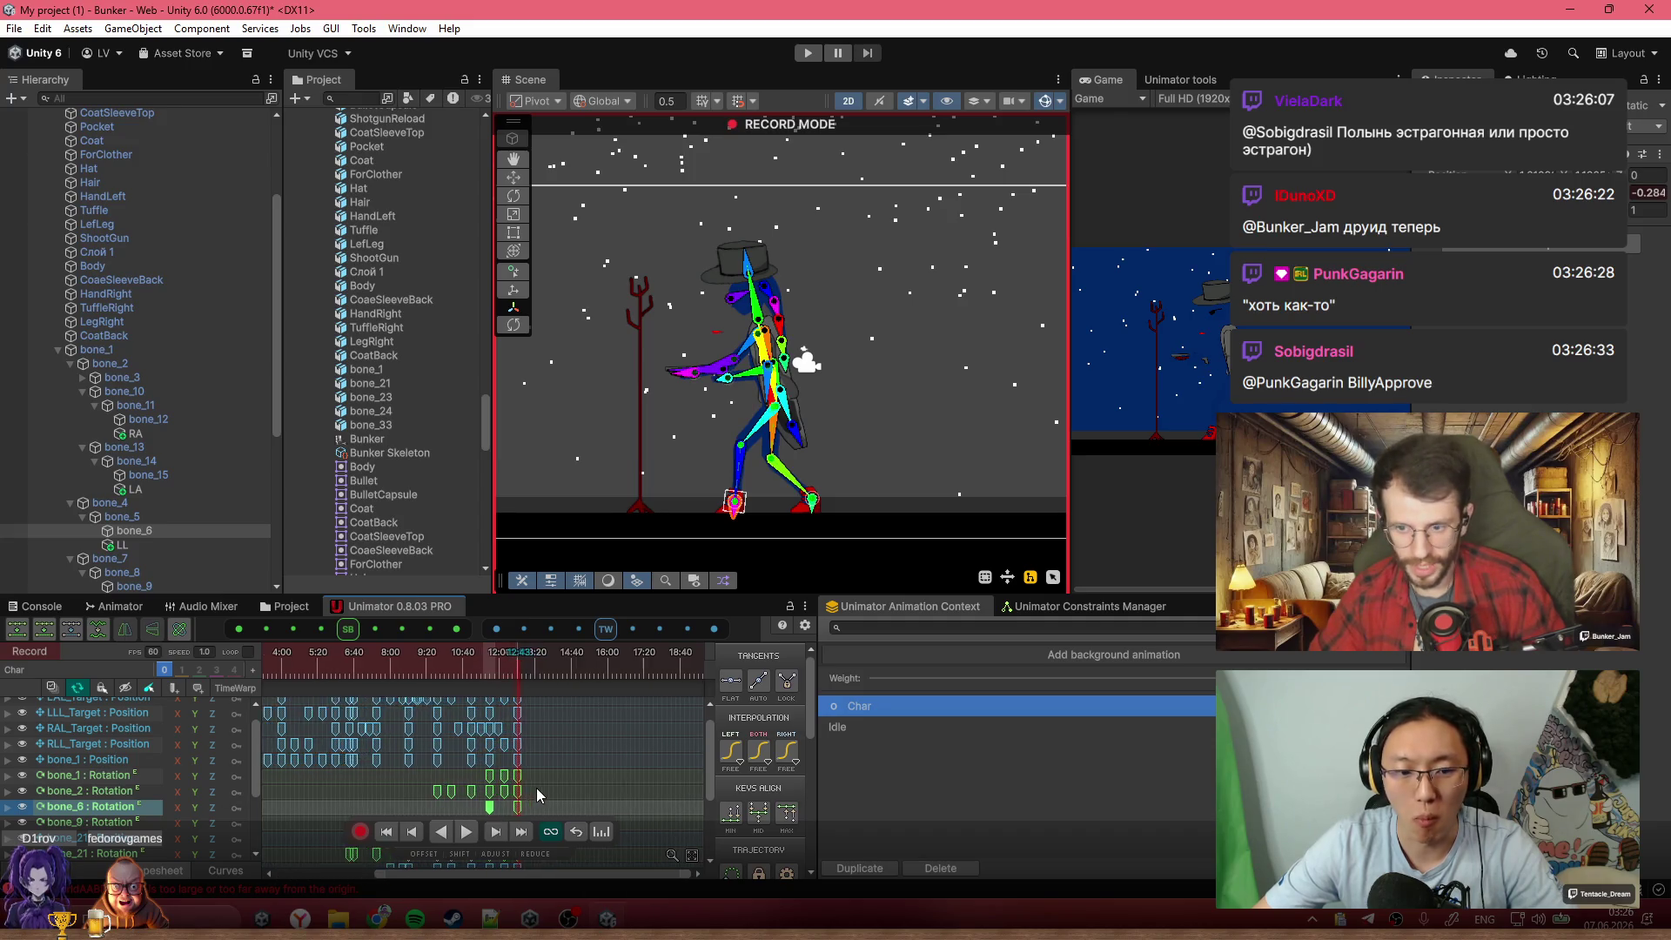
scroll(595, 757, down, 2)
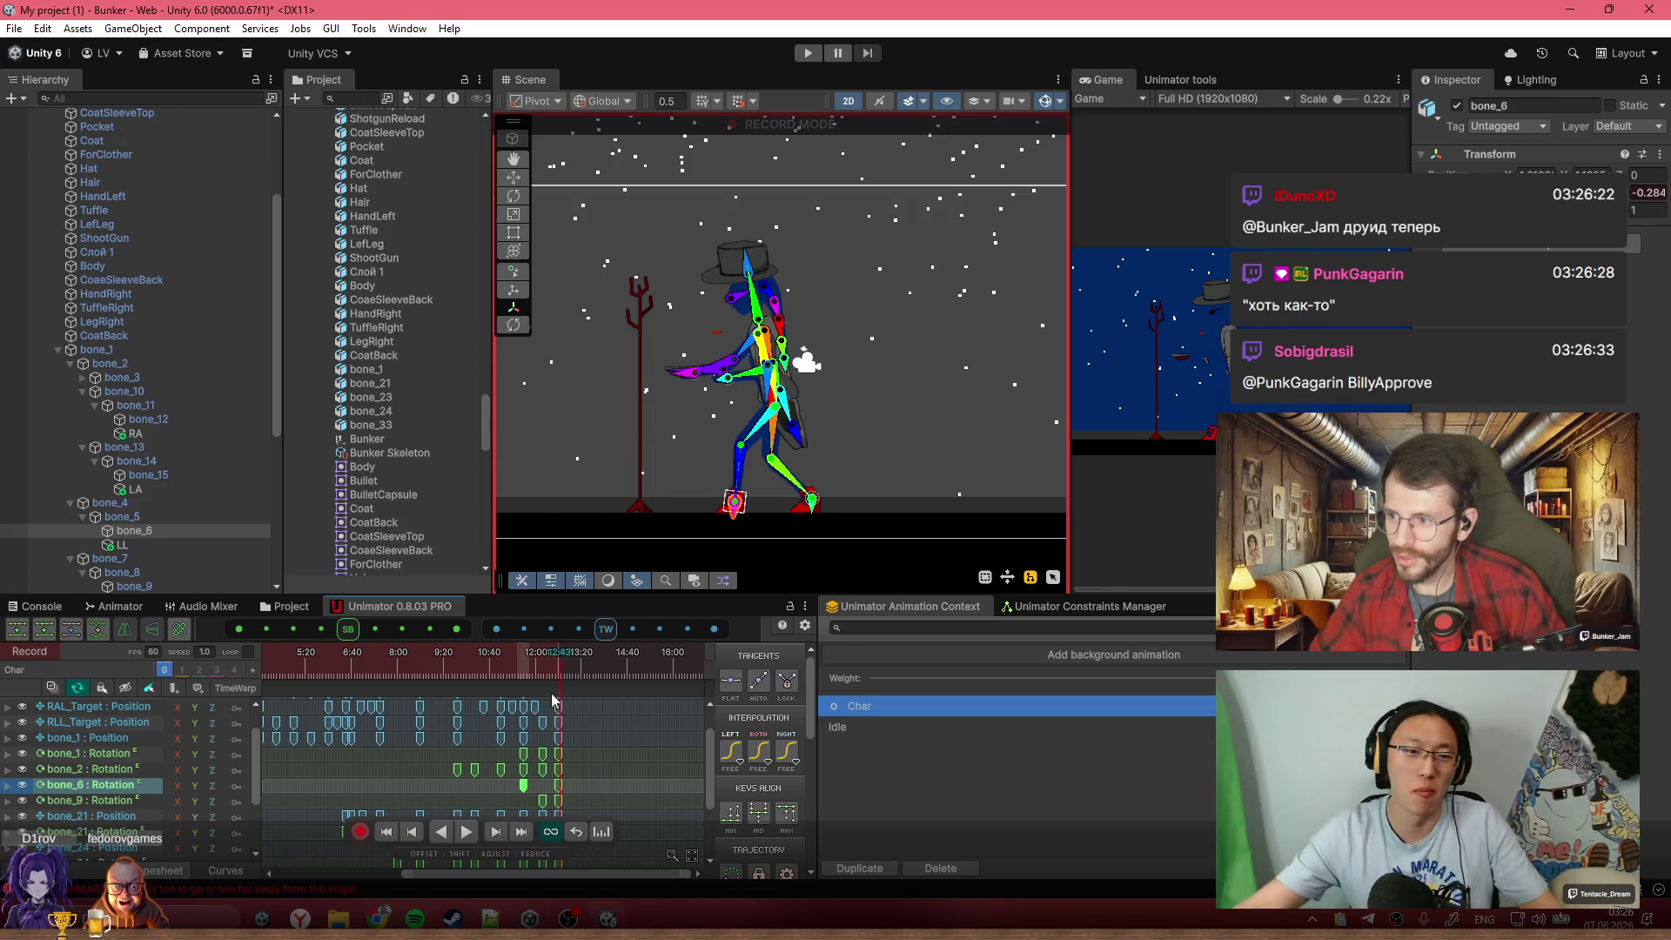
mouse_move(490, 646)
mouse_down()
mouse_move(515, 654)
mouse_move(534, 625)
mouse_up()
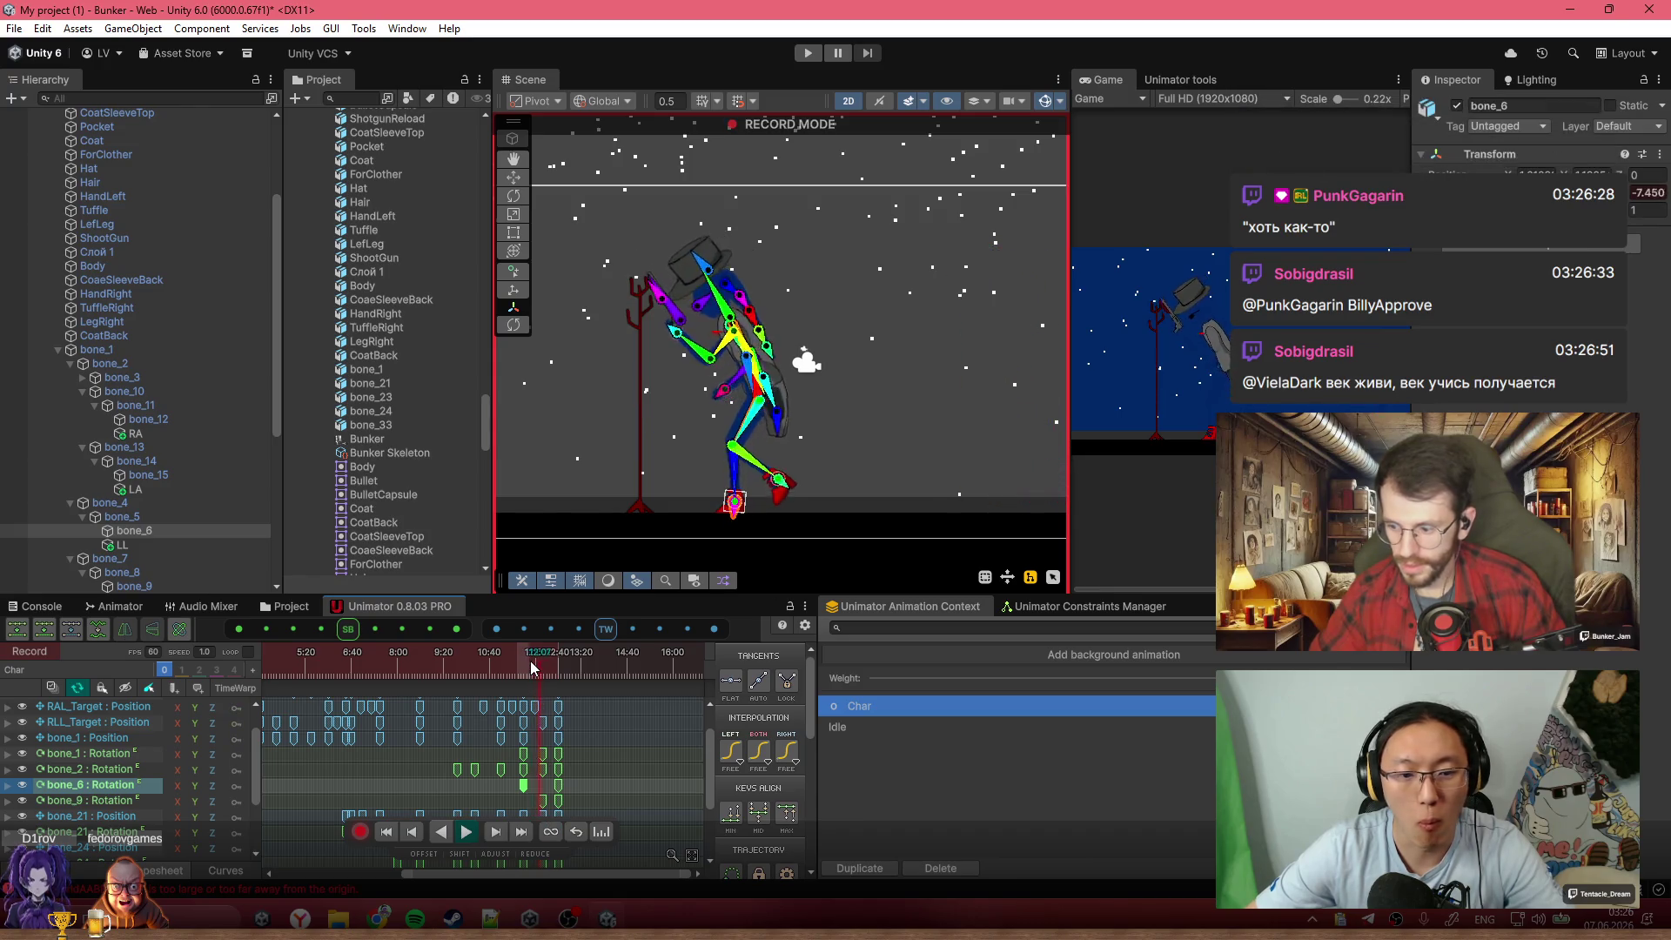
scroll(566, 691, up, 3)
scroll(577, 729, up, 2)
scroll(574, 748, up, 4)
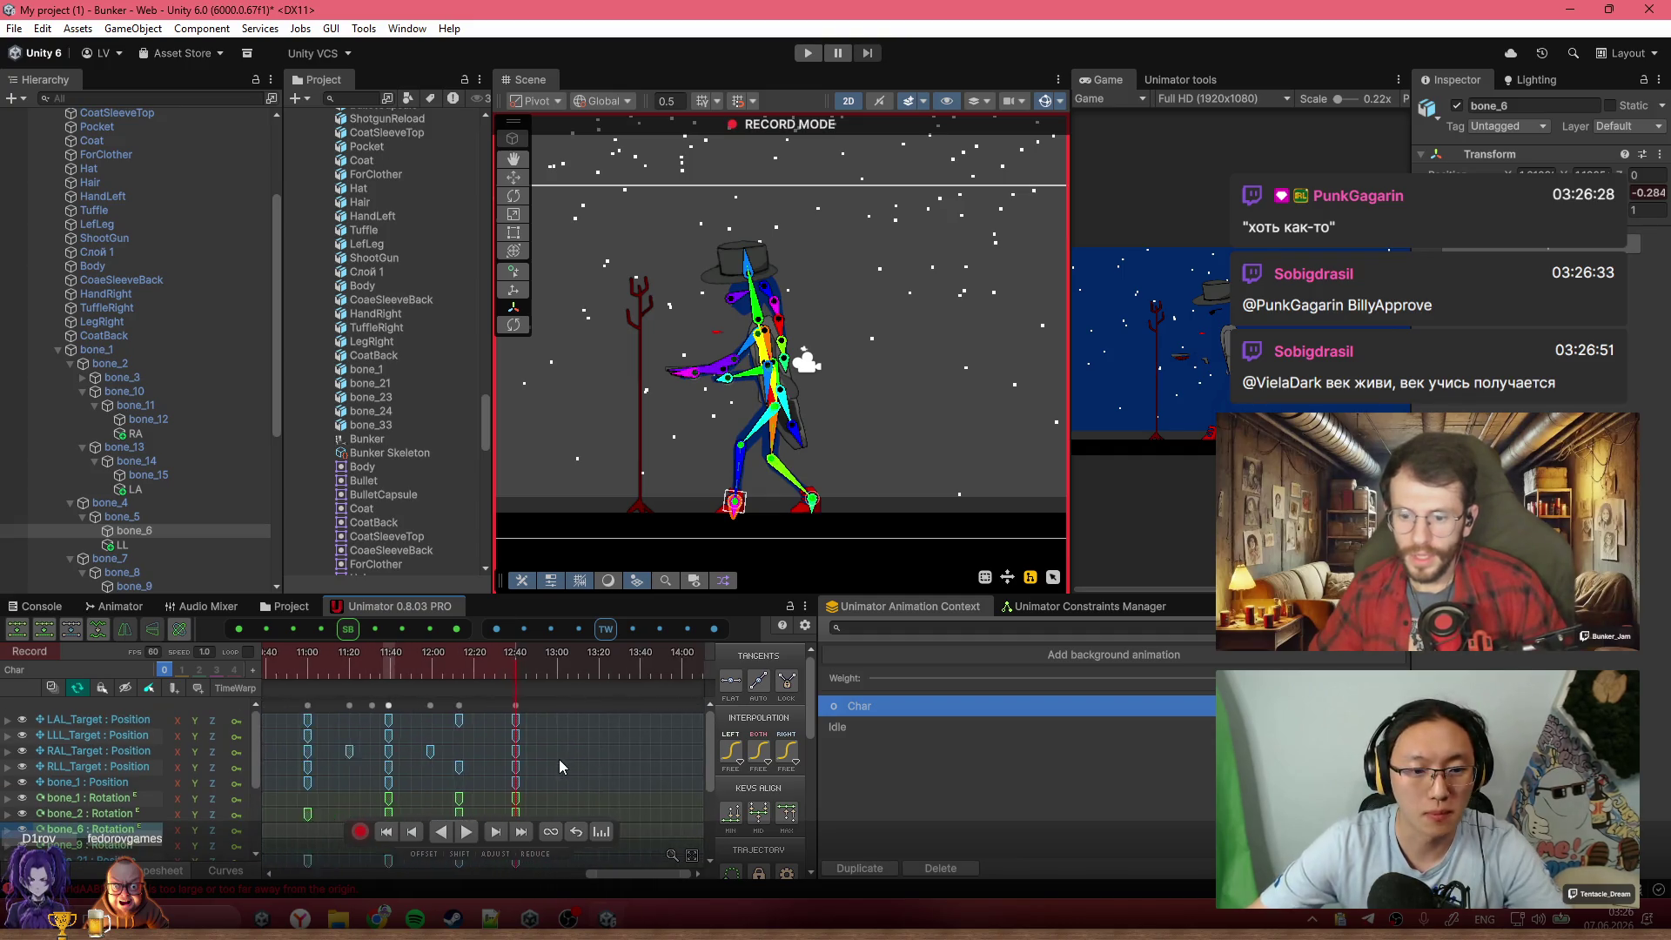
click(531, 670)
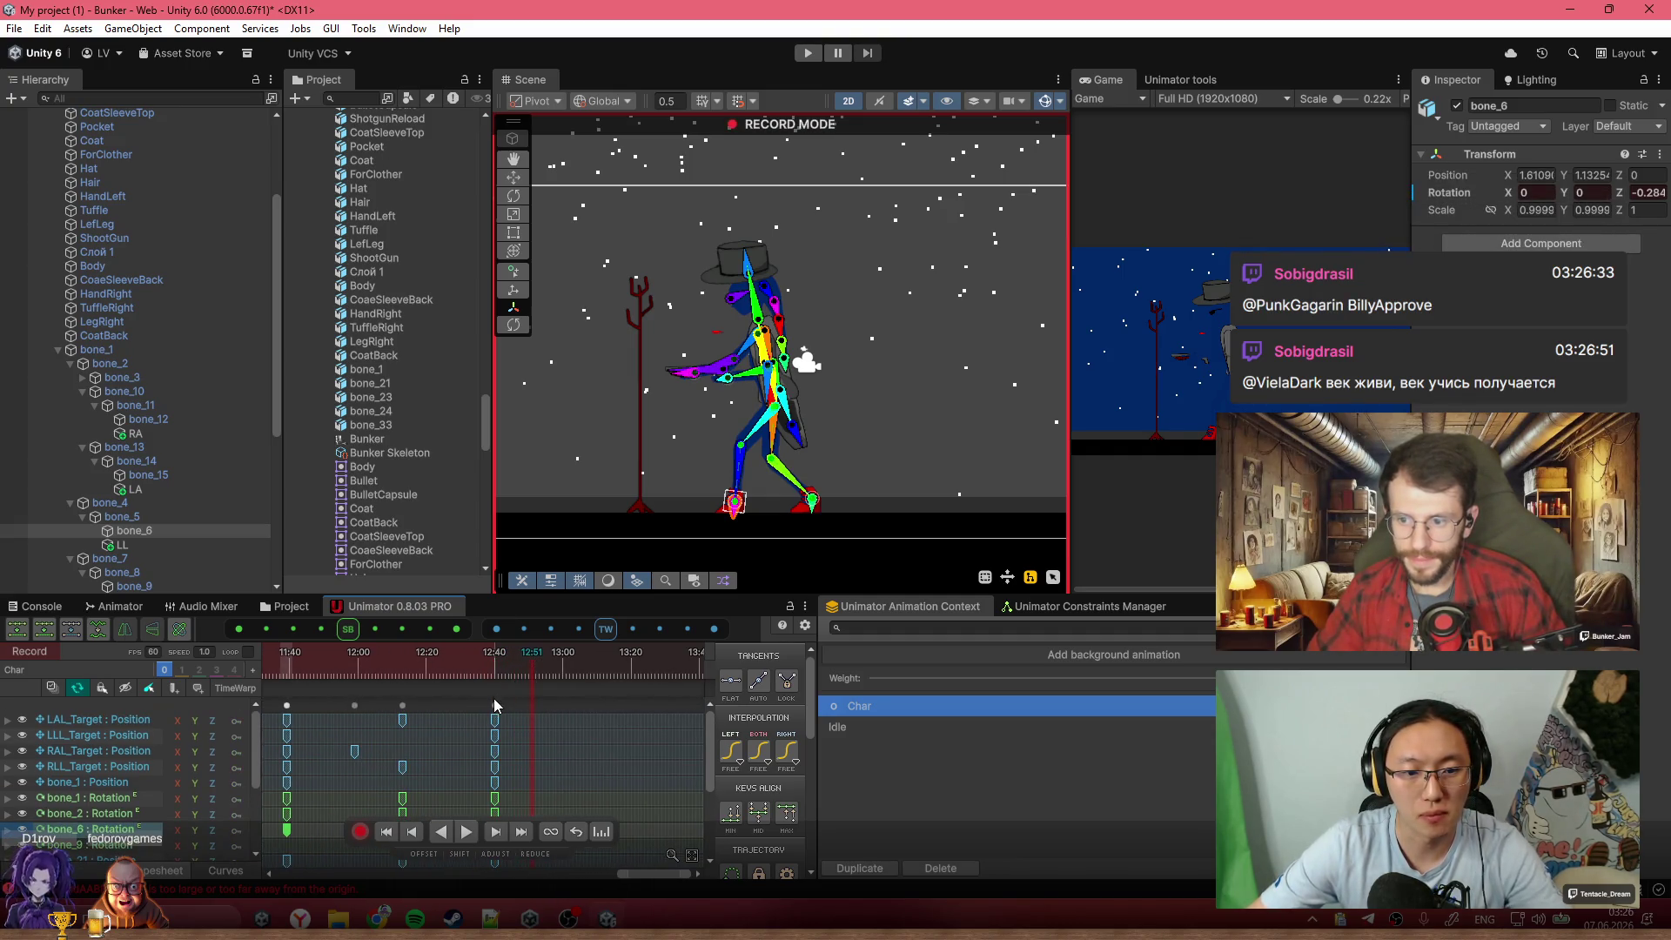
click(494, 704)
key(ctrl+c)
click(562, 668)
key(ctrl+v)
Back at 12:40, shift the root bone_1 slightly right to move the whole body
scroll(579, 727, up, 2)
click(453, 668)
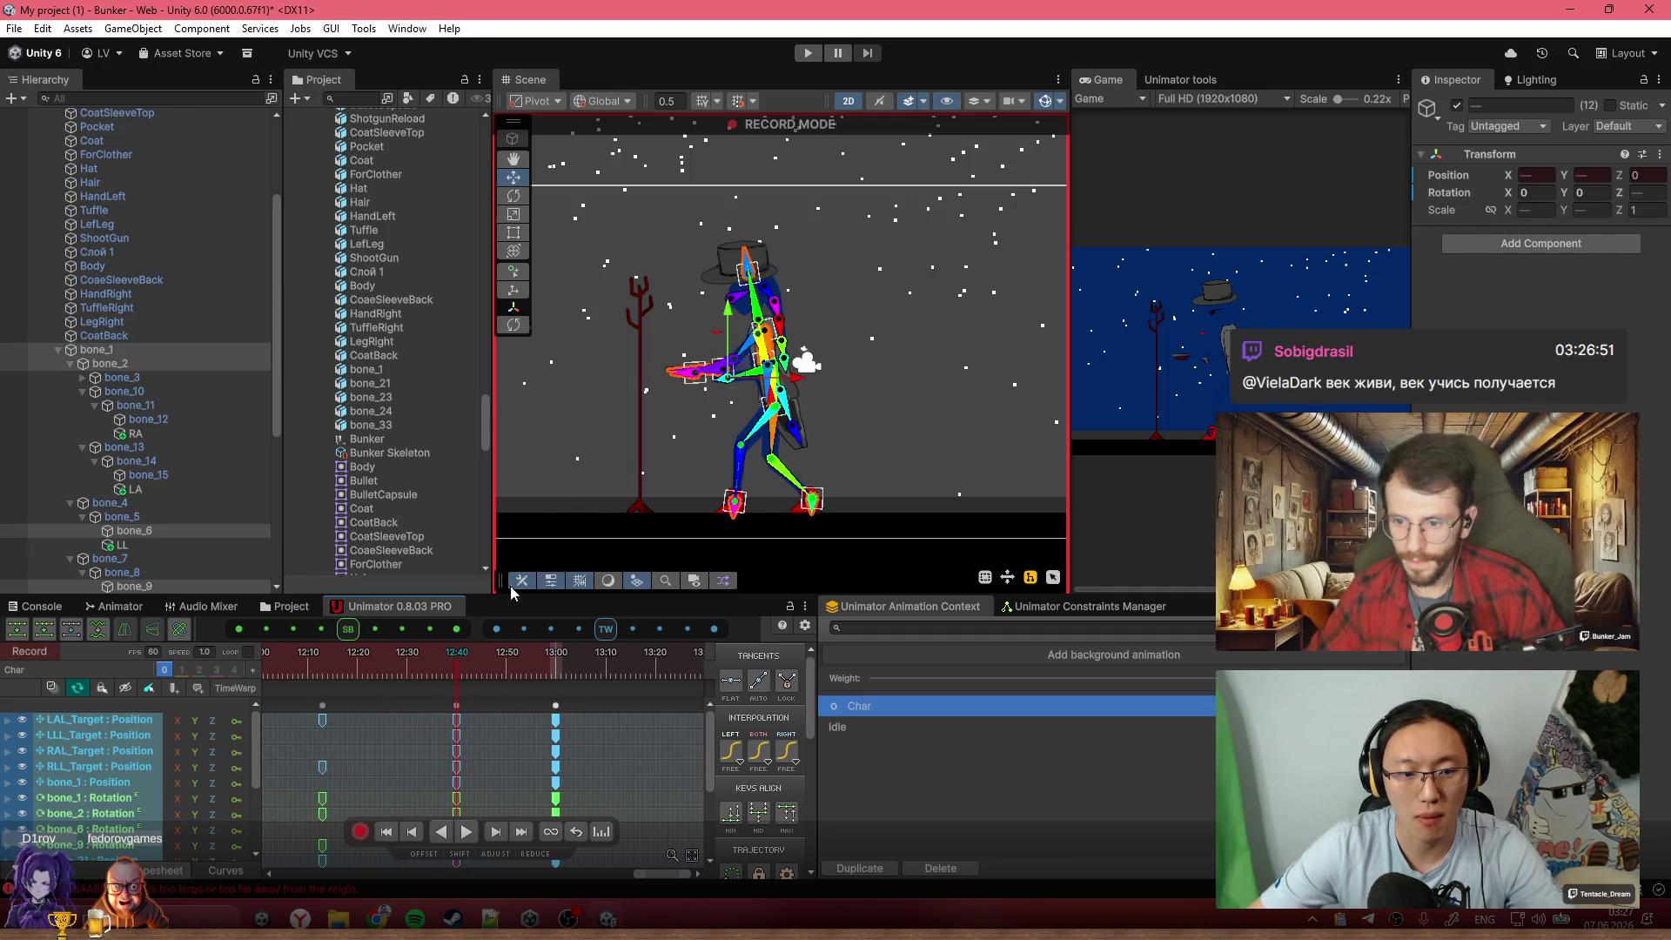
scroll(706, 397, up, 5)
drag(766, 366, 767, 314)
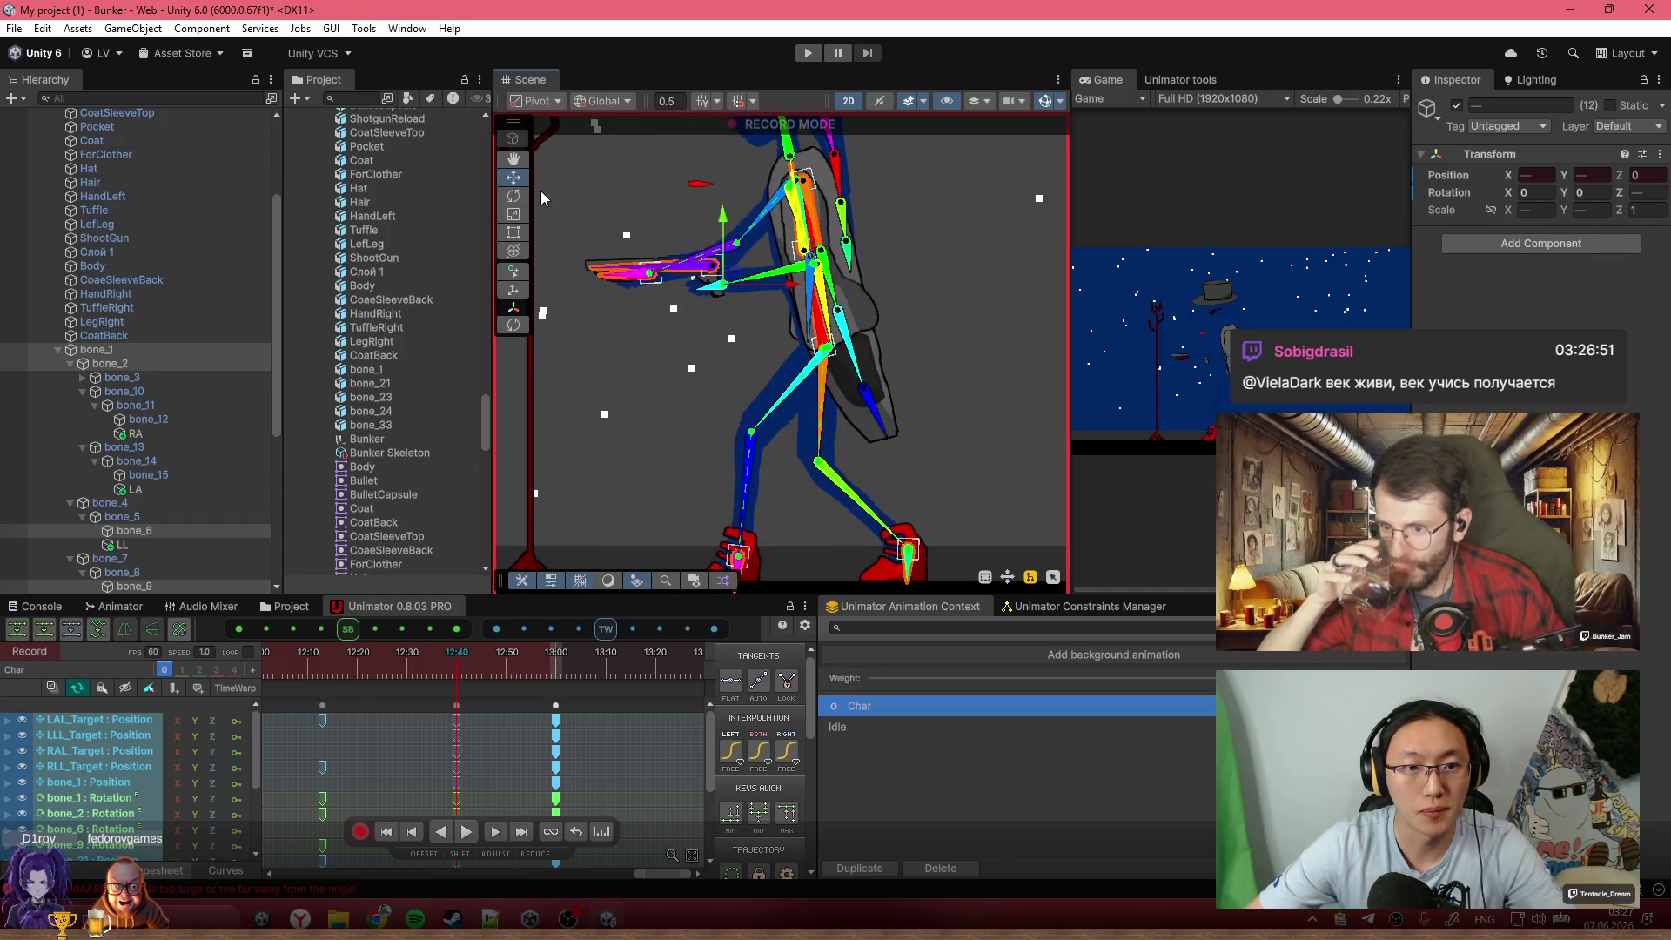
click(831, 344)
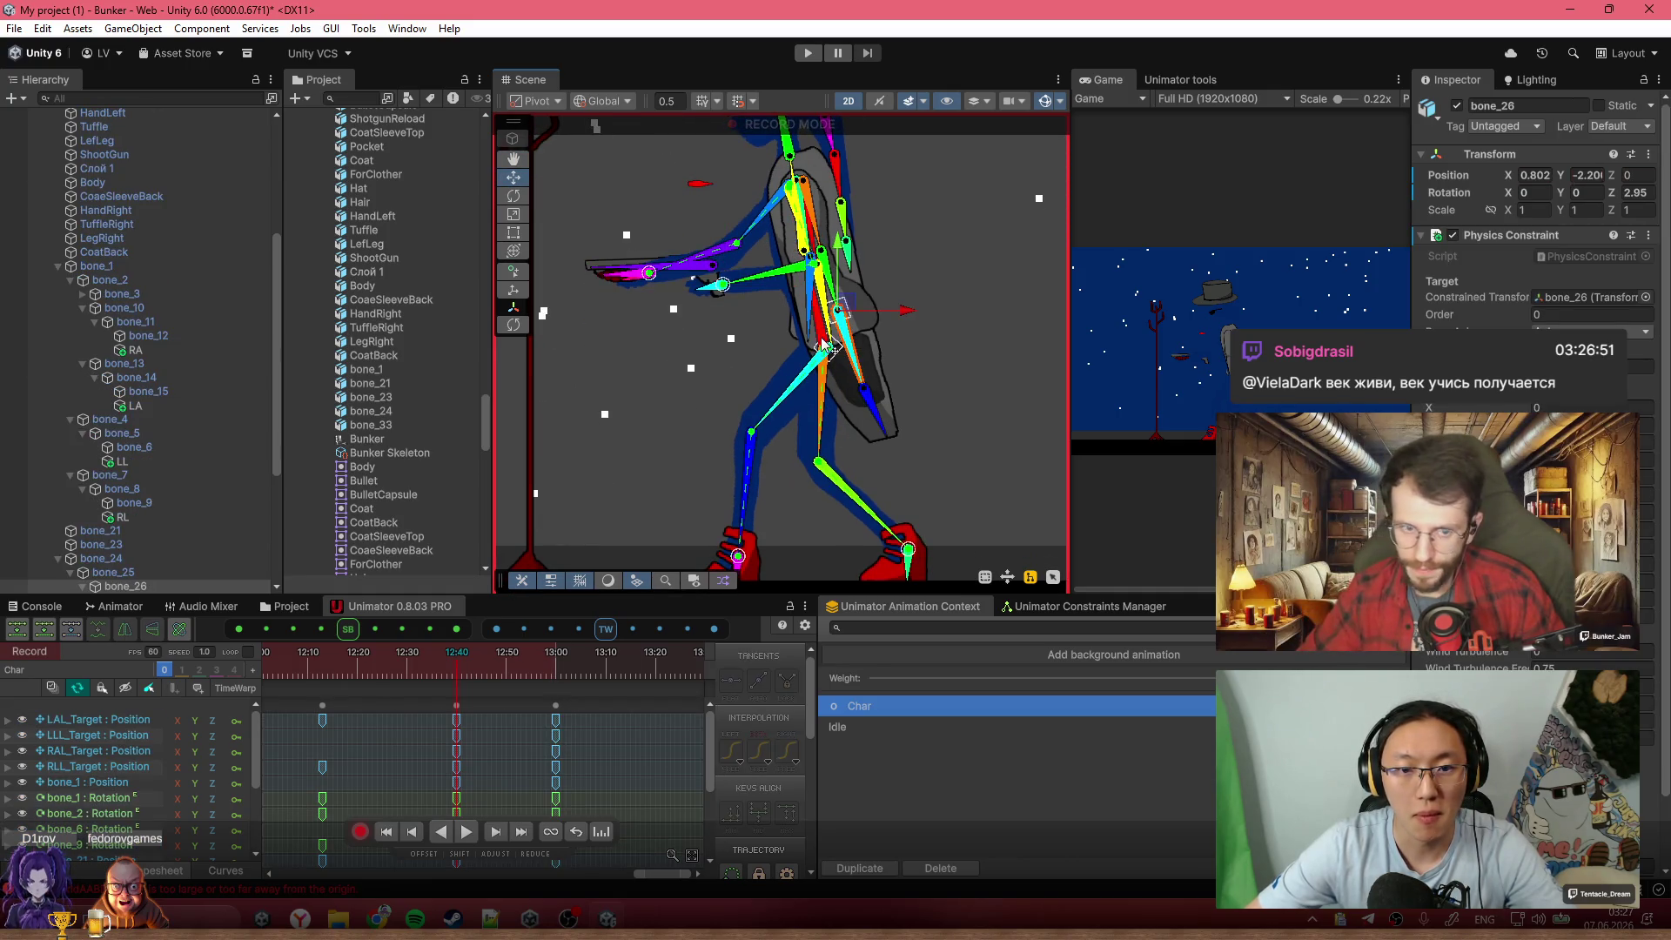
click(822, 343)
drag(834, 351, 851, 366)
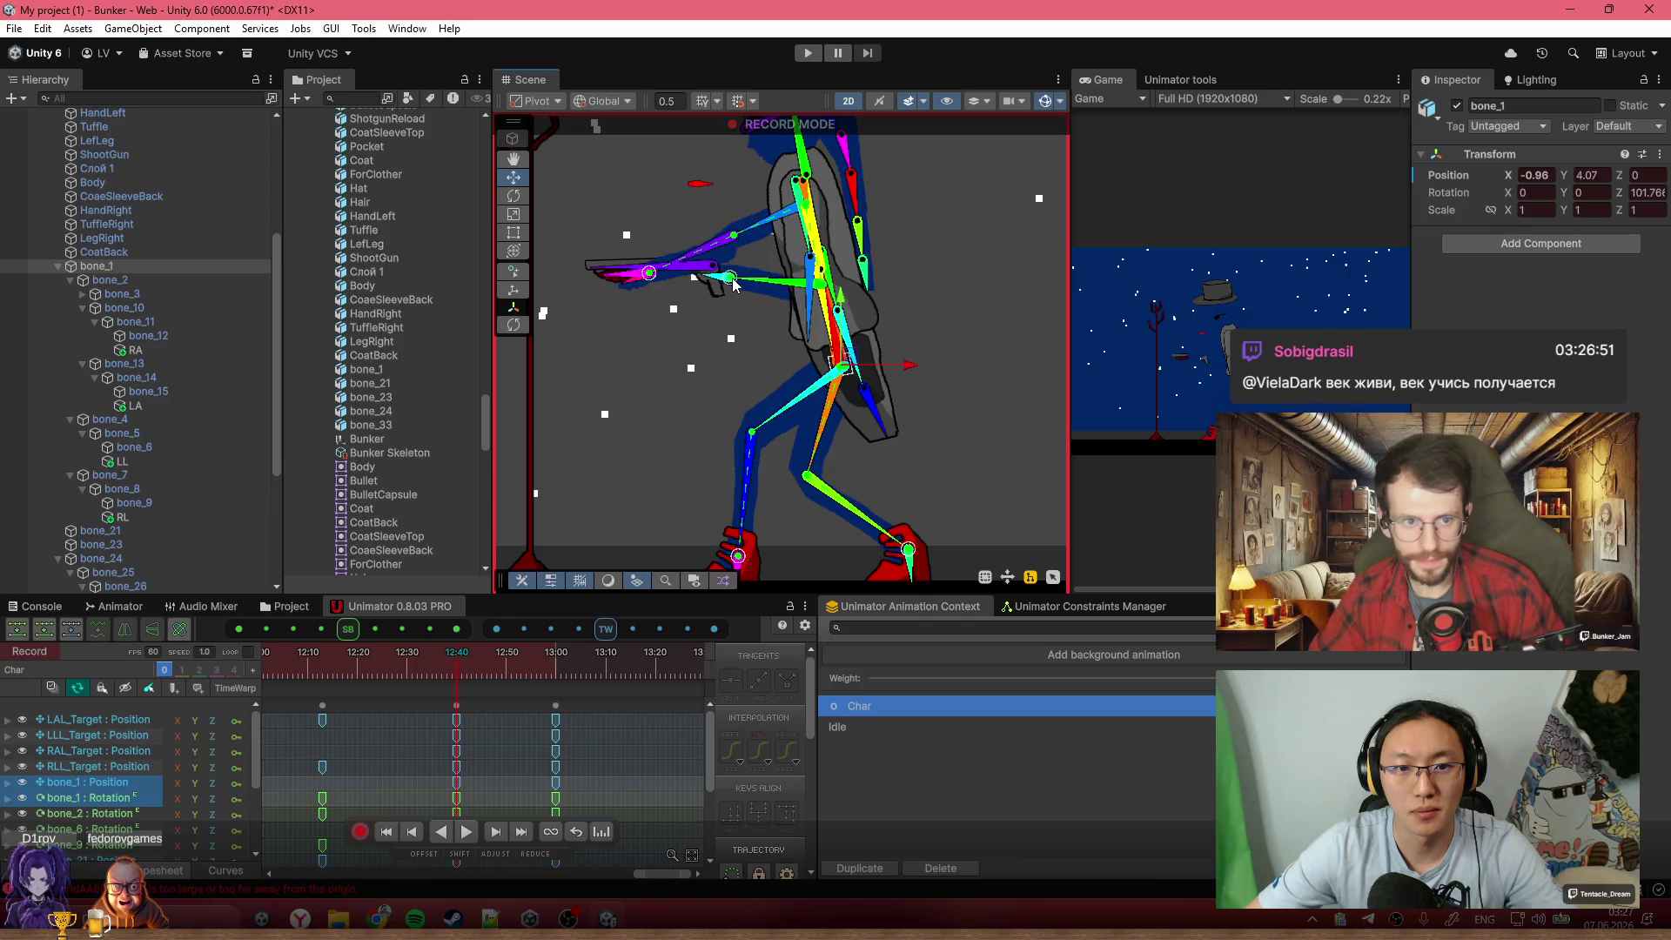
Raise and level the gun arm bone_33 so the shotgun aims horizontally, then review around 12:09–12:30
scroll(719, 296, up, 4)
click(721, 328)
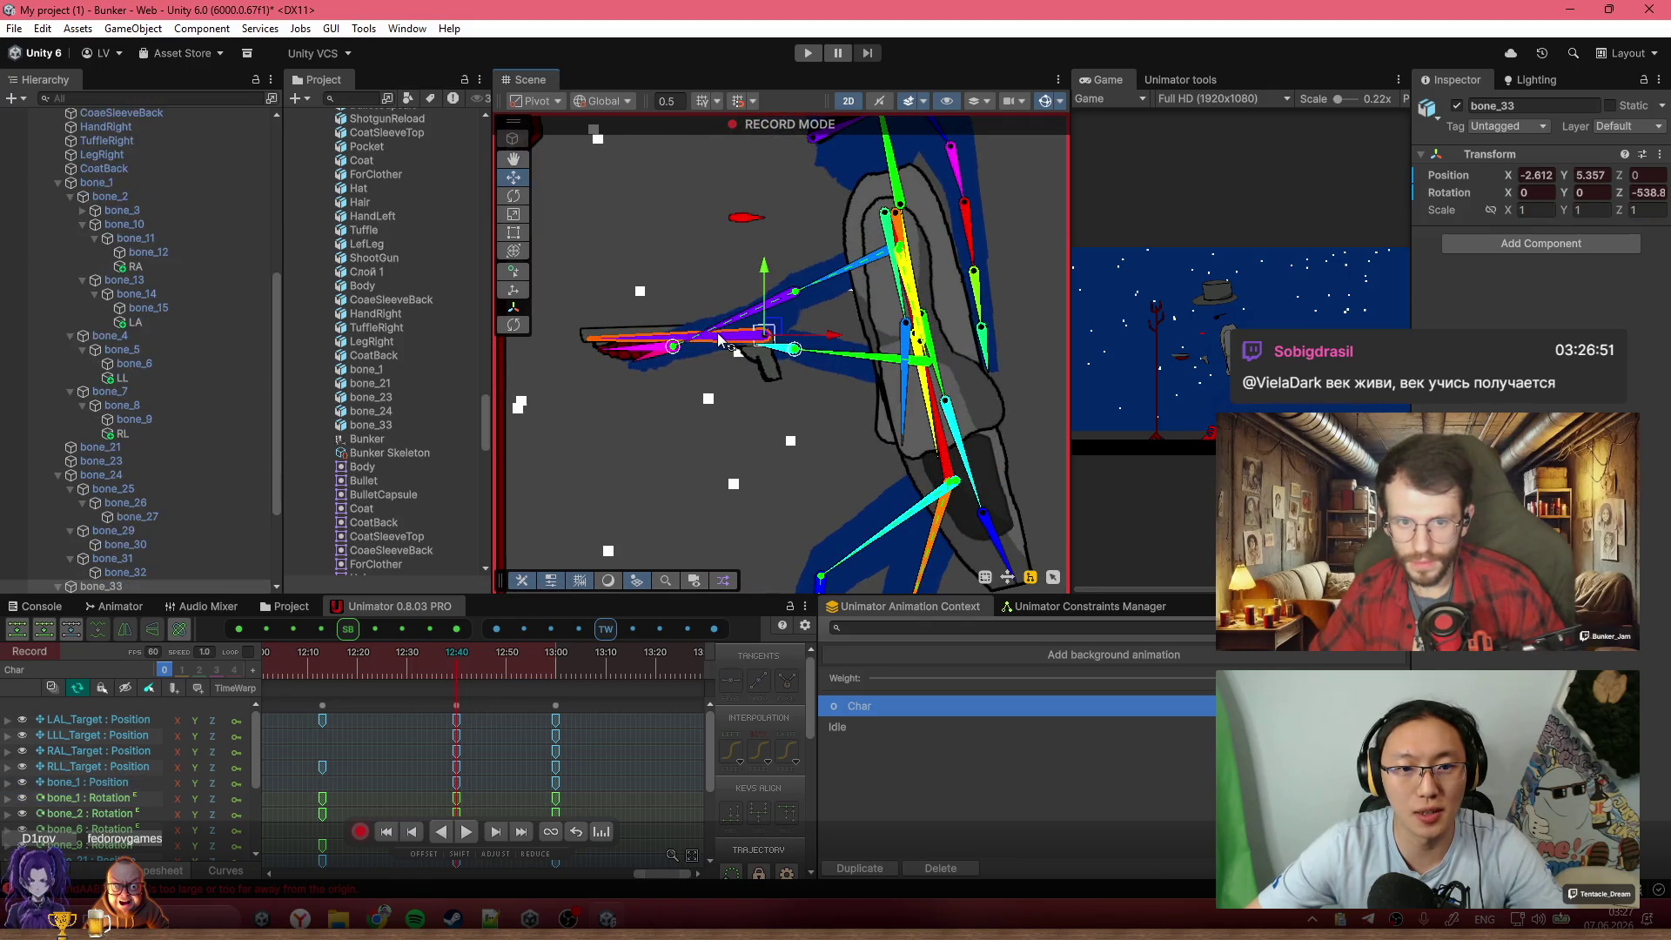
drag(769, 331, 777, 321)
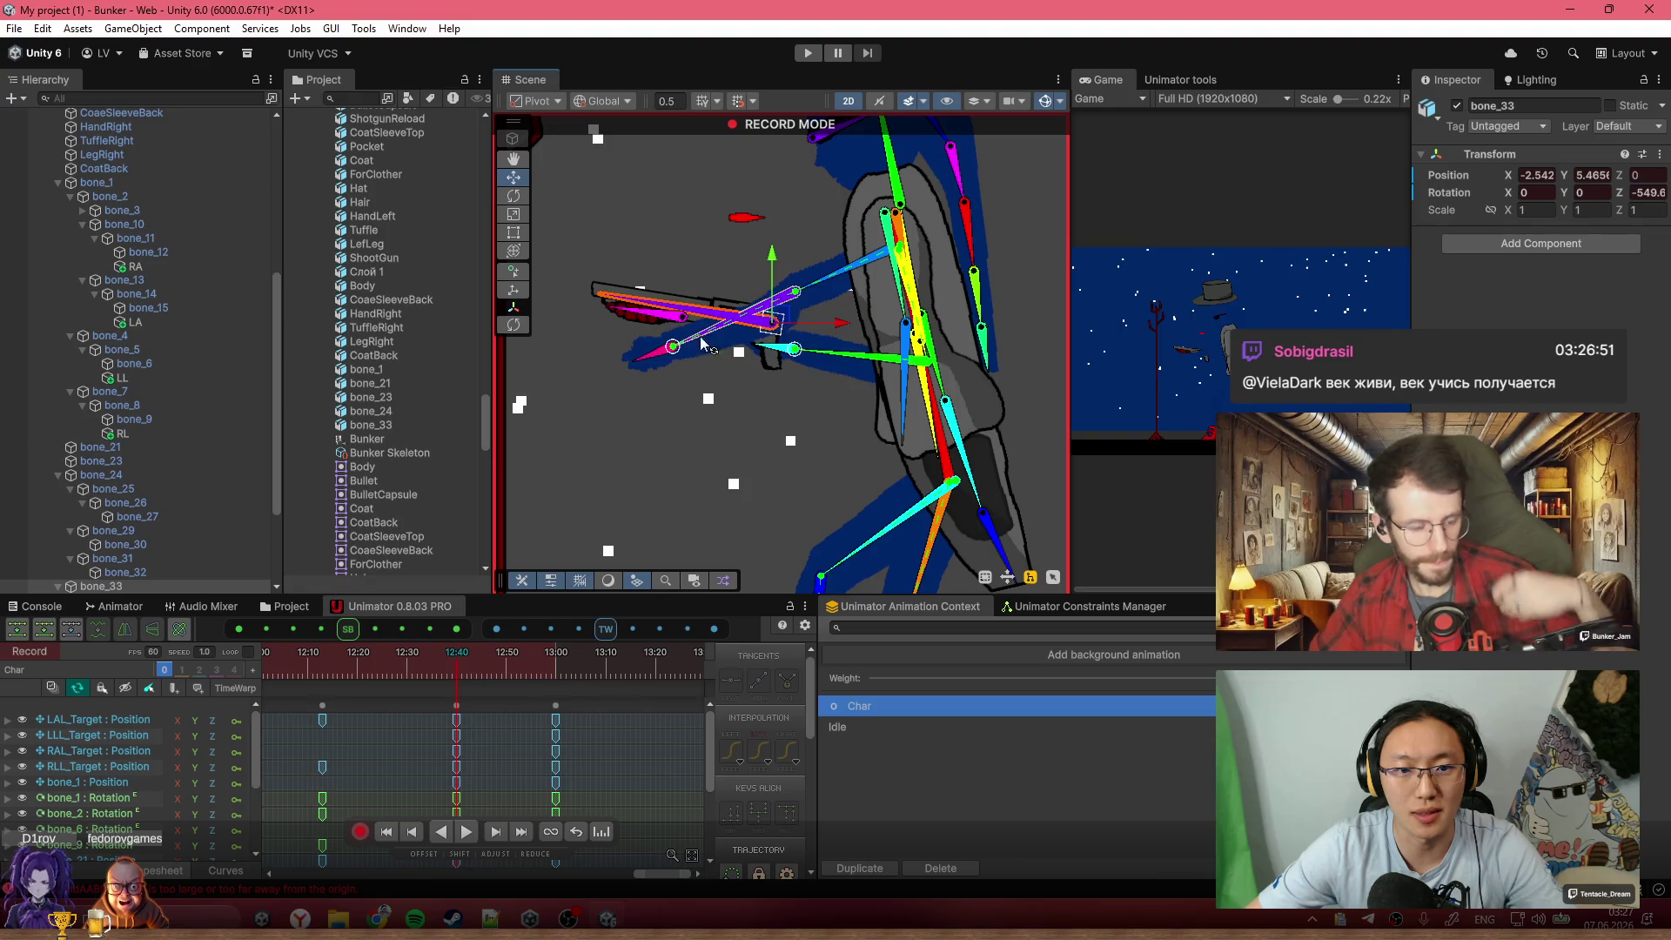
drag(674, 346, 689, 327)
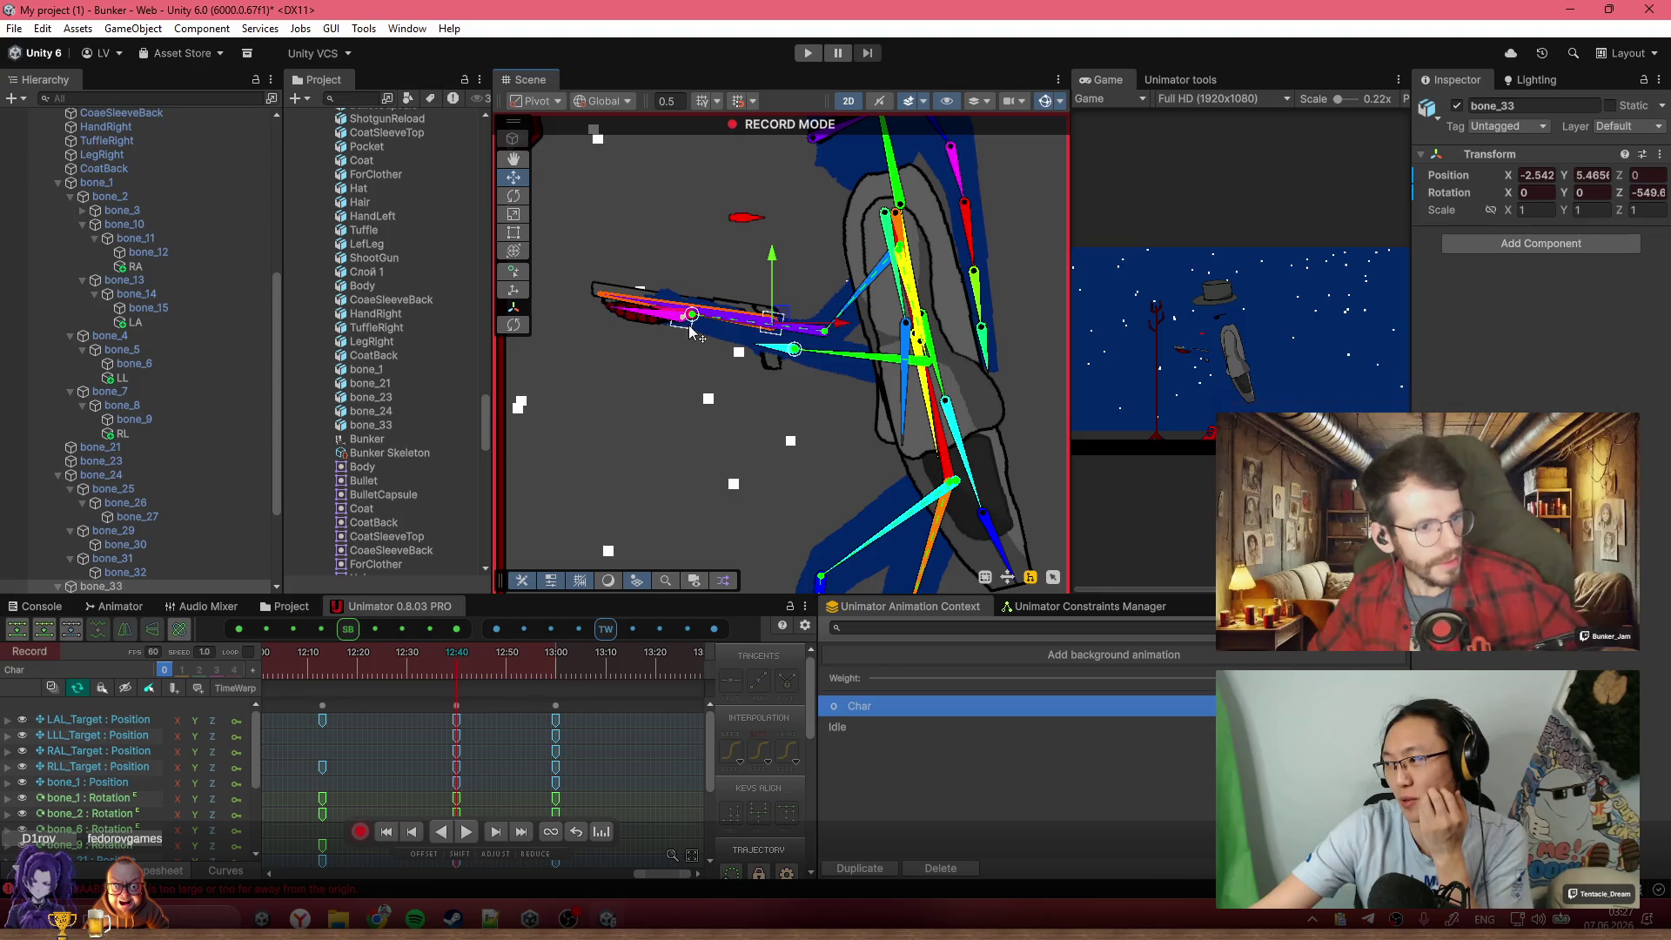
scroll(708, 423, down, 2)
mouse_move(456, 677)
mouse_down()
mouse_move(513, 677)
mouse_move(349, 666)
mouse_move(526, 693)
mouse_move(453, 701)
mouse_move(480, 716)
mouse_move(524, 708)
mouse_move(386, 708)
mouse_move(456, 708)
mouse_up()
click(304, 683)
scroll(471, 734, down, 3)
scroll(518, 729, down, 2)
click(380, 667)
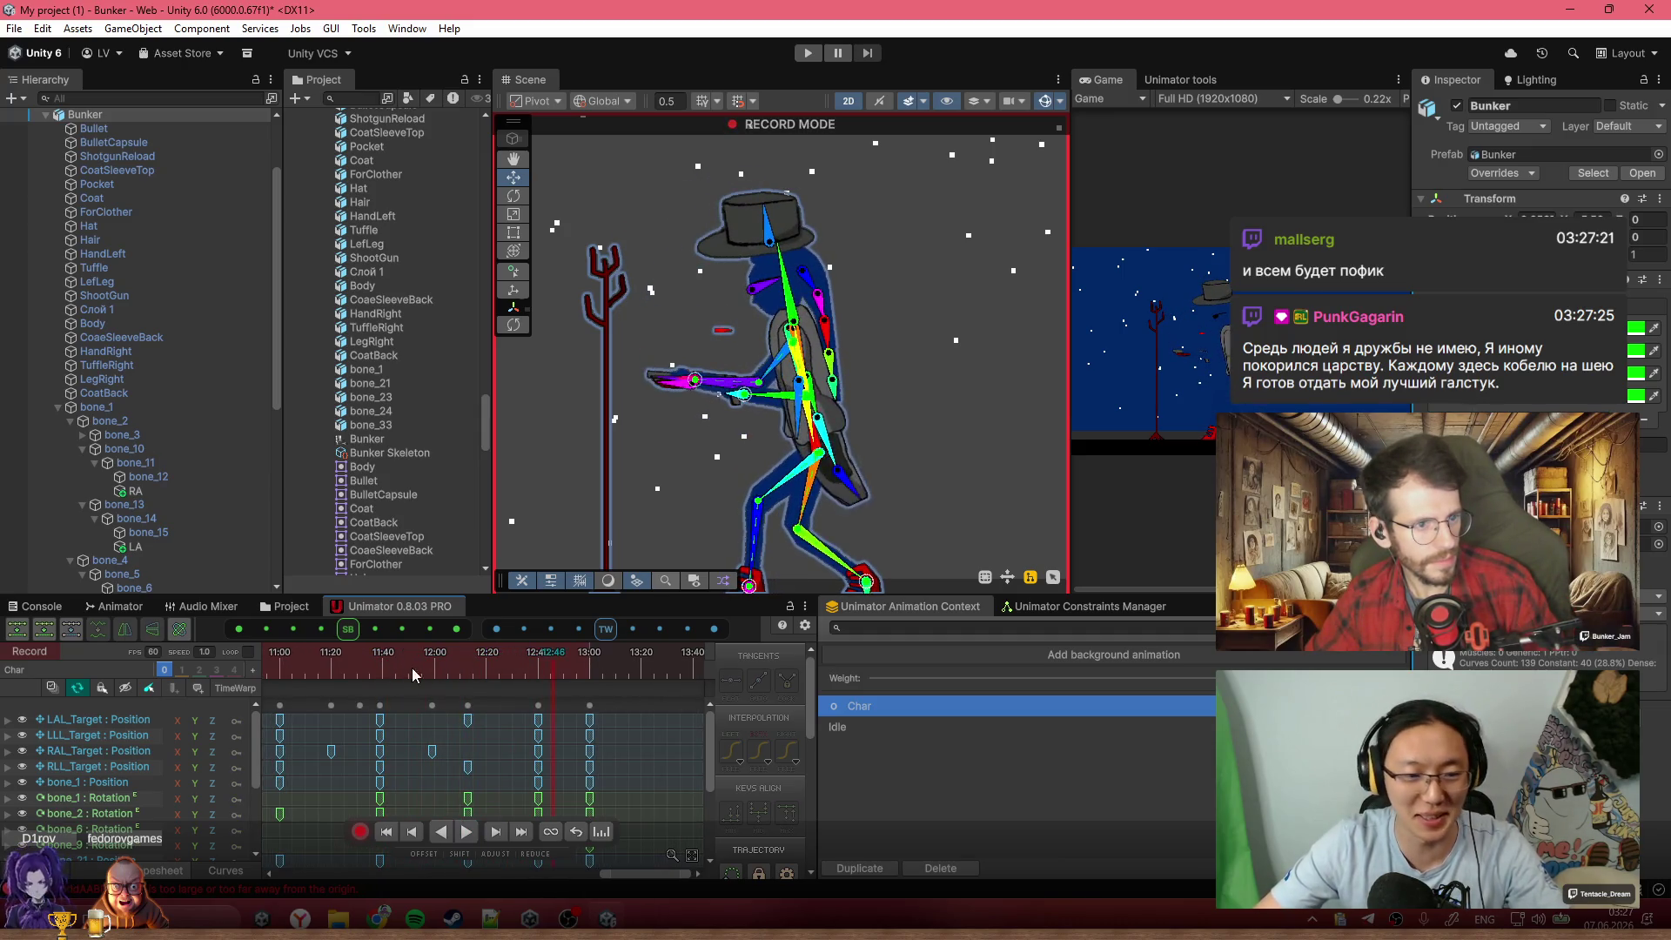
click(649, 747)
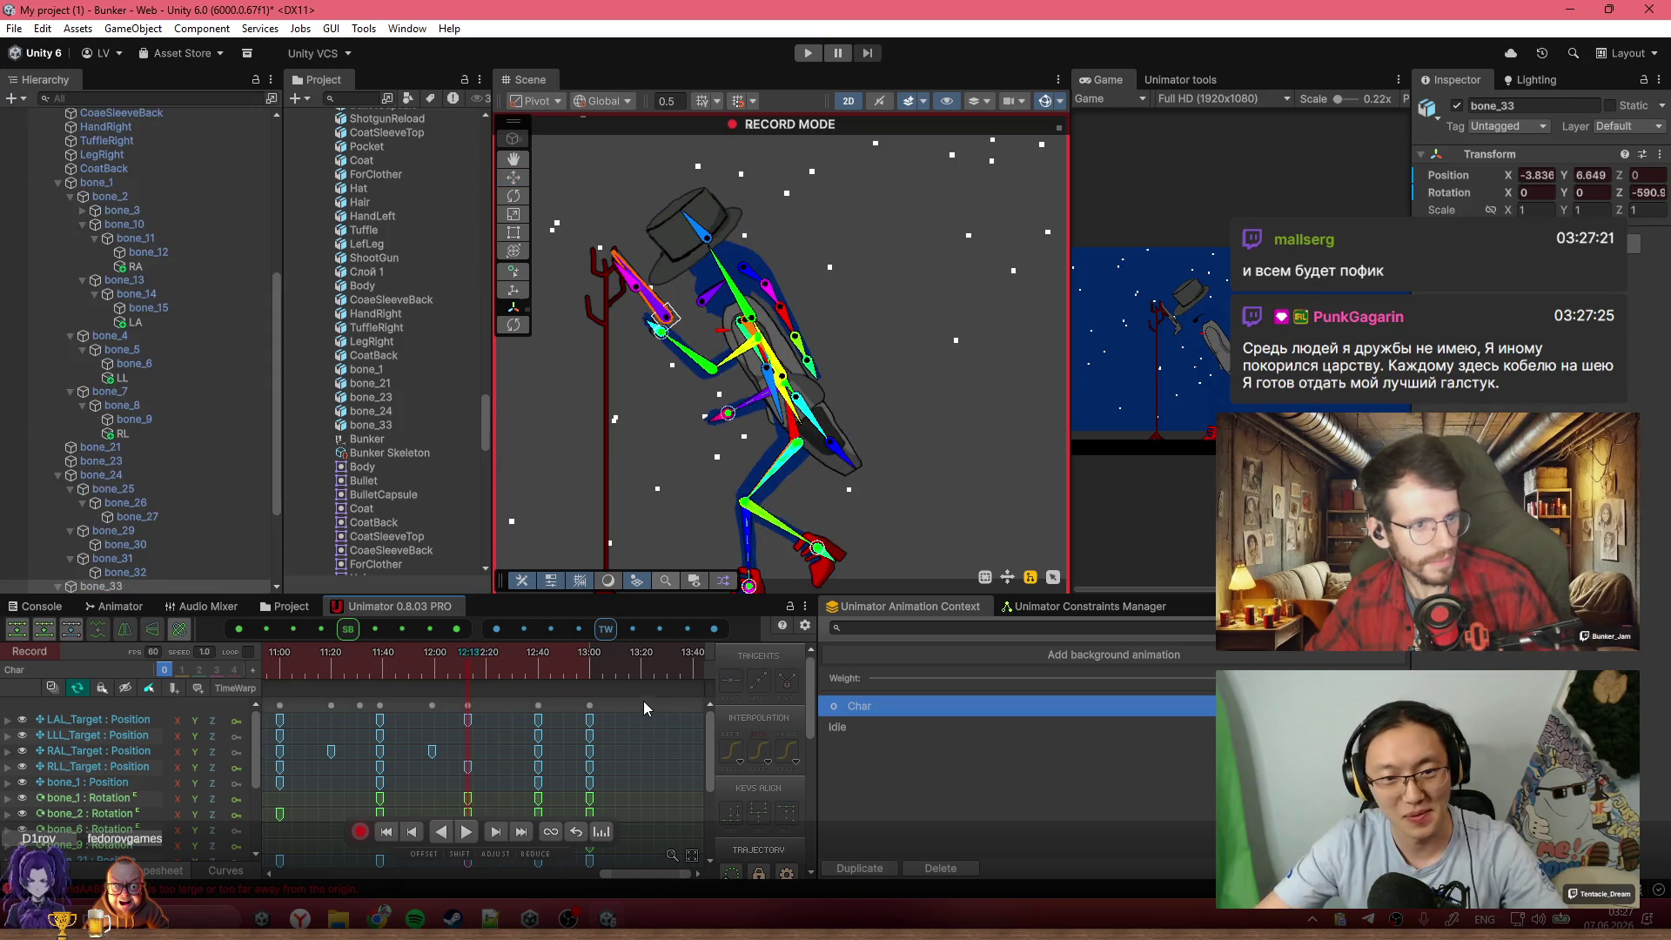
click(601, 657)
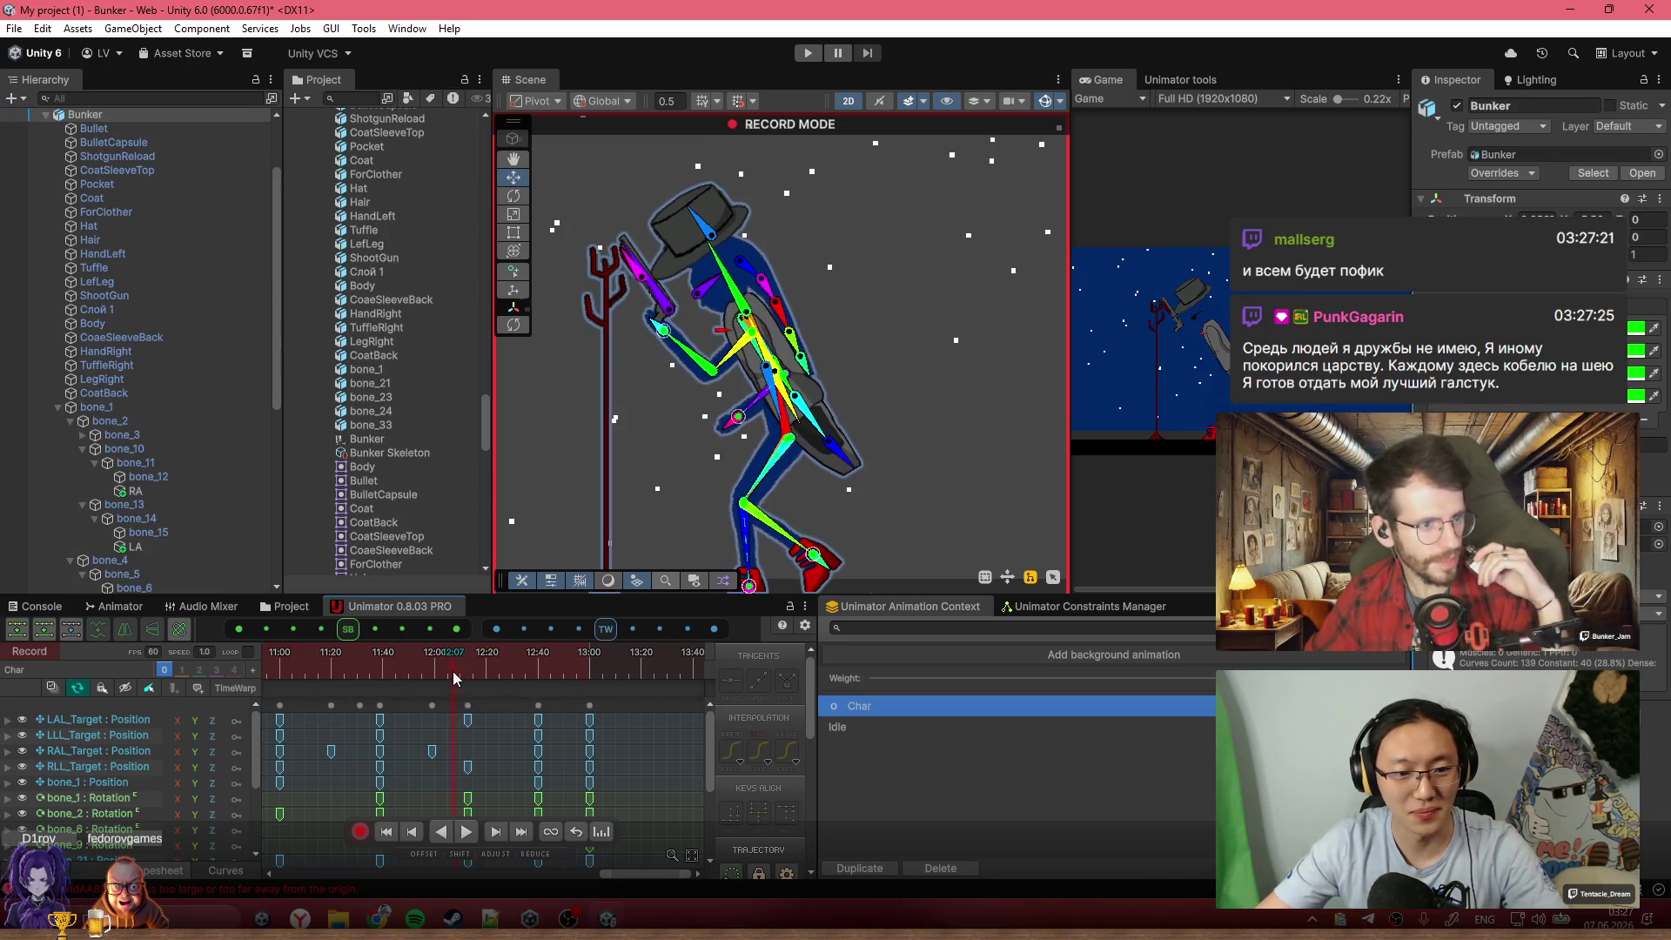
mouse_move(452, 678)
mouse_down()
mouse_move(514, 676)
mouse_move(384, 666)
mouse_move(470, 670)
mouse_up()
click(711, 248)
drag(725, 261, 725, 259)
click(520, 667)
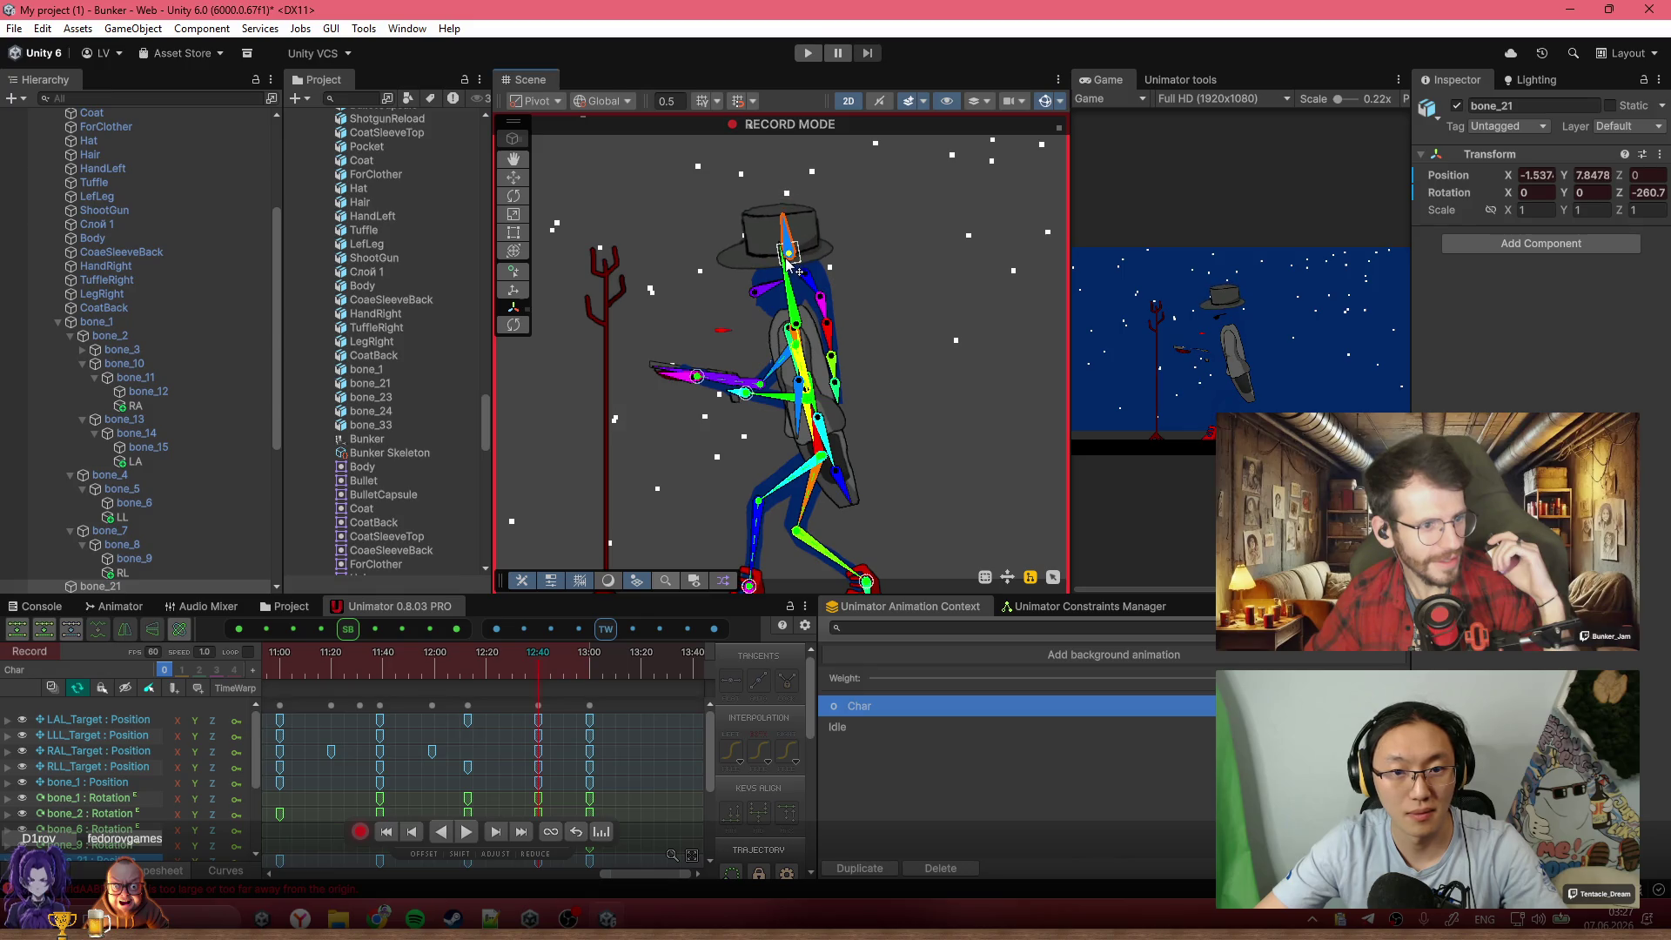
click(596, 672)
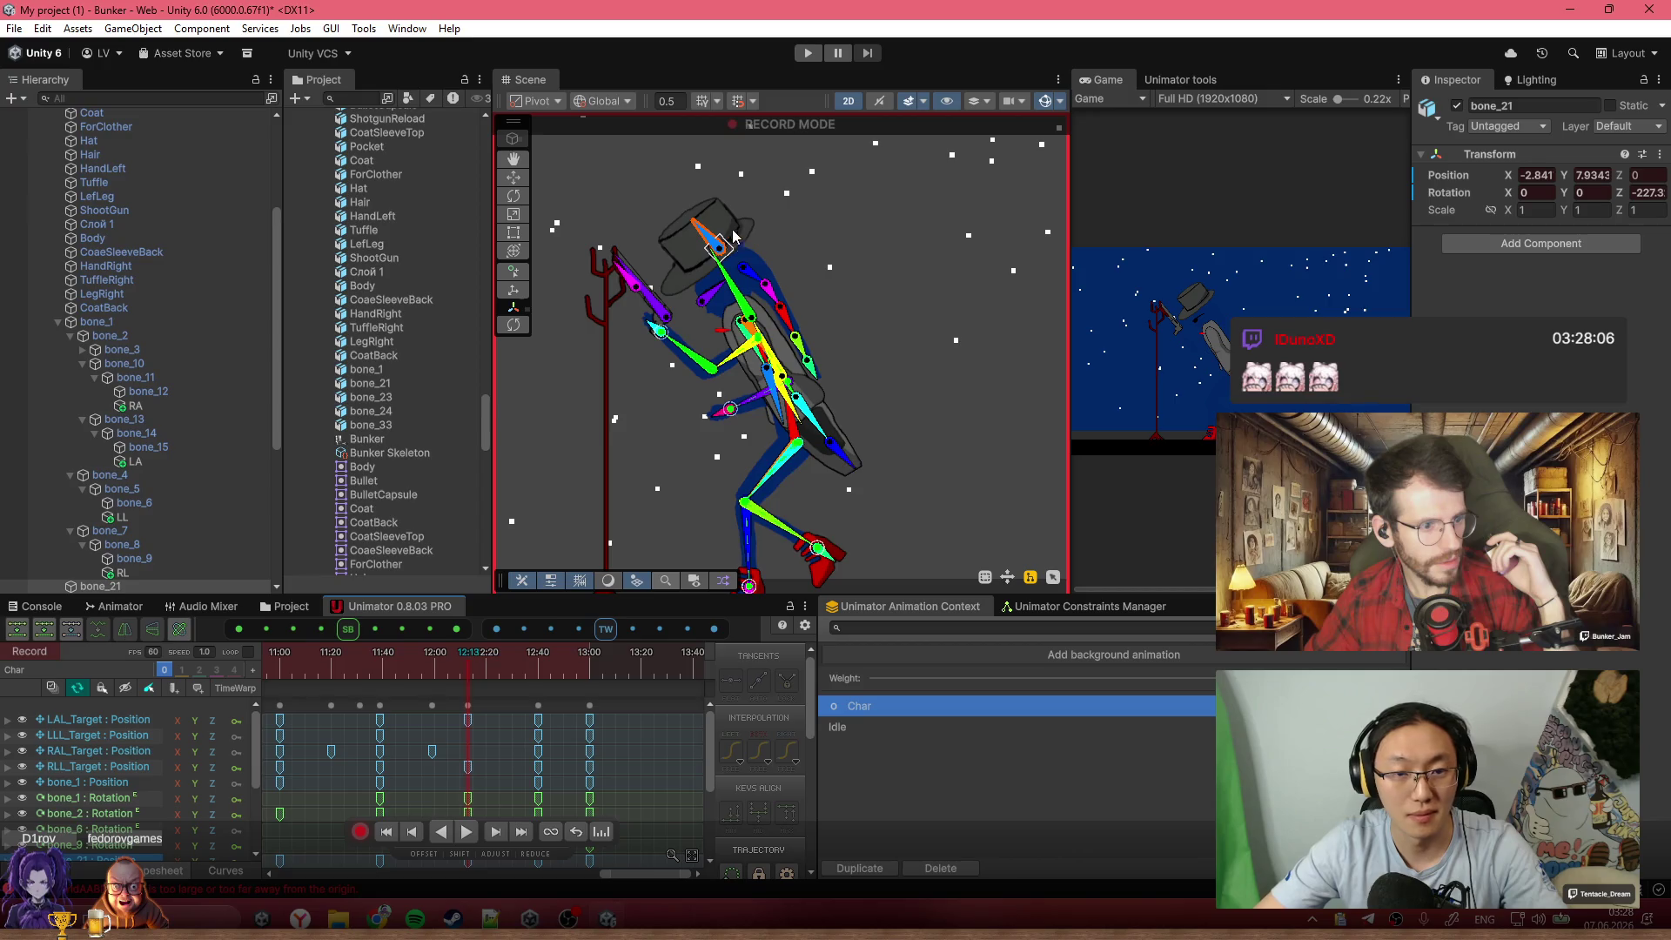
drag(489, 653, 557, 675)
key(space)
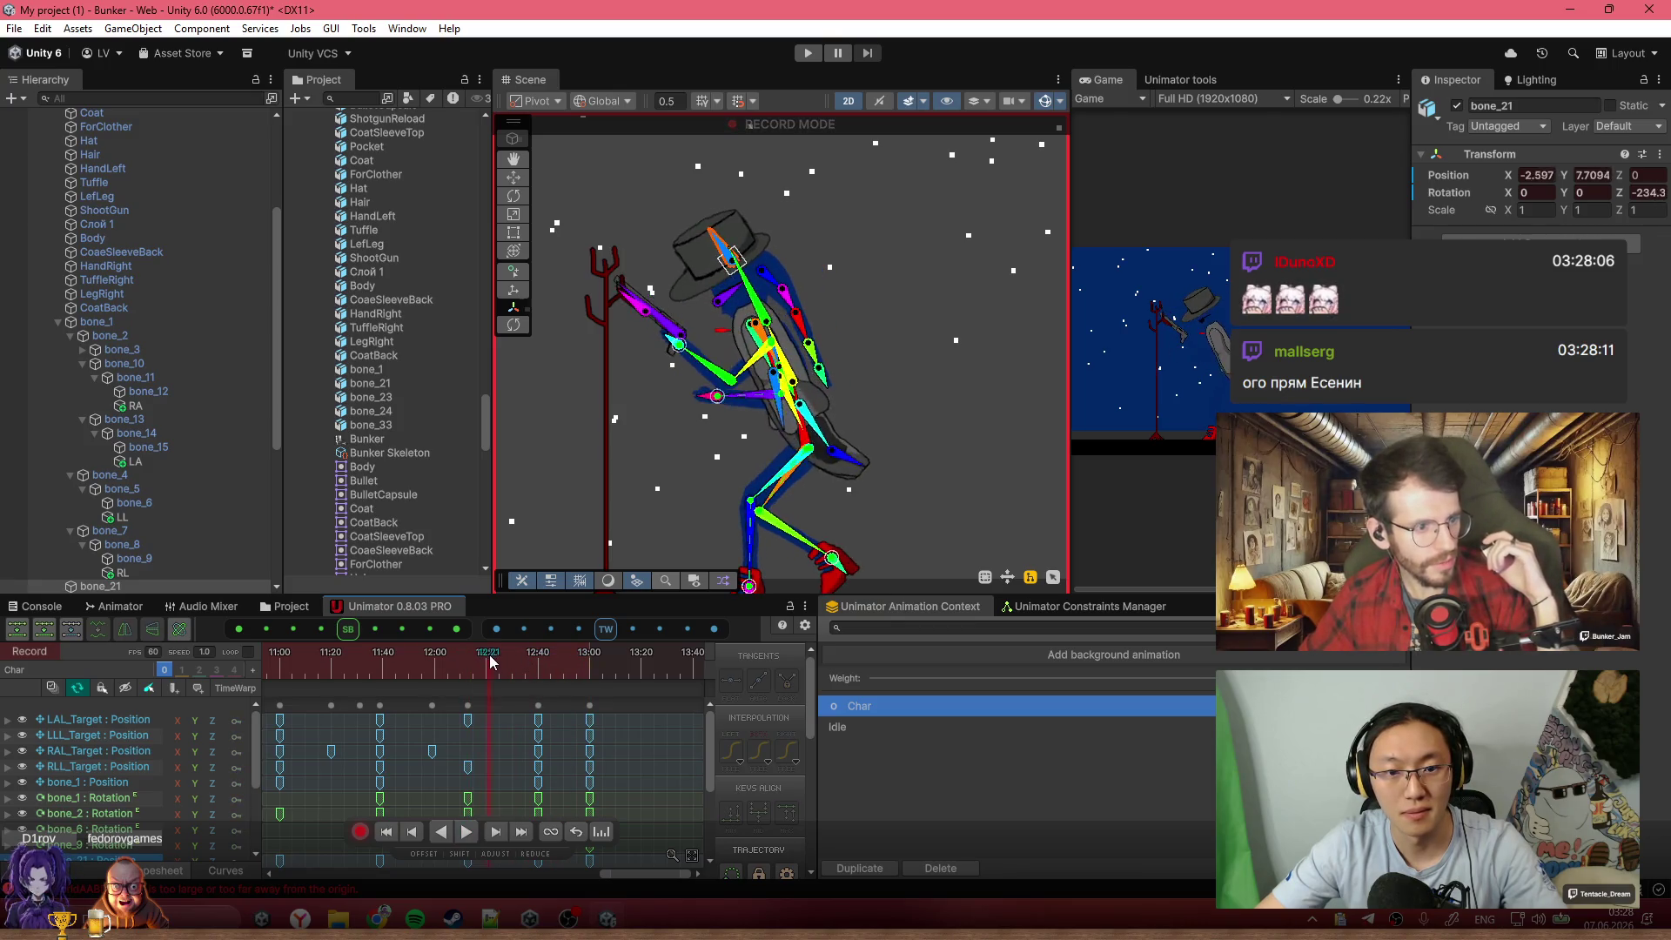
mouse_move(541, 672)
mouse_down()
mouse_move(557, 679)
mouse_move(505, 676)
mouse_move(538, 681)
mouse_up()
click(825, 374)
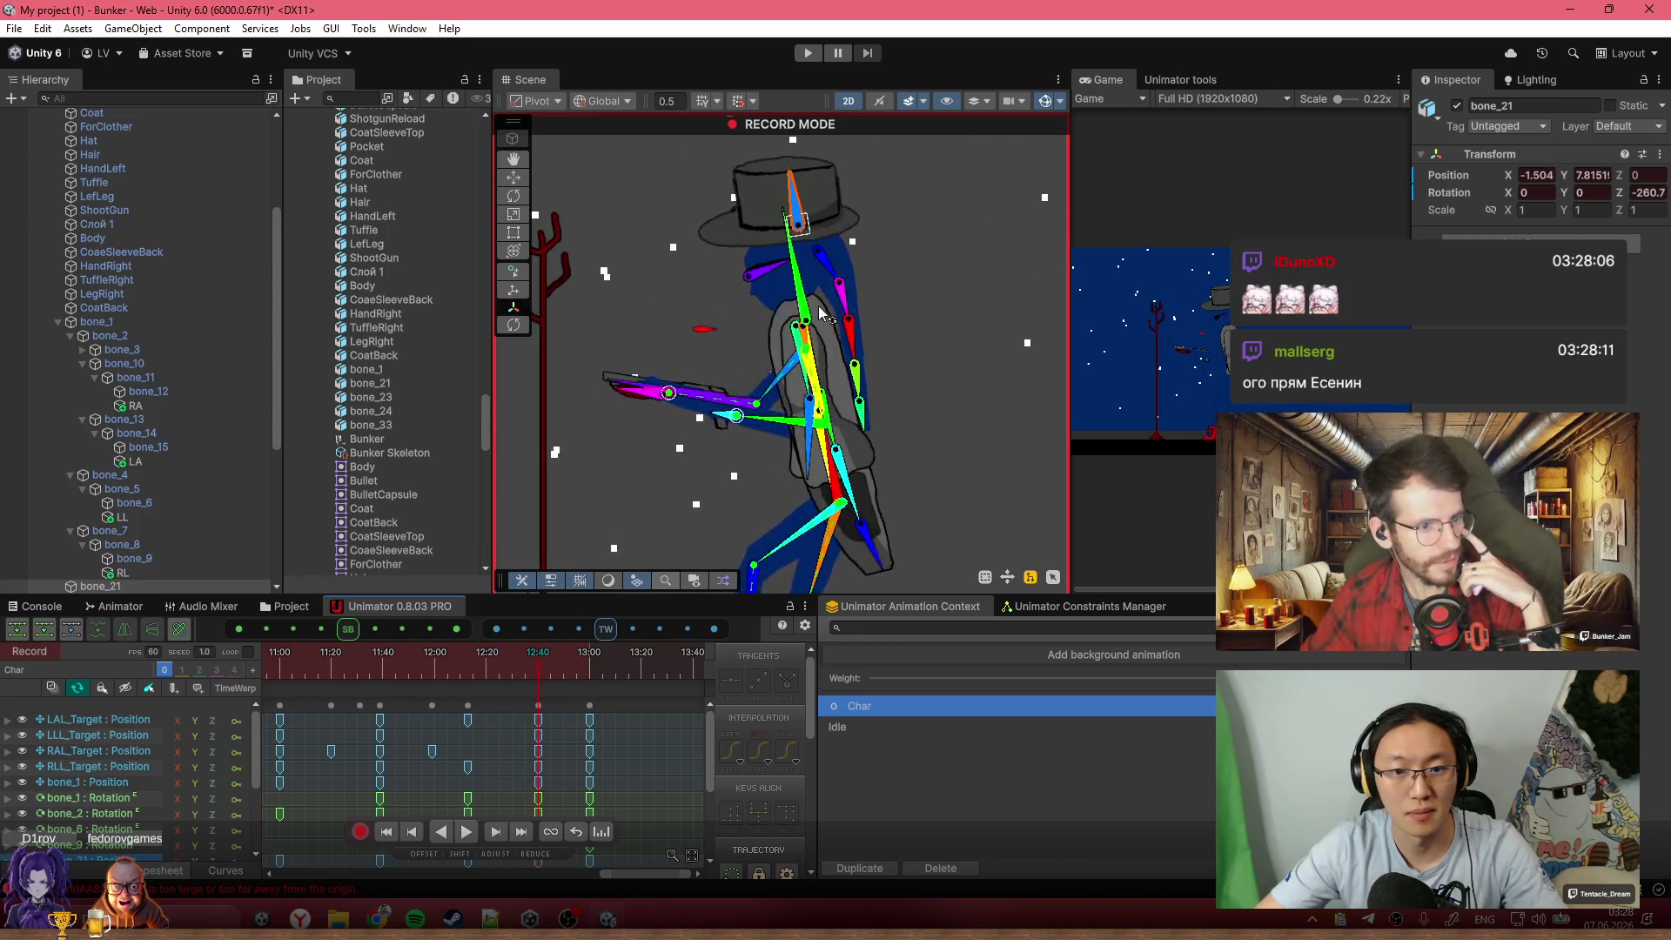
Scrub the arm motion from about 11:49 back to 10:05, then zoom the timeline out to the full clip
scroll(827, 376, up, 10)
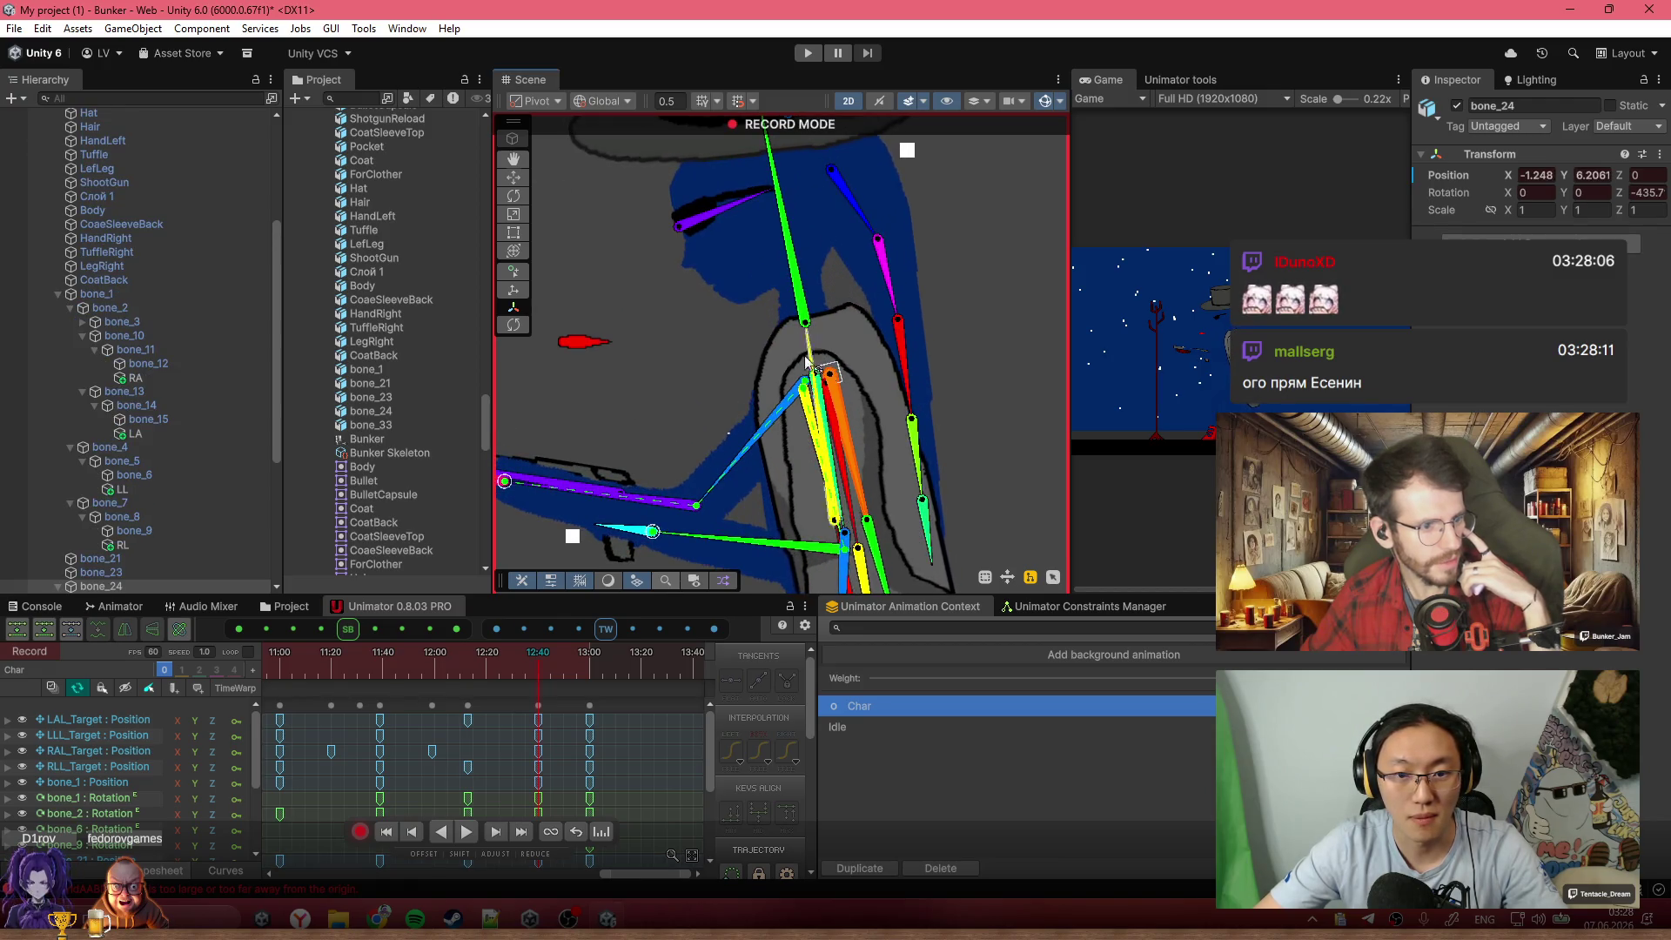
scroll(808, 363, down, 4)
mouse_move(506, 659)
mouse_down()
mouse_move(407, 665)
mouse_move(589, 667)
mouse_up()
scroll(492, 715, down, 3)
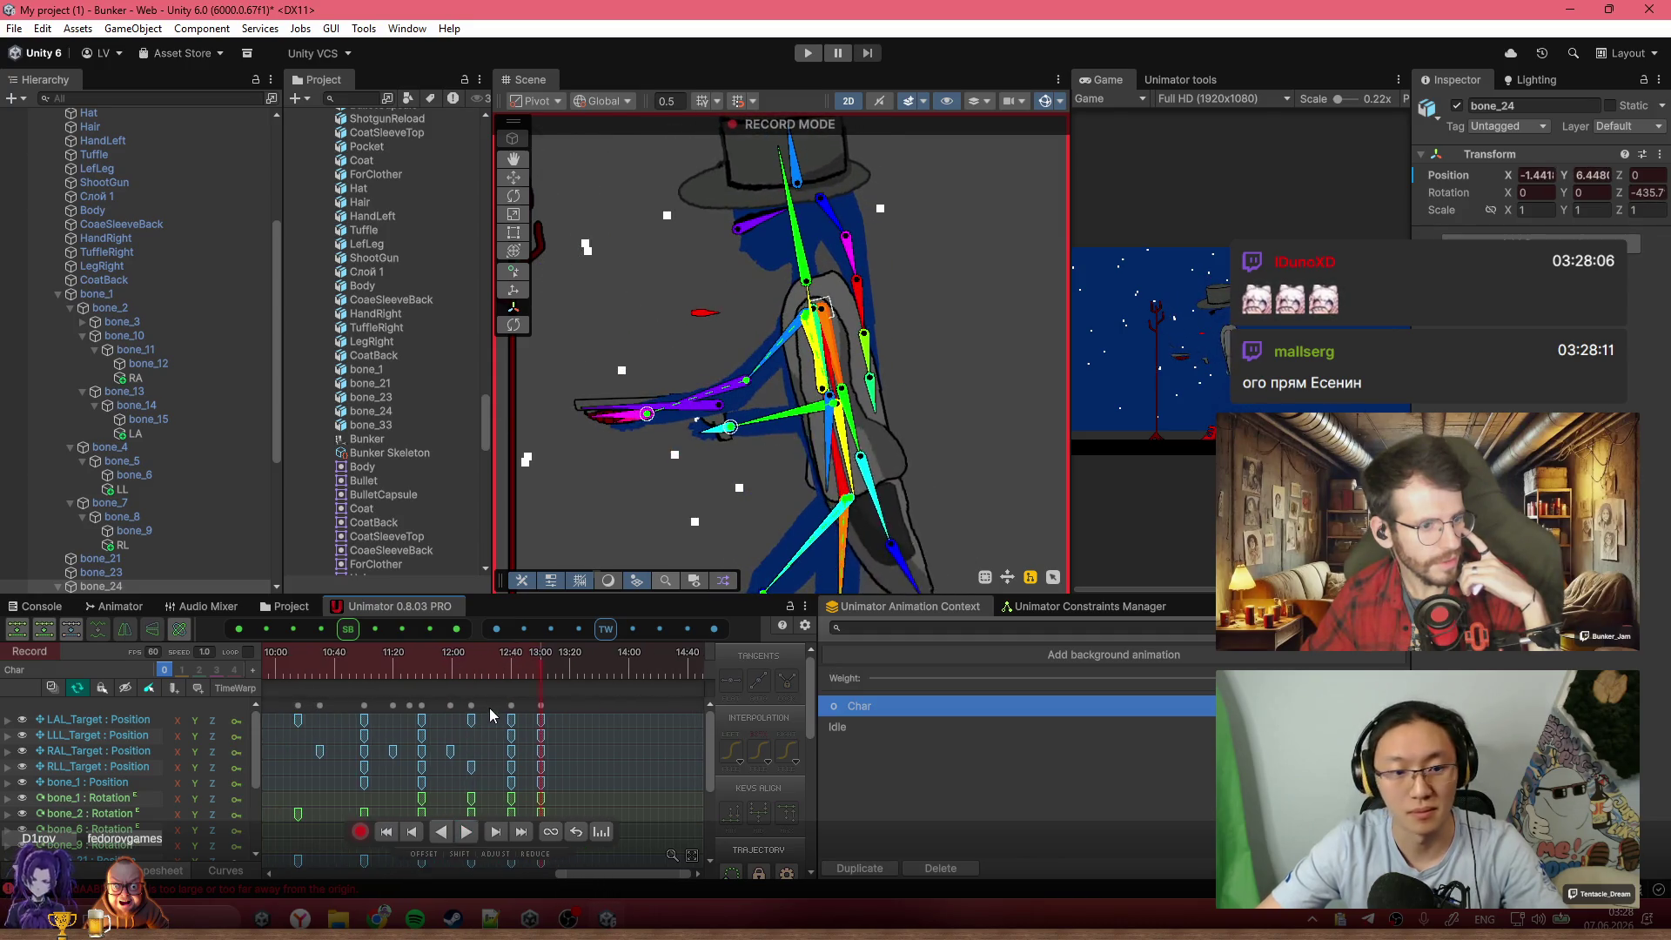
scroll(491, 715, down, 2)
click(424, 667)
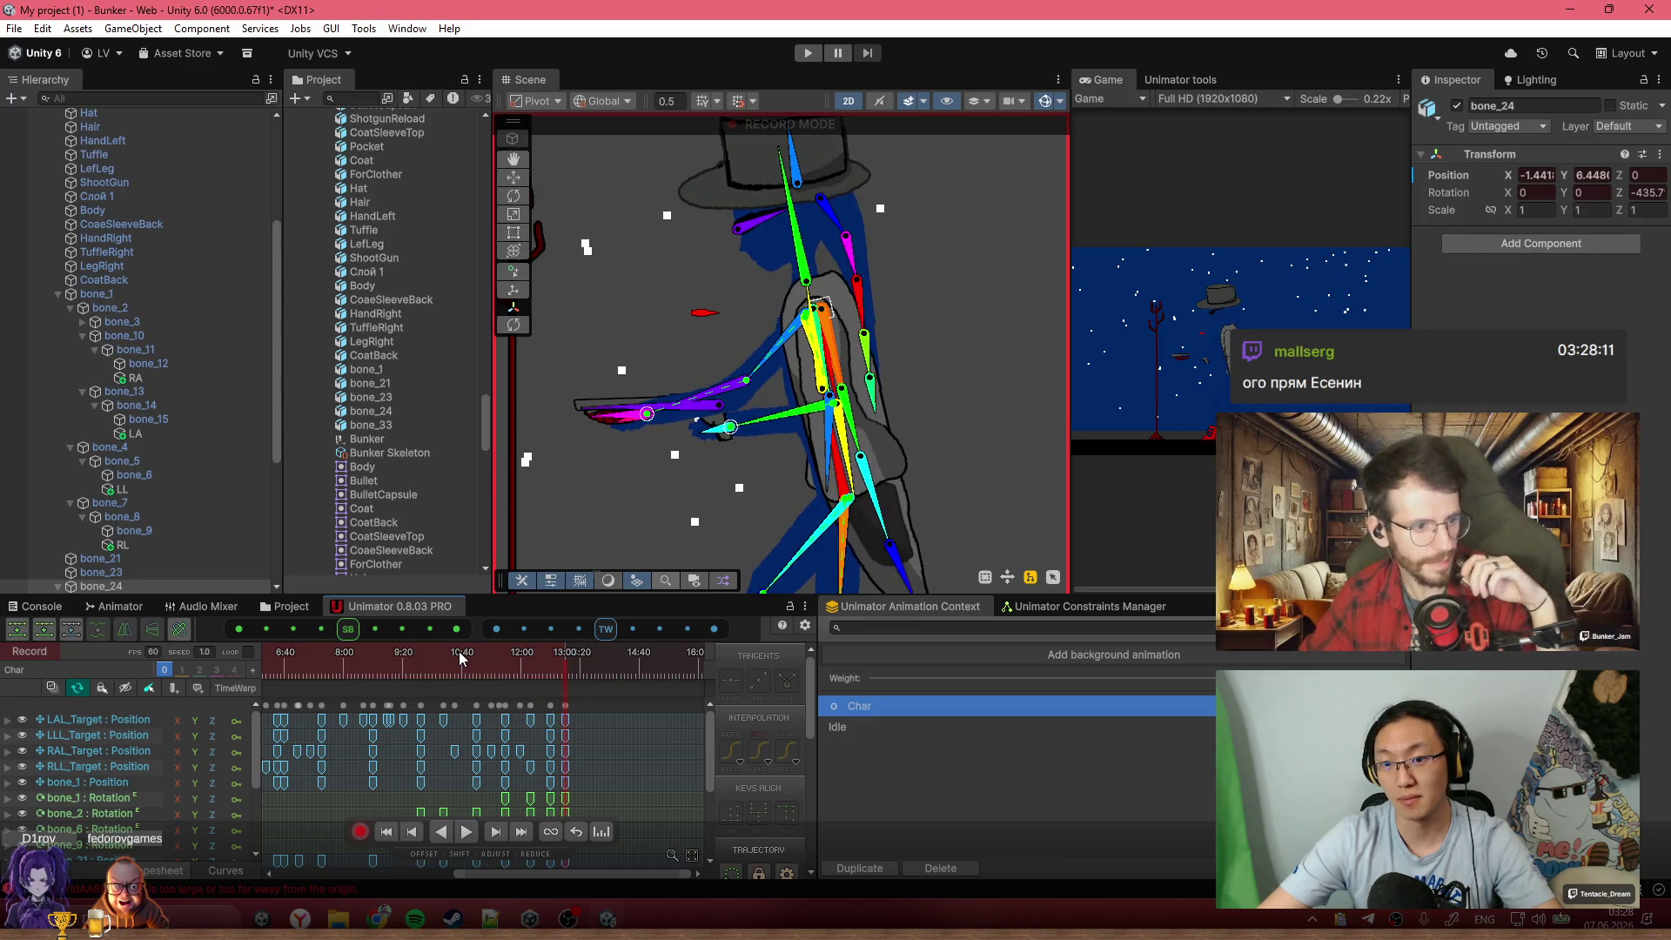
scroll(470, 720, down, 4)
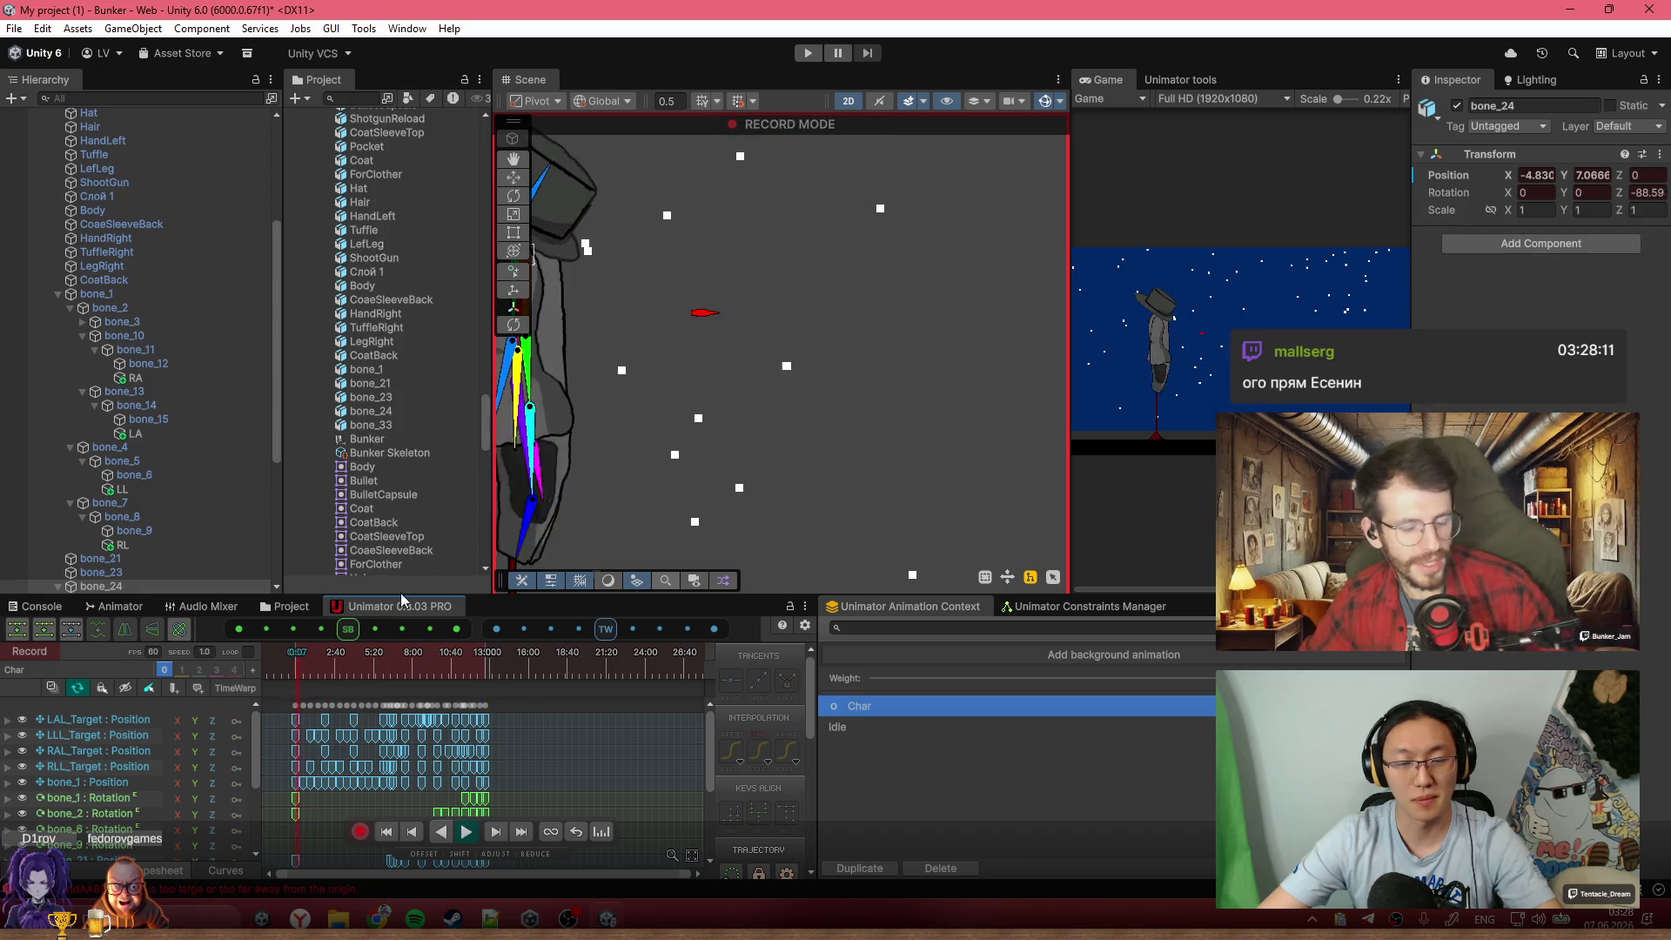
Widen the Game view, then scrub the Char clip from its start through the 12:10–12:40 aim
mouse_move(1069, 353)
mouse_down()
mouse_move(696, 374)
mouse_move(644, 395)
mouse_up()
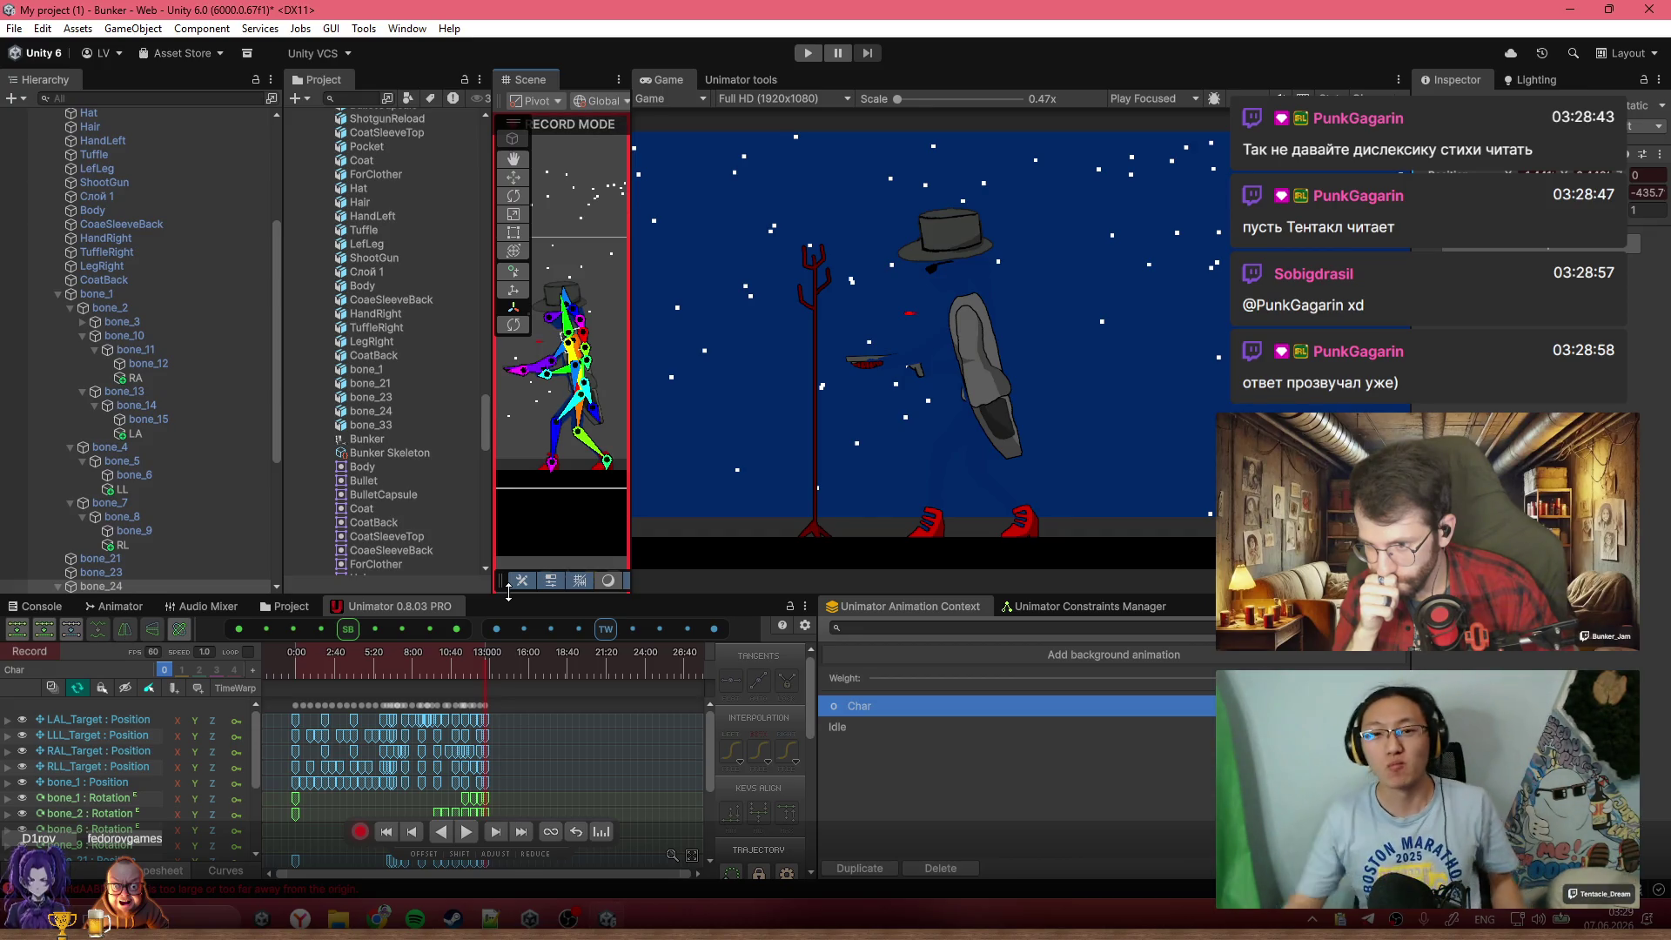
drag(399, 664, 294, 659)
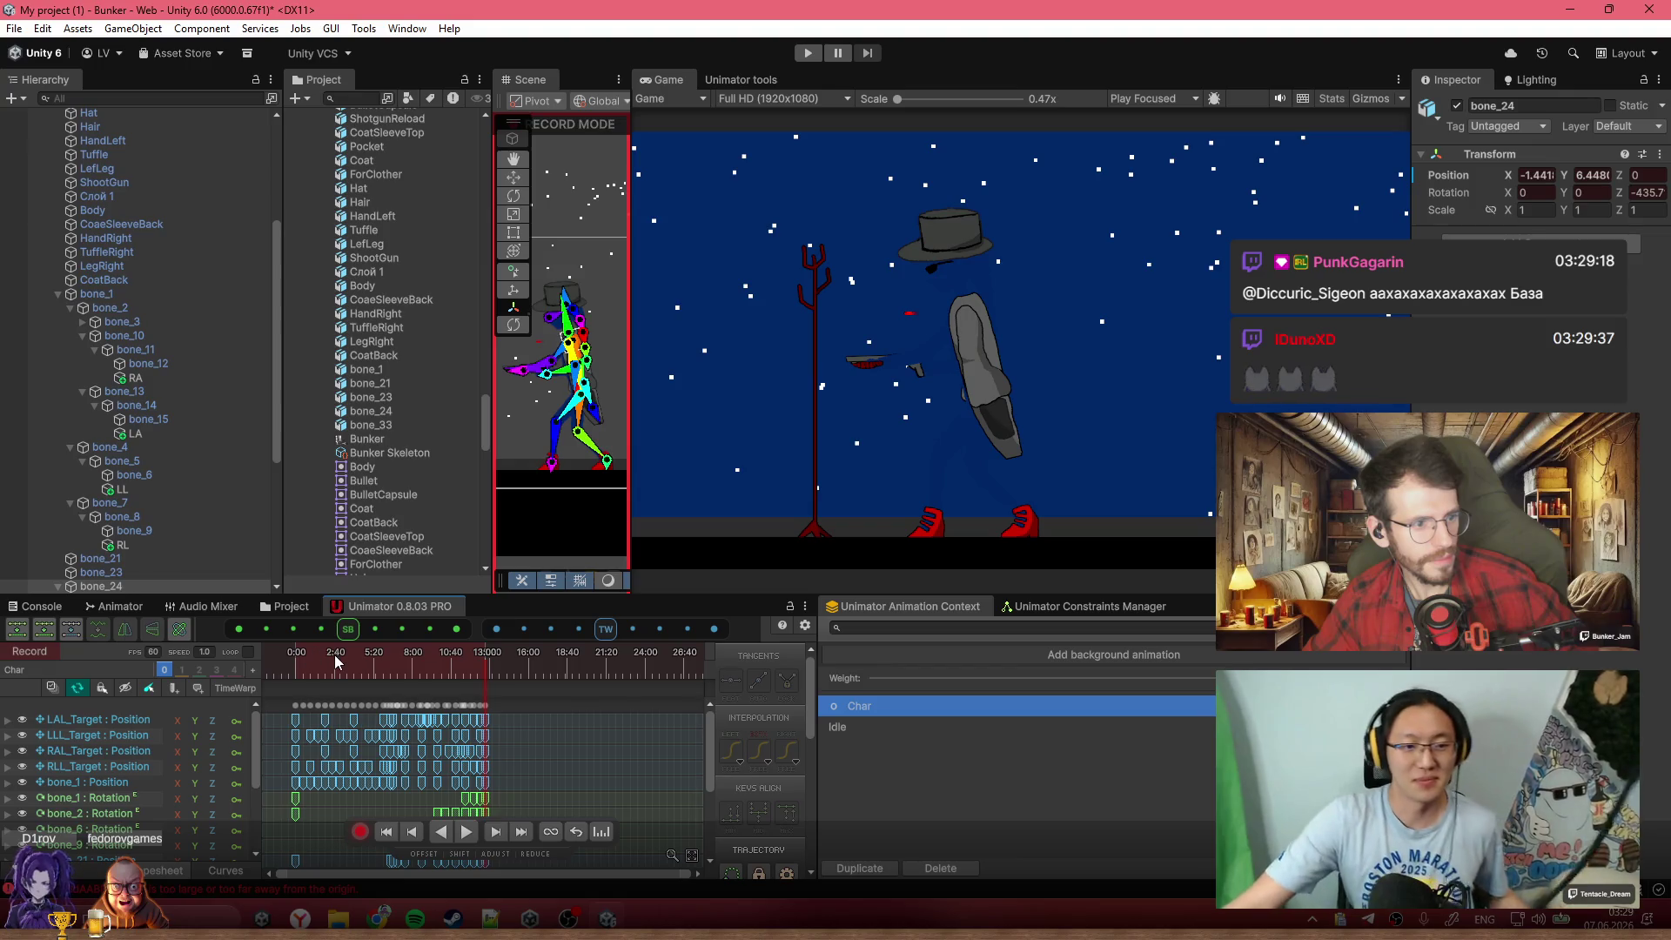
click(389, 666)
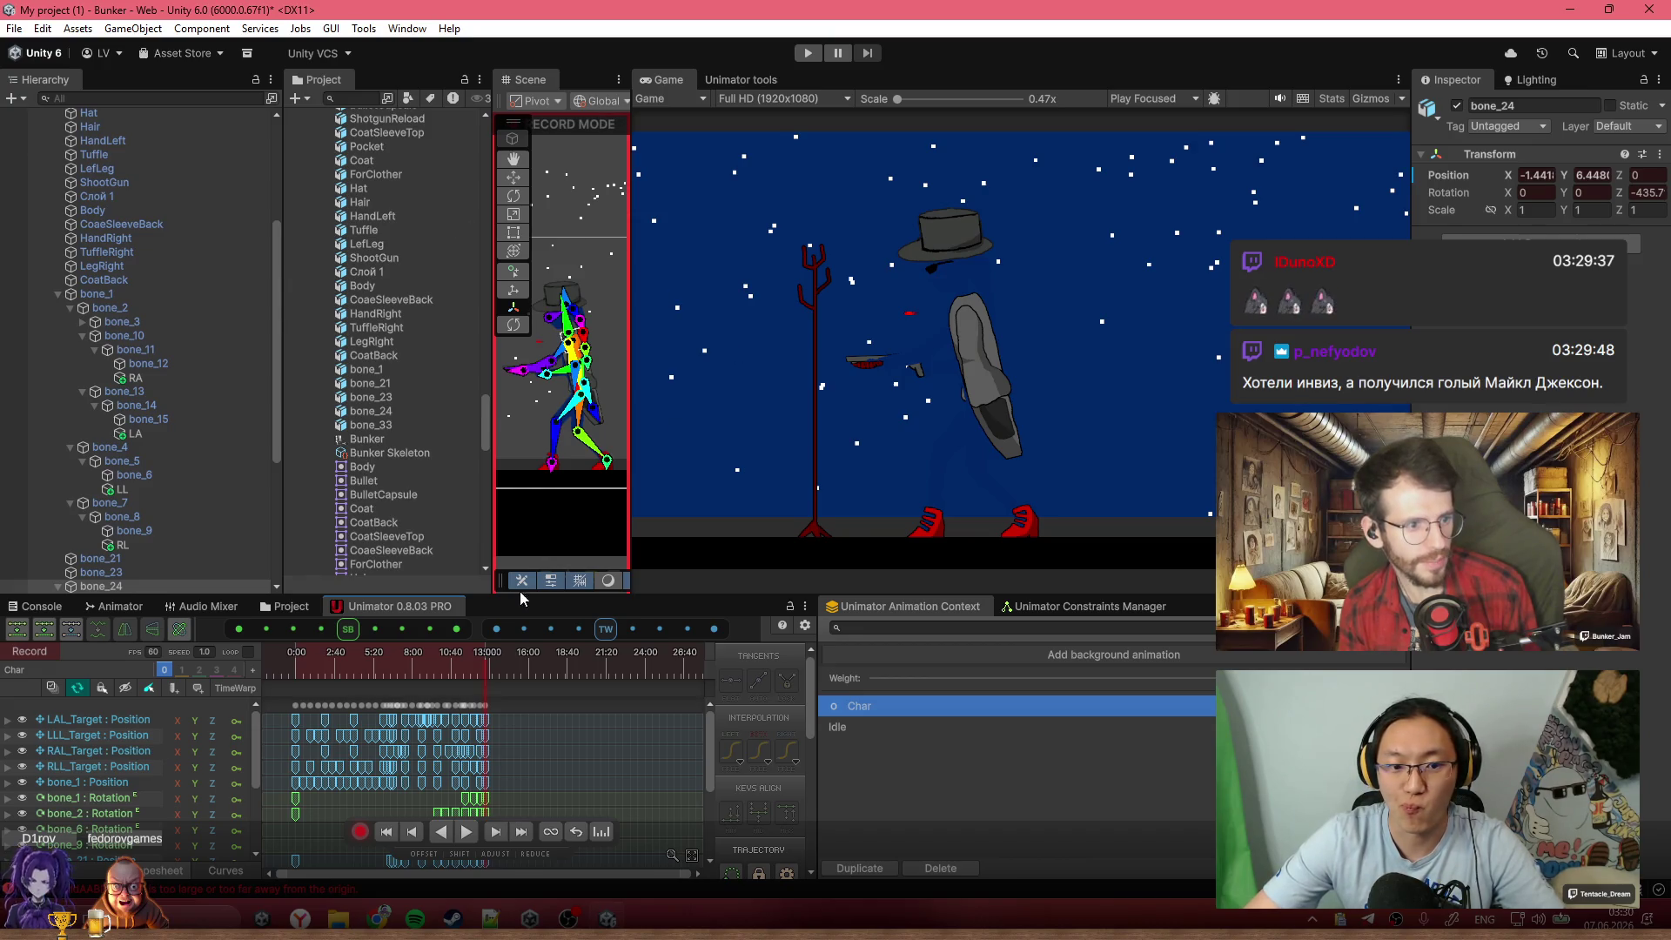
scroll(485, 747, up, 2)
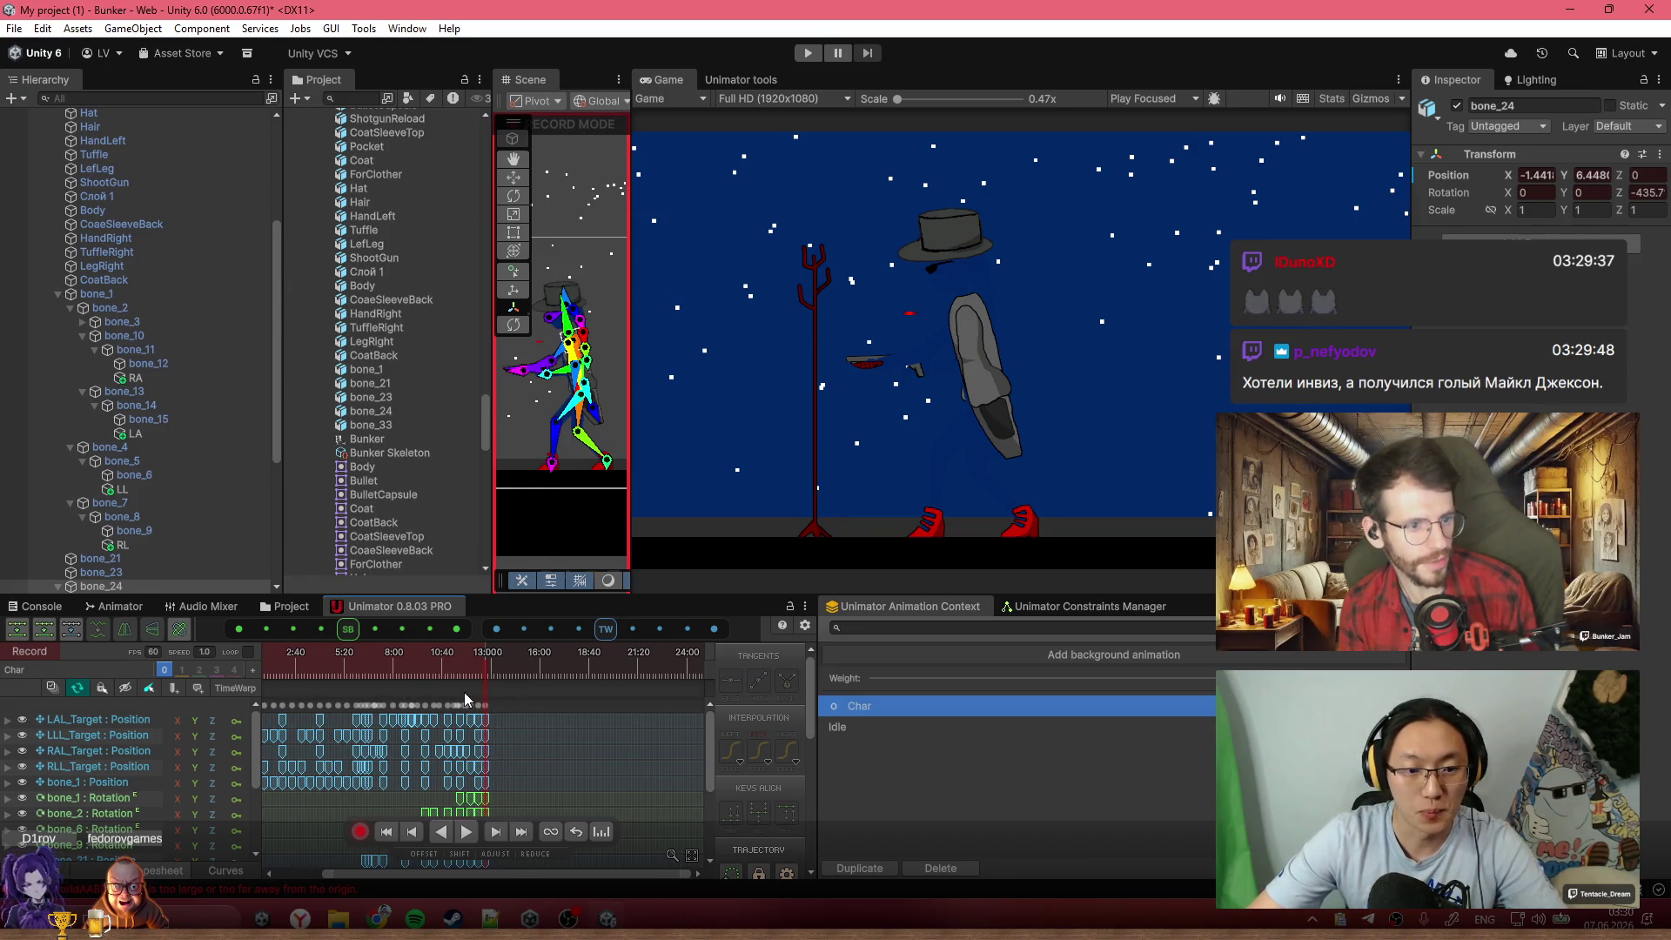
drag(457, 676, 446, 670)
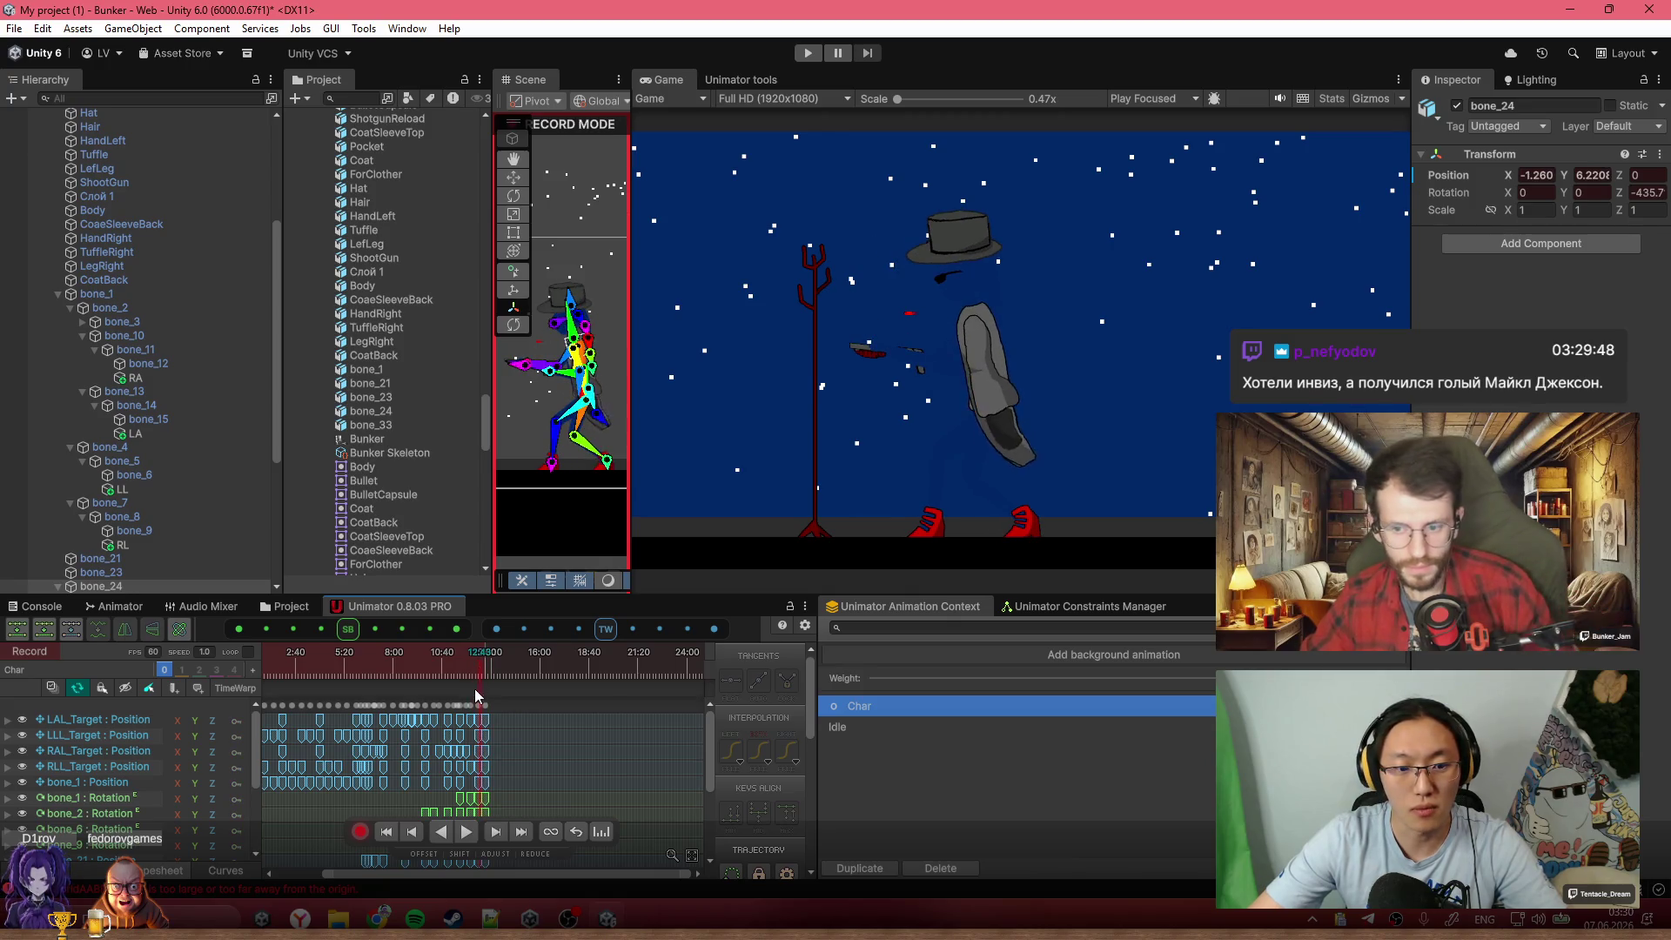
scroll(475, 694, up, 10)
scroll(502, 746, up, 2)
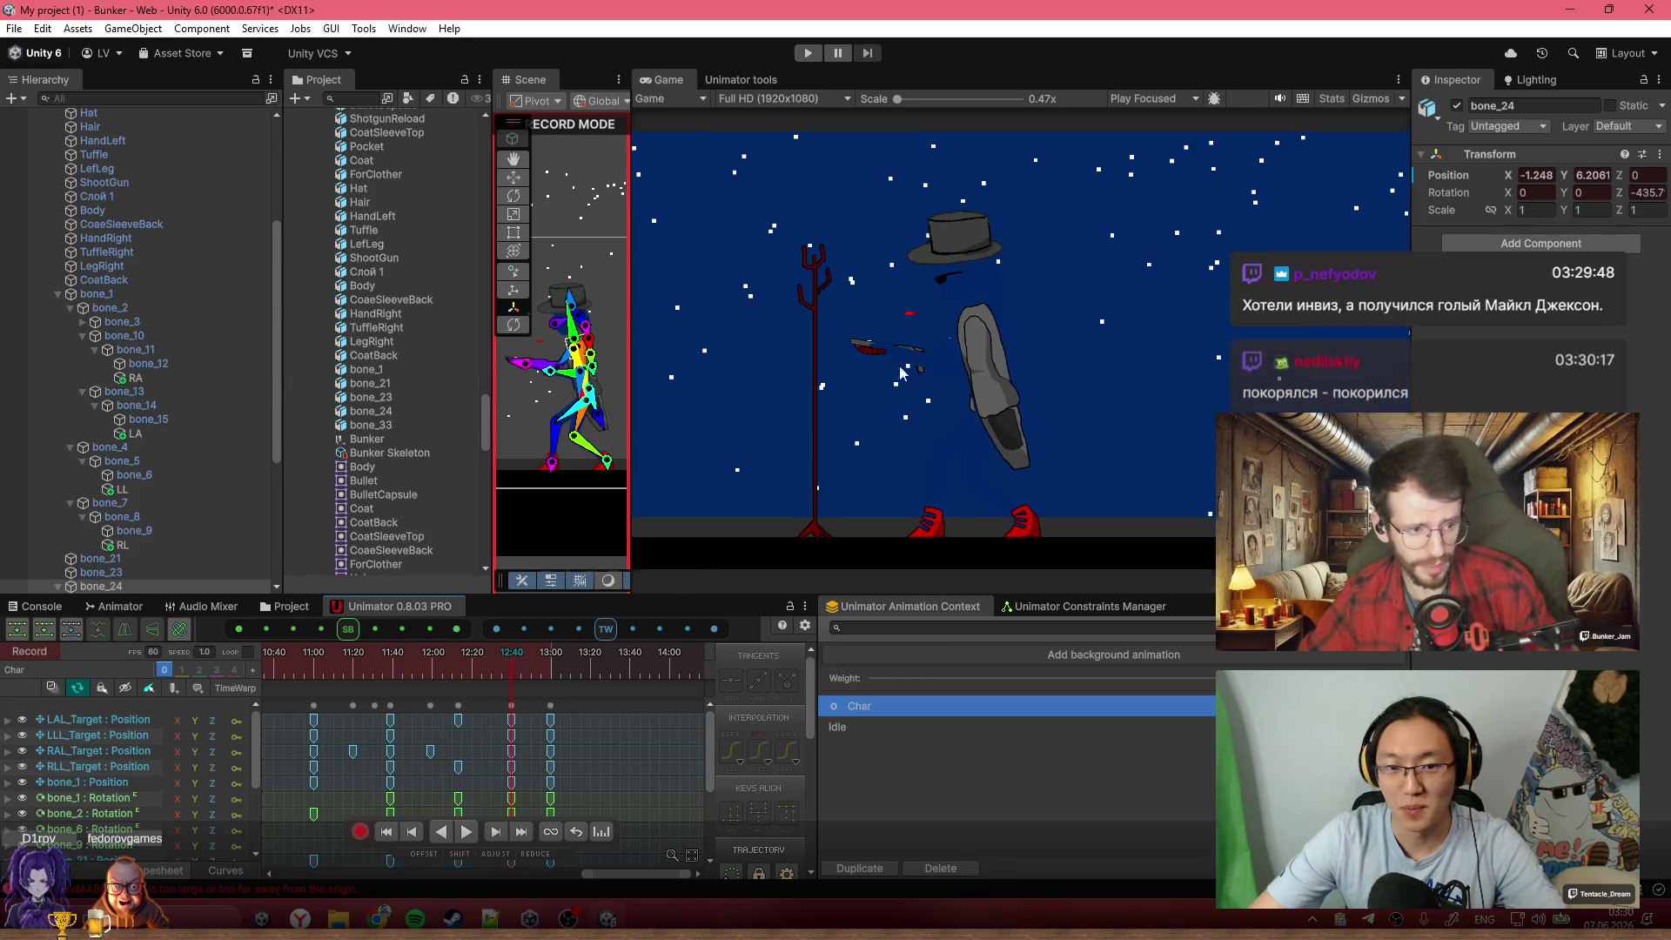
mouse_move(471, 679)
mouse_down()
mouse_move(453, 677)
mouse_move(509, 674)
mouse_up()
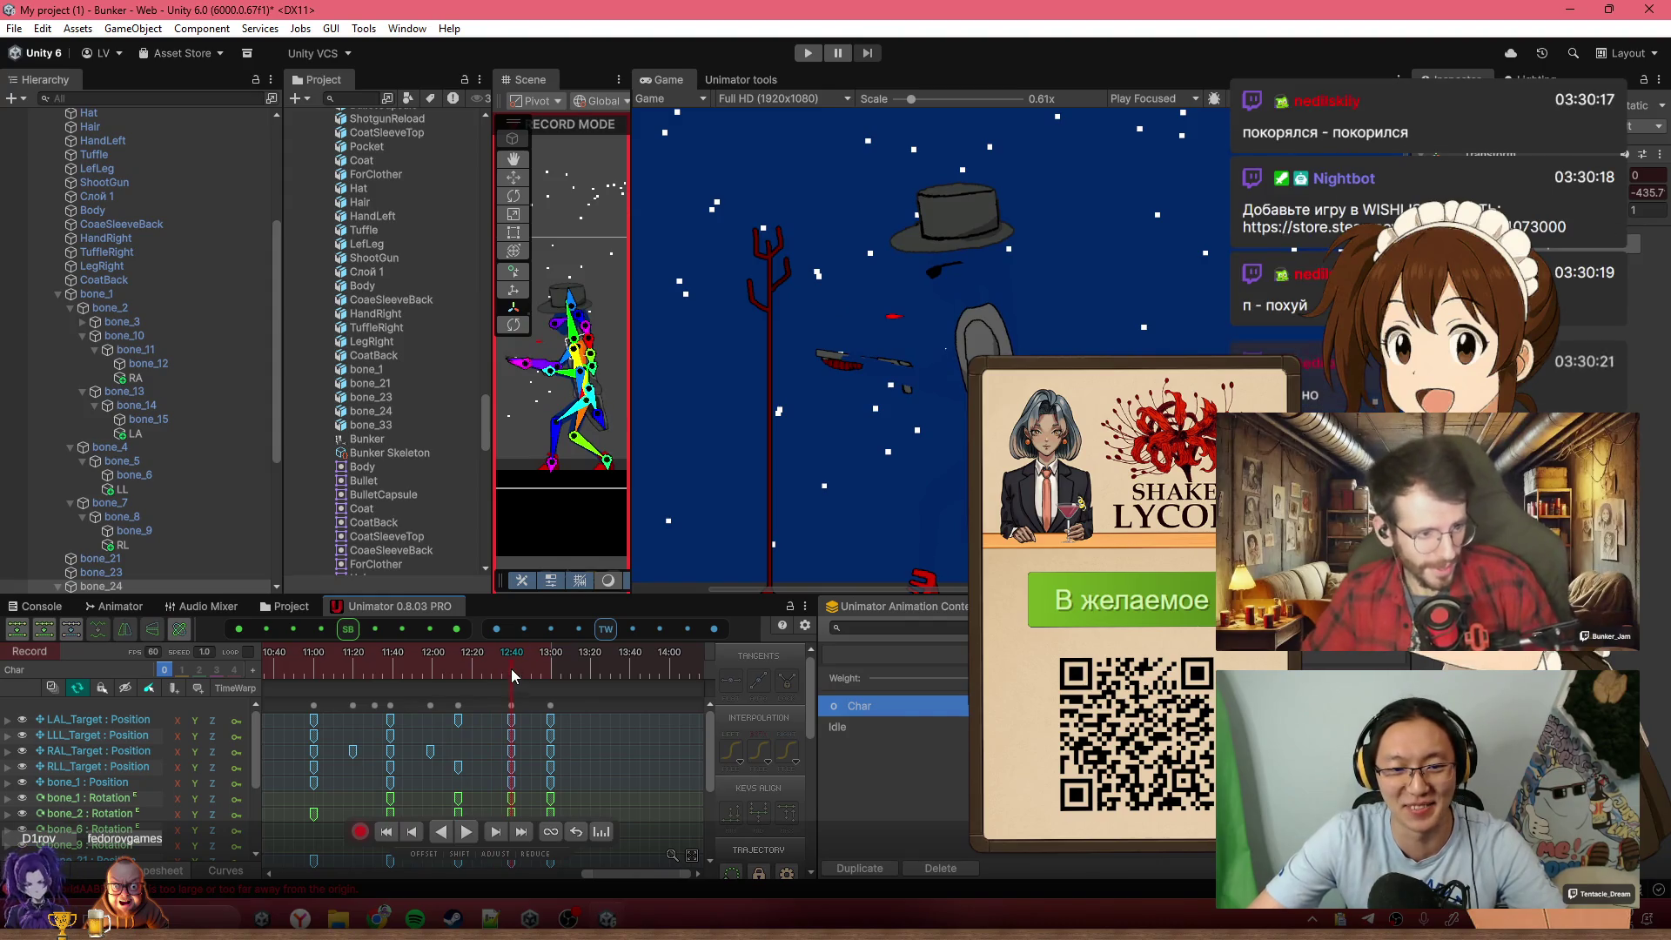
Restore the Scene view's width, play the aiming animation briefly, and return to 12:40
drag(630, 146, 1219, 146)
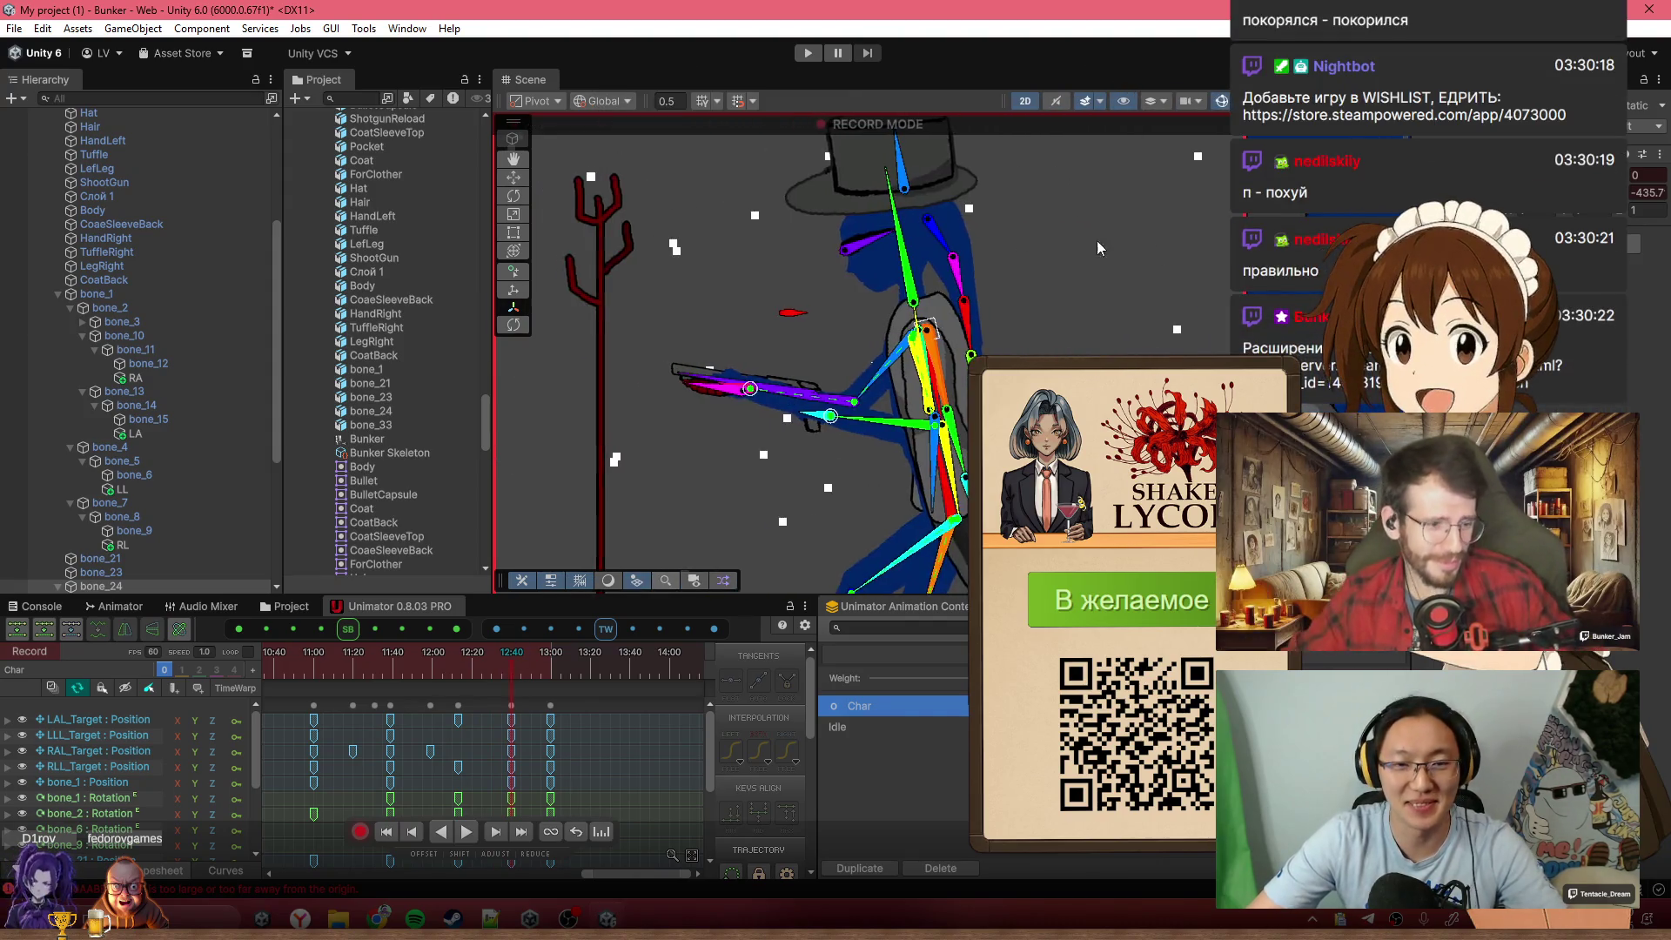
scroll(984, 280, up, 5)
scroll(951, 339, down, 3)
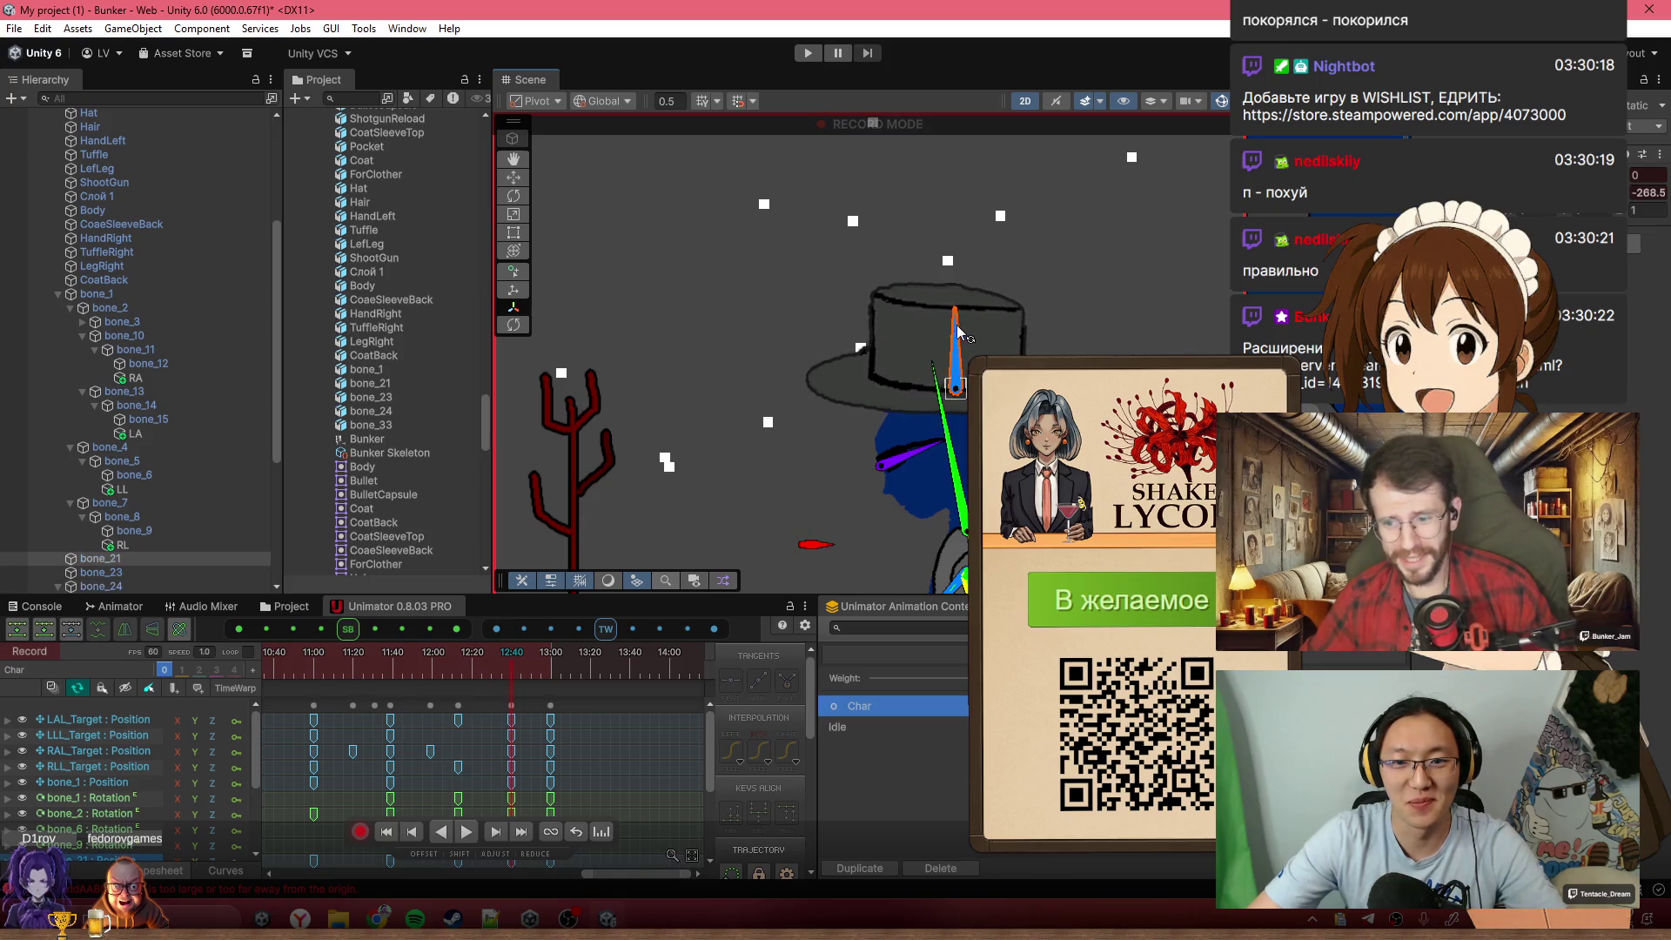
key(space)
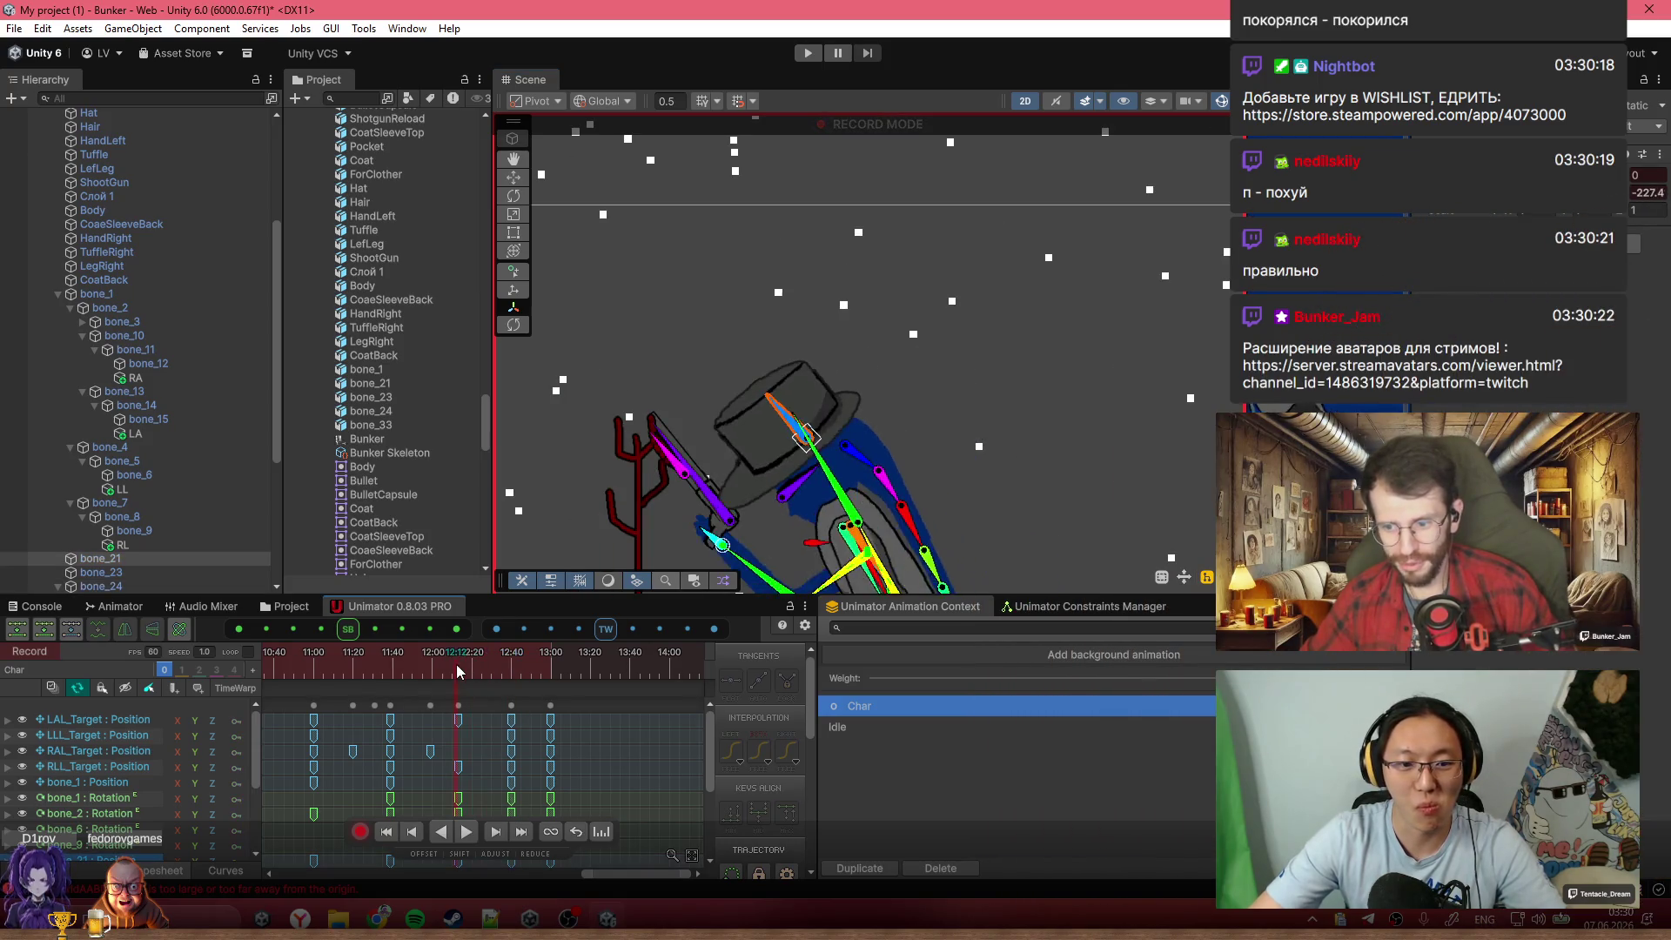
key(space)
drag(454, 666, 515, 666)
Move bone_21's position key from 12:40 to about 12:46 and play the retimed animation
scroll(807, 704, down, 4)
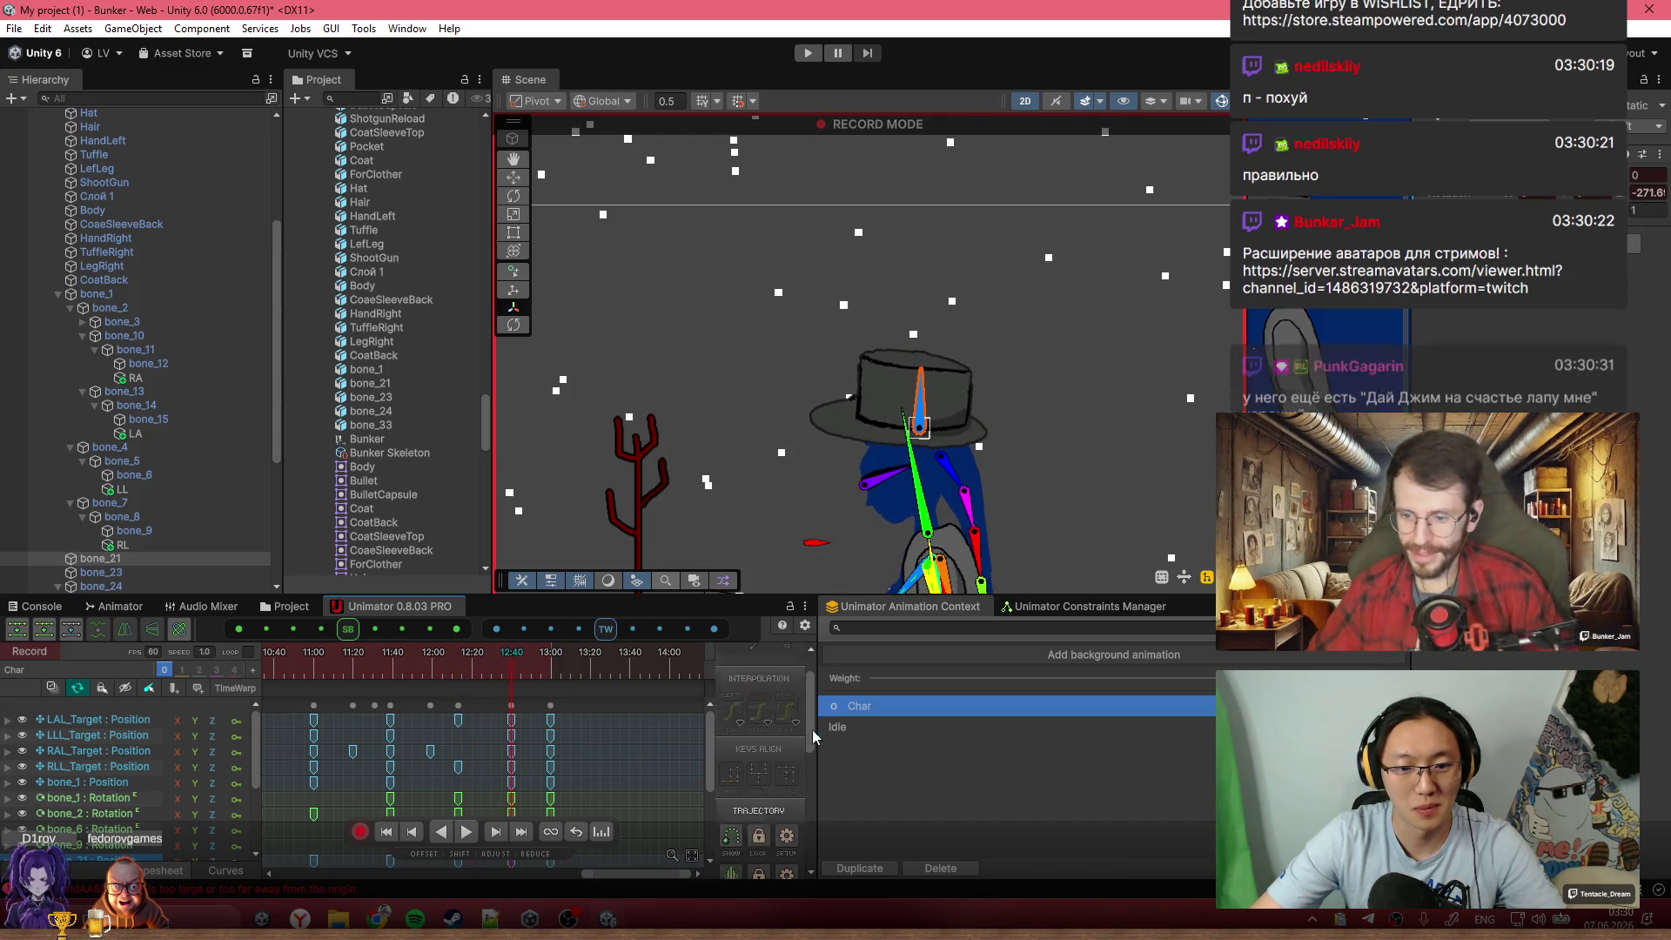
scroll(686, 768, down, 1)
scroll(593, 792, down, 3)
scroll(592, 748, up, 3)
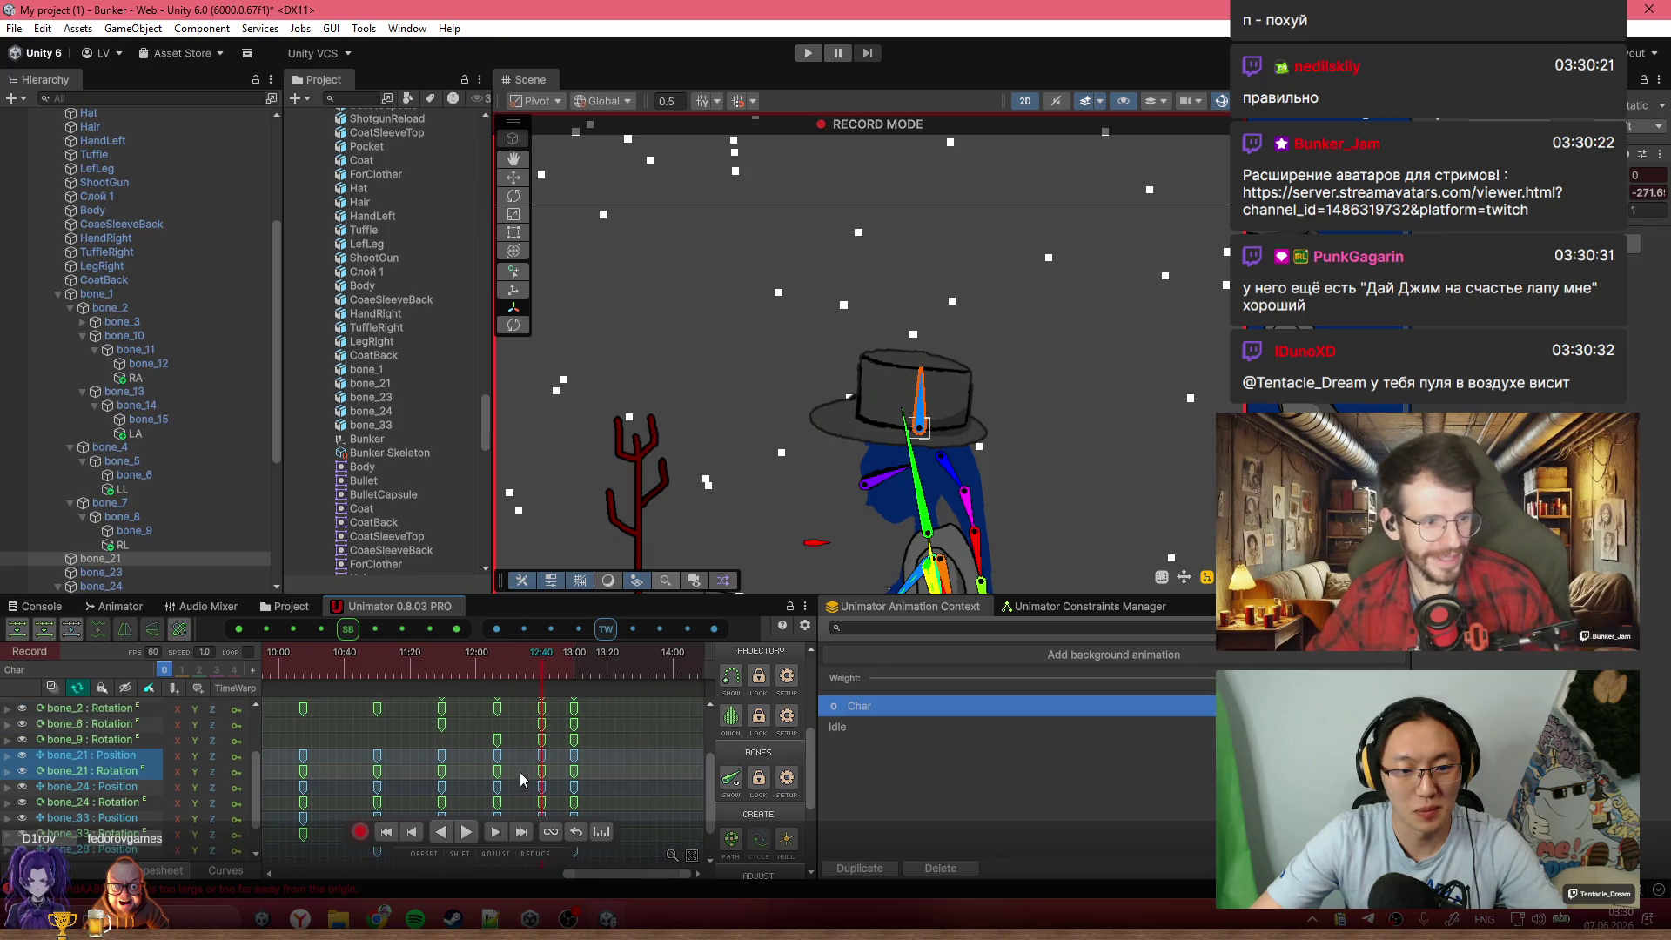
click(548, 772)
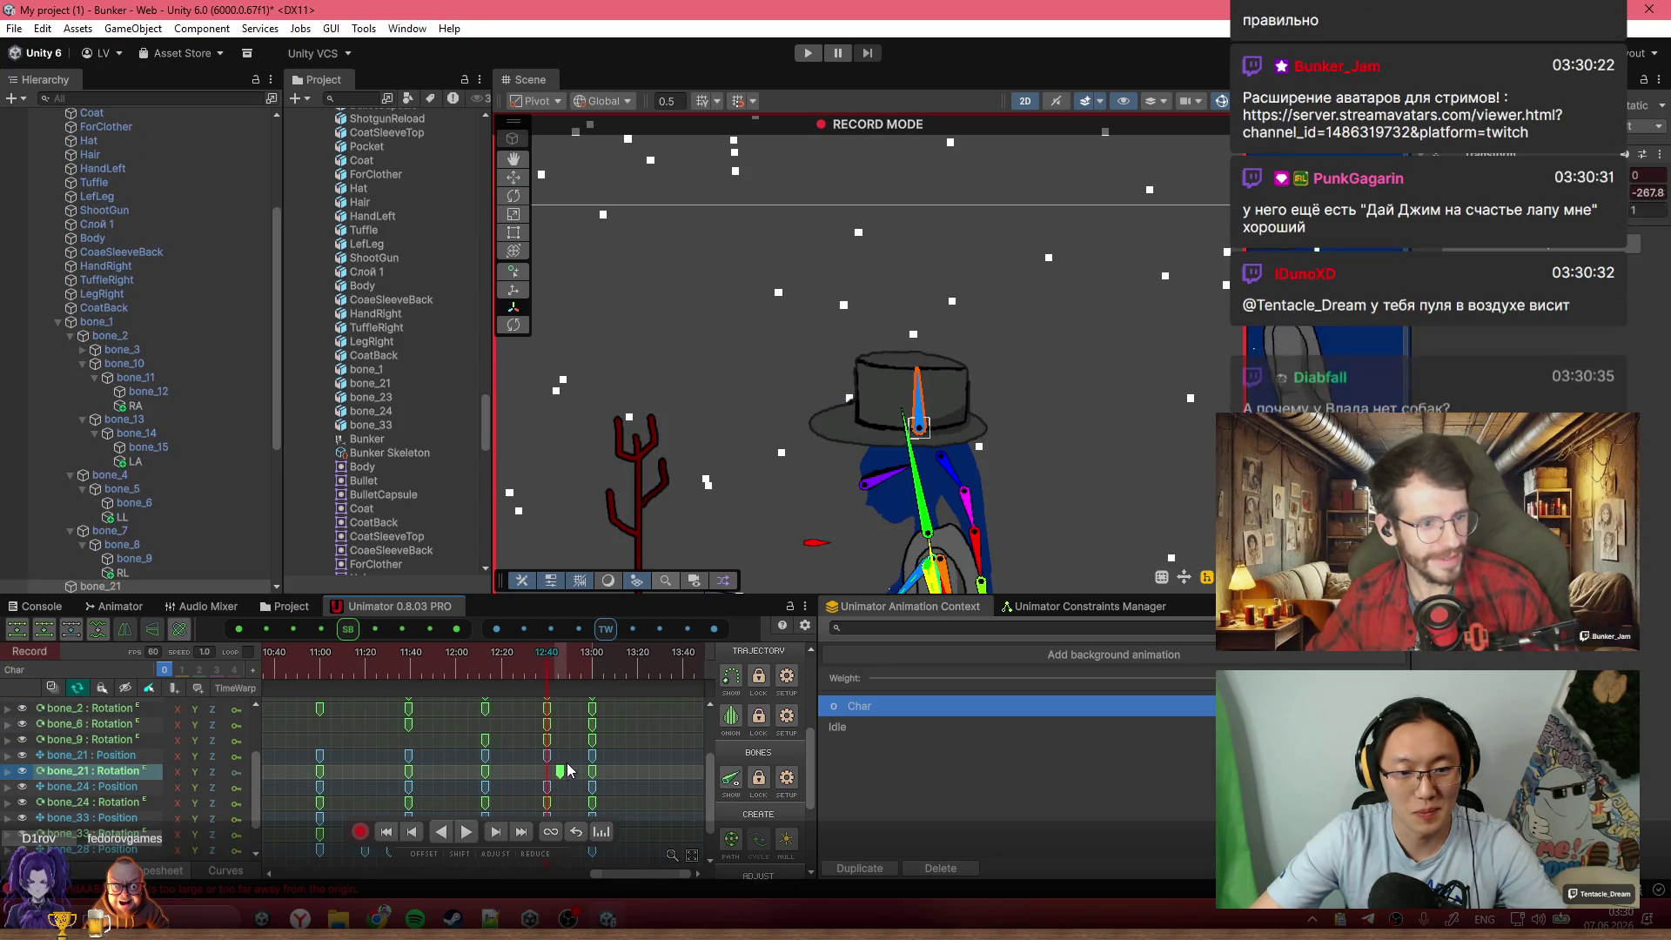
click(547, 756)
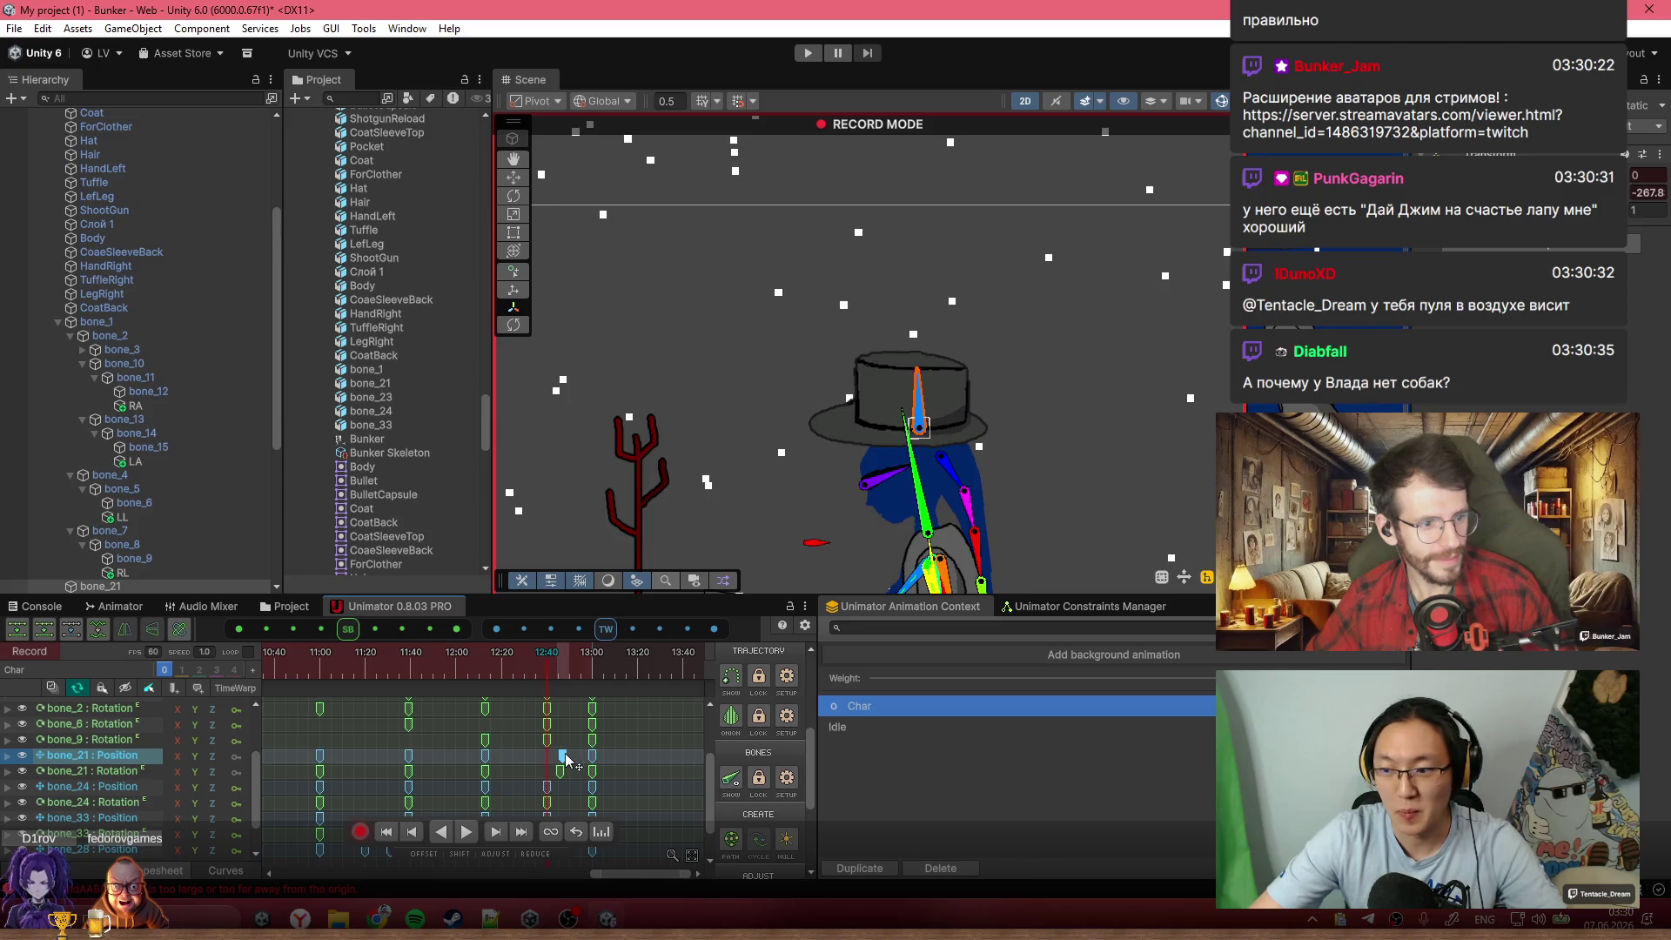
drag(566, 759, 569, 760)
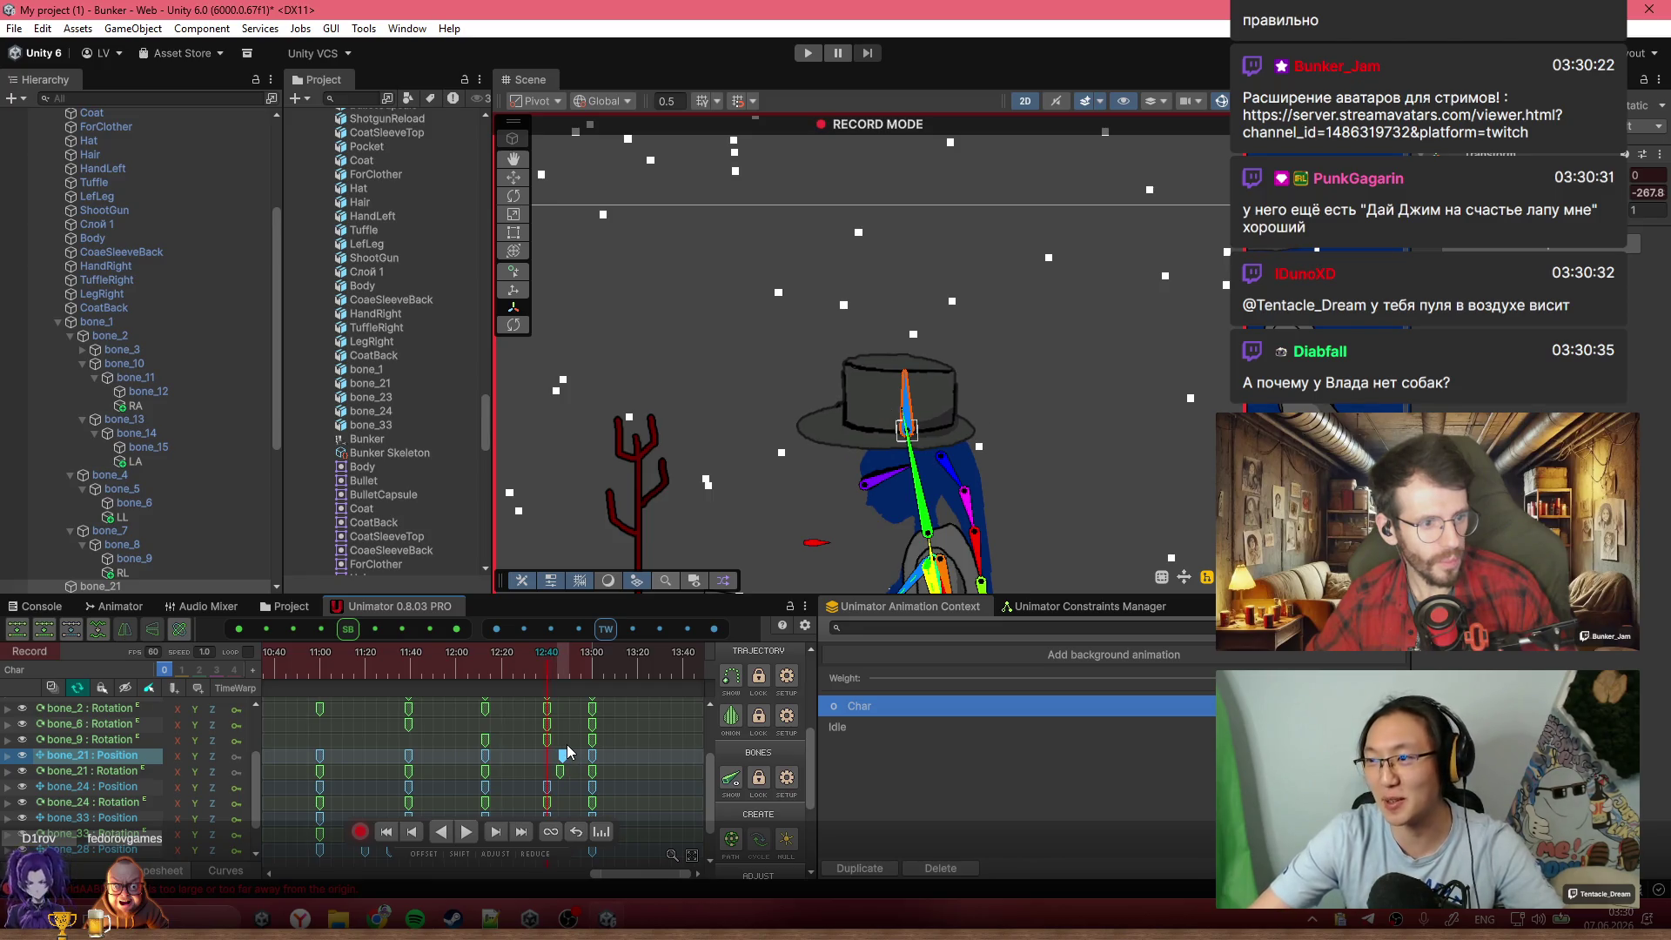
scroll(567, 762, up, 3)
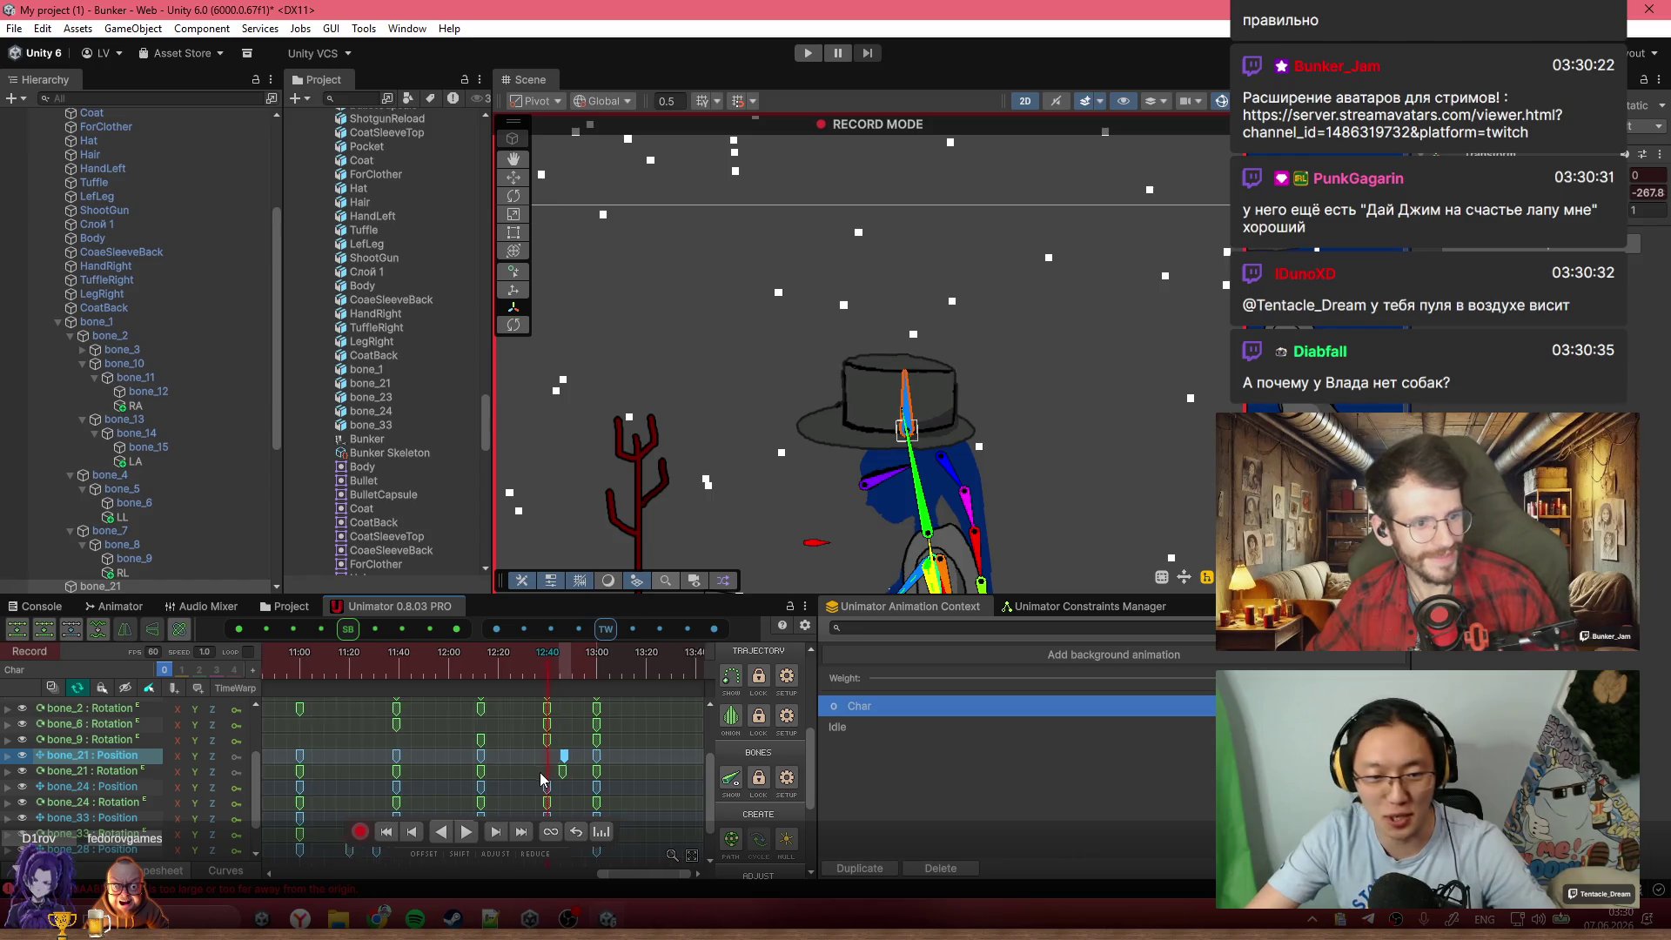
drag(566, 762, 567, 761)
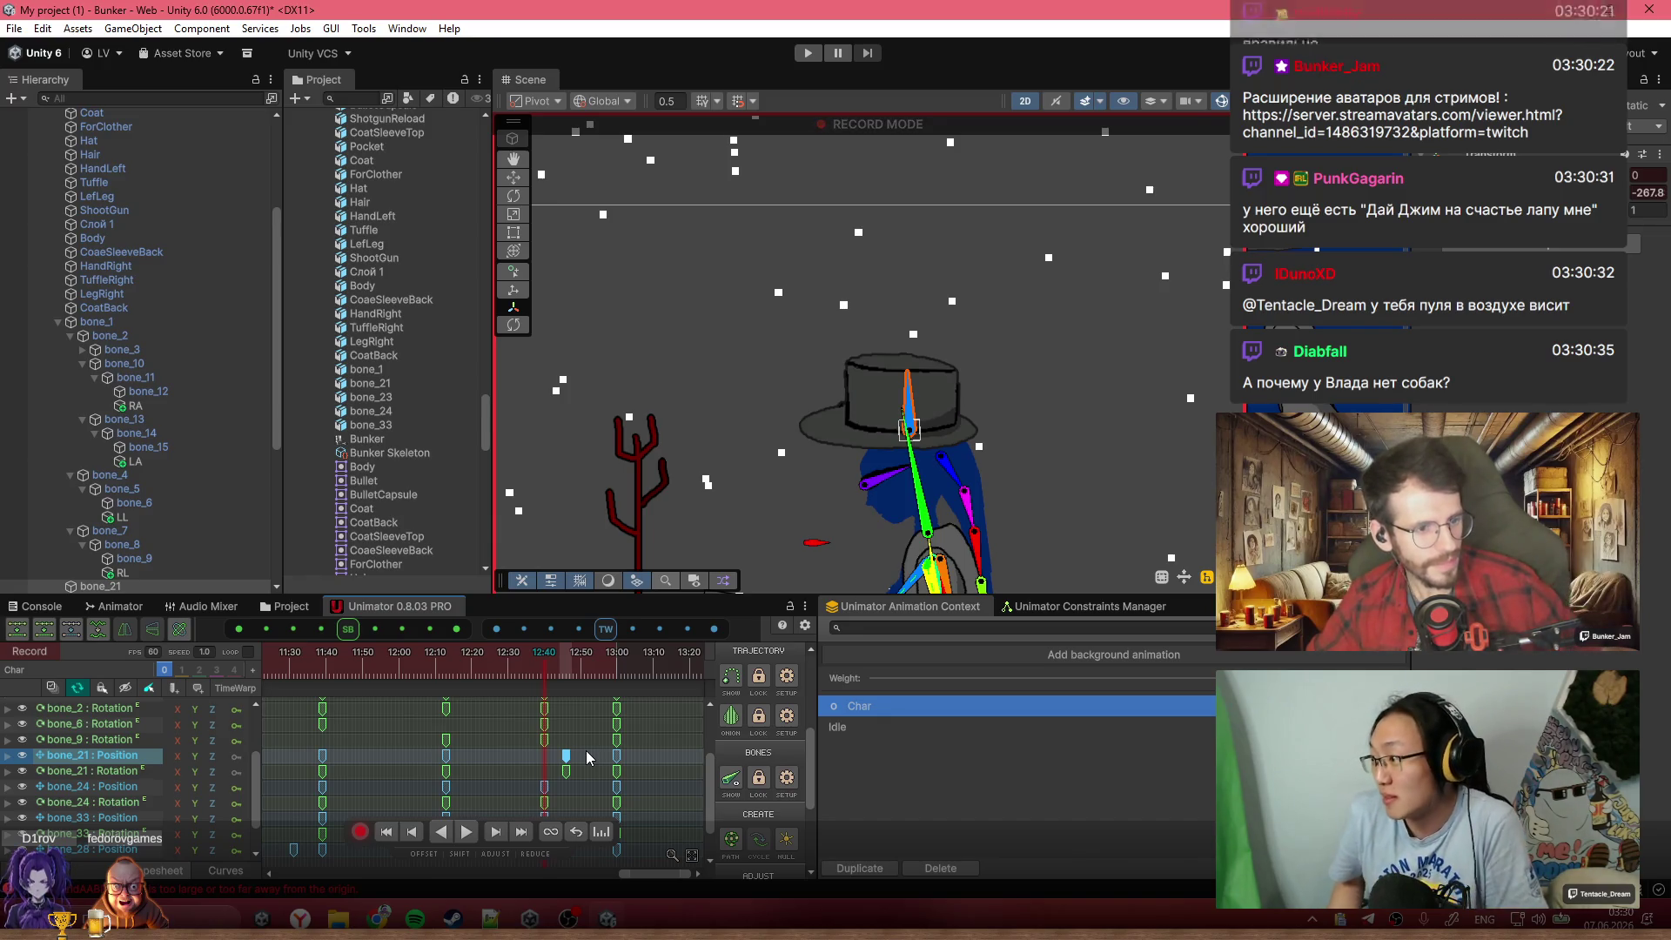
key(space)
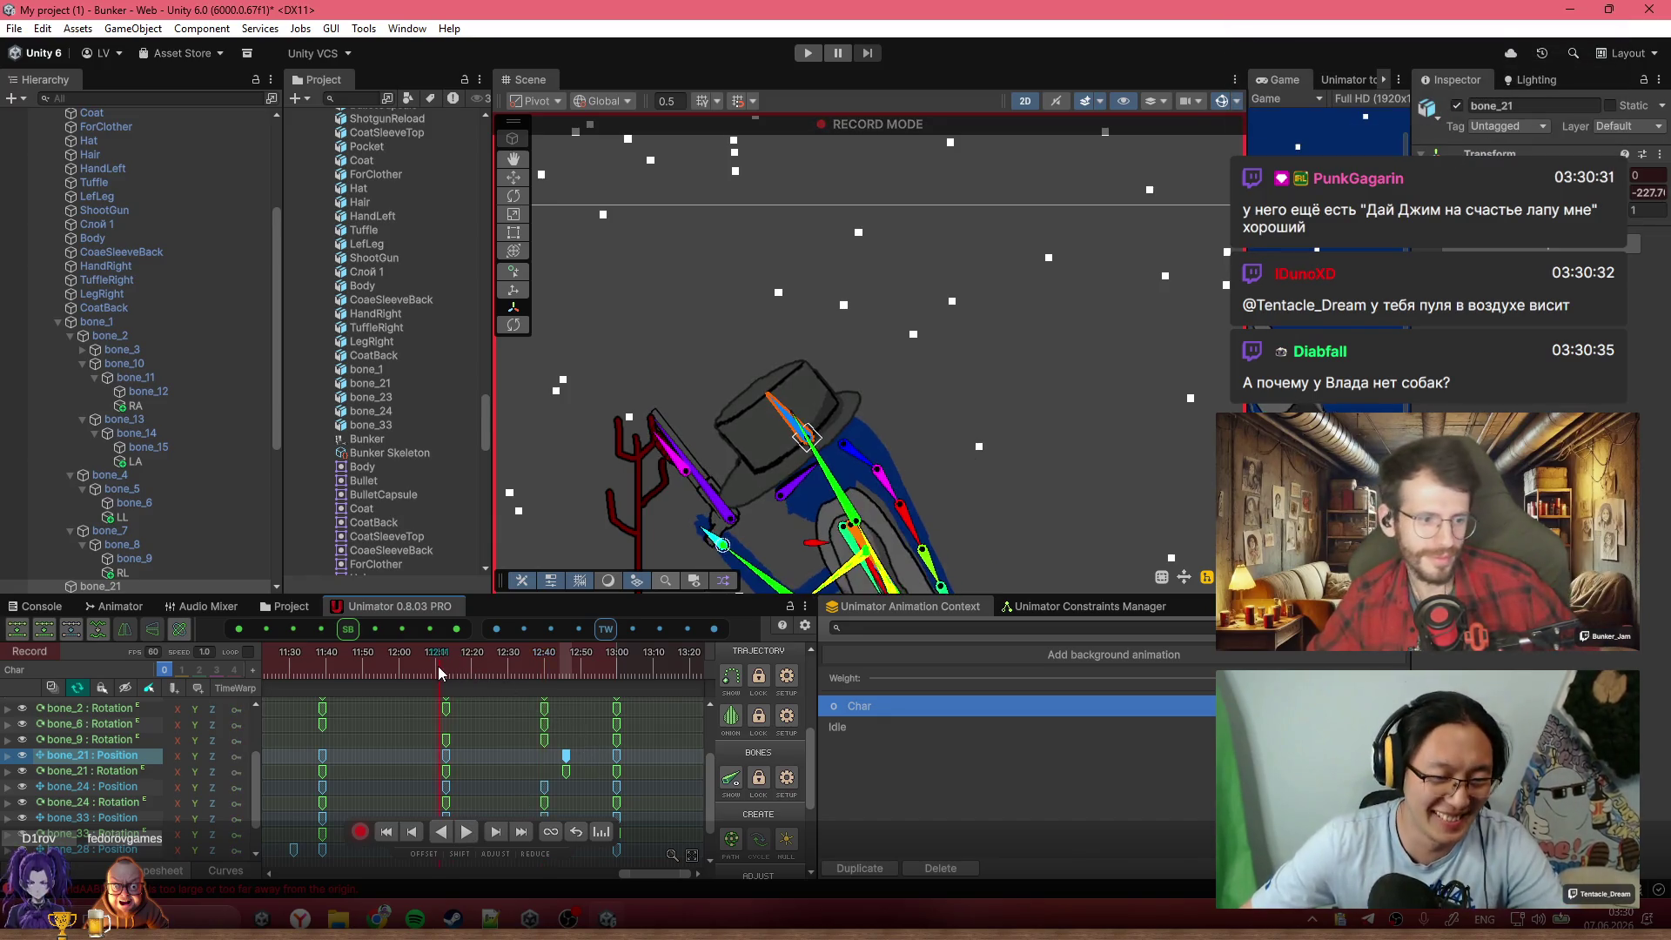
scroll(505, 670, down, 5)
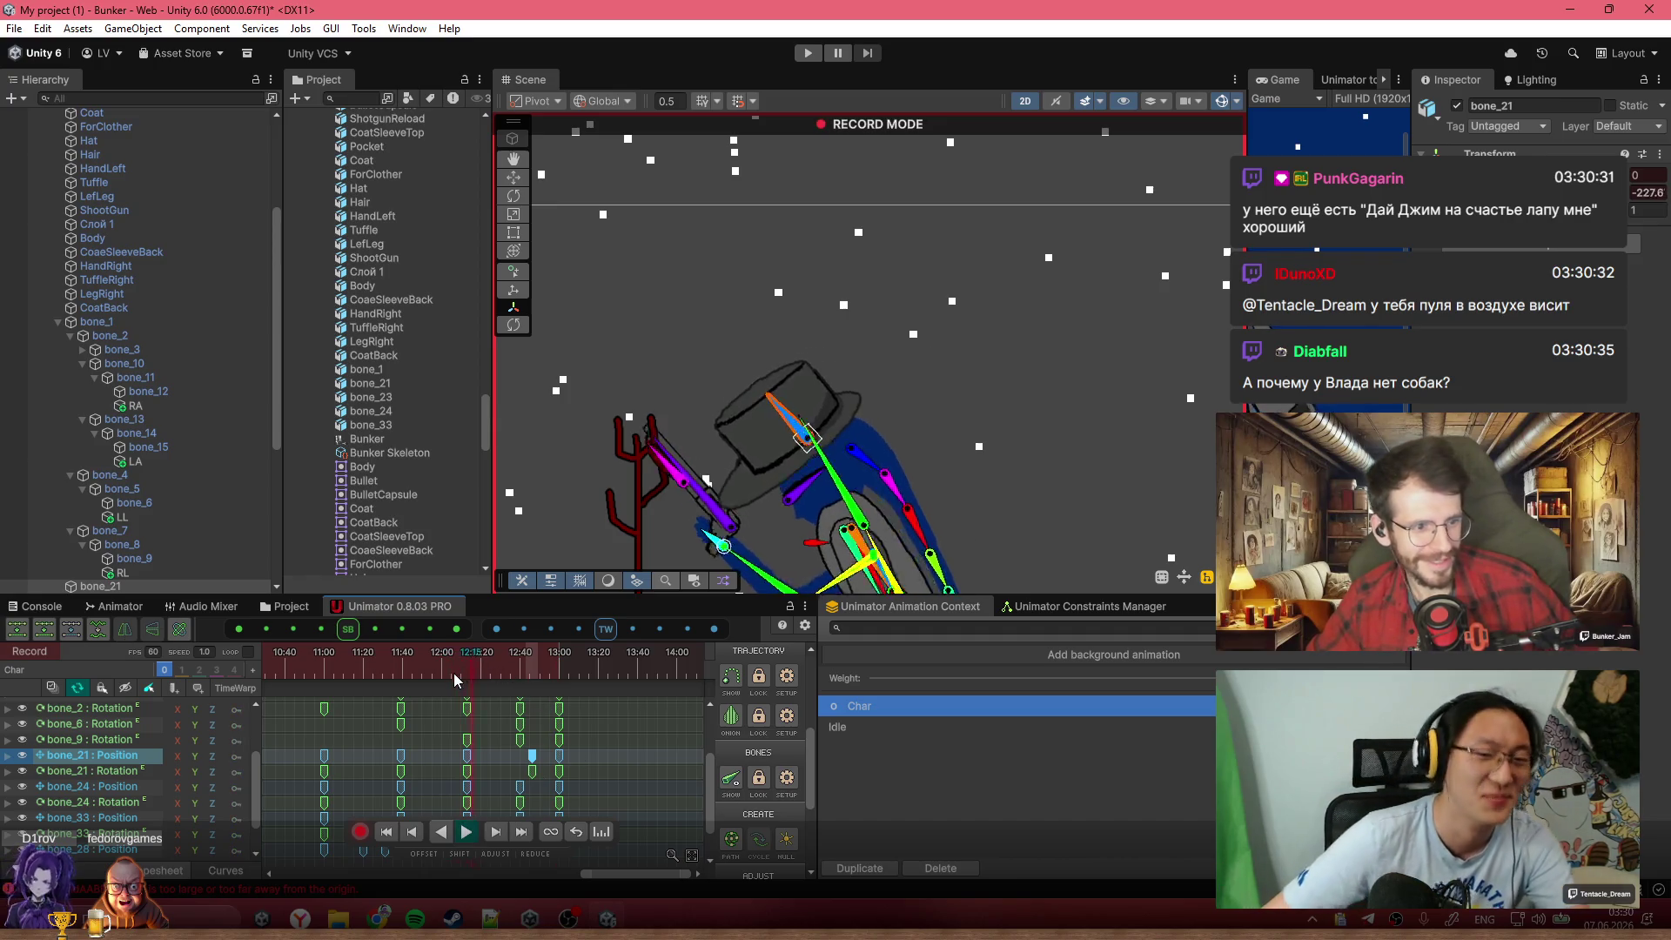
scroll(453, 671, down, 2)
key(space)
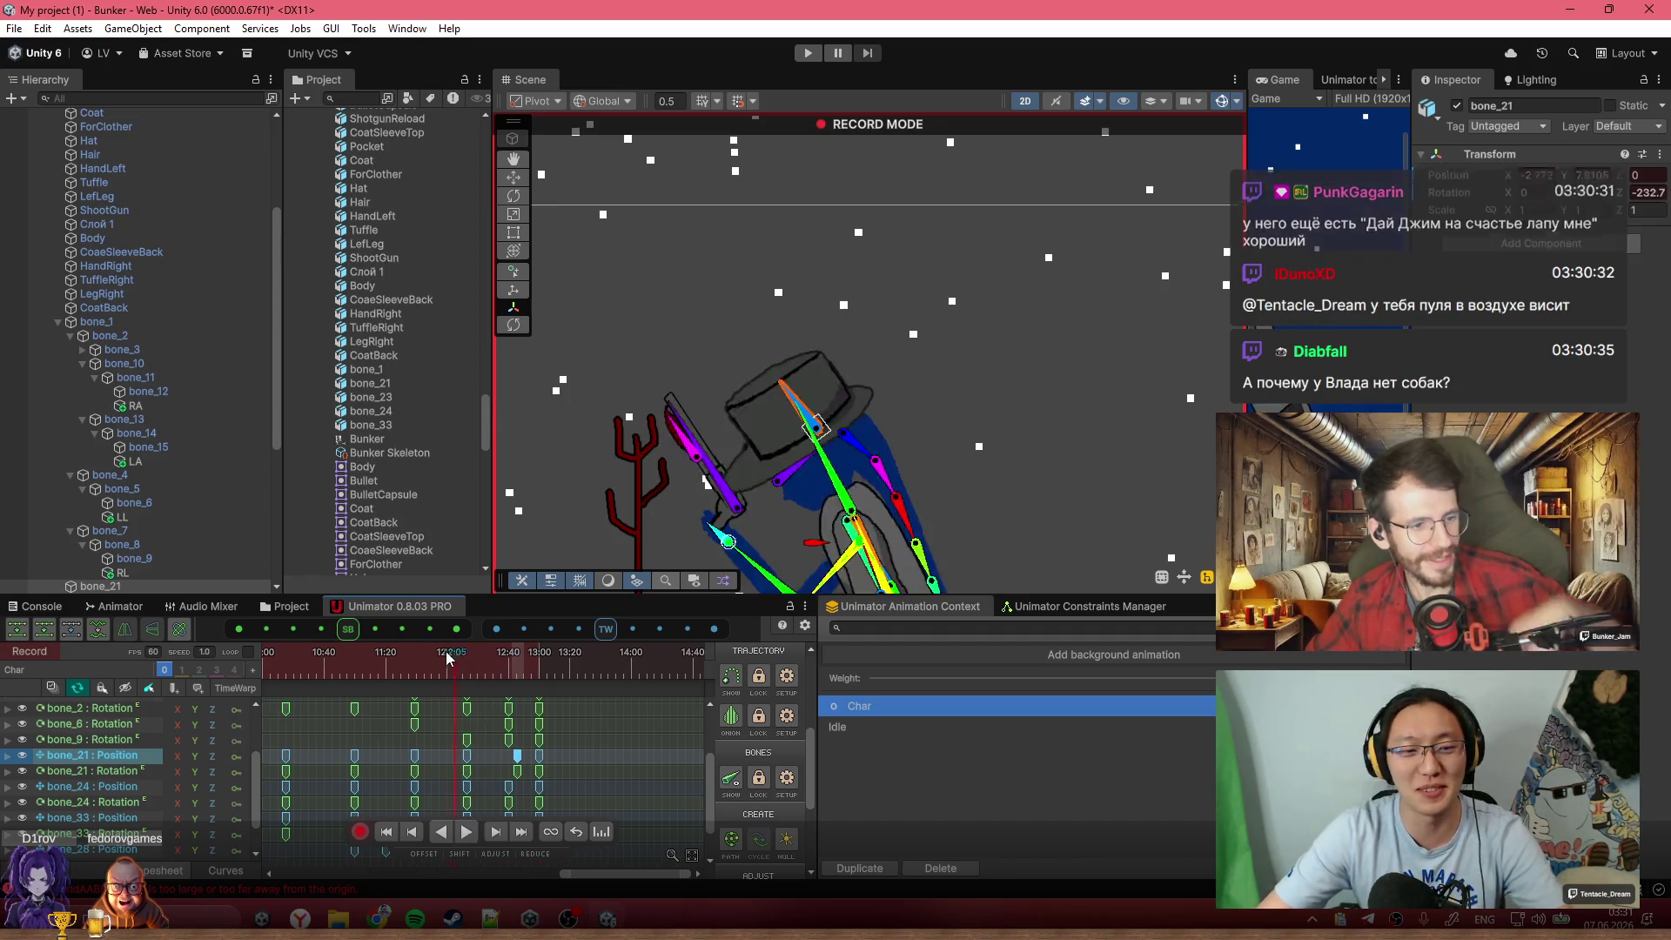
scroll(439, 654, down, 3)
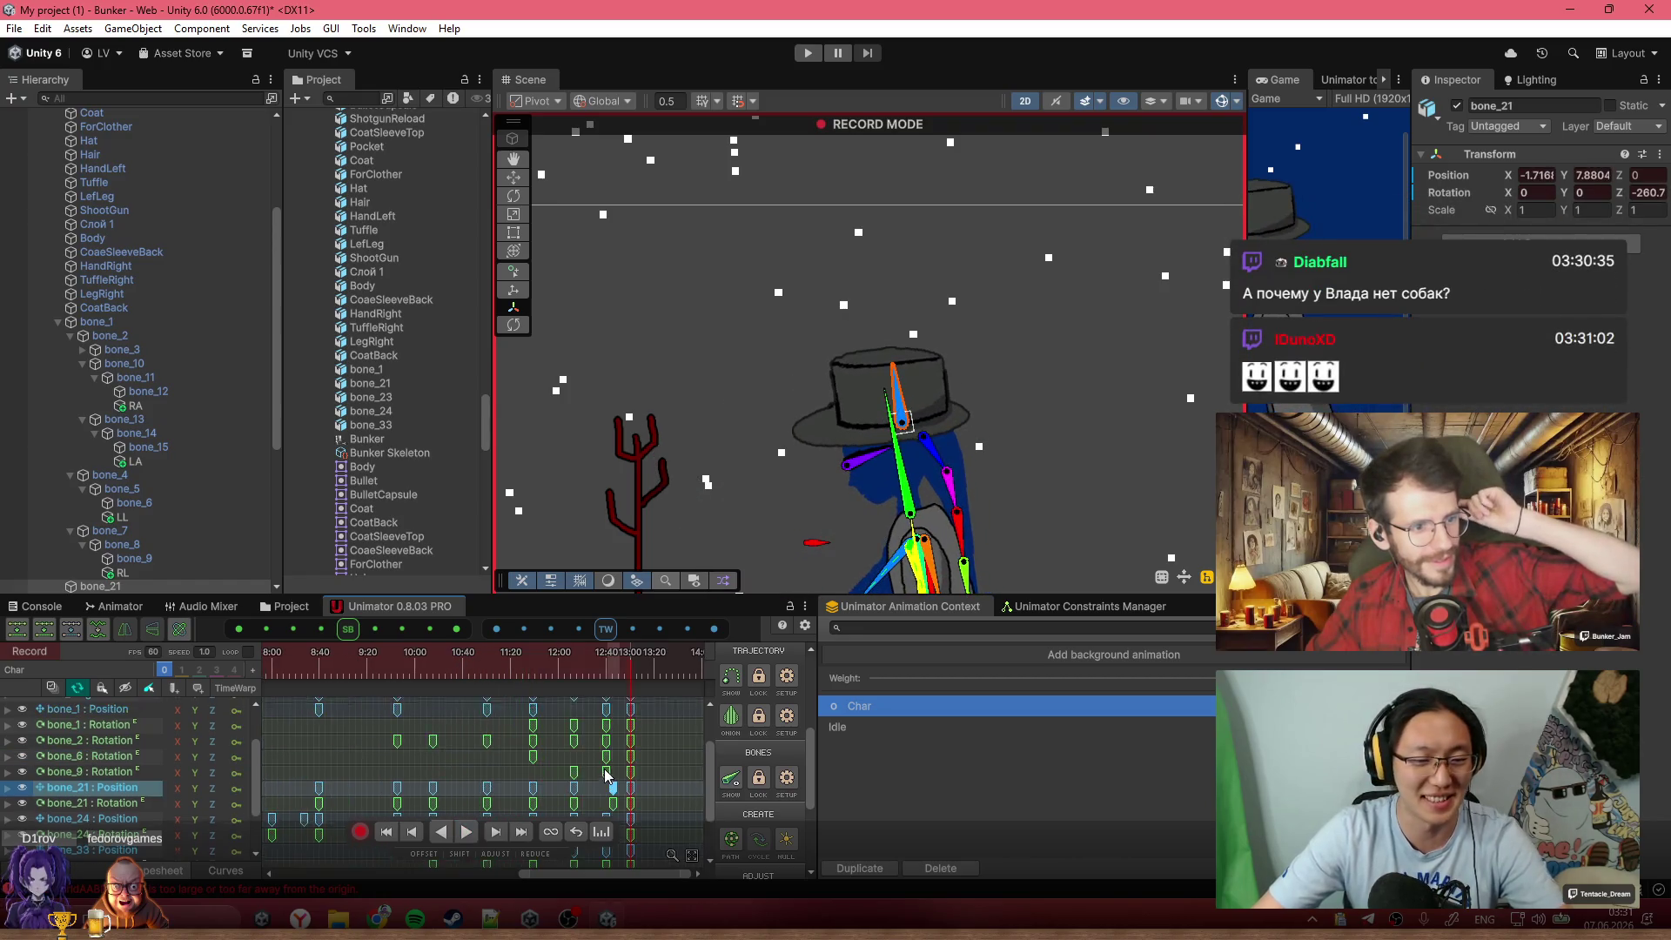
click(461, 655)
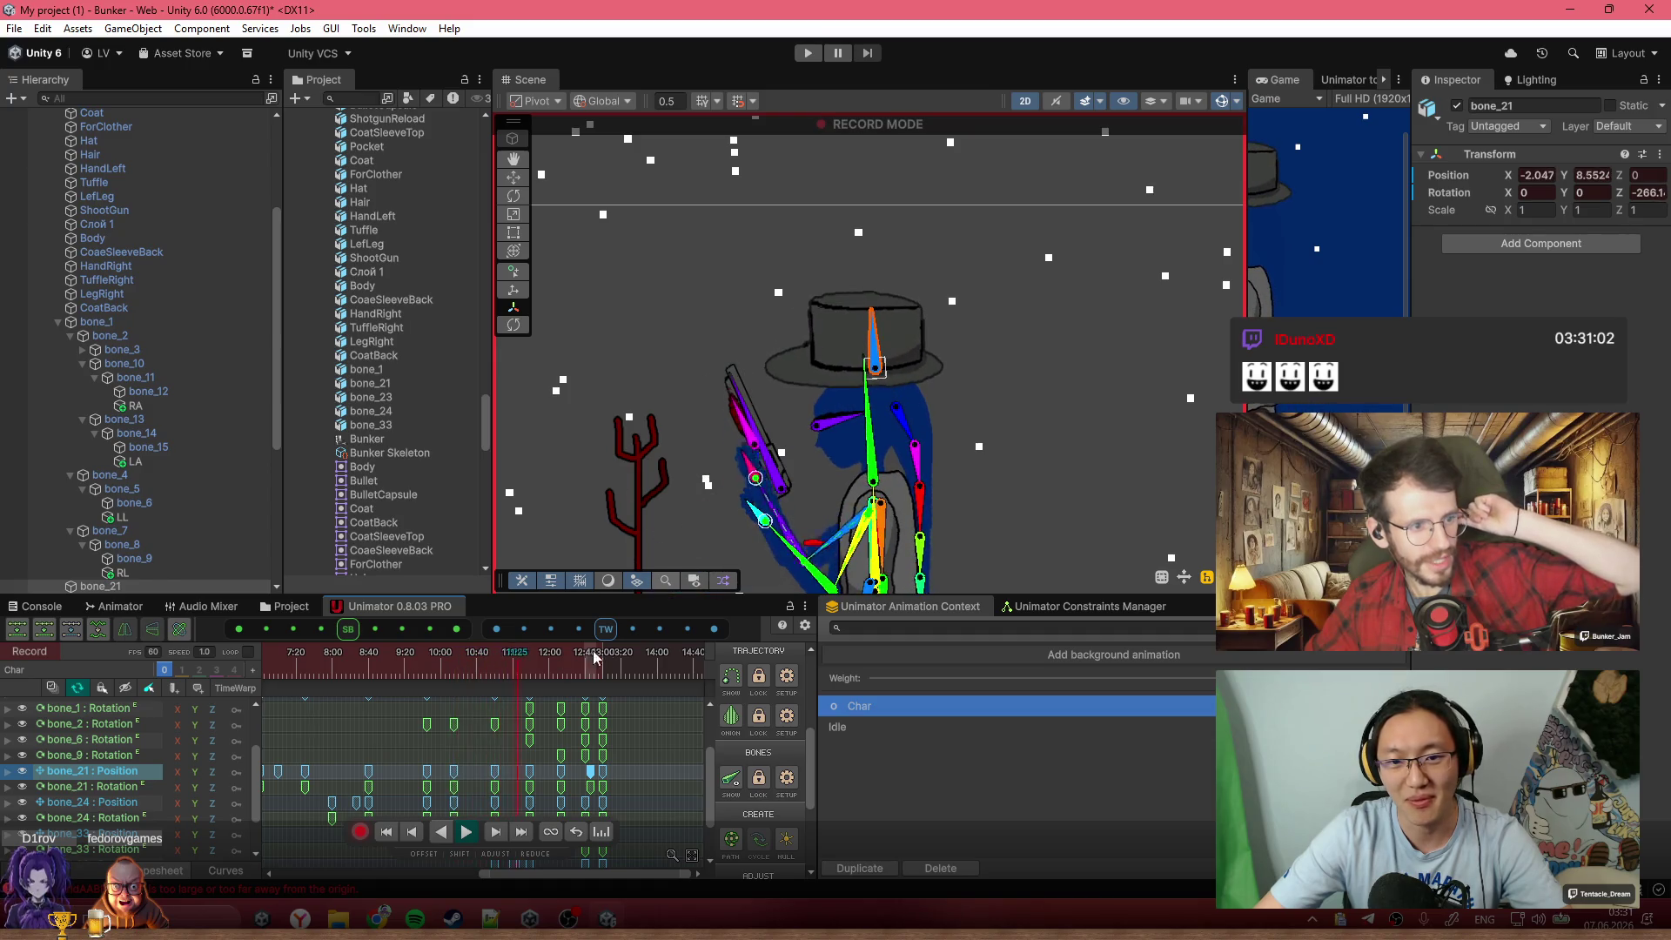
click(488, 665)
drag(488, 665, 493, 665)
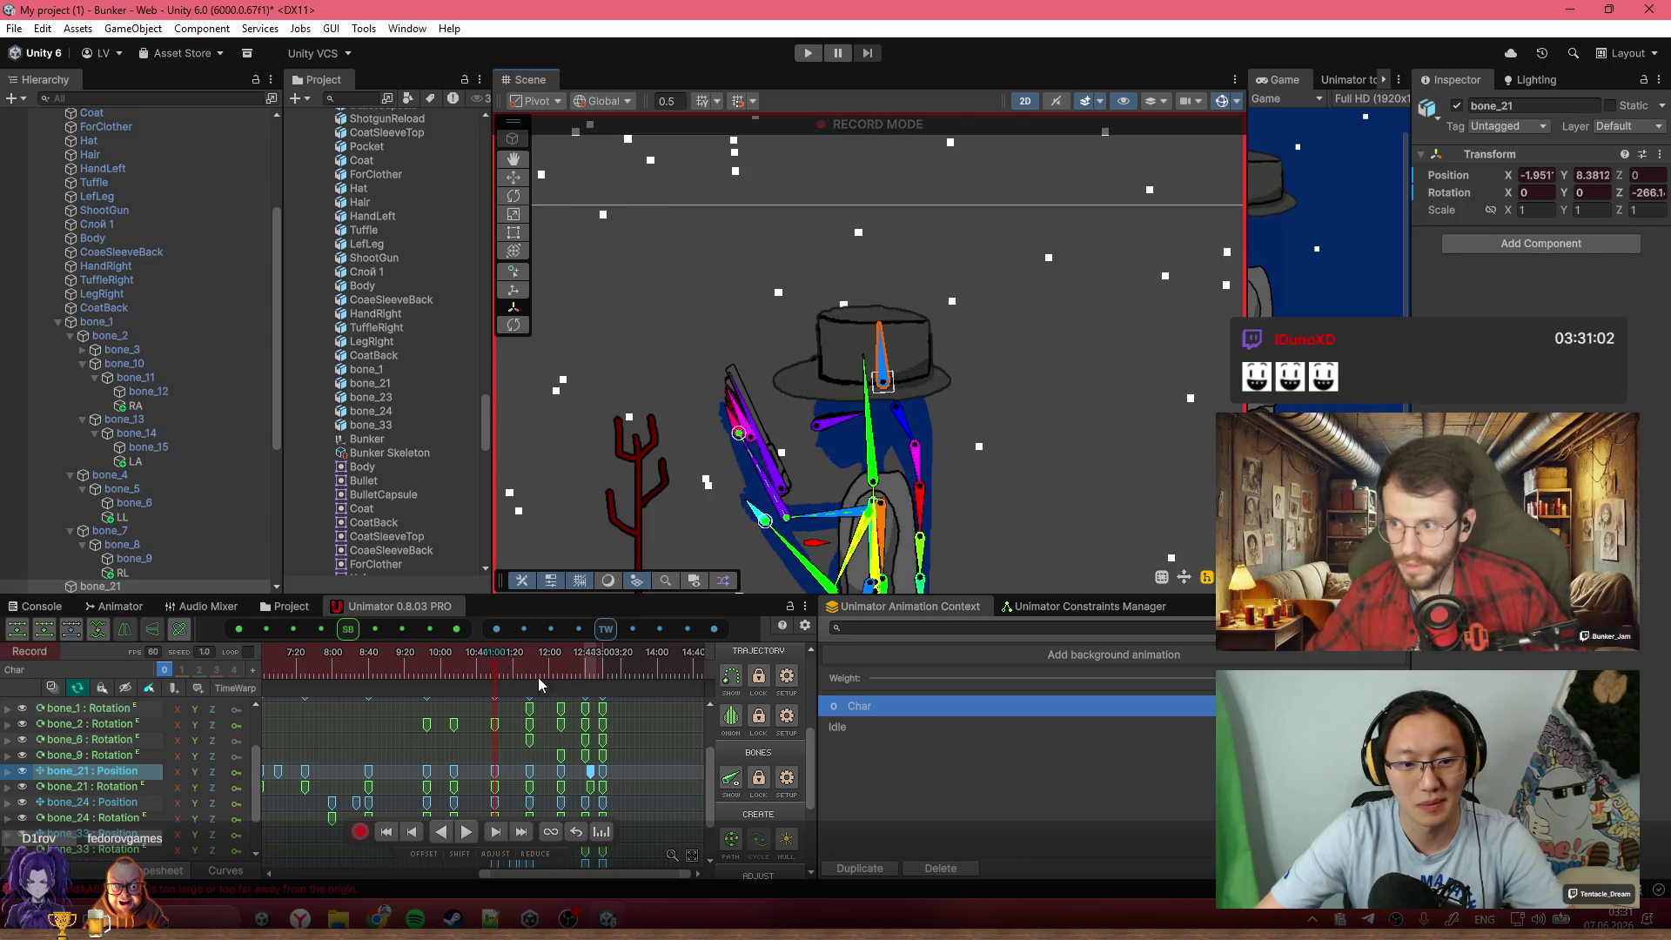
click(456, 659)
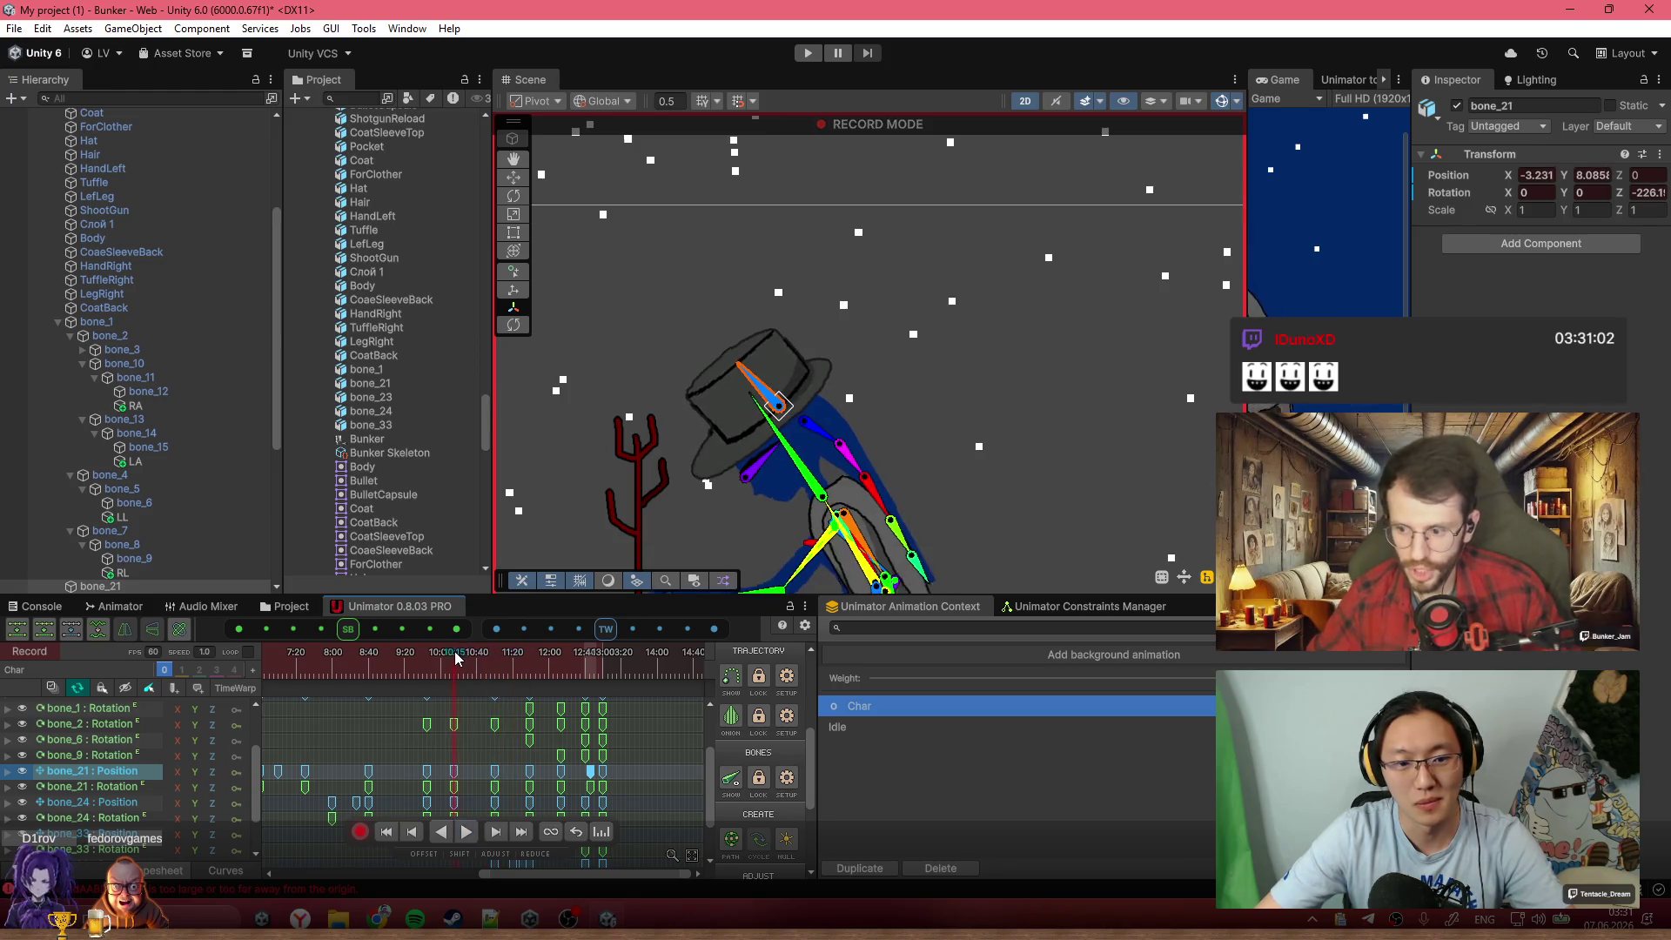
drag(462, 662, 479, 665)
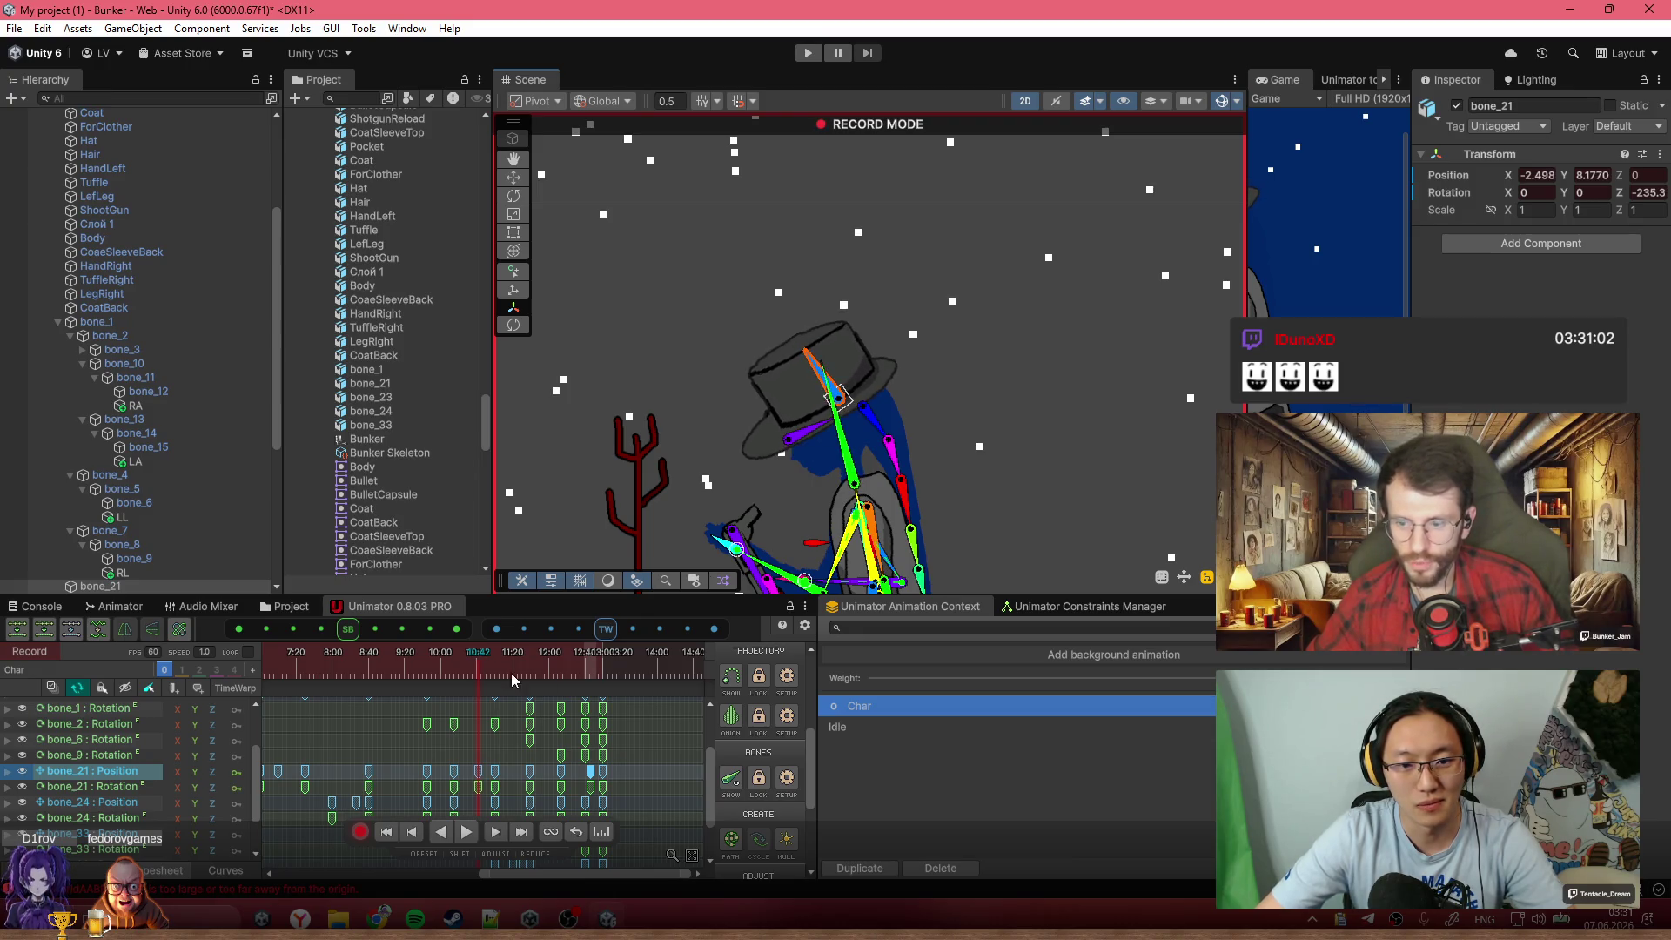
click(467, 661)
mouse_move(452, 649)
mouse_down()
mouse_move(557, 674)
mouse_move(530, 688)
mouse_up()
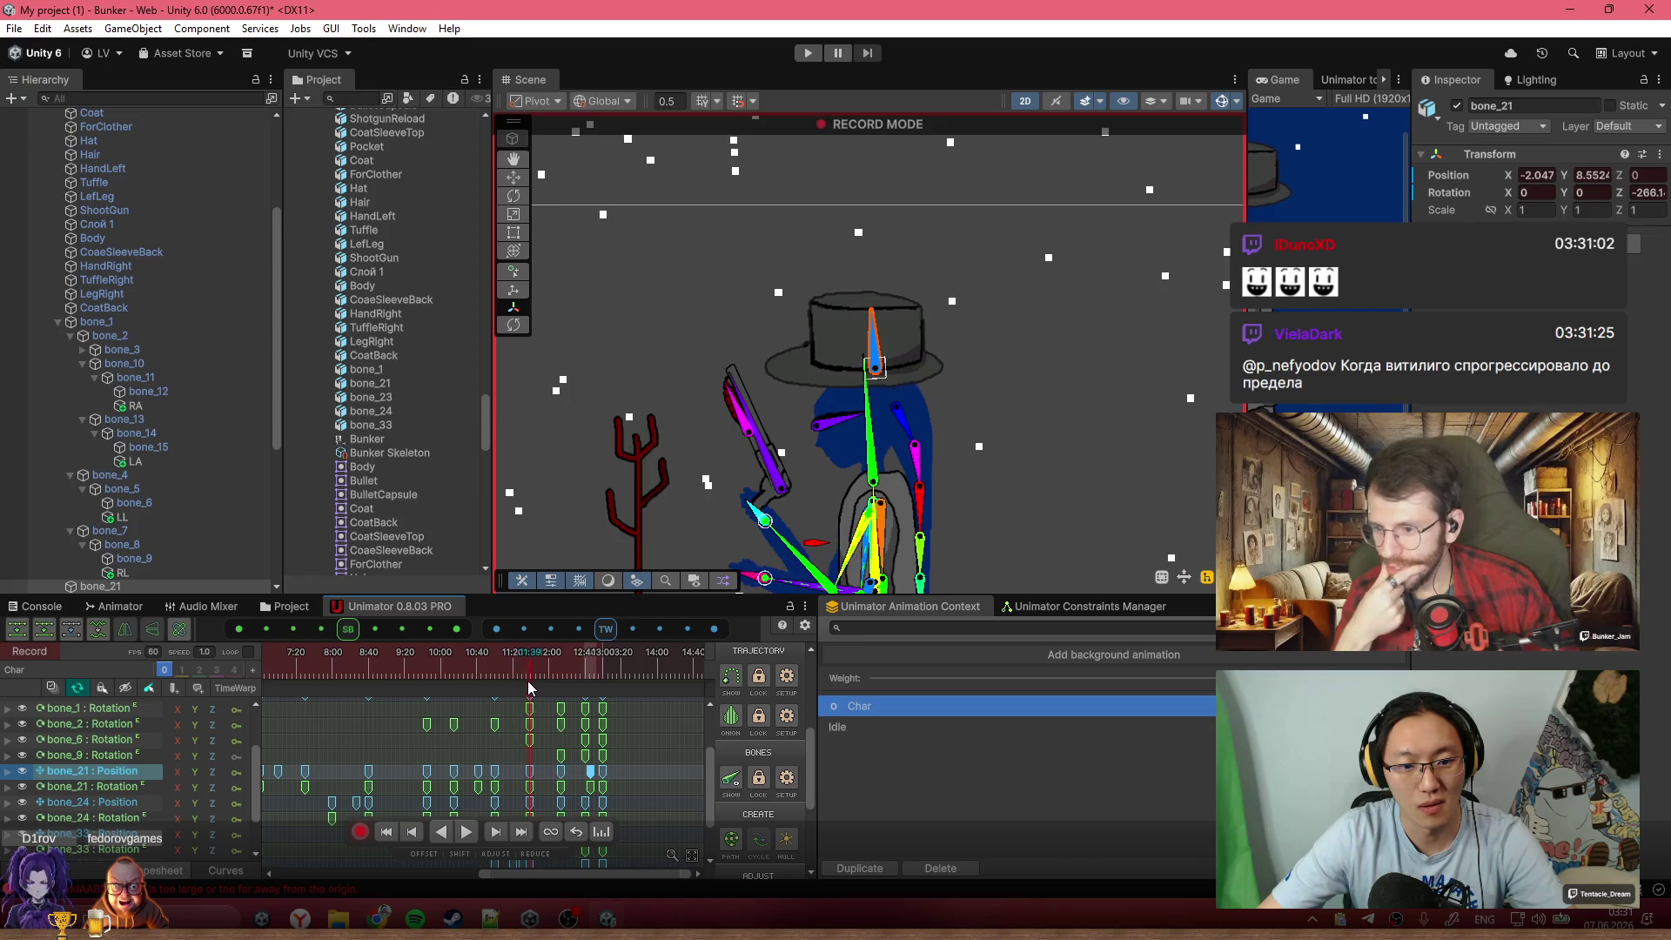
scroll(820, 399, up, 3)
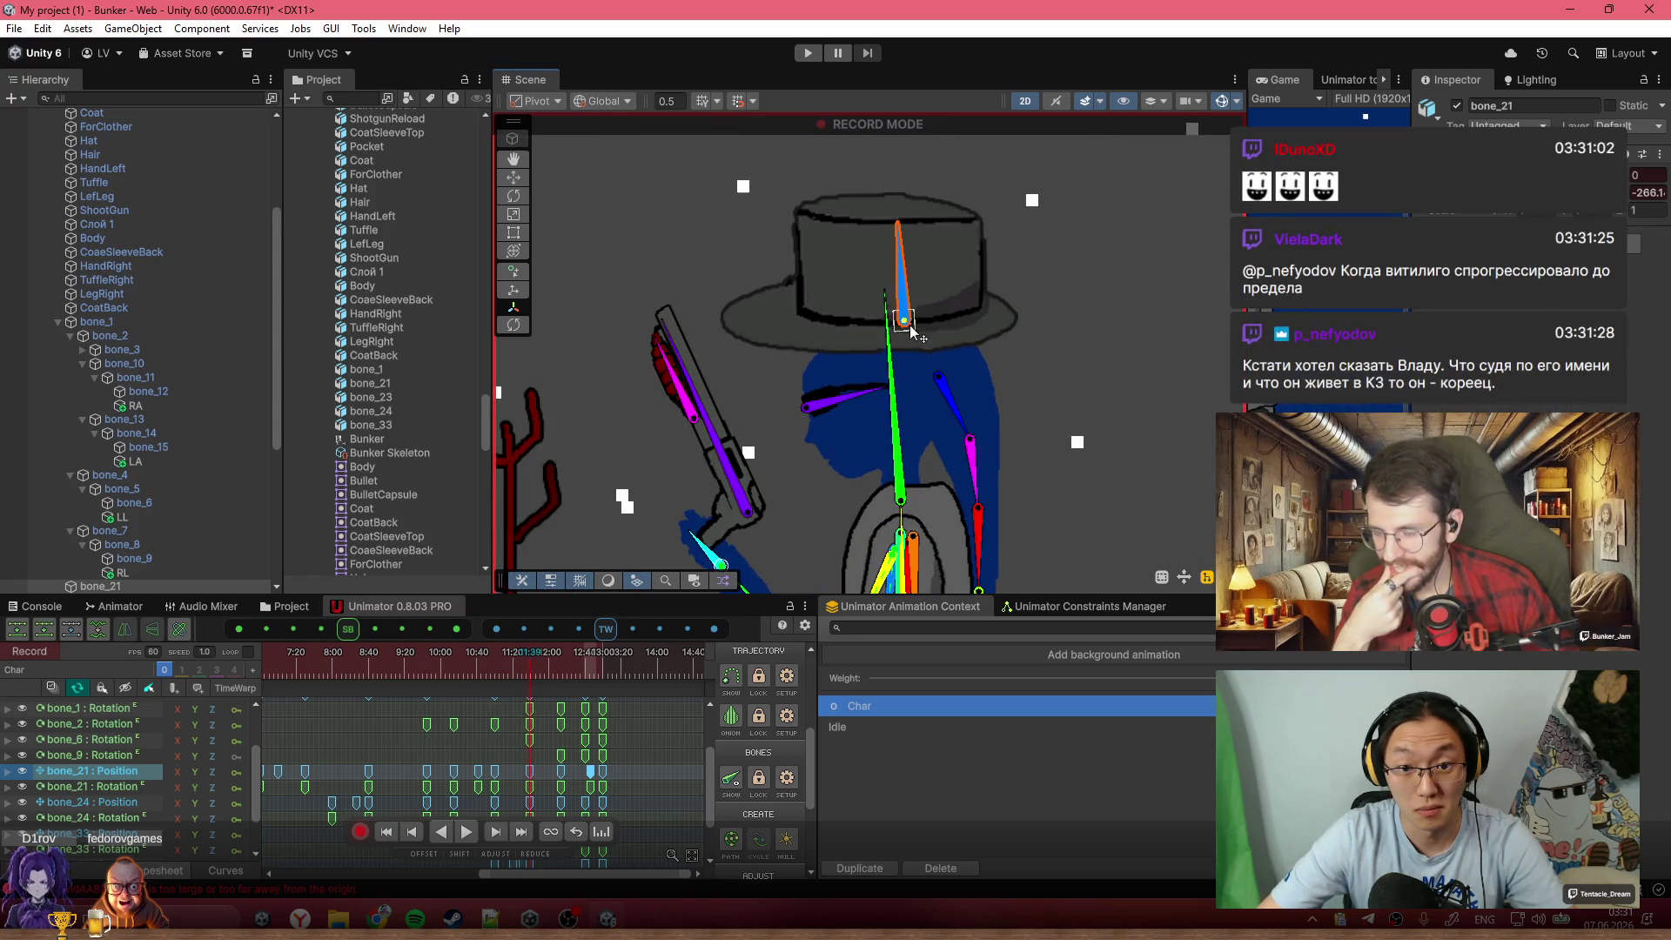
scroll(923, 505, down, 1)
scroll(620, 759, down, 1)
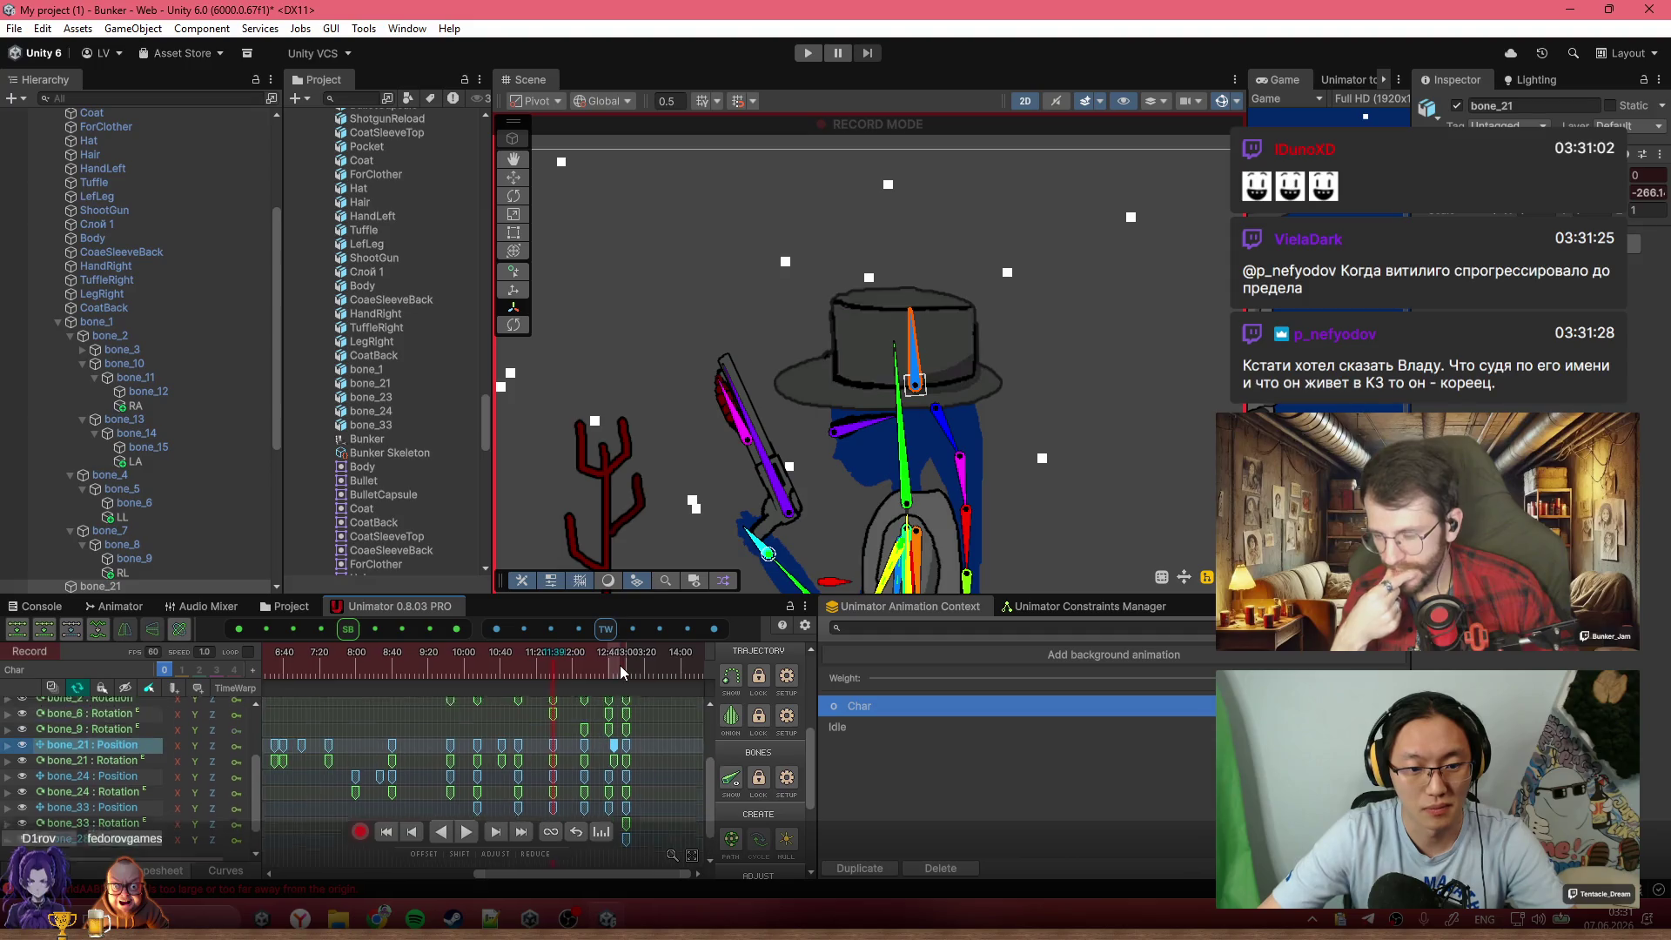
scroll(534, 779, up, 1)
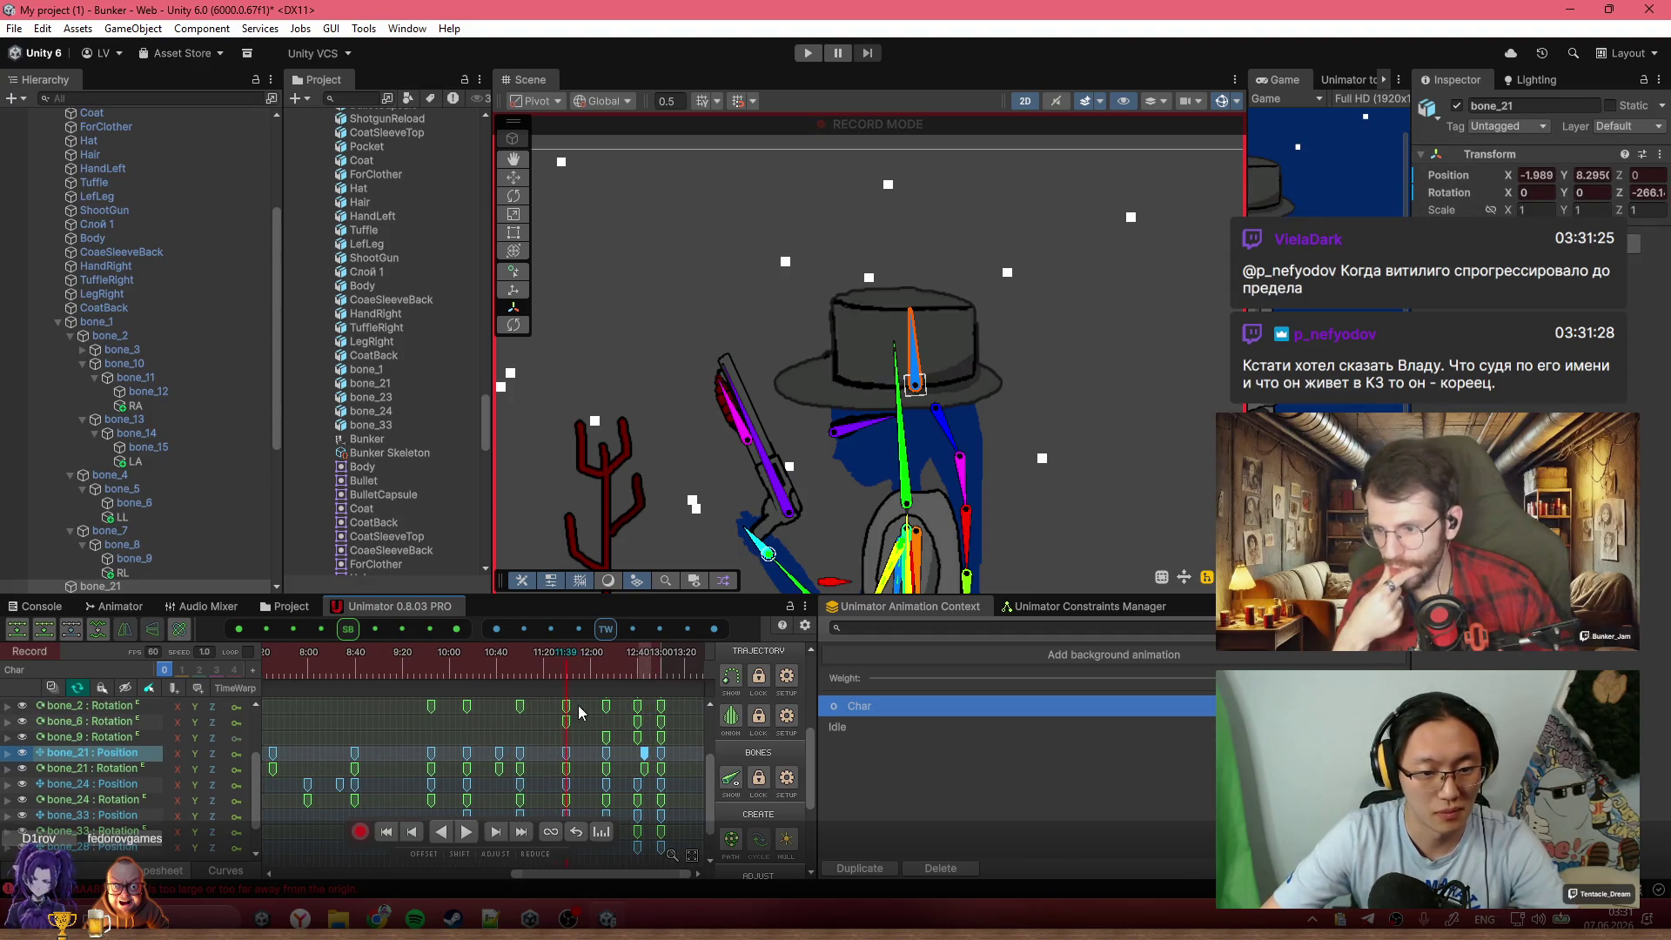
mouse_move(561, 673)
mouse_down()
mouse_move(606, 684)
mouse_move(581, 664)
mouse_move(635, 668)
mouse_move(372, 668)
mouse_up()
scroll(503, 792, down, 3)
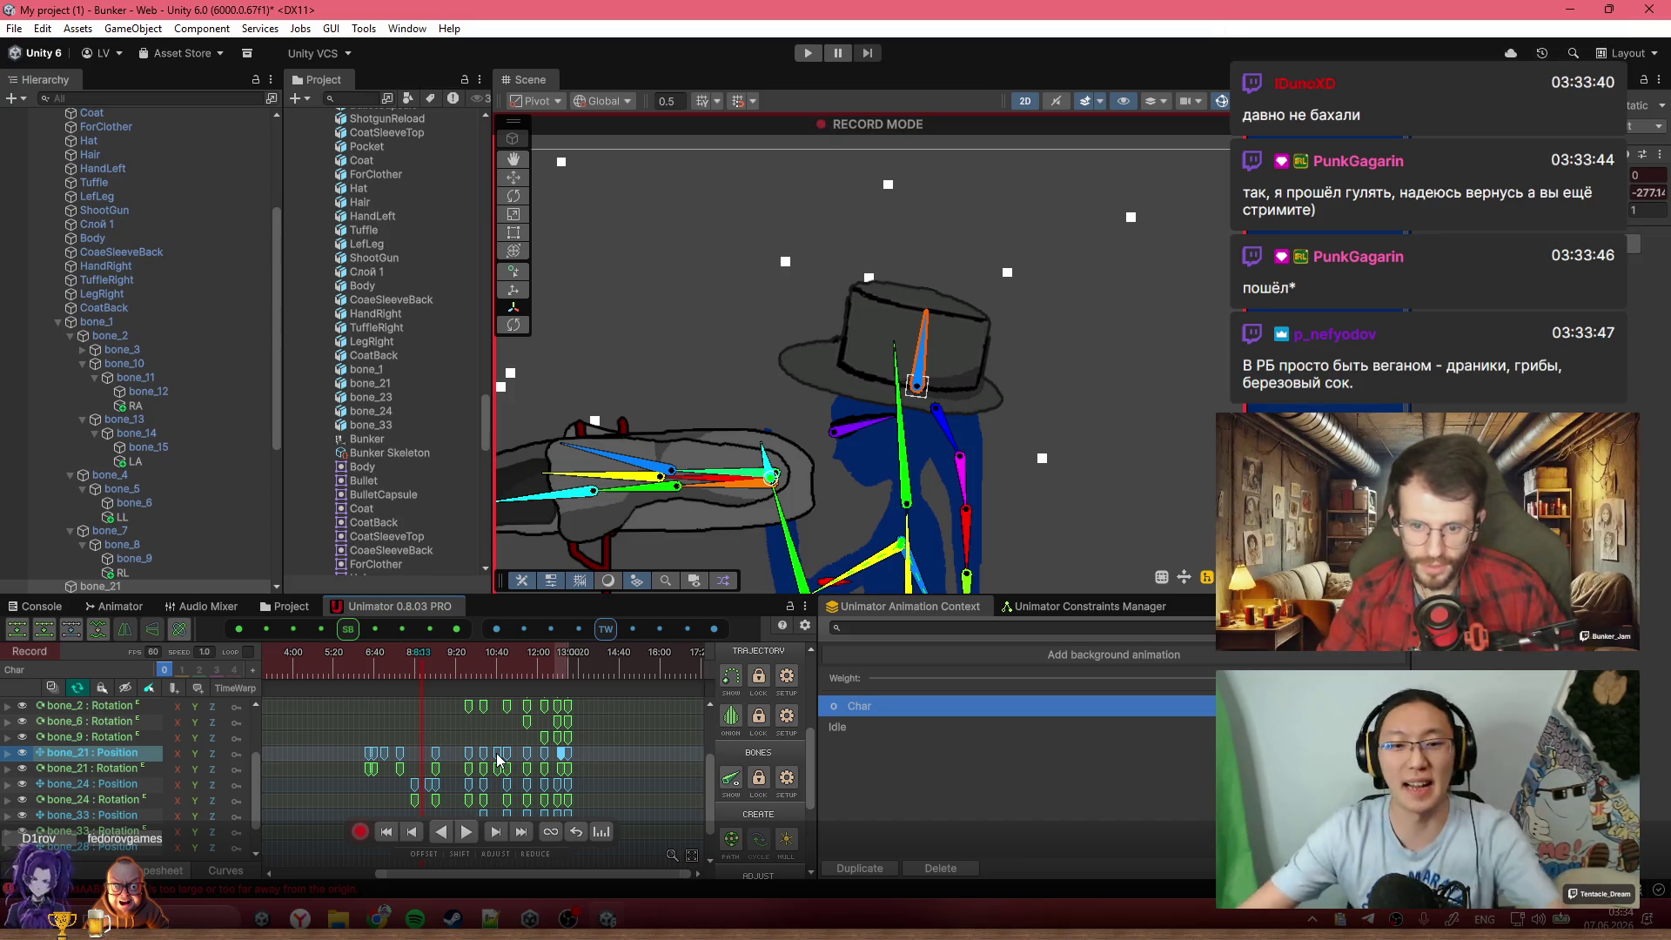
Scroll the Unimator timeline after keying the level aiming arm pose
scroll(580, 771, down, 3)
Play the Char clip from 0:00 and drag the divider to widen the Game view
drag(446, 671, 268, 664)
key(space)
scroll(821, 447, down, 5)
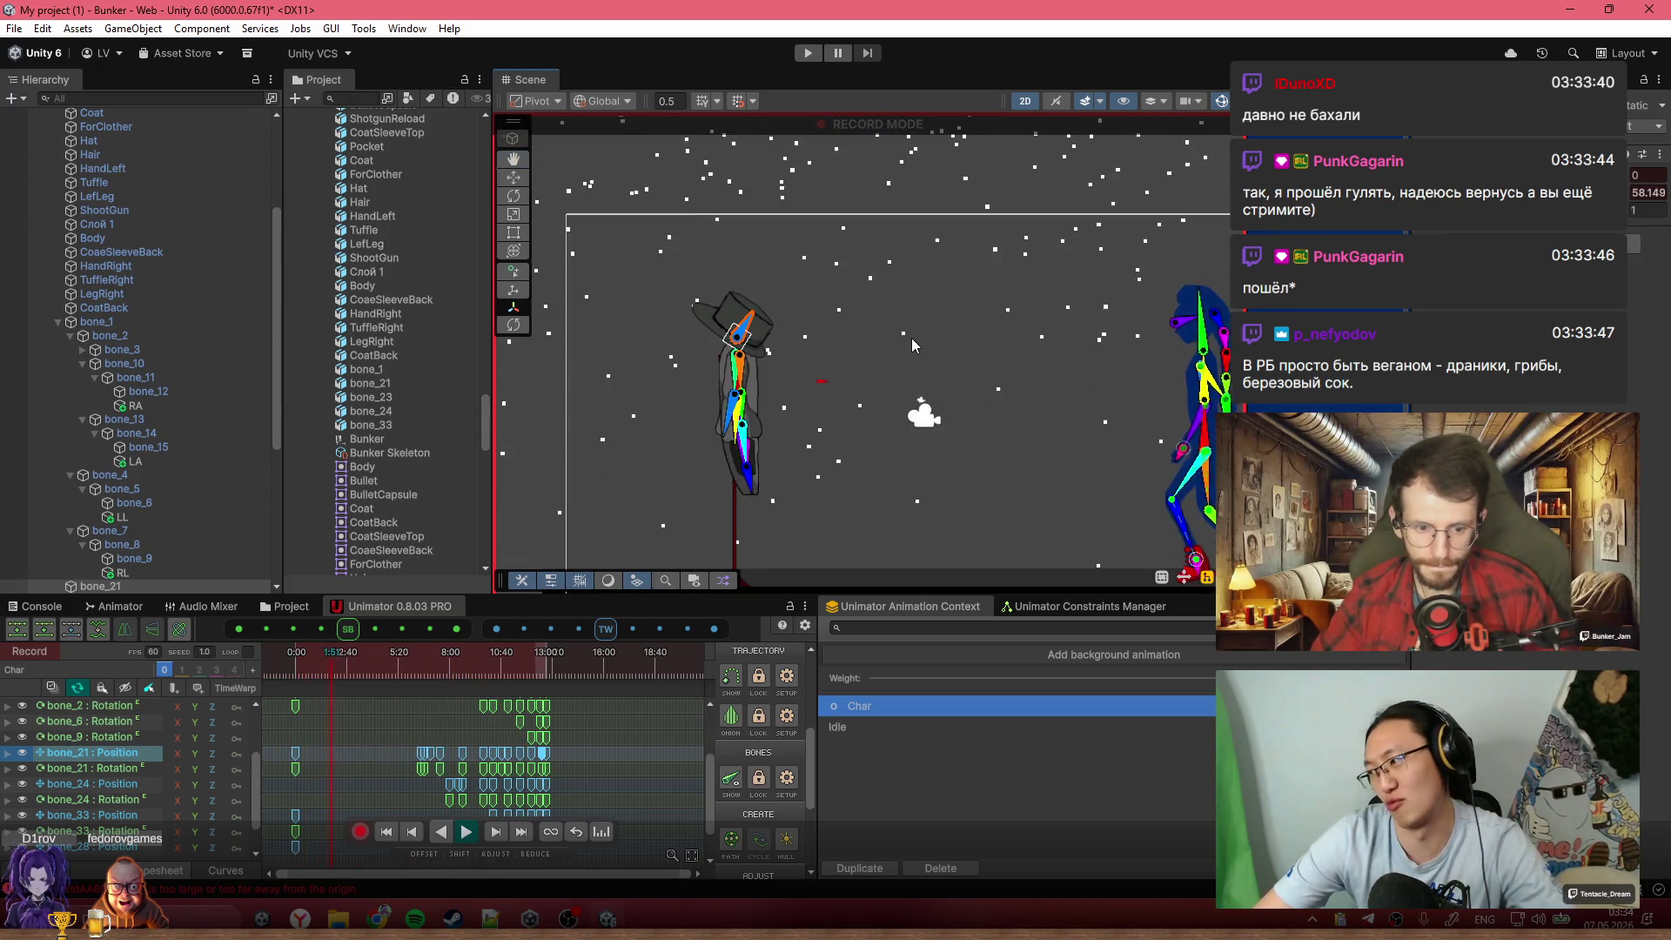
scroll(909, 343, down, 1)
scroll(931, 400, up, 1)
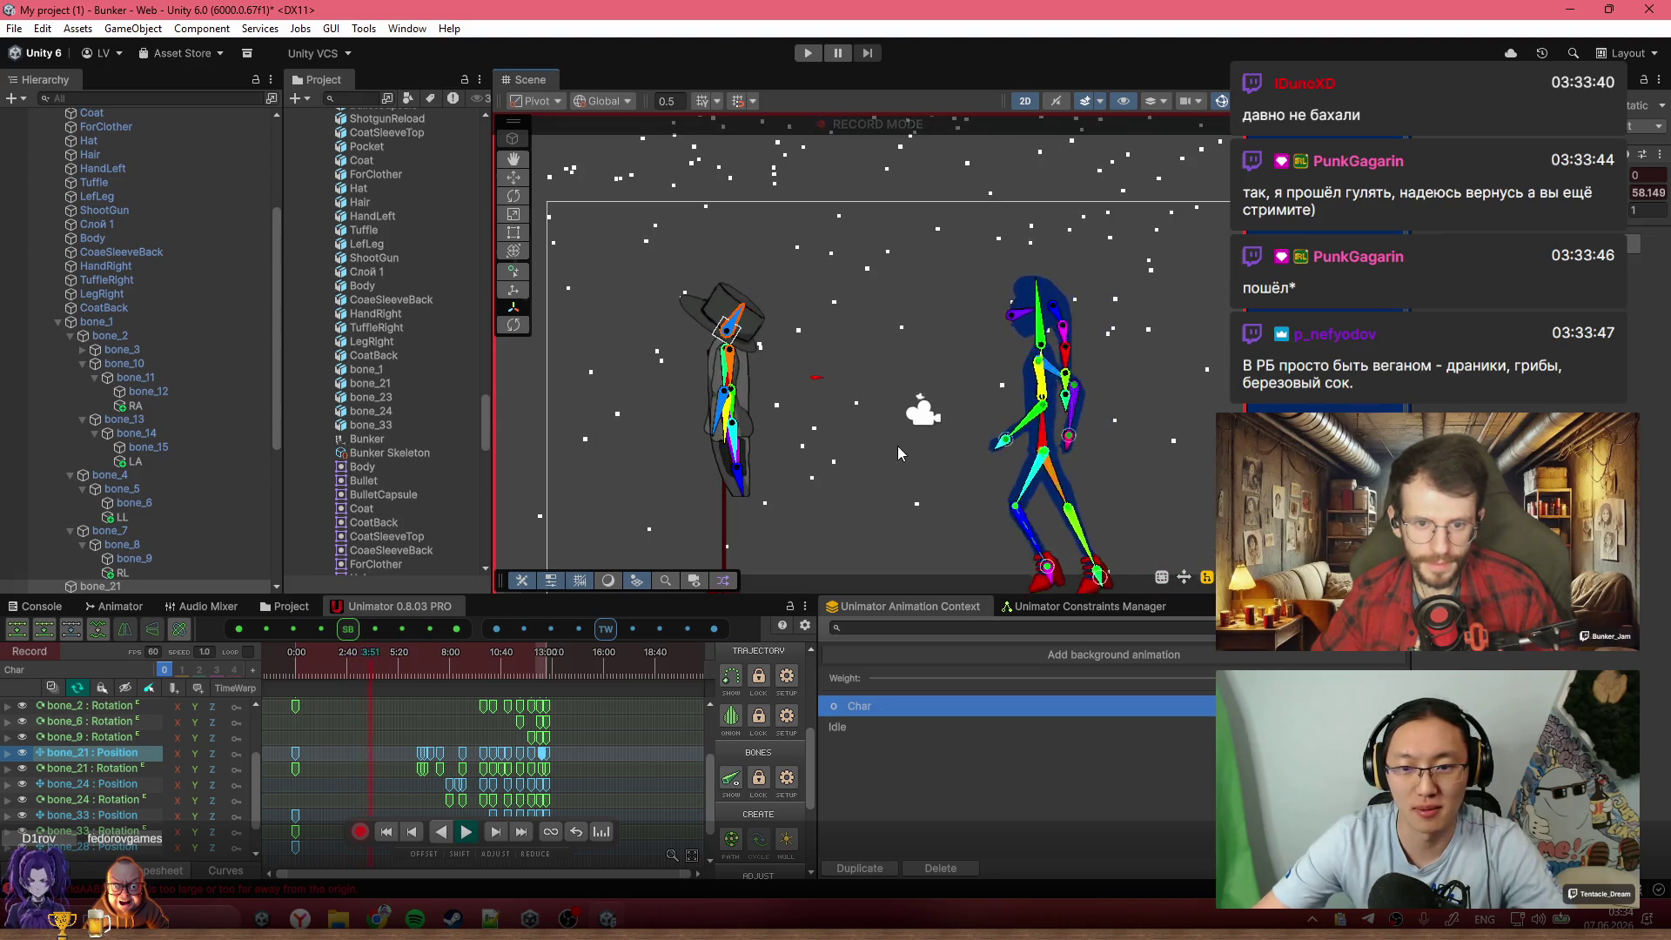
scroll(892, 409, up, 1)
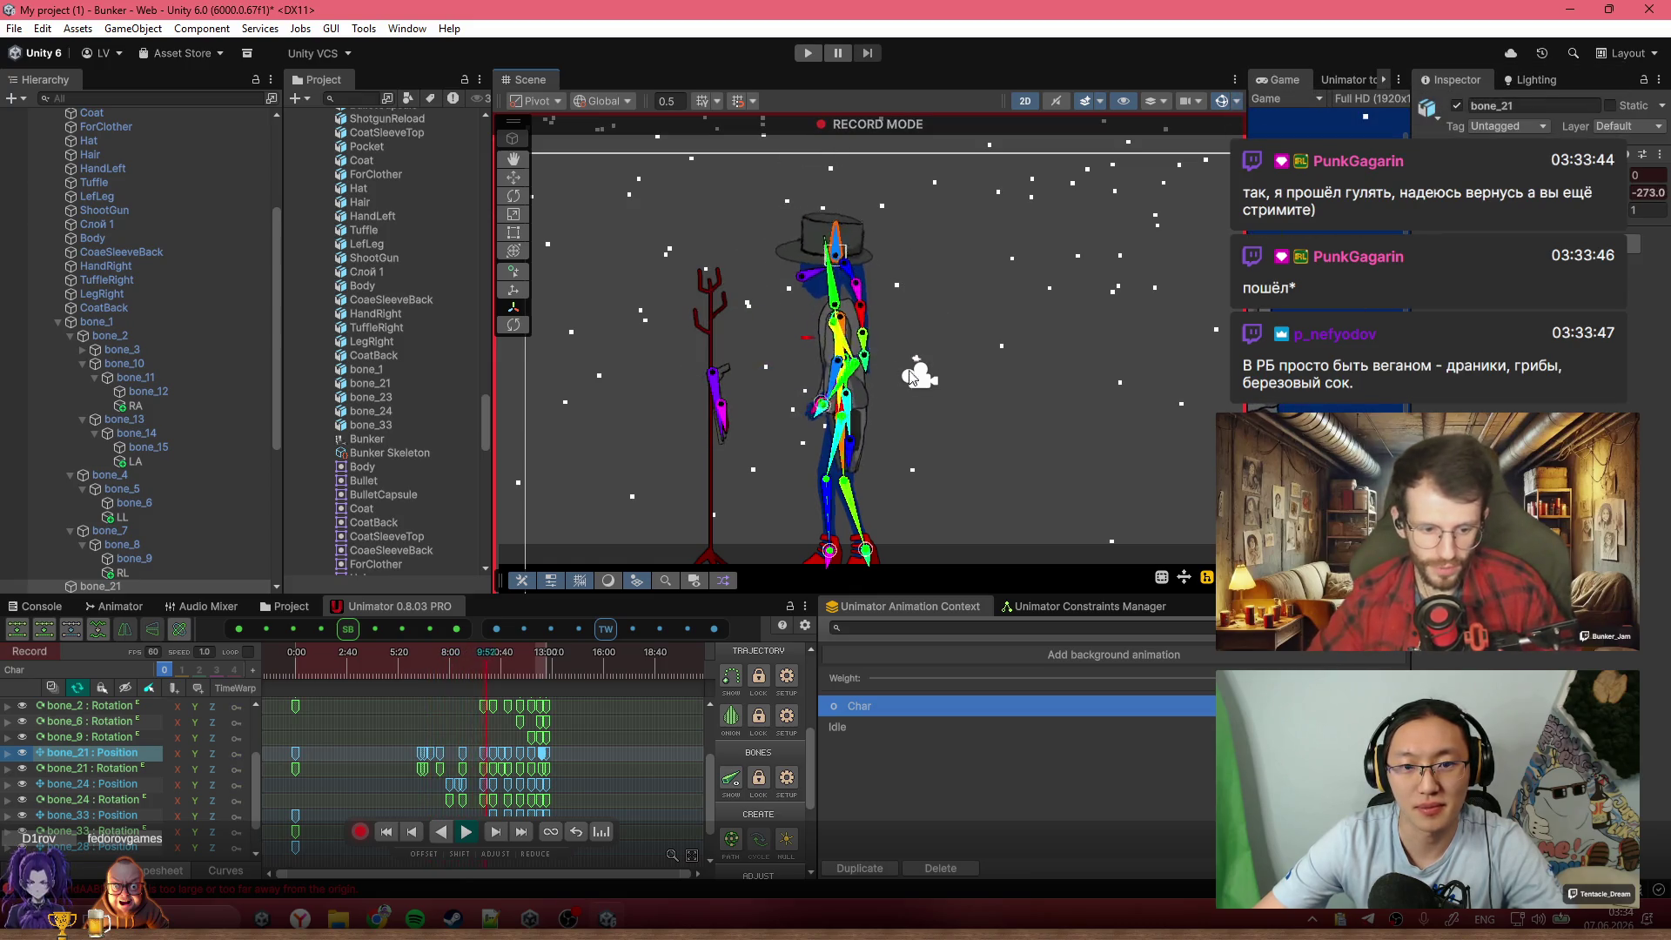
drag(1245, 352, 1010, 353)
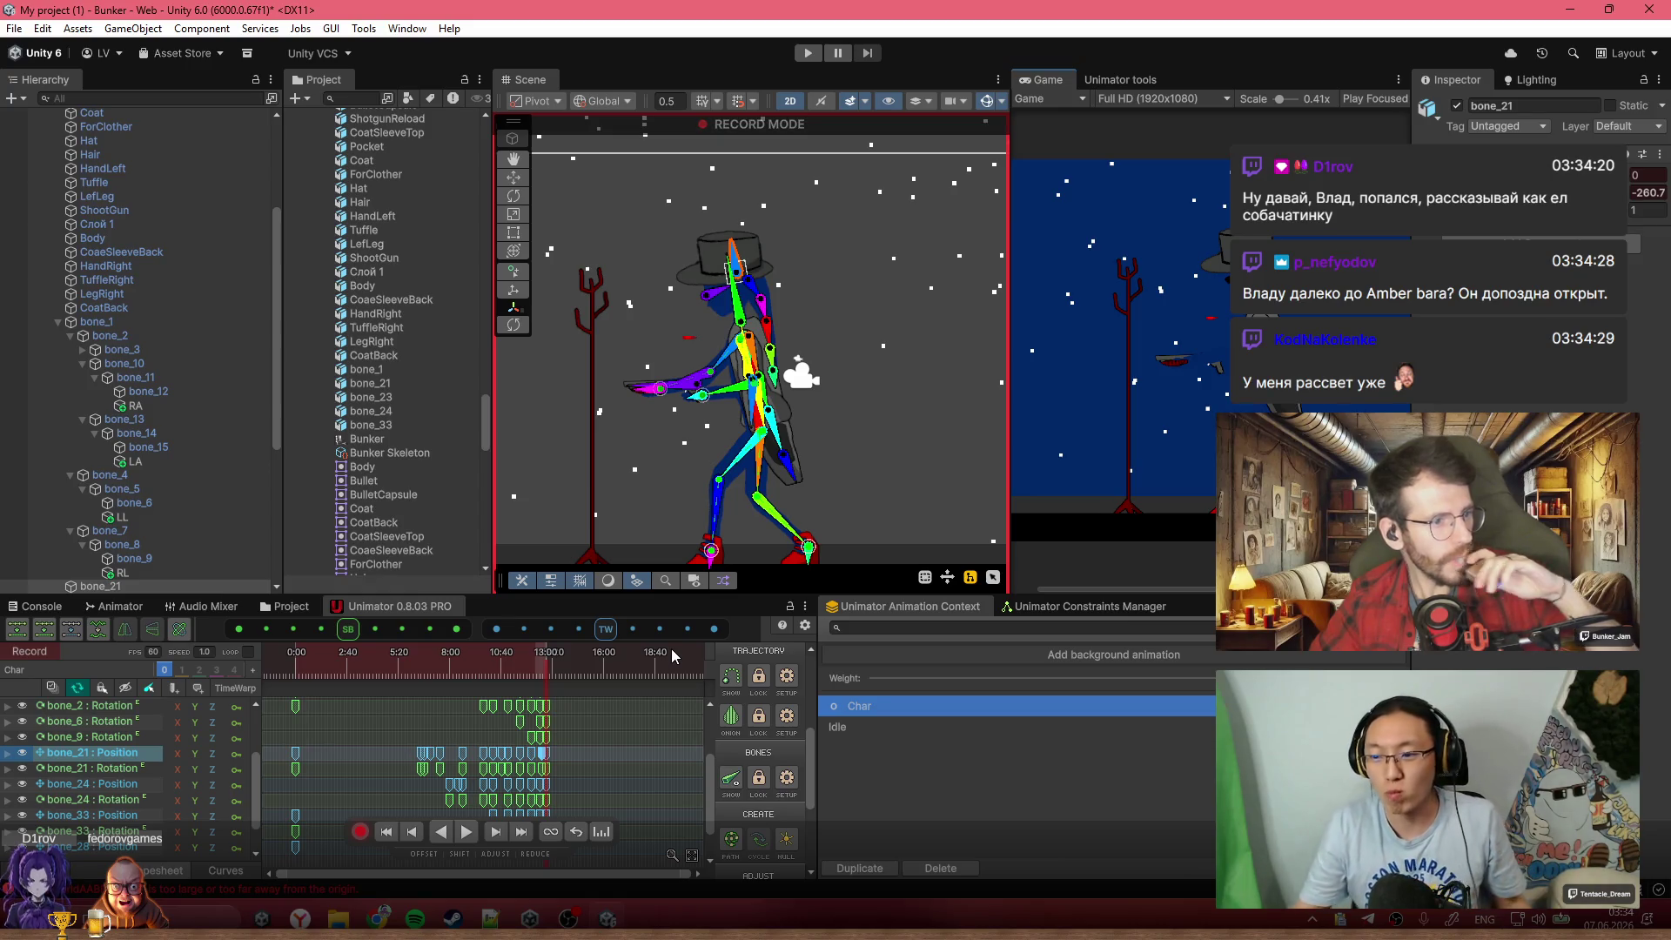
Replay the aim from 11:43 and again from about 11:40, then turn off Record for Preview
click(523, 667)
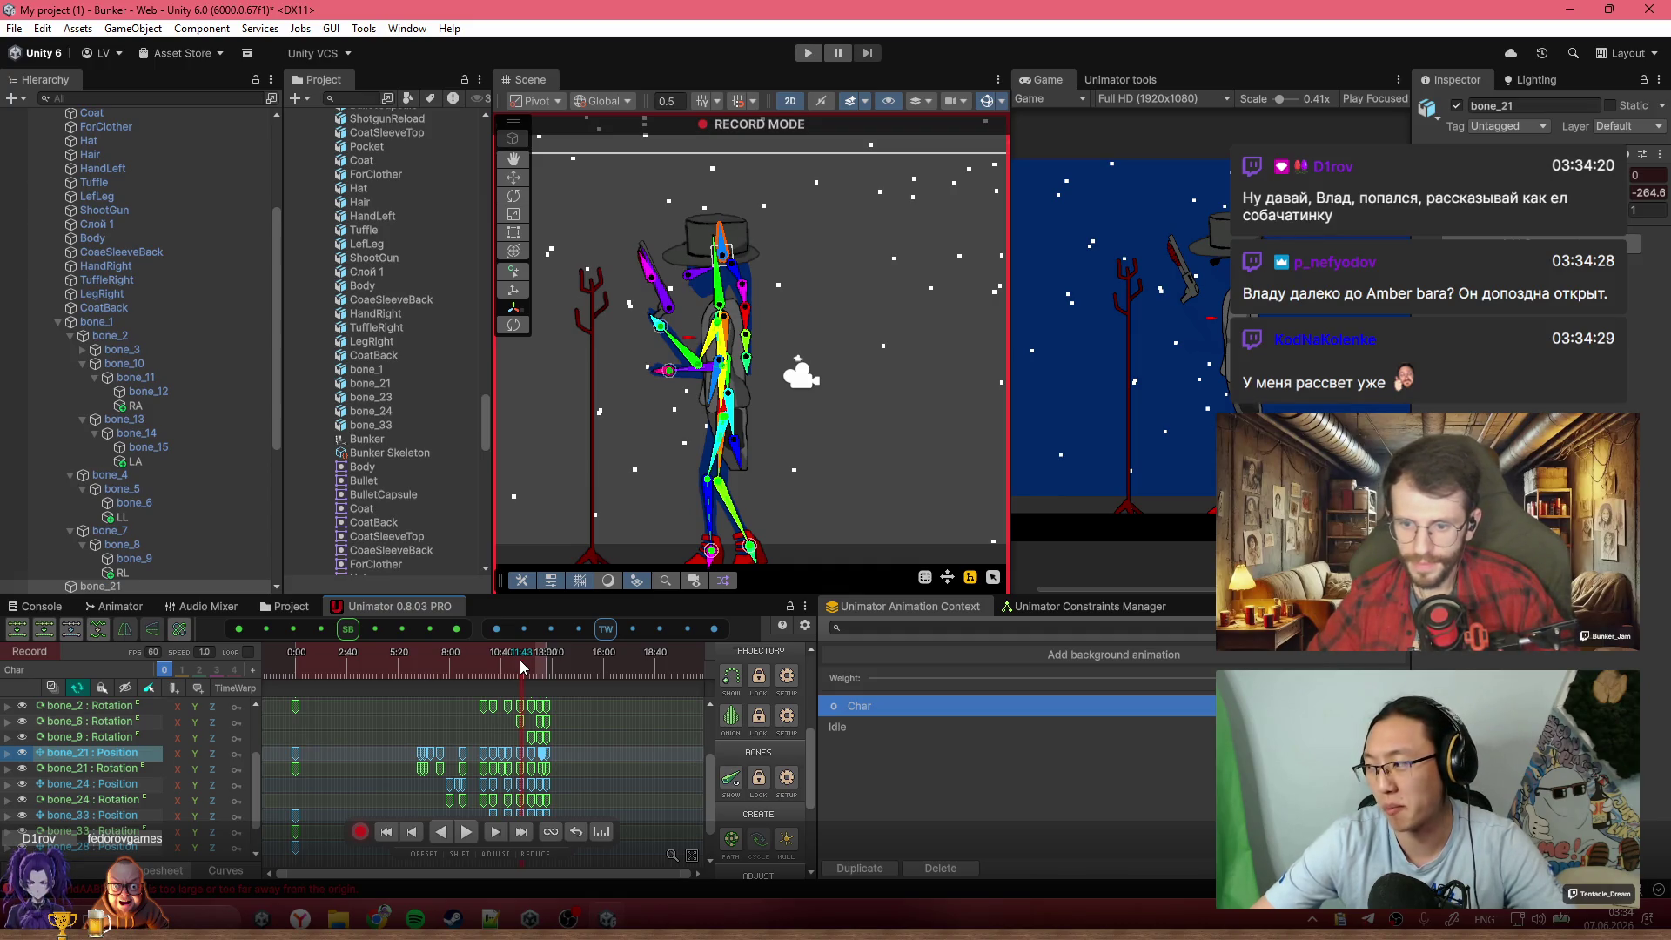
key(space)
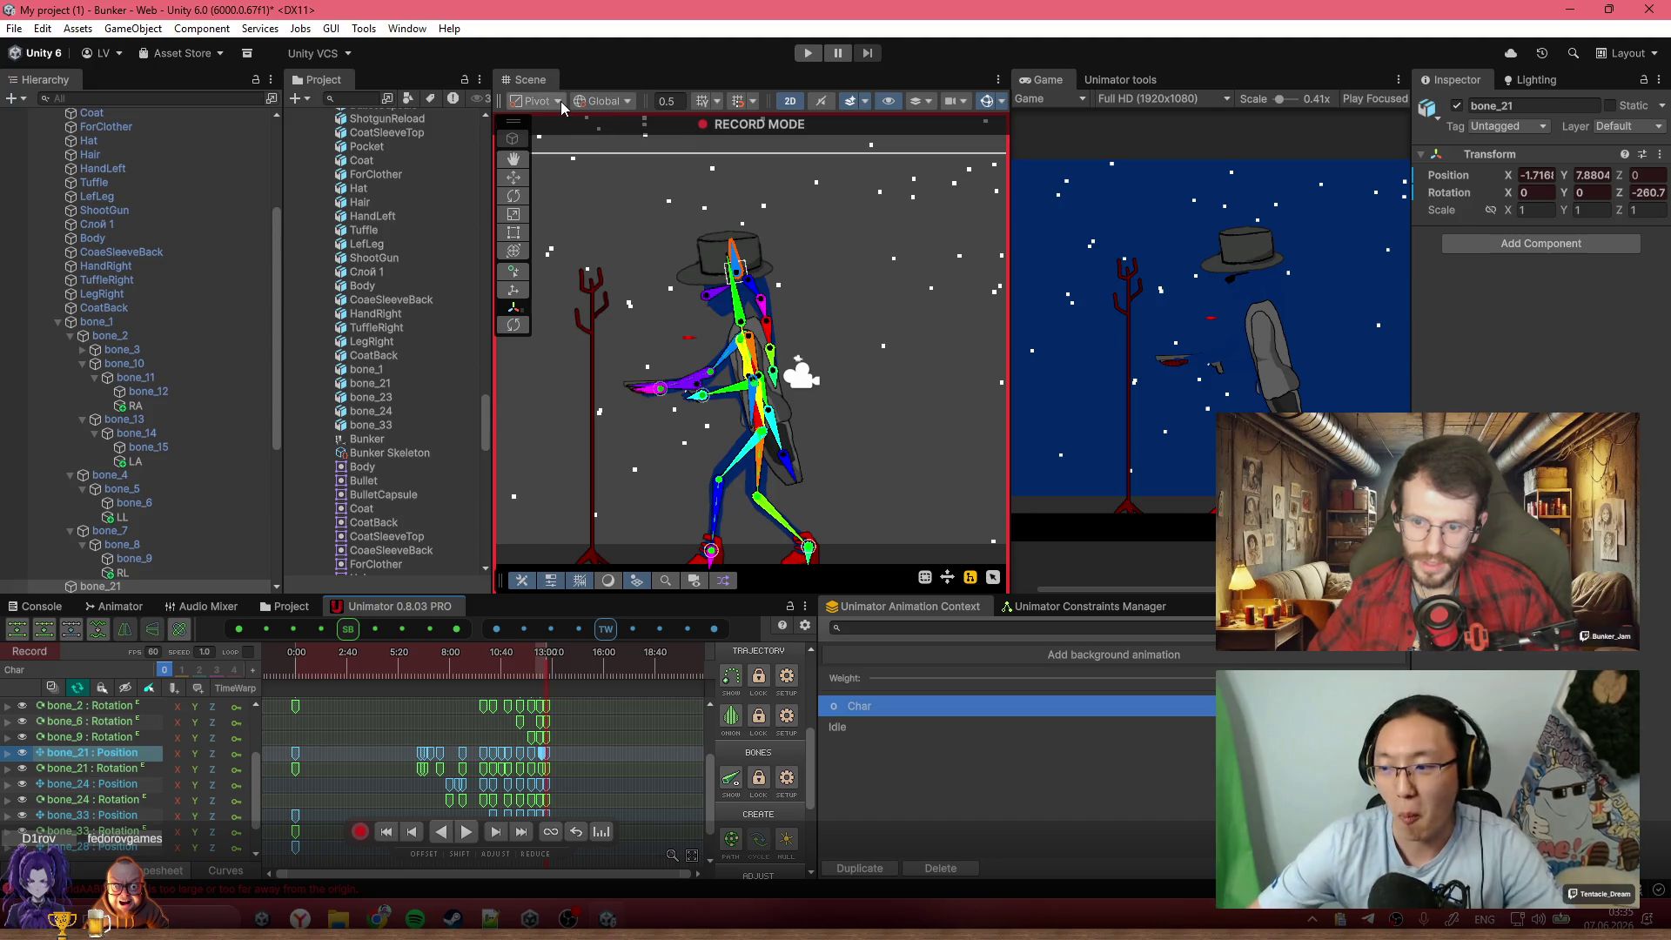
scroll(618, 337, up, 5)
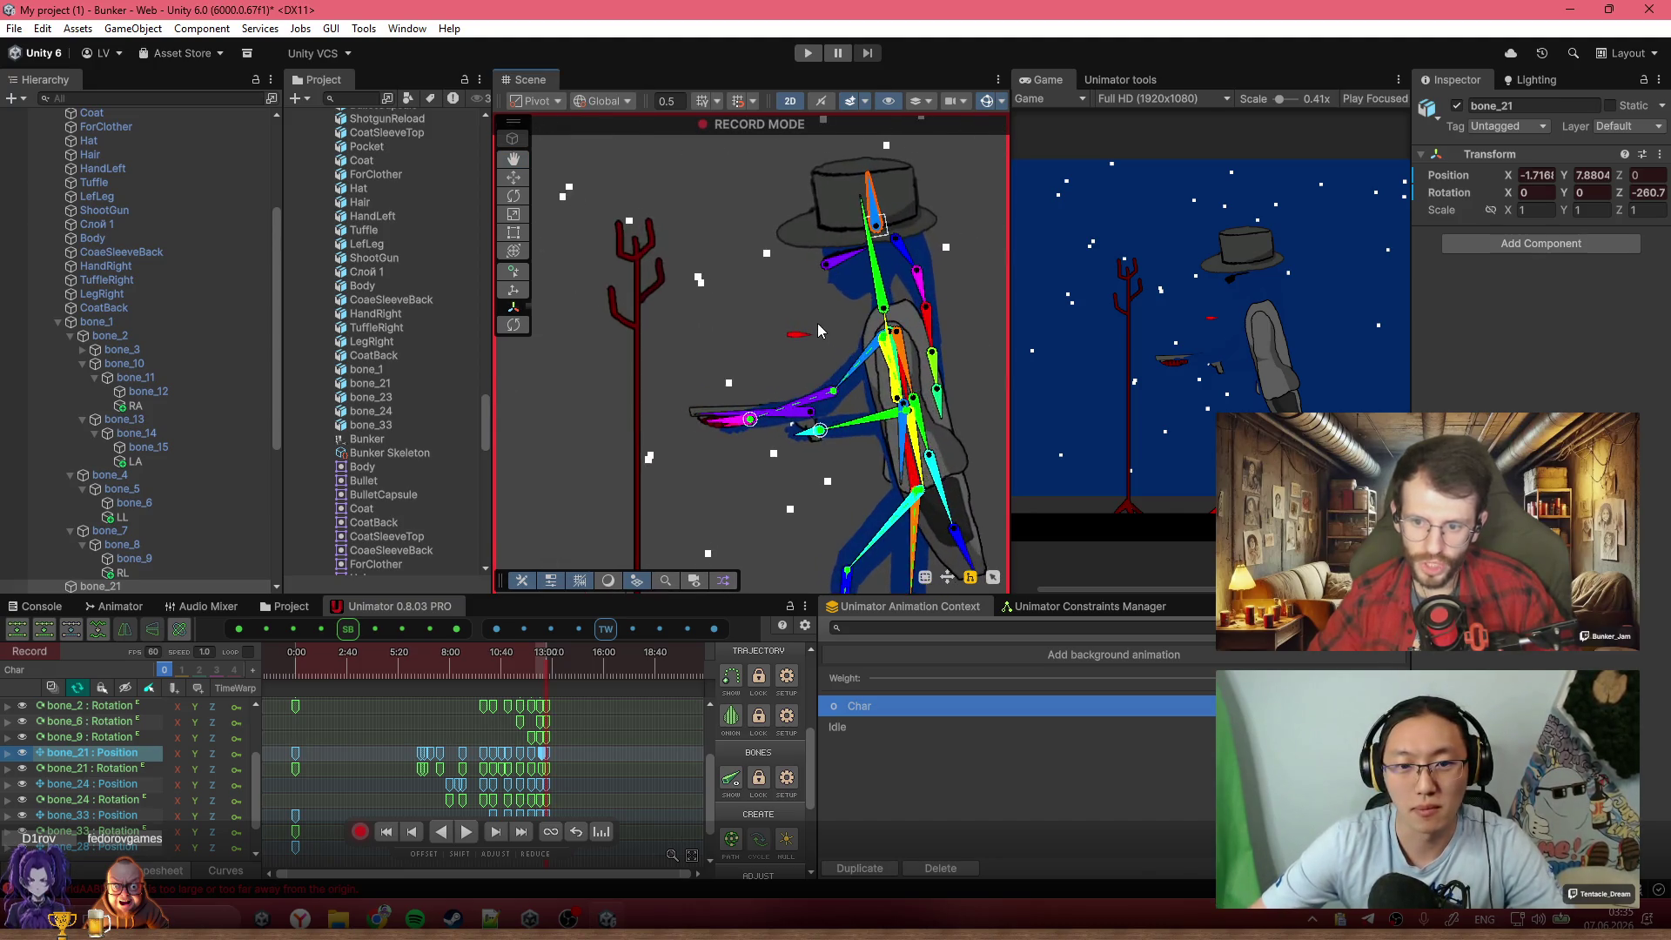
click(512, 671)
key(space)
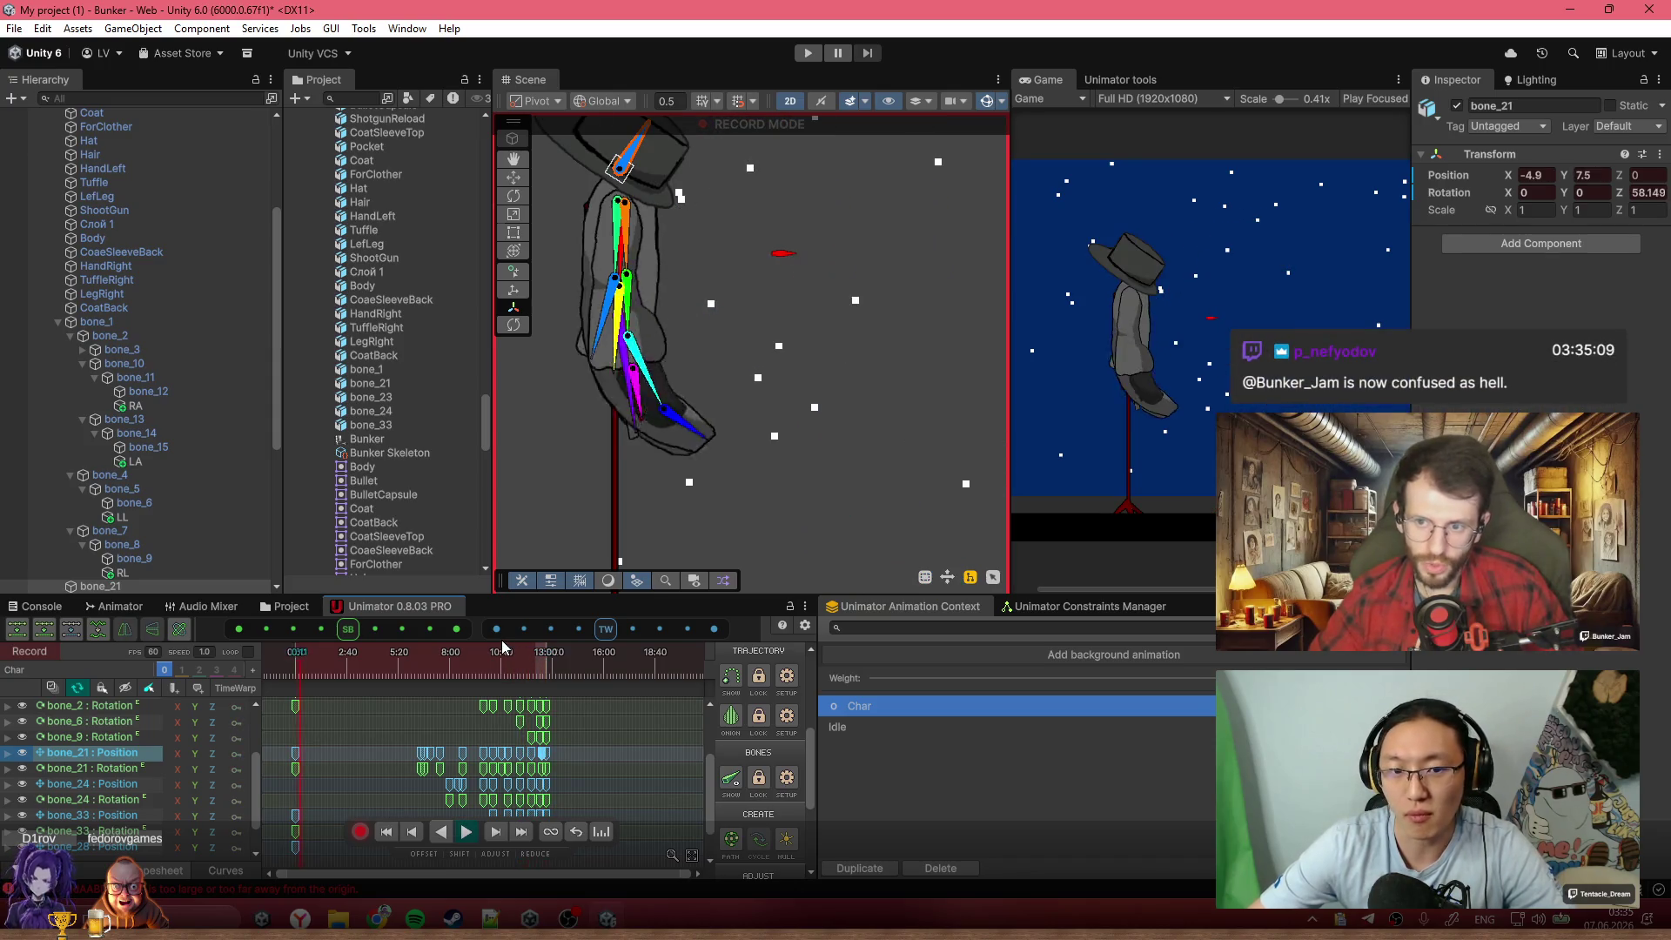
scroll(744, 435, down, 4)
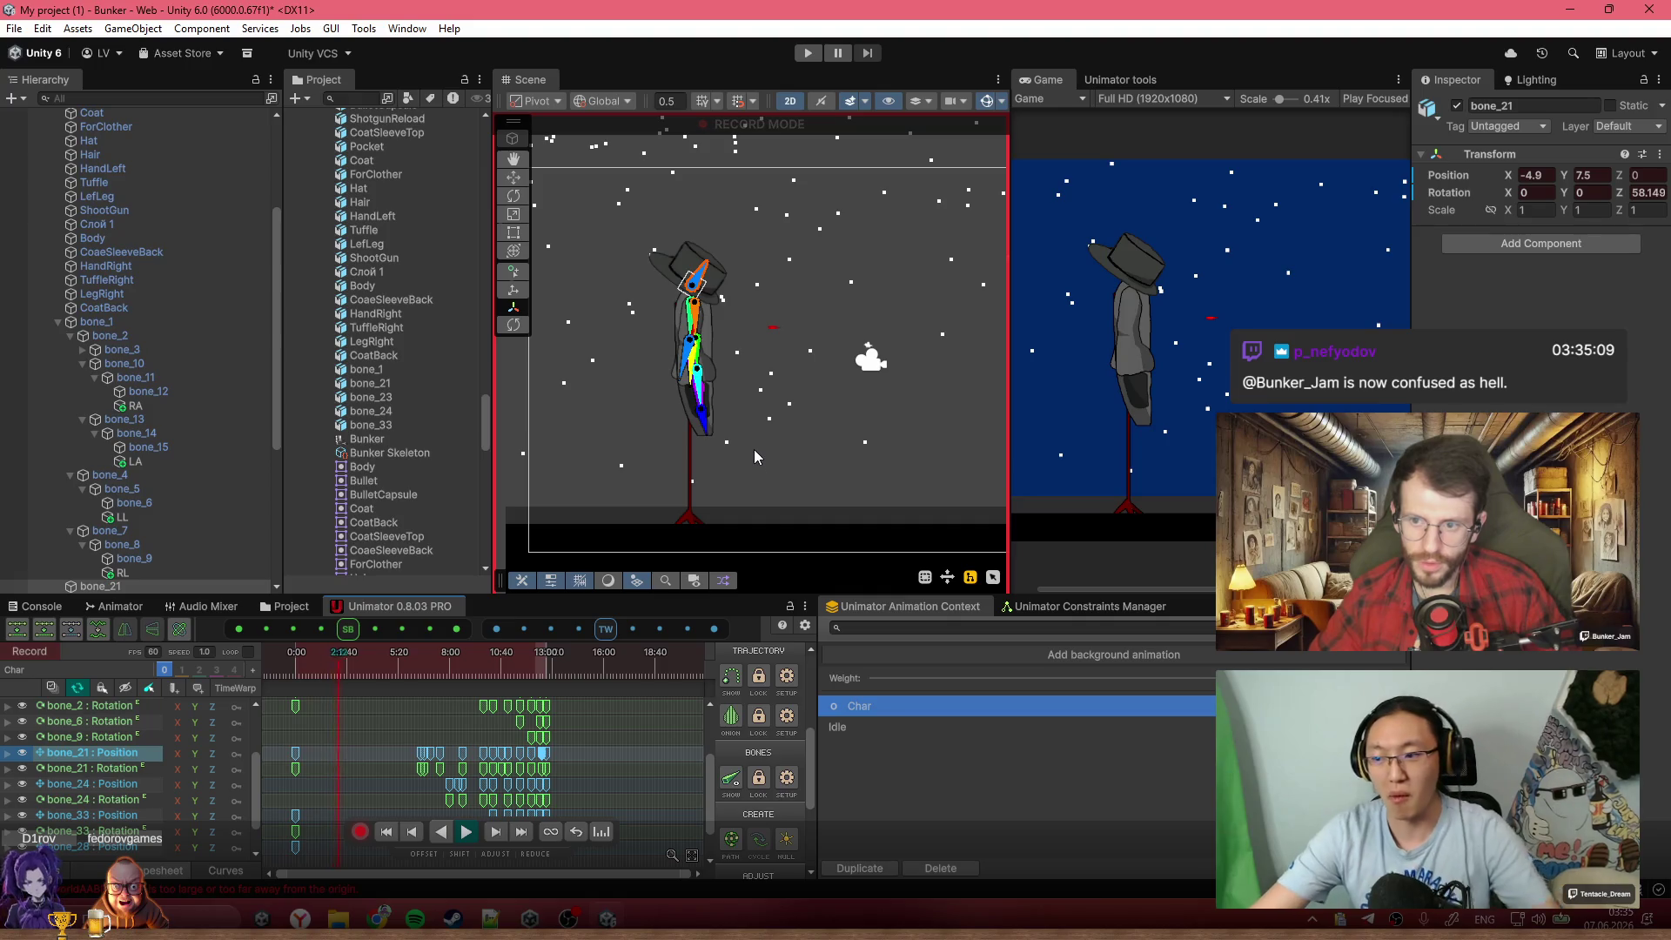
click(359, 831)
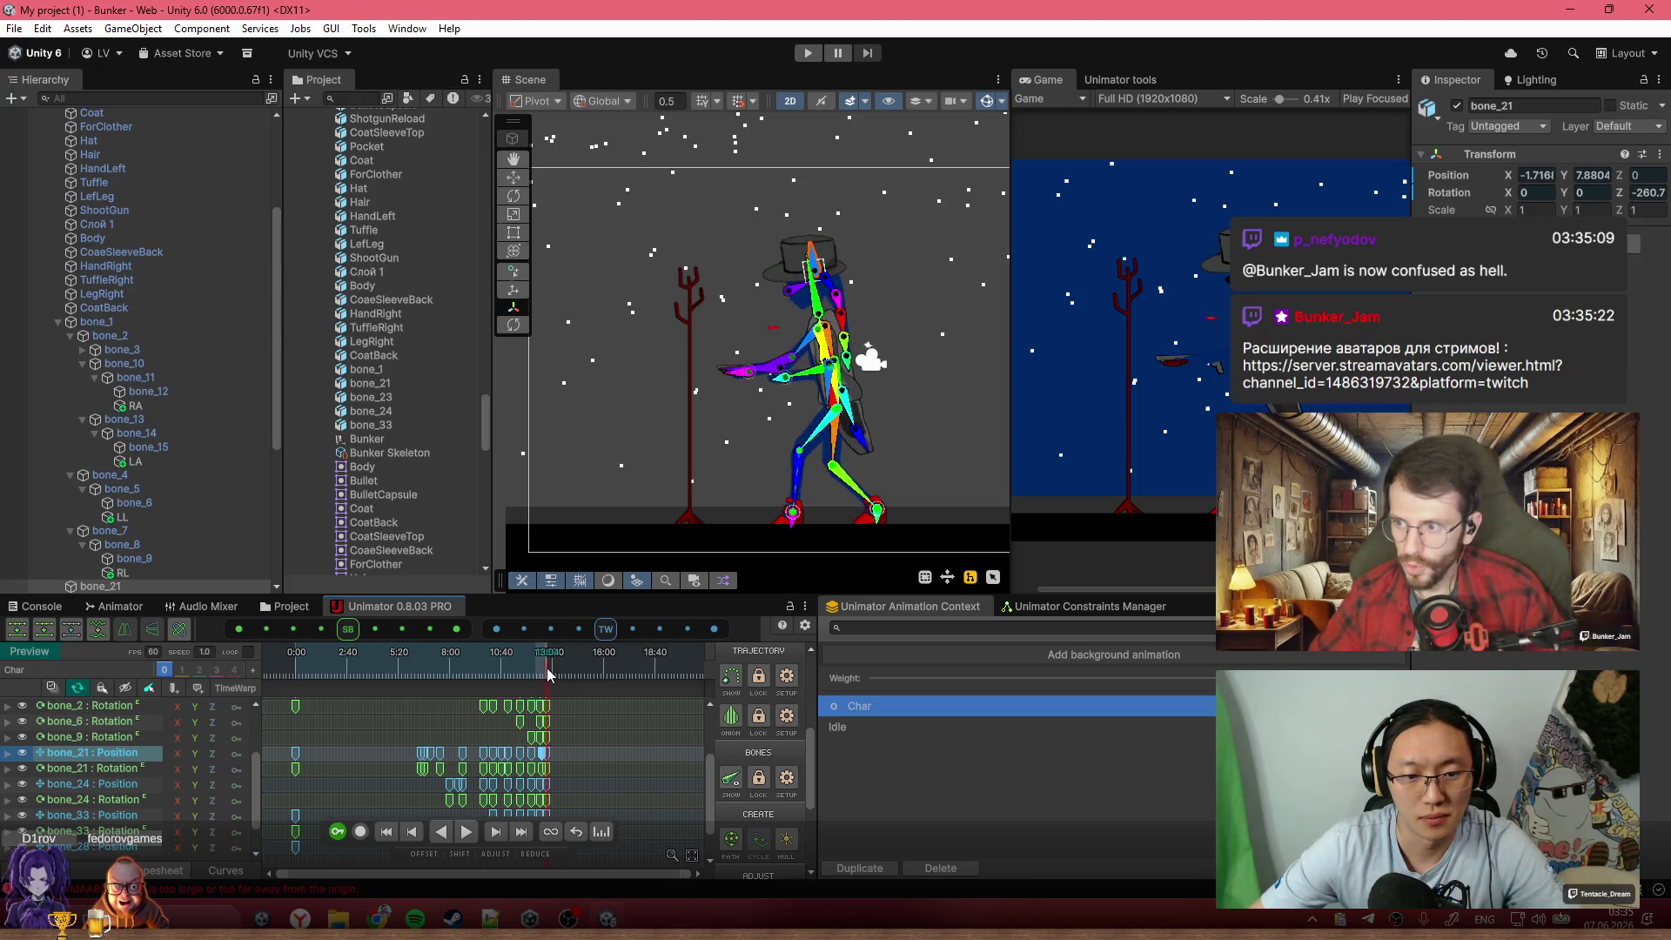
Copy the 13:00 pose keys from Char and paste them at 0:00 of the Idle clip
scroll(556, 710, up, 3)
scroll(551, 734, up, 3)
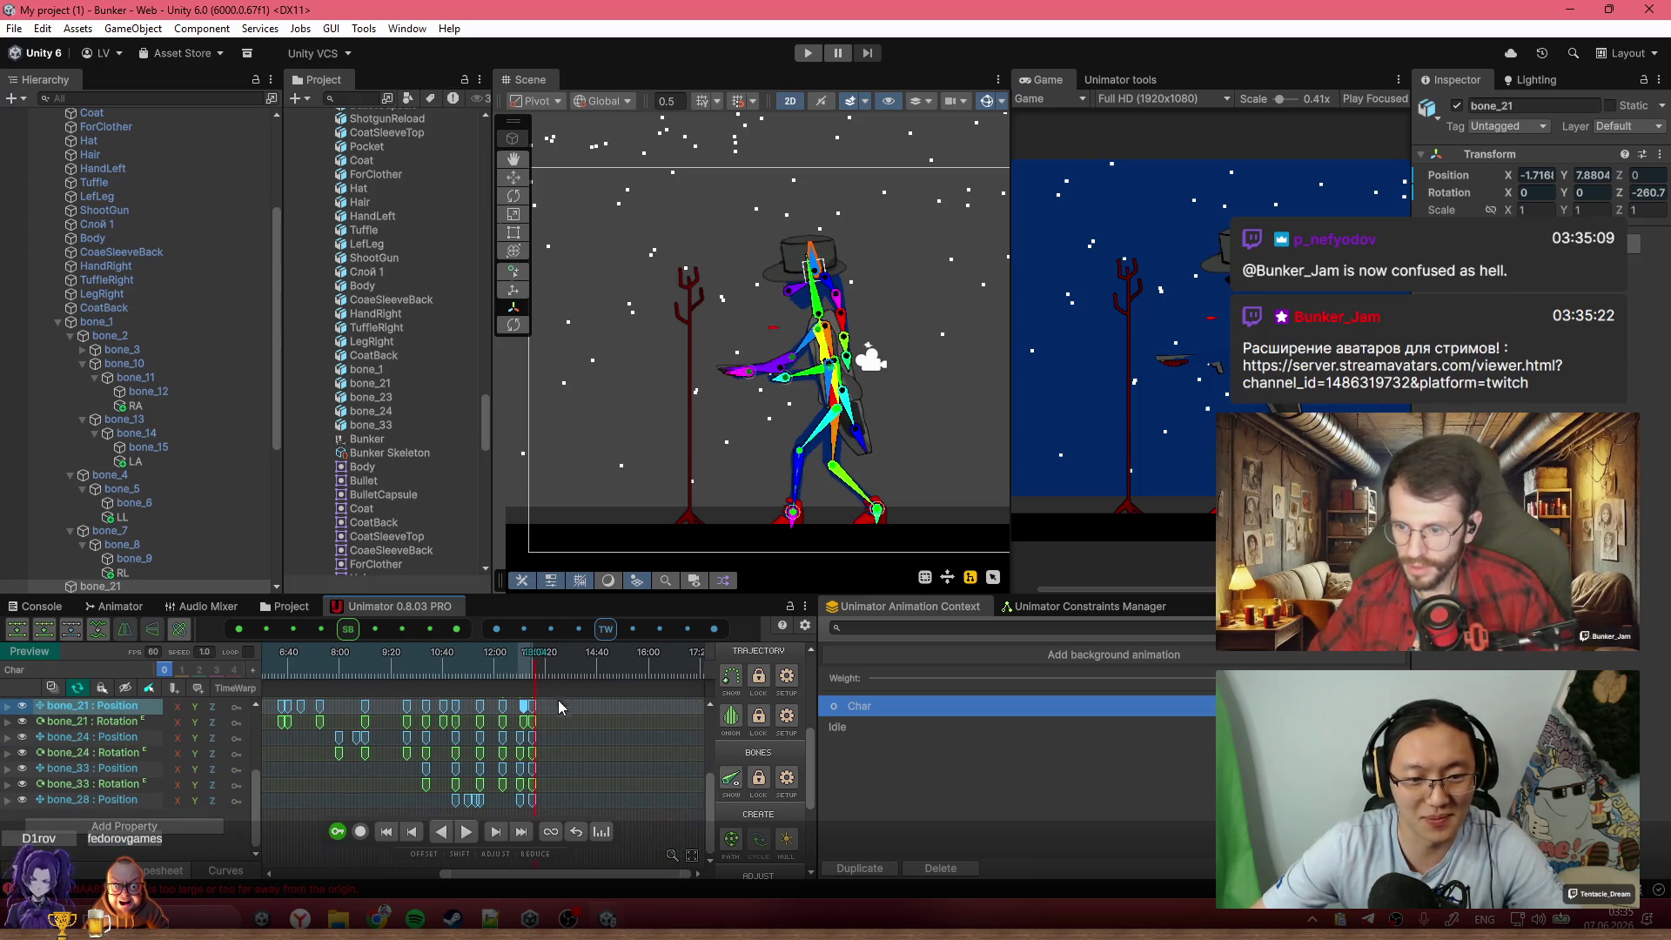
scroll(559, 696, up, 2)
scroll(550, 766, up, 3)
scroll(574, 727, up, 2)
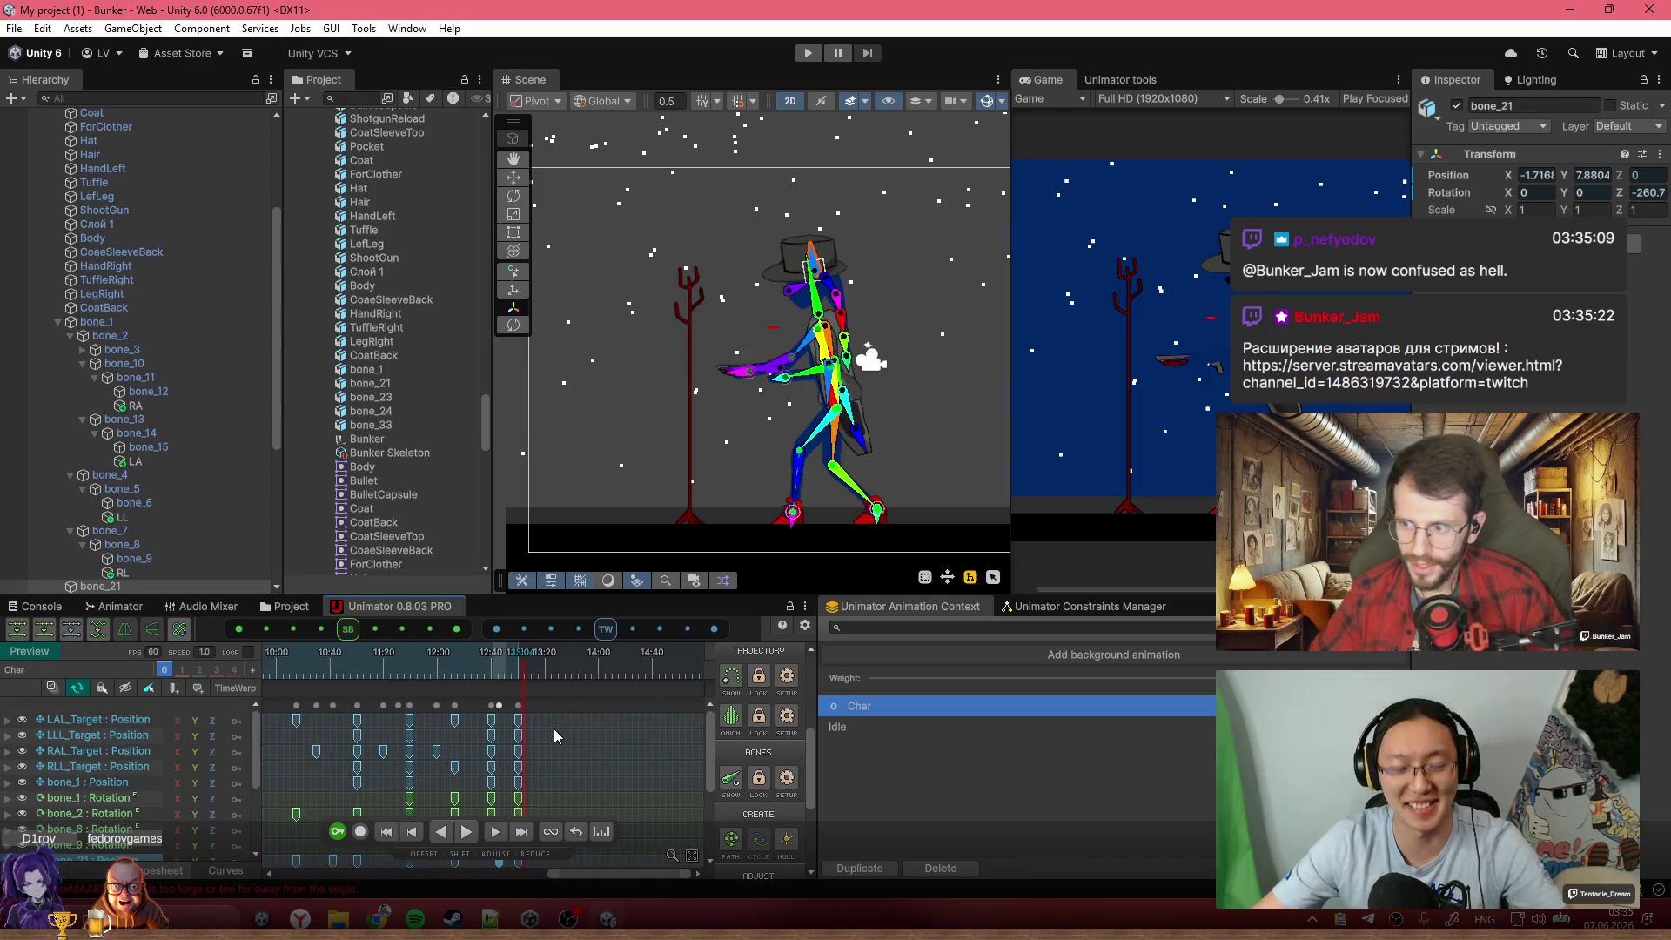
click(514, 706)
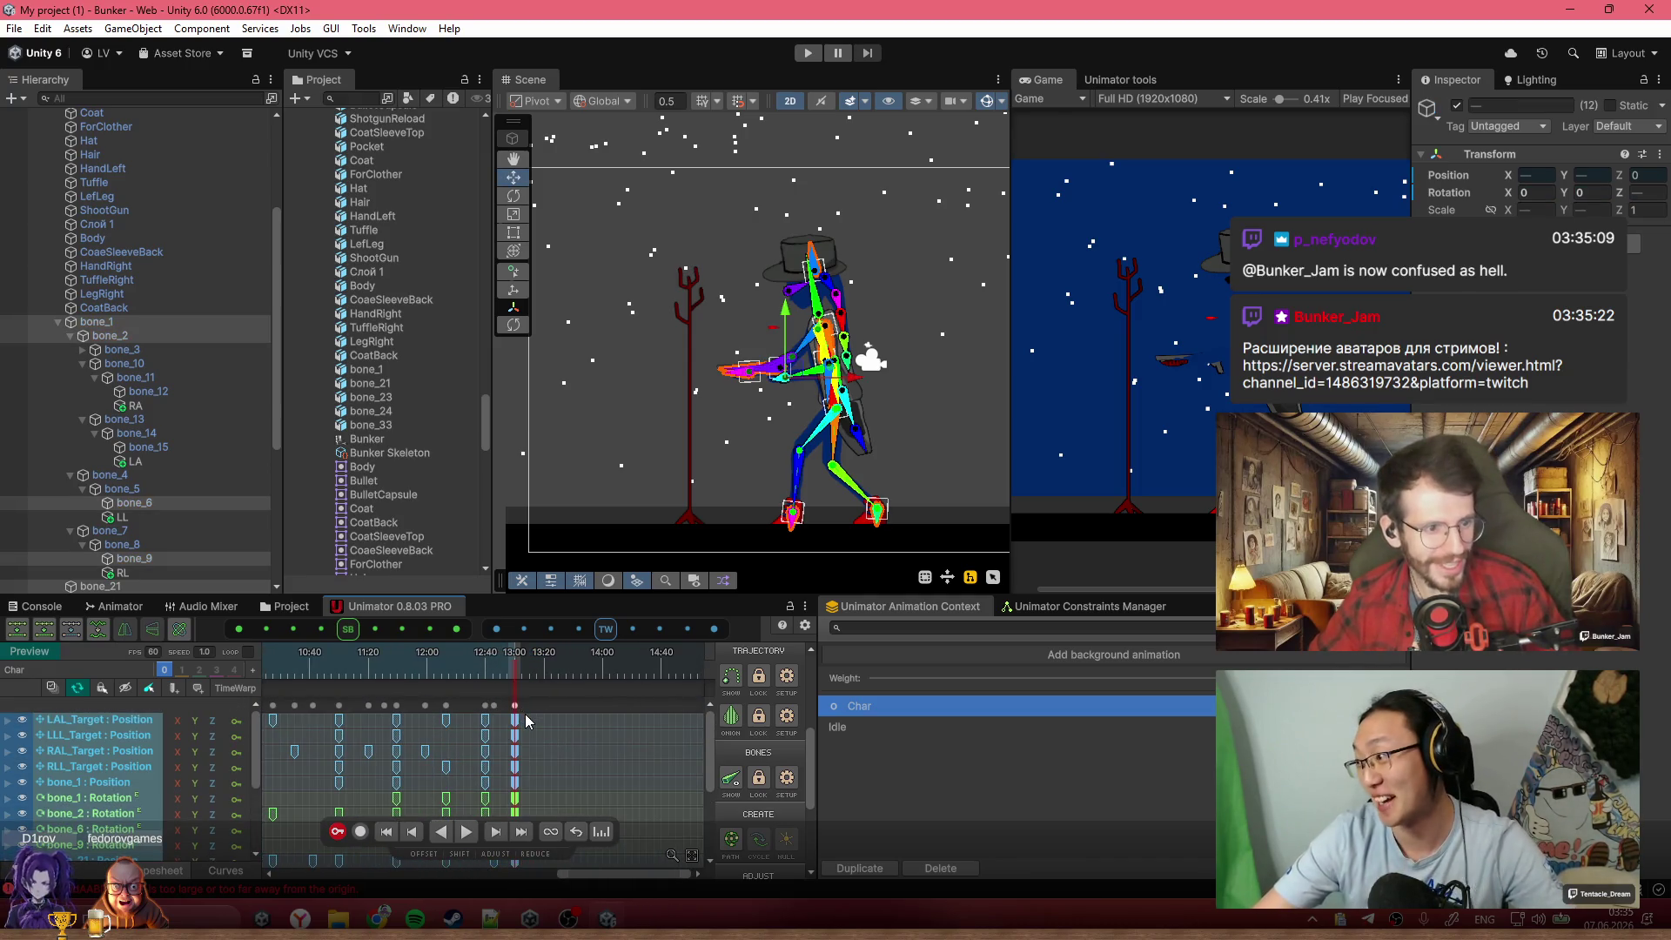
key(ctrl+c)
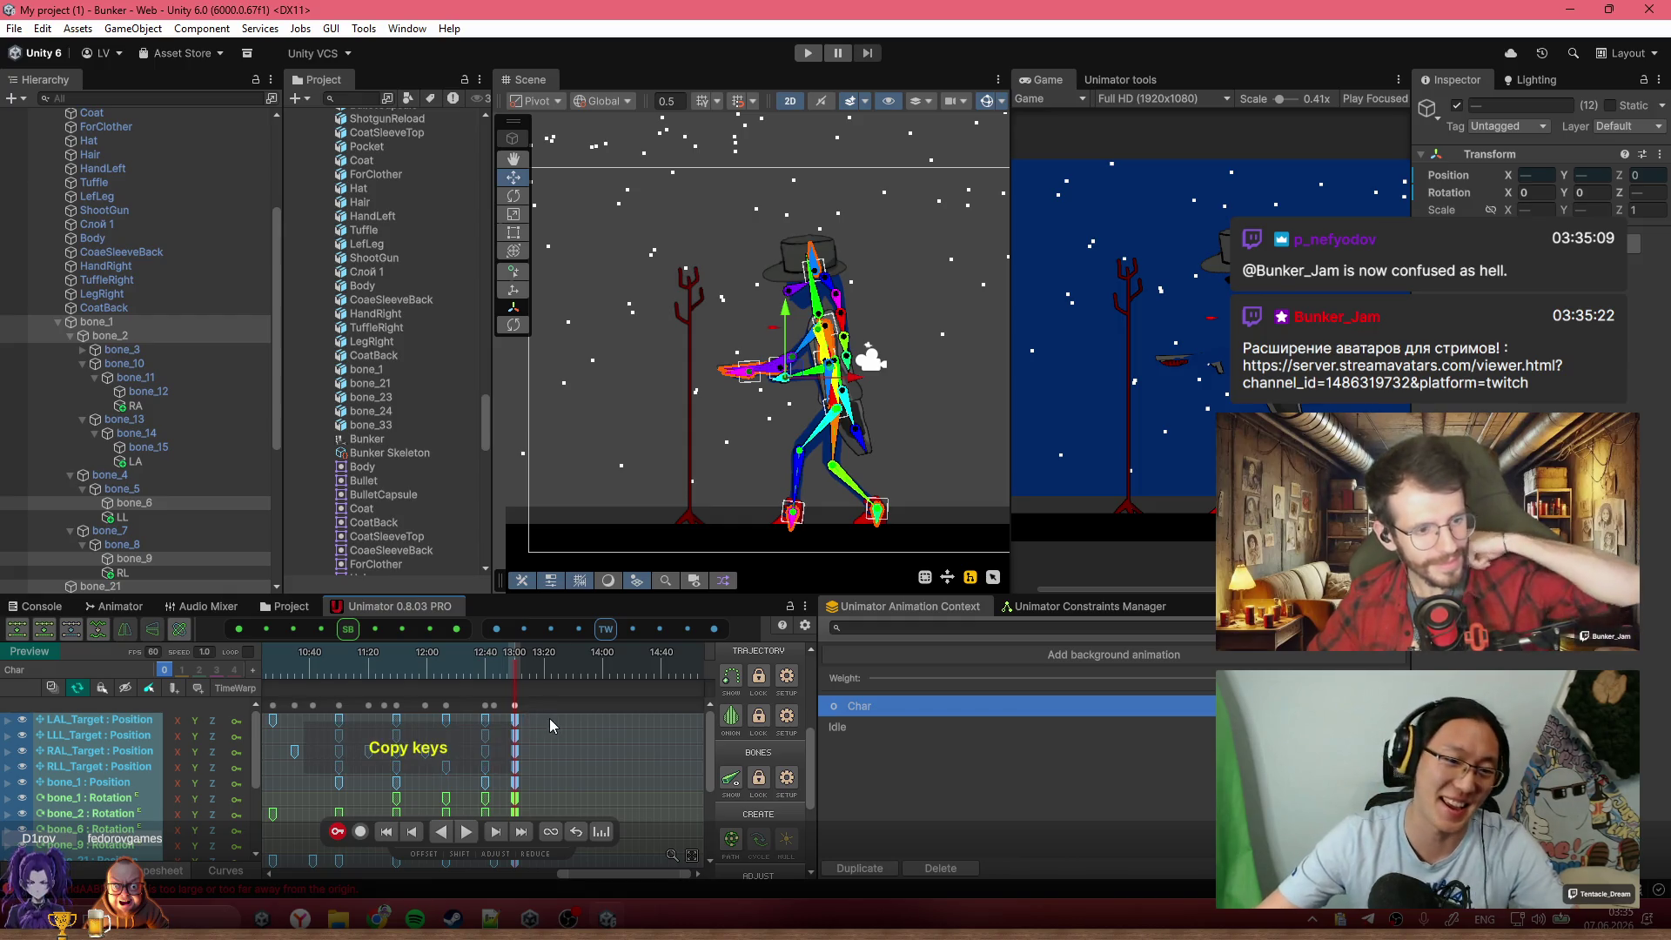
click(870, 730)
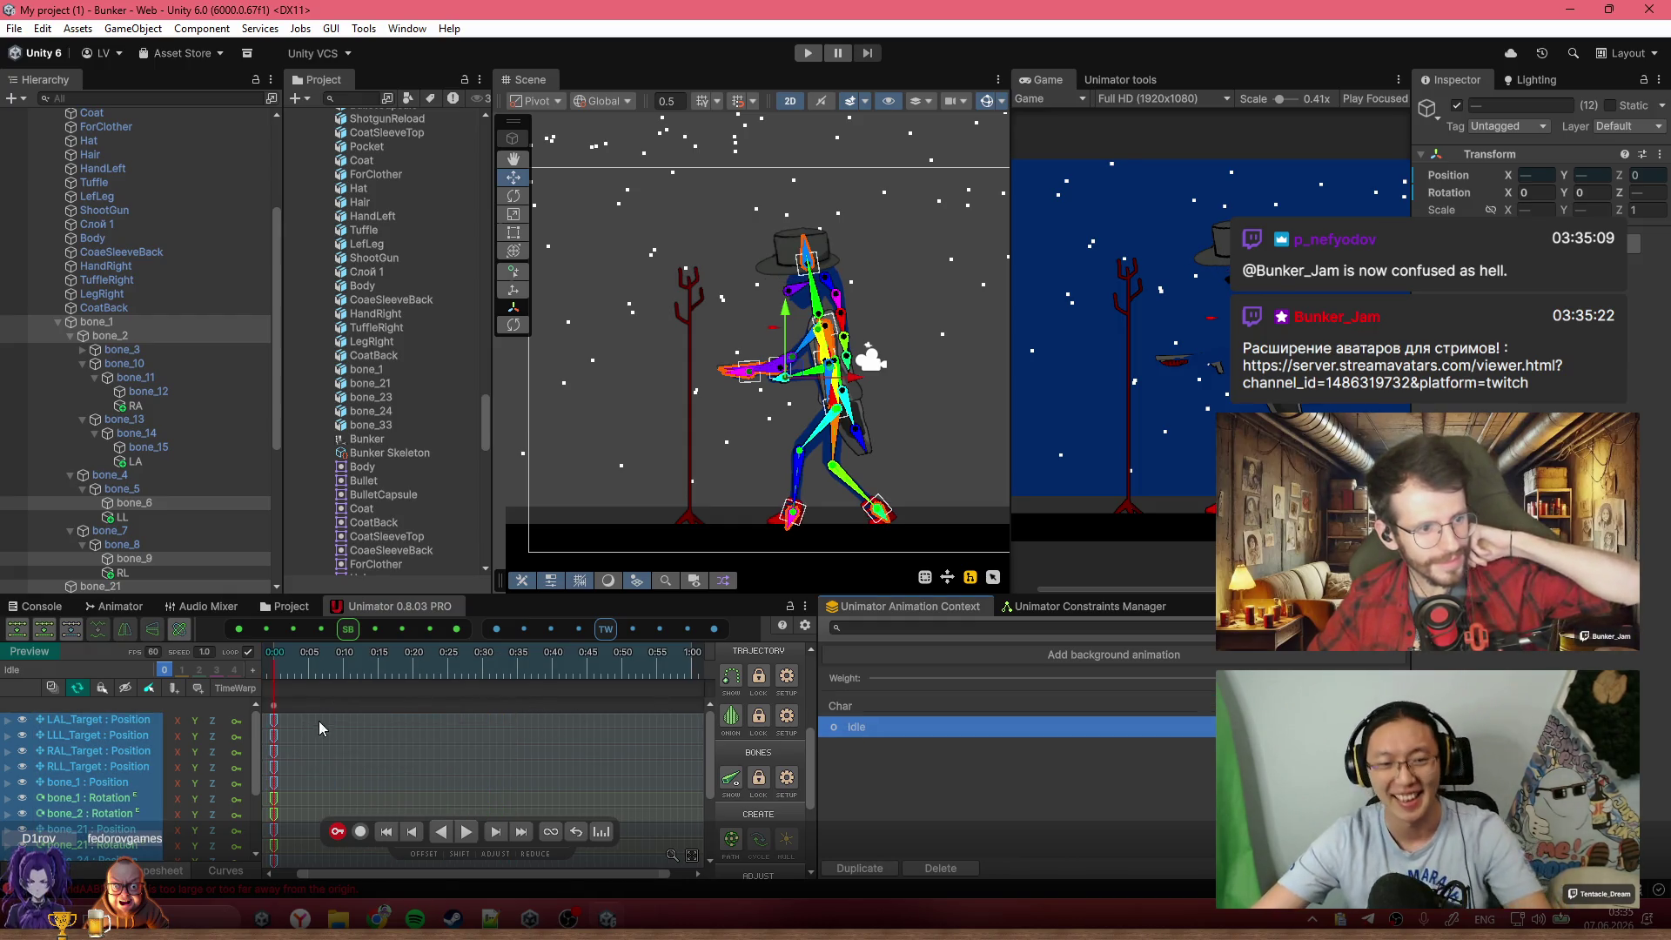
click(271, 664)
key(ctrl+v)
Scrub the Idle clip to about 0:51 and turn recording back on
key(space)
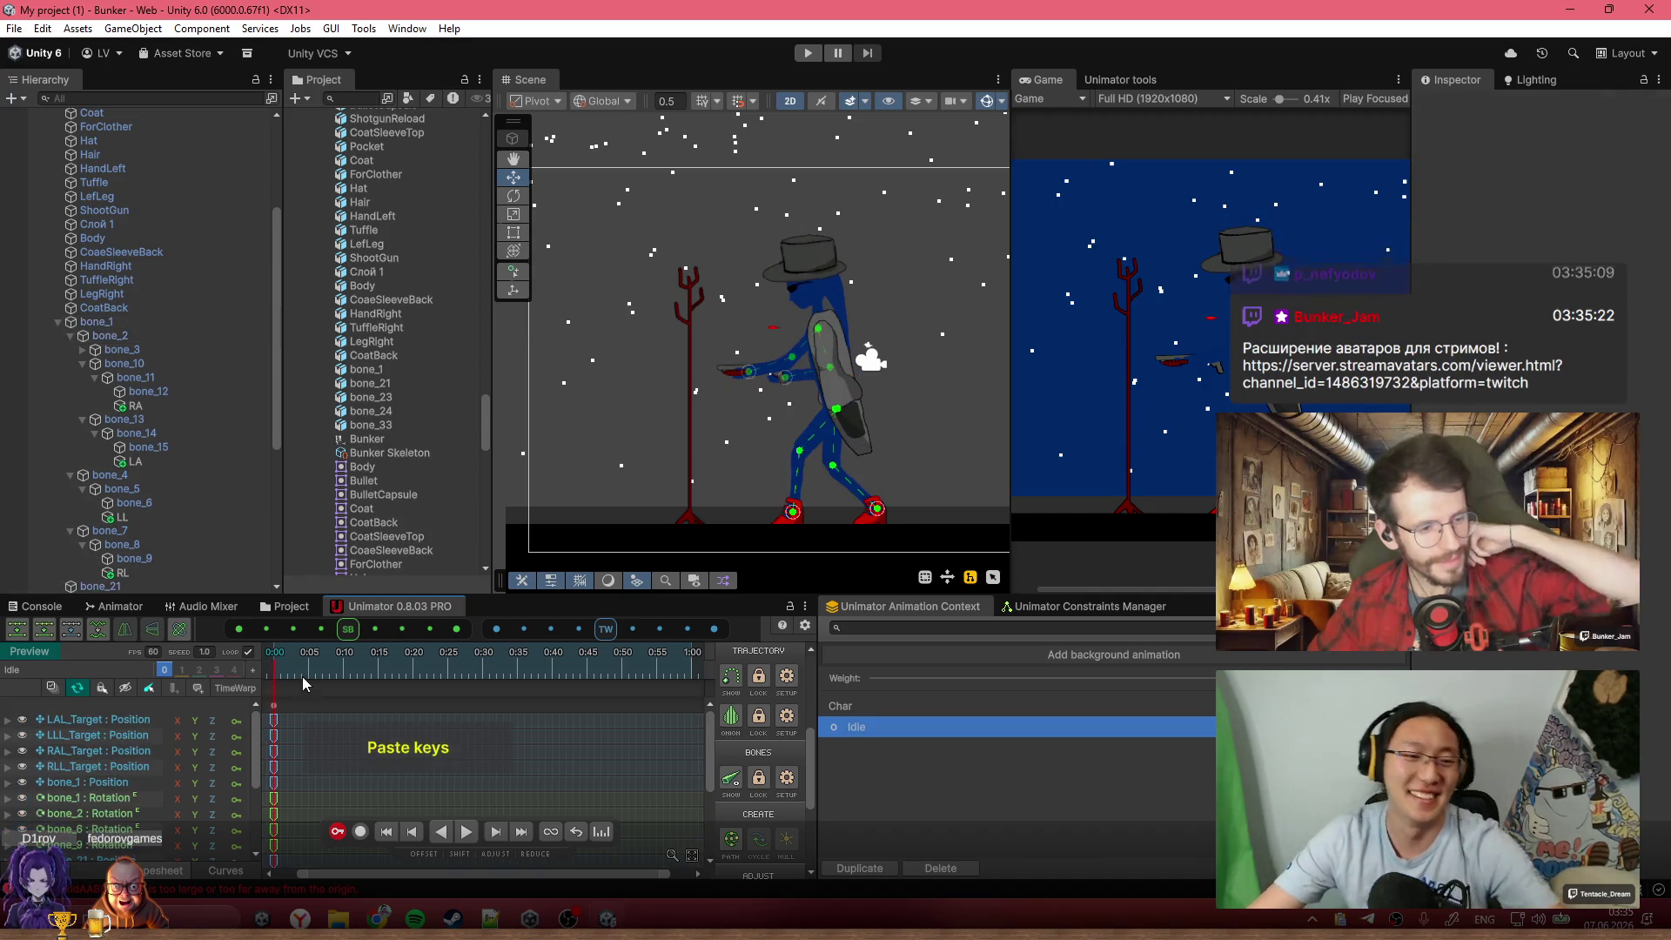
scroll(456, 722, down, 5)
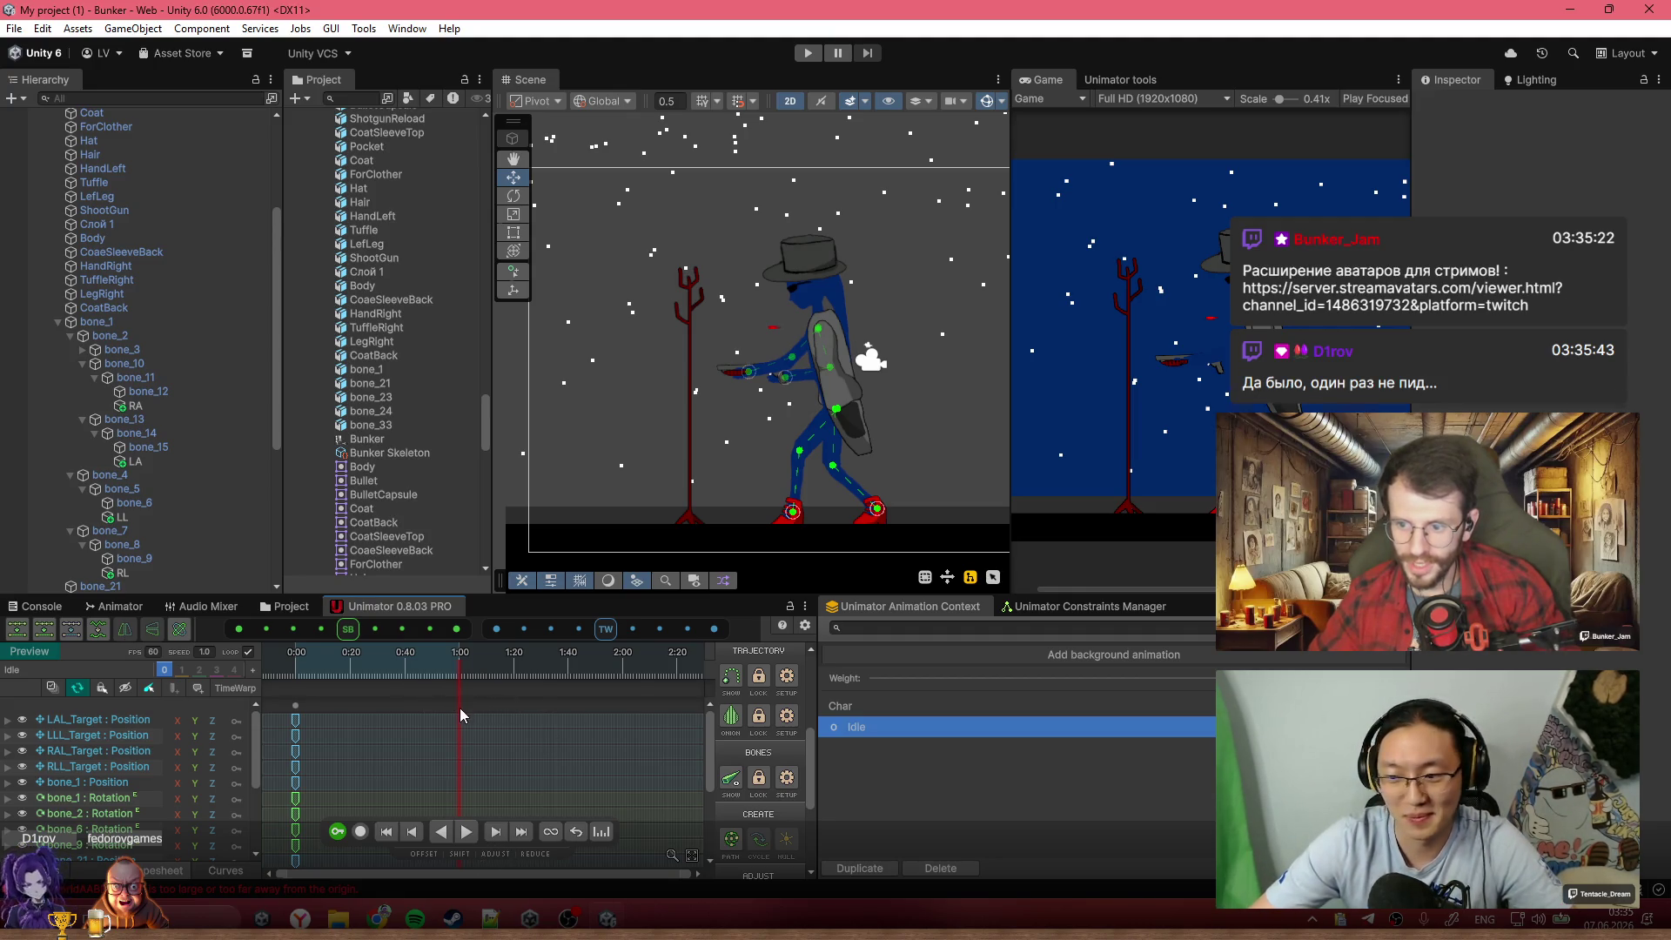
scroll(321, 738, up, 3)
drag(454, 682, 520, 672)
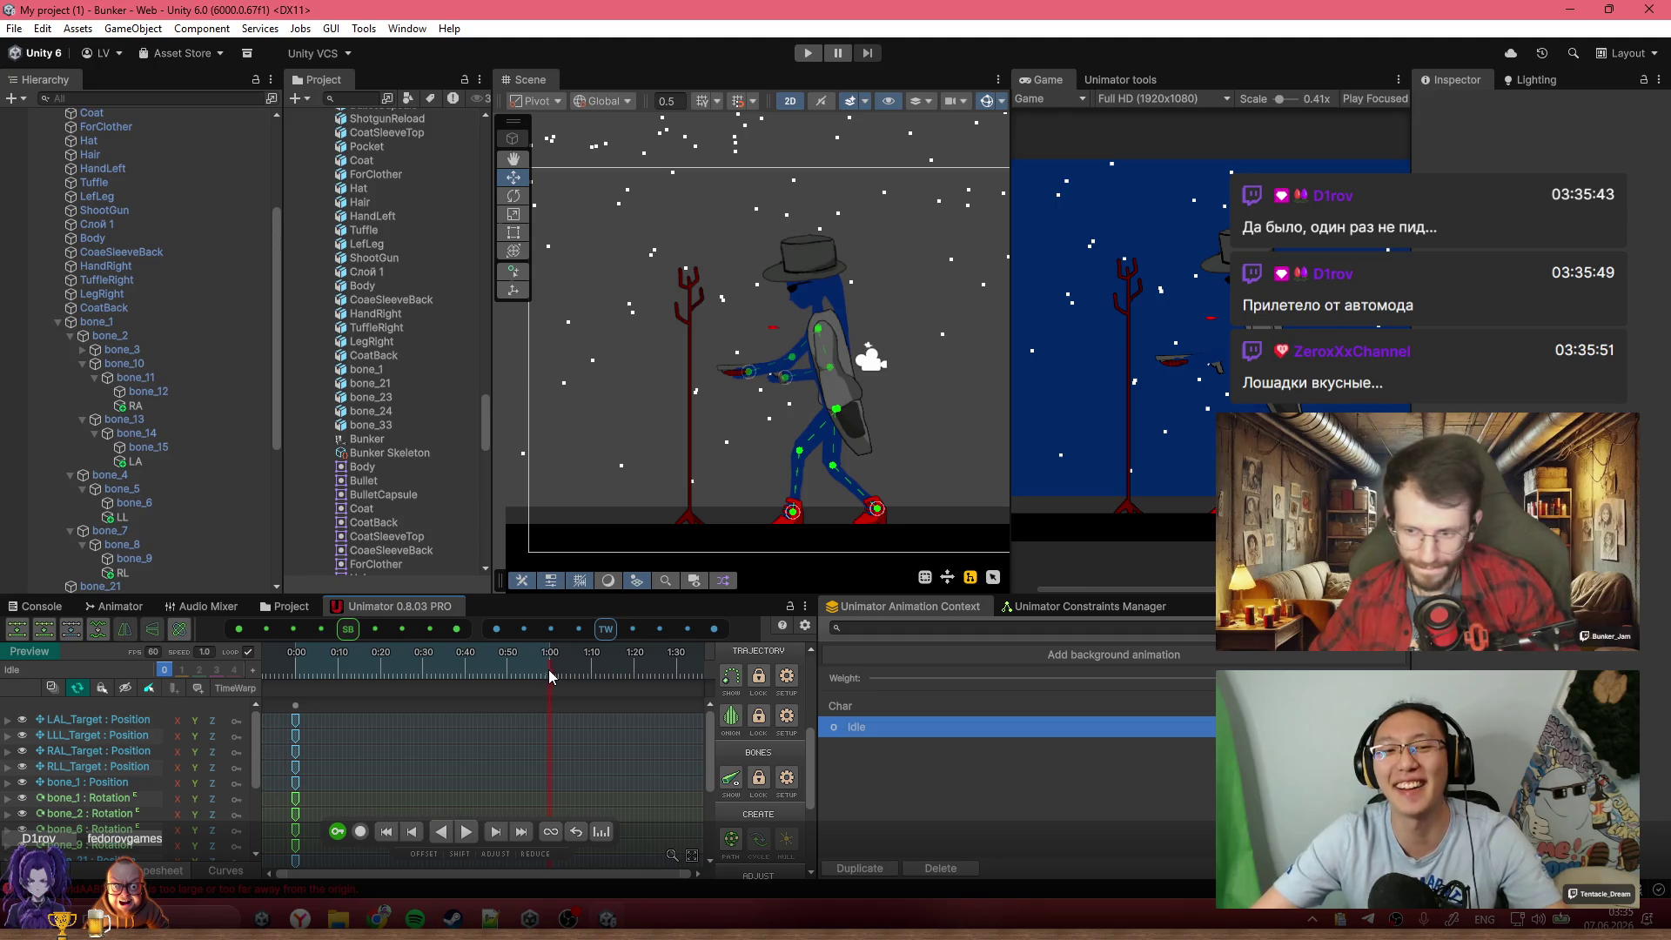
click(360, 831)
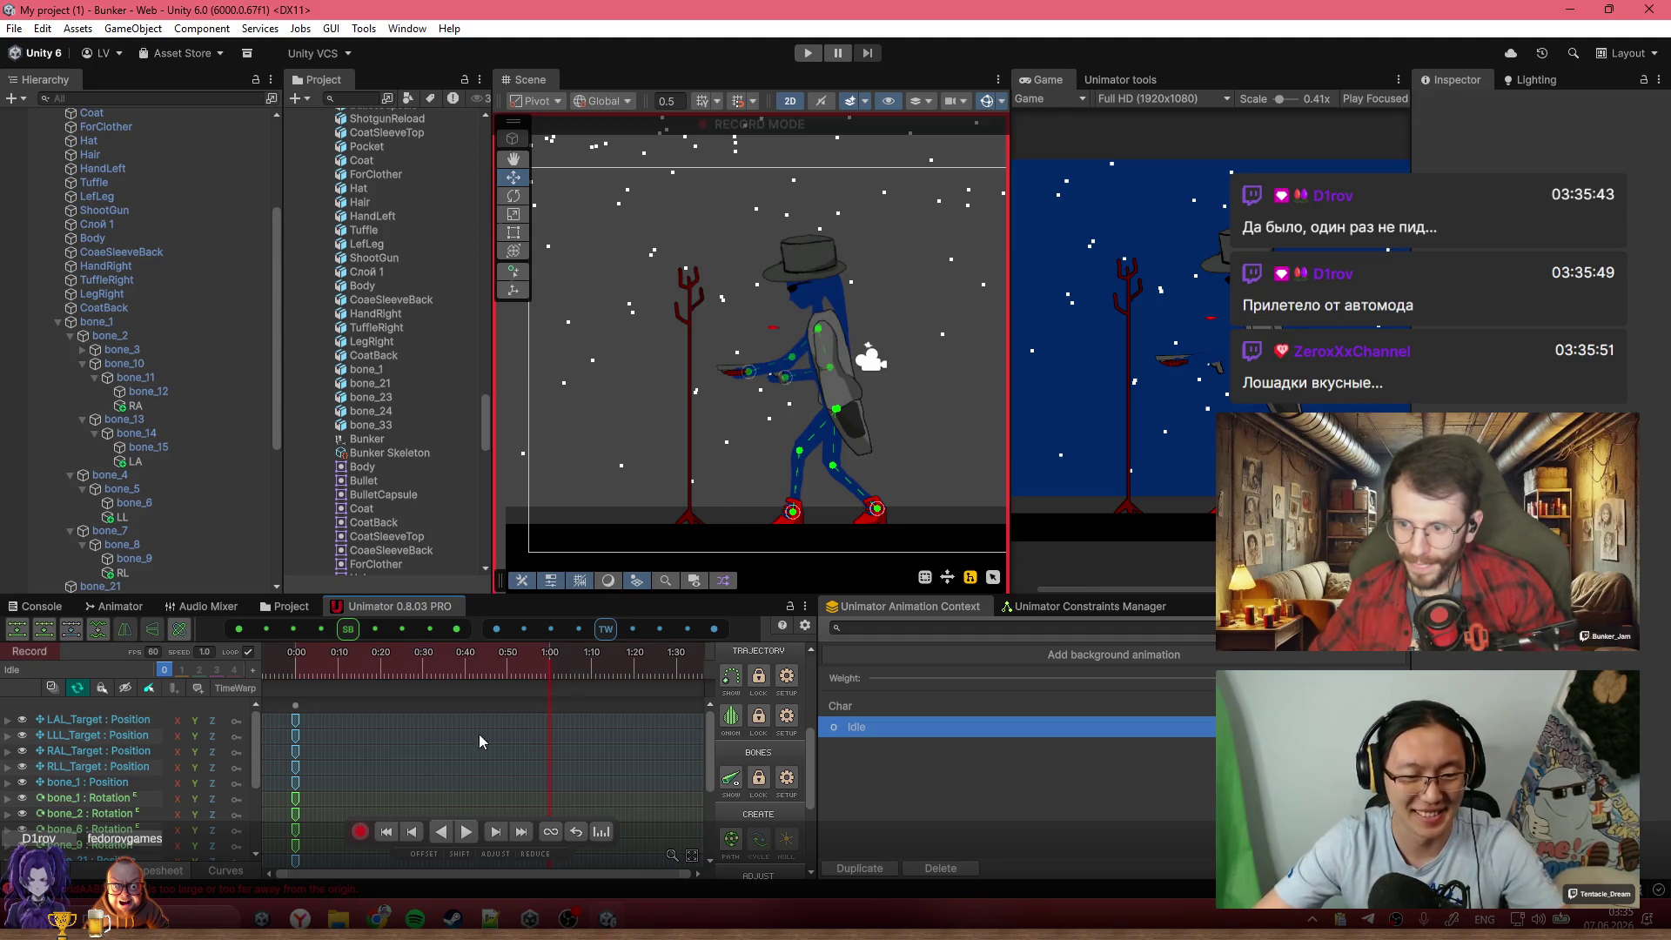
At the 1:00 key, drag the hip bone down and pull an upper body joint lower
scroll(206, 207, up, 3)
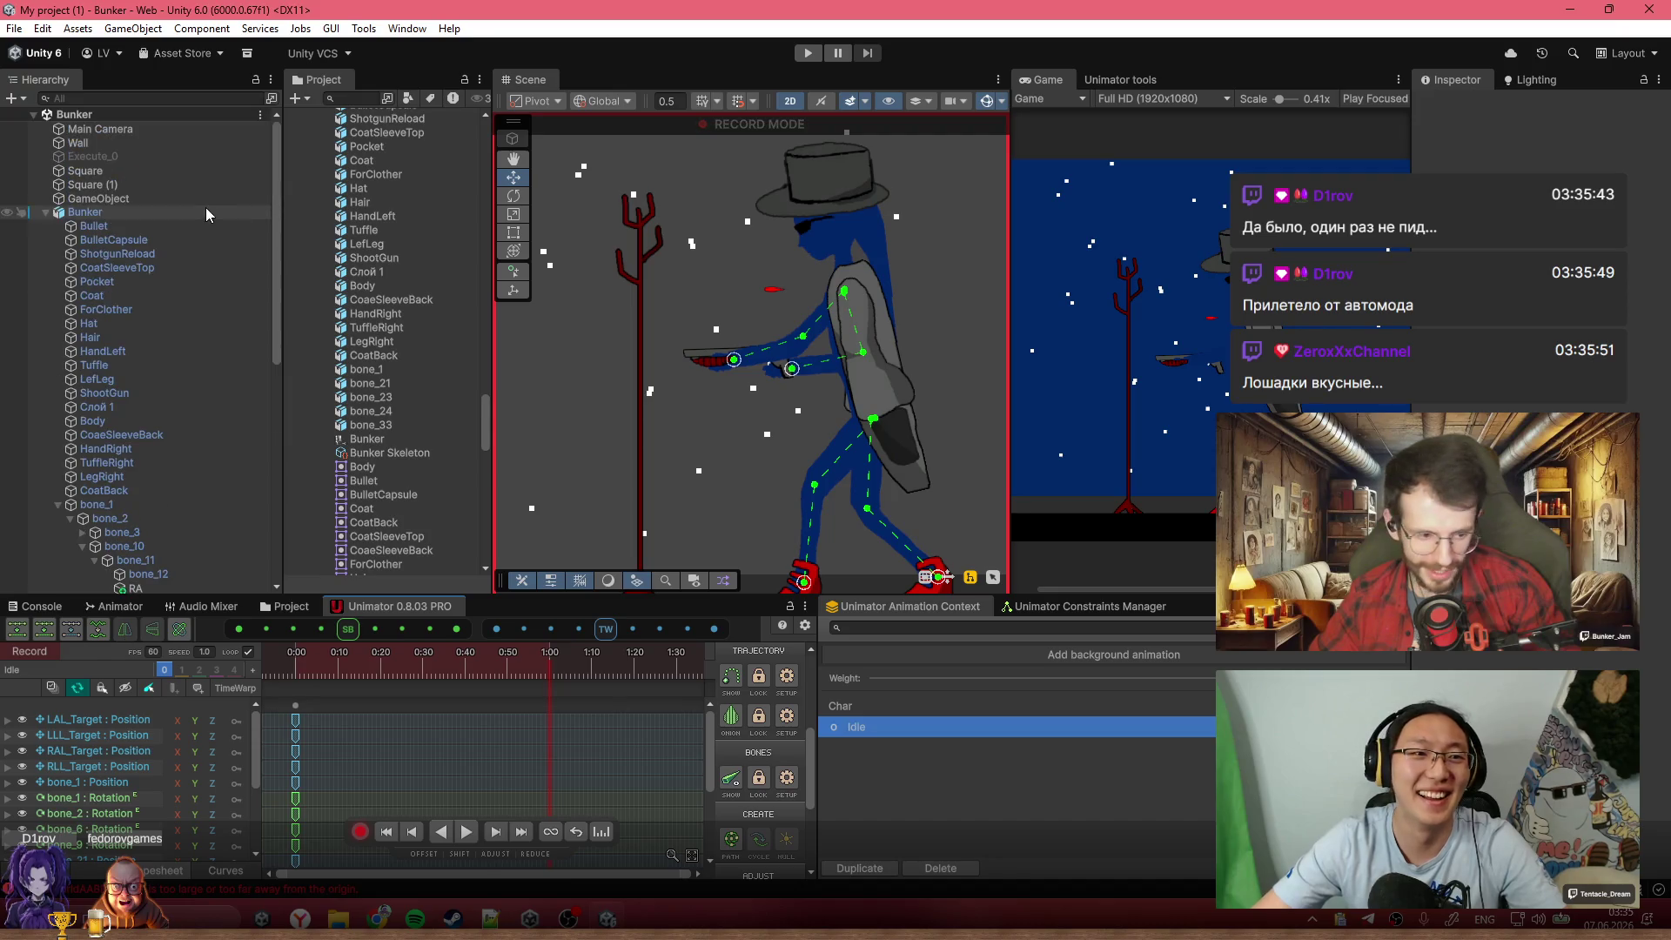
click(150, 416)
scroll(860, 412, up, 5)
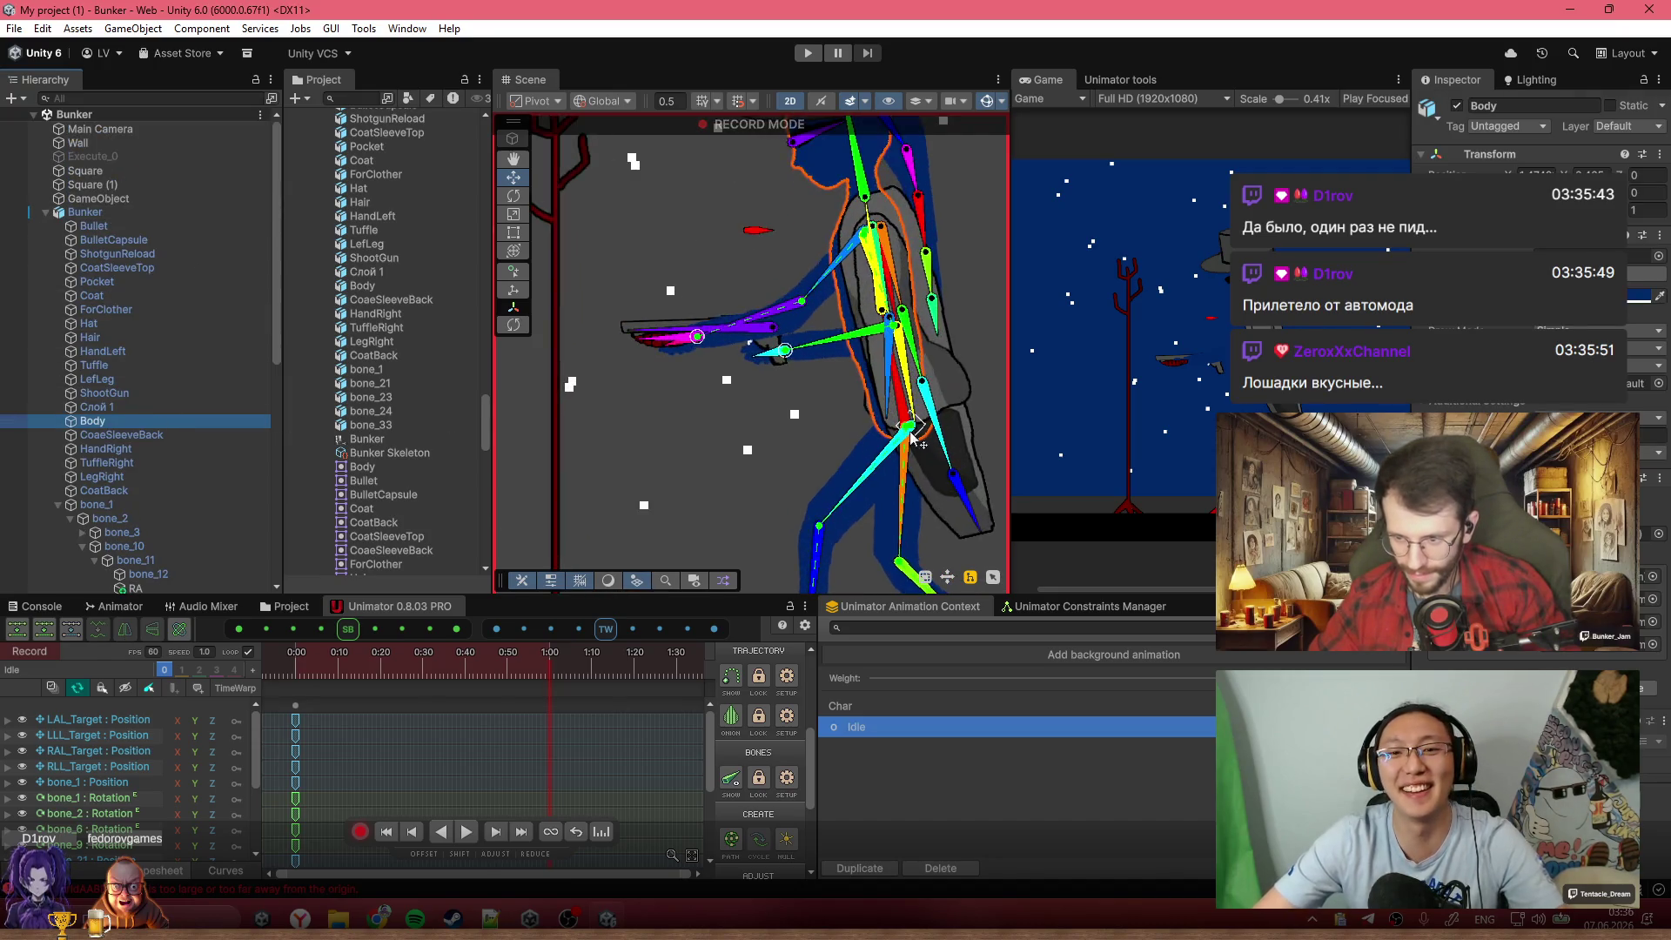
click(909, 427)
scroll(910, 427, up, 2)
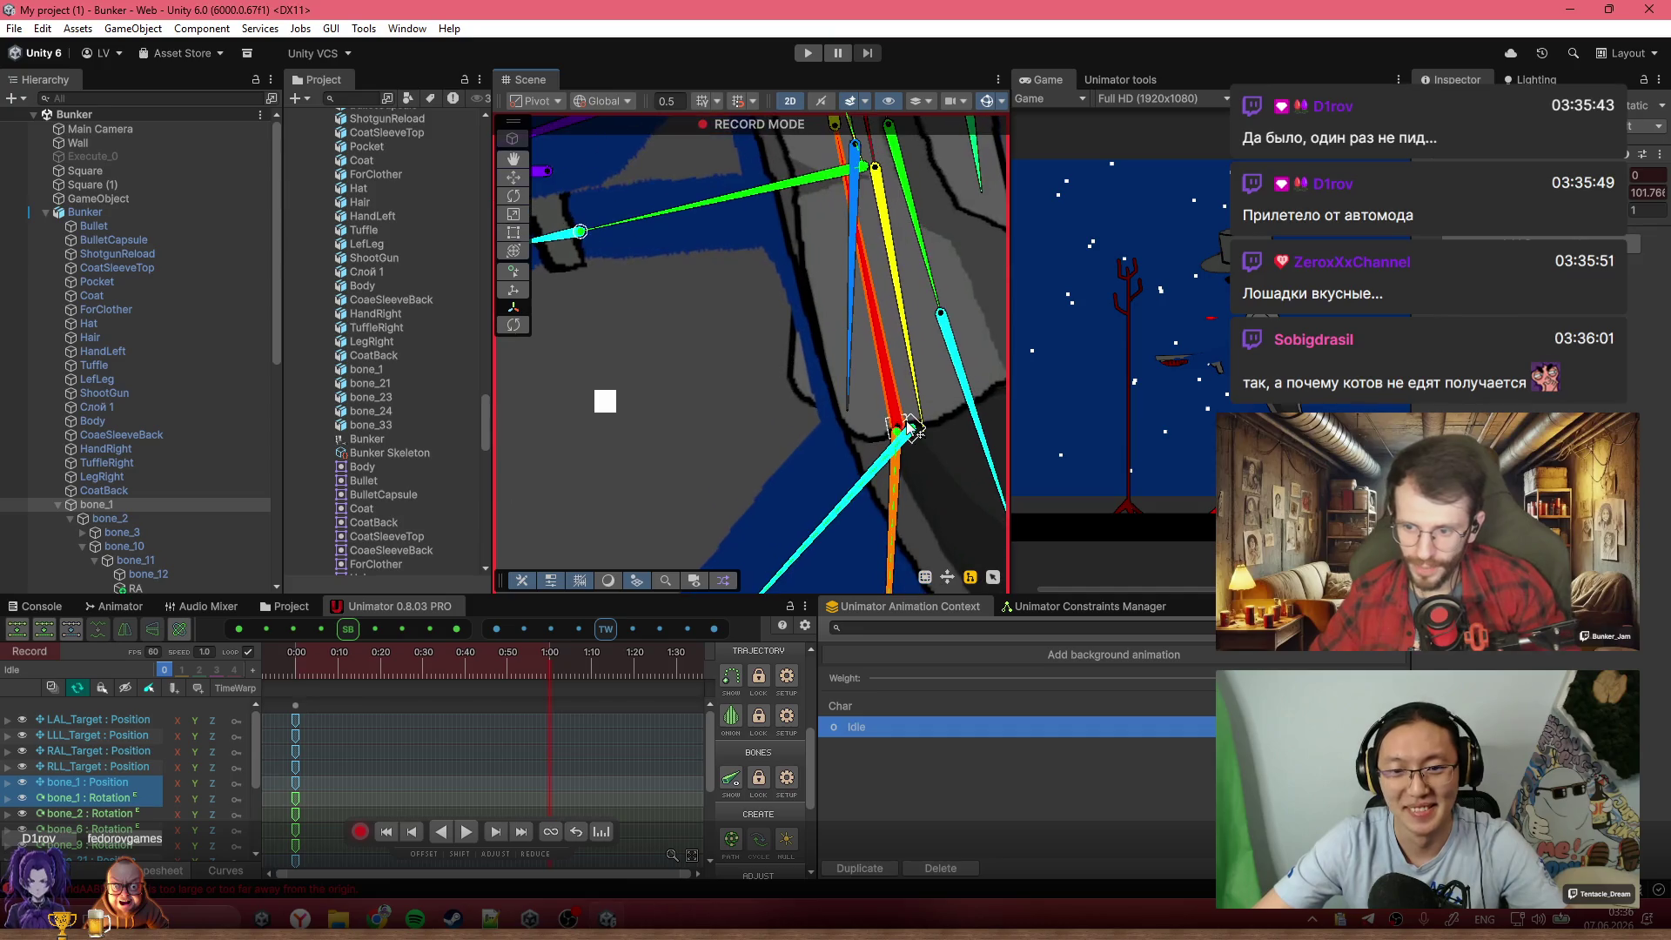
drag(899, 425, 916, 461)
scroll(825, 311, up, 3)
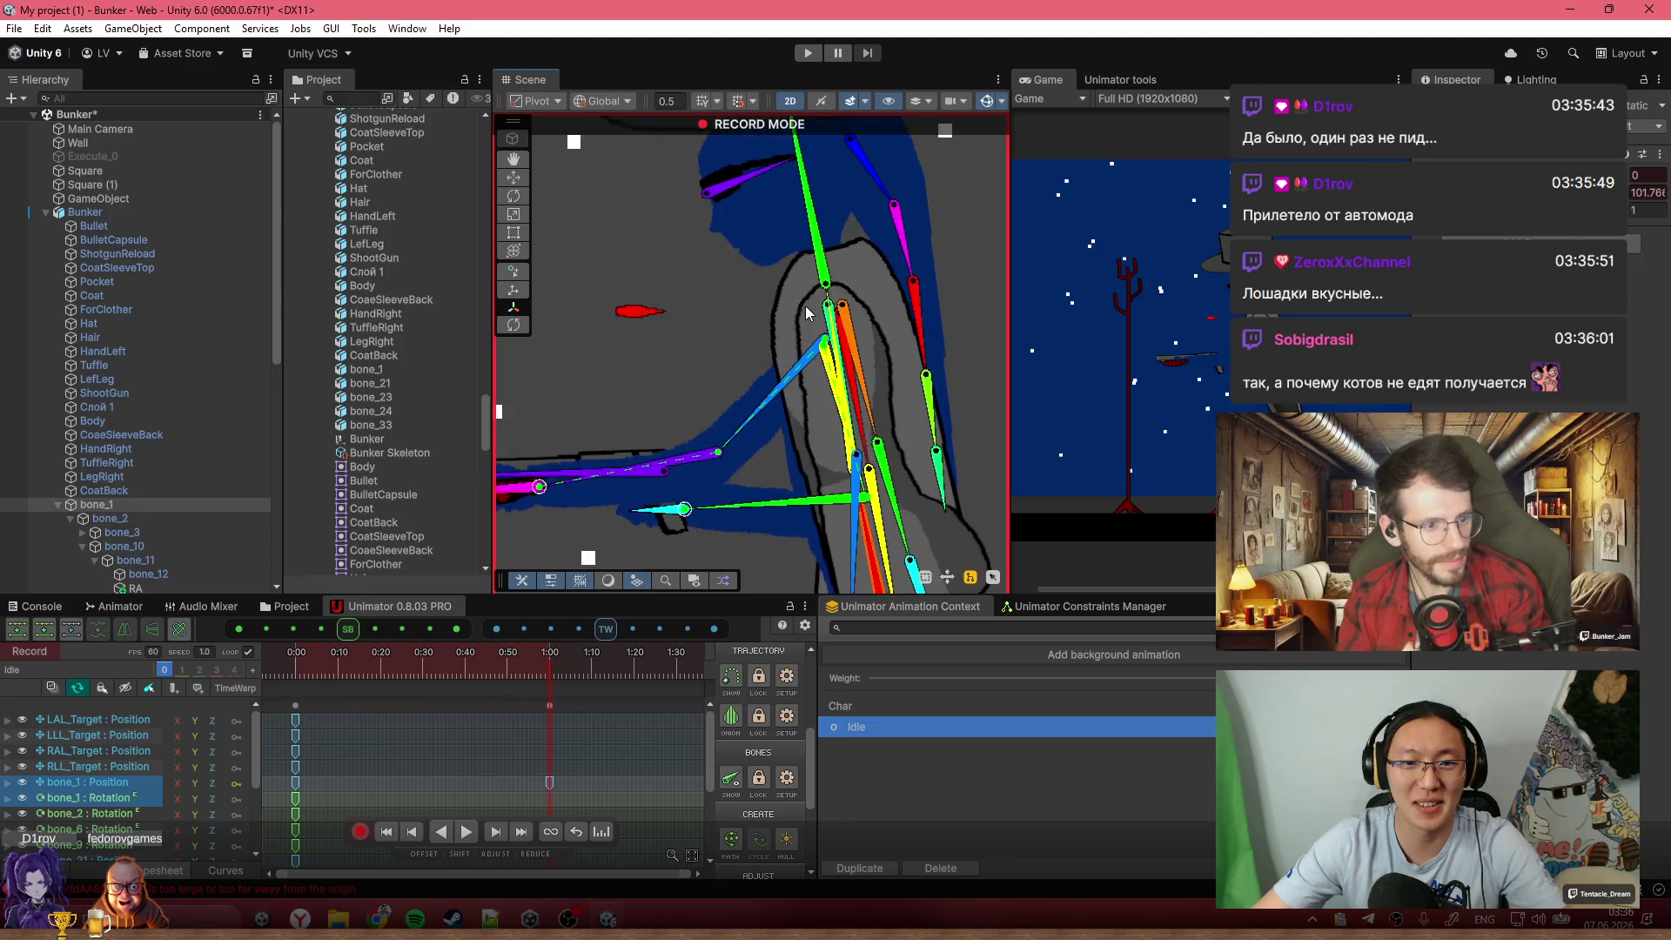
drag(853, 311, 862, 353)
Preview the Idle pose at about 0:43 and nudge the shoulder bone up
scroll(809, 378, down, 5)
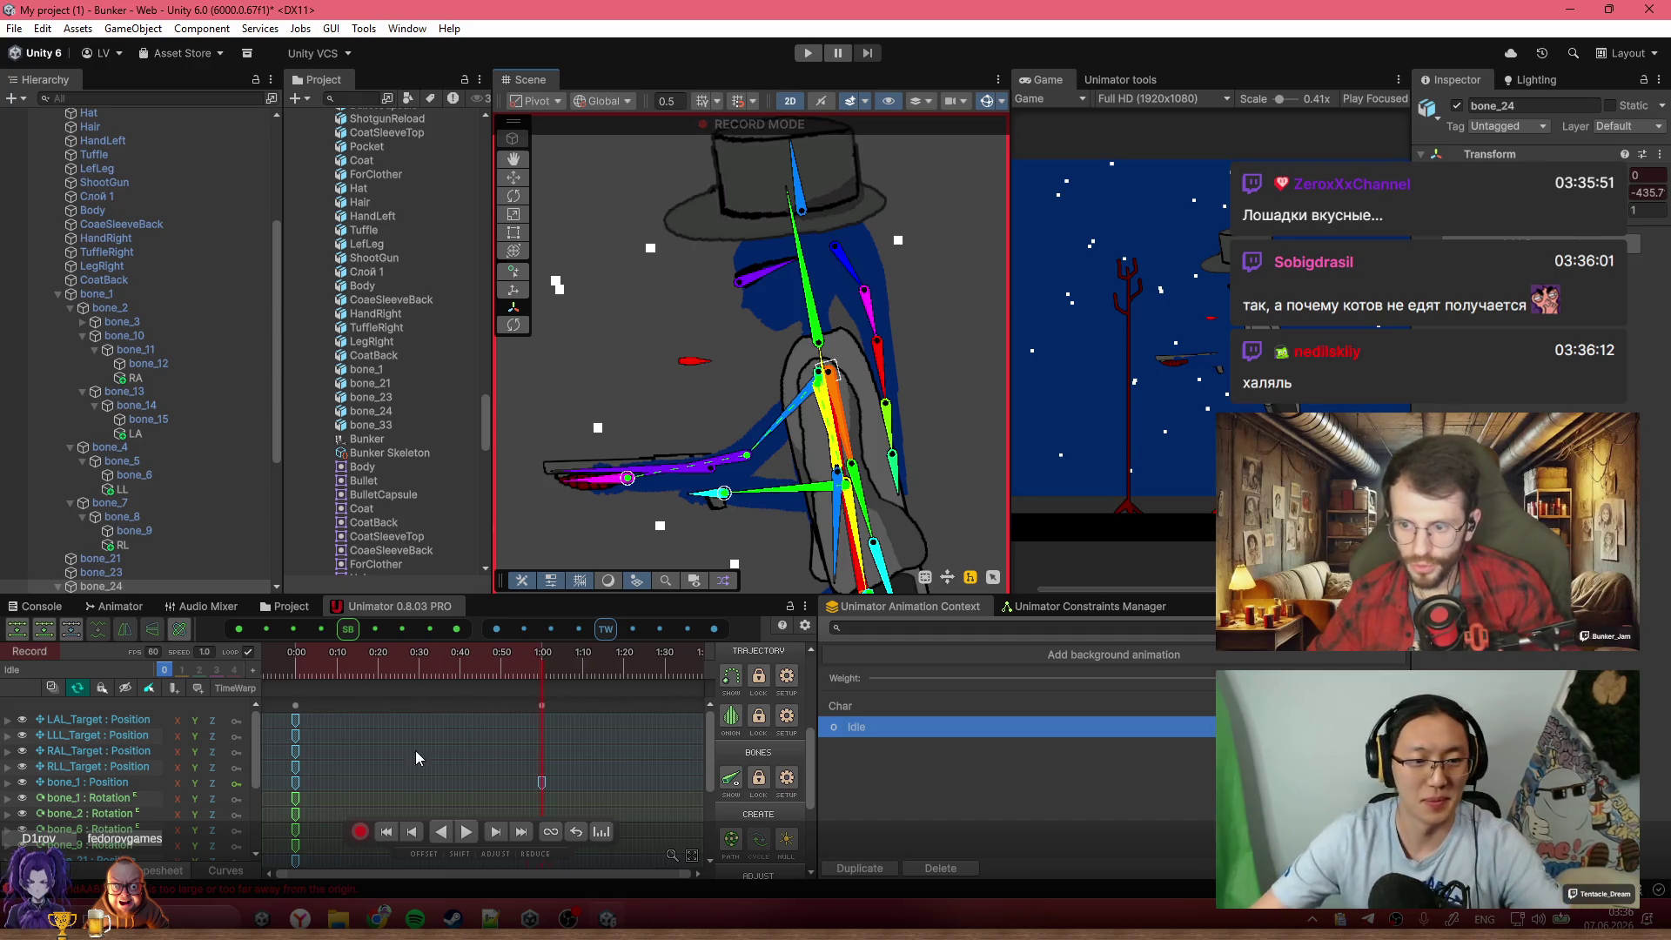
scroll(415, 745, down, 3)
key(space)
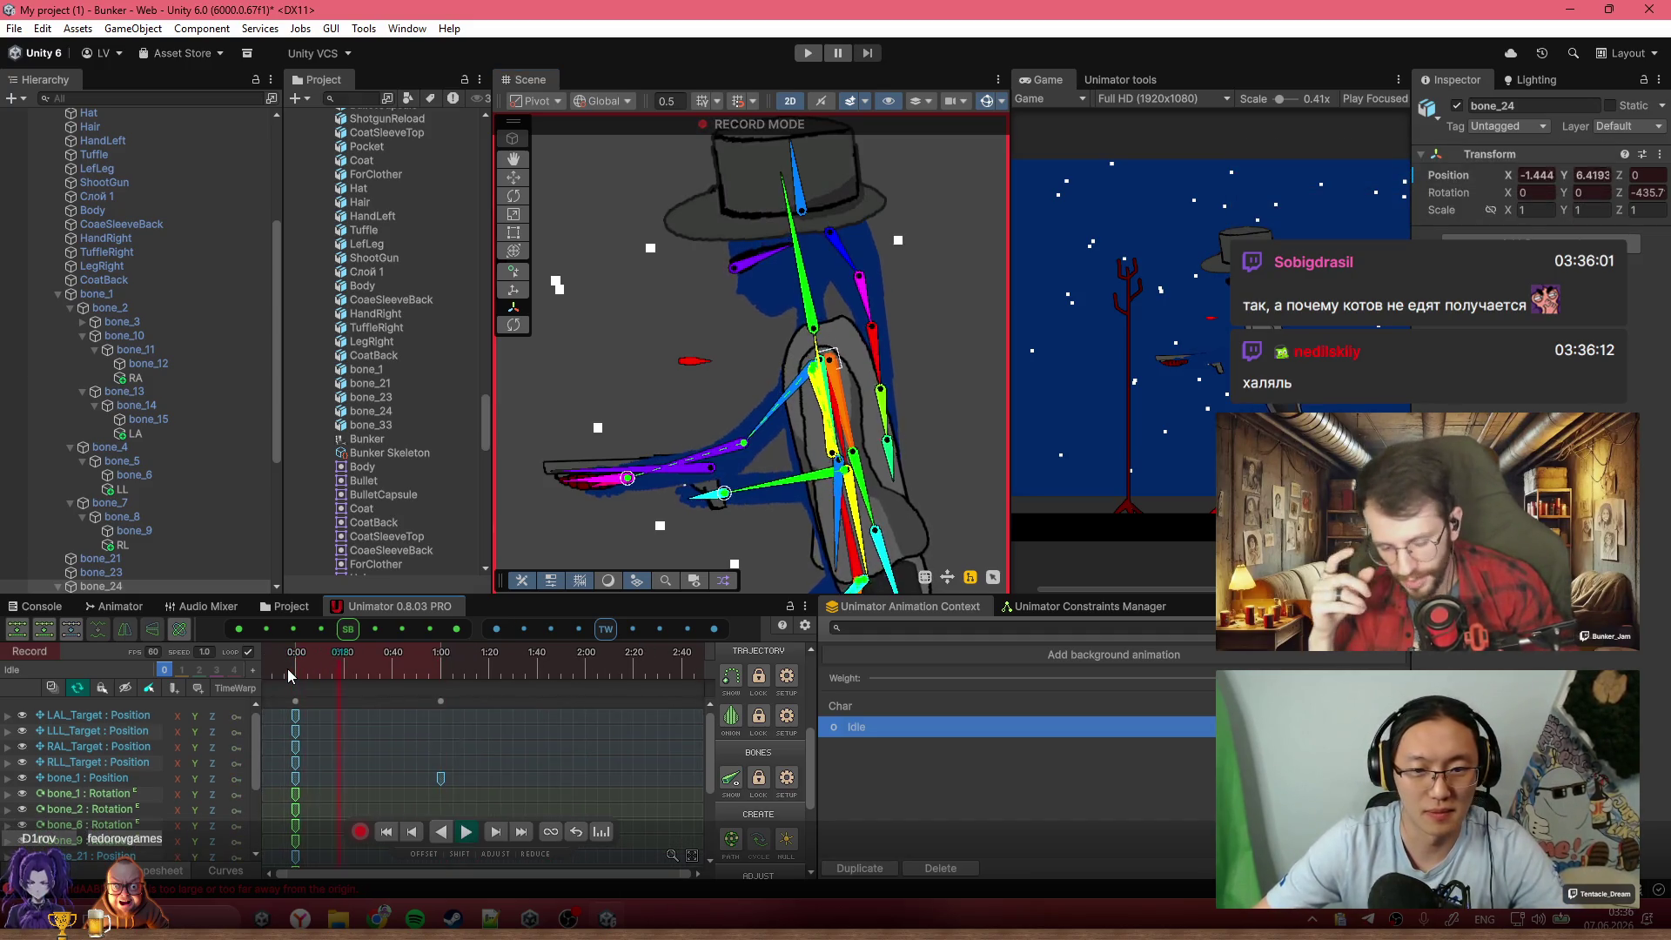
drag(295, 671, 441, 668)
scroll(857, 374, up, 5)
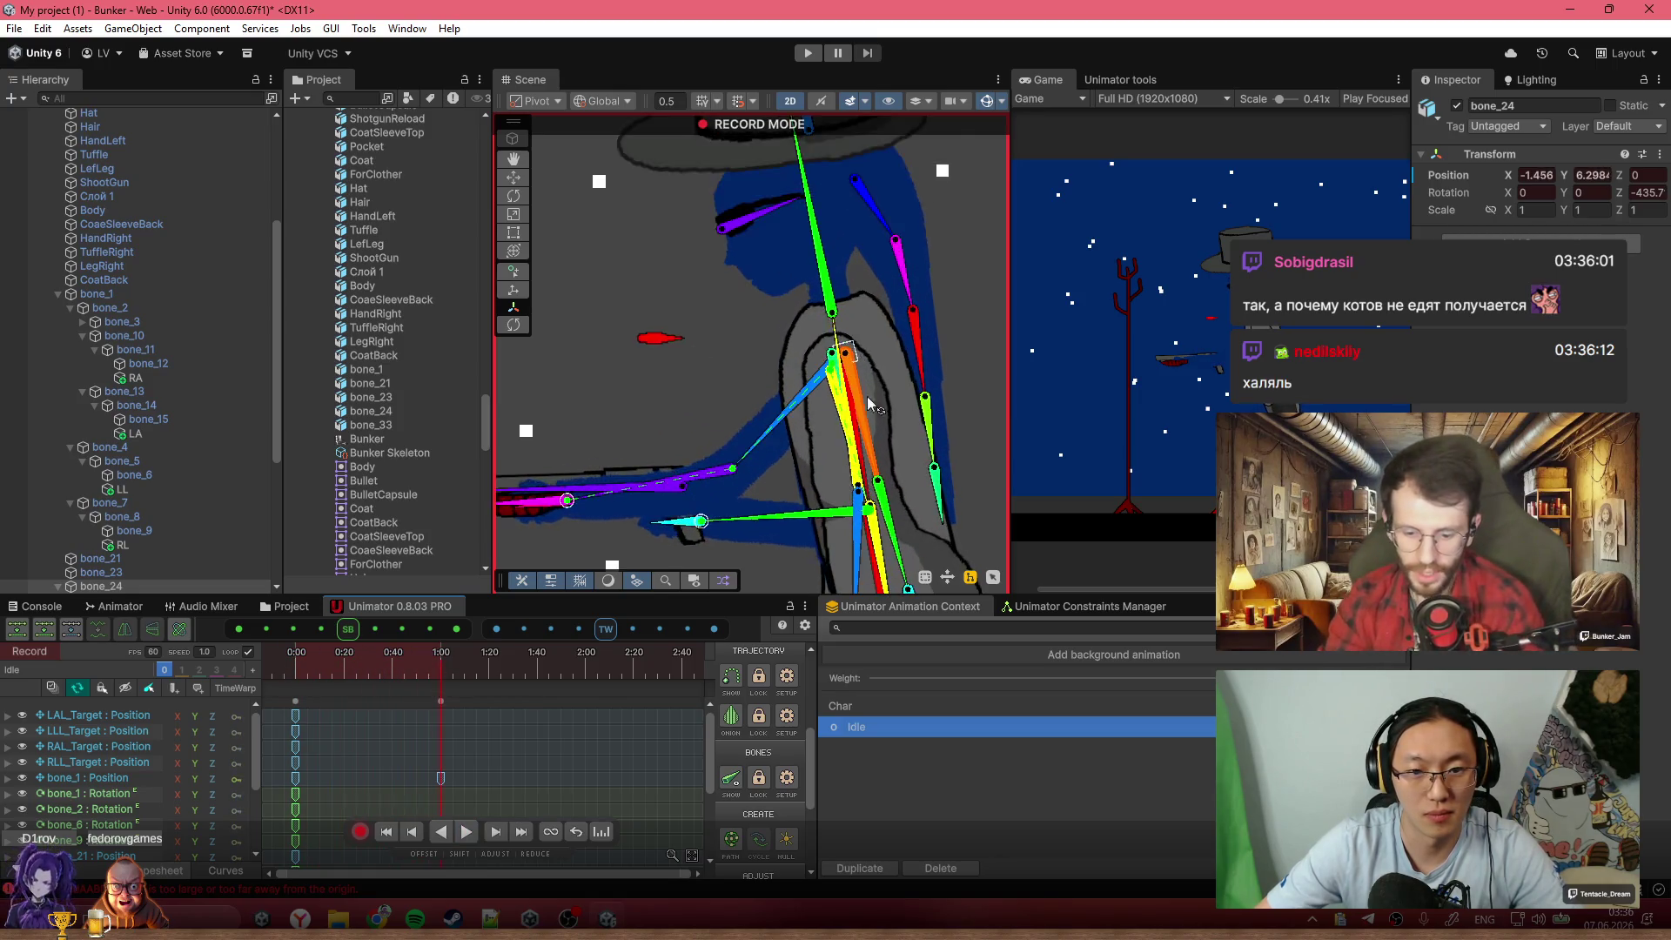
drag(857, 374, 851, 353)
Play the Idle animation and review the pose around 0:40
scroll(851, 354, down, 5)
key(space)
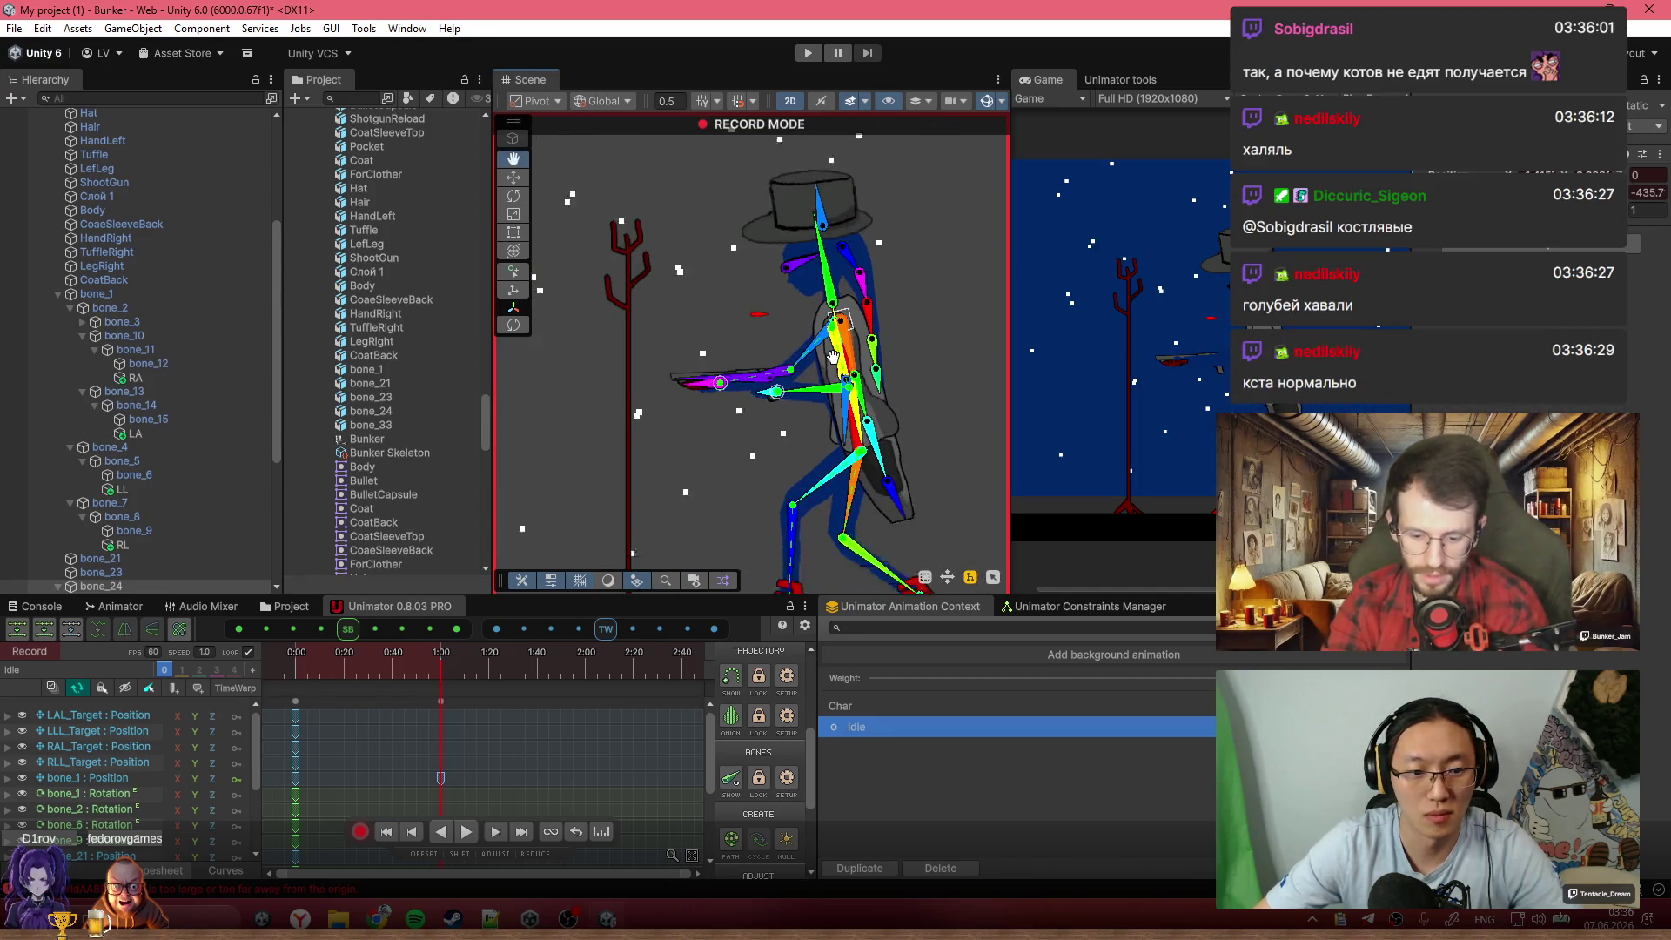
key(space)
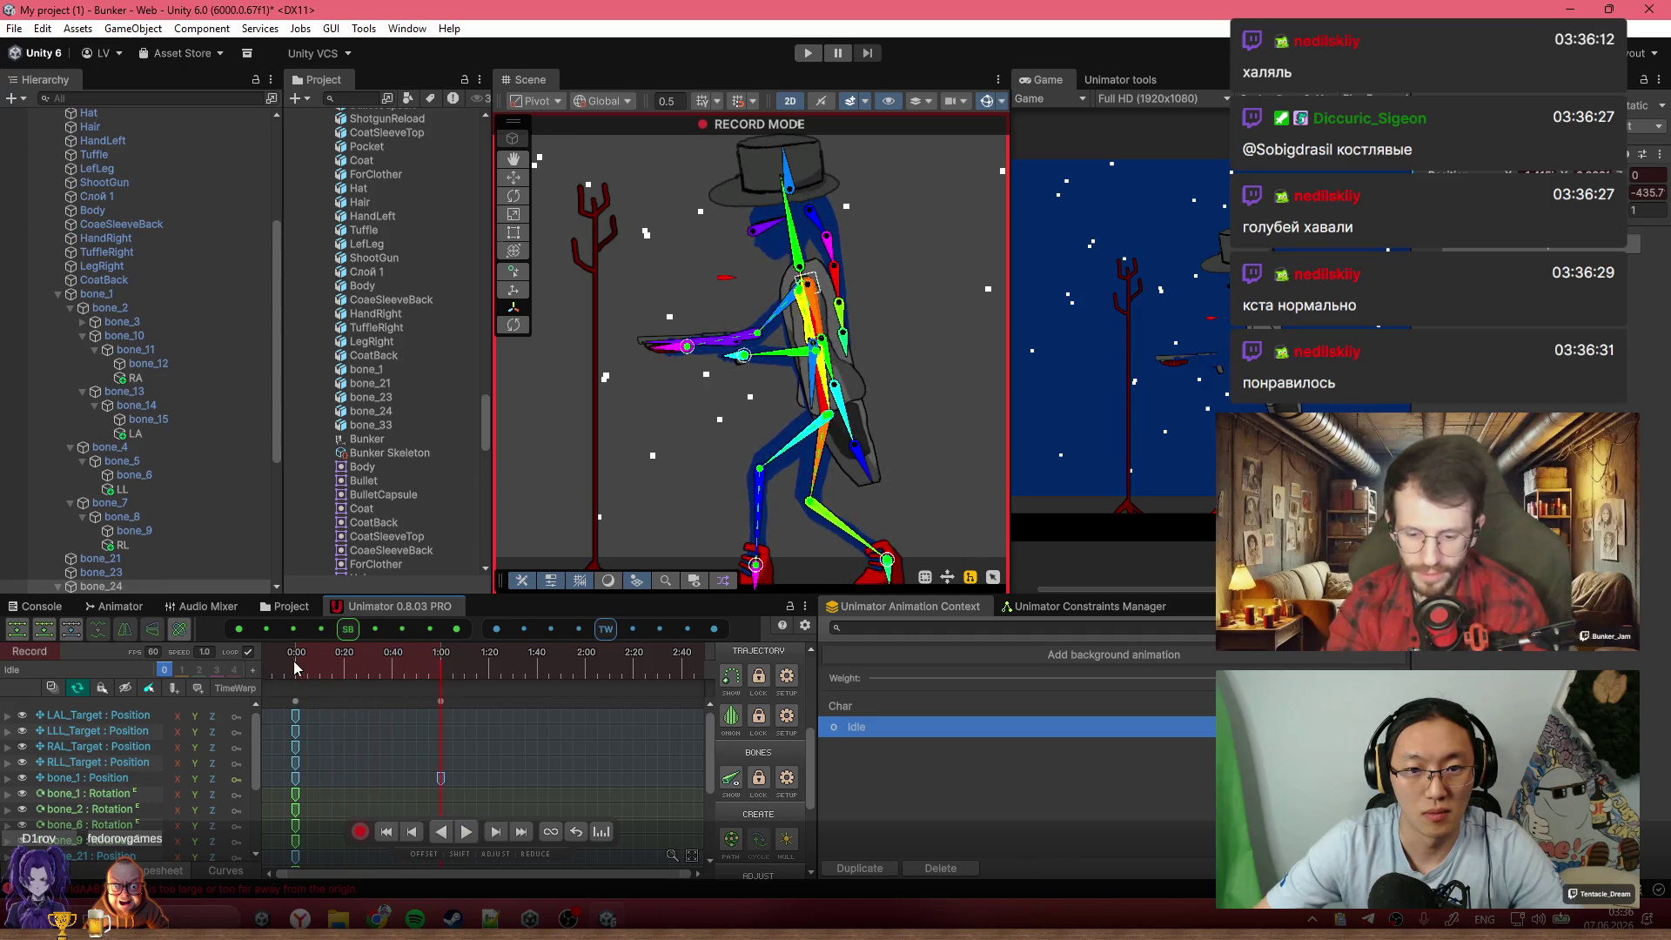
scroll(814, 346, up, 6)
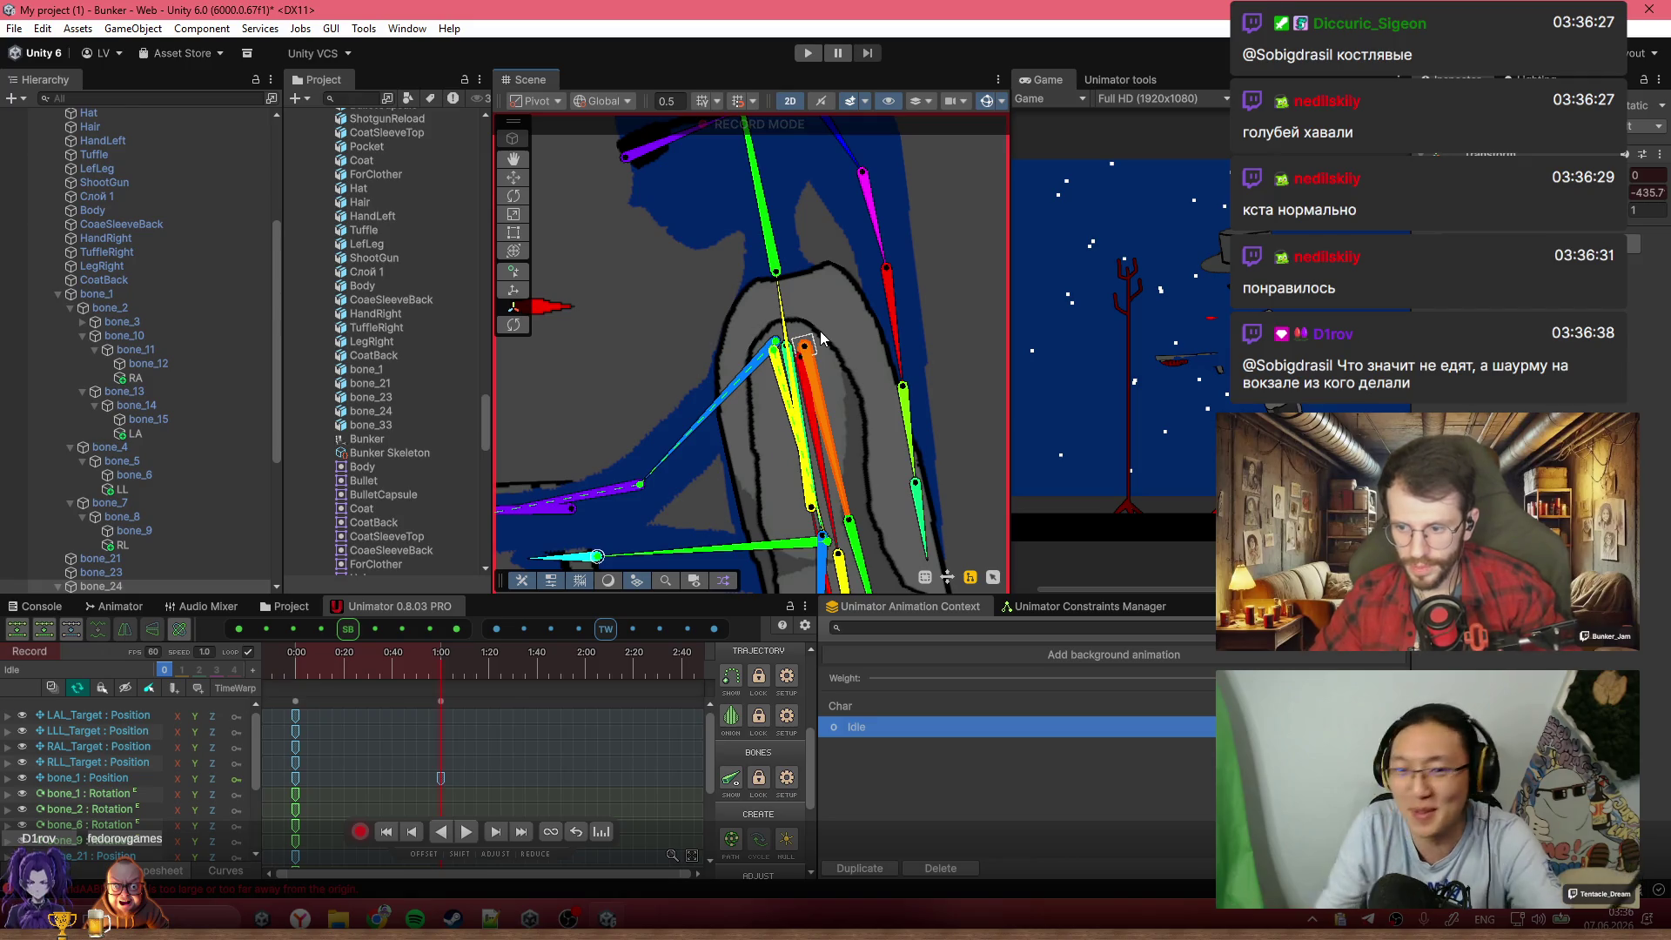
mouse_move(346, 653)
mouse_down()
mouse_move(269, 666)
mouse_move(438, 668)
mouse_up()
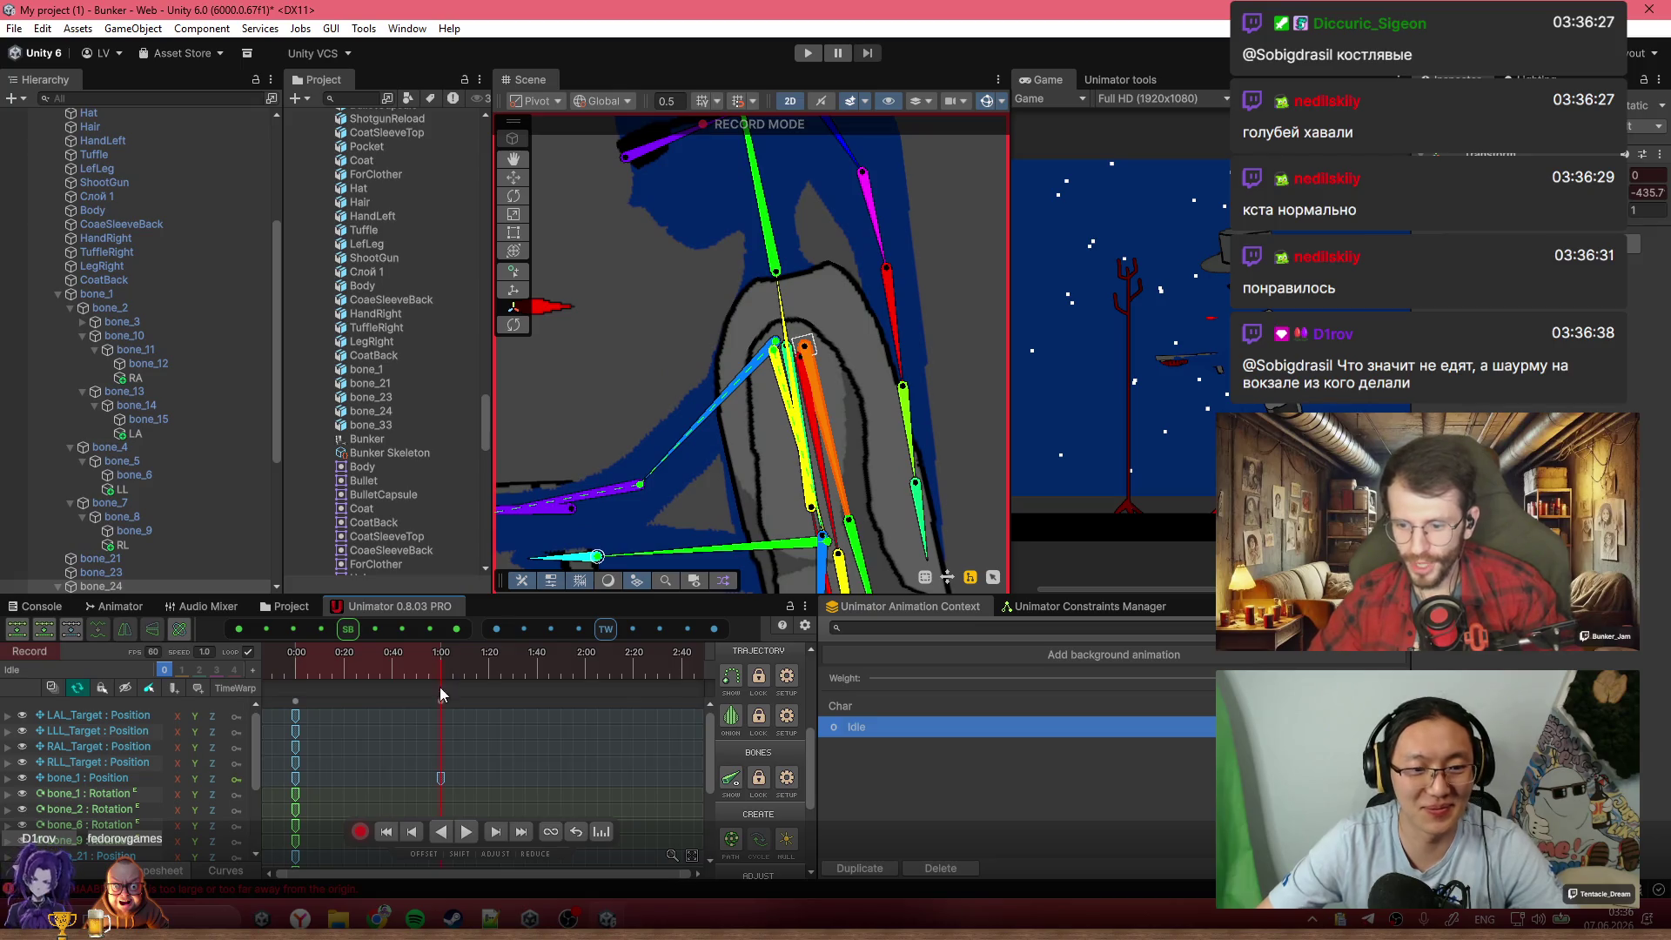
scroll(441, 687, down, 2)
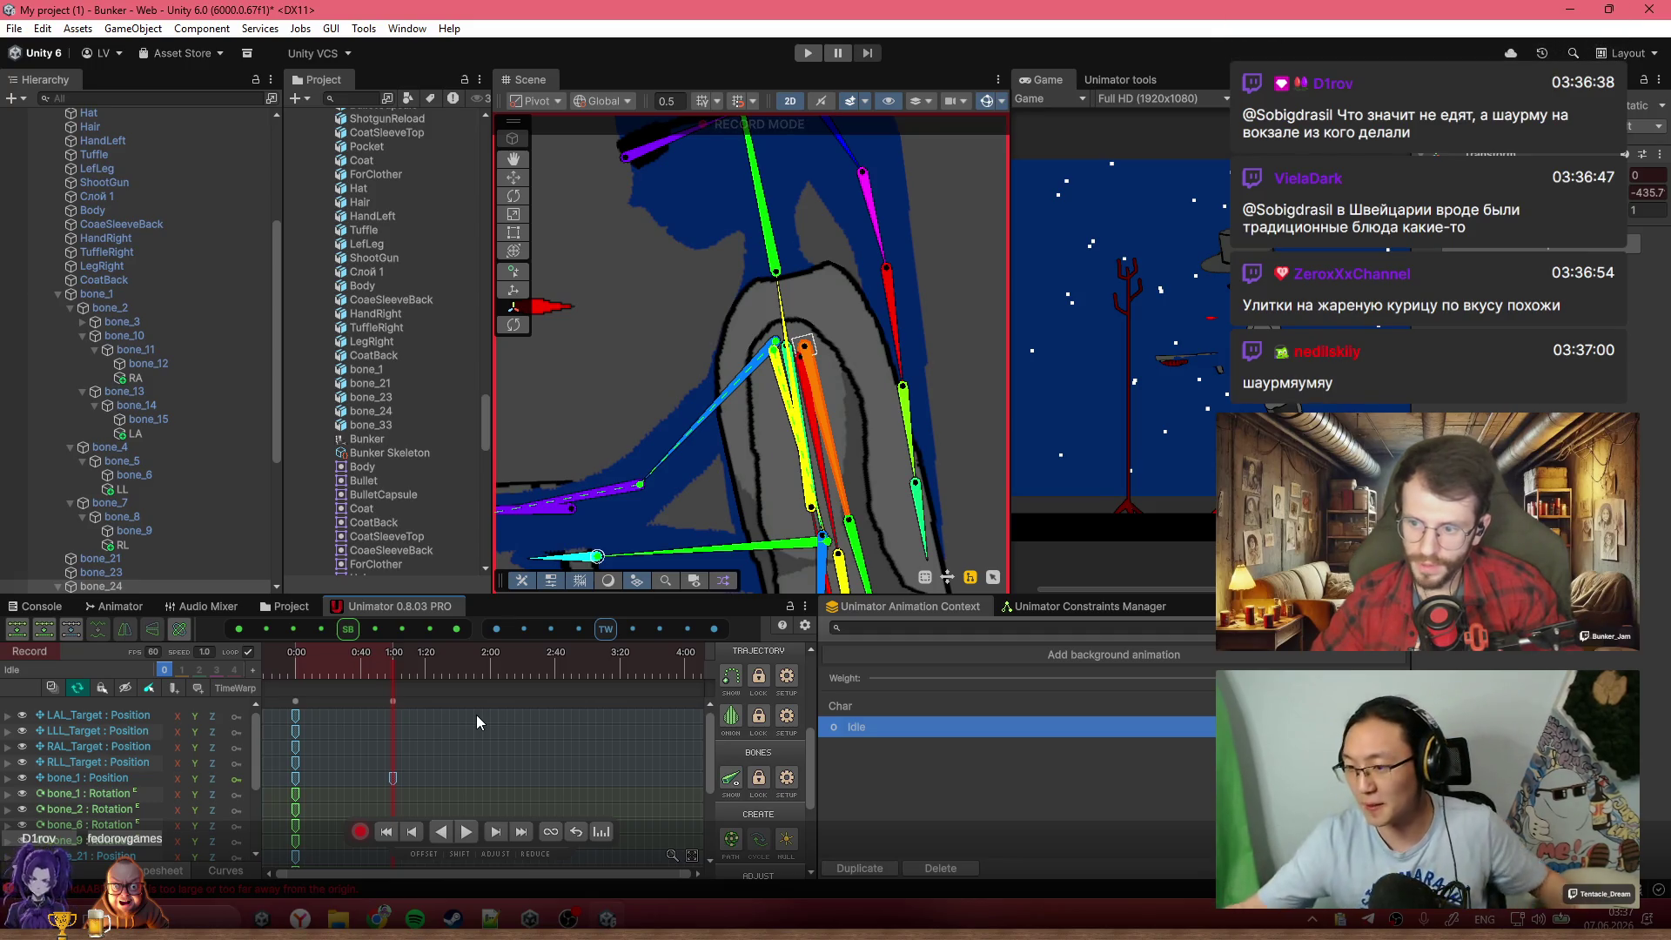
At 1:00, move the left arm's target near the gun and lower the right arm's target
click(312, 676)
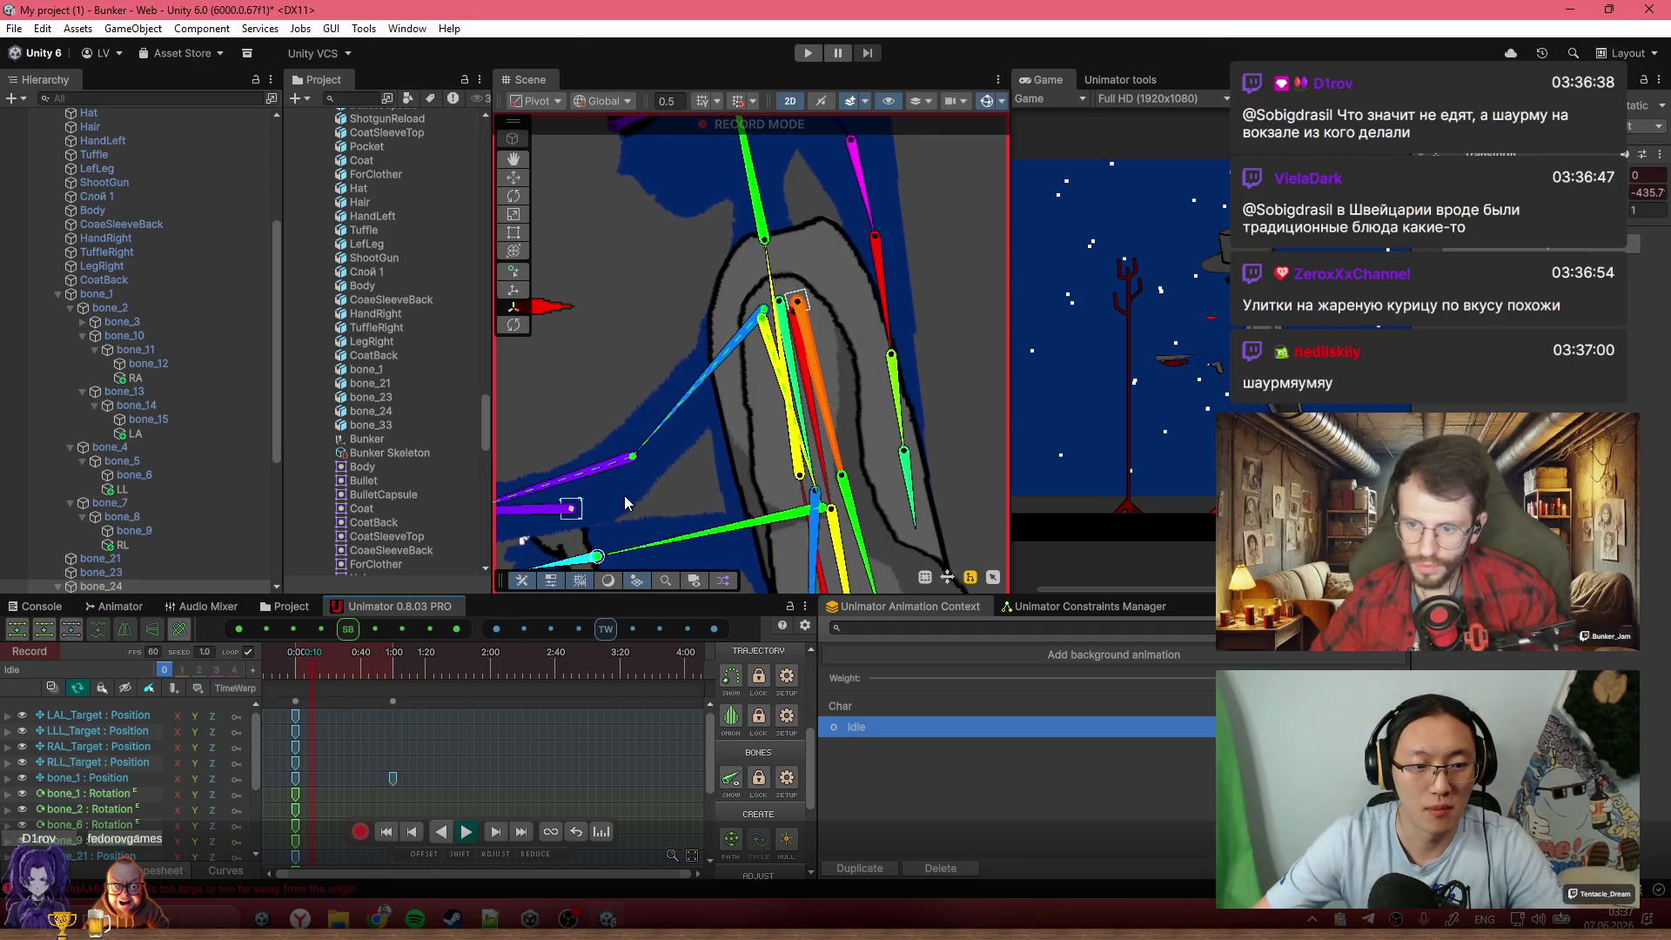
scroll(625, 503, down, 4)
key(period)
mouse_move(388, 663)
mouse_down()
mouse_move(347, 676)
mouse_move(390, 683)
mouse_up()
scroll(737, 398, up, 8)
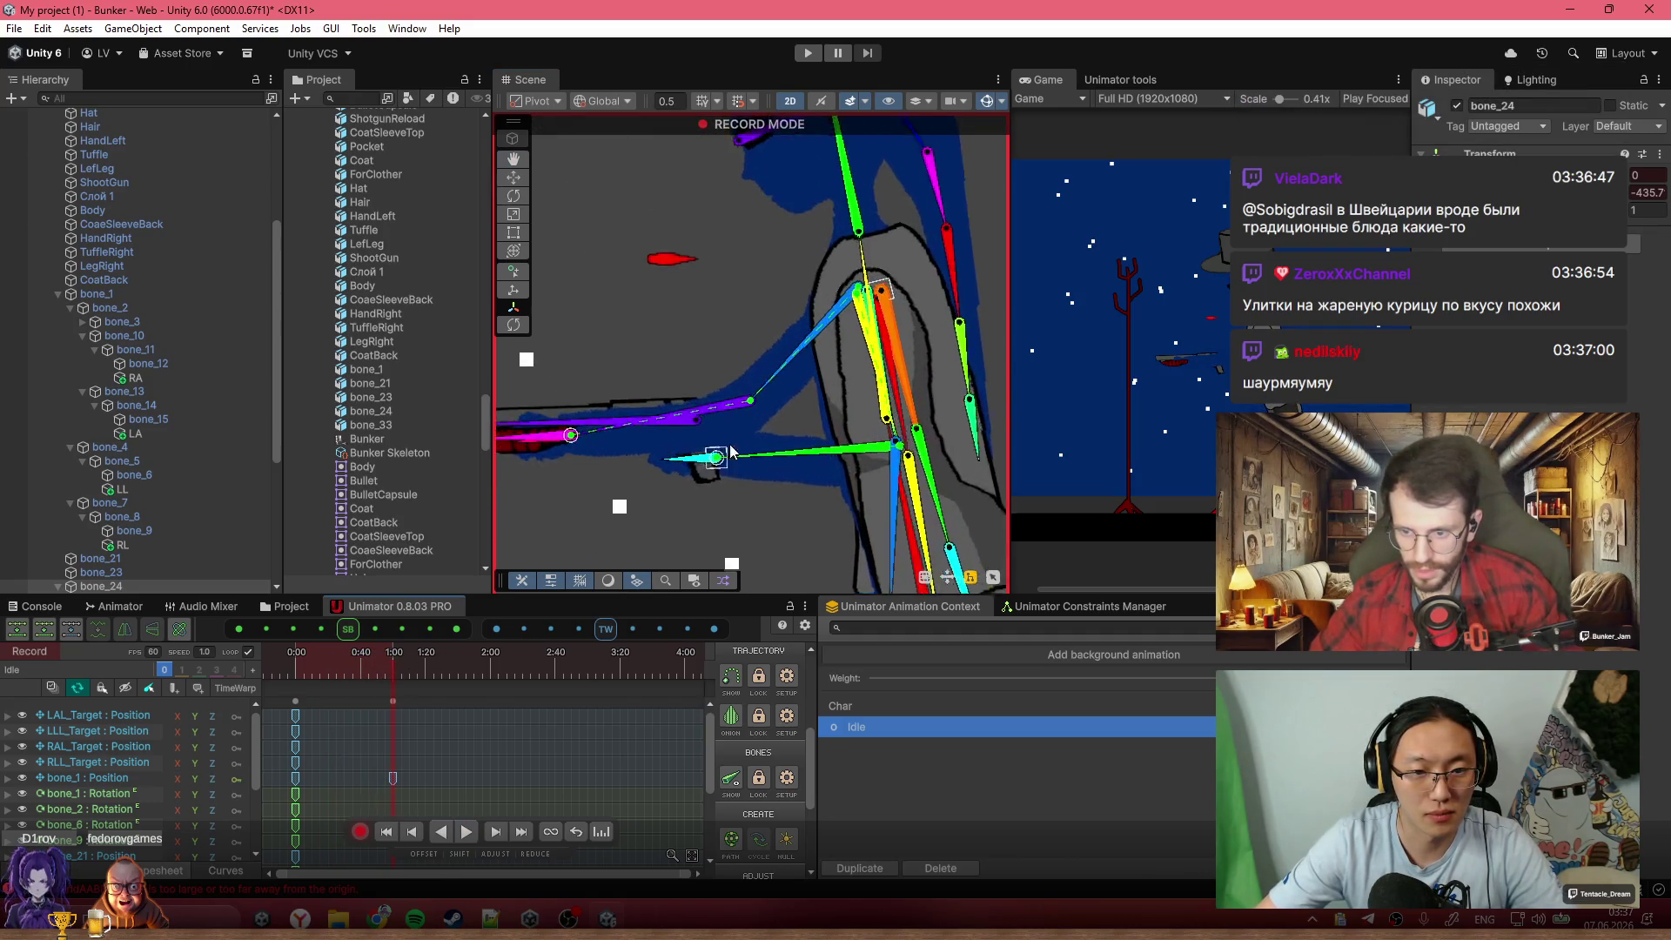
drag(700, 399, 739, 386)
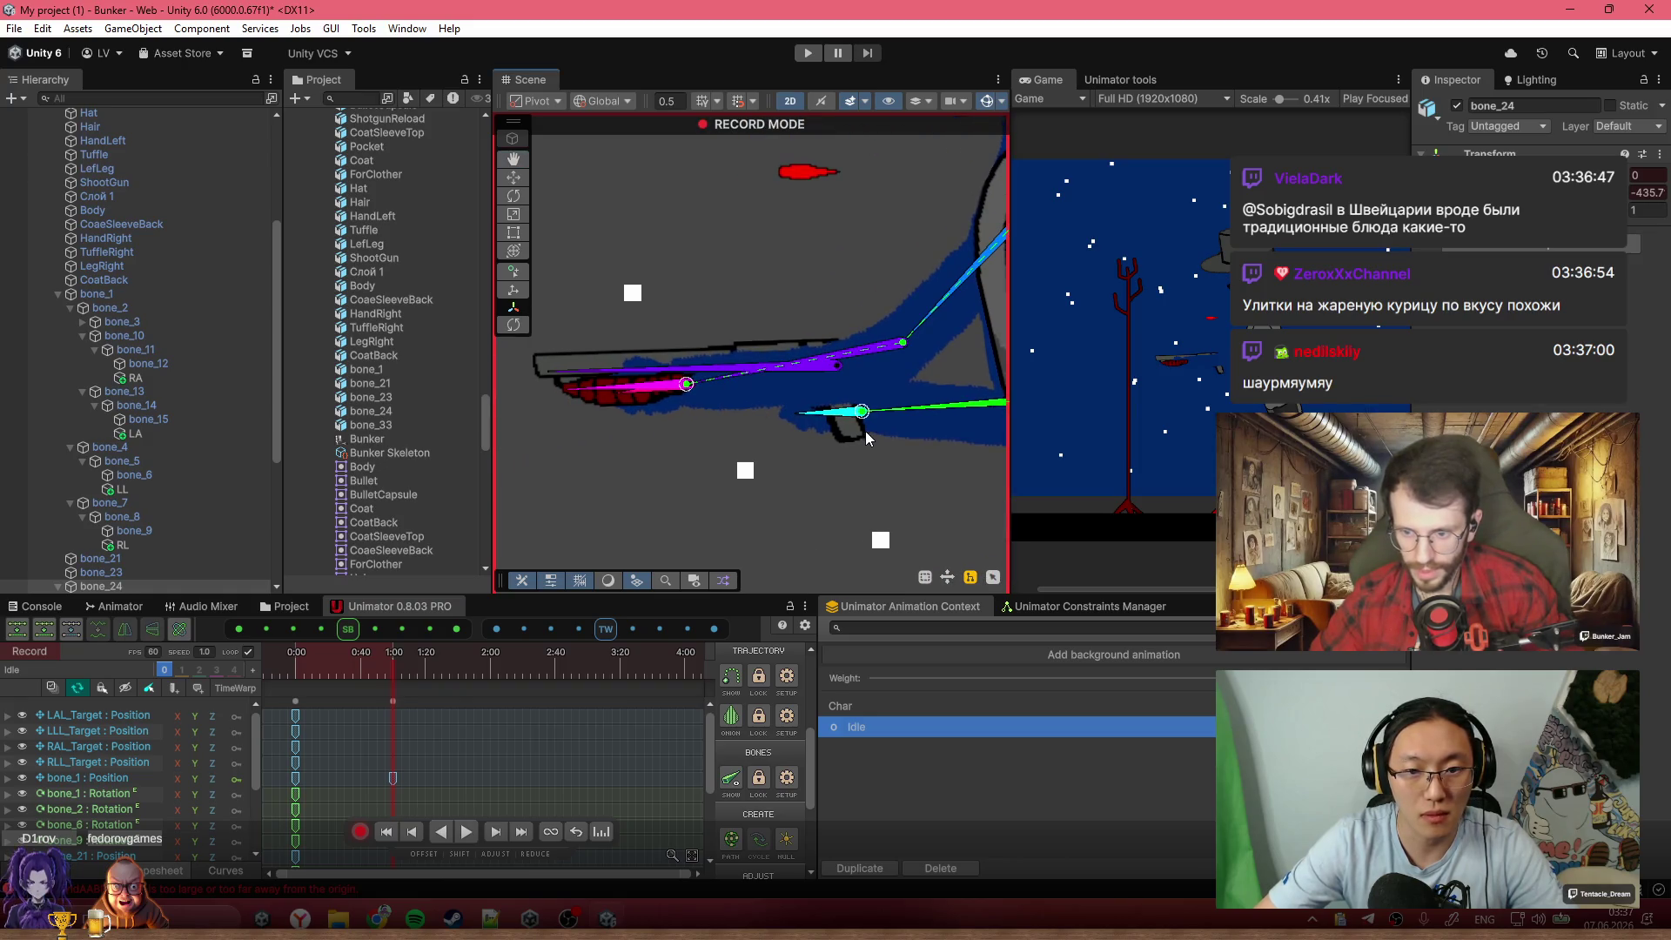
drag(866, 418, 788, 413)
drag(686, 384, 761, 430)
mouse_move(430, 663)
mouse_down()
mouse_move(305, 668)
mouse_move(393, 681)
mouse_move(491, 667)
mouse_up()
Copy the 0:00 keys, paste them at 2:00, and play the Idle loop twice
click(298, 698)
key(ctrl+c)
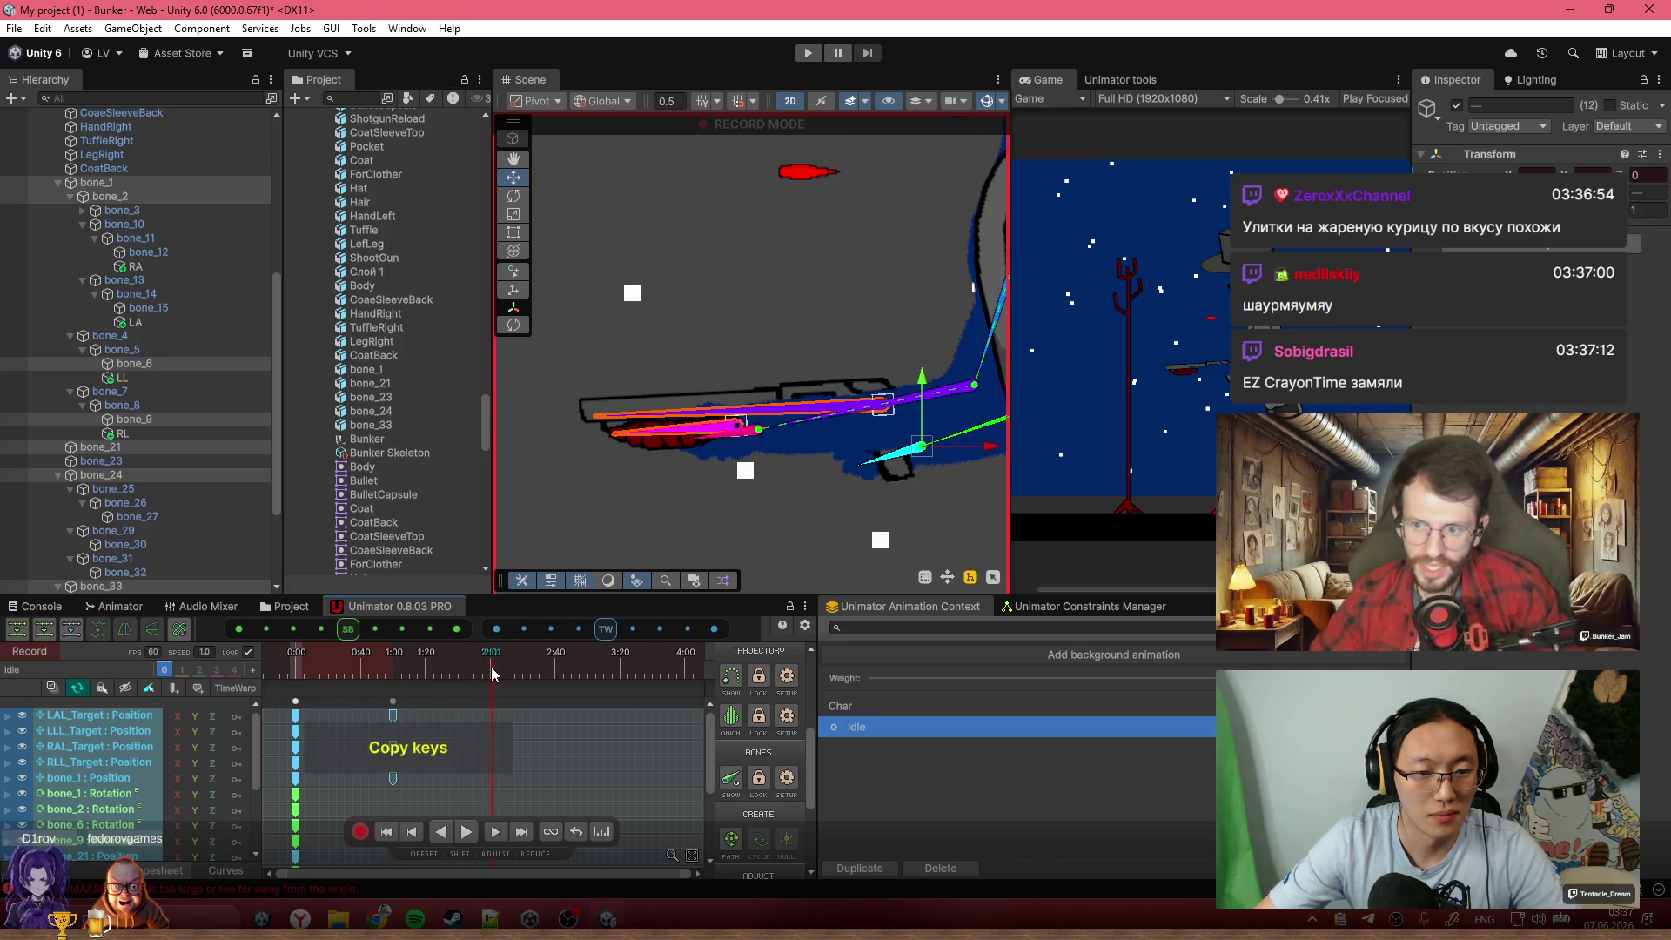
key(ctrl+v)
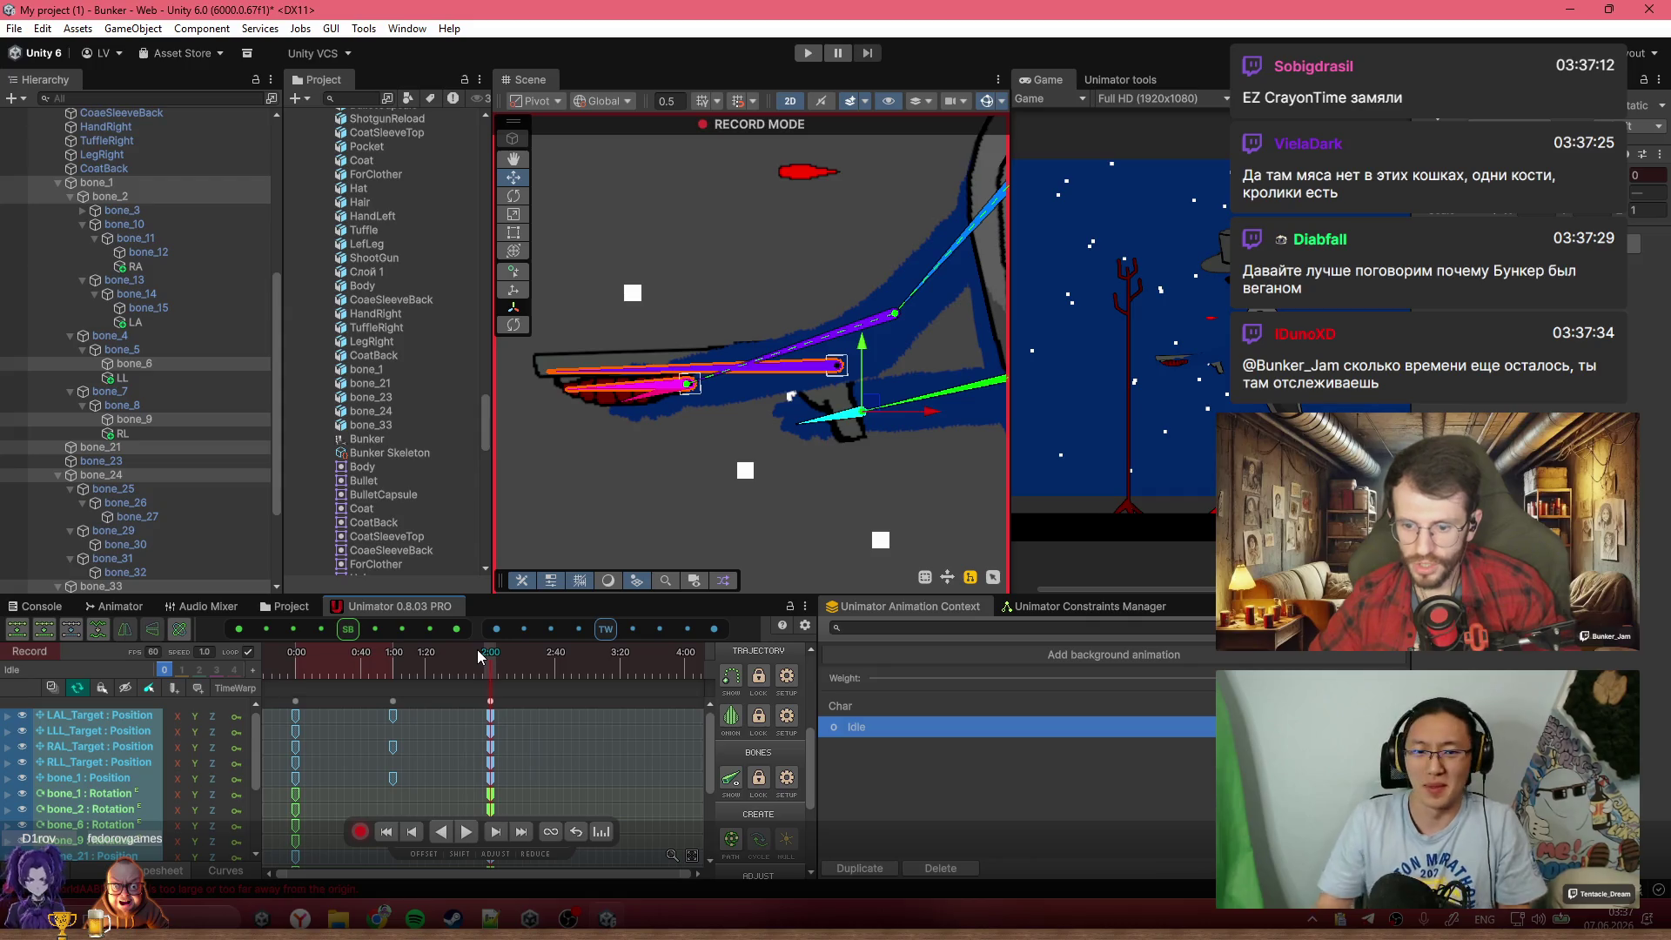
scroll(793, 376, down, 6)
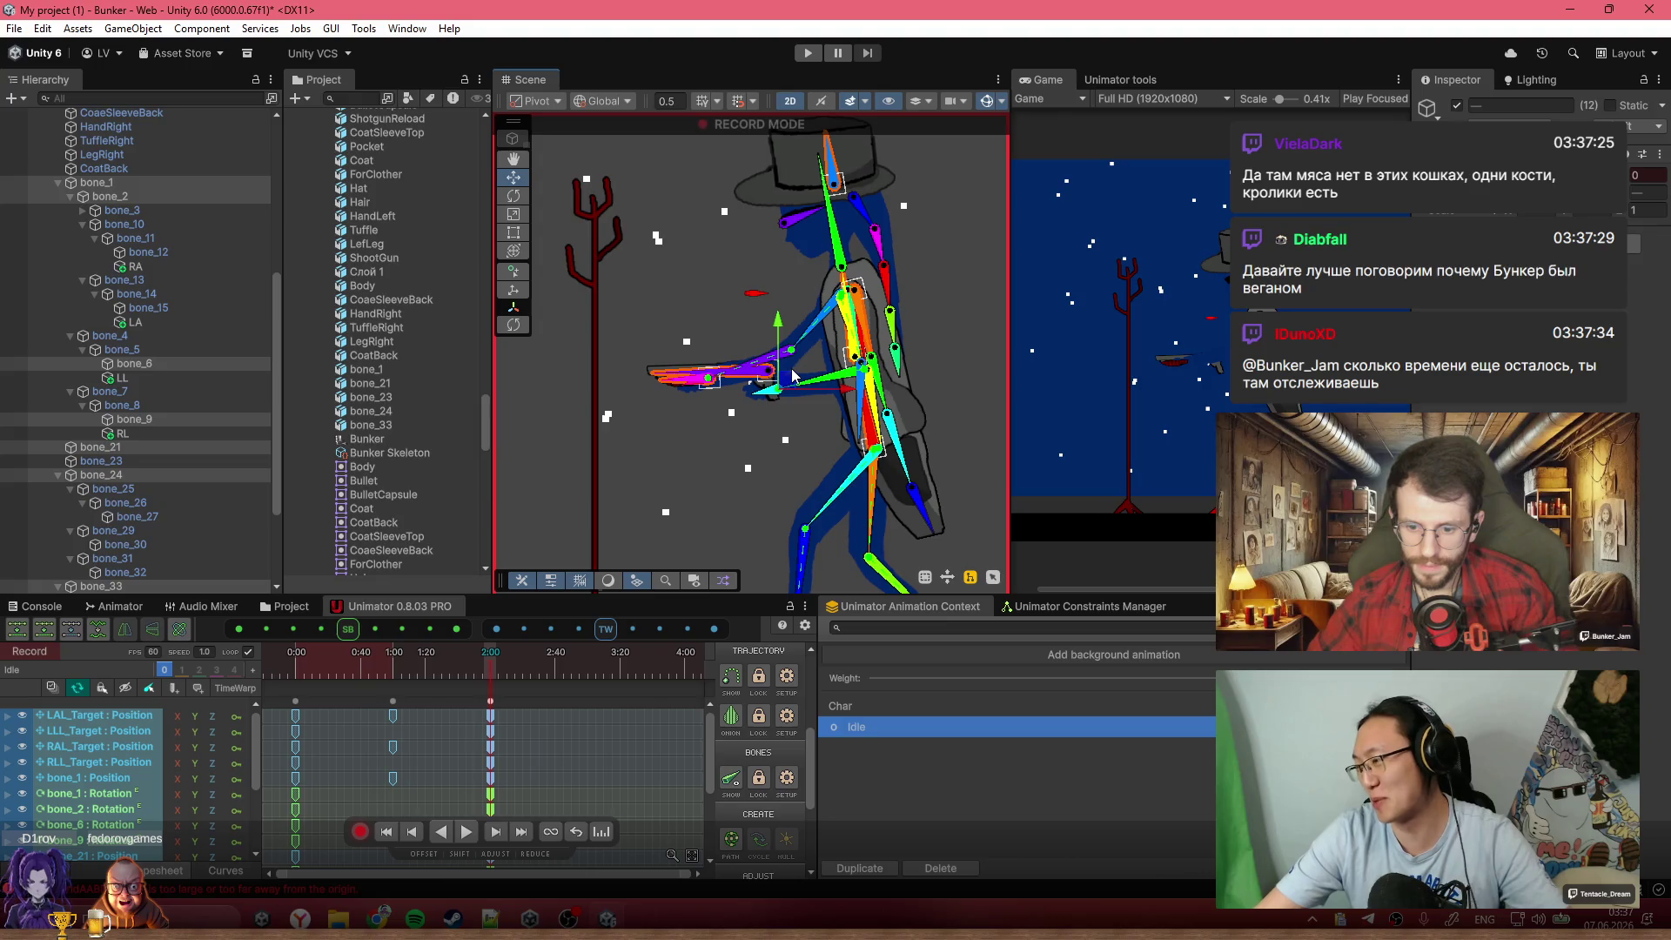
key(space)
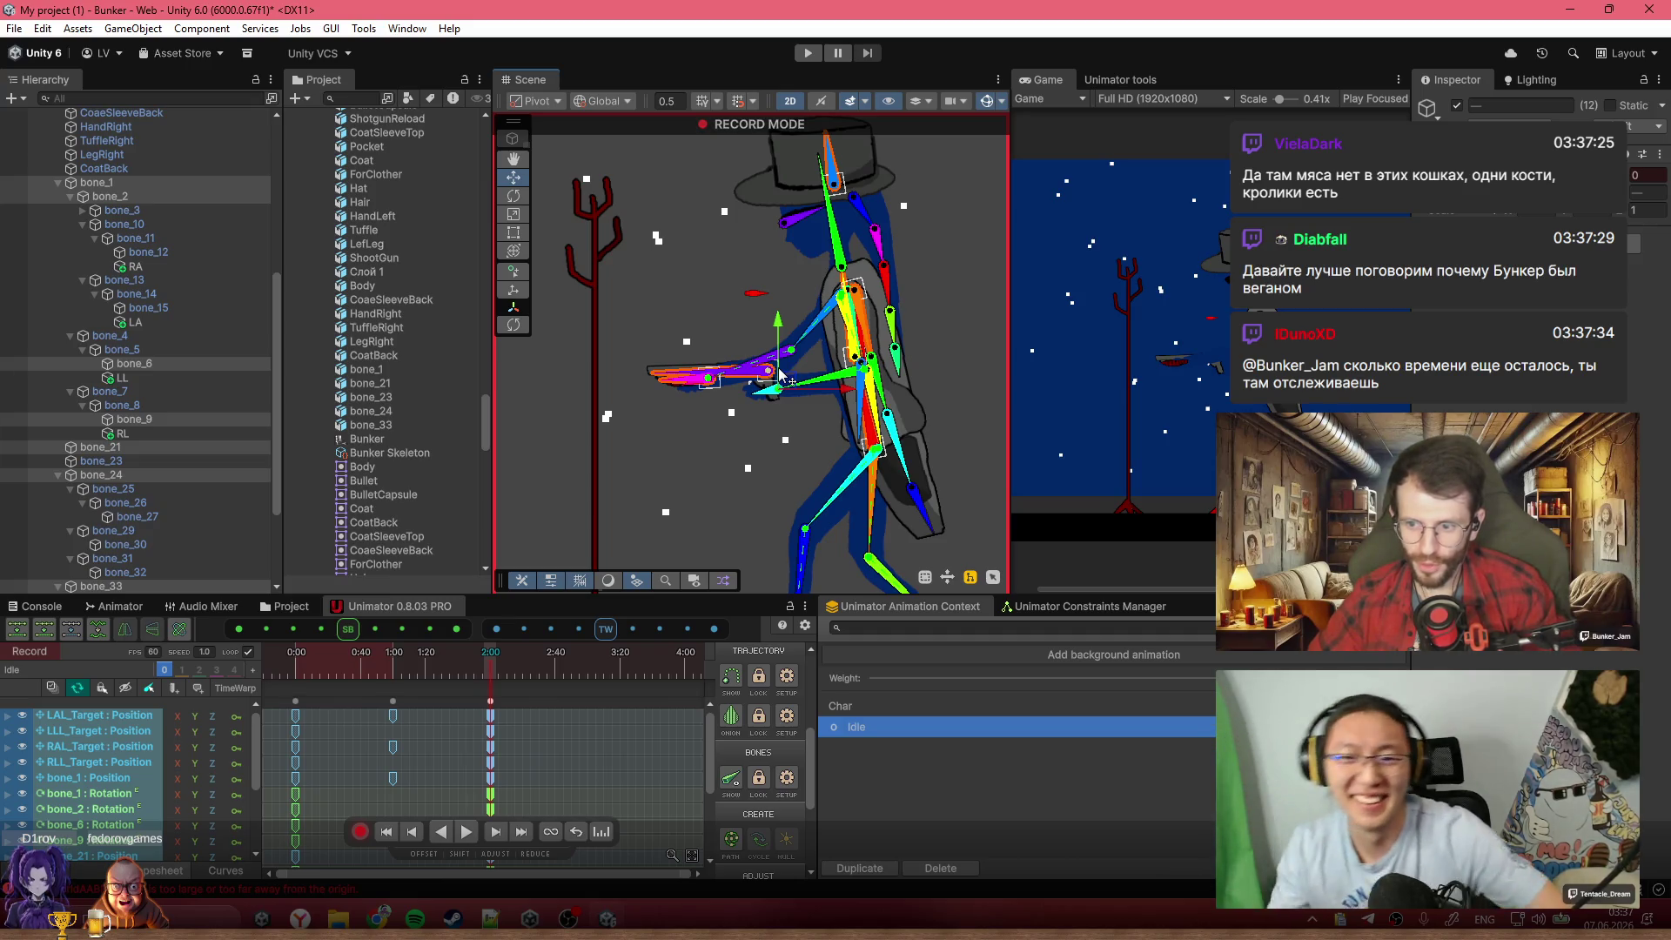
key(space)
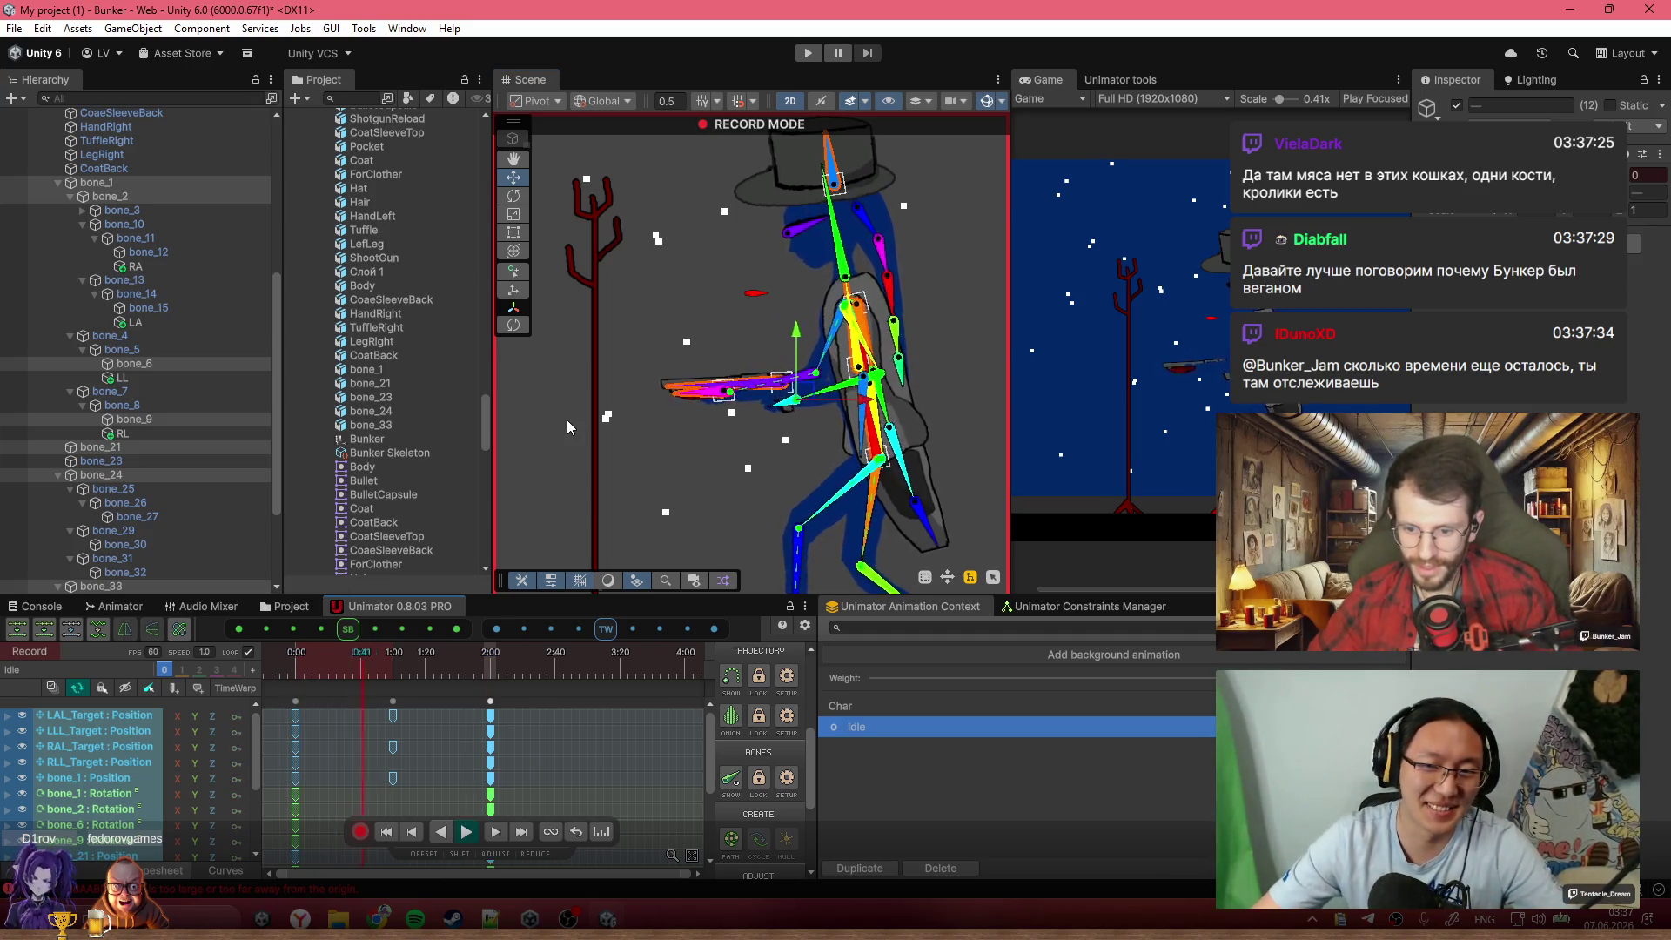
scroll(875, 353, up, 4)
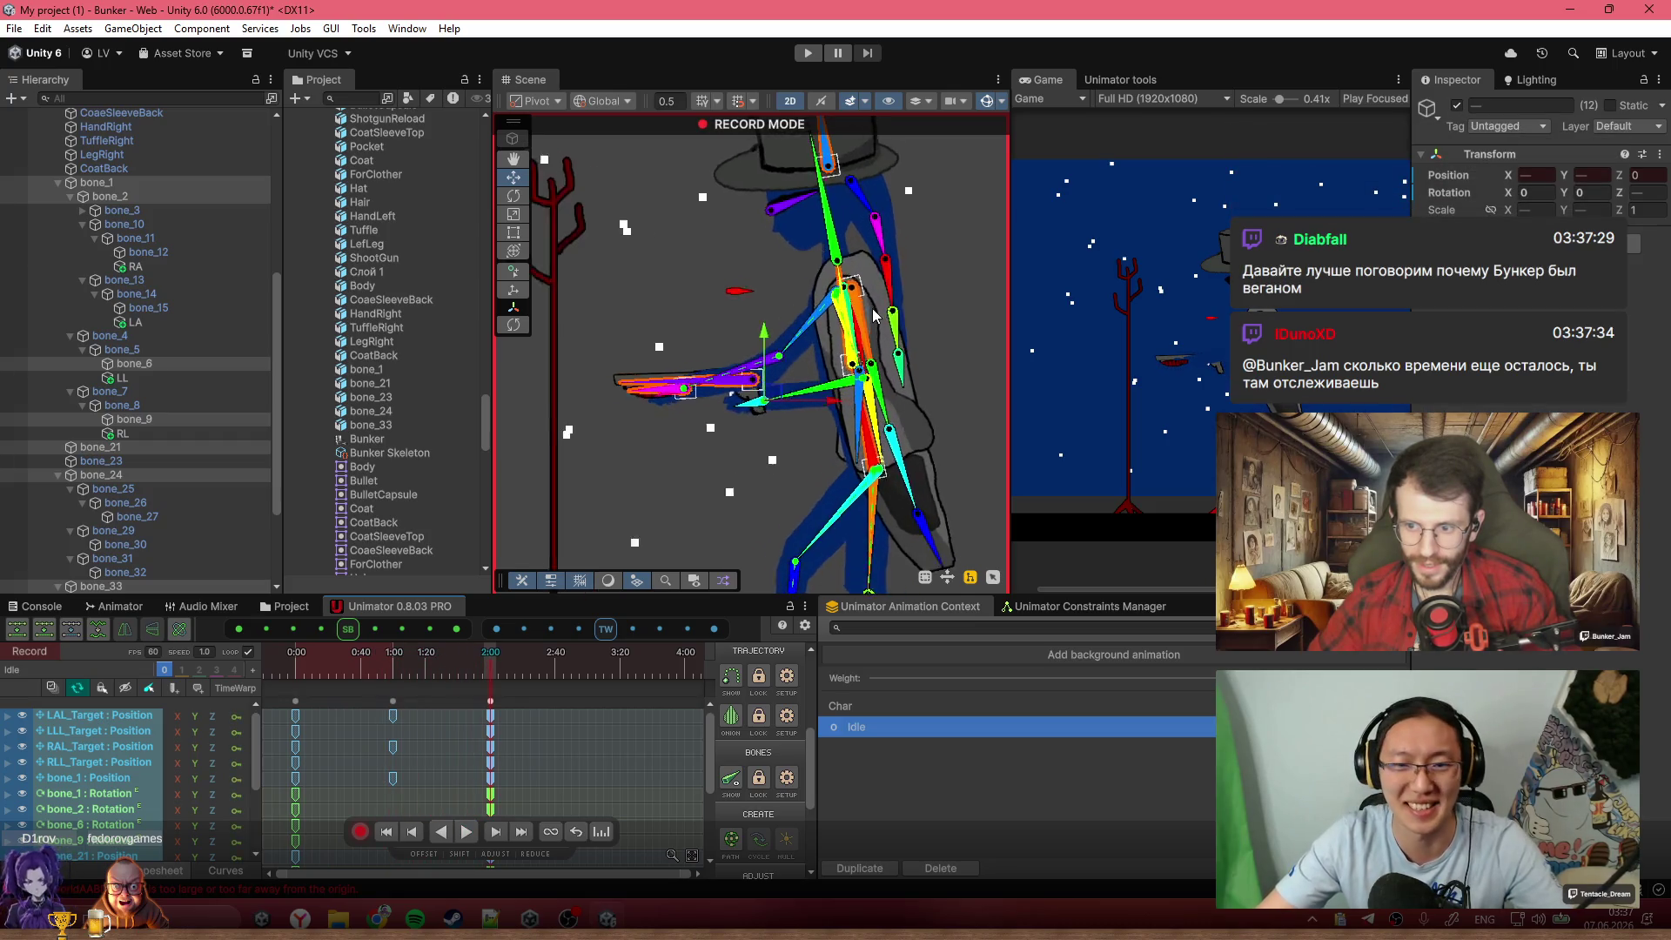
scroll(818, 432, down, 4)
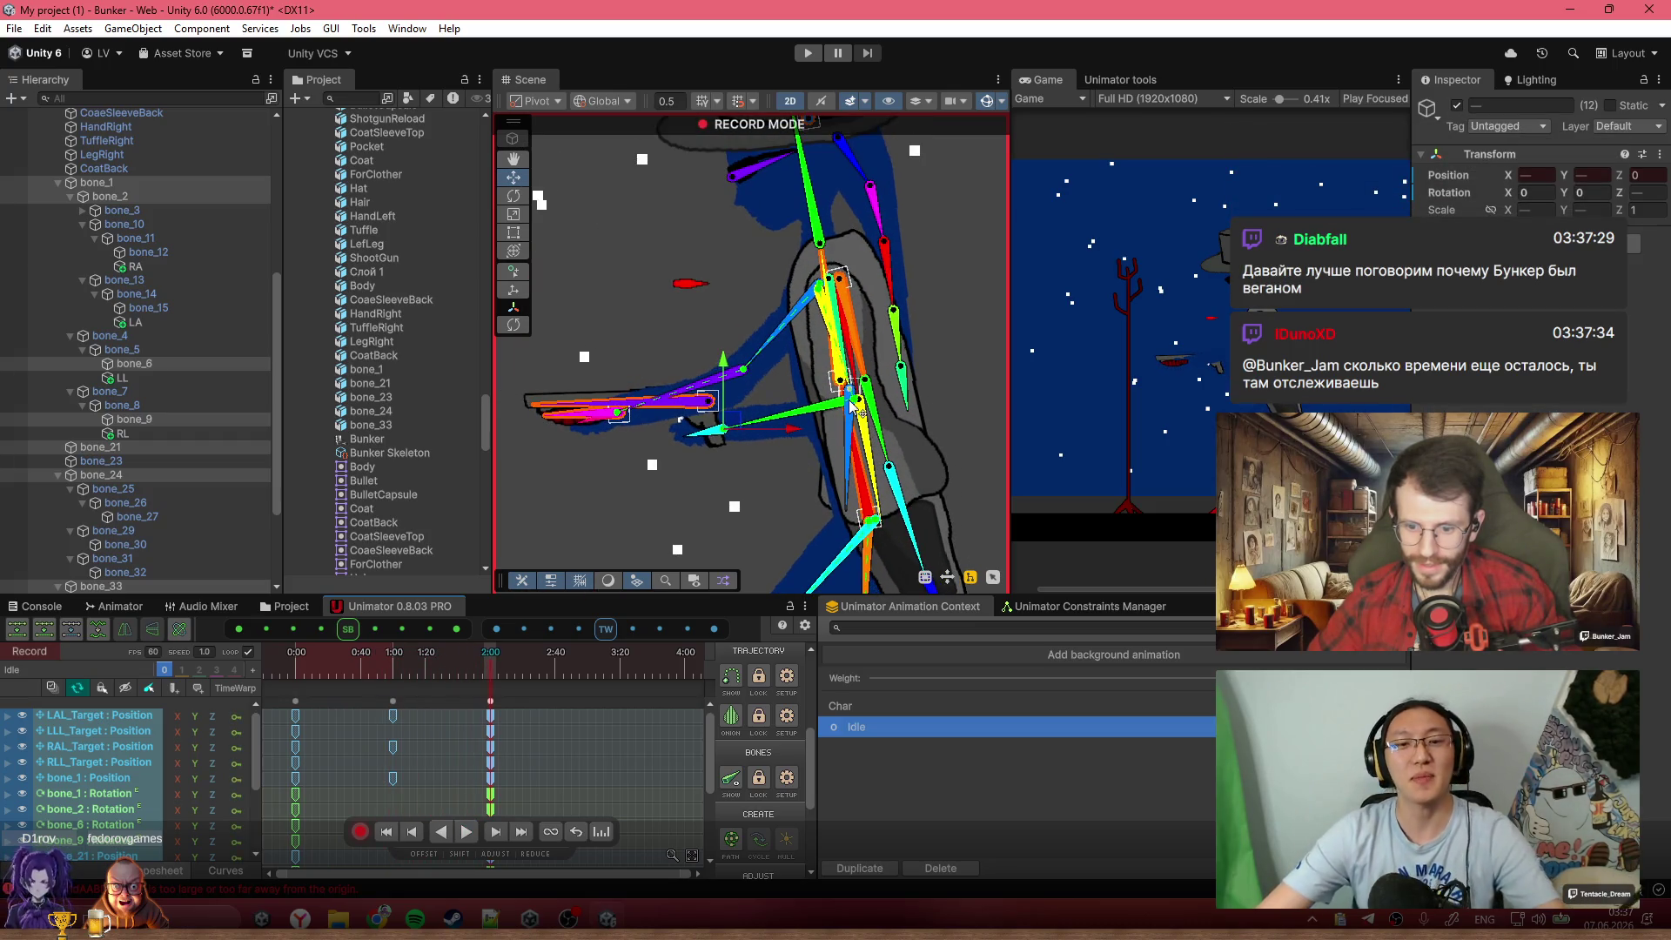
At the Idle clip's 1:00 key, drag hat bone_21 down to X -1.647, Y 7.703
key(space)
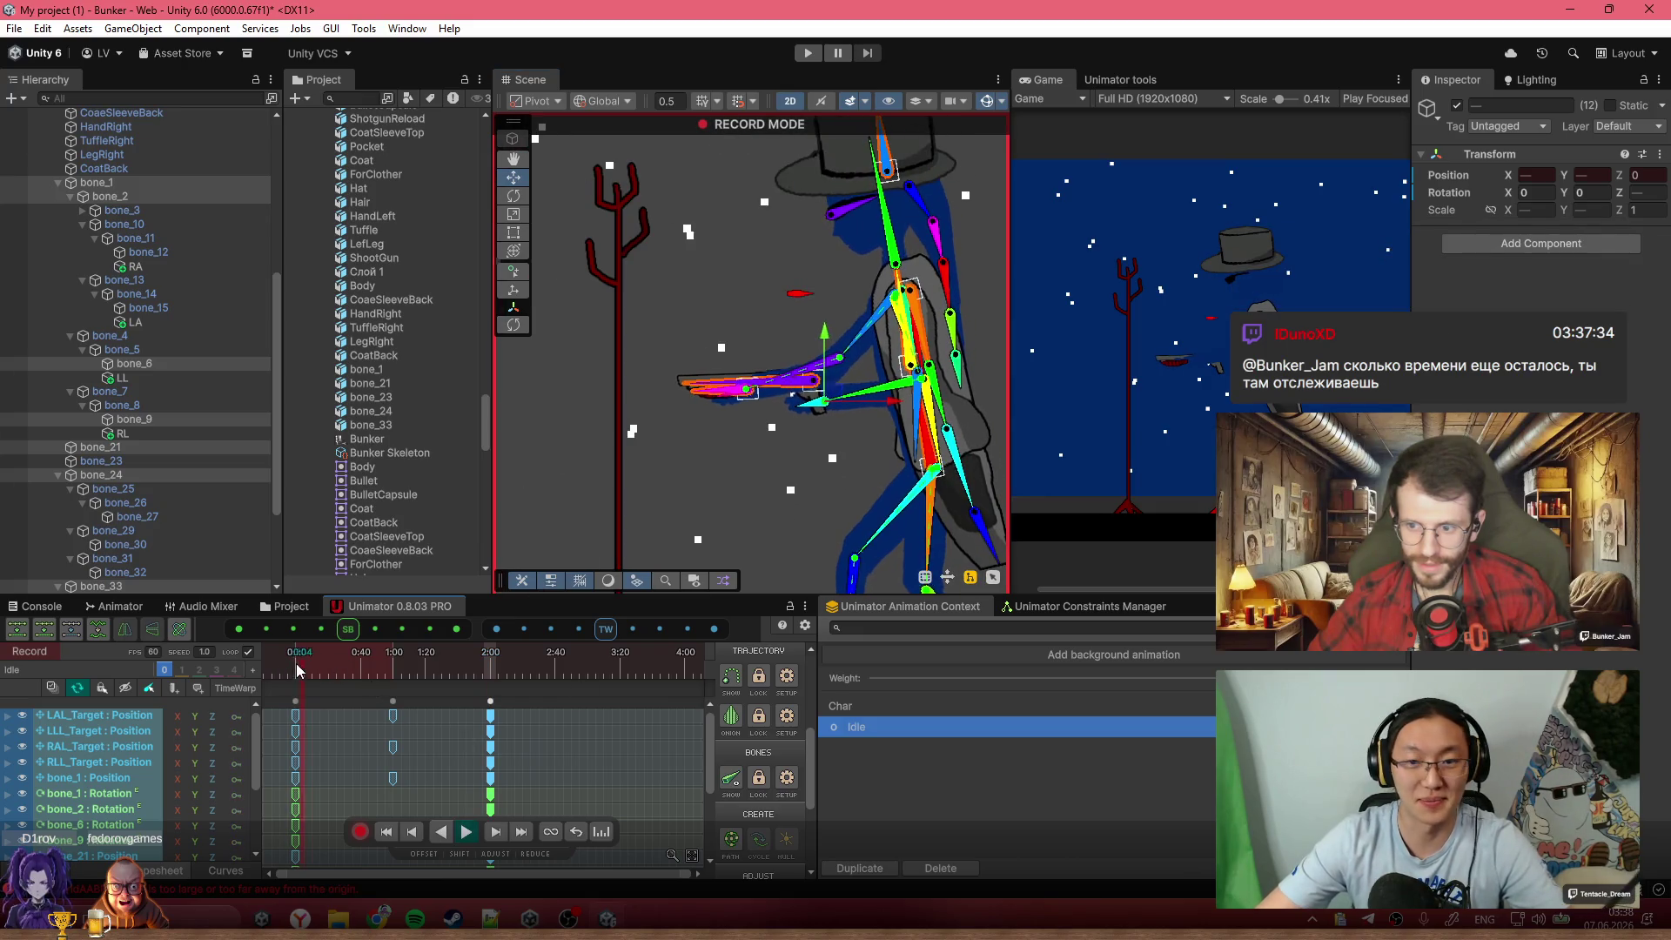
click(394, 662)
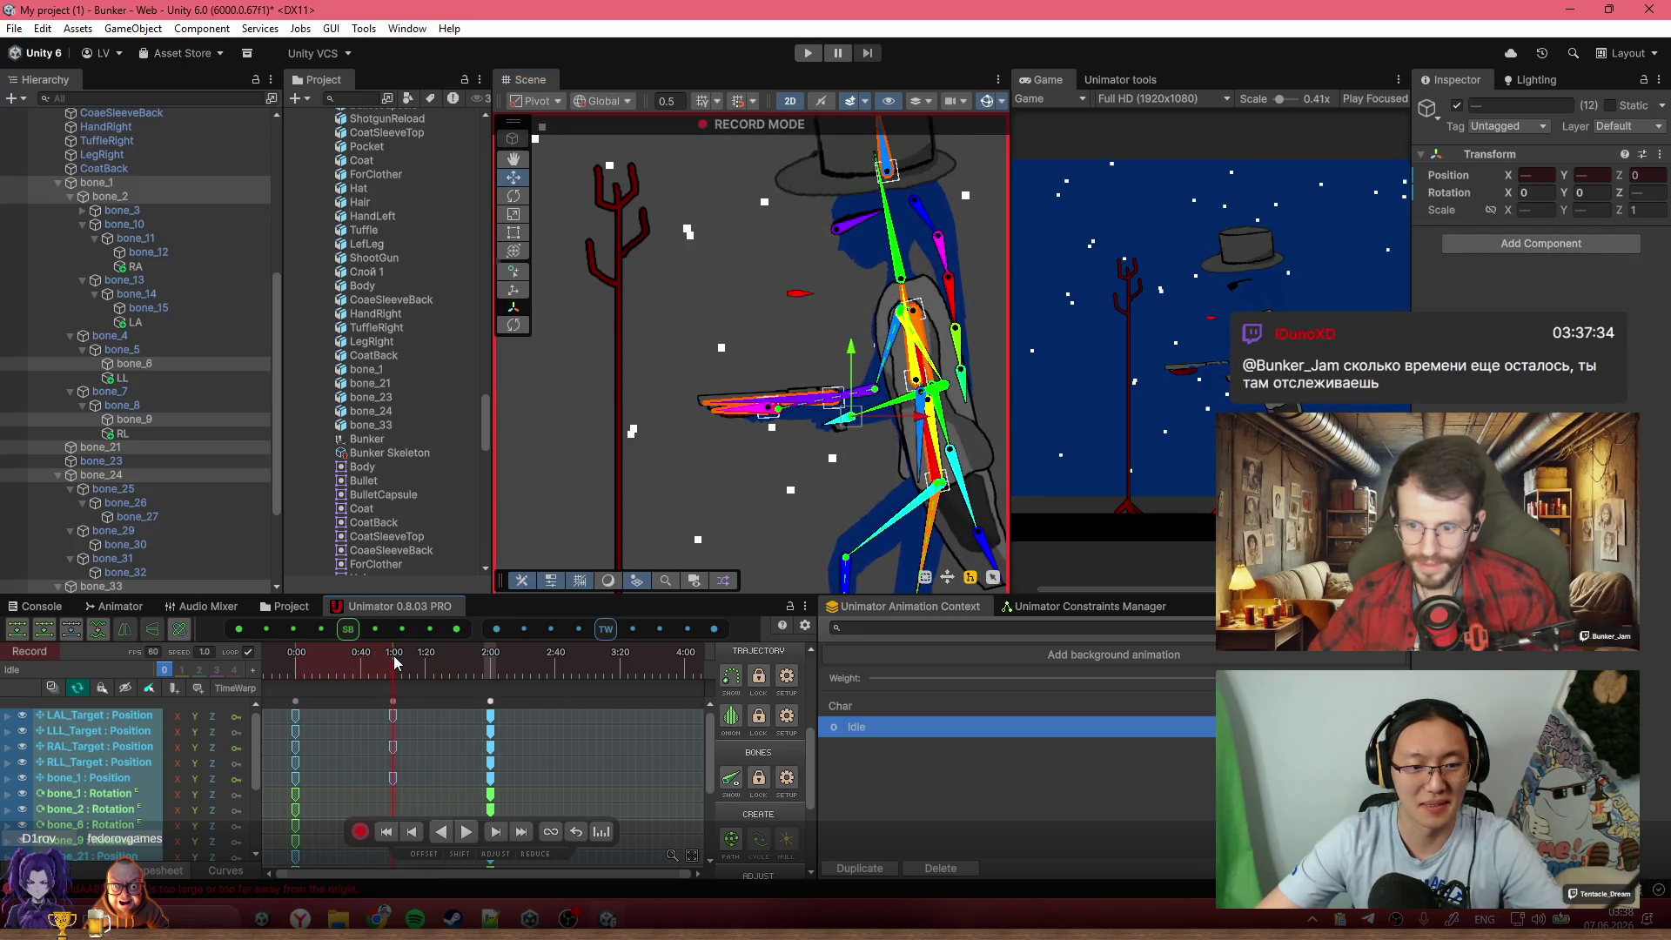
scroll(888, 226, up, 4)
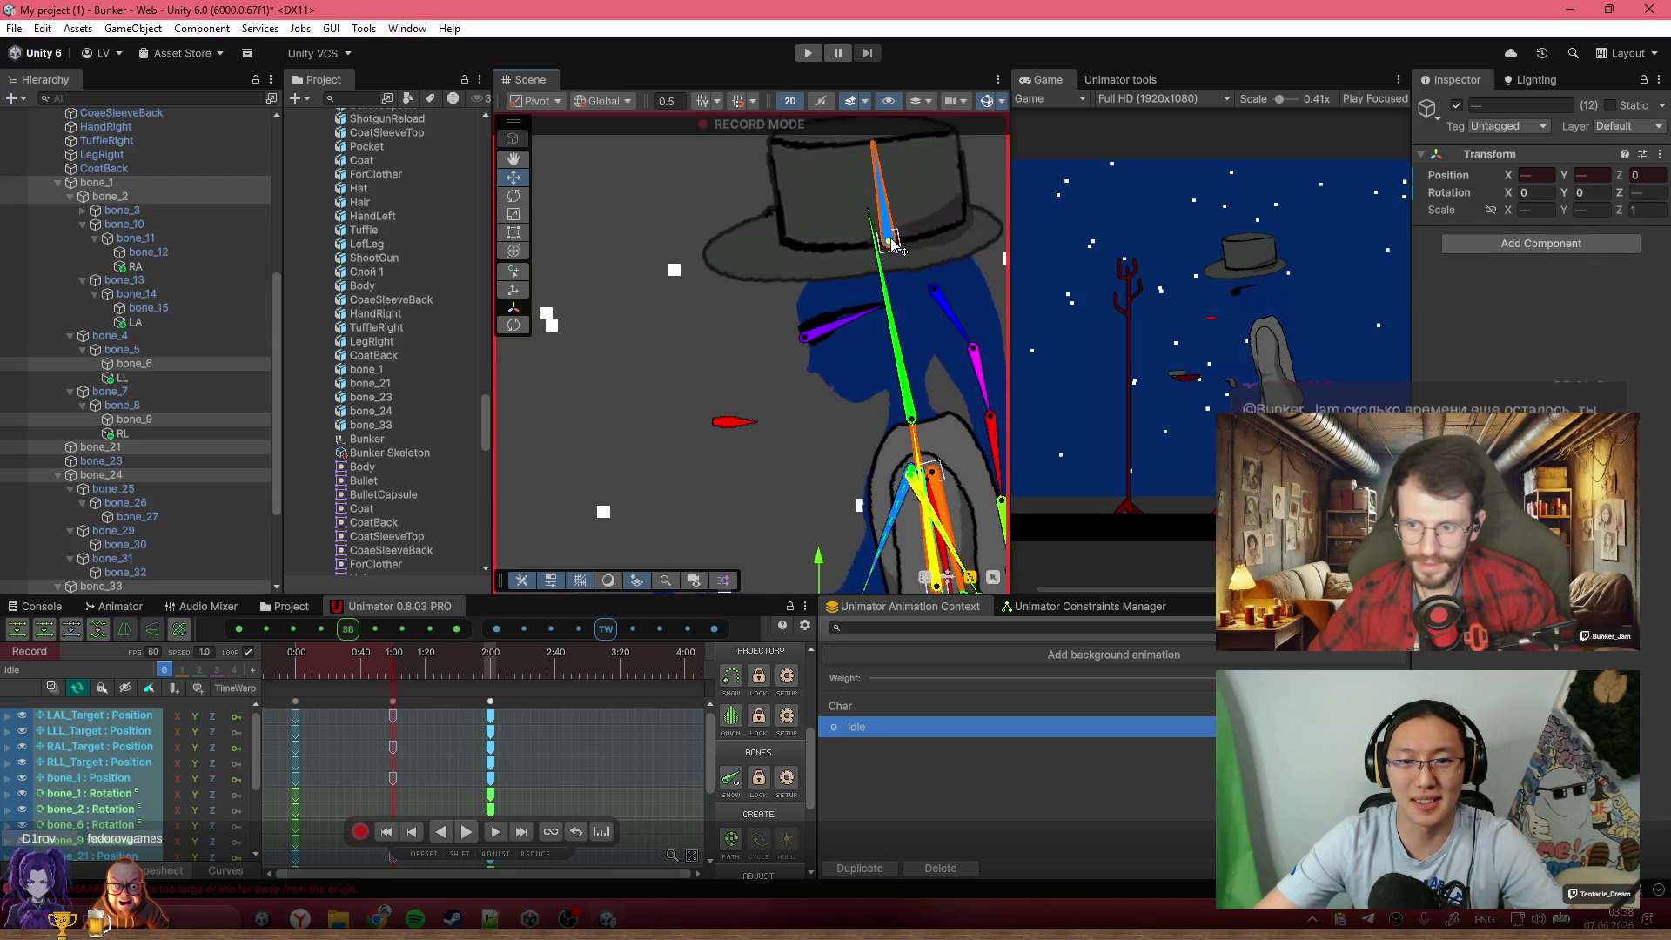
drag(887, 216, 894, 240)
scroll(865, 394, down, 10)
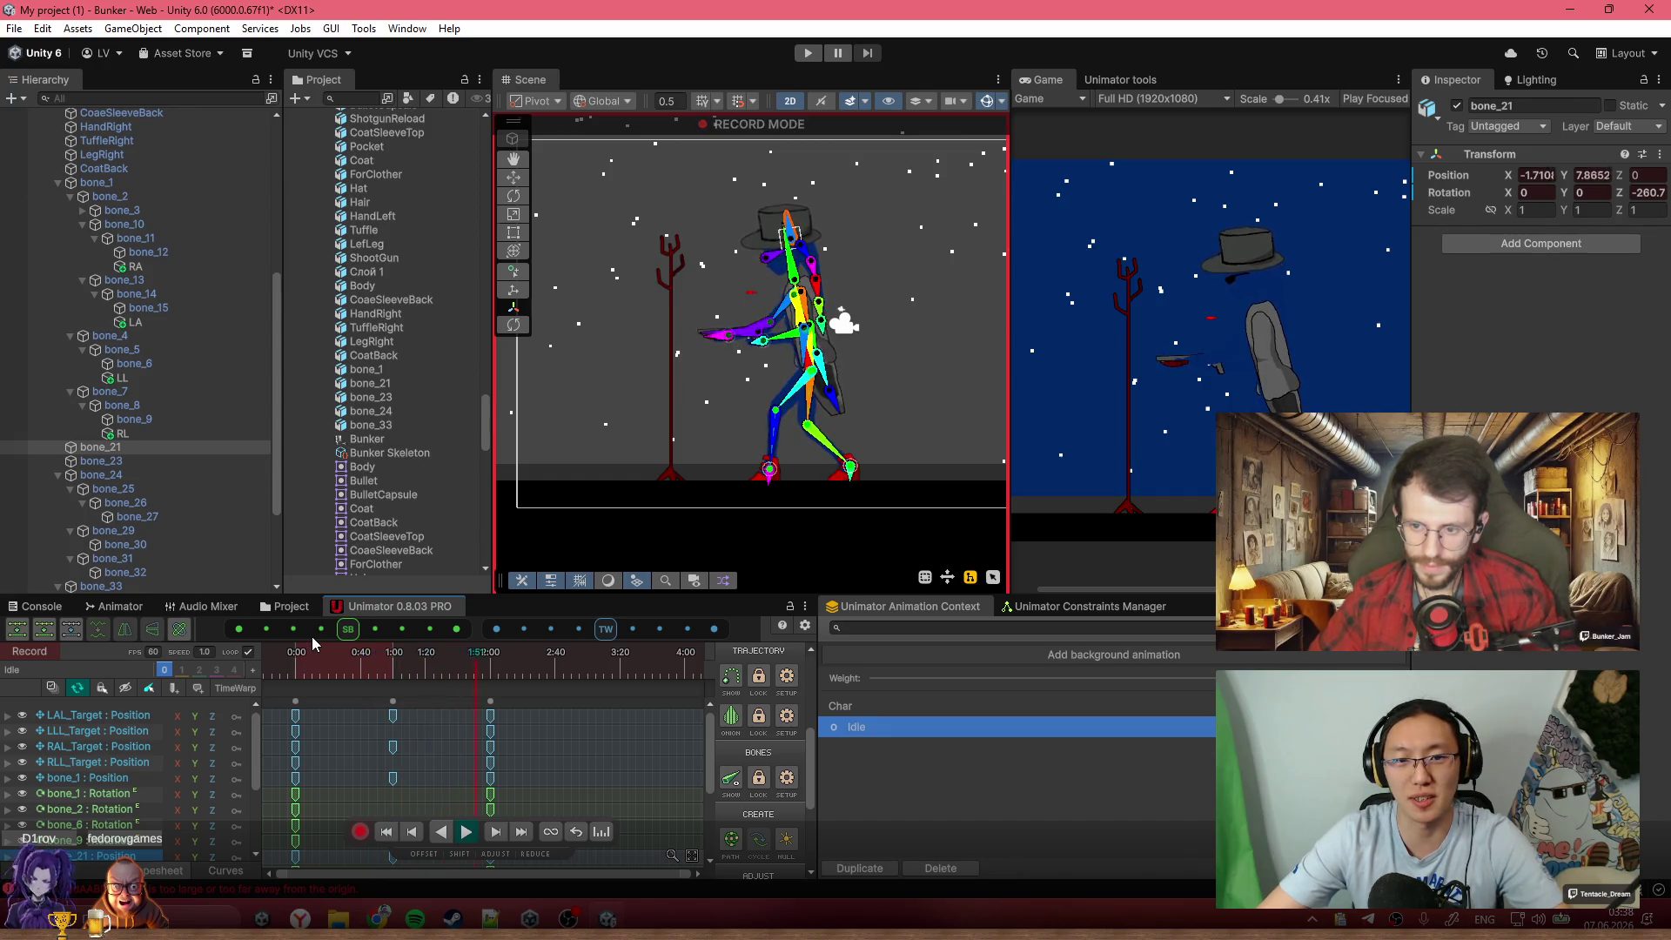
Select the Idle clip's 1:00 and ending keyframes for retiming
scroll(404, 717, down, 2)
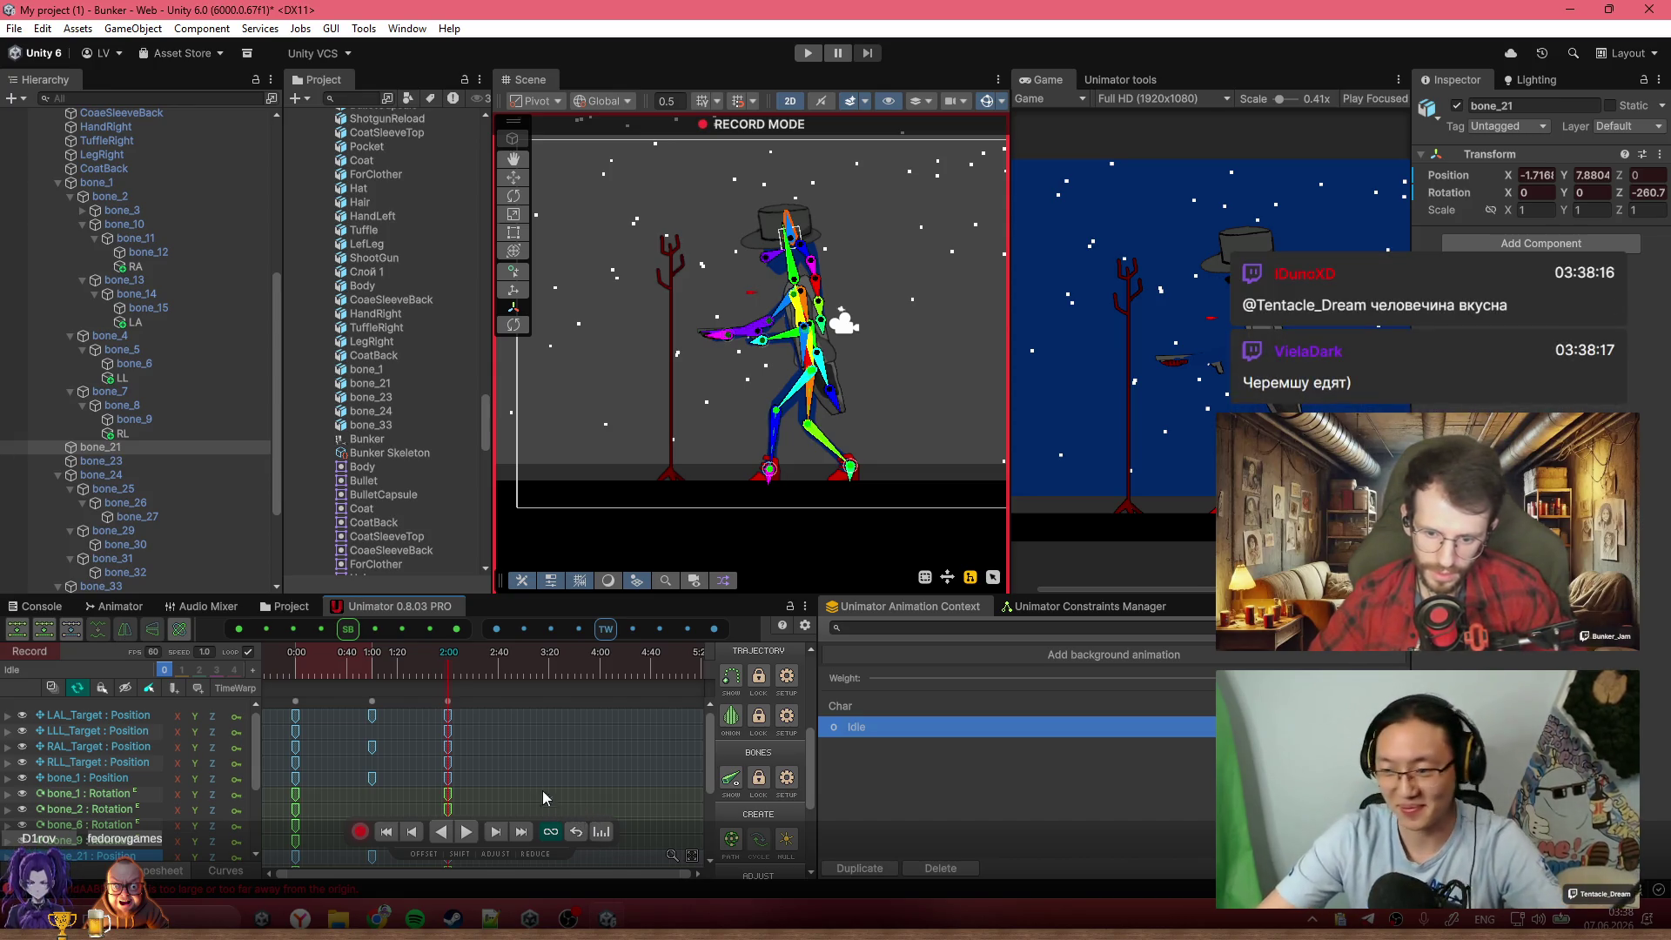
click(445, 668)
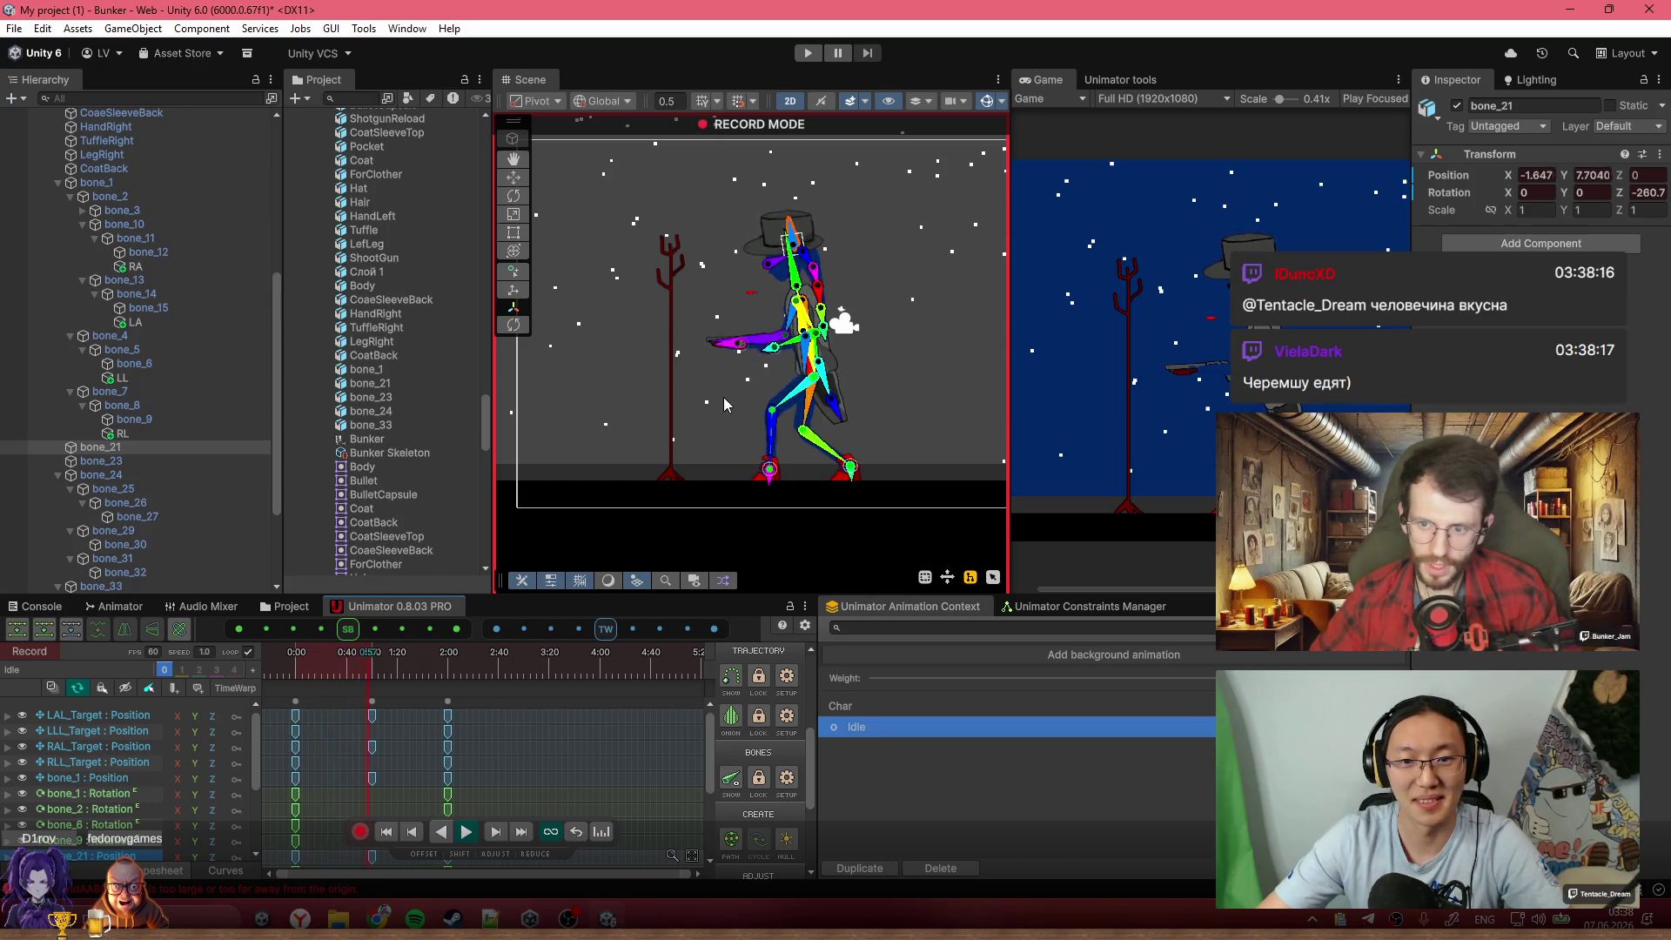
scroll(478, 702, down, 2)
drag(326, 701, 574, 711)
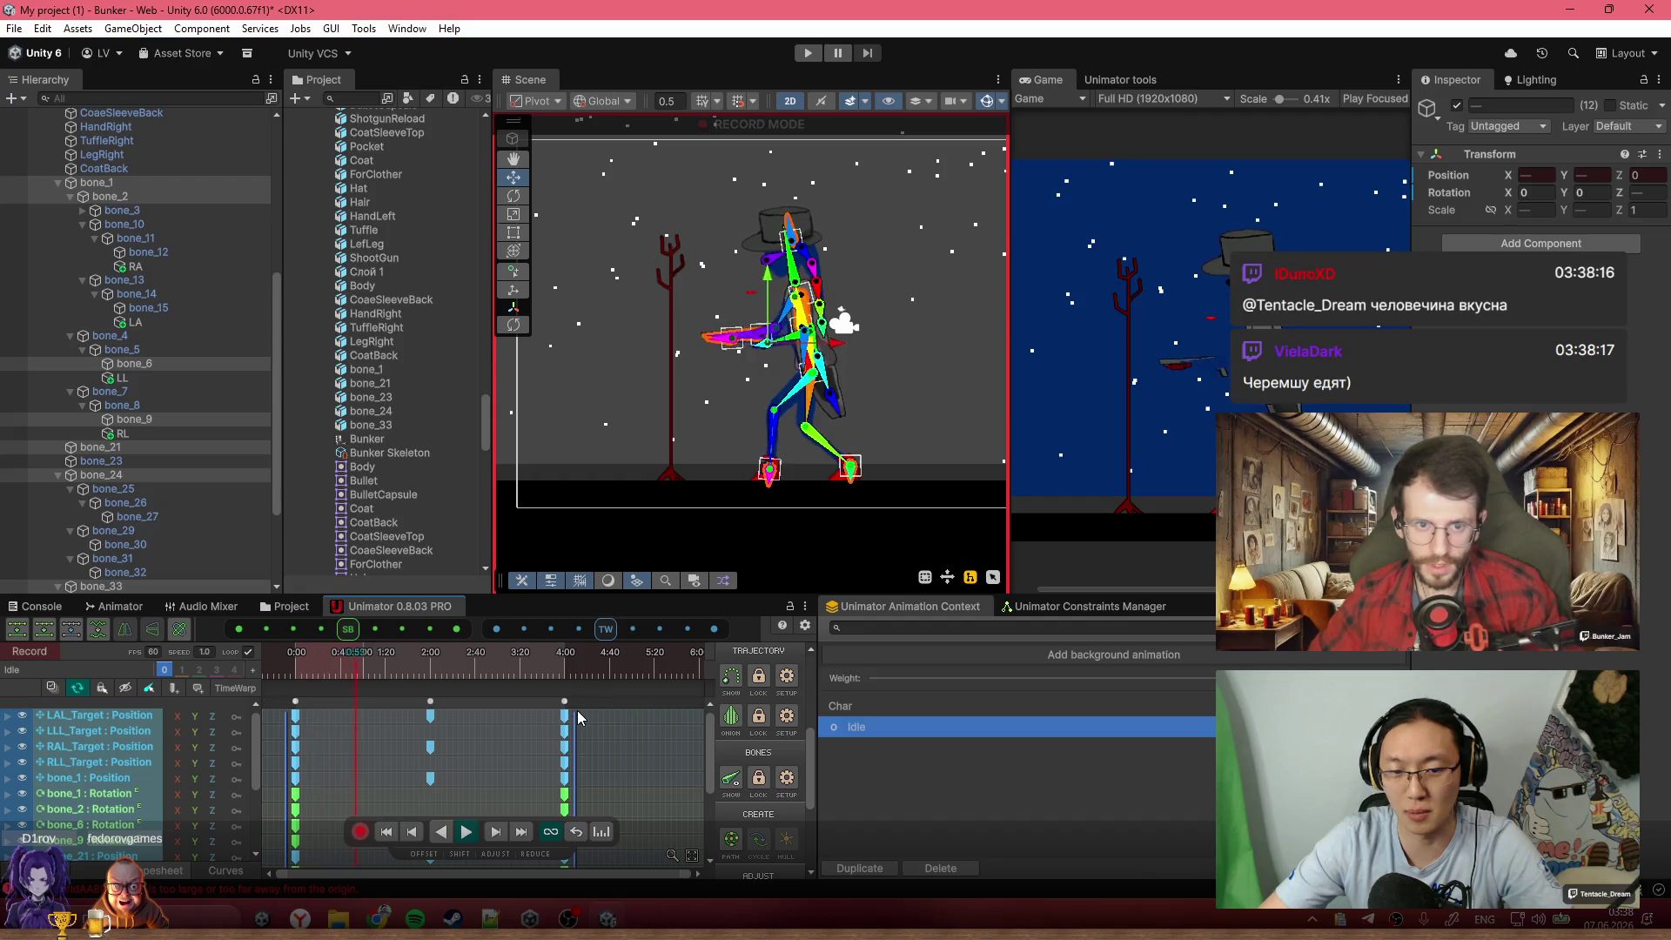
Move the playhead to about 3:52, then rewind the Idle clip to 0:00
click(571, 700)
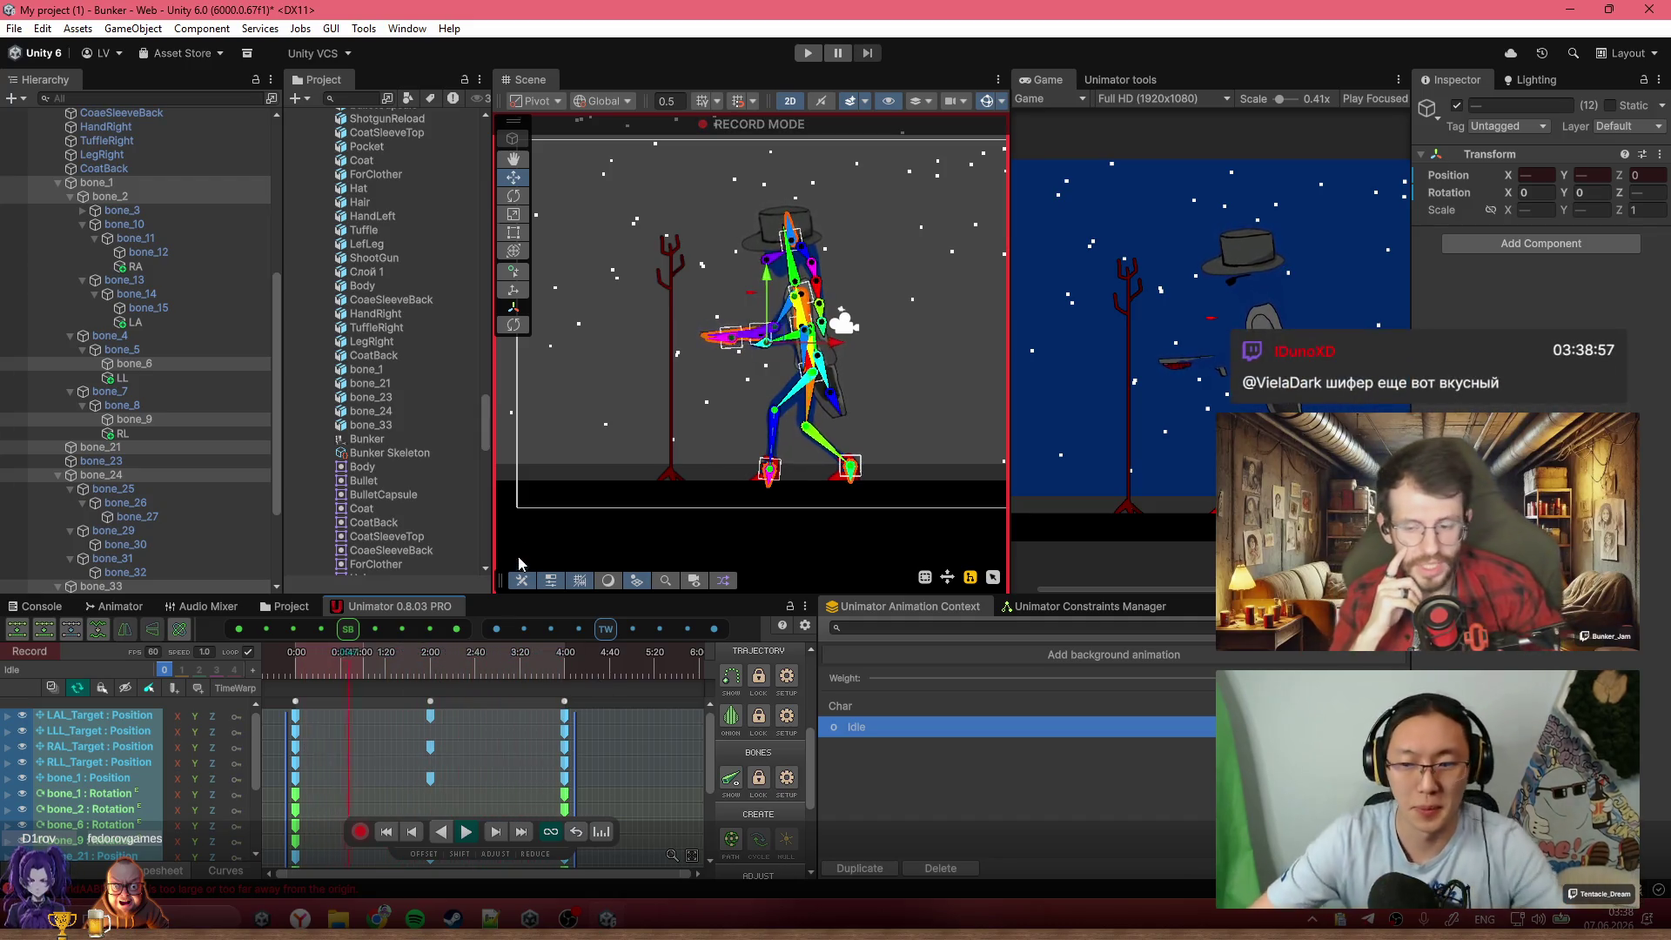
click(281, 674)
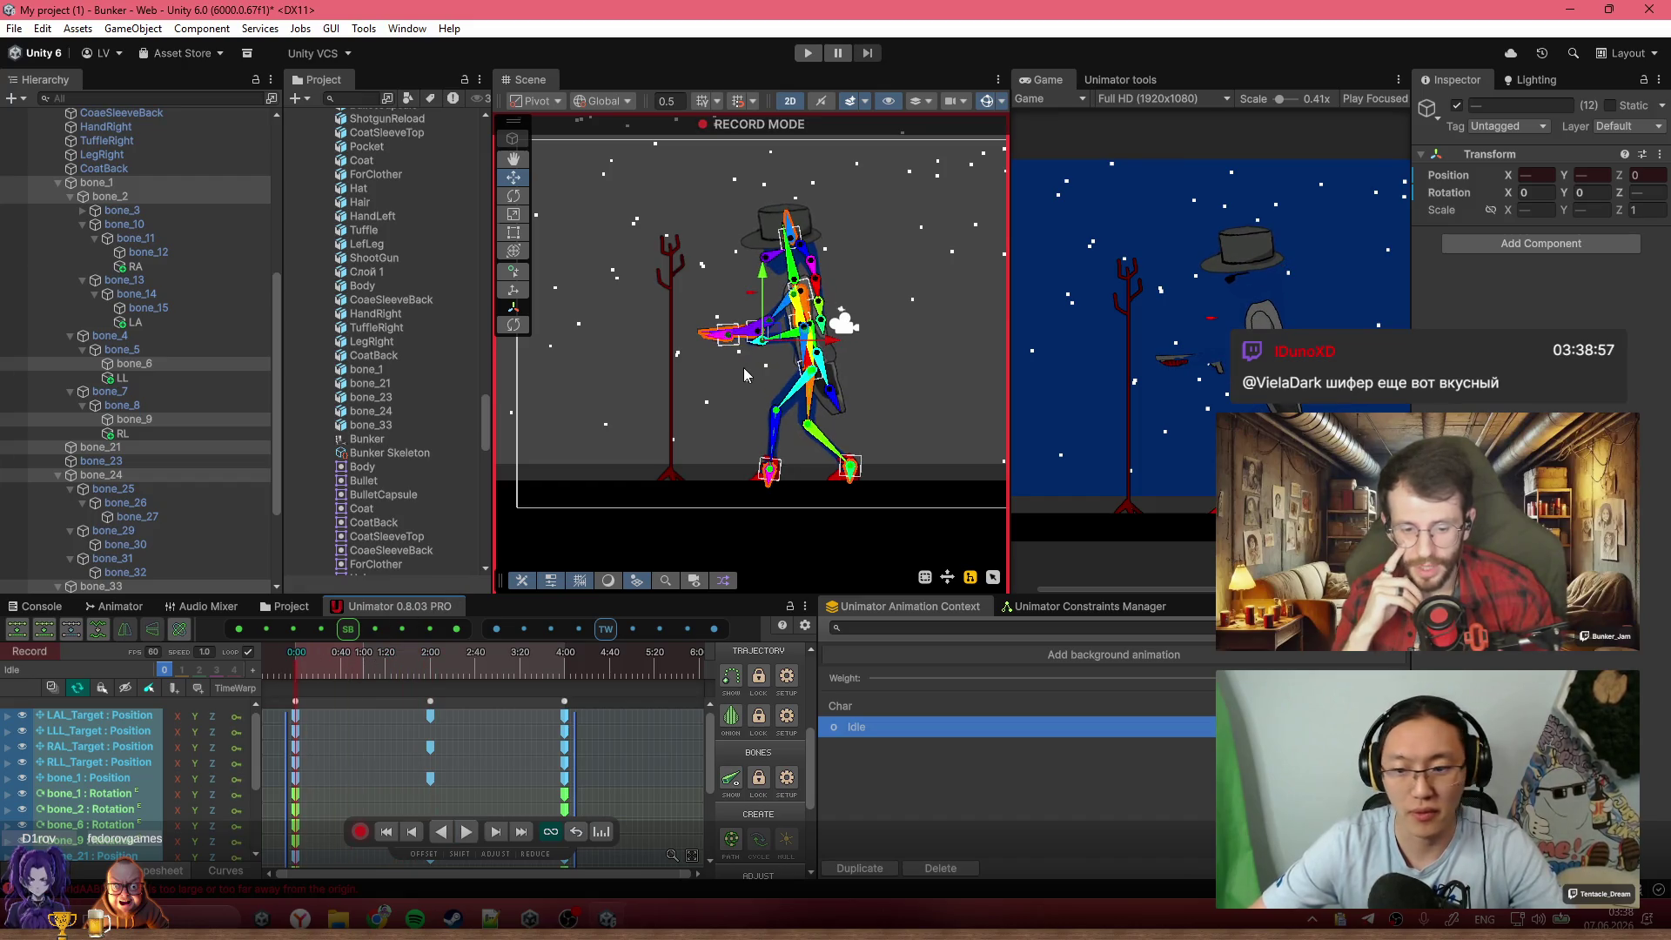
scroll(745, 374, up, 2)
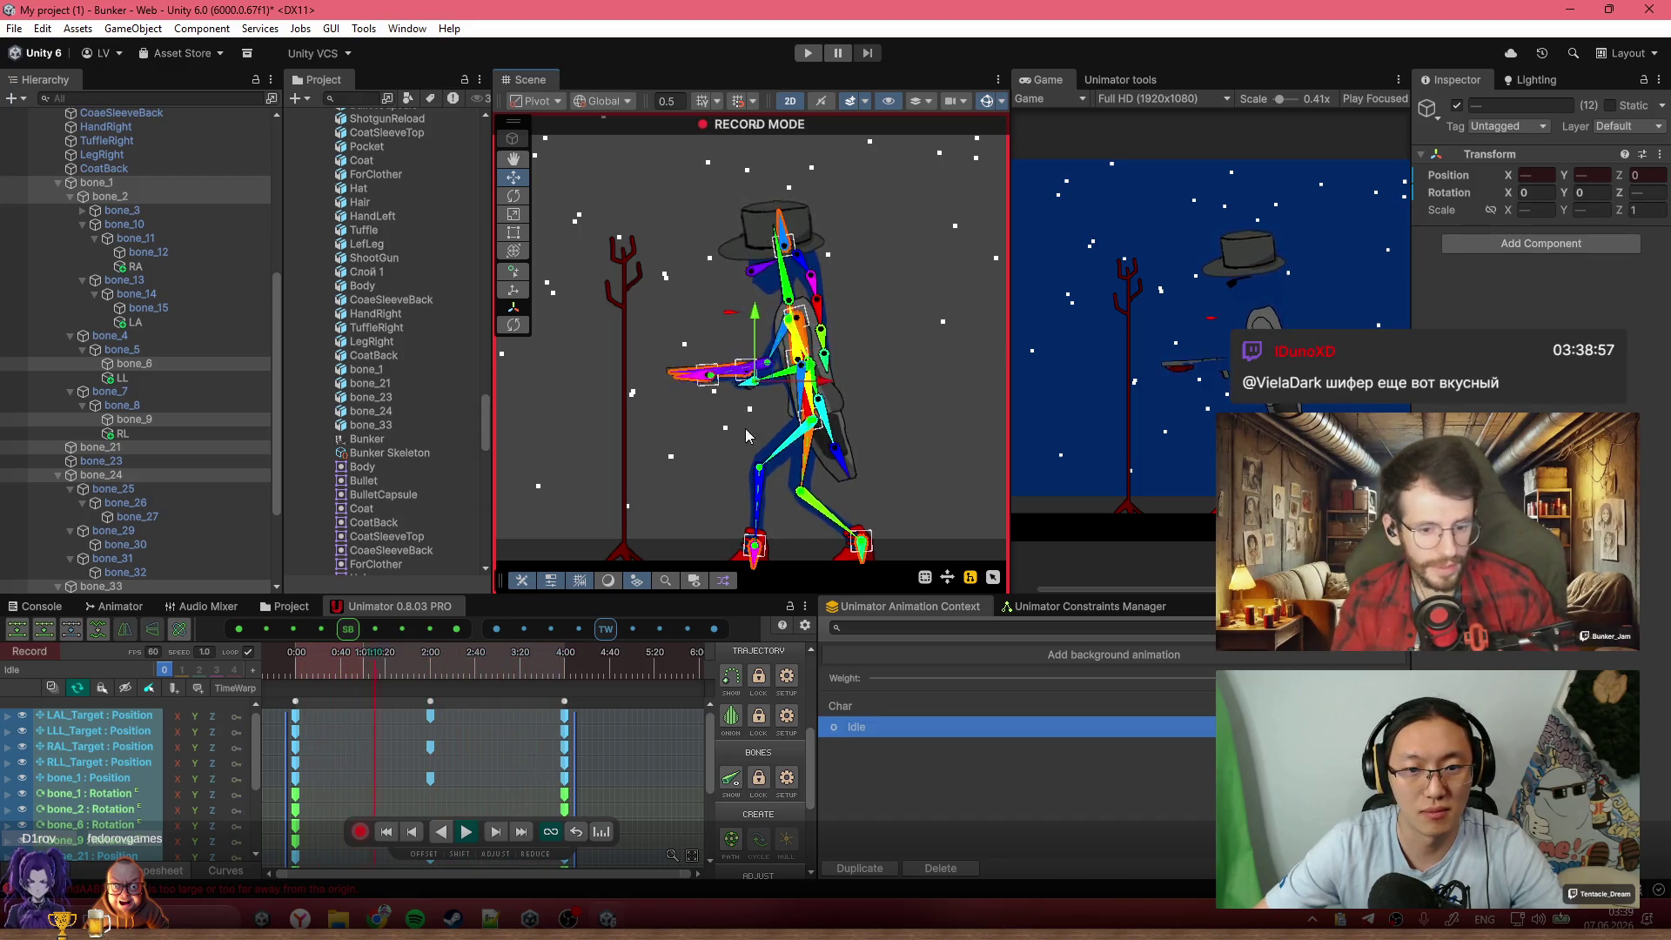
Clear the selection, select the Bunker character, and box-select its limb-target keyframes
scroll(766, 383, up, 5)
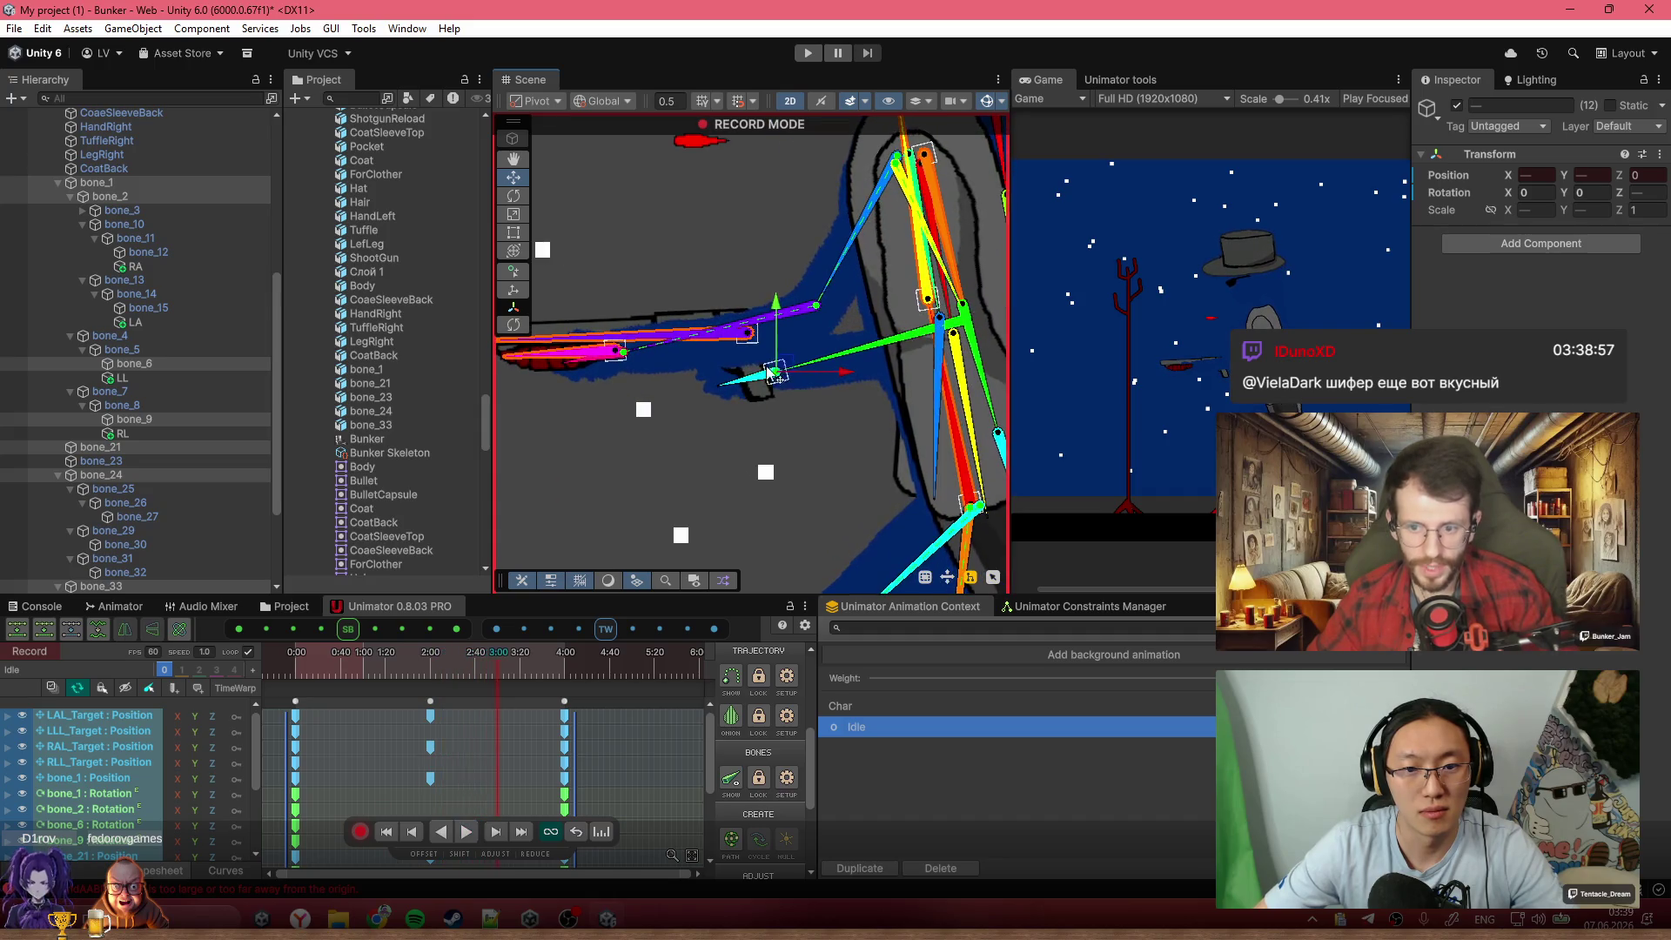
scroll(578, 740, down, 2)
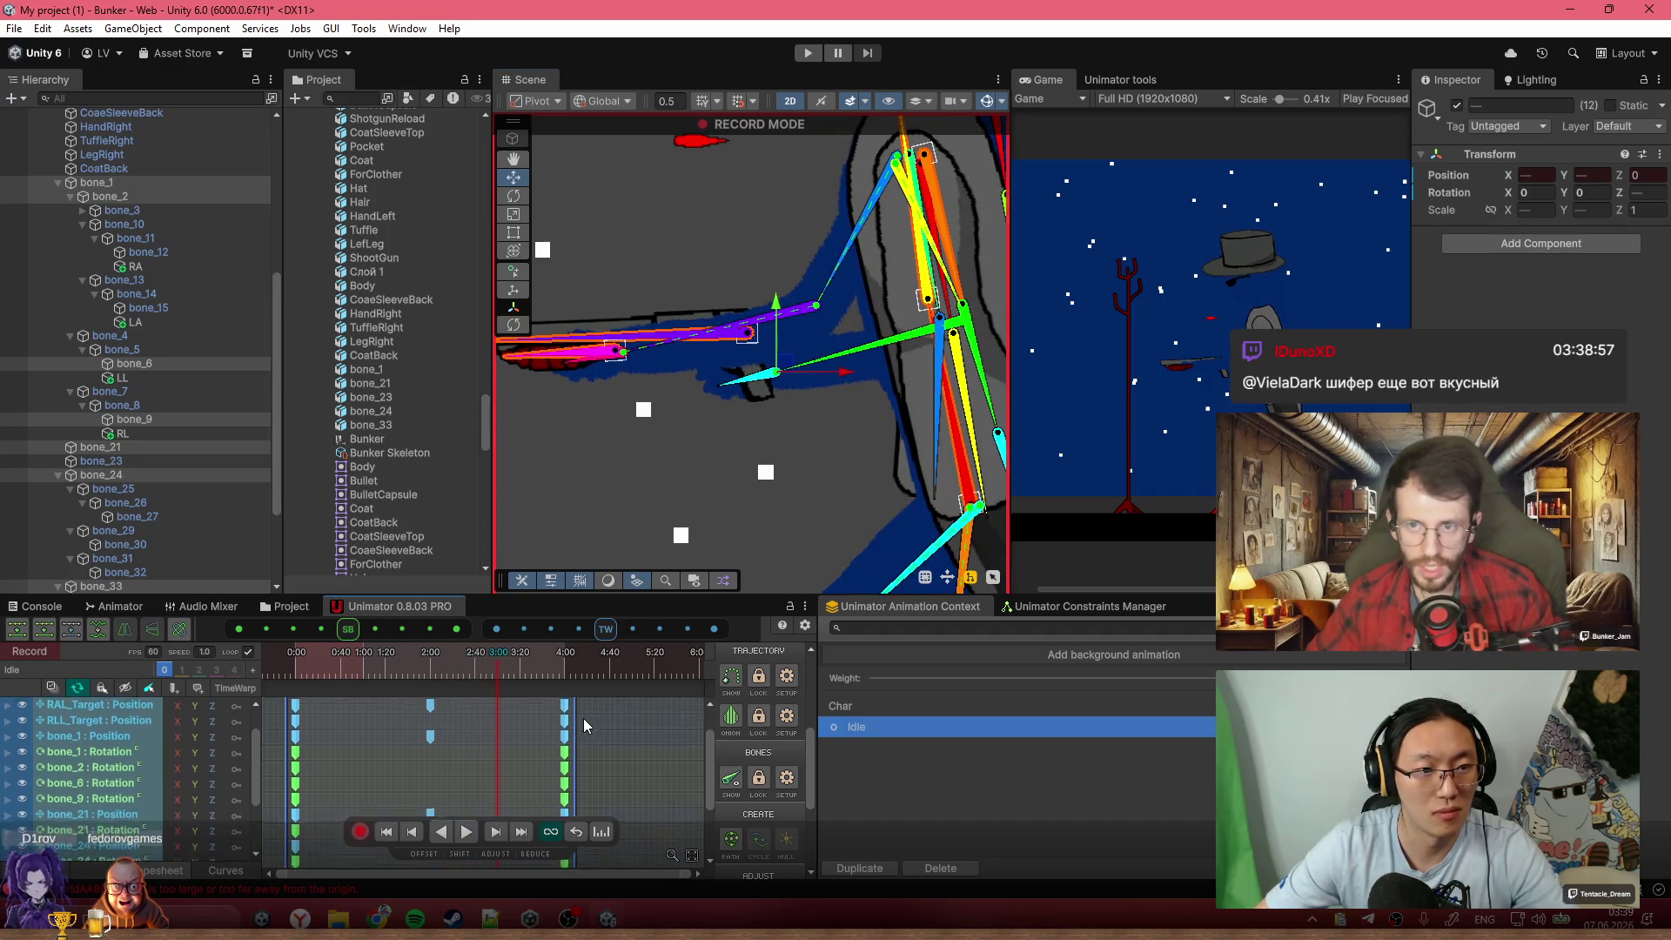
click(627, 756)
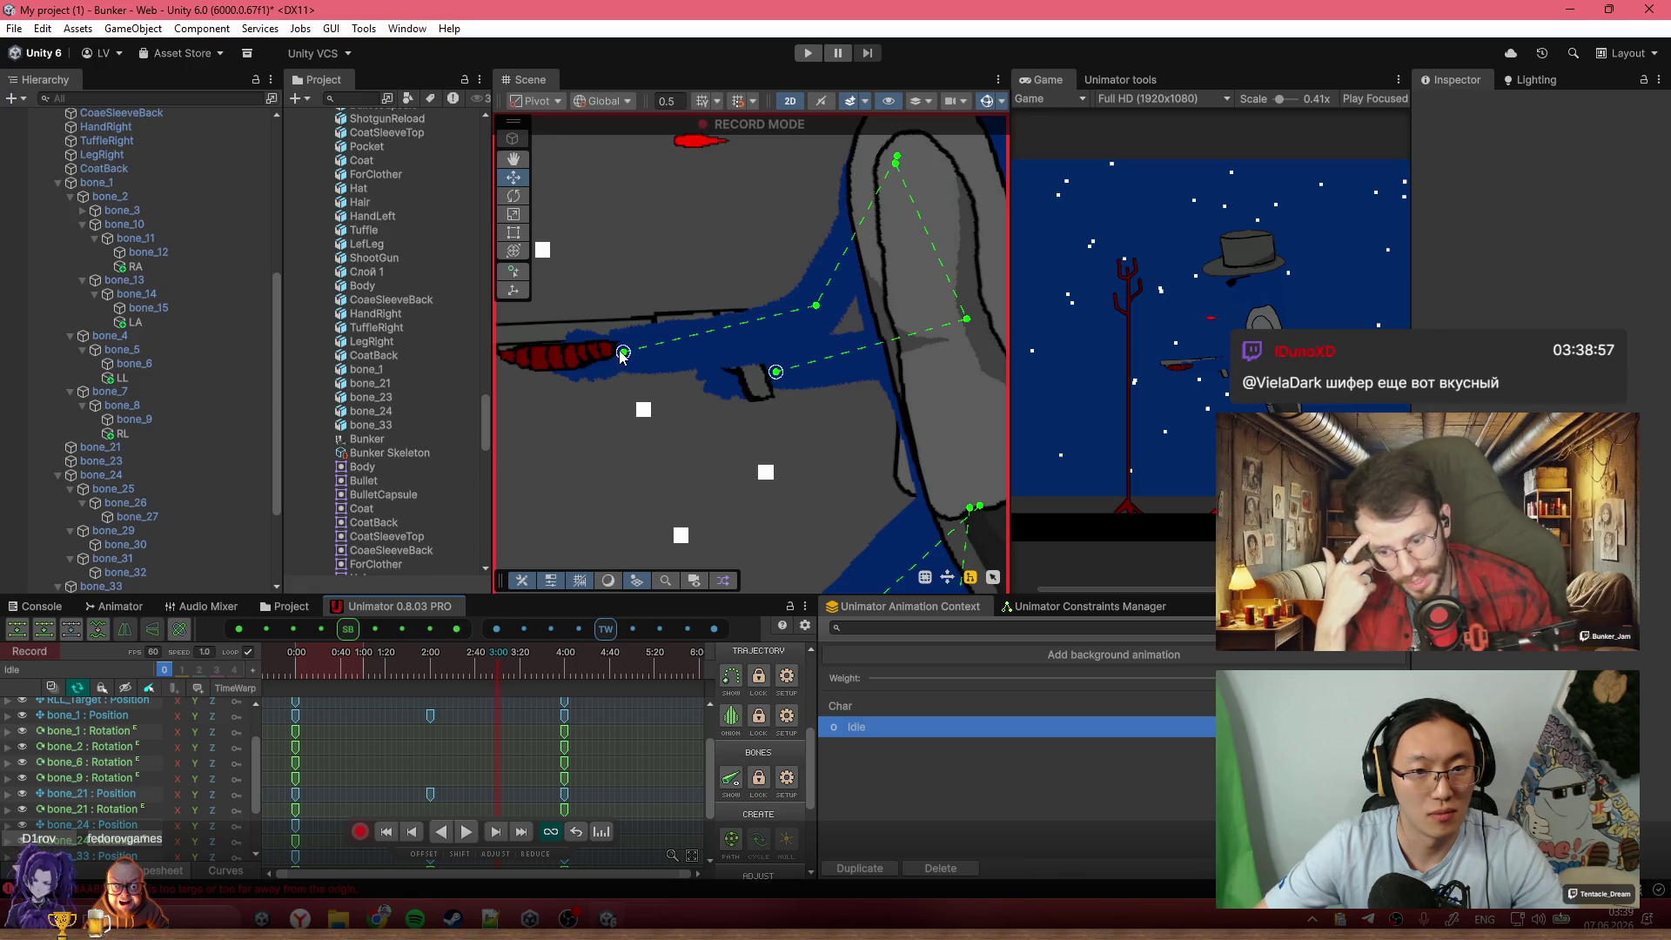
scroll(639, 760, down, 3)
click(618, 702)
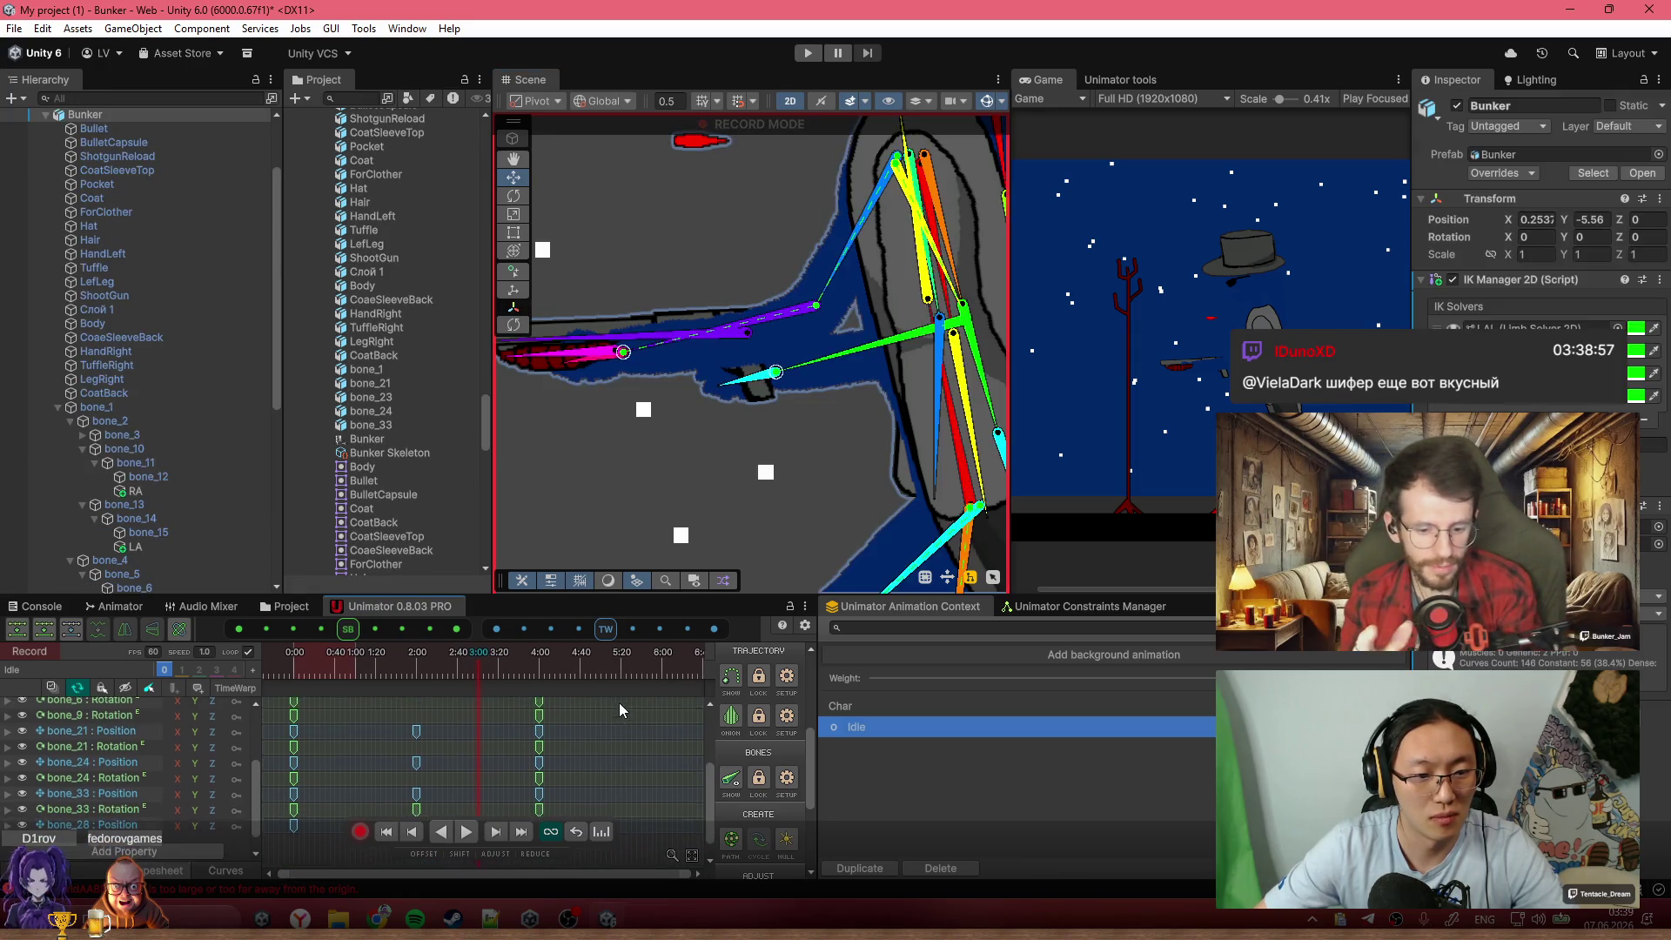
scroll(462, 765, up, 4)
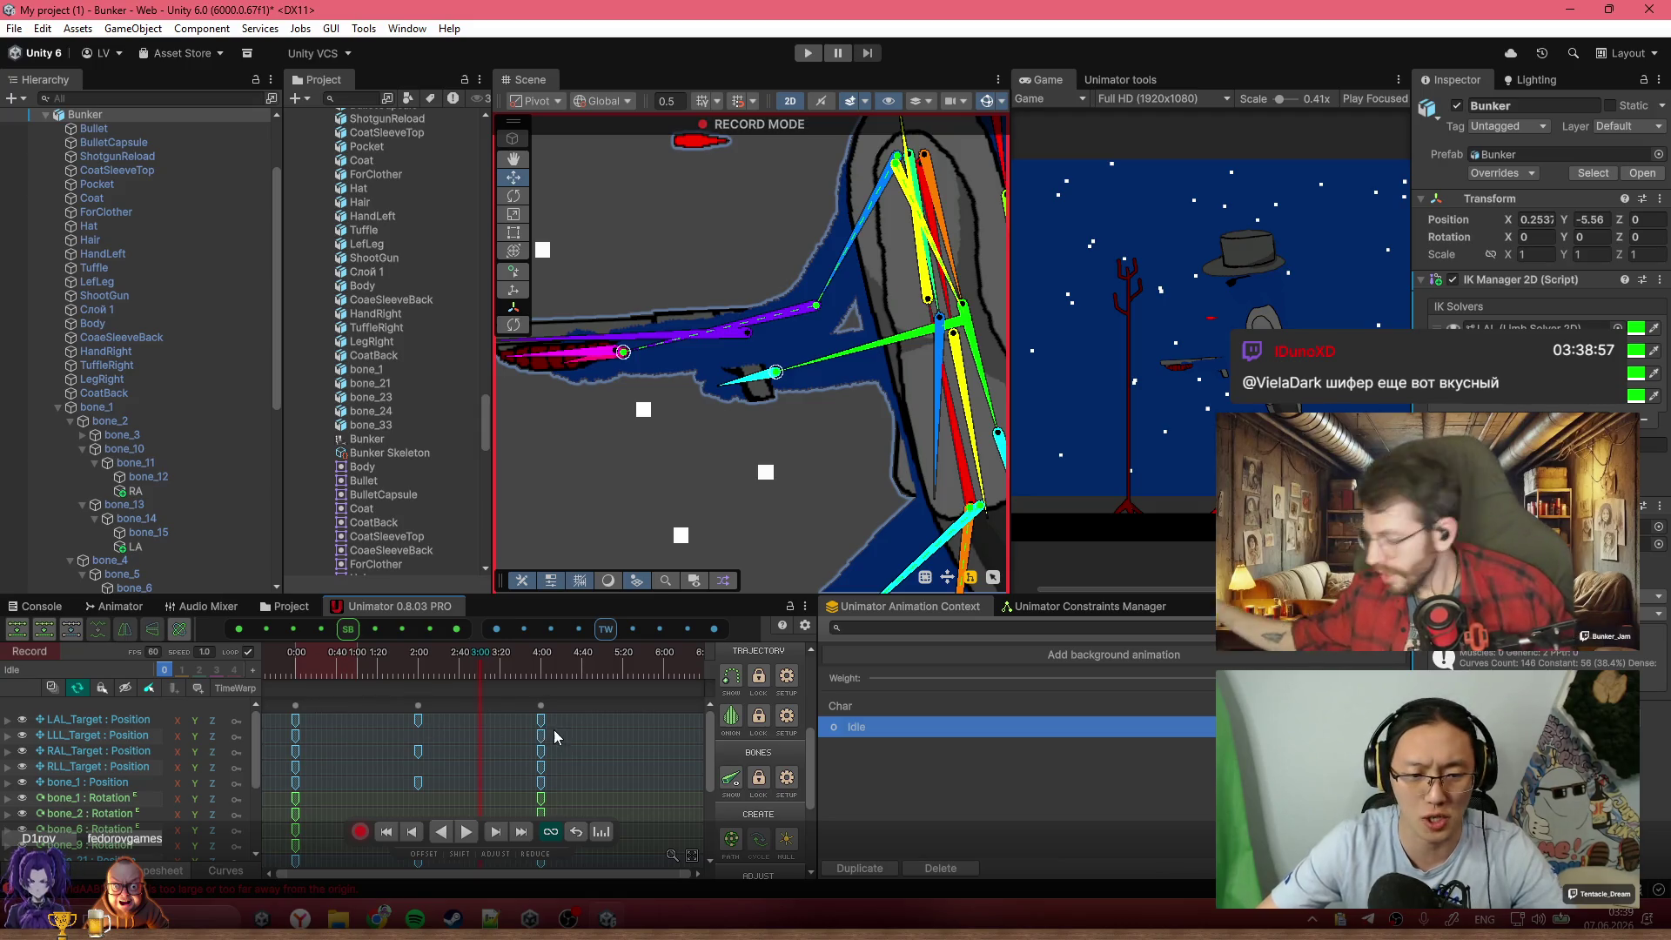
mouse_move(572, 714)
mouse_down()
mouse_move(514, 747)
mouse_move(359, 743)
mouse_move(292, 774)
mouse_up()
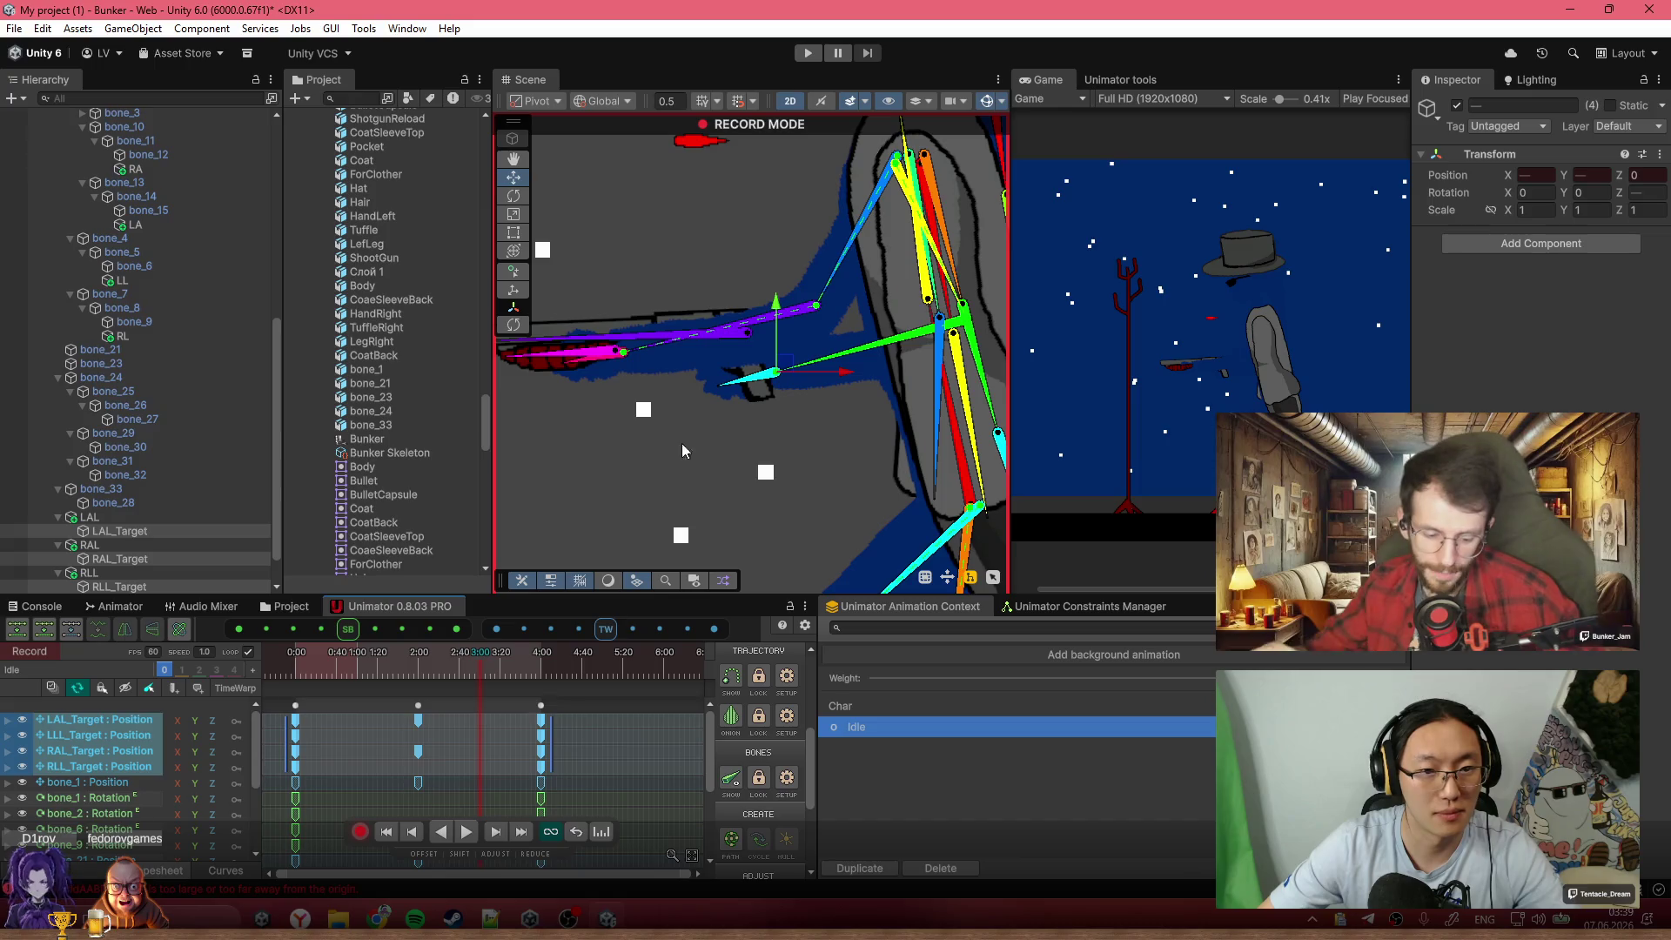
Select bone_33 near the gun and its keys at 2:00 and 4:00
click(738, 340)
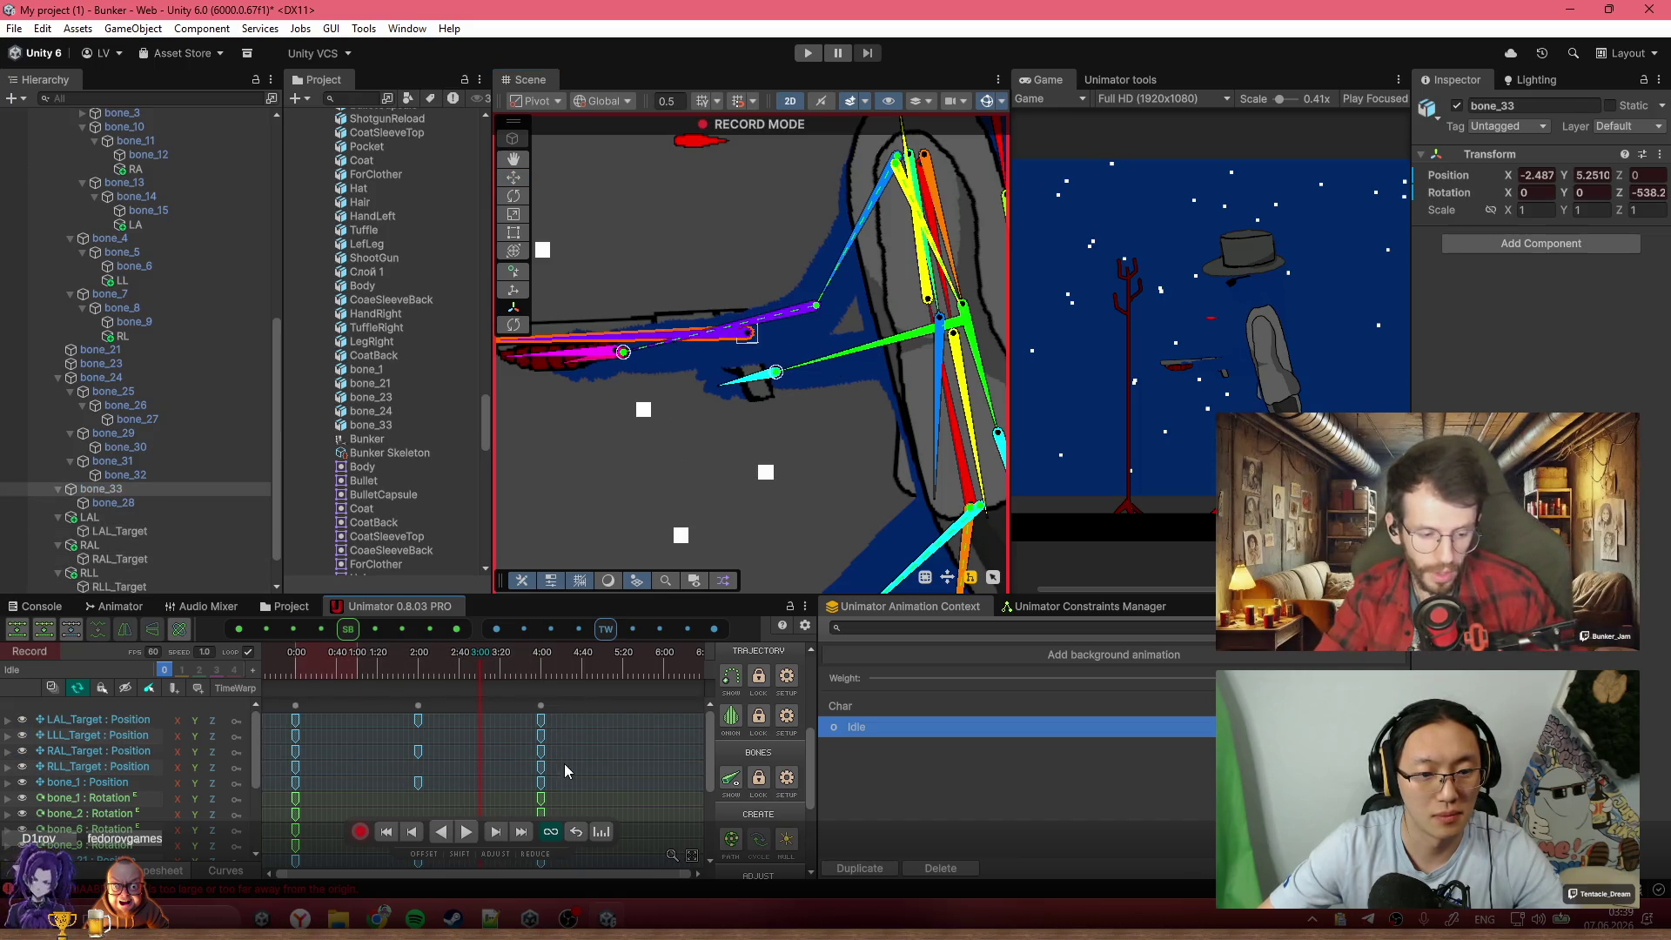
scroll(565, 771, down, 5)
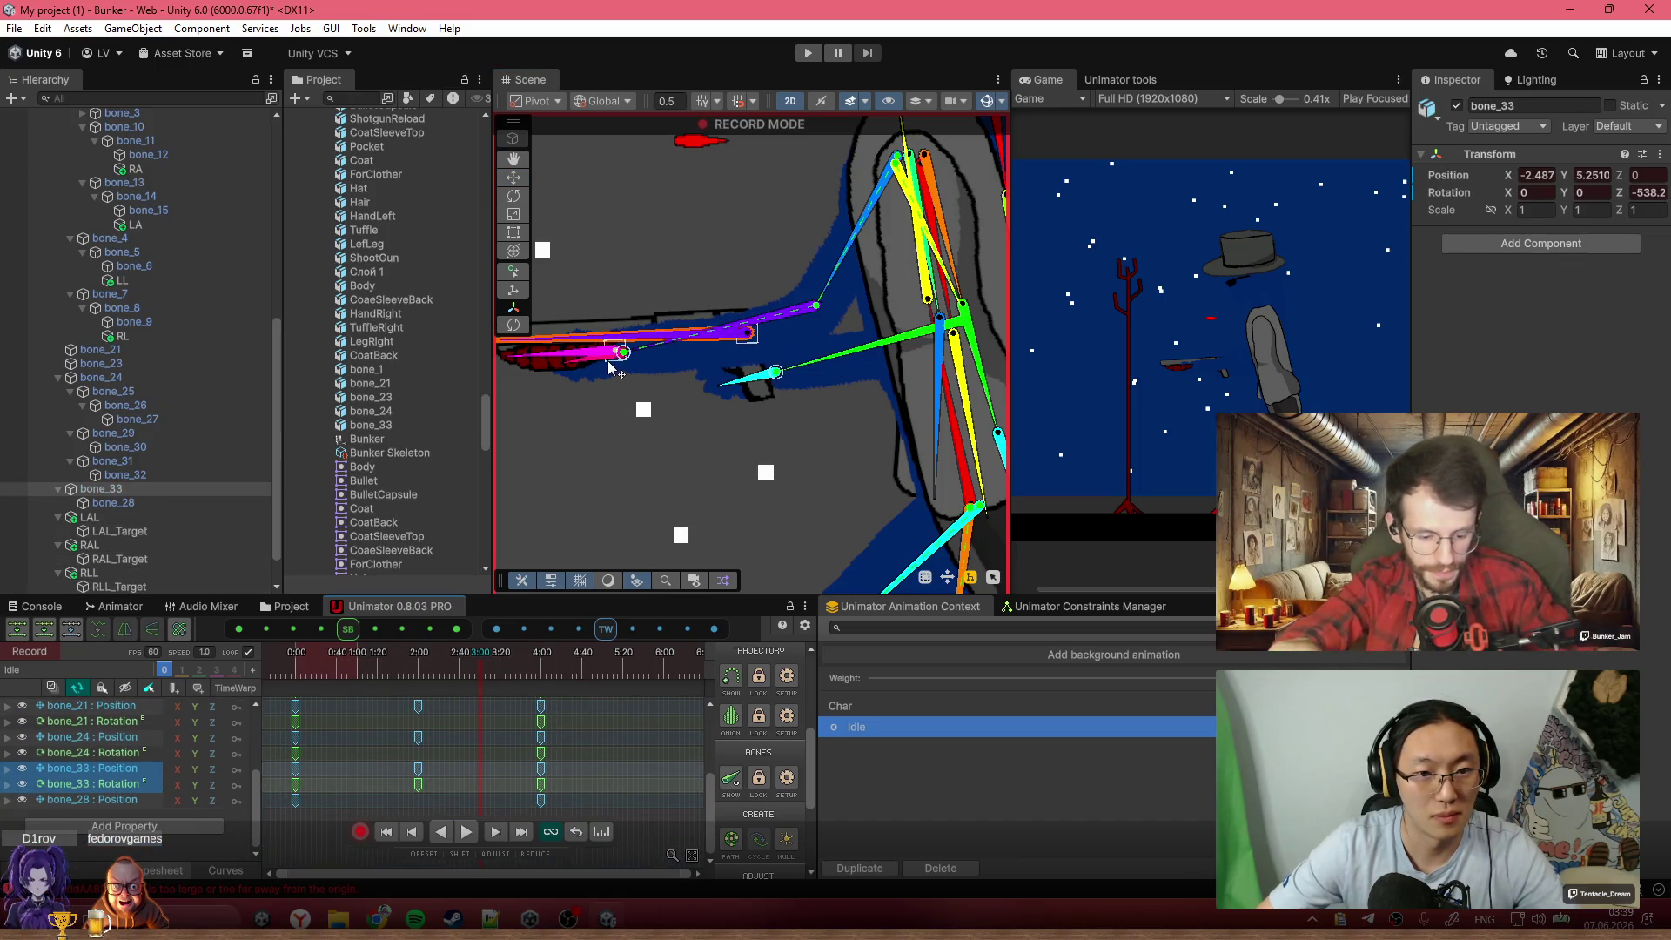
drag(574, 762, 343, 792)
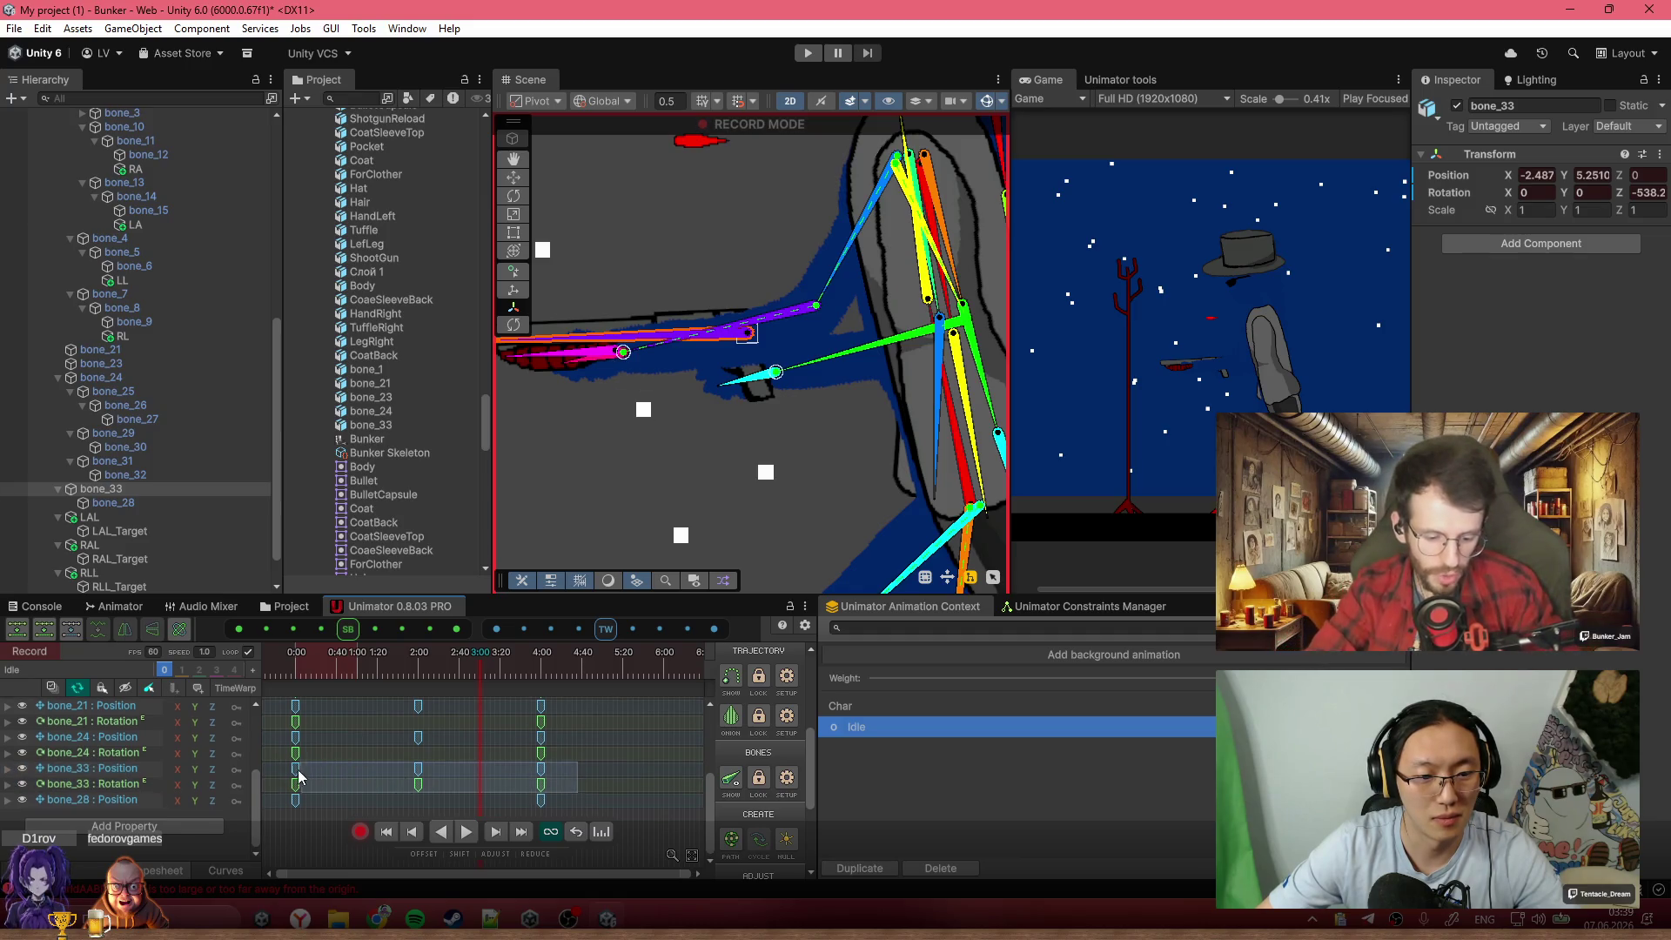
scroll(549, 766, up, 2)
scroll(592, 738, down, 2)
scroll(557, 759, up, 5)
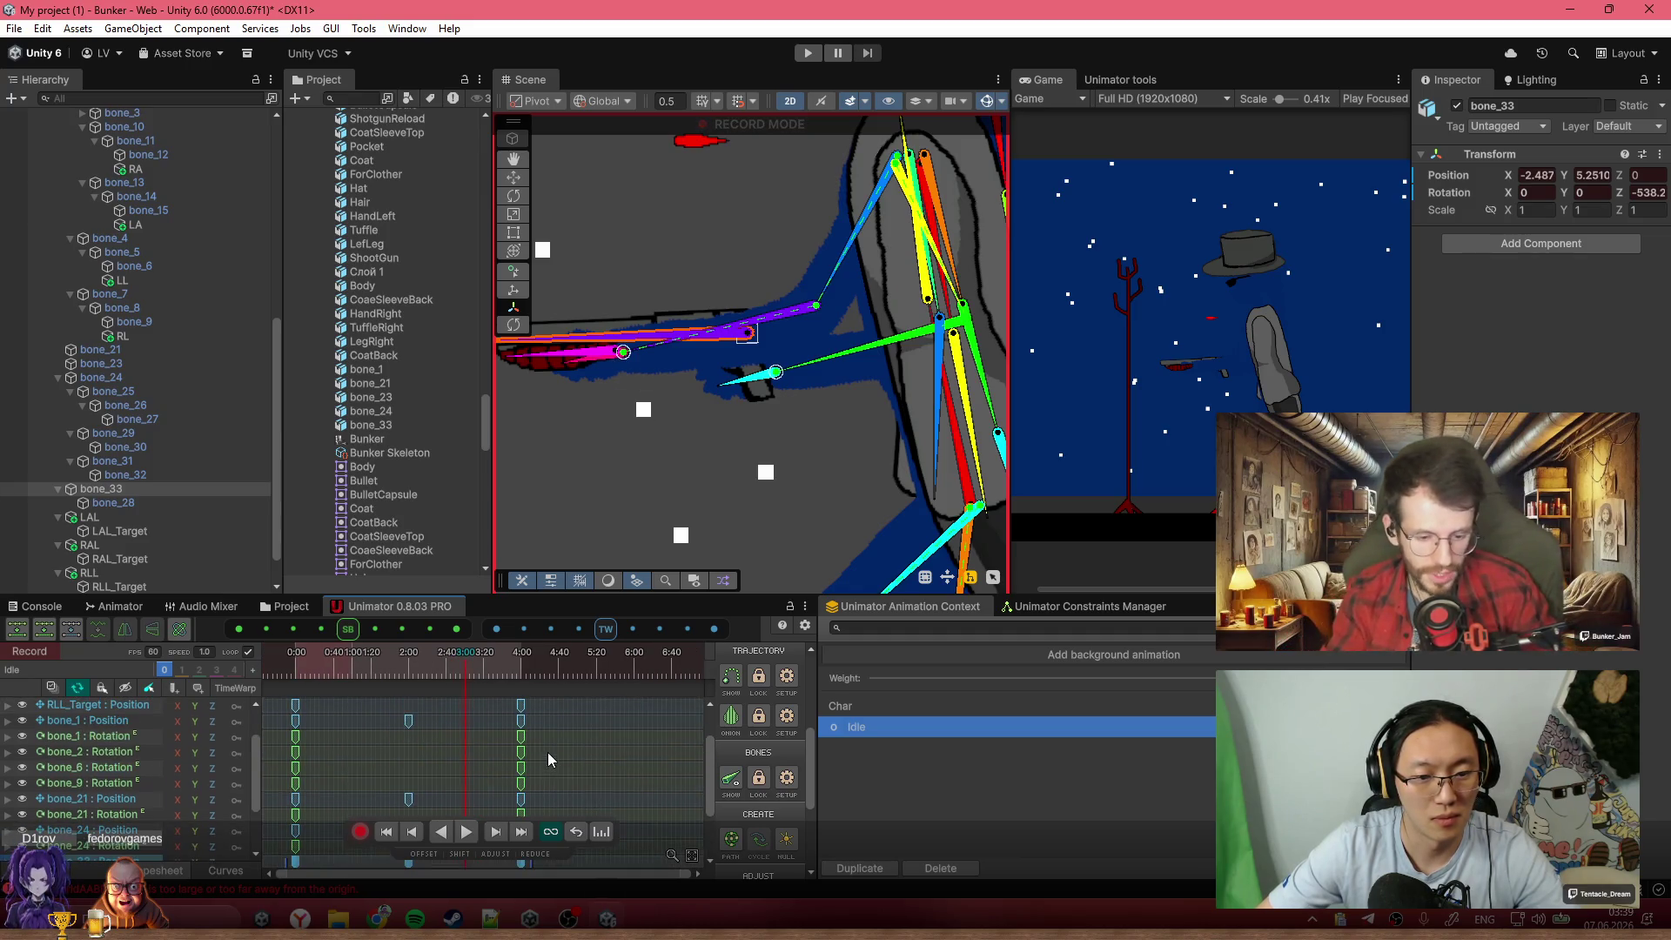
scroll(522, 764, down, 2)
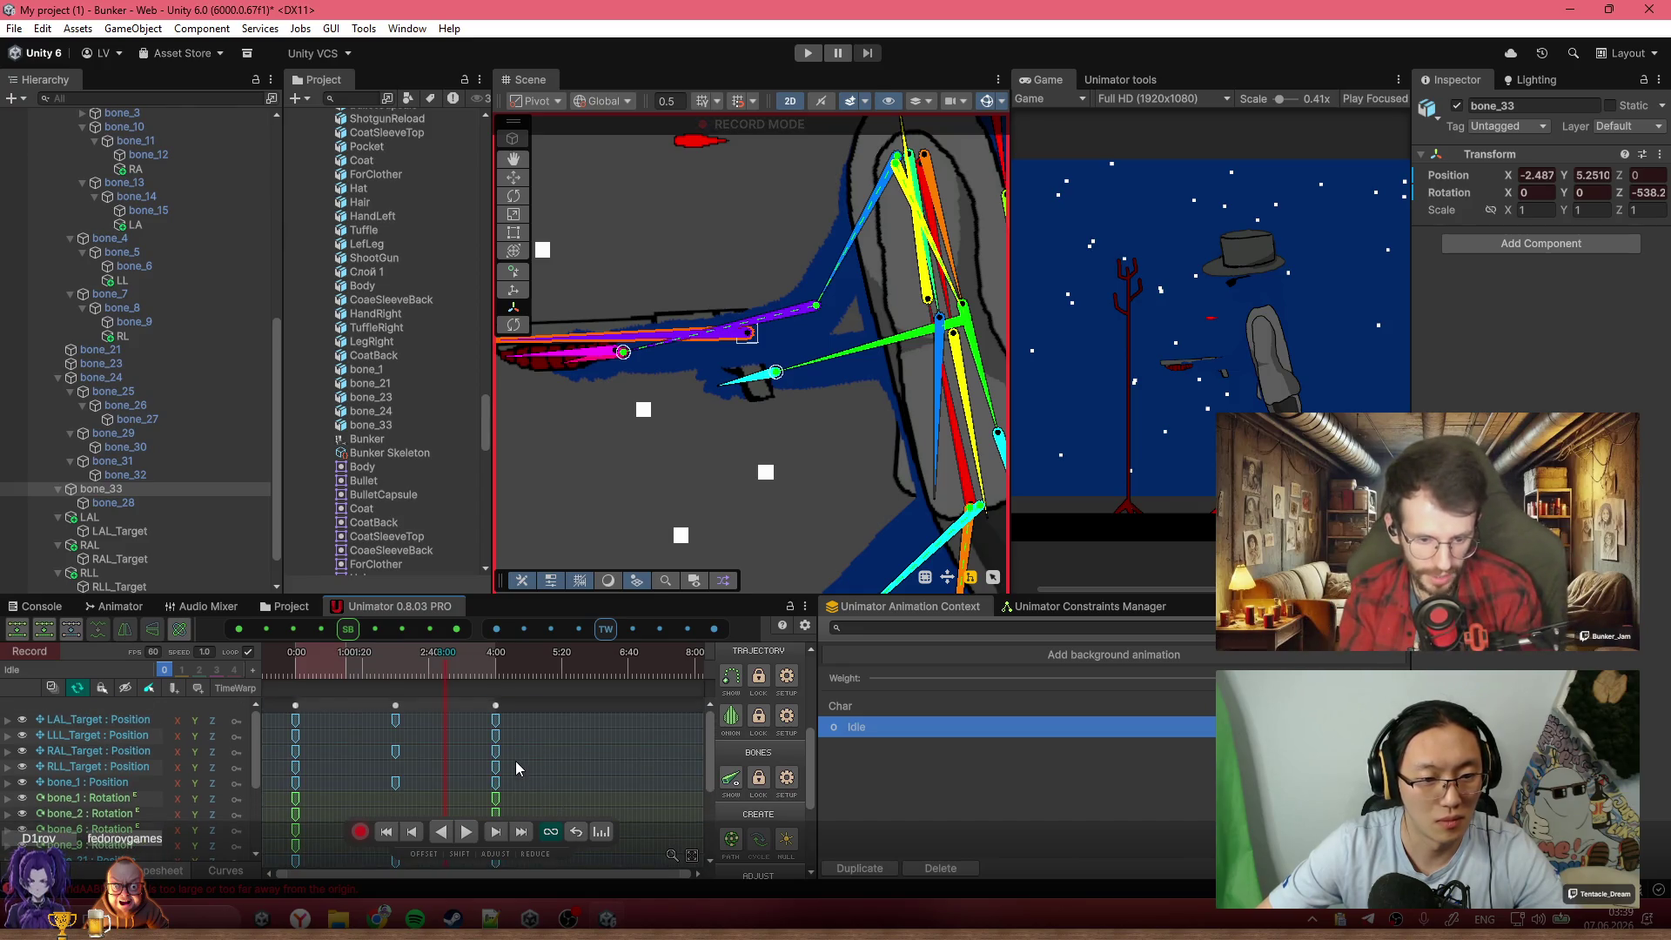
Box-select the limb-target position keys on the RLL_Target and LLL_Target Position tracks, viewing the whole character
drag(520, 771, 288, 720)
click(119, 770)
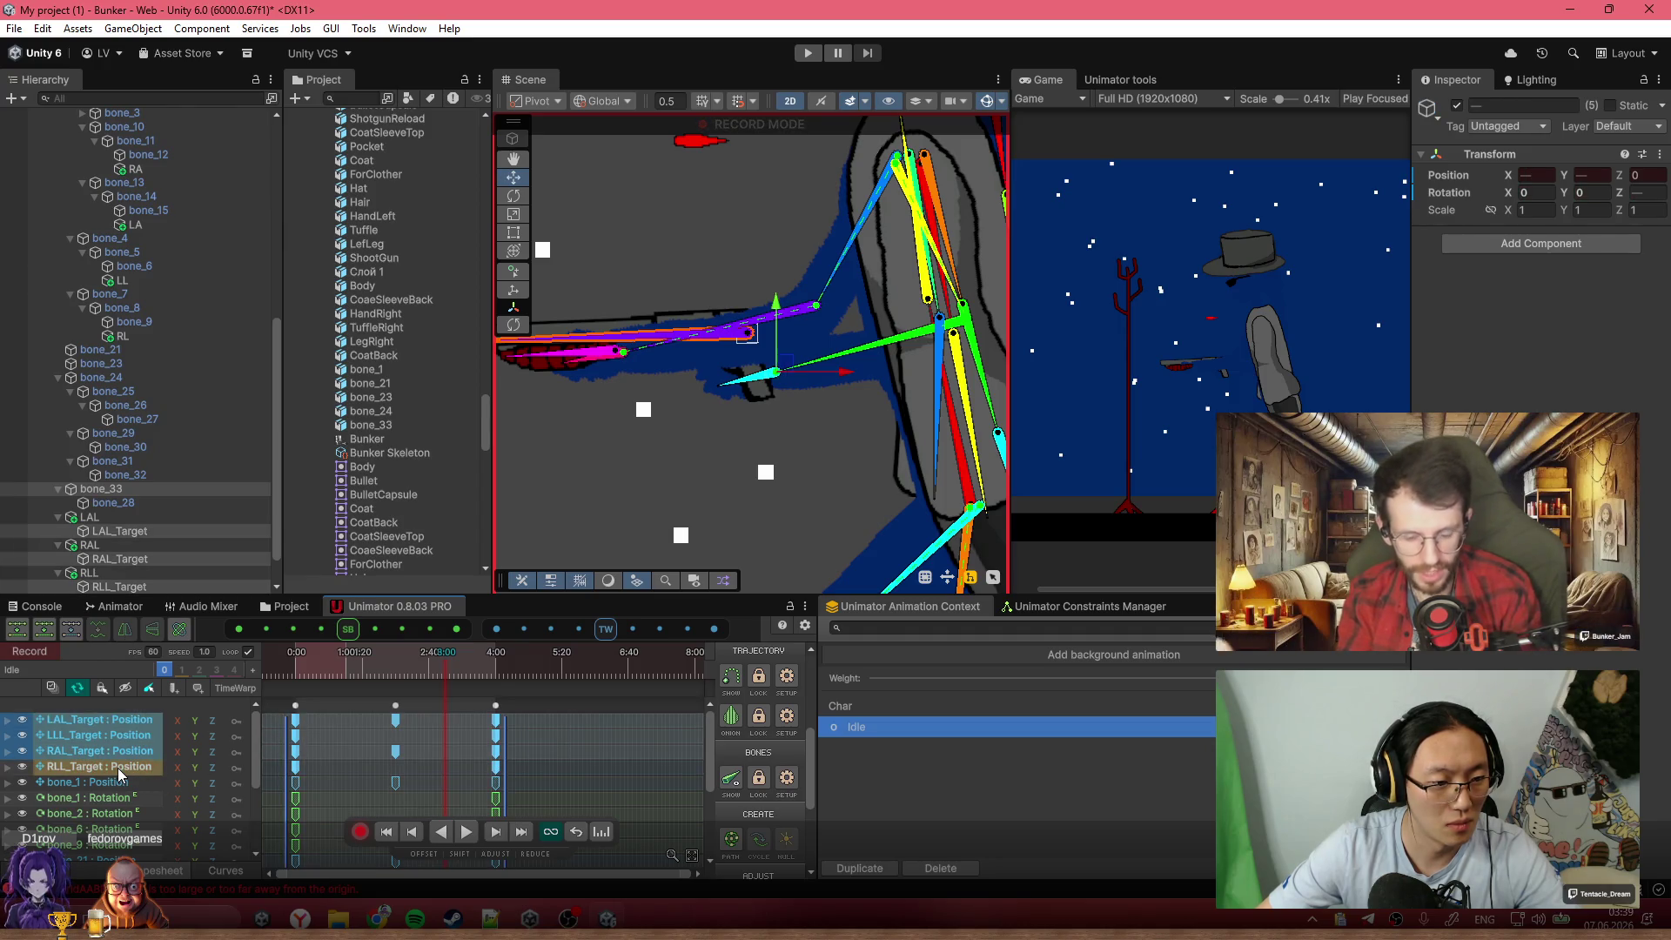
click(101, 736)
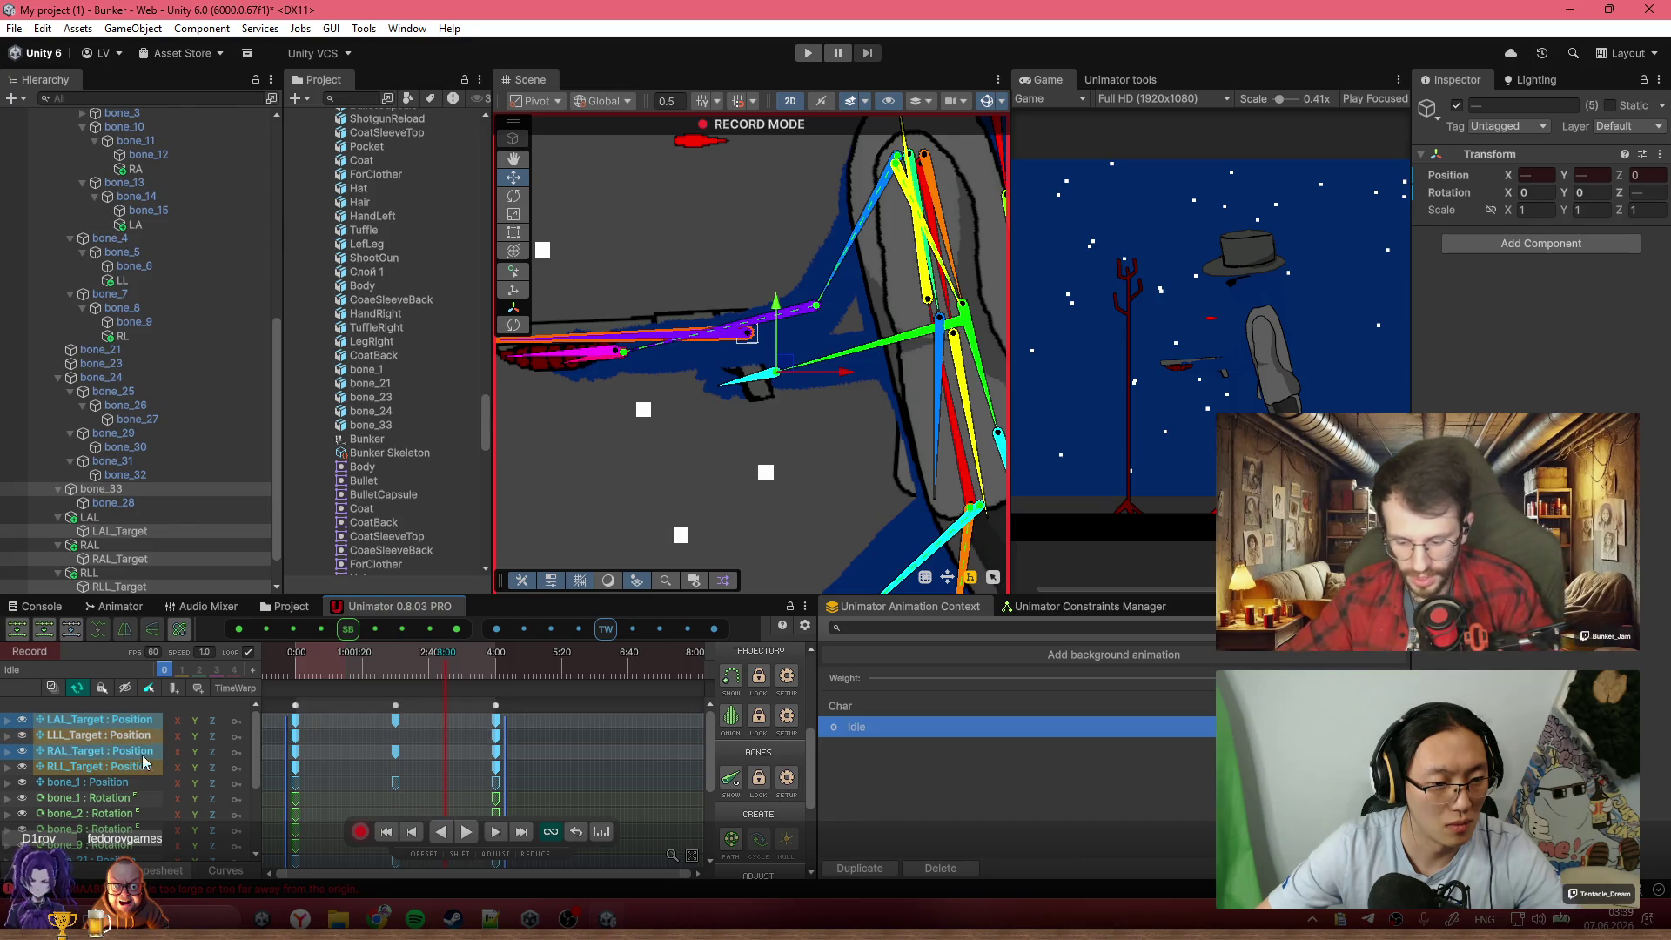
scroll(827, 378, down, 3)
drag(756, 462, 720, 355)
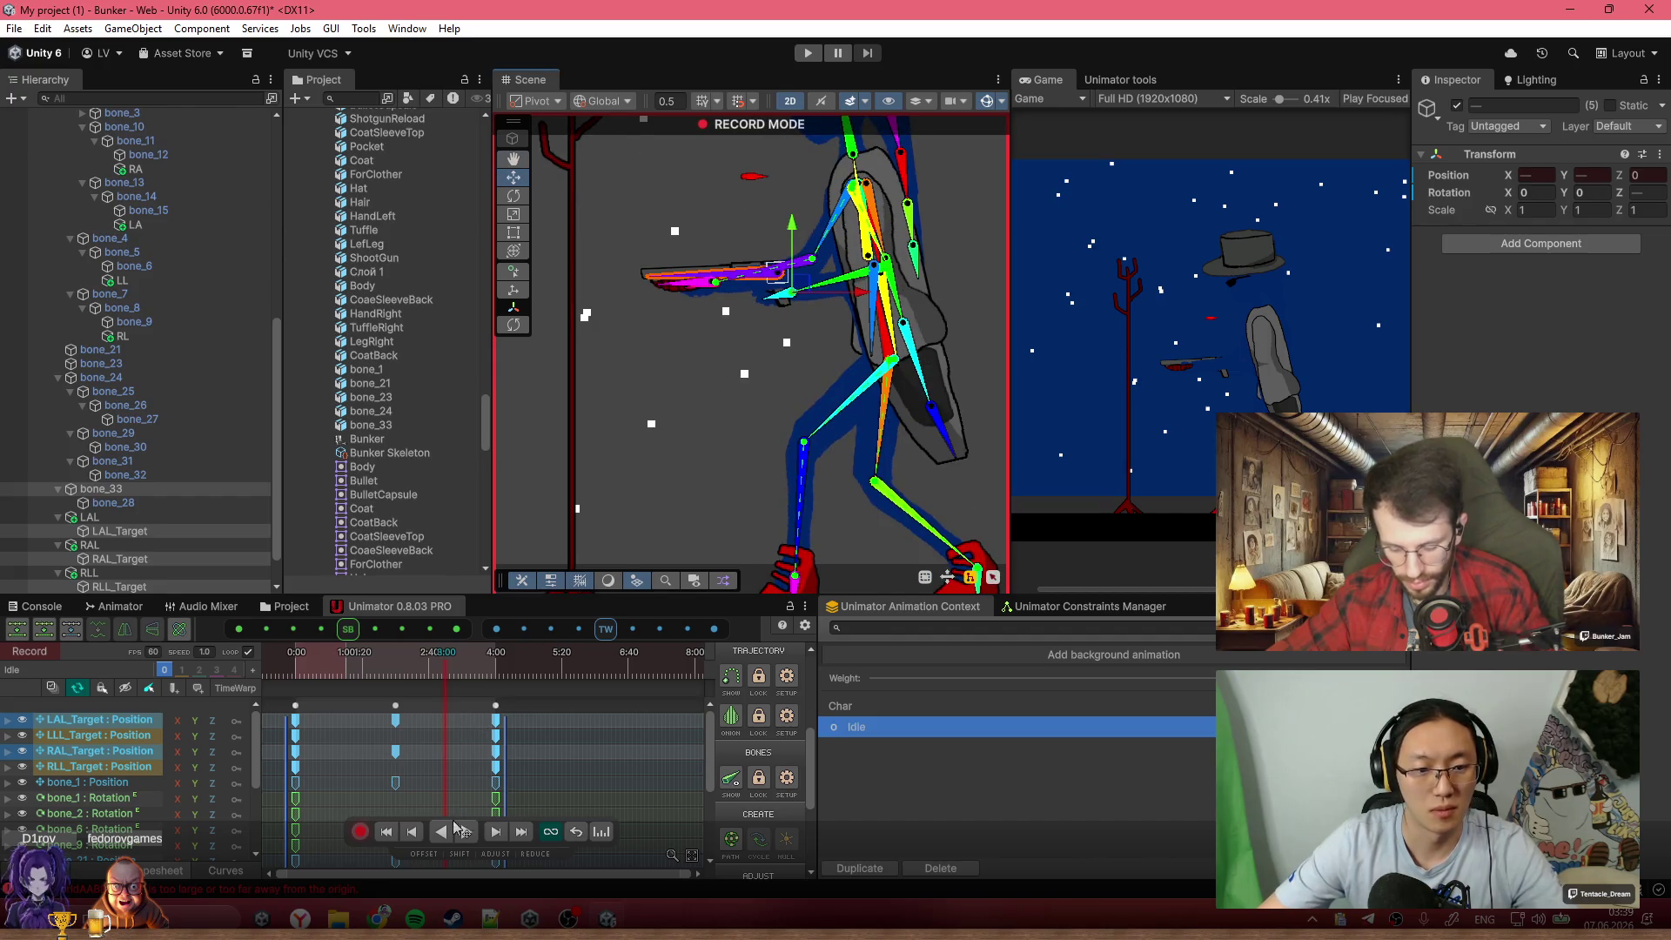
Play and stop the Idle clip twice from near its start to preview the motion
click(348, 629)
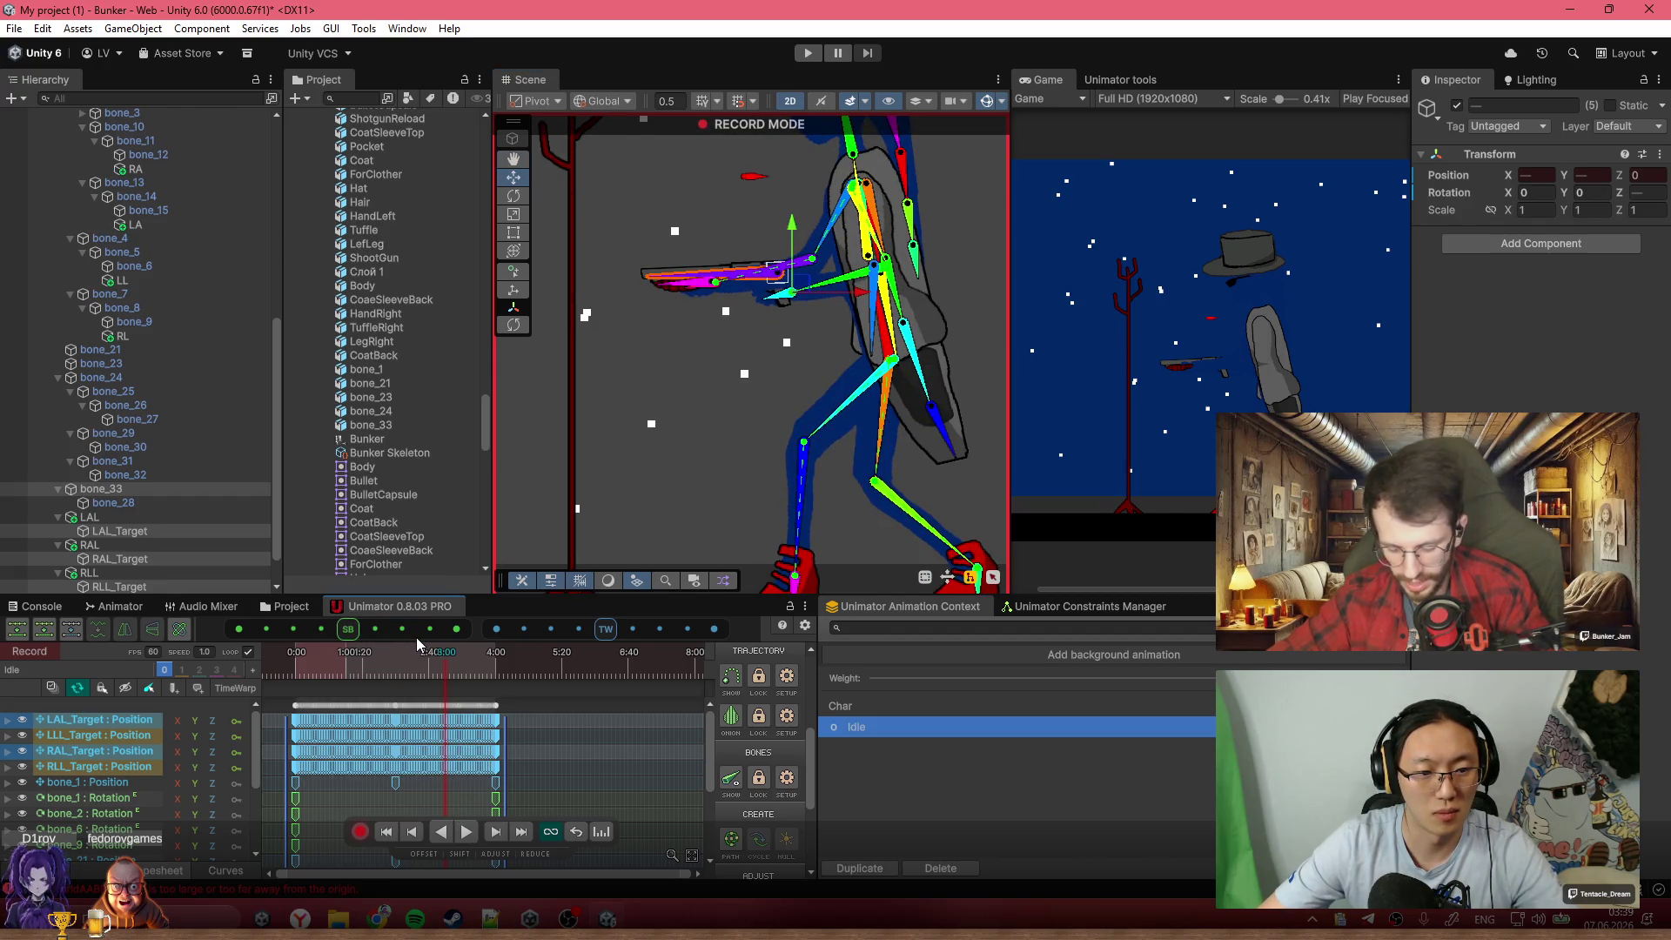
click(313, 669)
key(space)
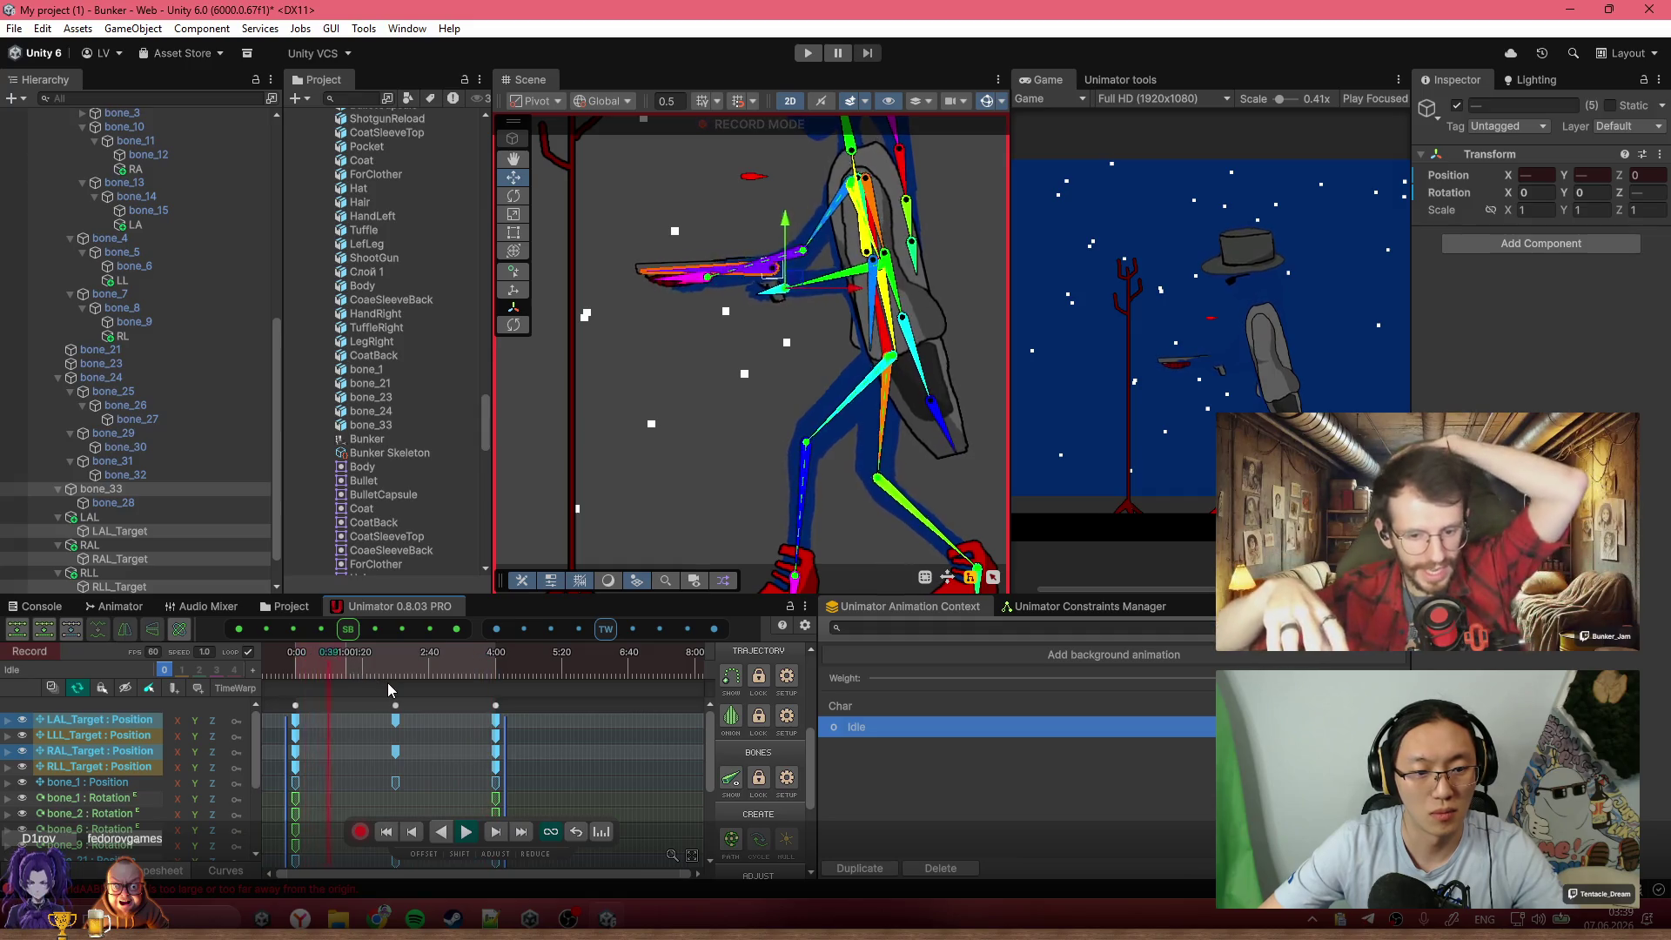
key(space)
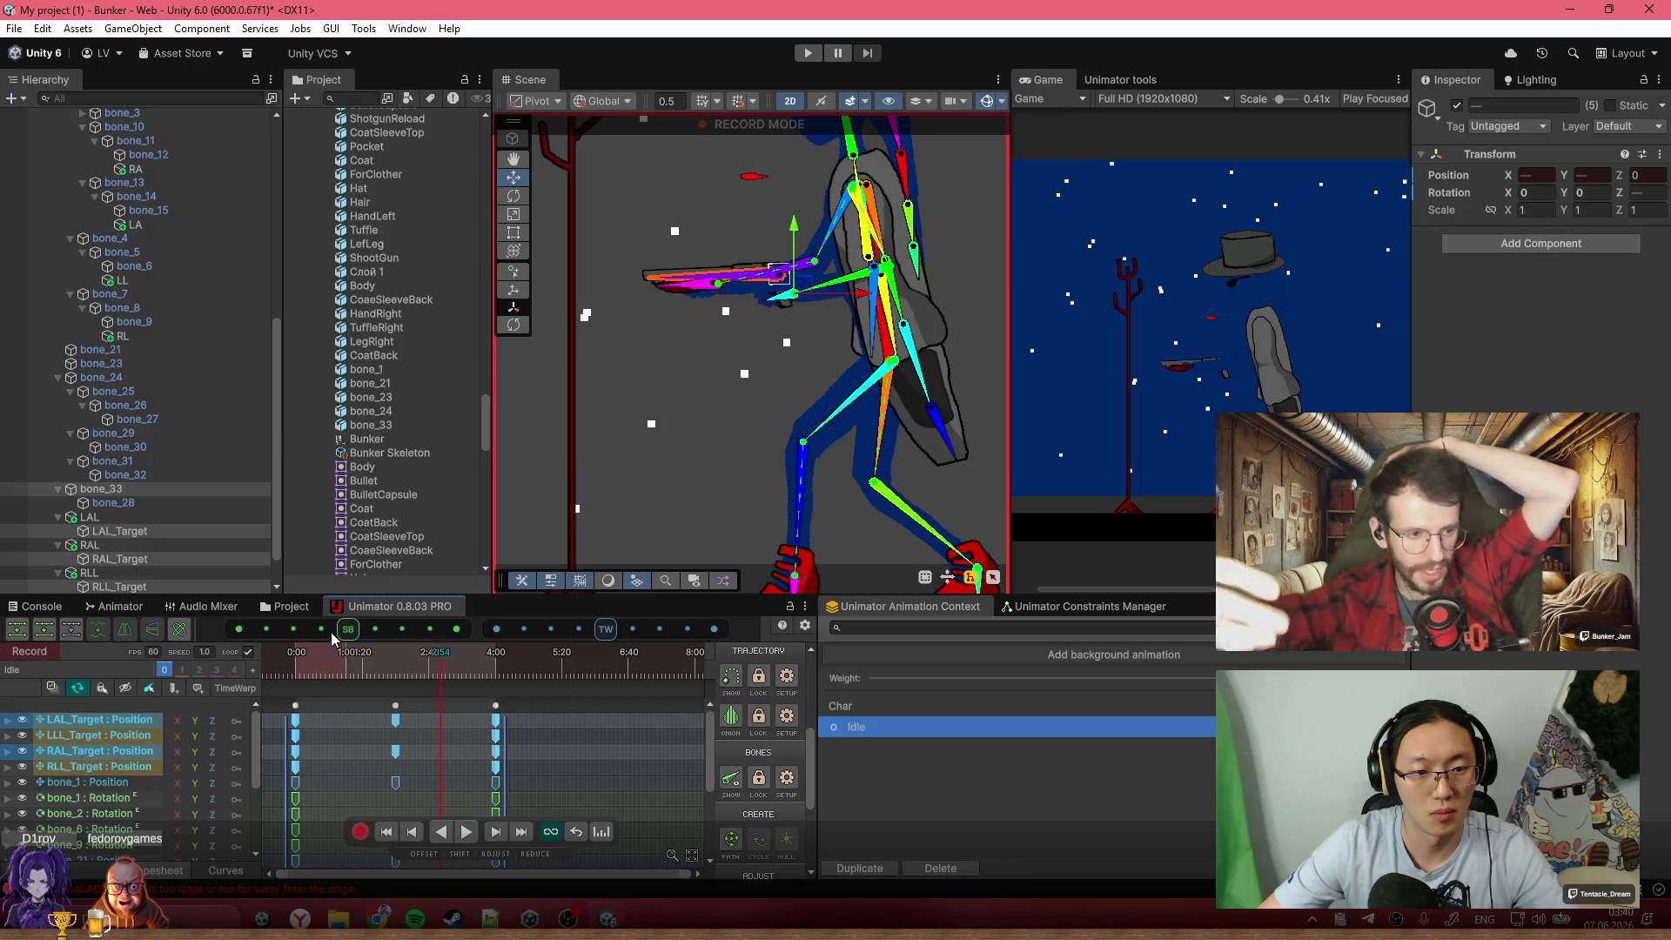
drag(336, 666, 263, 670)
key(space)
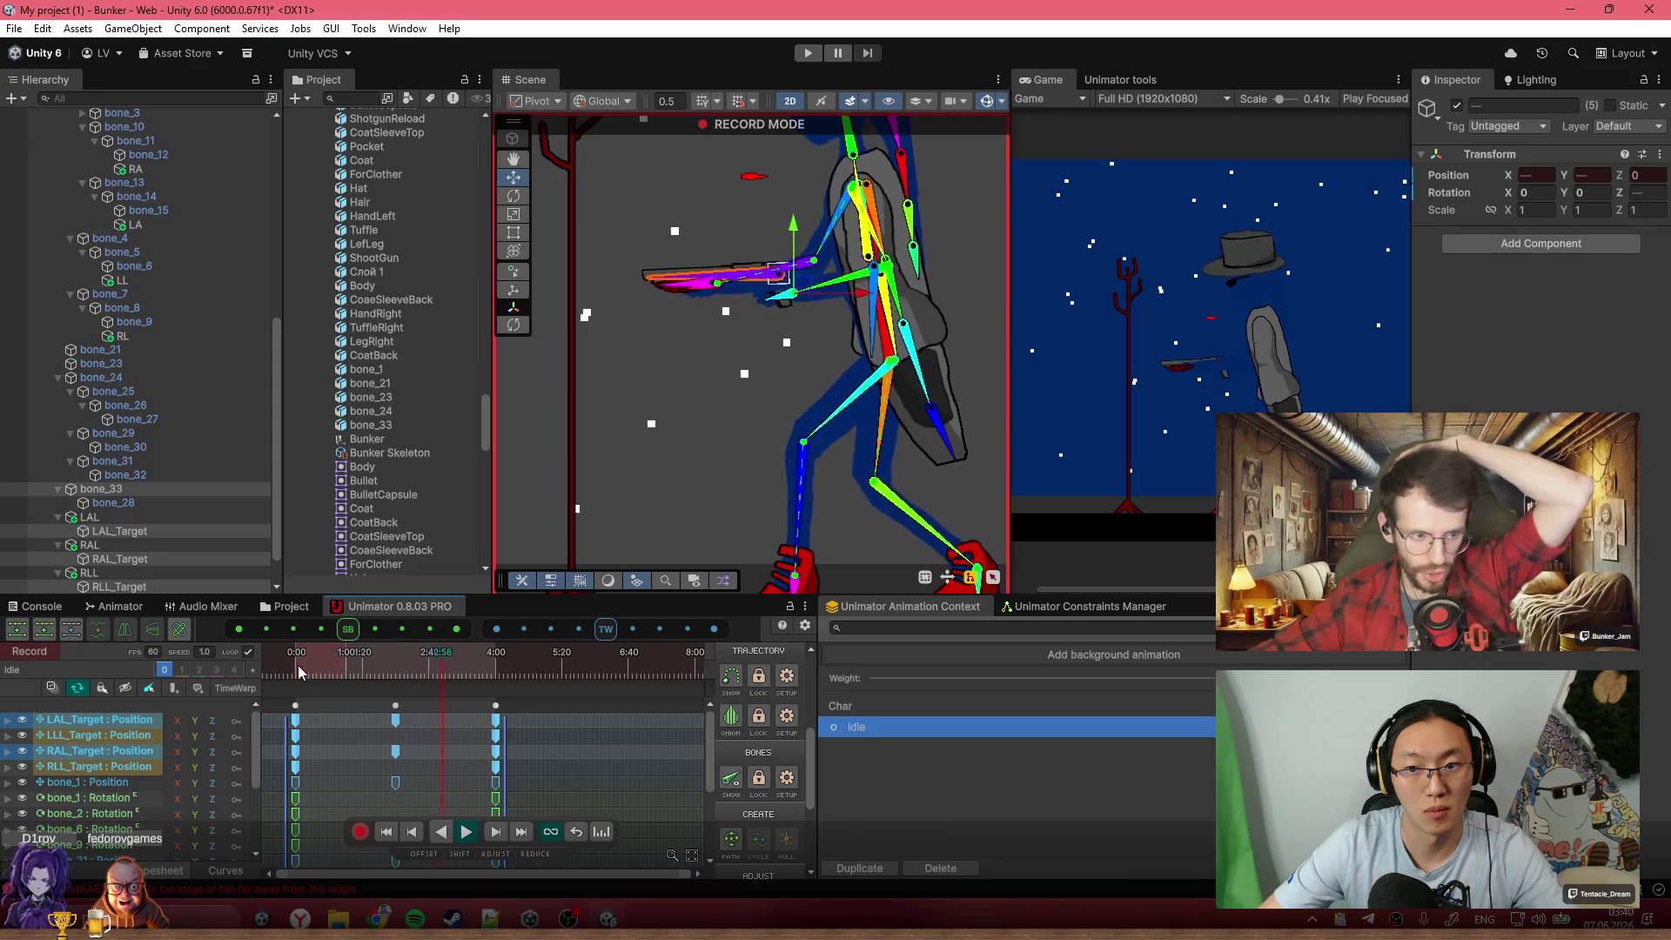
key(space)
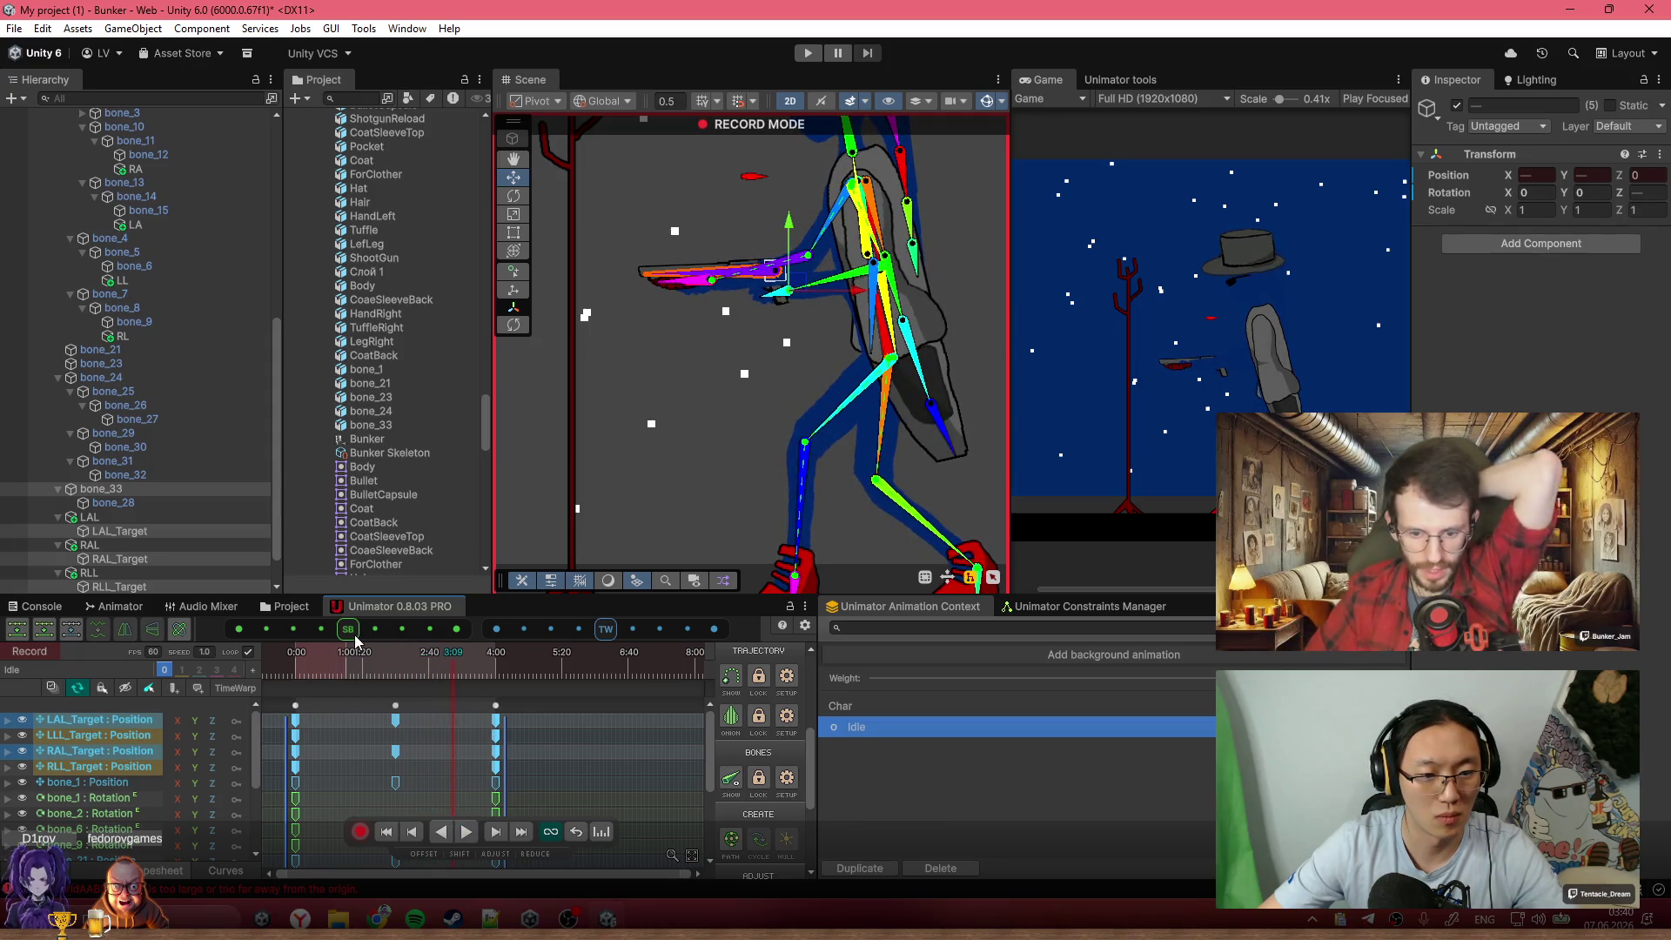
Restore the target-track selection and box-select the LAL_Target and RAL_Target keys
click(523, 739)
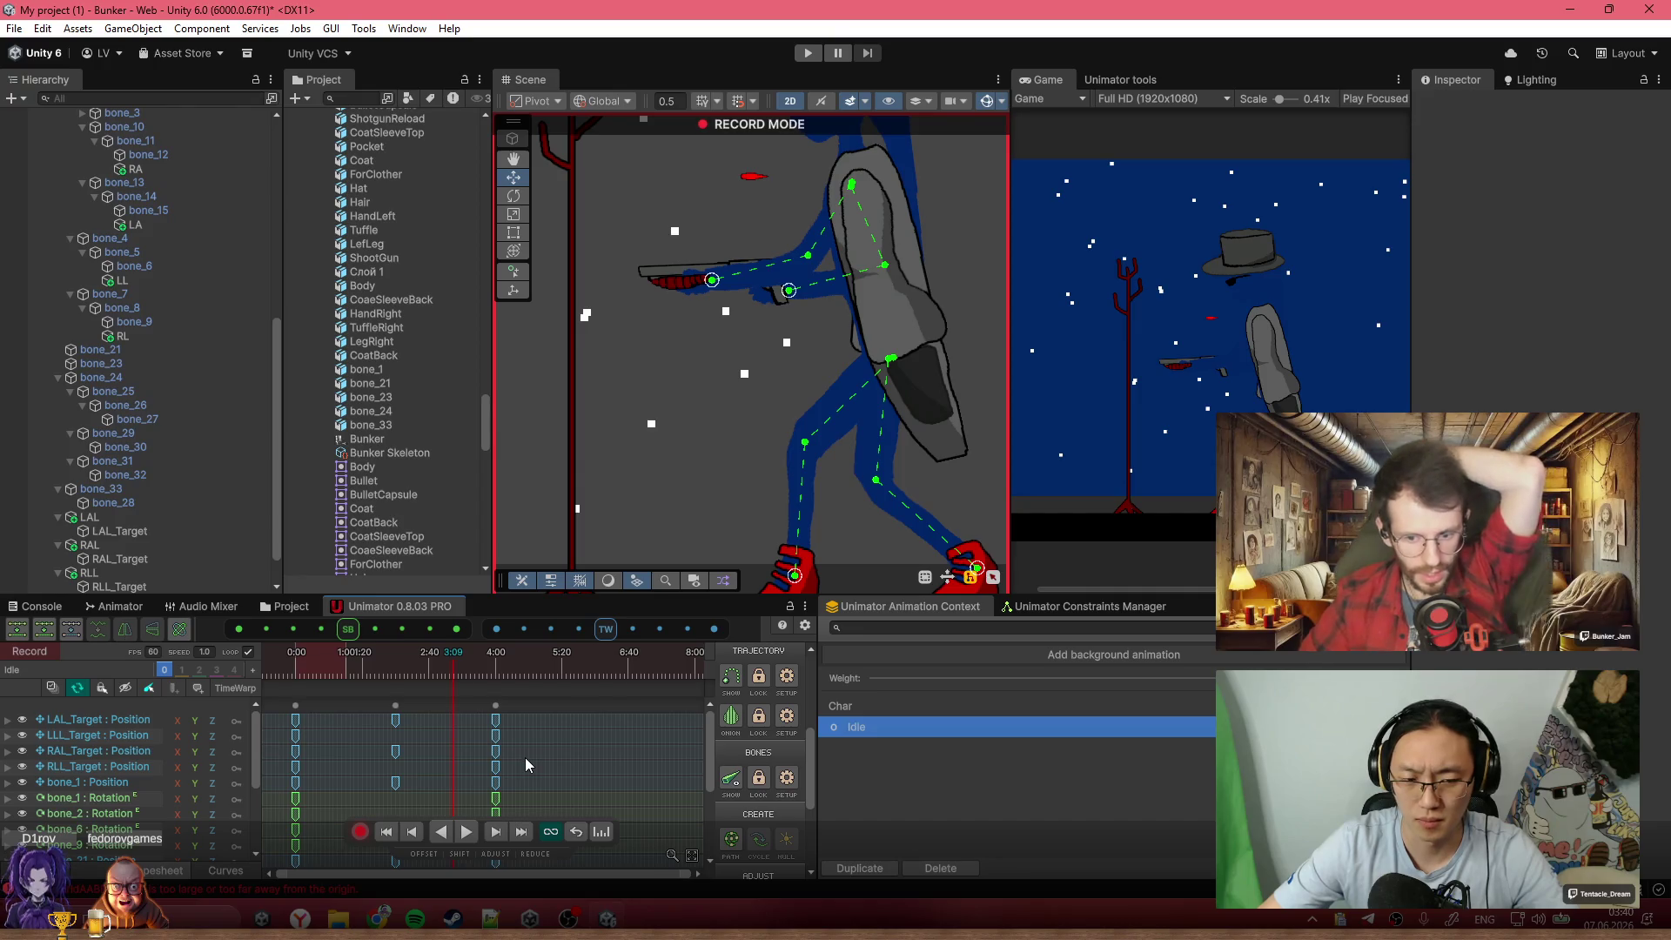
key(ctrl+z)
mouse_move(530, 757)
mouse_down()
mouse_move(385, 729)
mouse_move(291, 745)
mouse_up()
drag(525, 715, 280, 725)
scroll(566, 778, down, 5)
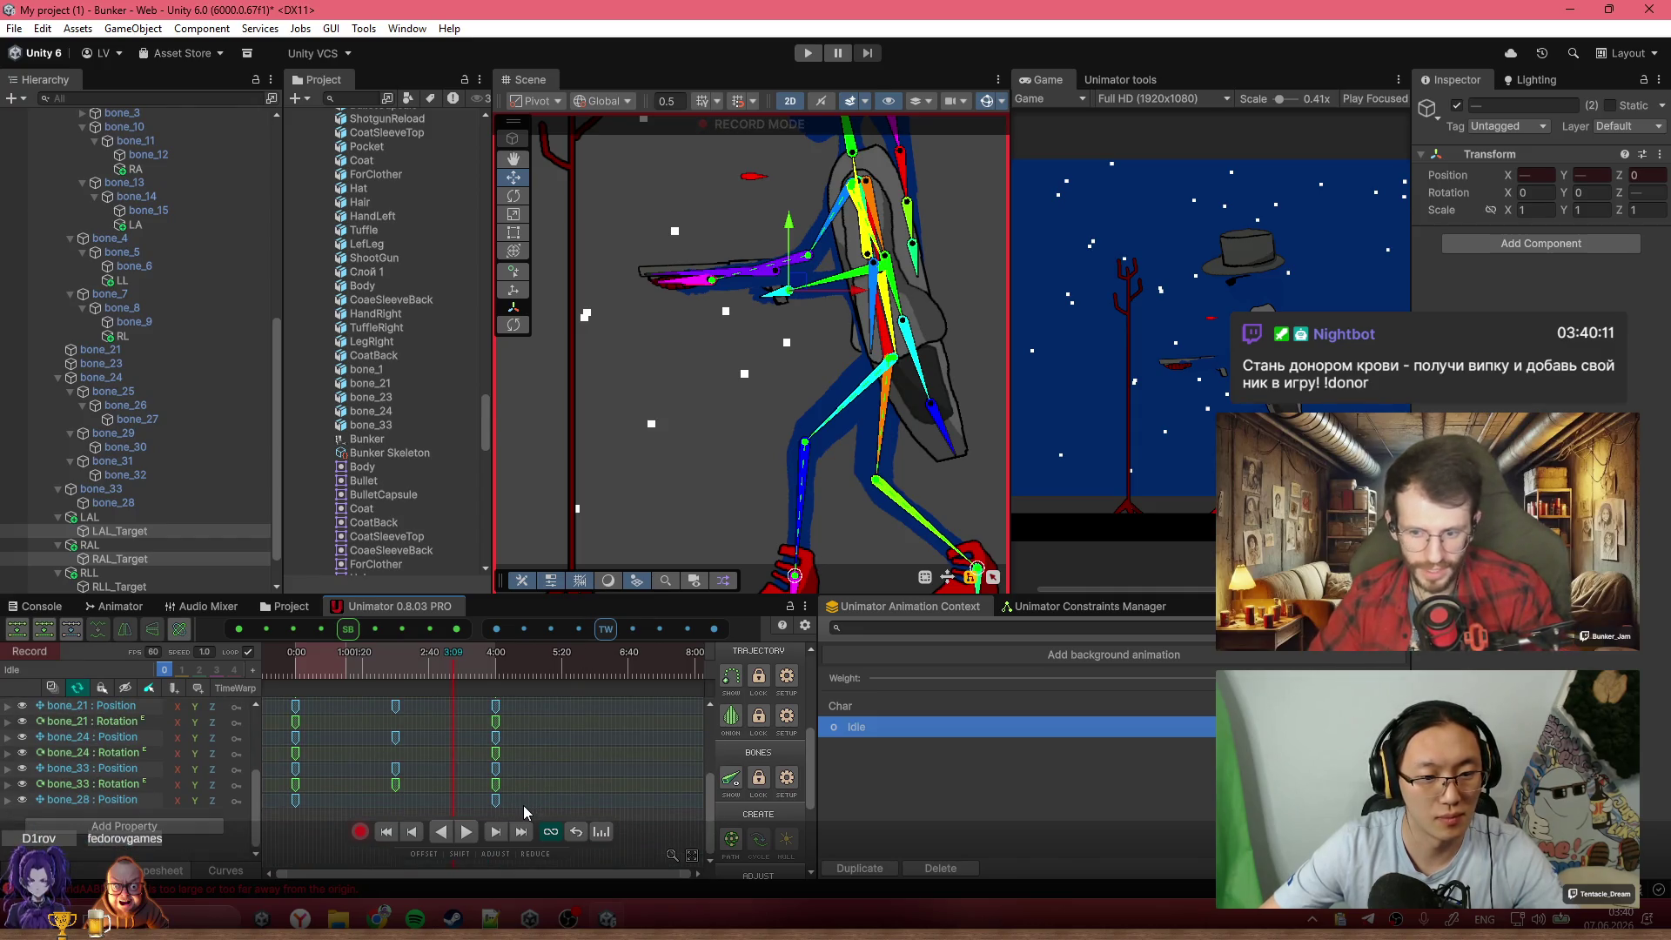
Select bone_33 plus the RAL_Target and LAL_Target position keys and show them as curves
click(753, 278)
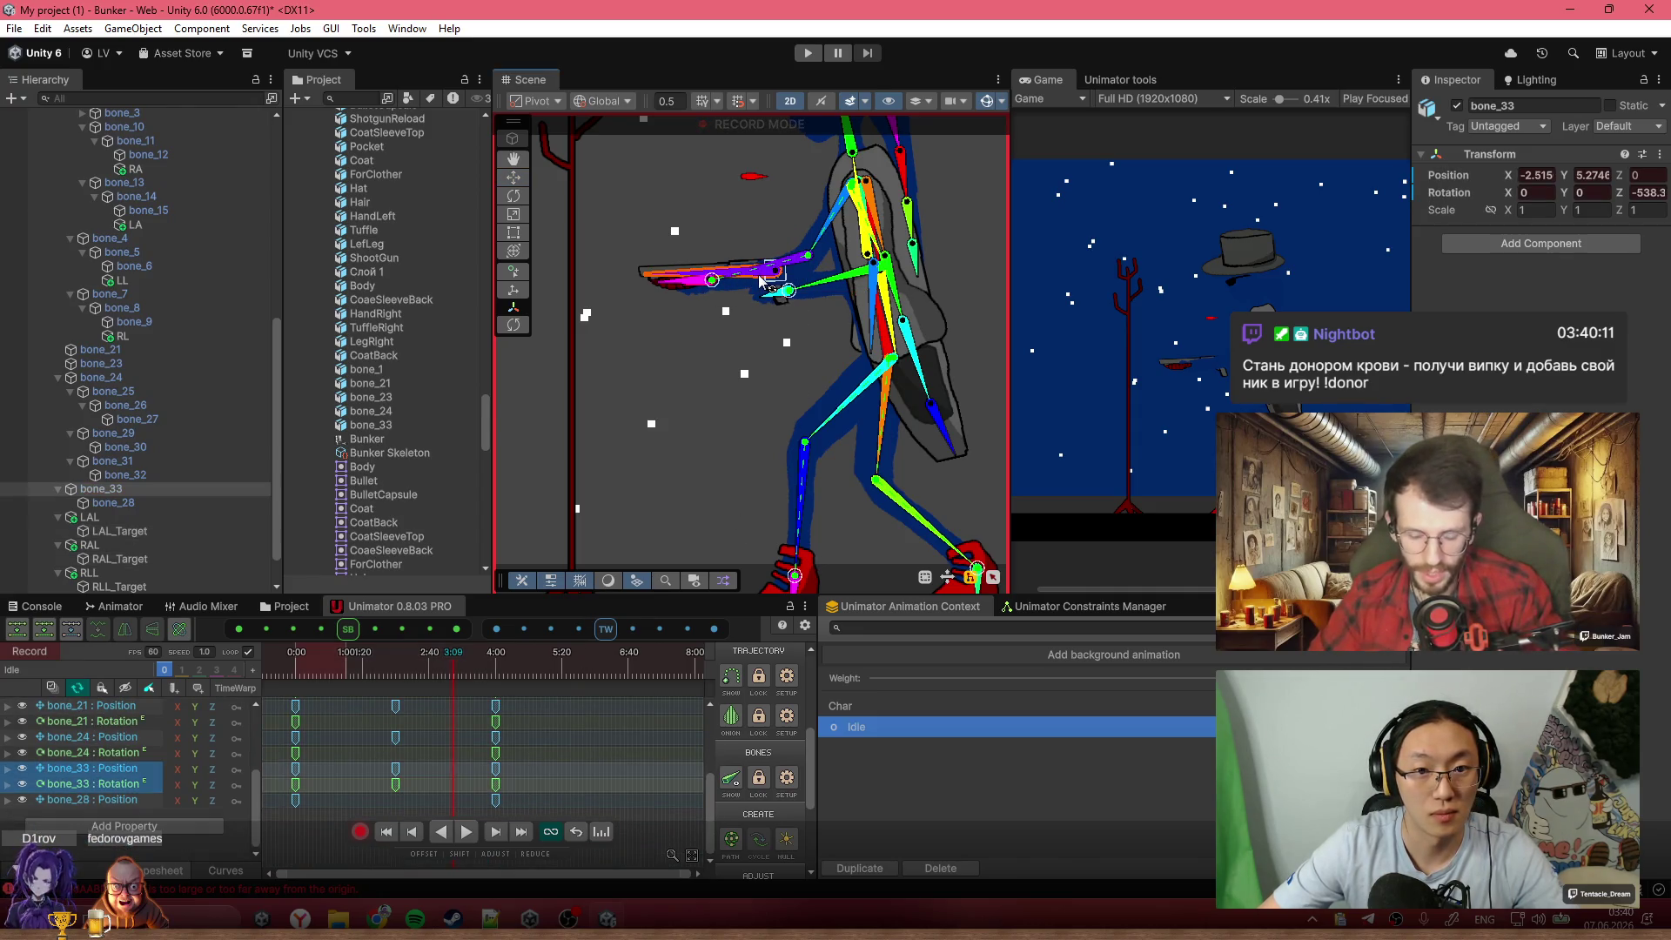
scroll(493, 783, up, 2)
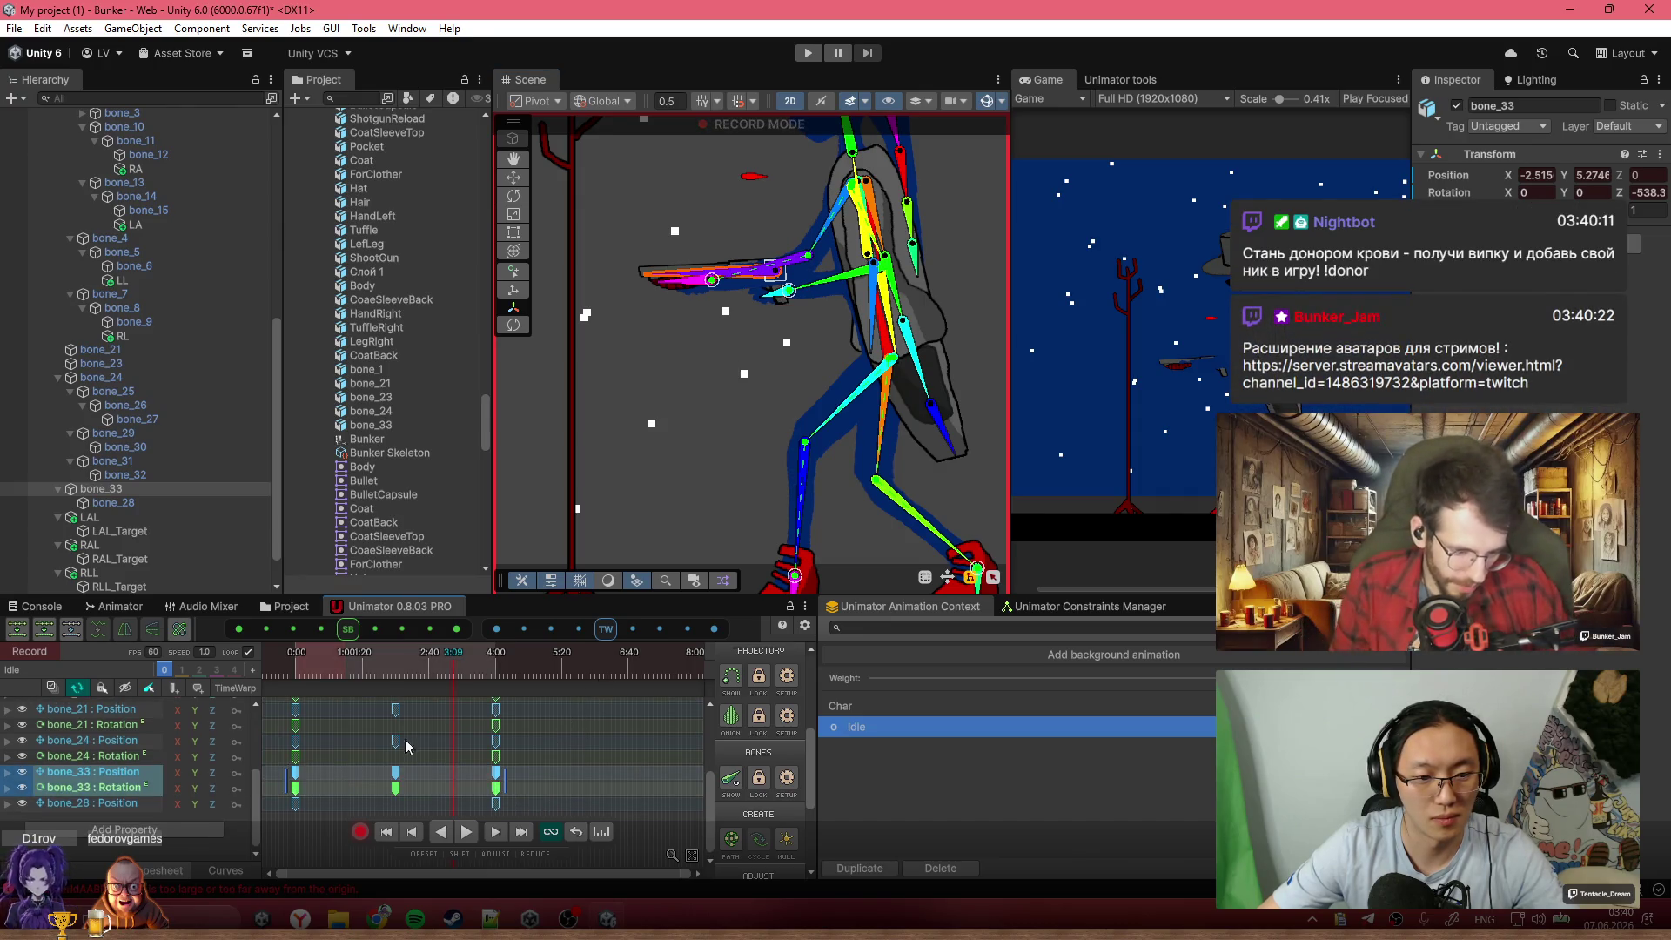
scroll(493, 800, up, 2)
drag(513, 745, 279, 748)
drag(521, 711, 277, 729)
click(207, 874)
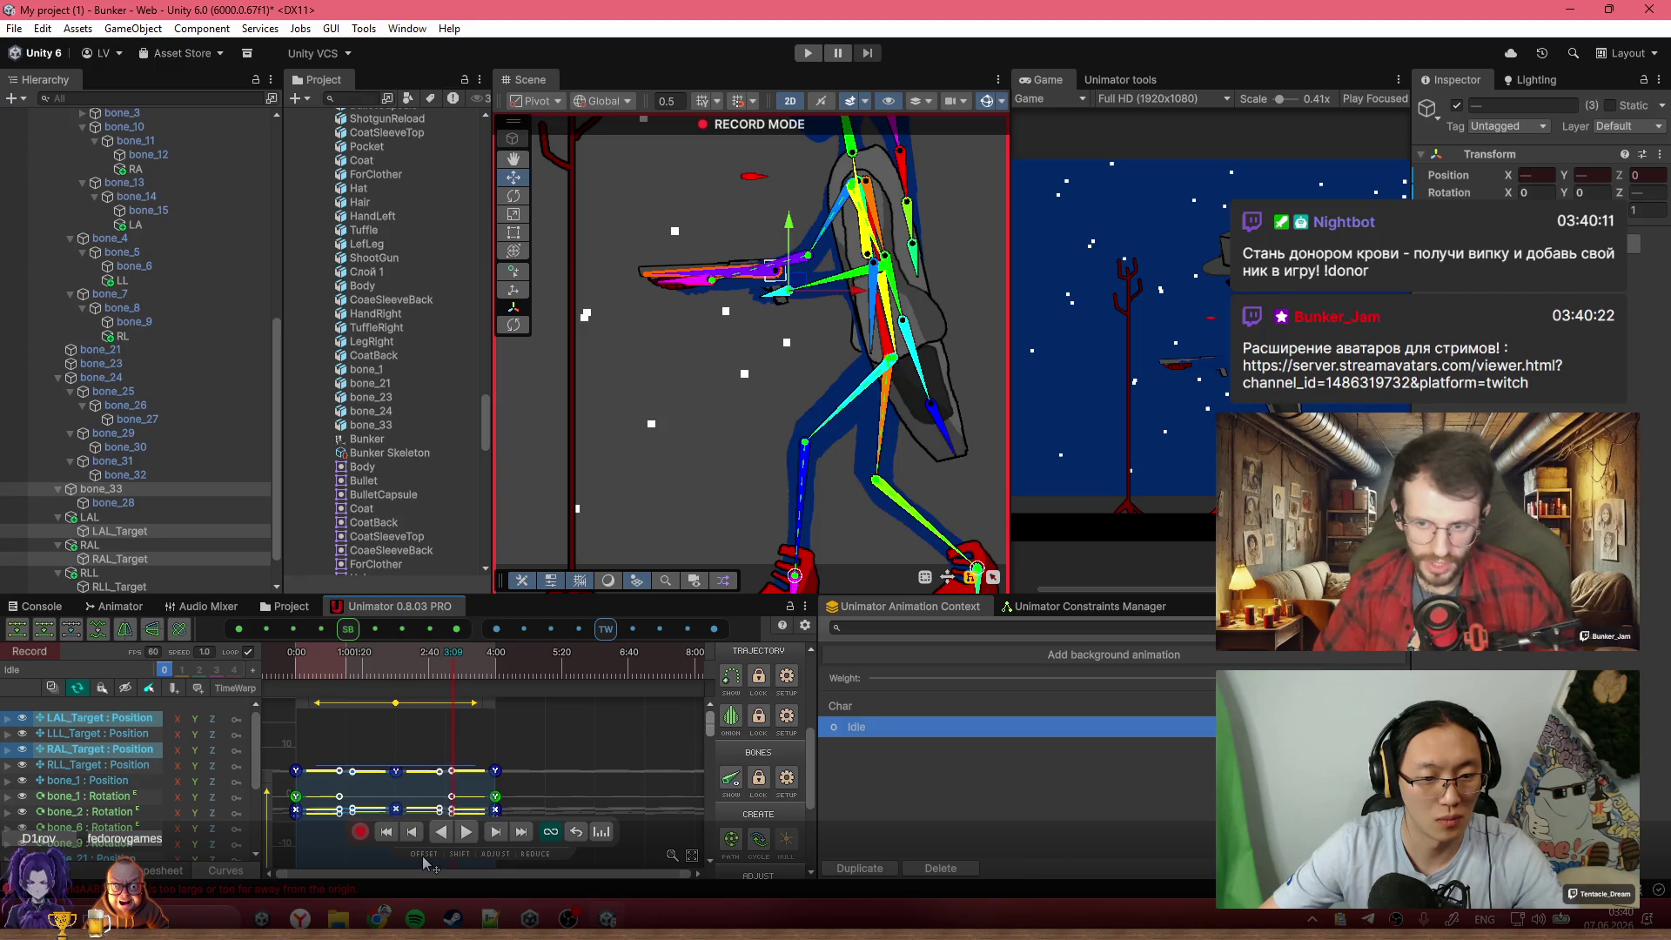
Scale the selected limb-target and bone_33 keys shorter so they end before the 4:00 keys
mouse_move(452, 733)
mouse_down()
mouse_move(384, 731)
mouse_move(480, 745)
mouse_up()
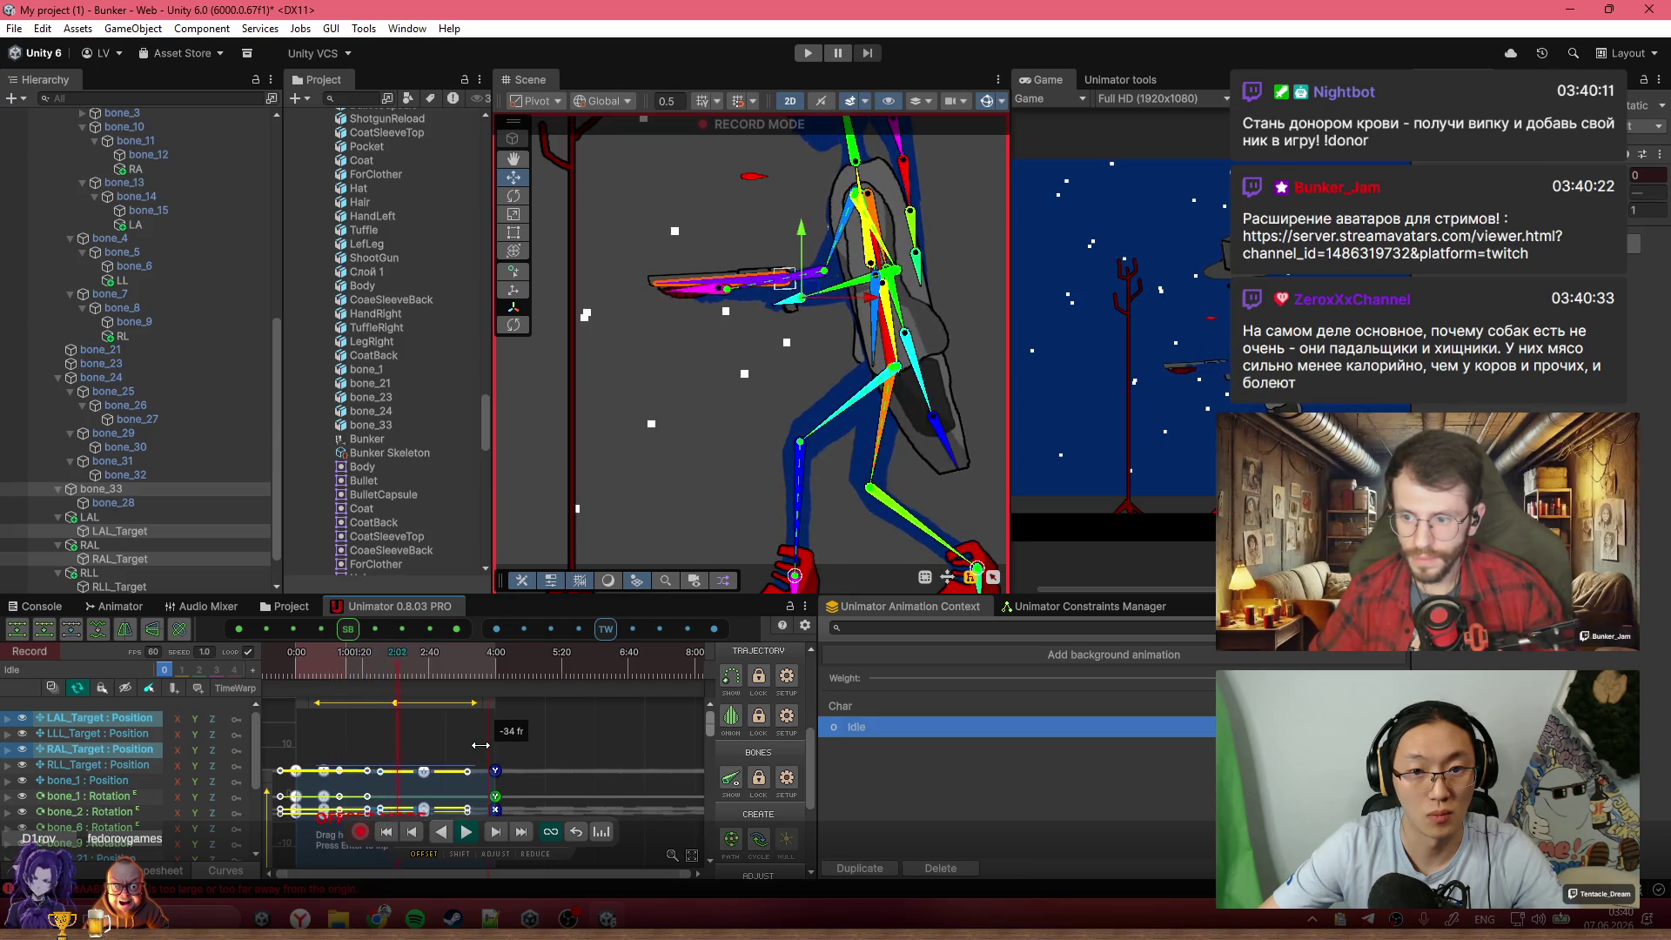
drag(481, 745, 484, 742)
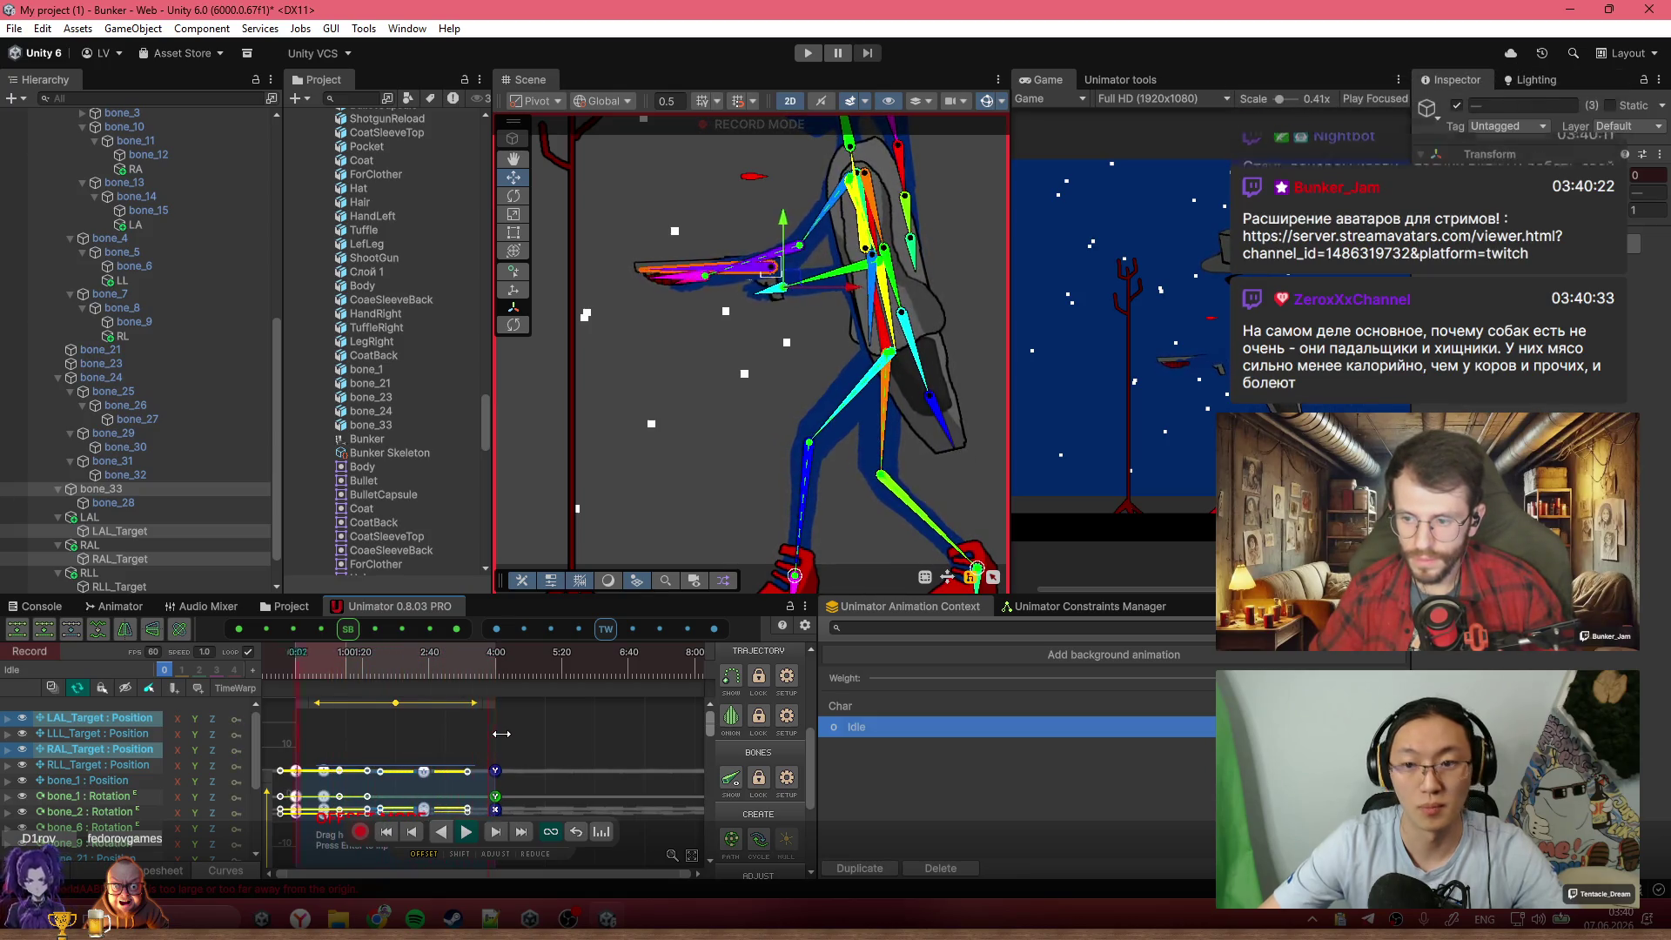
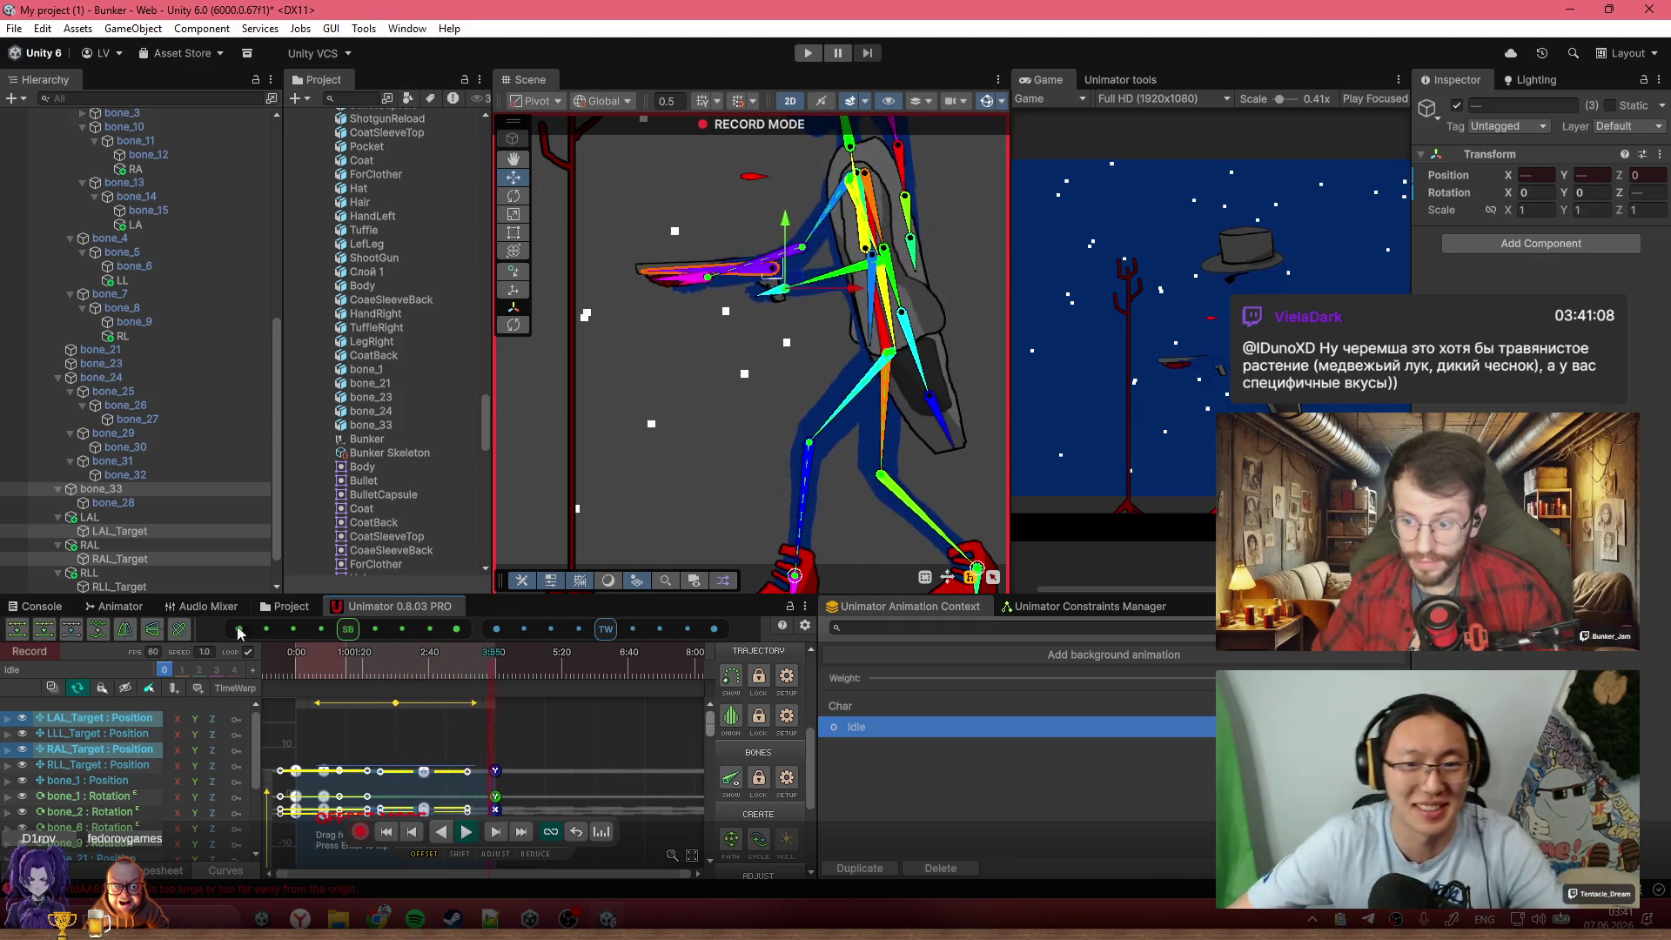
Center the gunman in the Scene view and exit Record mode back to the setup pose
scroll(708, 383, down, 2)
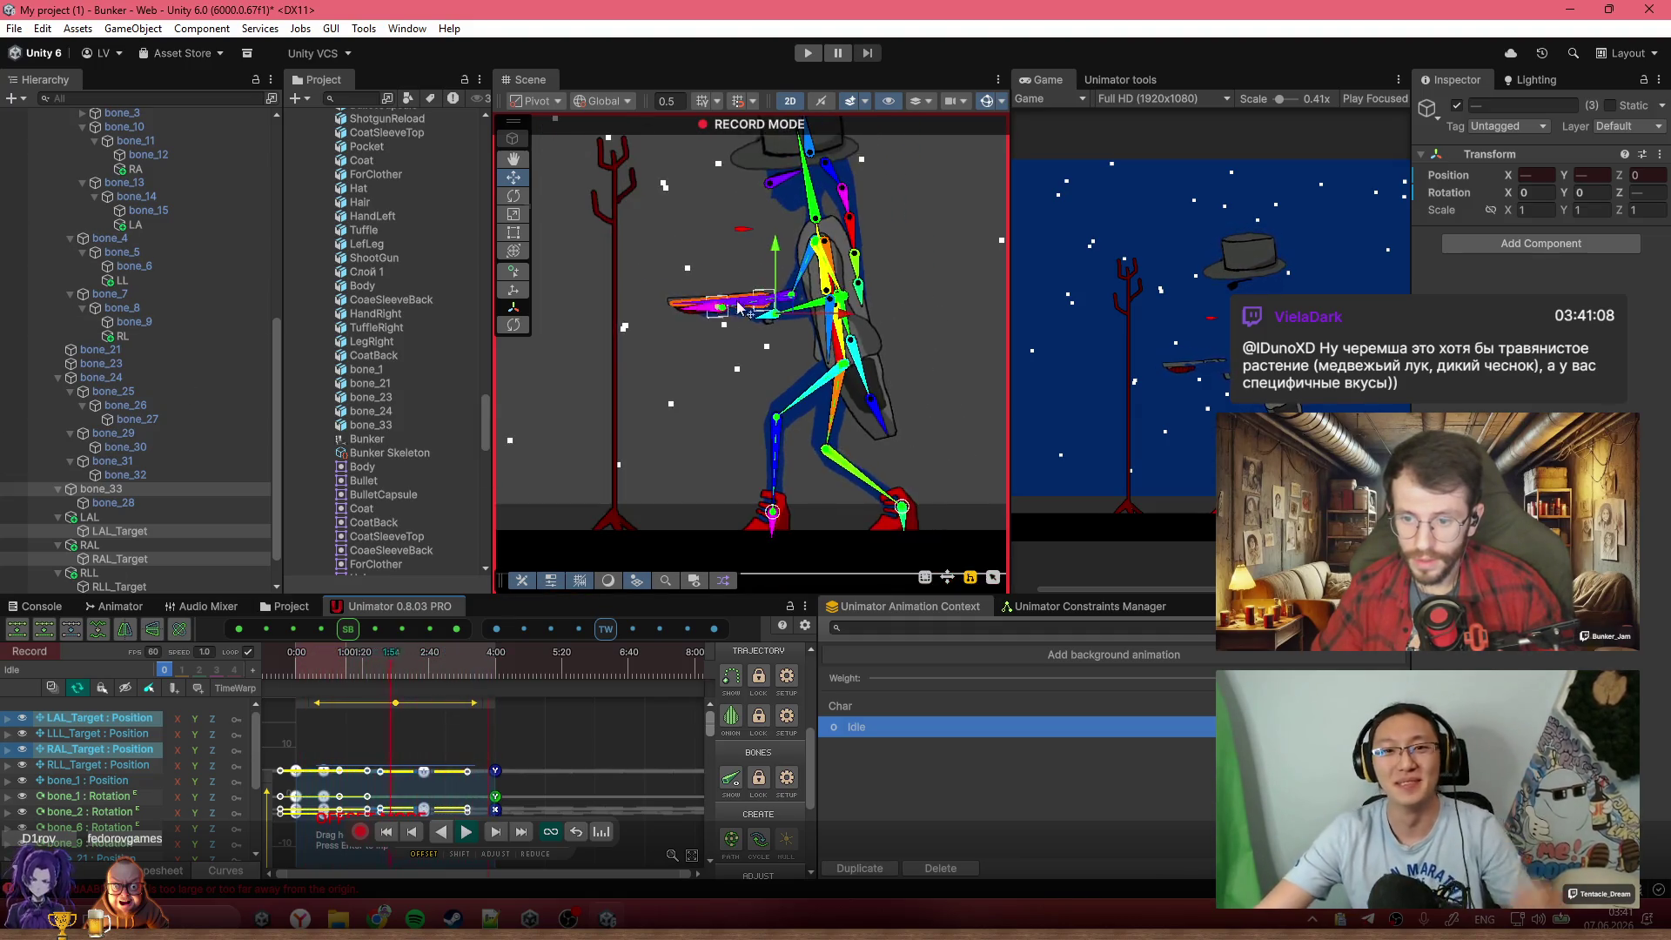
drag(729, 316, 821, 451)
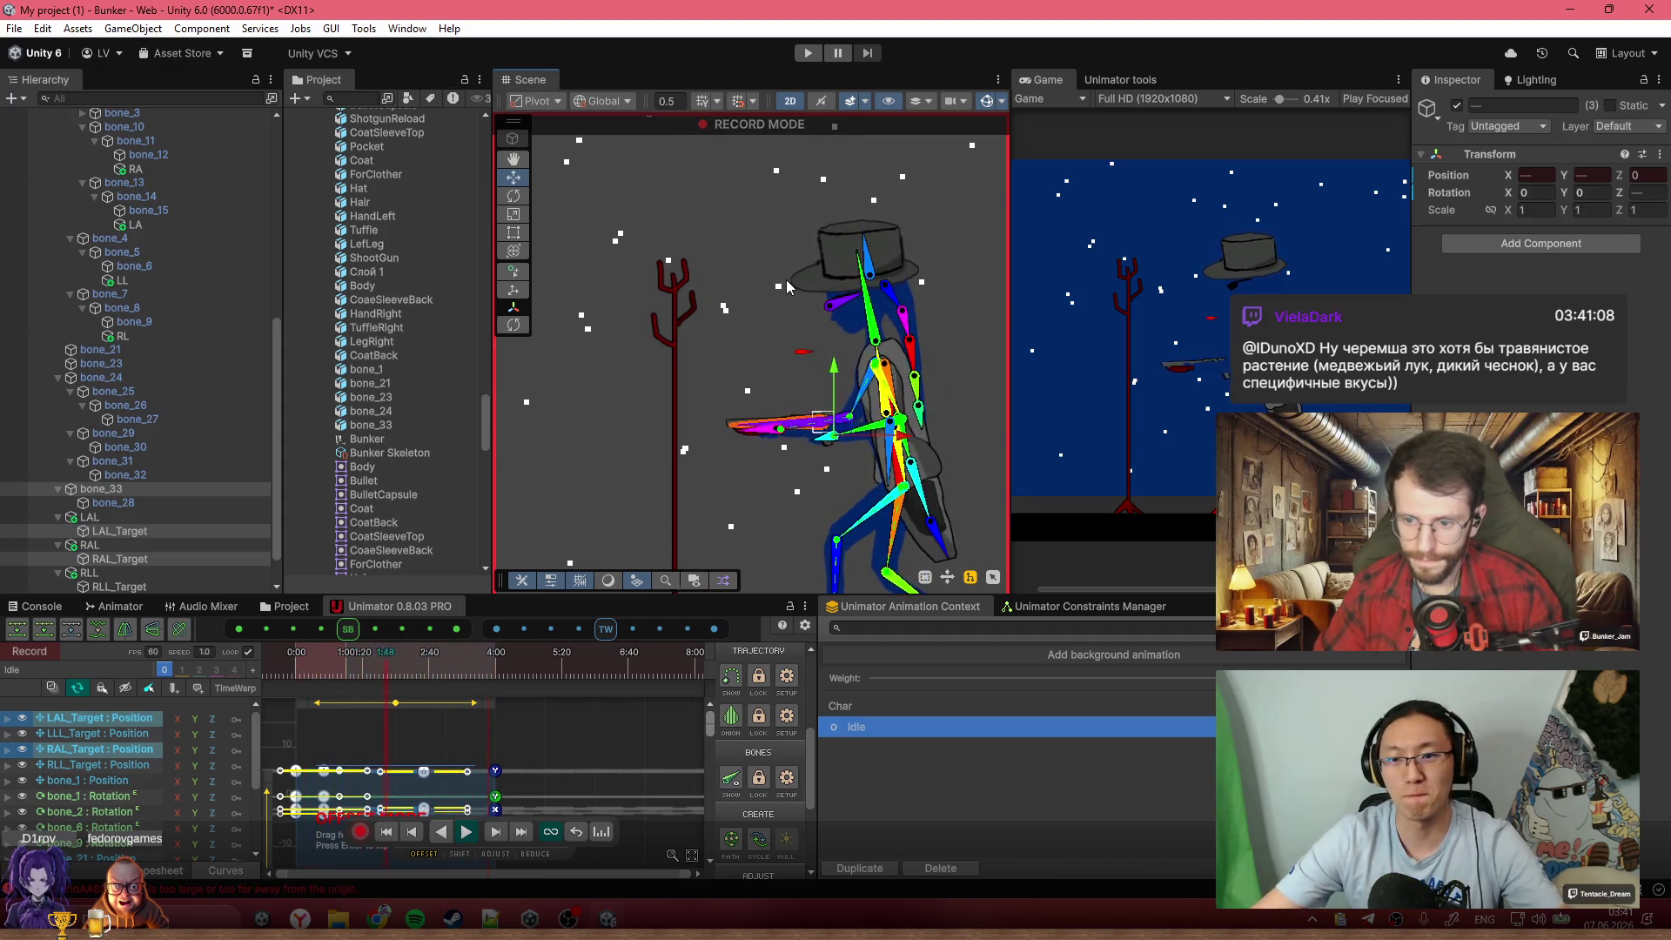
key(q)
drag(762, 265, 744, 239)
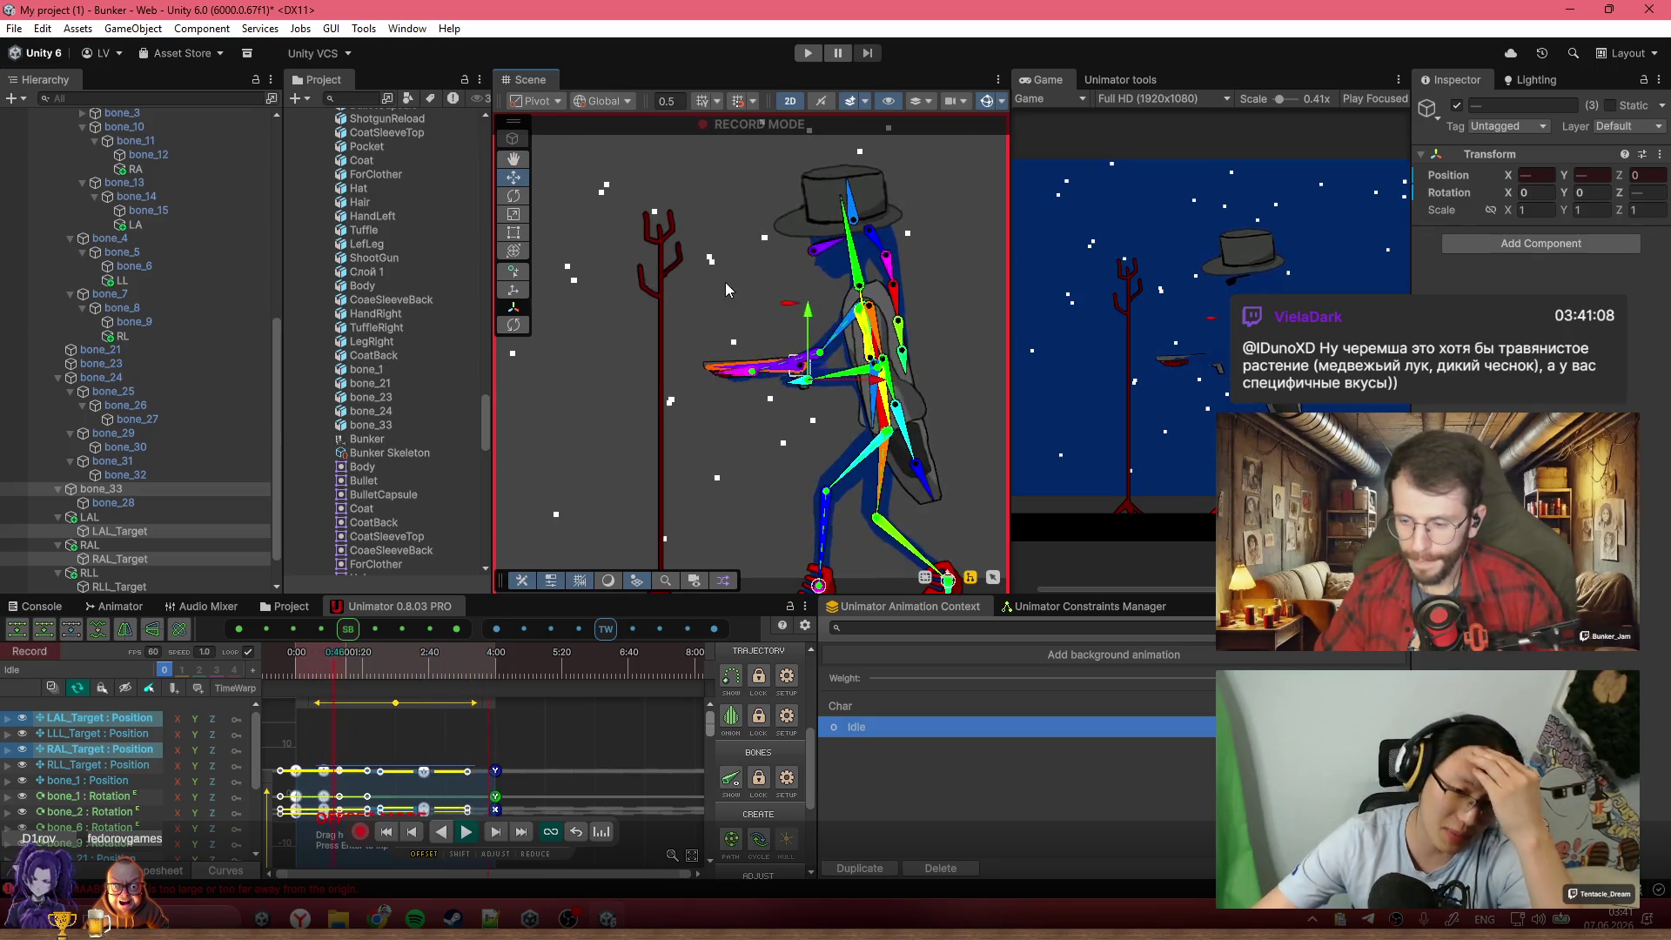
click(361, 832)
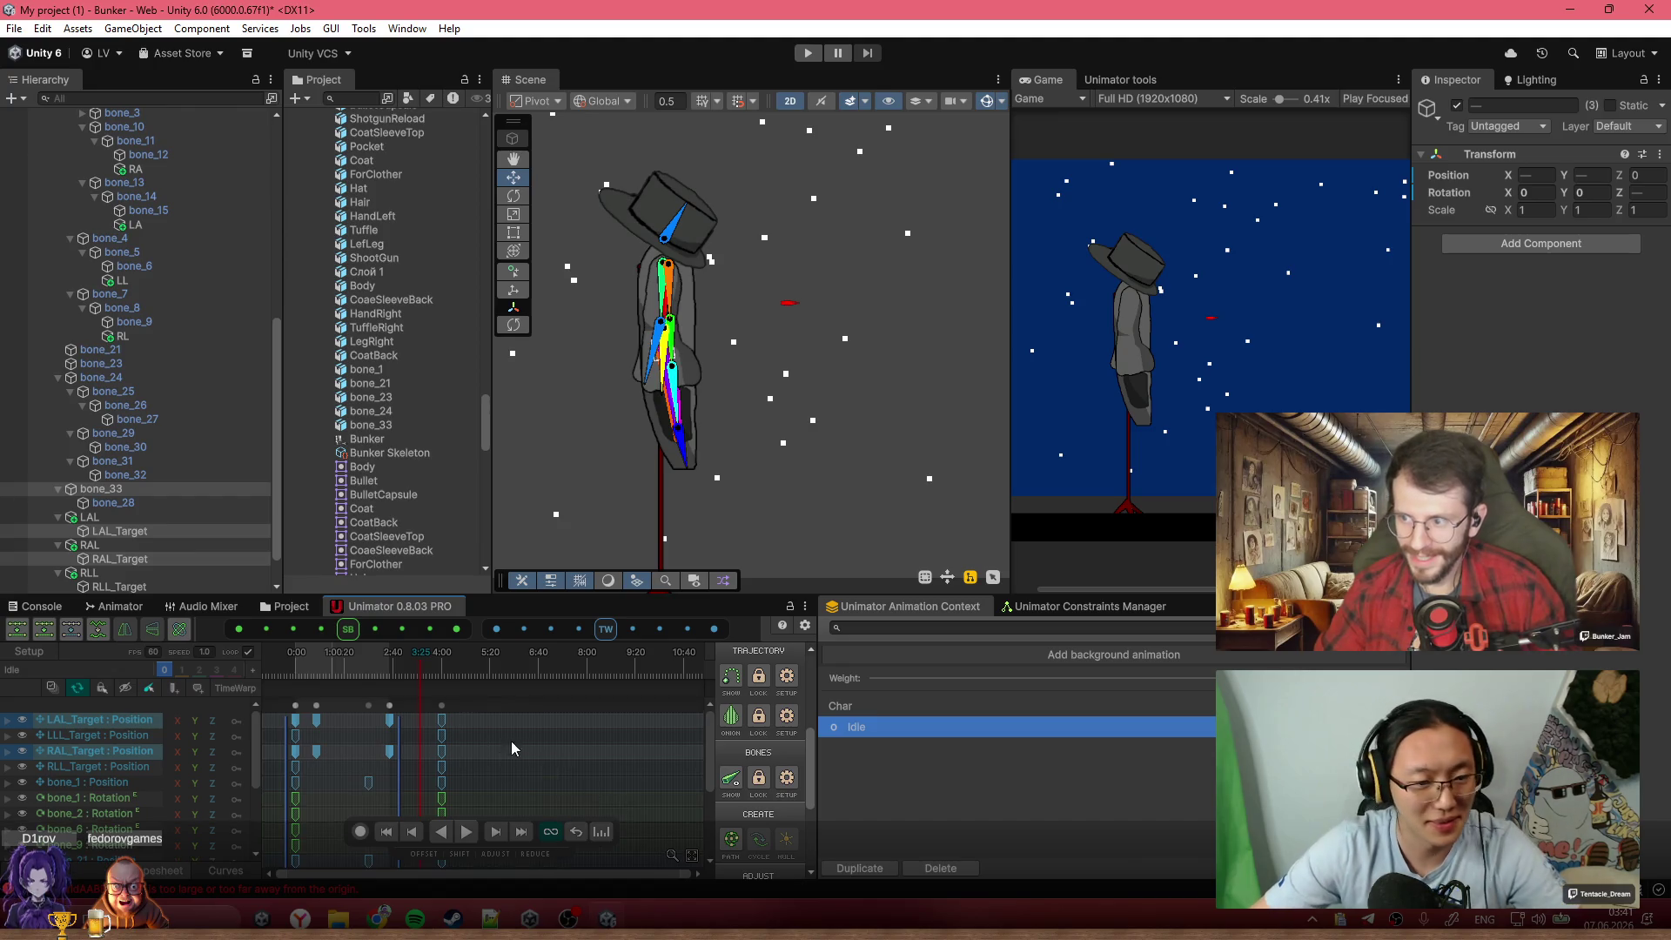
Switch Unimator to Preview and copy the Idle clip's 0:00 key column
click(287, 668)
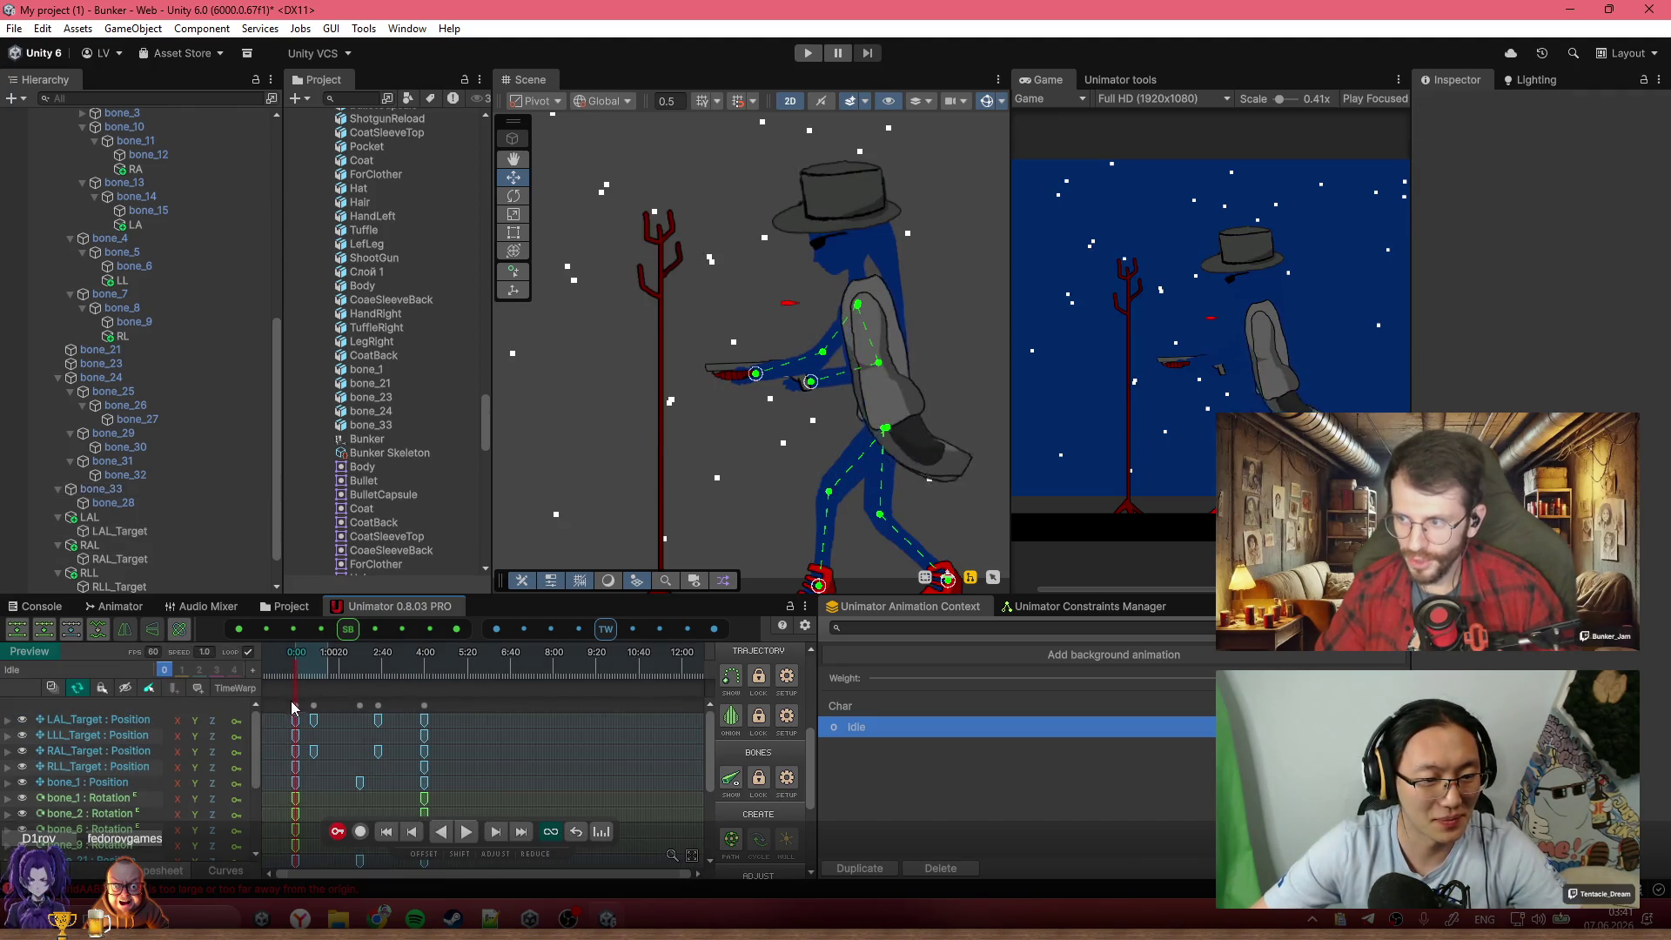
click(295, 704)
key(ctrl+c)
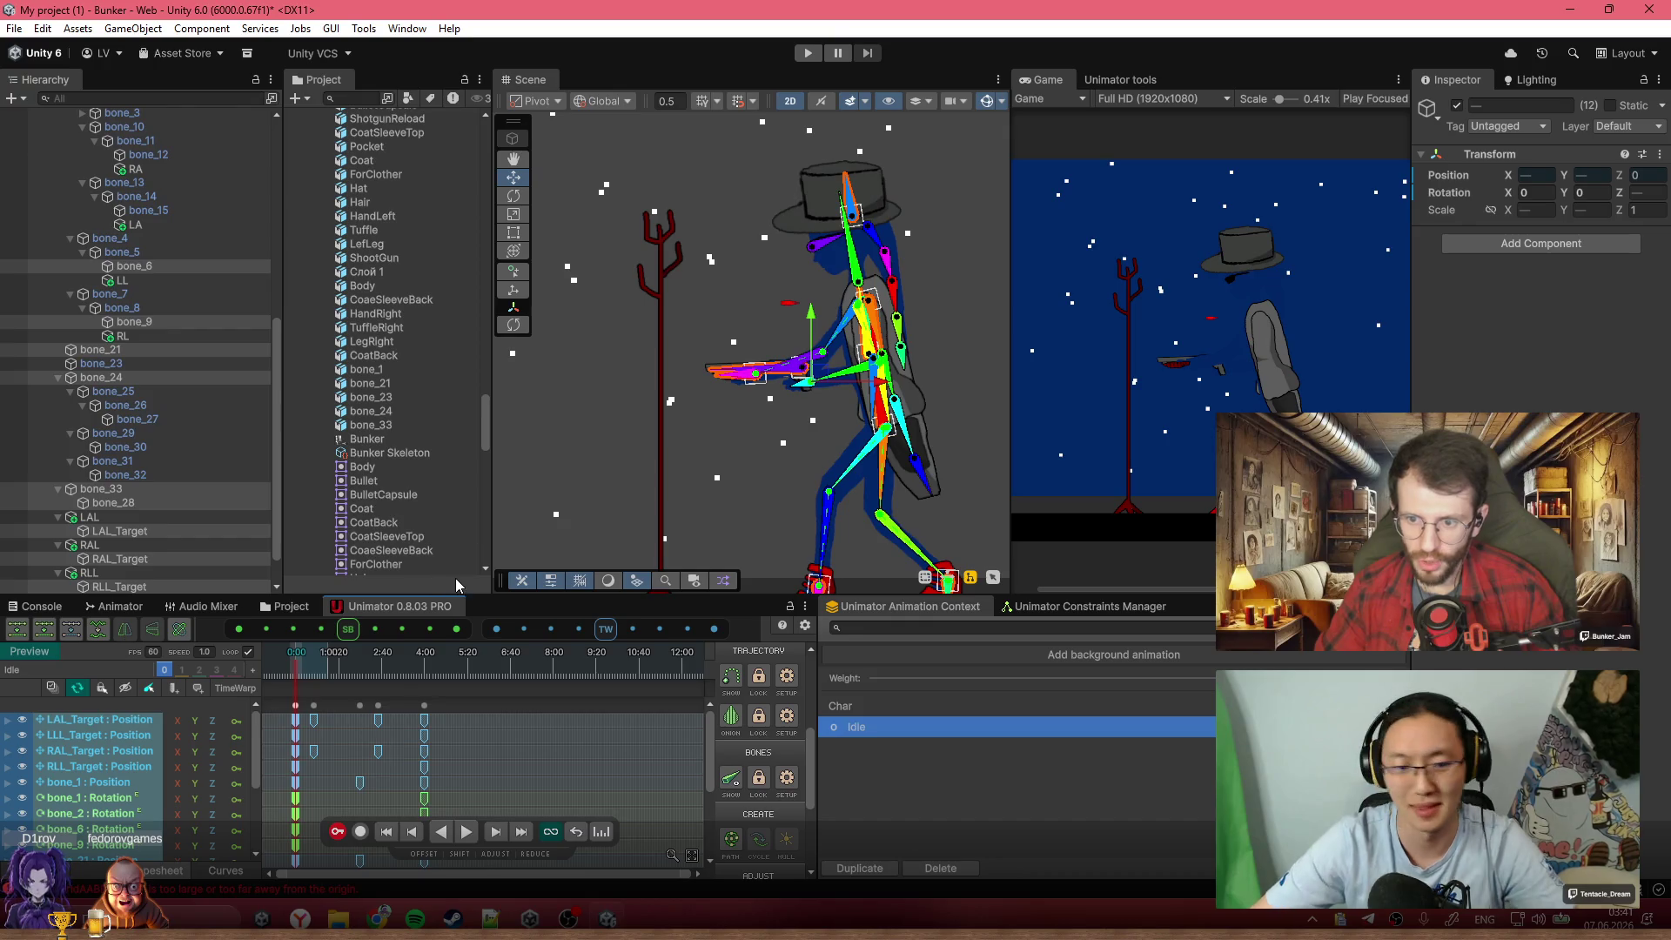
click(414, 727)
click(294, 706)
key(ctrl+c)
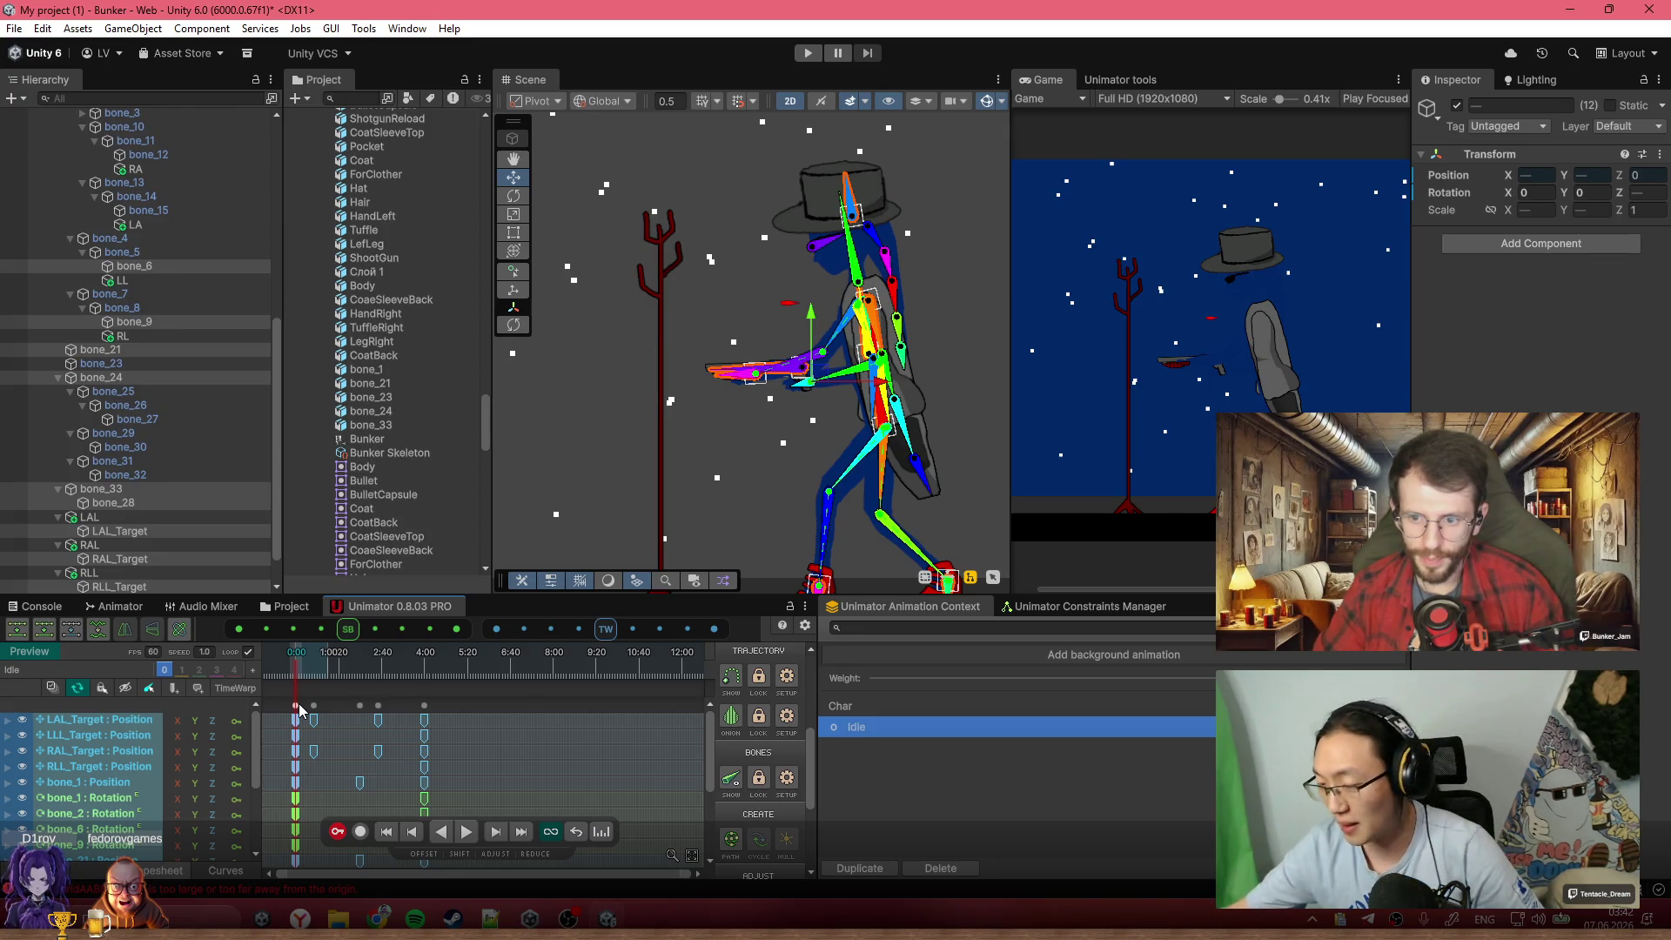
Scrub the Idle timeline through about 1:59 to 3:58
scroll(322, 723, down, 3)
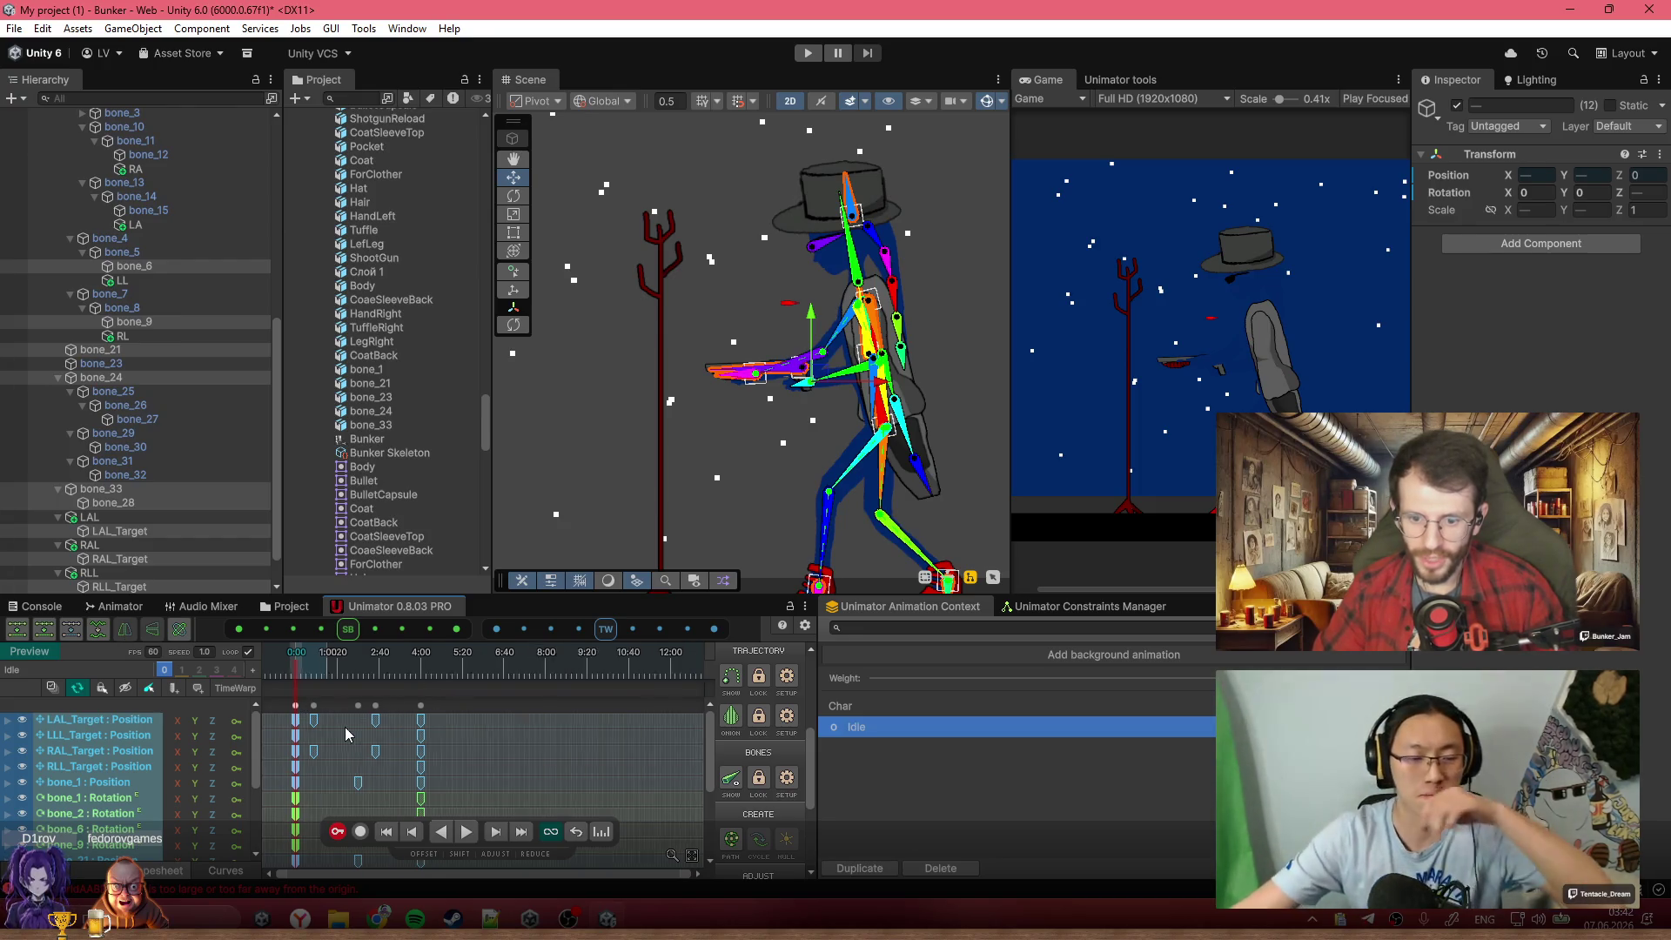
drag(289, 666, 385, 690)
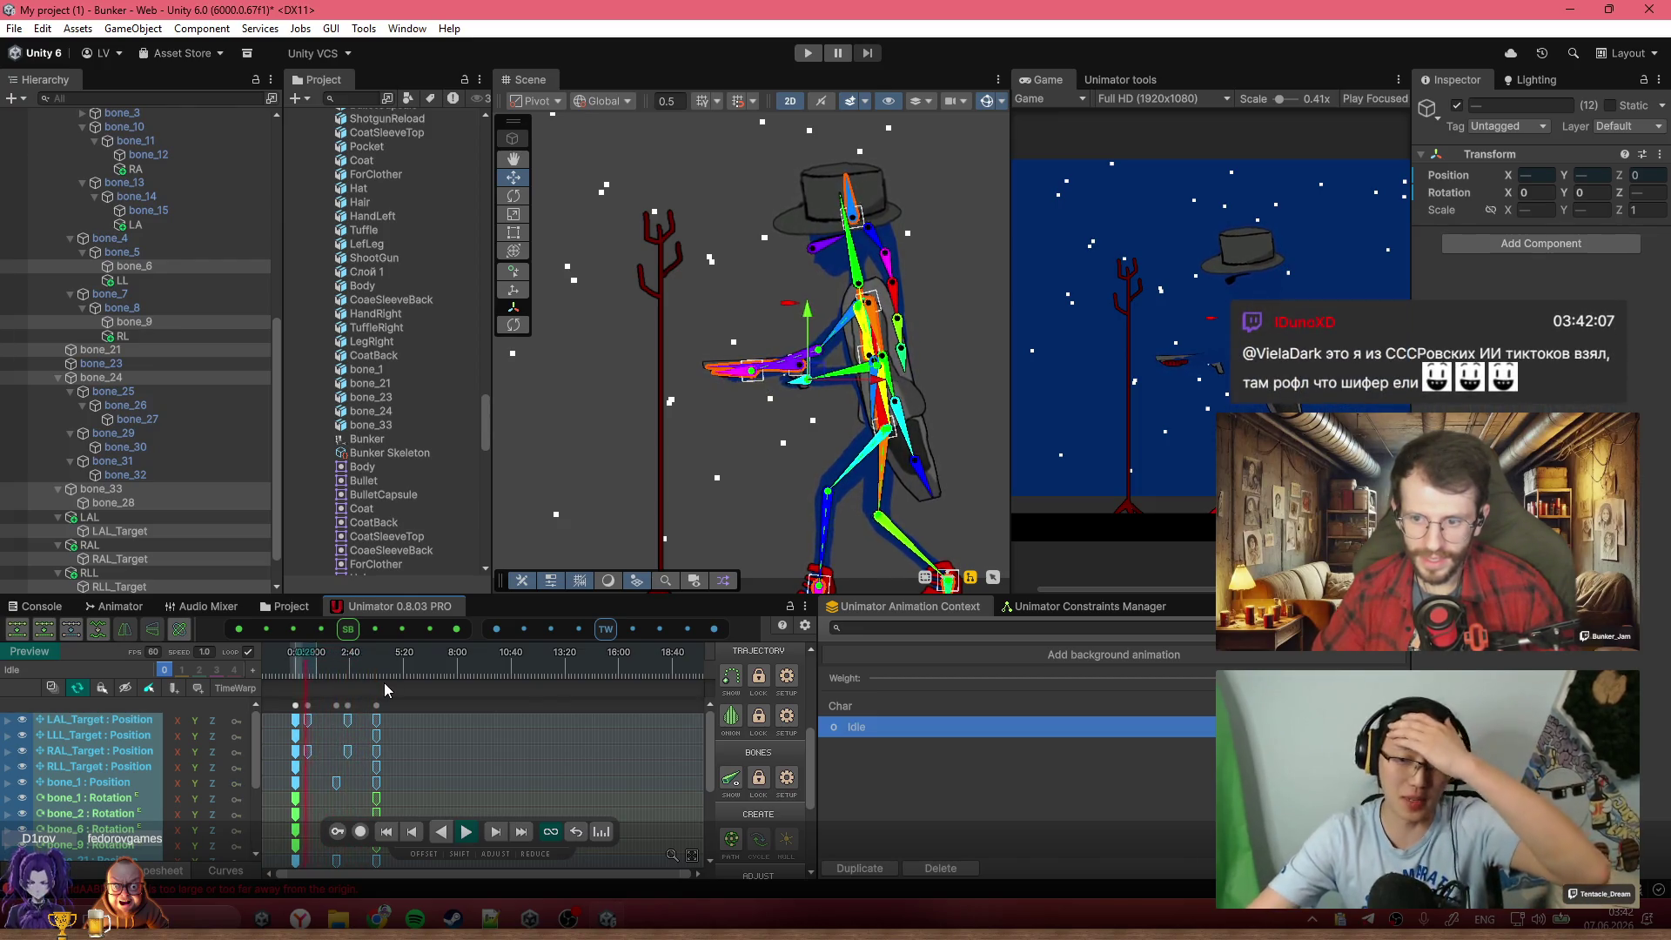
click(378, 668)
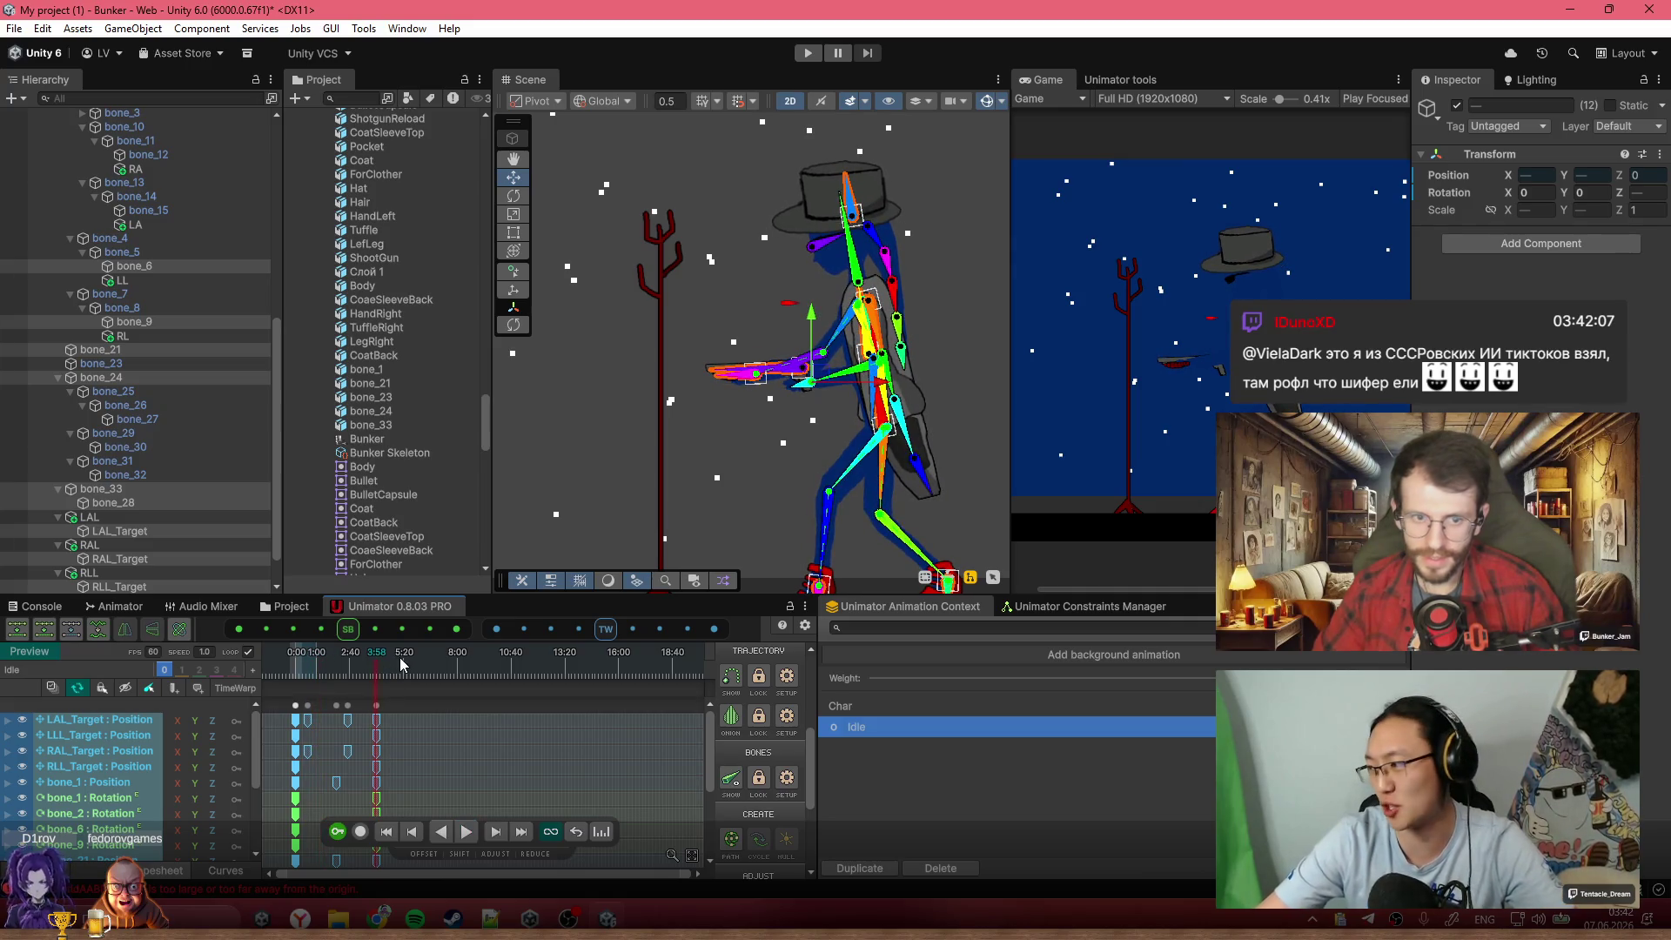
scroll(414, 722, up, 1)
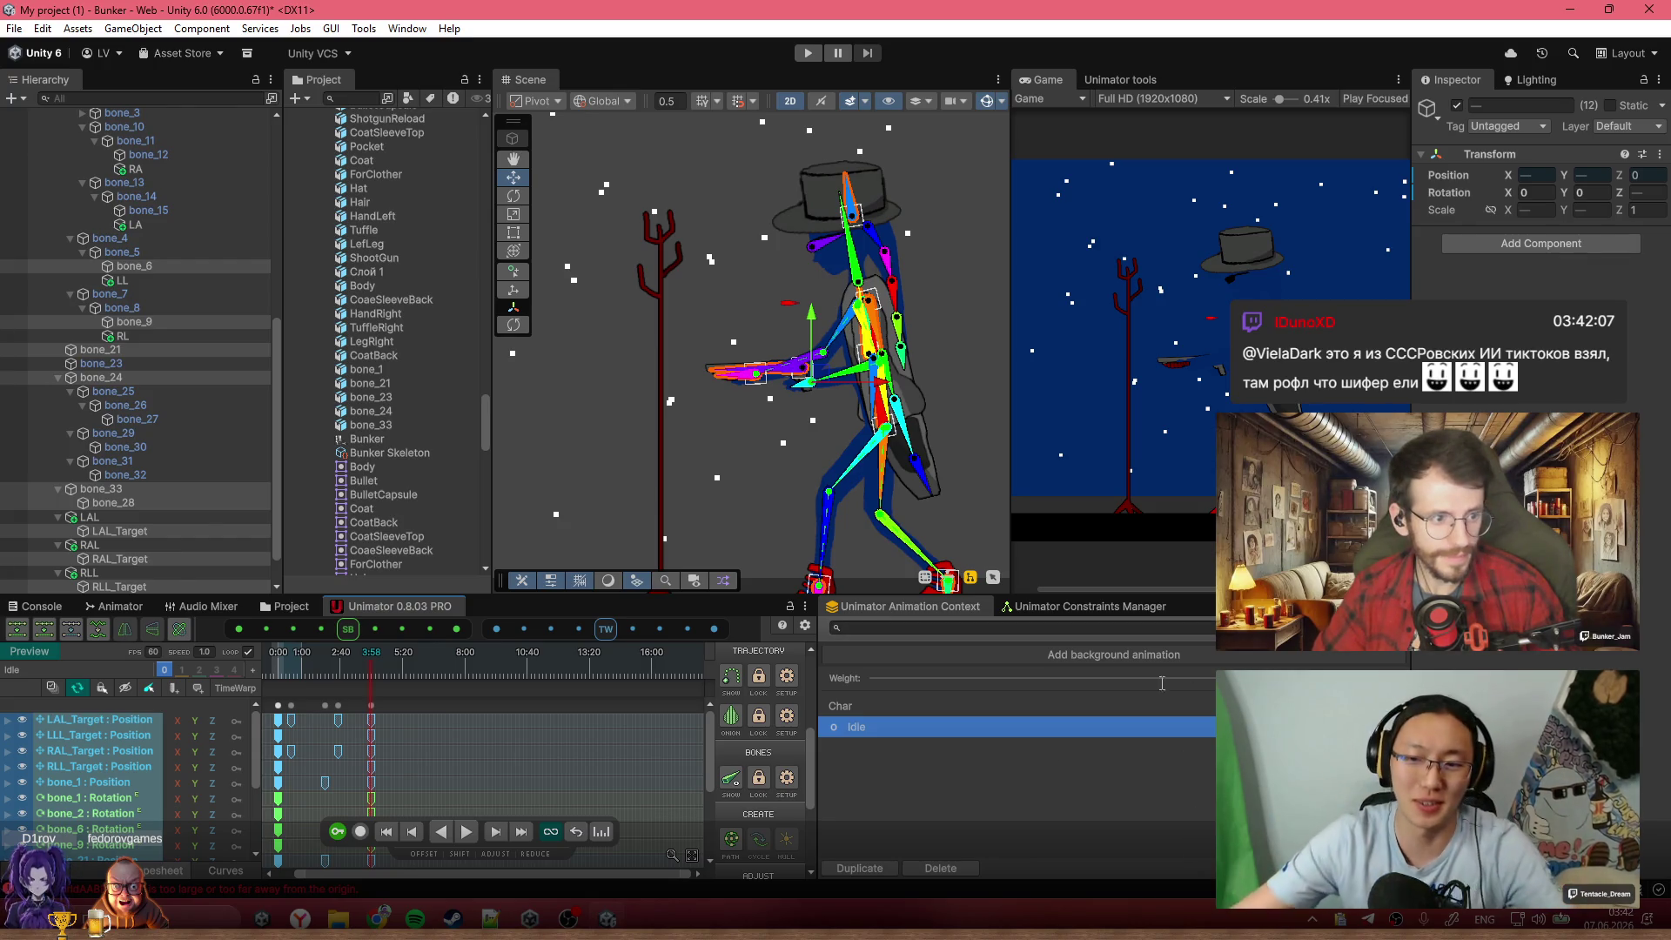
Create a 60 FPS, 1-second clip named Shoot and paste the Idle first-frame keys at 0:00
click(1114, 654)
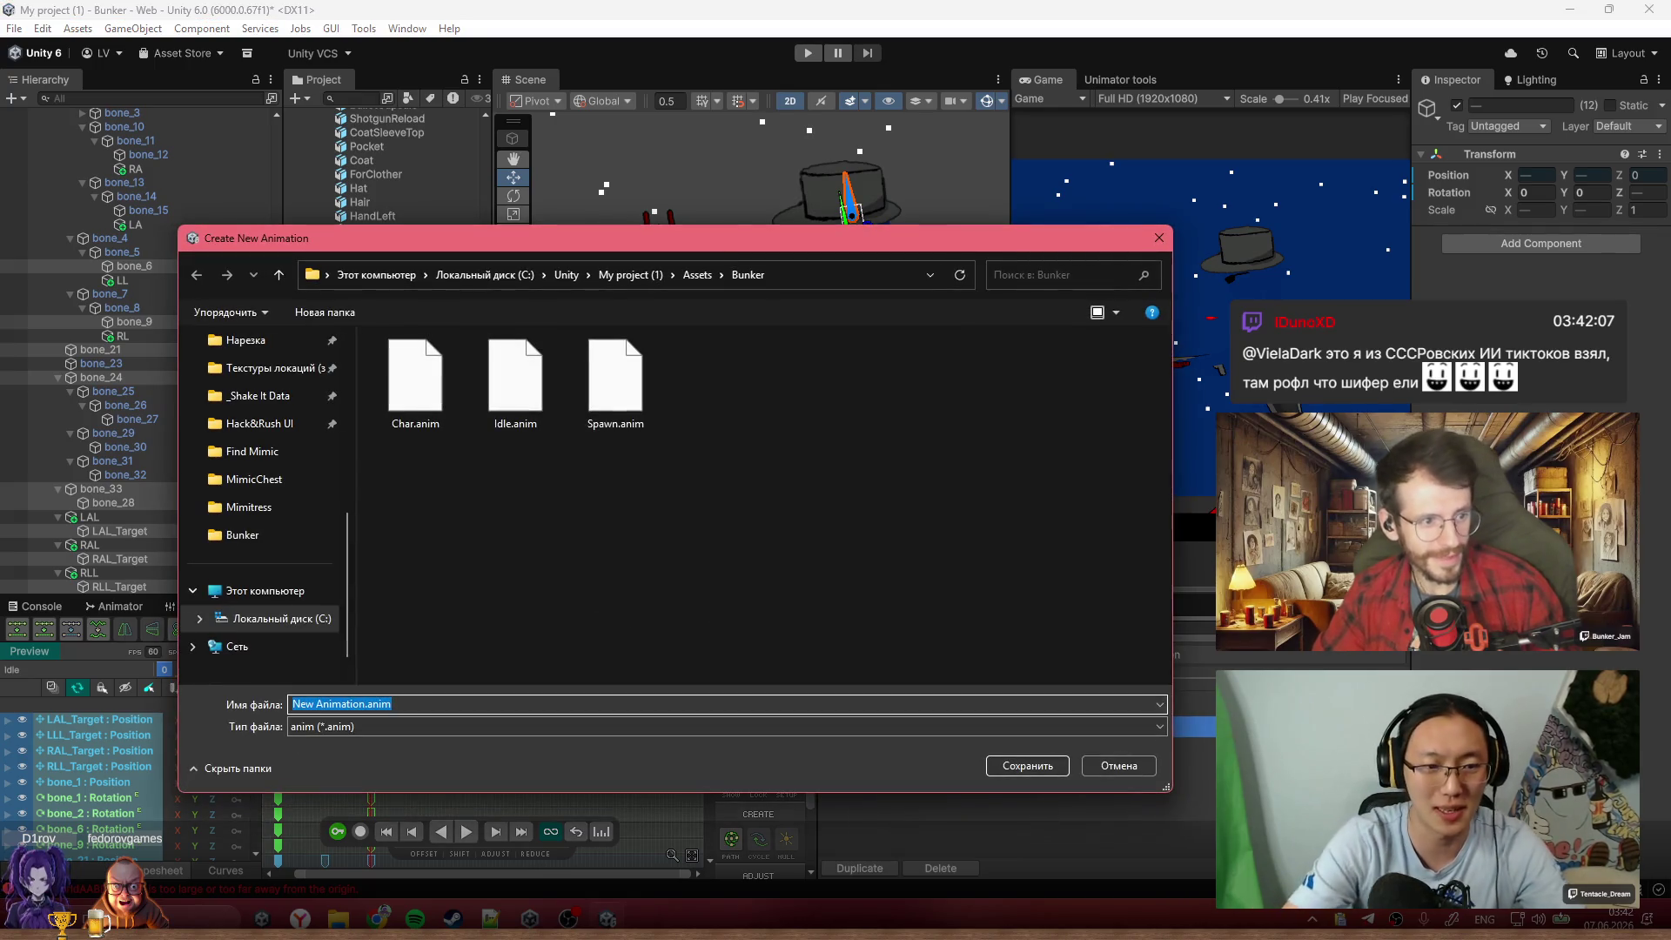
text(Shoot)
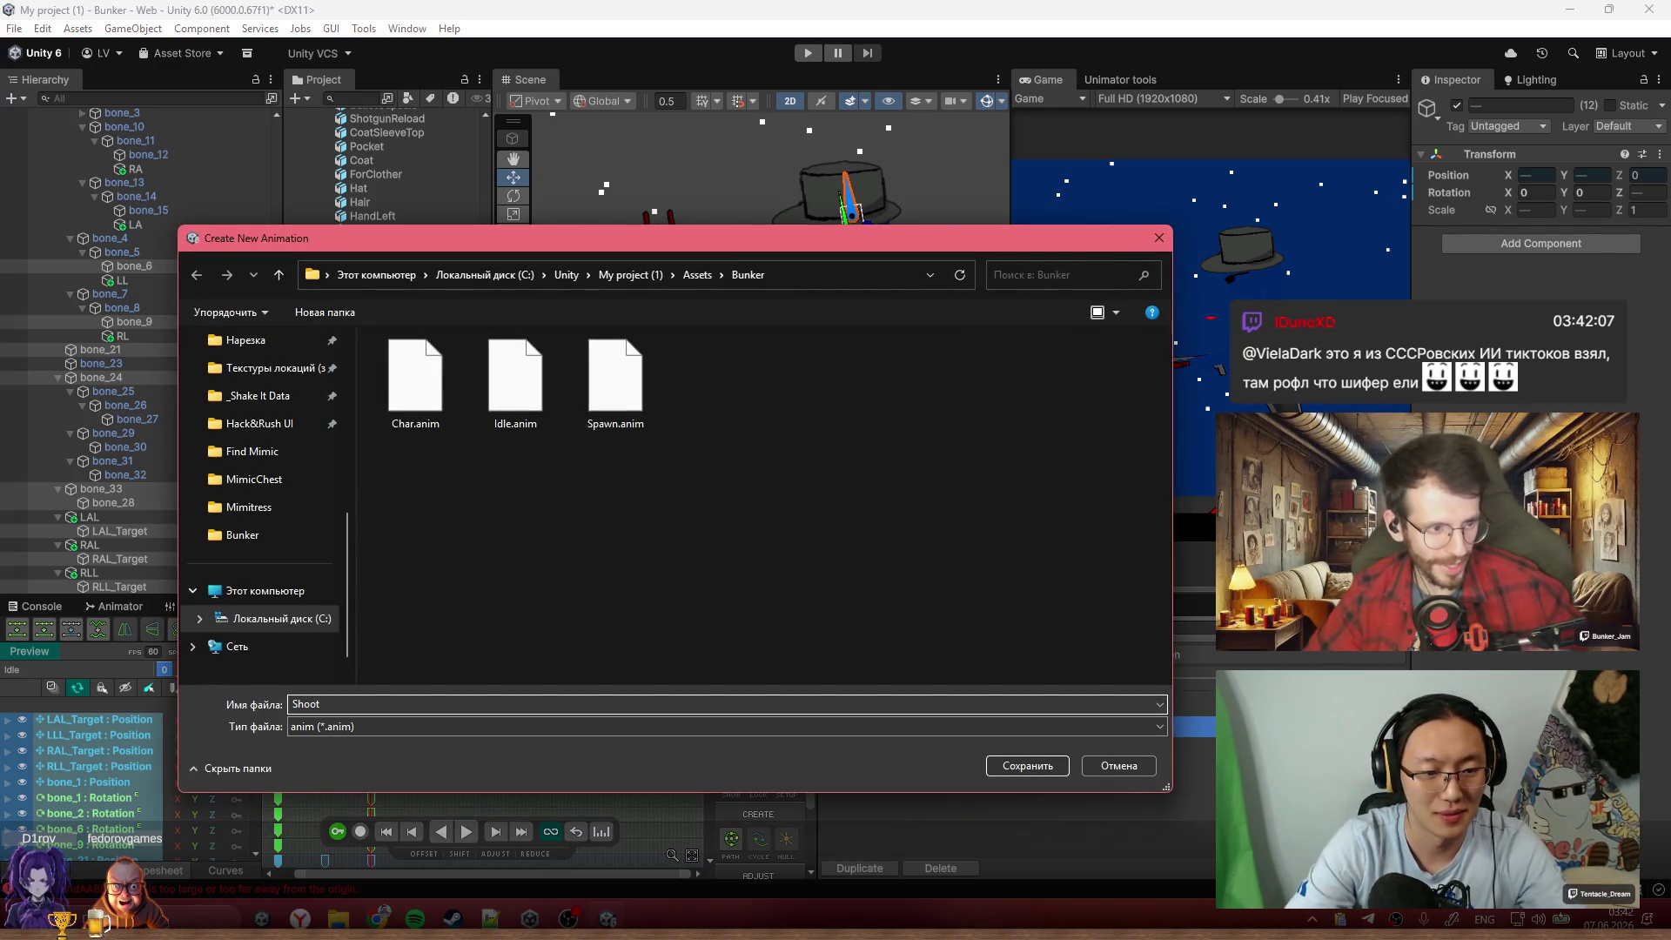
key(Return)
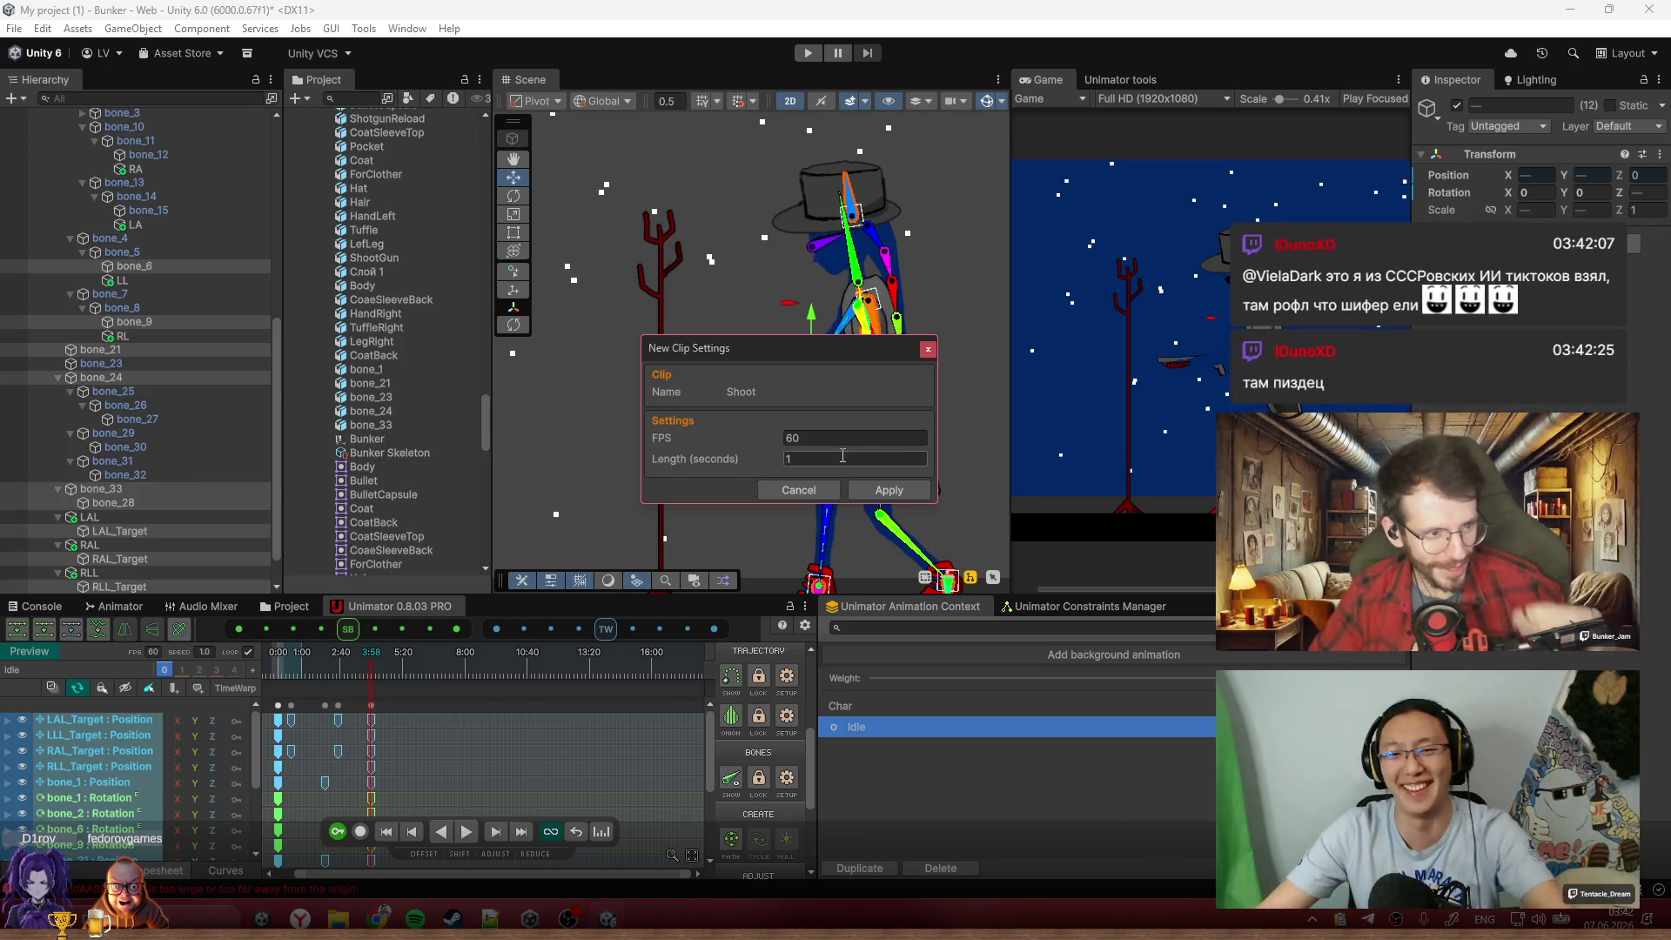
click(864, 492)
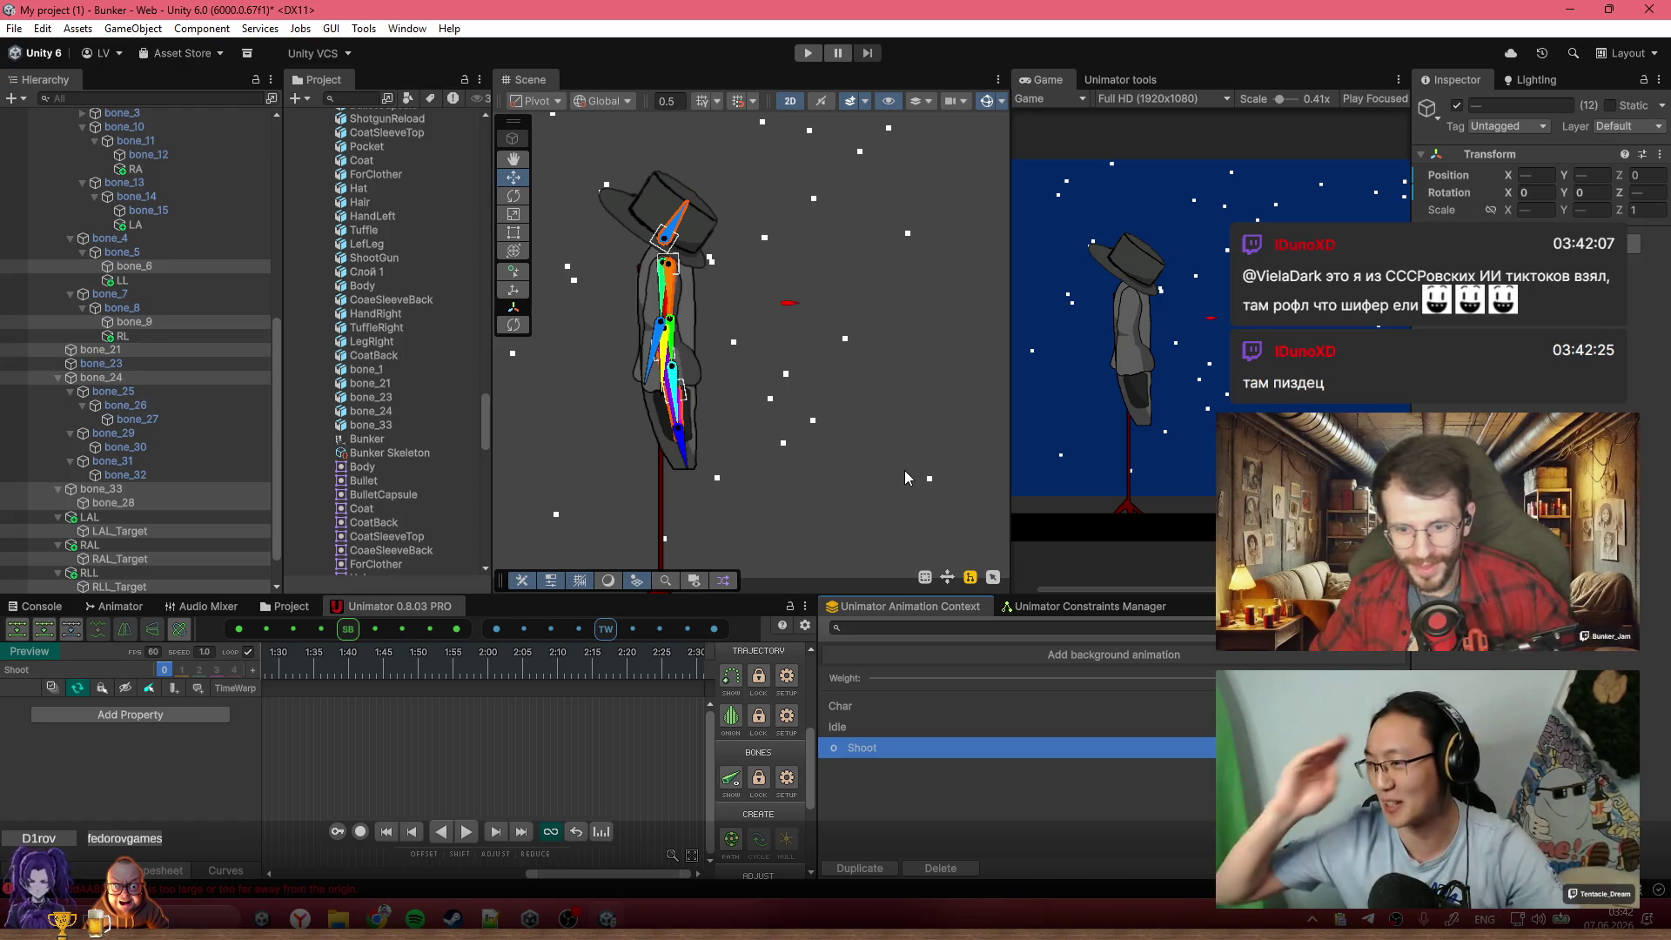
scroll(480, 709, down, 3)
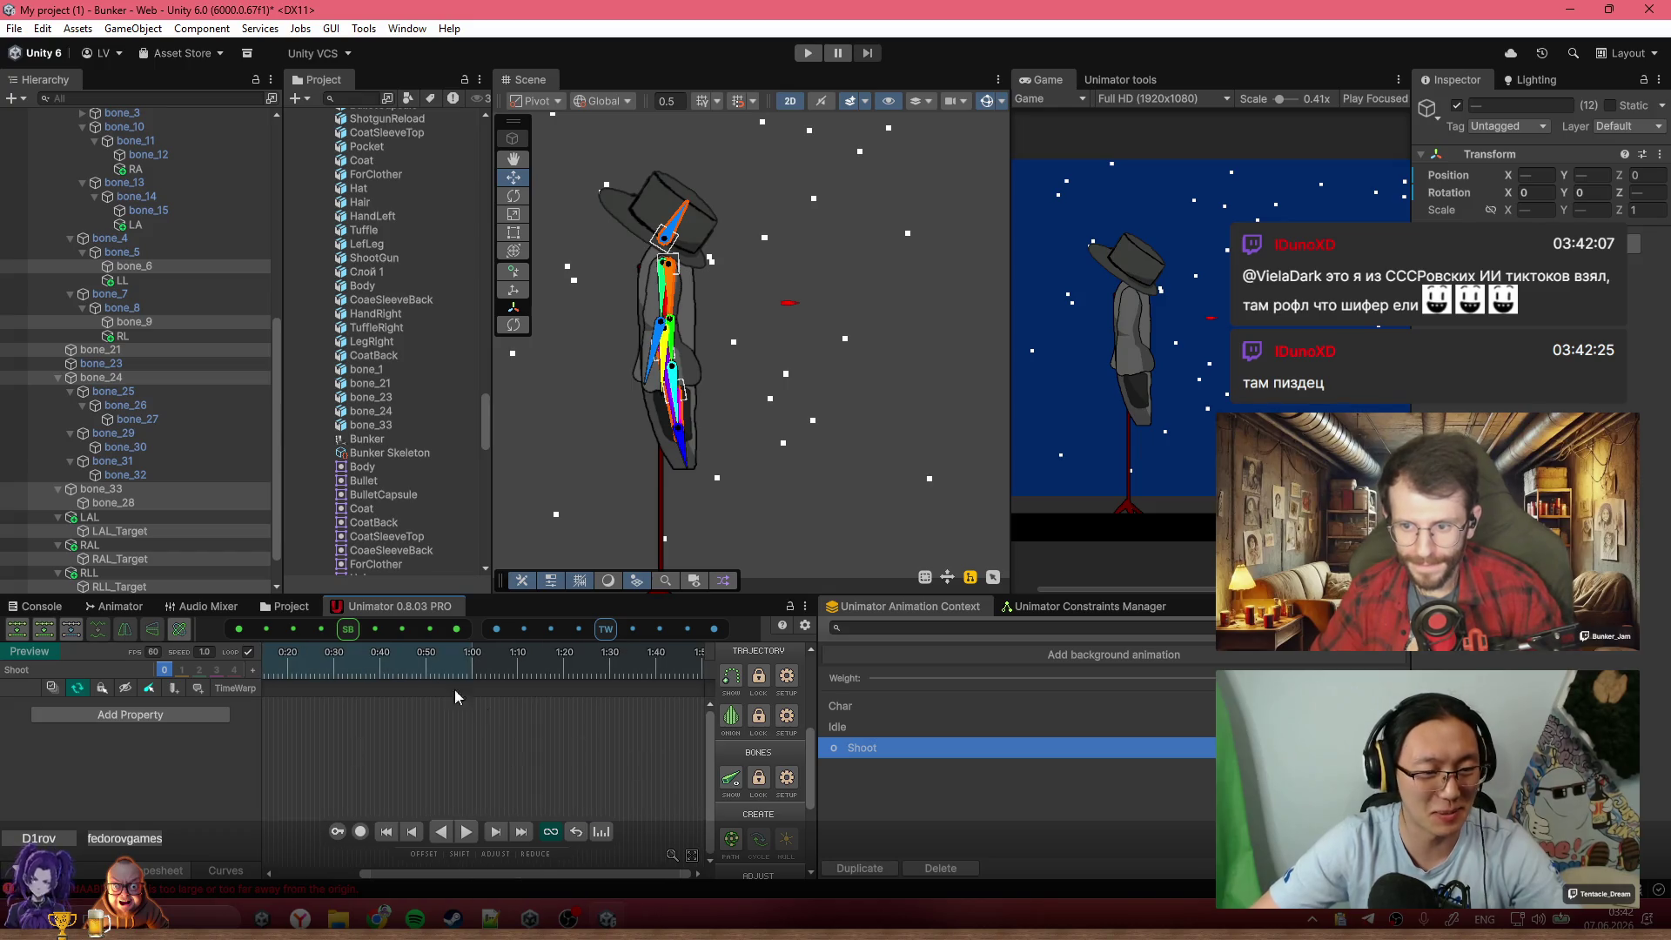
scroll(661, 733, up, 2)
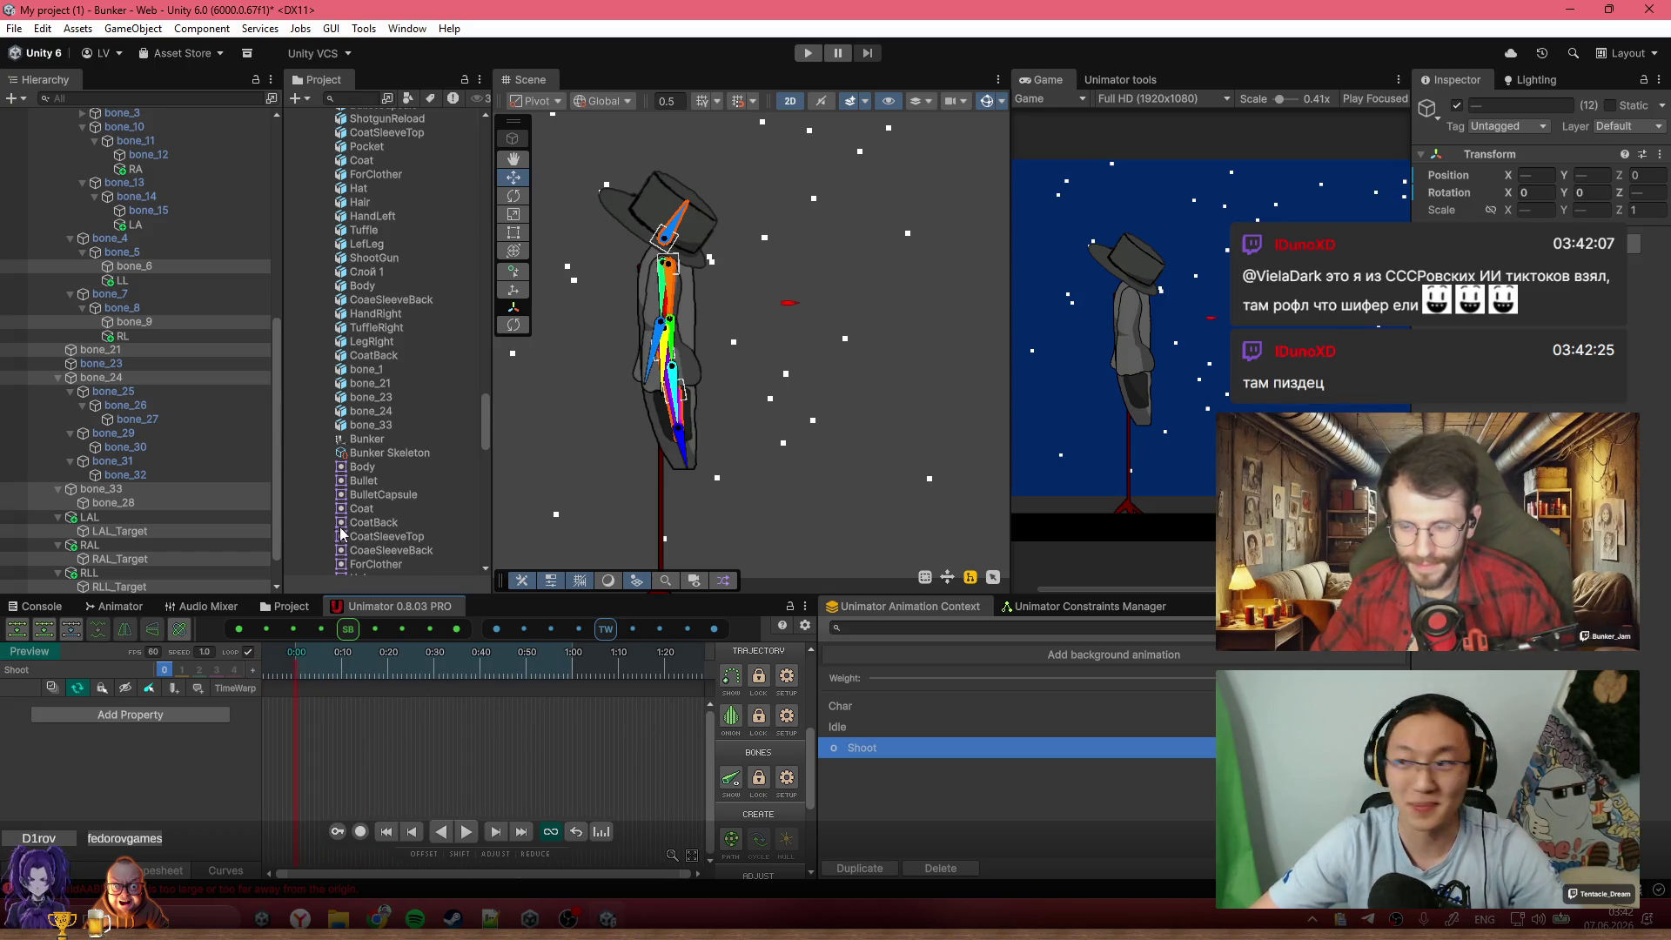
key(ctrl+v)
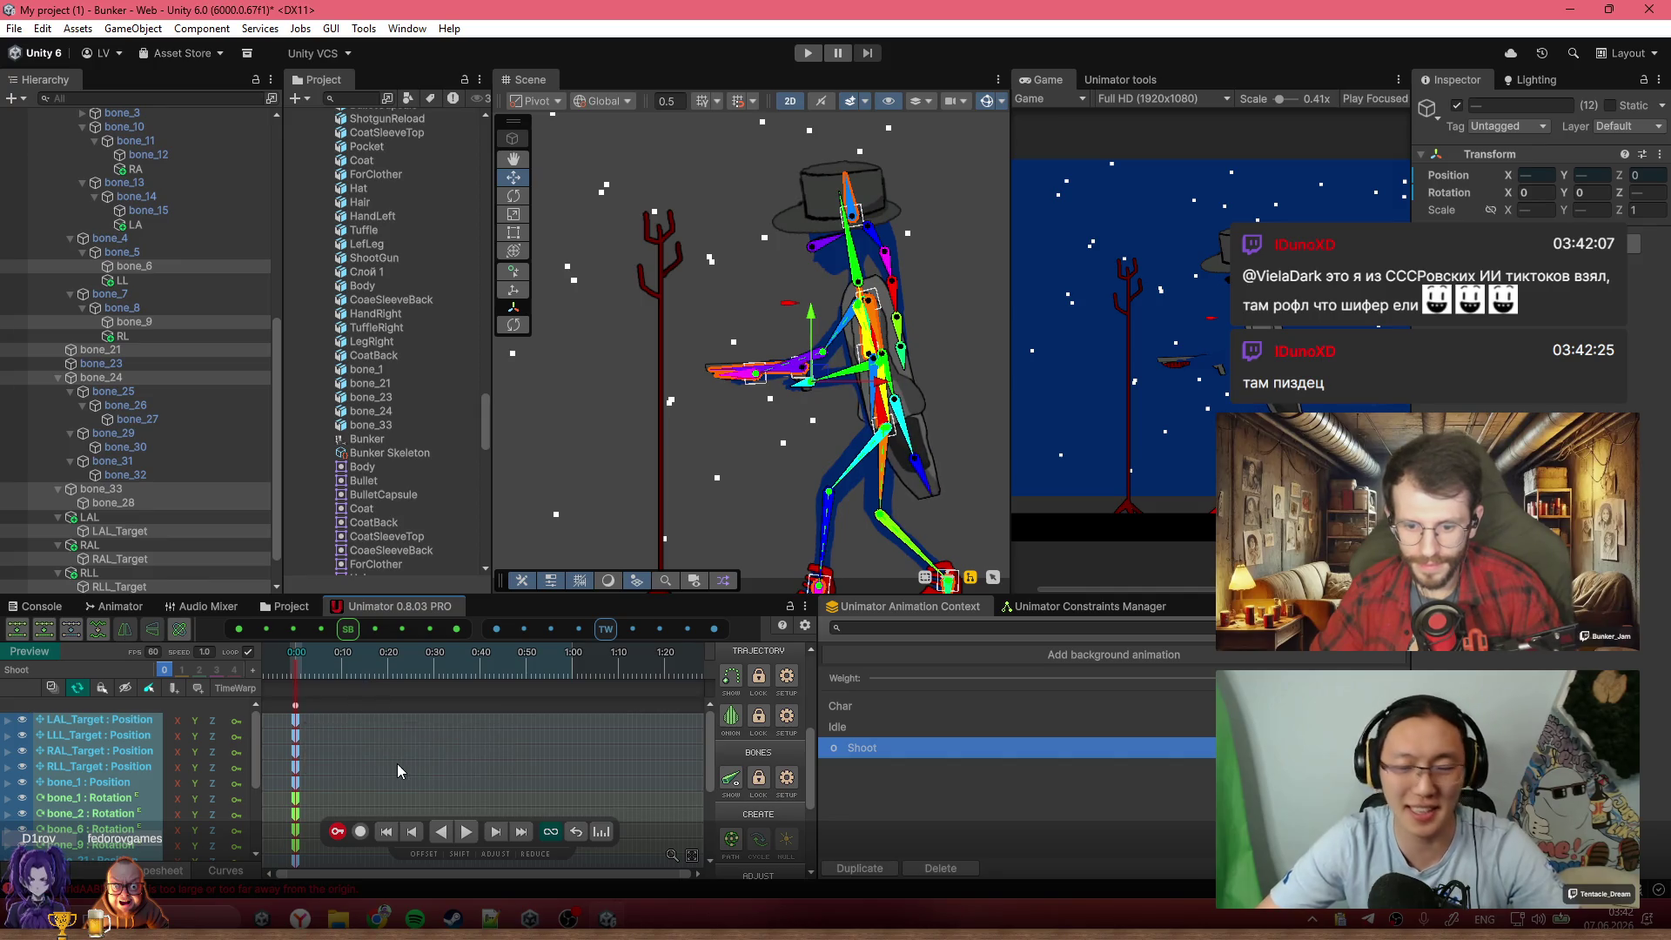
scroll(488, 770, down, 2)
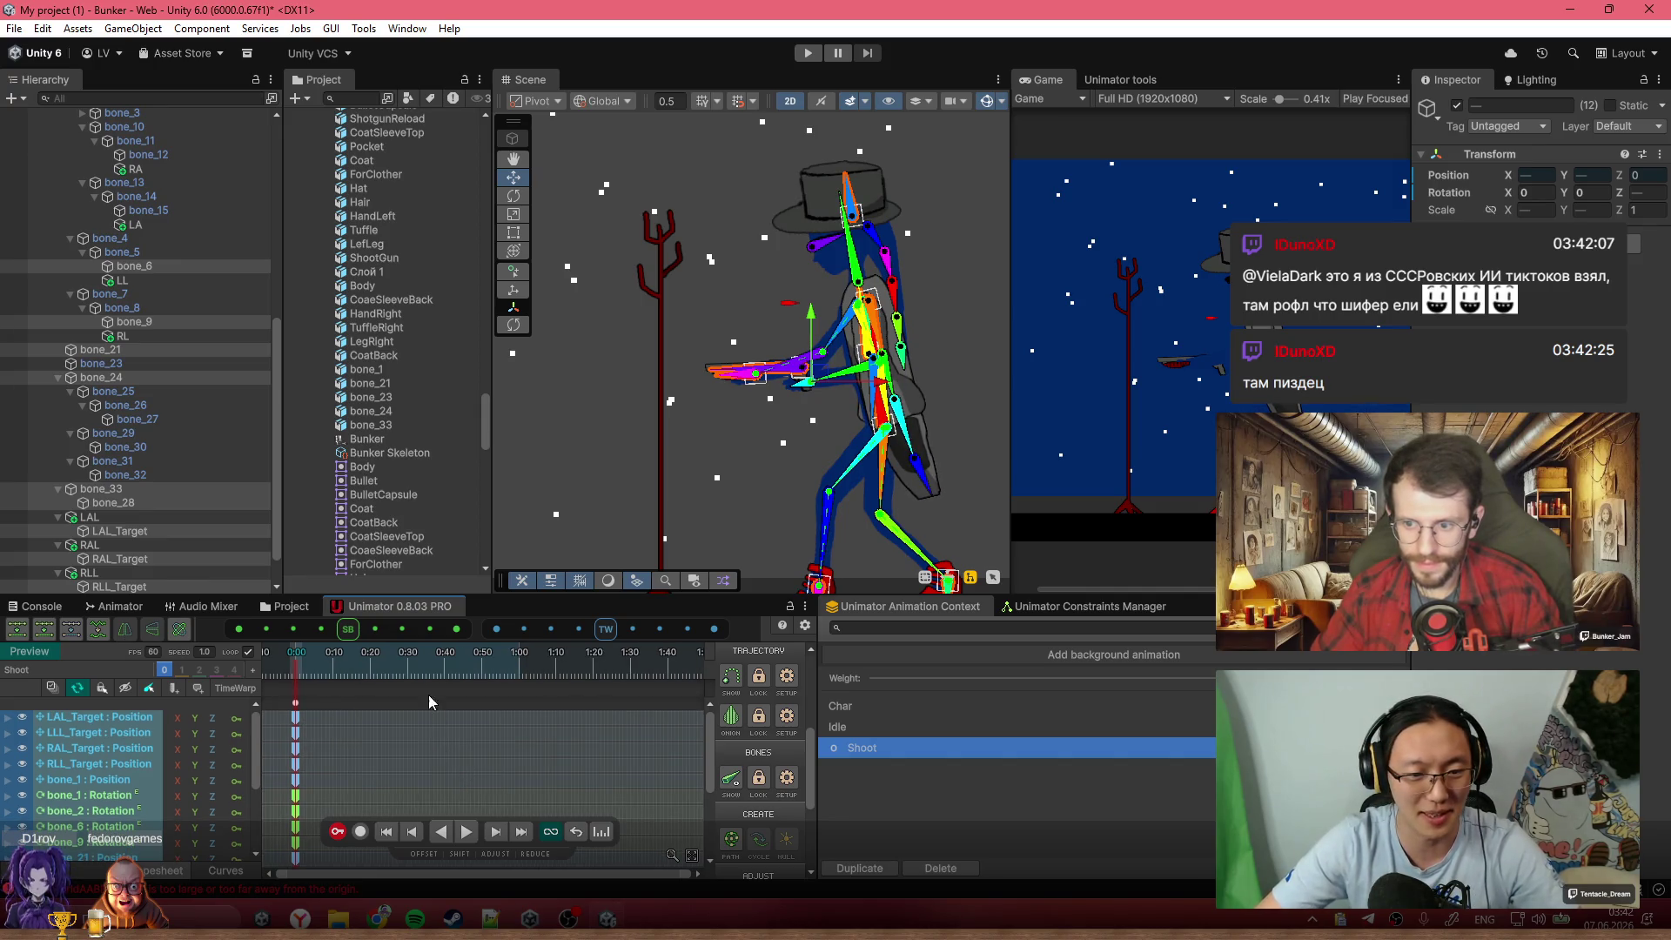
Move to 0:20 of the Shoot clip and turn on keyframe recording
click(308, 669)
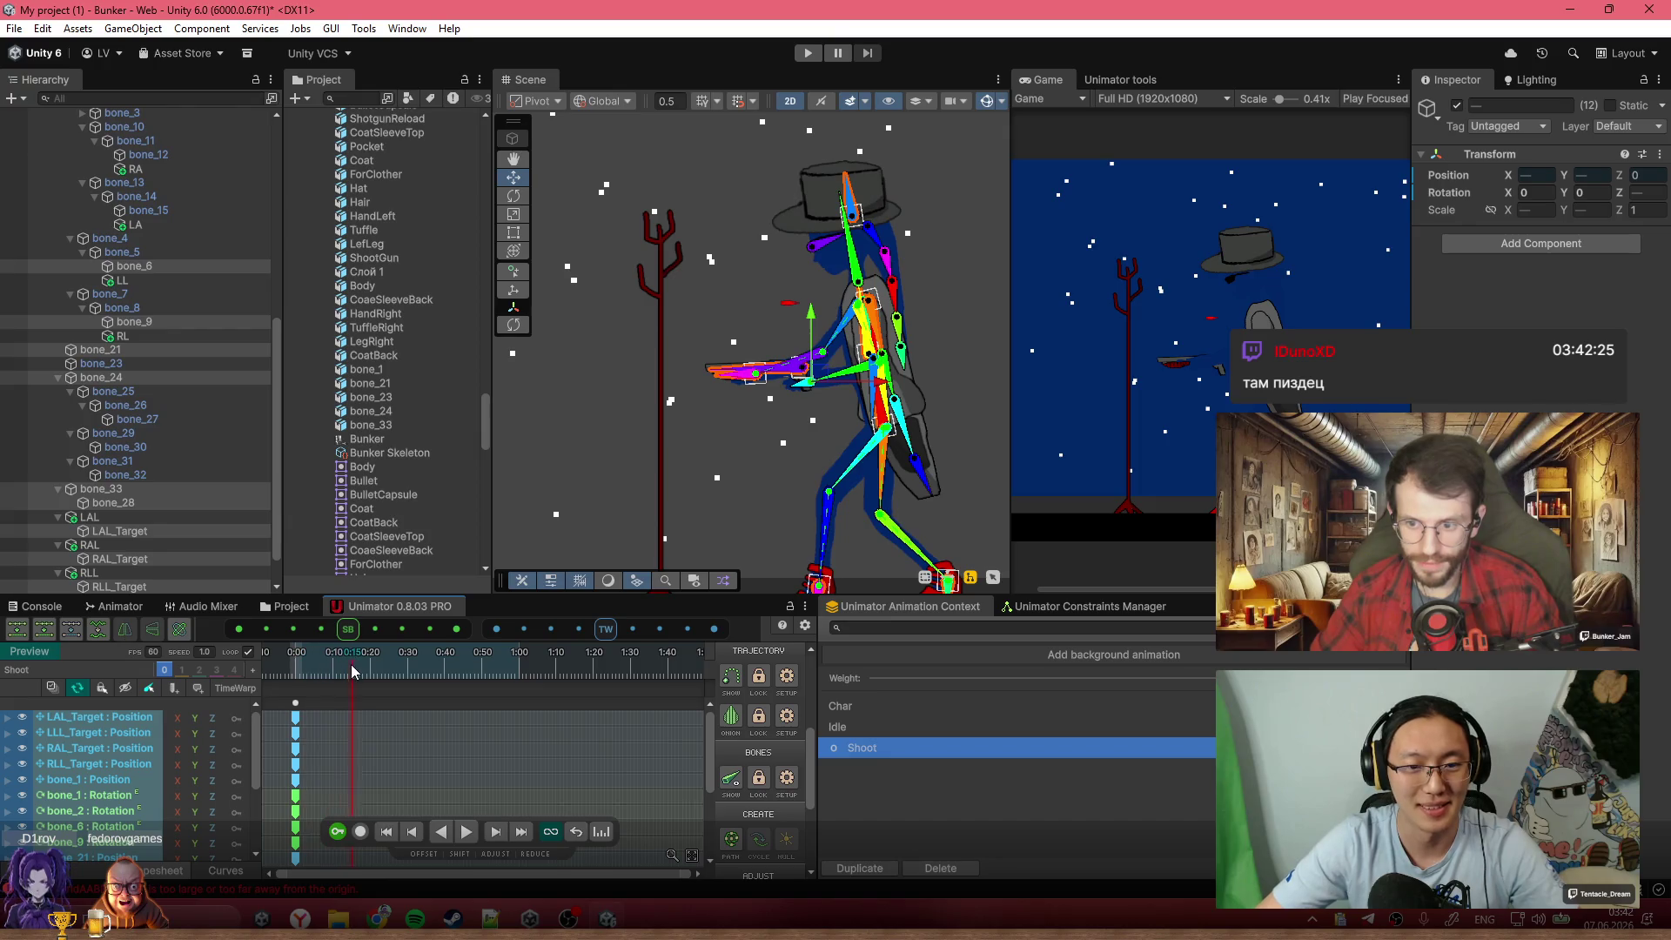
drag(365, 672, 371, 673)
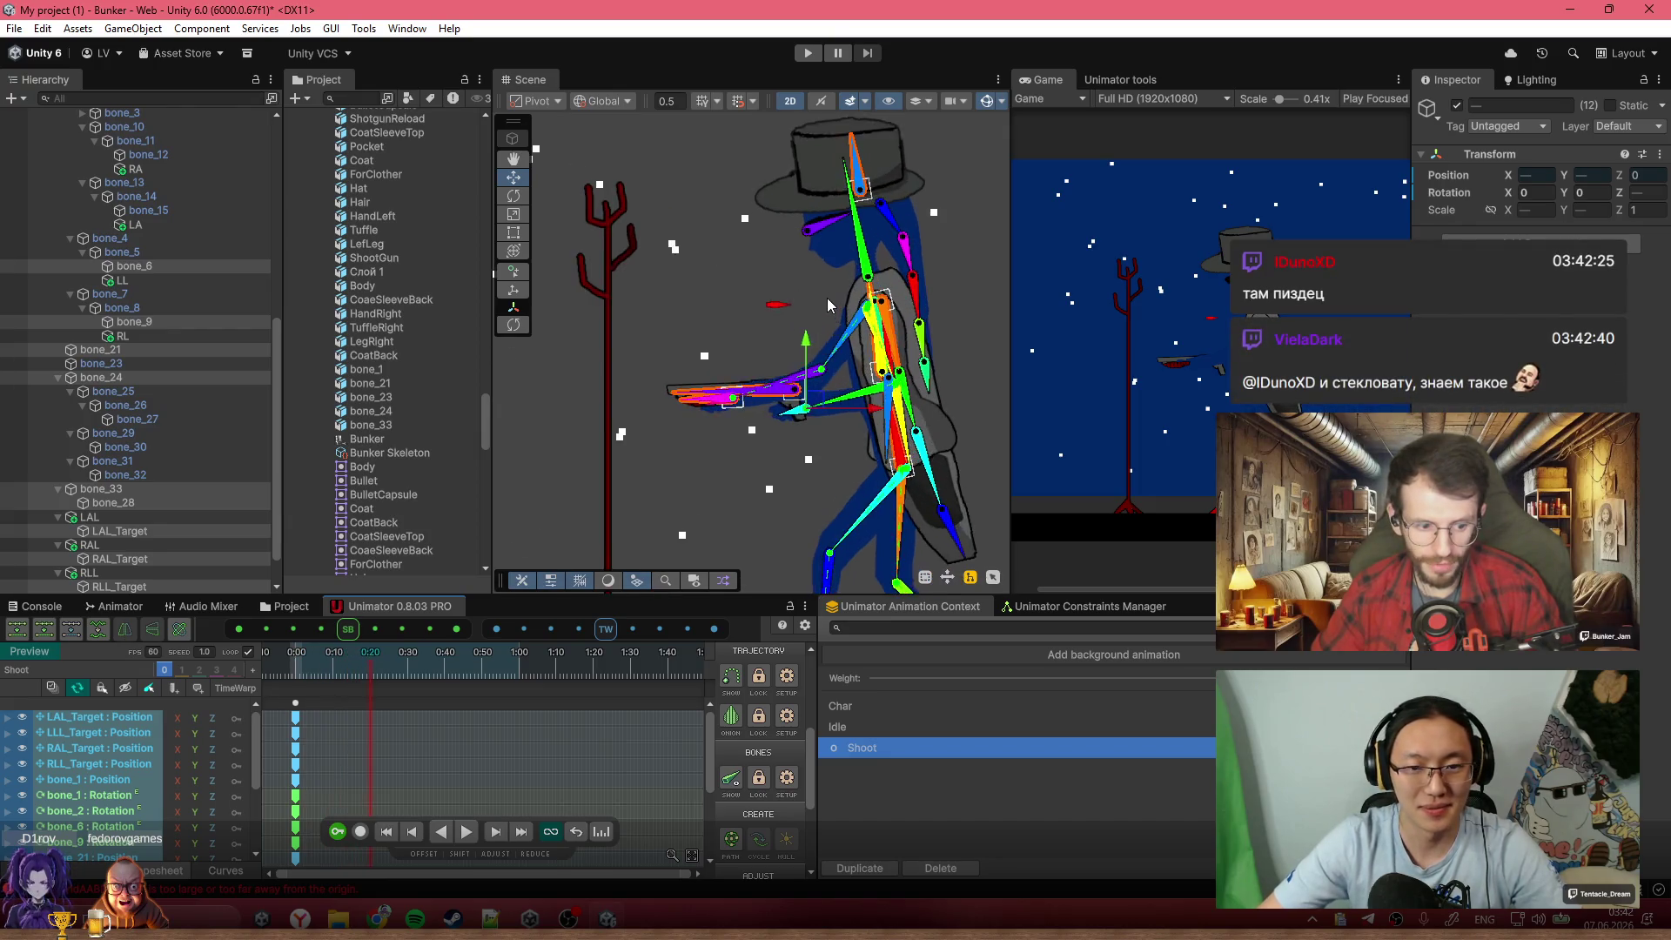
scroll(780, 370, up, 3)
drag(717, 437, 739, 452)
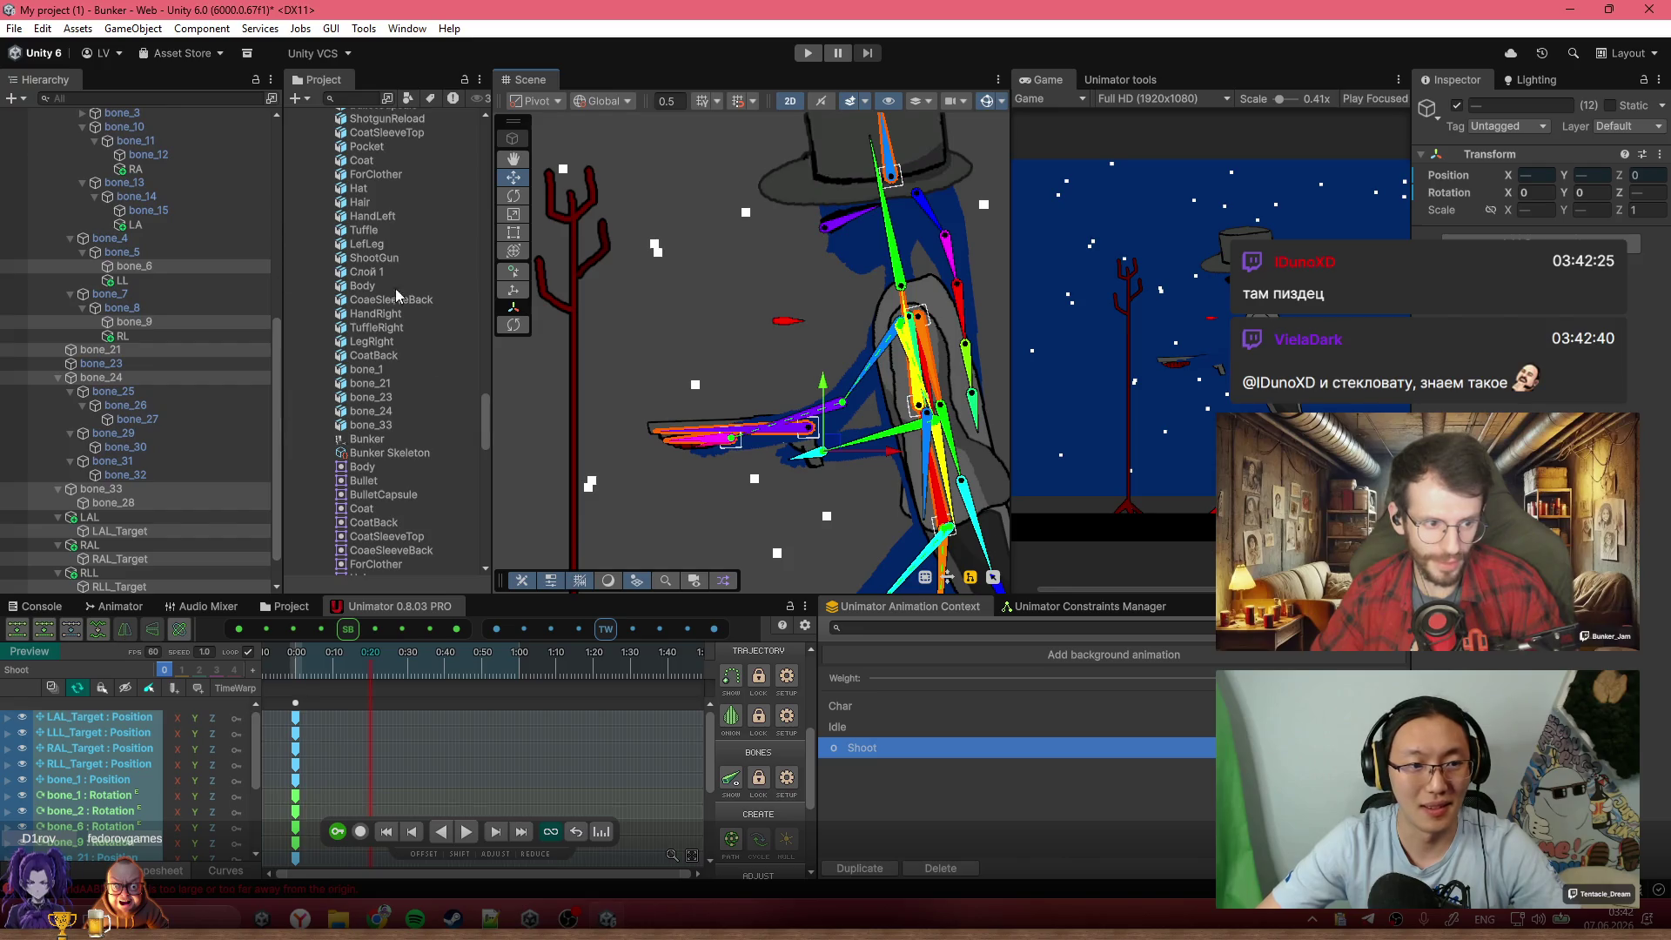
click(345, 837)
scroll(783, 409, down, 2)
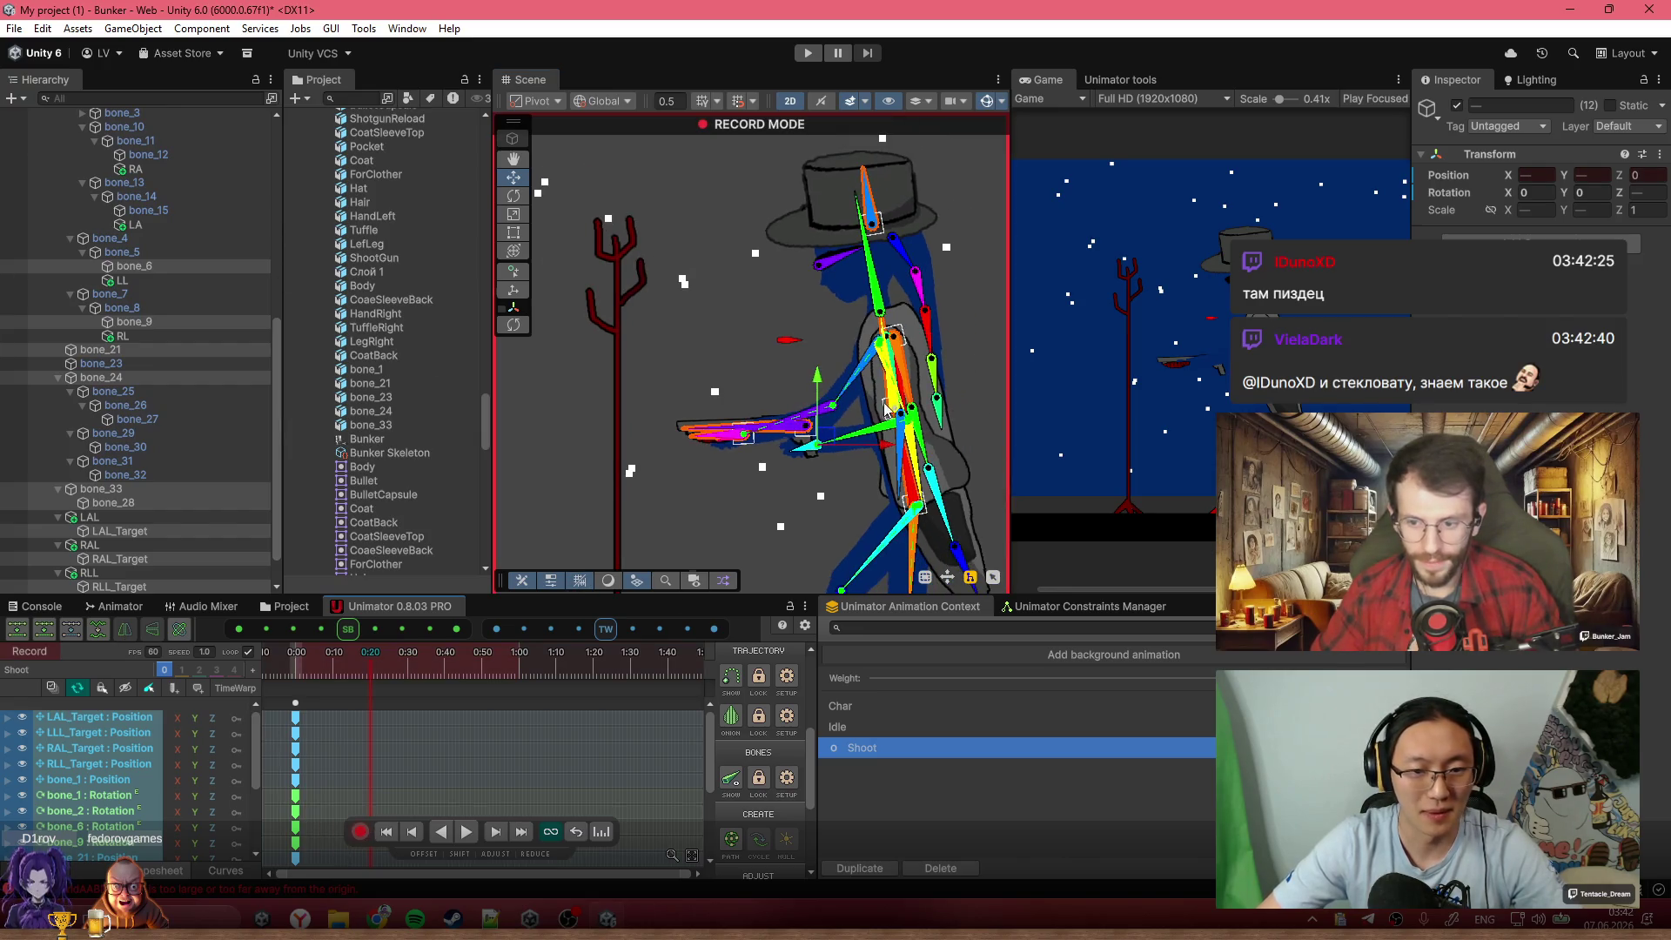
Rotate bone_2 and raise the magenta arm's target for the 0:20 pose
click(880, 283)
scroll(874, 409, up, 5)
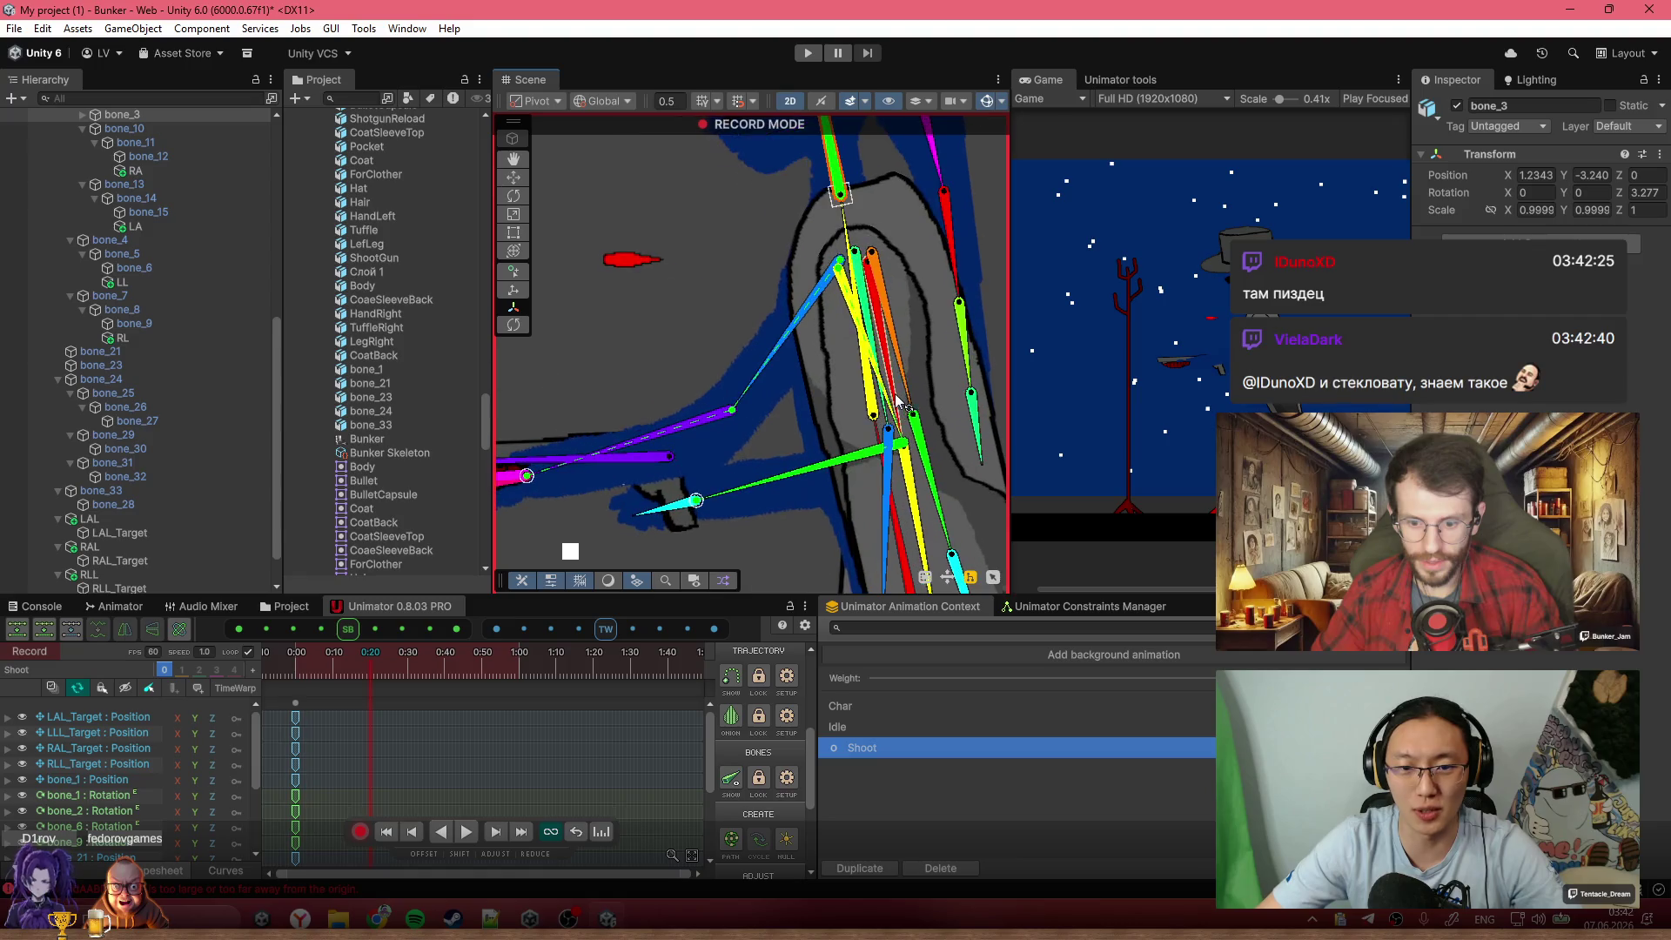
drag(899, 535, 984, 361)
drag(678, 432, 715, 325)
key(ctrl+z)
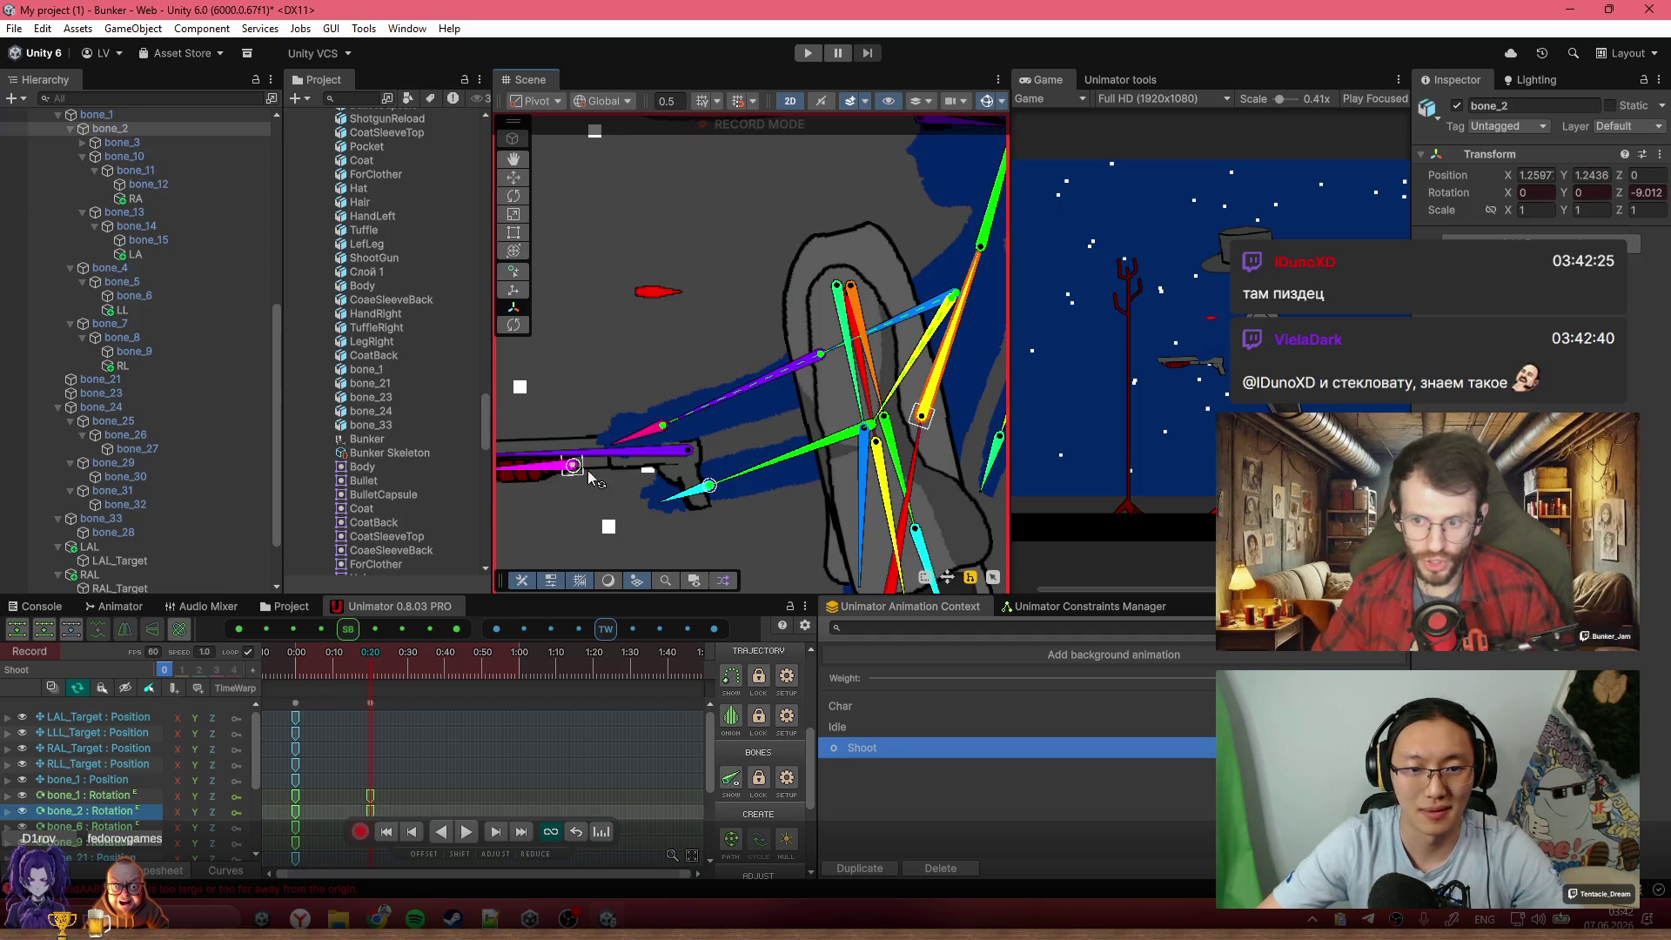
mouse_move(573, 465)
mouse_down()
mouse_move(697, 328)
mouse_move(735, 200)
mouse_up()
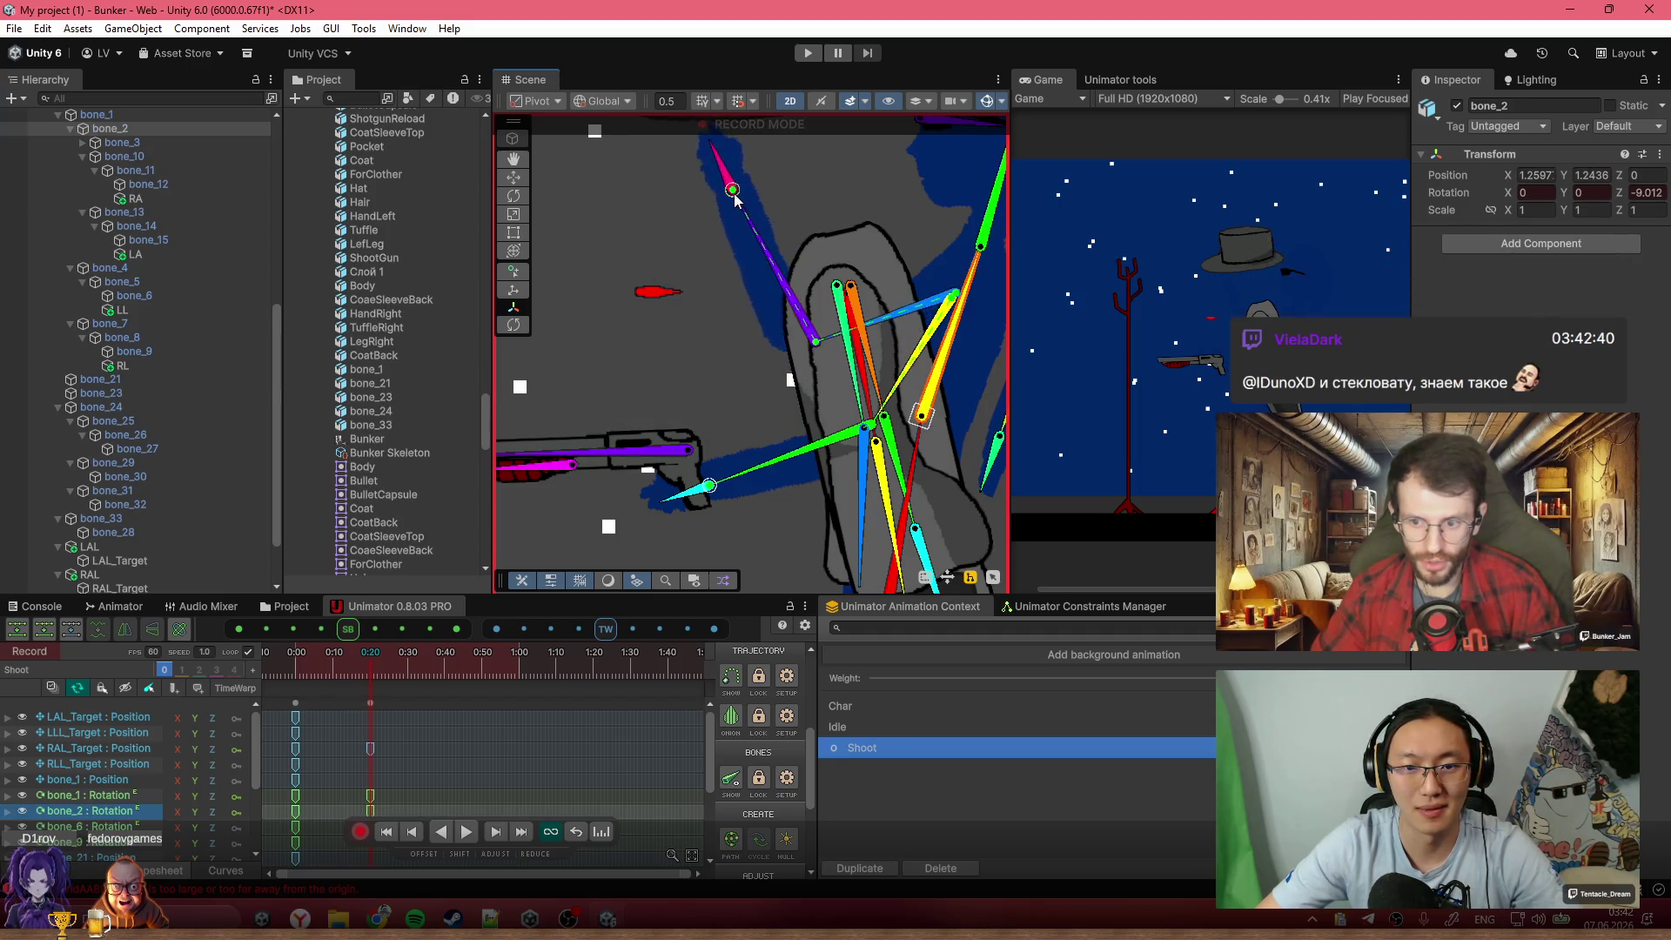
scroll(644, 348, down, 3)
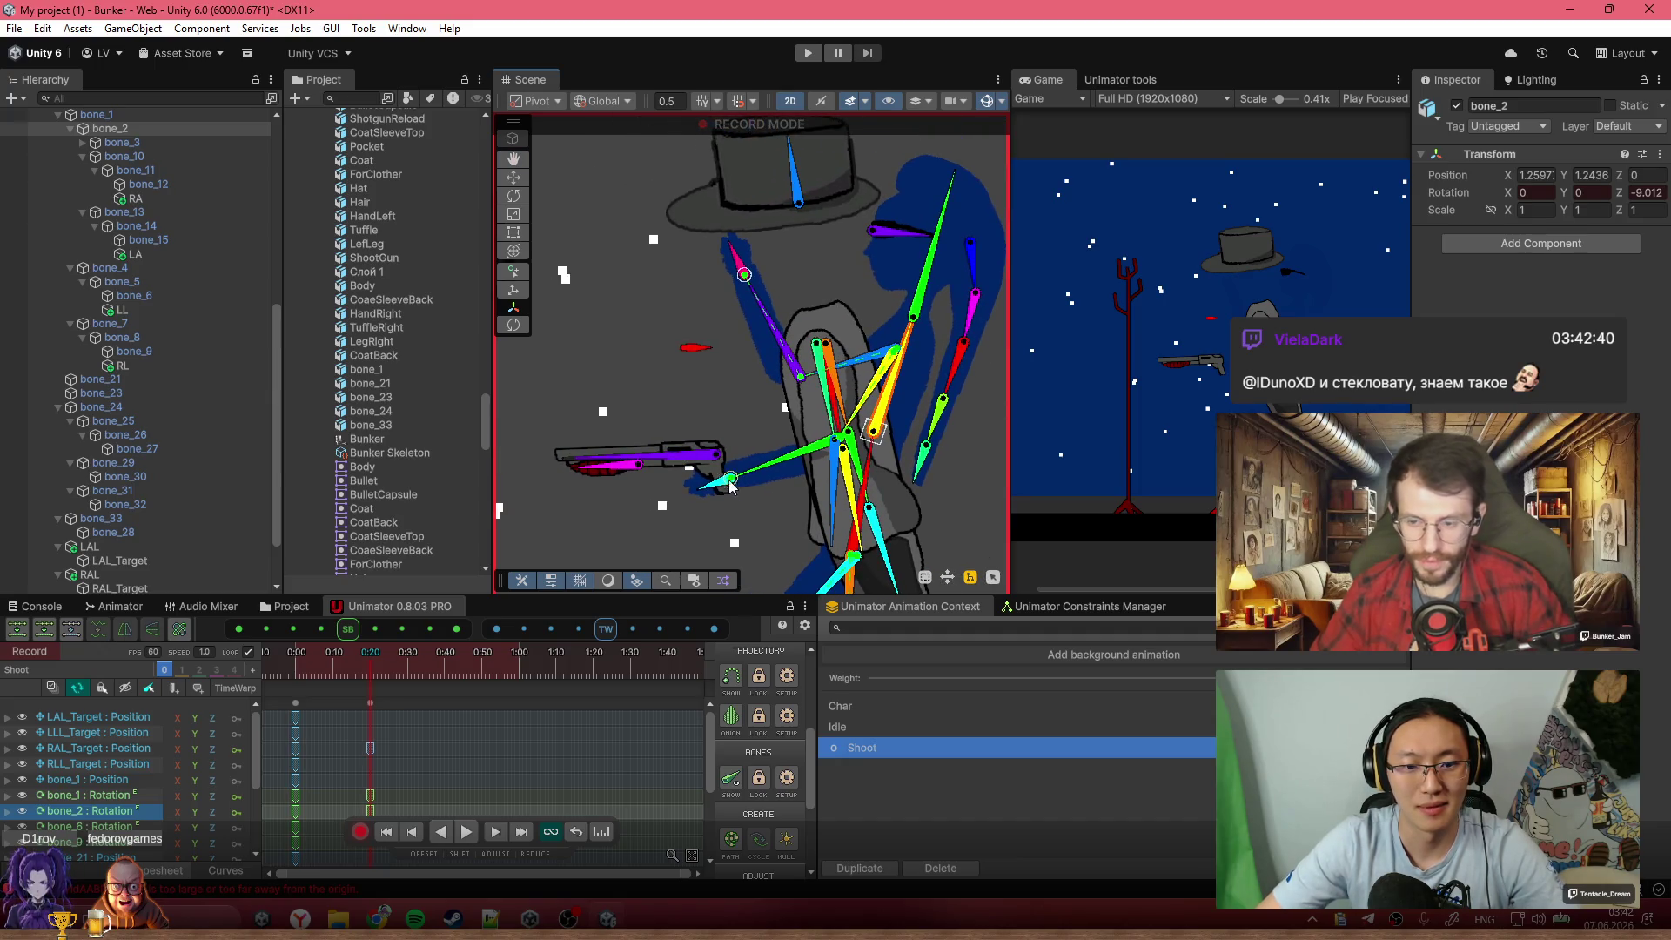
Lift the cyan arm and gun to shoulder height and tilt the hat up and right
drag(728, 481, 721, 322)
key(ctrl+z)
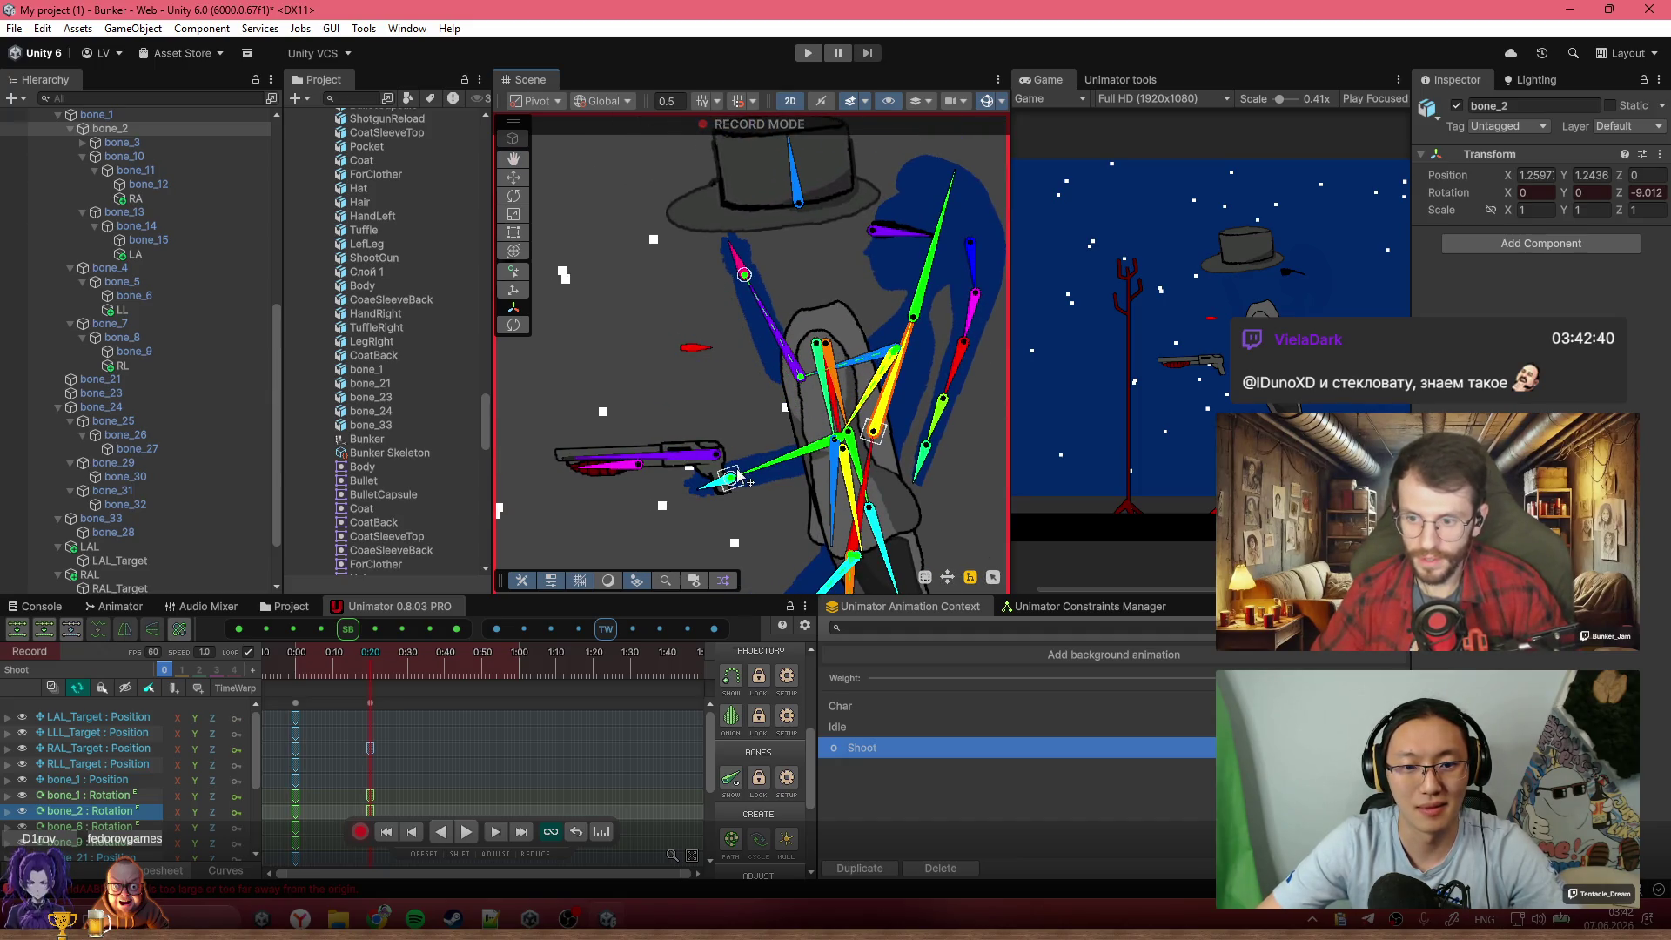
drag(734, 474, 780, 350)
mouse_move(721, 453)
mouse_down()
mouse_move(788, 280)
mouse_move(781, 324)
mouse_up()
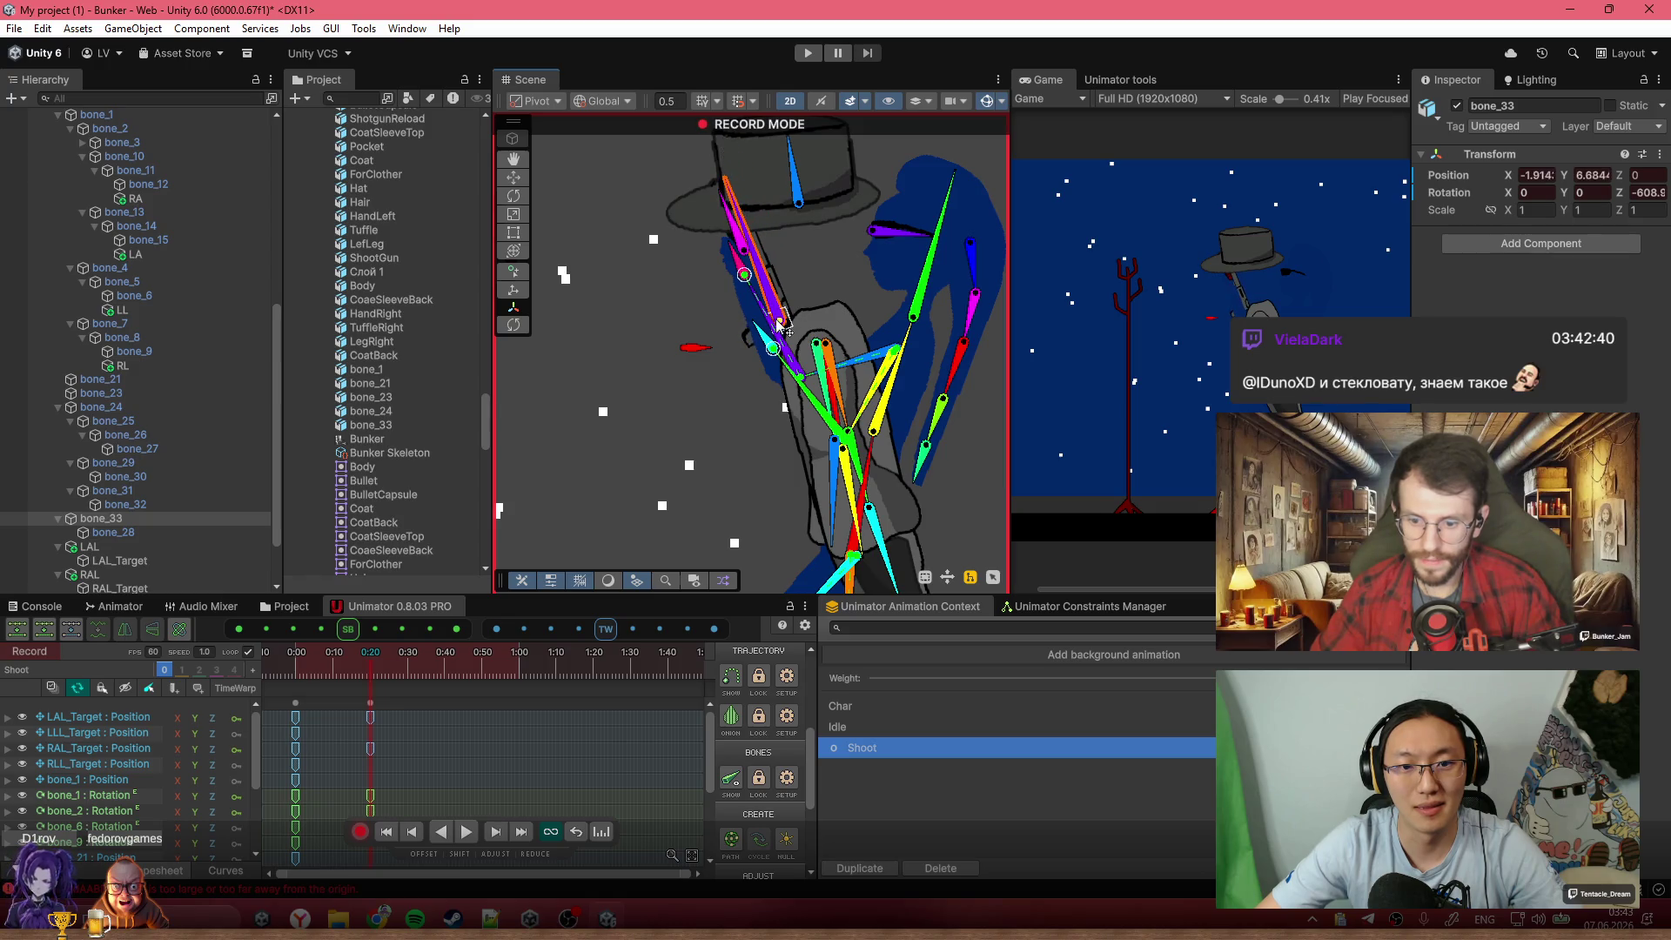
scroll(777, 324, down, 4)
mouse_move(768, 261)
mouse_down()
mouse_move(885, 219)
mouse_move(896, 290)
mouse_up()
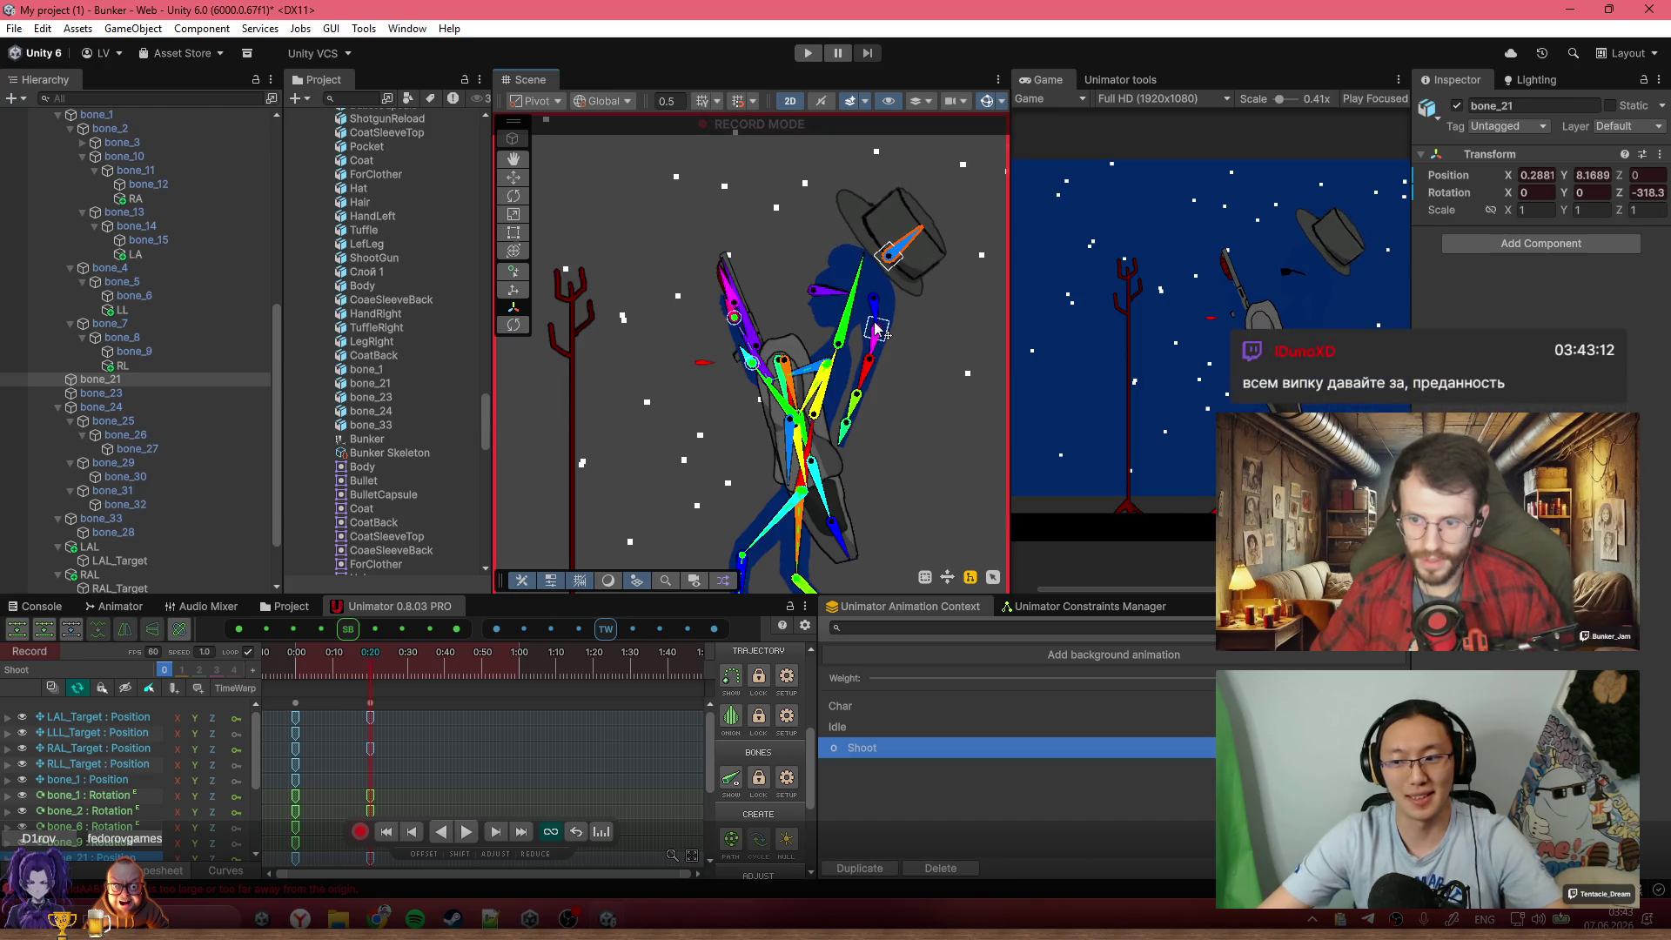
scroll(876, 322, down, 3)
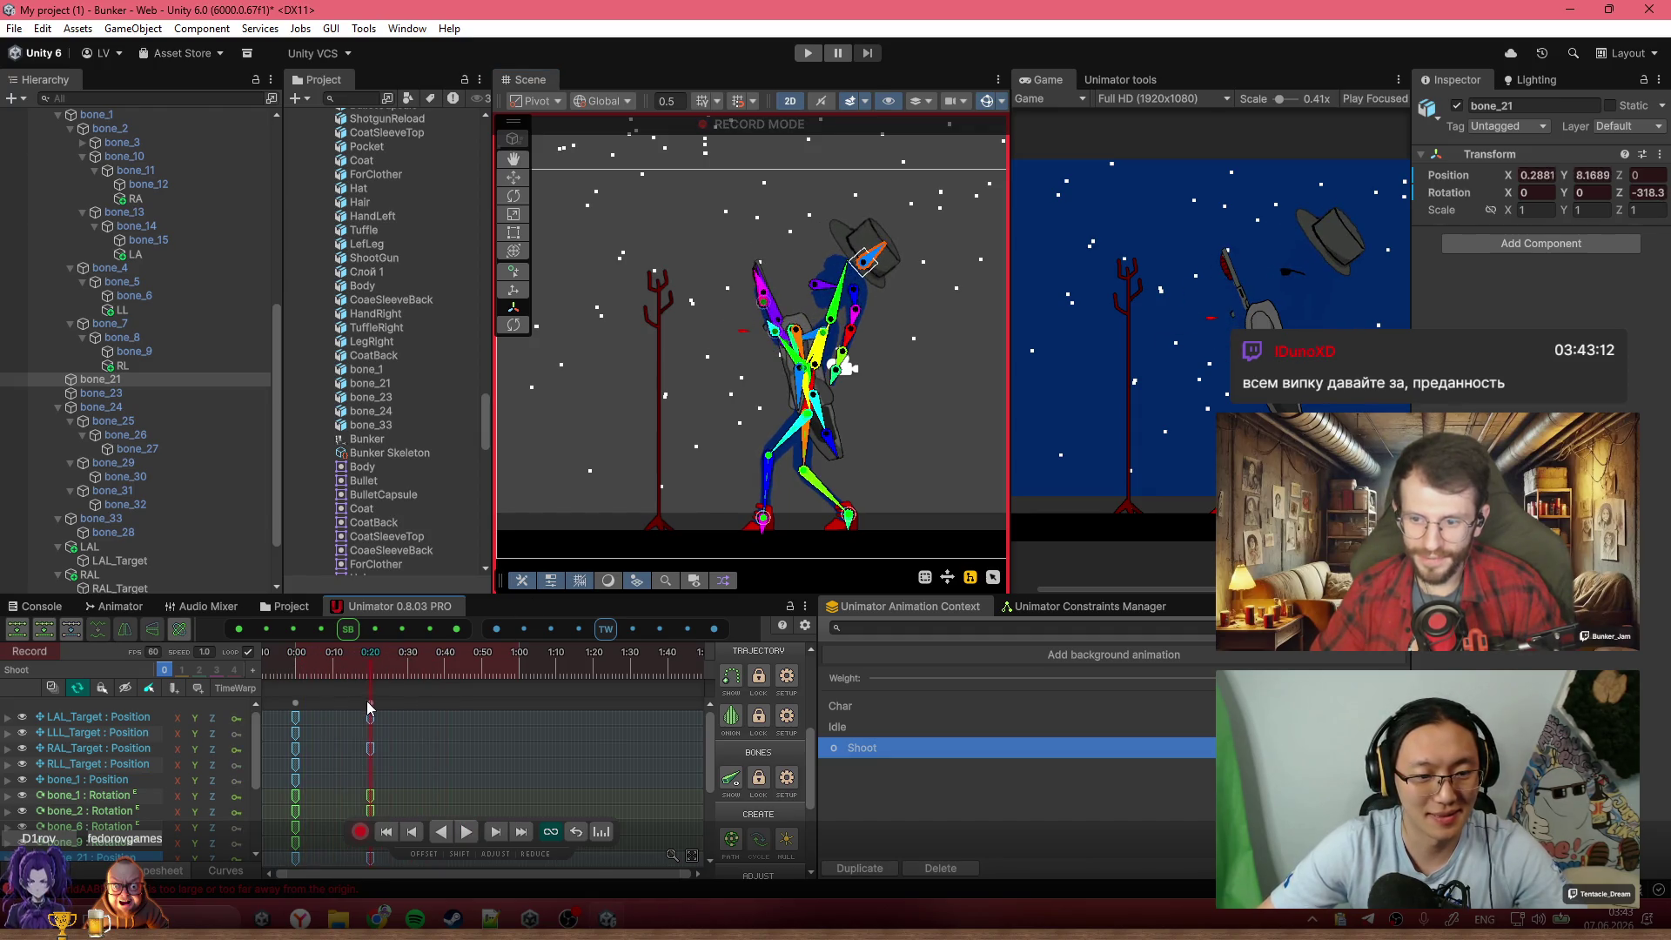
Move the raised-gun key column from 0:20 to 0:14 and preview the result
drag(368, 706, 341, 709)
click(318, 672)
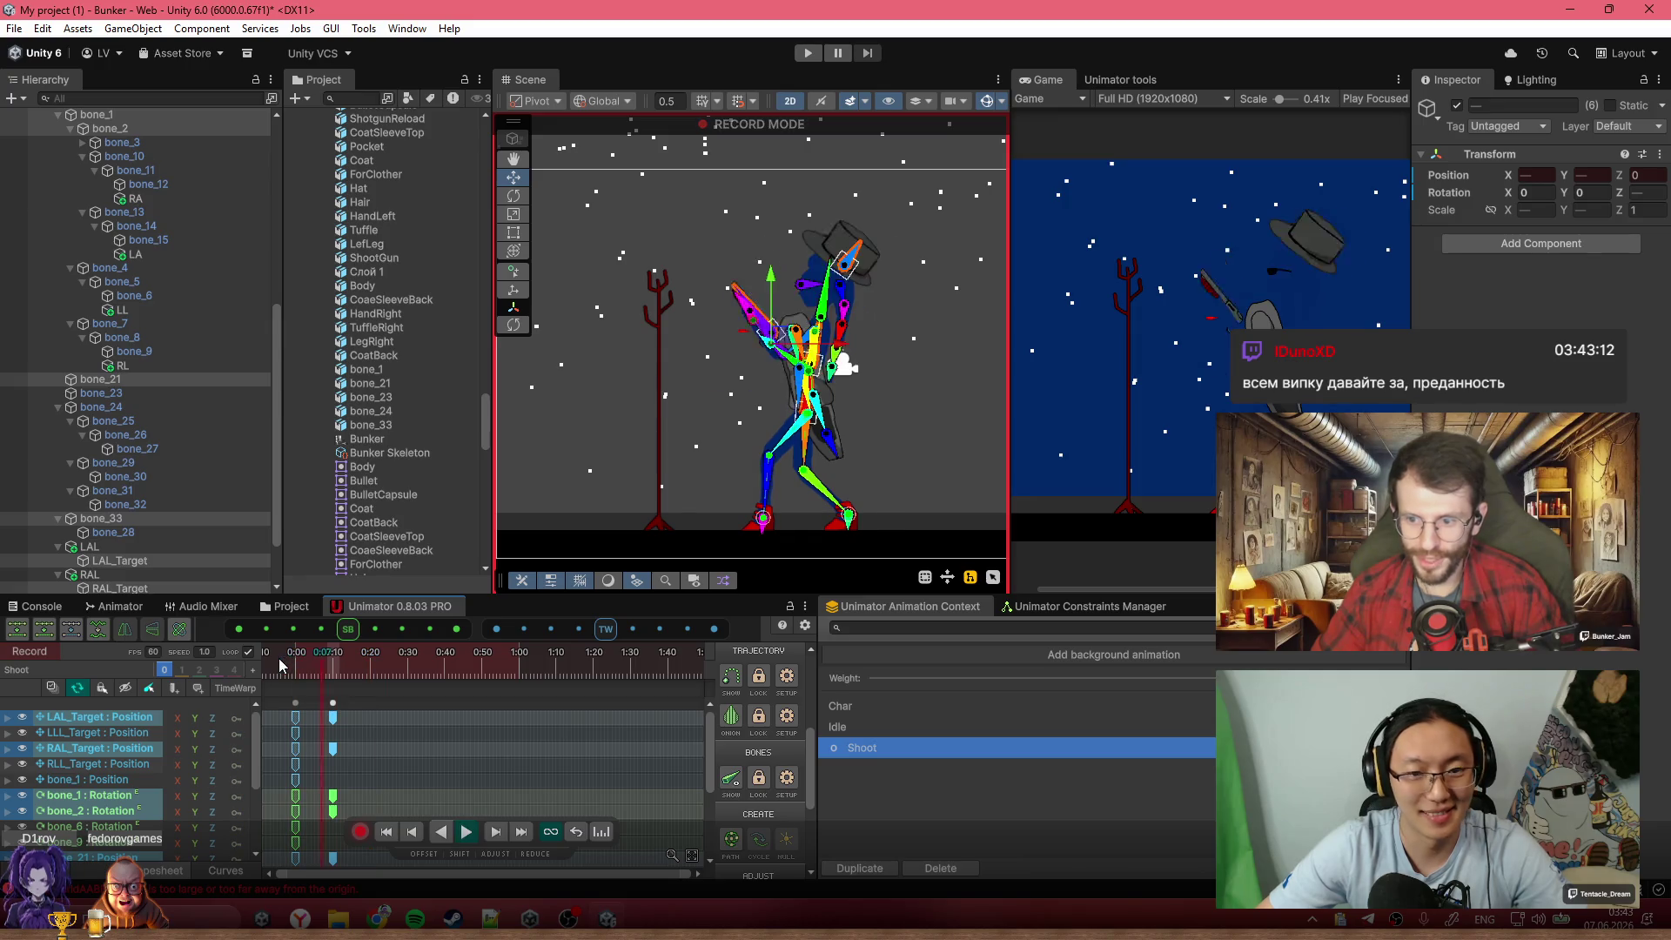
key(space)
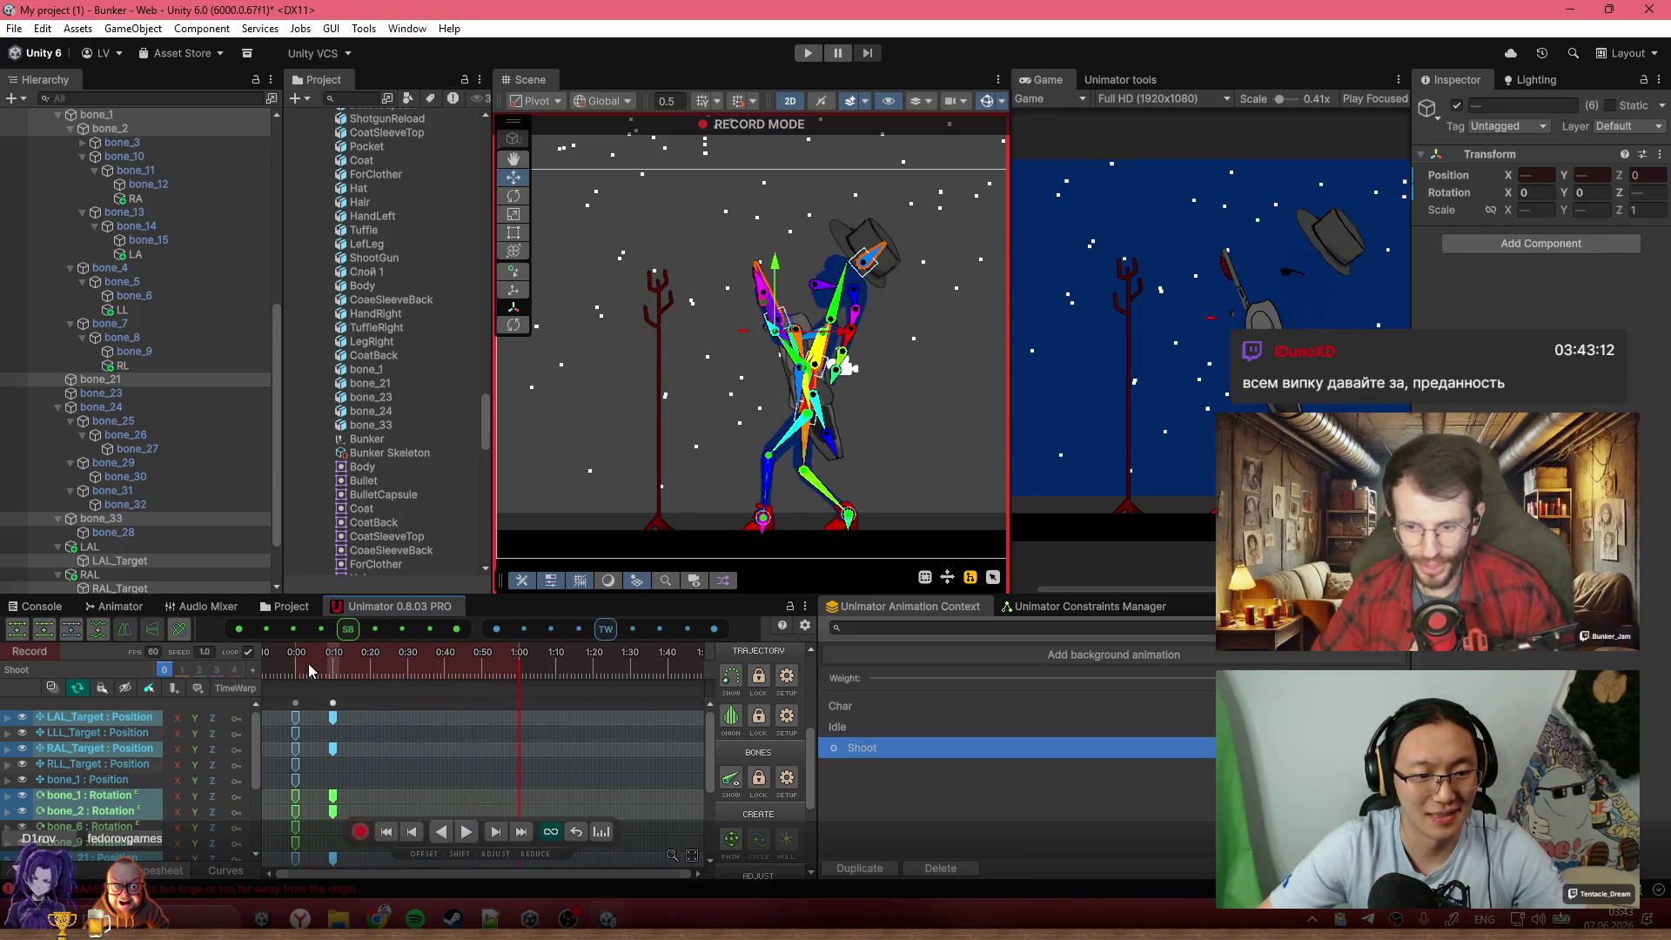
click(296, 671)
Copy the 0:00 keyframes and paste the starting pose at 1:00
click(297, 715)
key(ctrl+c)
click(404, 674)
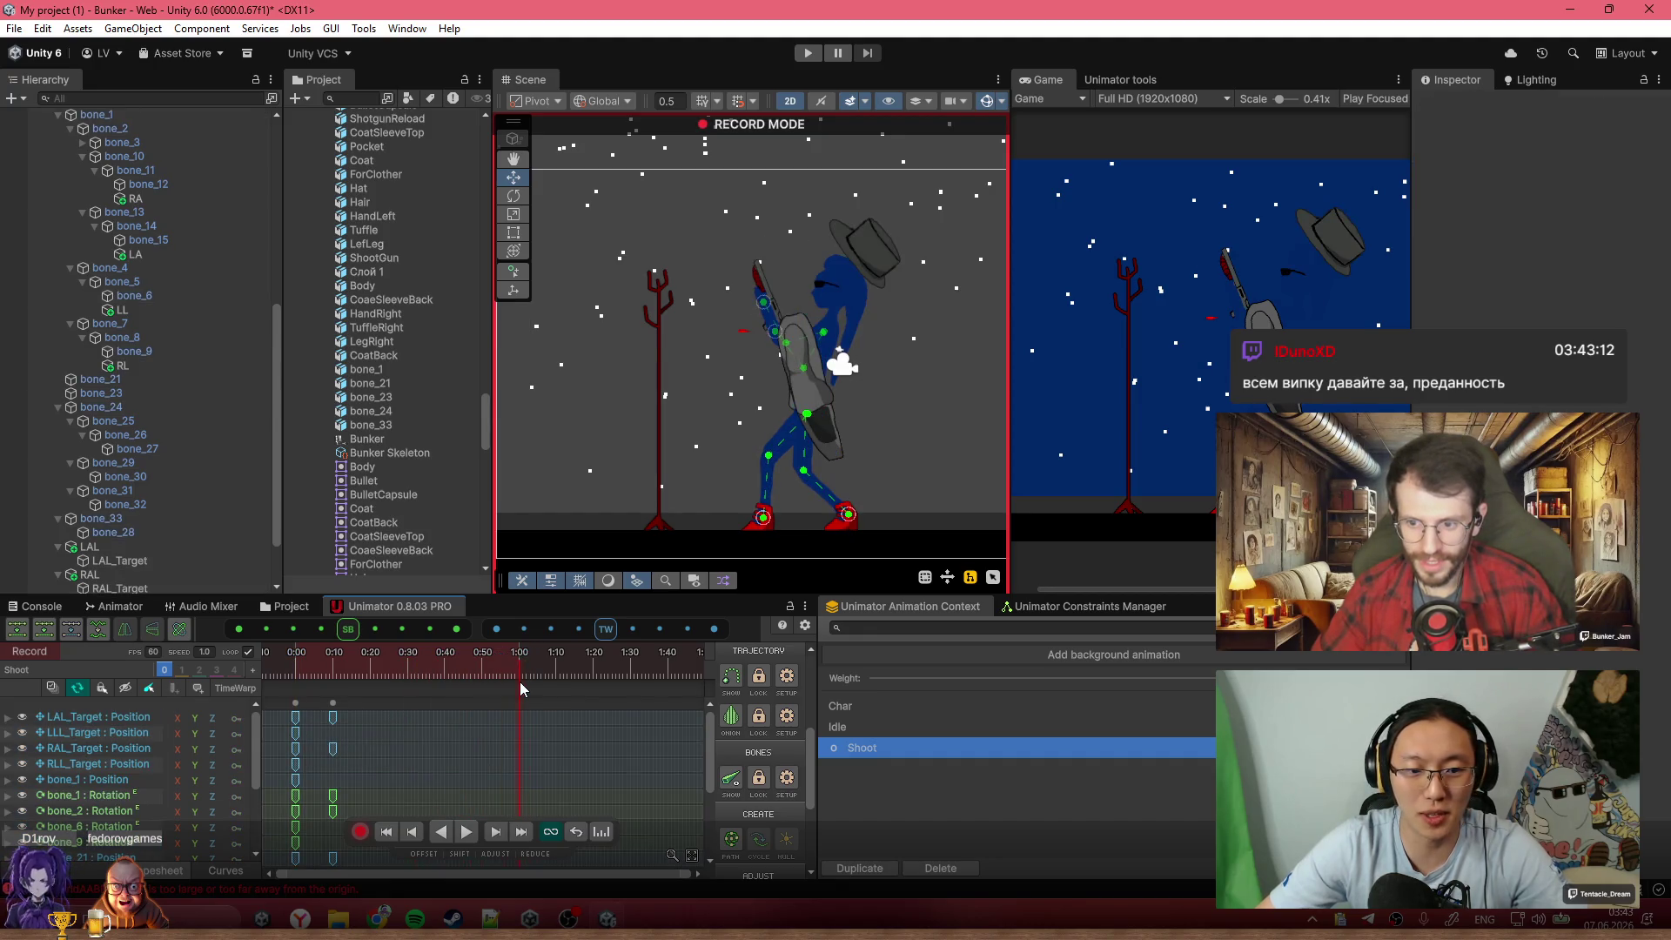
key(ctrl+v)
Select body bone bone_21 and bend the torso into a new pose
click(333, 675)
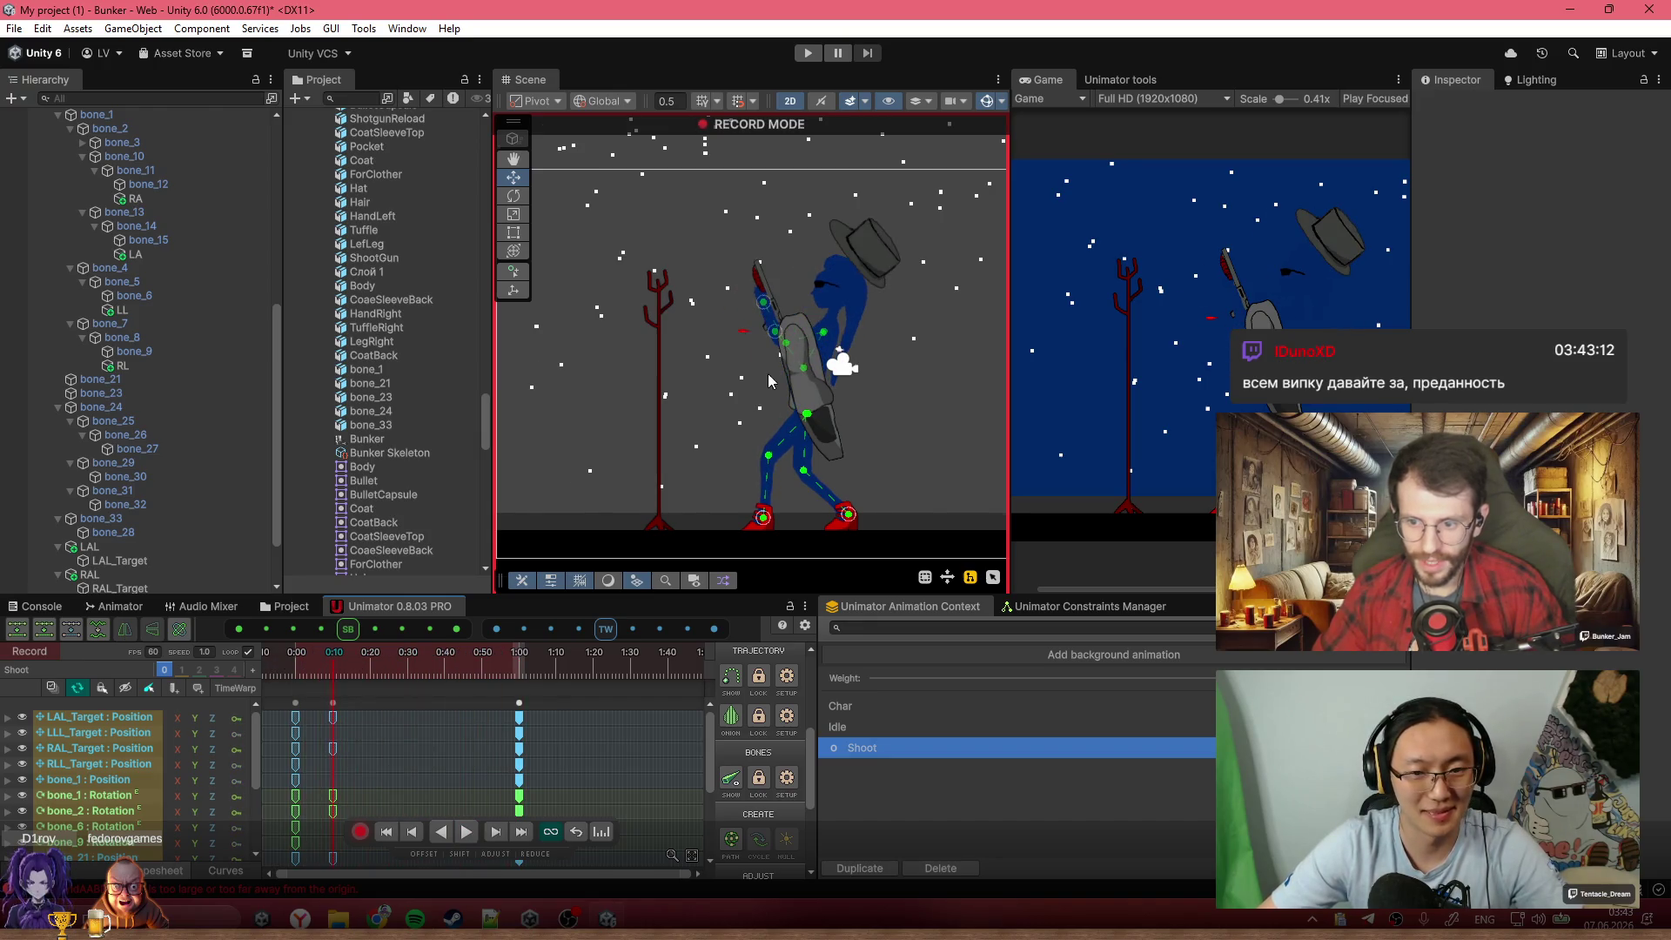
scroll(766, 379, up, 5)
click(794, 333)
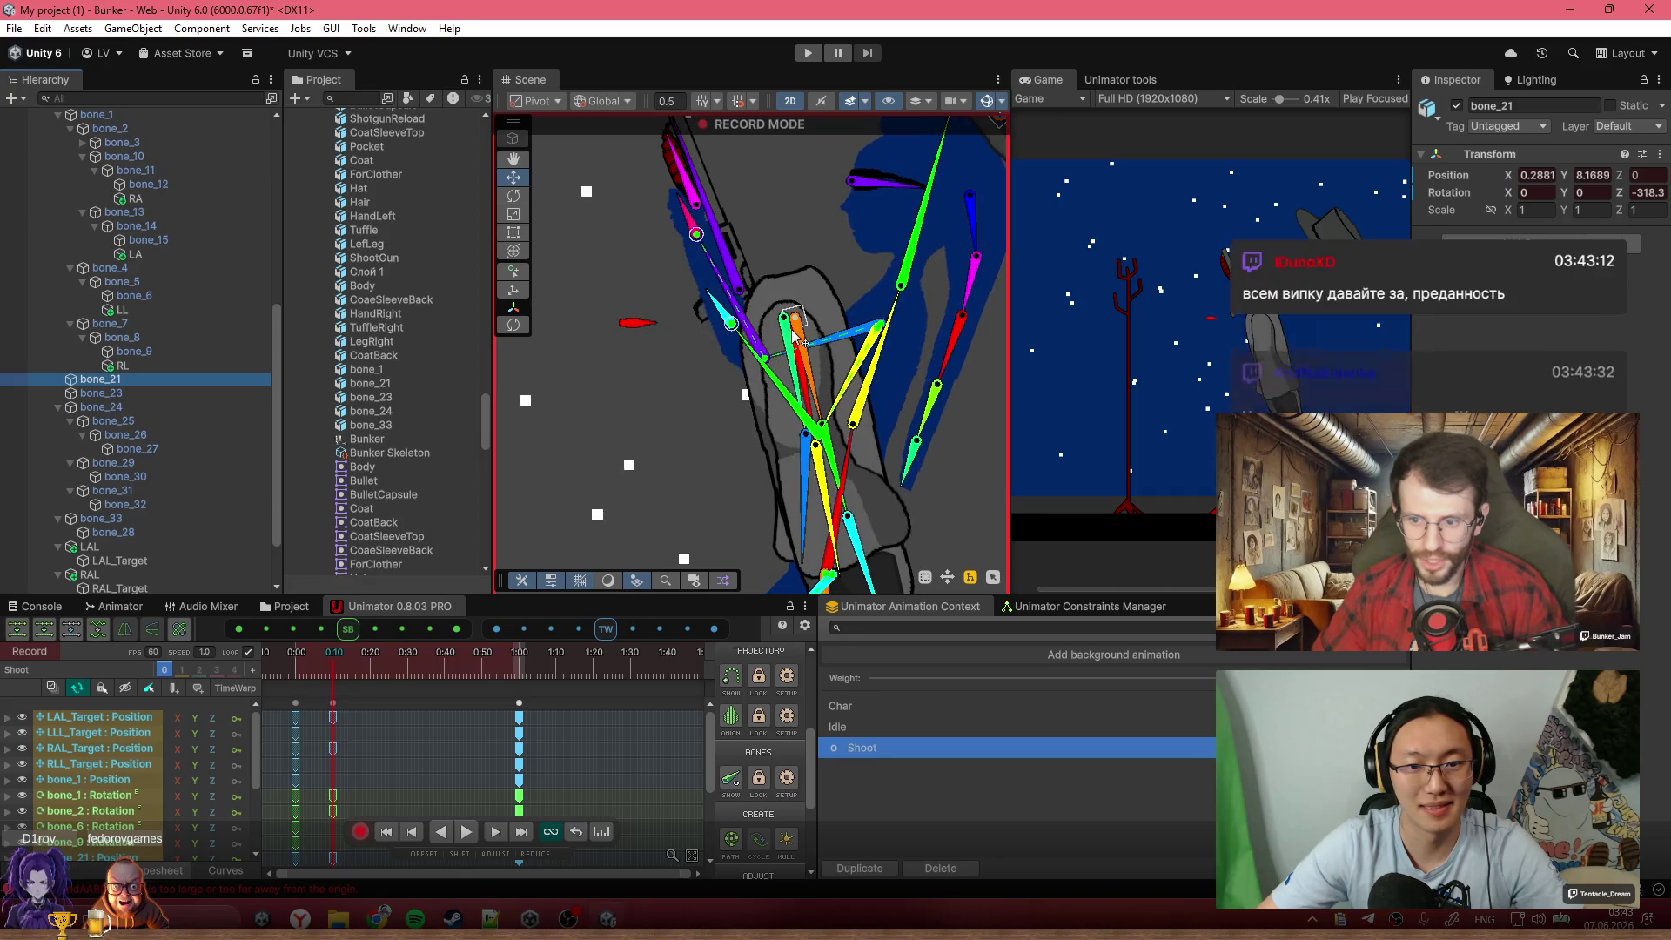
mouse_move(795, 335)
mouse_down()
mouse_move(910, 318)
mouse_move(919, 428)
mouse_up()
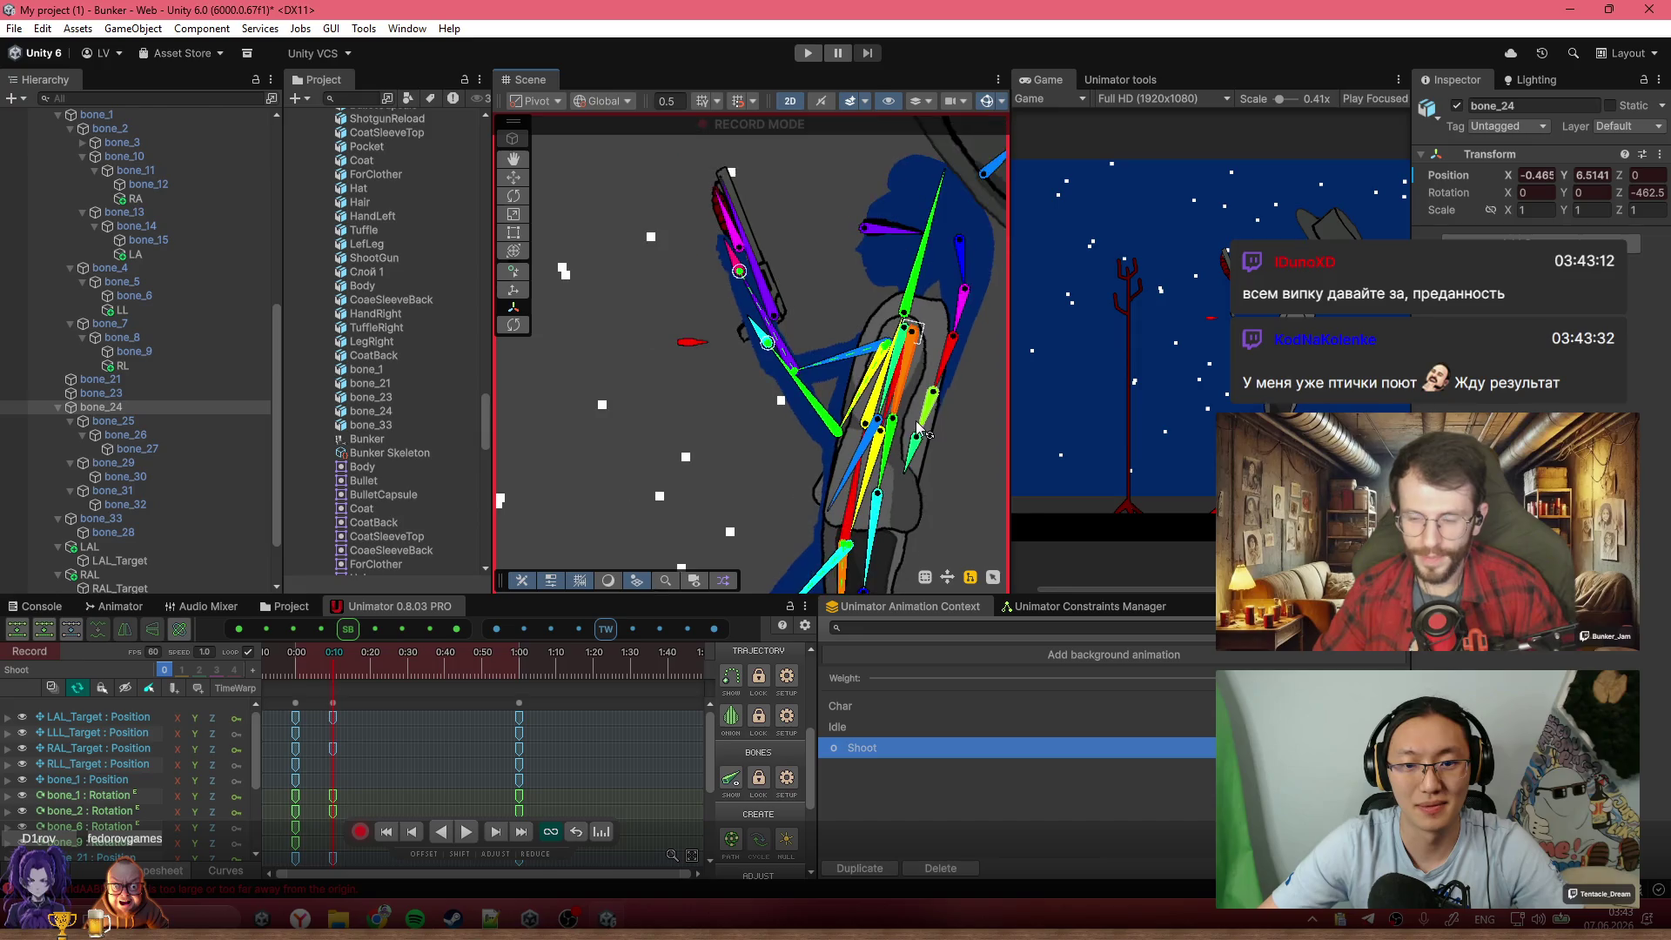
scroll(919, 428, up, 4)
scroll(867, 389, down, 5)
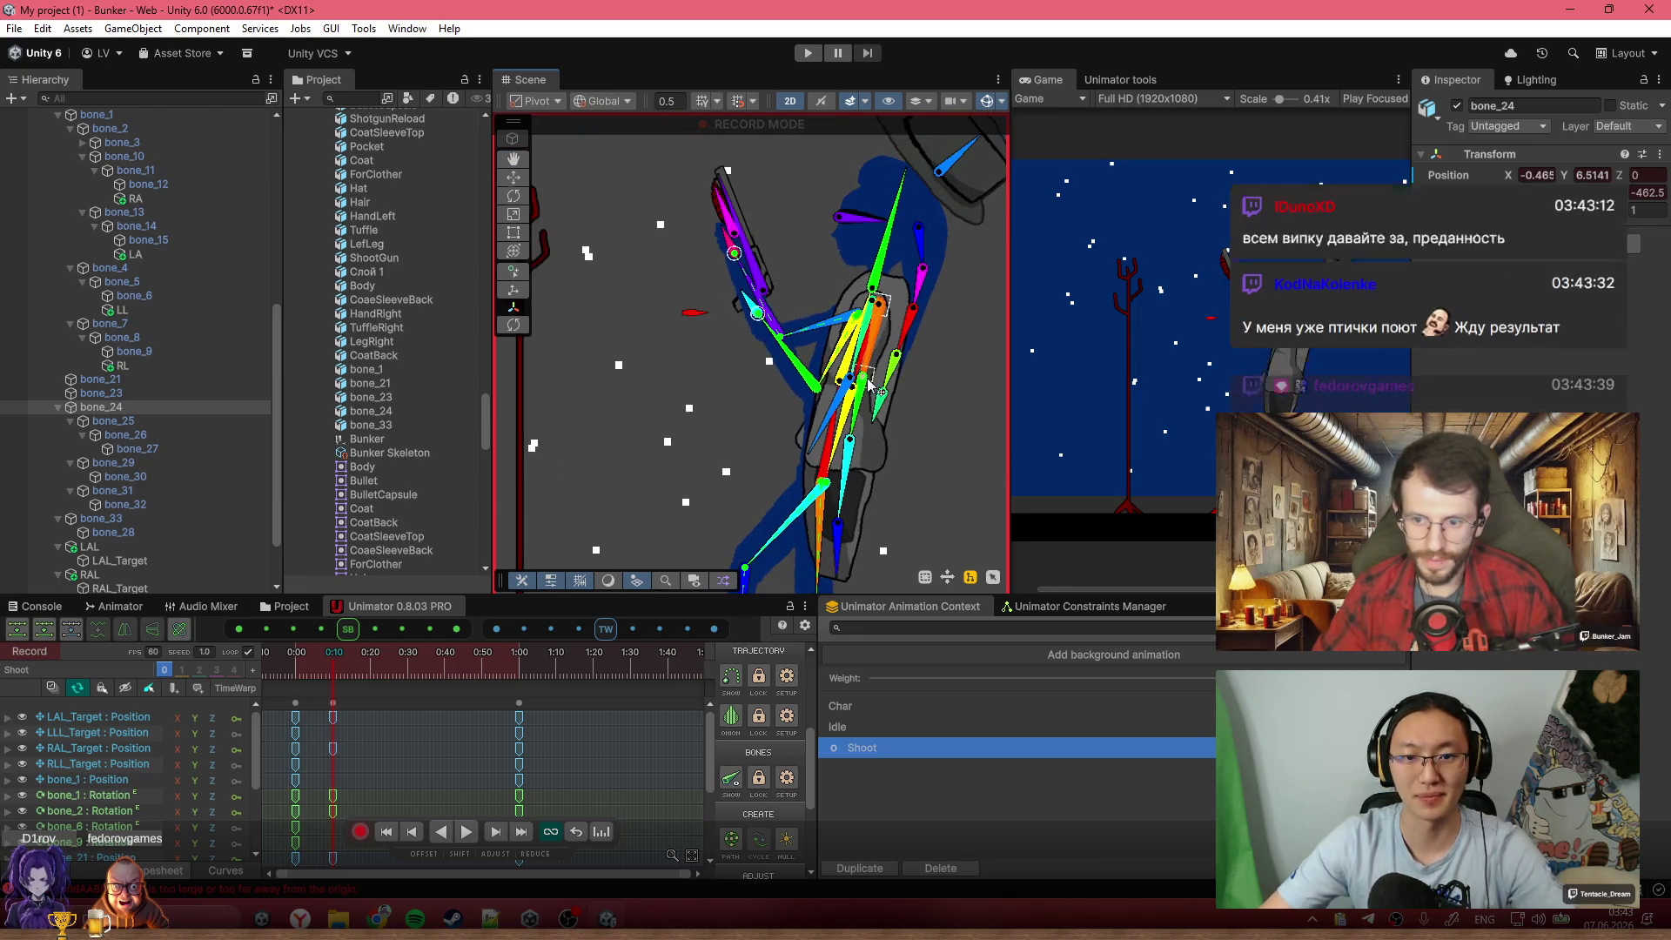
scroll(866, 389, down, 5)
Scrub back to check the pose, then rotate the body bone for a 0:20 key
mouse_move(339, 668)
mouse_down()
mouse_move(314, 661)
mouse_move(372, 676)
mouse_up()
scroll(788, 220, up, 2)
scroll(788, 220, up, 3)
mouse_move(837, 294)
mouse_down()
mouse_move(861, 325)
mouse_move(879, 288)
mouse_move(804, 284)
mouse_move(878, 270)
mouse_move(870, 289)
mouse_up()
scroll(848, 389, down, 3)
Play the Shoot animation from about 0:10 to review the motion
scroll(455, 734, down, 2)
scroll(392, 701, down, 2)
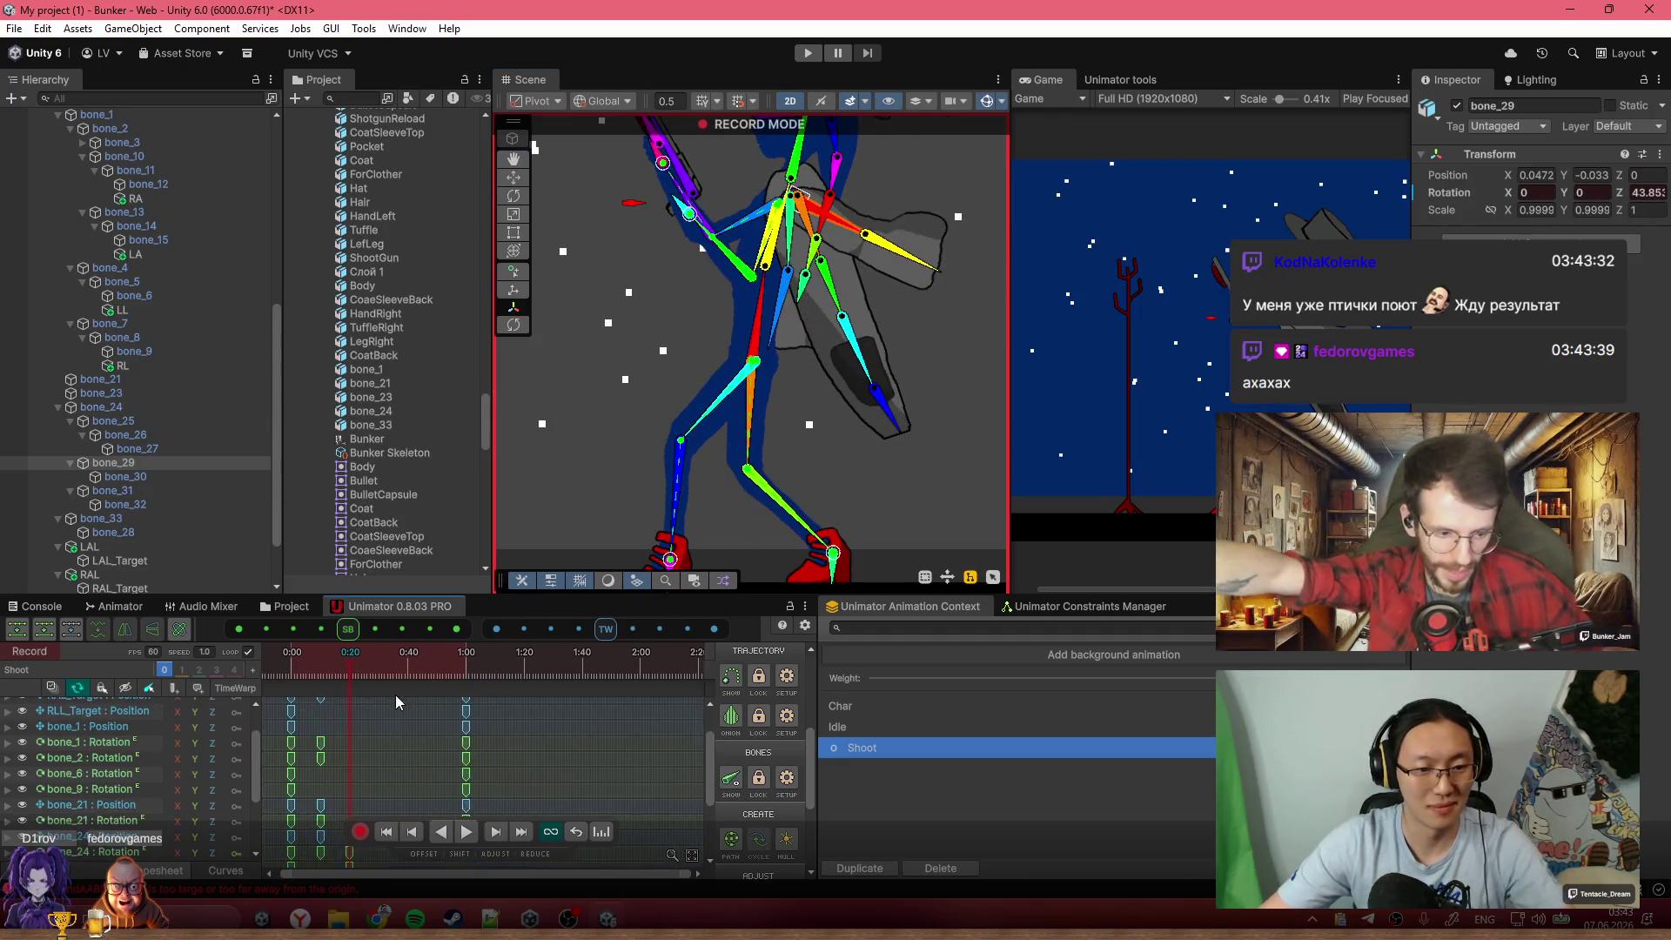
scroll(392, 701, down, 2)
click(328, 677)
key(space)
scroll(345, 796, up, 1)
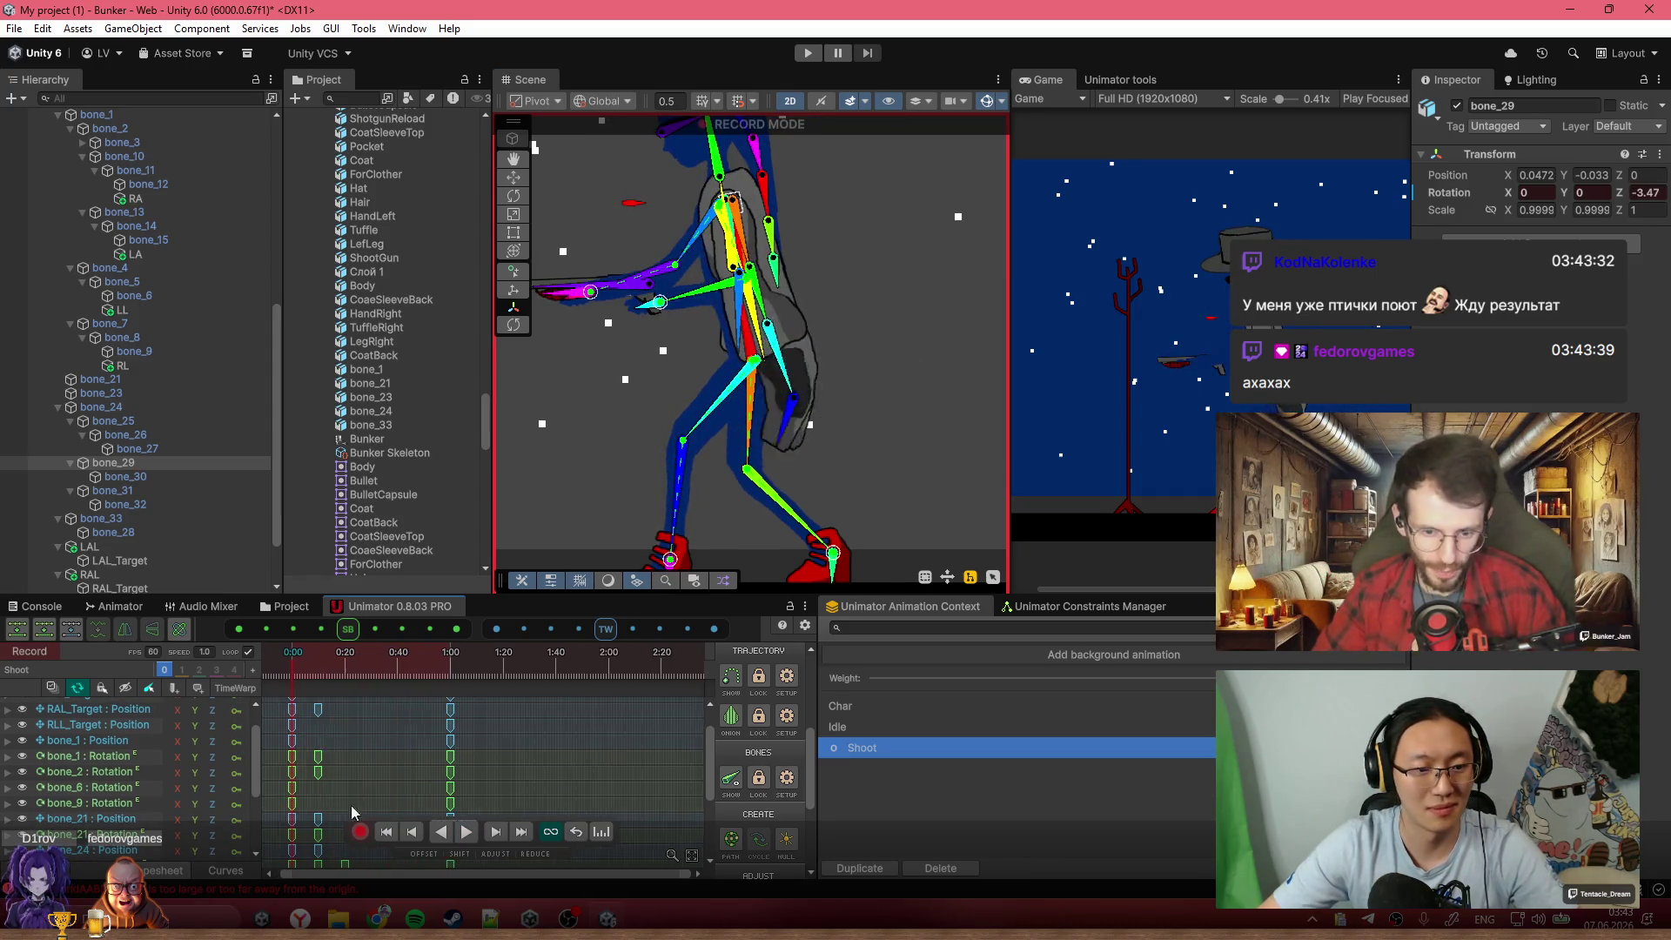
scroll(345, 796, up, 3)
Copy the 0:00 keys to 1:00 so Shoot returns to its start pose
click(295, 705)
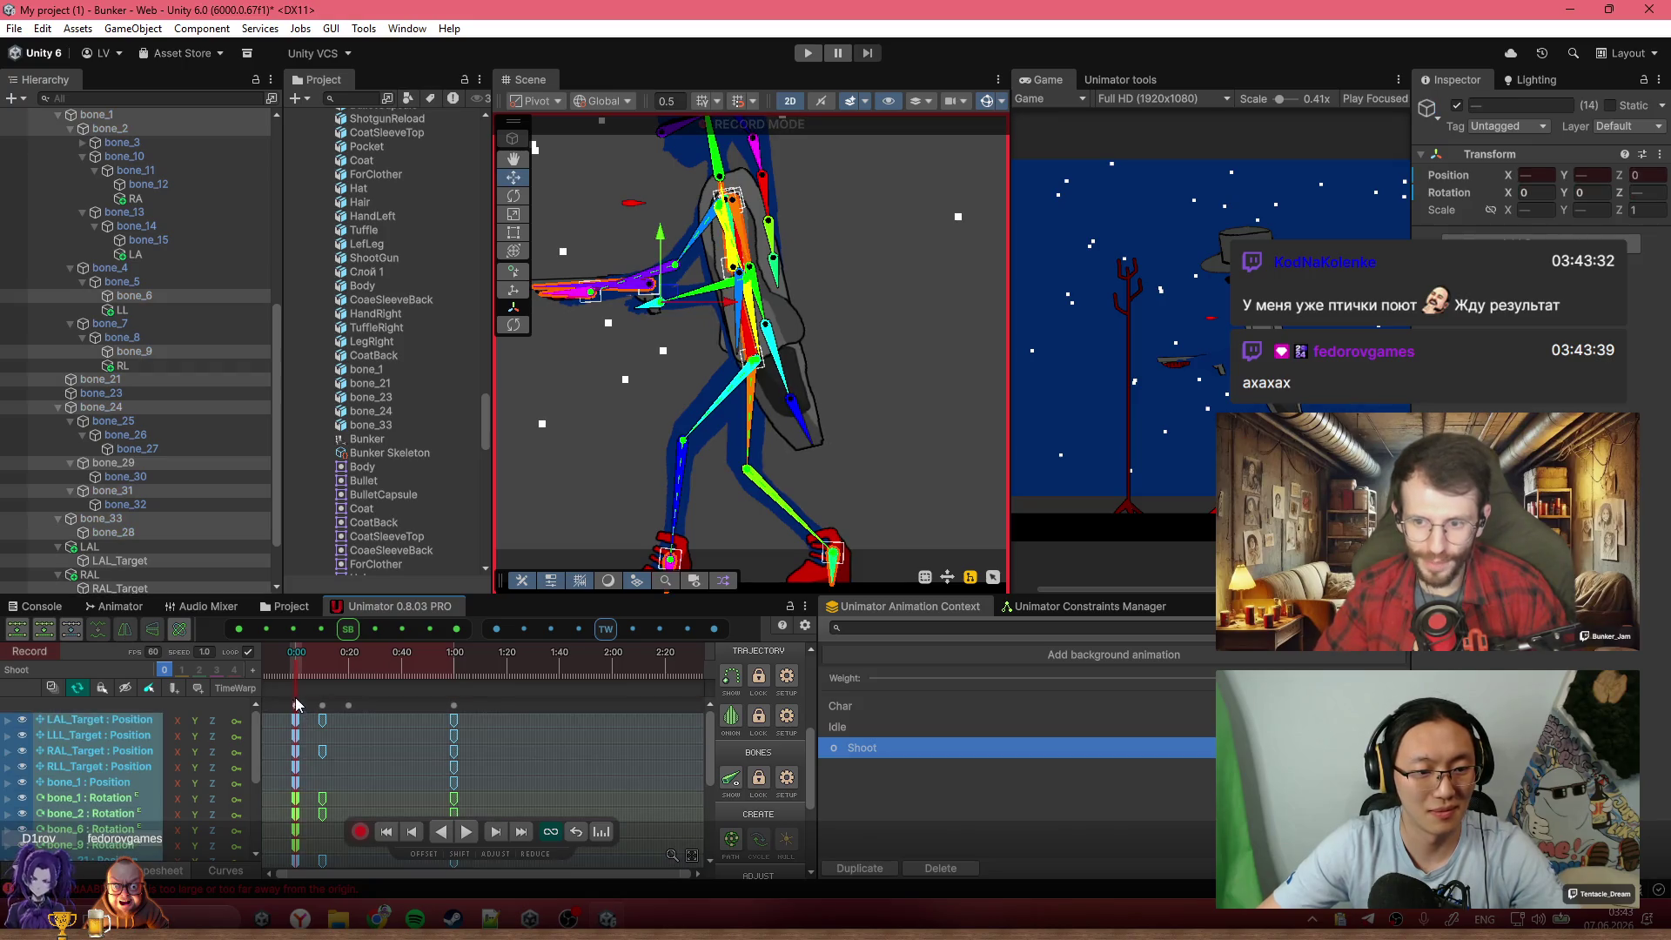
key(ctrl+c)
drag(436, 661, 453, 666)
key(ctrl+v)
key(space)
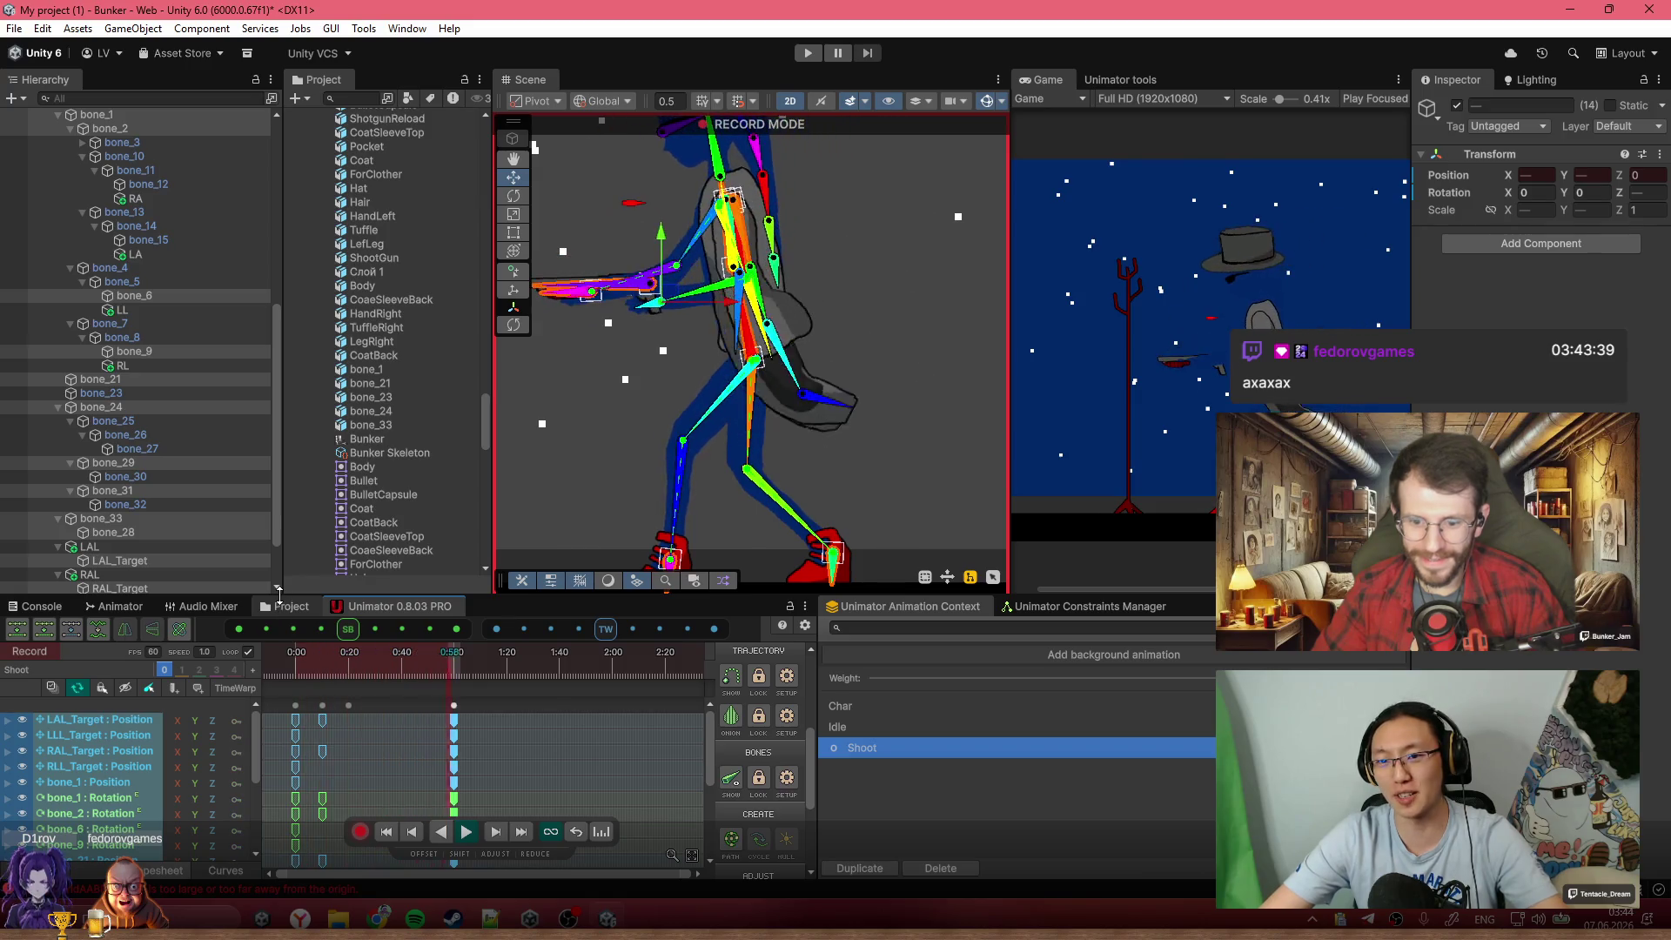
Replay and scrub Shoot between 0:00 and 0:46 to inspect the loop
click(274, 675)
key(space)
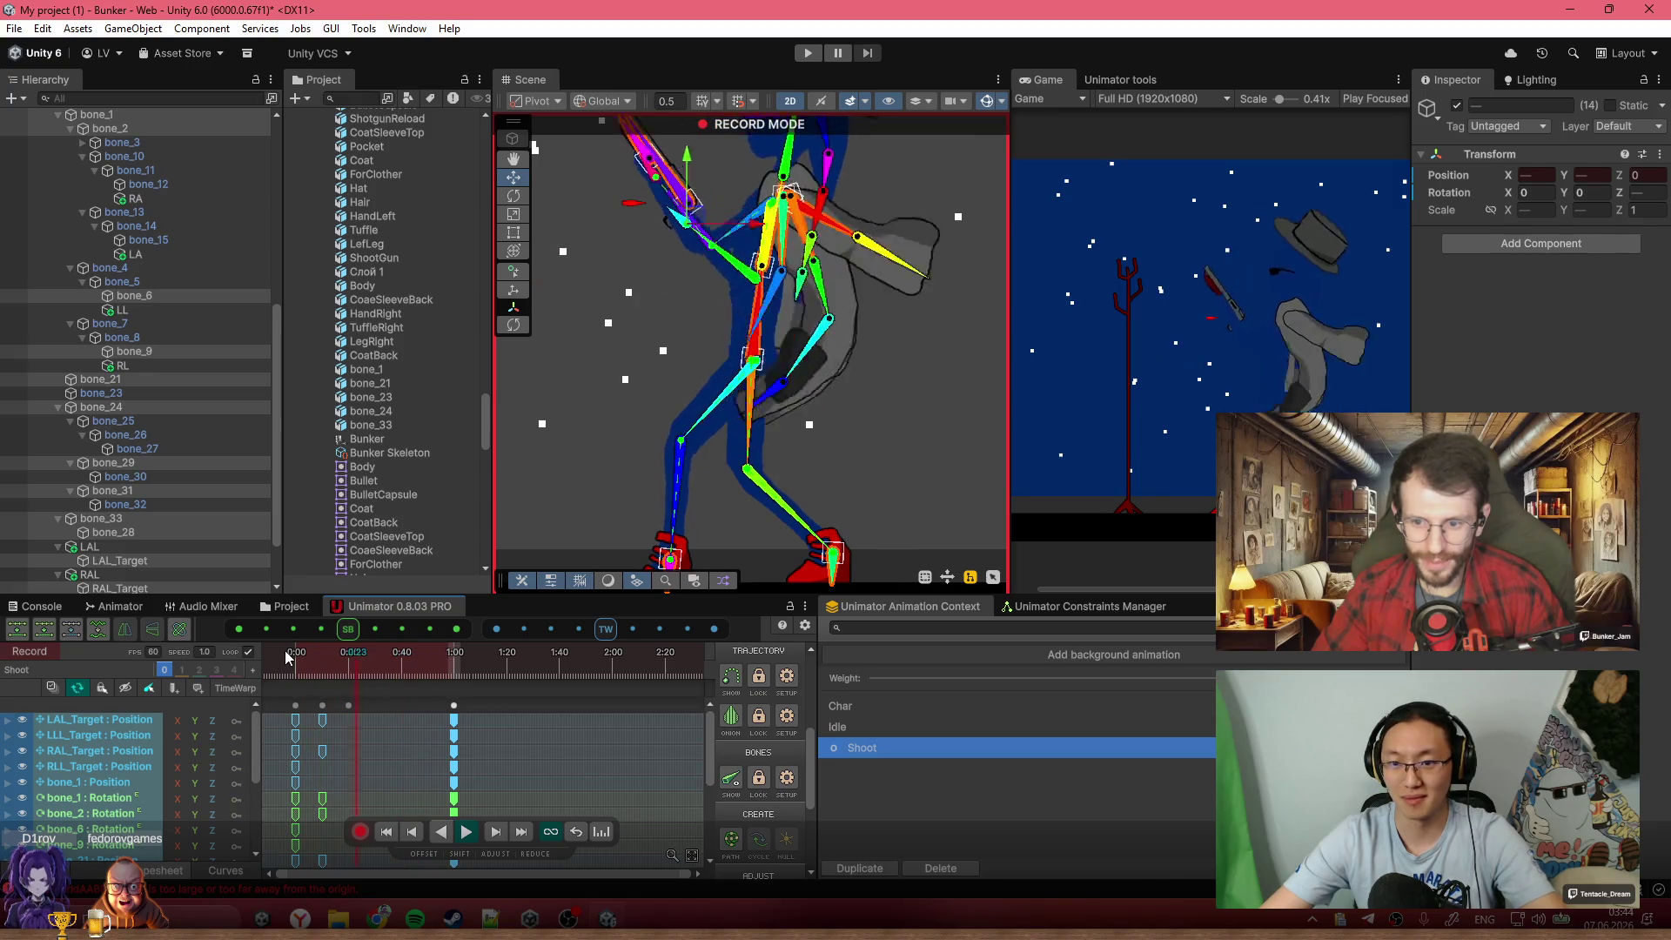
click(291, 676)
drag(293, 676, 455, 699)
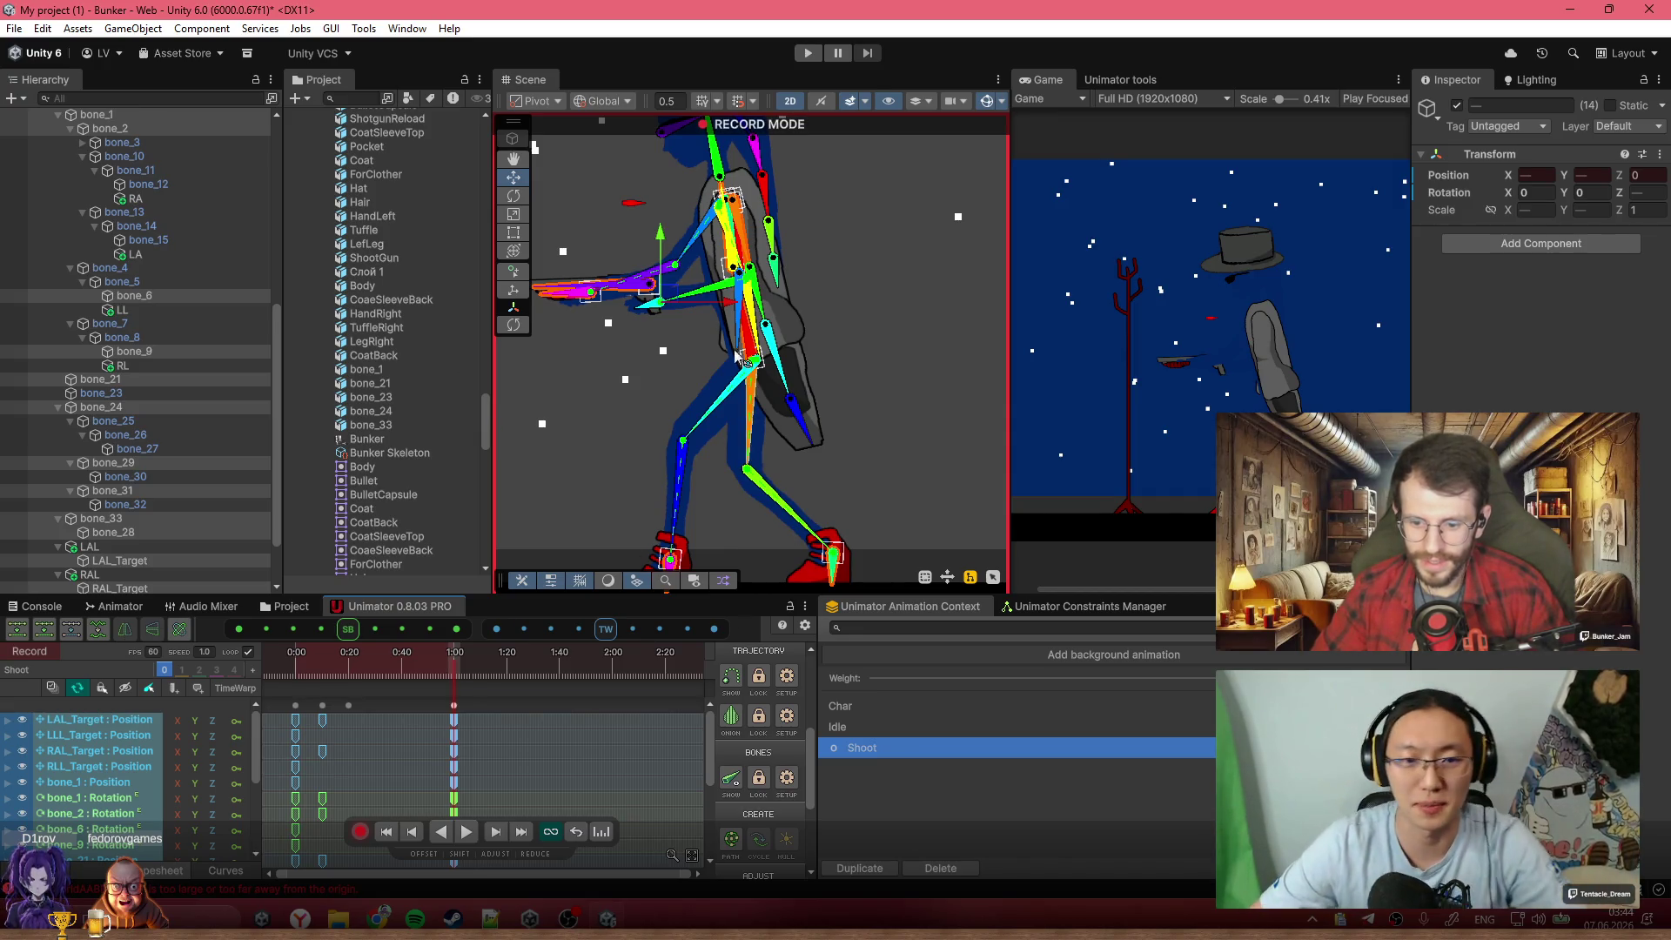
key(f)
key(space)
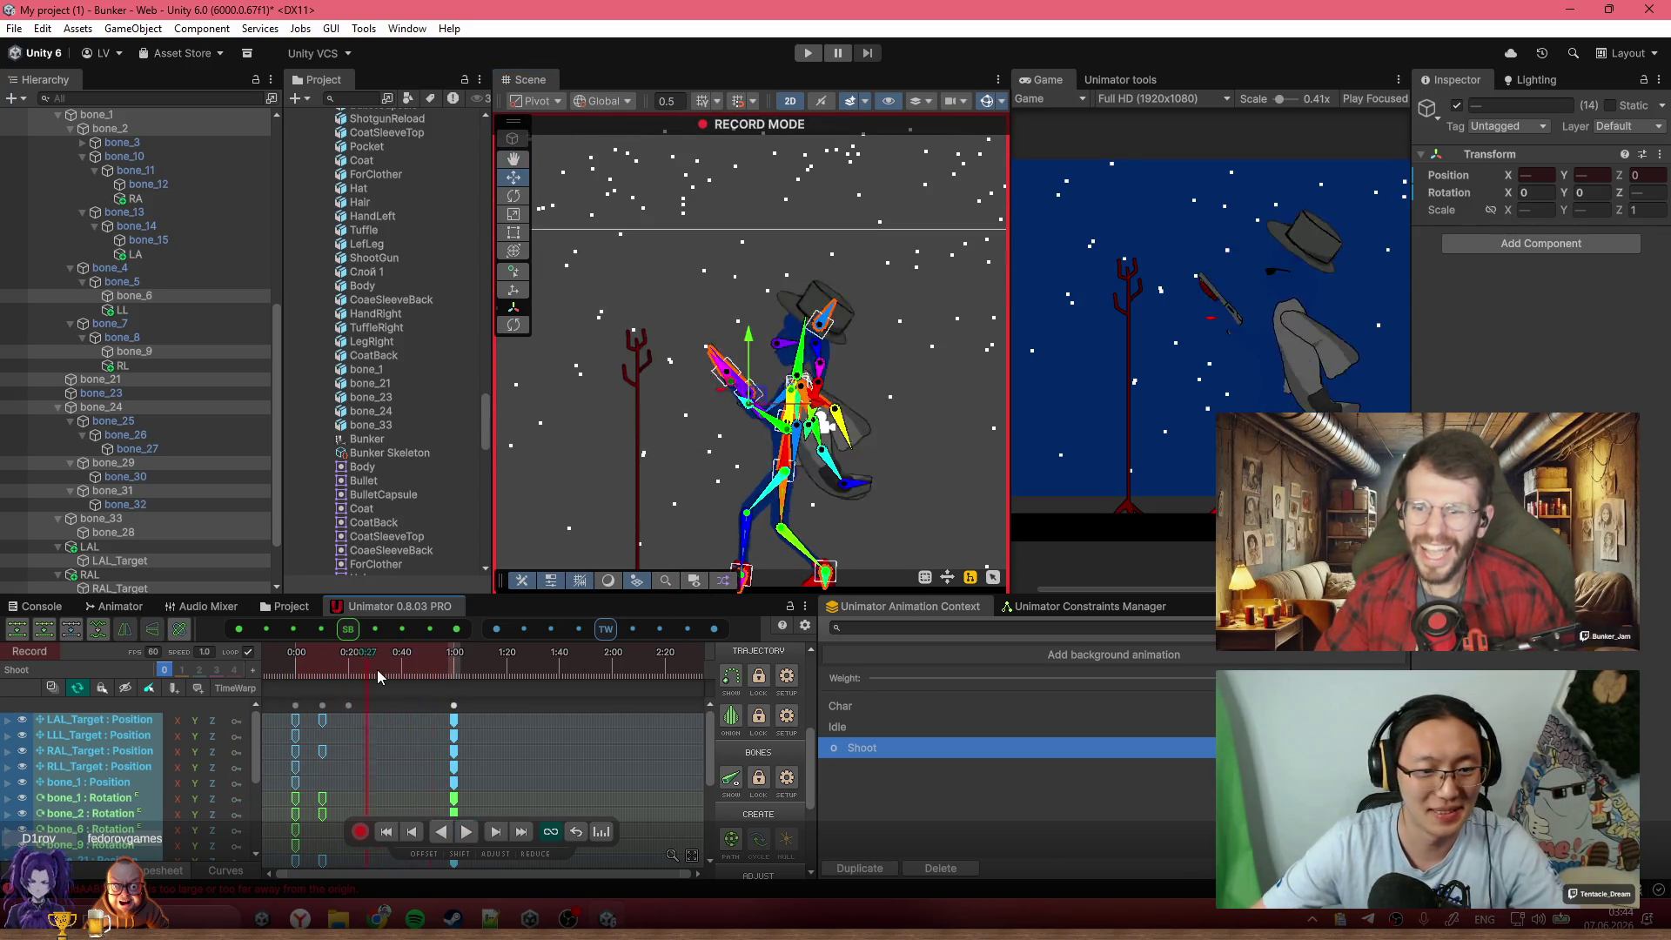
mouse_move(386, 701)
mouse_down()
mouse_move(290, 695)
mouse_move(454, 736)
mouse_up()
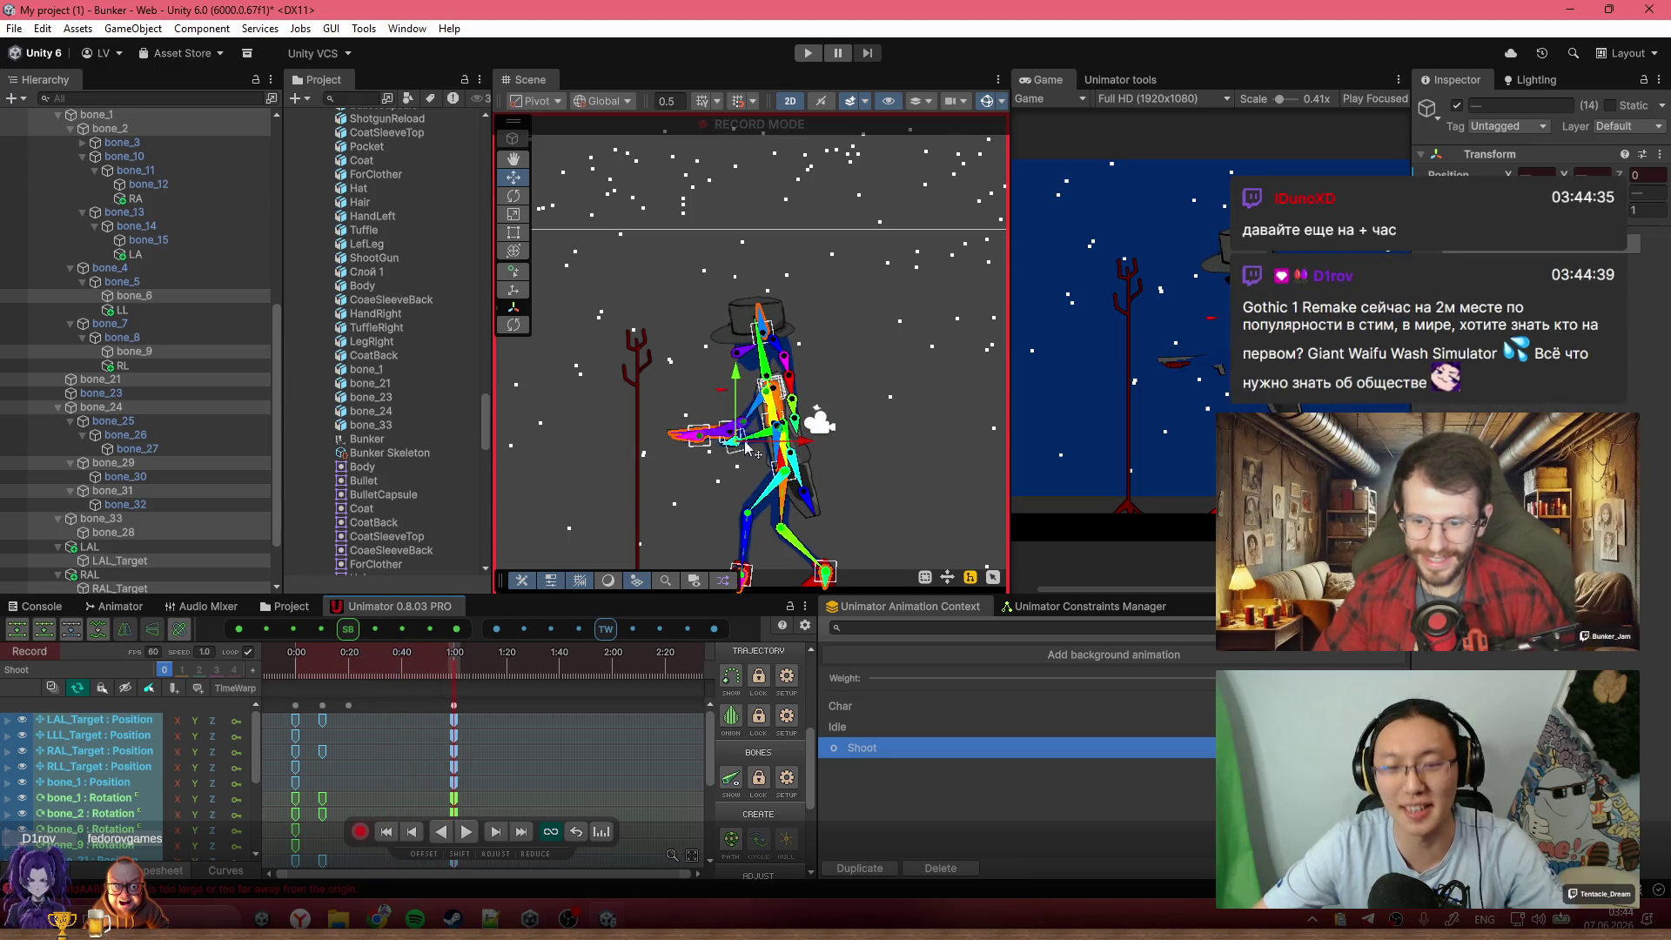
scroll(731, 451, up, 3)
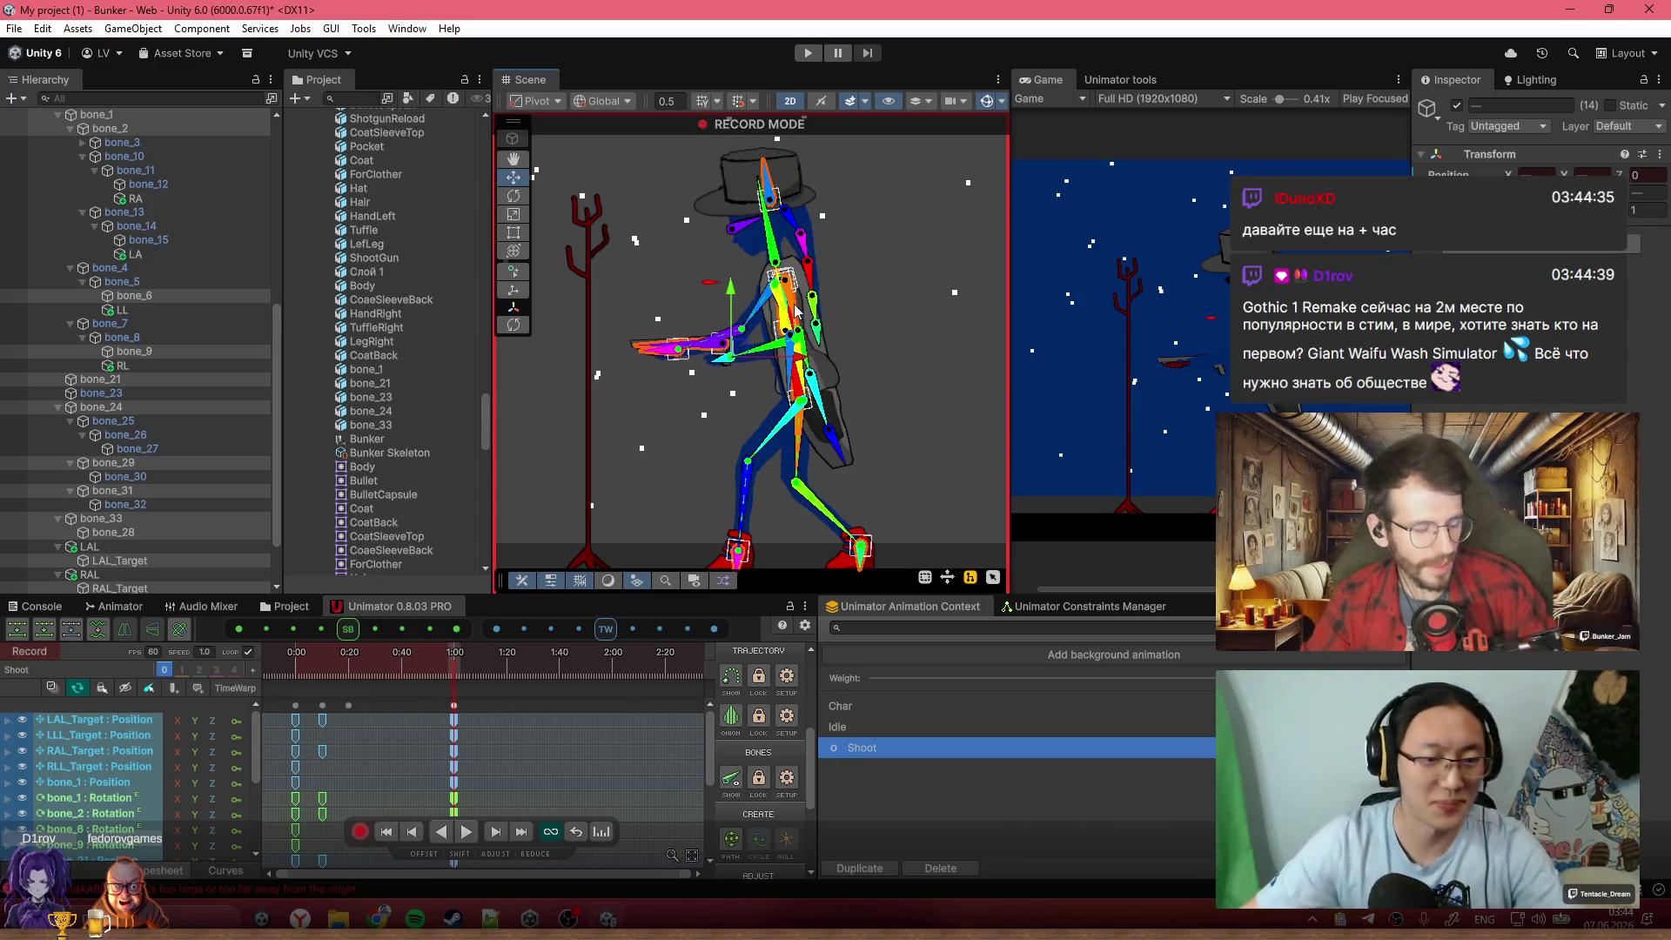
Scrub to 1:40 and add a RAL_Target position key for the gun arm
click(314, 651)
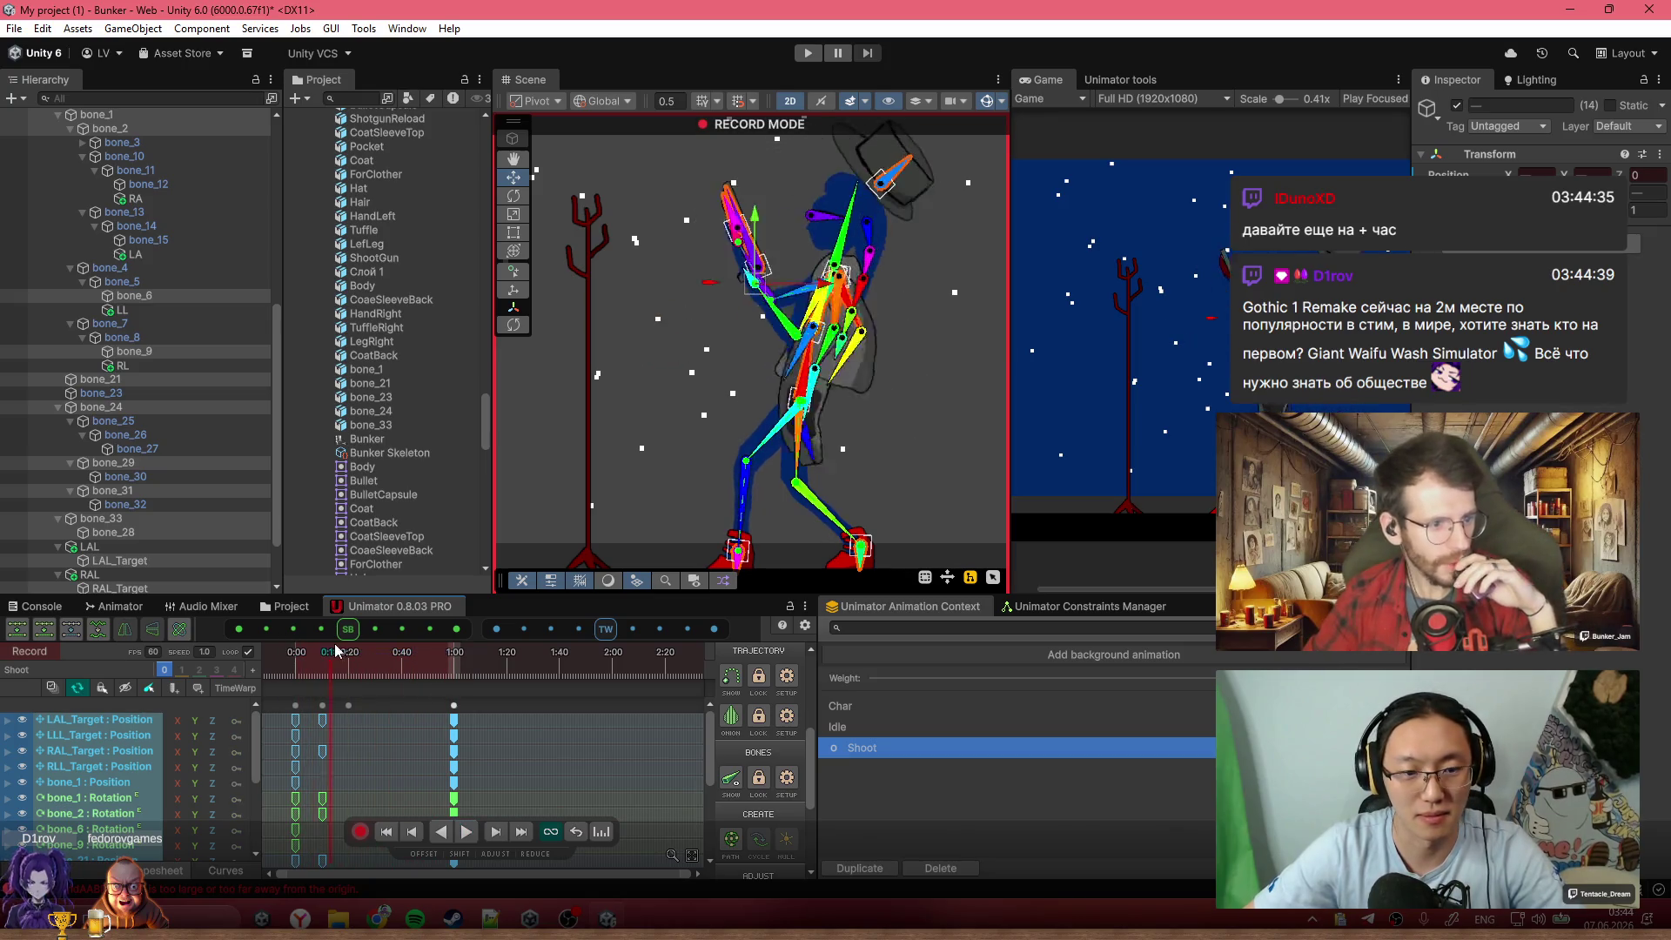
click(427, 670)
click(504, 675)
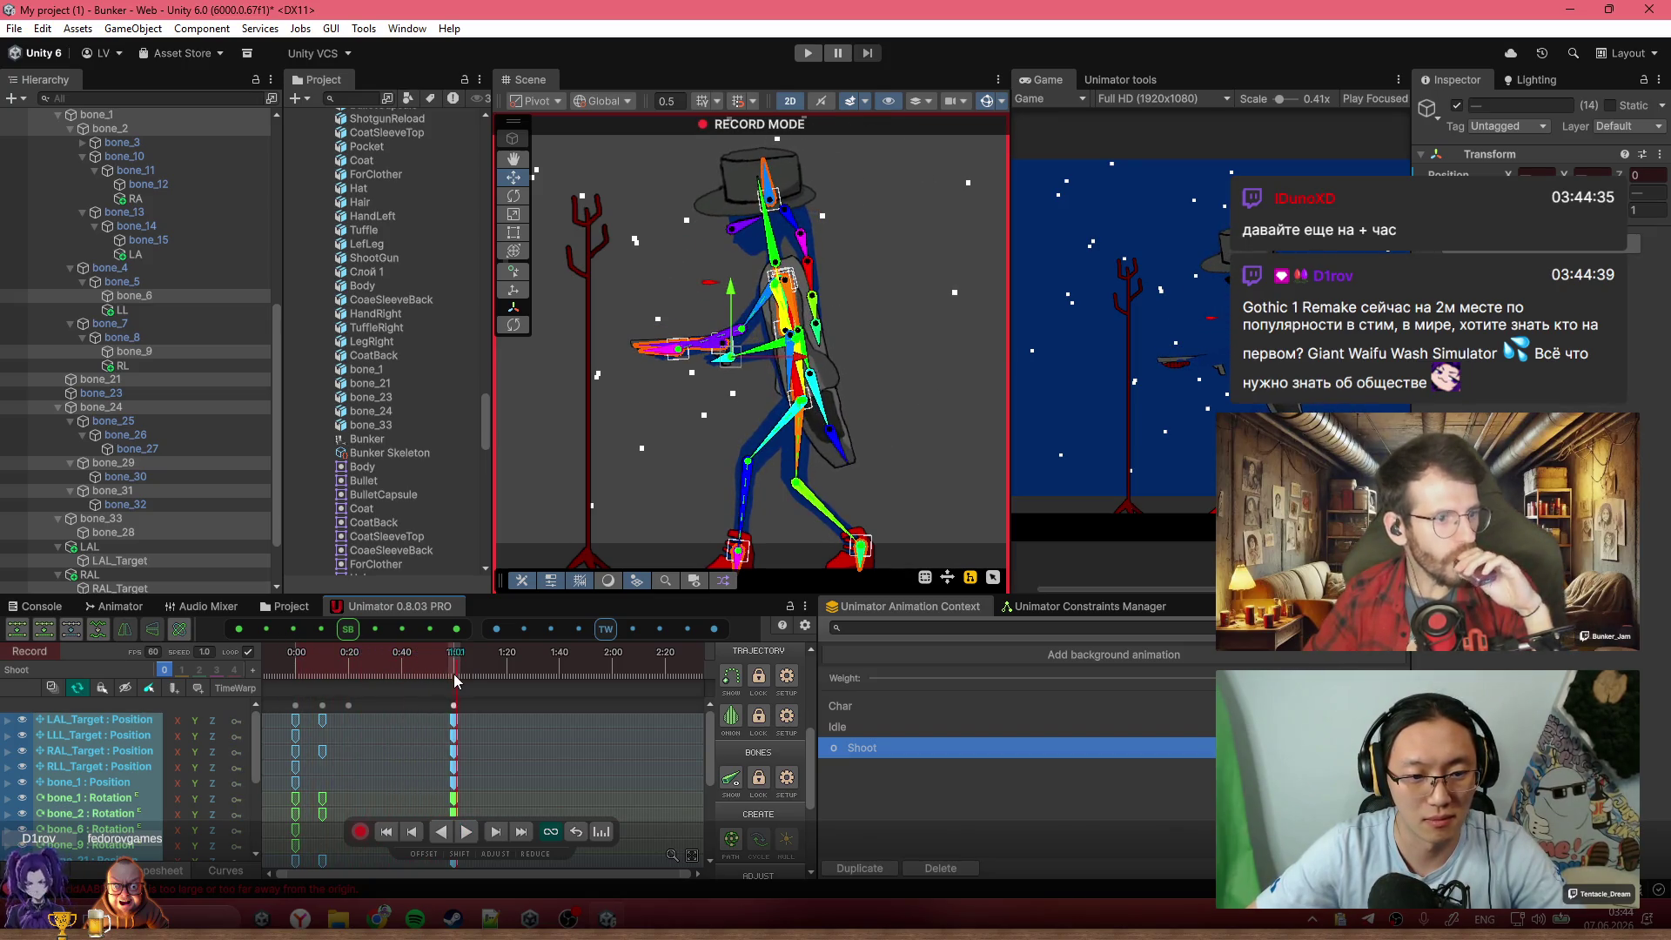
drag(504, 675, 558, 681)
scroll(766, 366, up, 5)
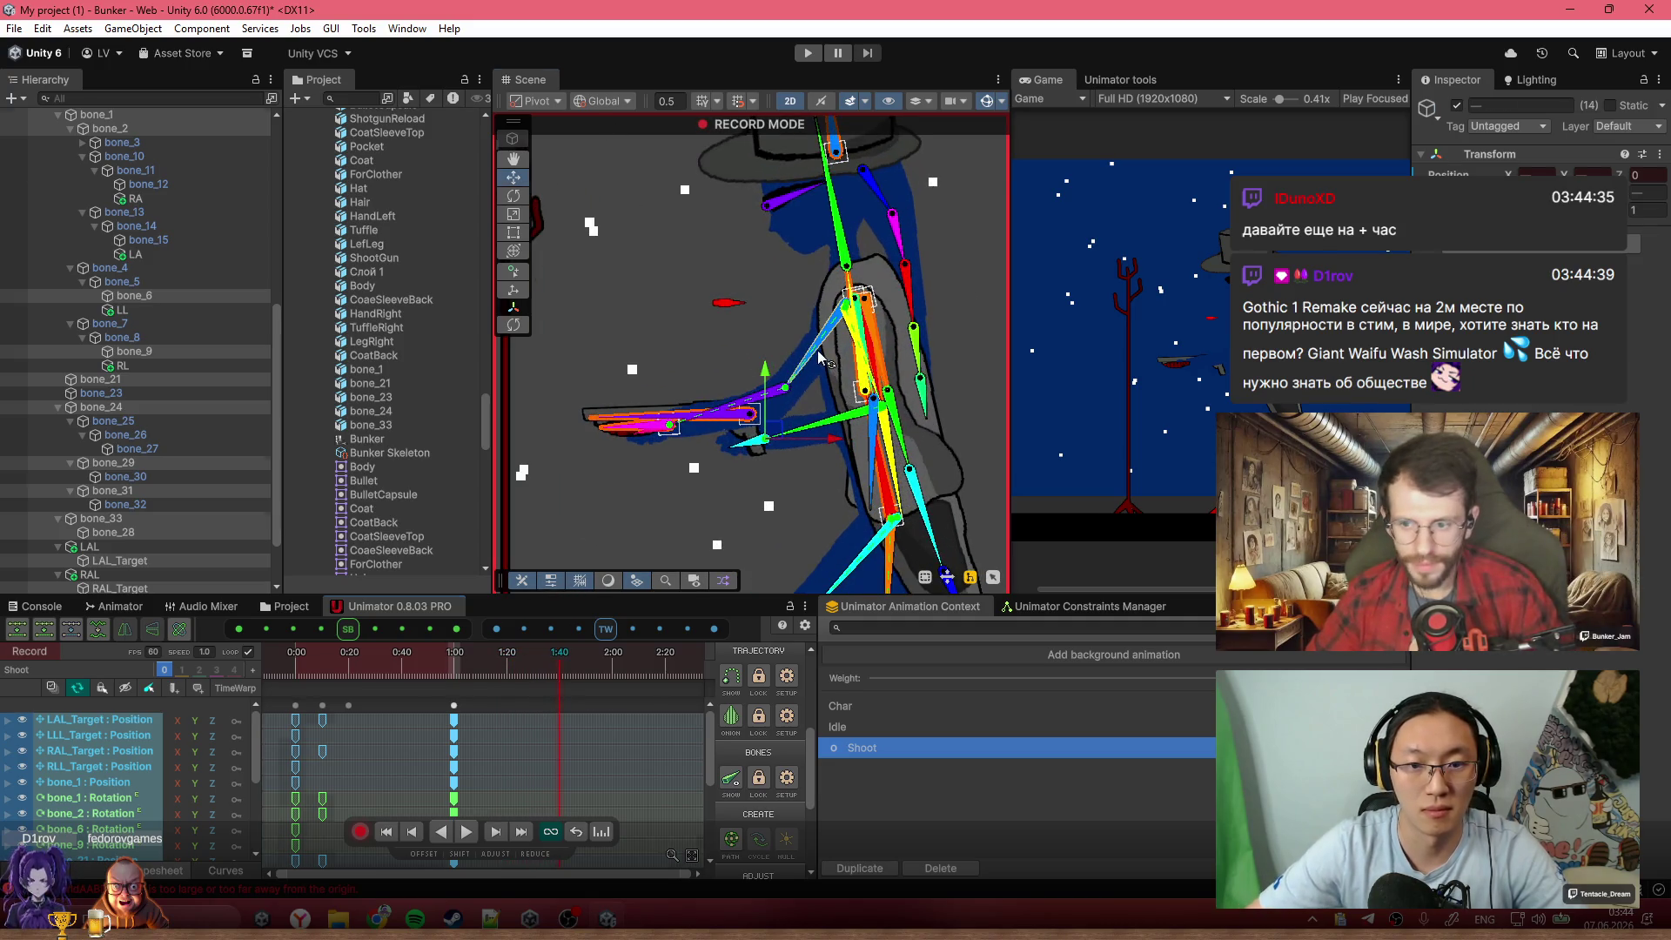
click(762, 392)
drag(762, 391, 819, 453)
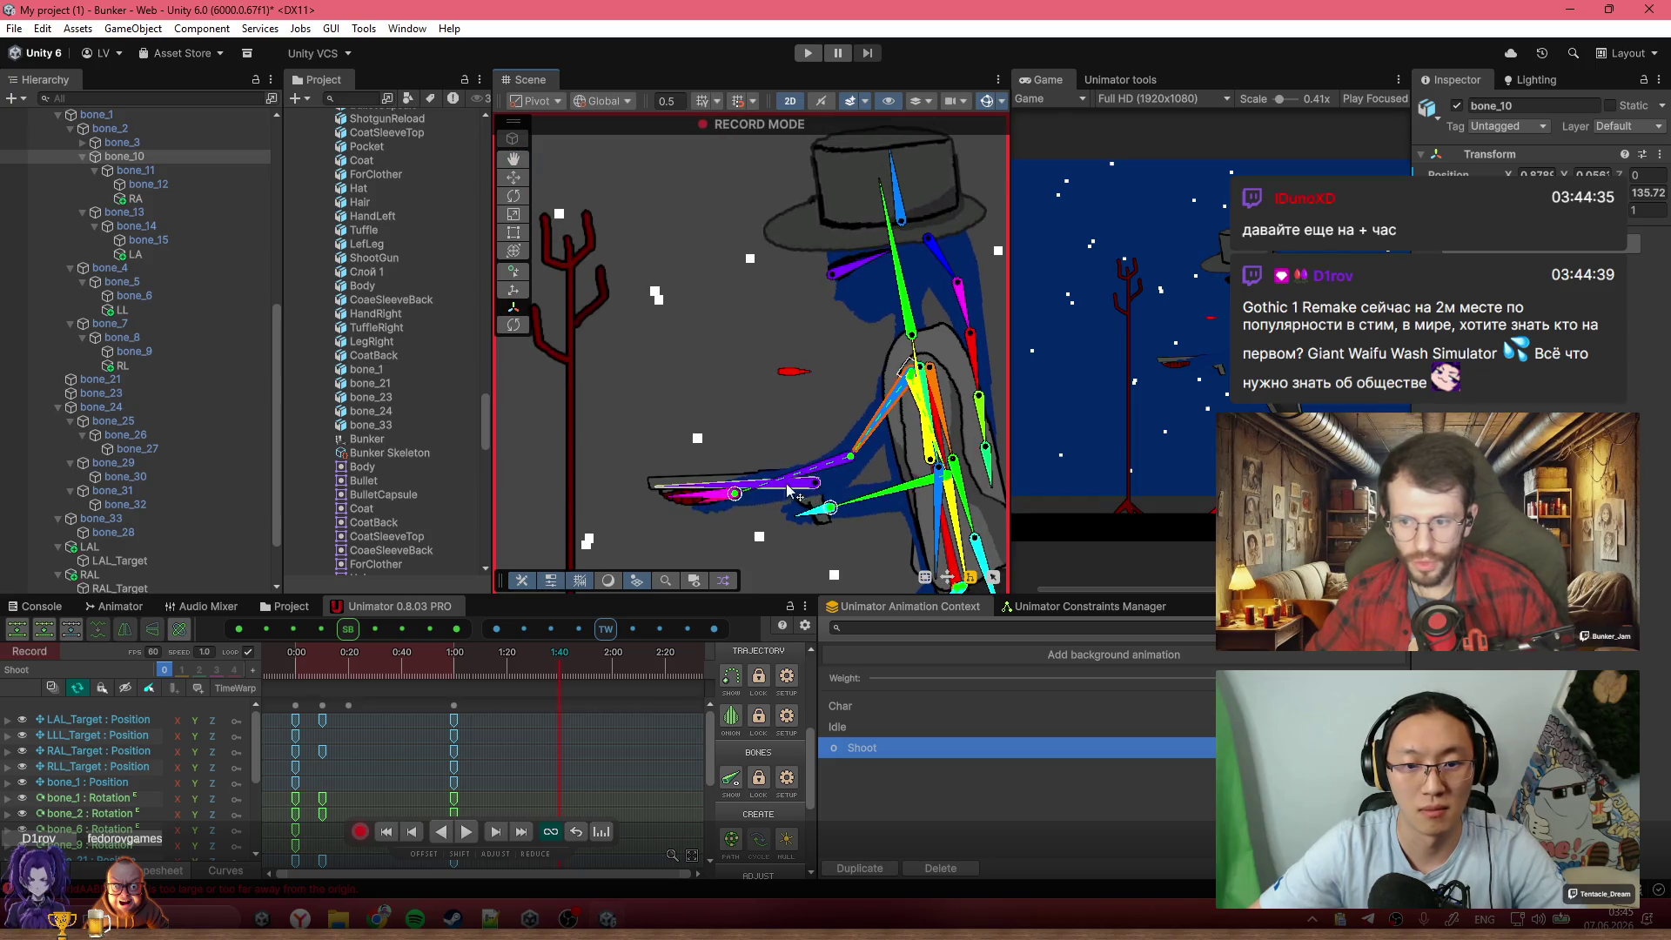
click(737, 497)
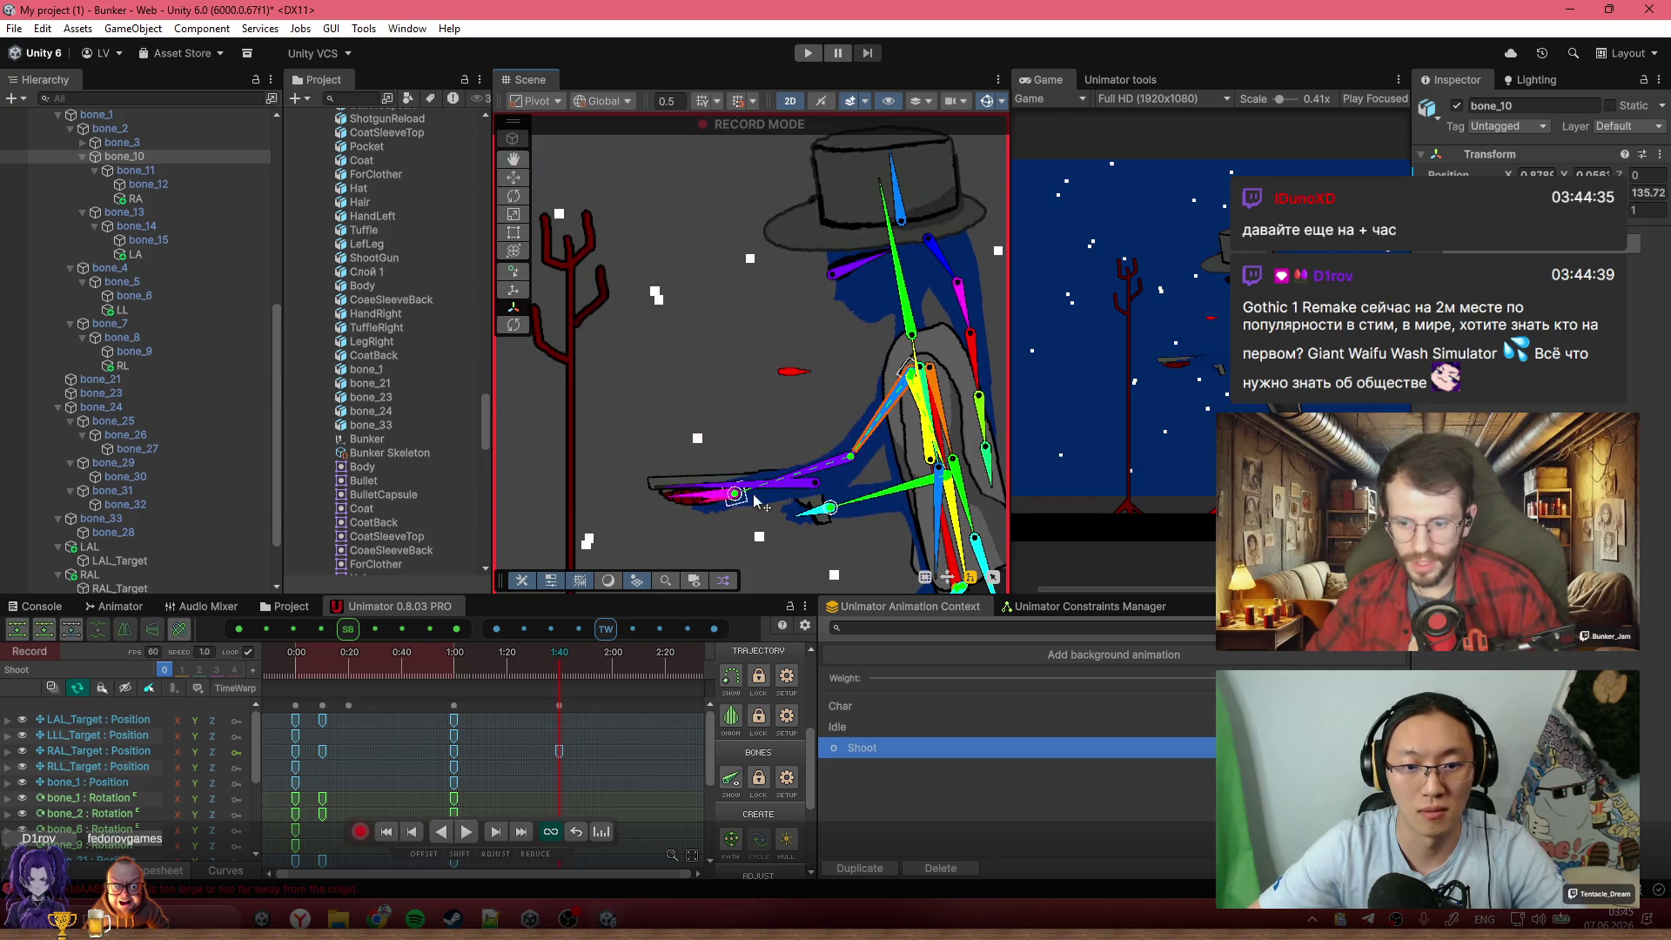
Undo a trial rotation of forearm bone_33 and turn off recording
click(814, 483)
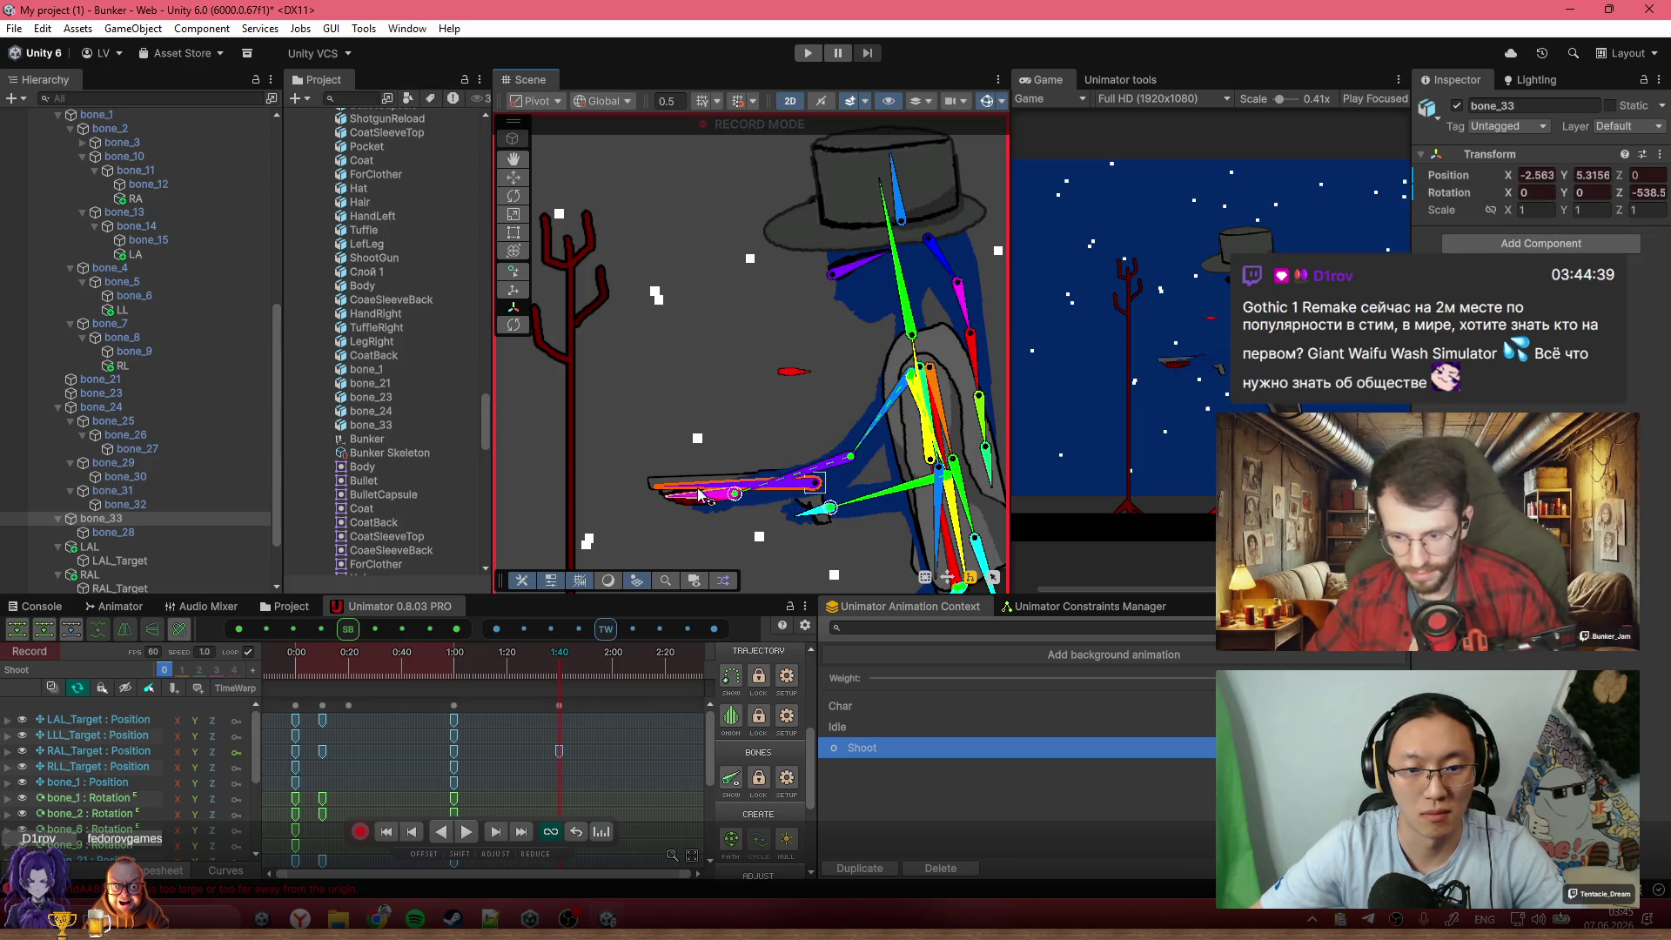
scroll(700, 496, up, 2)
drag(1619, 193, 1460, 222)
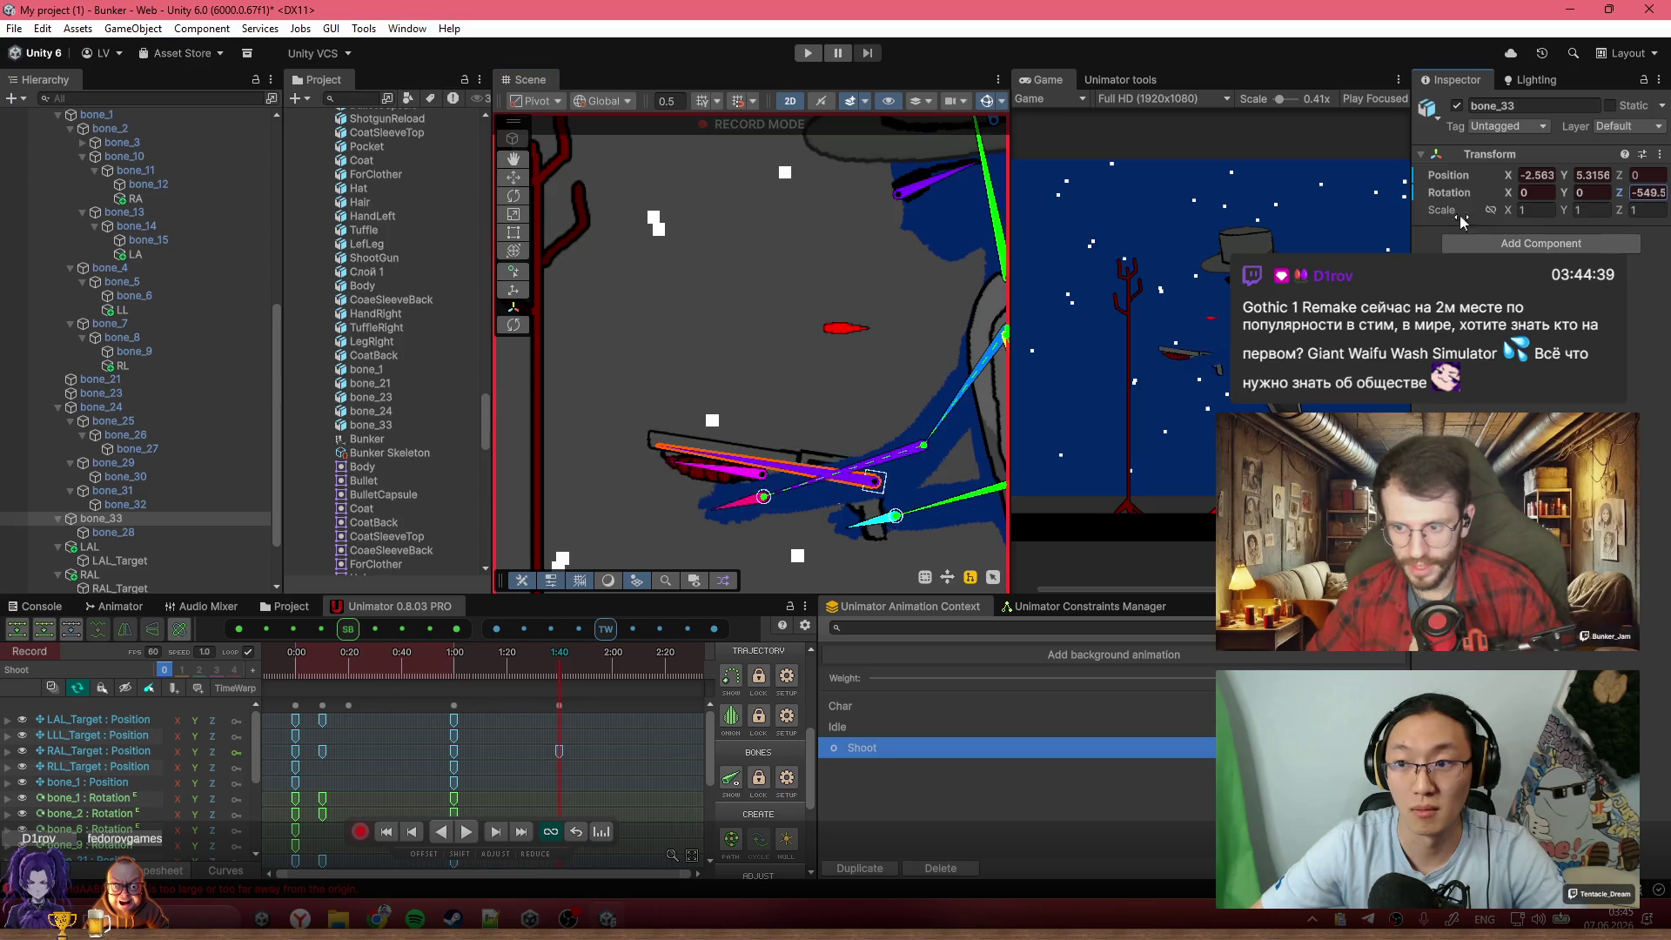
key(ctrl+z)
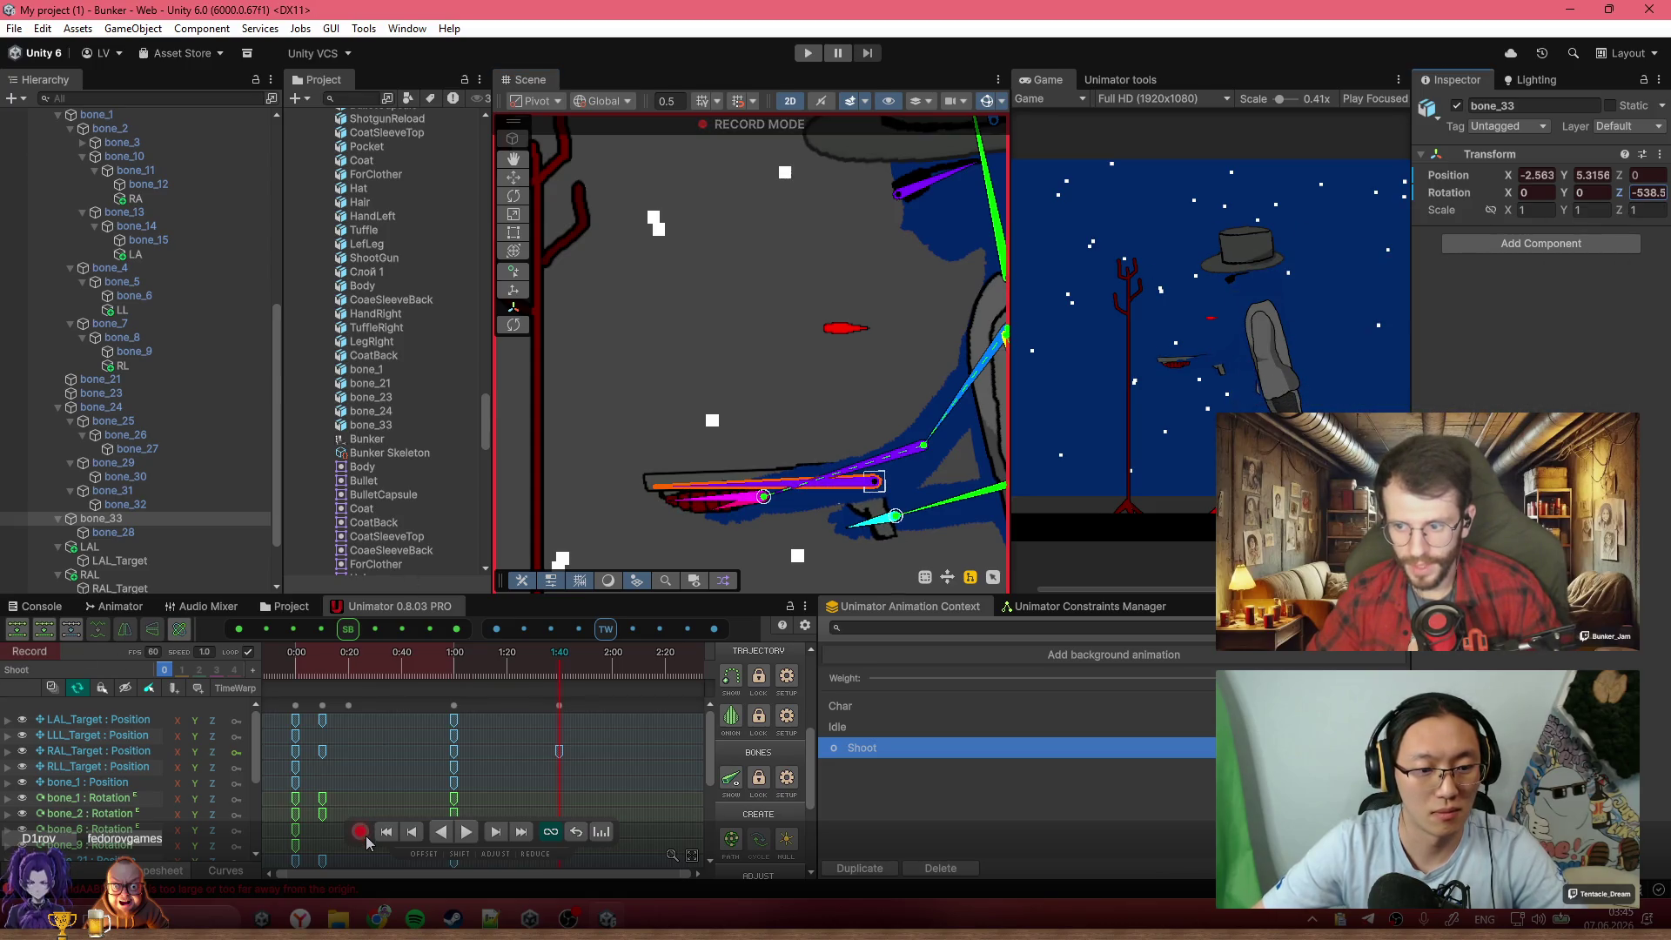
click(359, 831)
scroll(757, 391, down, 2)
key(ctrl+z)
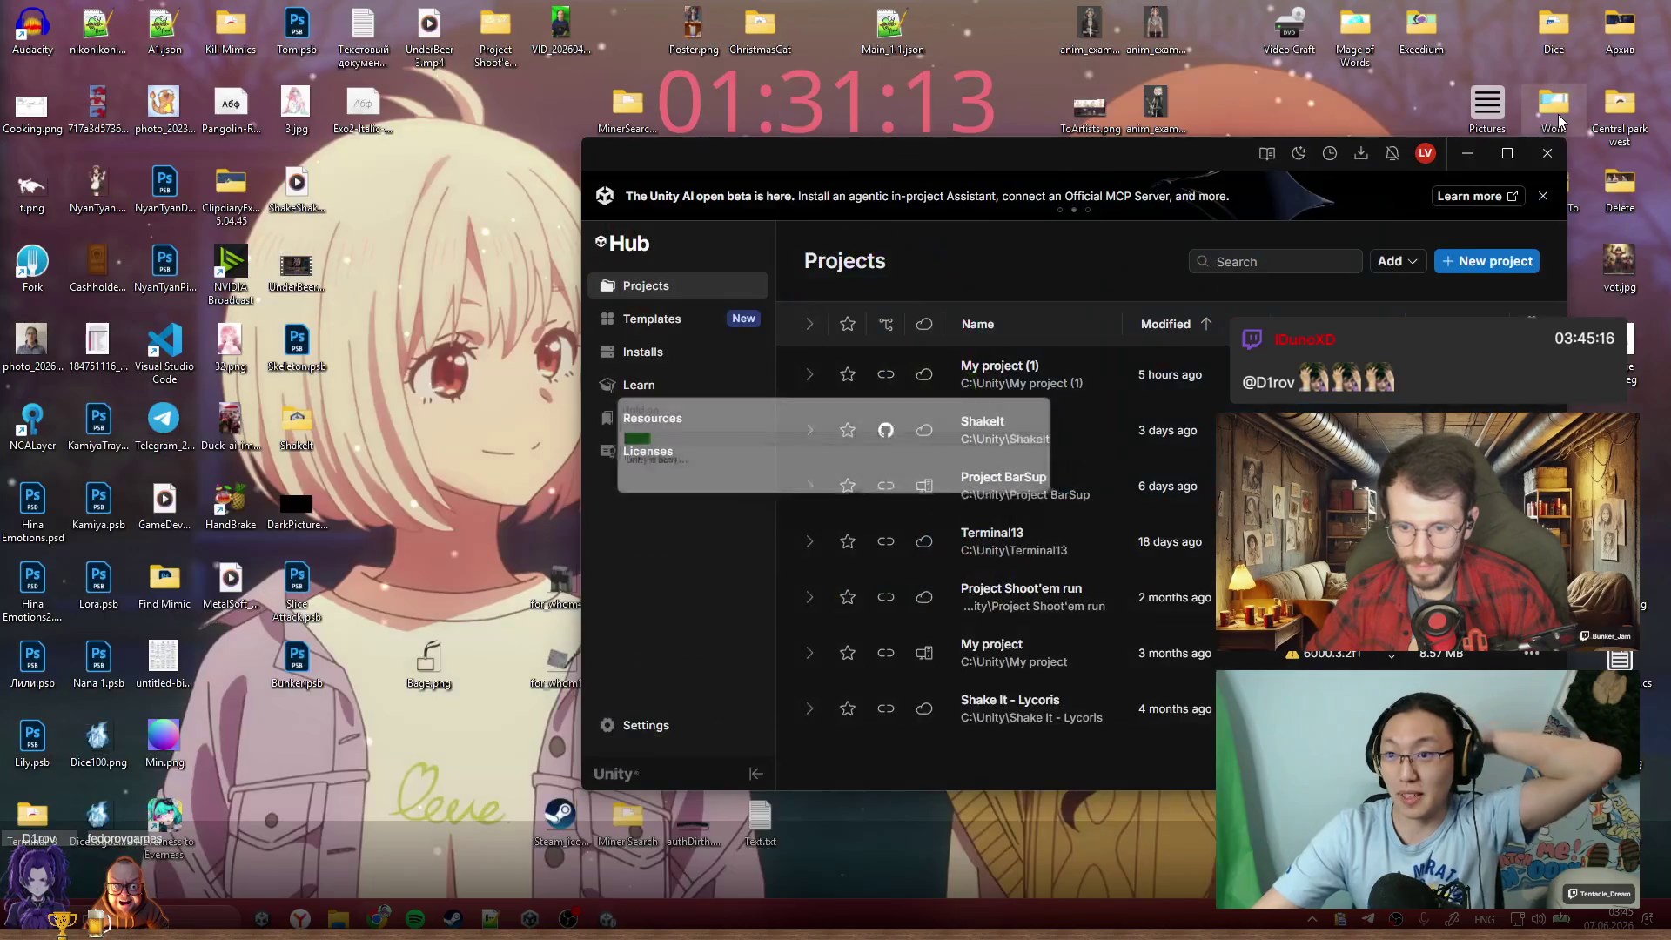
Open My project (1) from Unity Hub's Projects list
click(1025, 370)
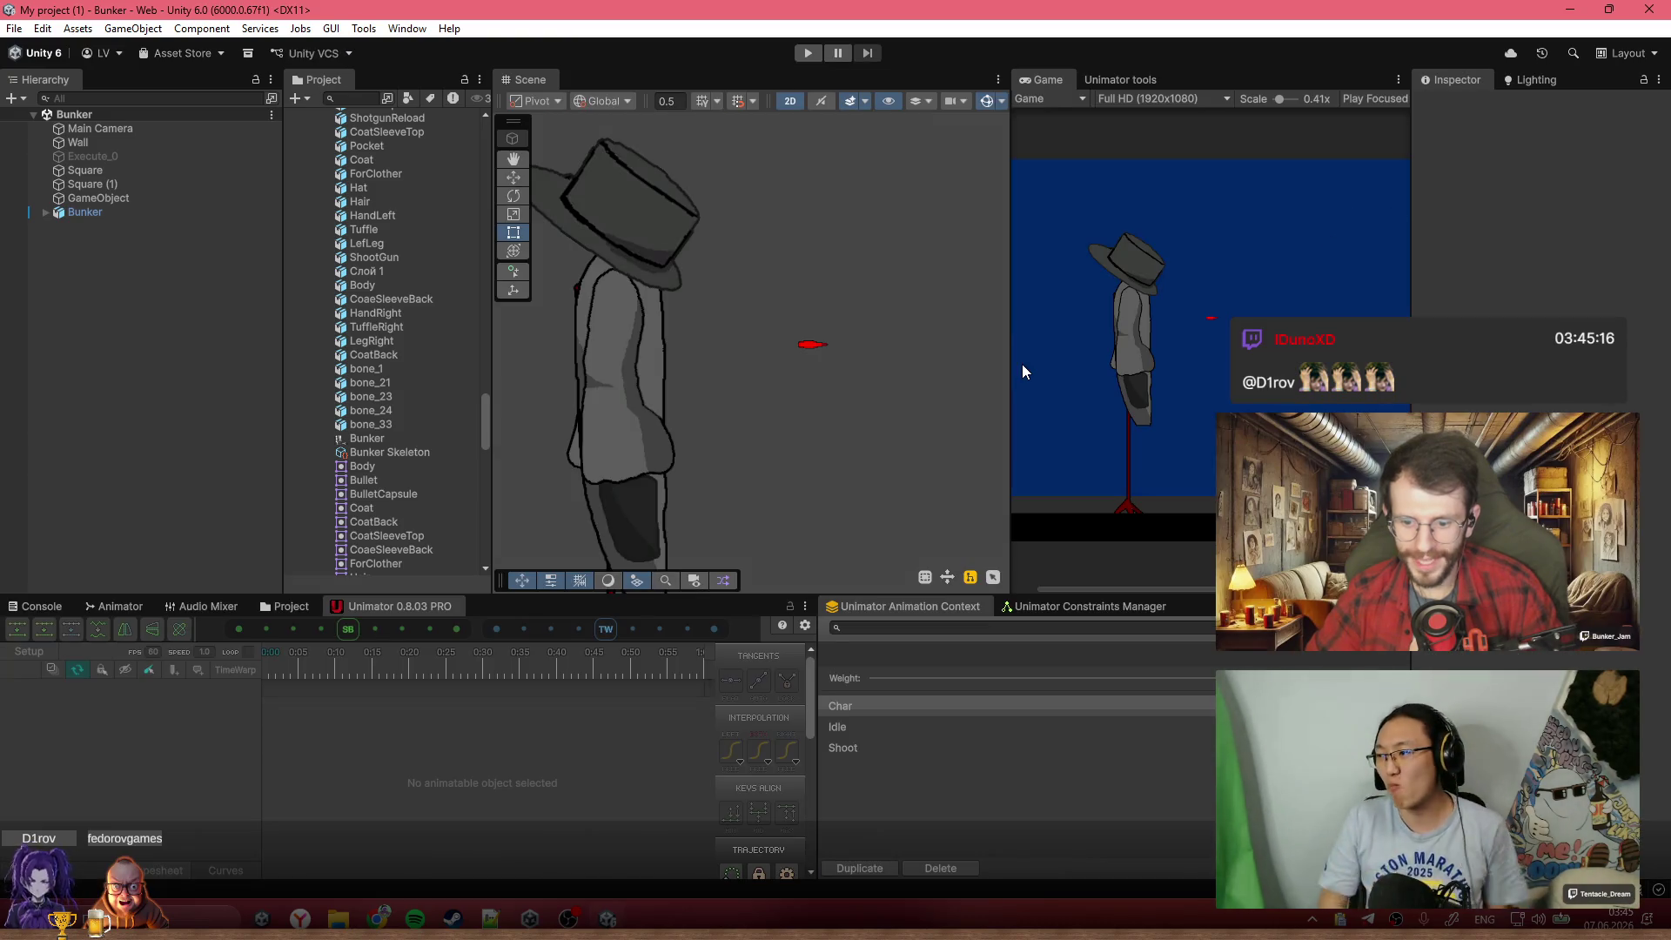
Select the Bunker character and pan the Scene view to bring it into view
click(160, 215)
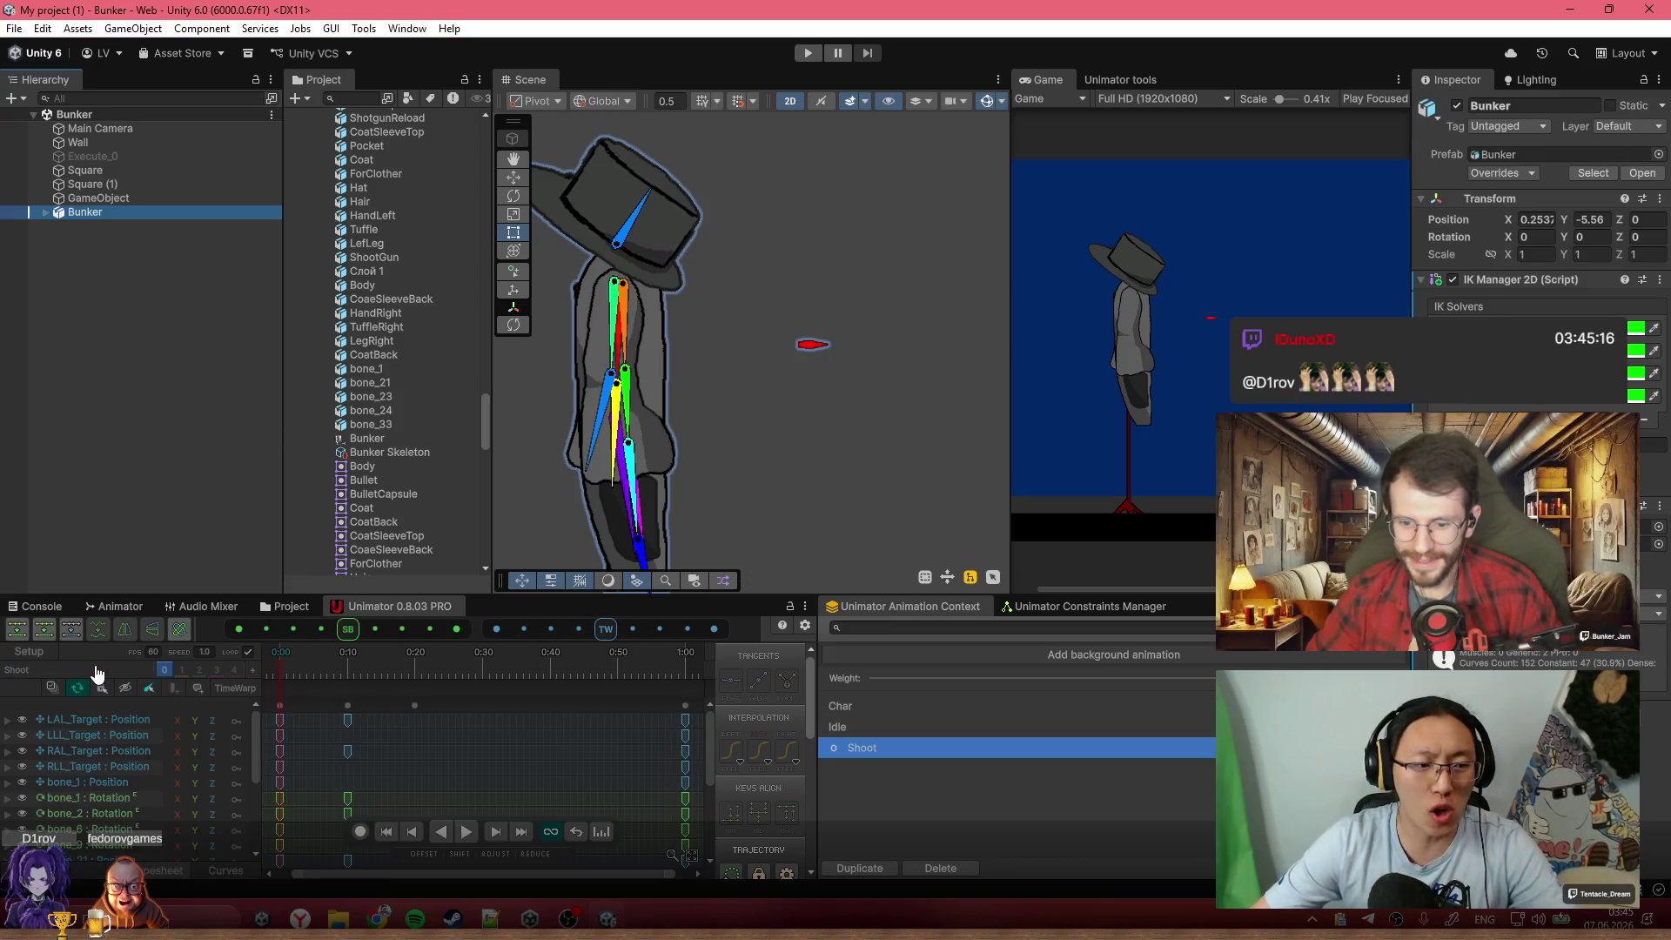
click(115, 659)
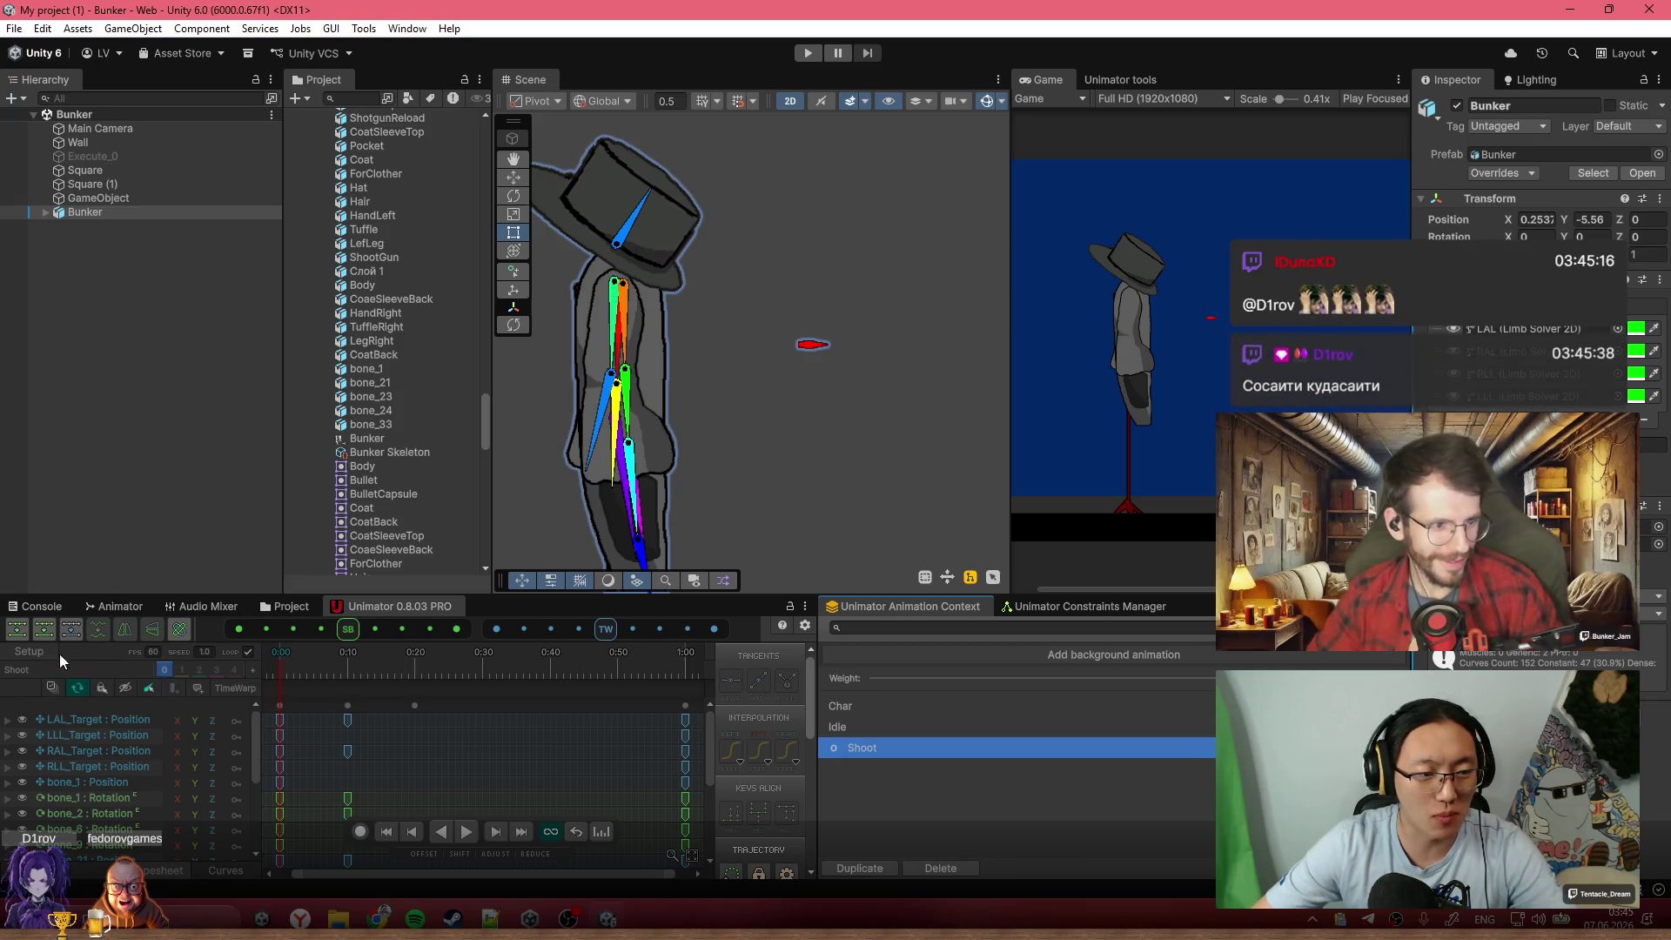
scroll(703, 415, down, 3)
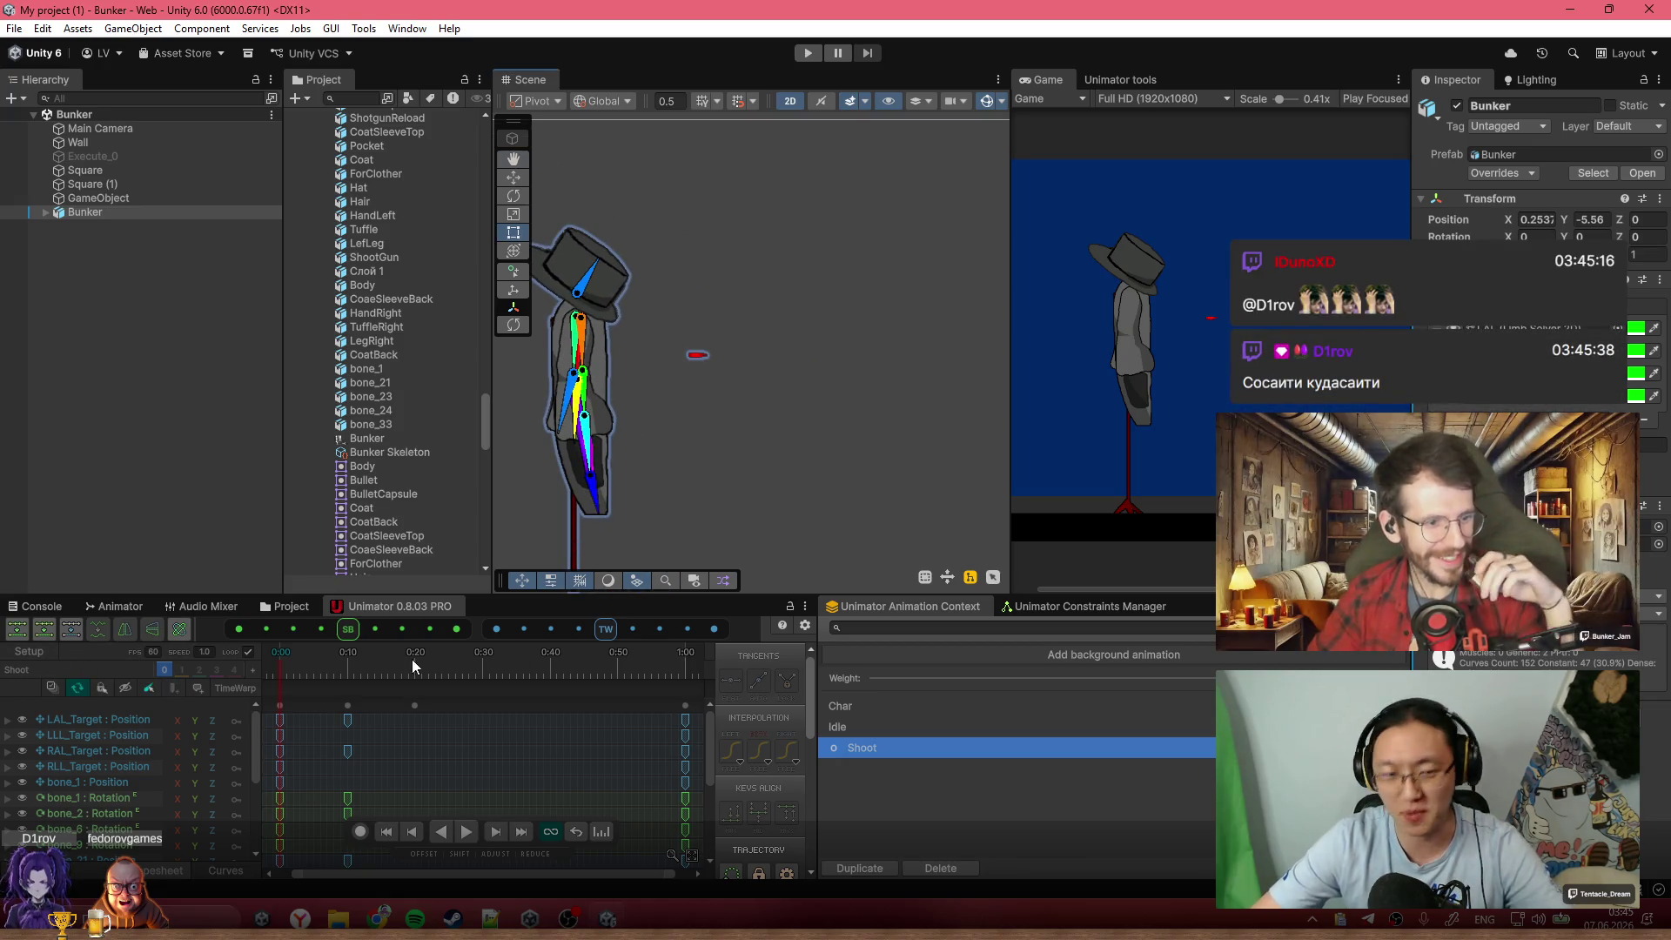
scroll(785, 368, down, 5)
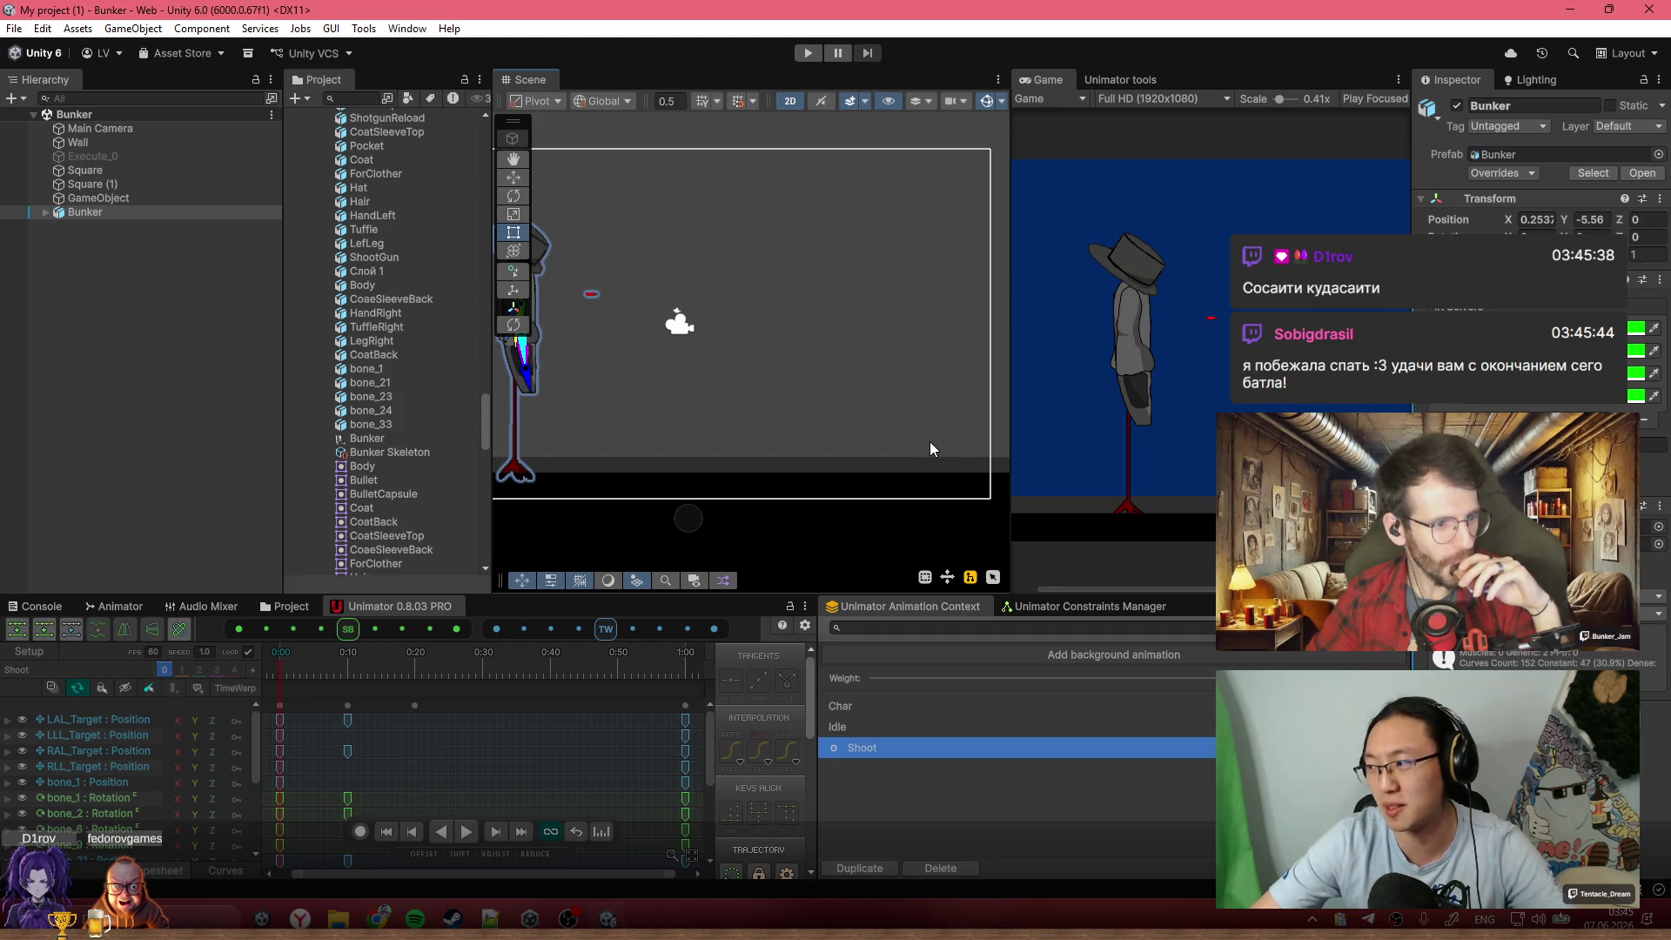
drag(931, 426, 783, 451)
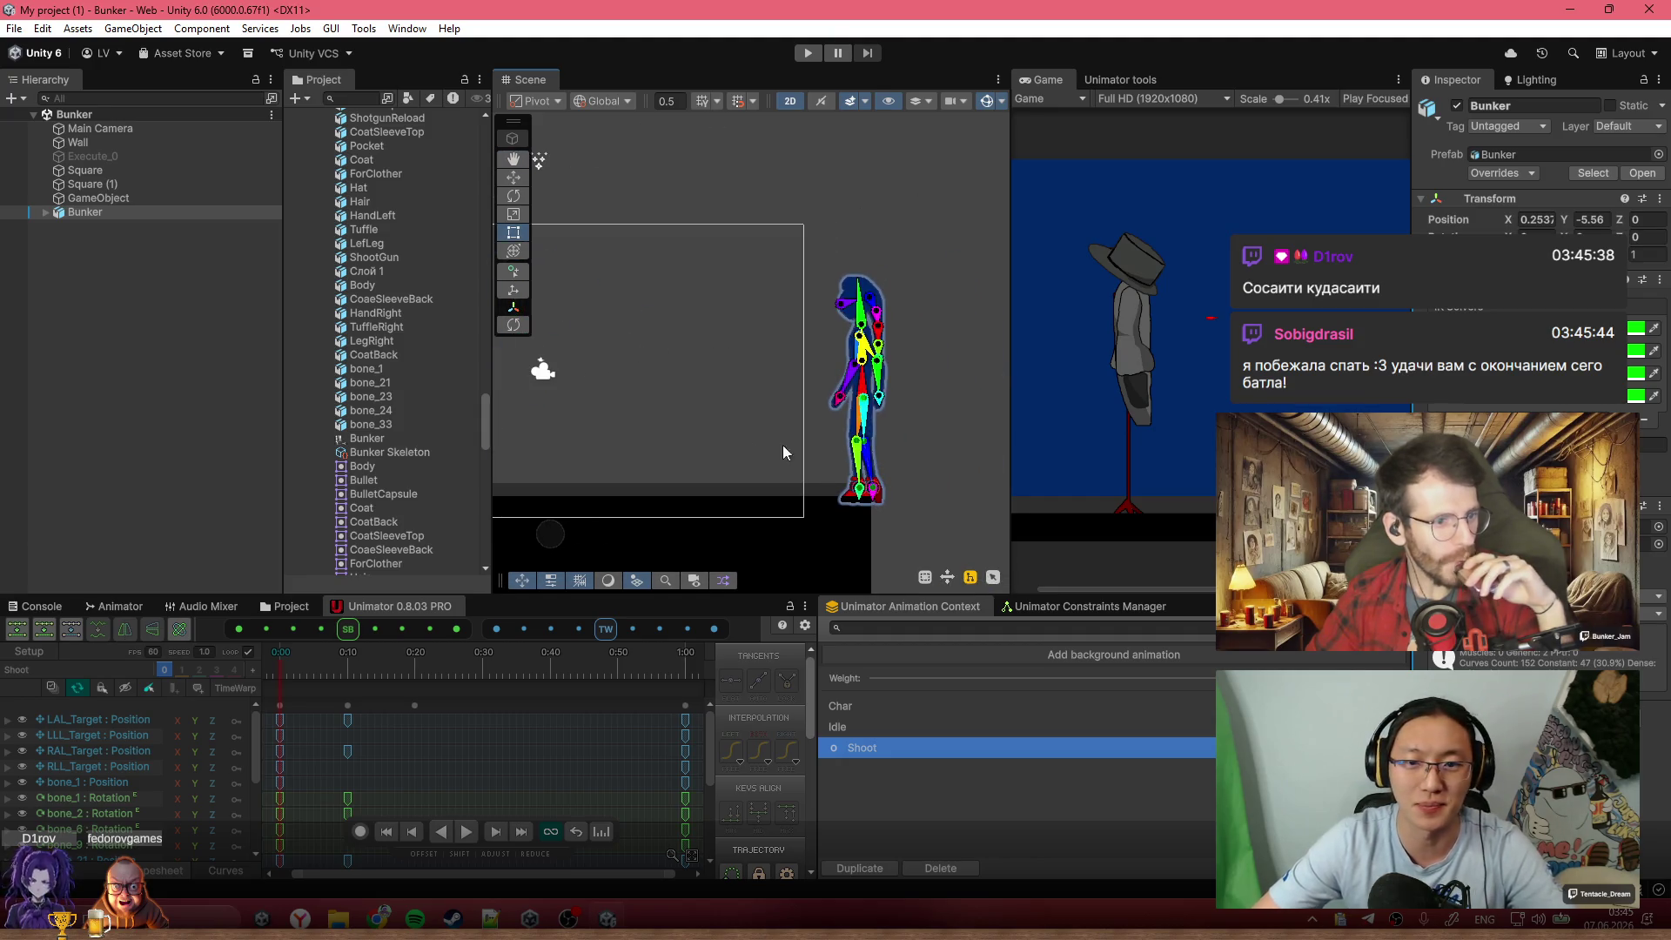
Select root bone bone_1, preview the Shoot clip in Unimator, then stop it
click(862, 387)
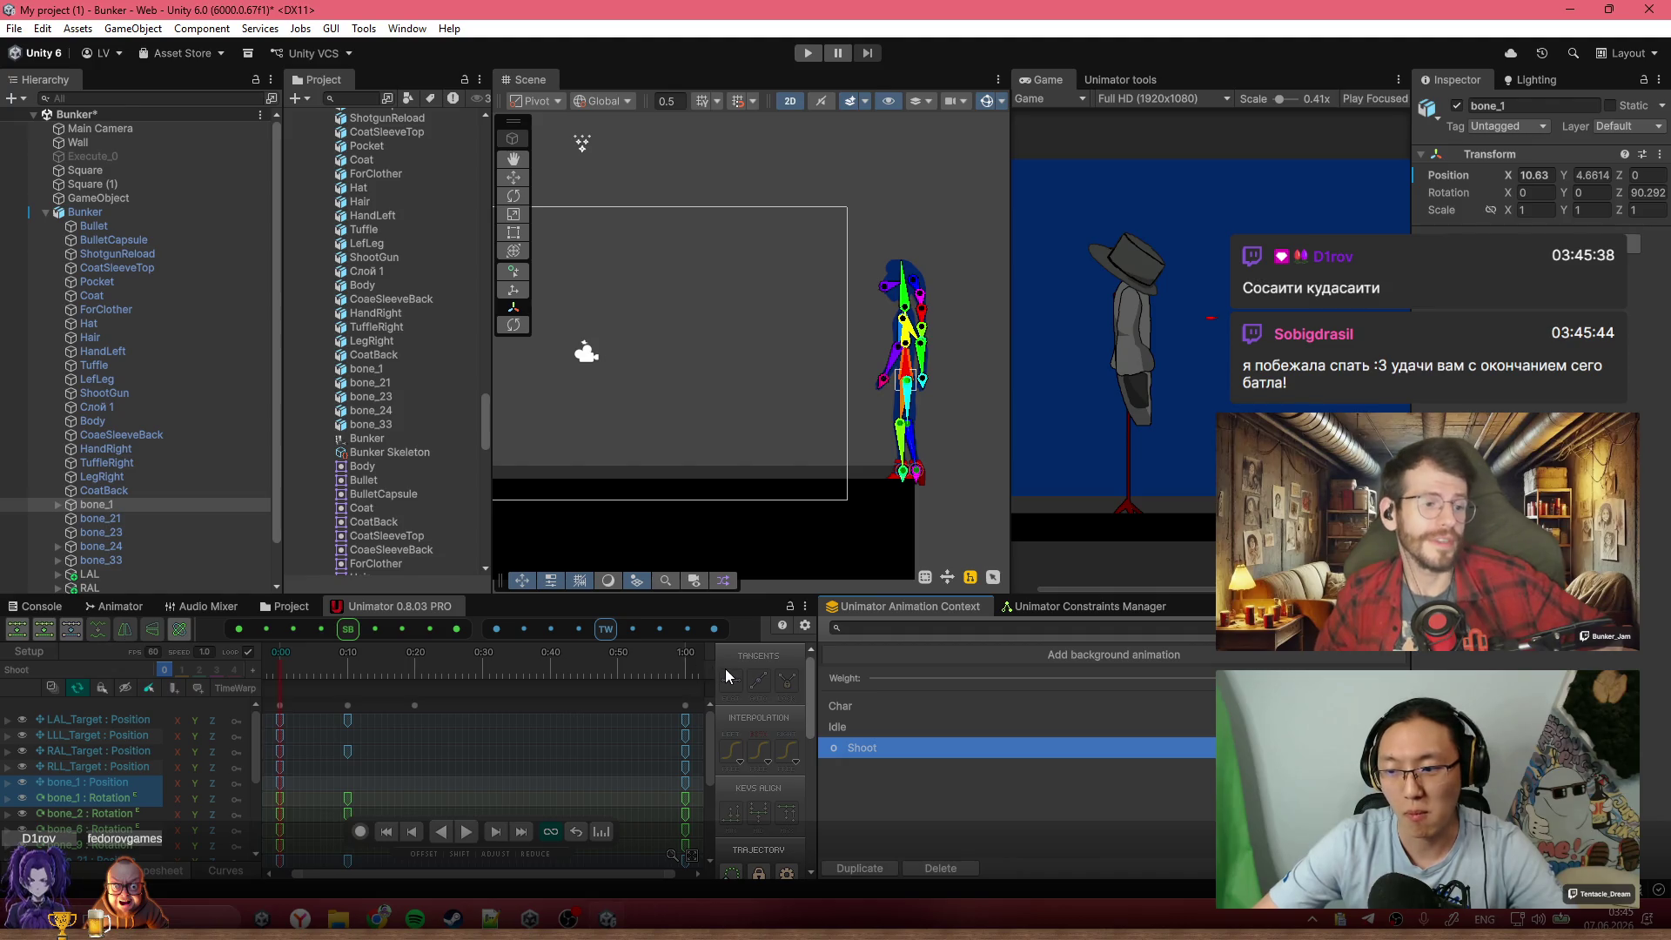
click(372, 682)
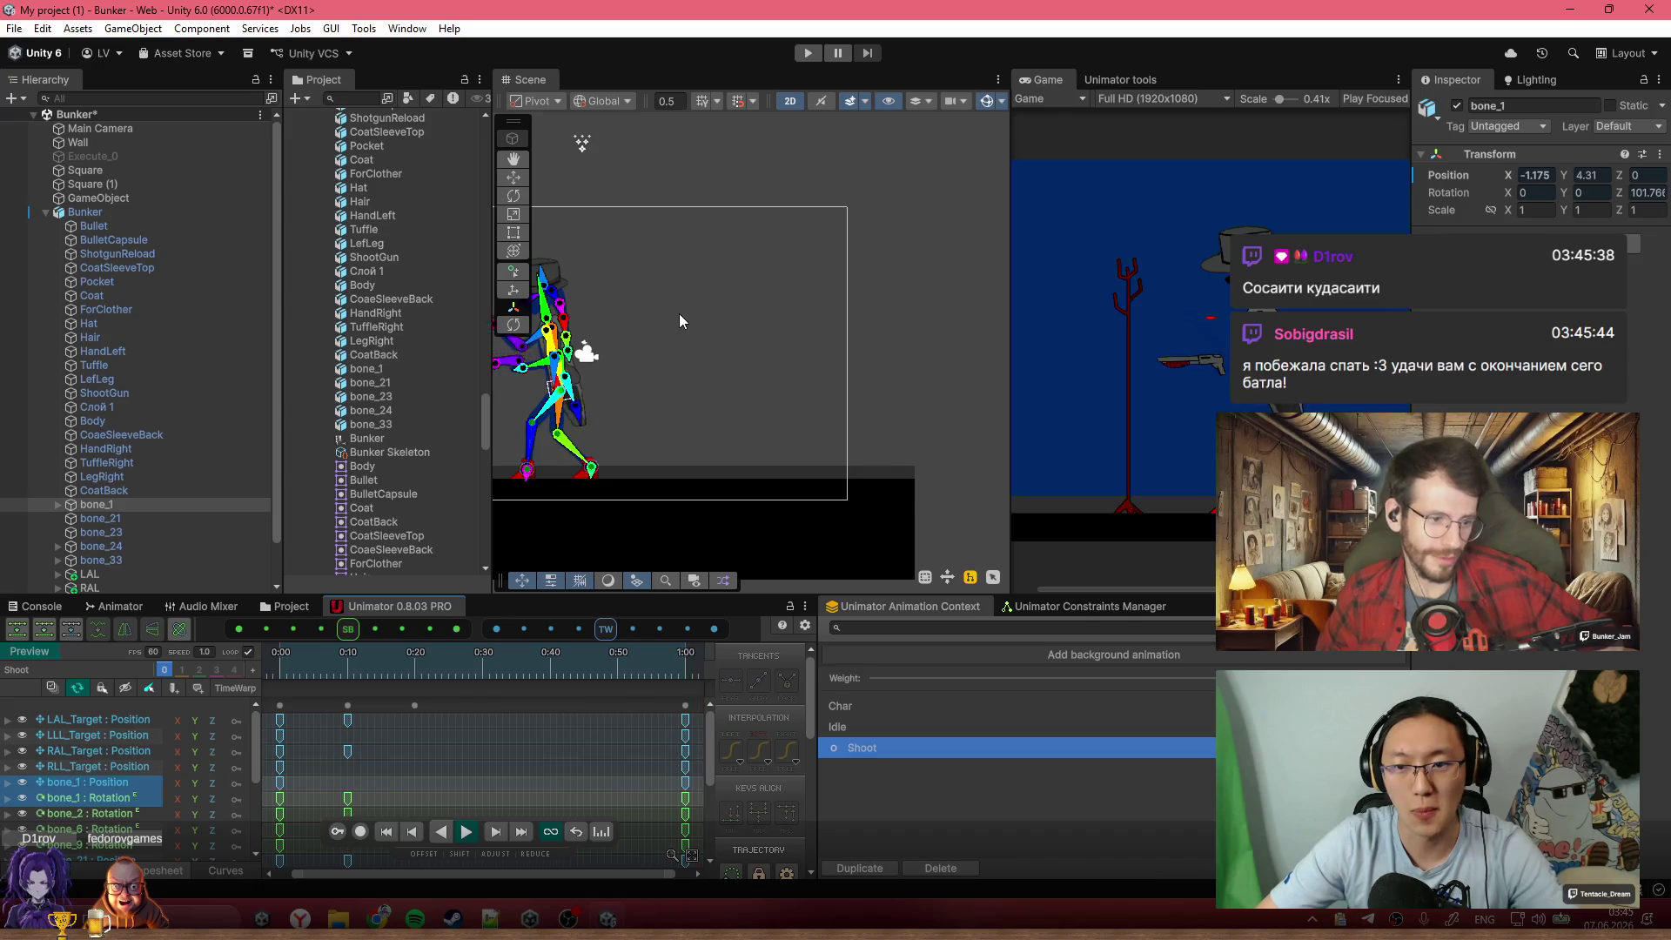
click(681, 677)
scroll(530, 771, down, 3)
scroll(531, 765, down, 2)
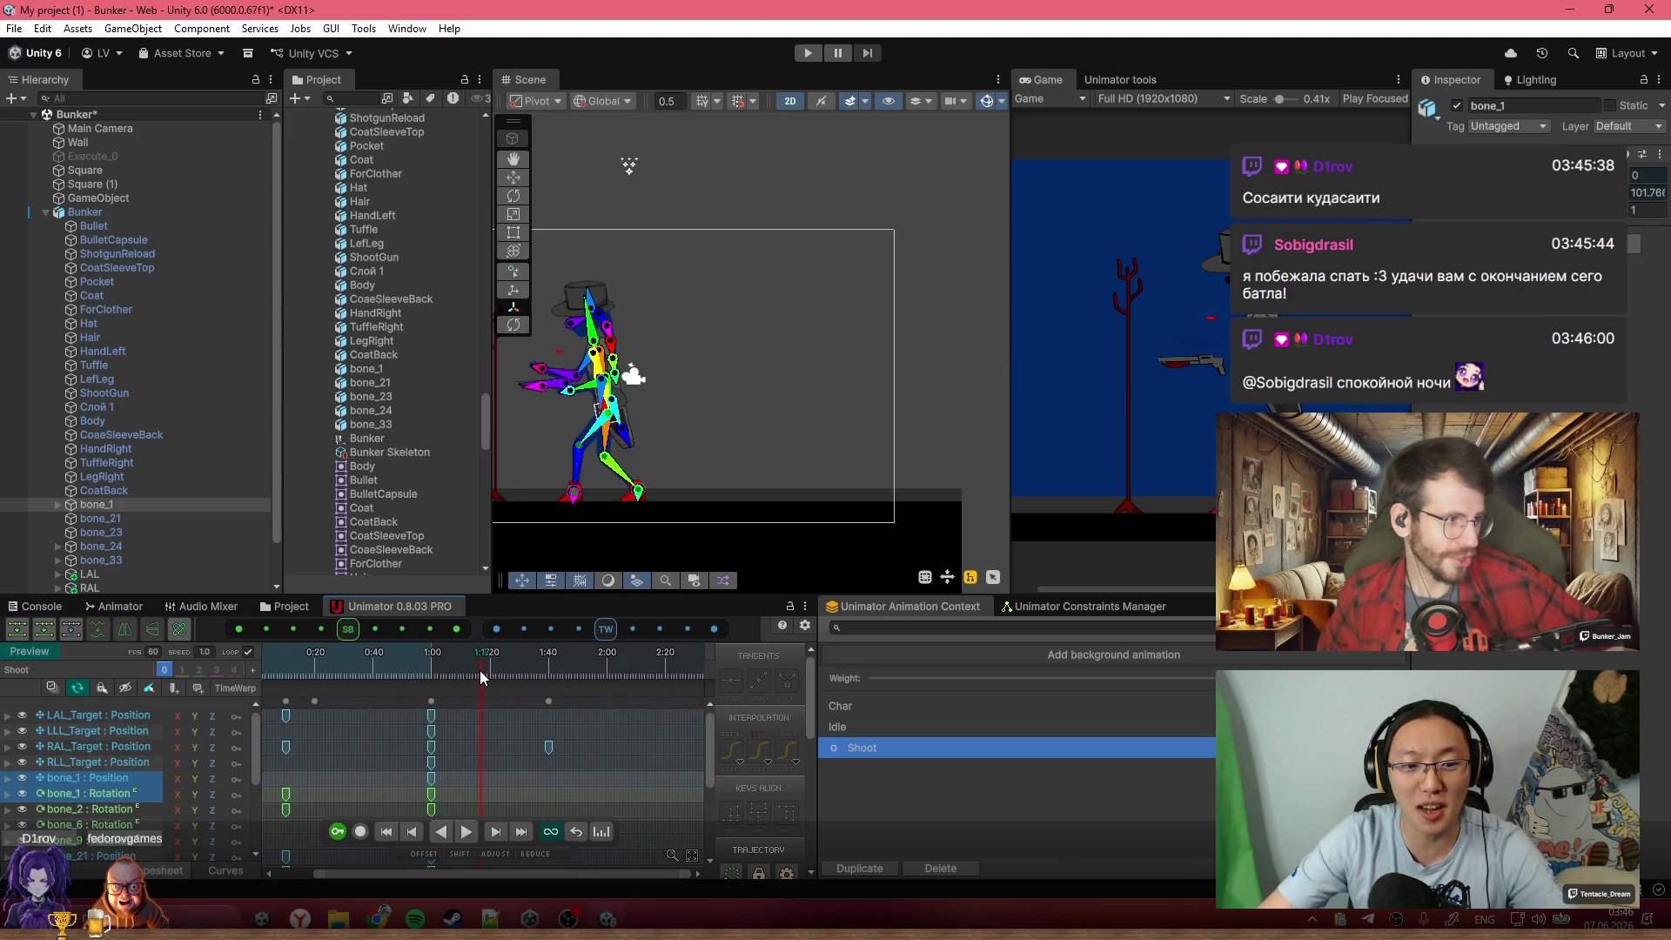
Set the Shoot clip's Length to 3 seconds in Clip Settings and apply it
right_click(613, 661)
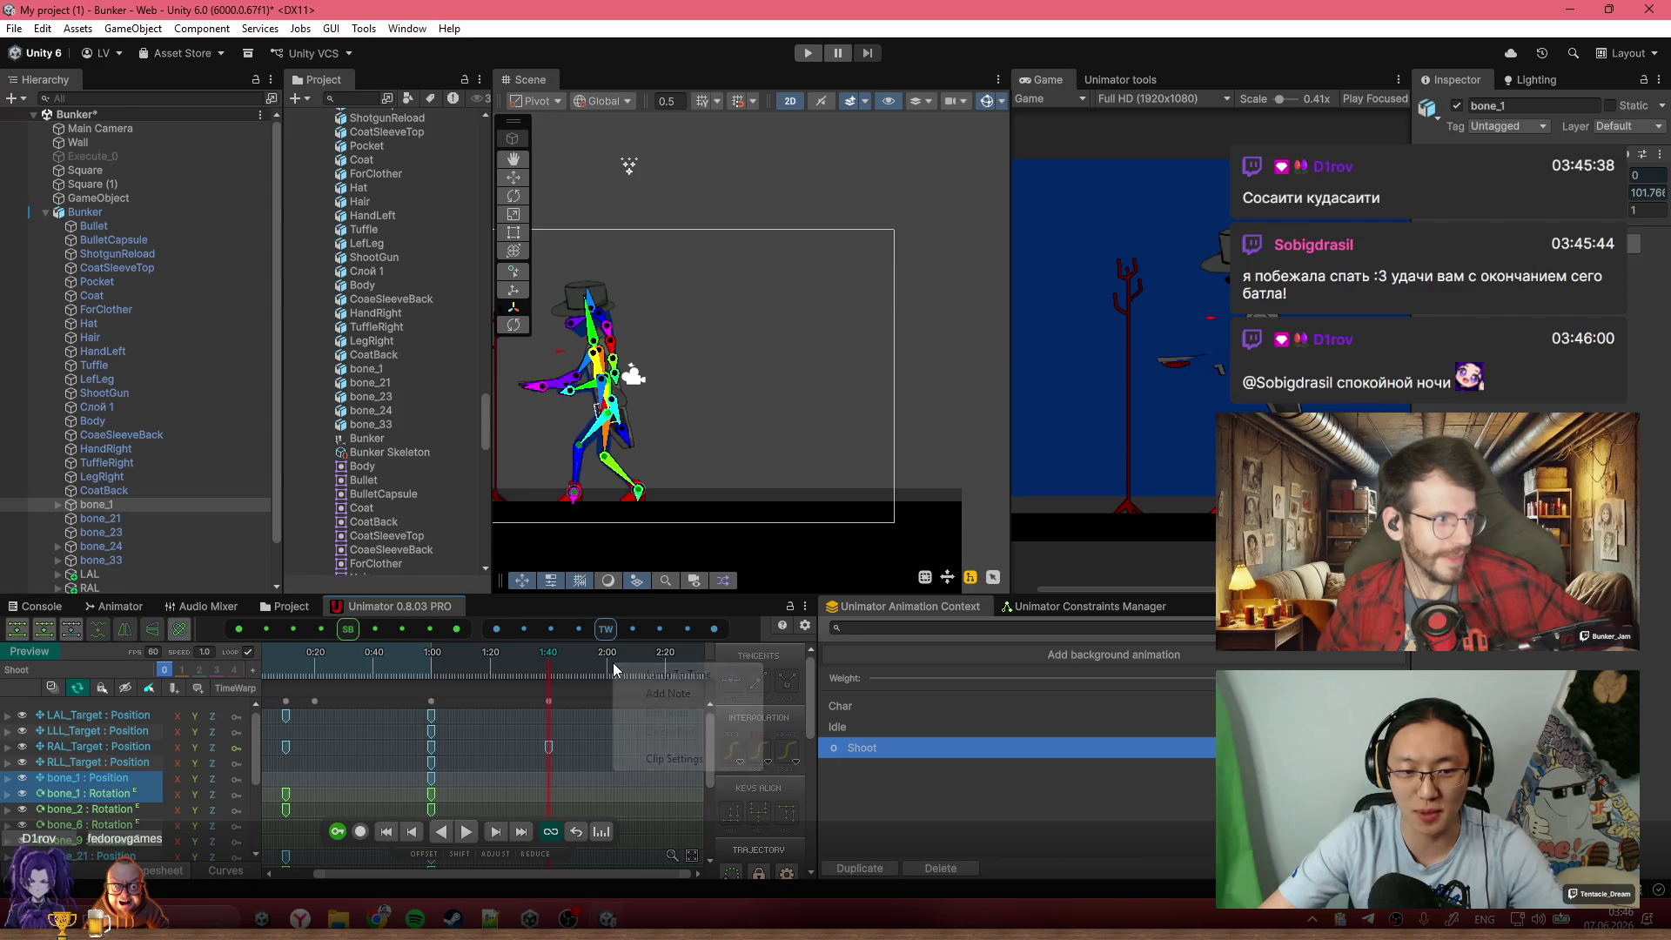
click(674, 758)
click(777, 461)
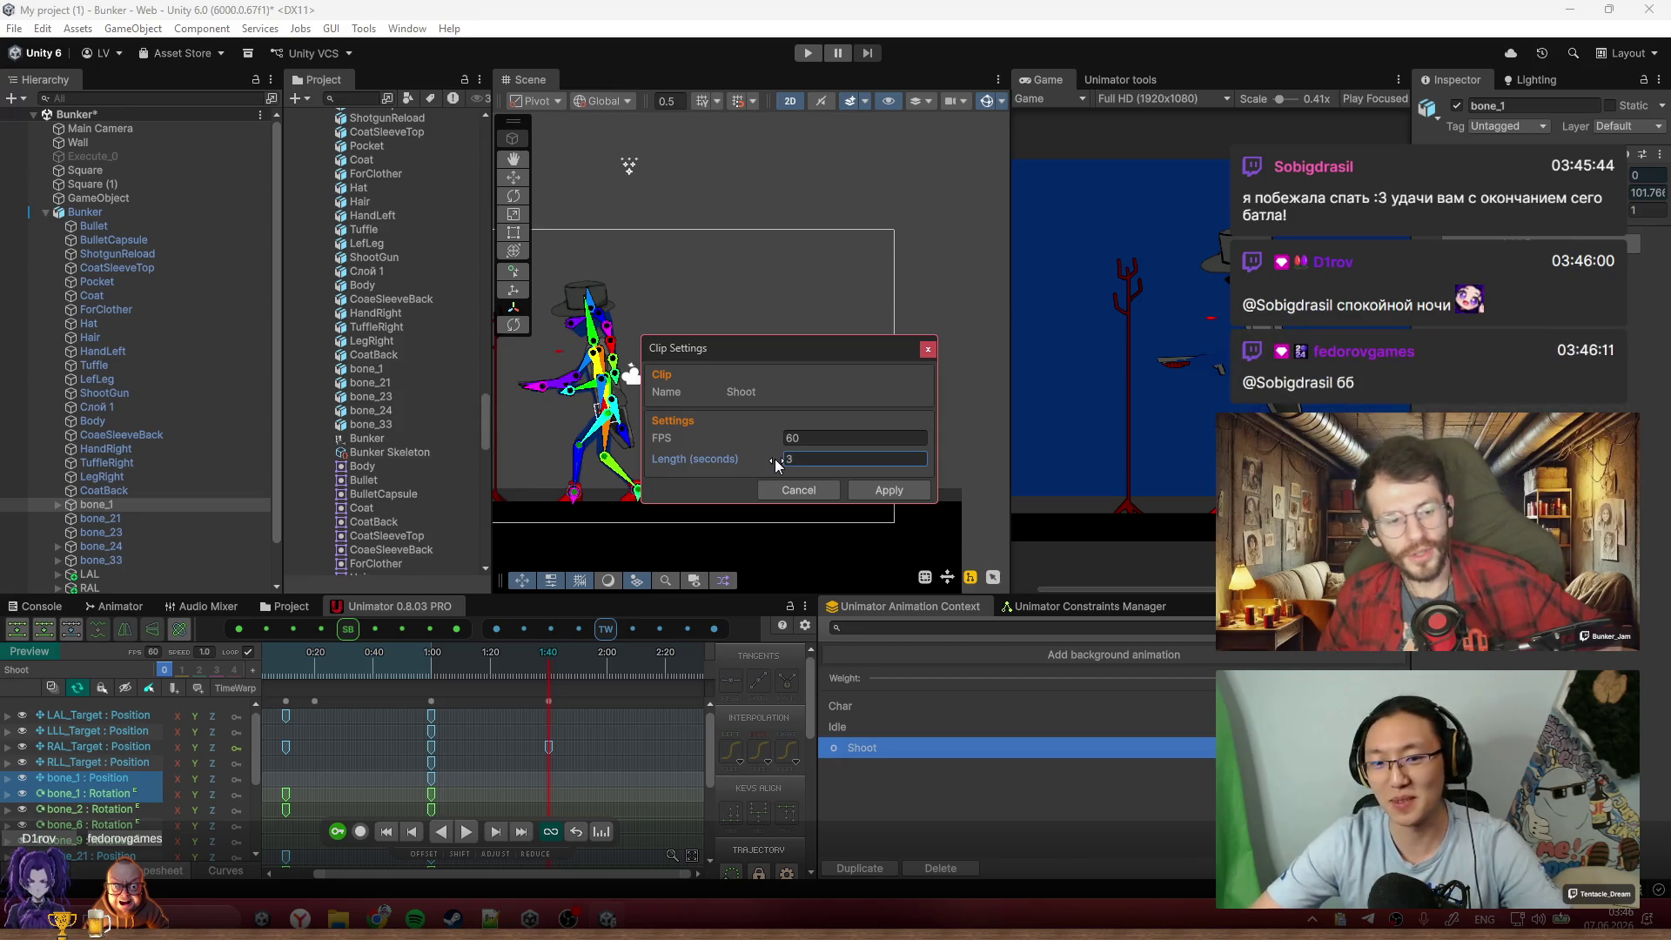
click(881, 492)
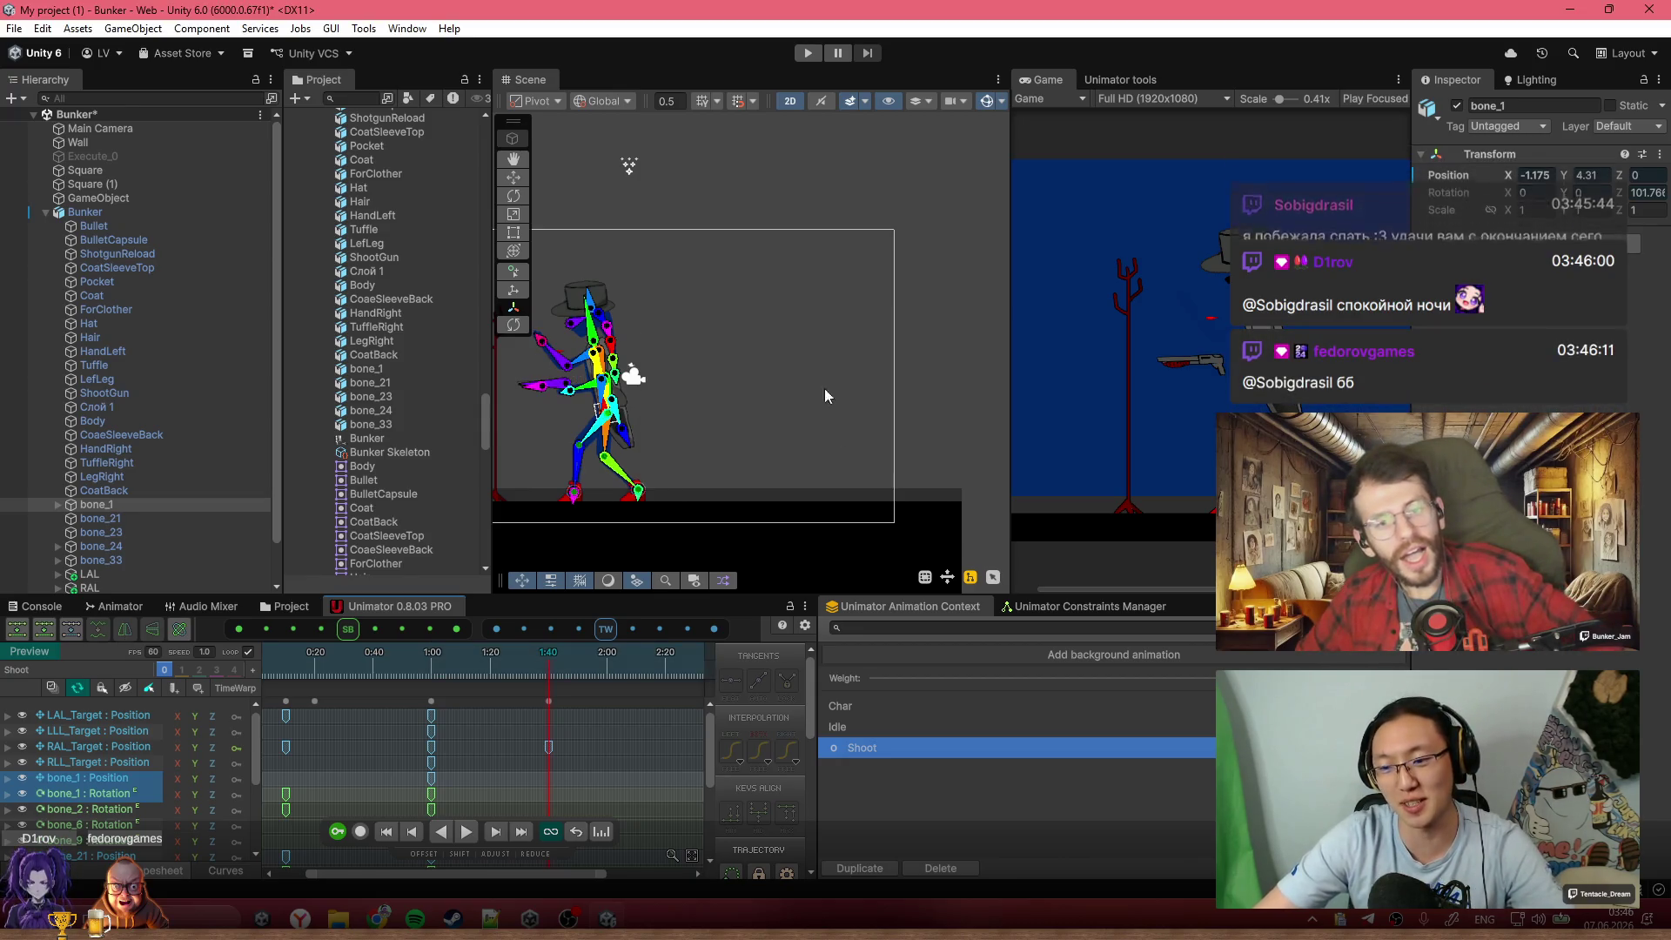
scroll(556, 775, down, 3)
mouse_move(418, 667)
mouse_down()
mouse_move(303, 683)
mouse_move(462, 708)
mouse_up()
scroll(609, 366, up, 5)
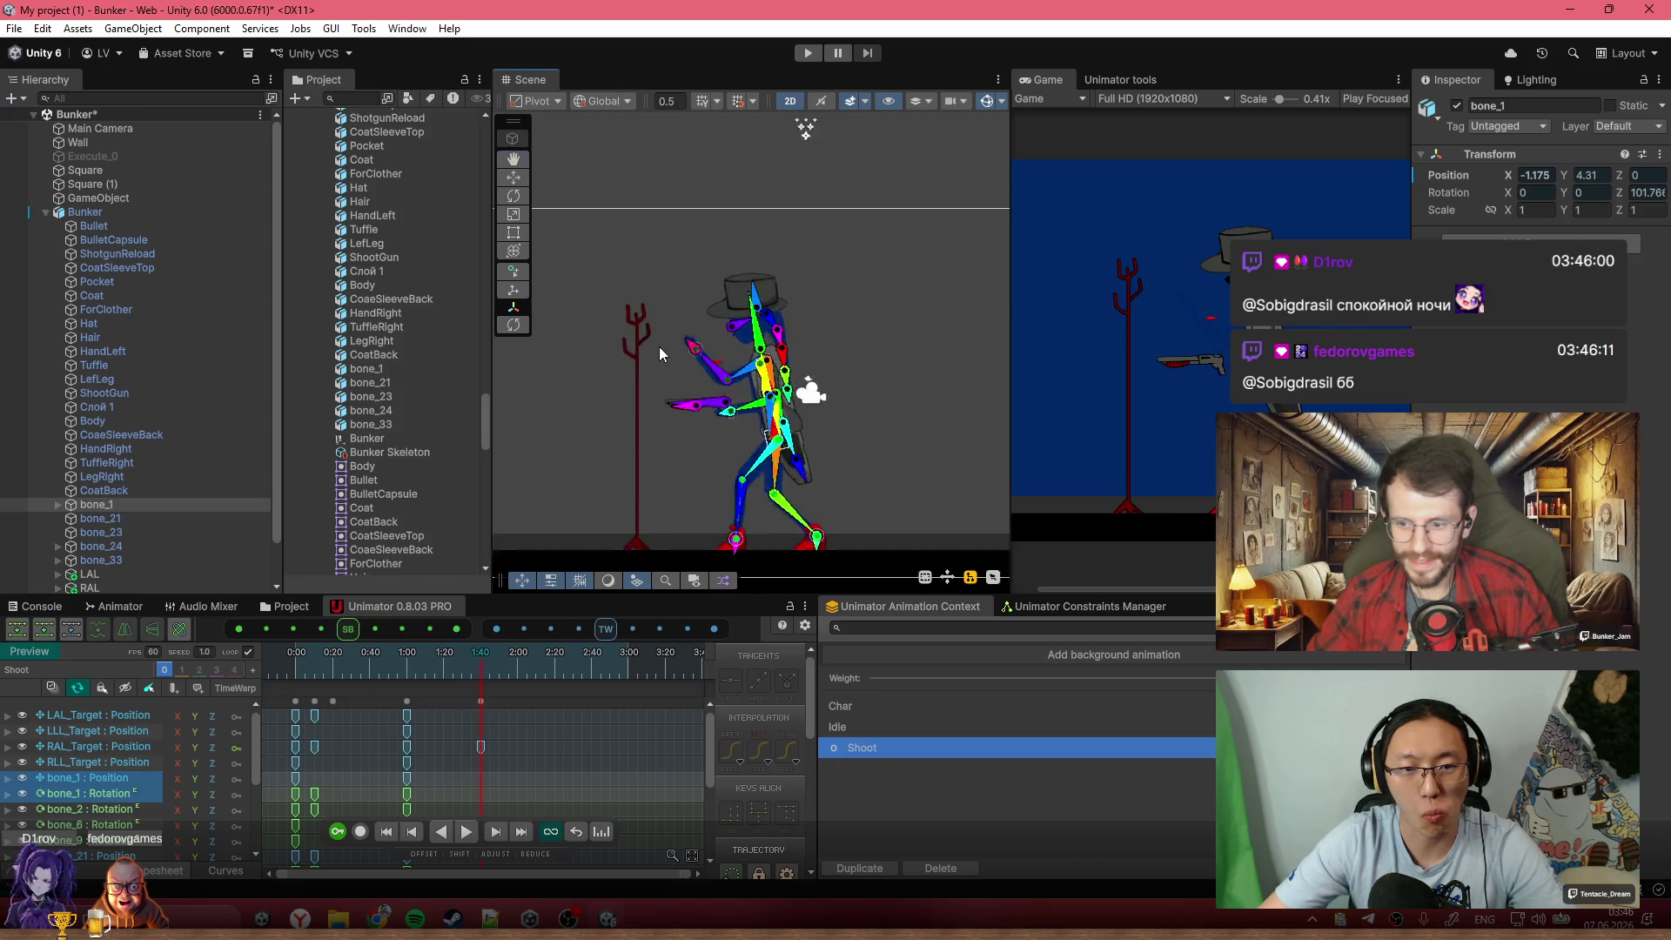
With recording on, rotate bone_33's gun upright and key the pose at 1:40
click(725, 399)
mouse_move(725, 398)
mouse_down()
mouse_move(766, 381)
mouse_move(713, 402)
mouse_move(696, 388)
mouse_up()
mouse_move(434, 652)
mouse_down()
mouse_move(358, 621)
mouse_move(474, 664)
mouse_up()
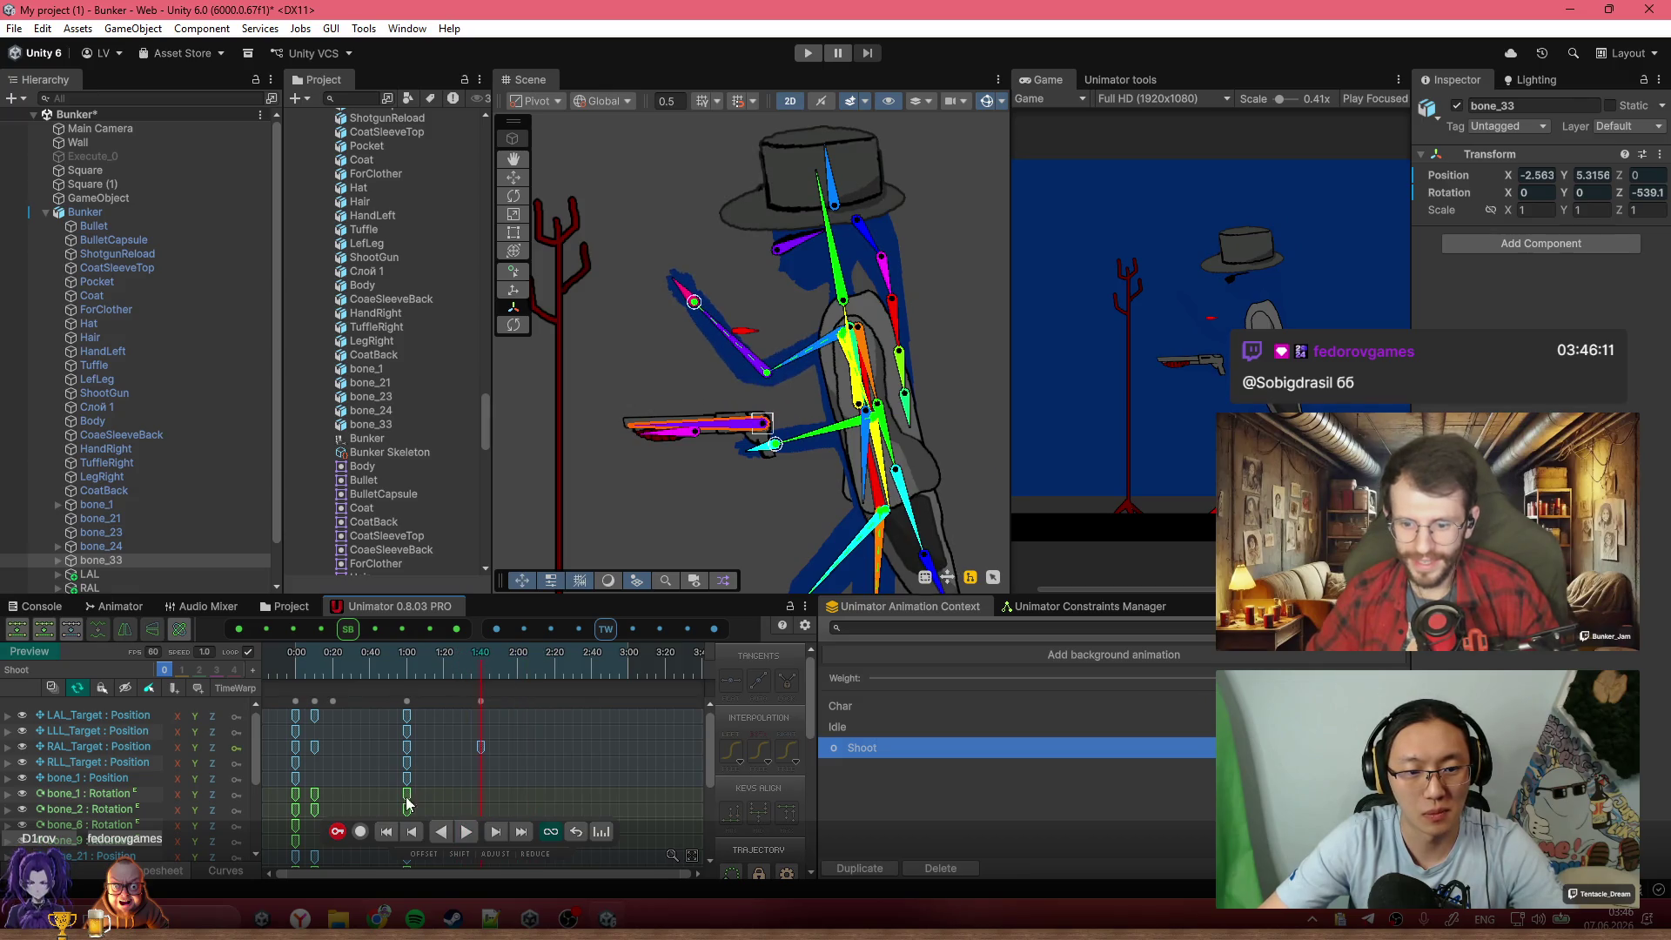
click(360, 833)
mouse_move(726, 426)
mouse_down()
mouse_move(762, 431)
mouse_move(700, 409)
mouse_move(687, 383)
mouse_up()
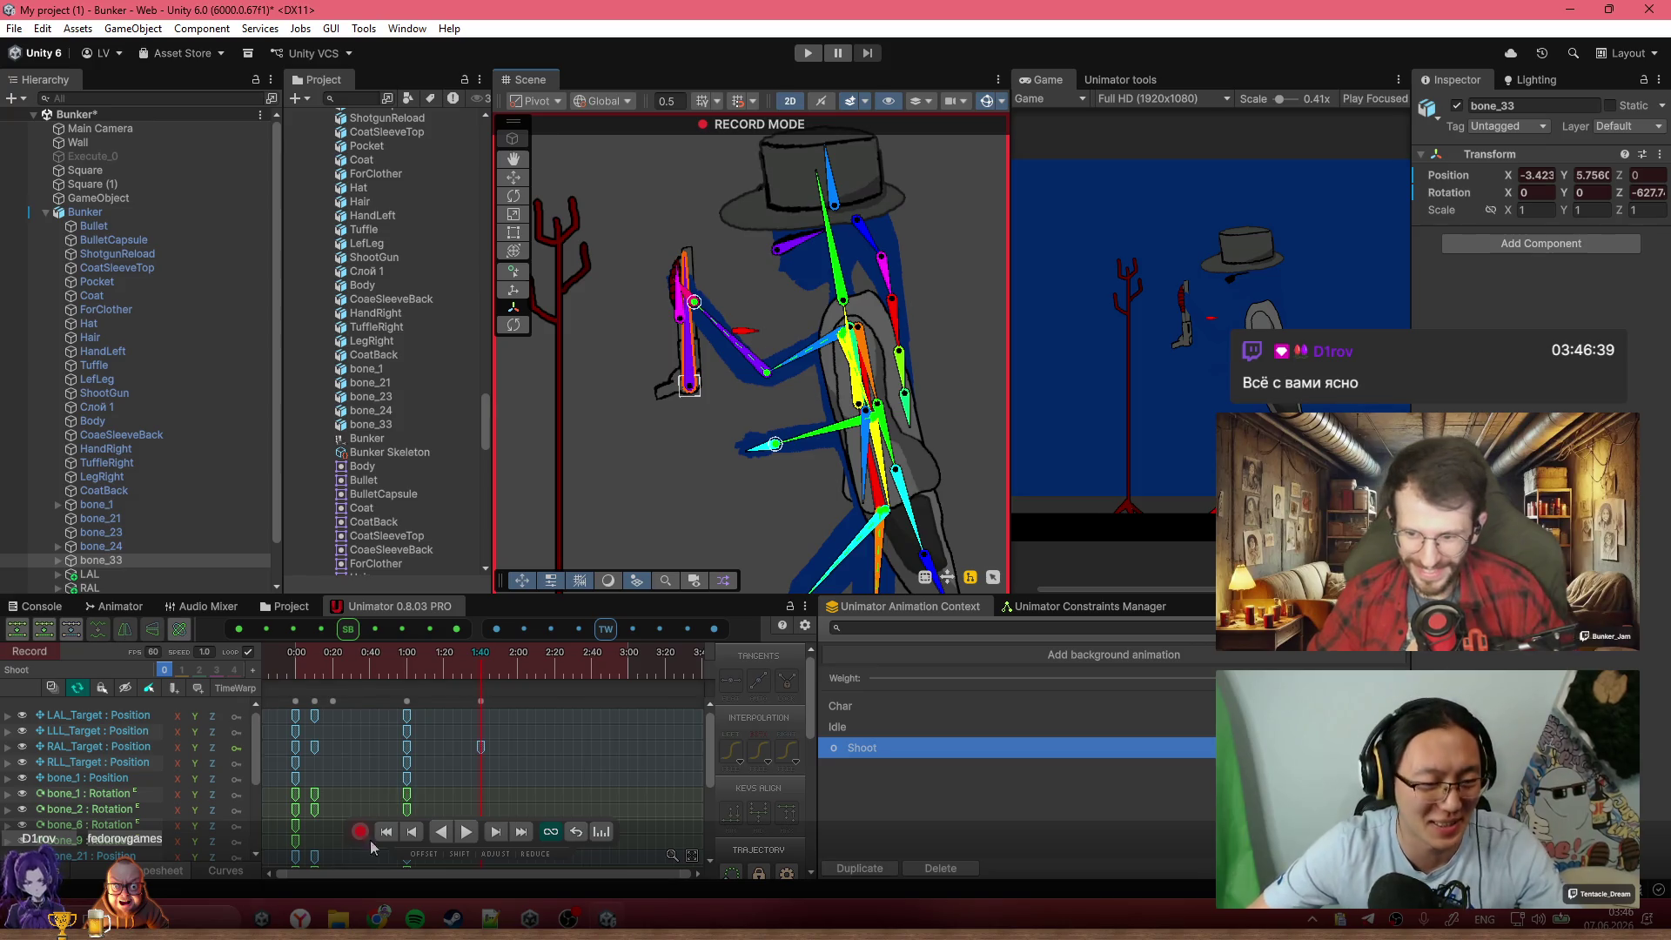
click(560, 780)
Pull the right-hand RAL_Target lower at 2:00 and play the clip to check it
click(519, 668)
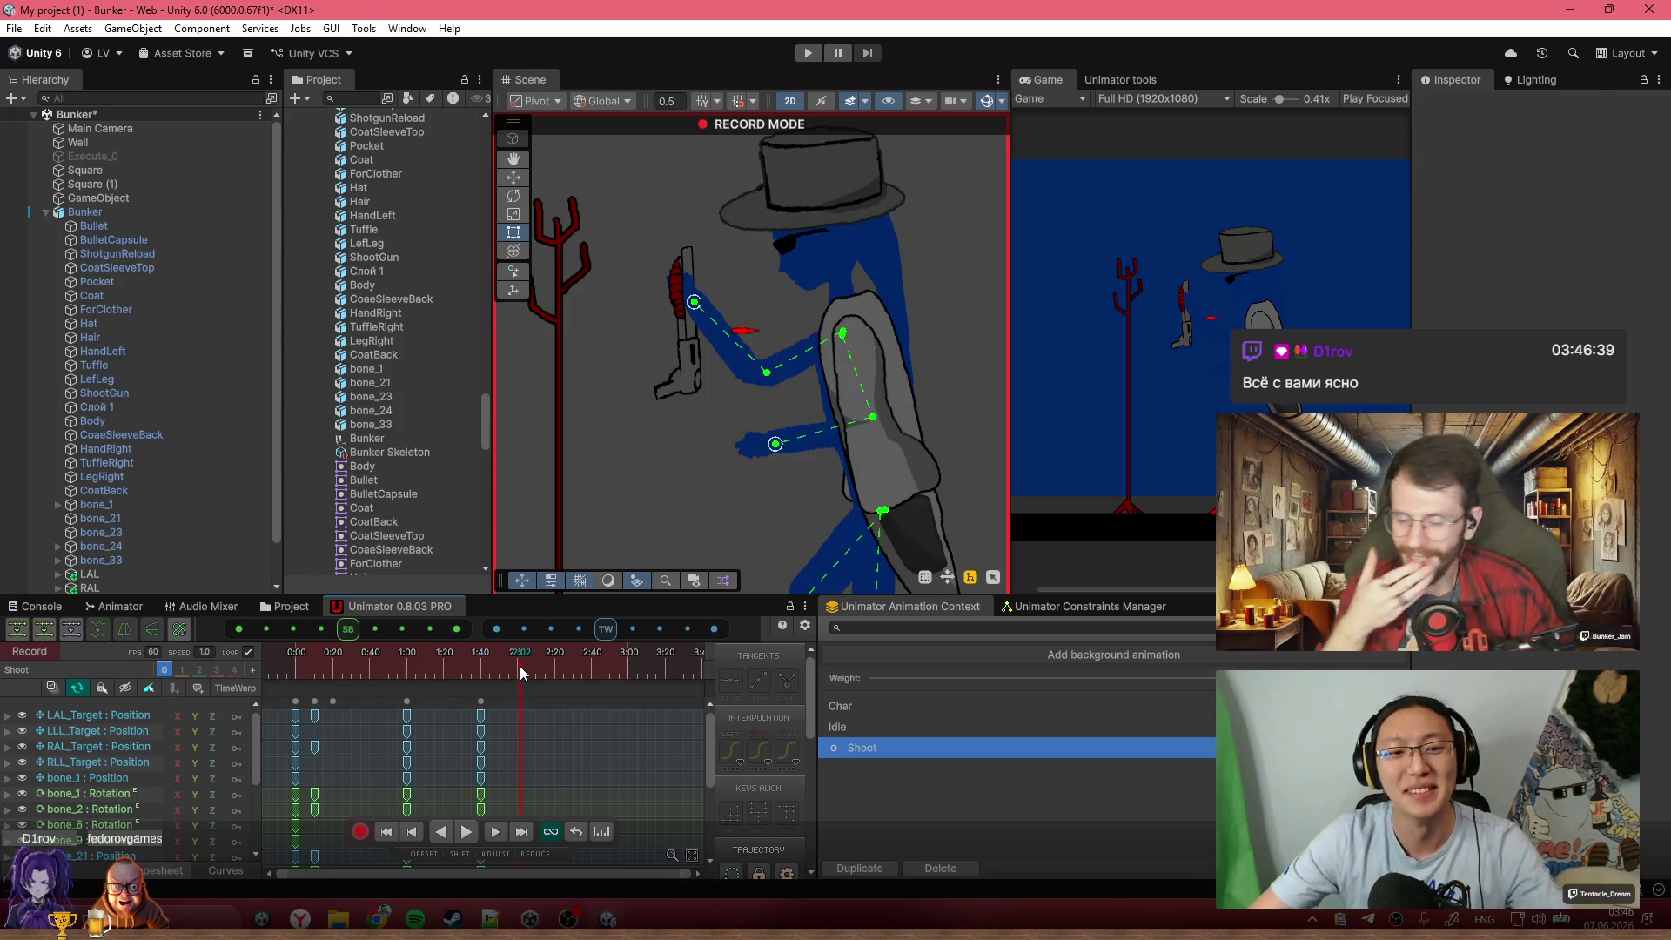
scroll(740, 331, up, 3)
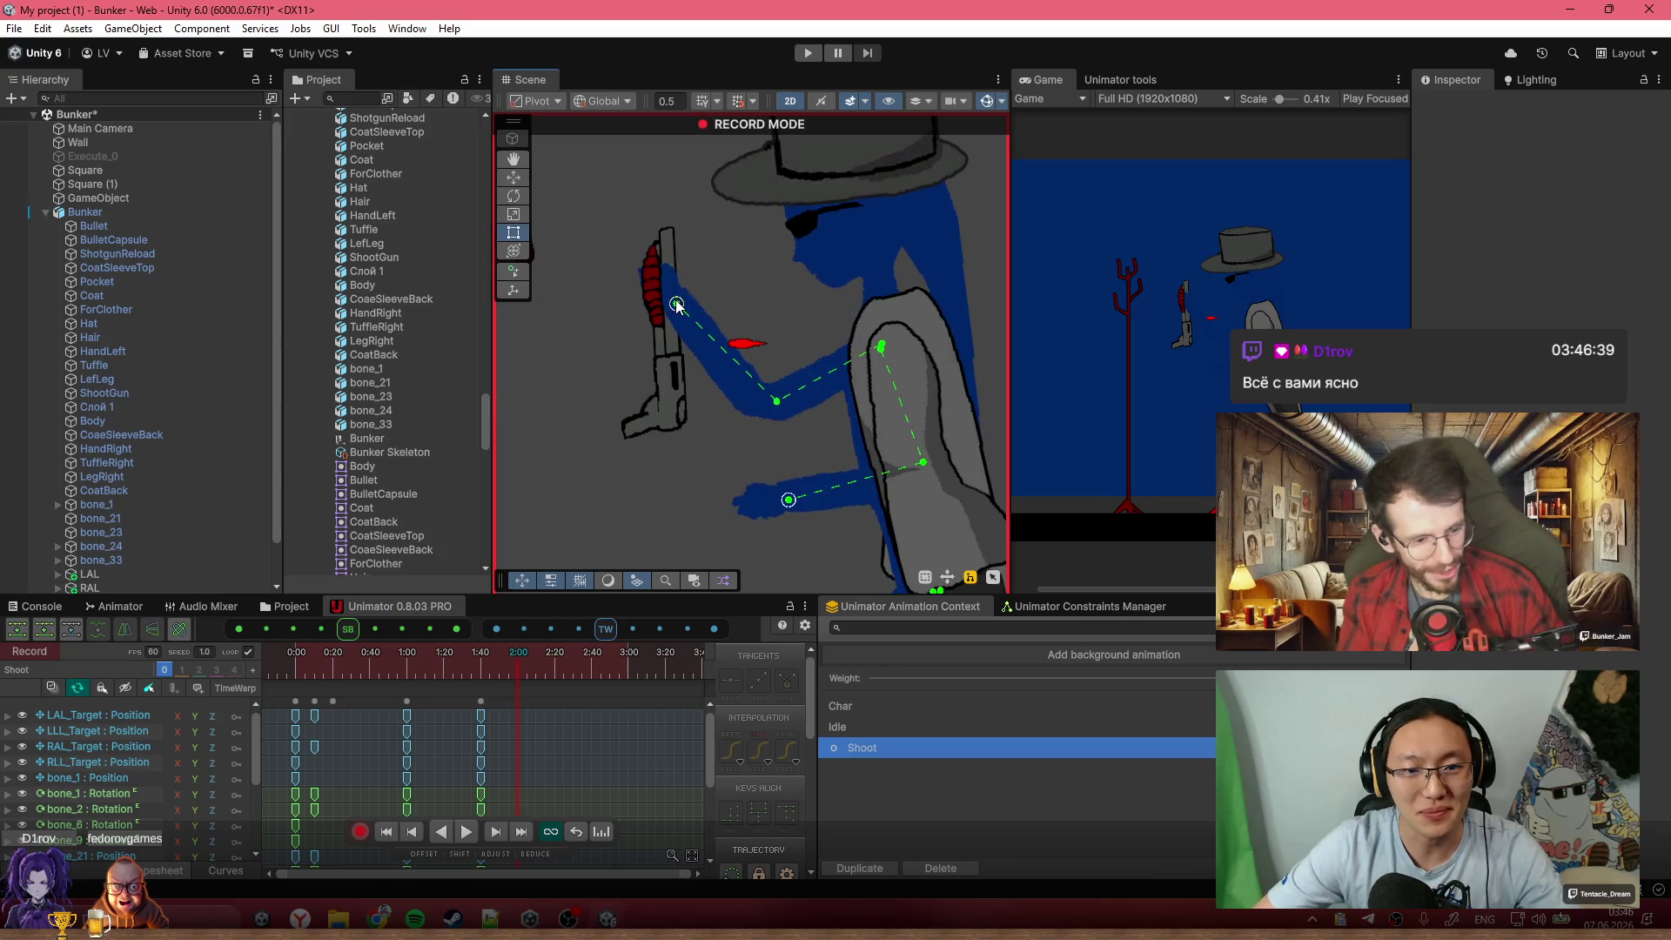
drag(662, 275, 687, 364)
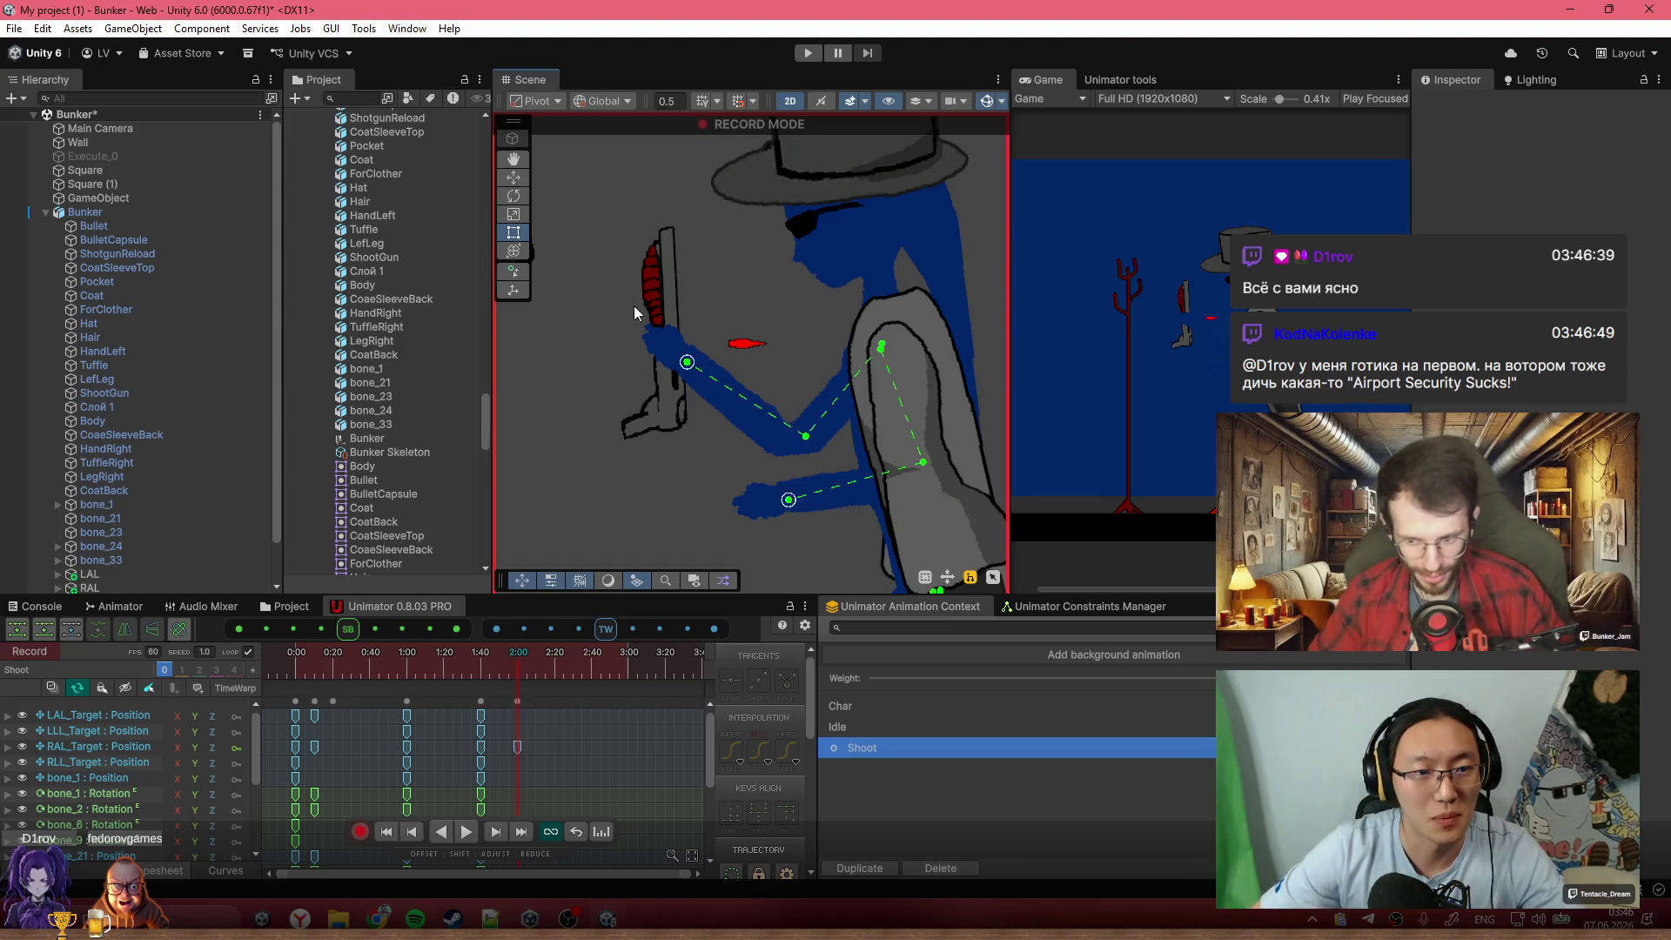
click(658, 397)
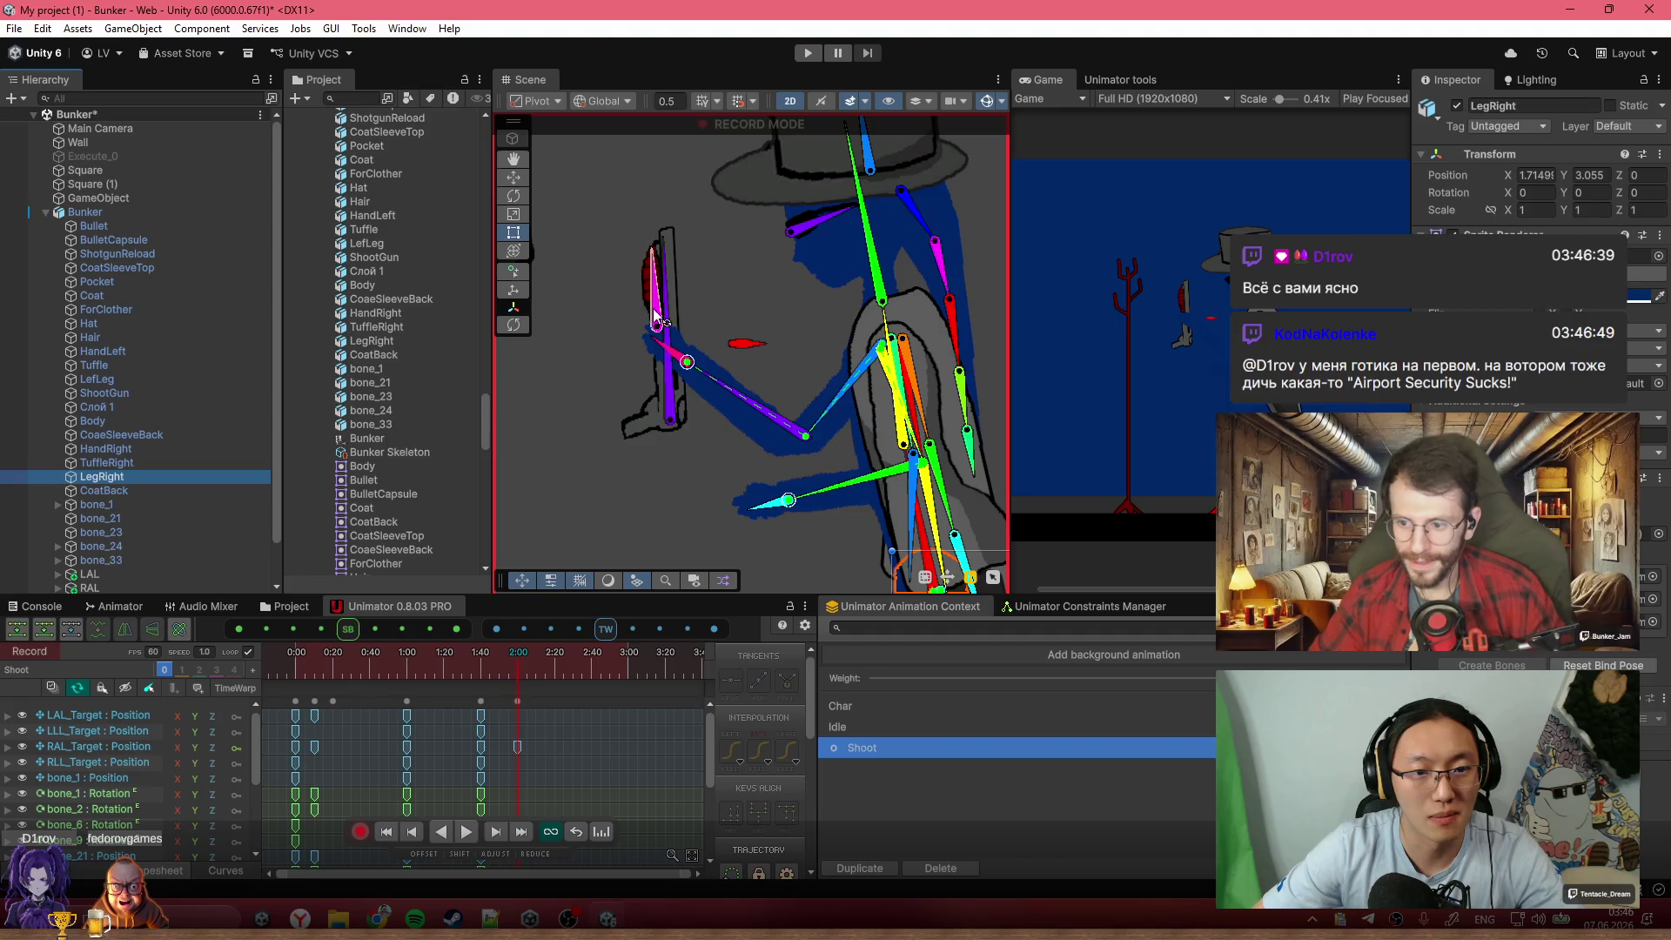
click(659, 381)
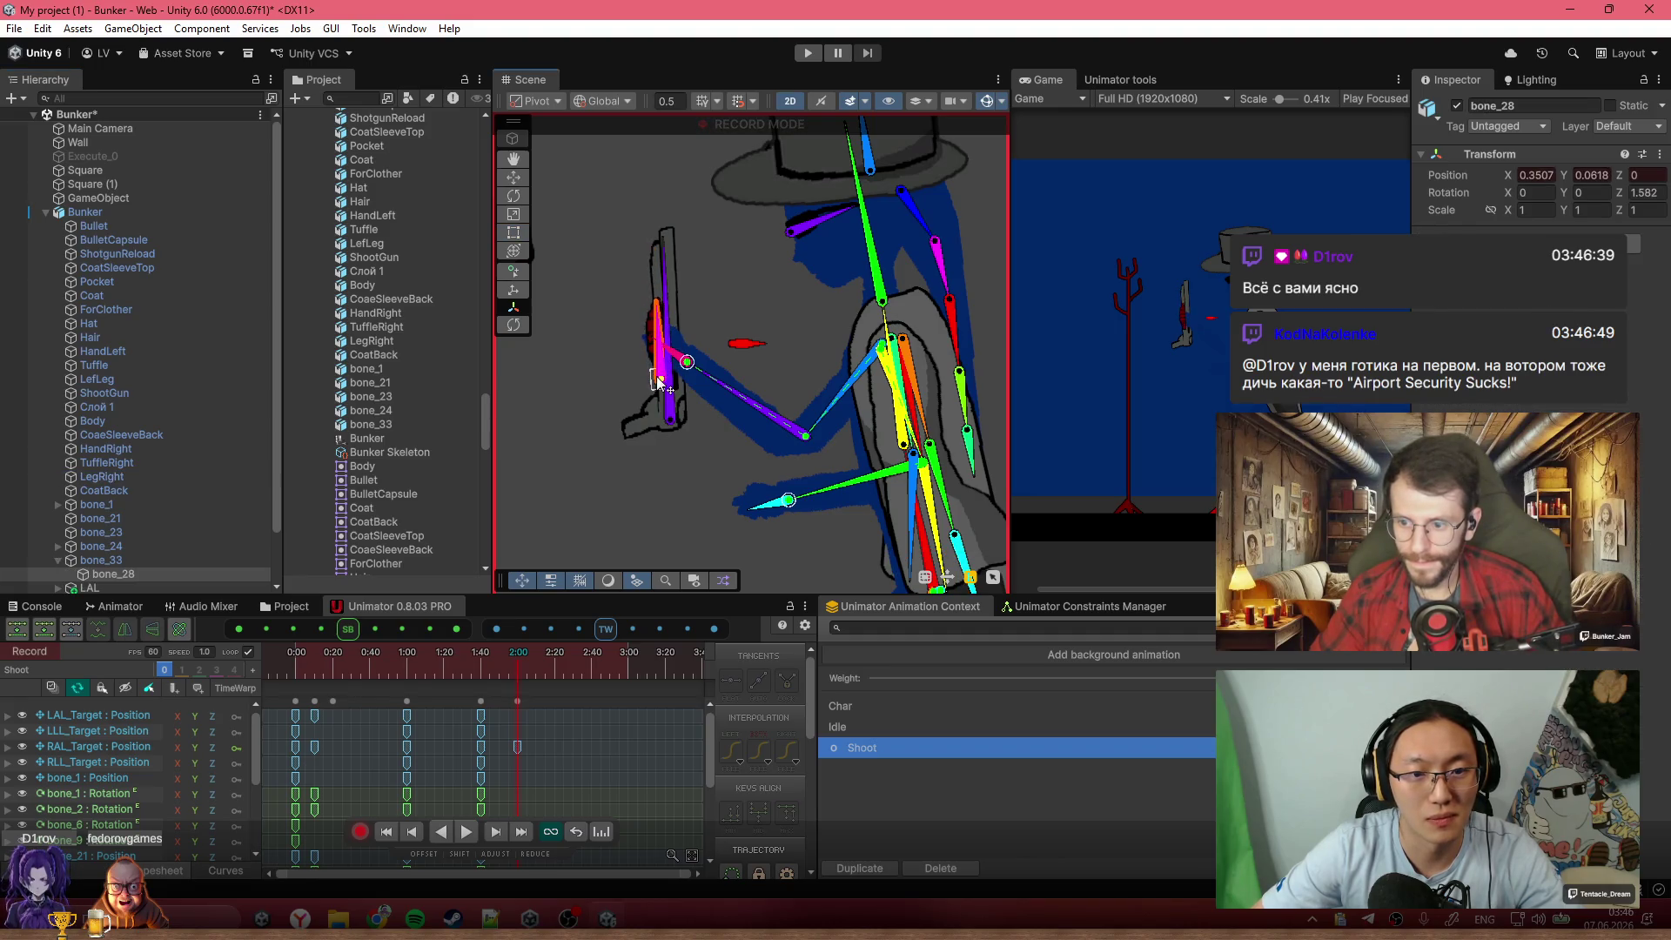
drag(414, 656, 515, 681)
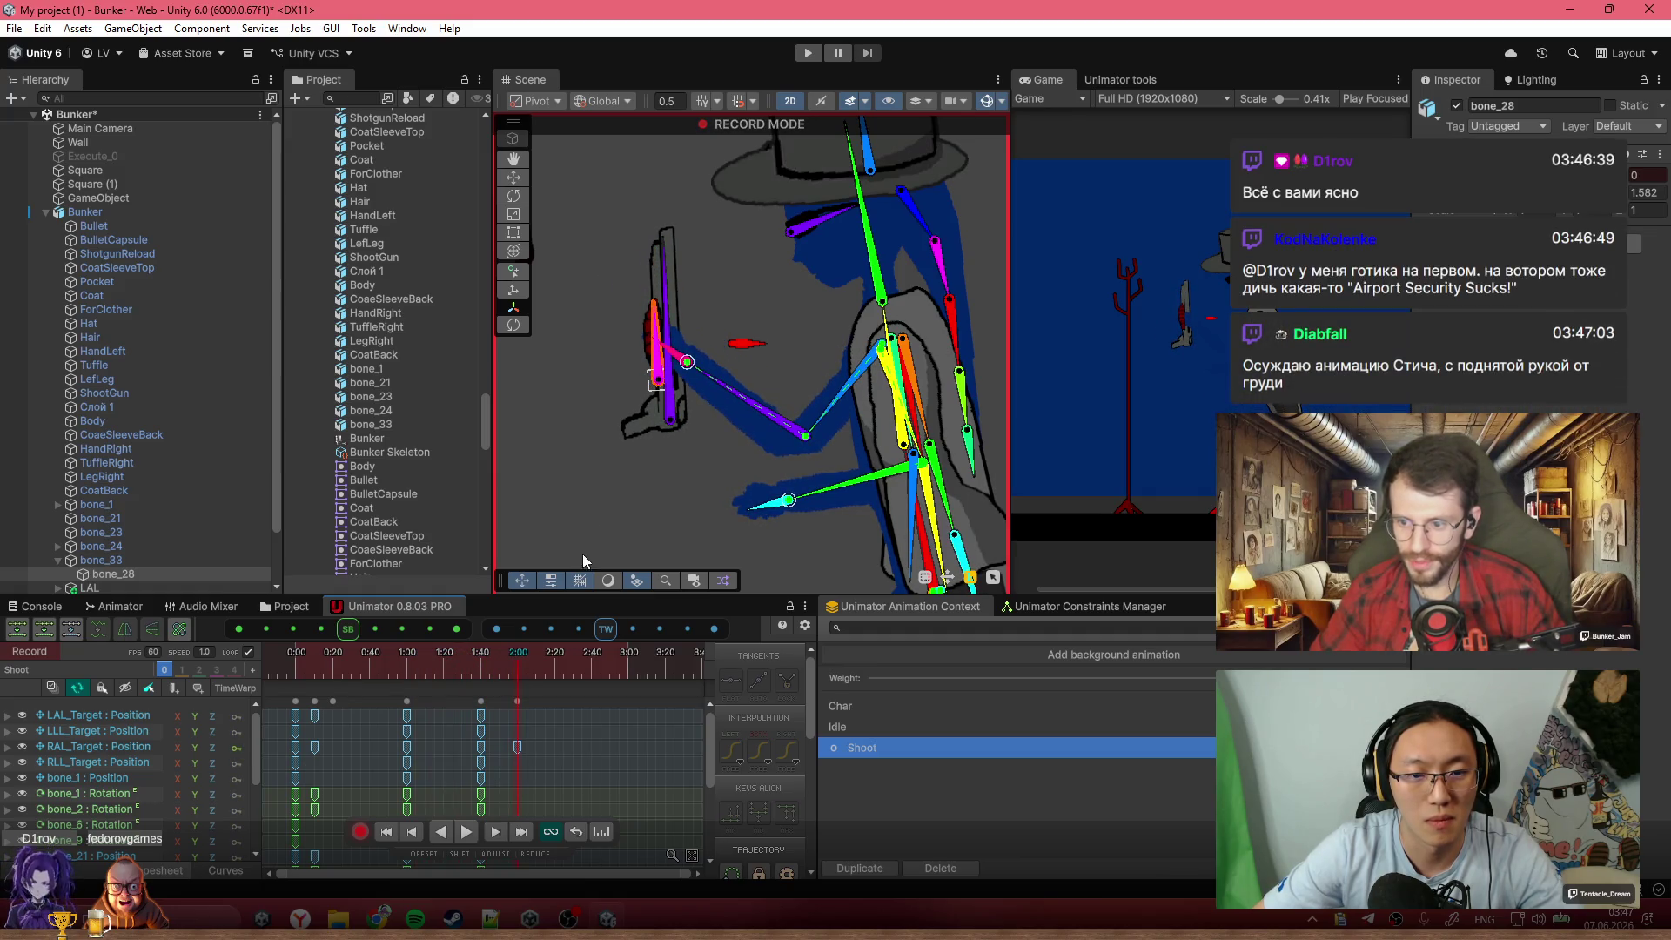
click(670, 428)
click(329, 658)
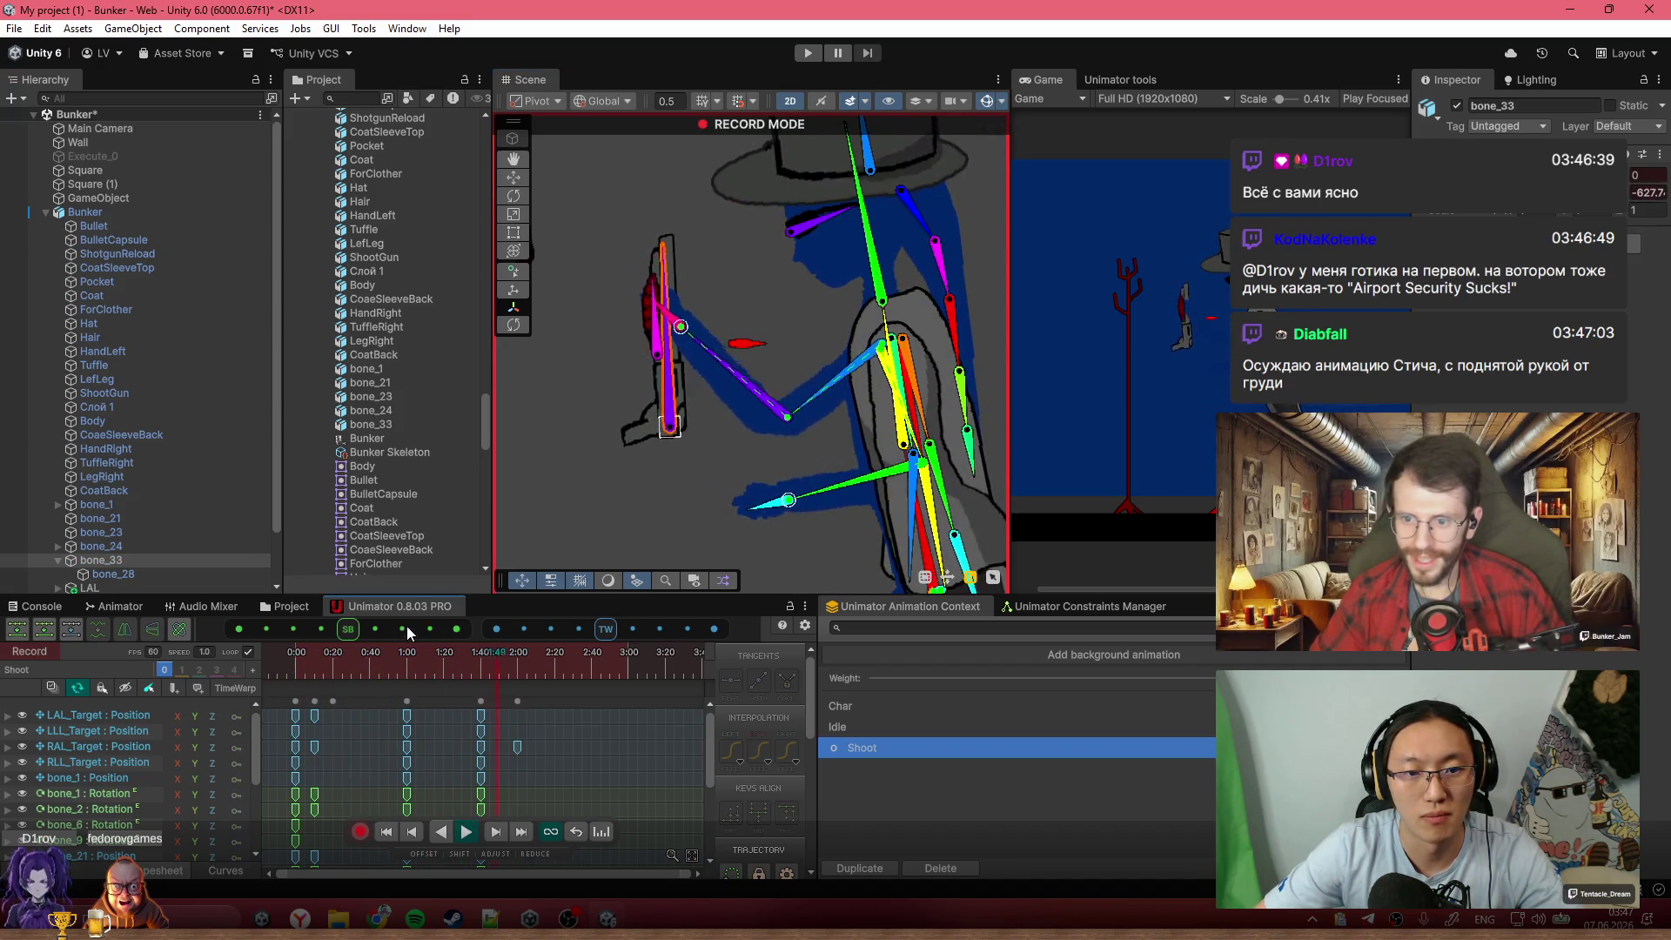
click(520, 676)
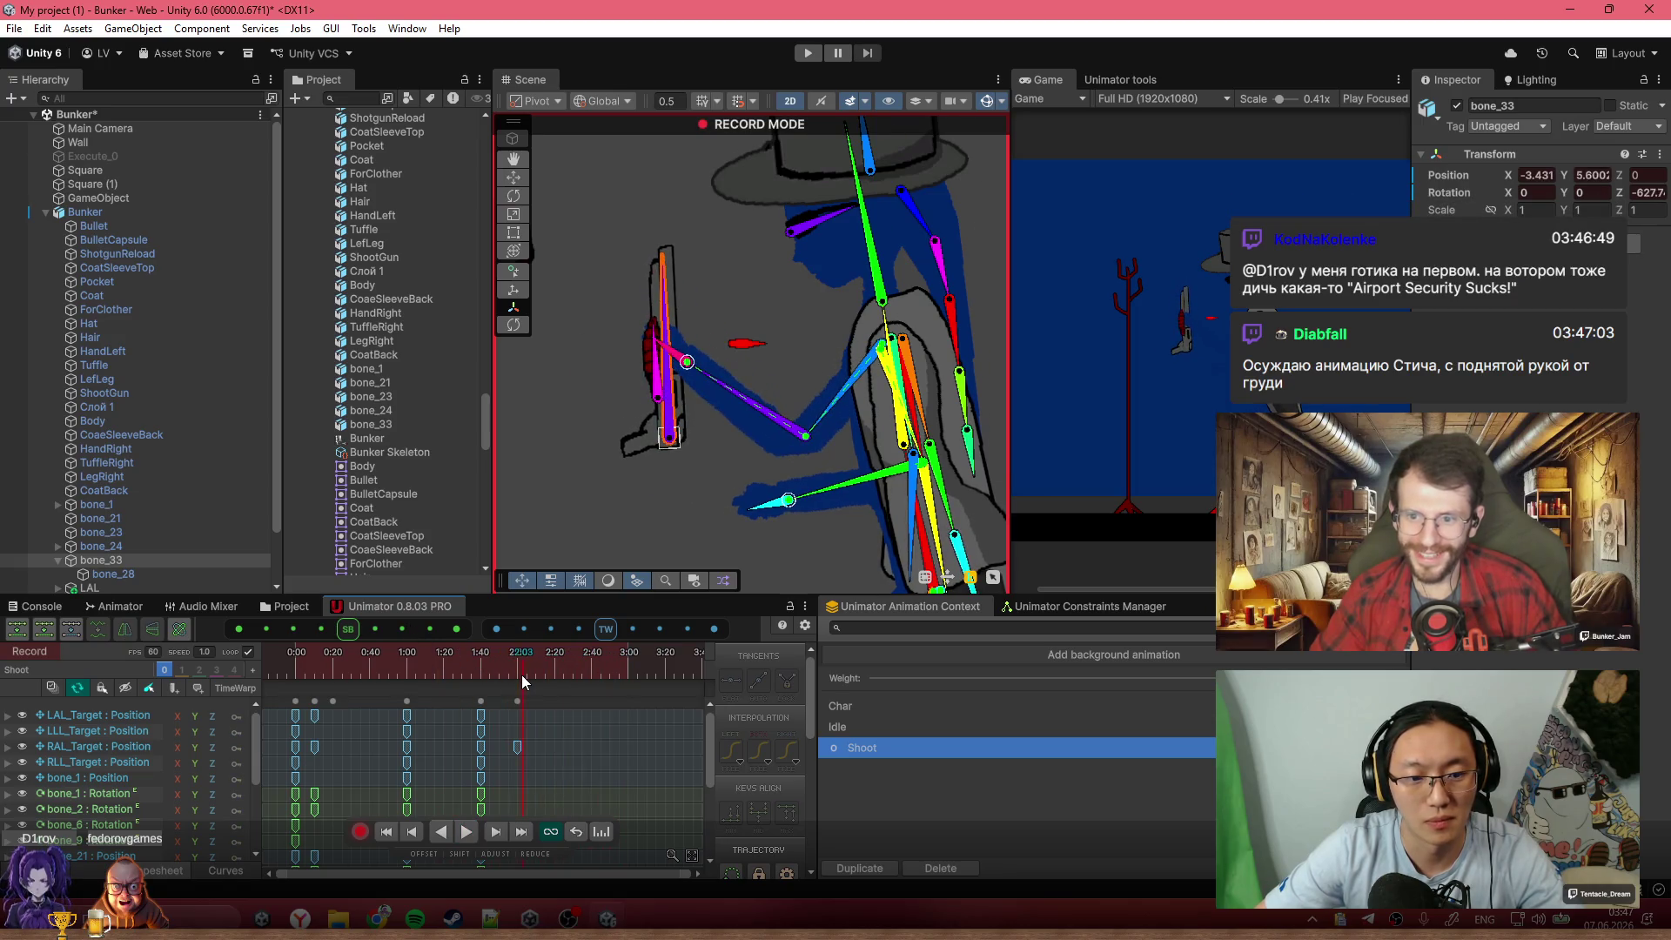
Move the RAL_Target key from 2:00 to 1:51
scroll(514, 681, up, 2)
scroll(515, 706, up, 2)
drag(525, 701, 488, 697)
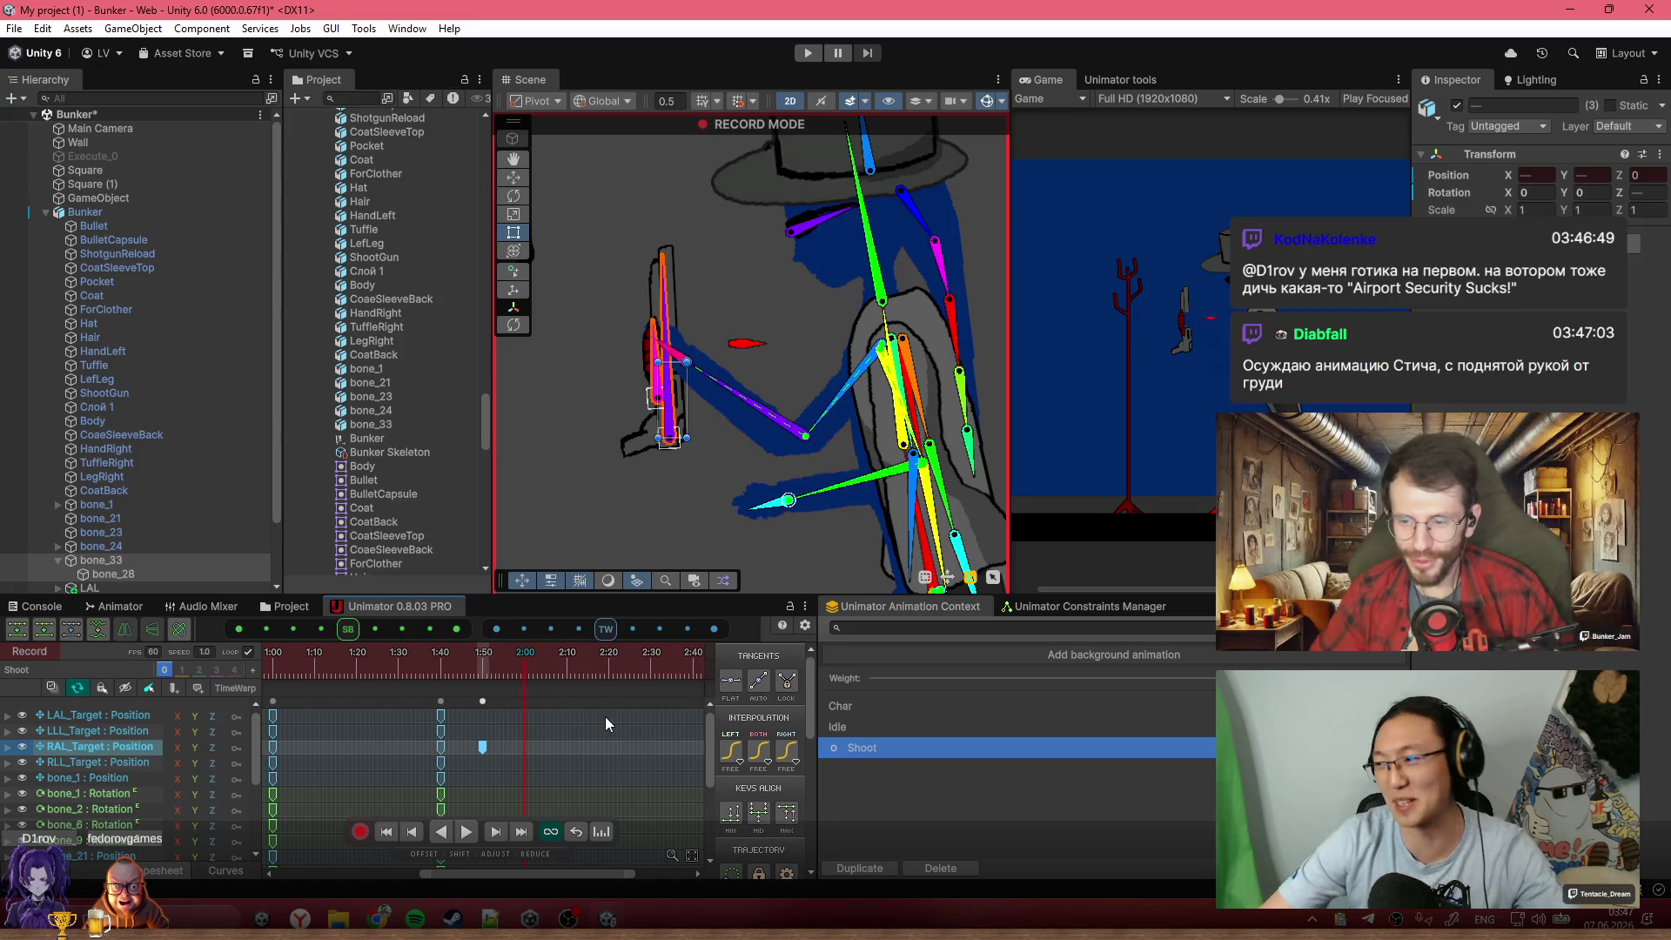
Scrub and play the Shoot clip between about 0:55 and 1:50 to review the motion
scroll(463, 730, down, 1)
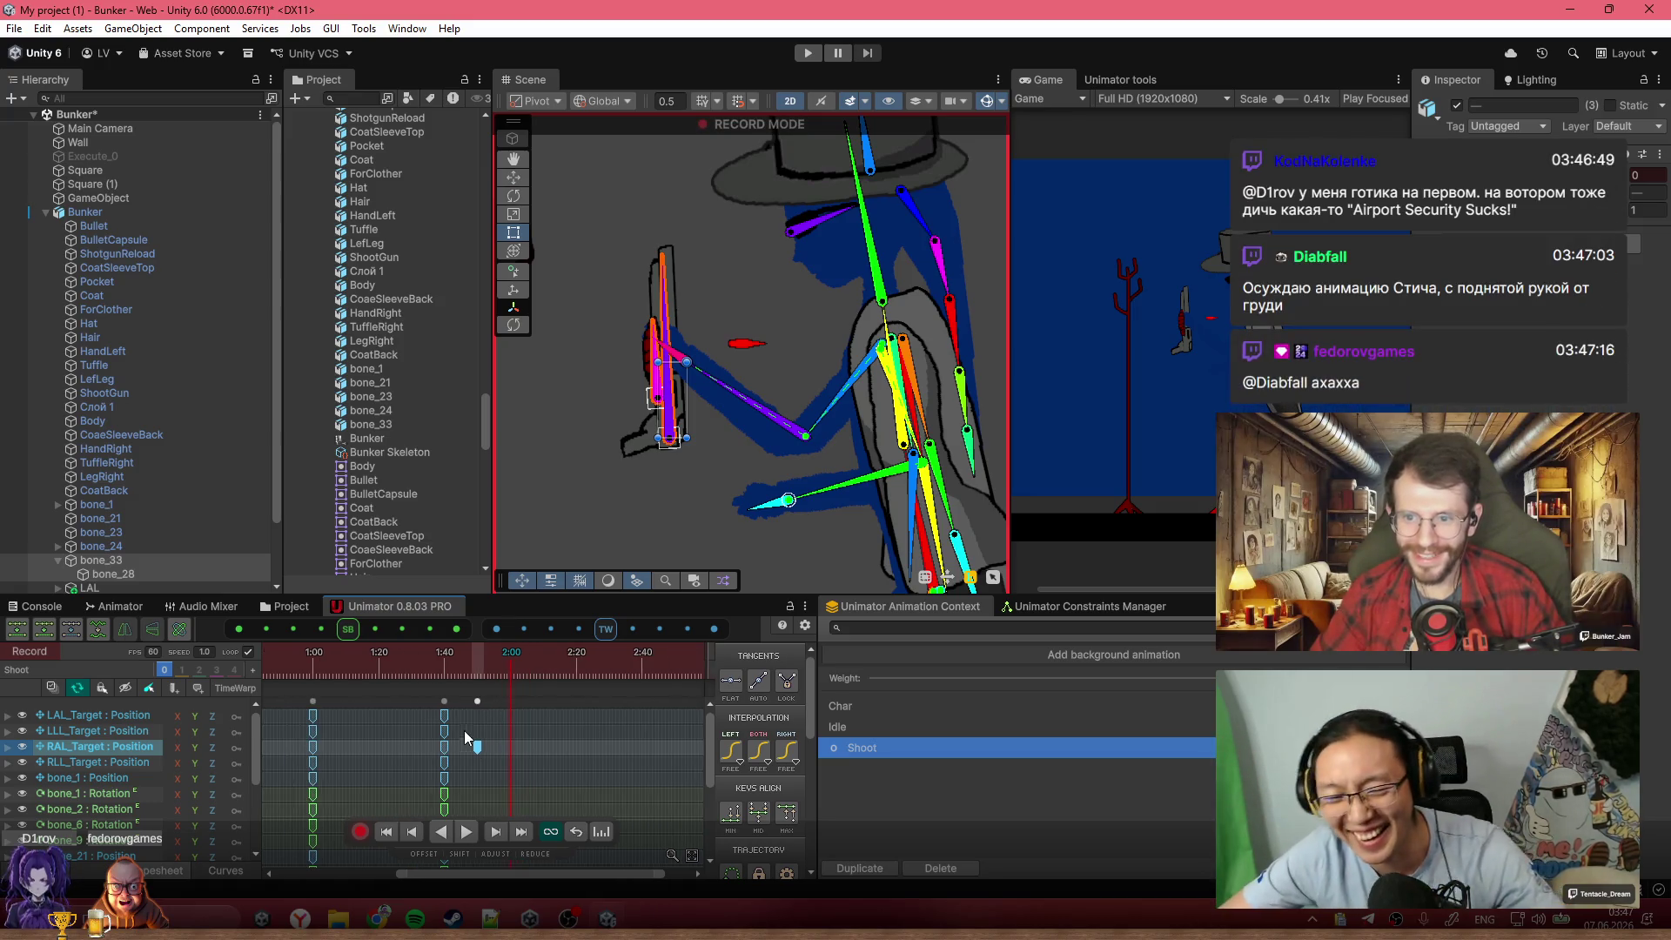
drag(436, 676, 298, 666)
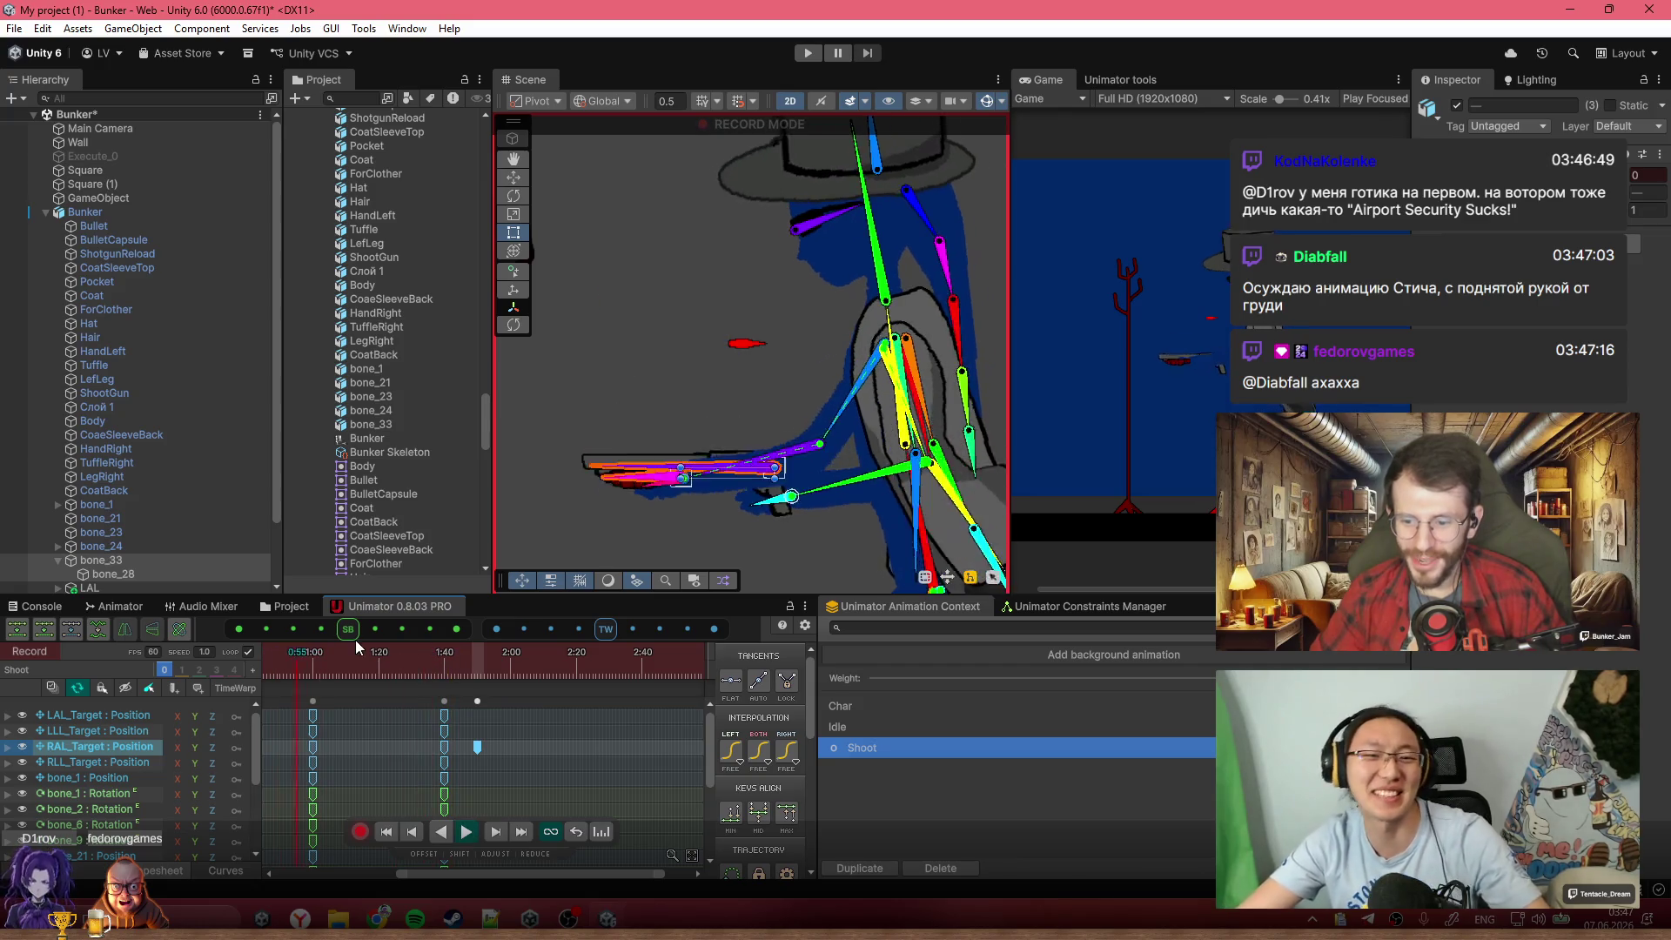
click(416, 654)
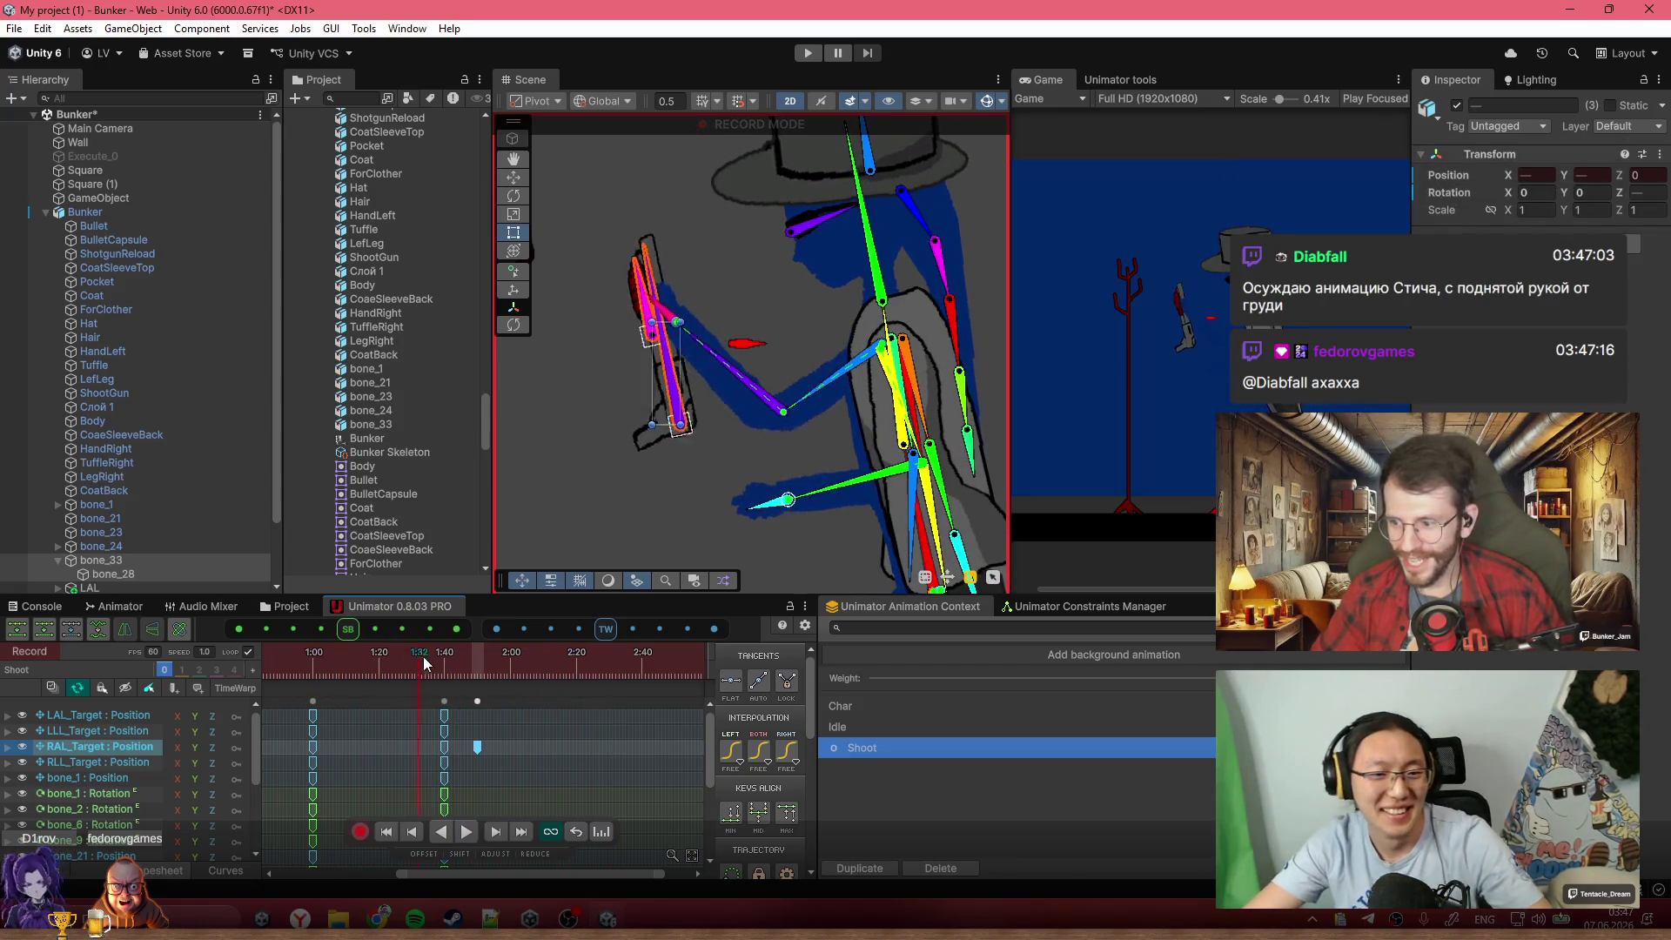
drag(417, 654, 447, 666)
scroll(587, 791, down, 3)
key(space)
drag(471, 659, 494, 663)
scroll(487, 723, up, 5)
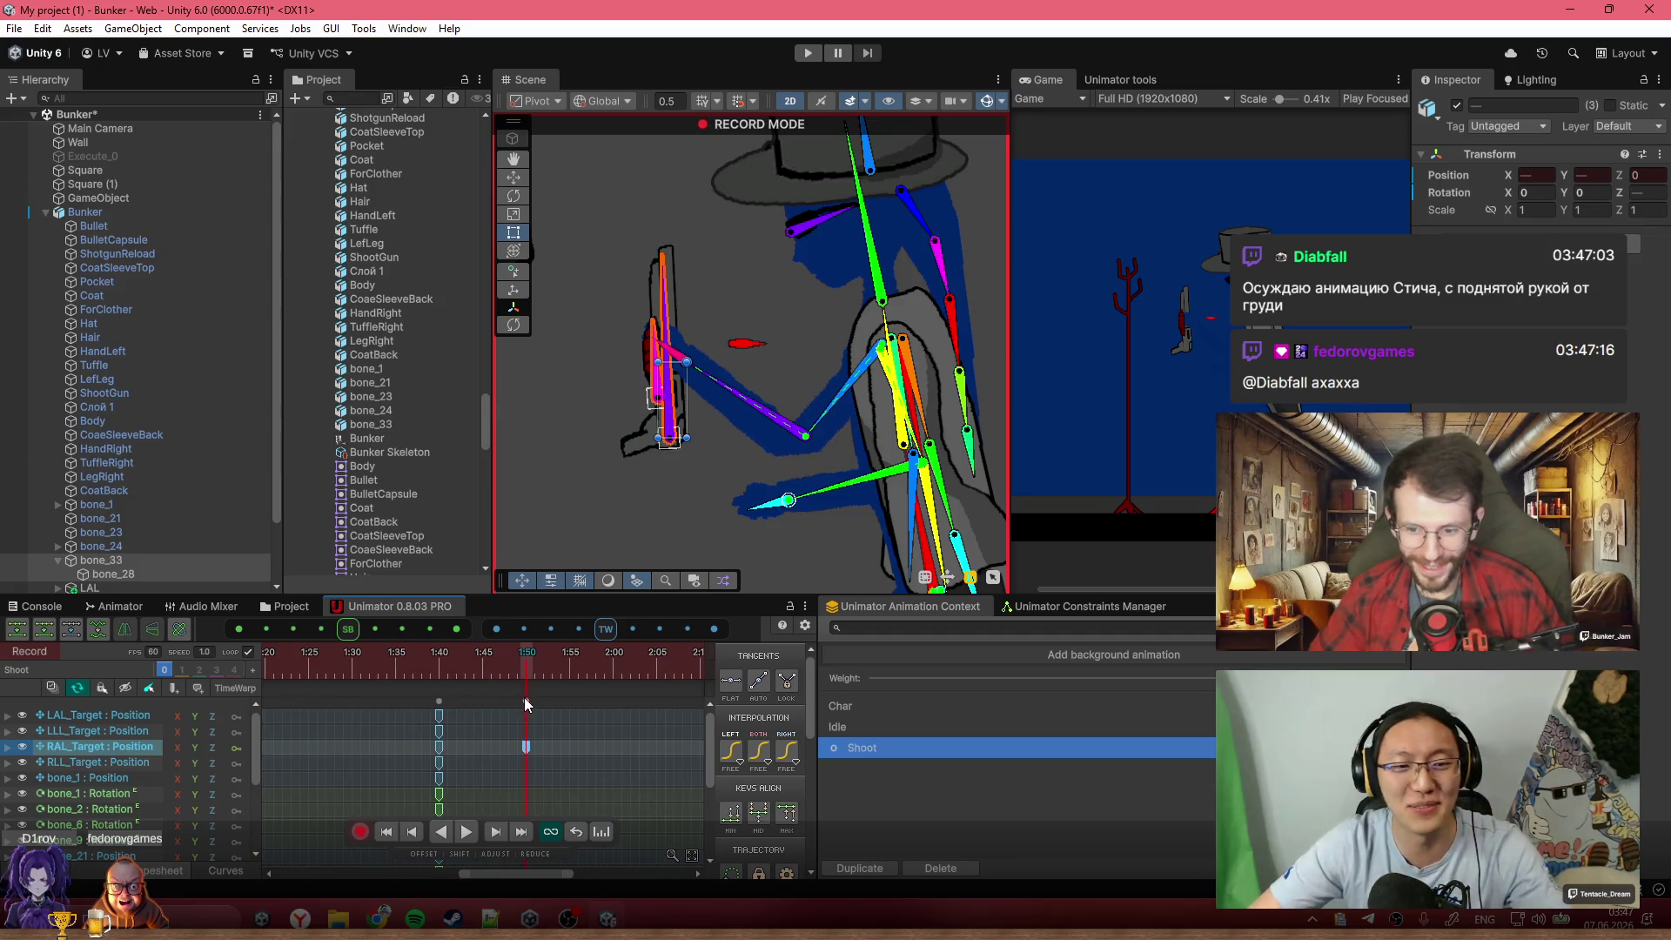
scroll(475, 732, down, 2)
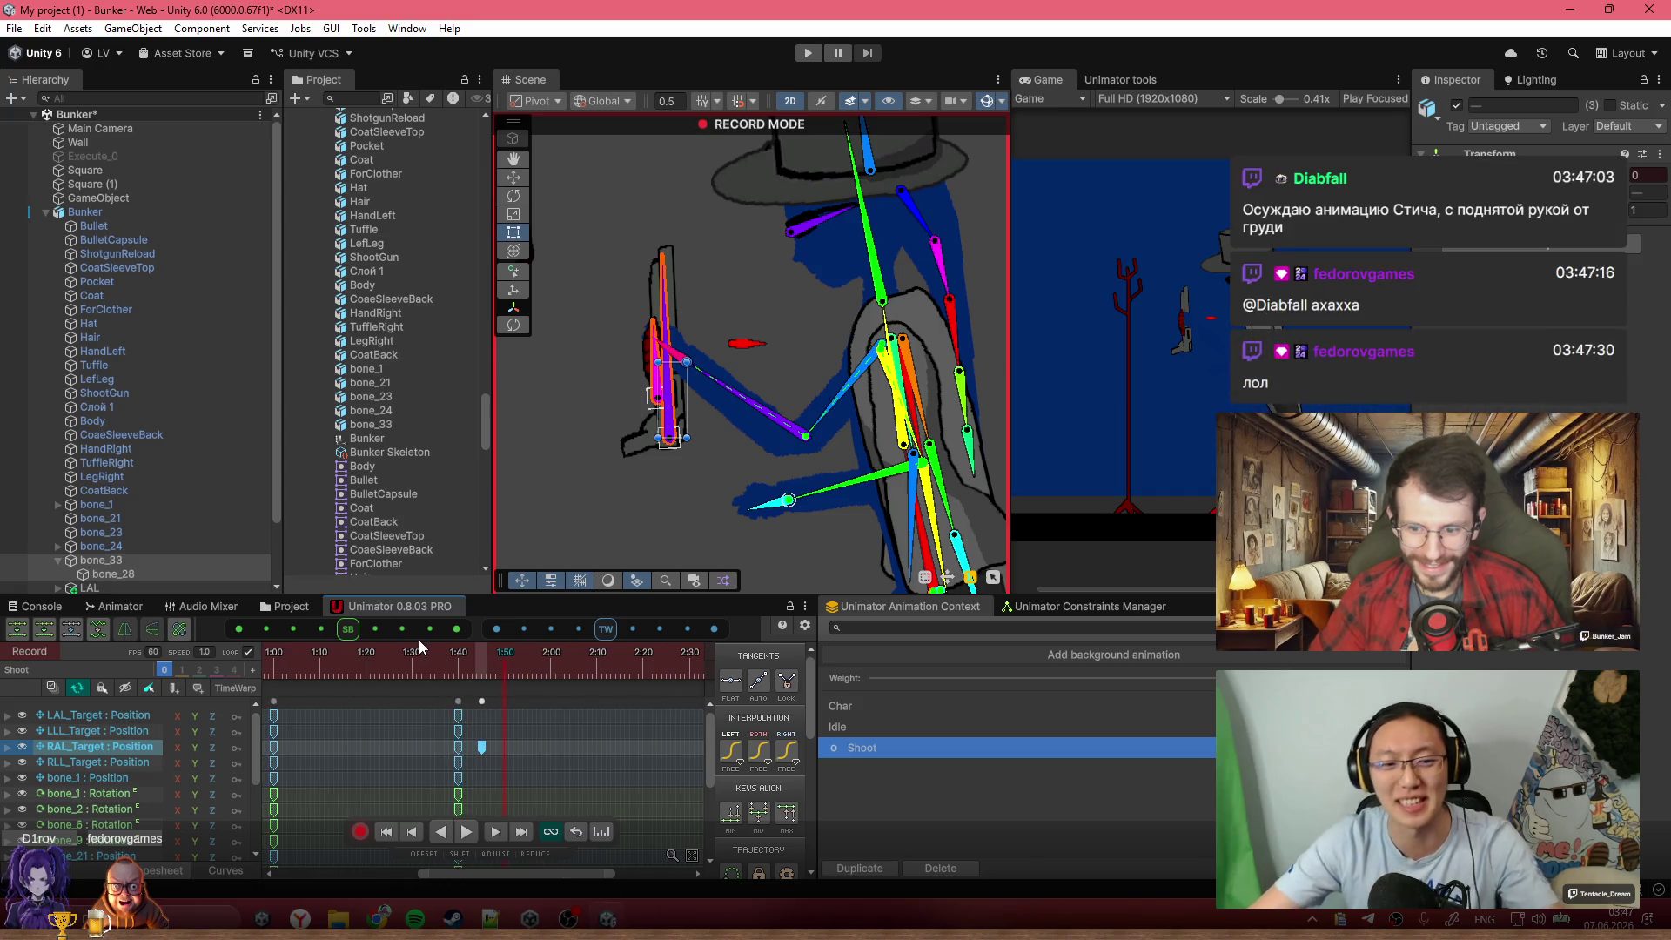
click(404, 651)
key(space)
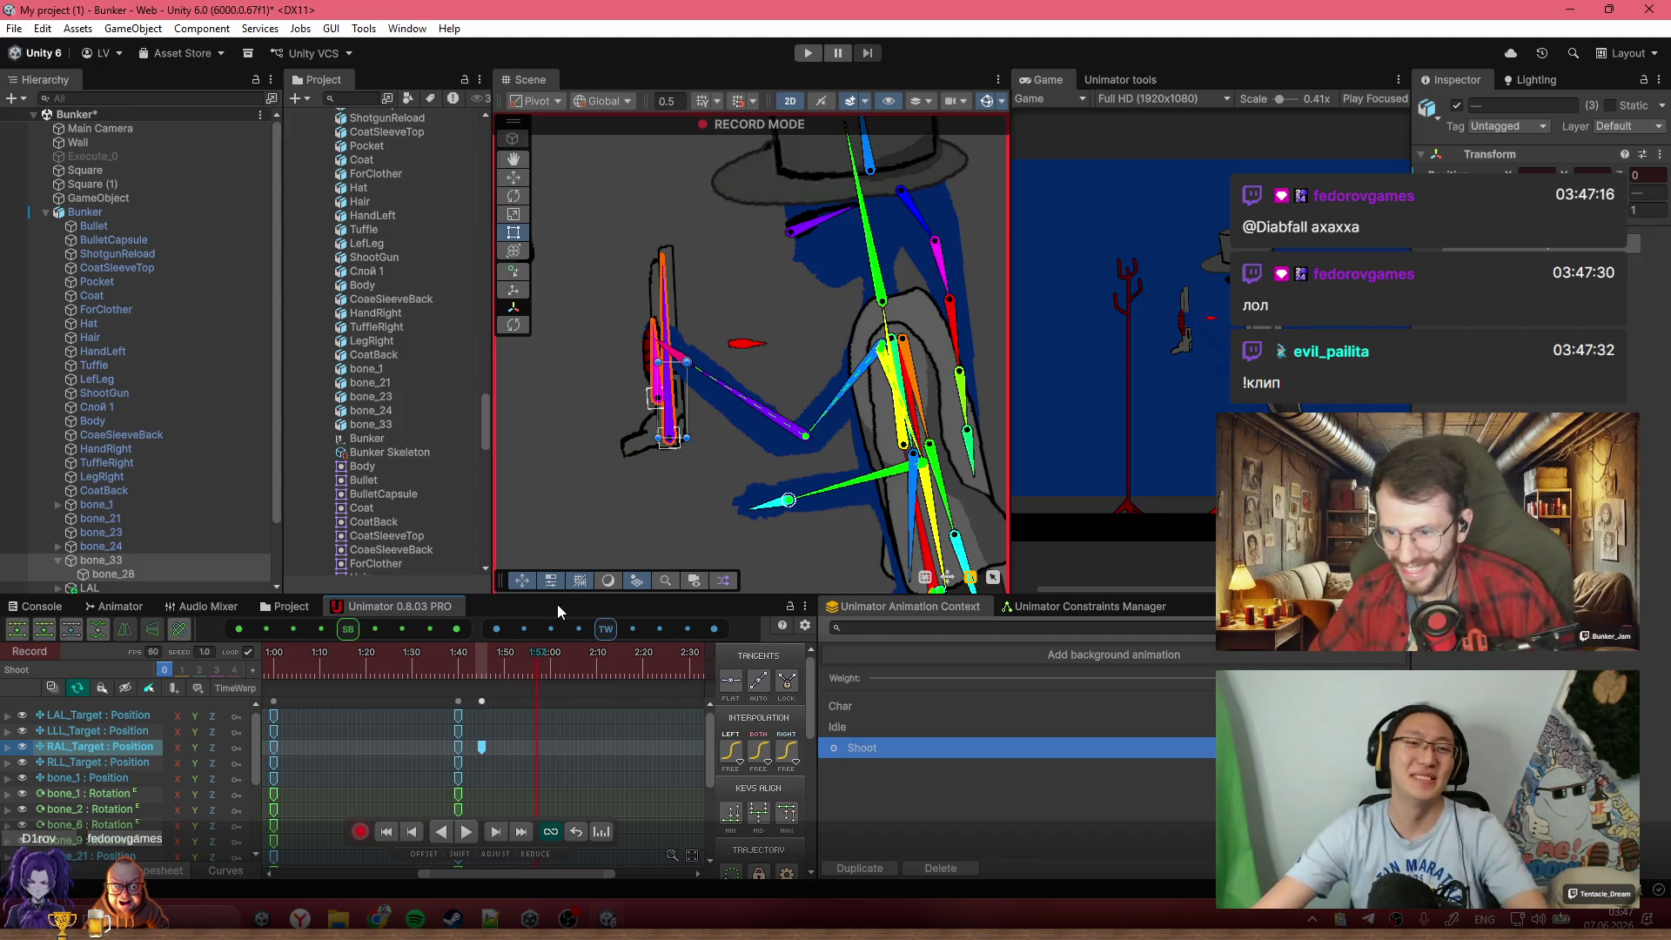
At about 1:59, lower the gun-holding hand bone into a new pose
click(547, 657)
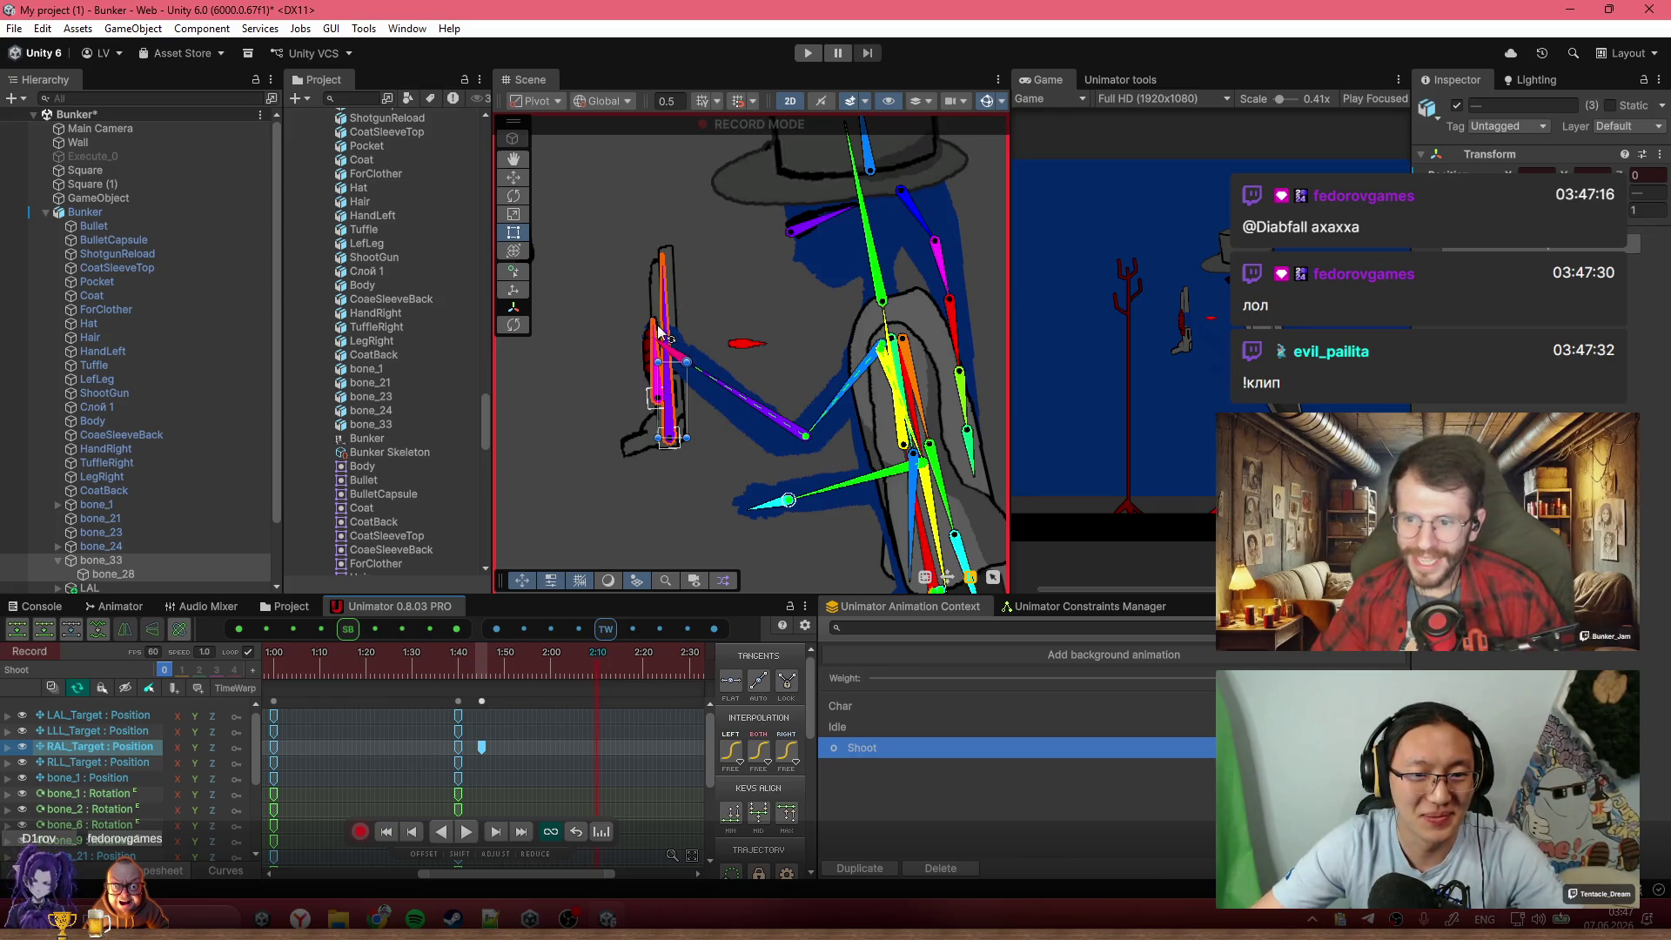
click(657, 405)
mouse_move(657, 407)
mouse_down()
mouse_move(659, 451)
mouse_move(652, 389)
mouse_up()
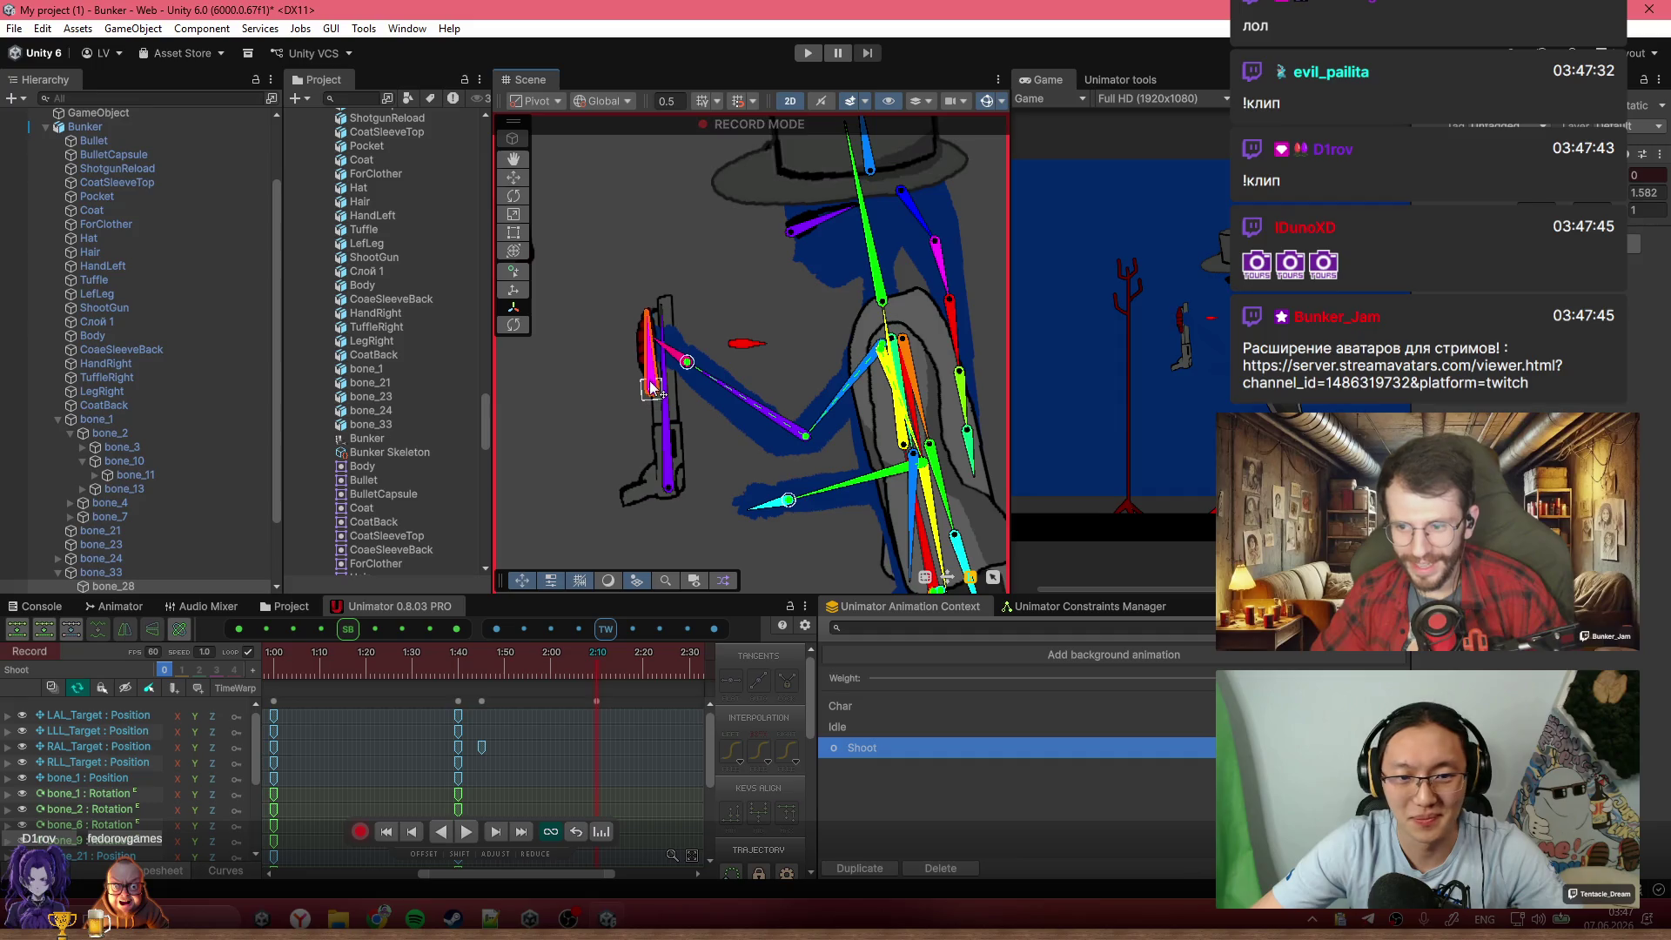
Scrub to 1:48, select bone_33 and bring its track rows into view
mouse_move(480, 667)
mouse_down()
mouse_move(436, 644)
mouse_move(484, 666)
mouse_up()
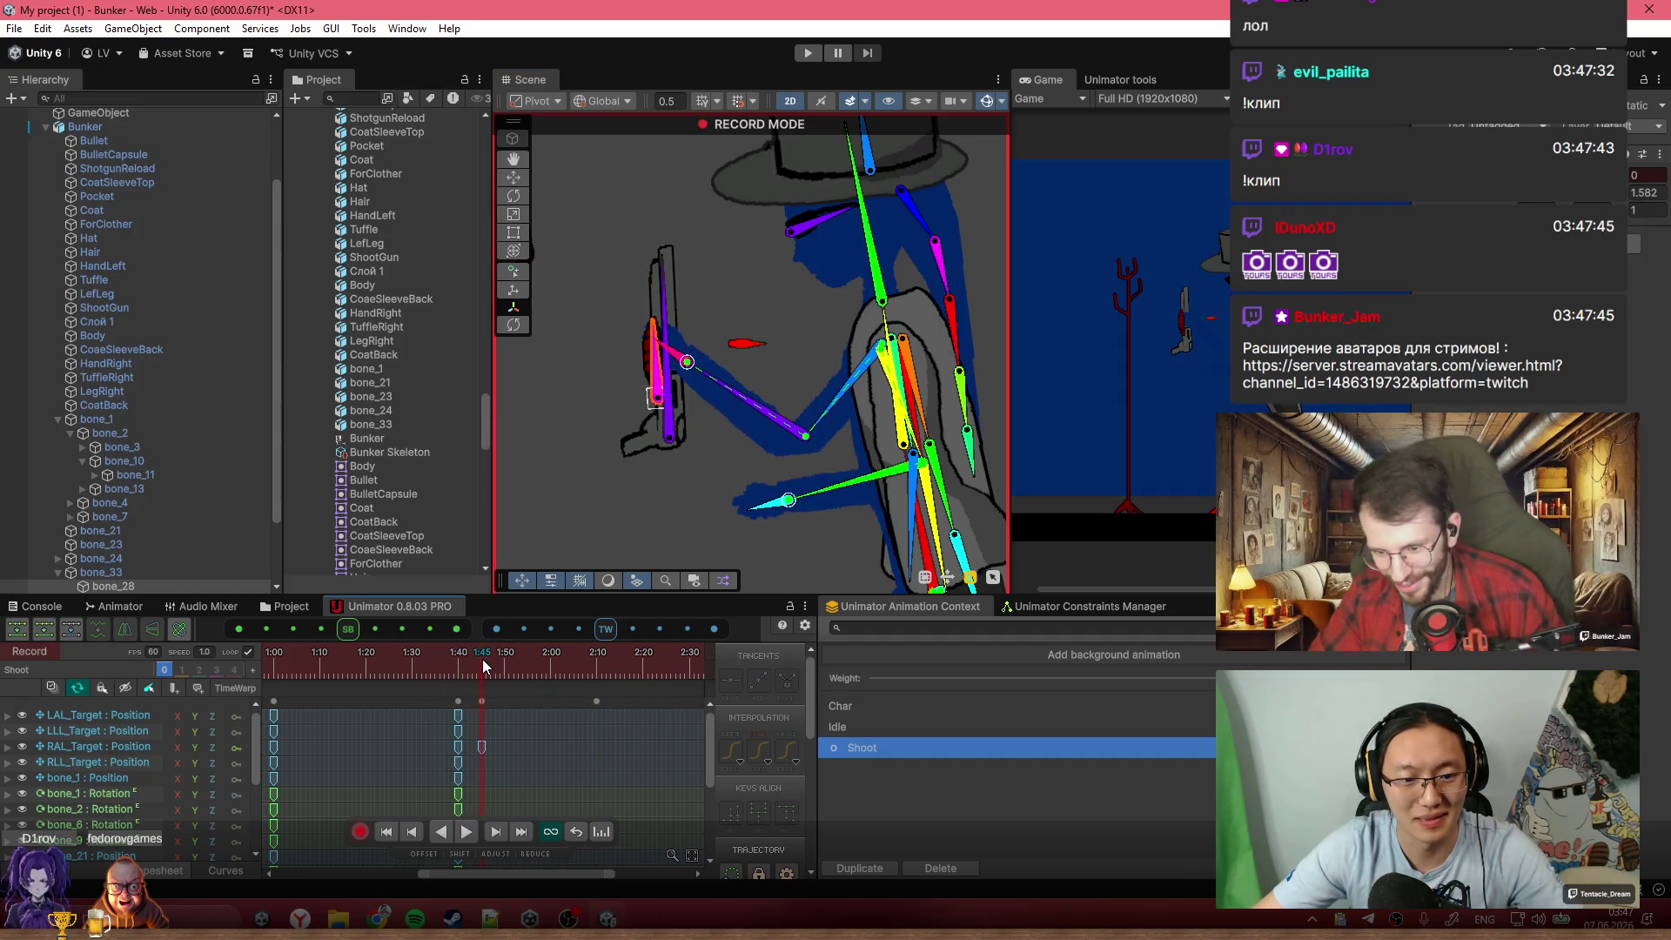
mouse_move(712, 727)
mouse_down()
mouse_move(708, 802)
mouse_move(707, 714)
mouse_move(703, 820)
mouse_move(709, 755)
mouse_move(615, 696)
mouse_up()
scroll(620, 783, down, 3)
scroll(651, 733, down, 5)
scroll(661, 734, up, 5)
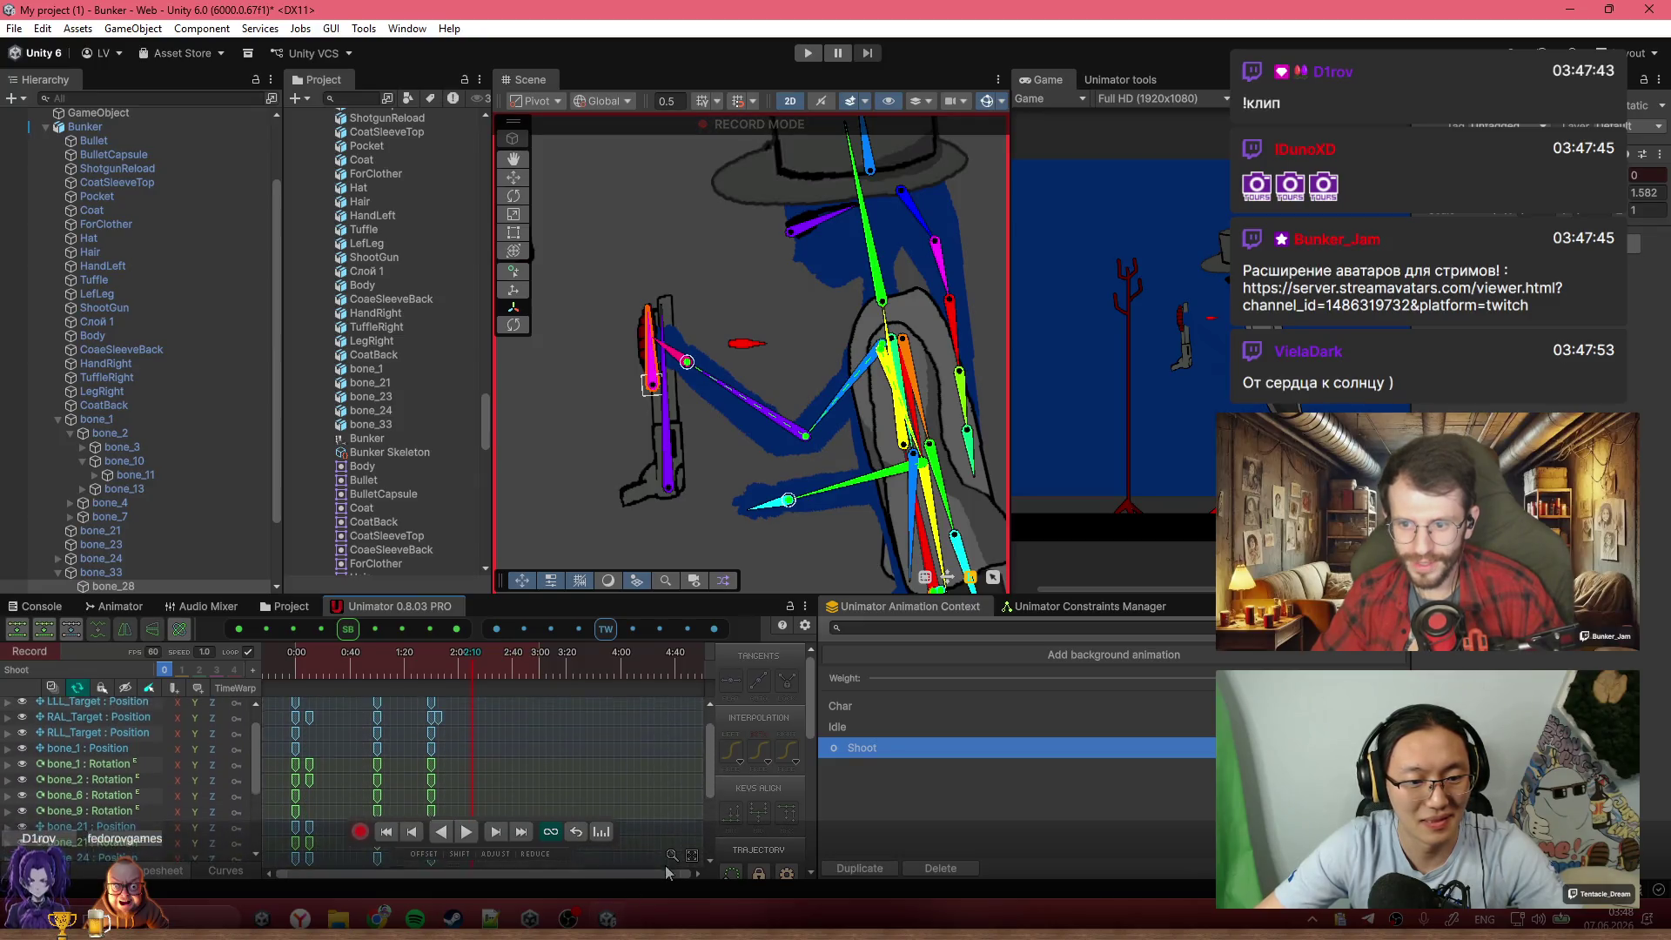
click(439, 669)
mouse_move(439, 669)
mouse_down()
mouse_move(456, 669)
mouse_move(433, 666)
mouse_up()
drag(441, 668, 444, 668)
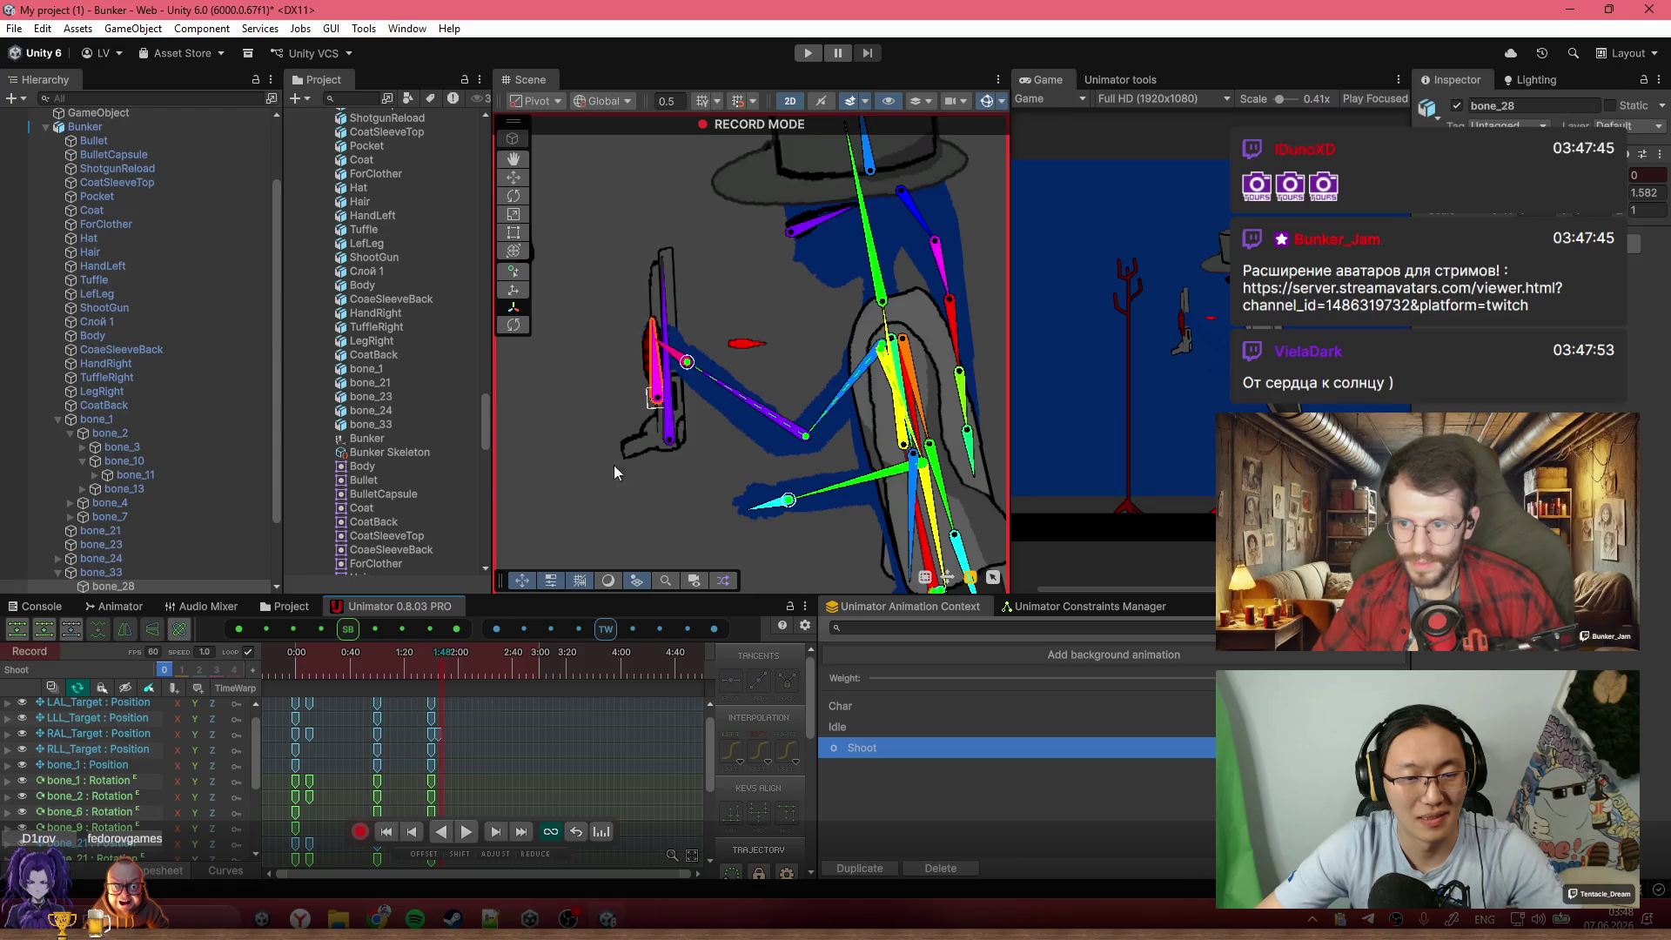
click(672, 434)
drag(712, 733, 708, 797)
click(493, 786)
scroll(467, 733, up, 5)
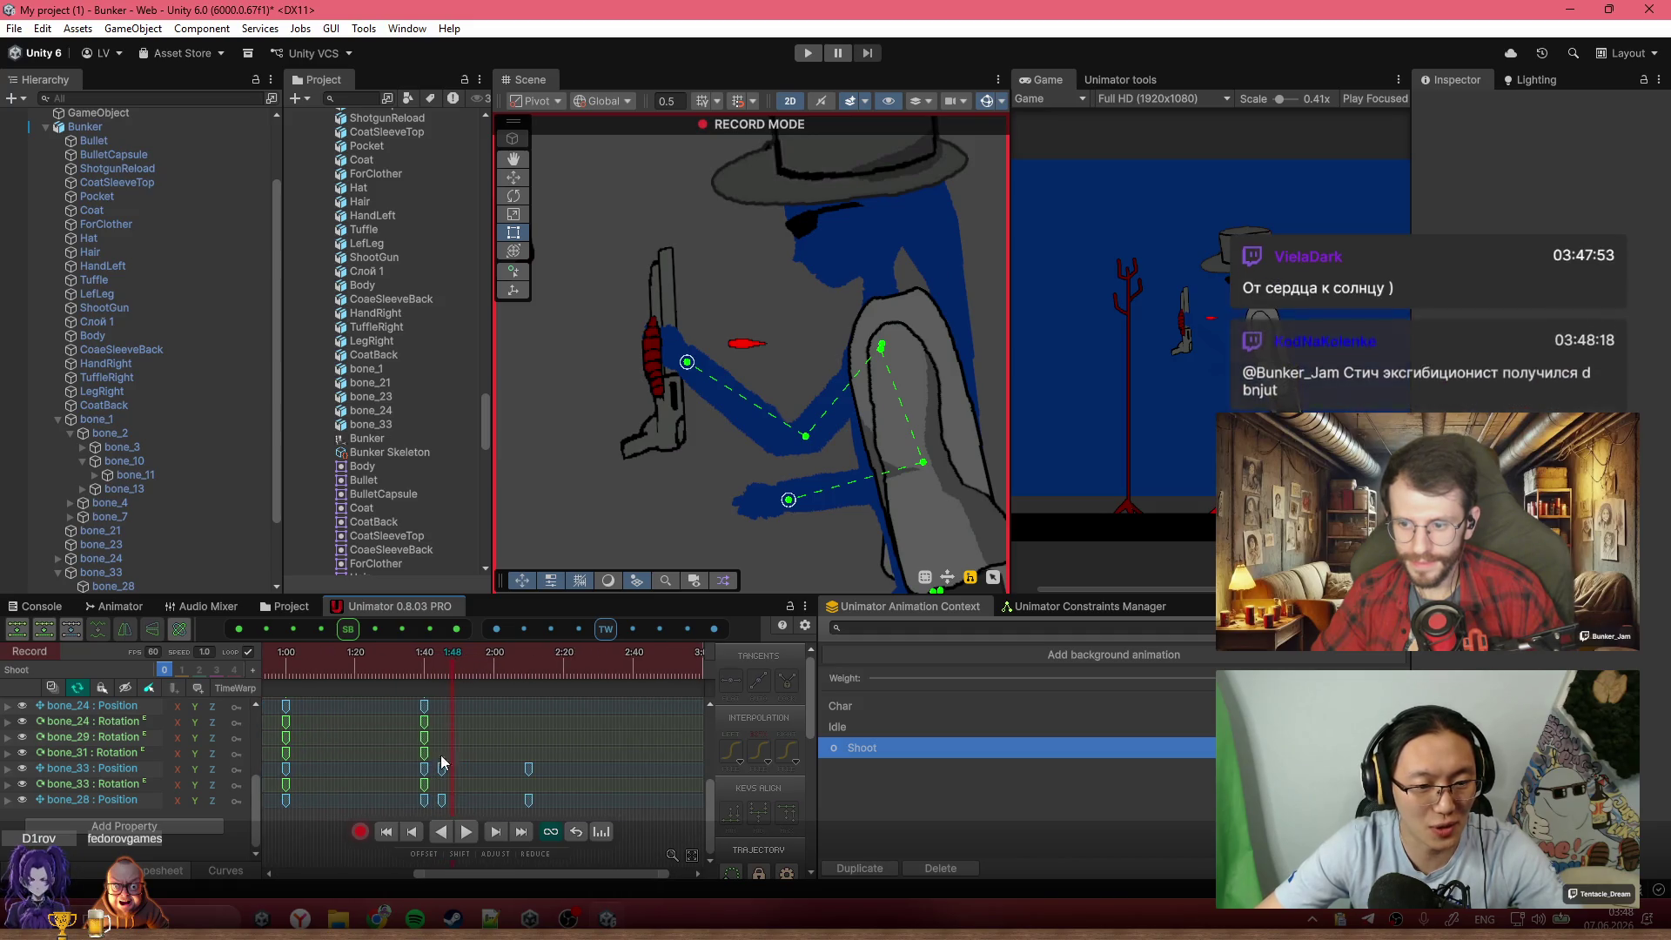
Copy the bone_33 Position key and paste it at 2:06
click(424, 785)
mouse_move(445, 664)
mouse_down()
mouse_move(538, 682)
mouse_move(463, 661)
mouse_move(389, 673)
mouse_move(520, 708)
mouse_up()
click(443, 777)
key(ctrl+c)
click(513, 660)
key(ctrl+v)
Raise bone_33 and the gun at 2:06, review the arm motion, and select the 1:40 key column
drag(676, 497, 670, 451)
mouse_move(537, 649)
mouse_down()
mouse_move(393, 669)
mouse_move(447, 673)
mouse_up()
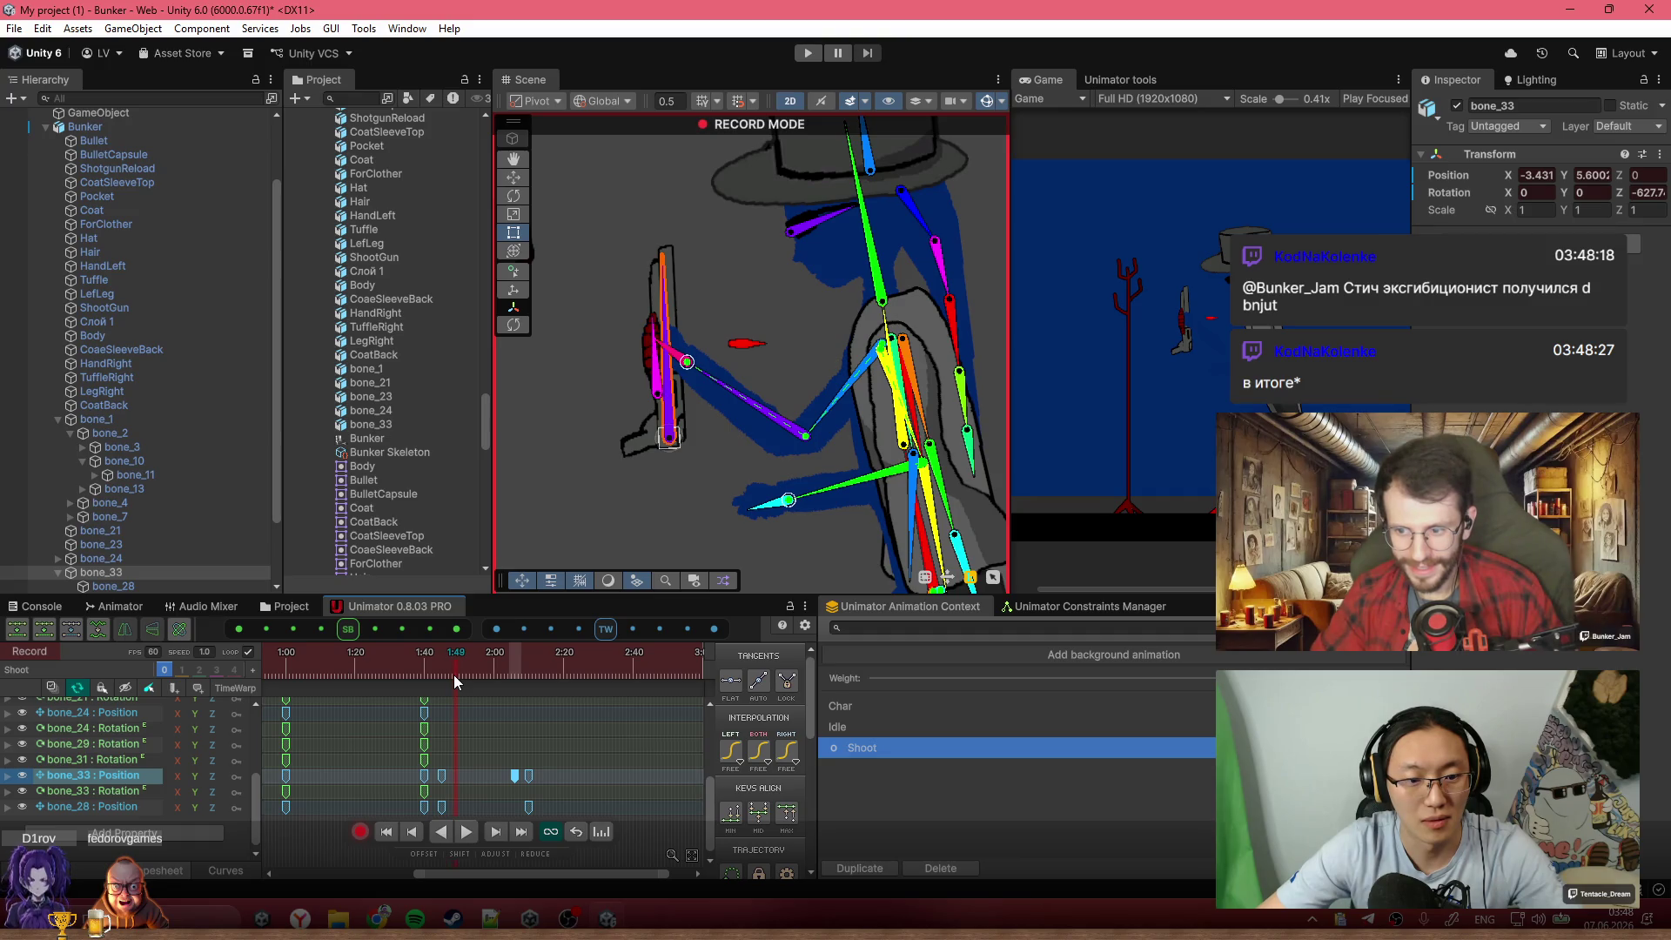
scroll(509, 818, up, 5)
scroll(548, 757, left, 2)
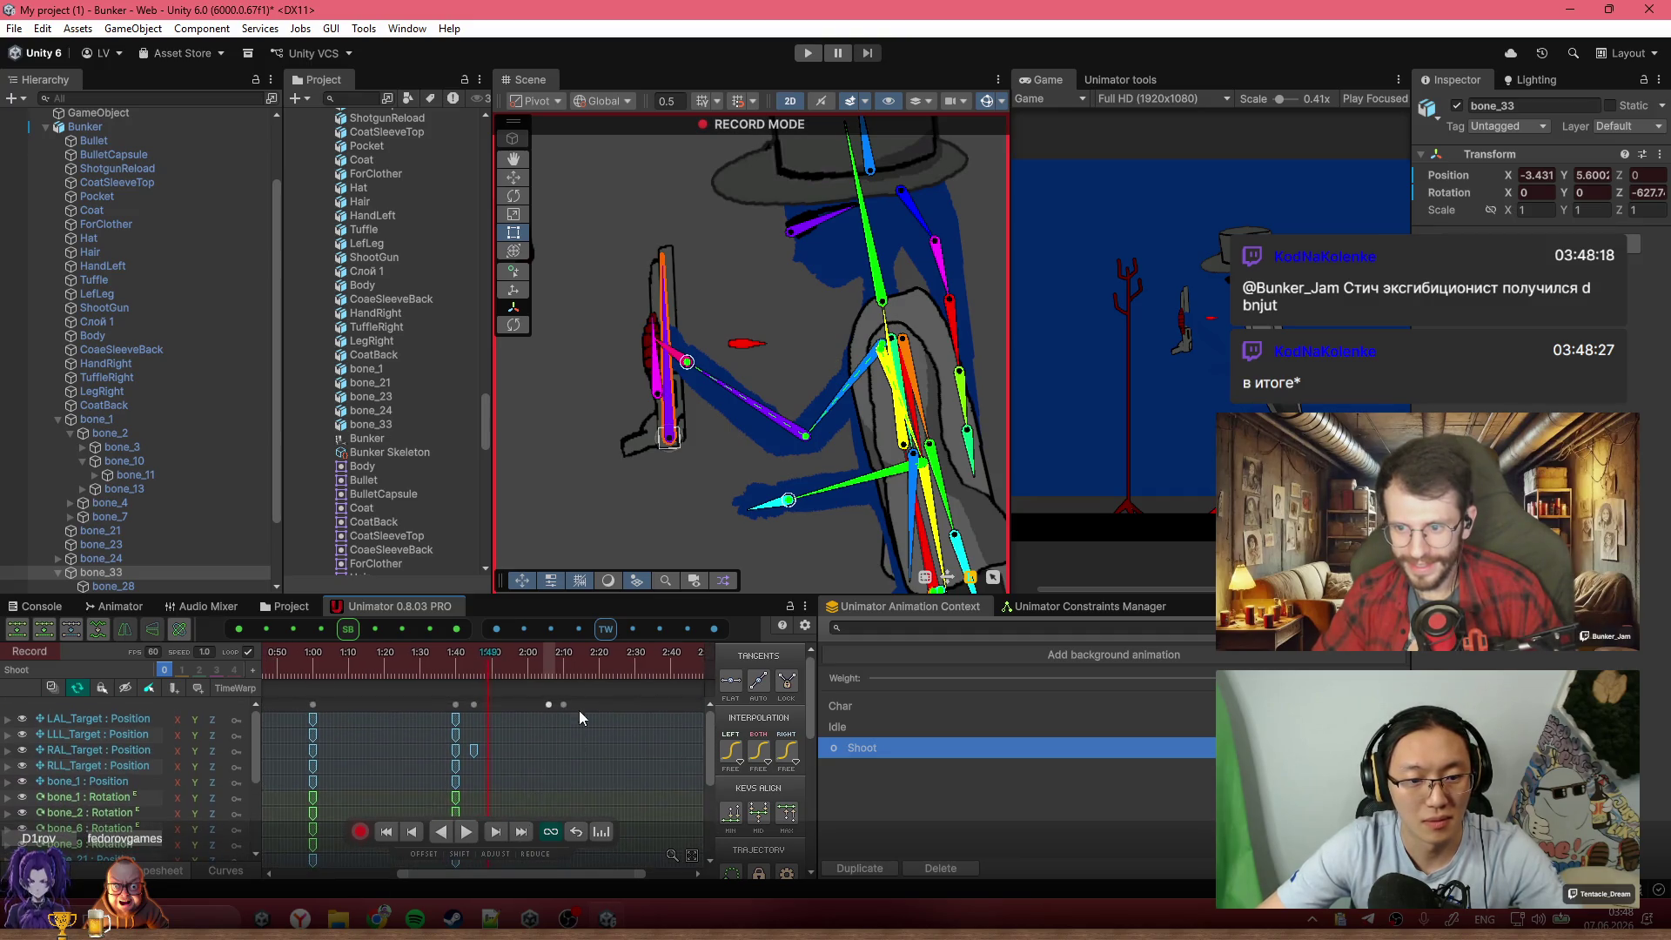
click(582, 719)
mouse_move(487, 675)
mouse_down()
mouse_move(455, 675)
mouse_move(471, 678)
mouse_up()
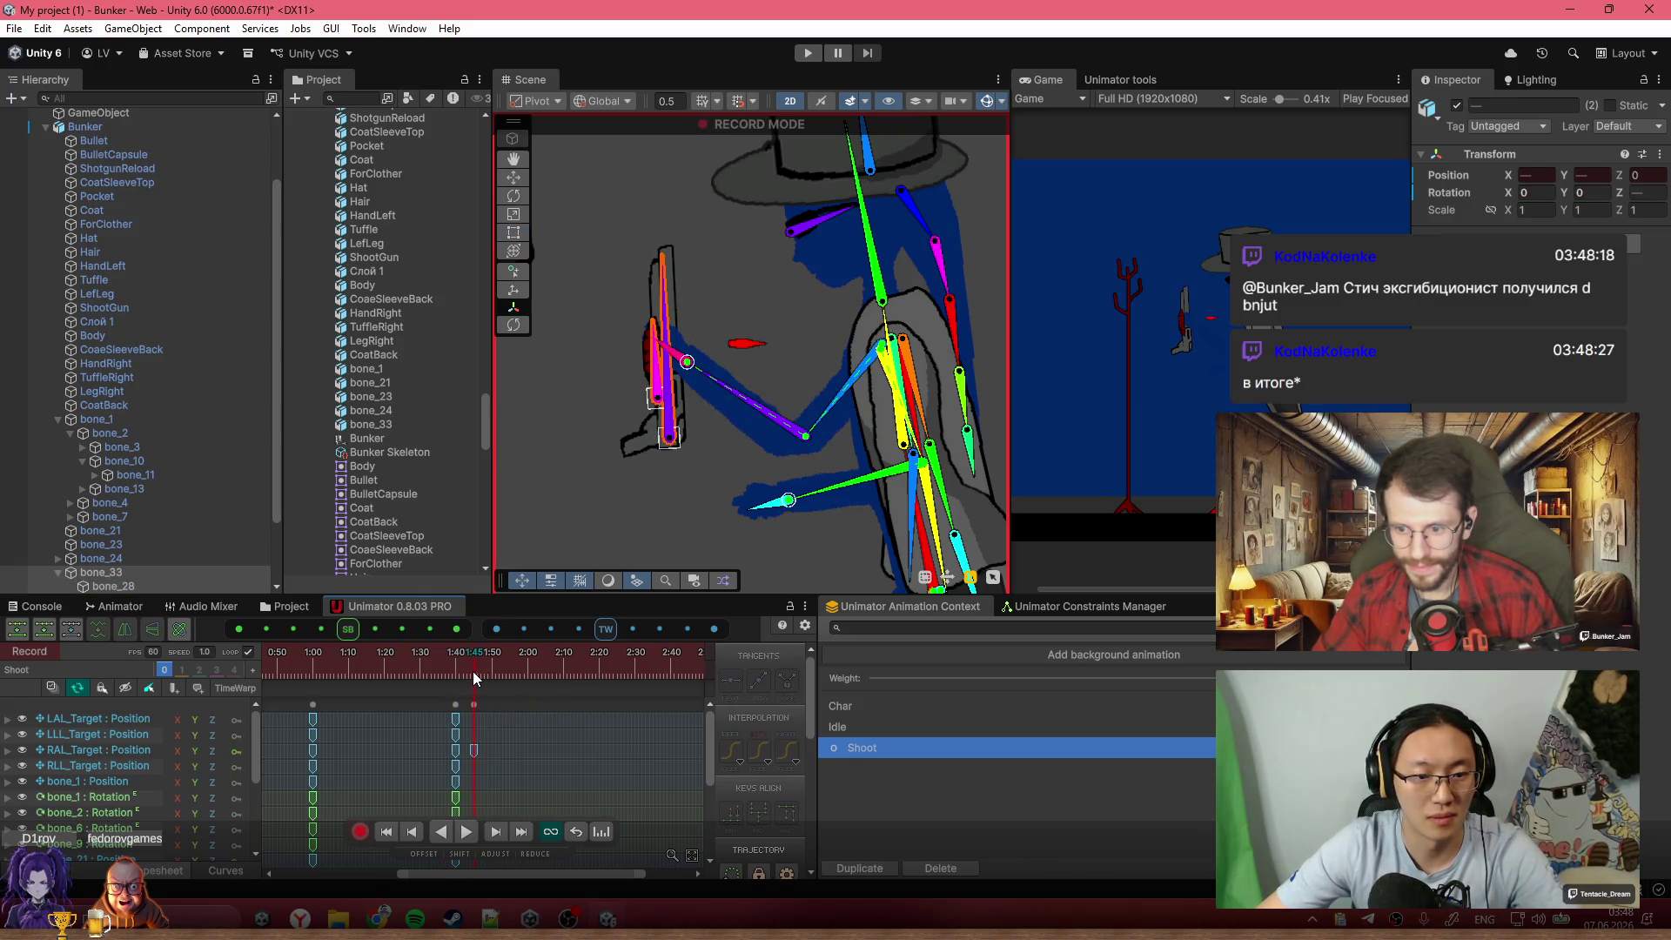
click(456, 705)
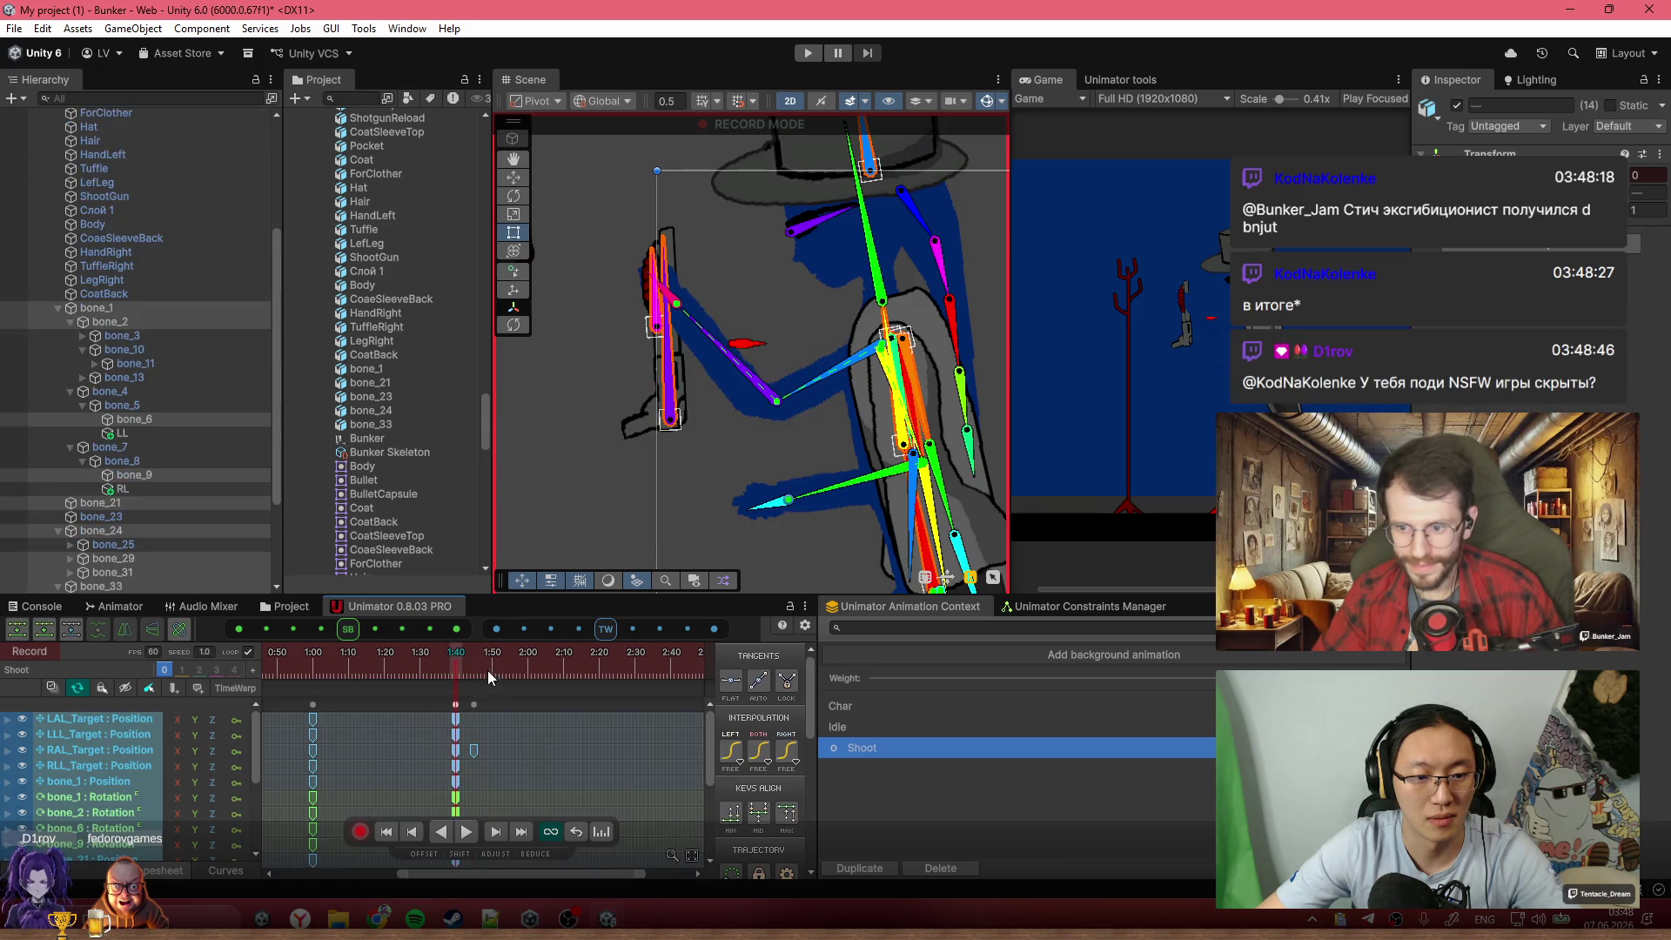
Paste the 1:40 pose keys at 2:00 and lower hand bone_3 and the gun there
key(ctrl+c)
click(522, 676)
key(ctrl+v)
click(471, 677)
drag(470, 693, 528, 698)
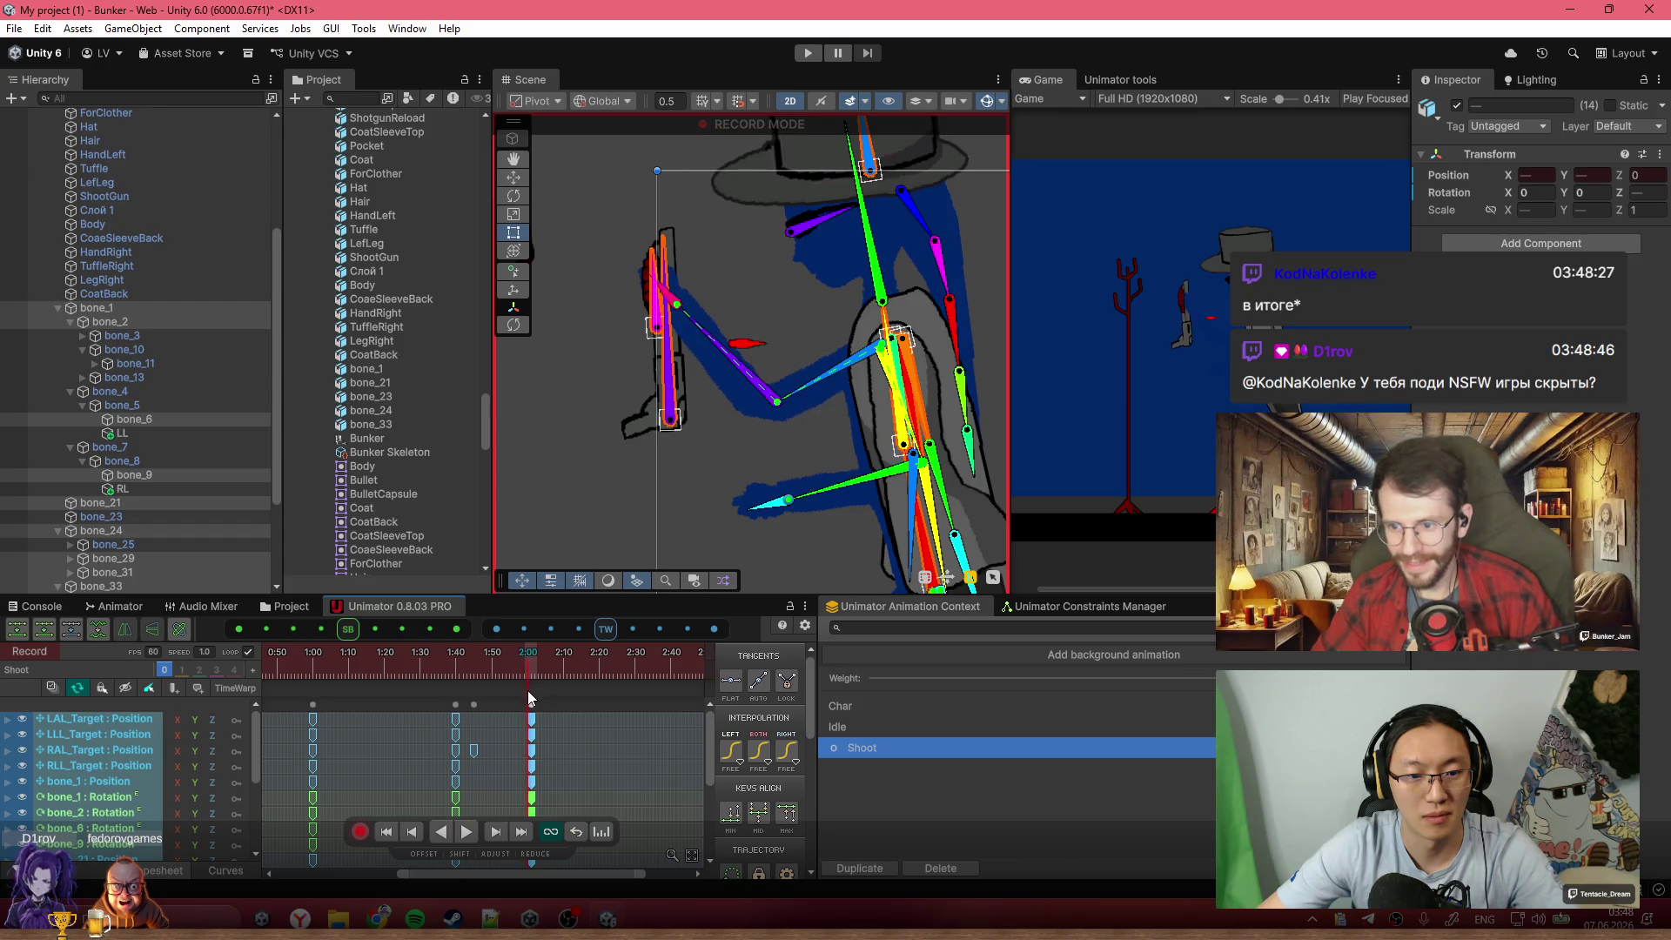
scroll(752, 446, down, 3)
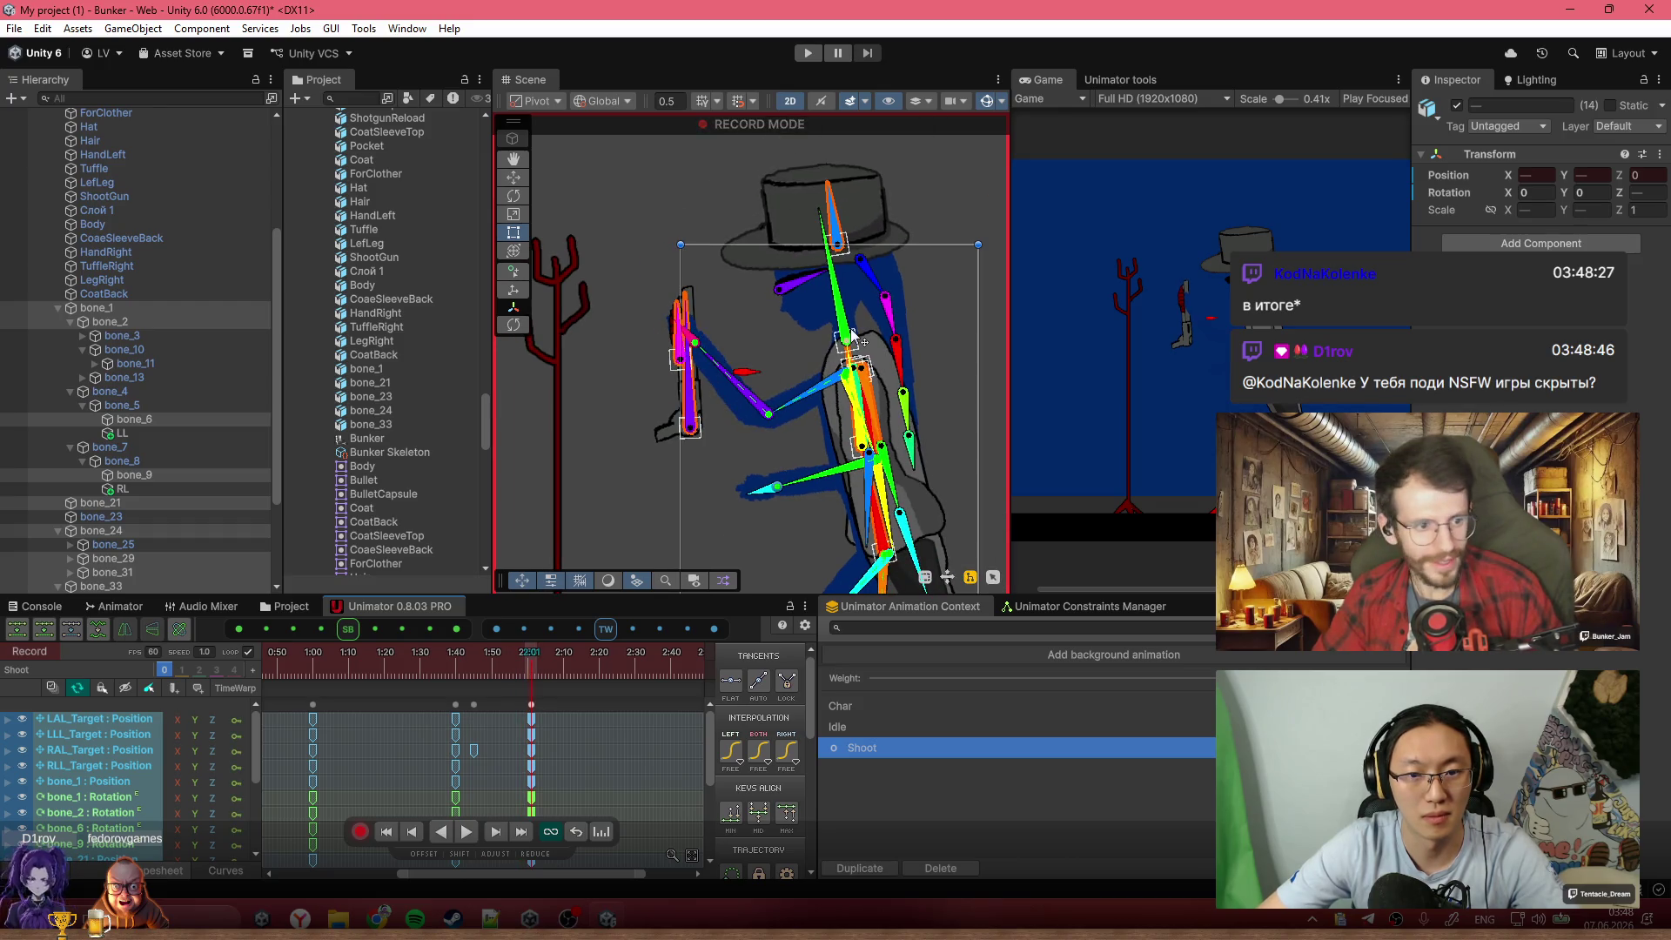
click(694, 342)
drag(695, 342, 719, 431)
Copy the 1:00 pose keys and paste them at 2:40
scroll(513, 761, down, 3)
drag(395, 666, 379, 665)
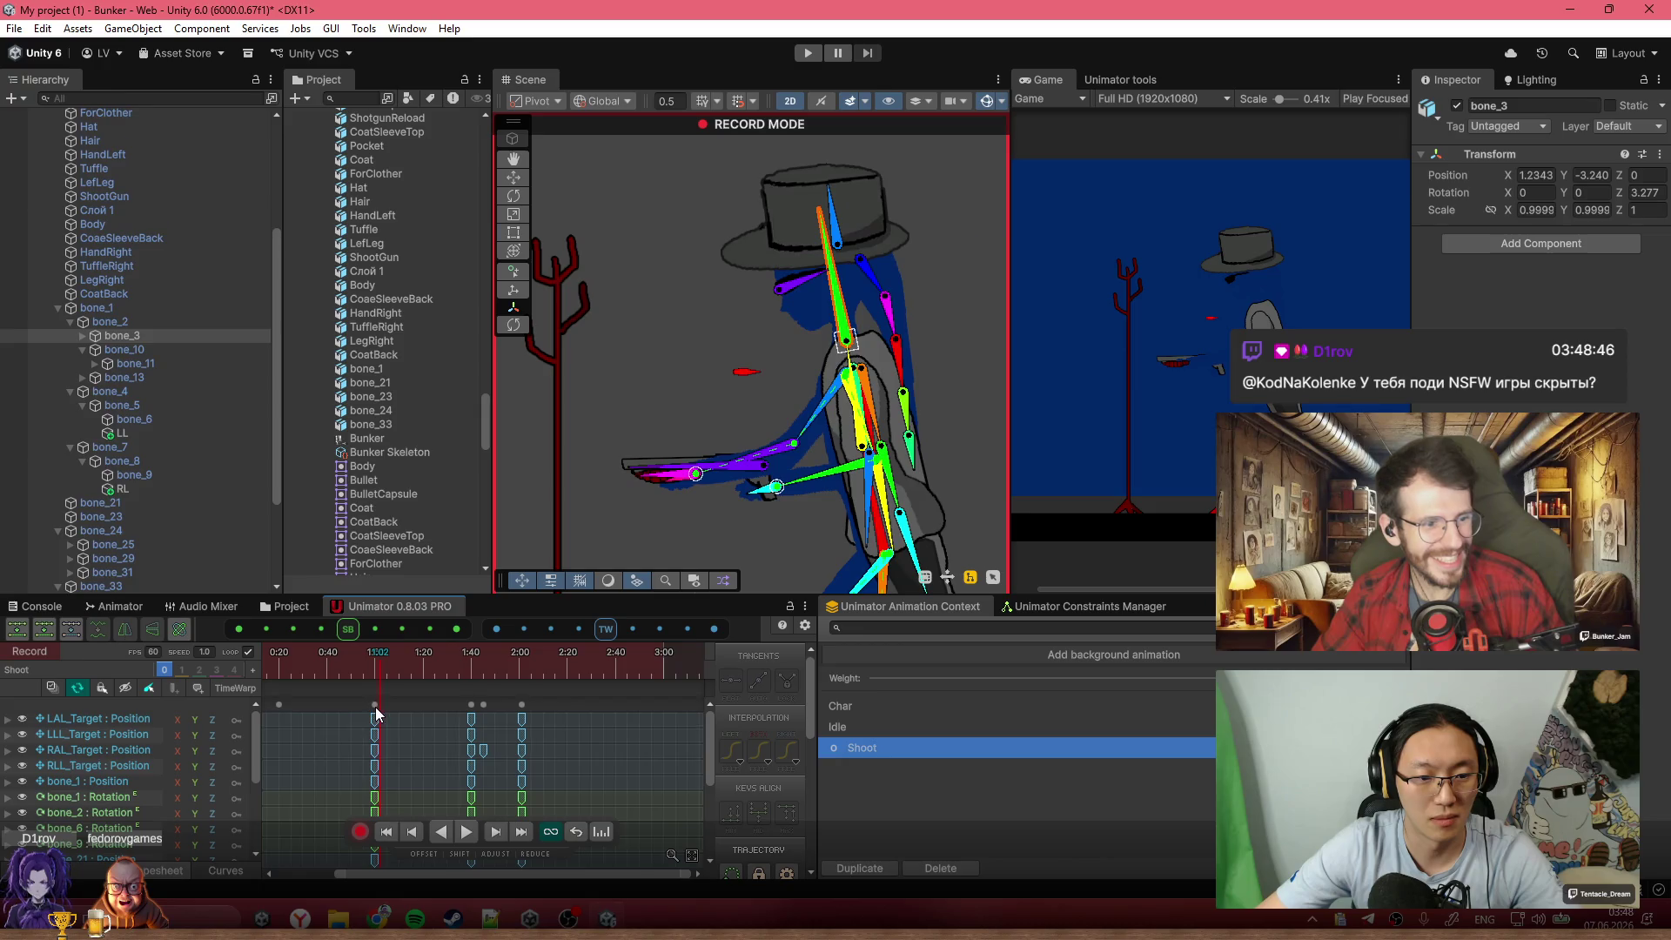
click(374, 706)
key(ctrl+c)
drag(505, 676, 613, 665)
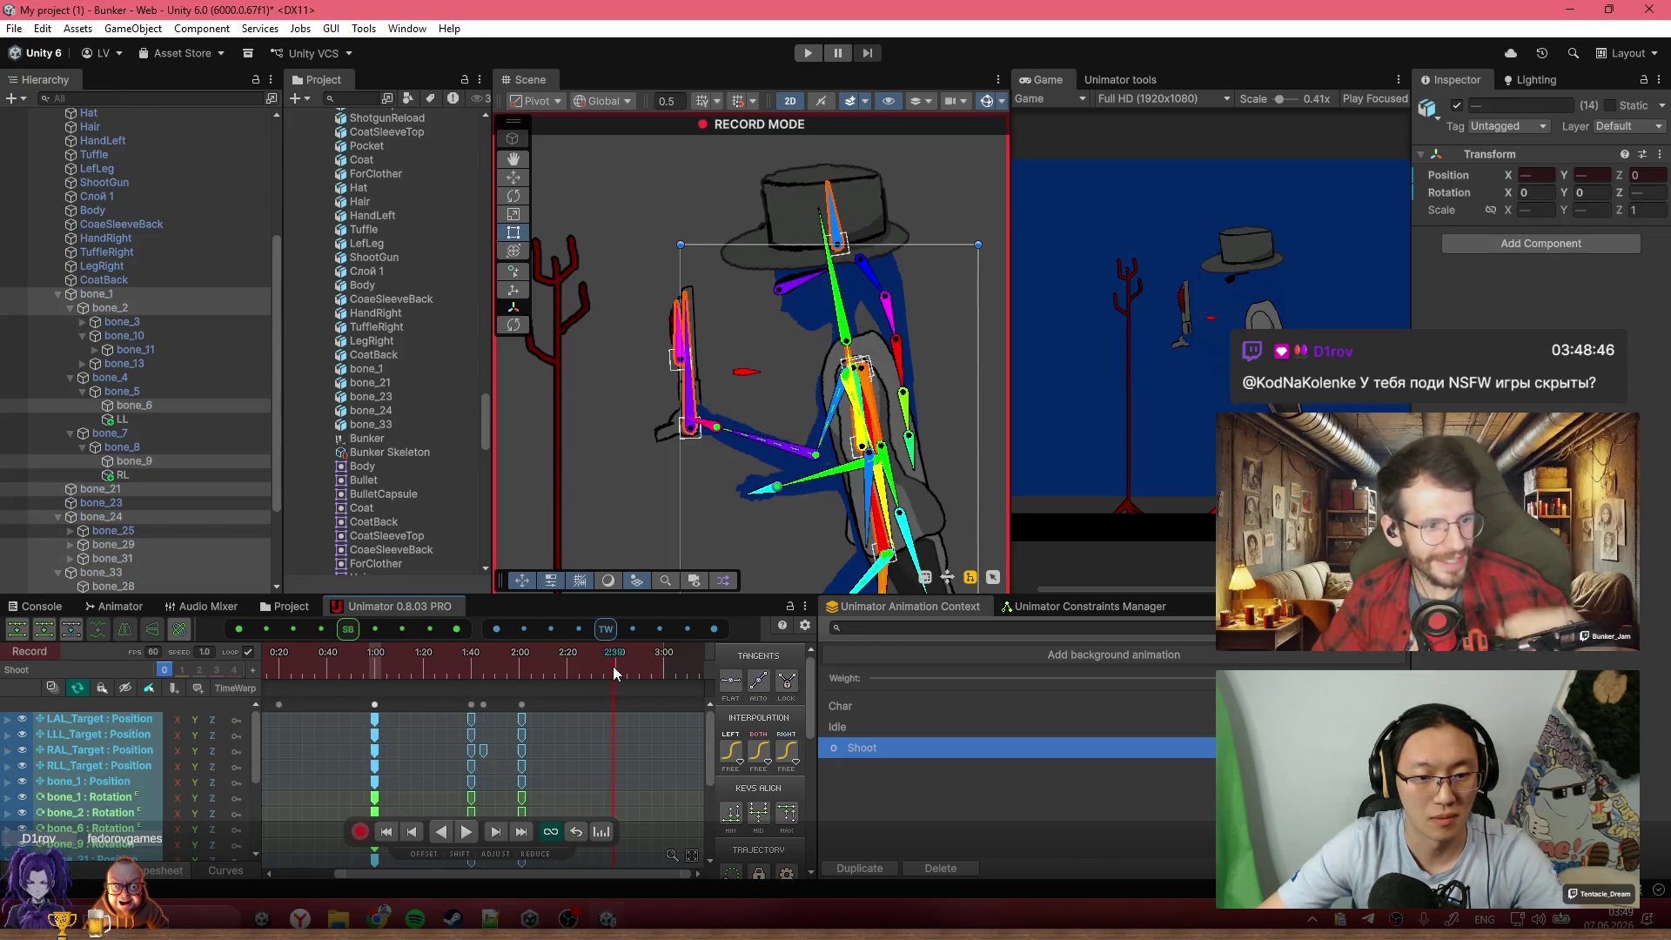
key(ctrl+v)
key(space)
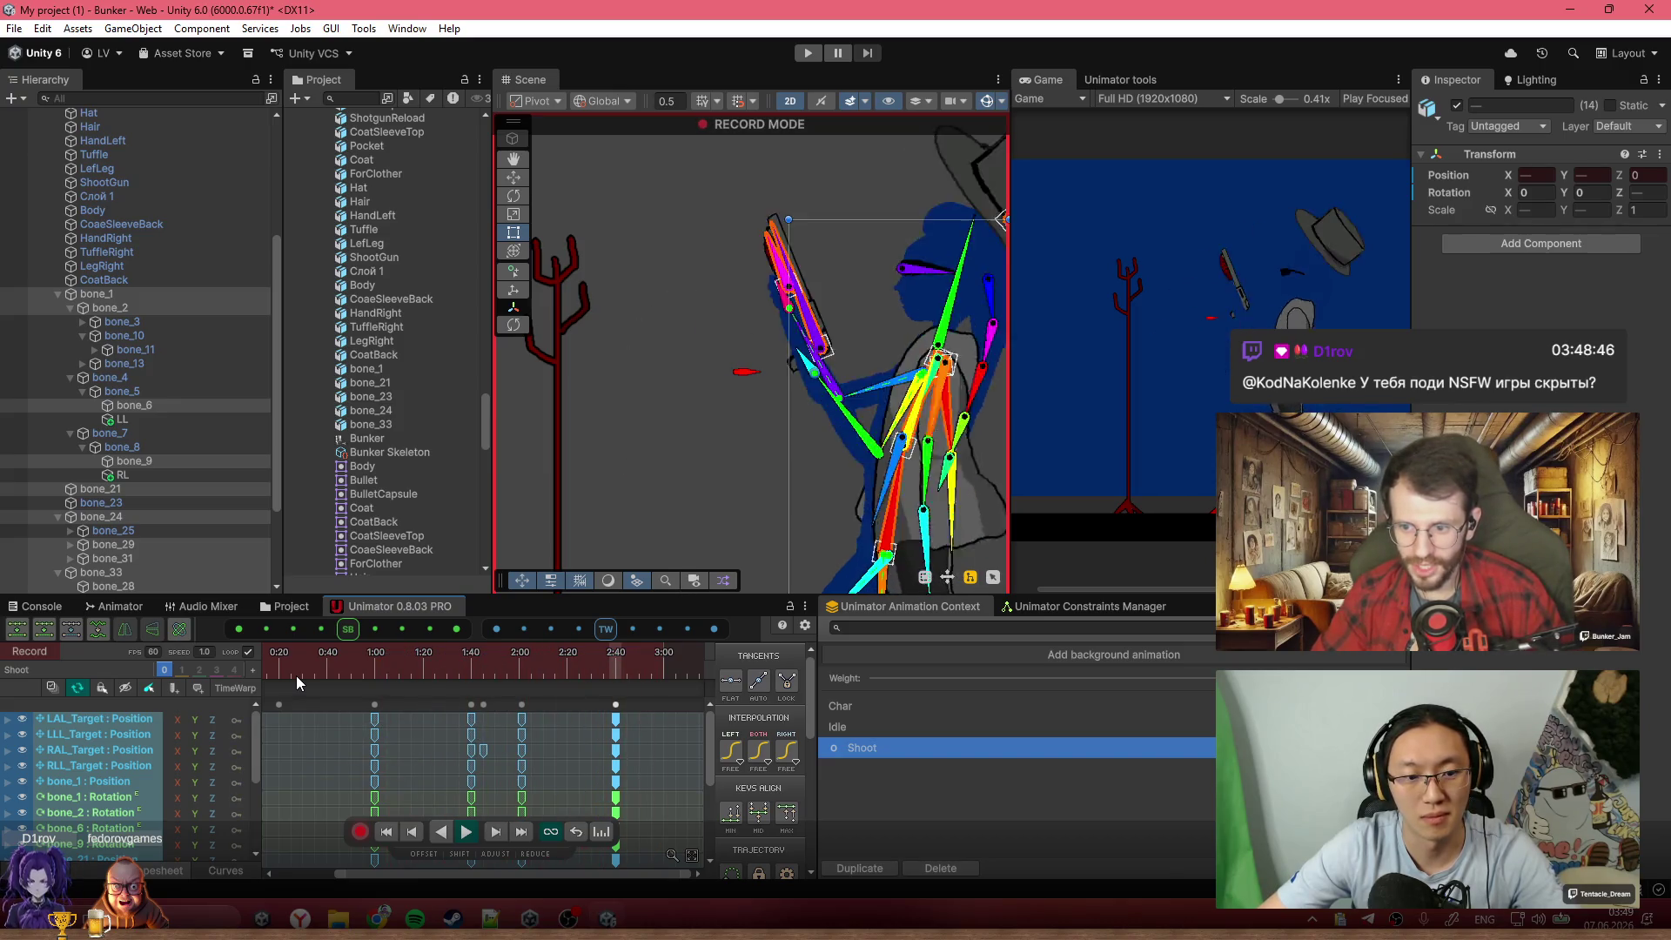
Raise arm bone_3 around 1:51, then play the clip from about 1:38
click(567, 665)
mouse_move(568, 664)
mouse_down()
mouse_move(478, 668)
mouse_move(520, 672)
mouse_up()
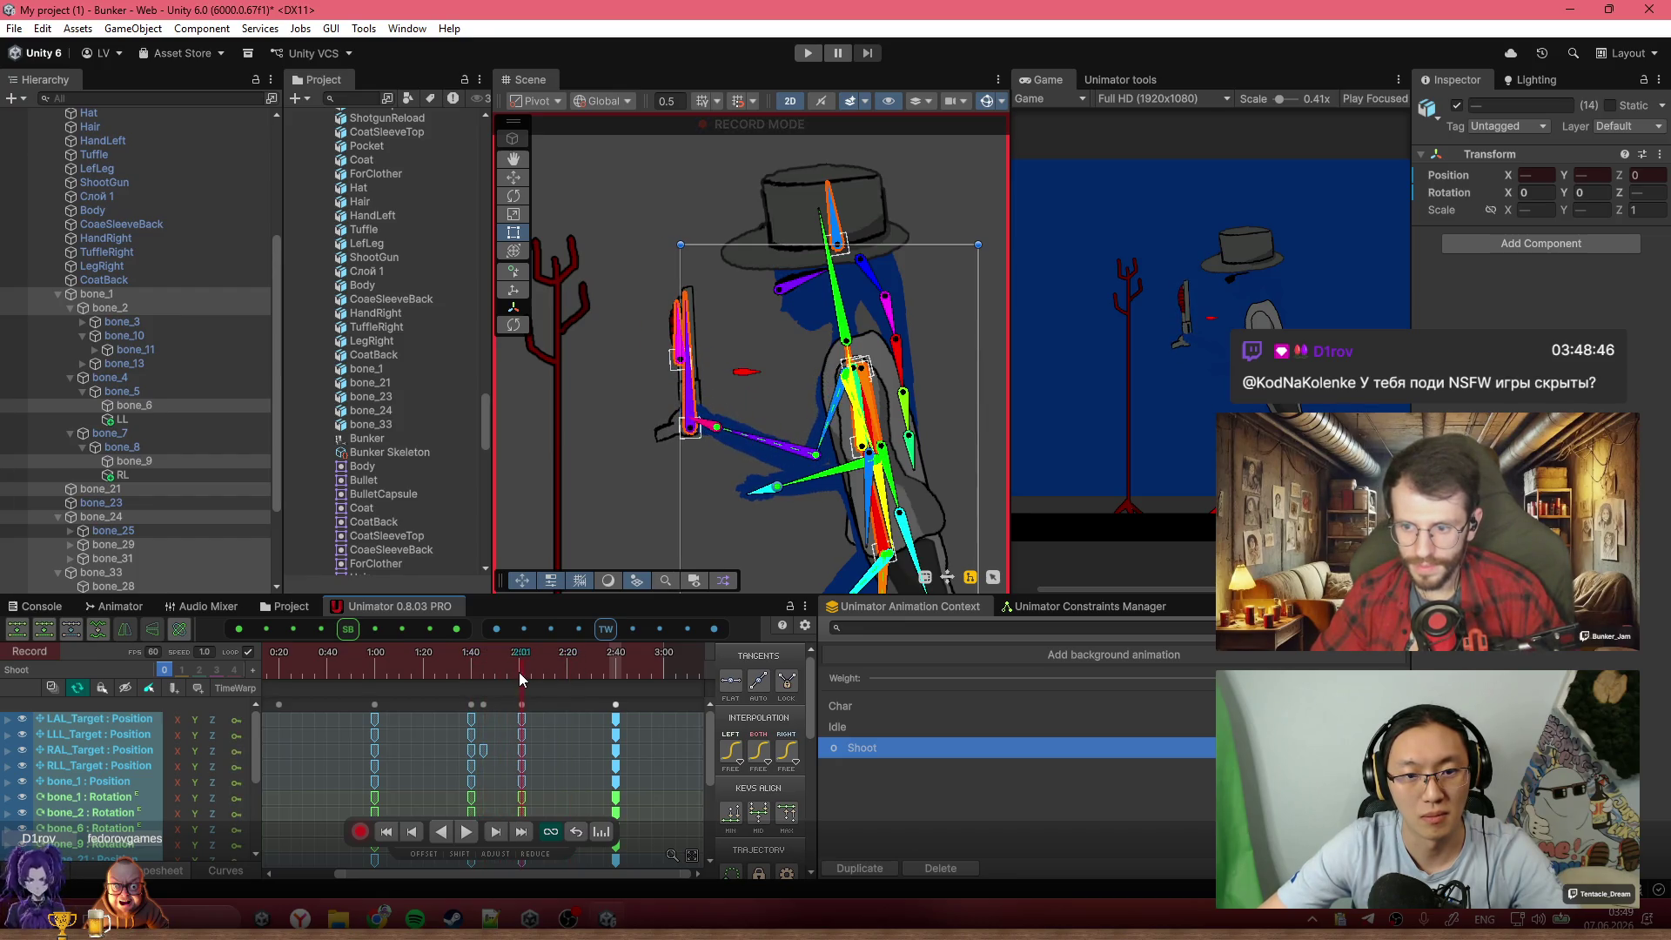
scroll(687, 378, up, 3)
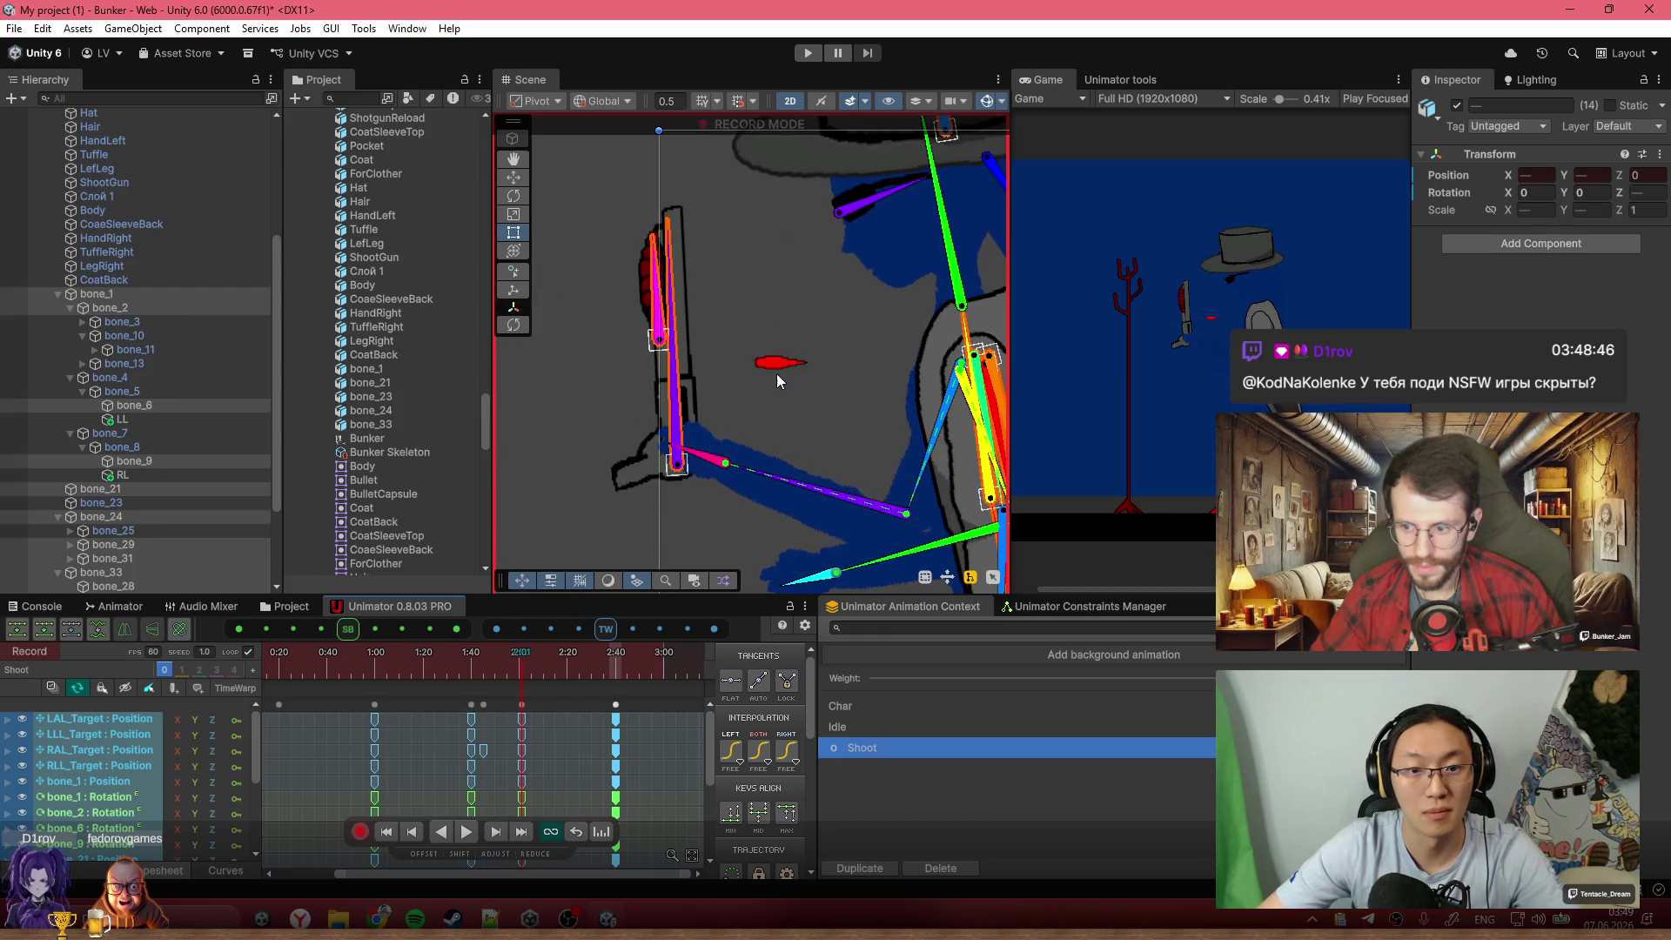
click(957, 303)
drag(727, 465, 684, 315)
click(462, 661)
key(space)
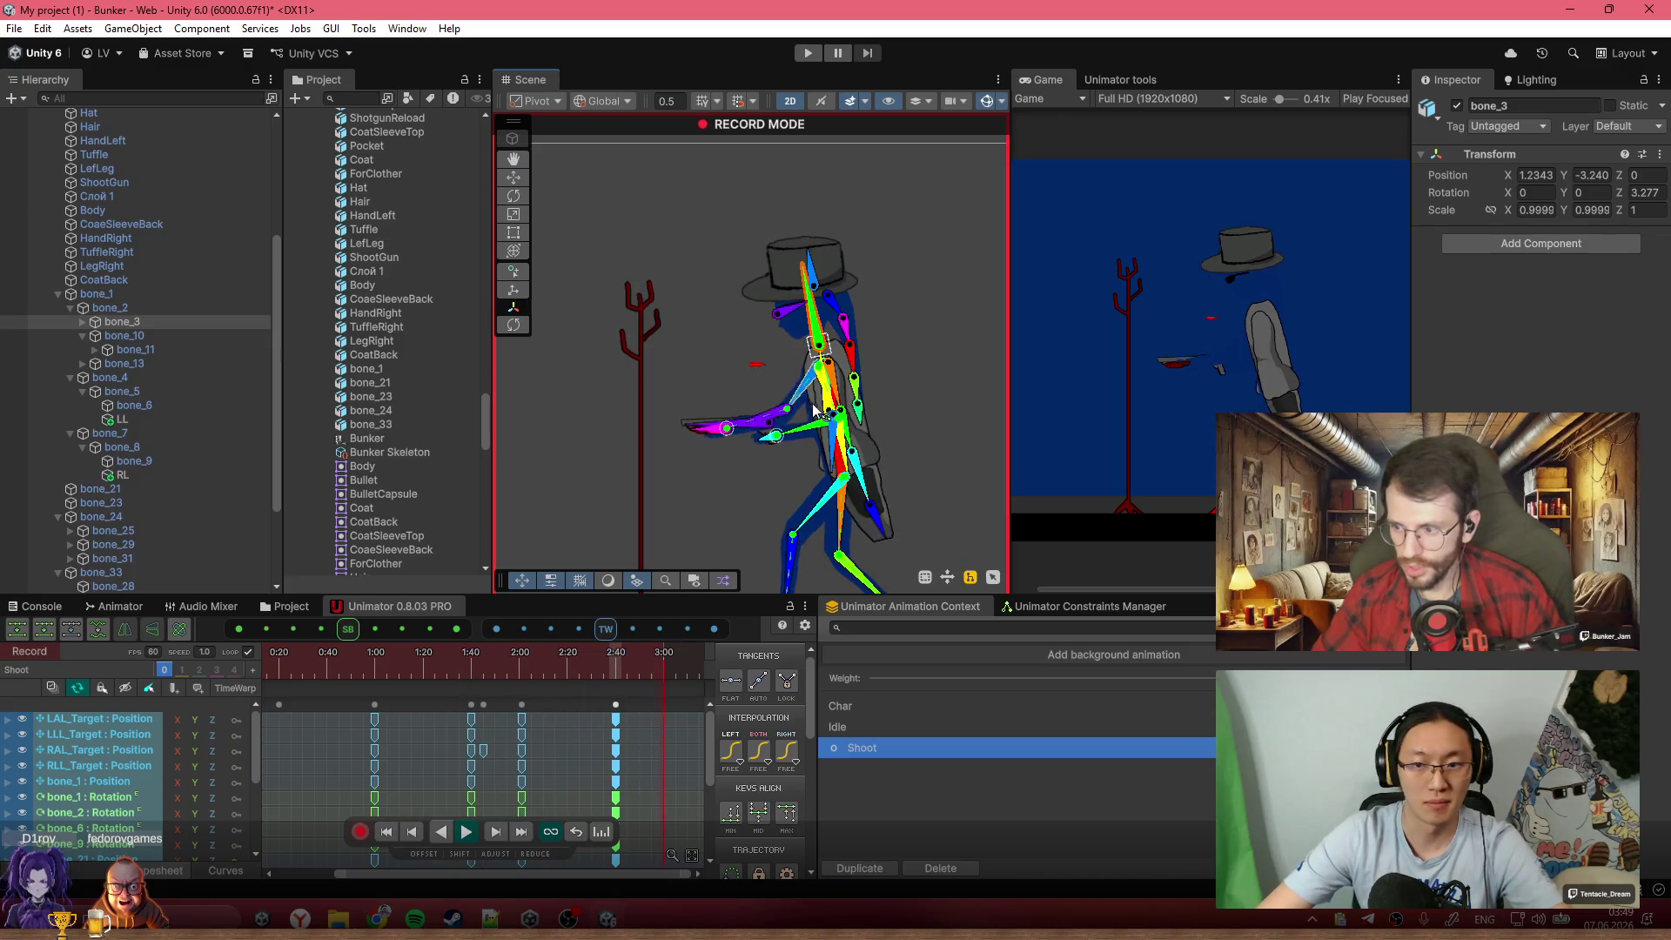
Play back the finished Shoot animation
scroll(787, 378, down, 3)
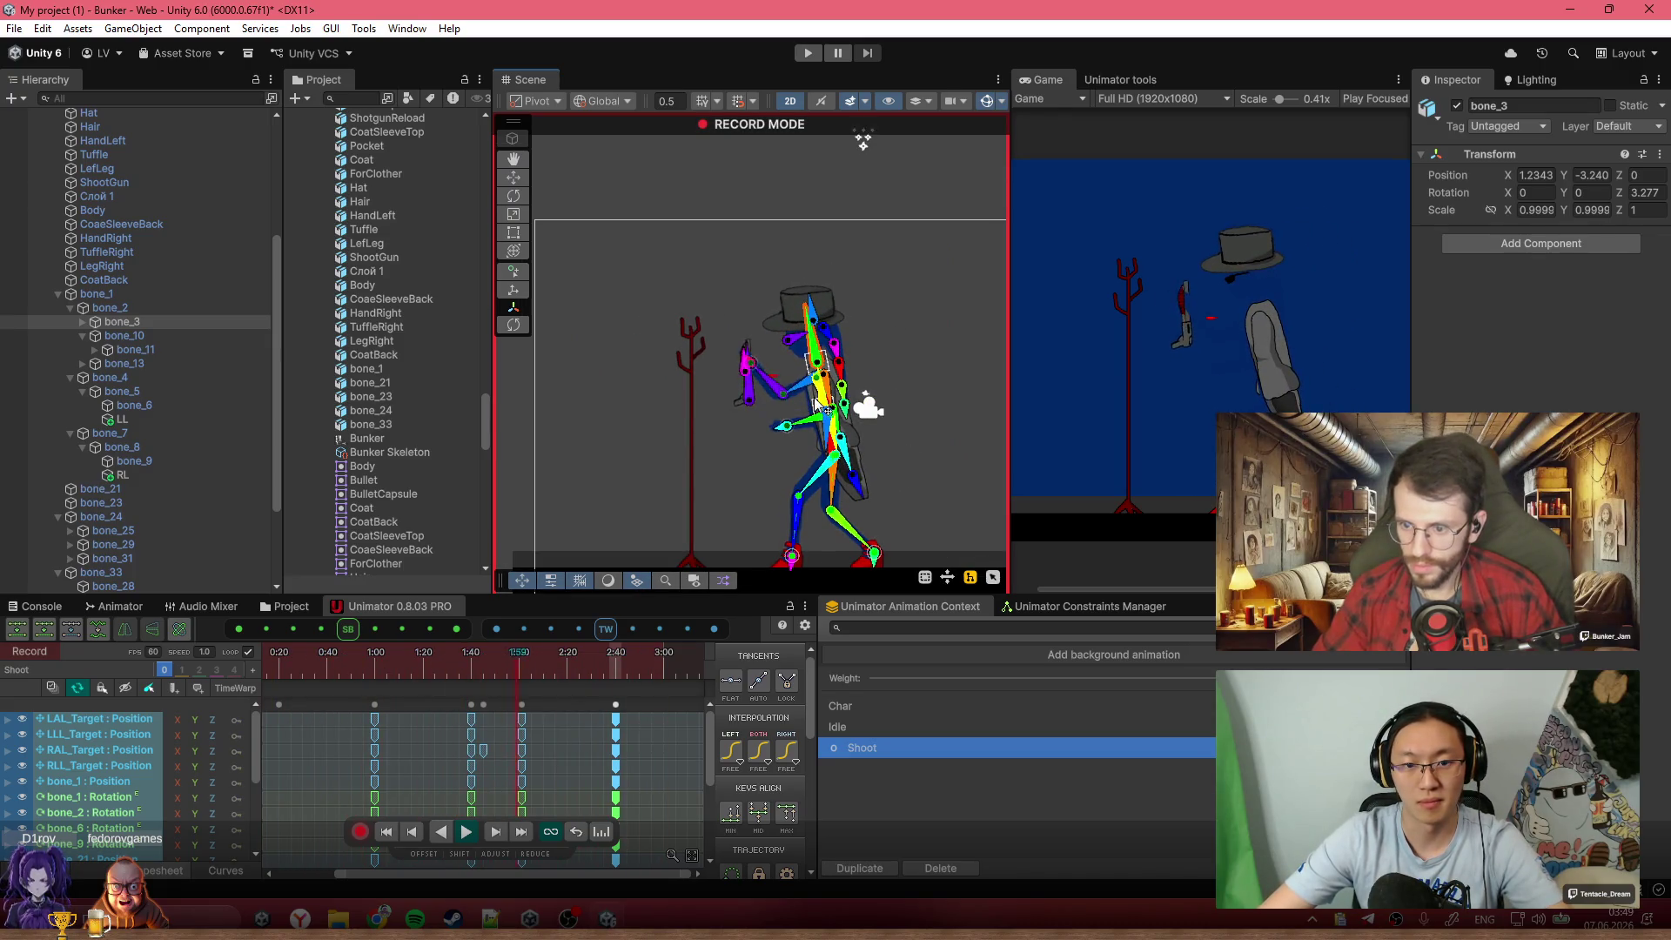
scroll(783, 417, up, 5)
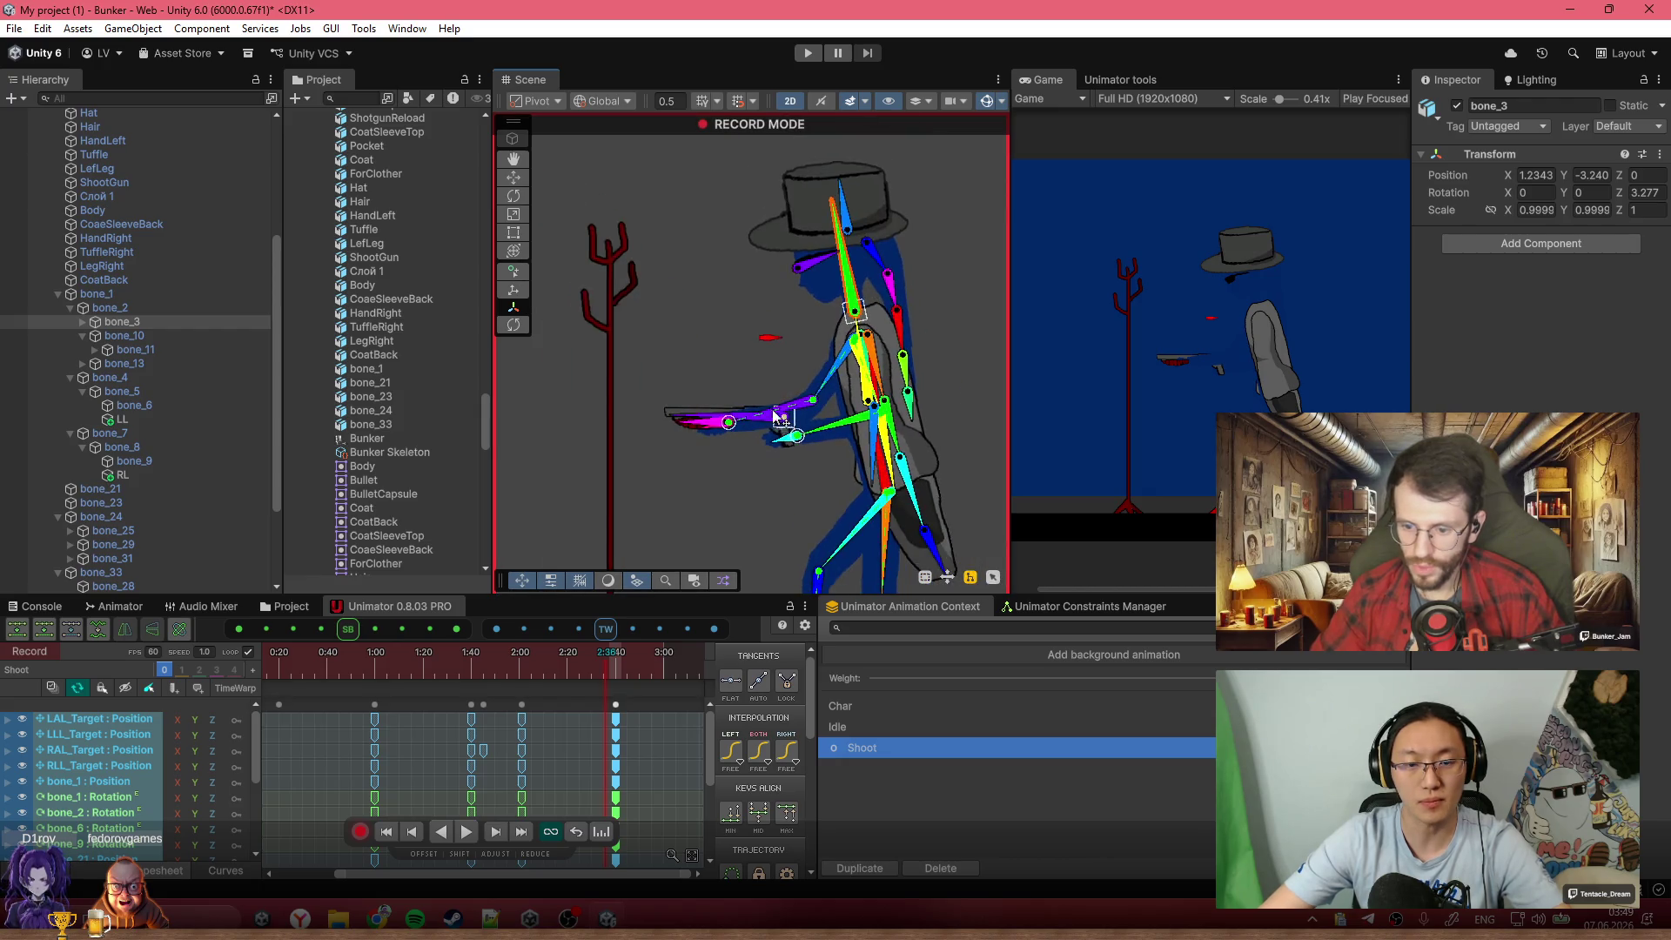
scroll(724, 389, up, 4)
scroll(707, 425, down, 4)
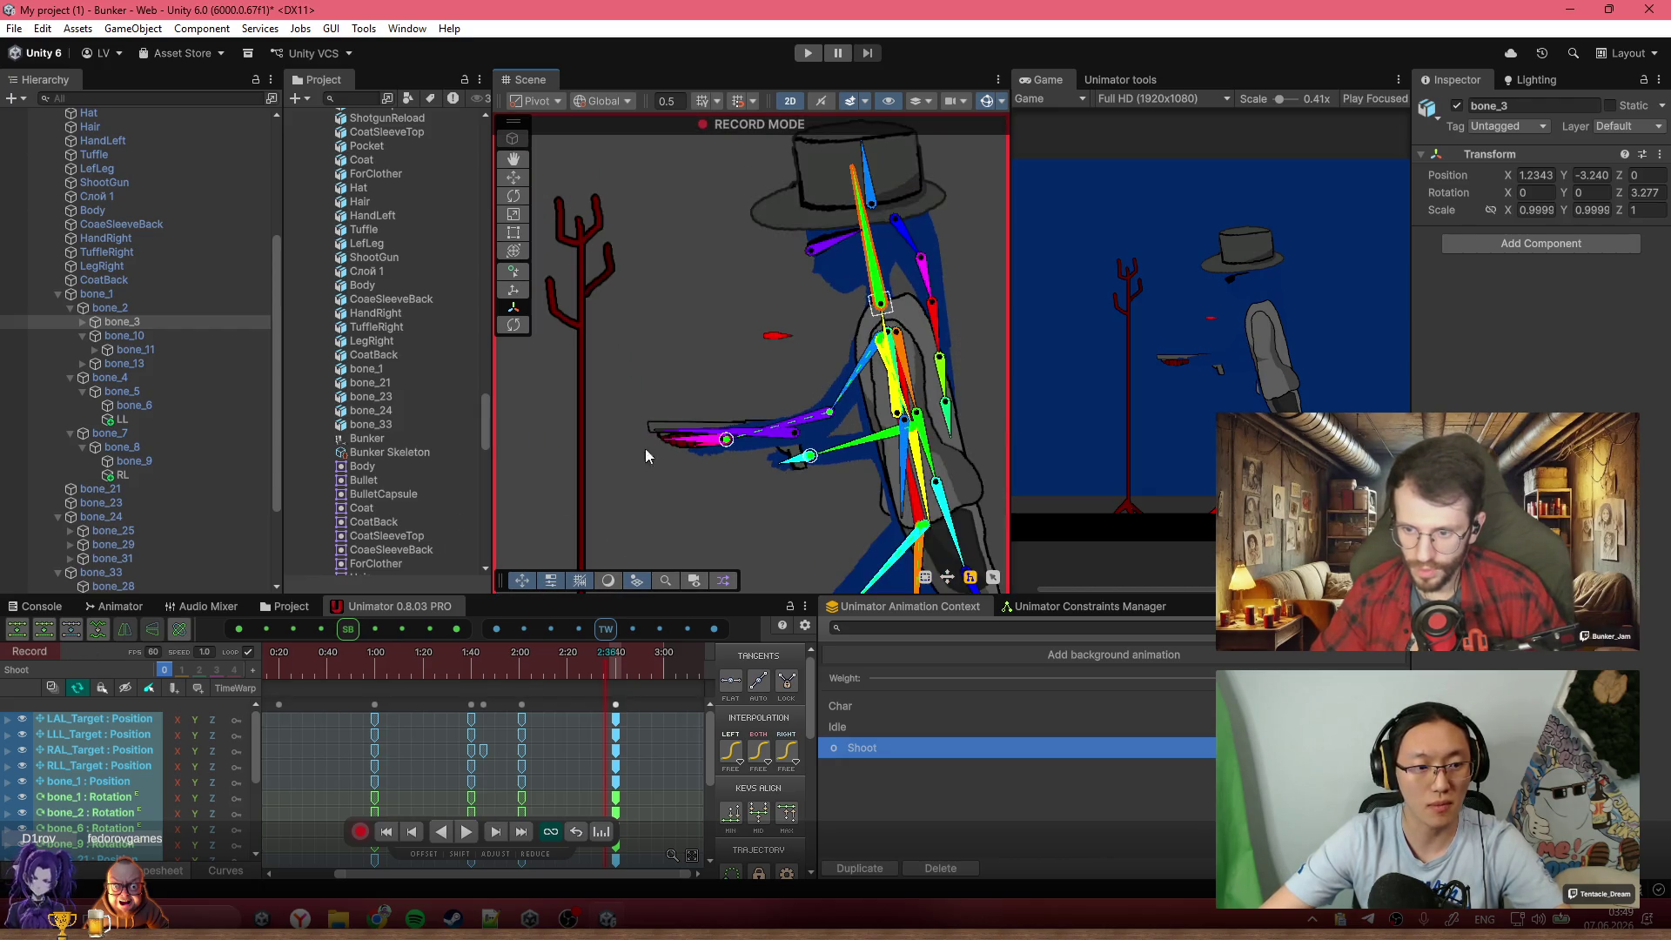
scroll(744, 396, down, 4)
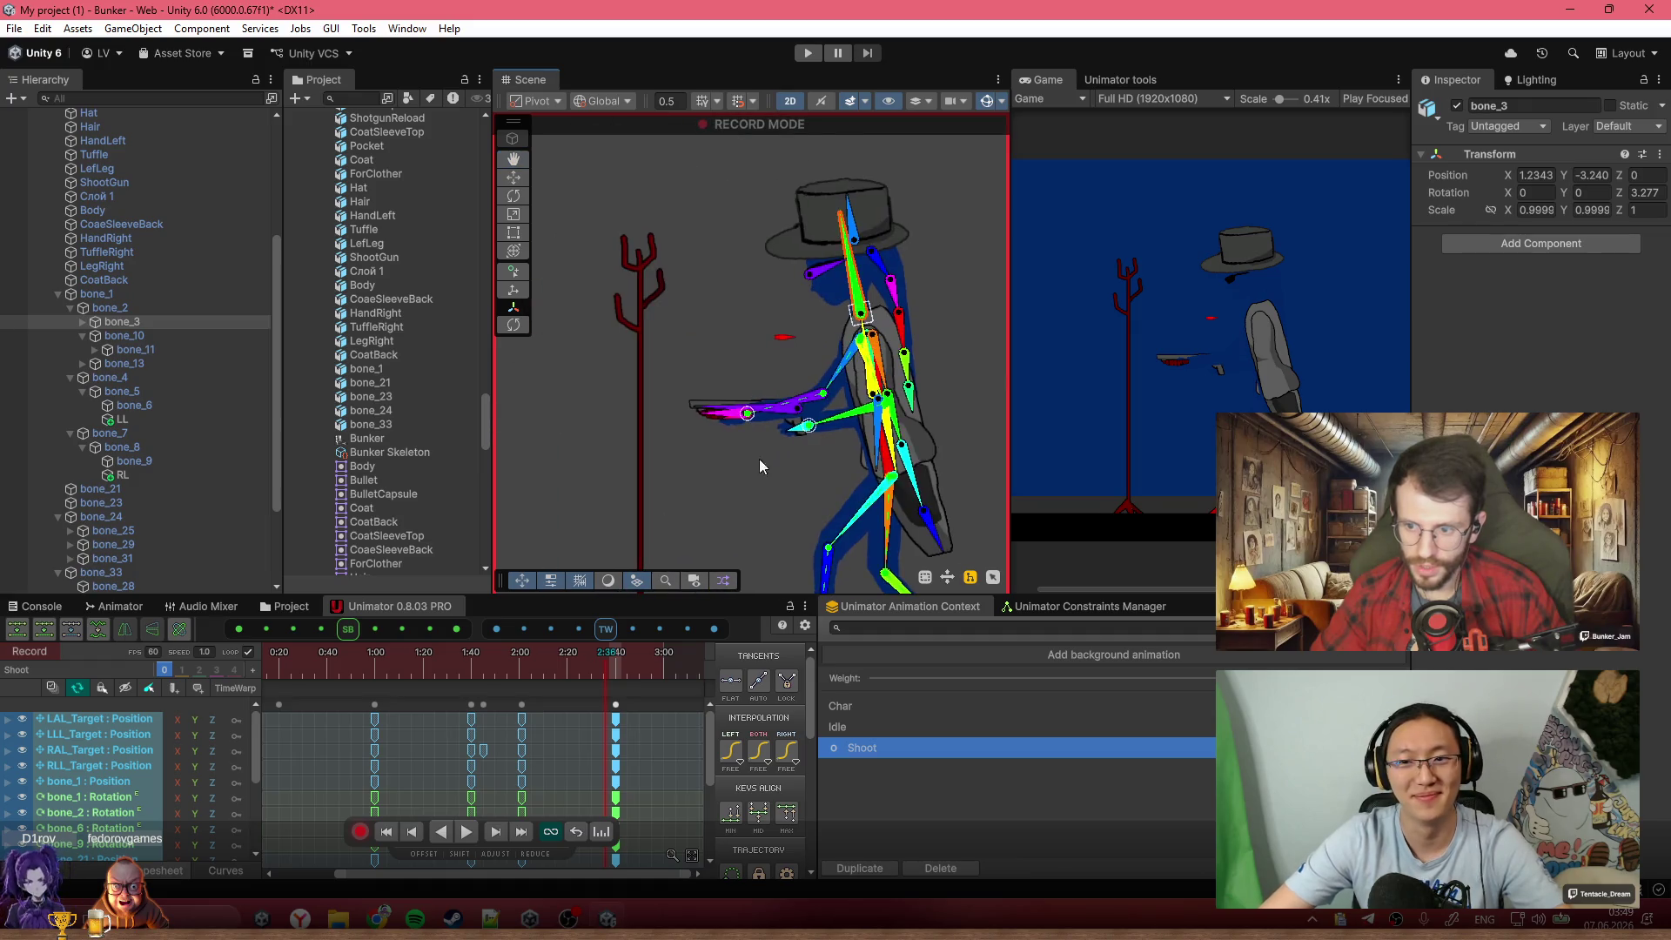
scroll(746, 383, down, 2)
scroll(550, 734, down, 3)
key(space)
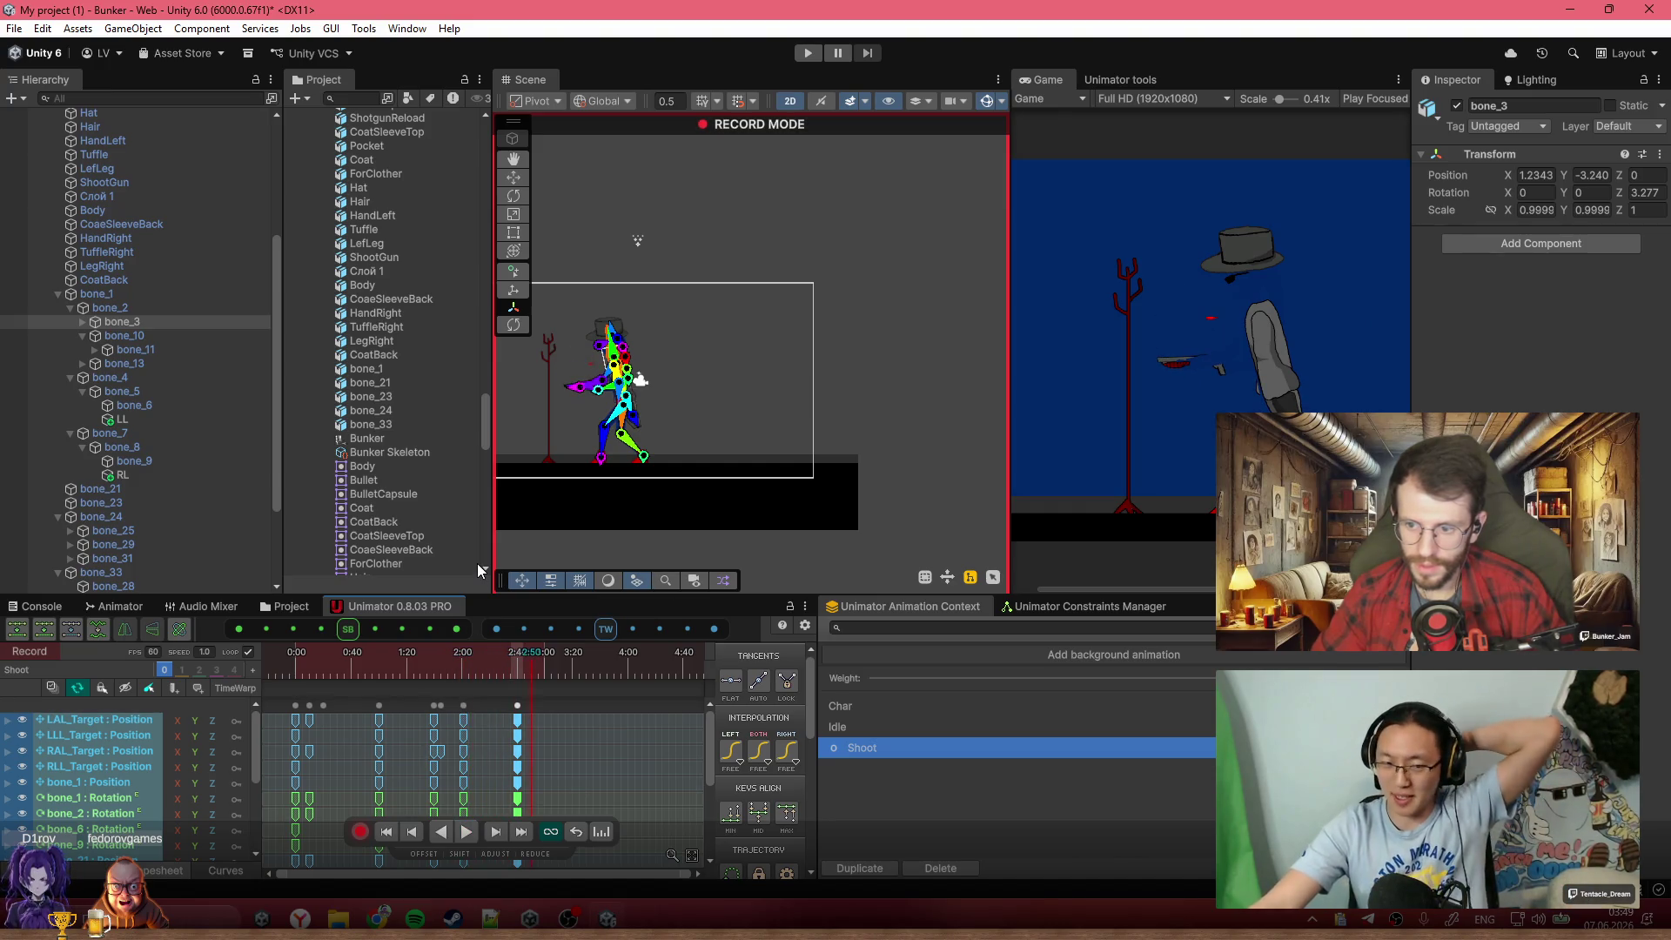
Stop recording, return the character to its setup pose, and show the Assets/Bunker folder contents
click(360, 834)
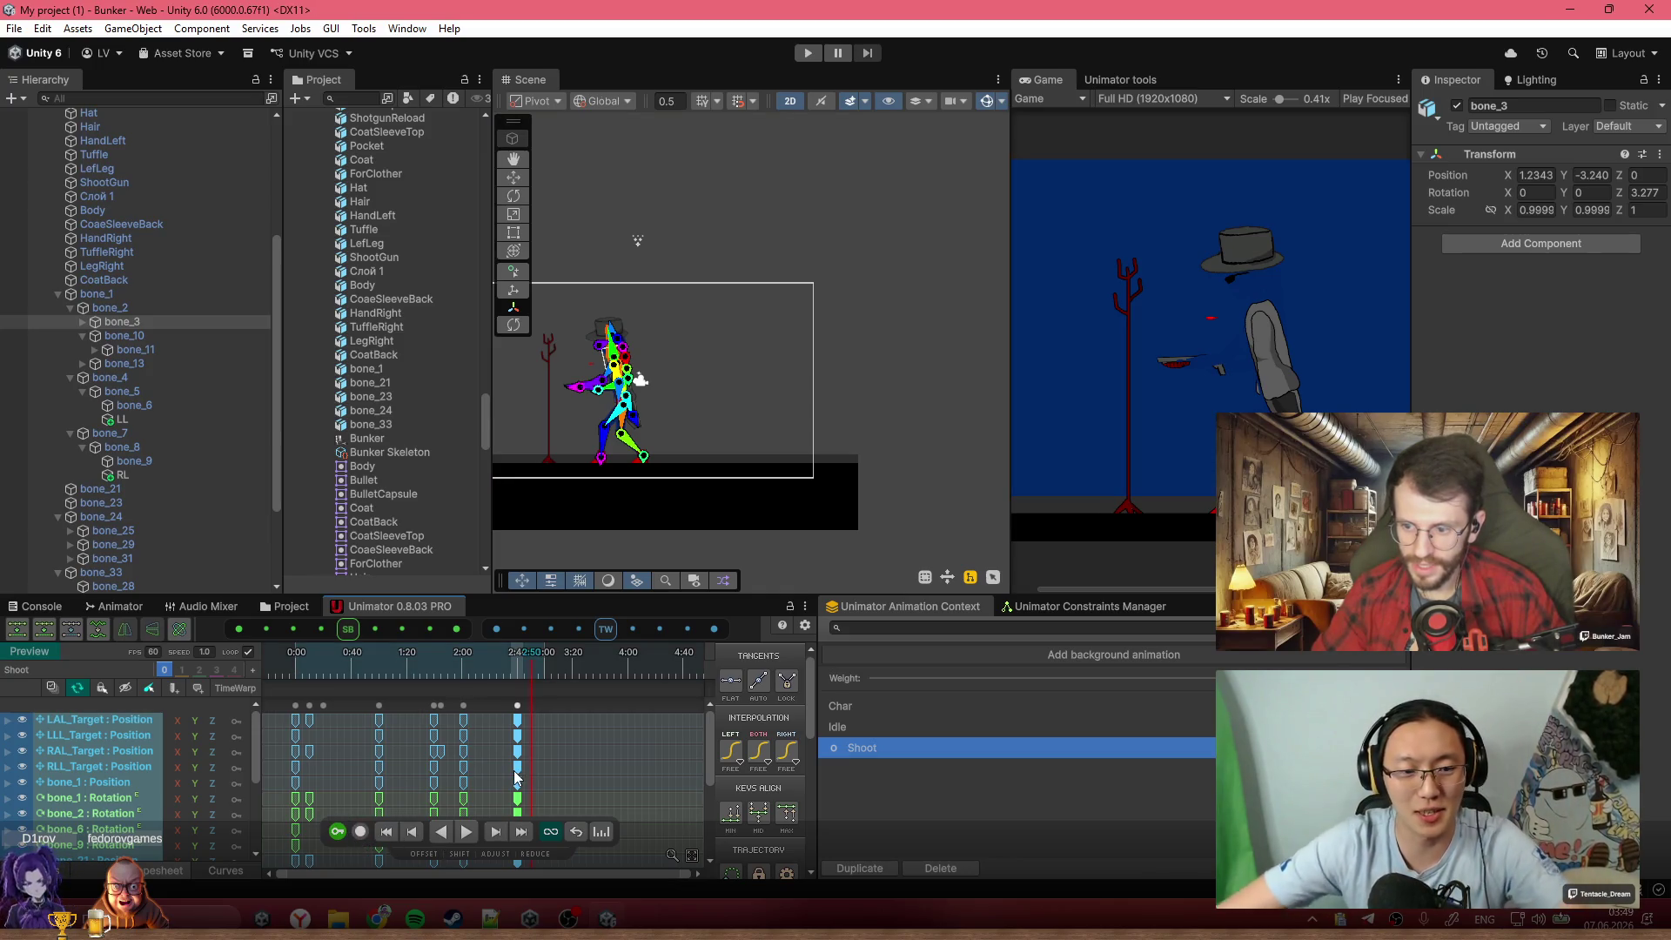
scroll(536, 791, down, 1)
click(292, 661)
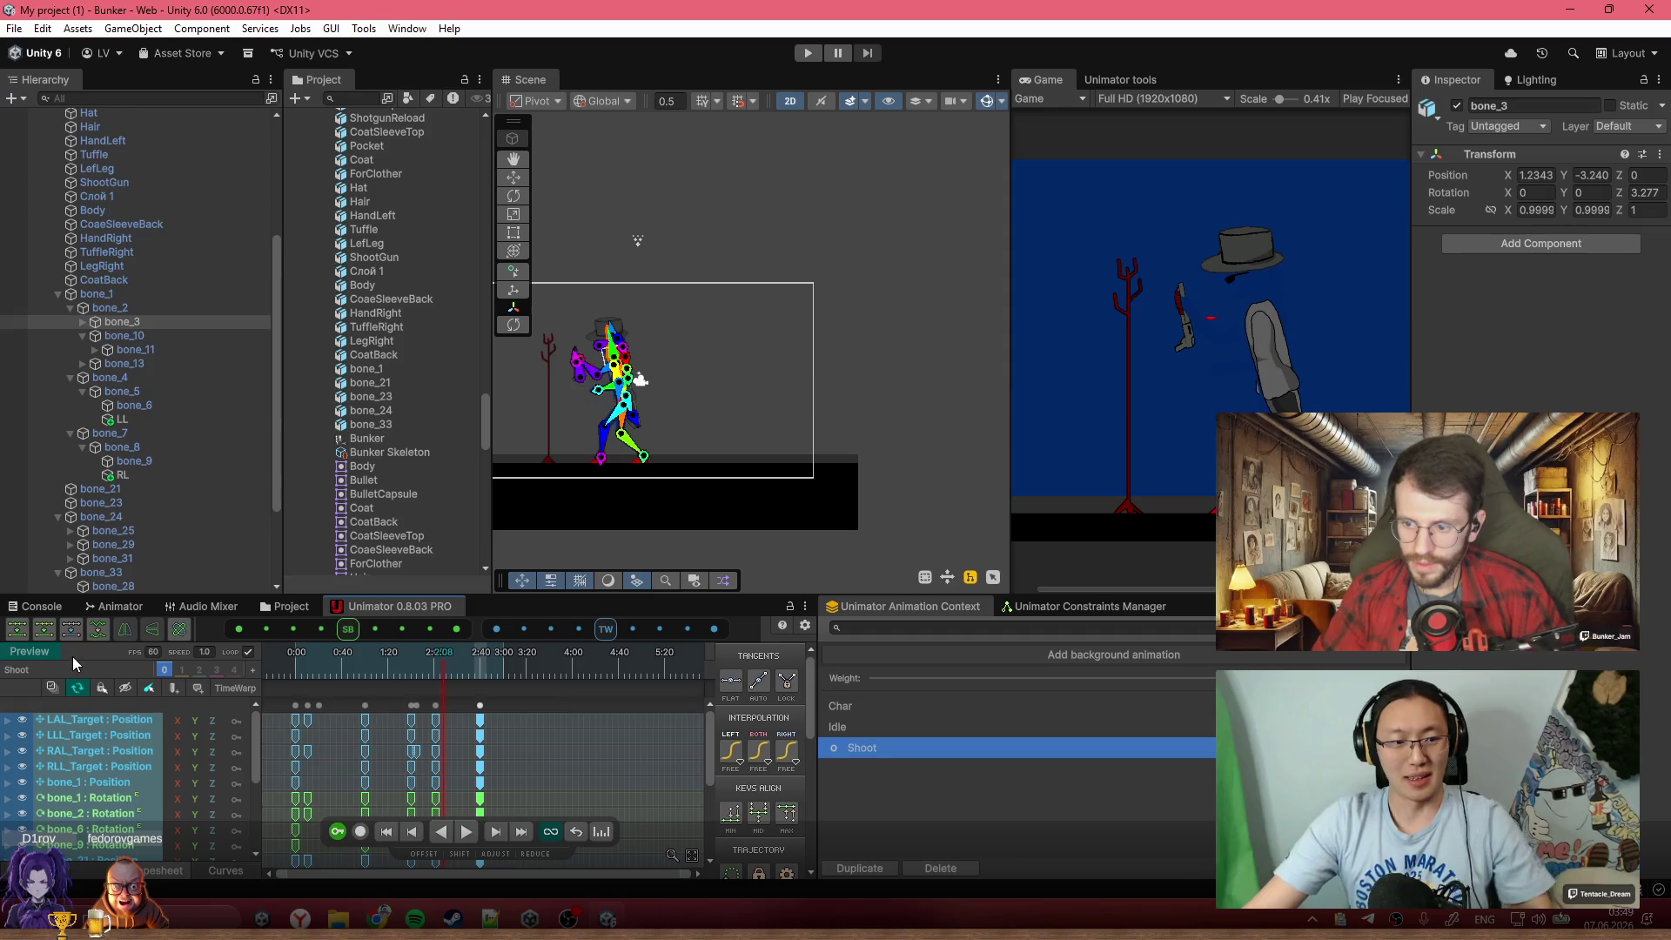
click(35, 653)
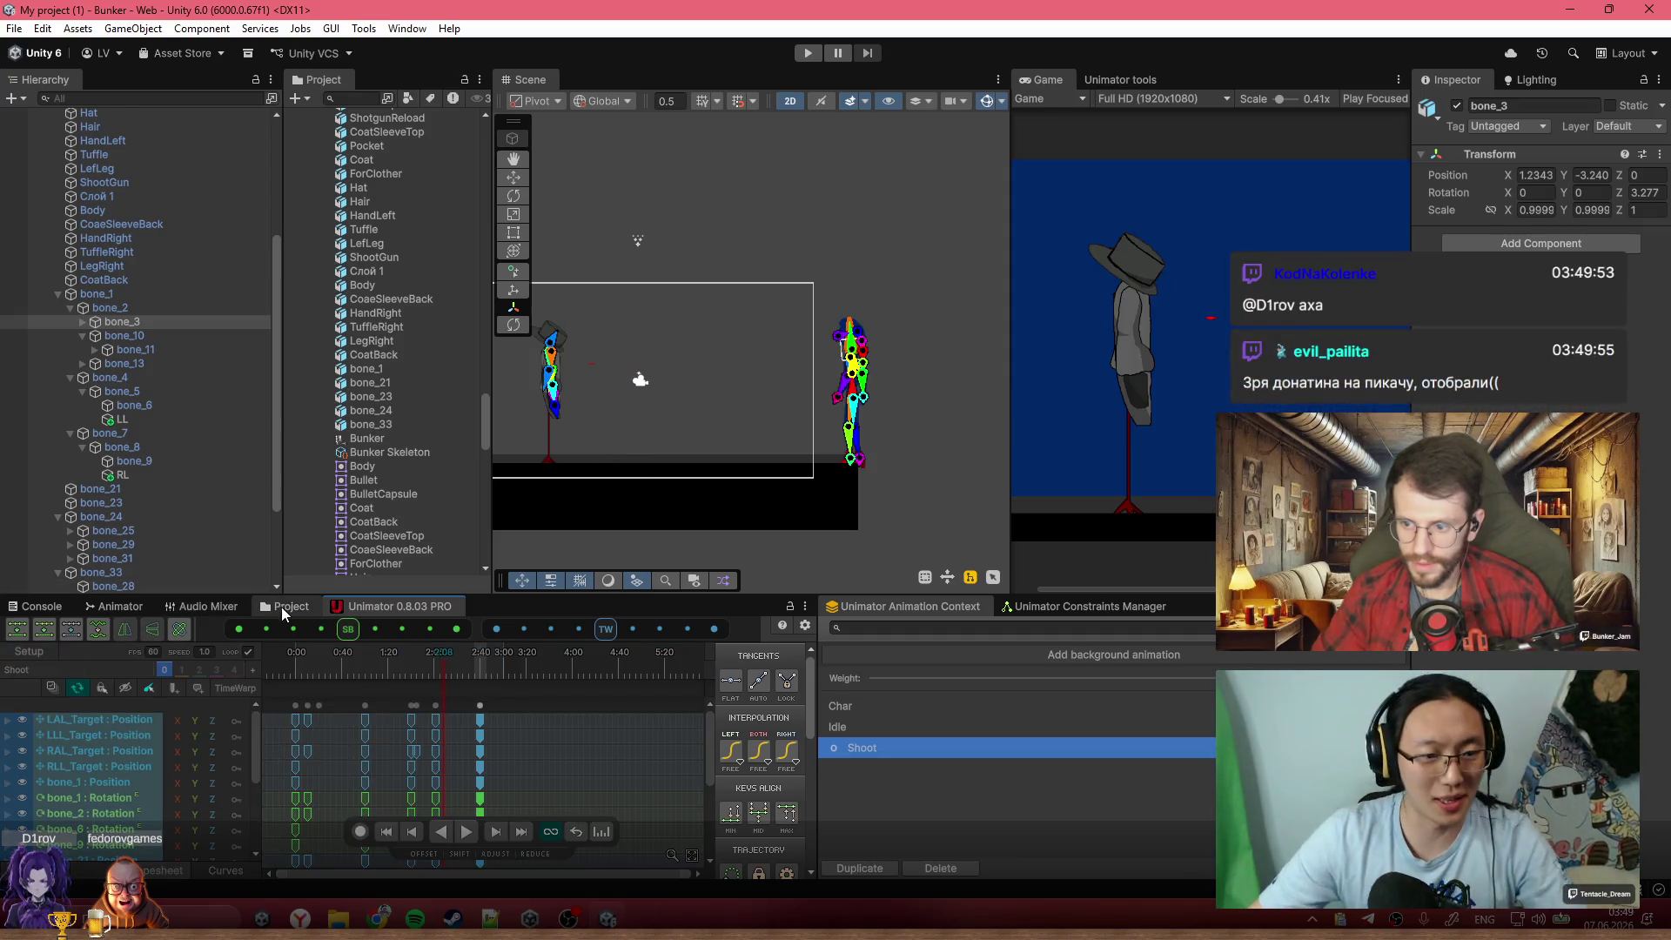
click(283, 607)
right_click(496, 731)
Create a MonoBehaviour script named Bunkerrr in Assets/Bunker and open it in Visual Studio
mouse_move(709, 318)
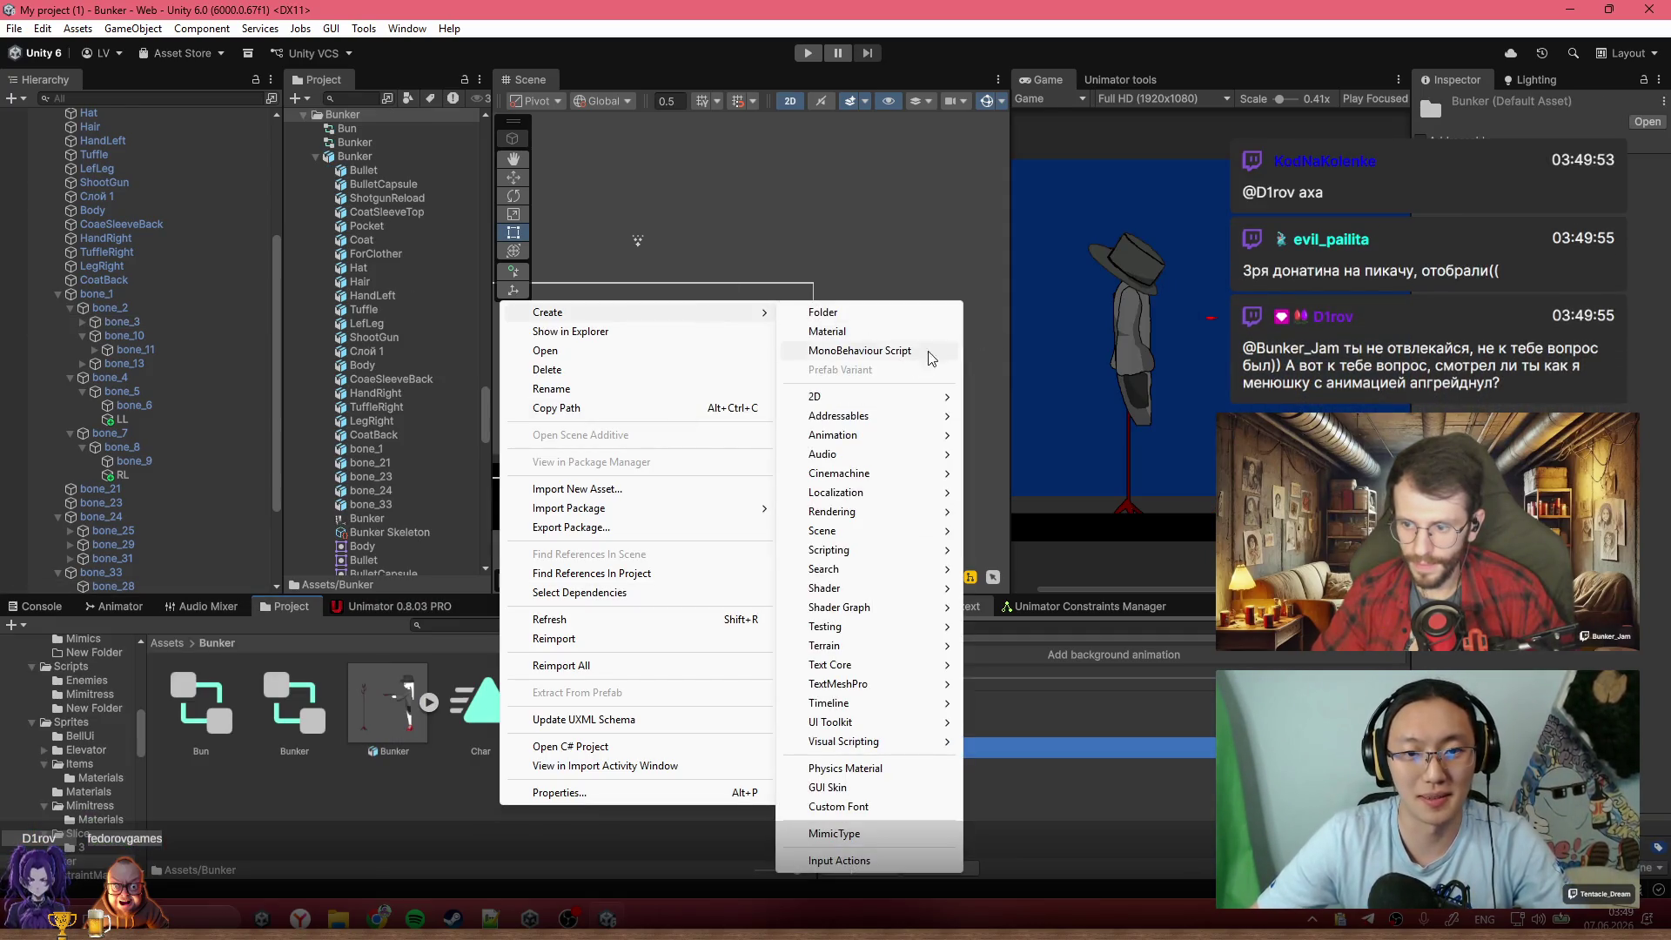
click(905, 353)
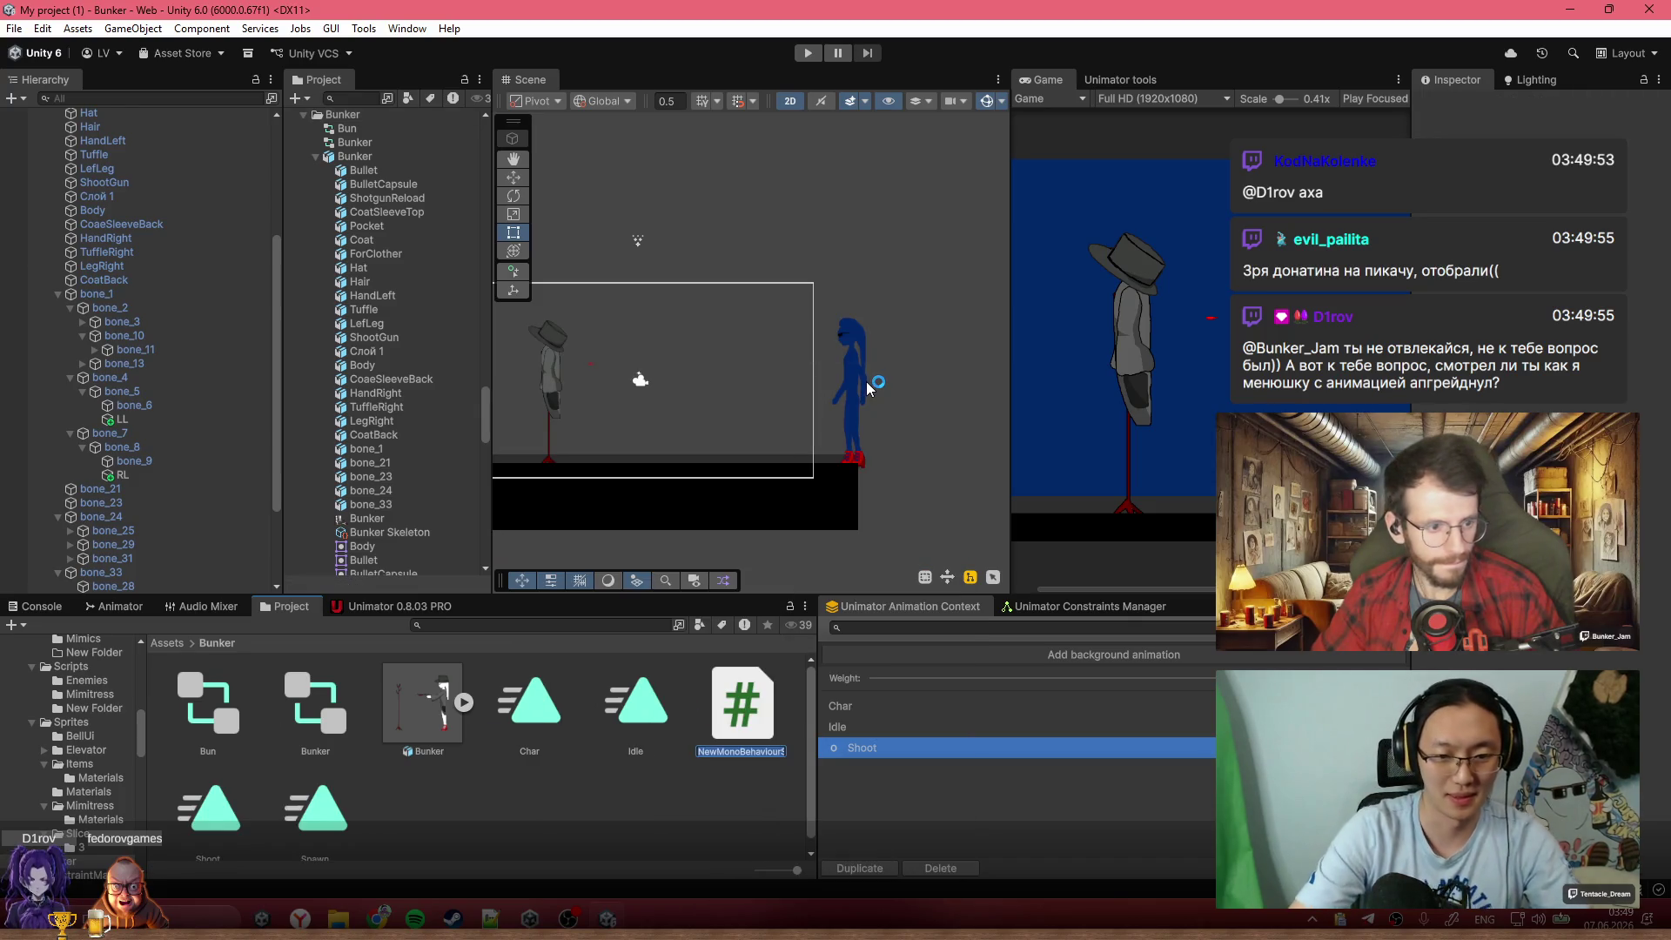
text(Bunkerm)
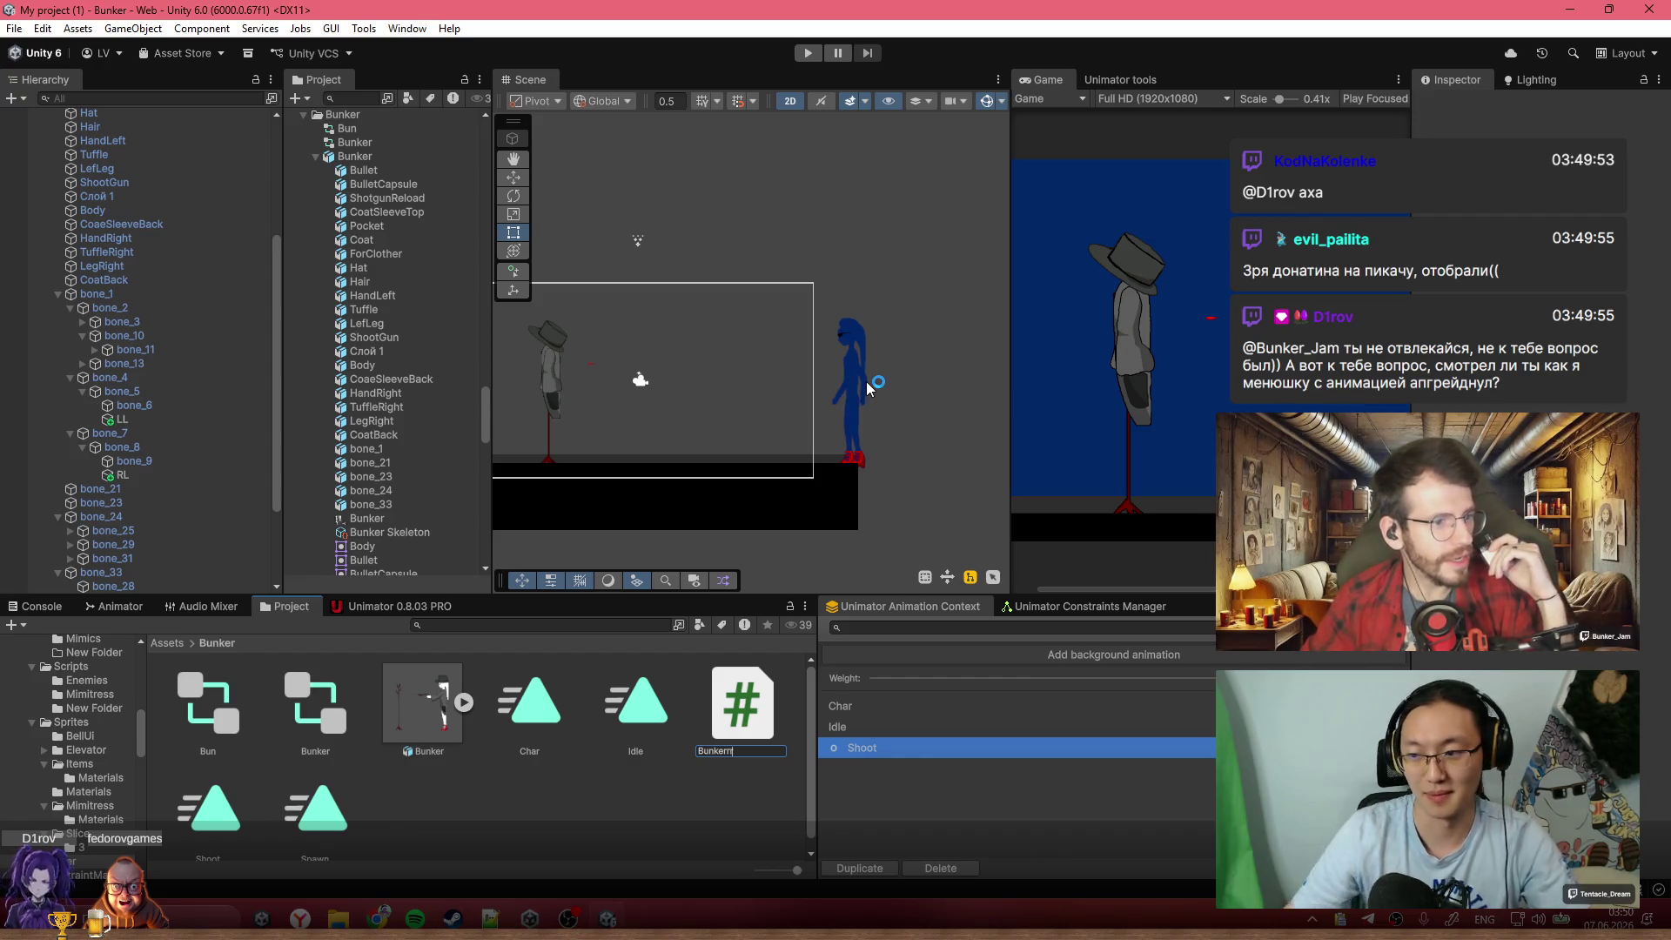
key(Return)
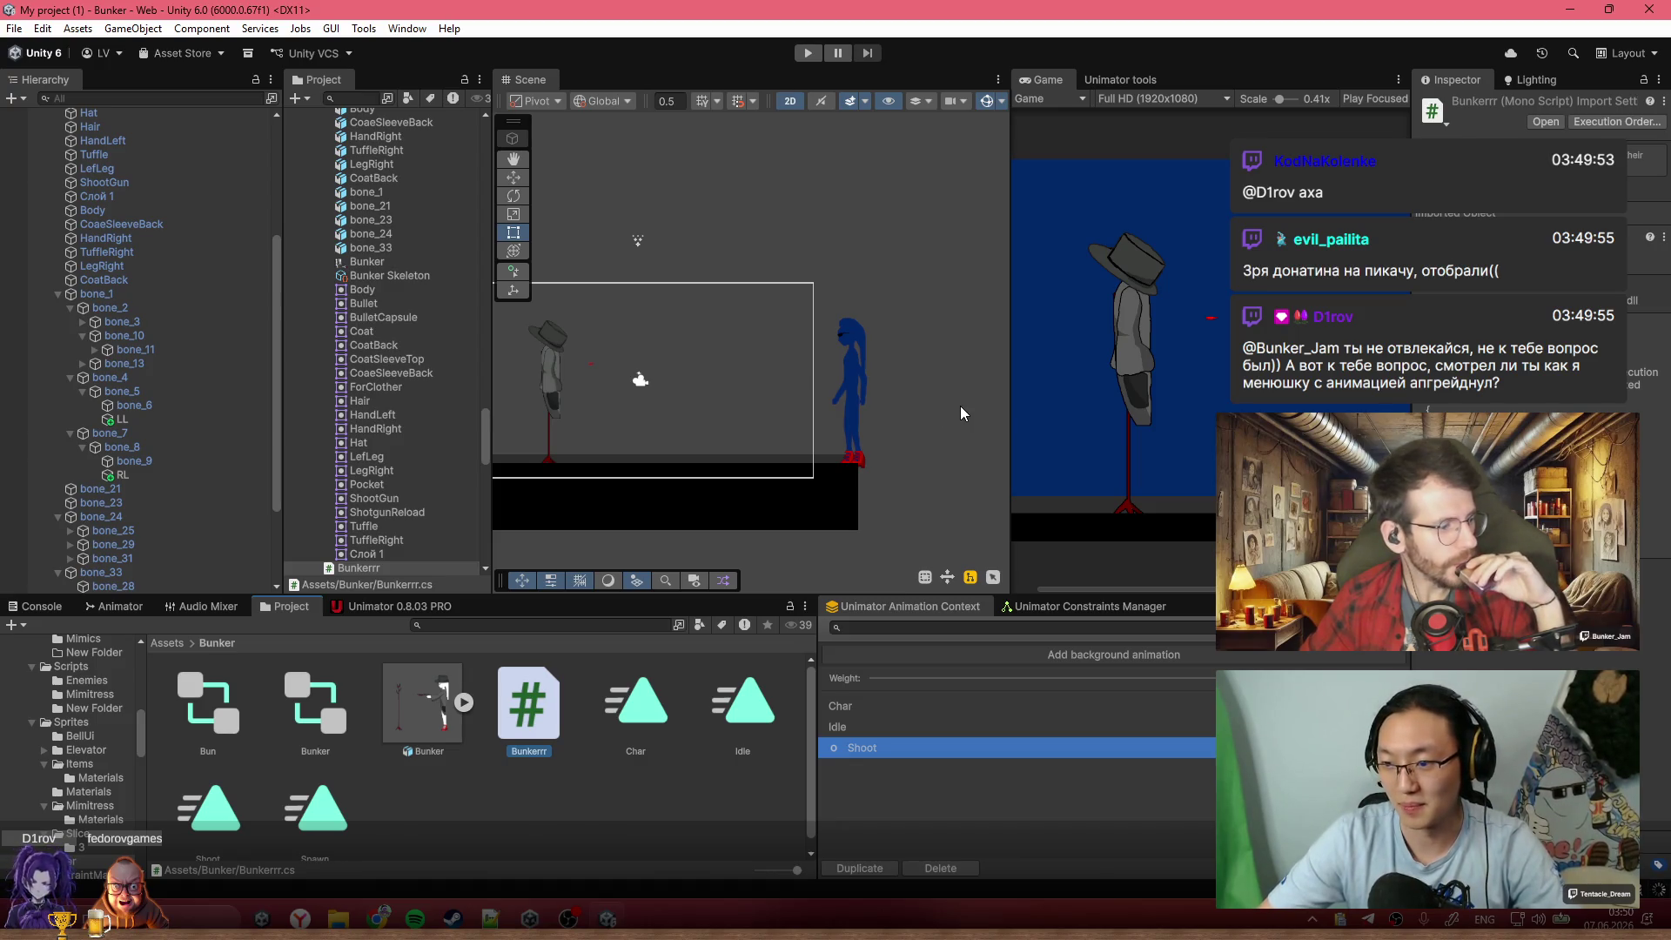
double_click(529, 718)
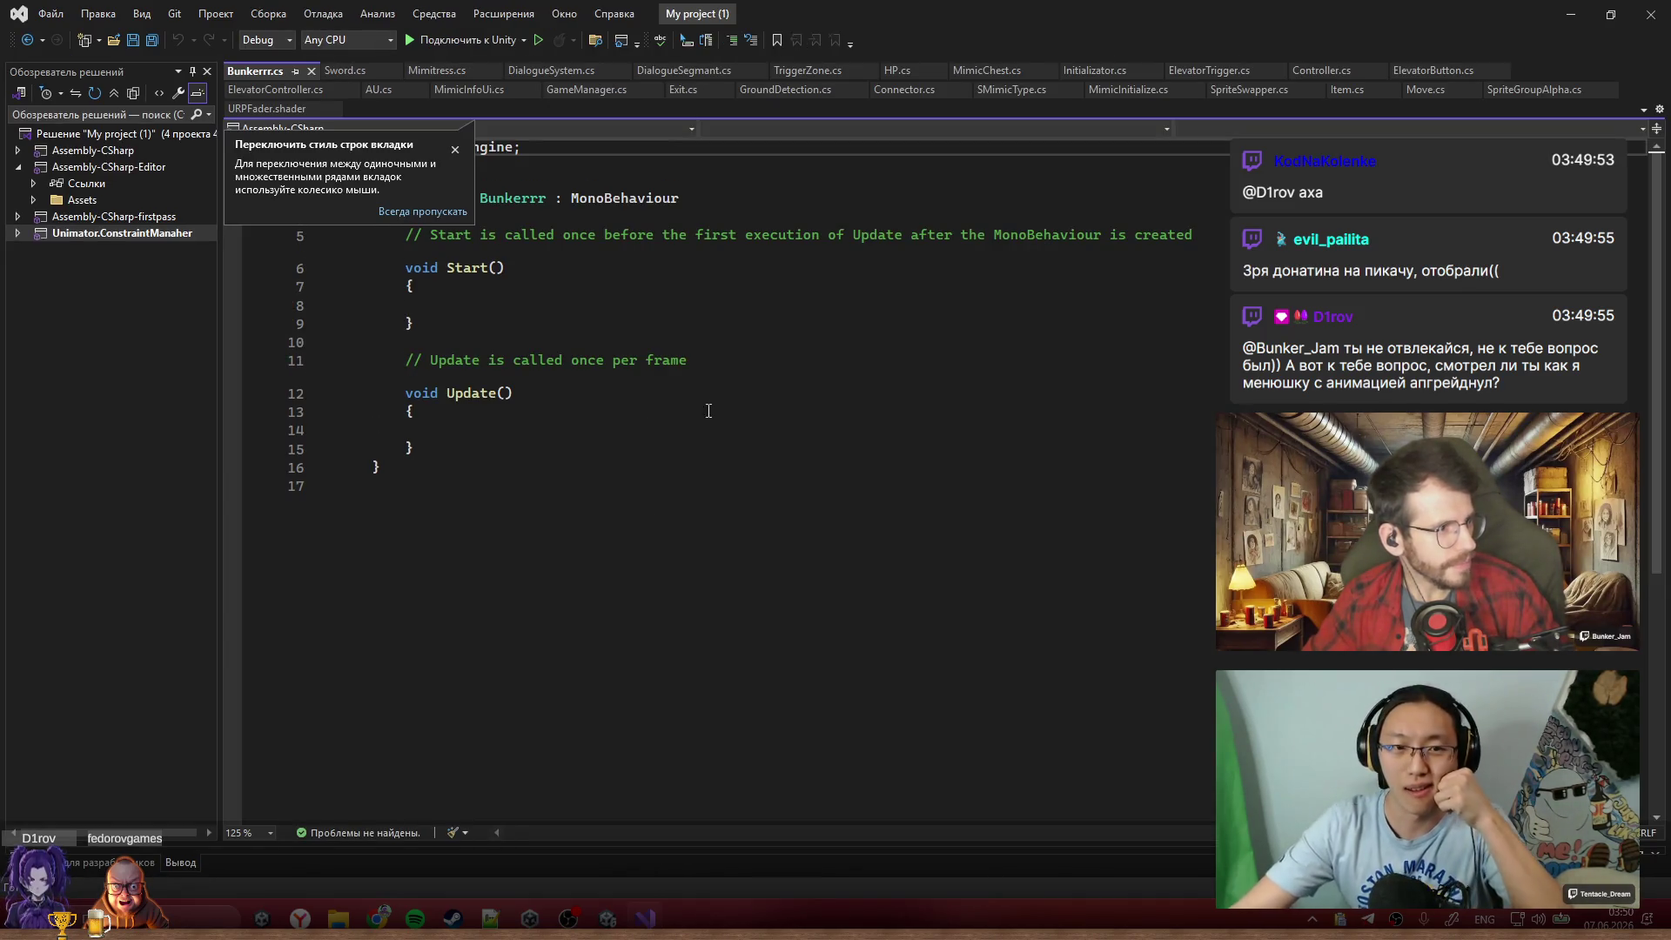
Replace the Start method with a new FixedUpdate method and declare an int a field
click(456, 151)
key(Down)
key(Down)
key(Down)
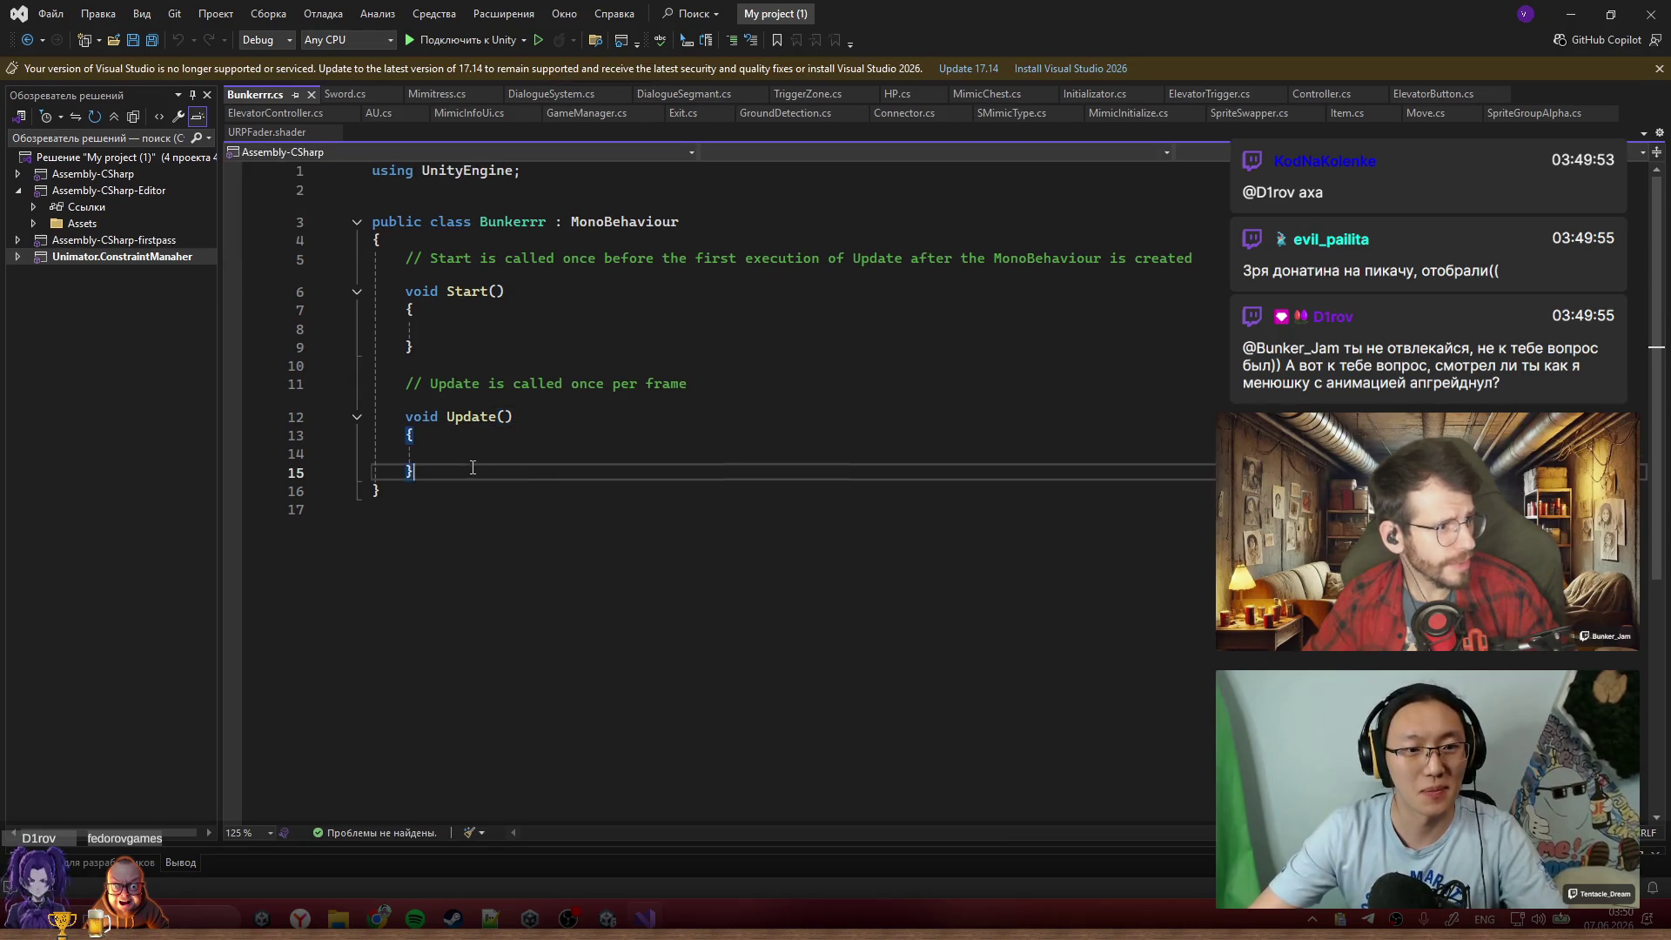
drag(465, 348, 409, 257)
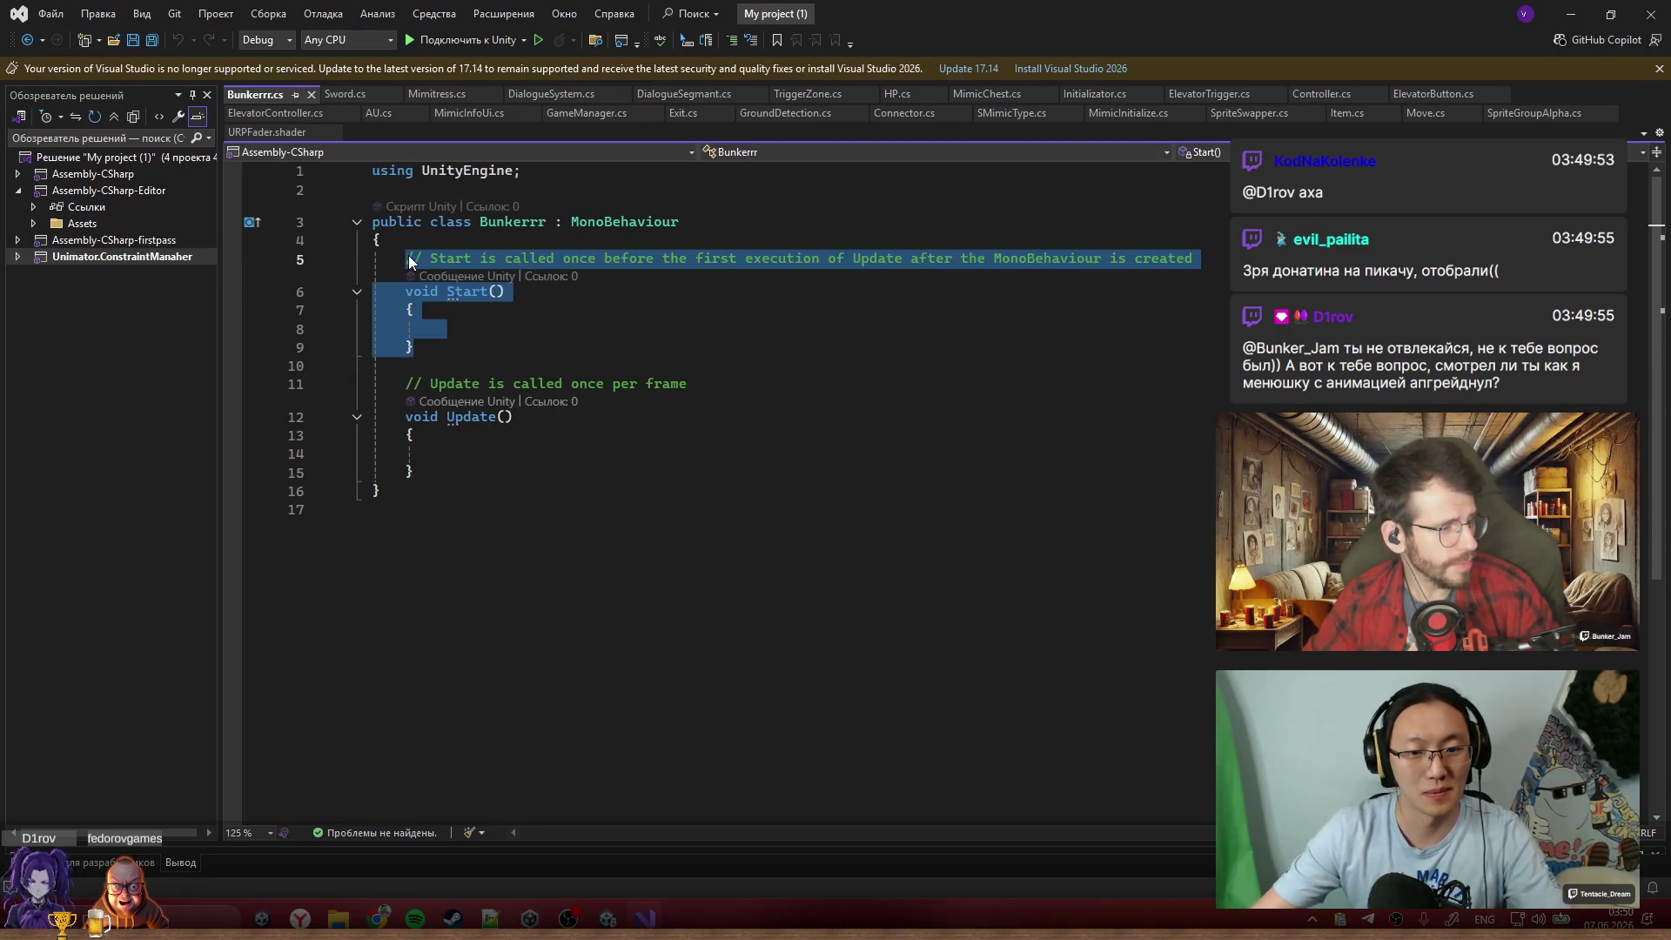
key(Delete)
text(blic)
key(ctrl+BackSpace)
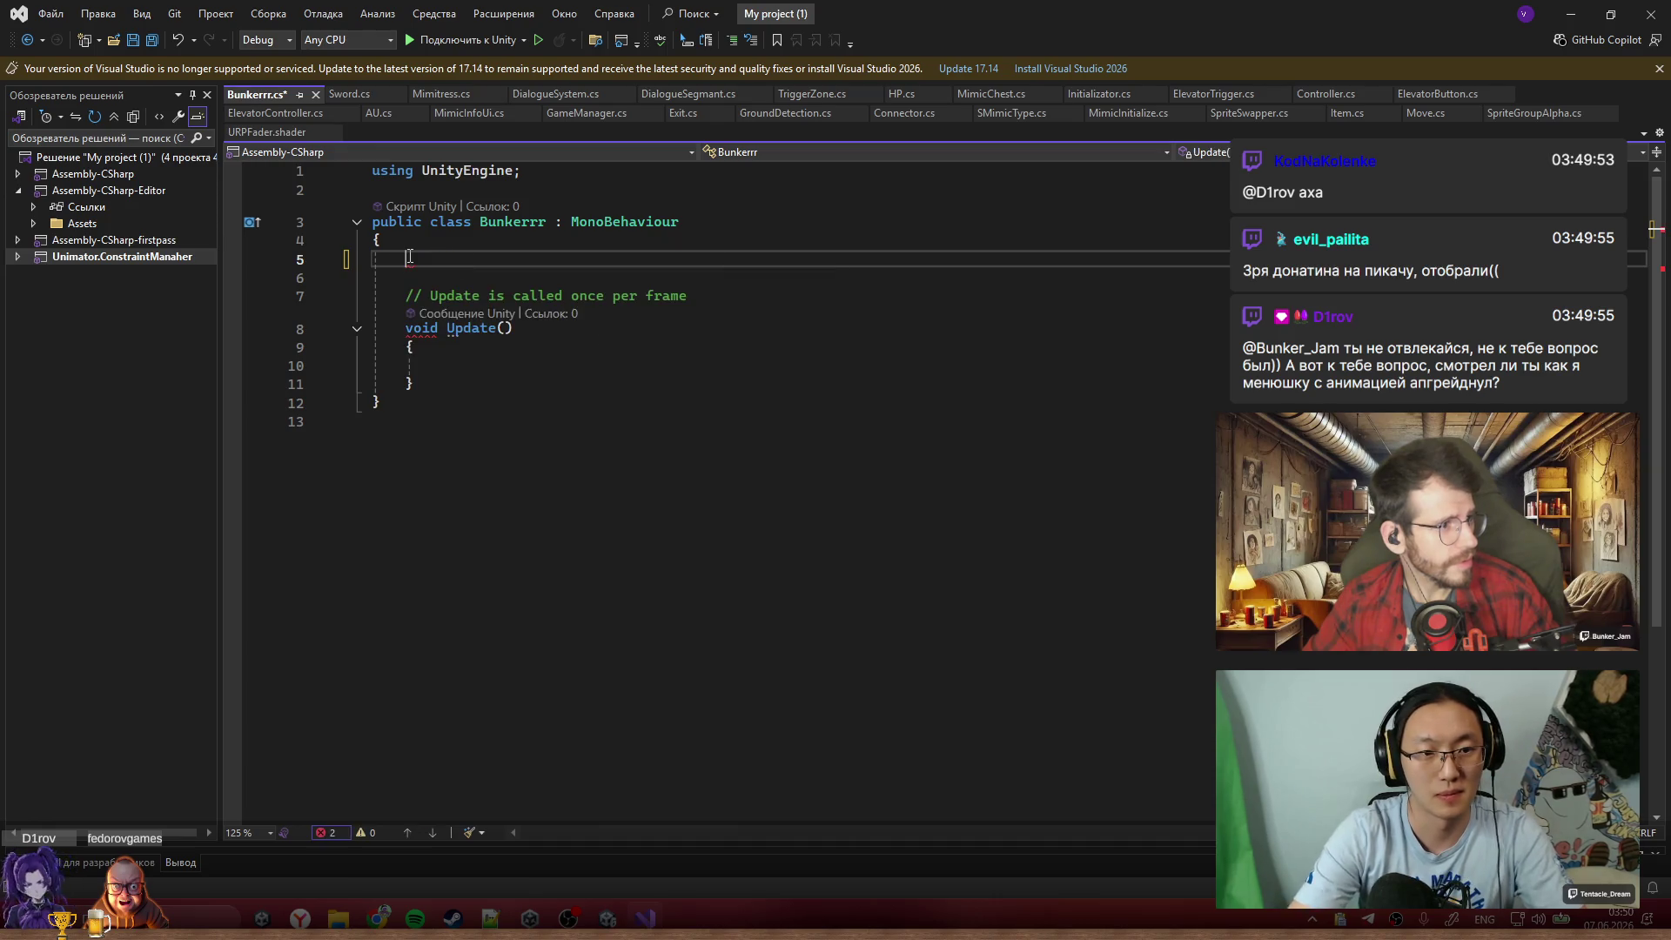
text(public void )
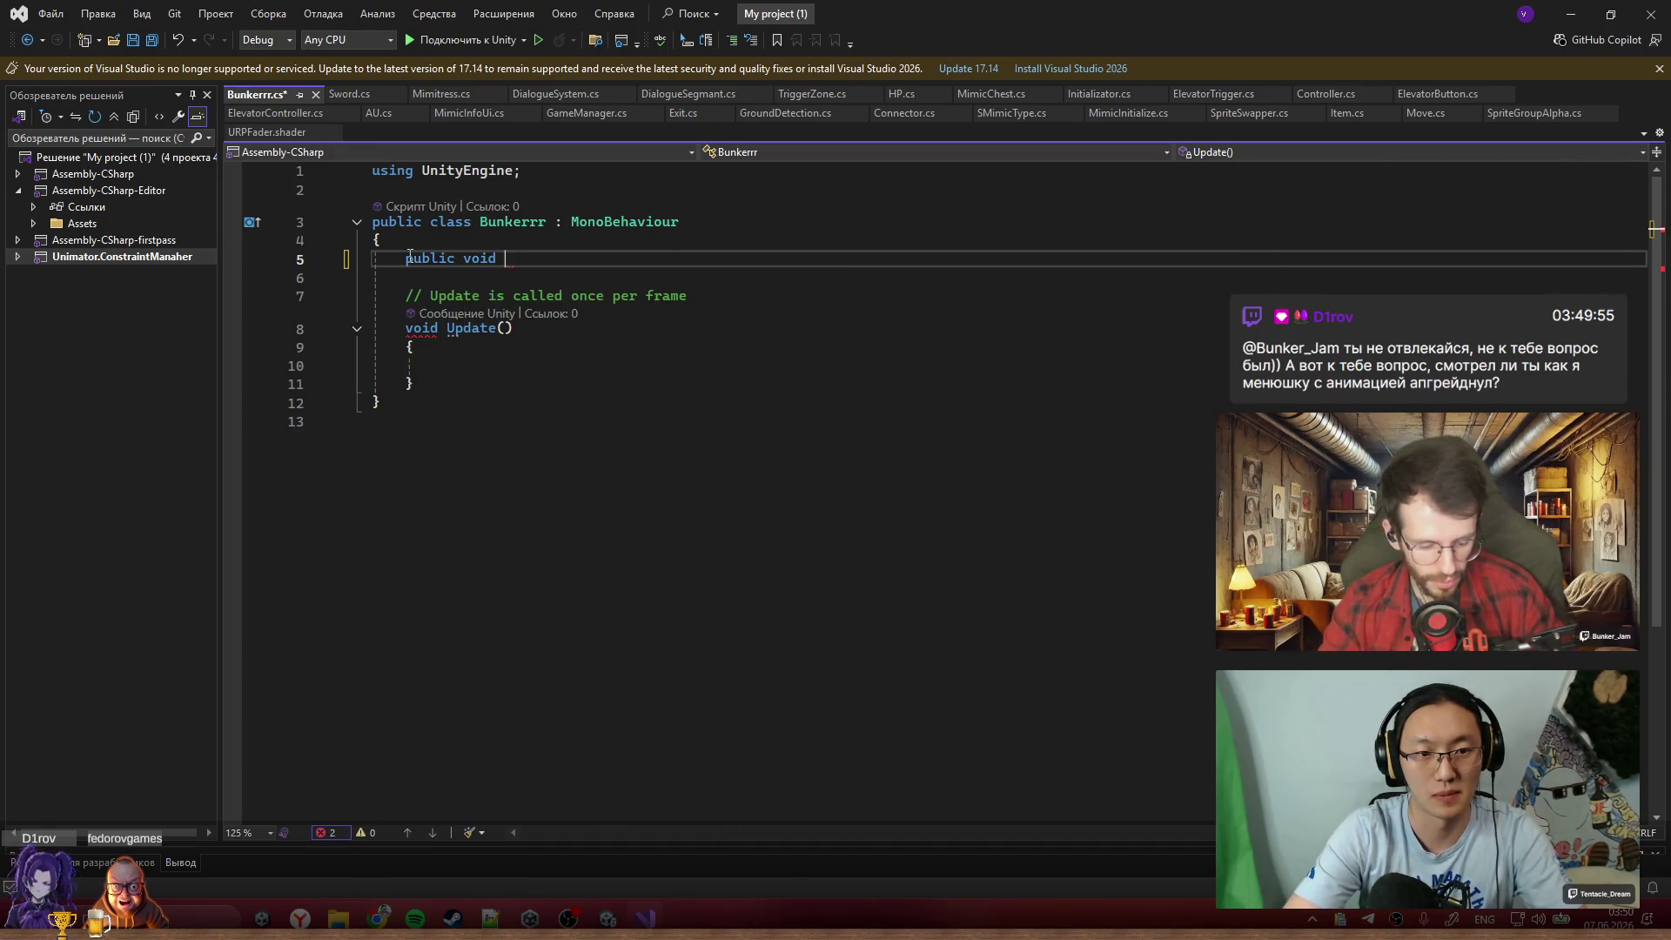
text(FixedUpdat)
key(Tab)
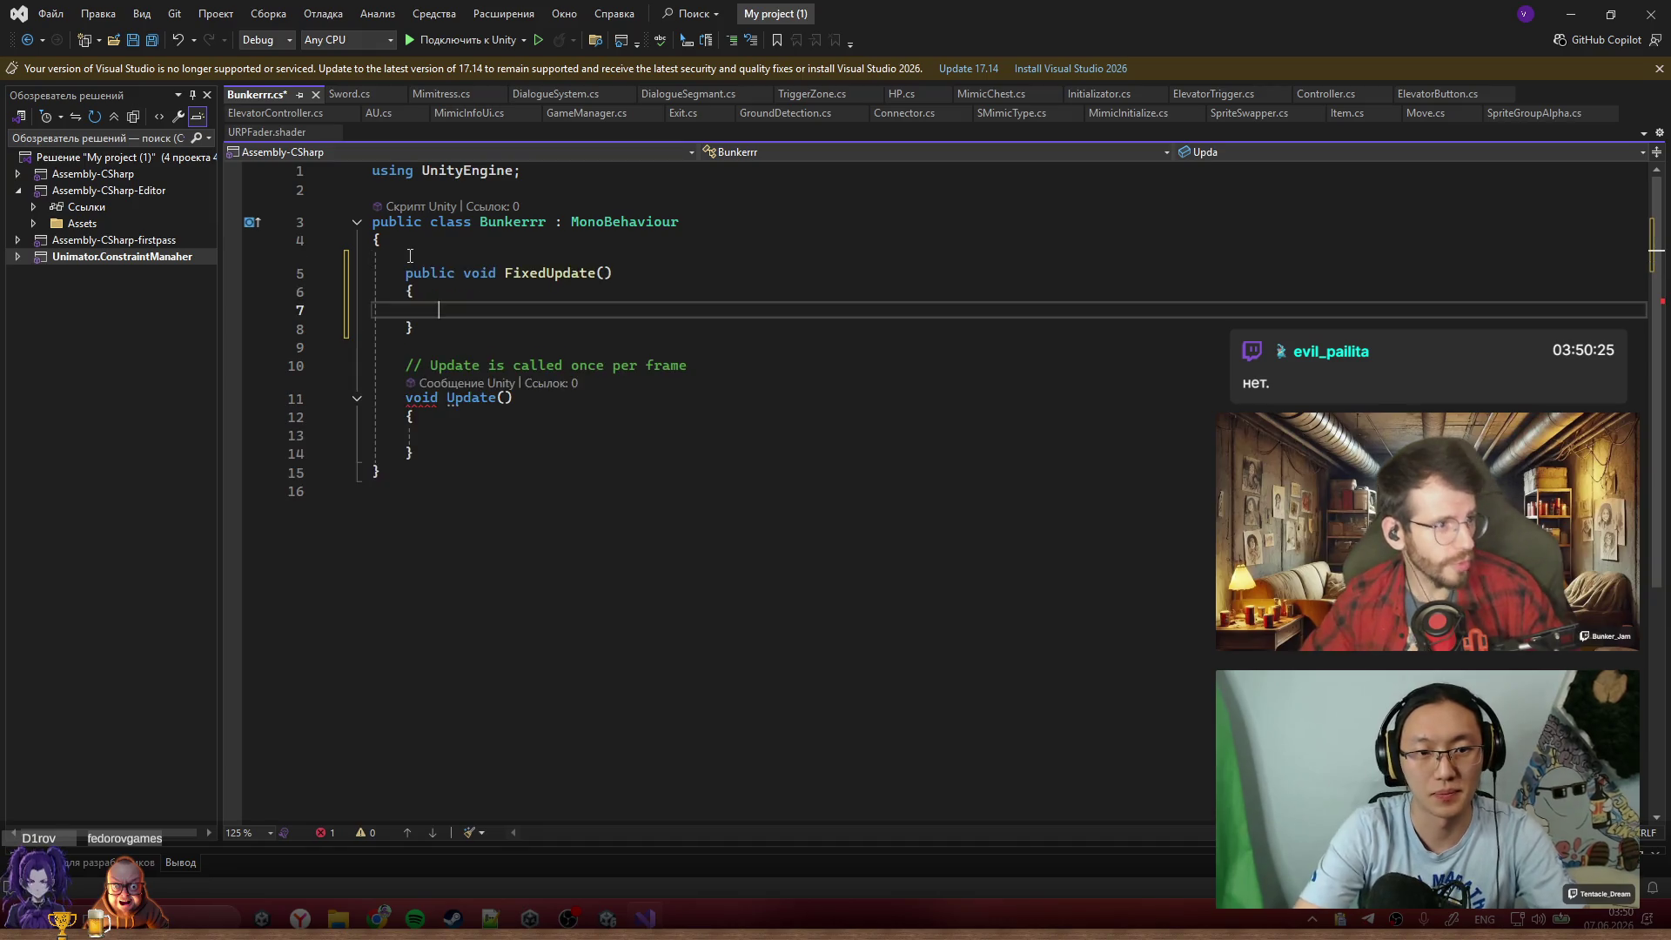
key(Up)
key(Up)
key(Up)
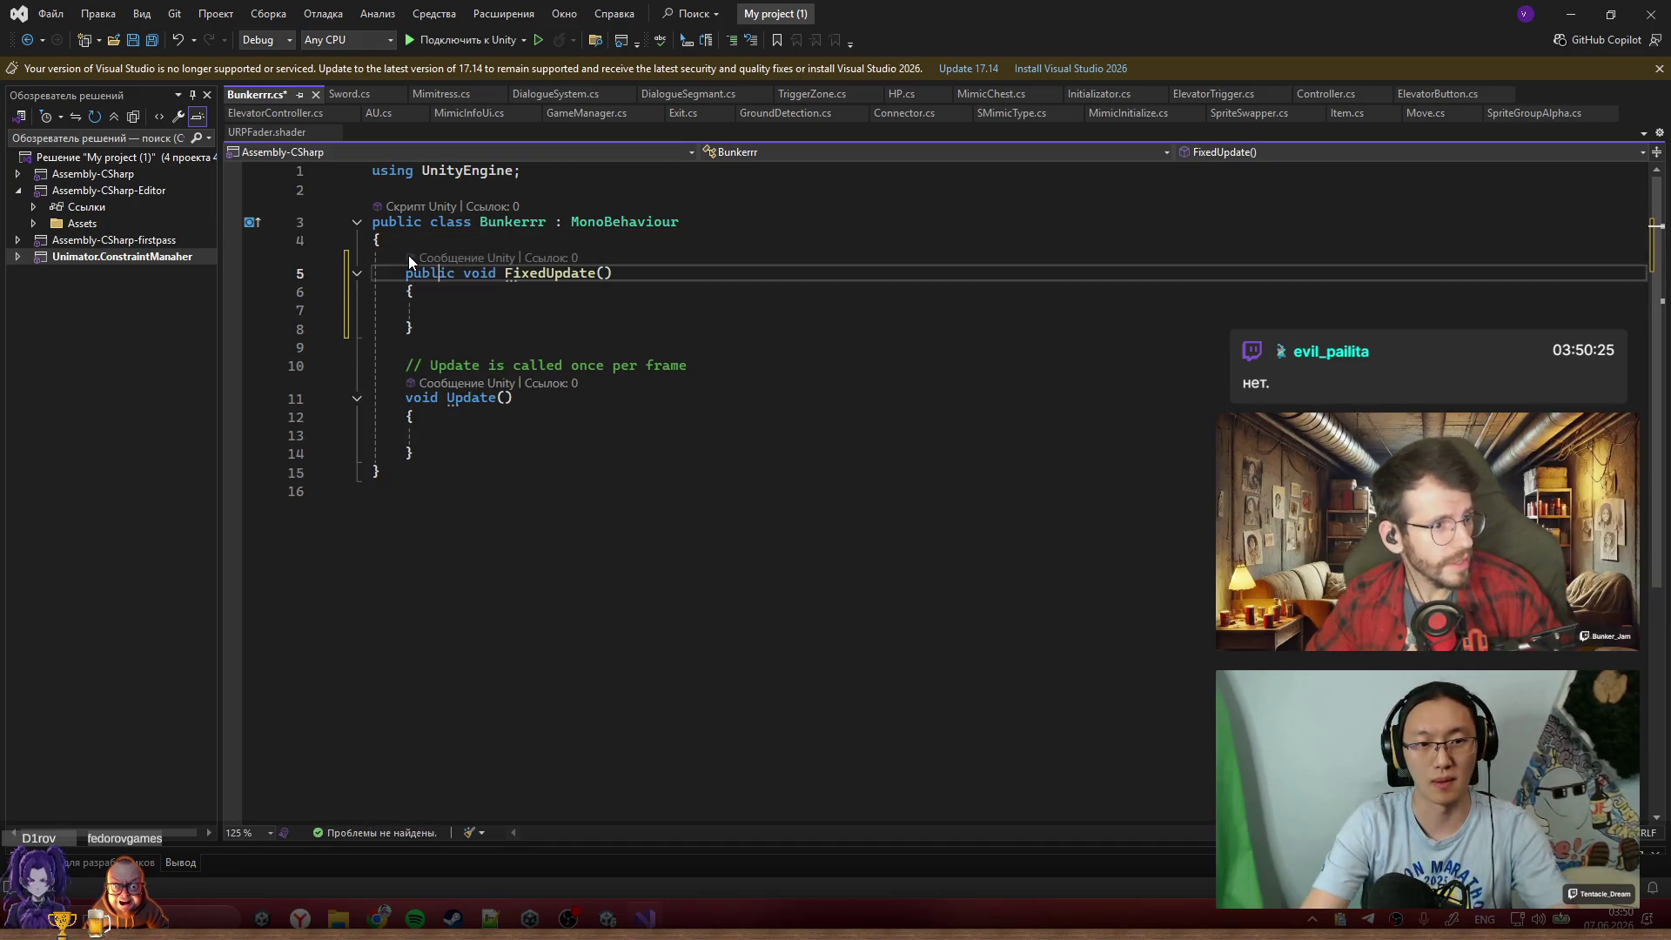
key(Return)
key(Return)
text(int a = 1;)
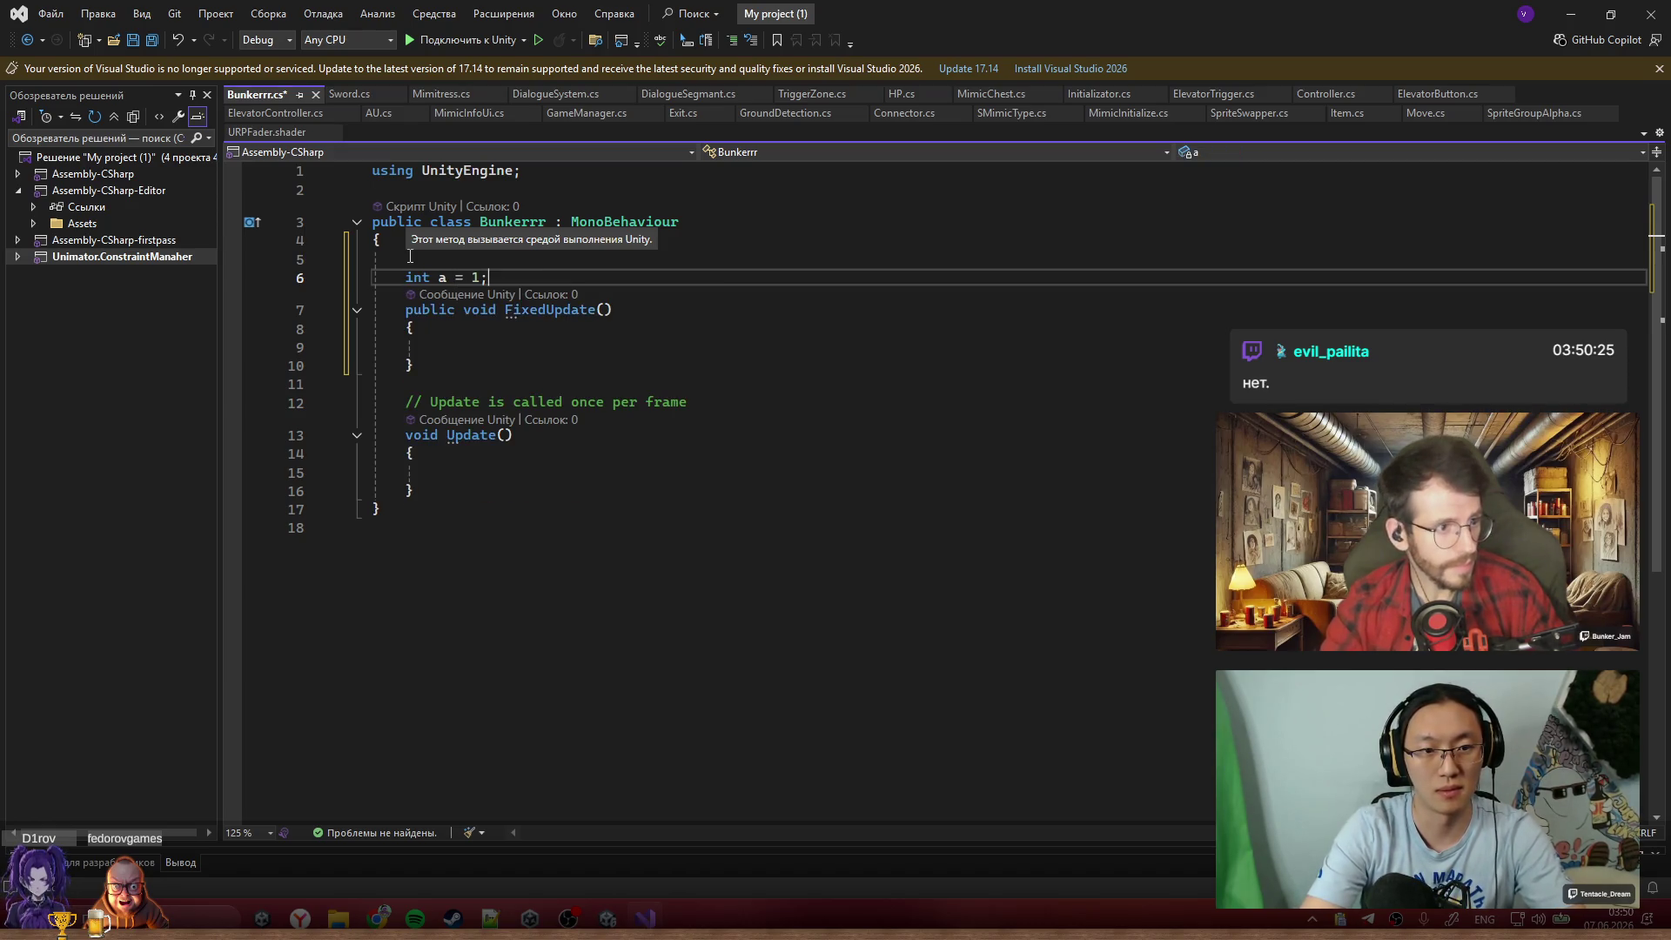
Rename FixedUpdate to Update and delete the old Update method
click(493, 345)
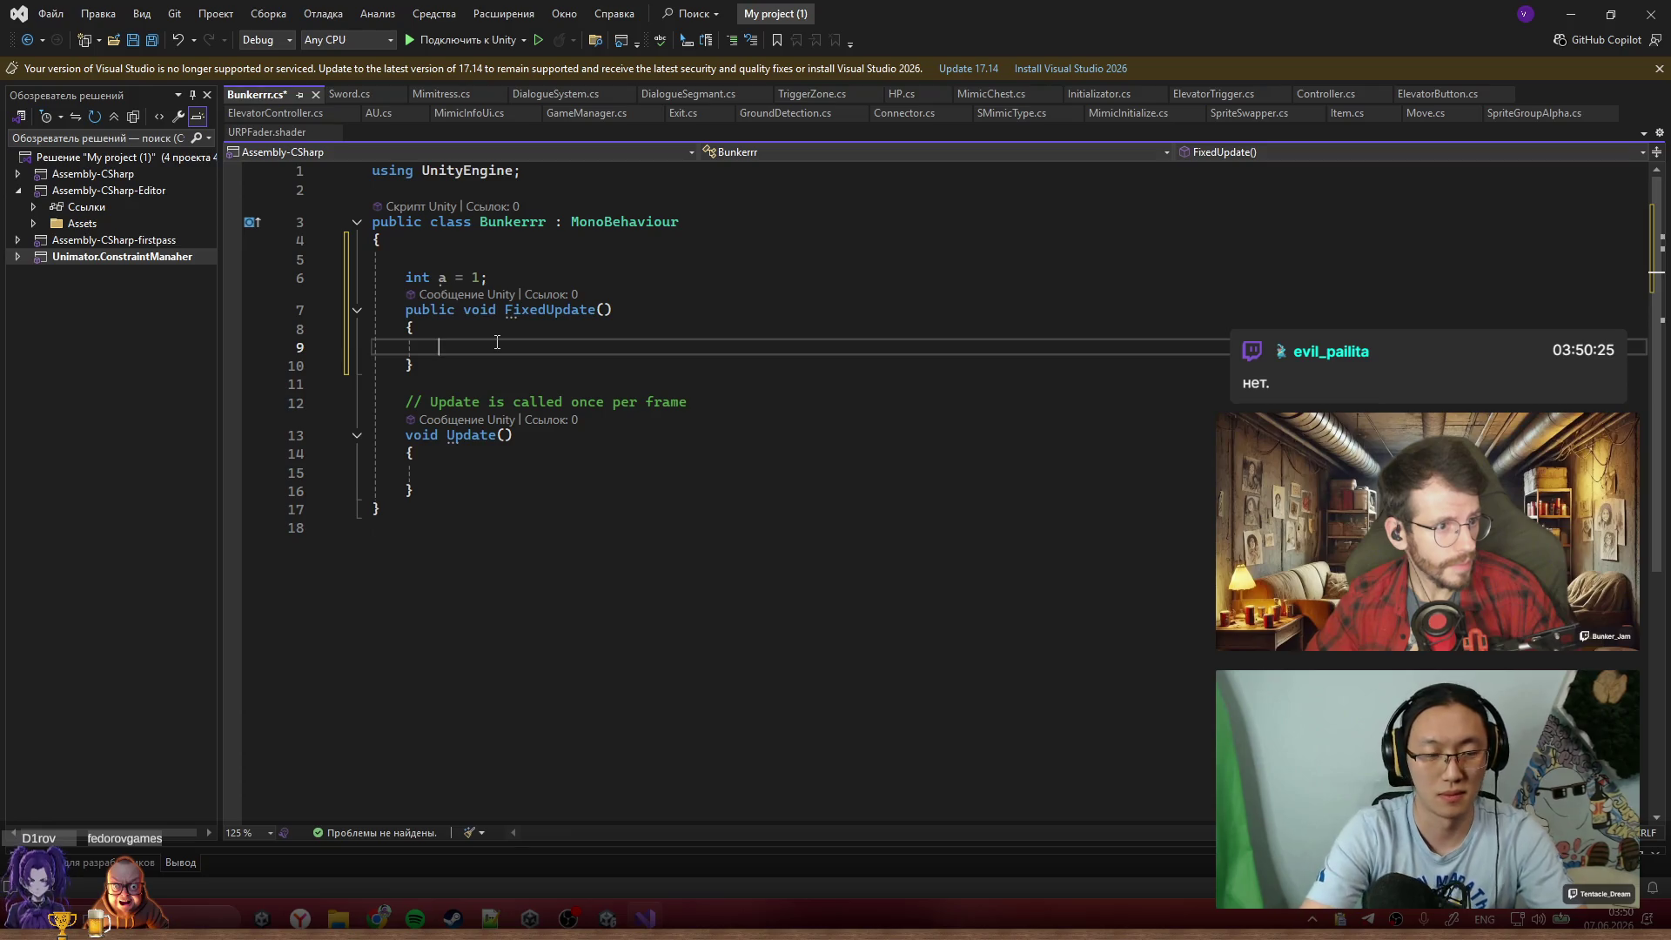
double_click(566, 310)
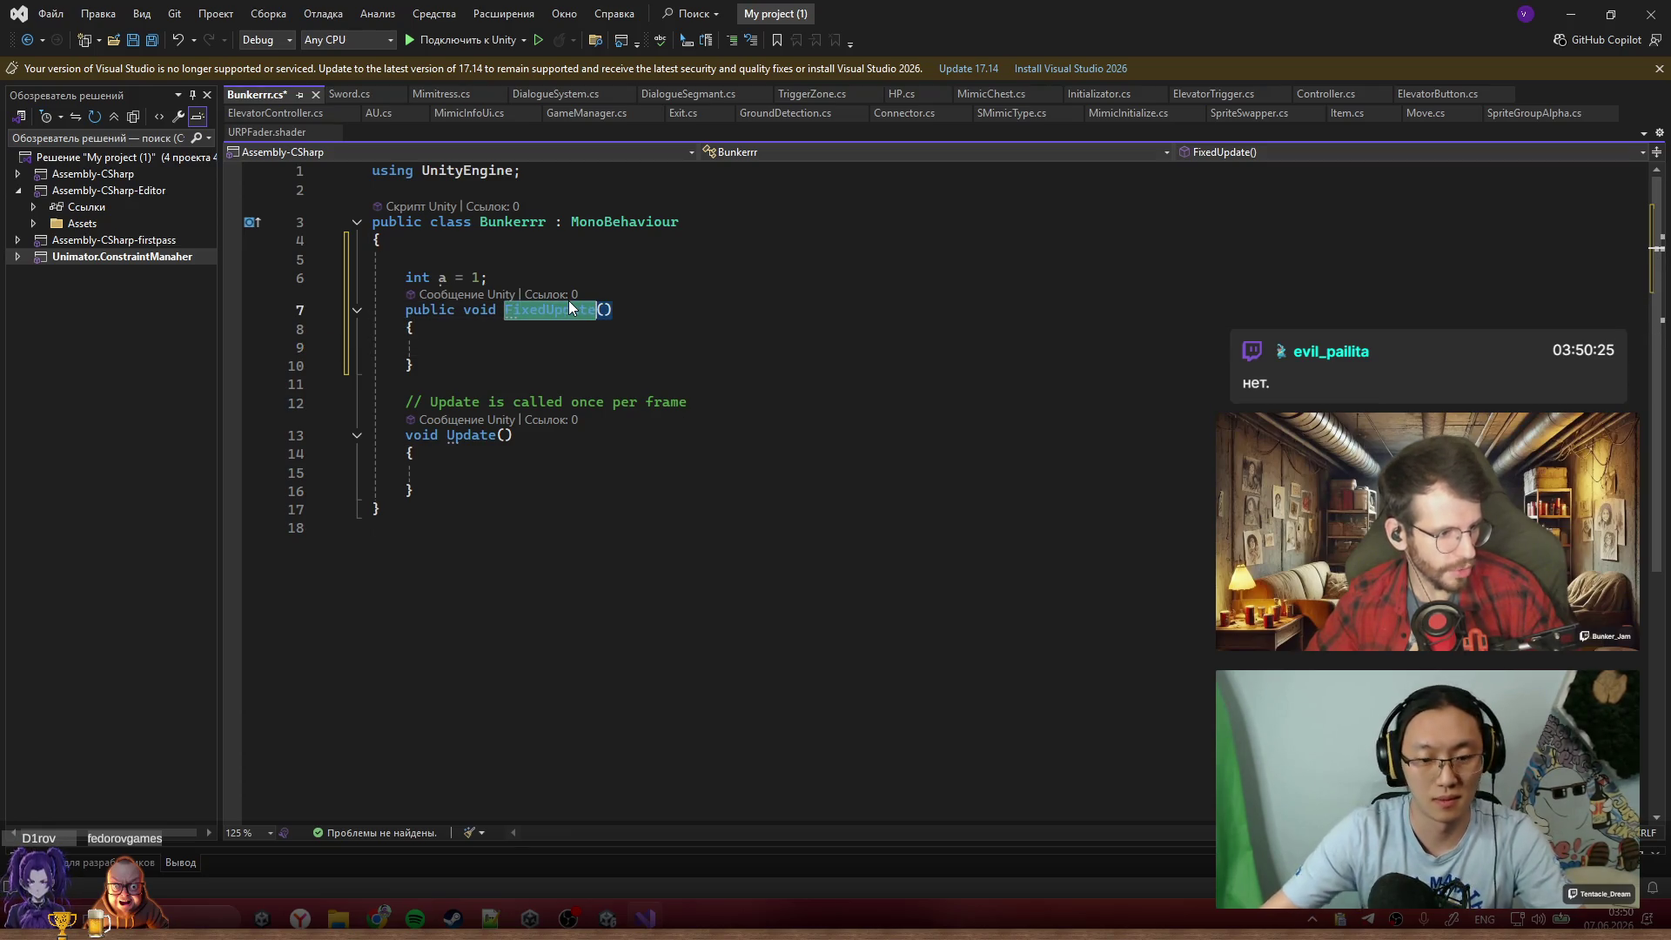
text(Update)
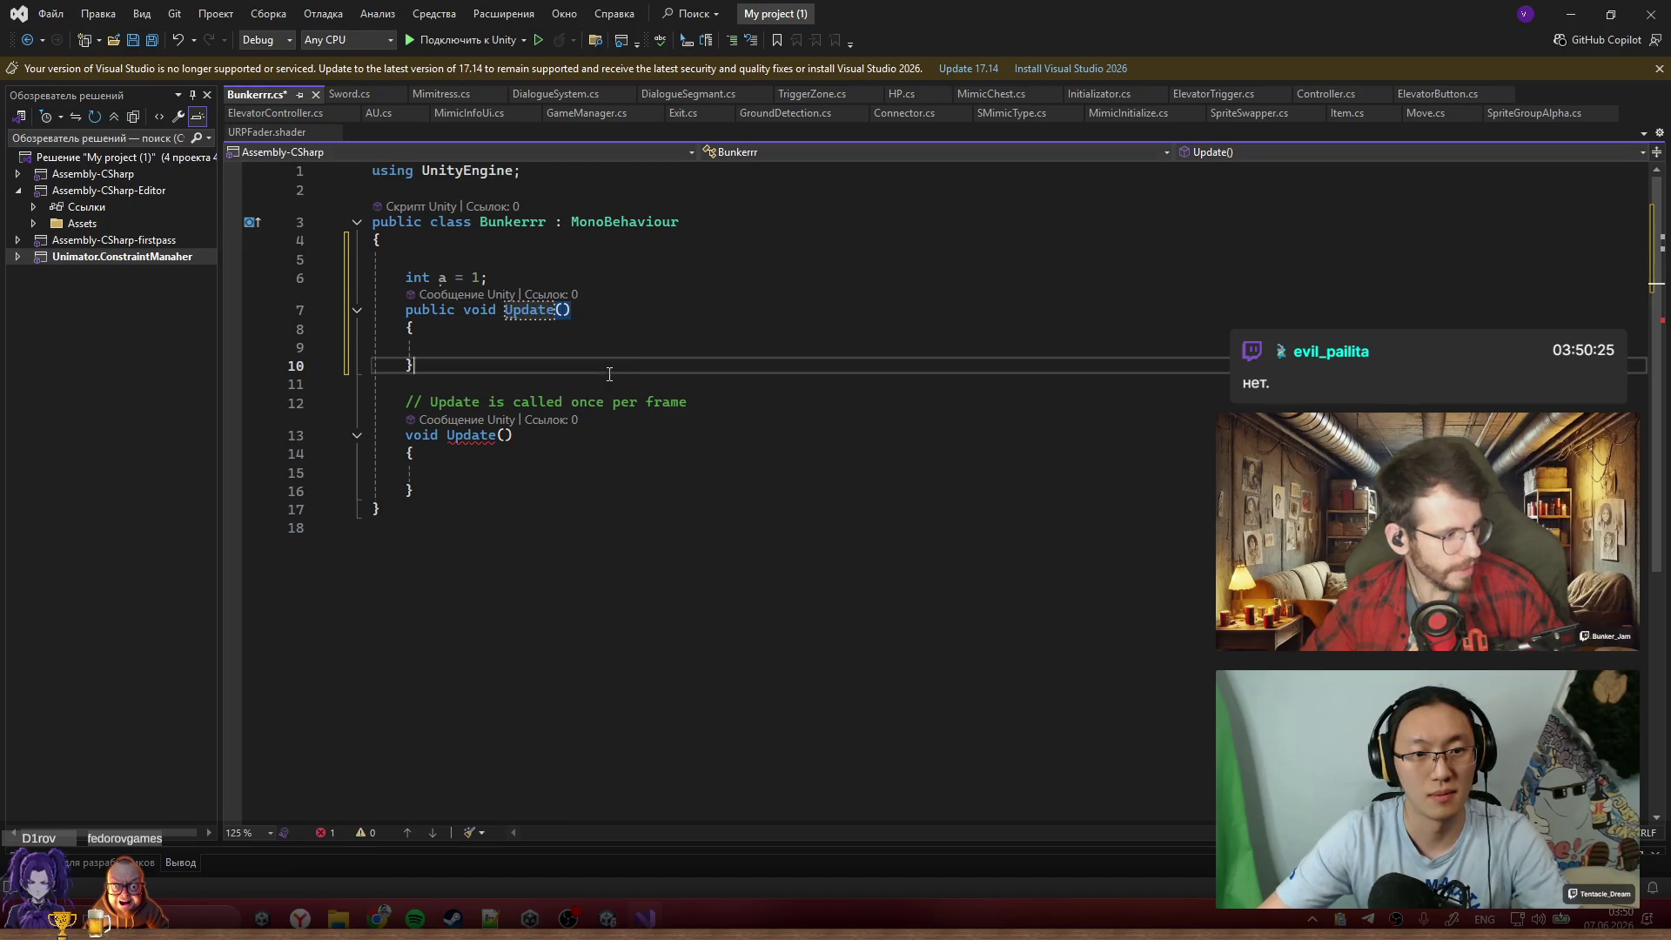
click(484, 492)
drag(485, 499, 513, 402)
key(BackSpace)
click(518, 349)
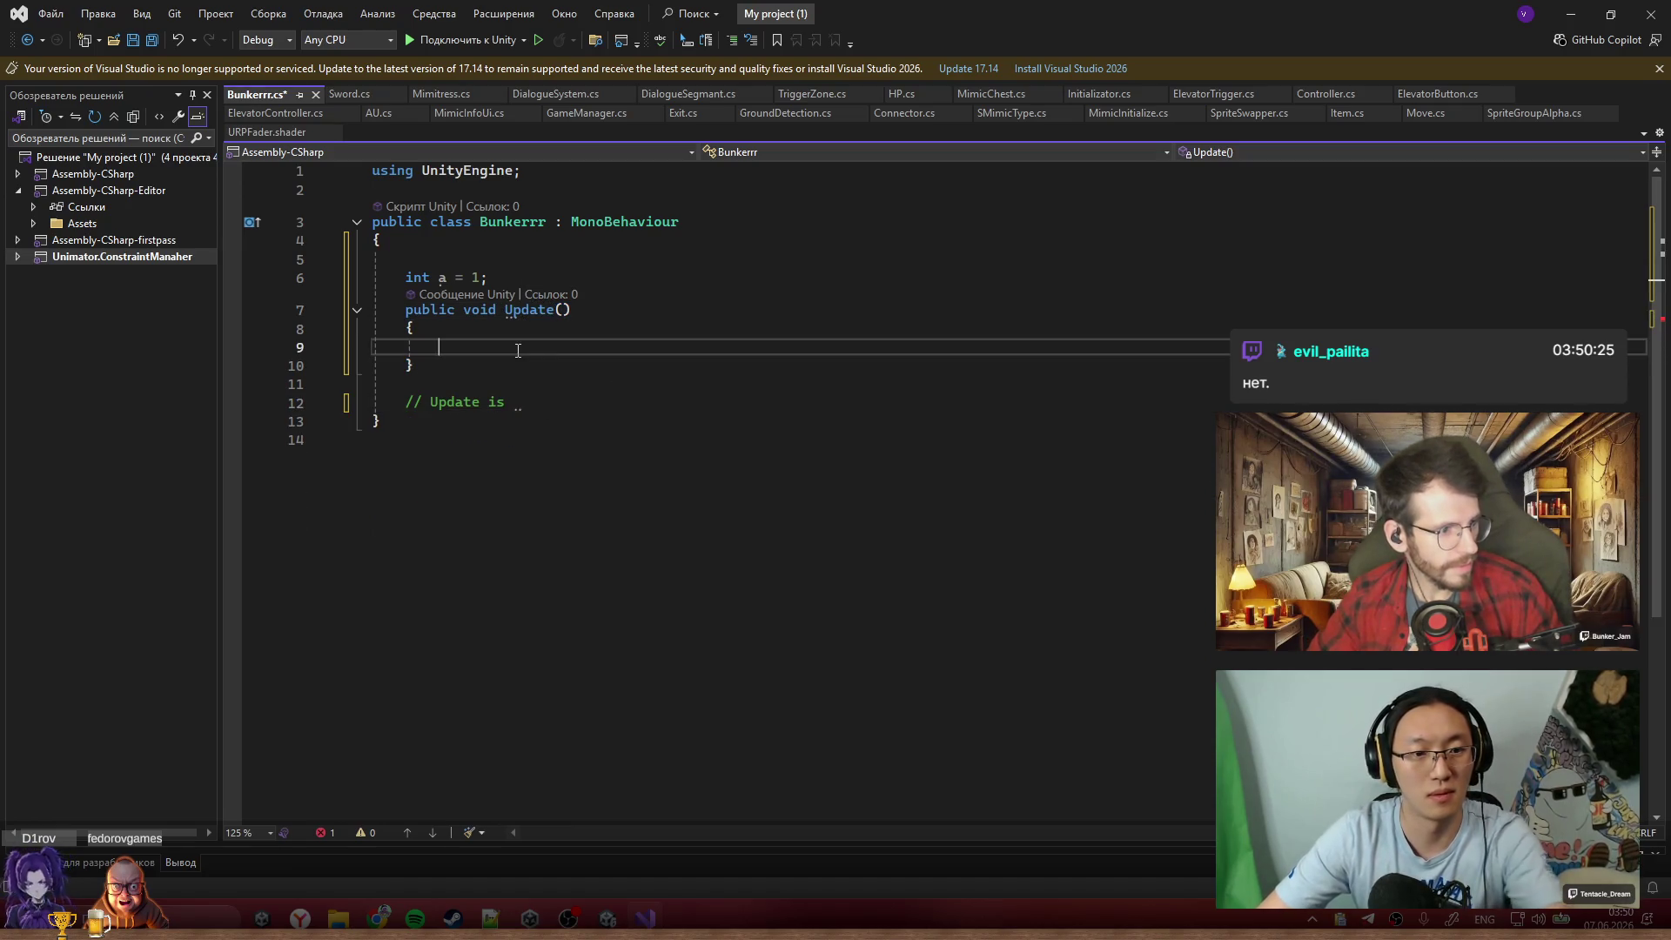
In Update, write an Input.anyKeyDown(KeyCode.Space) check whose body increments a
text(if ()
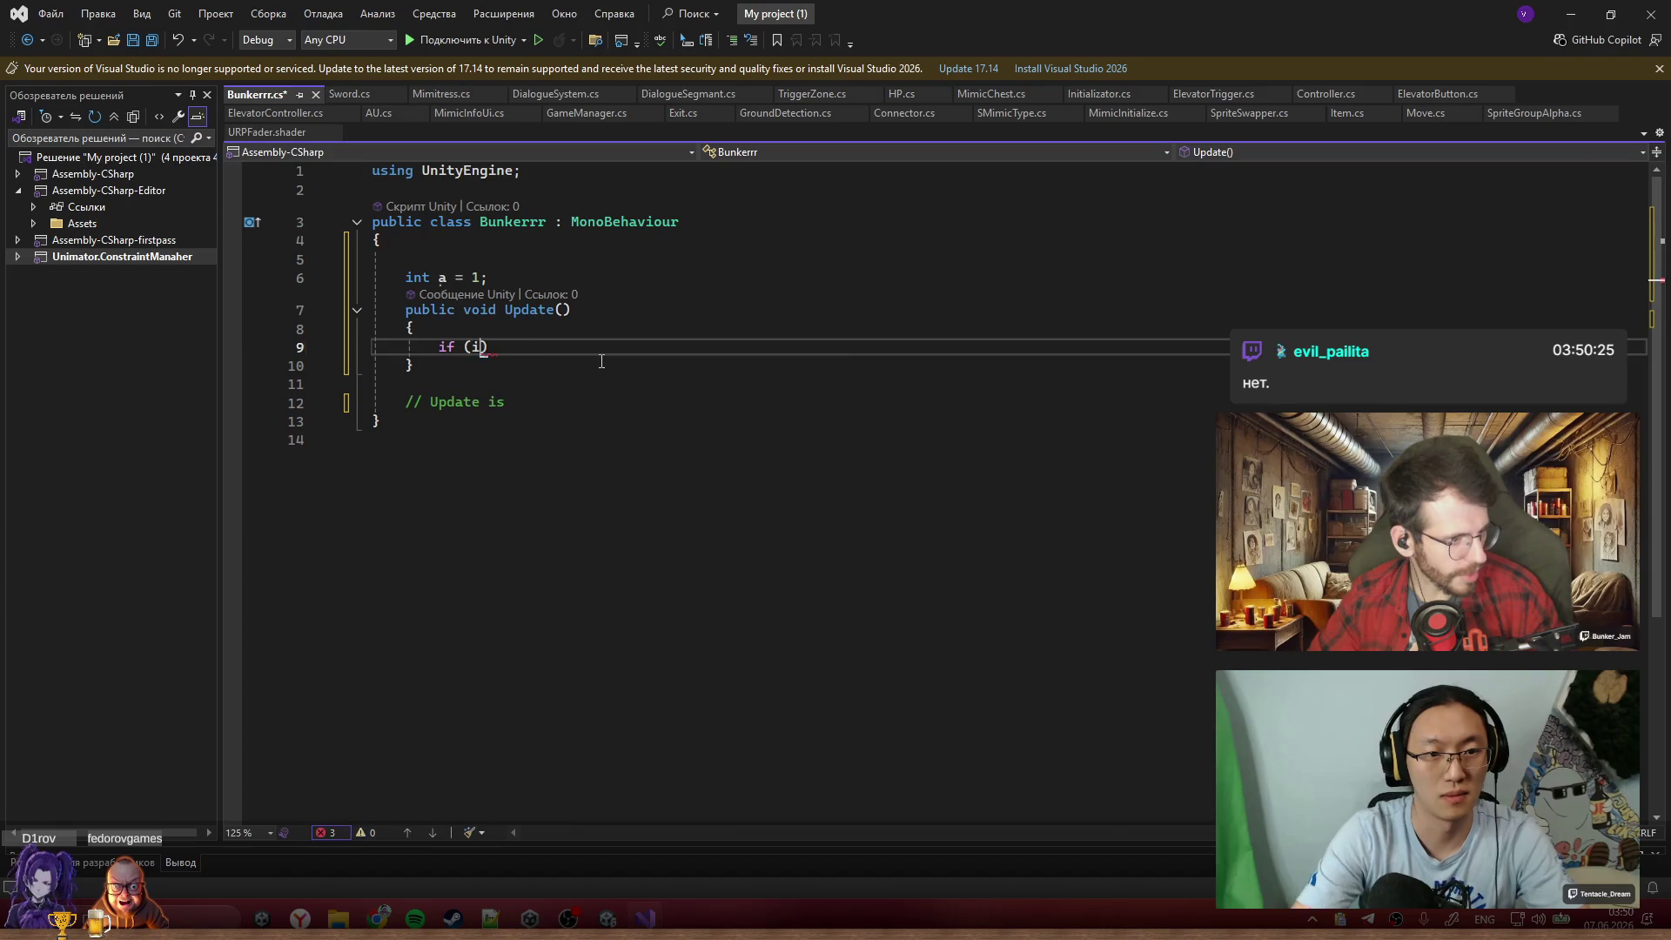
text(Input)
key(BackSpace)
key(BackSpace)
key(BackSpace)
text(Input()
key(BackSpace)
text(.)
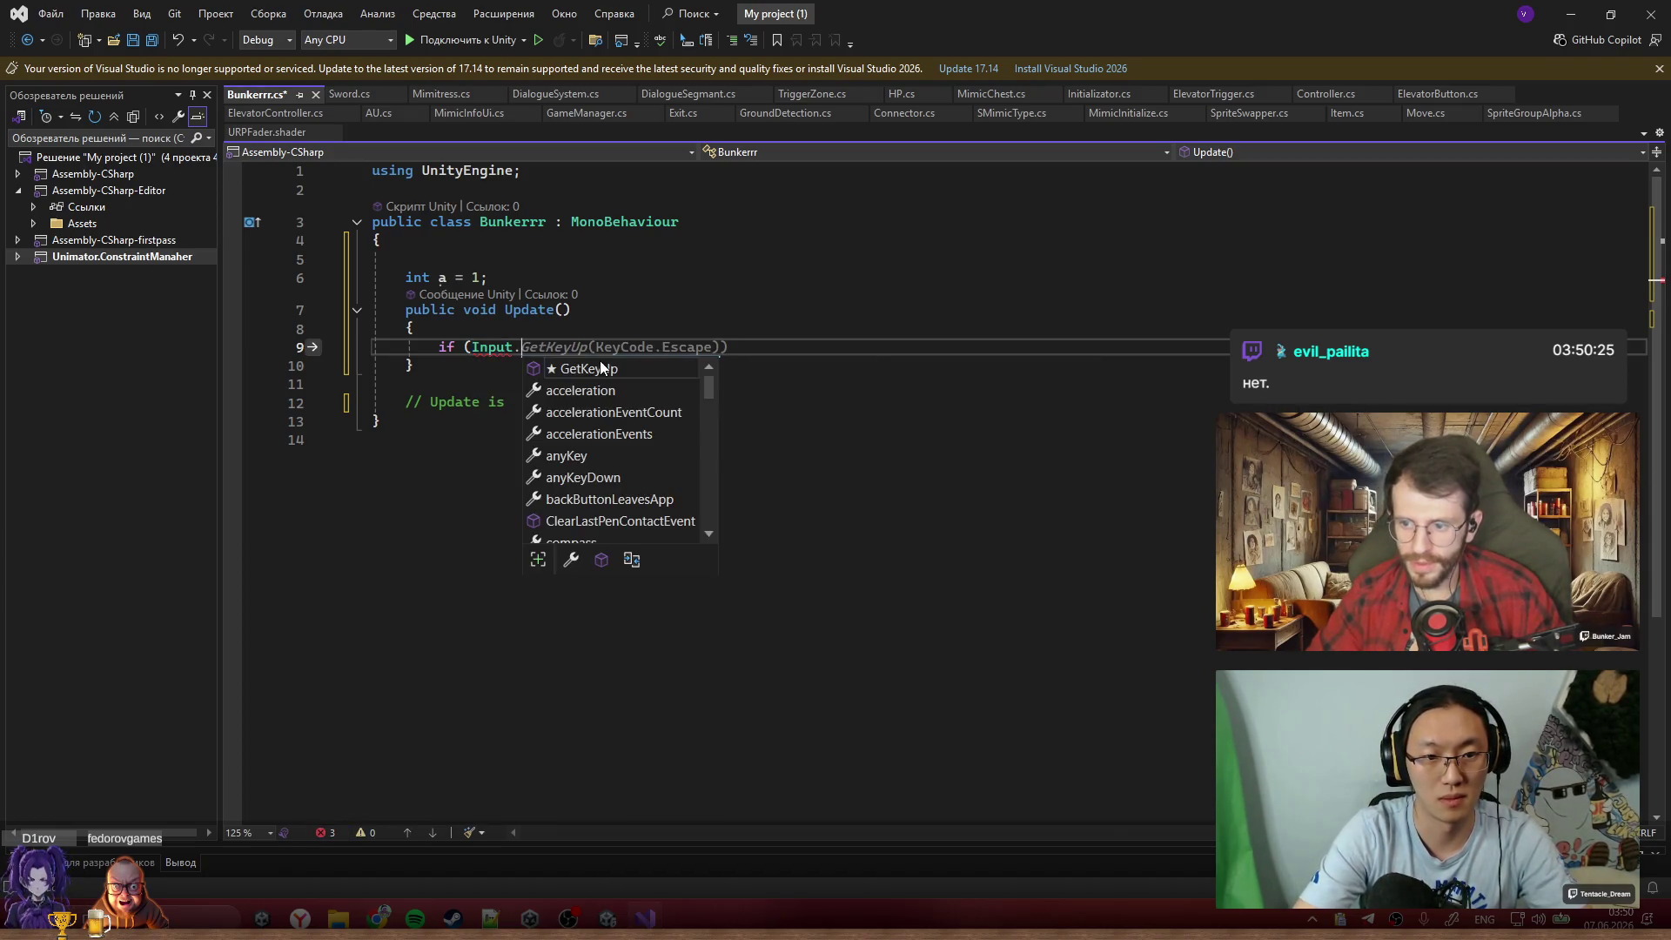
key(Down)
key(Down)
key(Down)
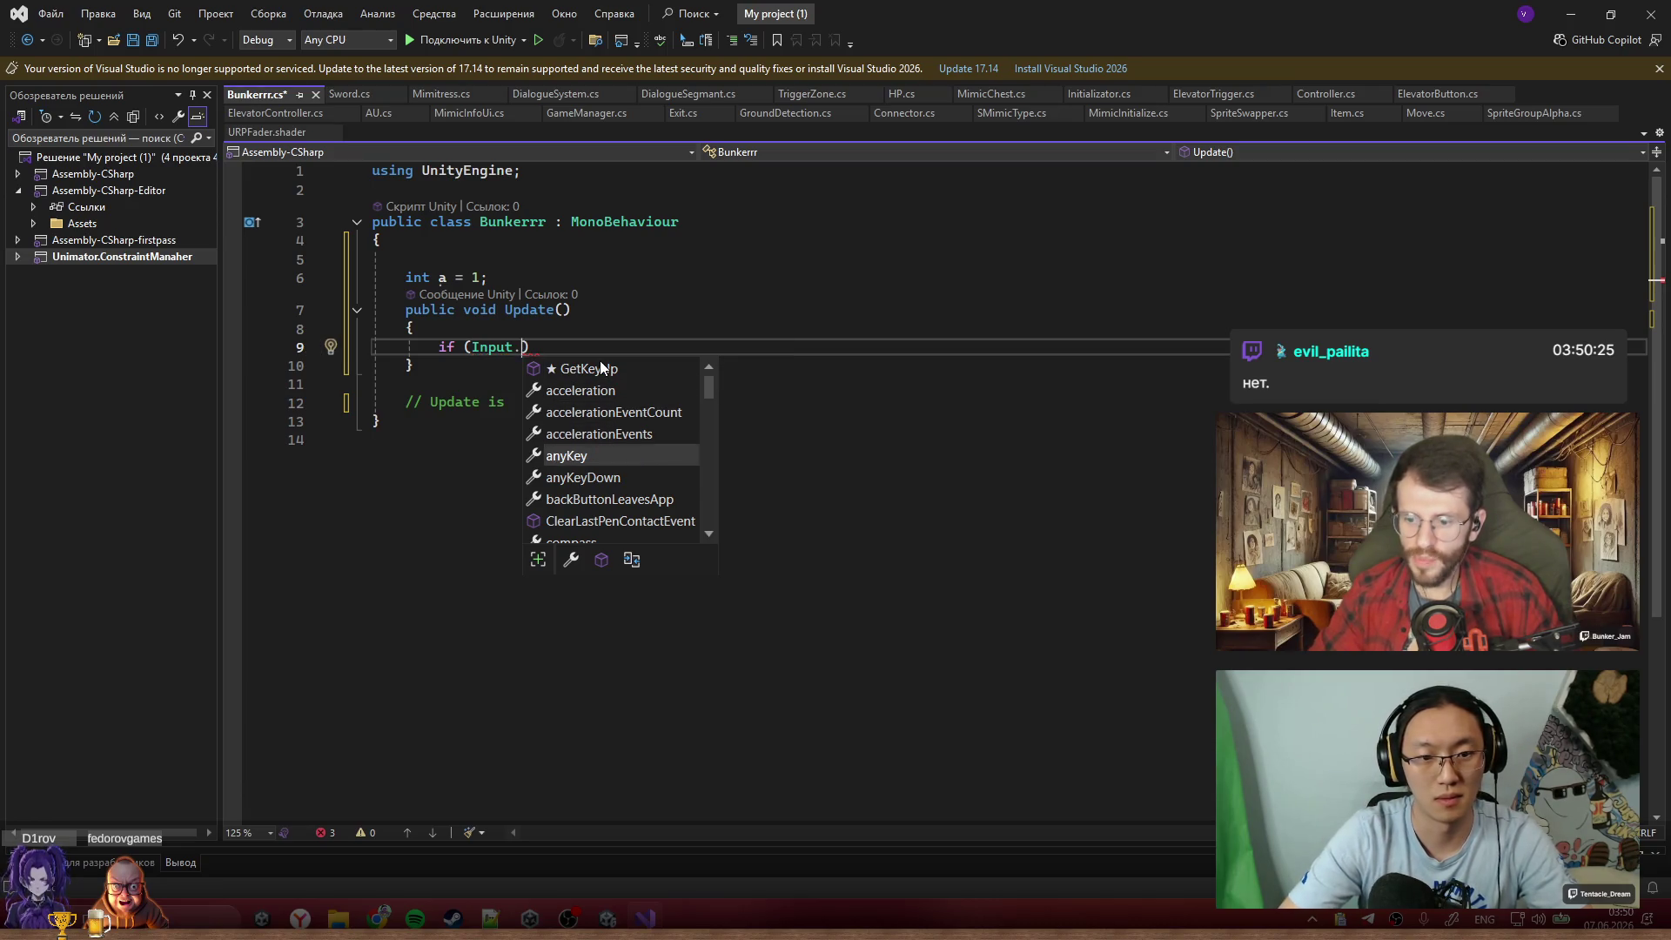
key(Tab)
text(.)
key(BackSpace)
text((*)
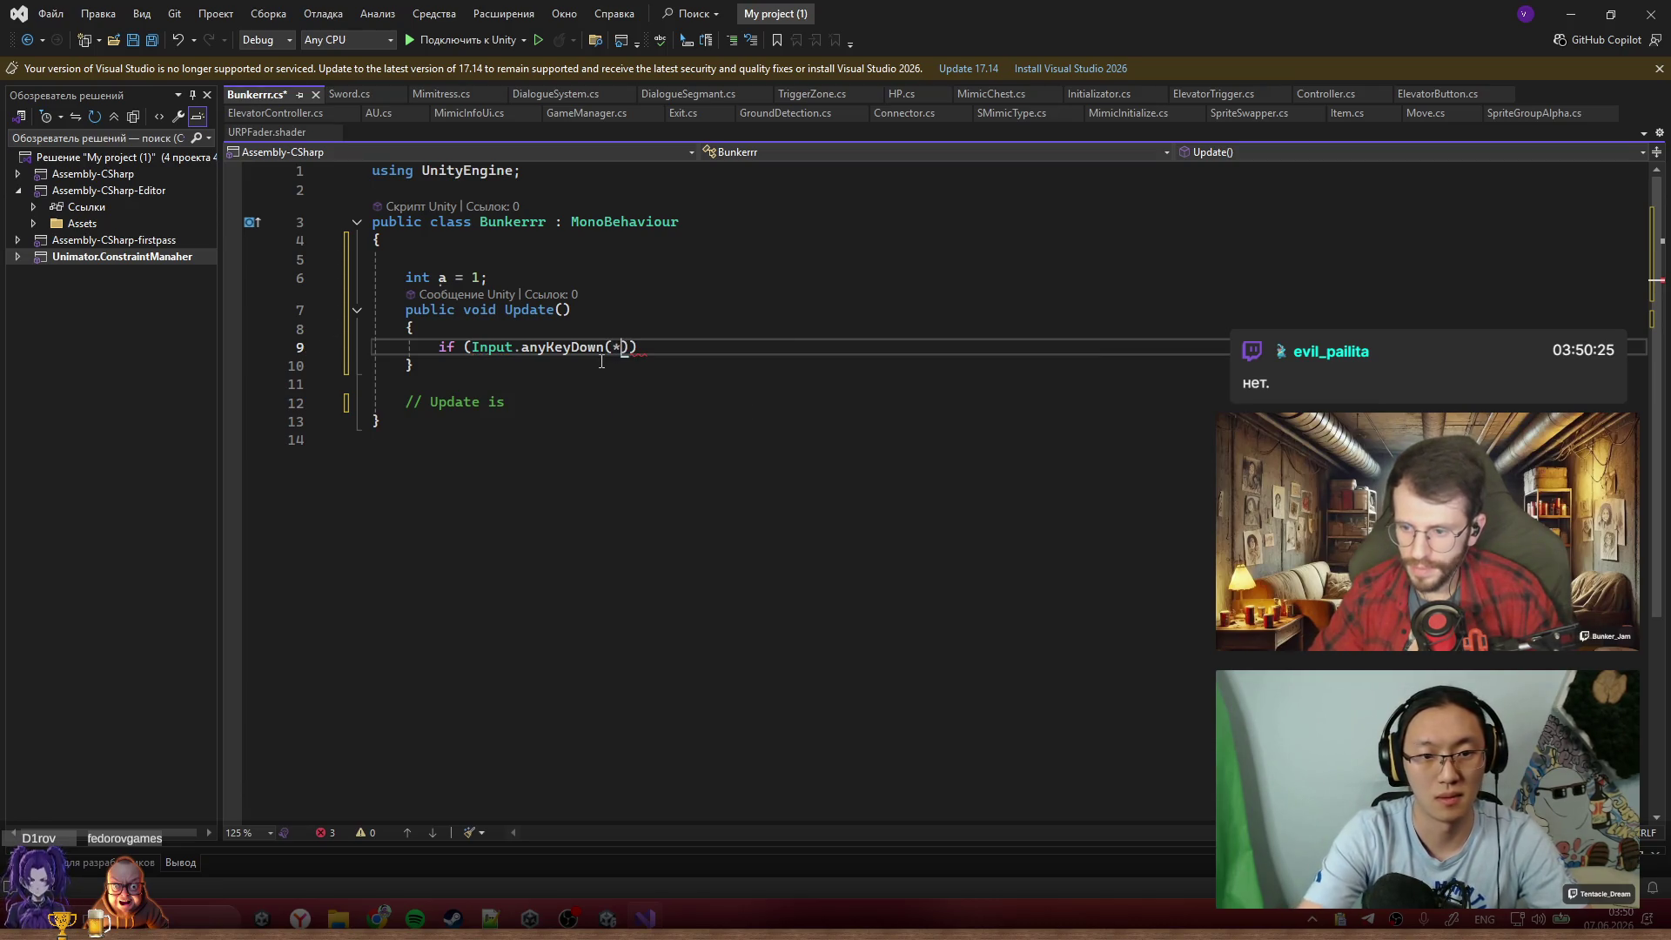
text(KeyCode)
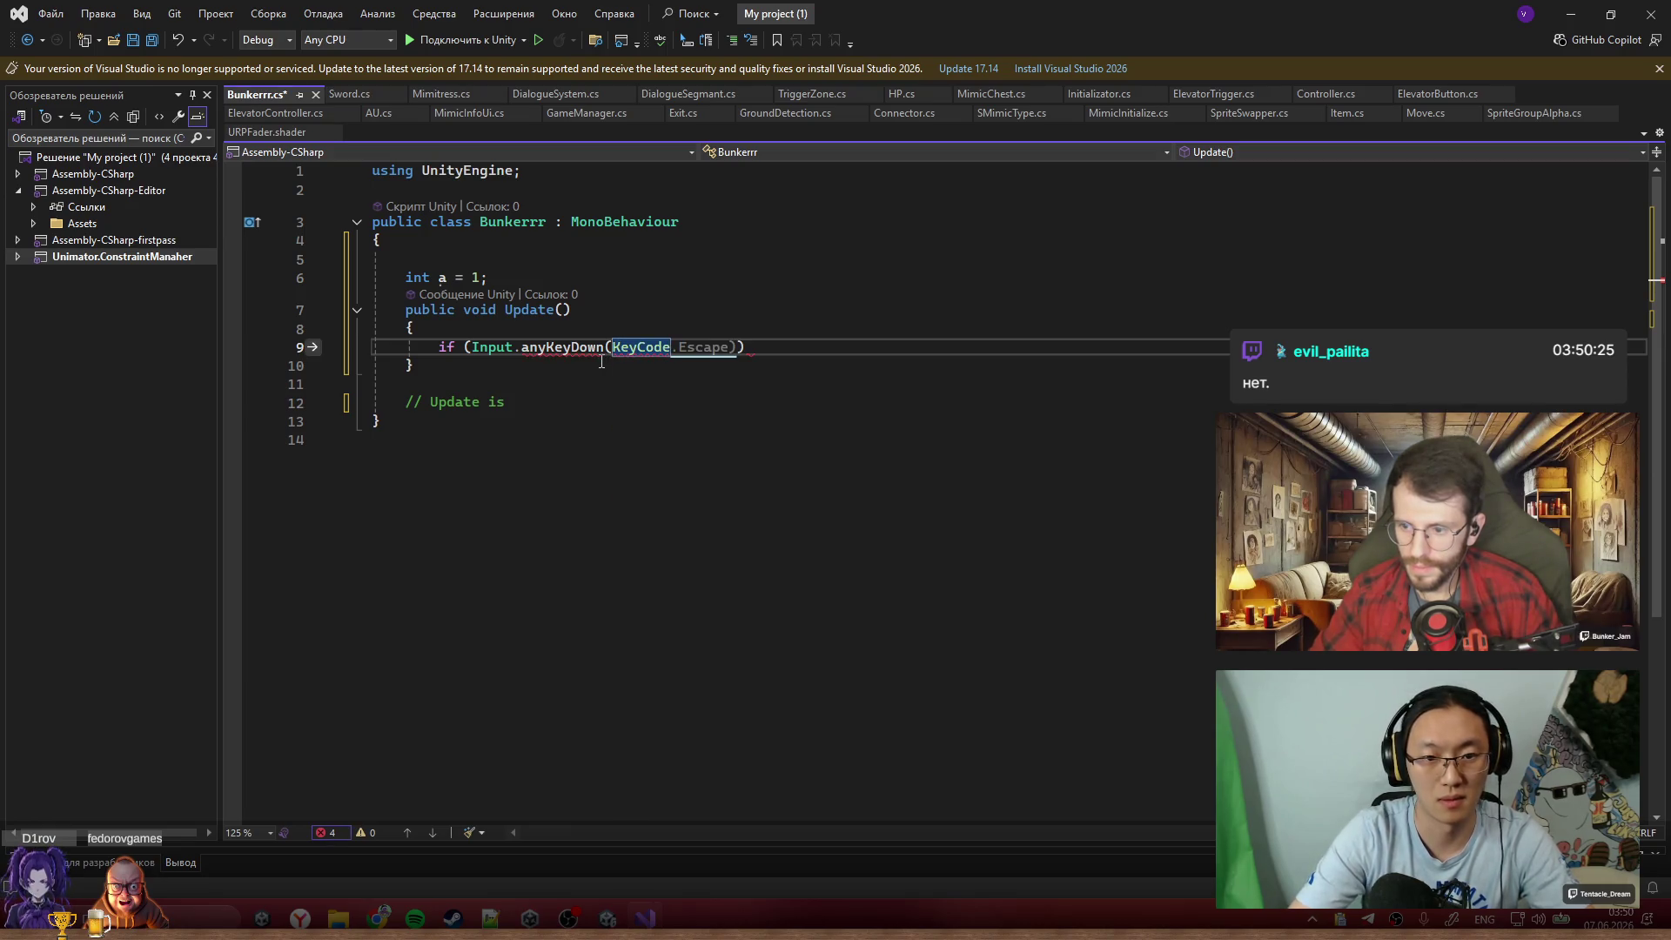
text(.Space)
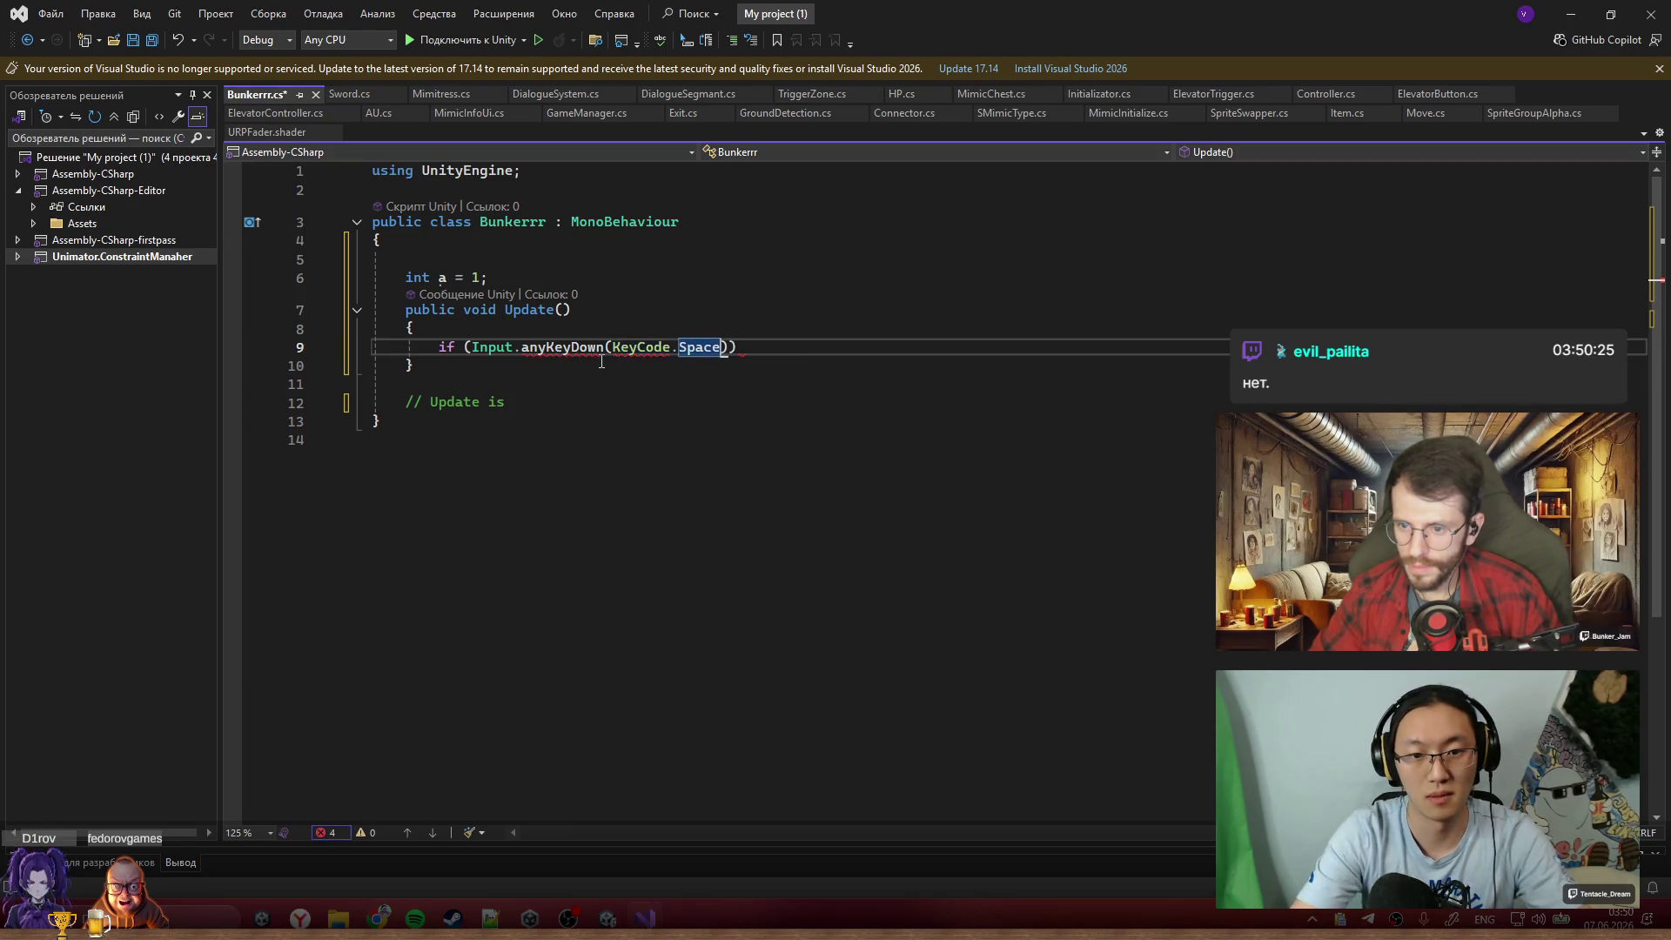
text()) {)
key(Return)
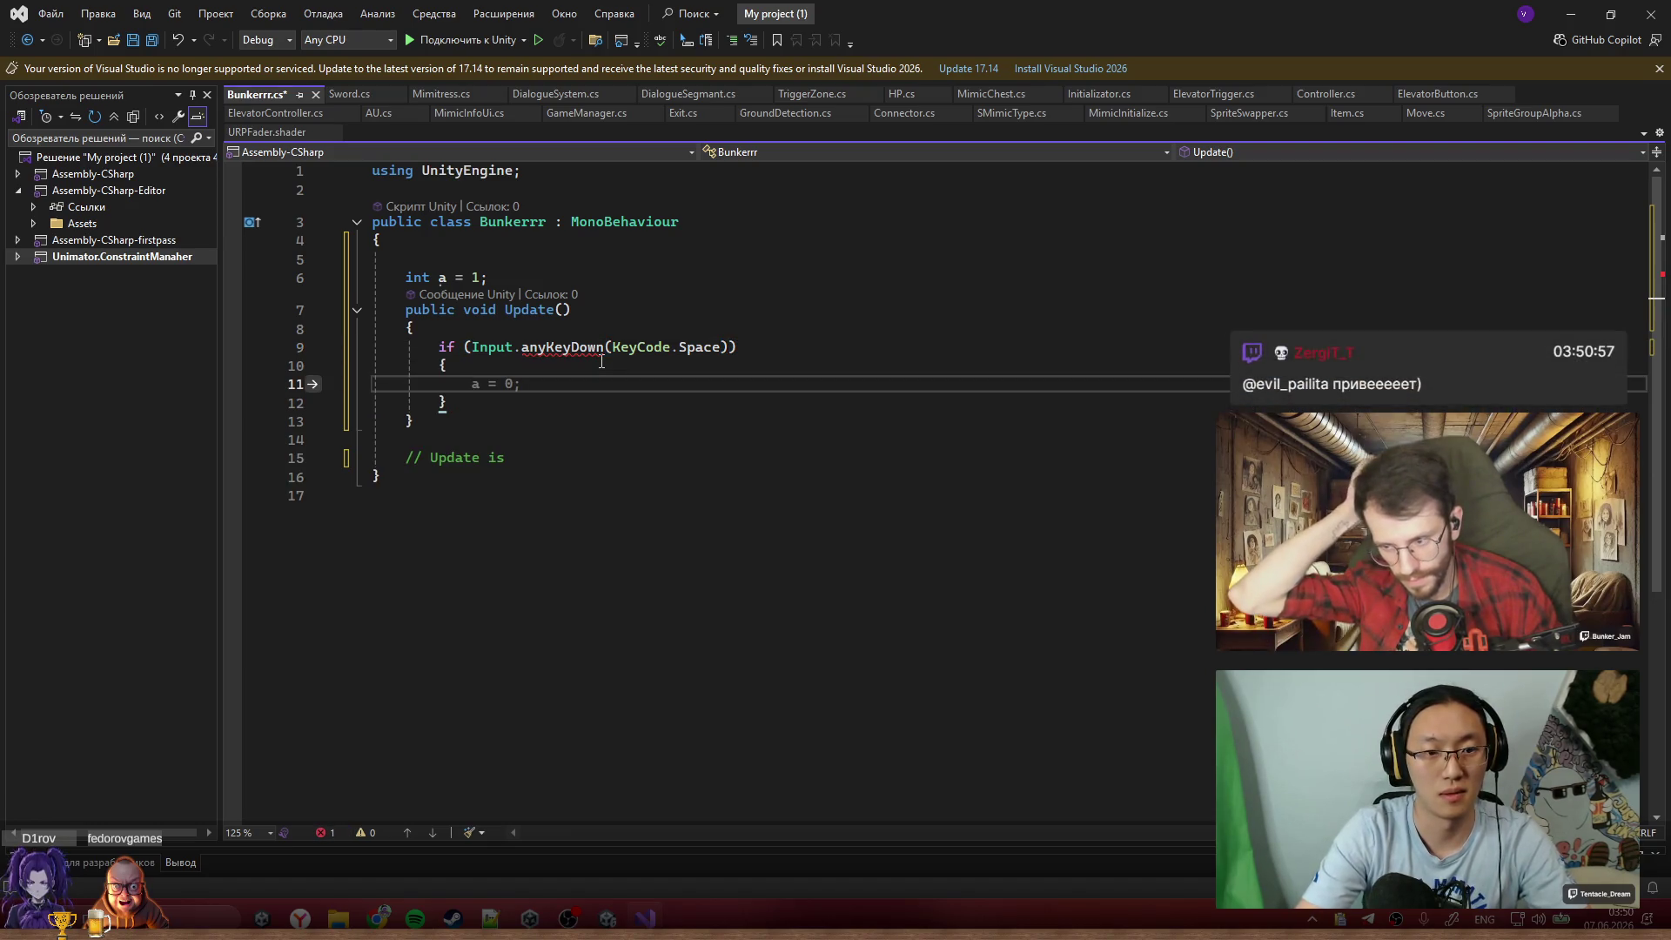
text(a ++)
Add a 'public Animator anim;' field declaration above the counter
key(ctrl+Return)
key(ctrl+Return)
key(ctrl+Return)
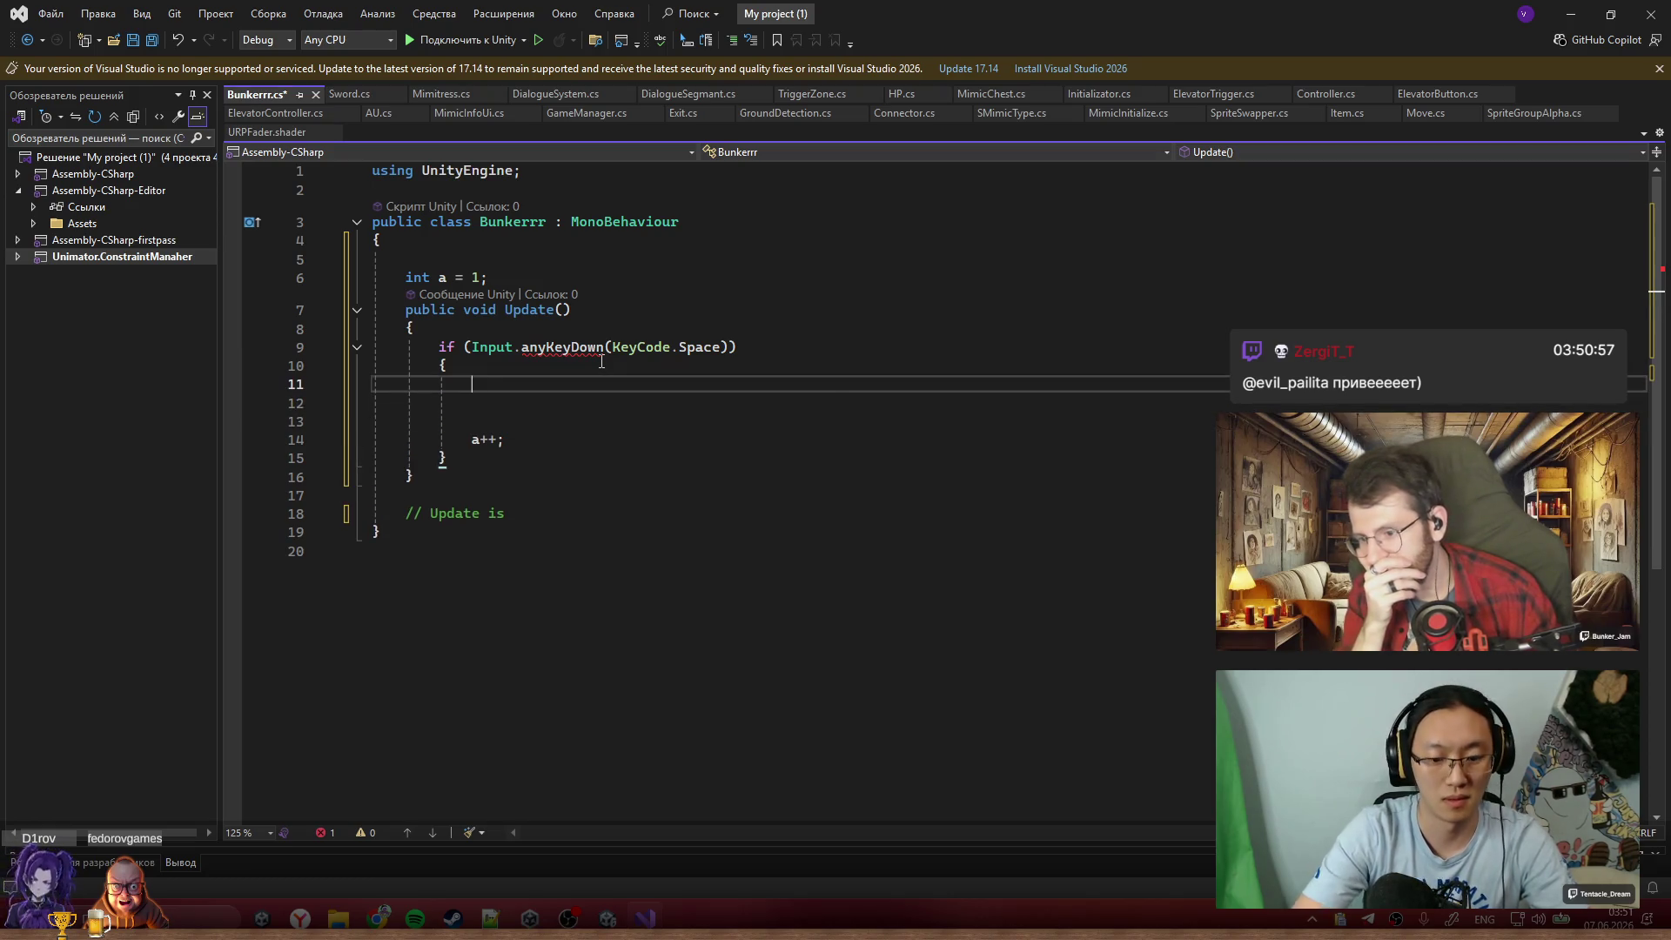
key(Up)
key(Up)
key(Up)
key(ctrl+Return)
key(ctrl+Return)
key(Return)
text(P)
key(Tab)
key(shift+Home)
key(BackSpace)
text(ni)
key(BackSpace)
key(BackSpace)
key(BackSpace)
text(public Animator anim)
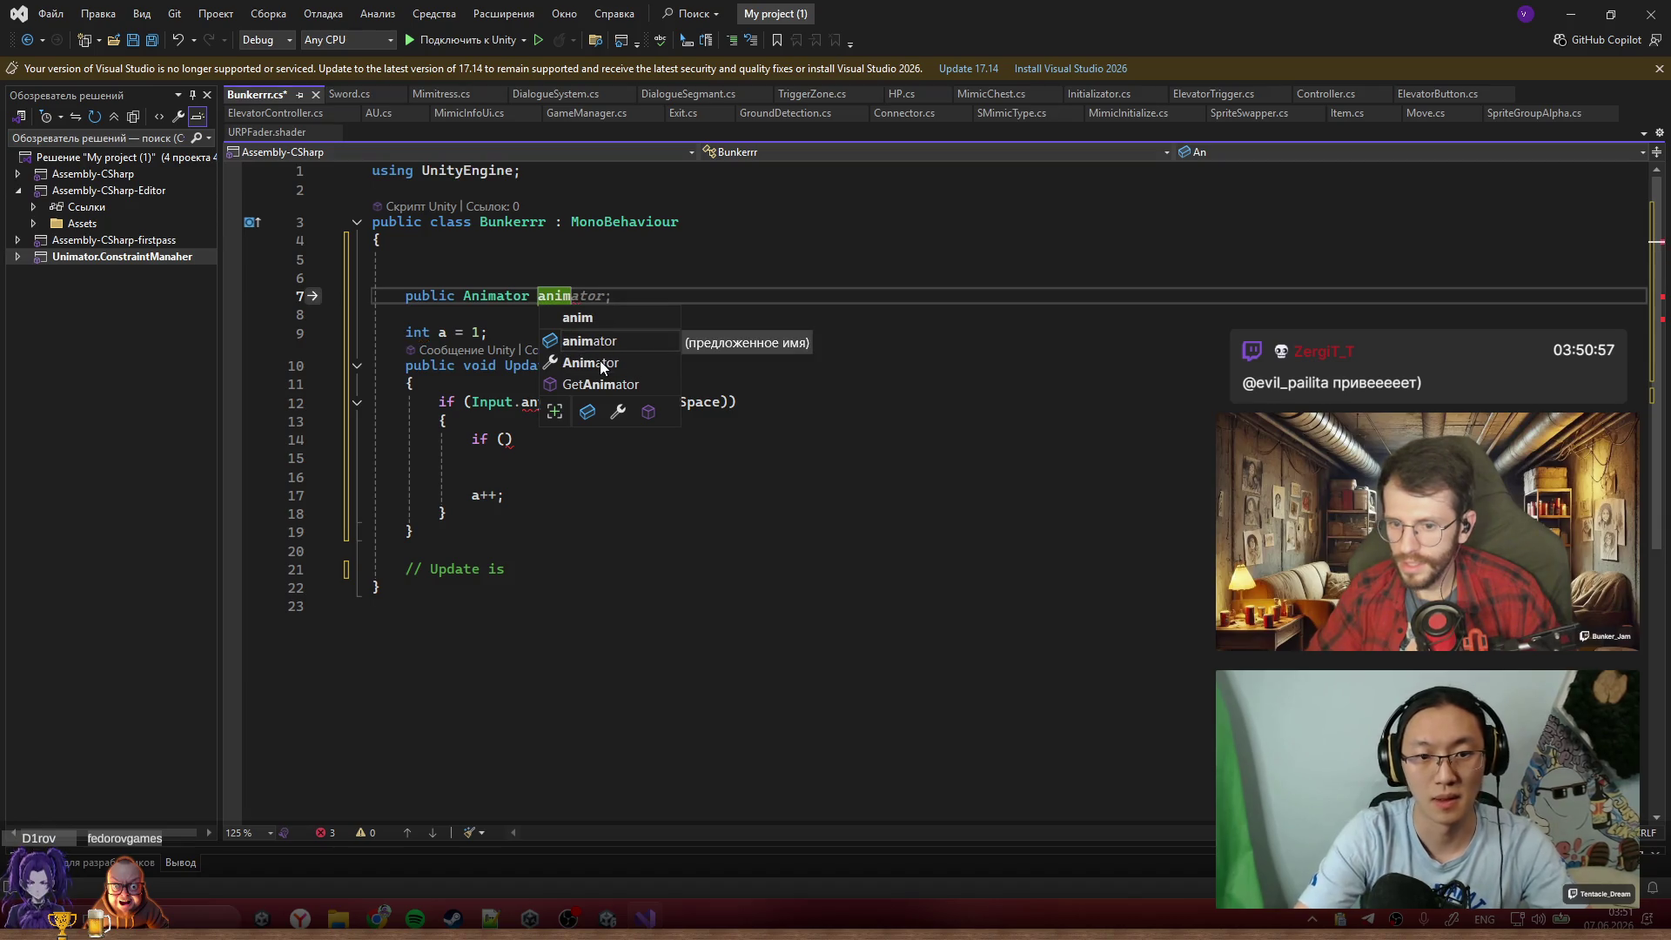
text(;)
Replace the faulty anyKeyDown call with Input.GetKeyDown for the Space check
key(Return)
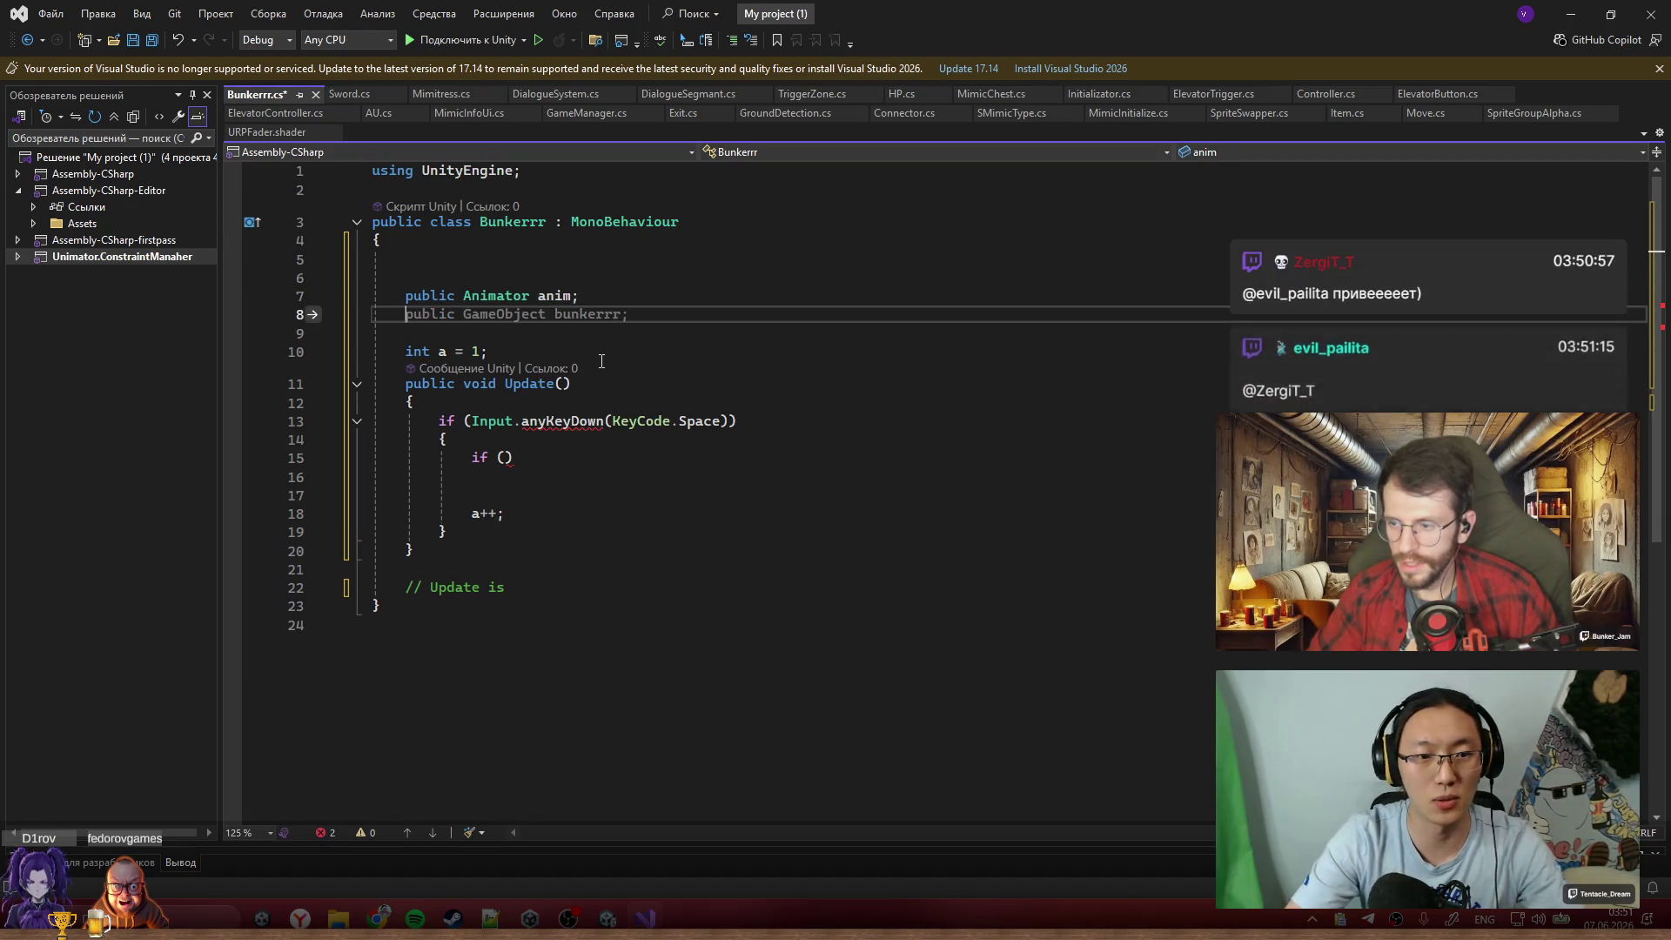
double_click(557, 296)
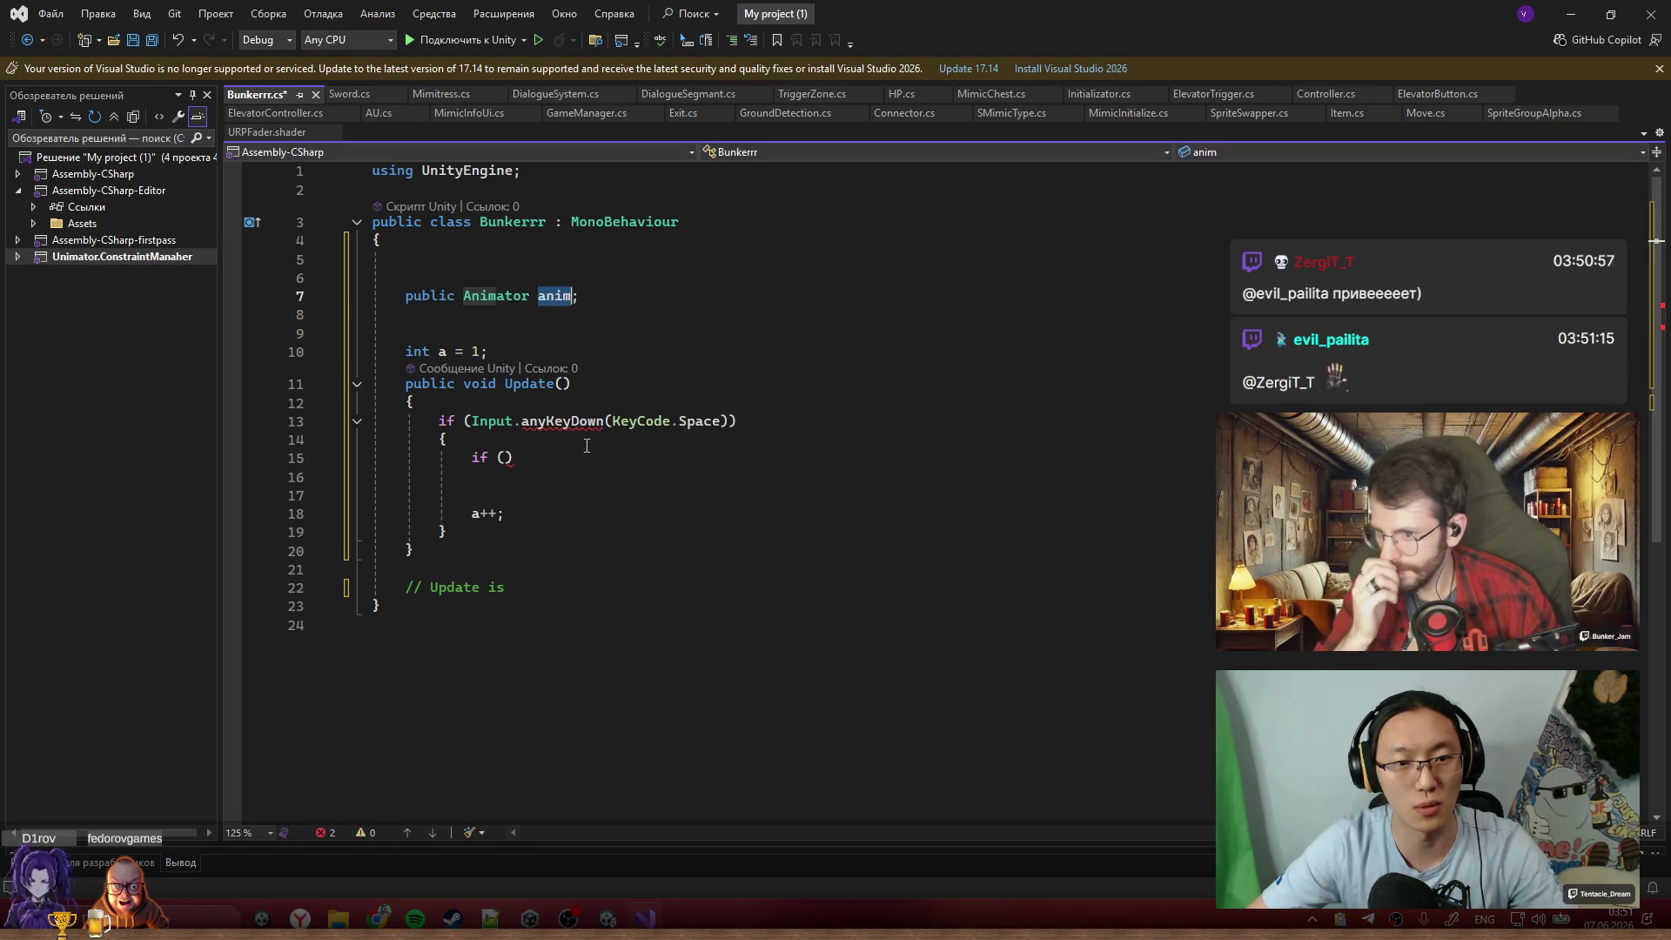
double_click(570, 421)
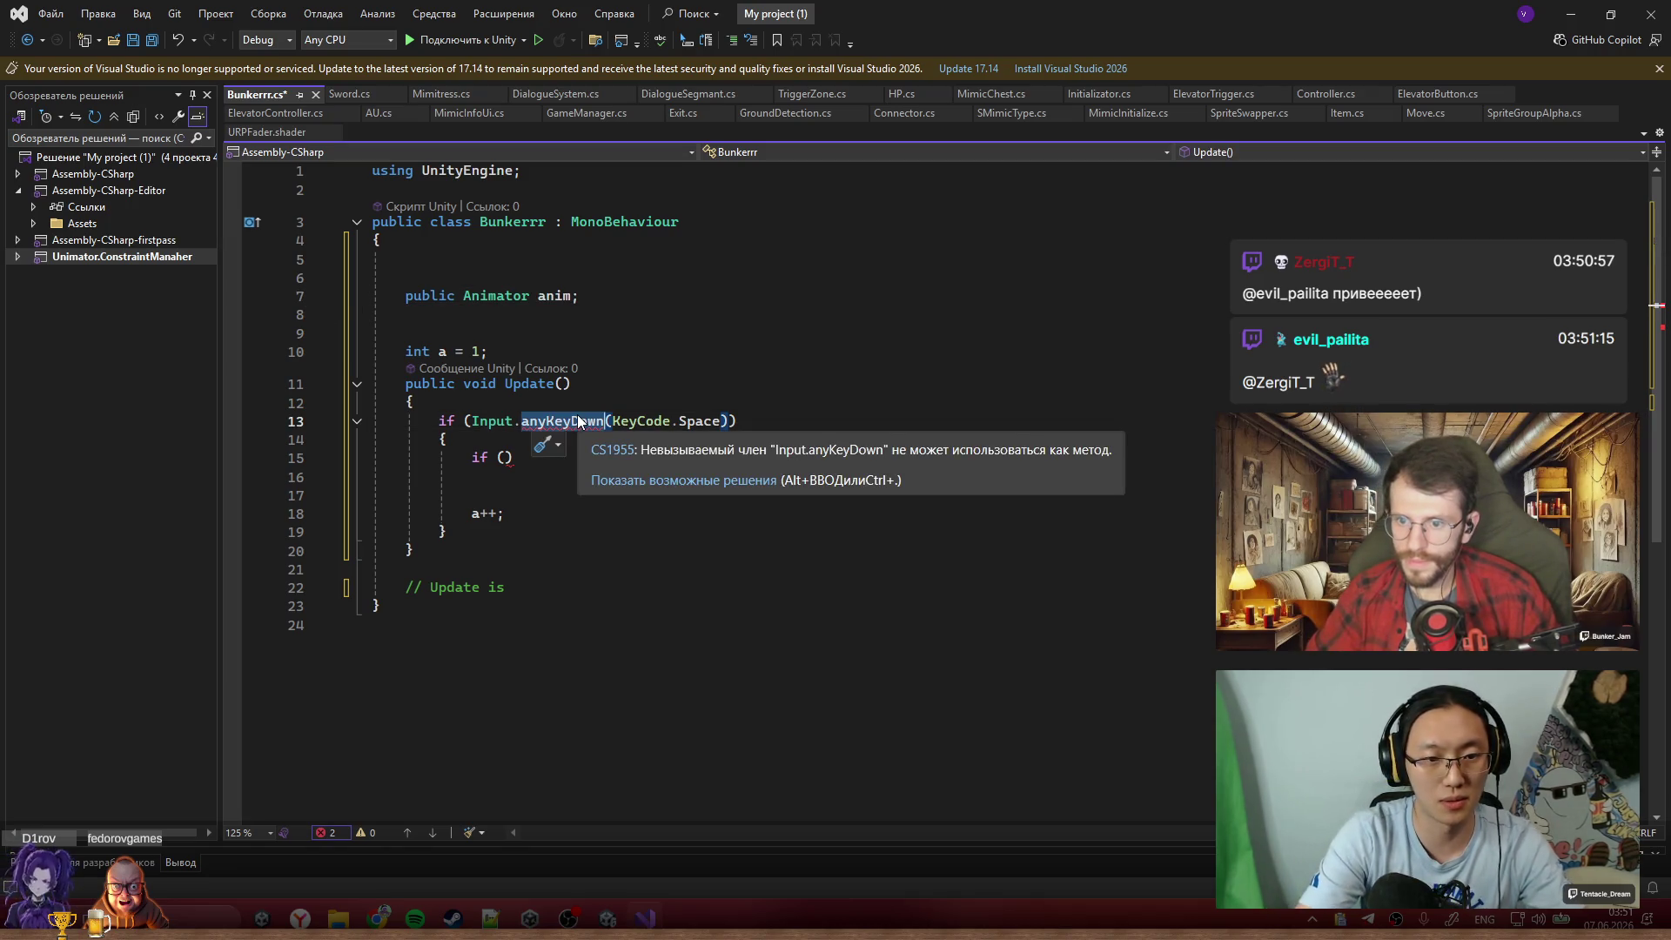
text(GetKe)
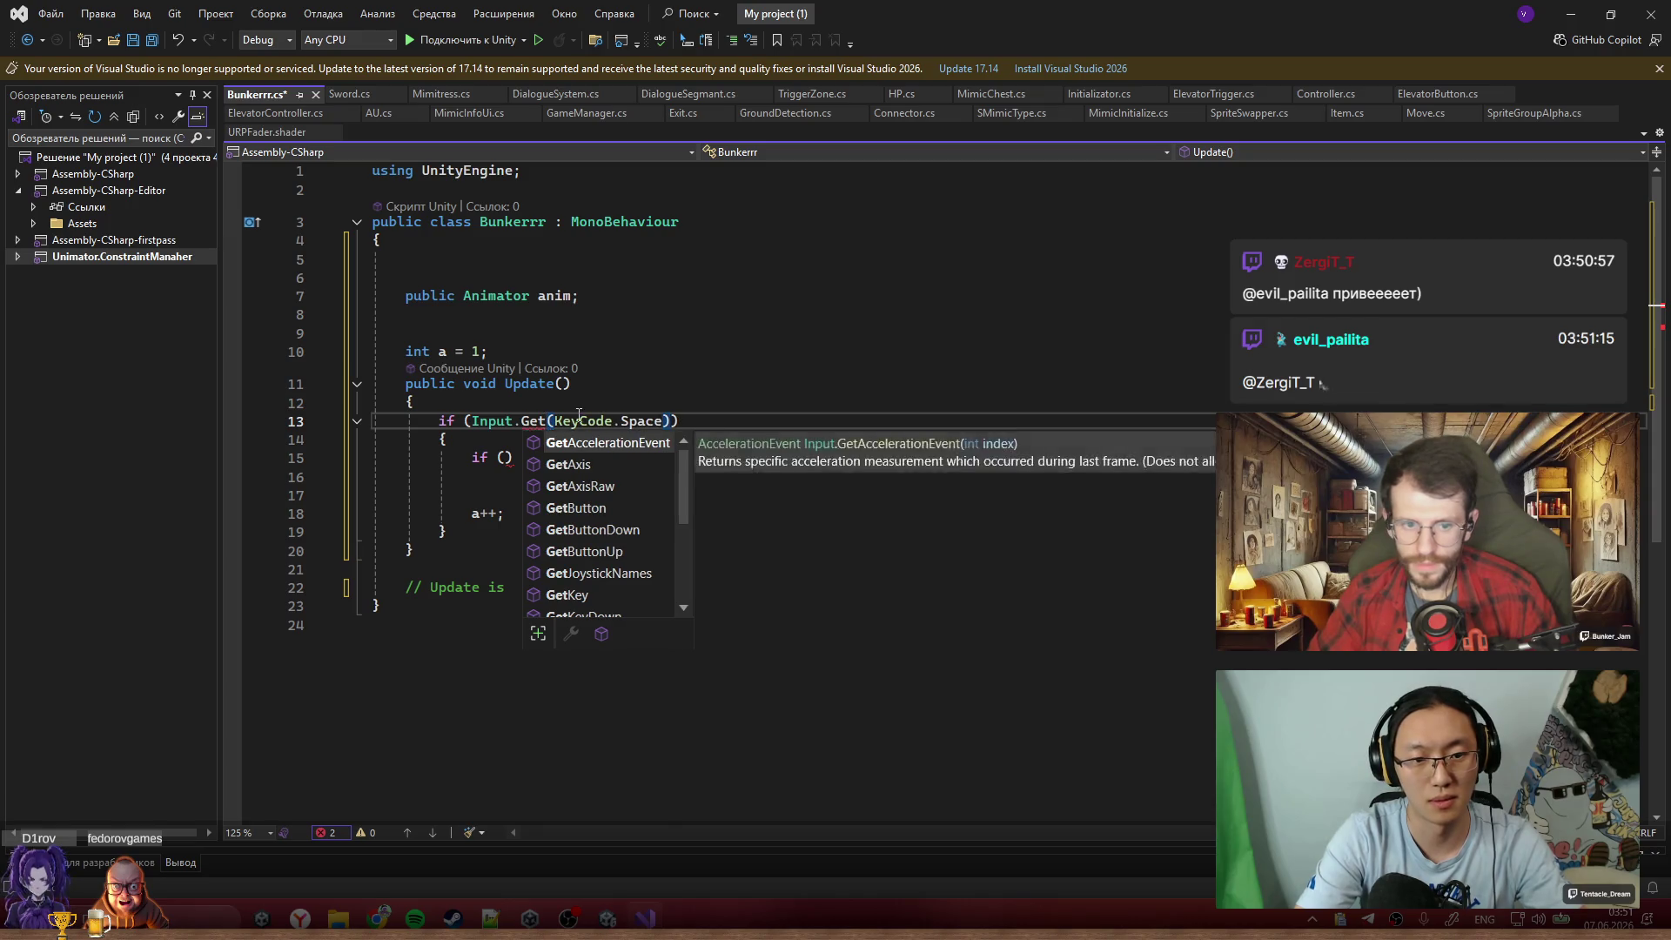
key(Down)
key(Tab)
Delete the unfinished inner if statement inside the Space check
key(Down)
key(Down)
key(Left)
text(anim)
click(781, 450)
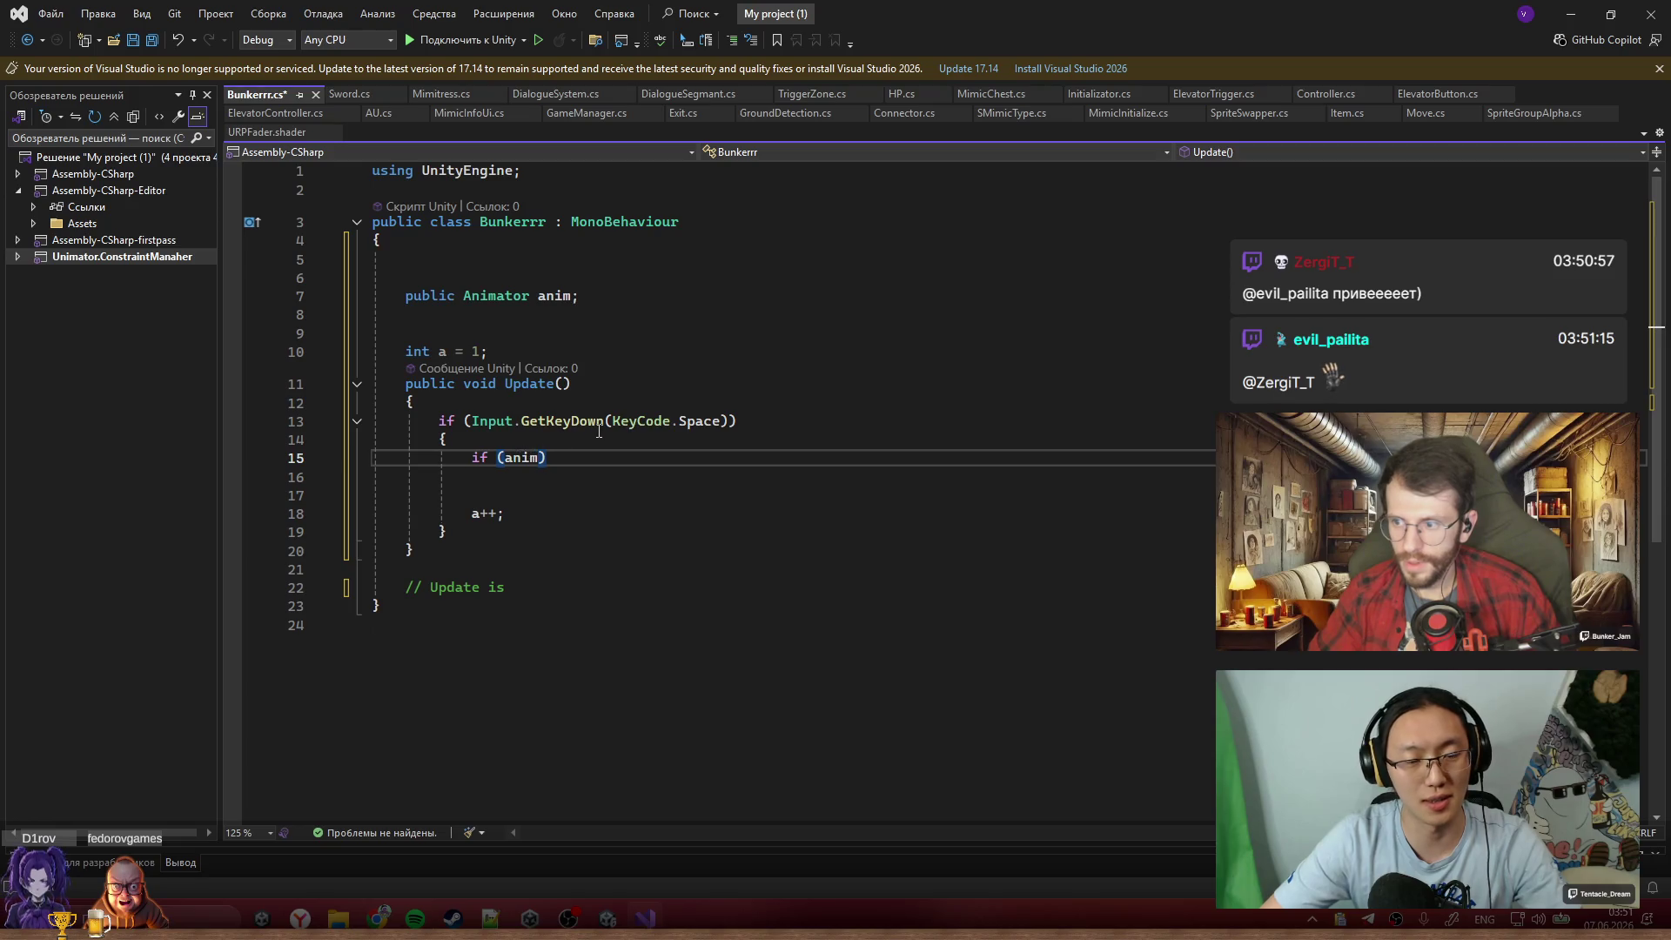
click(540, 457)
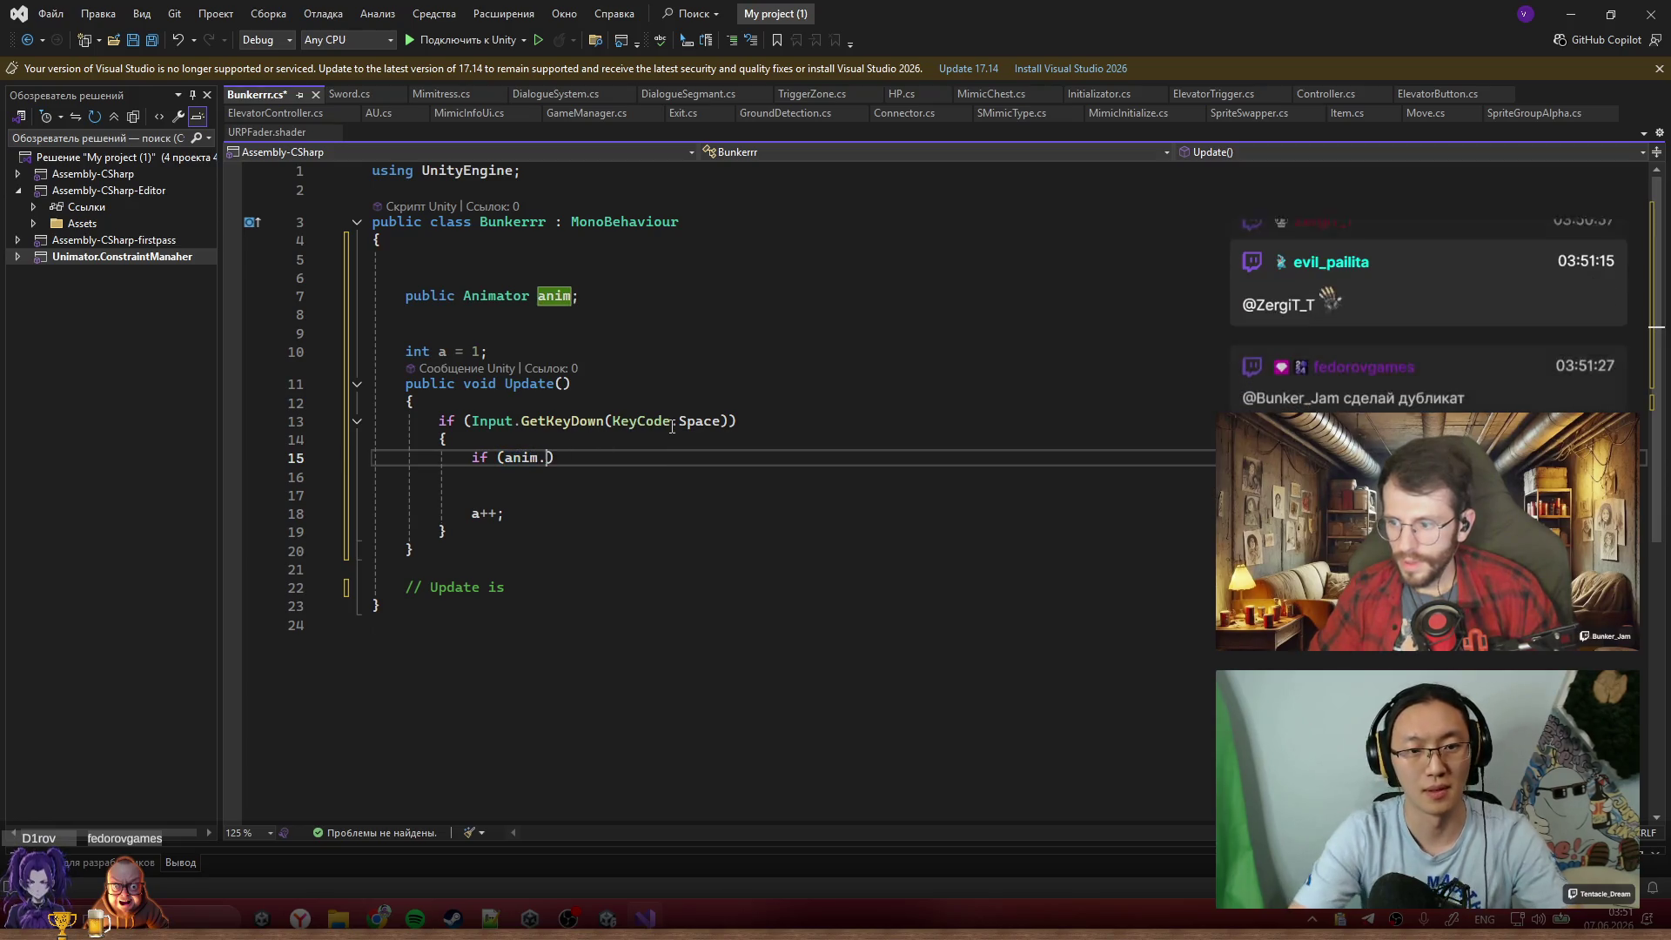
text(.)
text(Activ)
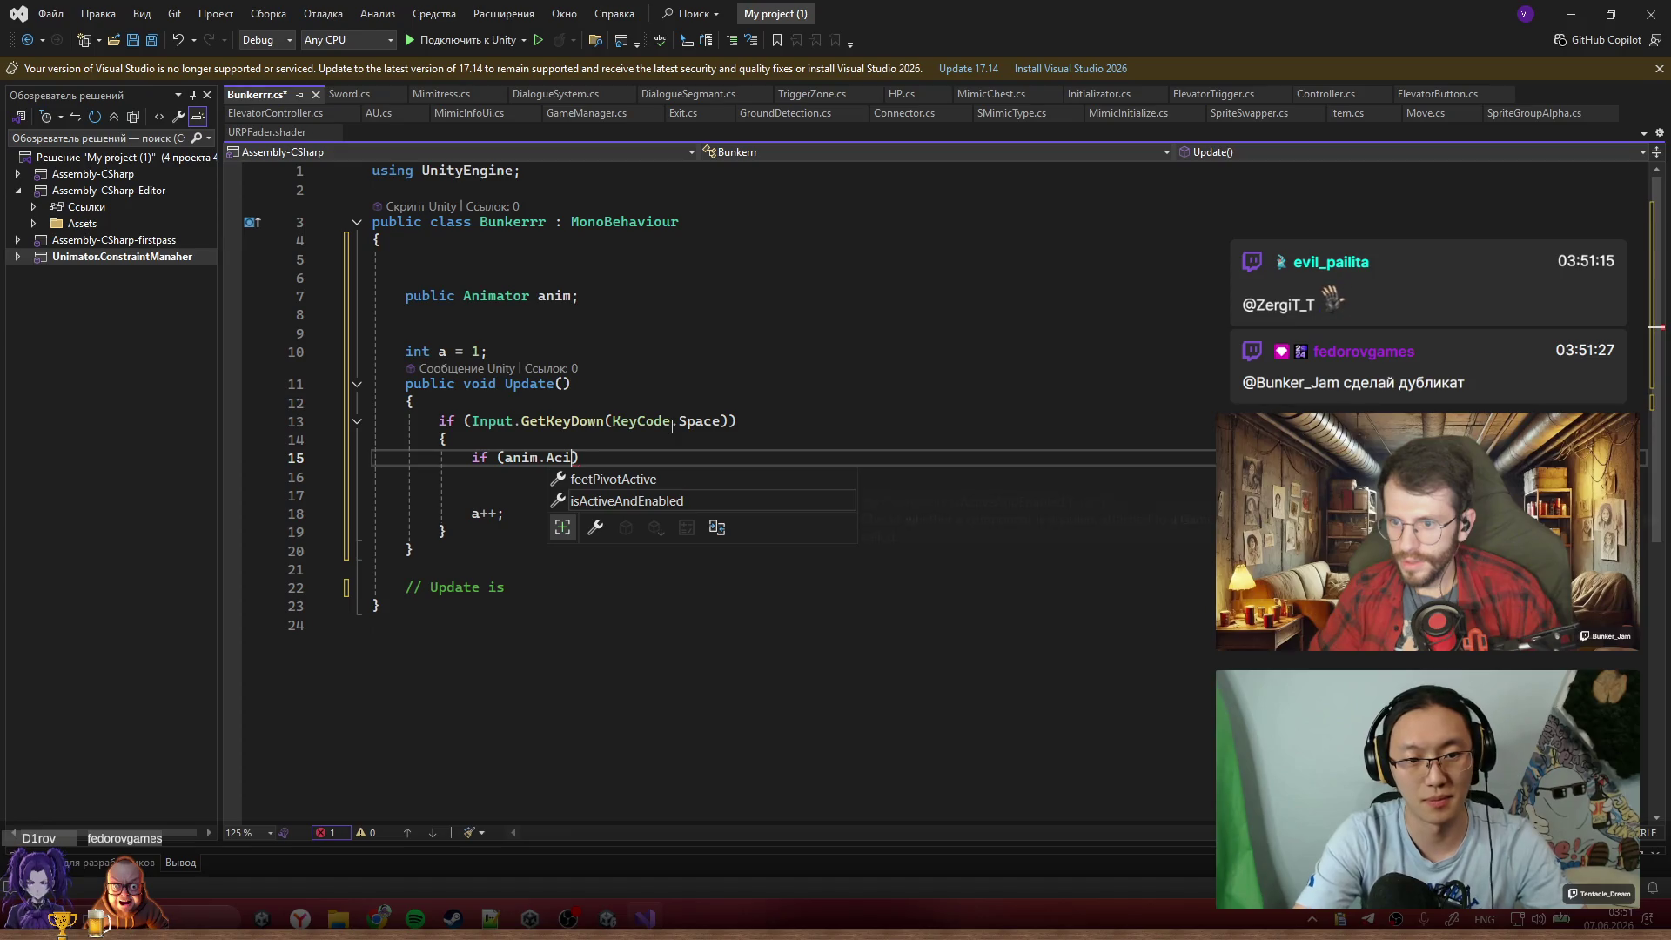
text(ate)
double_click(576, 458)
key(BackSpace)
key(Escape)
drag(578, 459, 469, 453)
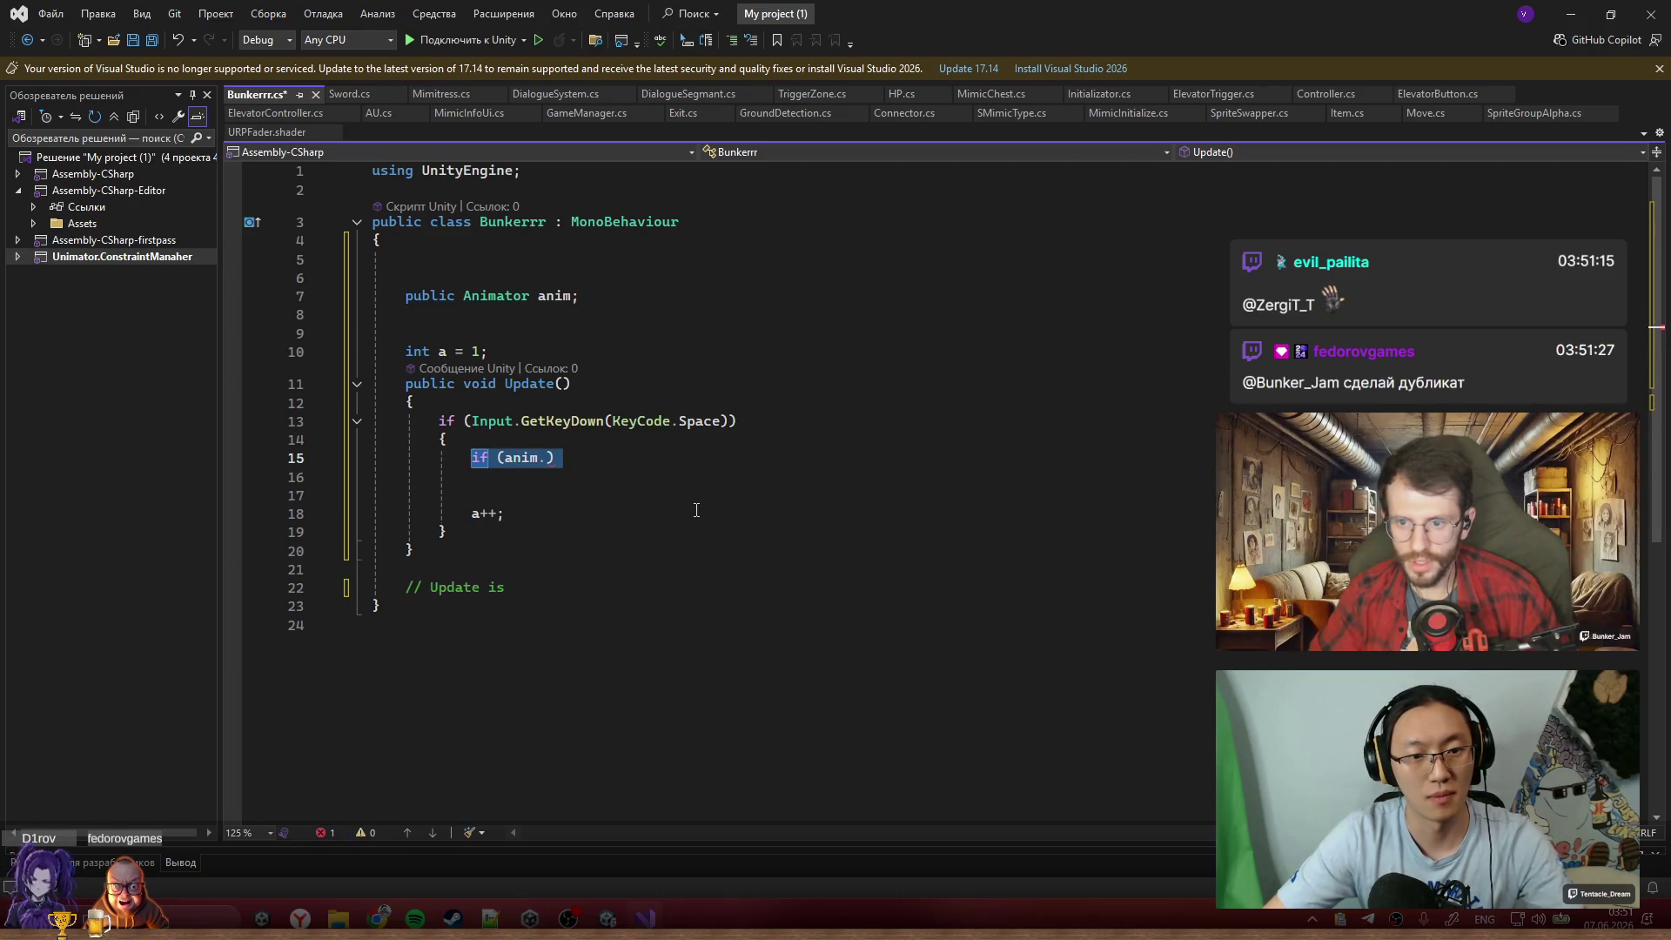
key(Delete)
key(Delete)
Write anim.SetTrigger("Activate"); inside the Space check
text(anim.)
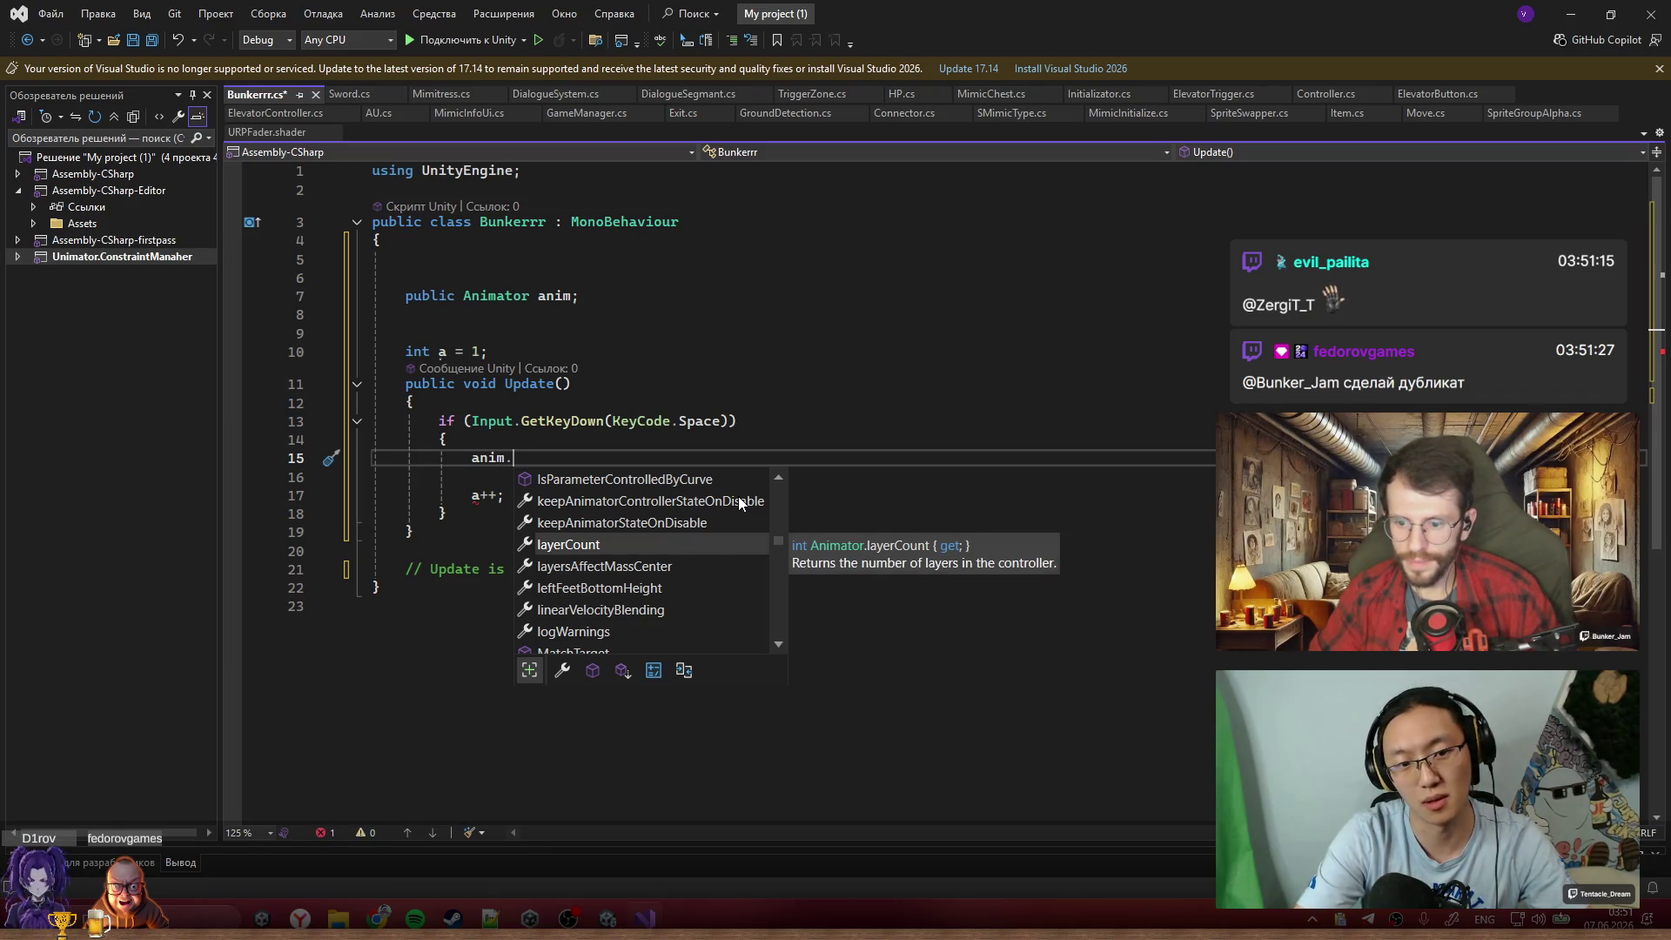
text(SetT)
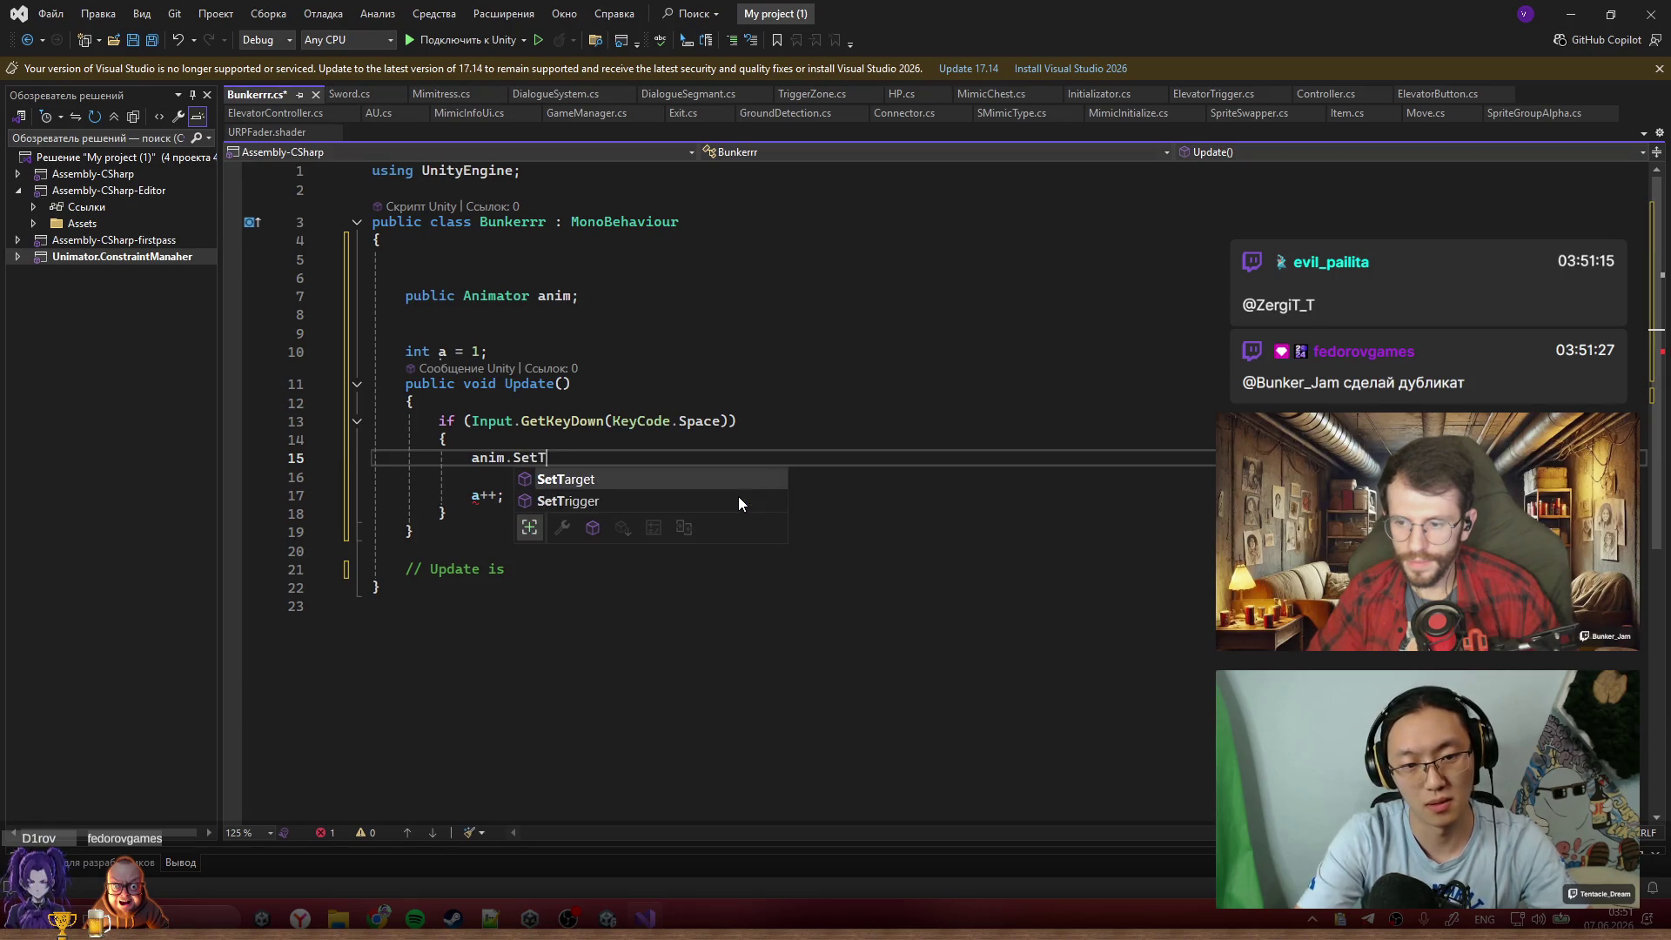
text(rigger("S)
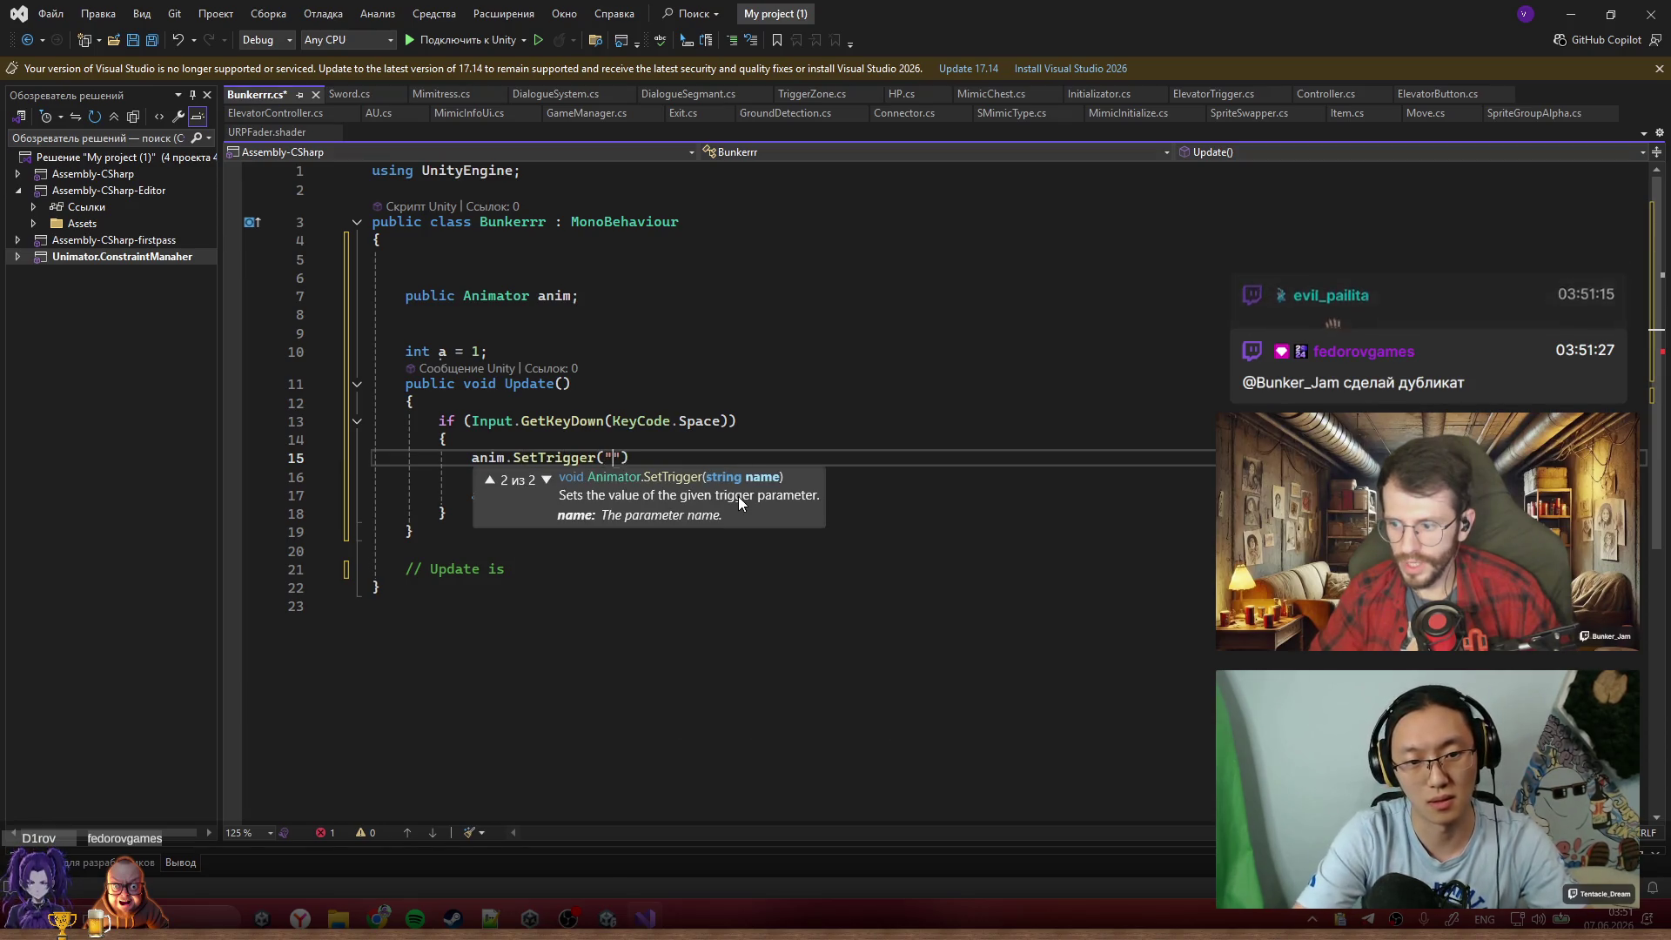
key(BackSpace)
text(Activate;)
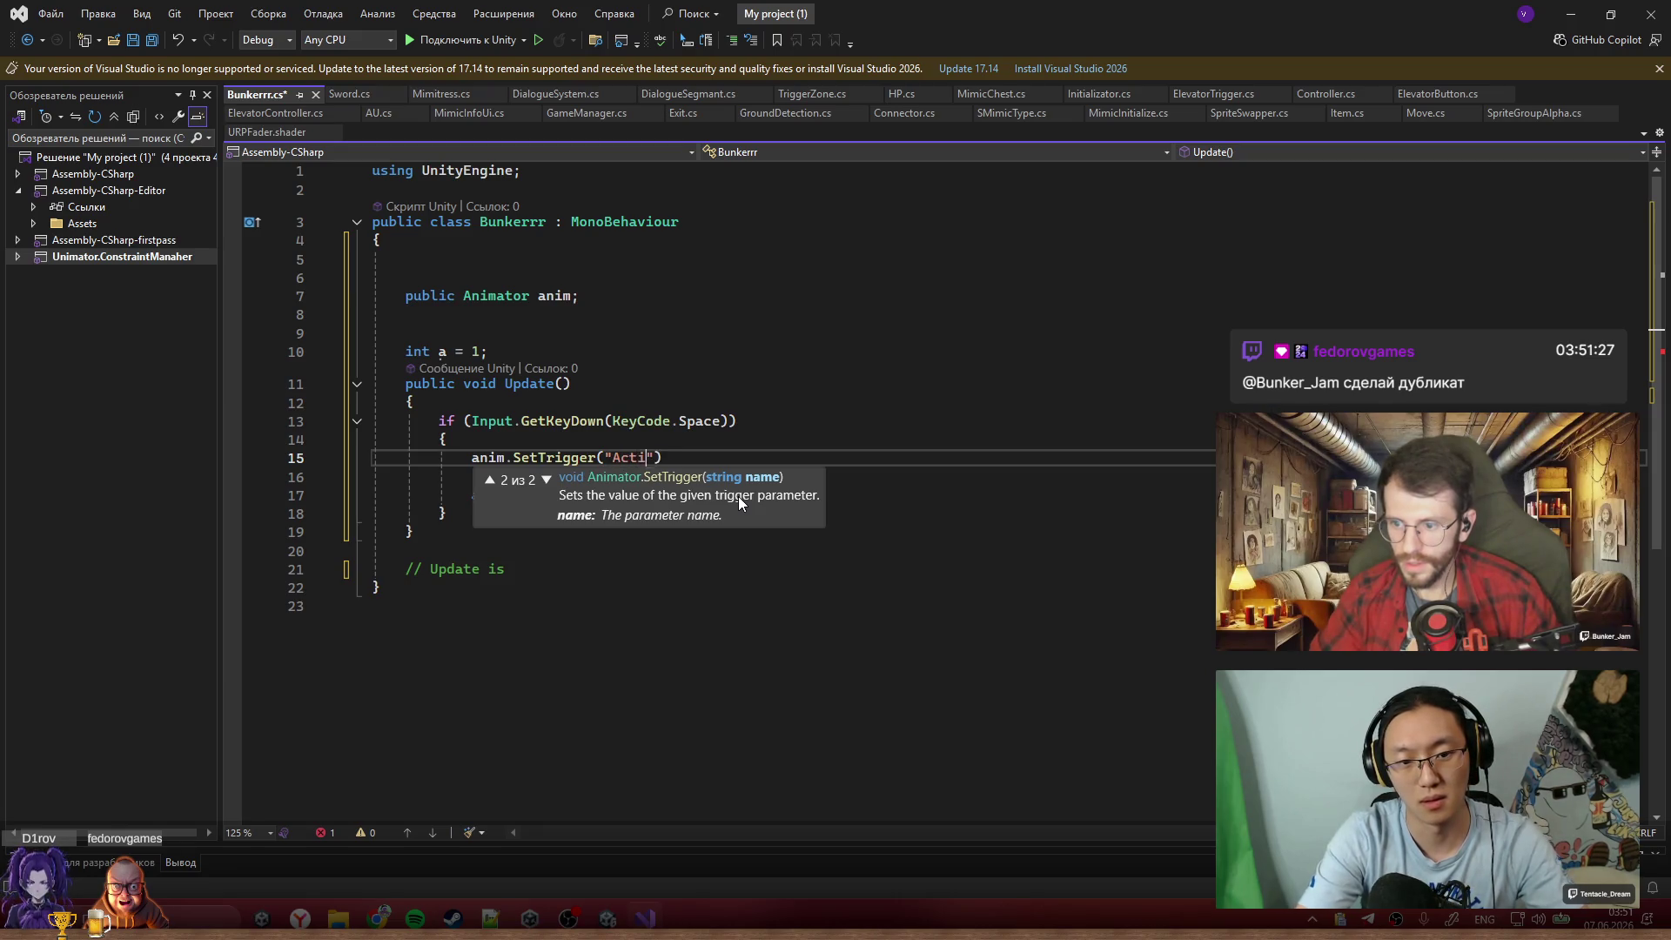
key(BackSpace)
key(End)
text(;)
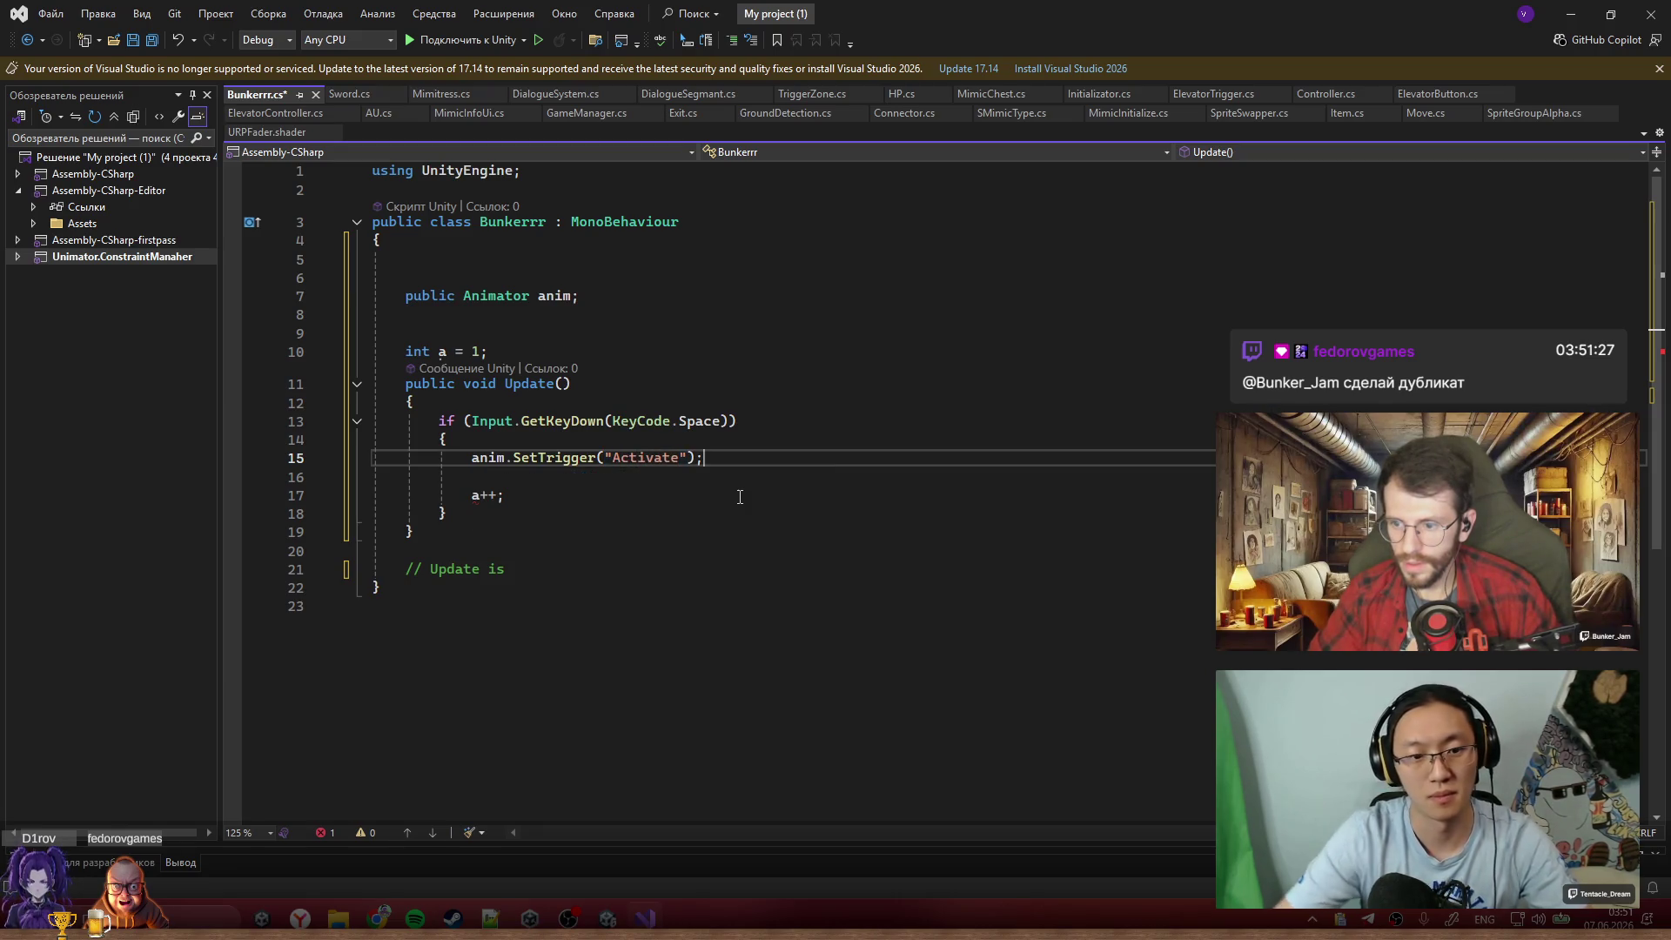
Remove the a++ line and the int a = 1 field, then save the script
key(Down)
key(Down)
key(shift+Up)
key(Delete)
drag(622, 352, 623, 337)
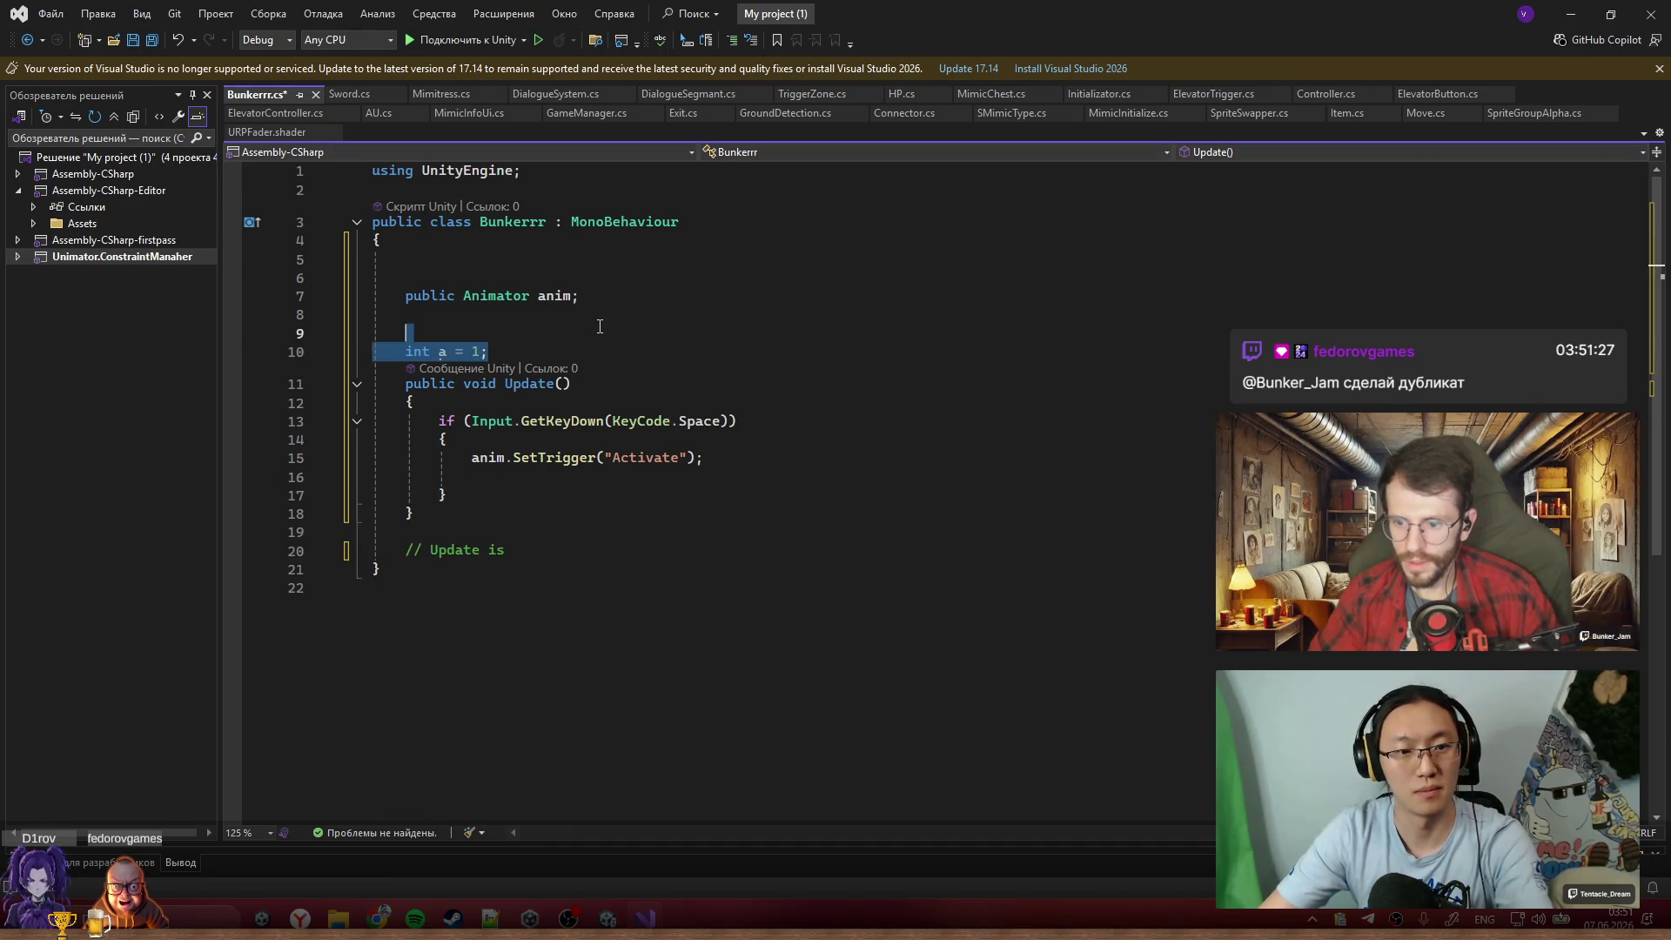
key(Delete)
key(ctrl+s)
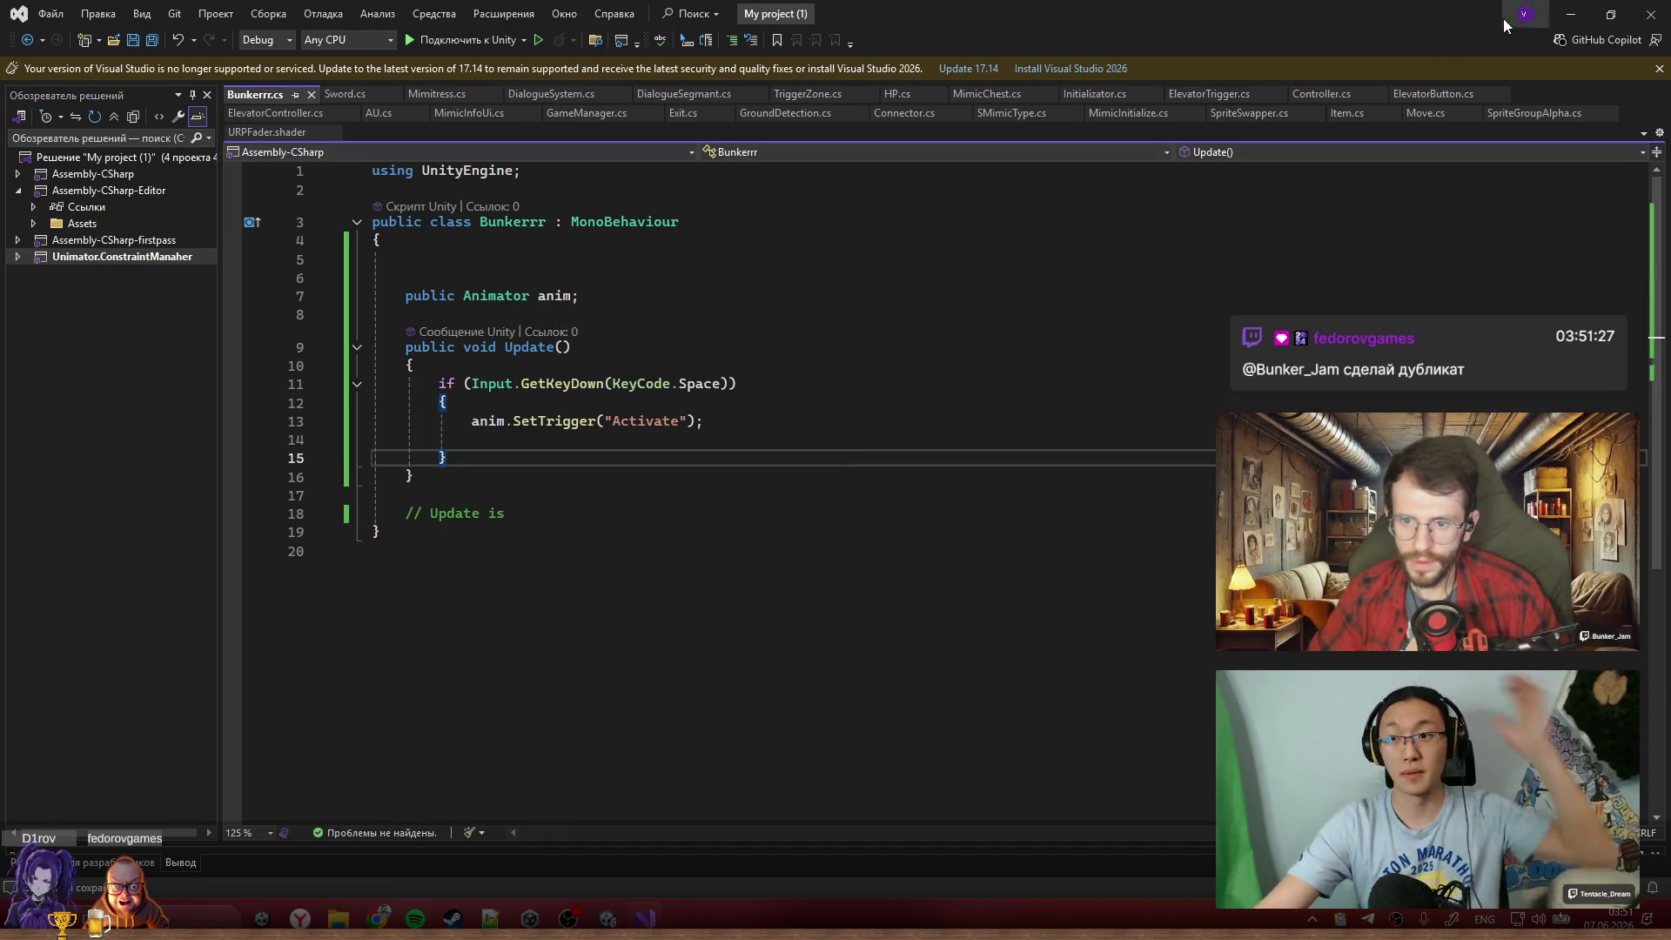
click(1571, 14)
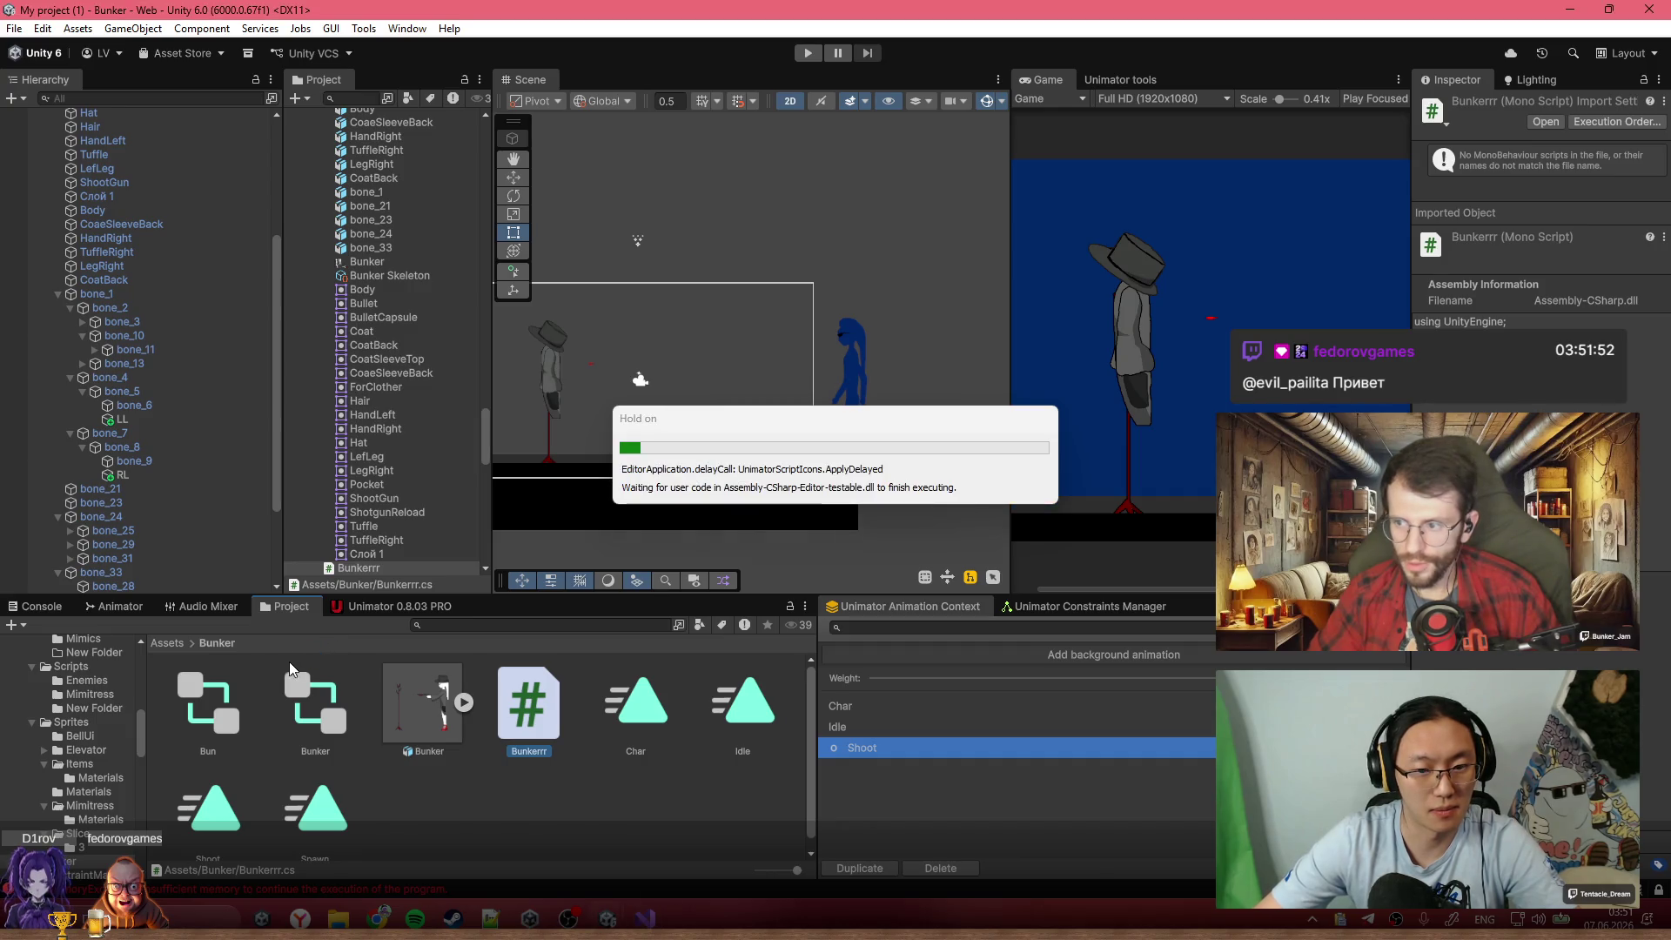
Add an empty New State to the Animator graph beside Char
click(124, 607)
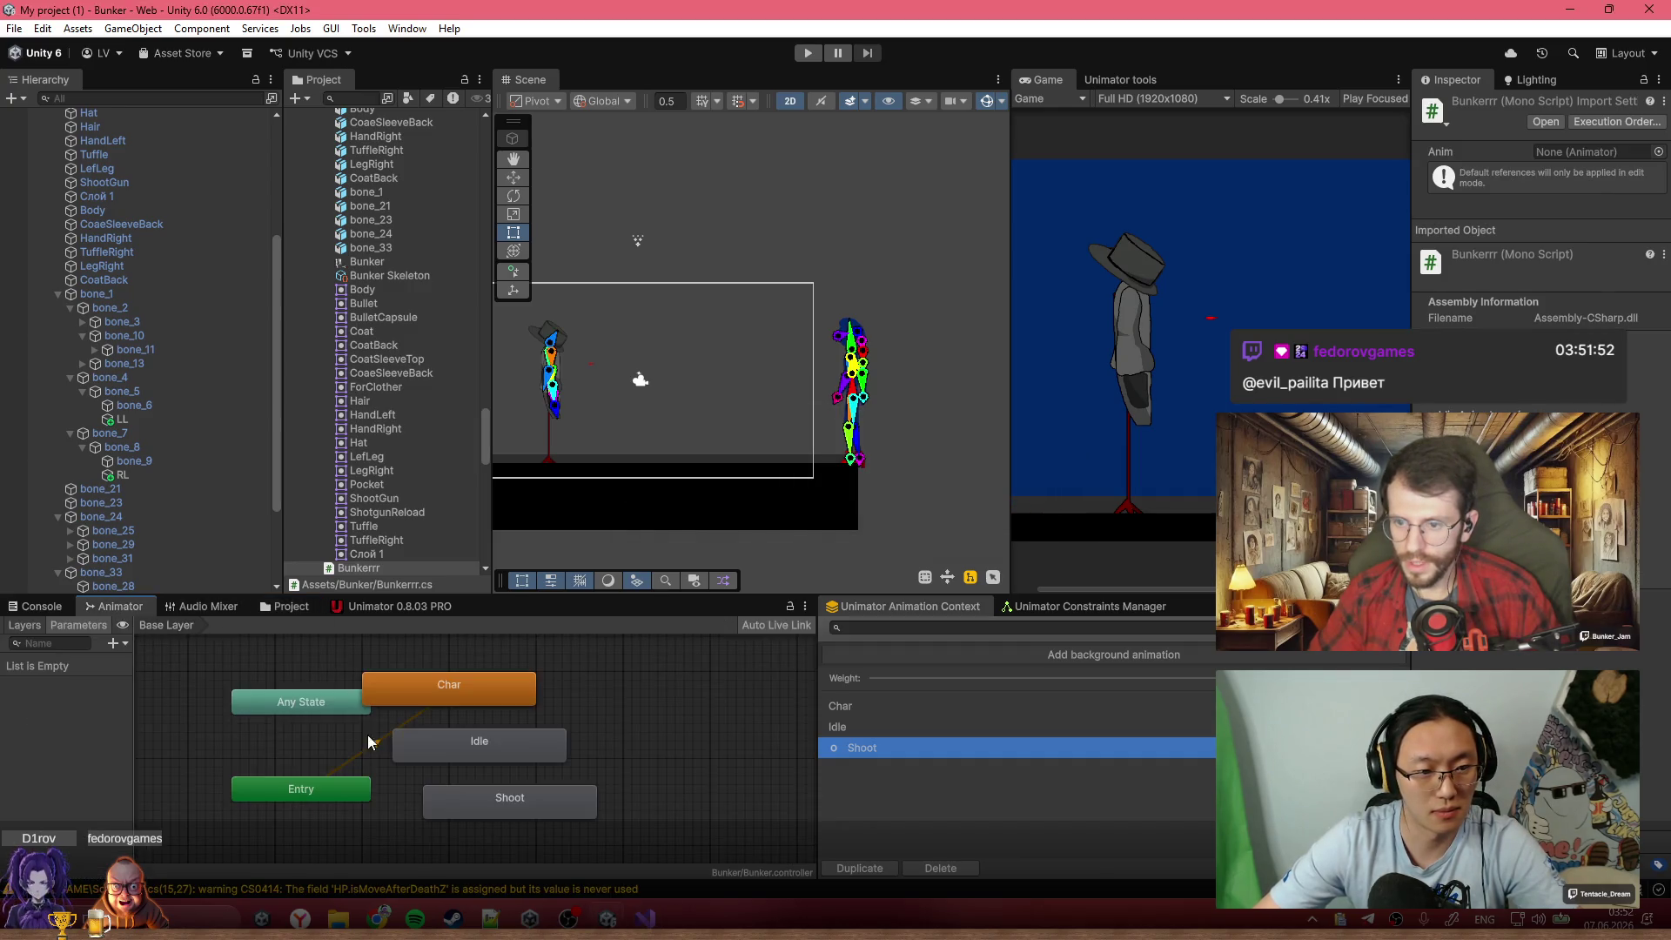
right_click(519, 727)
mouse_move(592, 727)
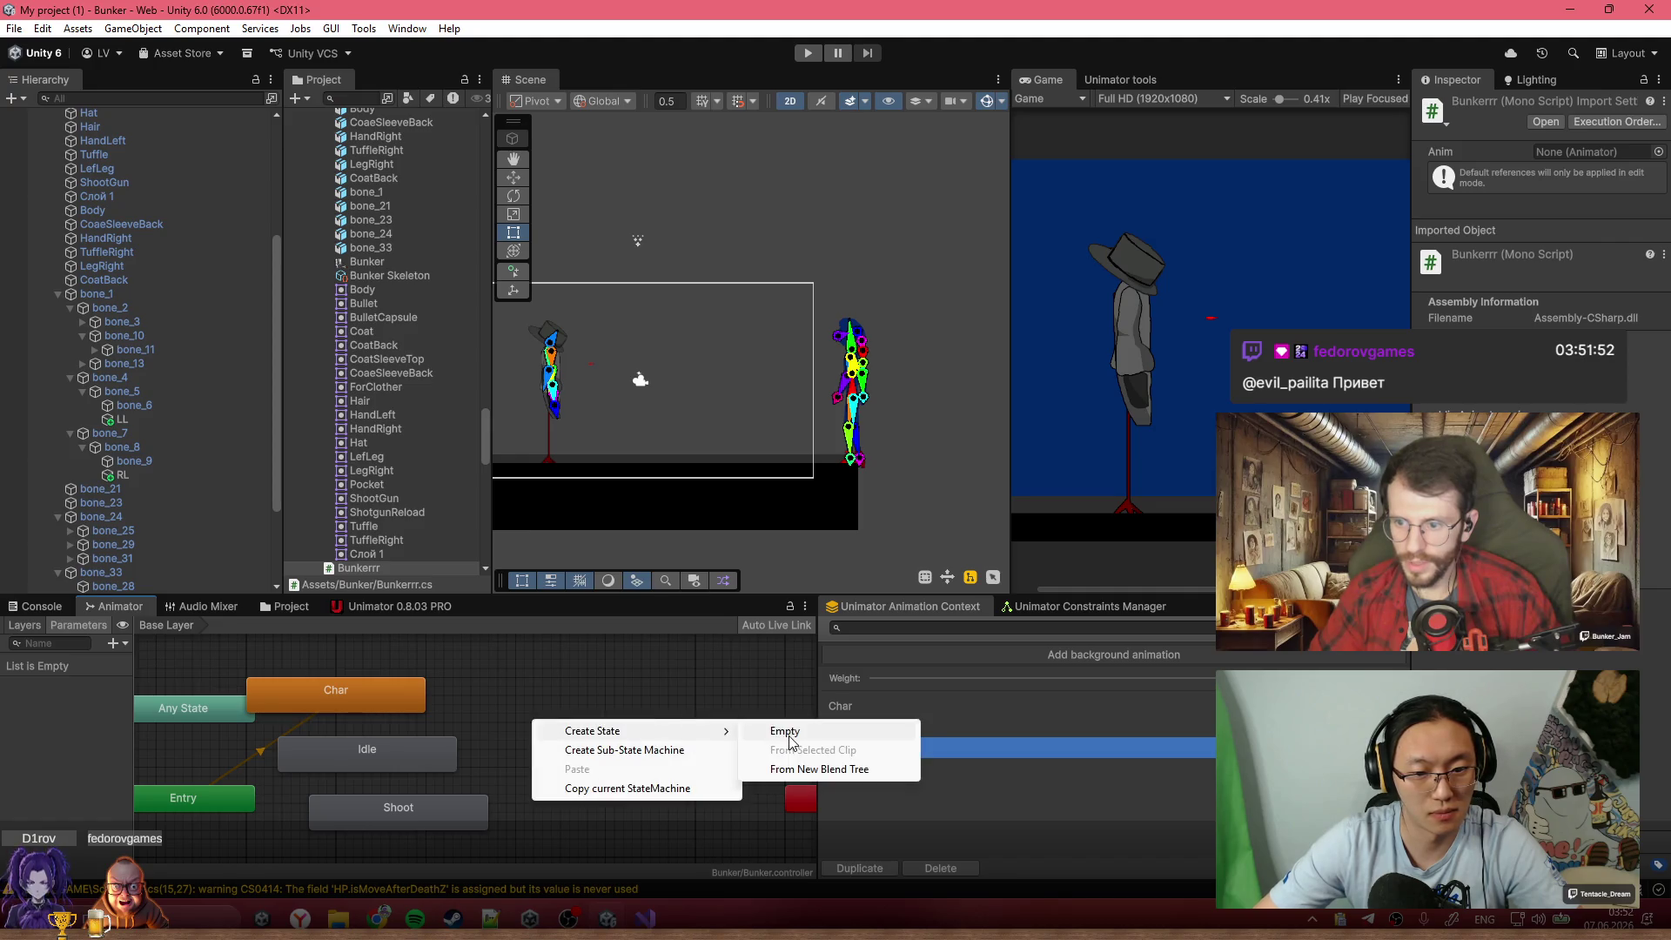
click(783, 733)
scroll(653, 697, down, 2)
drag(653, 705, 620, 692)
scroll(619, 691, down, 2)
scroll(618, 696, up, 4)
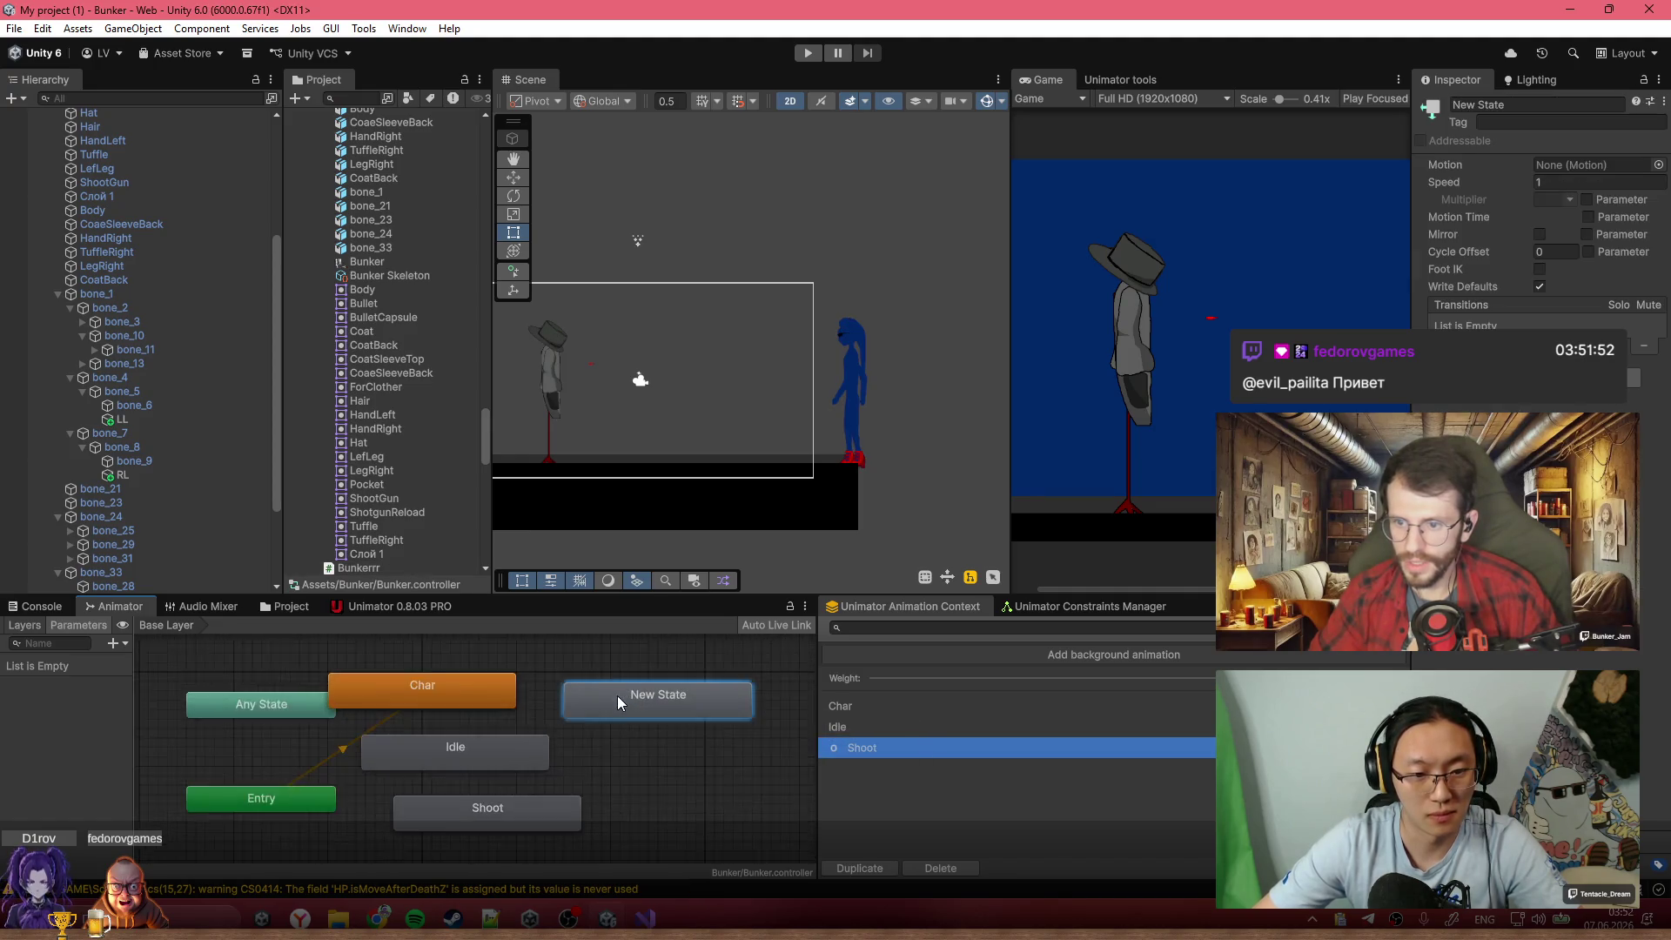
scroll(618, 675, down, 2)
Chain transitions from New State to Char, Char to Idle, and Idle to Shoot
right_click(629, 677)
click(653, 686)
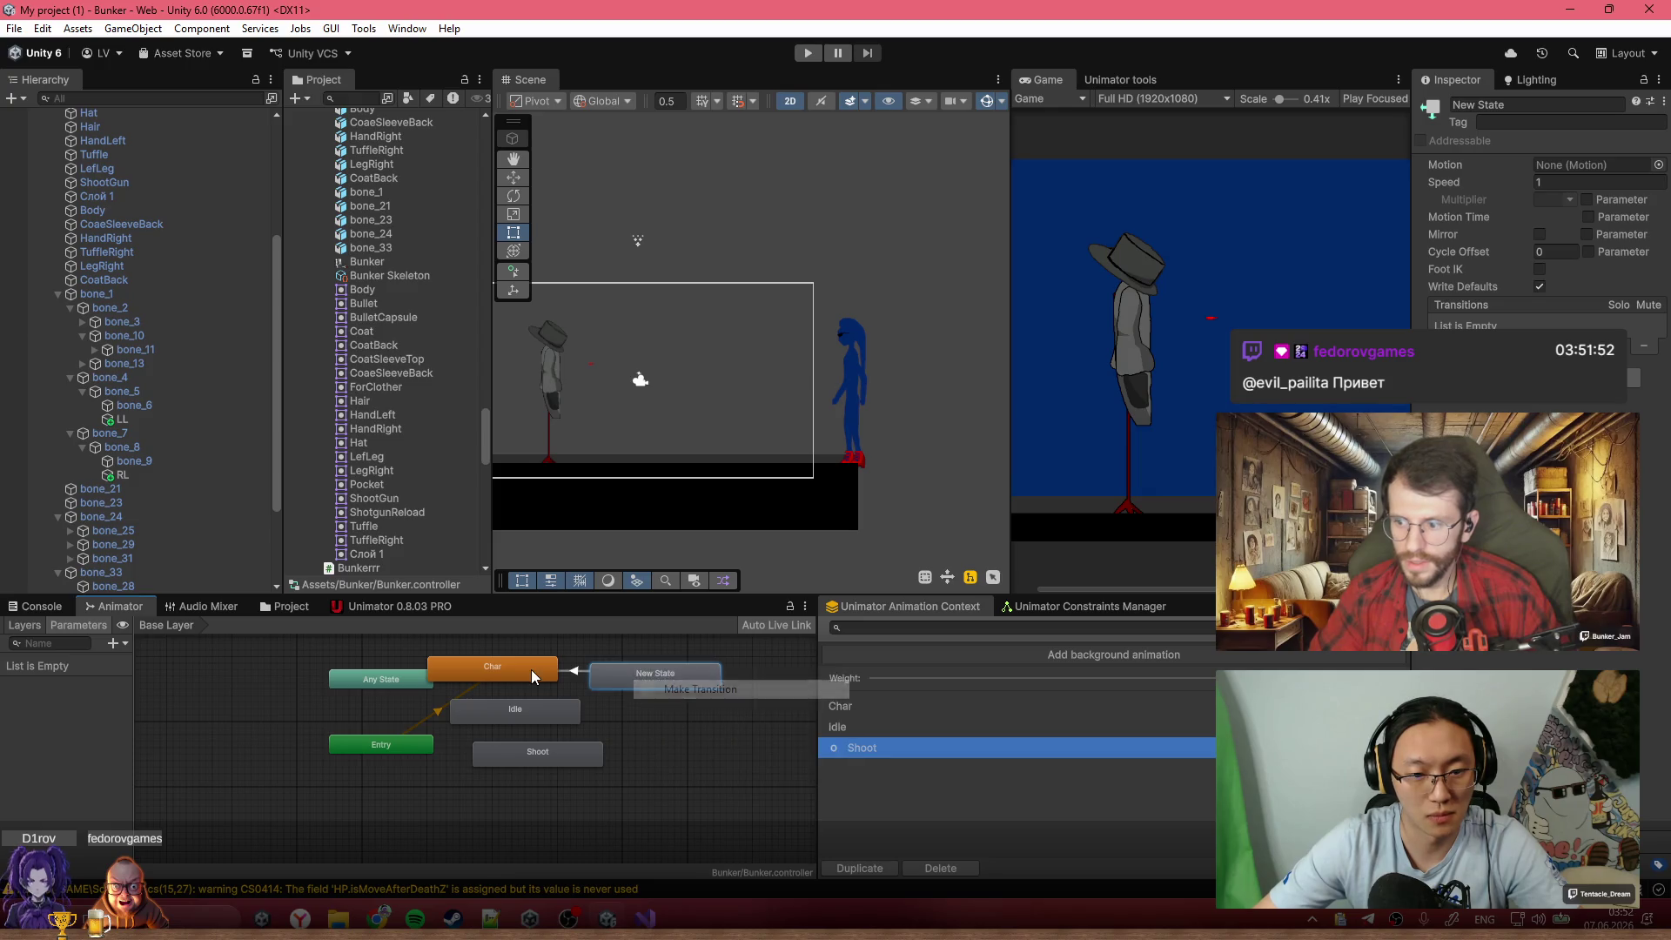
click(526, 672)
right_click(531, 669)
click(557, 679)
click(550, 721)
right_click(550, 720)
click(592, 731)
click(557, 750)
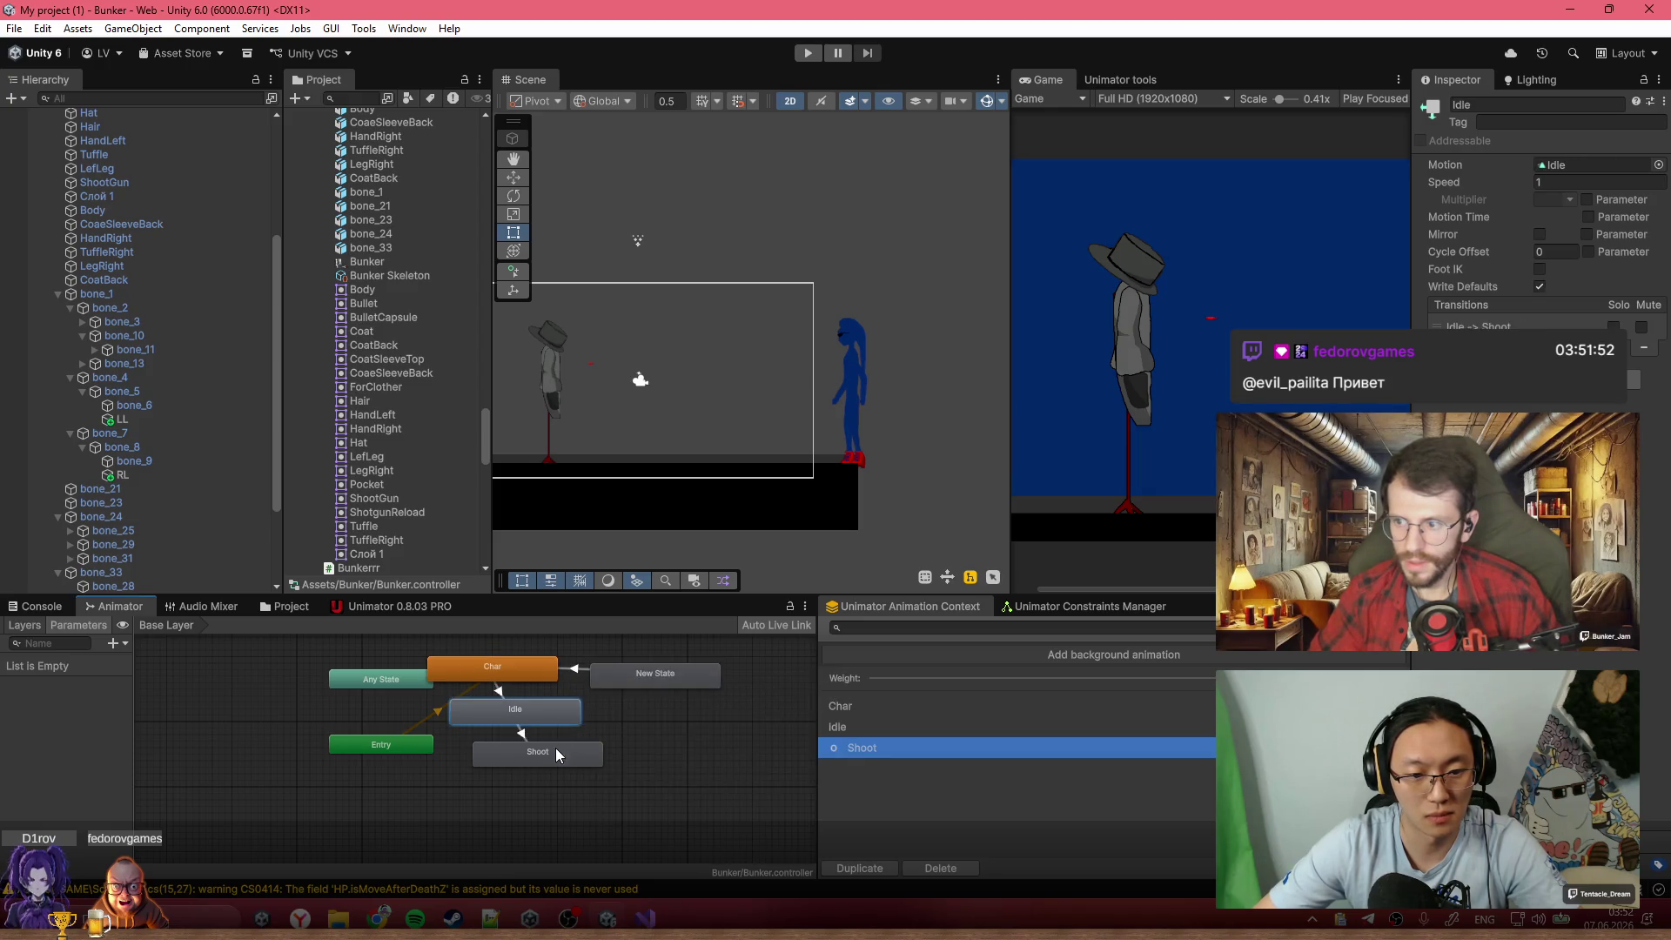
right_click(570, 758)
key(Escape)
Rearrange the Shoot, Idle and Char nodes and make New State the layer default
drag(567, 764, 677, 811)
mouse_move(571, 721)
mouse_down()
mouse_move(566, 734)
mouse_move(658, 768)
mouse_up()
mouse_move(529, 671)
mouse_down()
mouse_move(575, 697)
mouse_move(551, 648)
mouse_up()
right_click(554, 654)
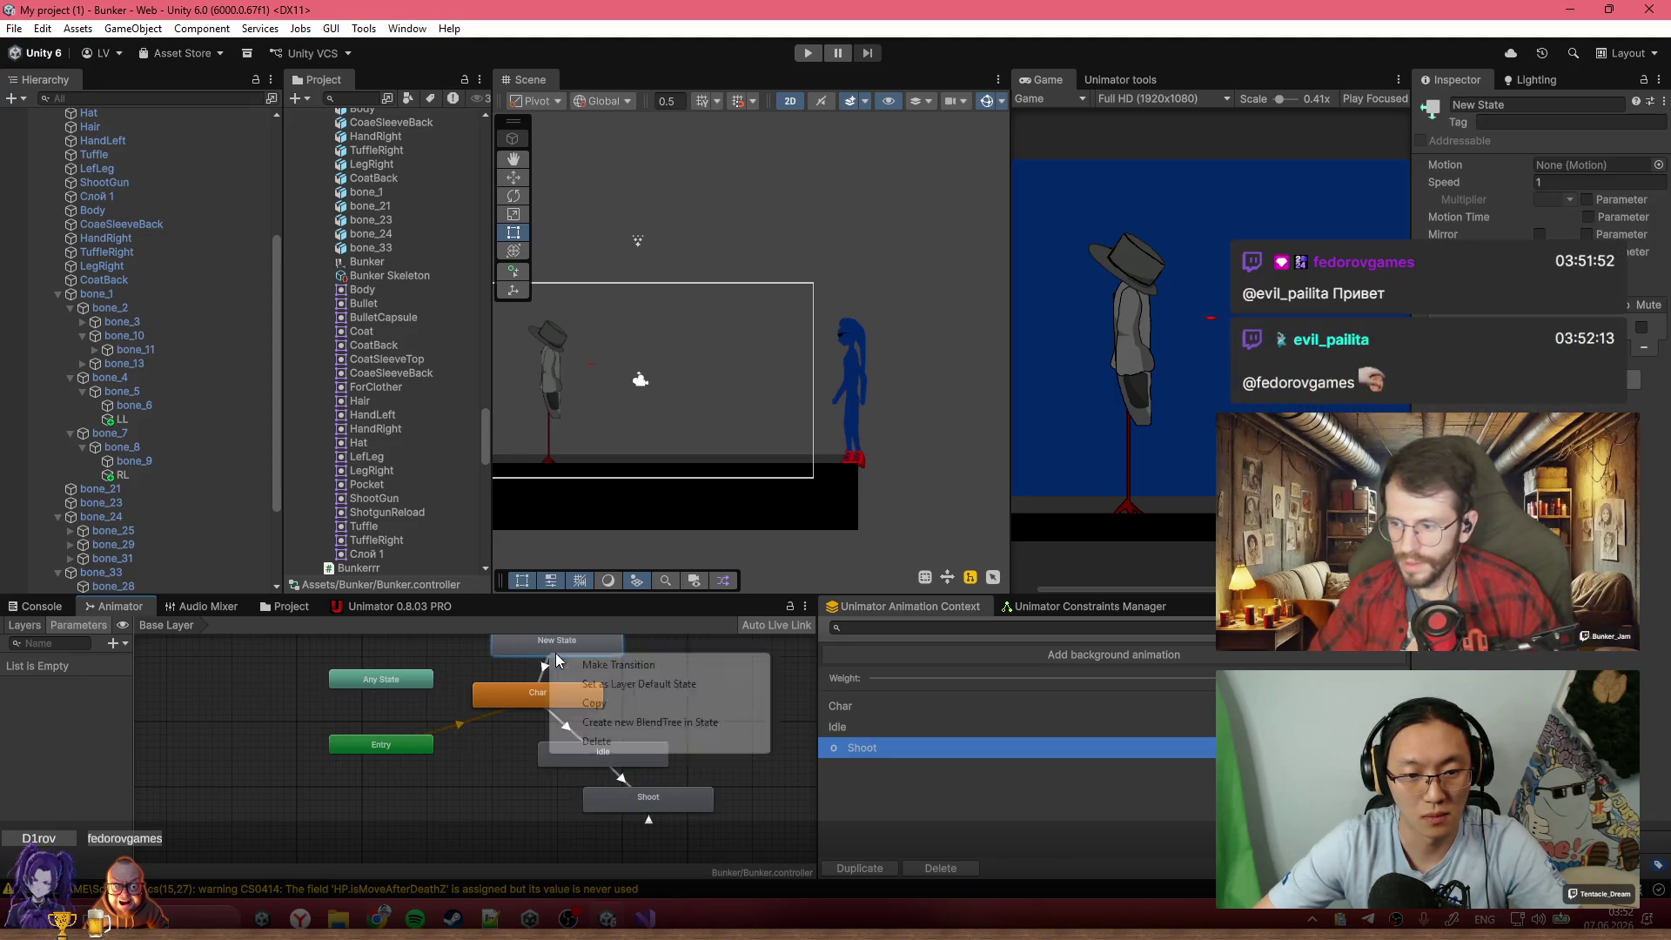
click(651, 684)
Add a new Trigger parameter to the Animator
drag(566, 708, 638, 710)
scroll(487, 679, up, 3)
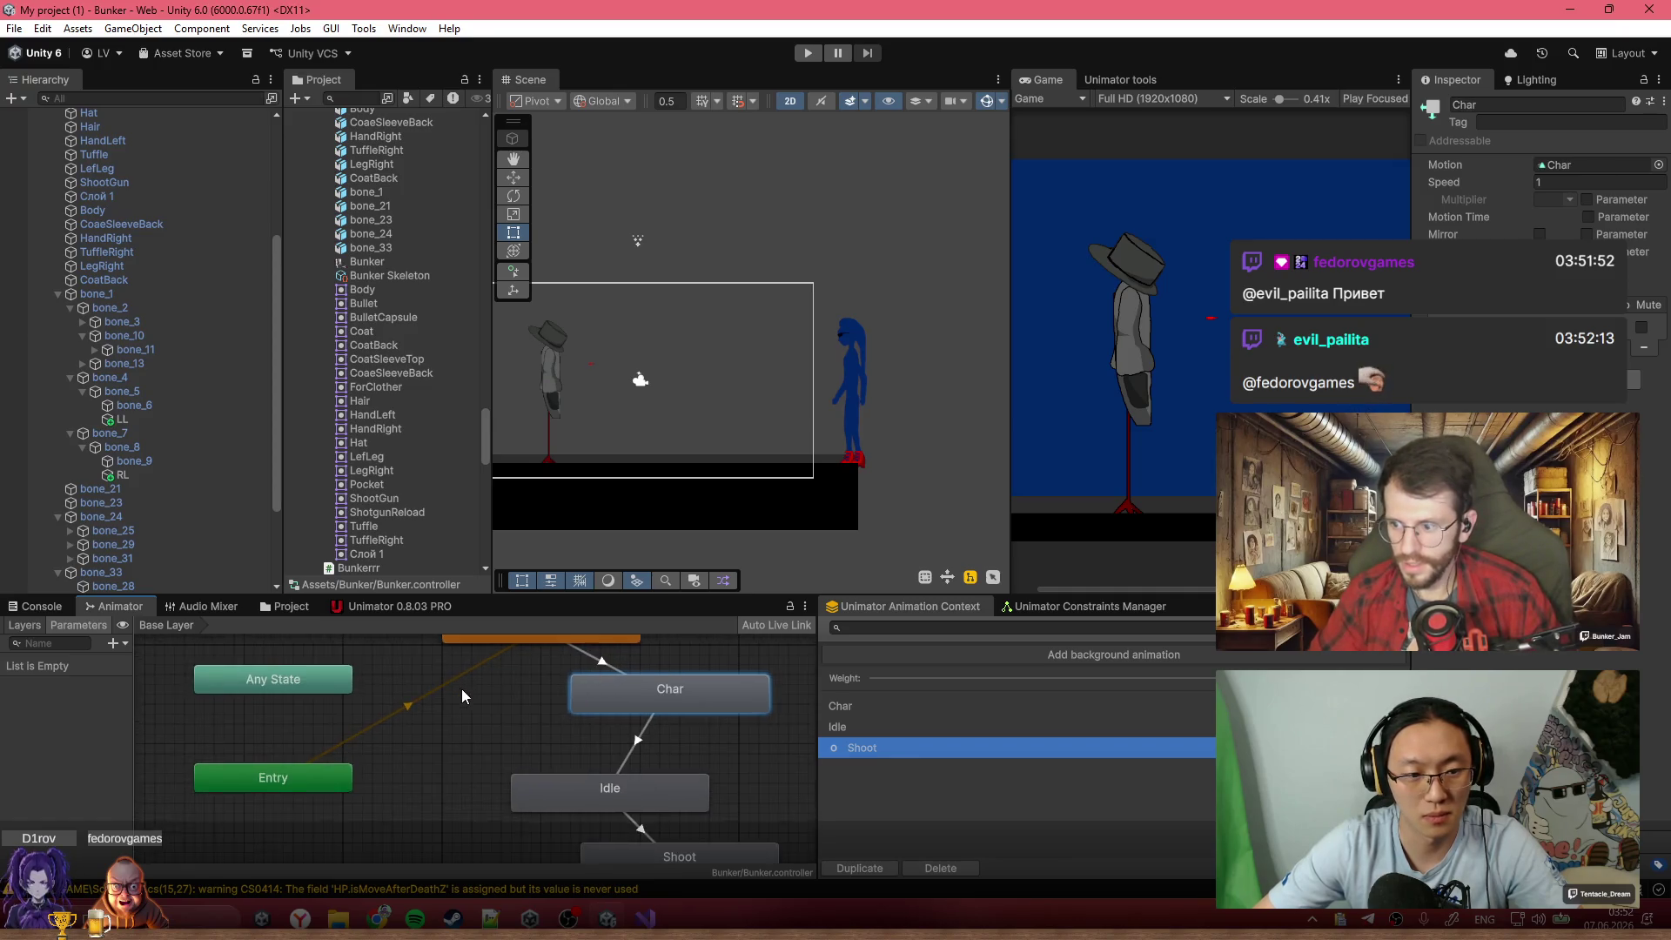
click(113, 643)
click(188, 724)
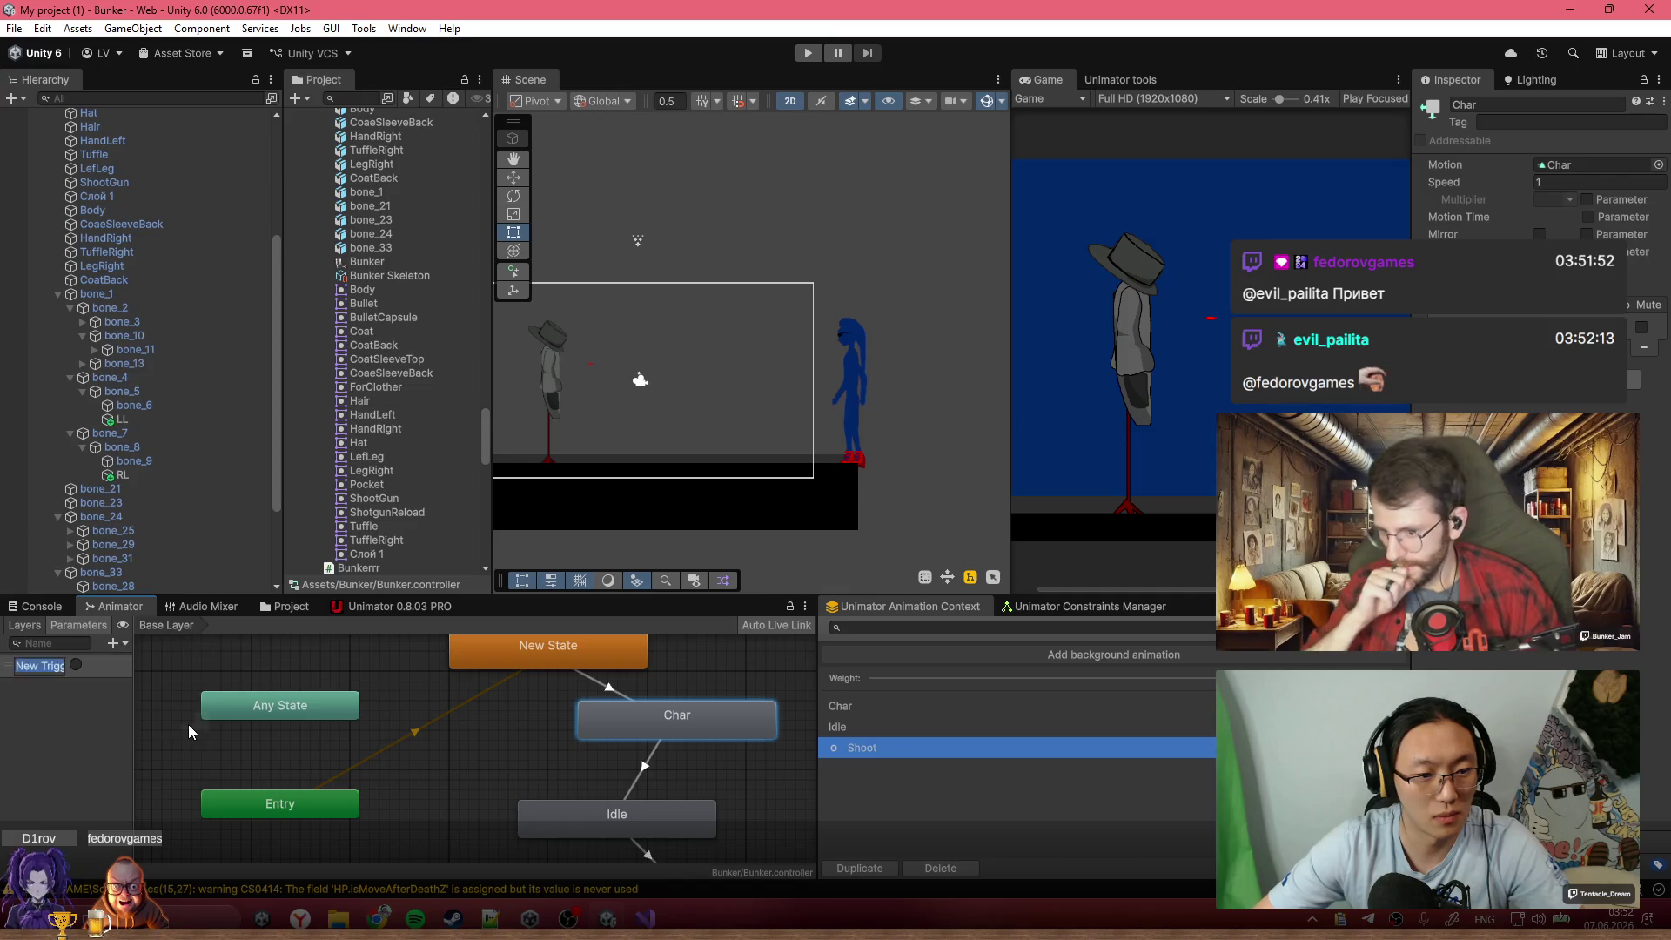
Name the trigger Activate and turn off exit time on New State→Char and Char→Idle
text(Activate)
key(Return)
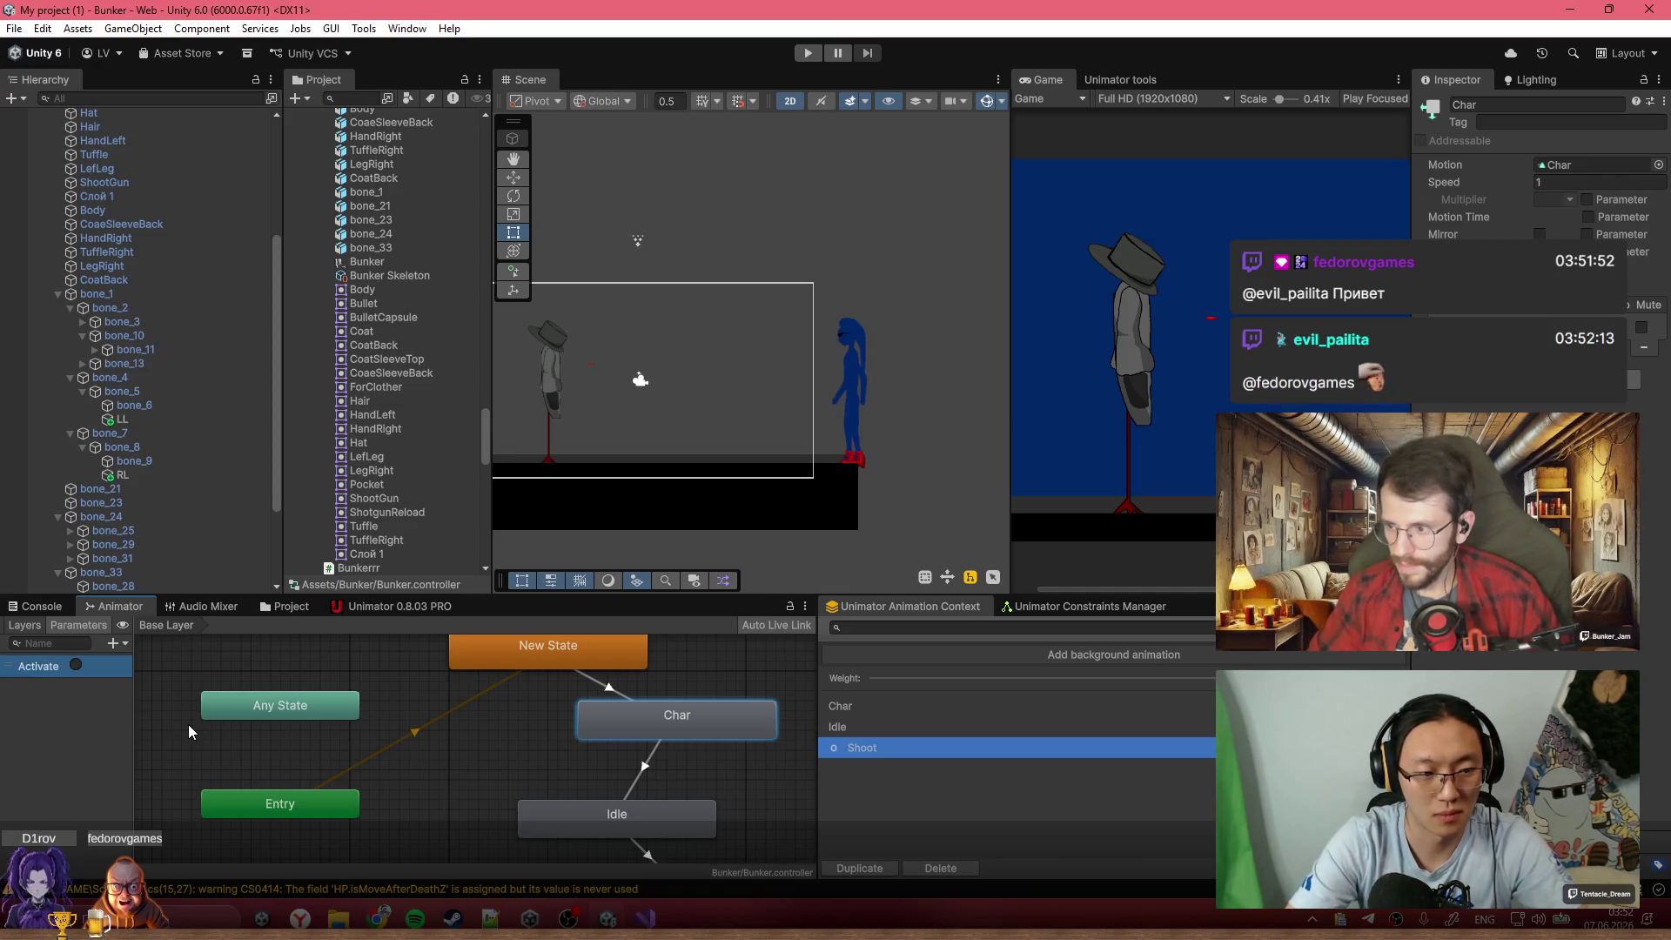
click(597, 687)
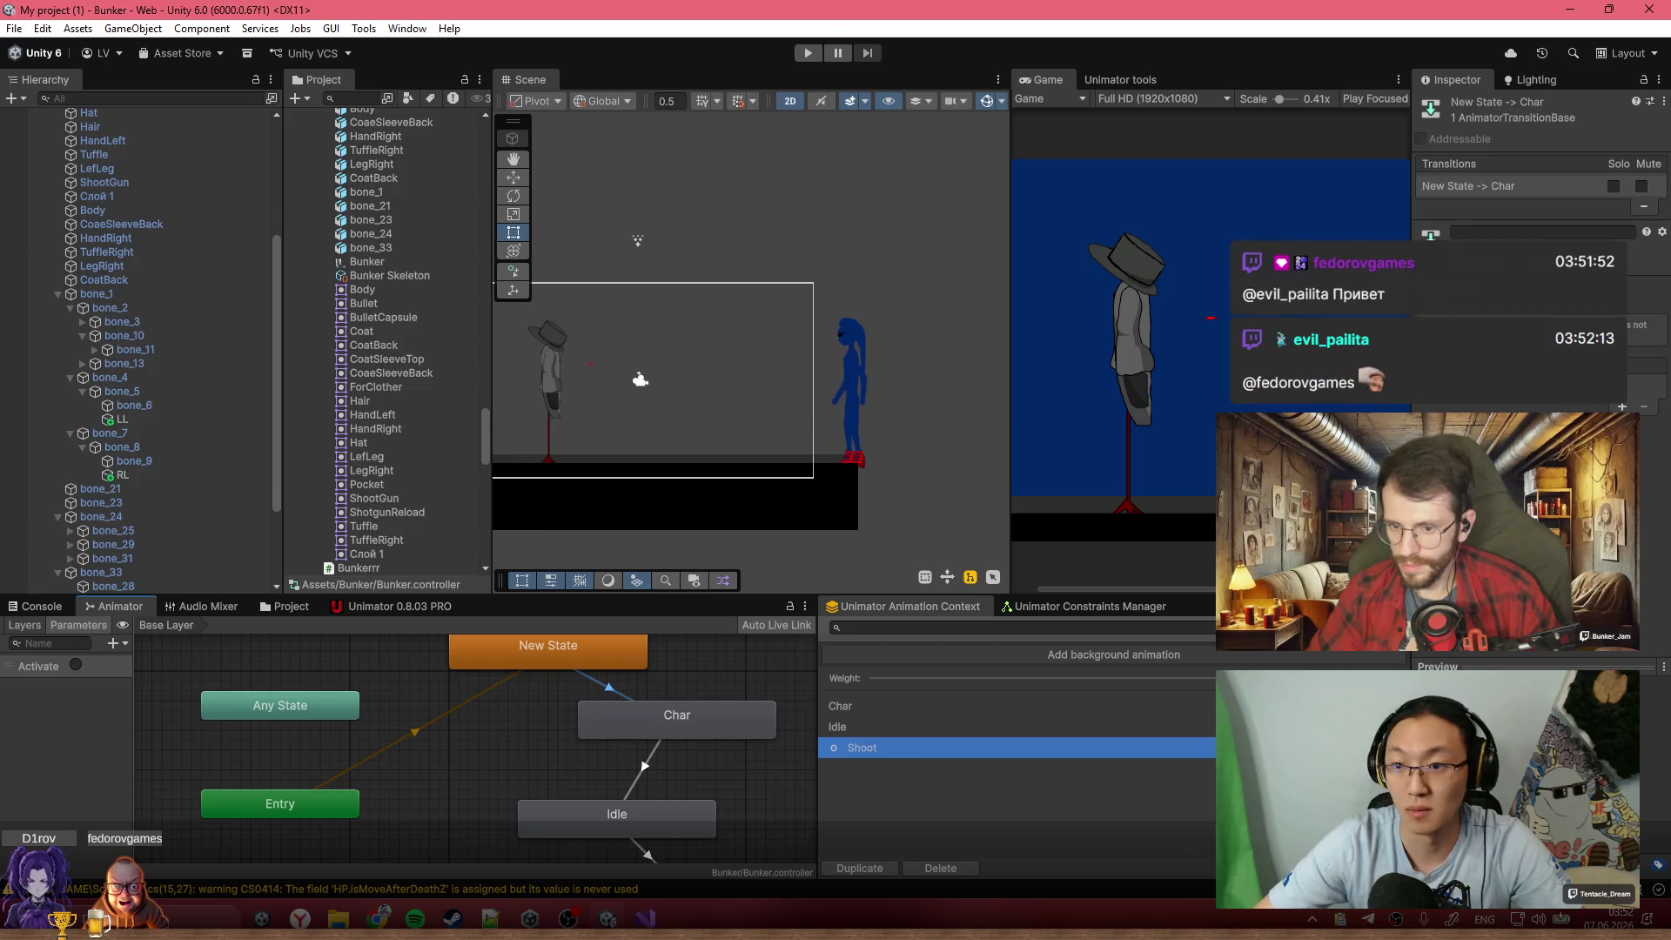
click(1477, 306)
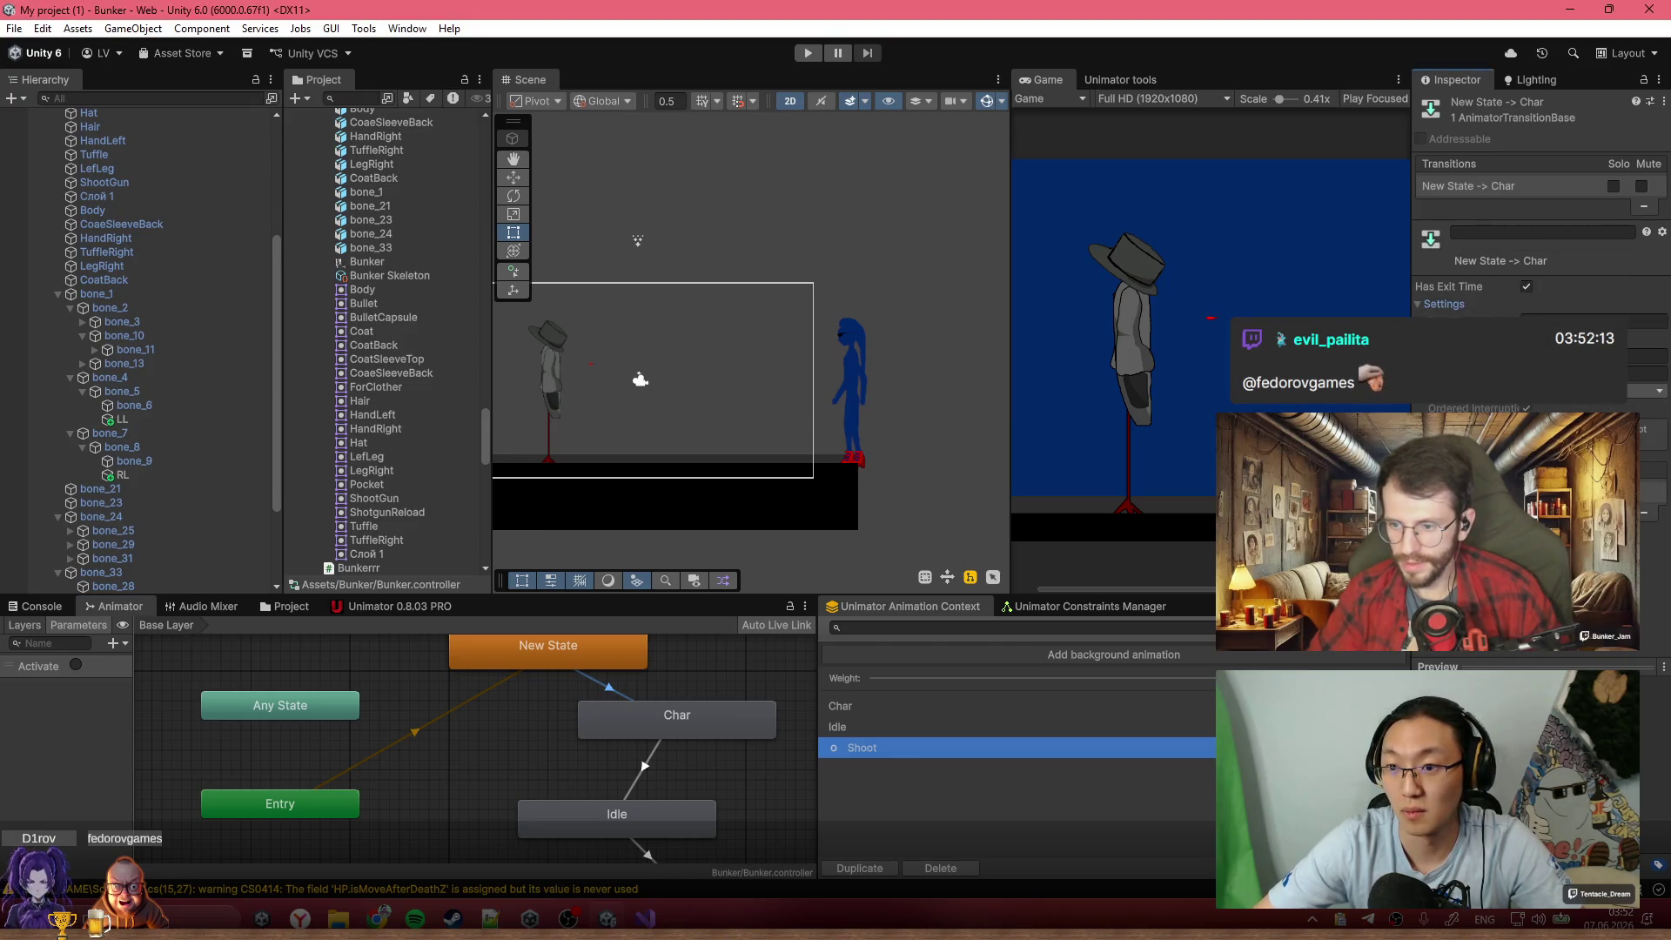
click(1528, 288)
click(1451, 304)
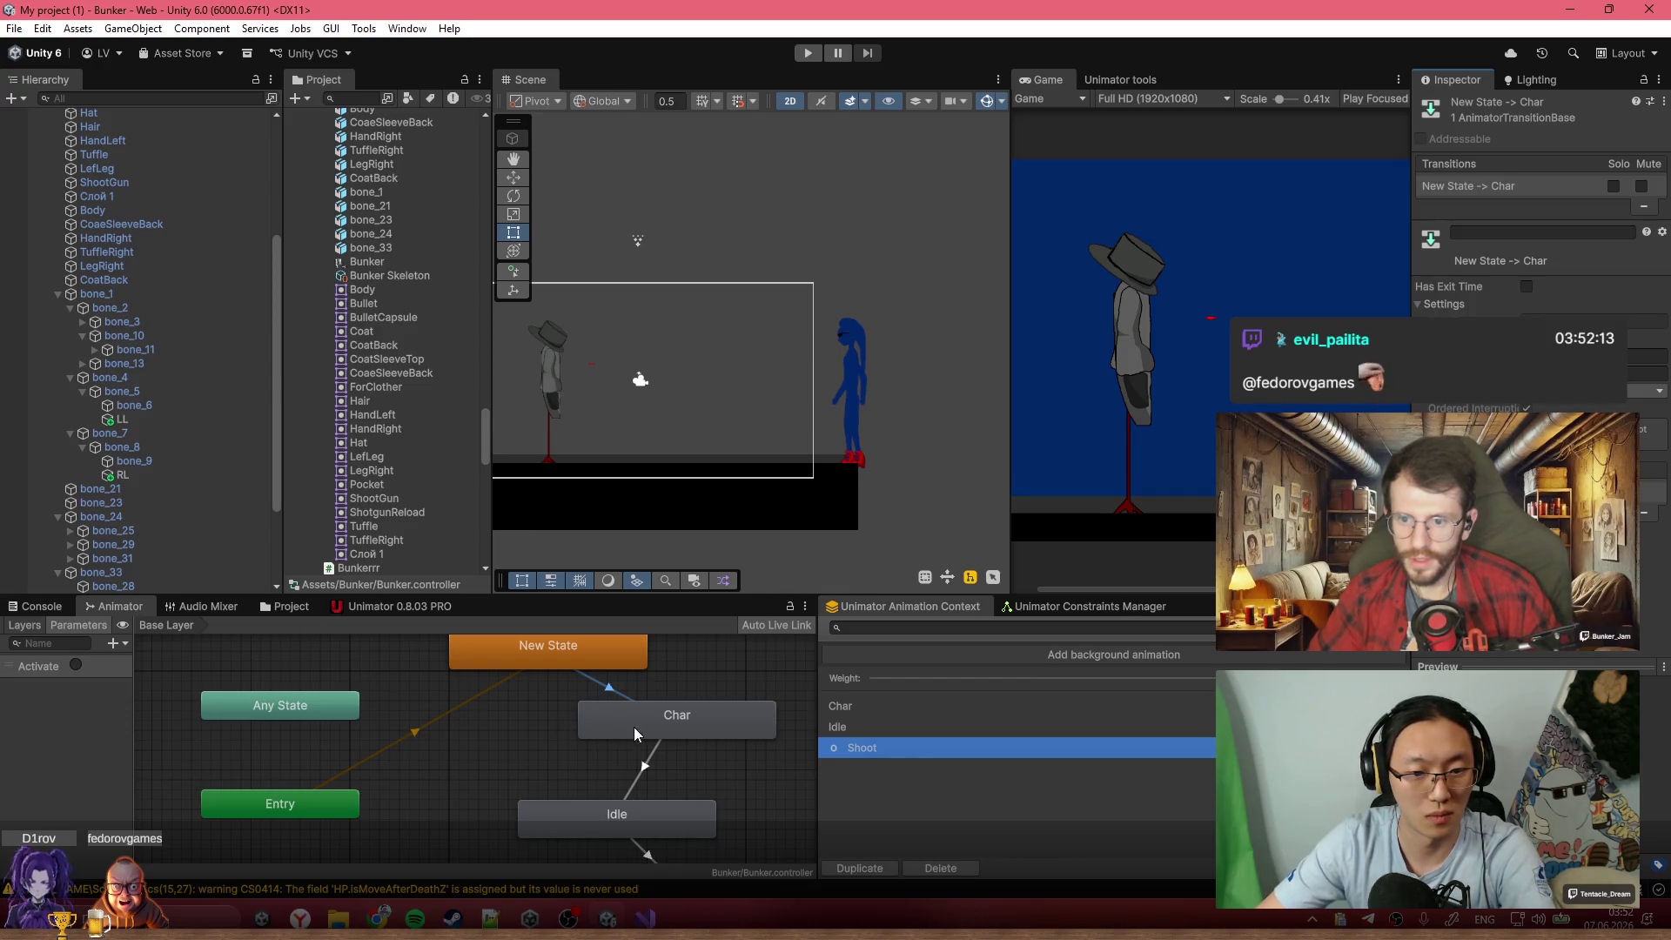
click(650, 762)
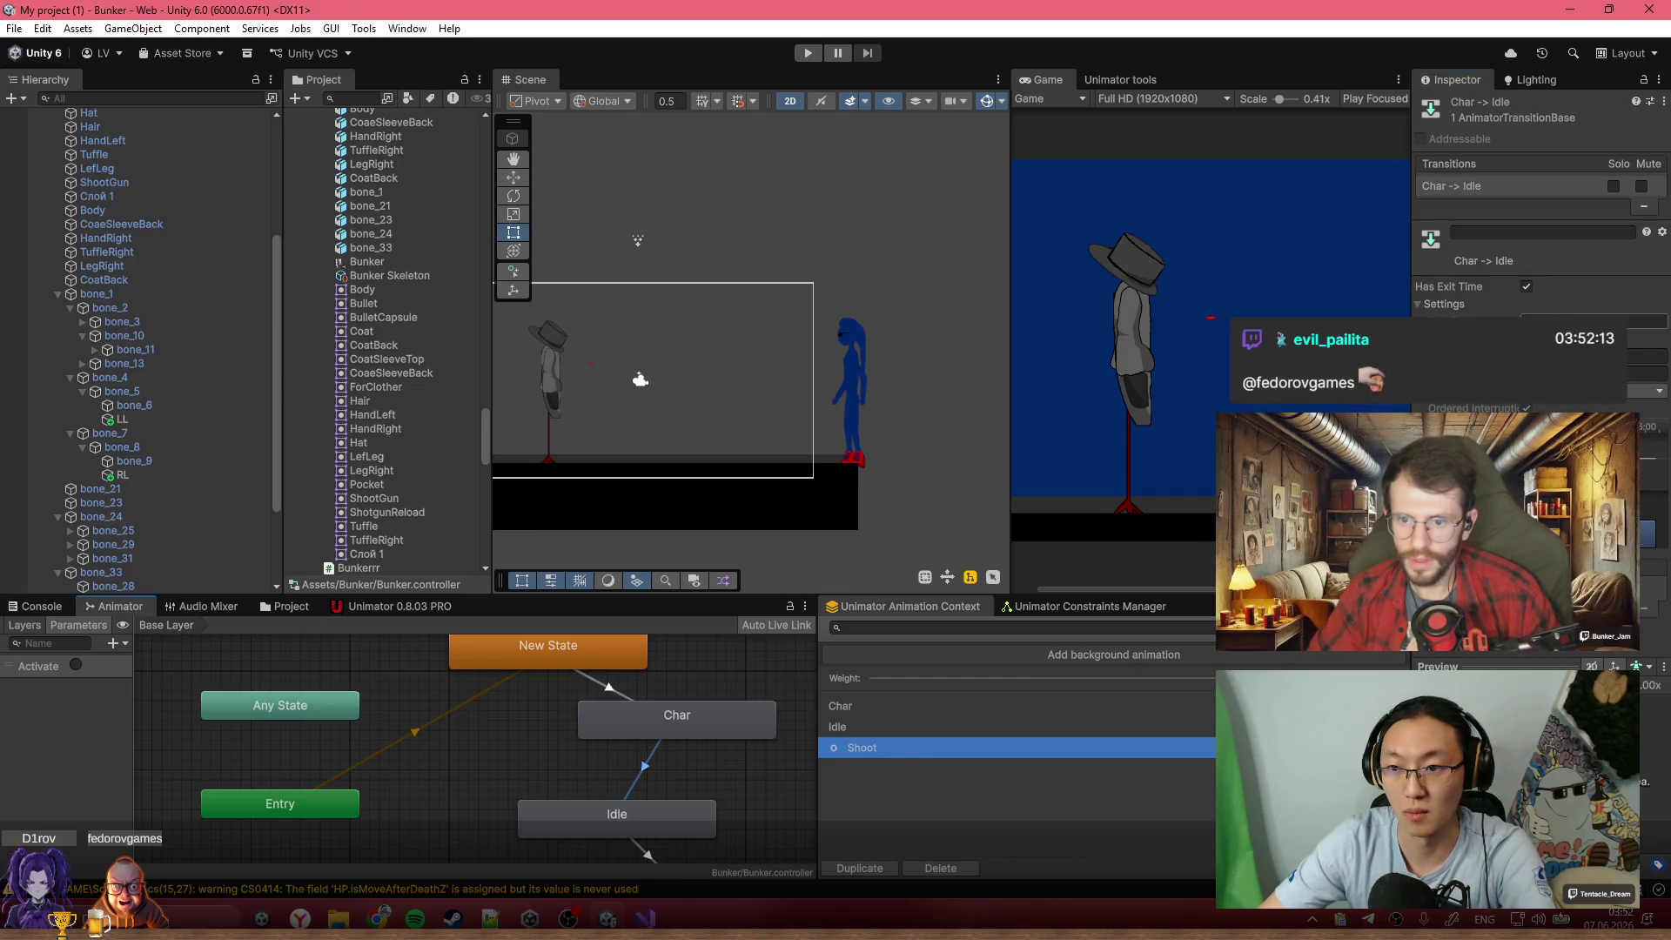
click(1527, 286)
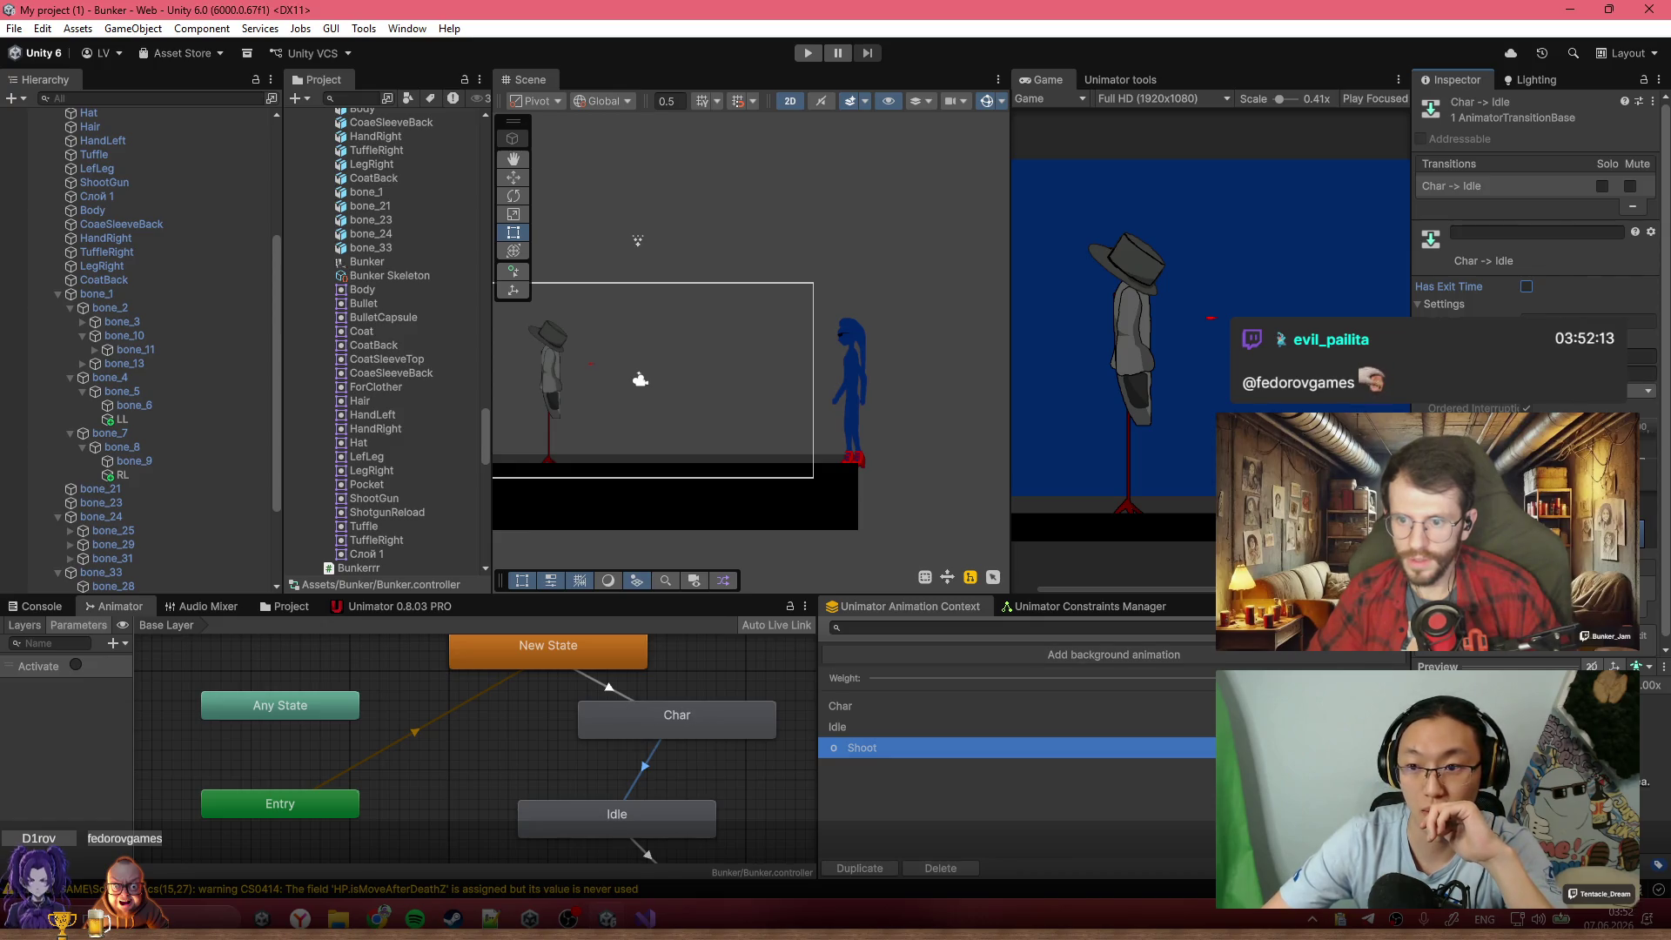
click(1640, 356)
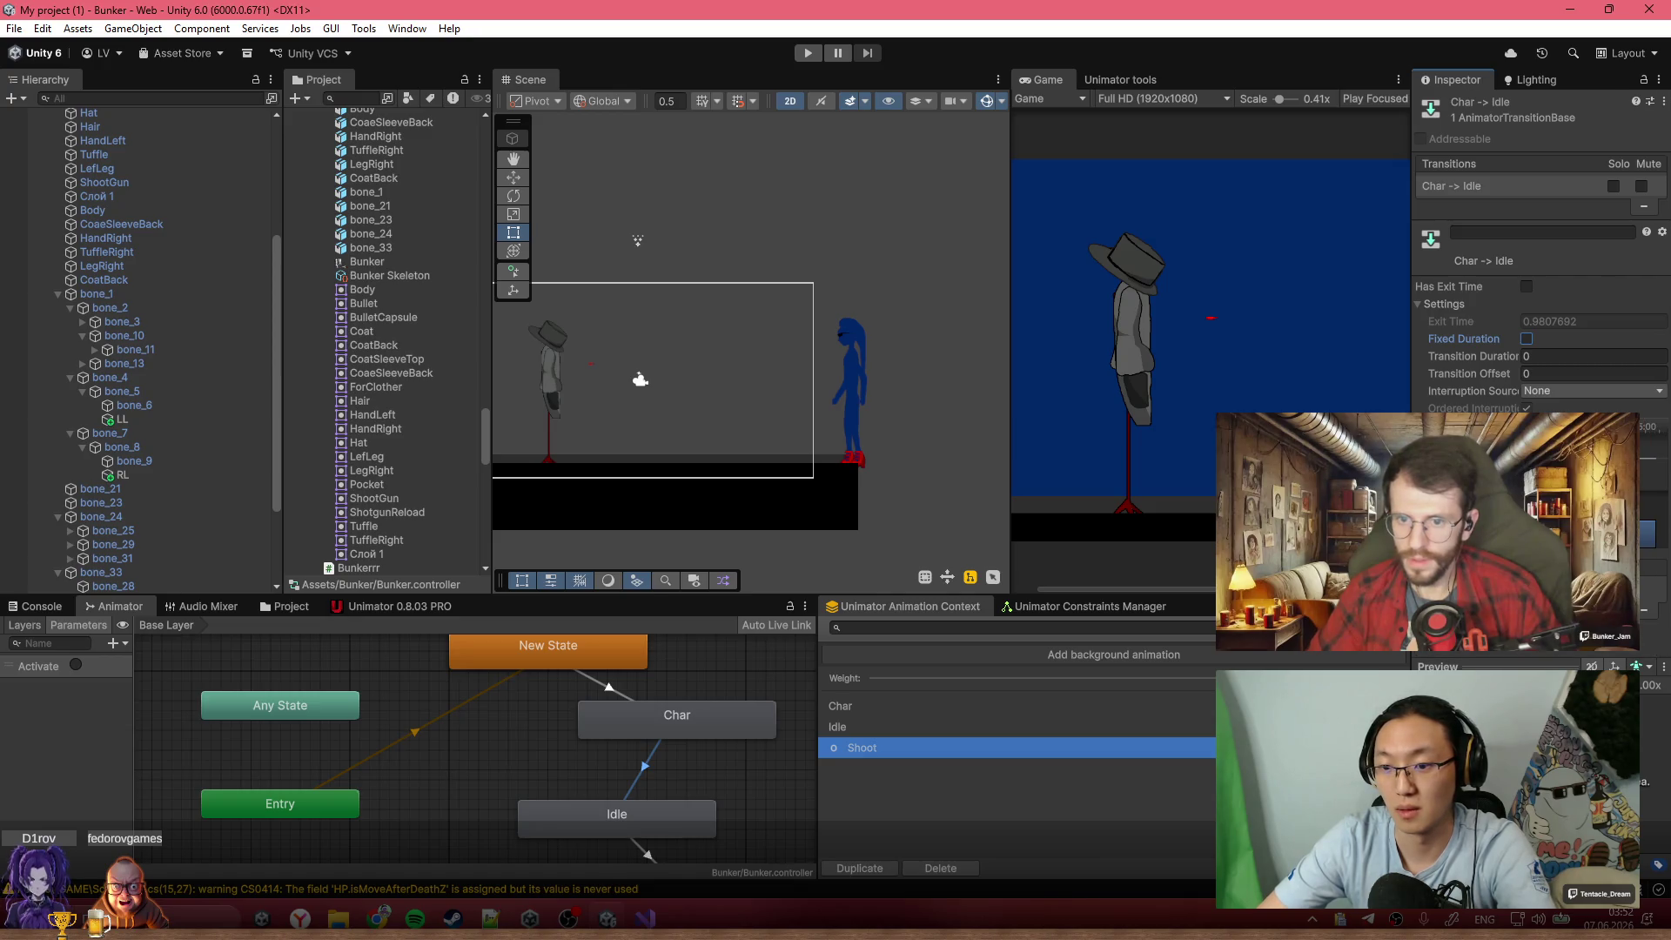
click(675, 718)
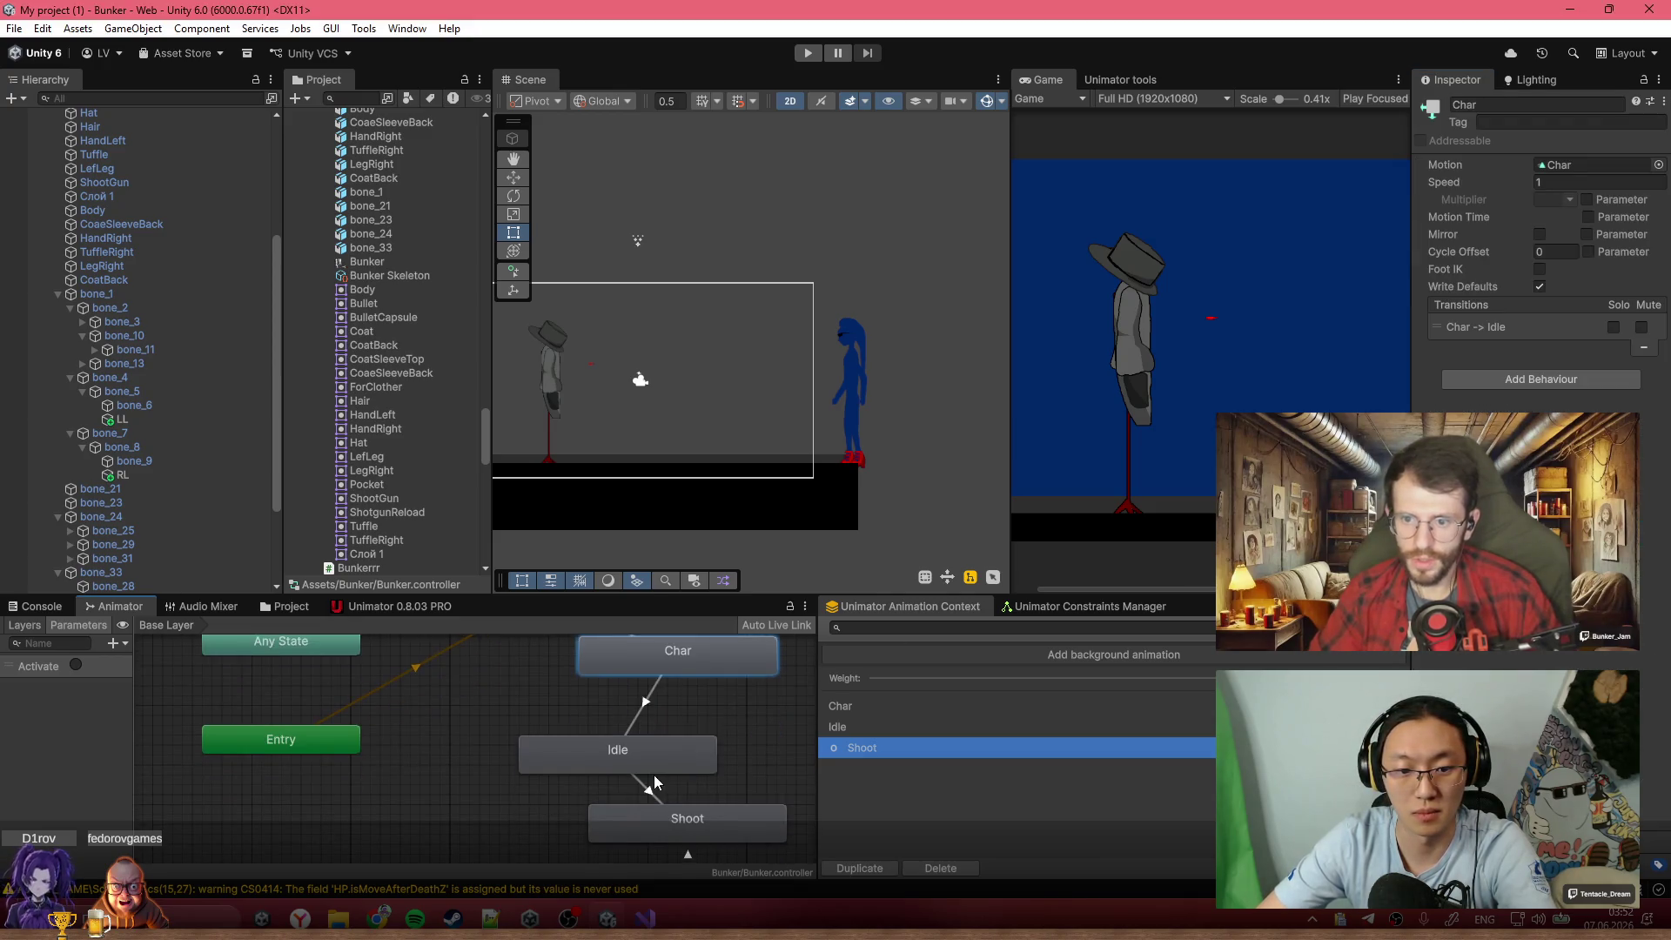
Give Idle→Shoot a 0.2 transition duration with exit time off
click(684, 763)
click(1608, 356)
key(BackSpace)
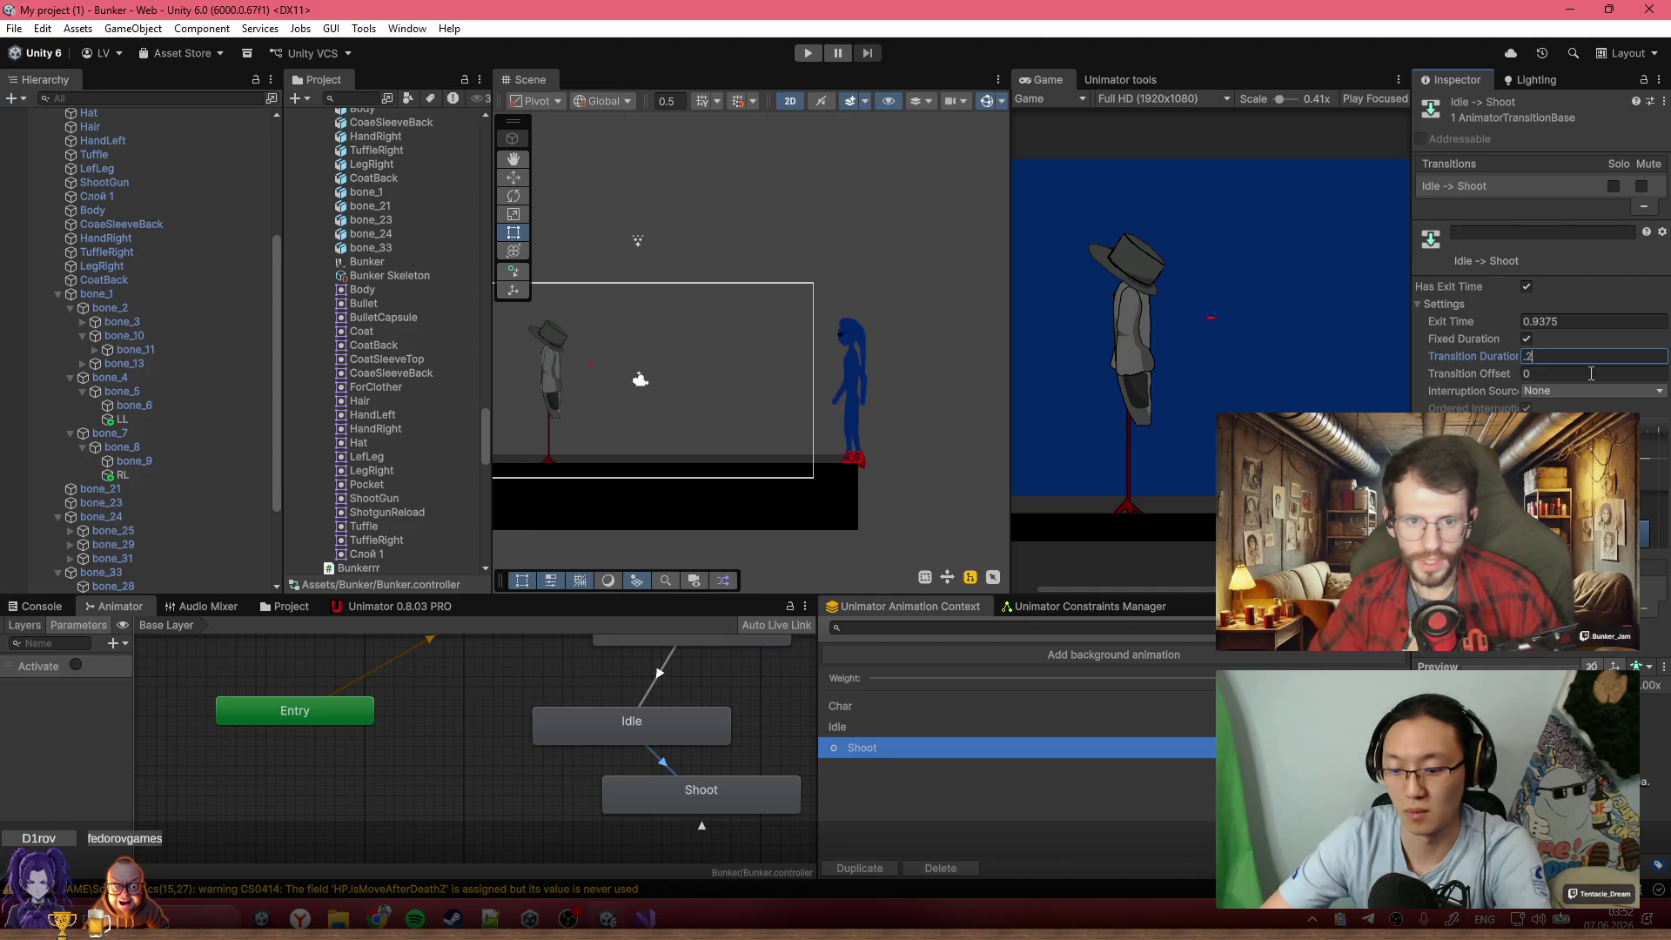
click(1524, 288)
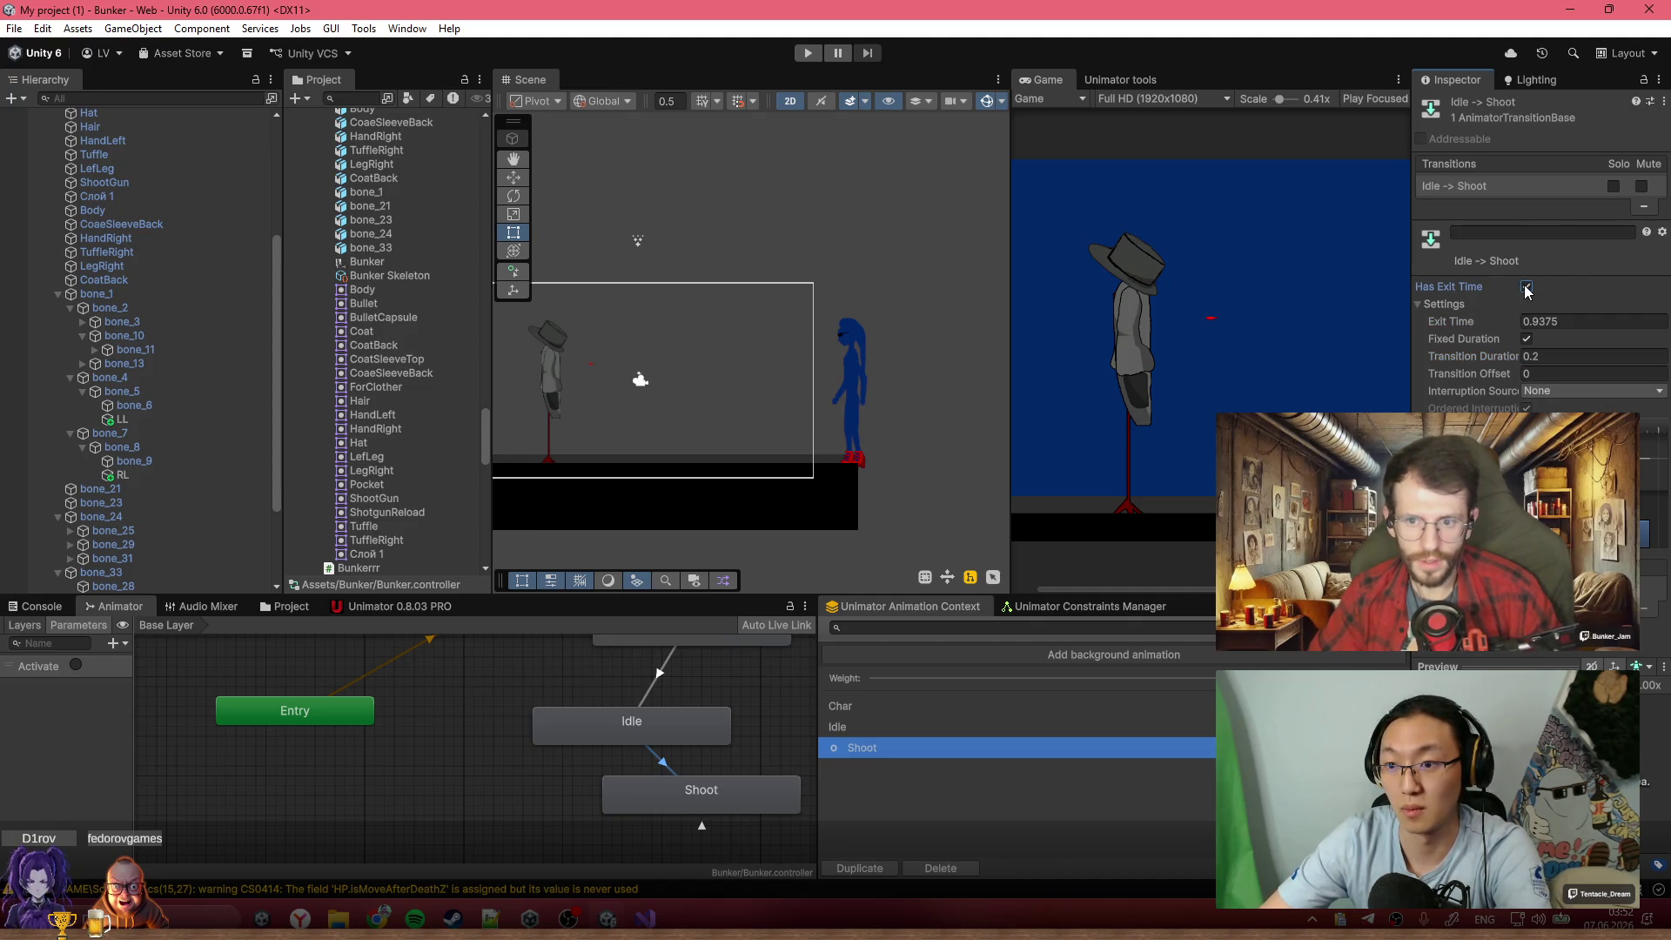
click(1525, 288)
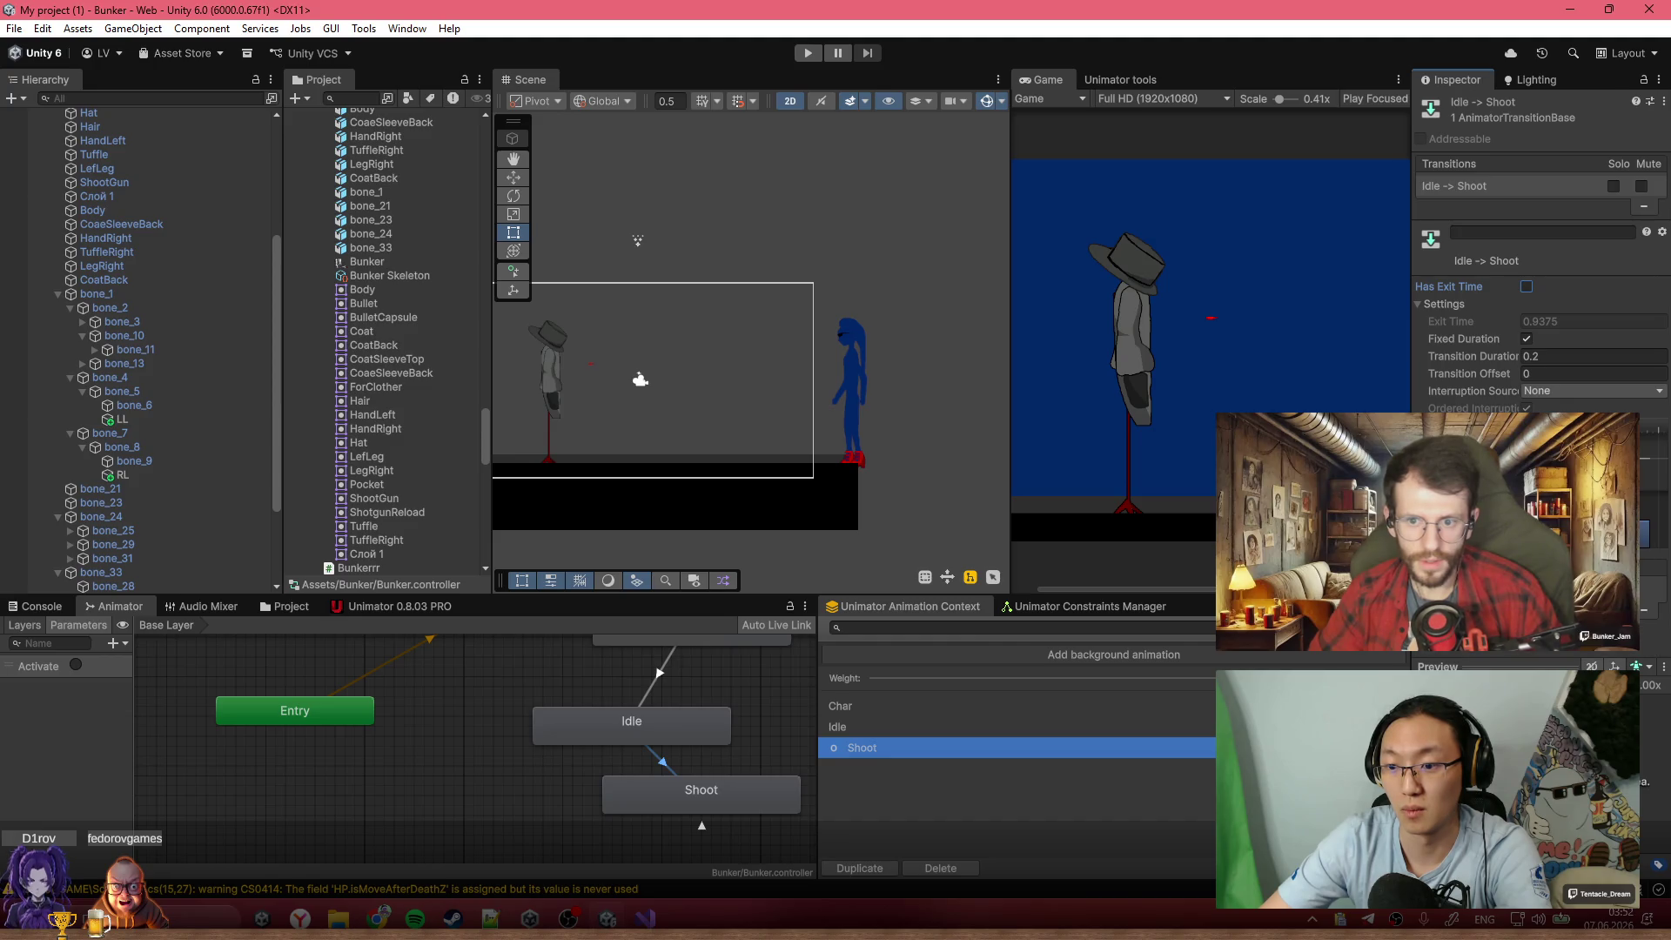
click(653, 684)
click(666, 762)
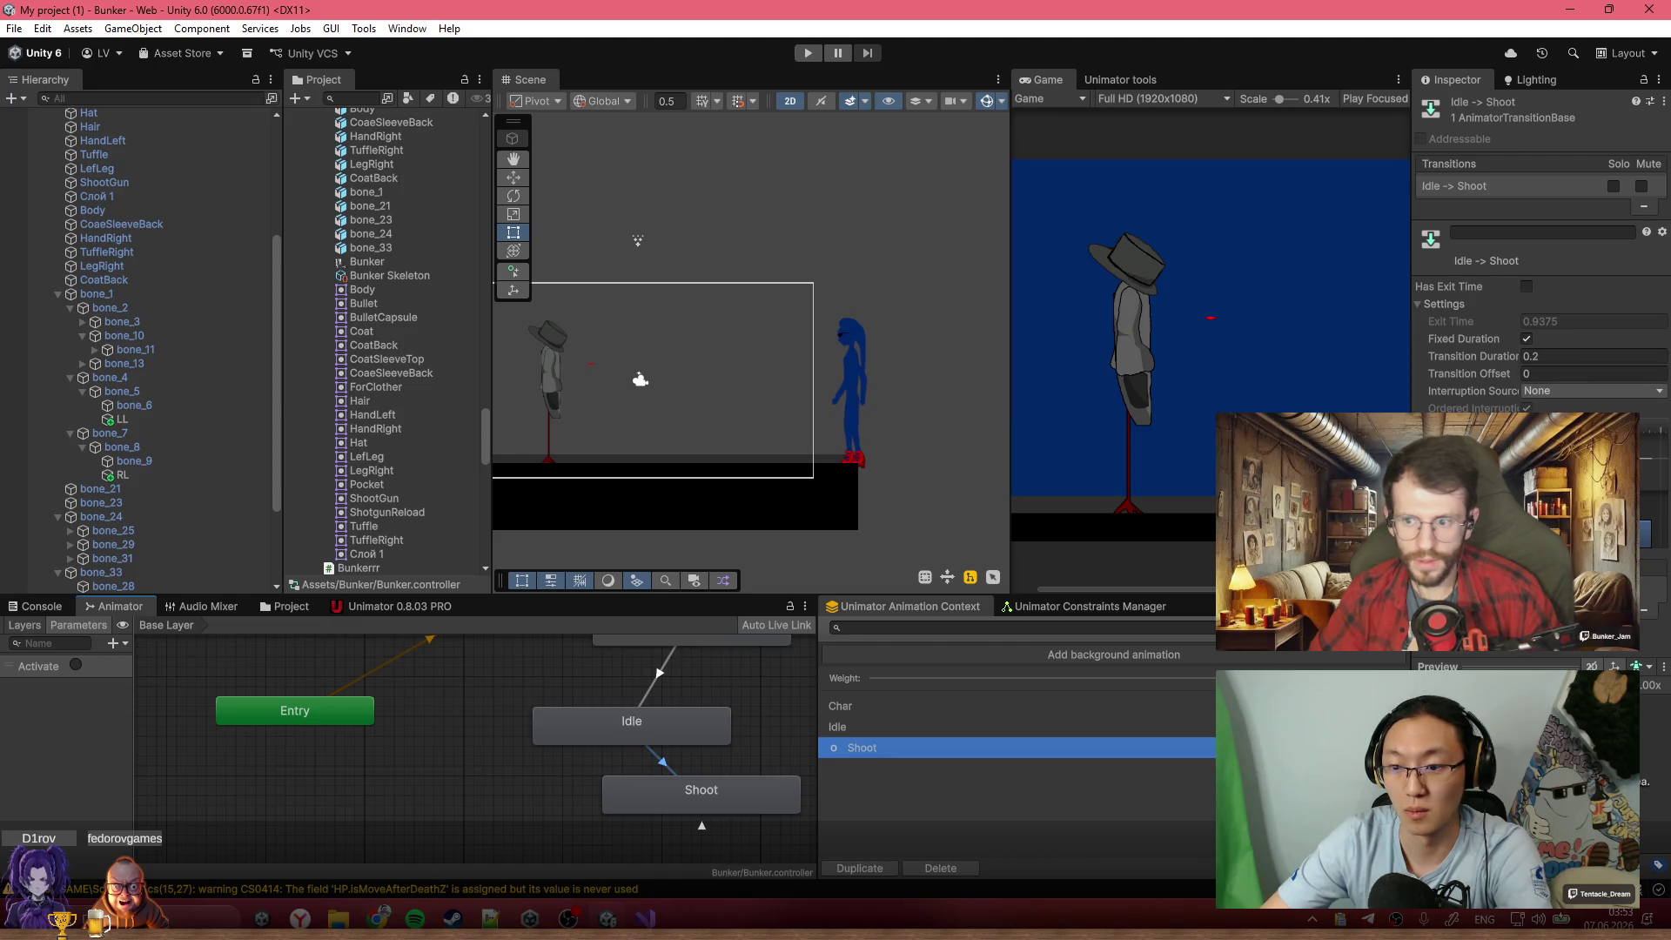
Set the Shoot self-transition to no exit time, 0 duration, 0.1 offset
click(704, 827)
click(1592, 322)
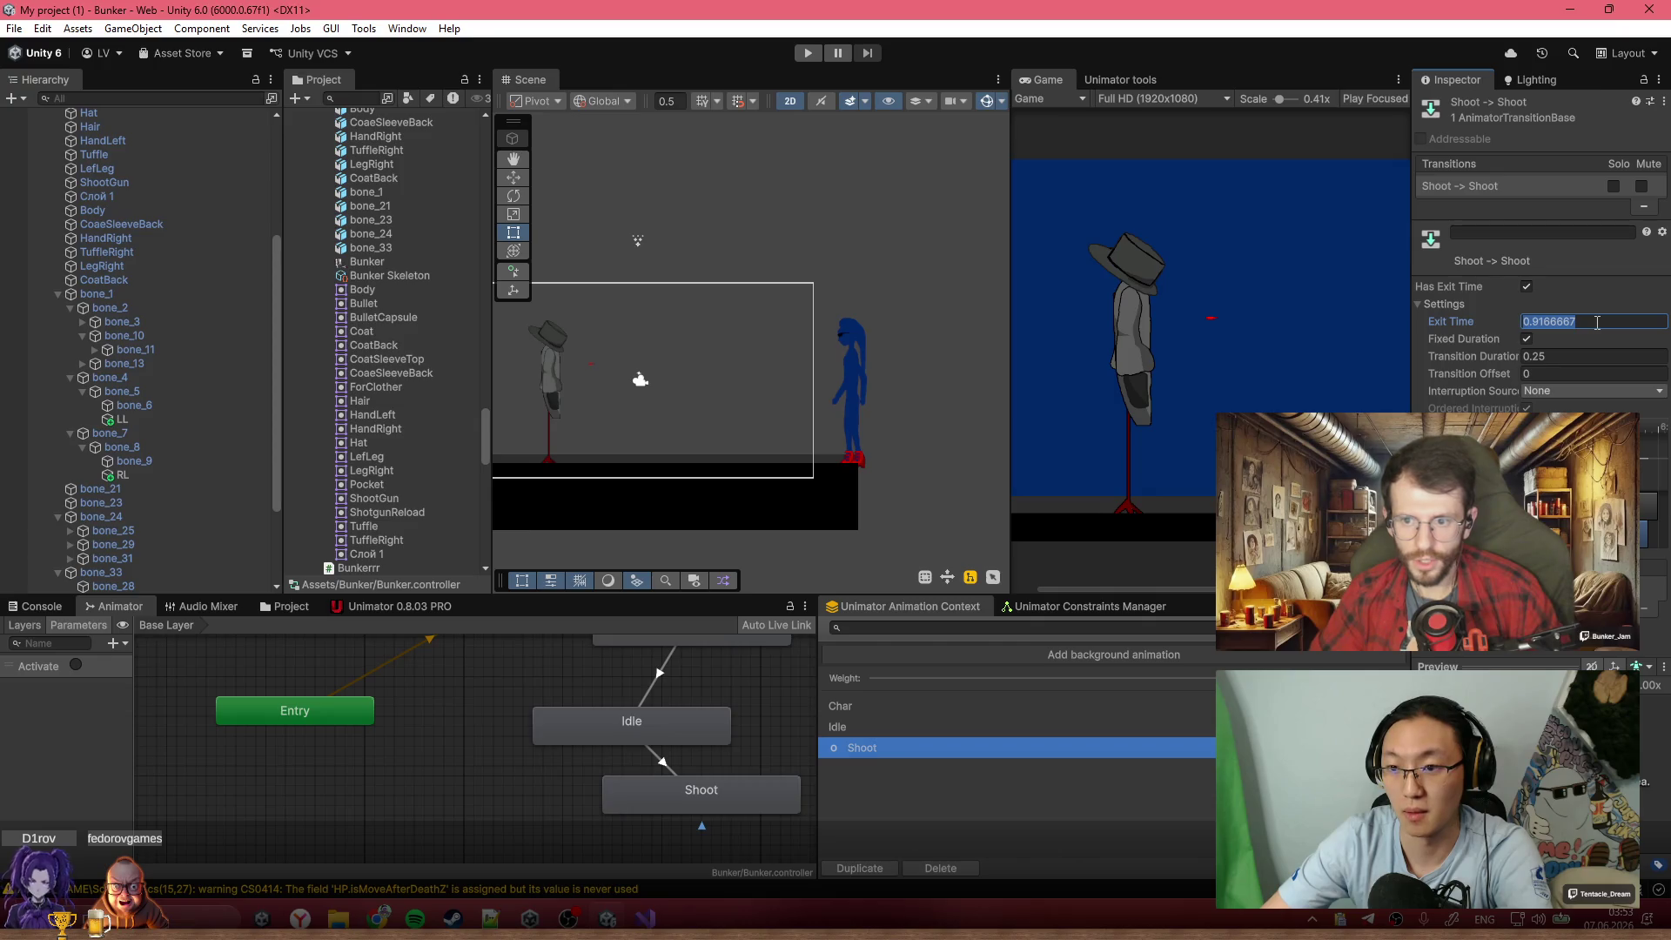
click(1527, 287)
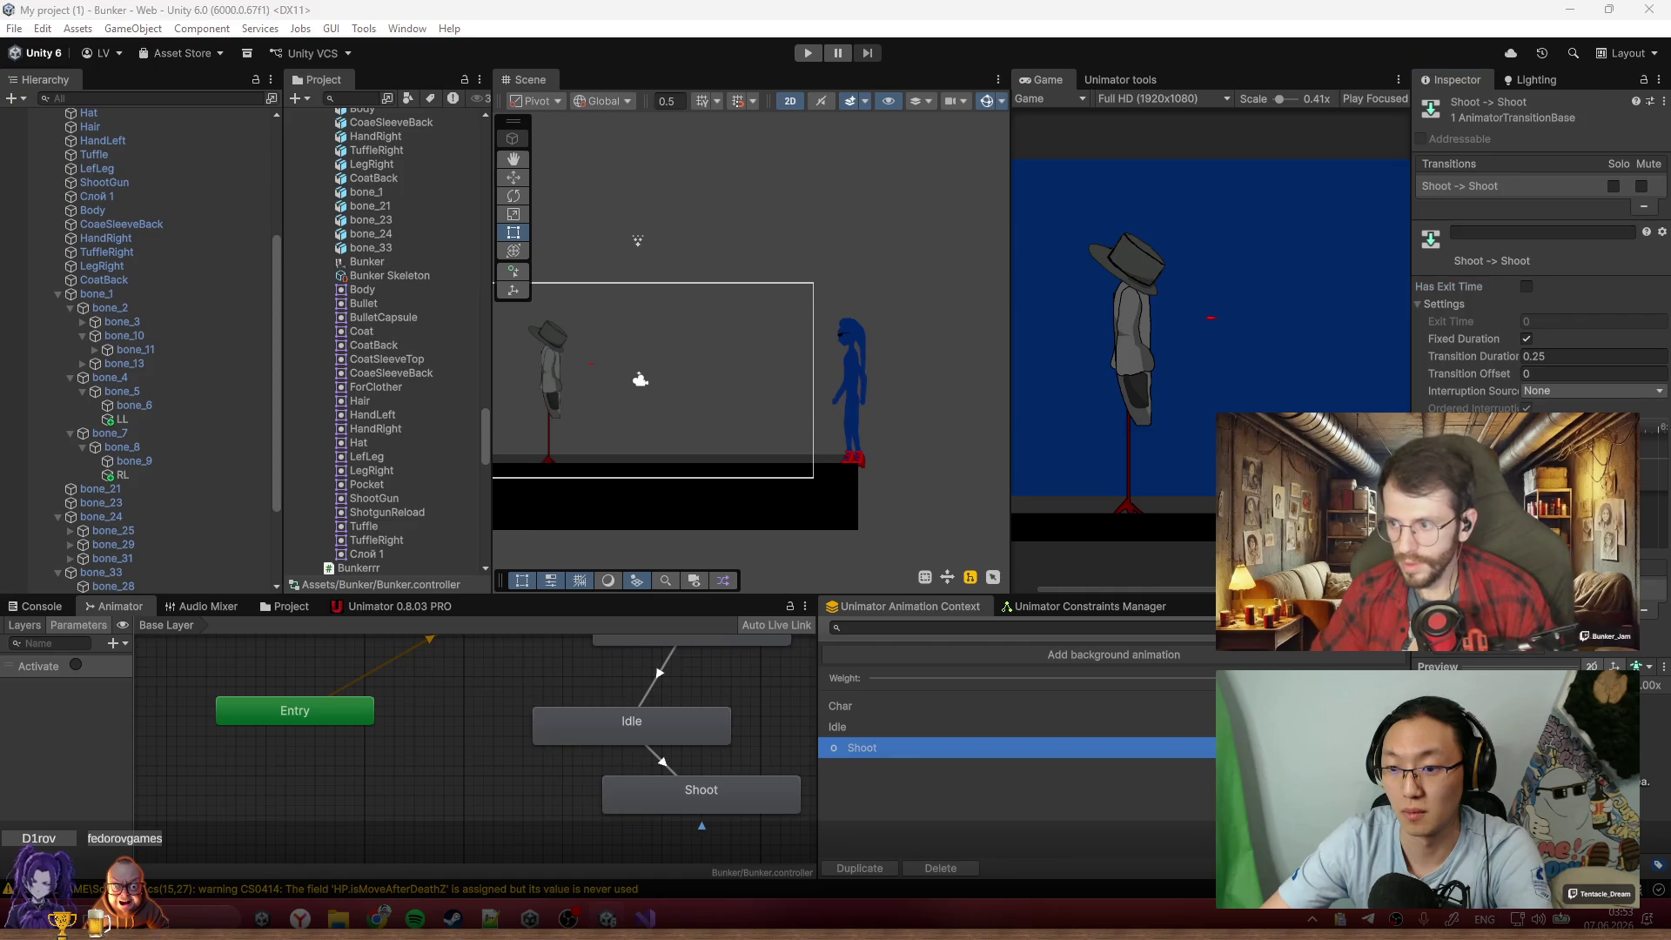
click(1605, 354)
text(0)
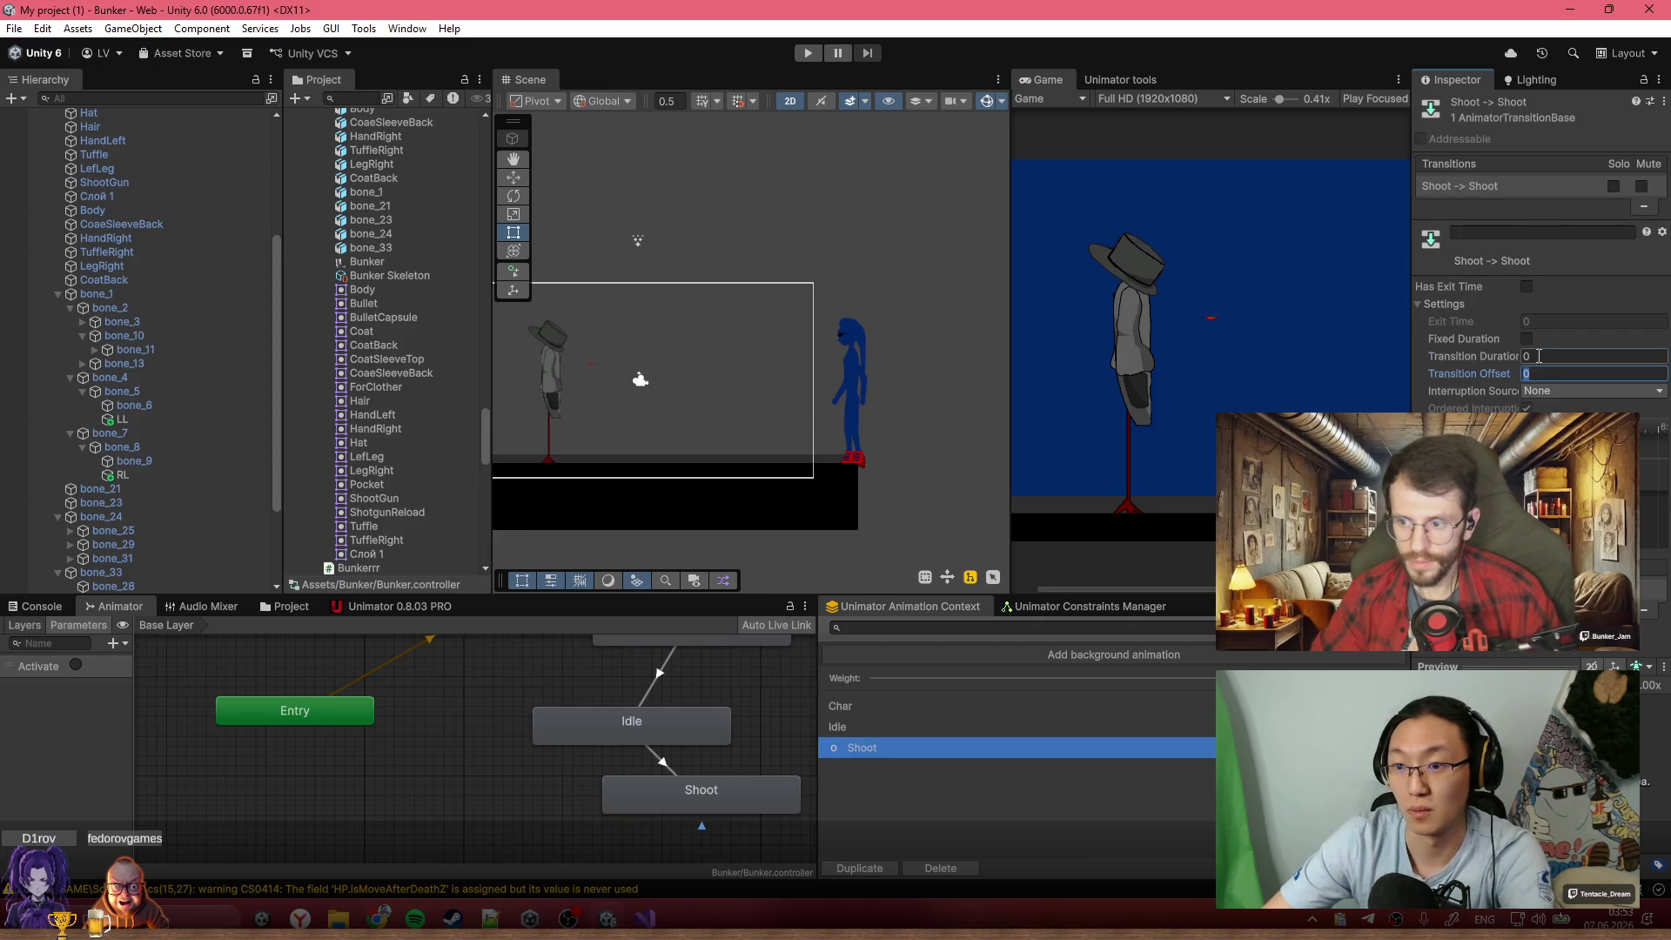
click(1545, 374)
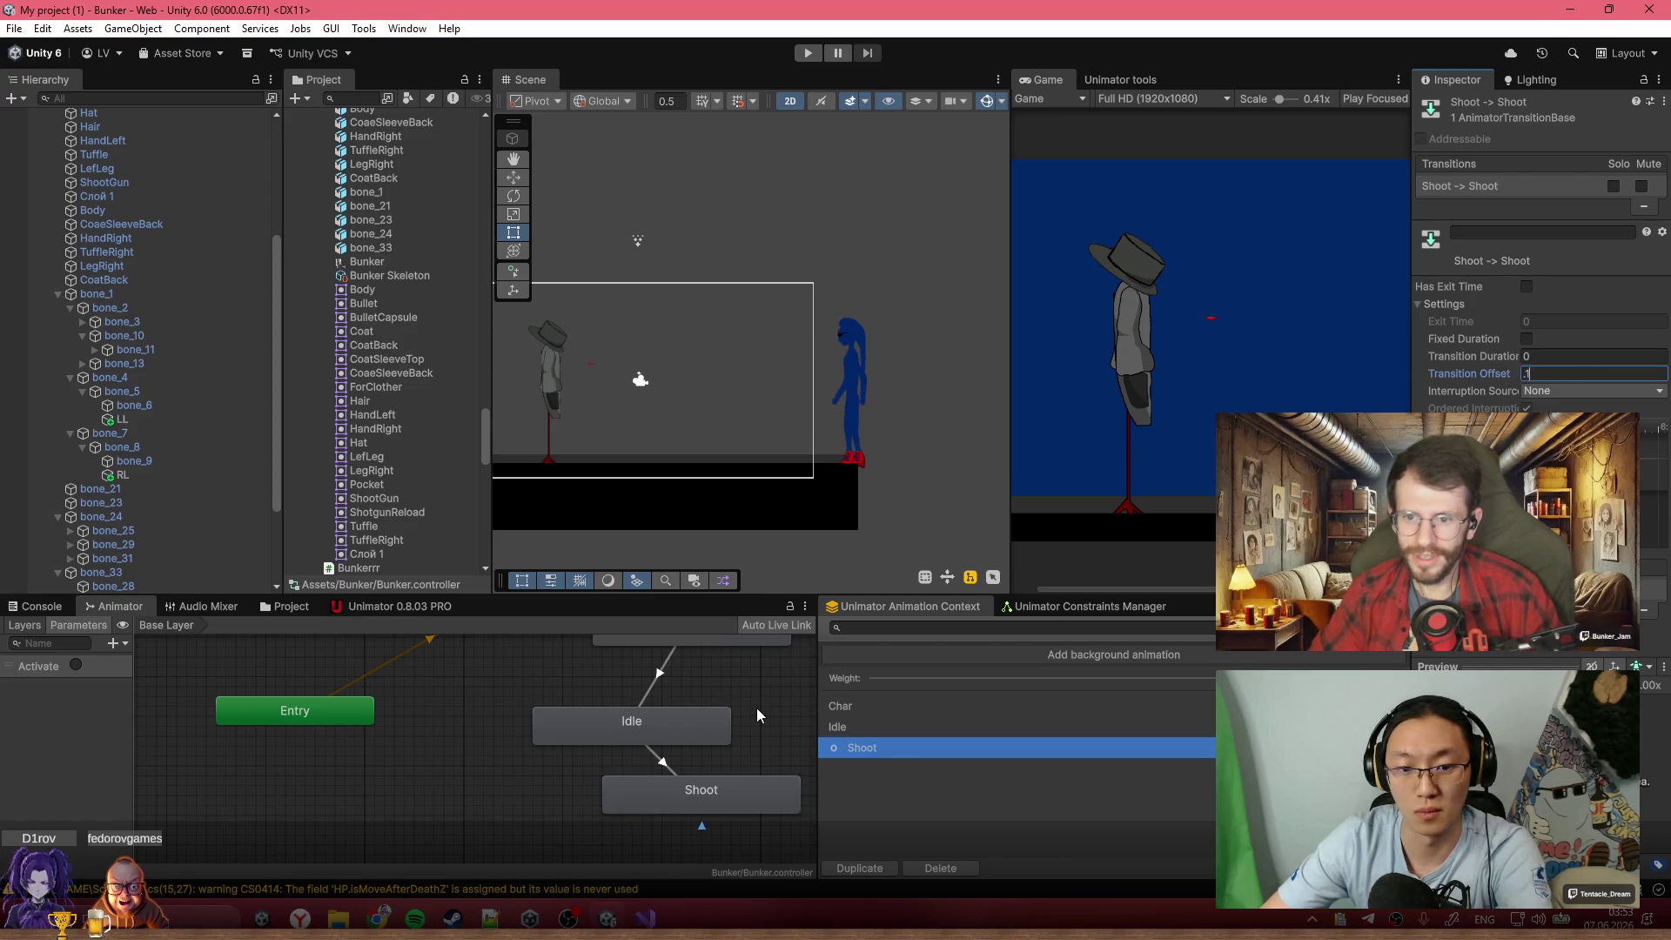
key(Return)
scroll(749, 722, down, 5)
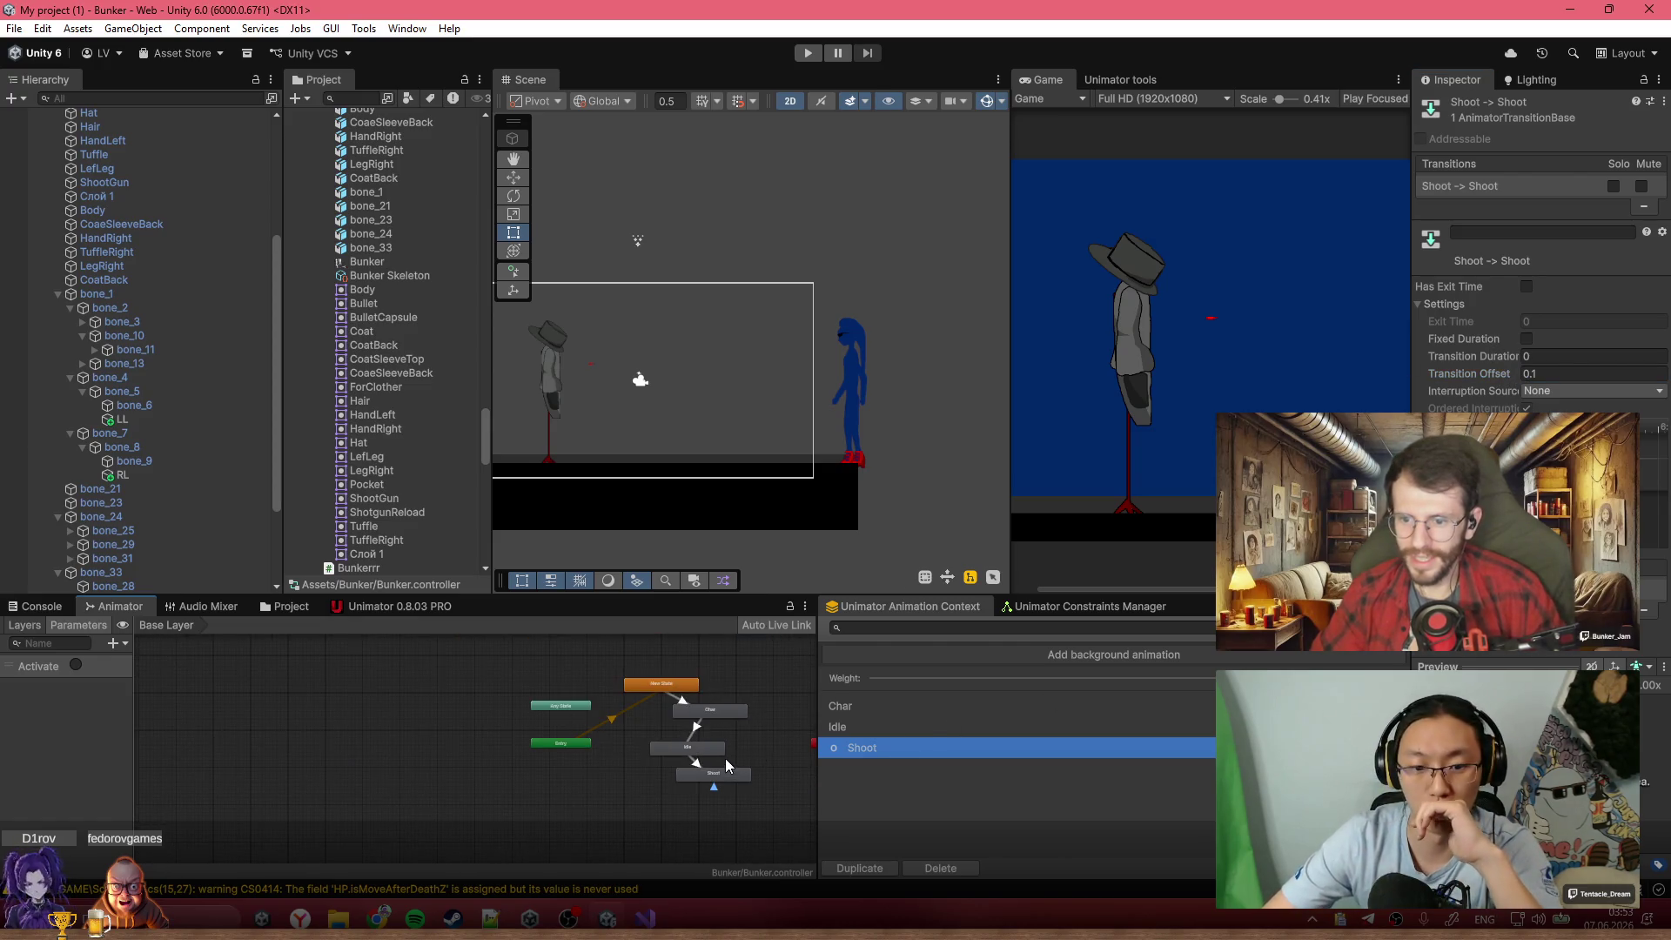
scroll(729, 766, up, 5)
Reselect the Shoot state and its self-transition, and bring up Shoot's options
click(727, 718)
scroll(716, 736, down, 2)
click(691, 773)
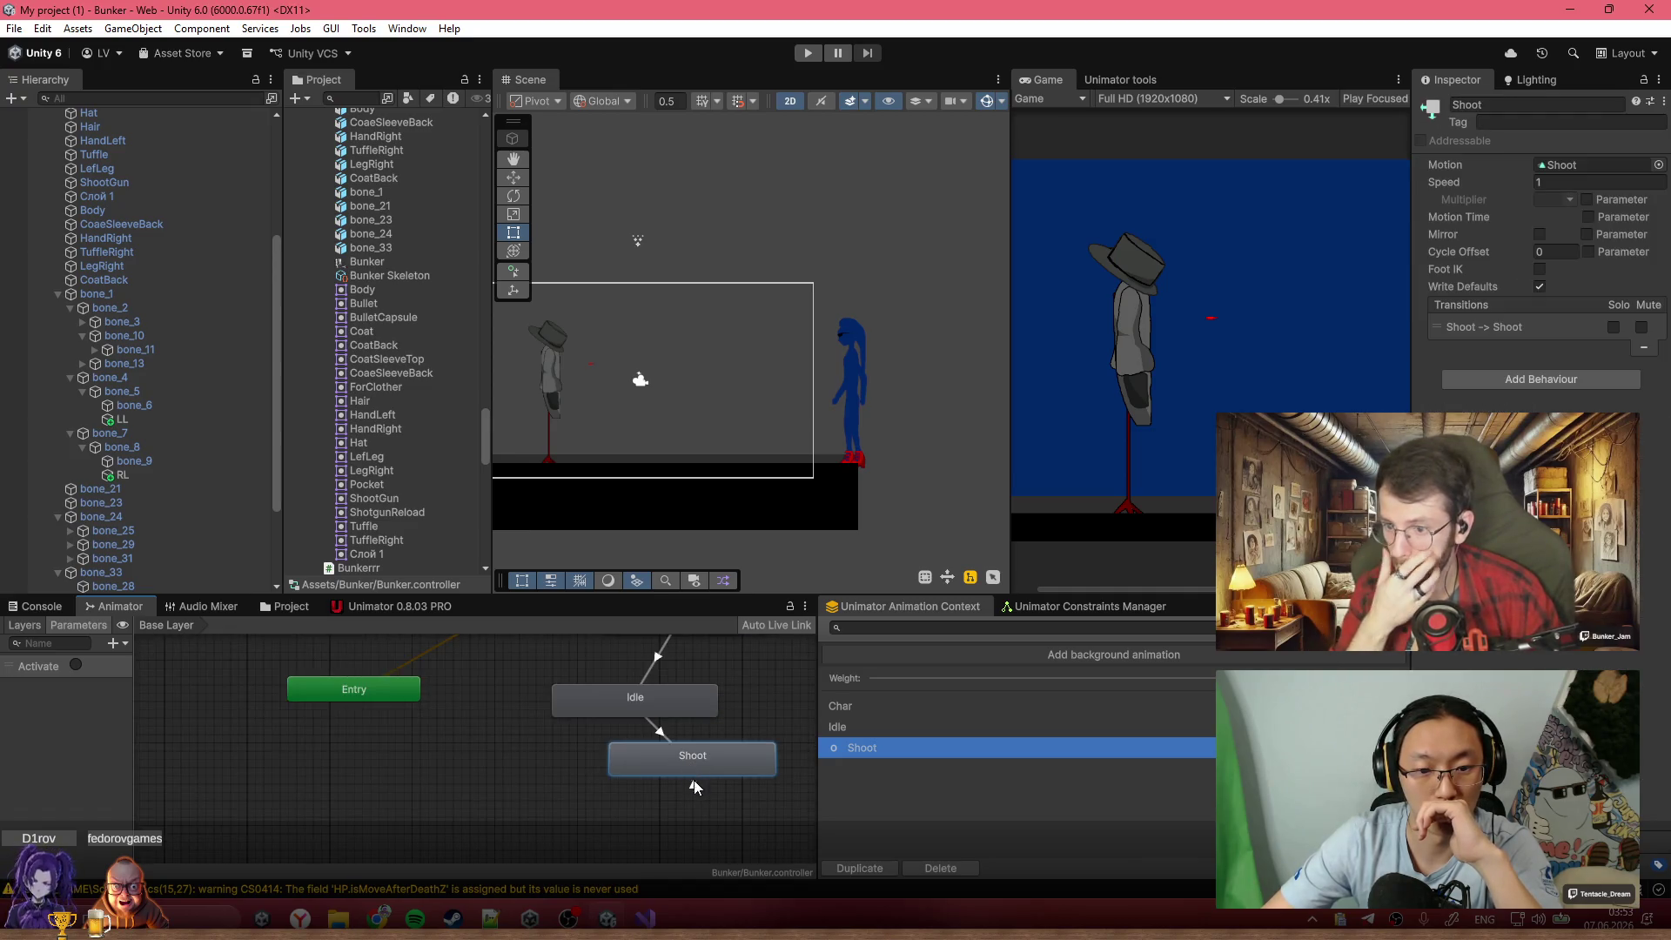
click(693, 785)
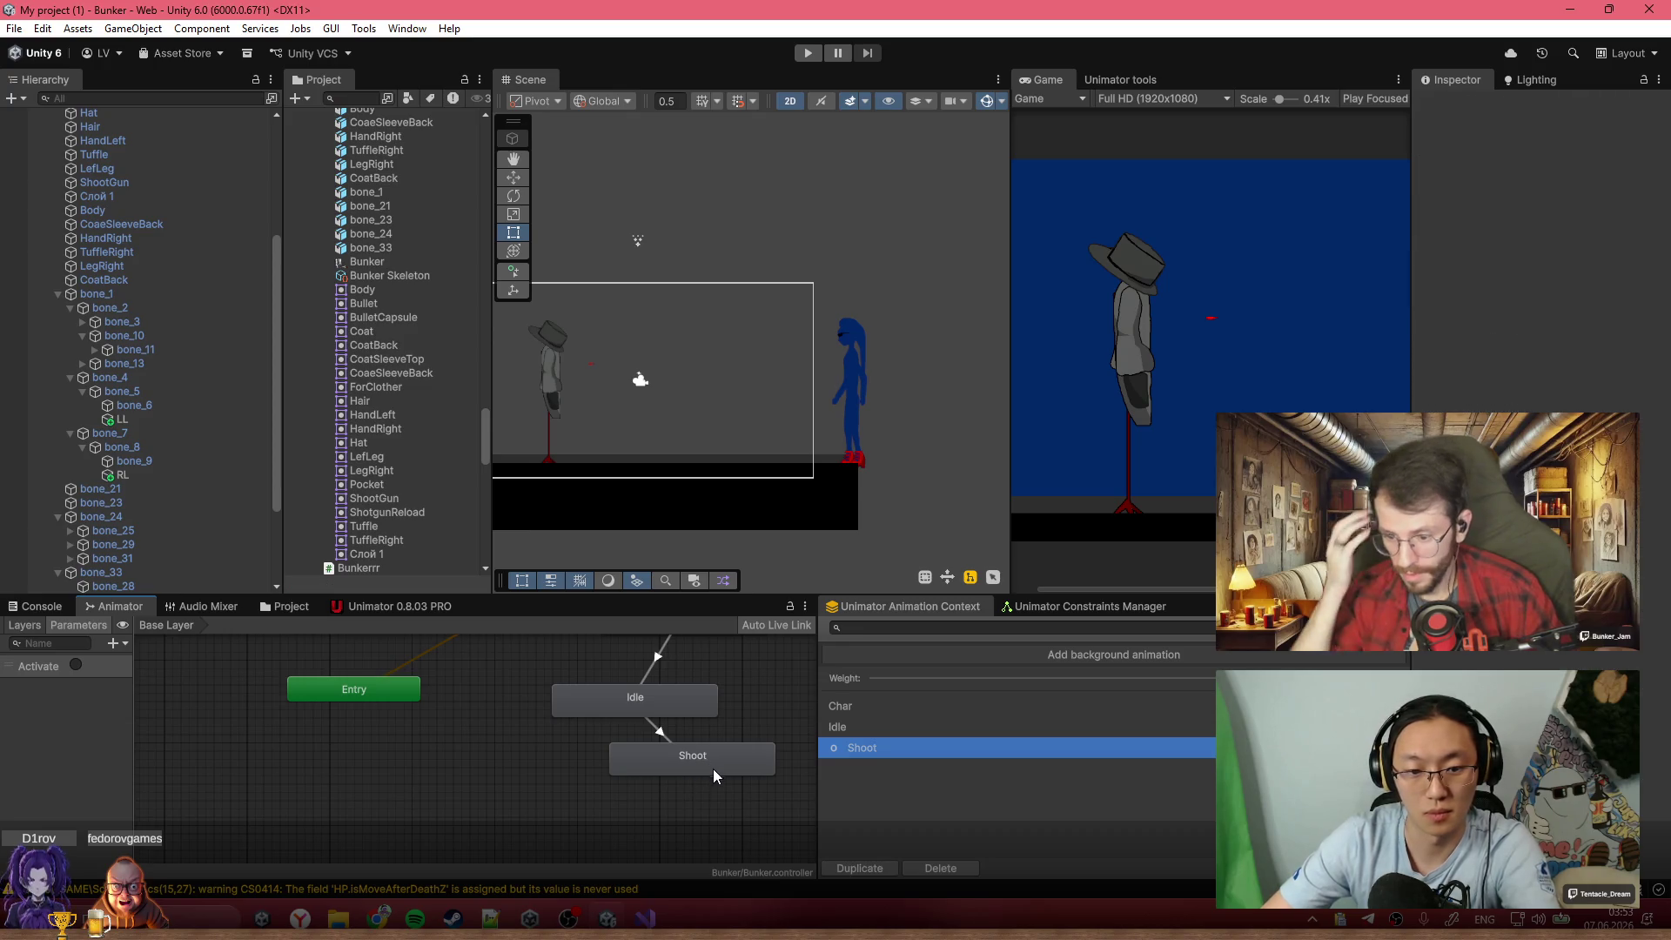
right_click(731, 773)
Create a Shoot→Idle transition with an exit time of 1
click(764, 781)
click(698, 705)
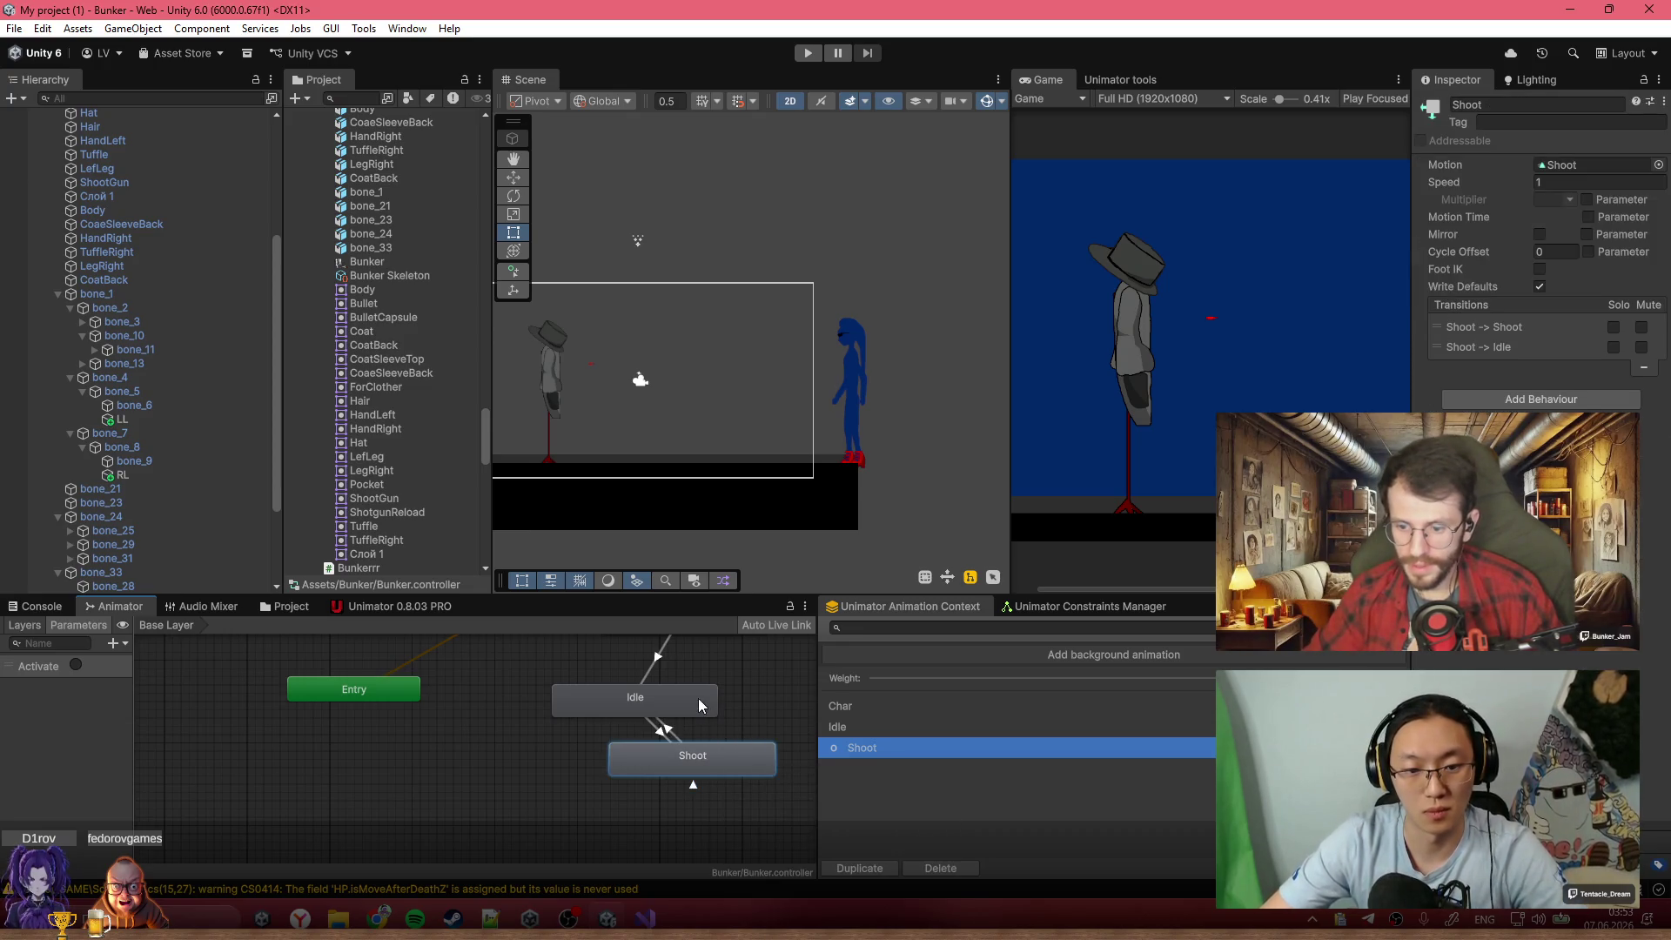
click(663, 729)
click(1558, 321)
text(1)
key(Tab)
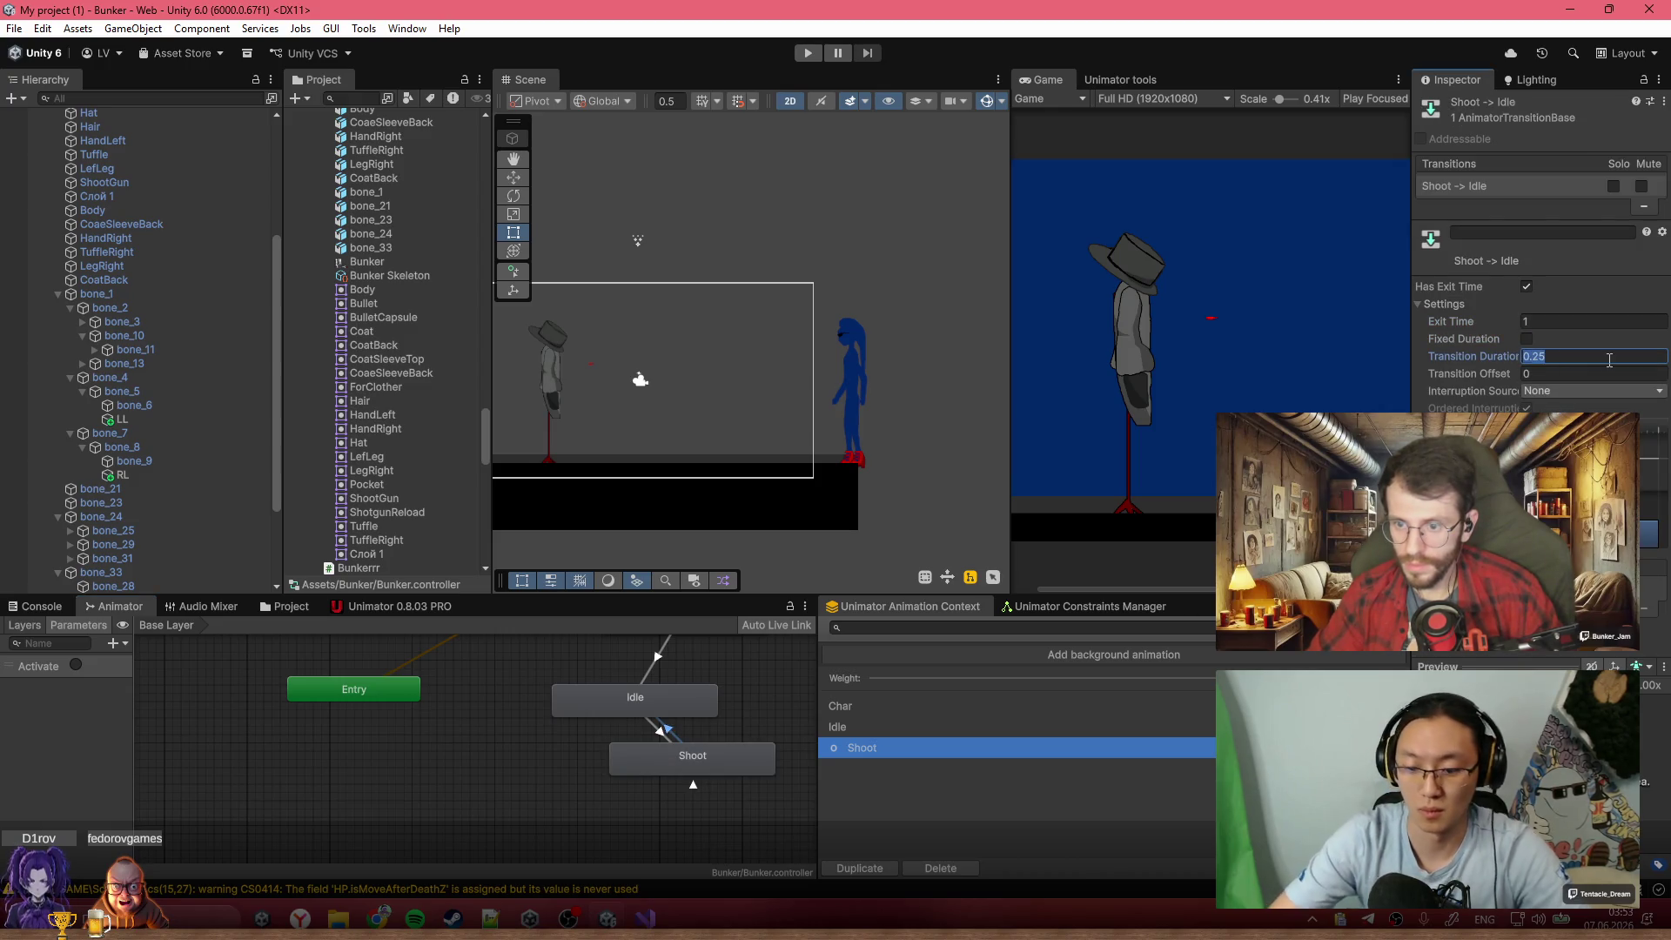
Select the Bunker character and run the game to test shooting
scroll(473, 718, down, 5)
scroll(105, 227, up, 5)
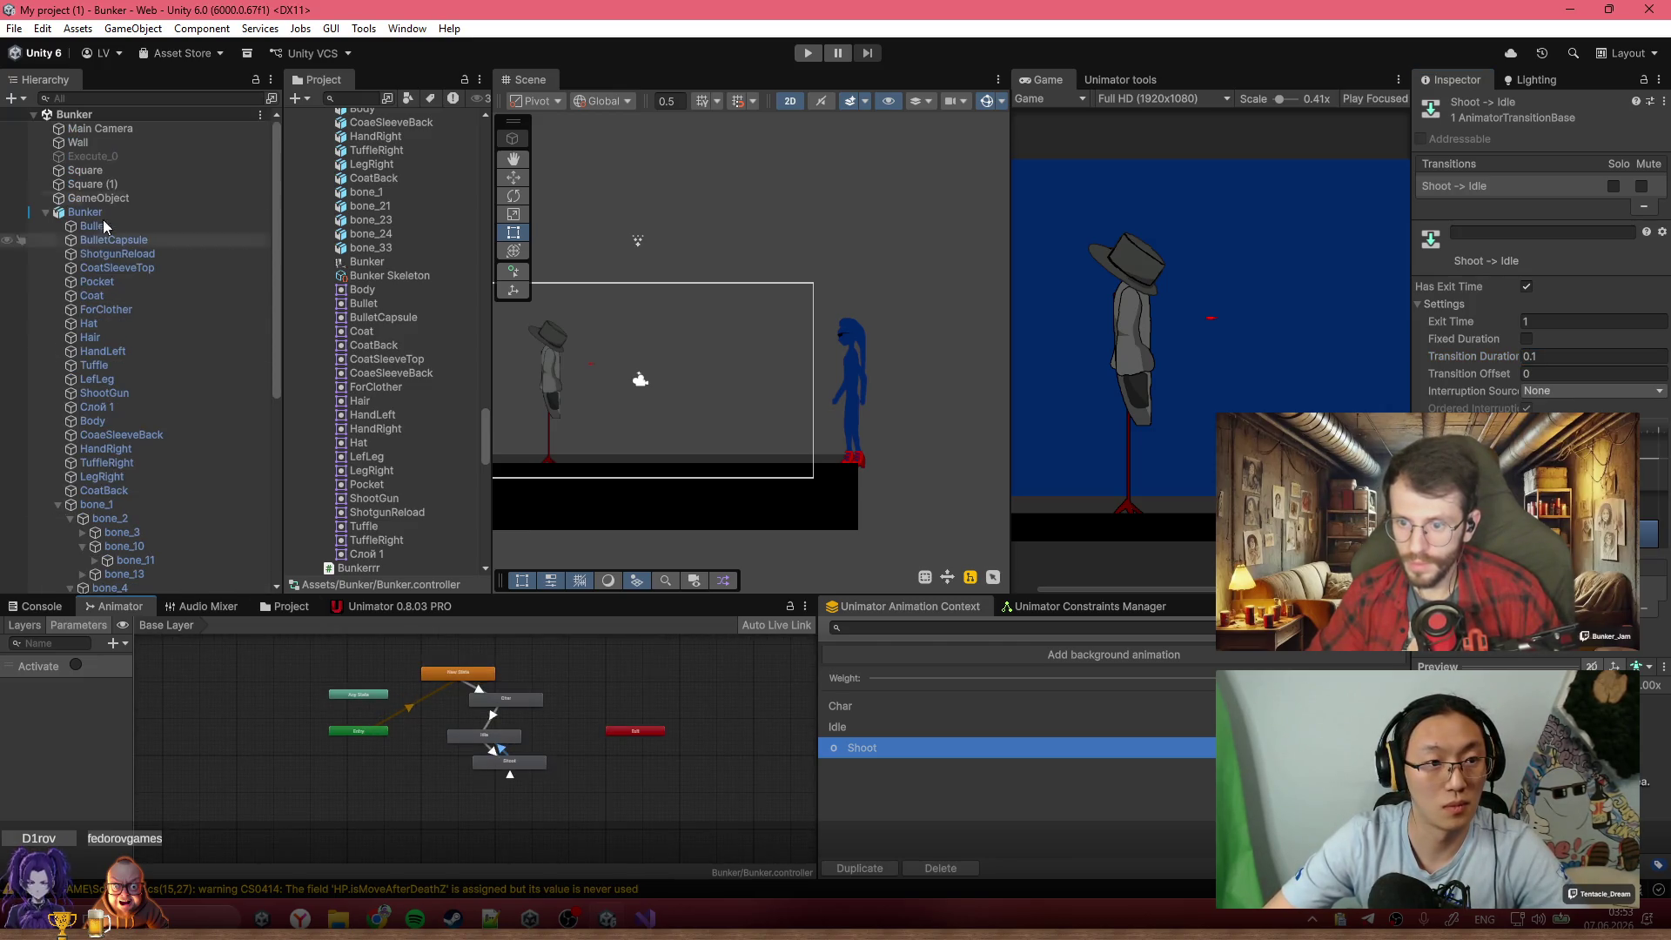
click(85, 212)
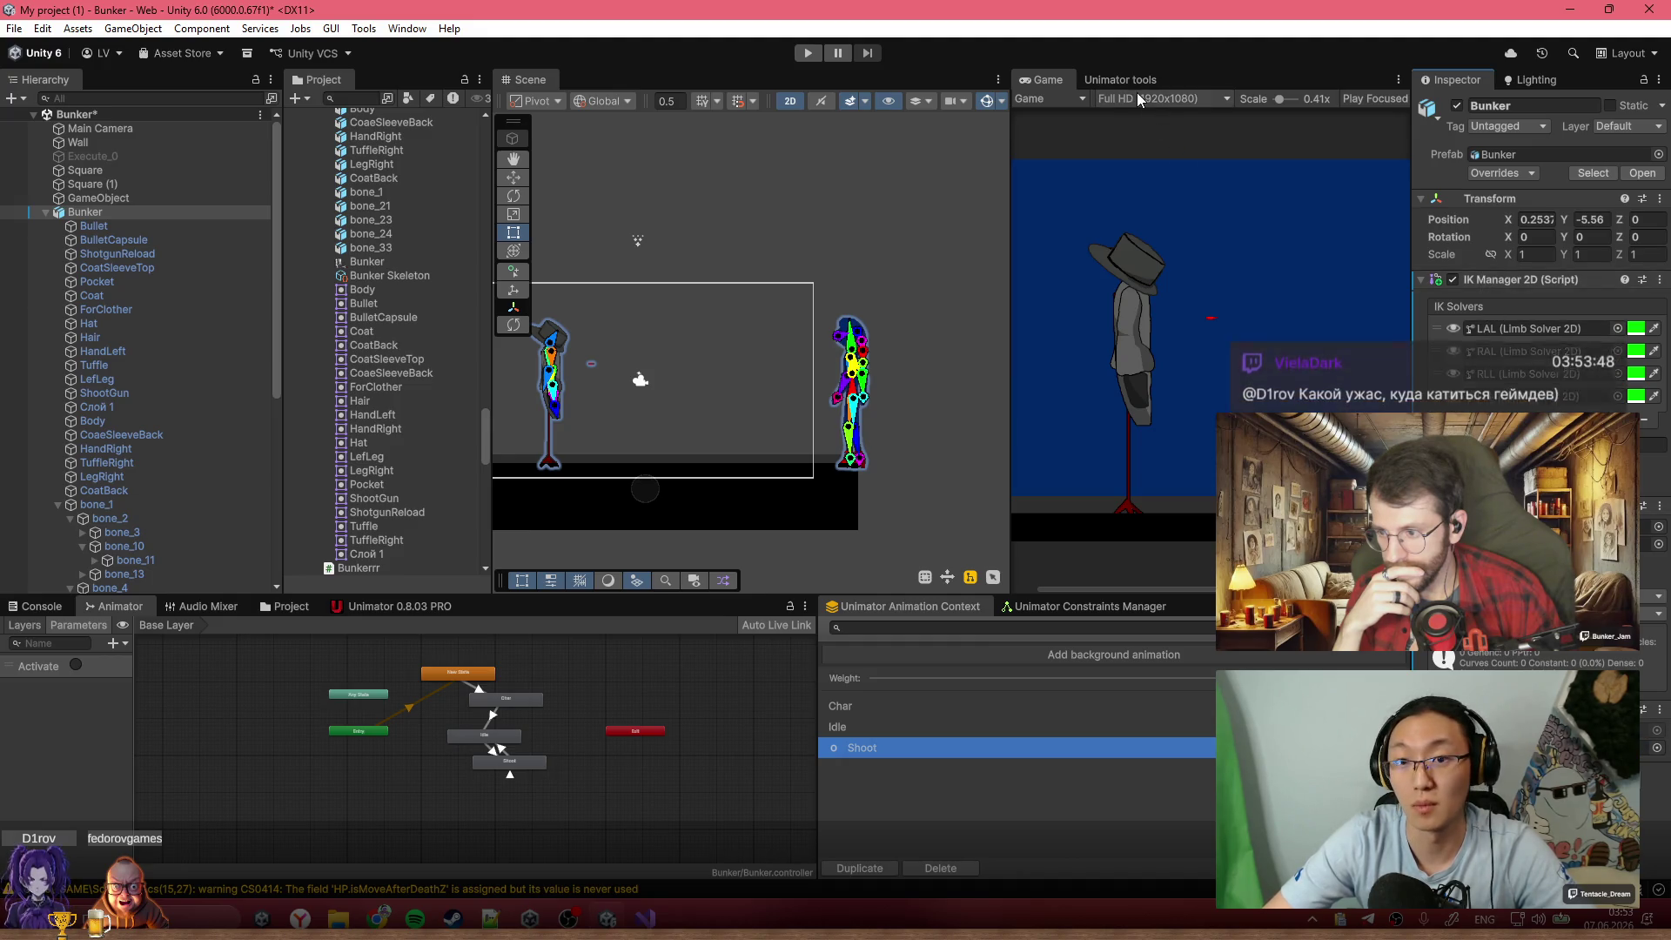
click(807, 53)
click(810, 55)
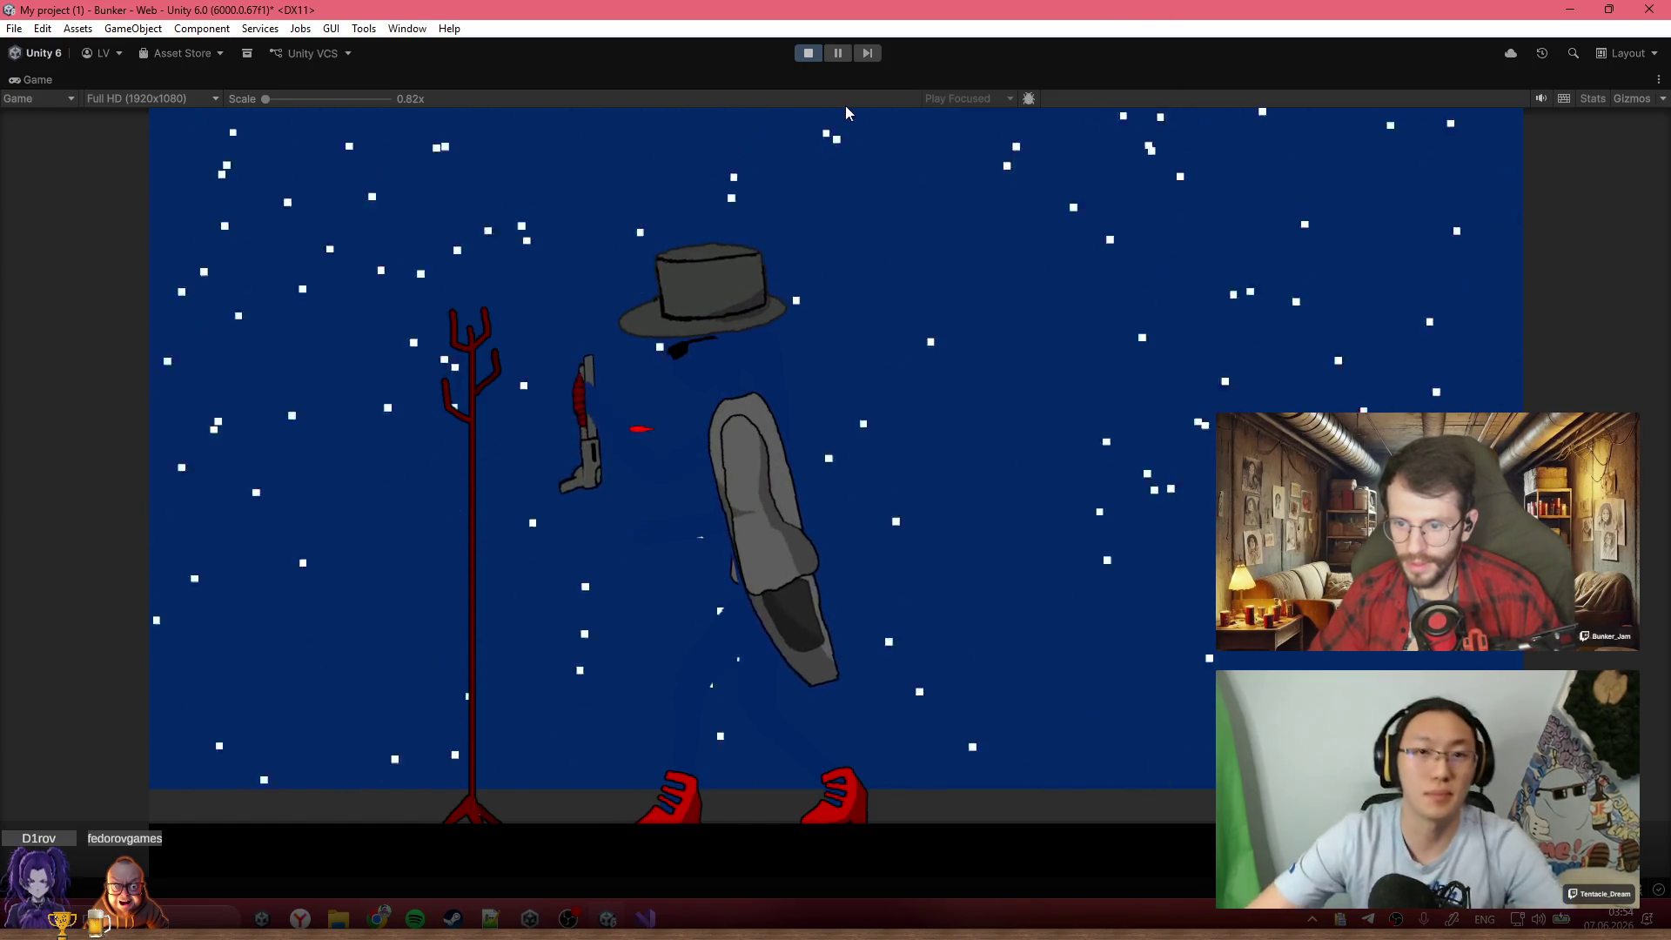
click(809, 52)
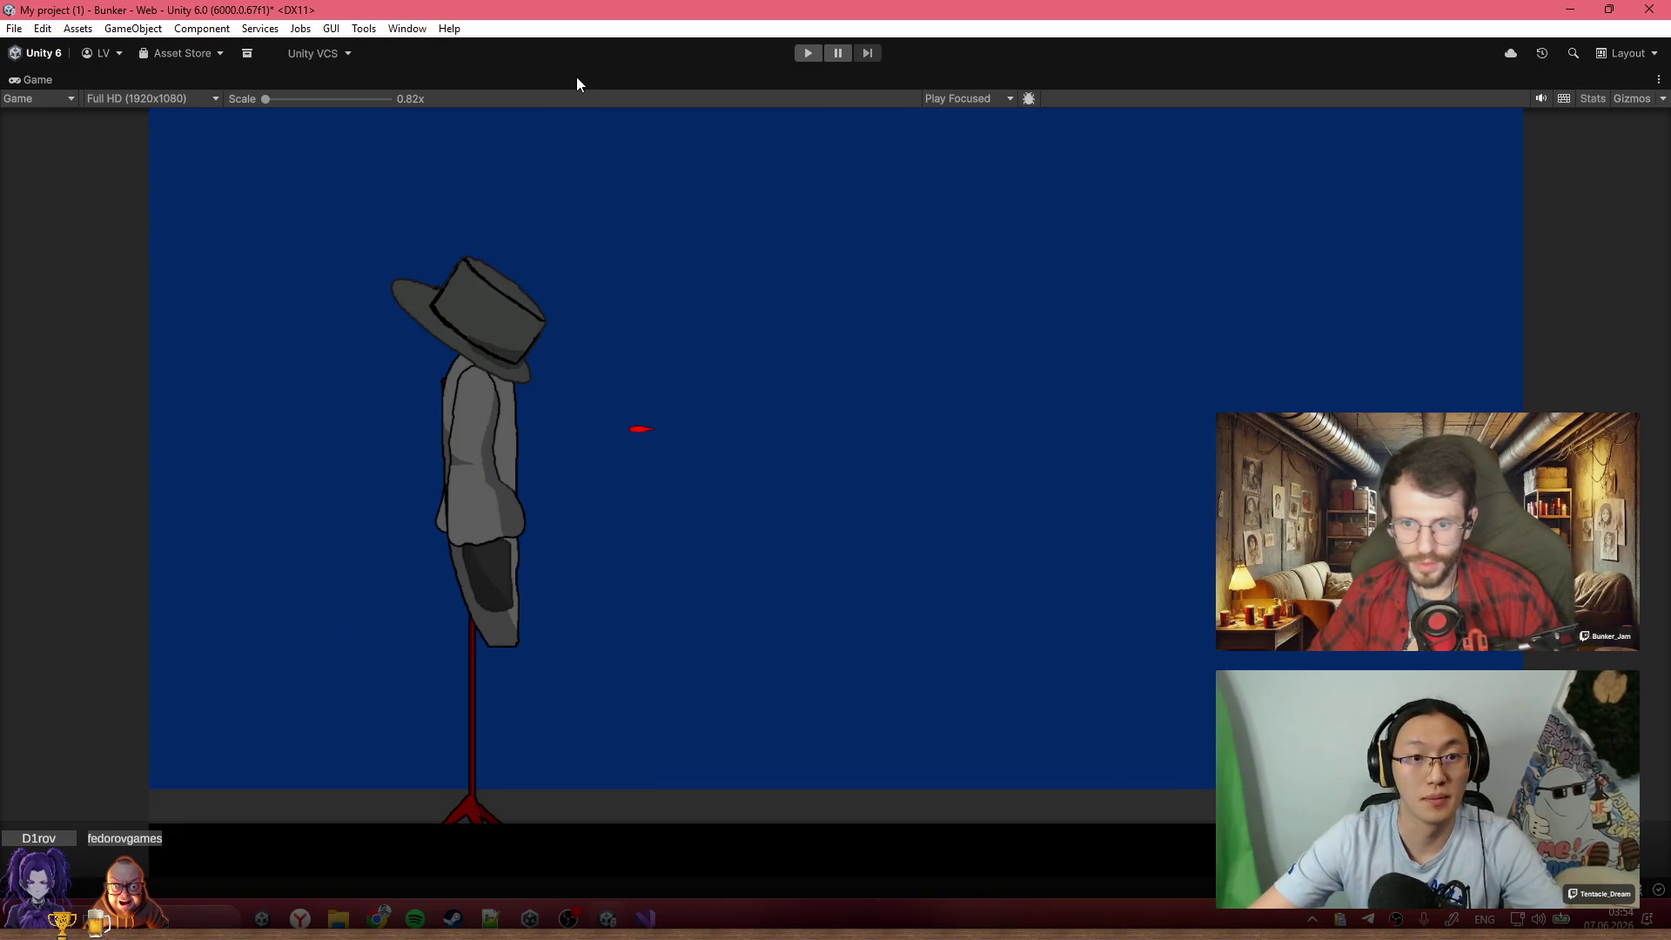
key(alt+Tab)
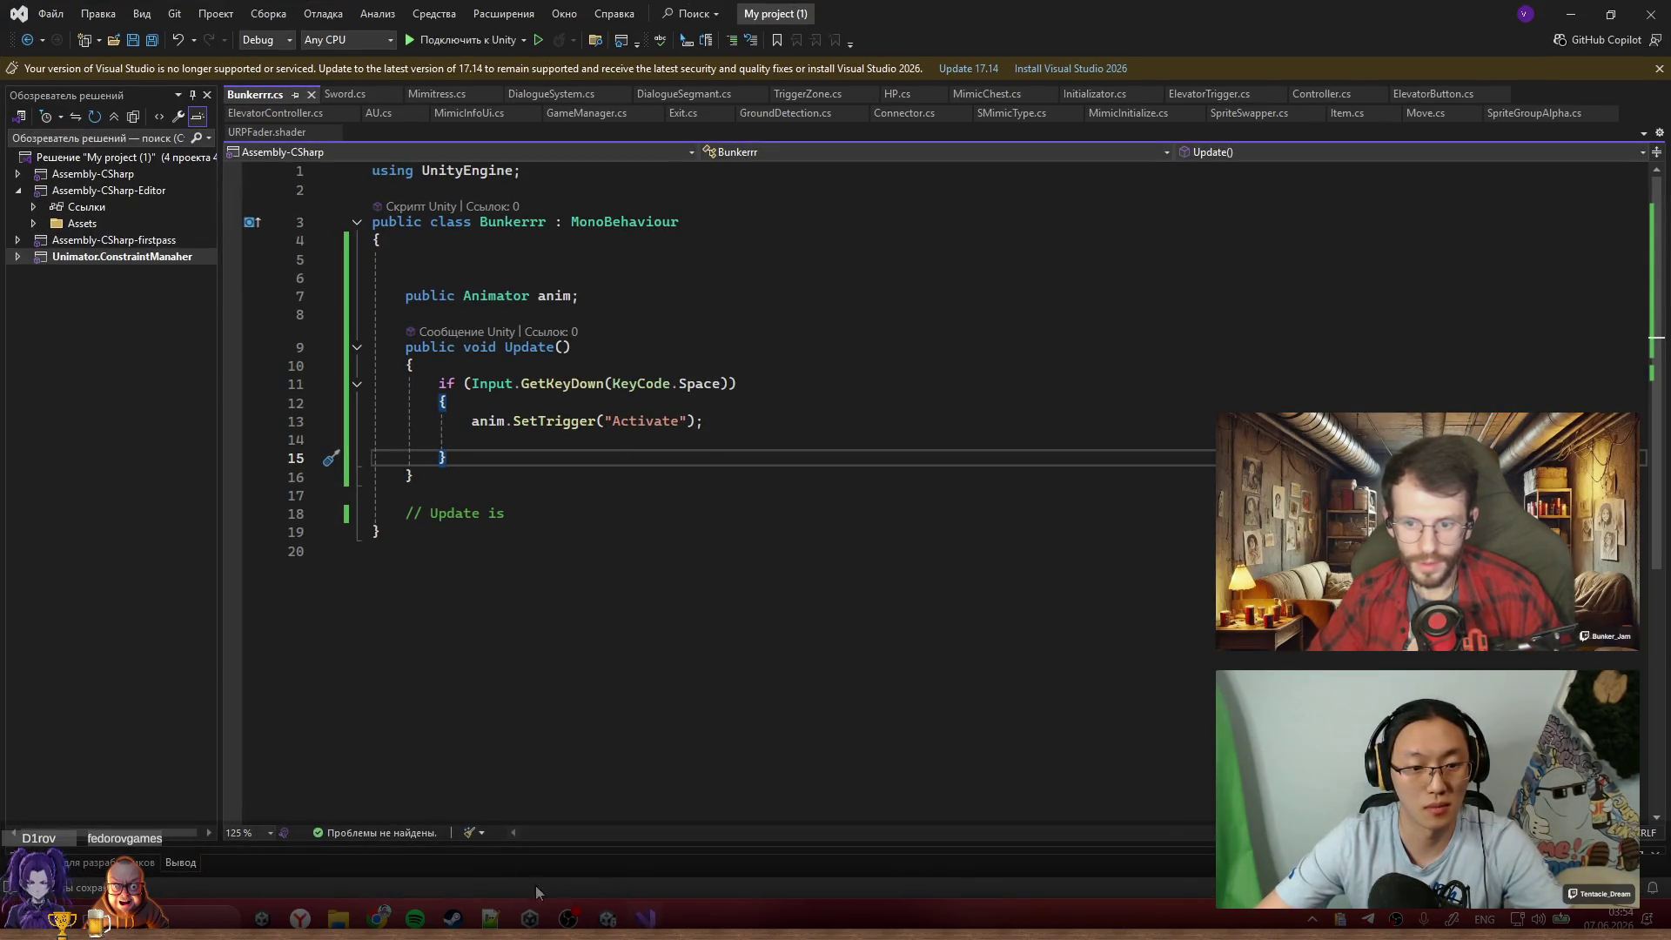
click(529, 918)
click(462, 836)
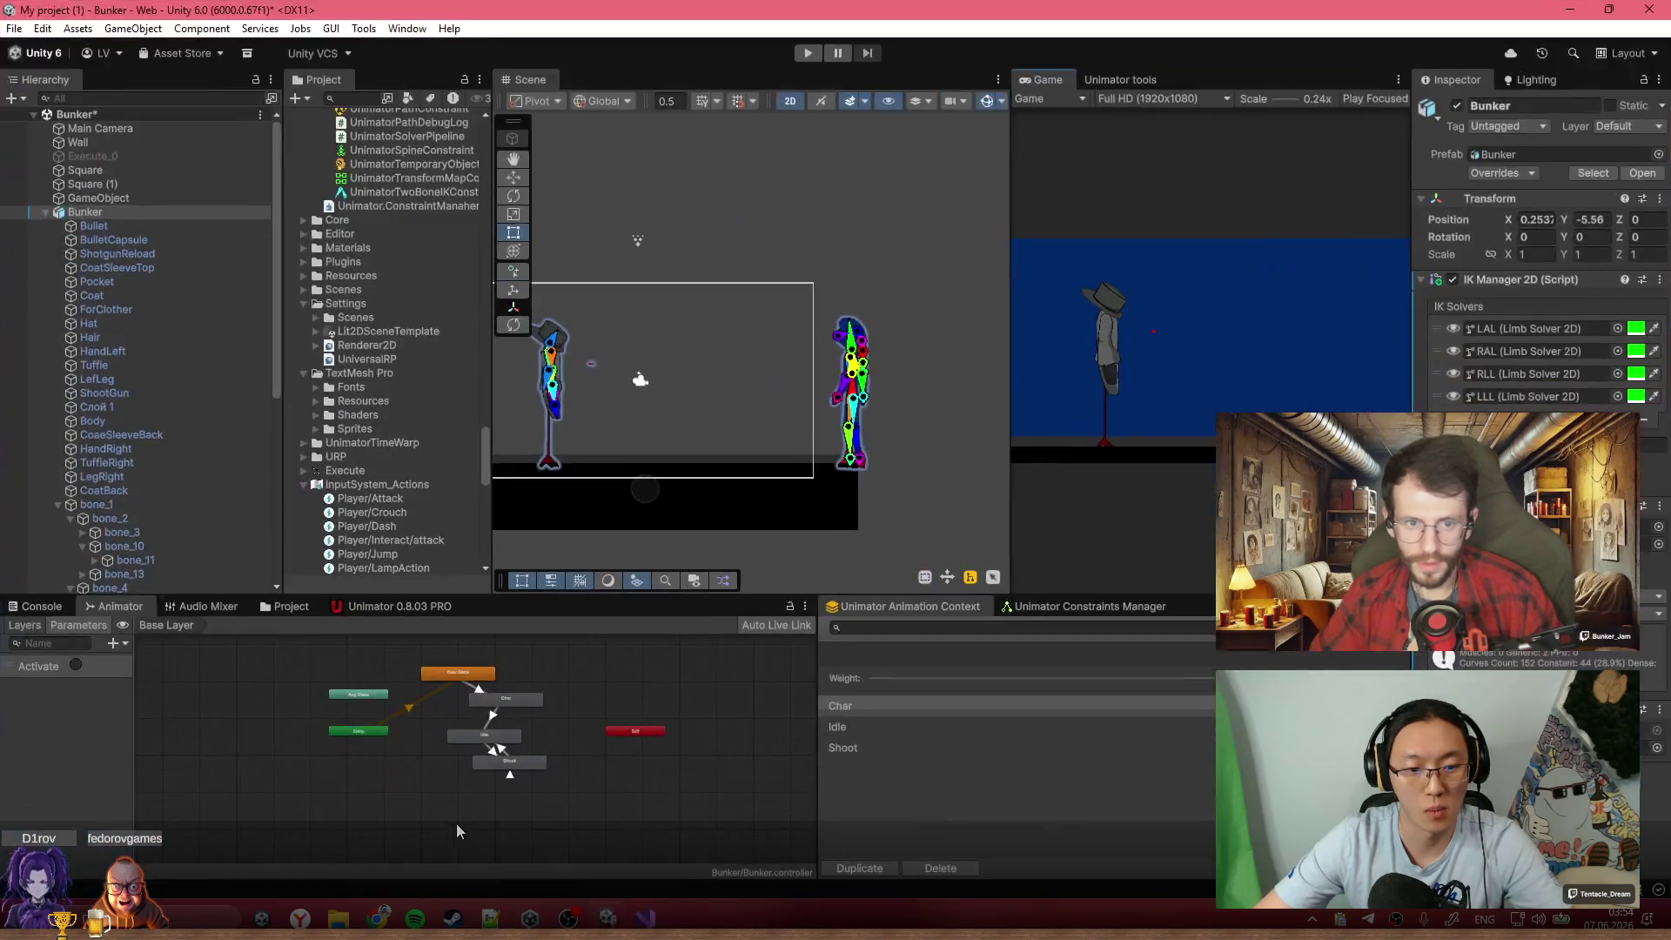
Give Char→Idle exit time 1 with a fixed duration, then run the game
scroll(517, 756, up, 5)
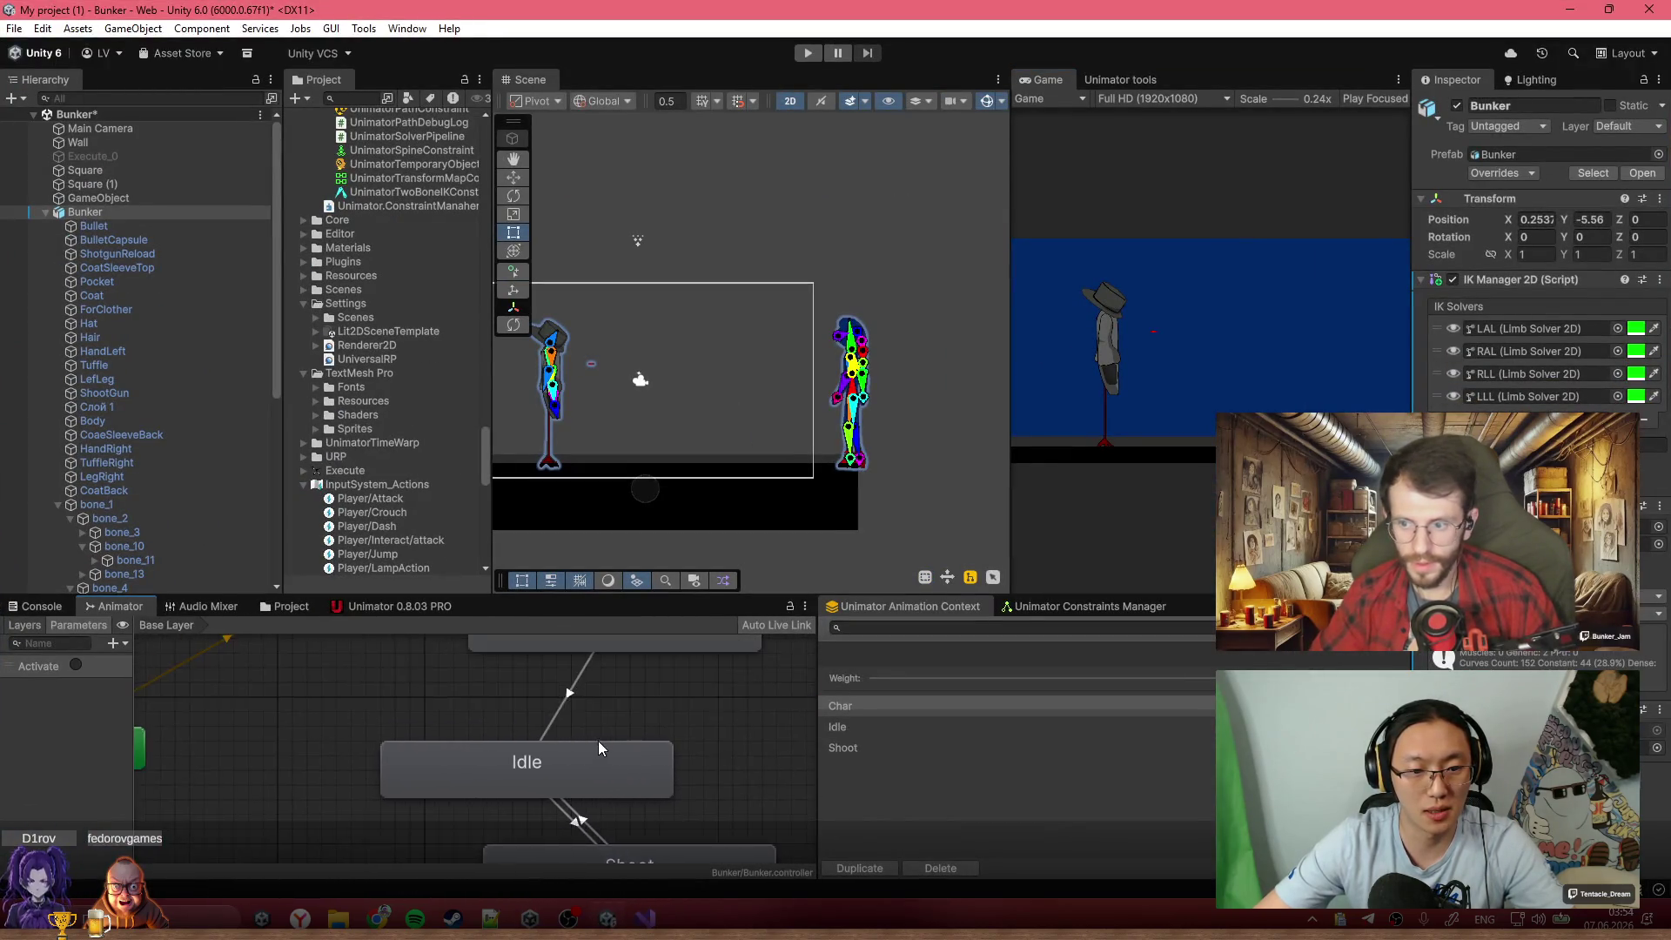
click(577, 709)
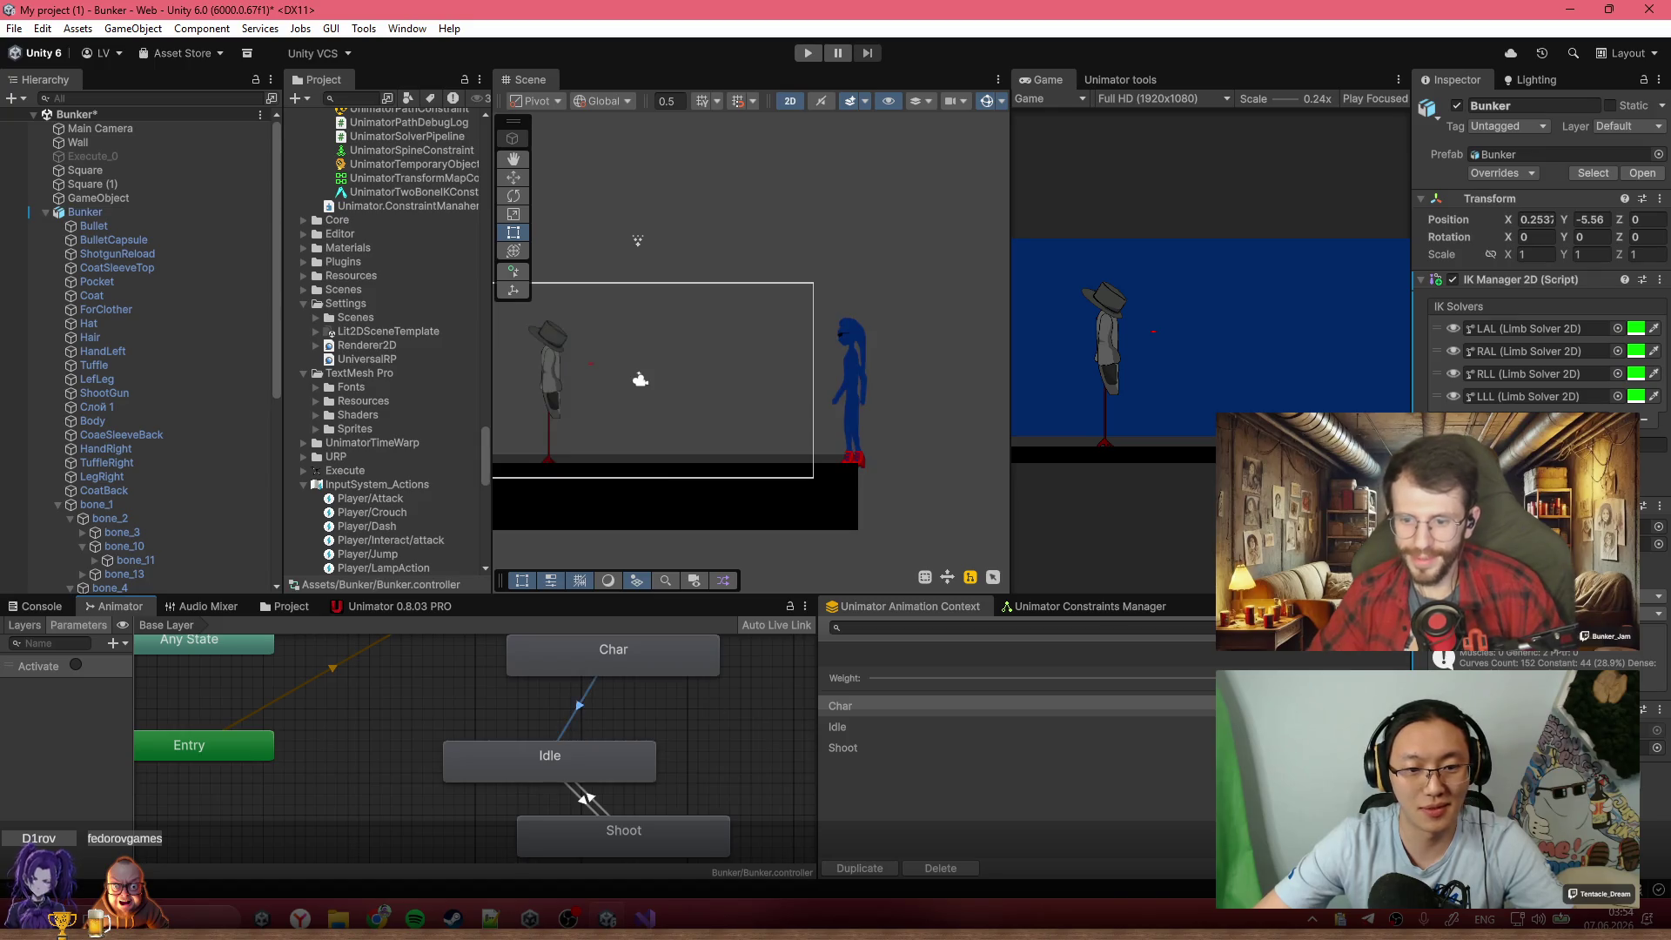
click(1444, 303)
click(1527, 286)
click(1562, 321)
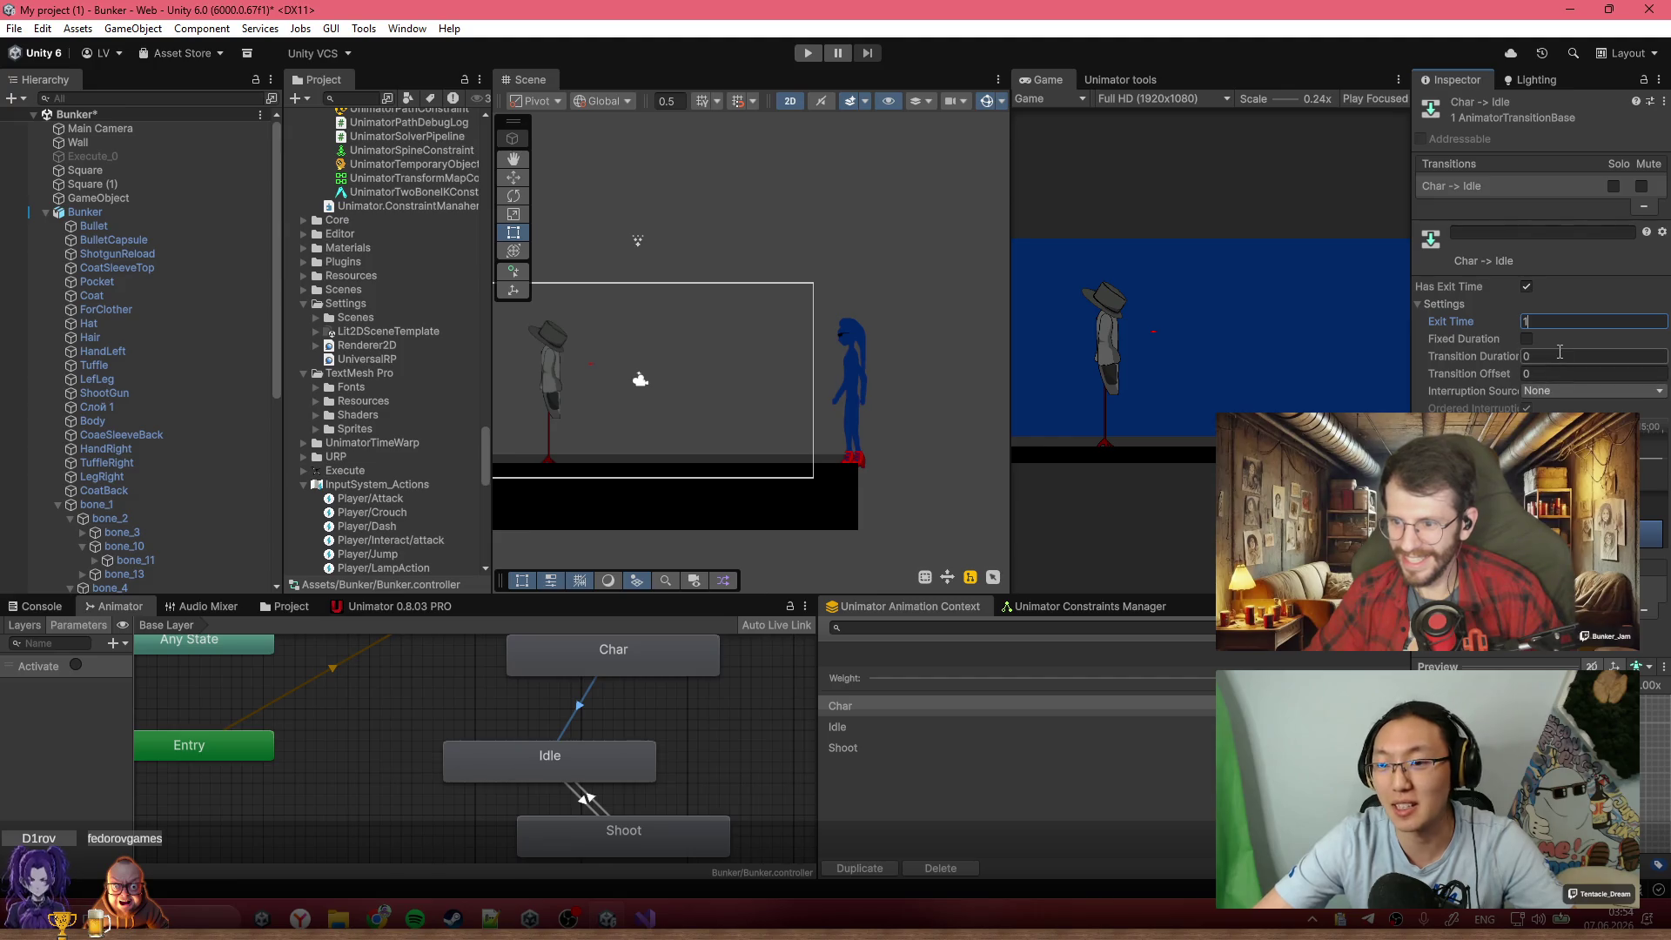
text(1)
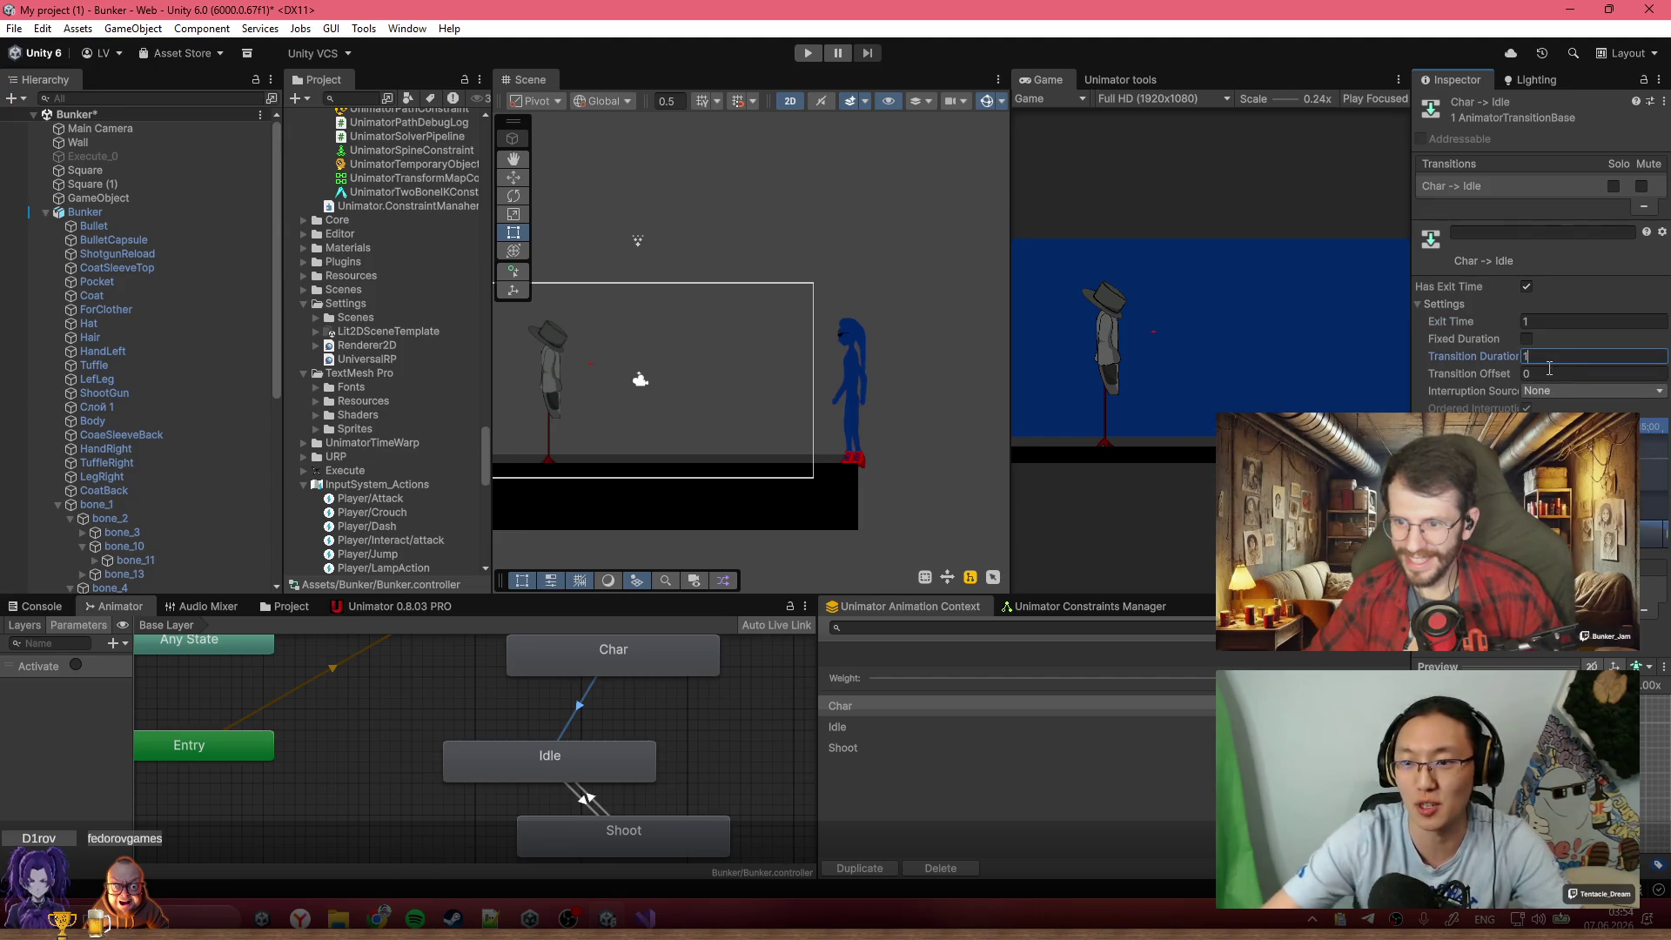
click(1526, 338)
text(0.1)
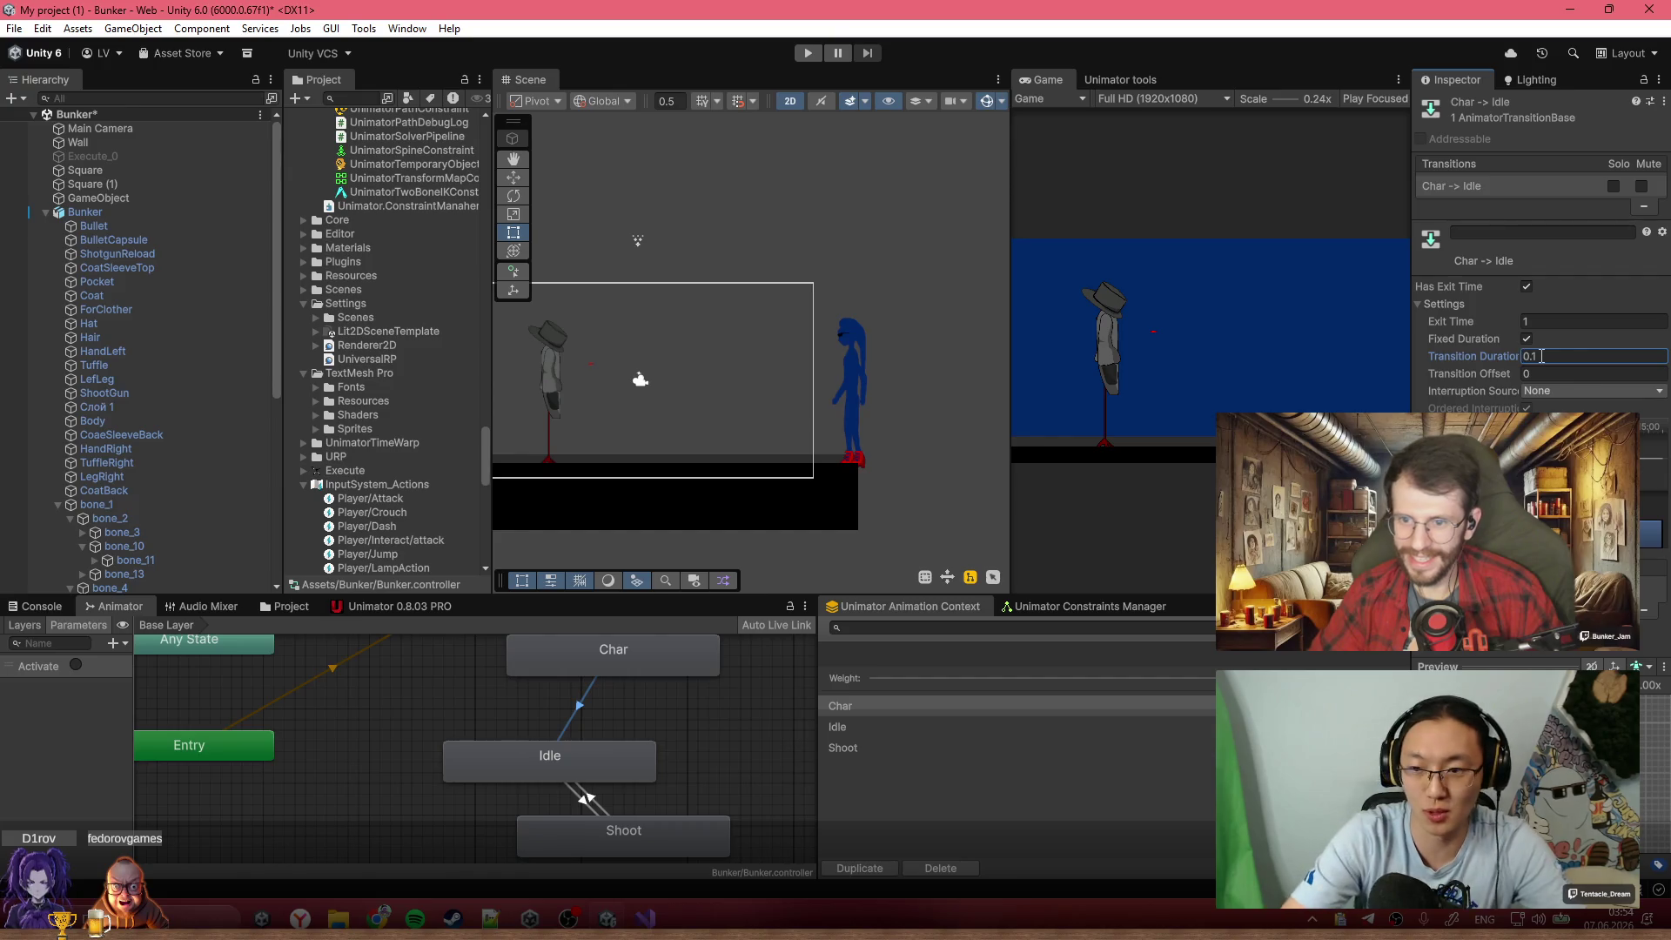
click(808, 53)
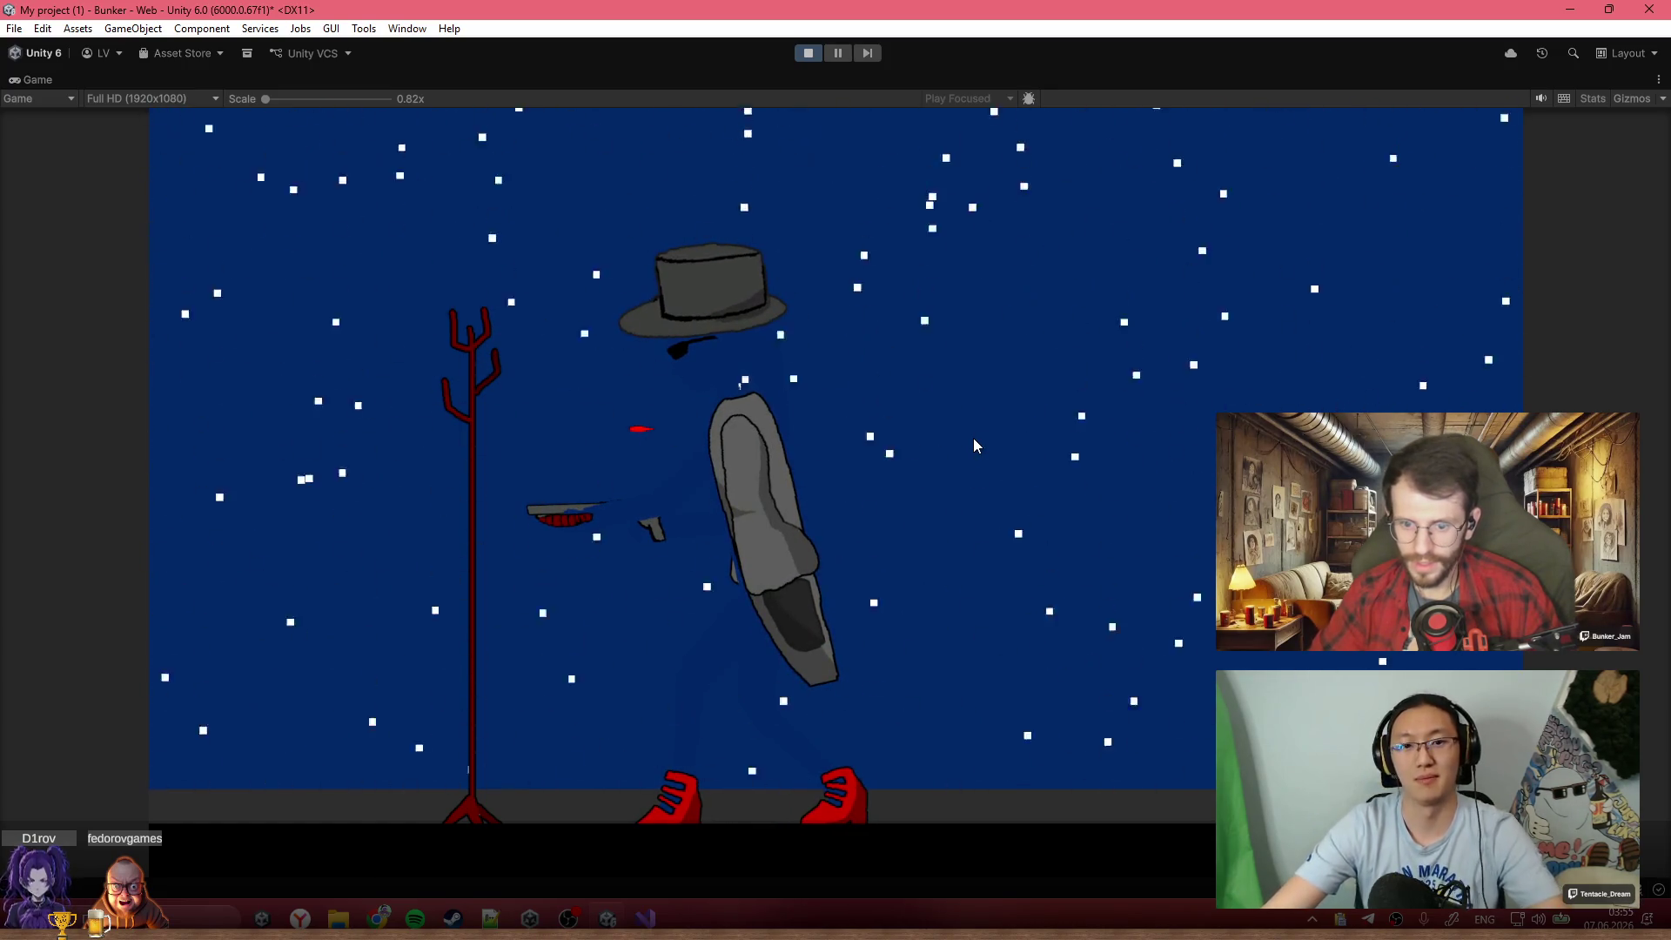
click(818, 52)
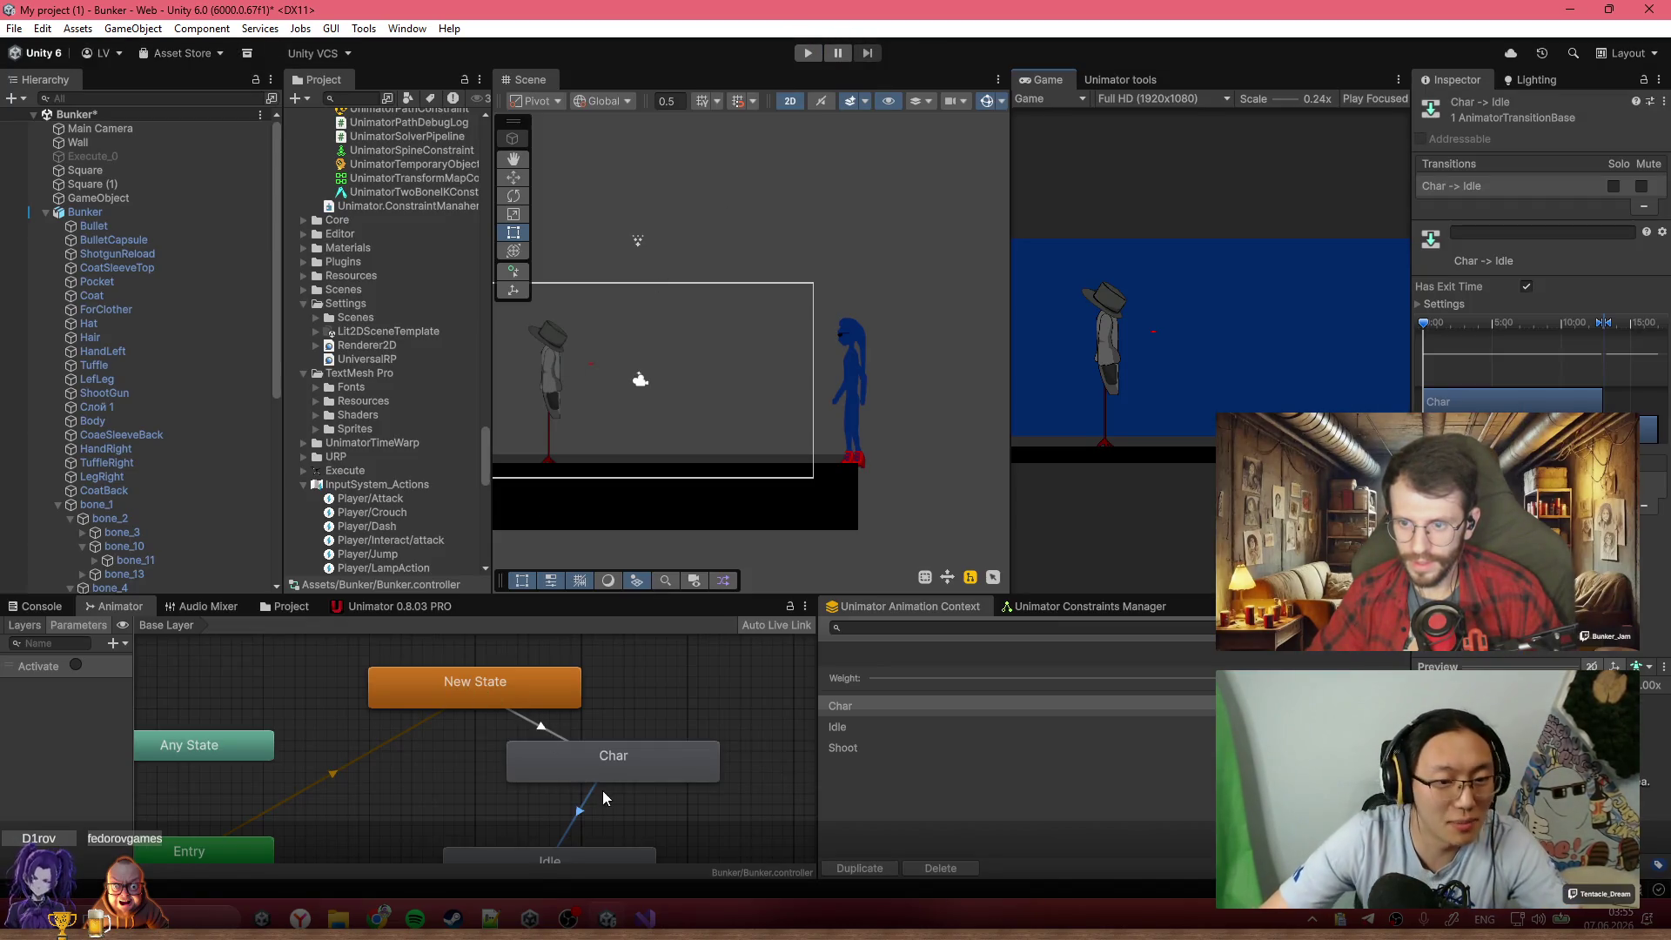
scroll(609, 788, down, 2)
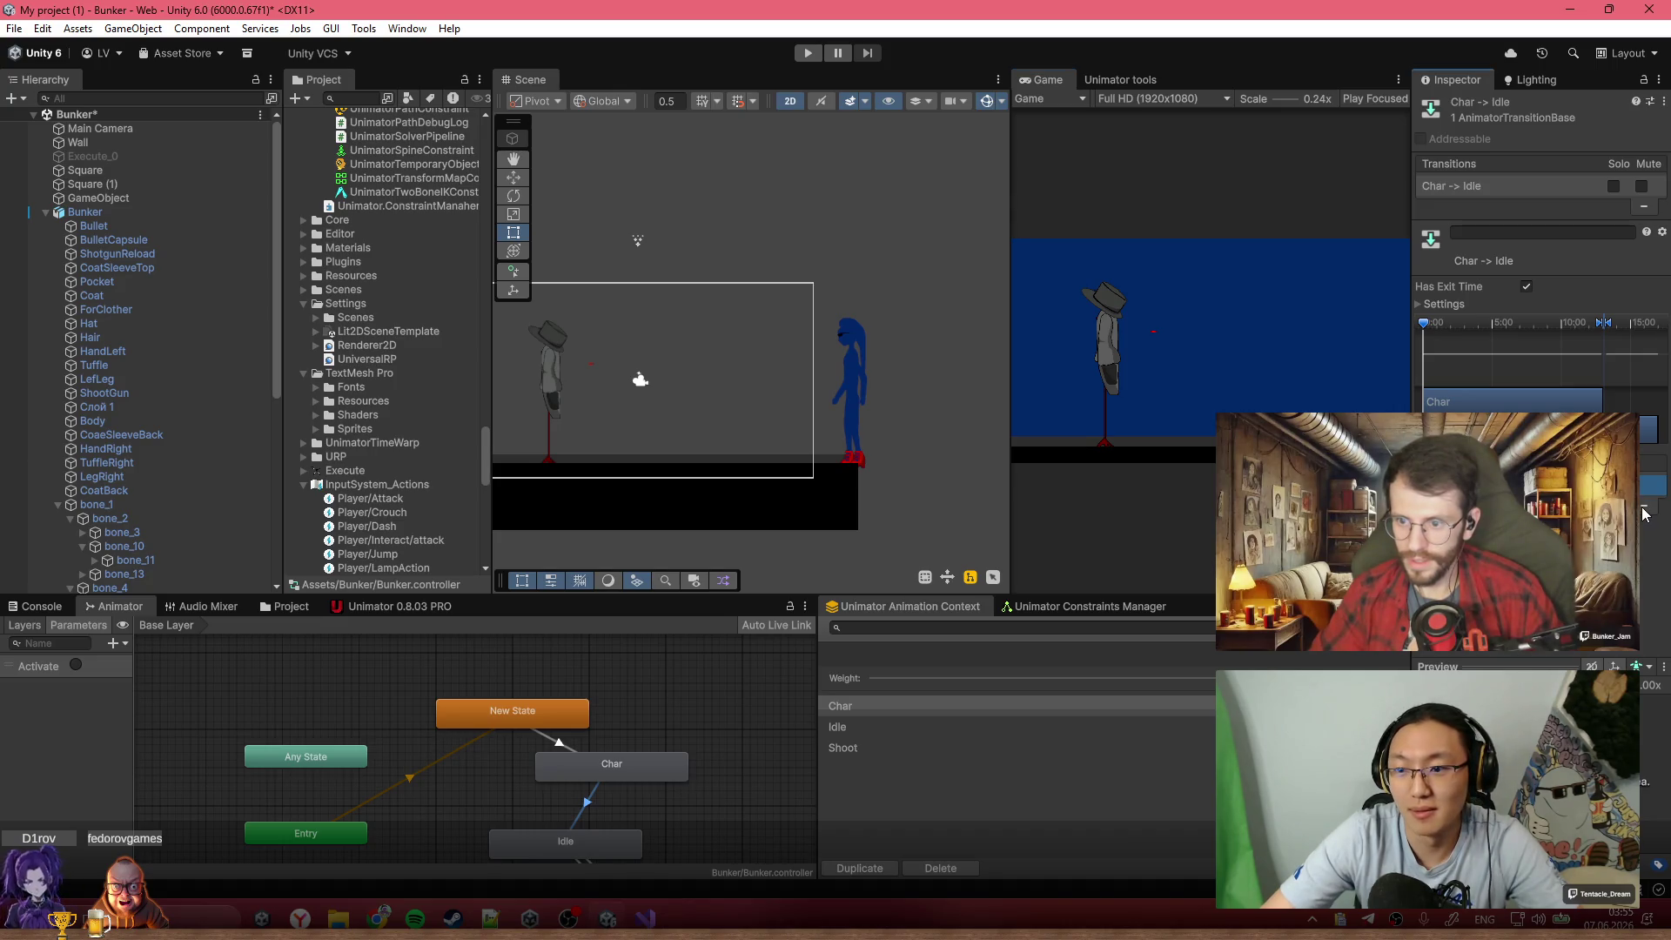
click(1441, 305)
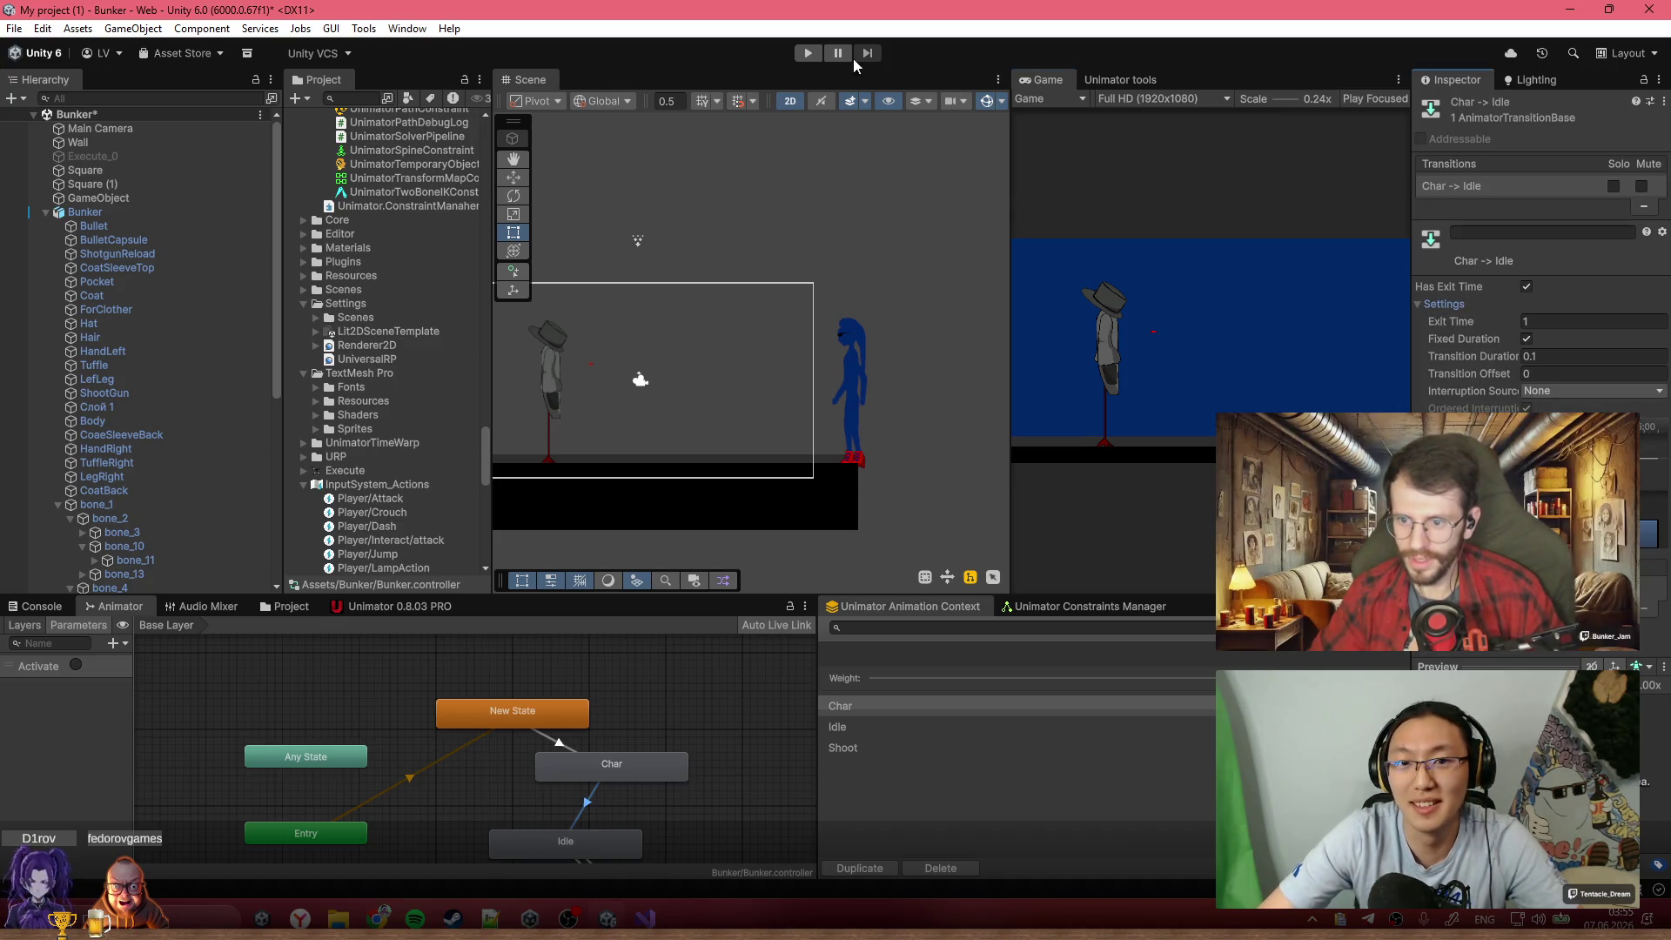
click(807, 53)
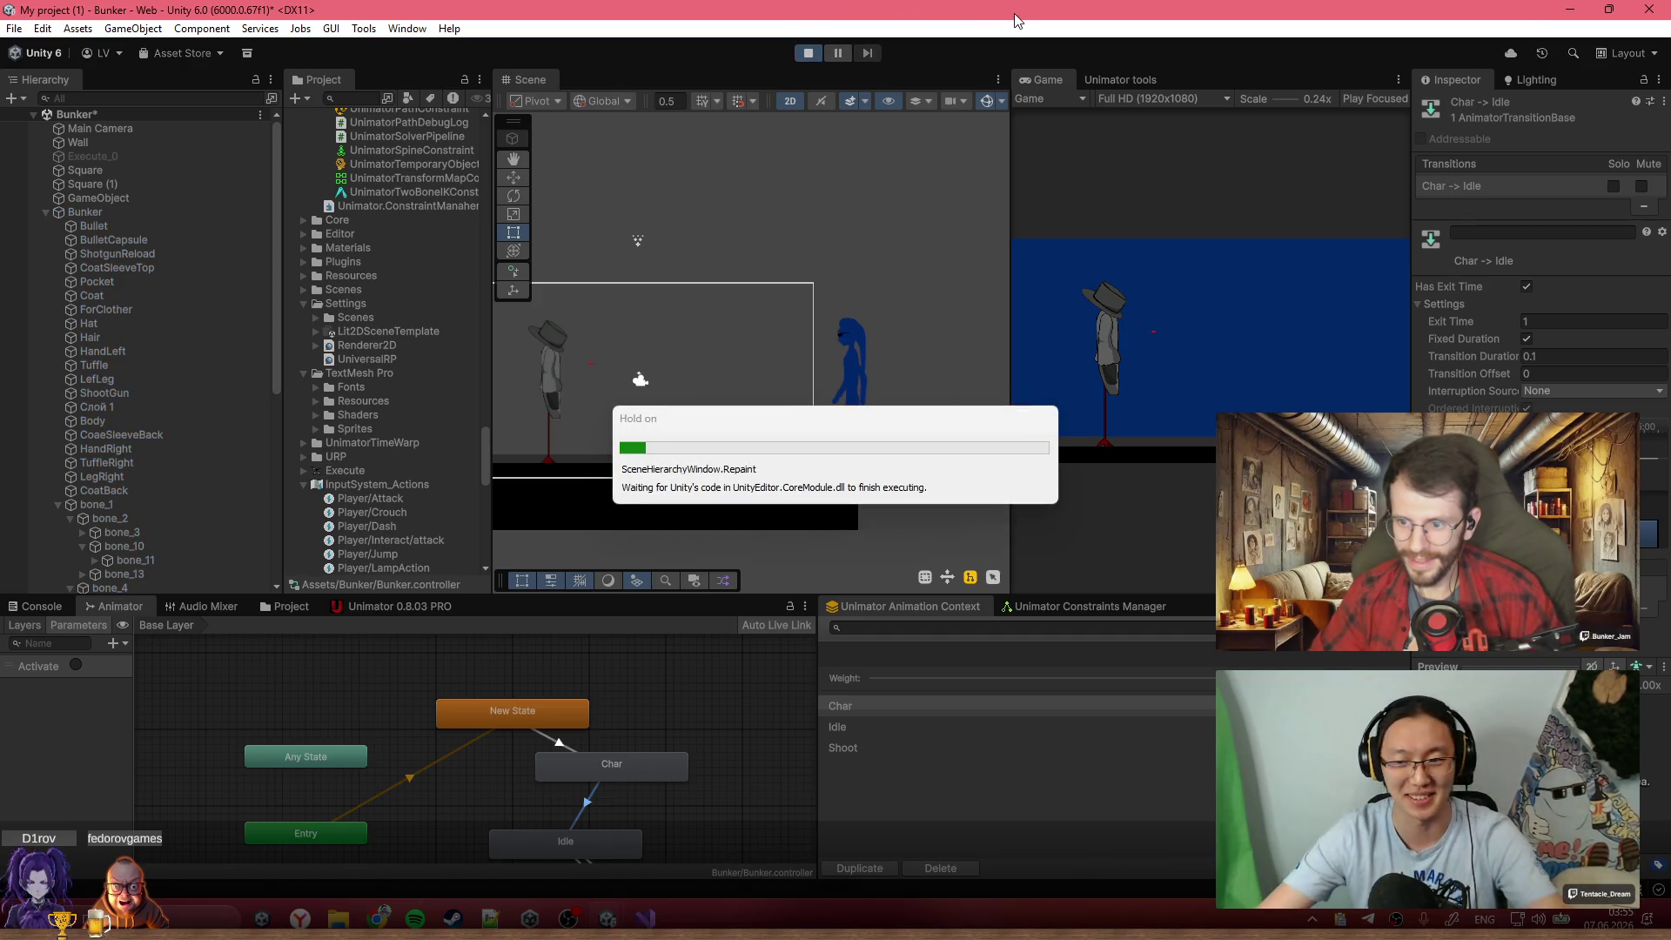
double_click(1044, 81)
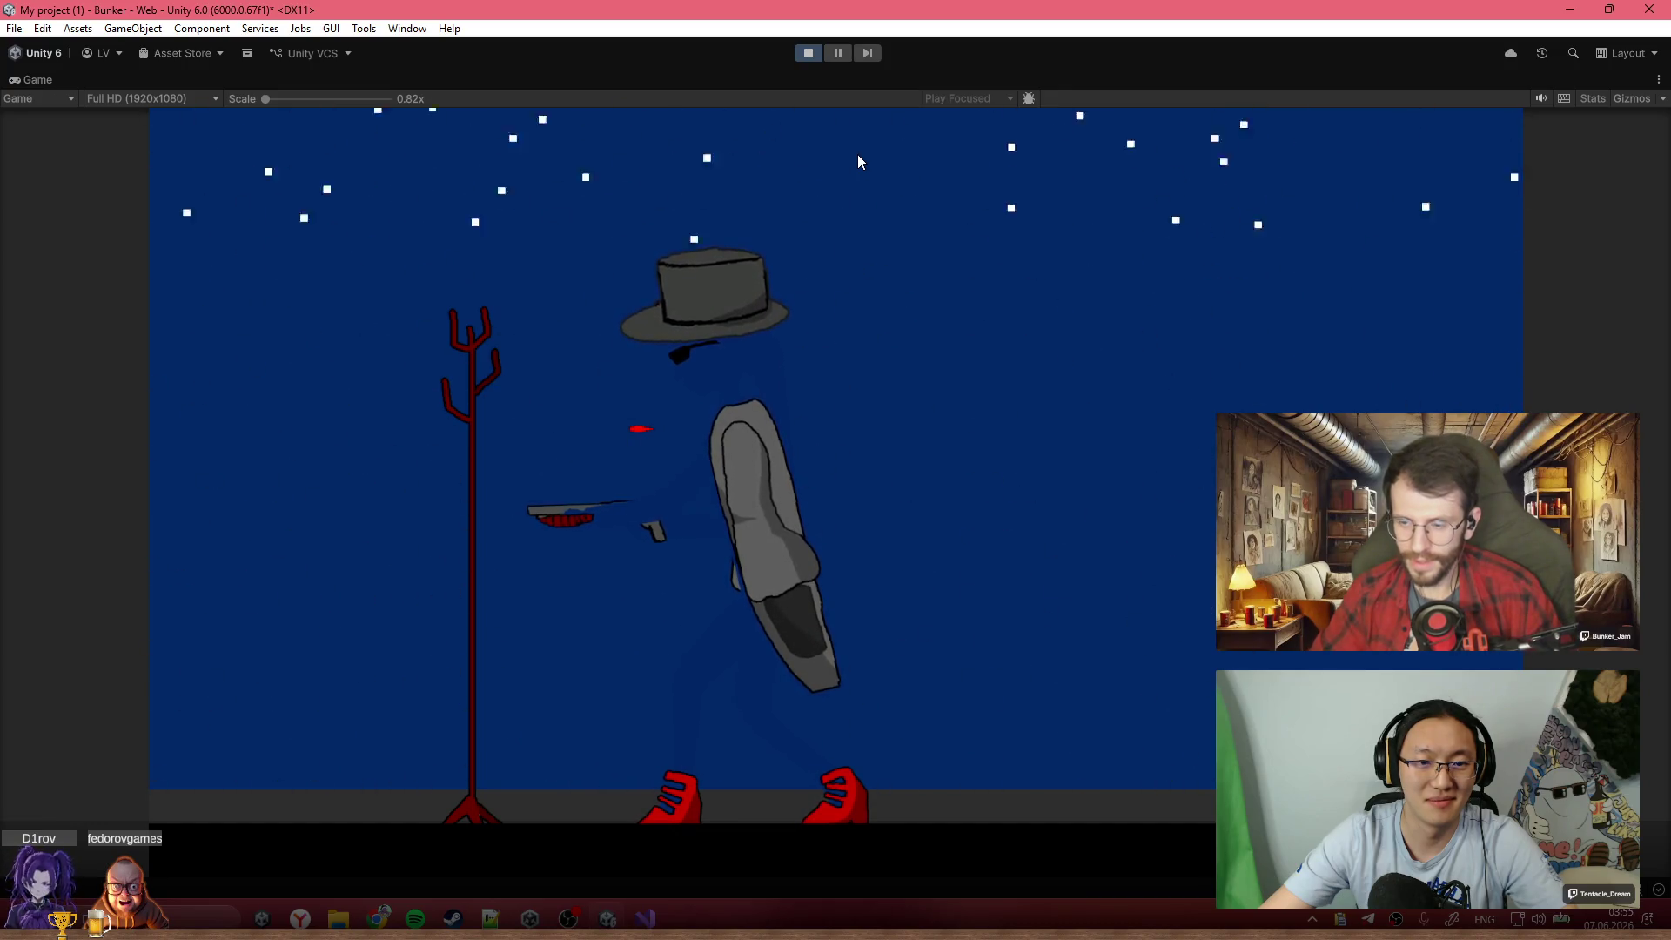
click(808, 53)
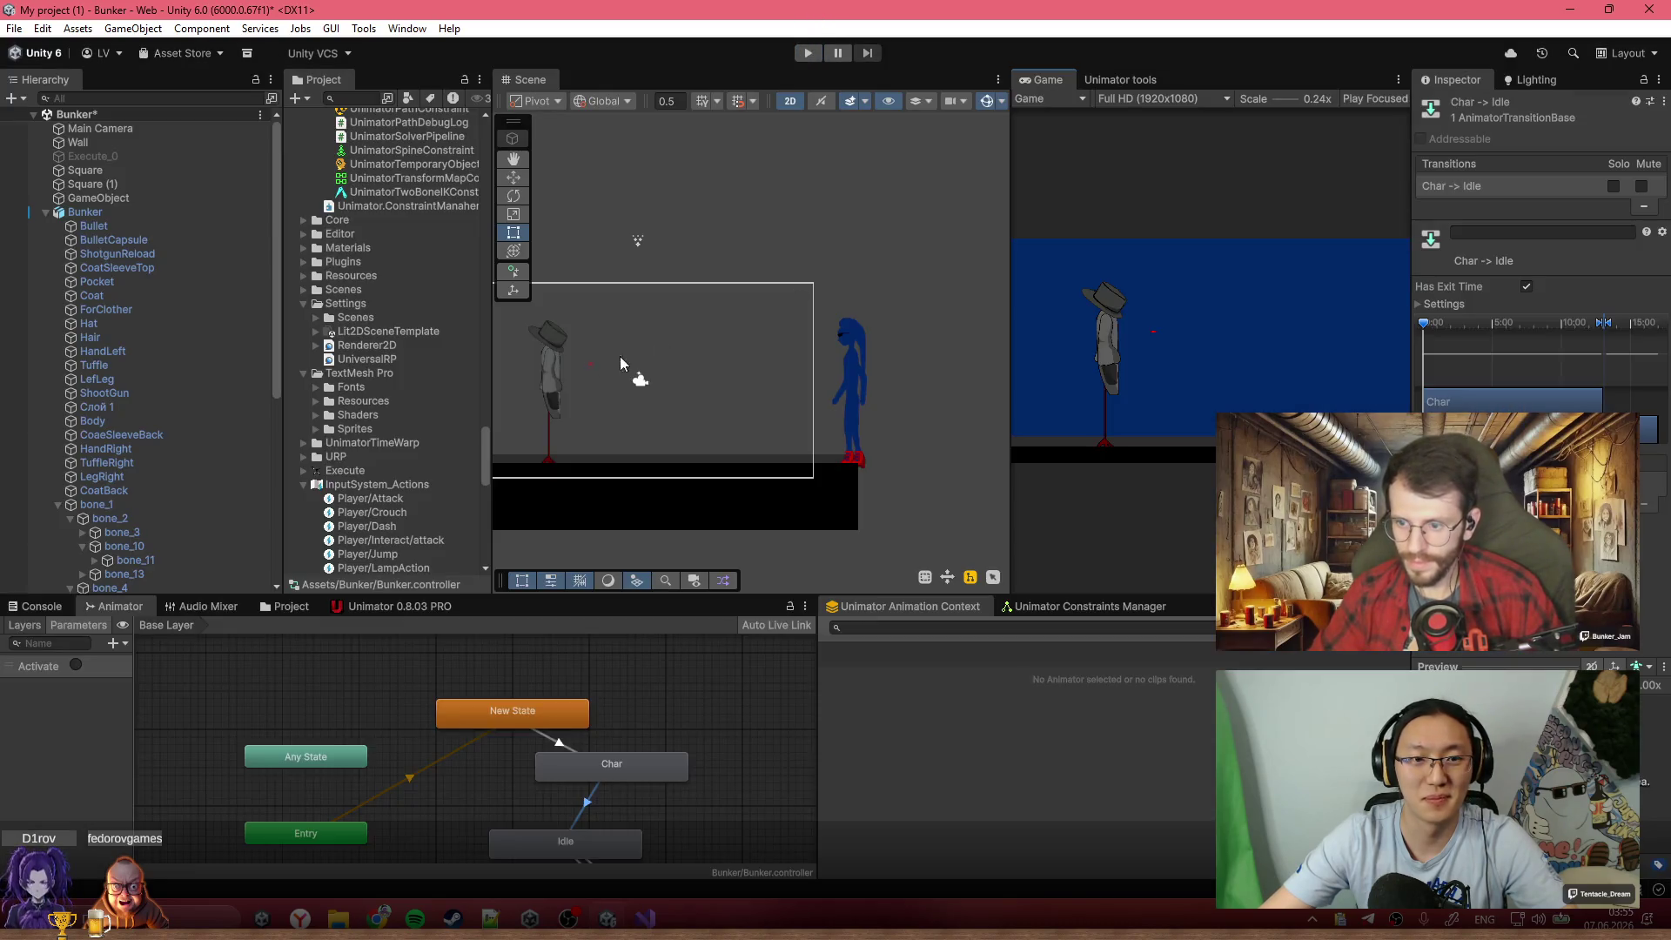
scroll(686, 415, up, 3)
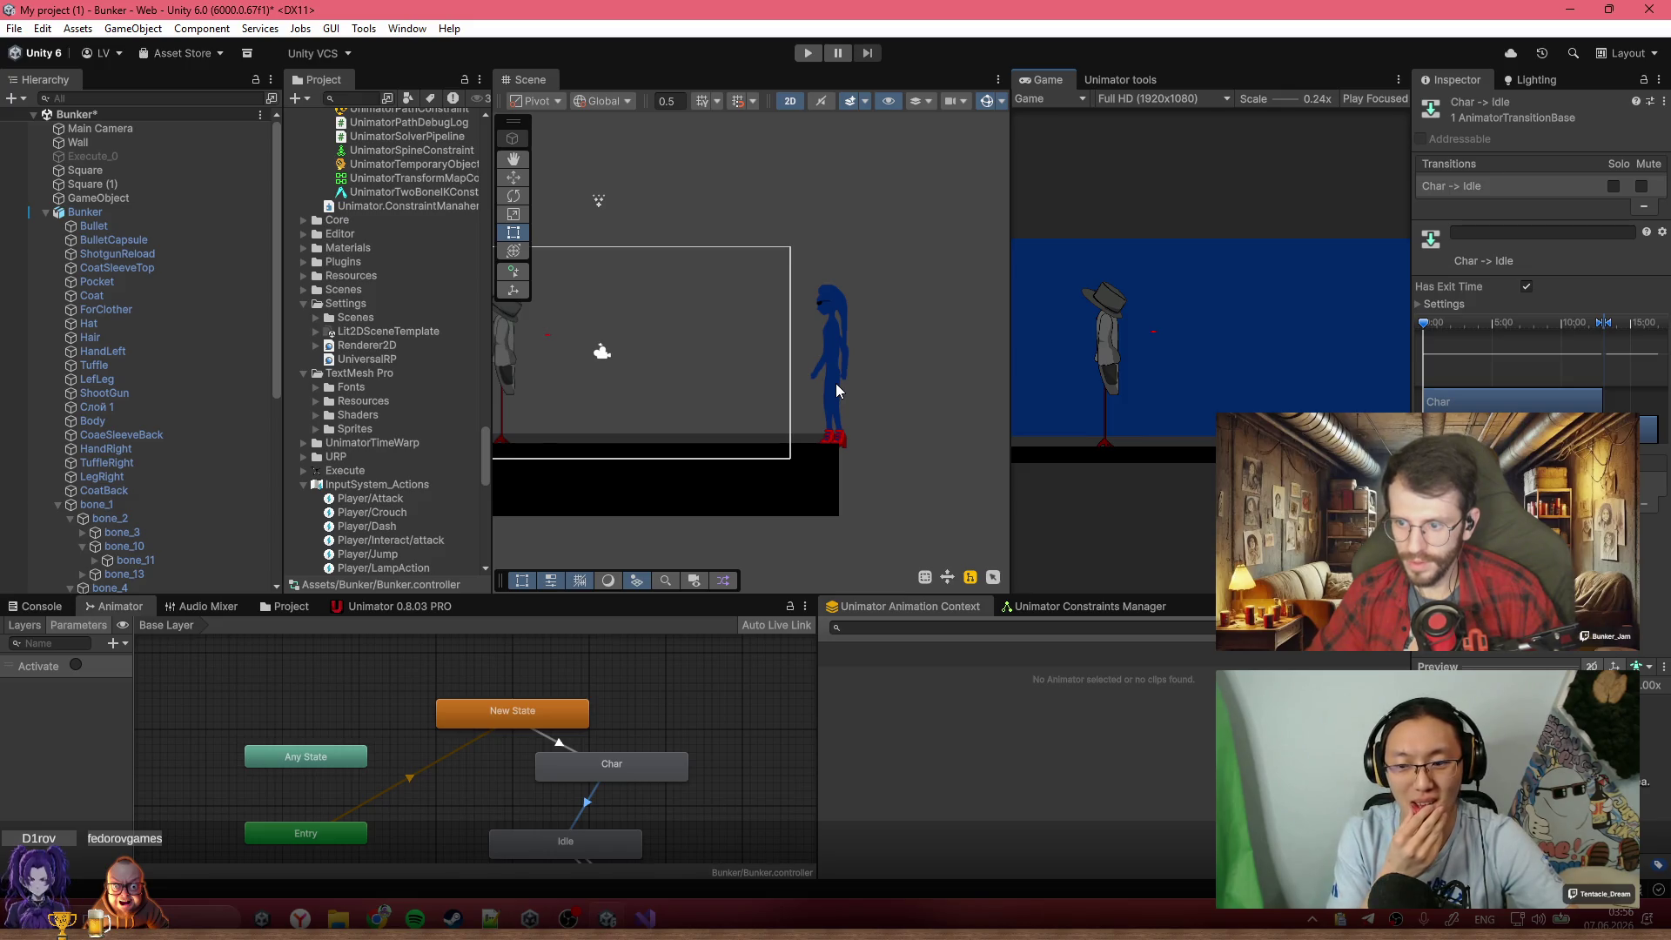
scroll(728, 394, up, 2)
scroll(822, 376, down, 2)
scroll(874, 351, up, 1)
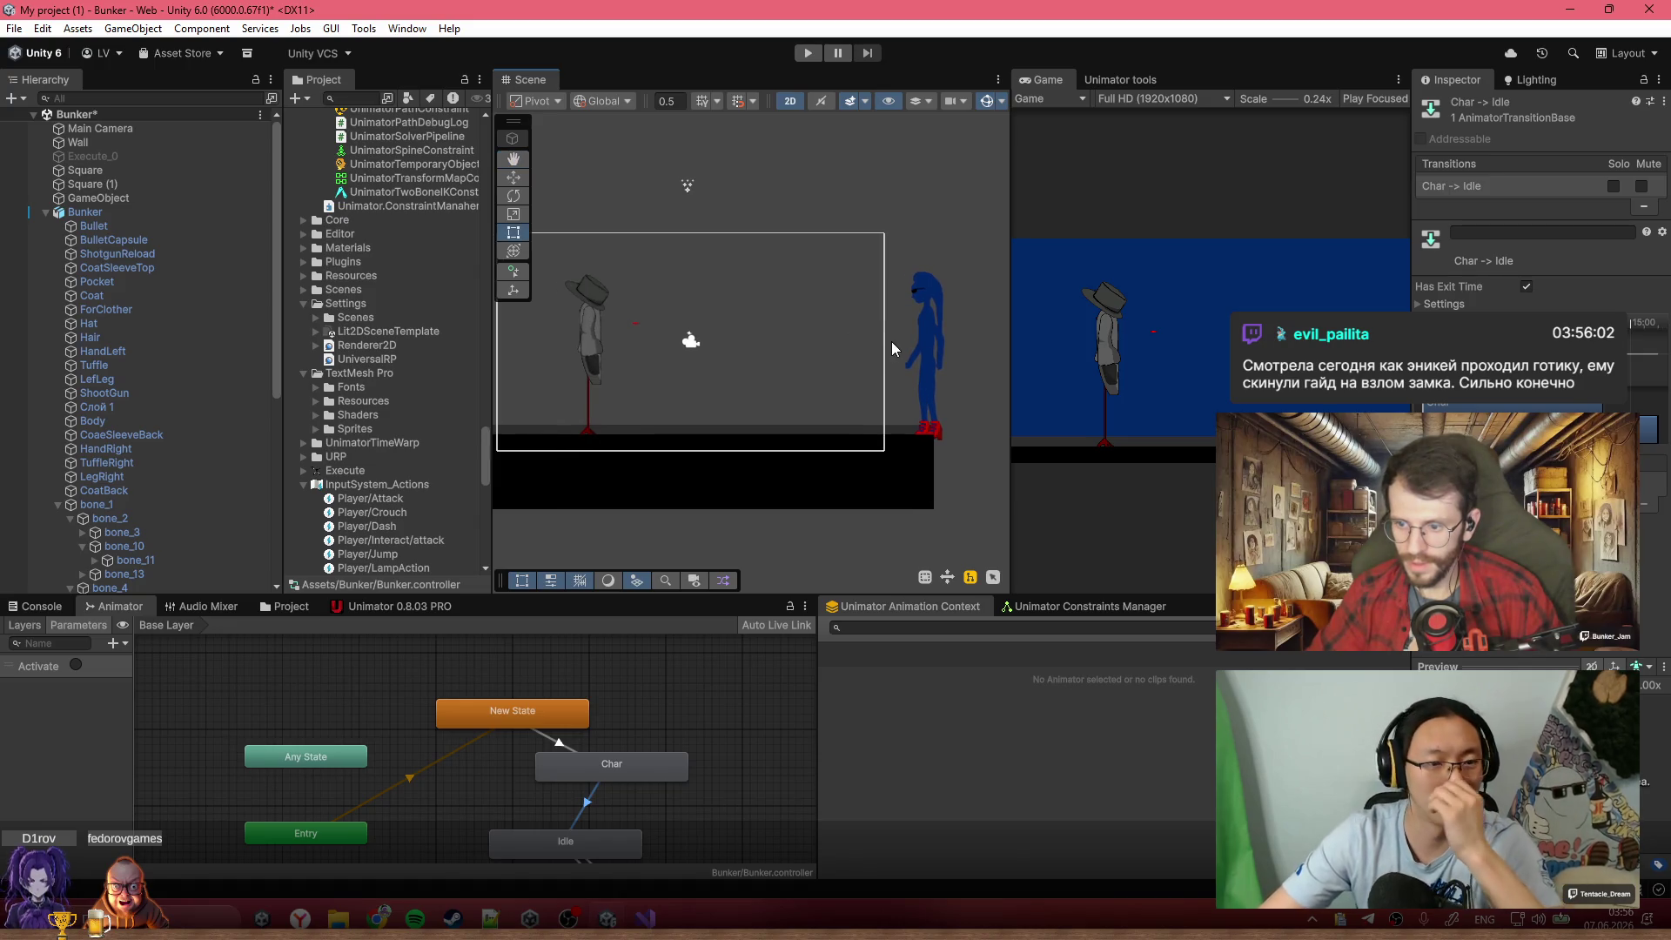
scroll(547, 329, up, 5)
click(576, 331)
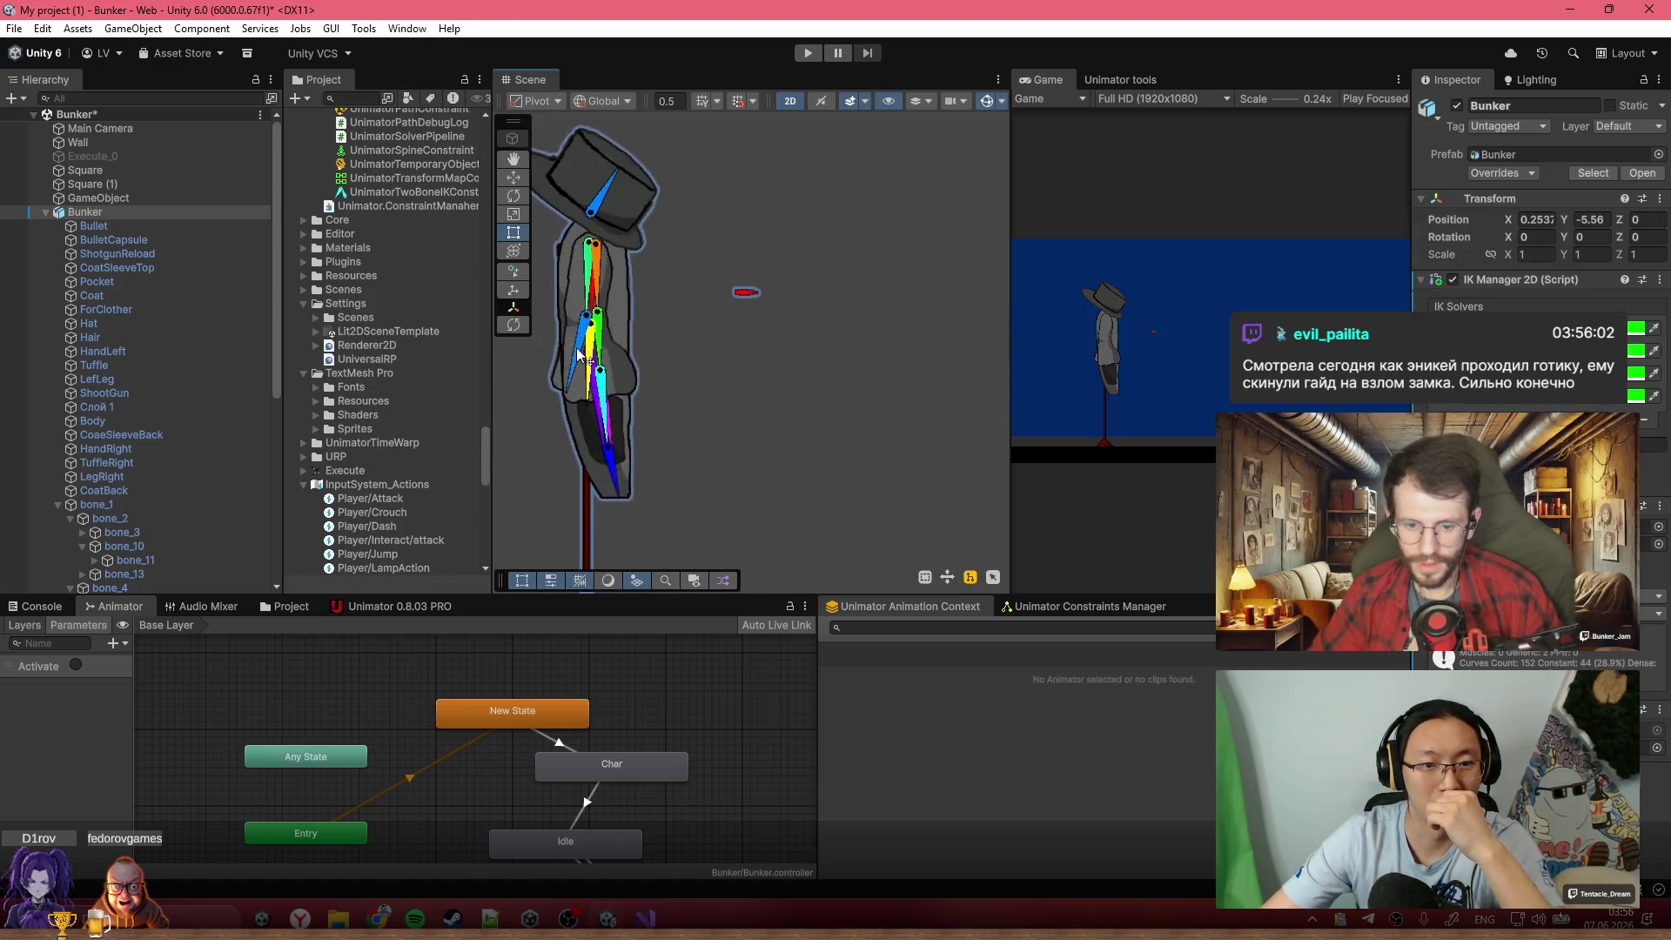
Create an empty child GameObject under bone_28 of the gunman's rig
scroll(576, 332, up, 4)
click(633, 400)
scroll(688, 423, down, 1)
click(670, 421)
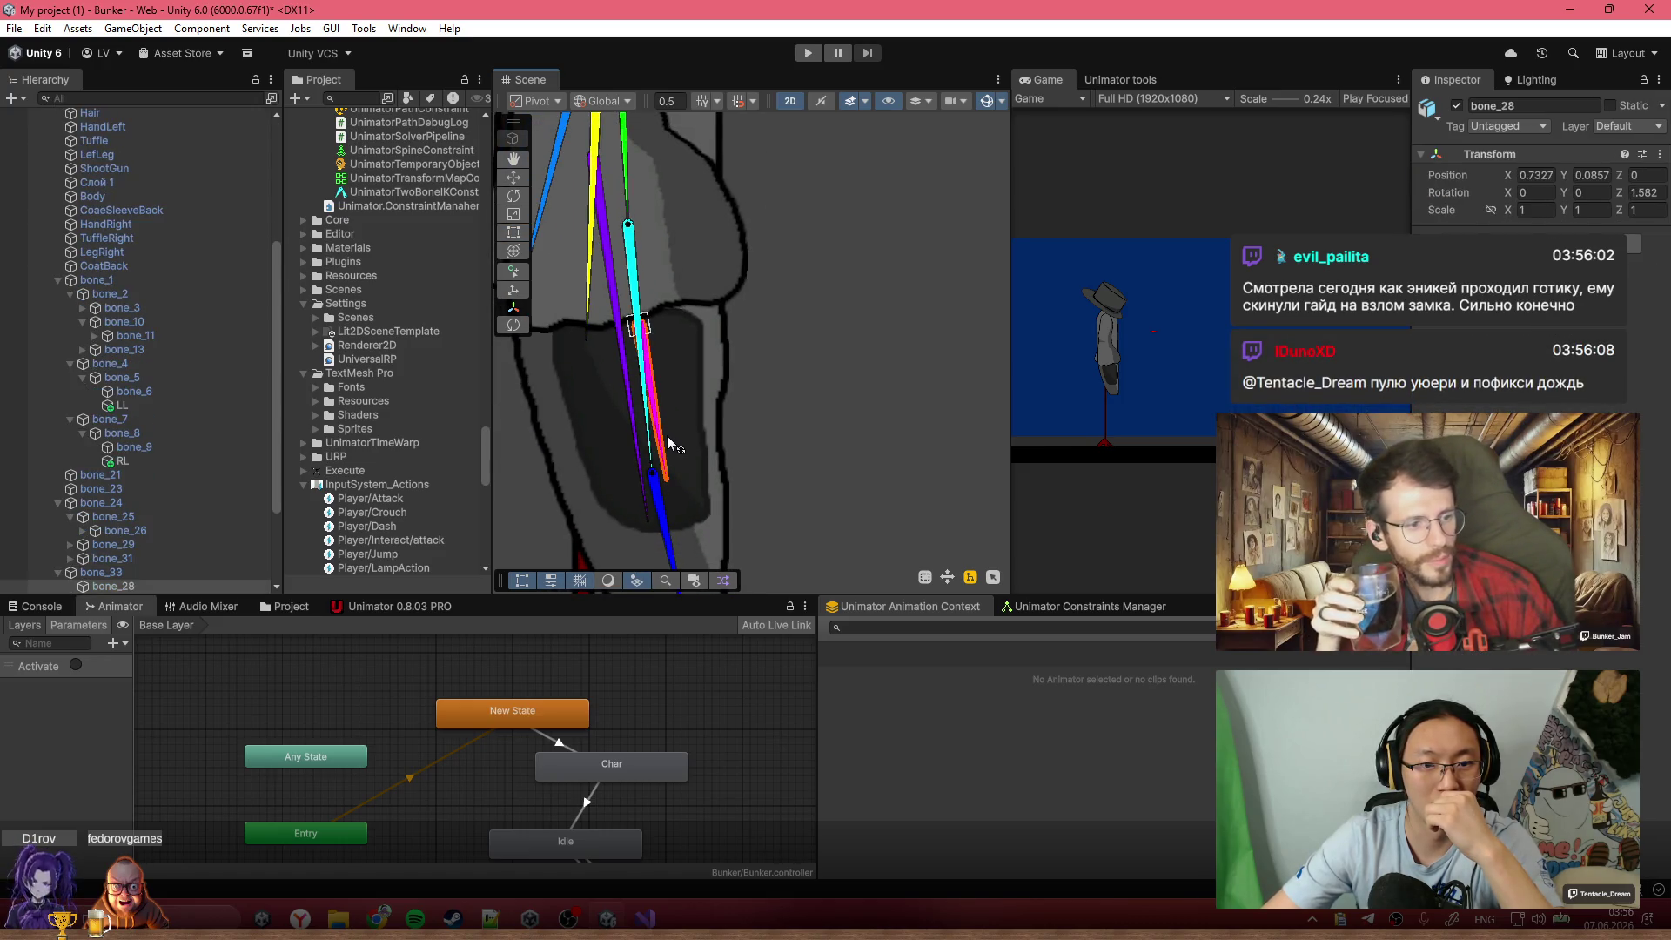
right_click(185, 587)
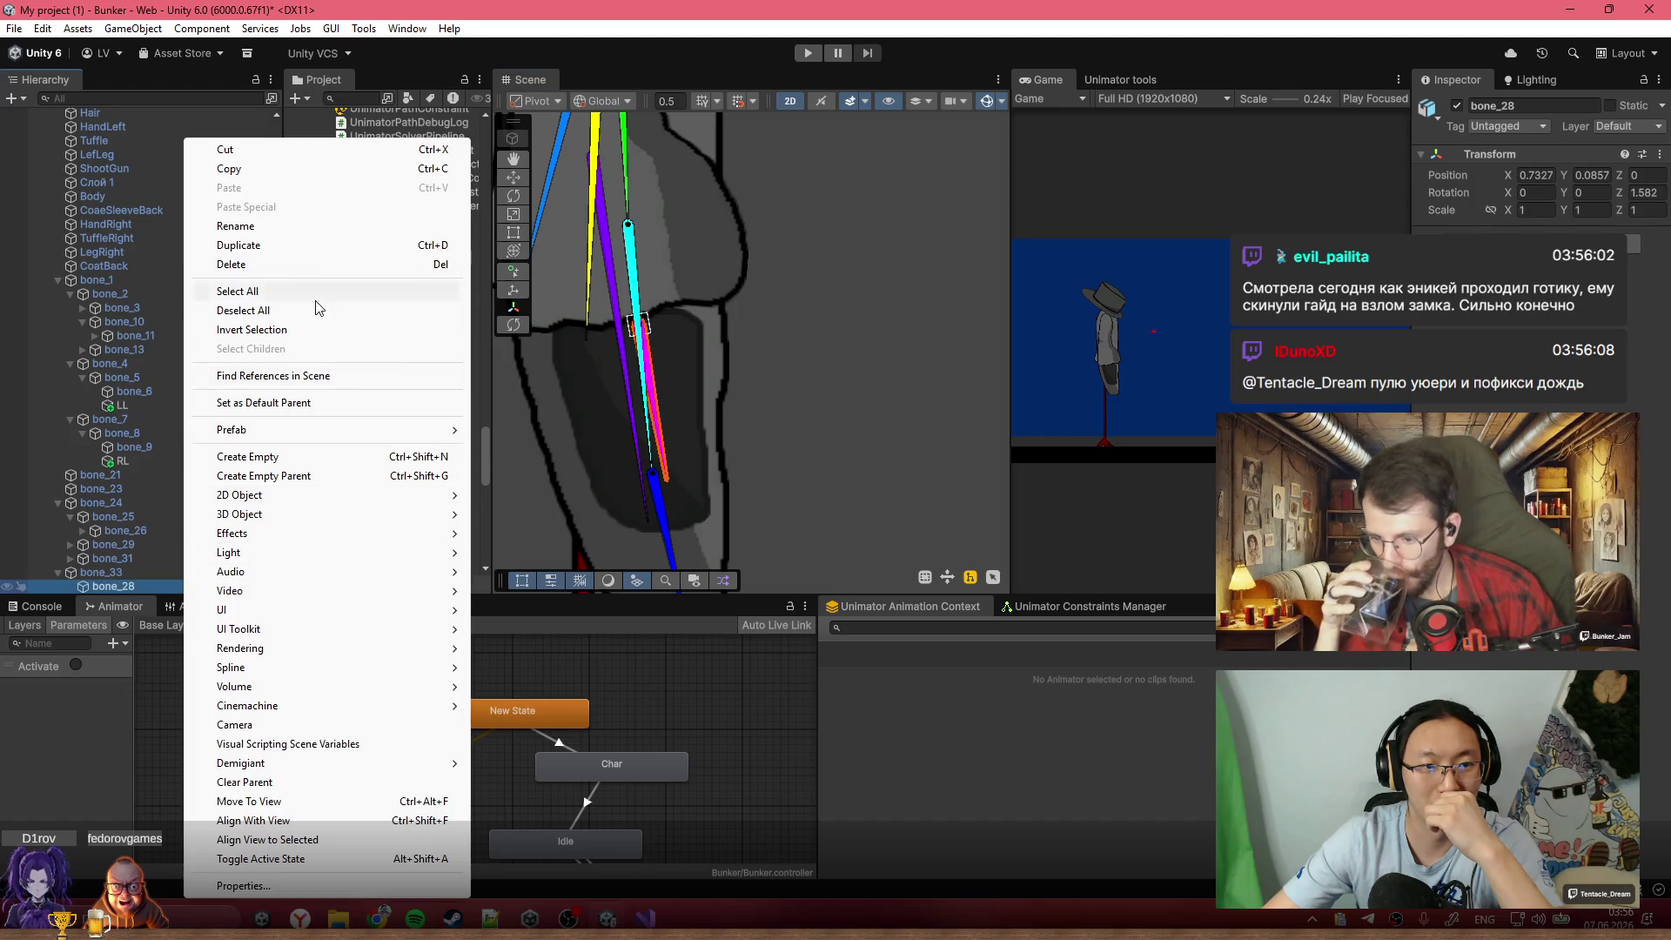
click(352, 459)
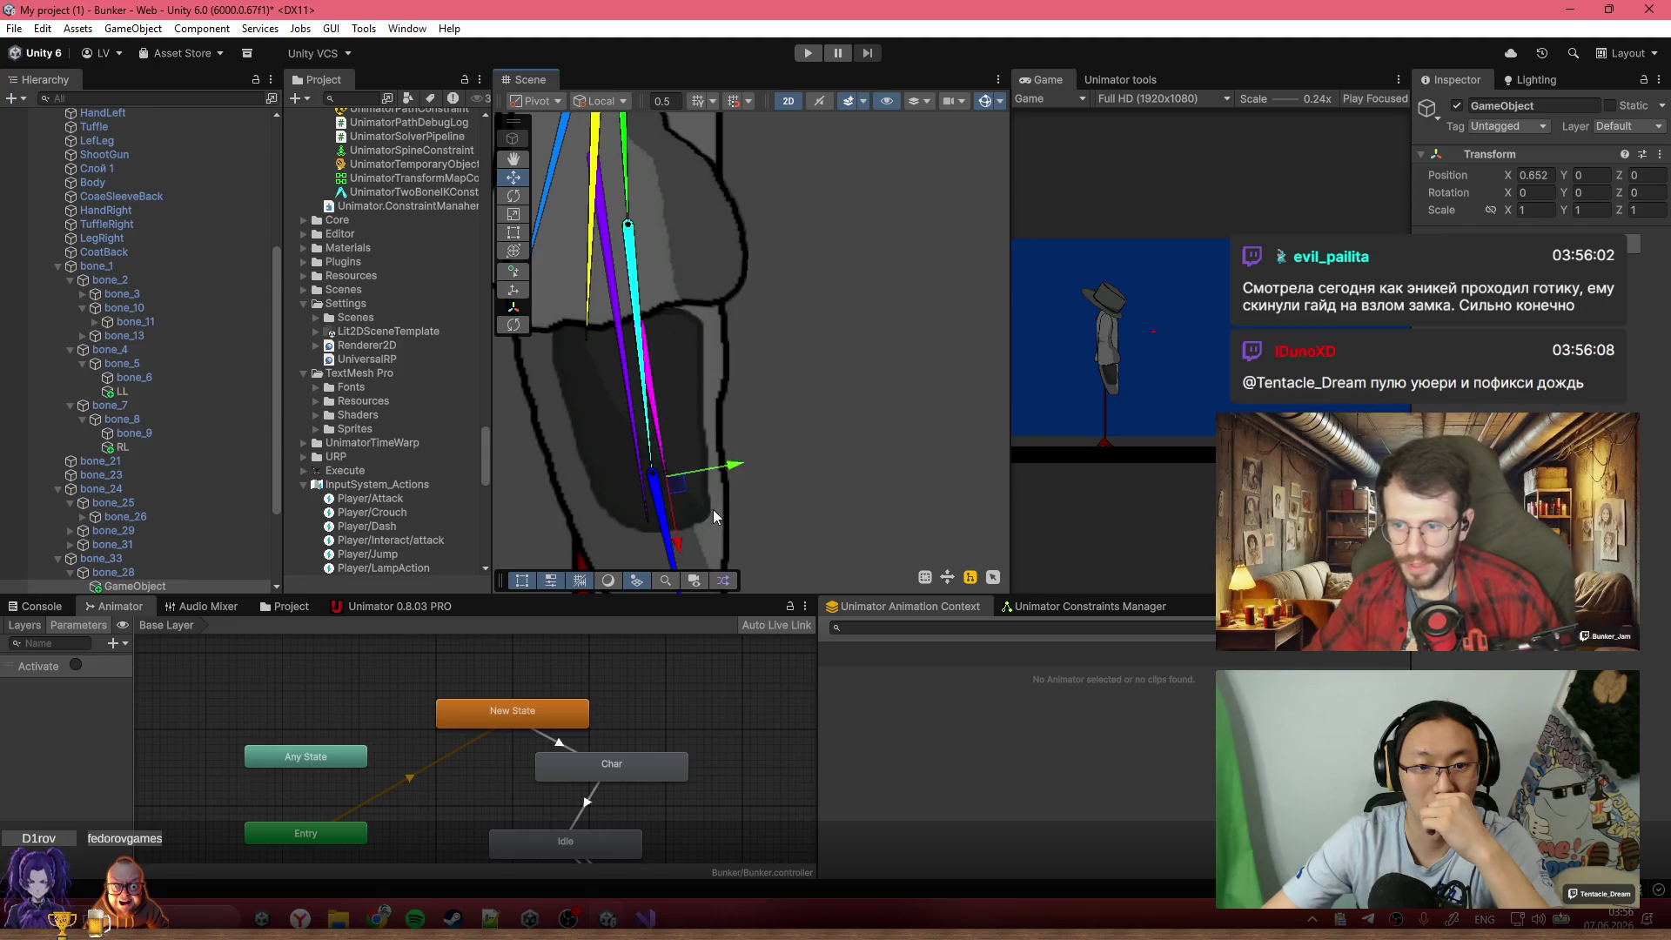
scroll(711, 522, down, 5)
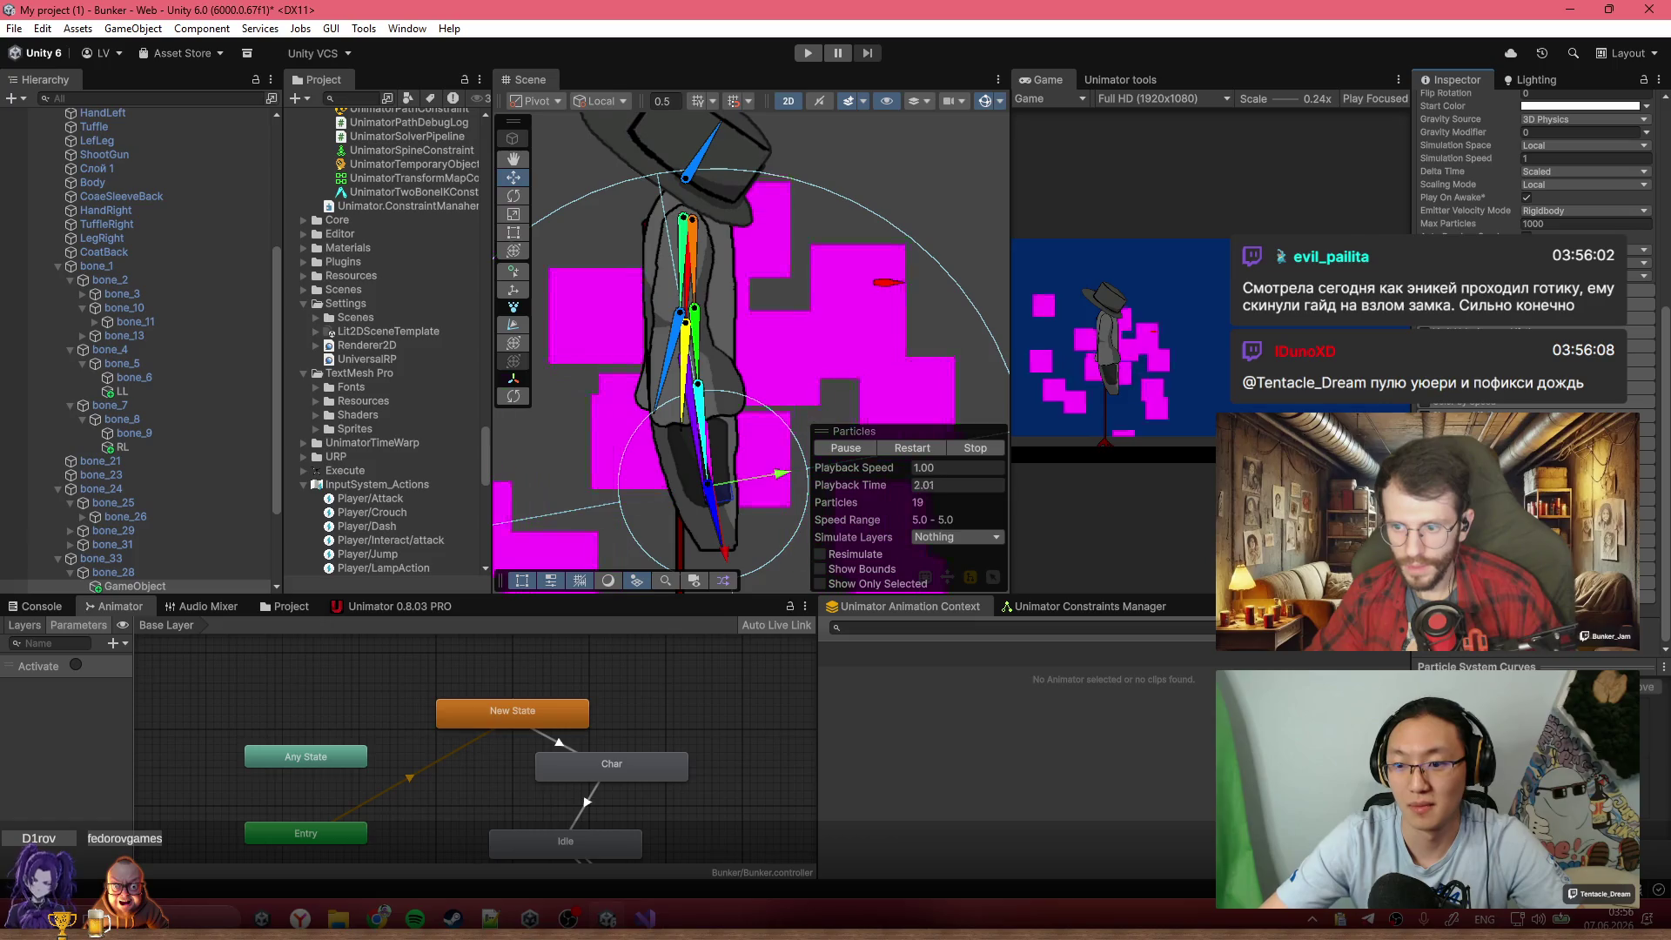
Expand the particle system's Shape module and open its shape type list
scroll(844, 291, down, 3)
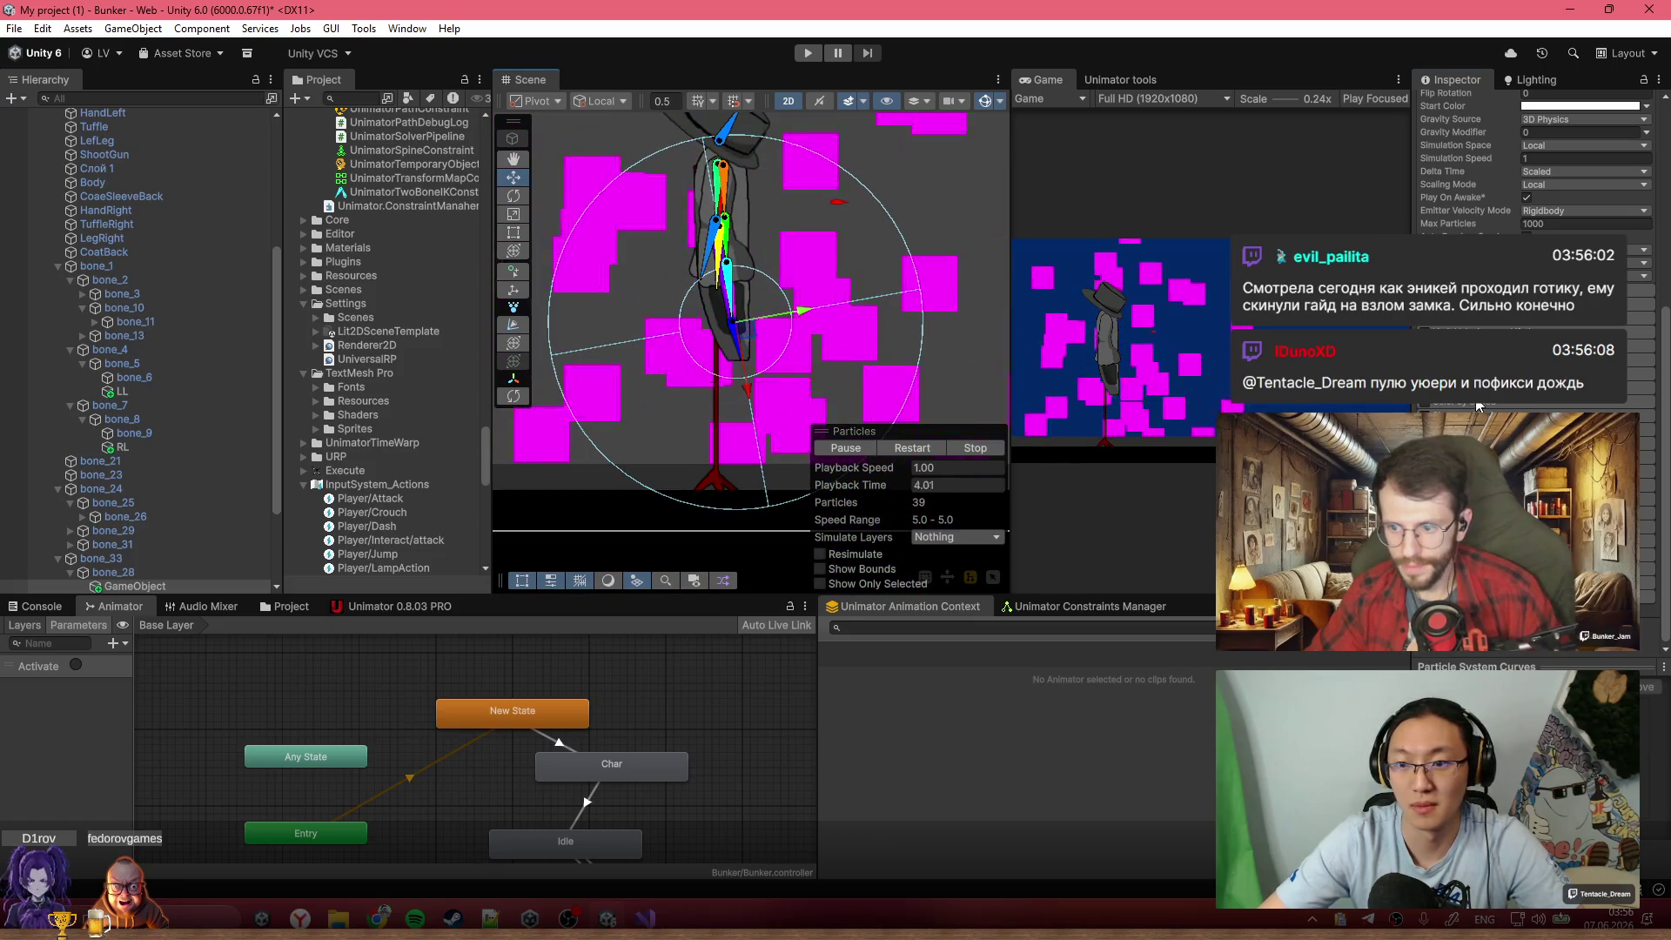
scroll(1531, 217, up, 10)
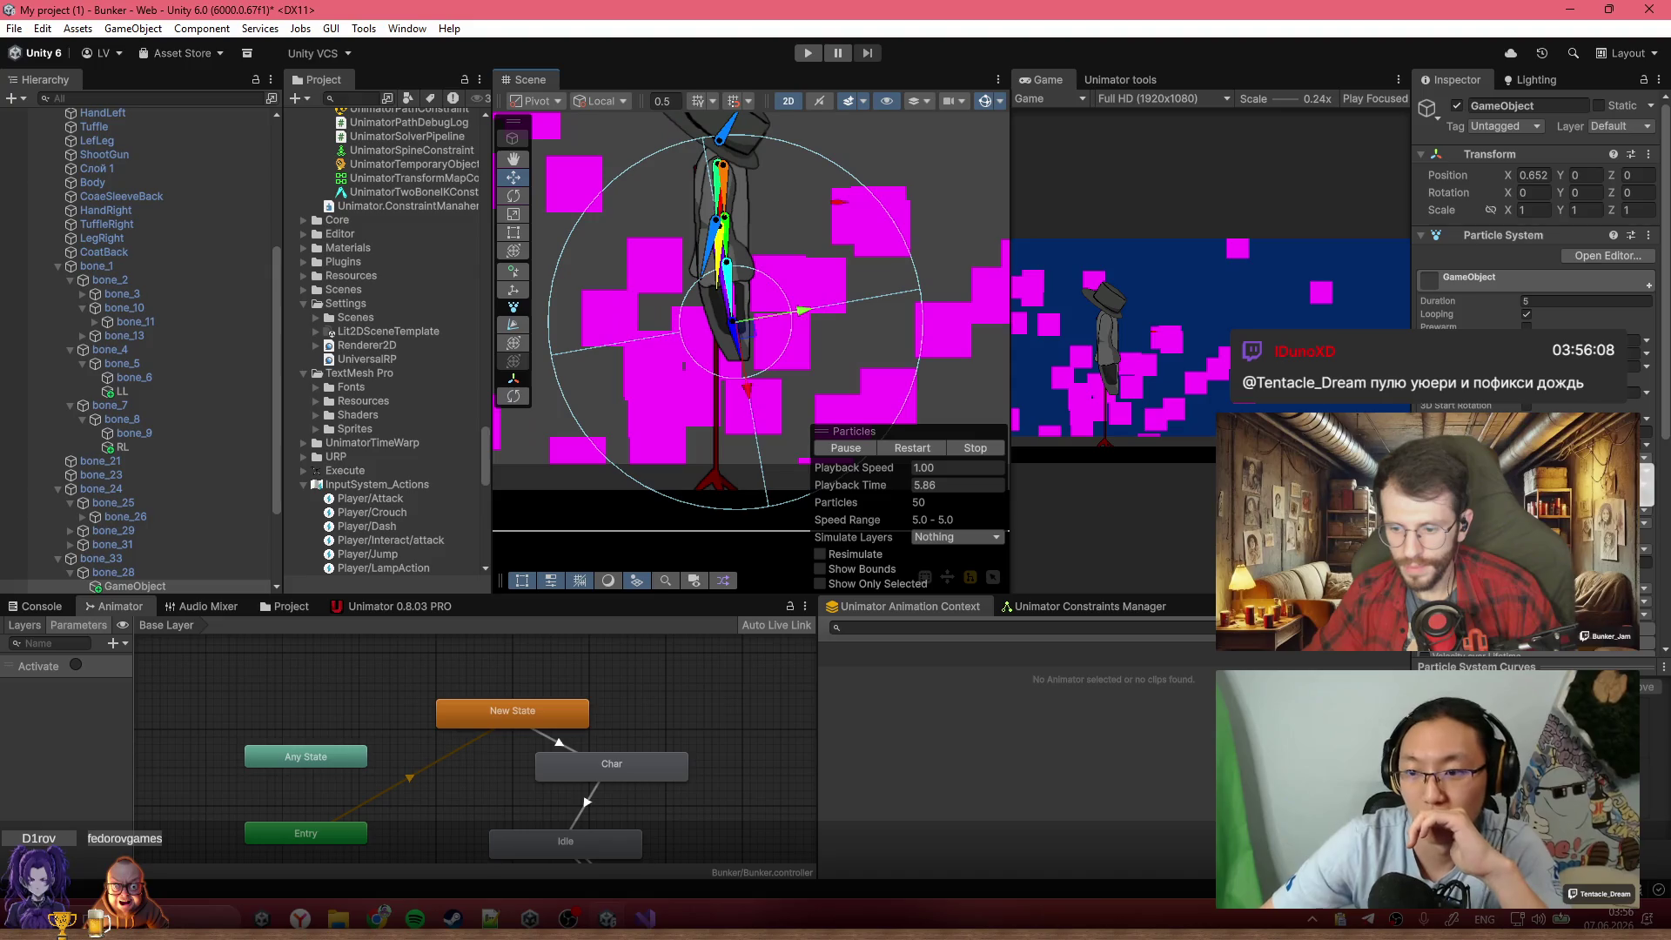
scroll(1484, 406, down, 5)
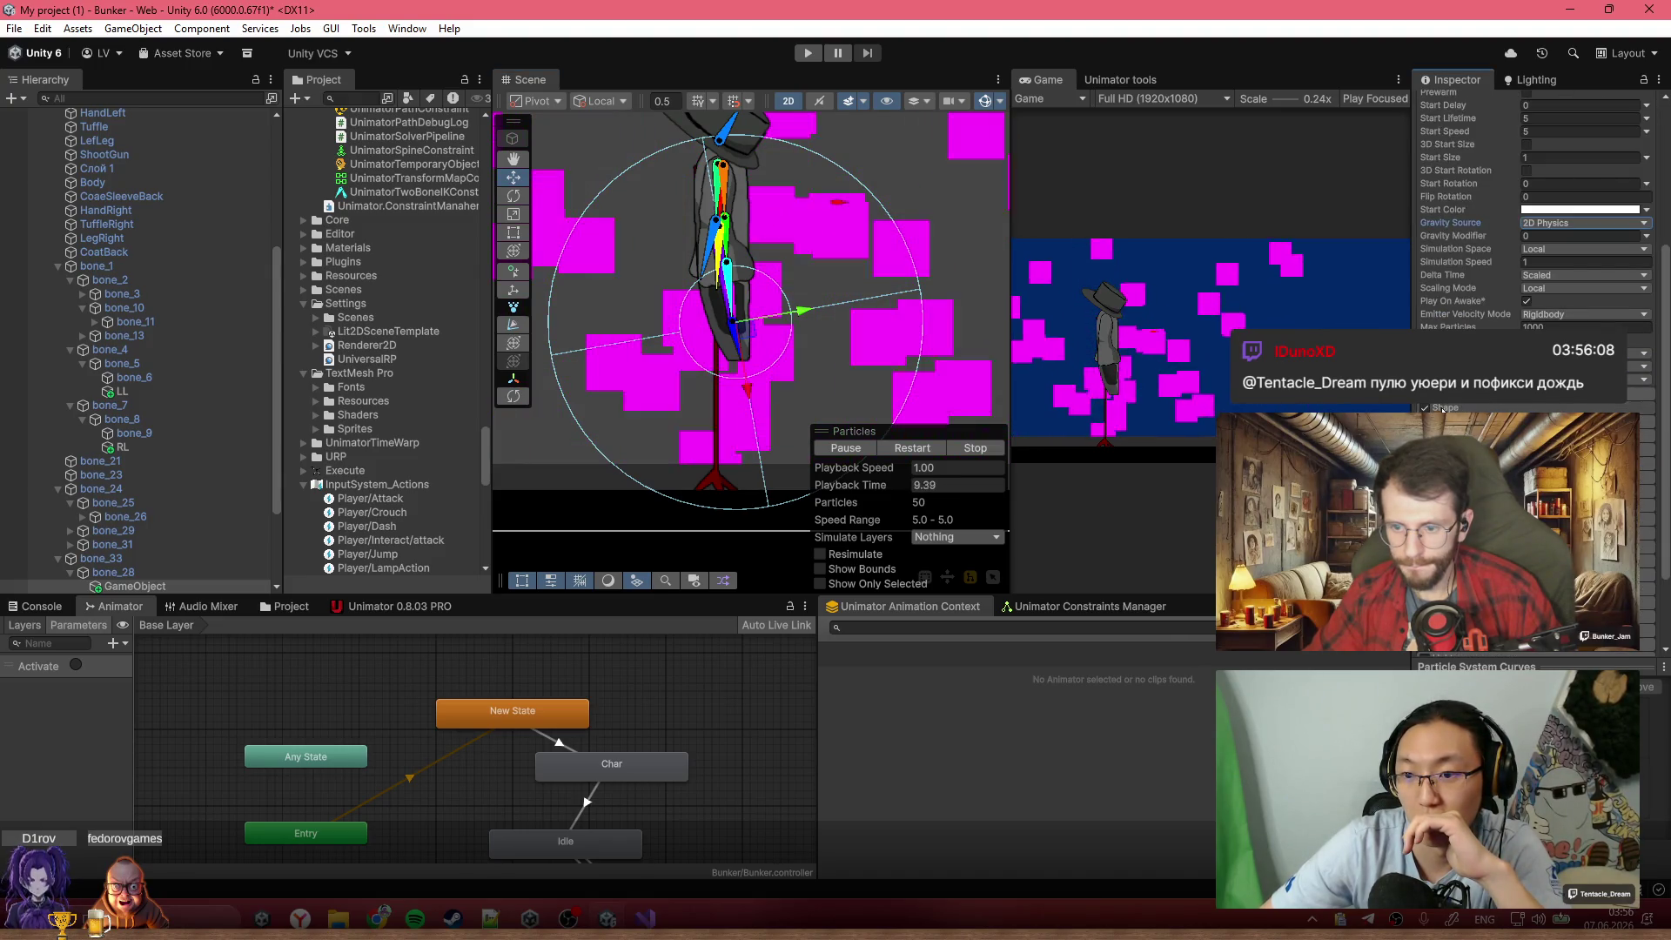
click(1485, 406)
click(1584, 420)
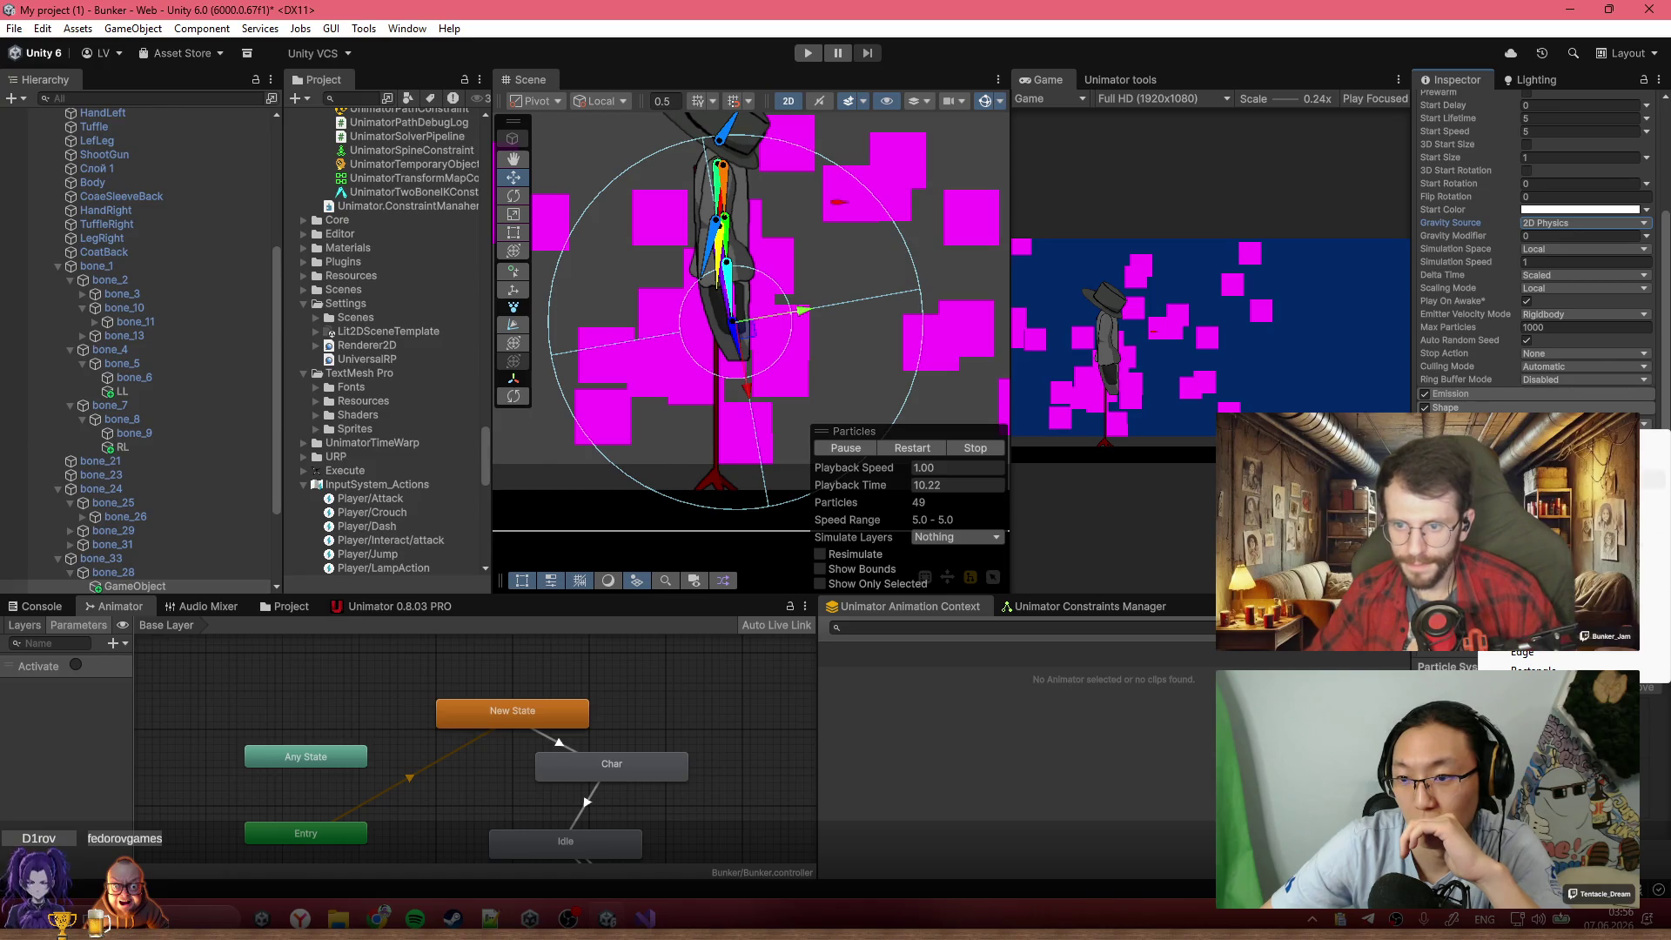
Open the material picker for the particle Renderer
scroll(1531, 261, up, 5)
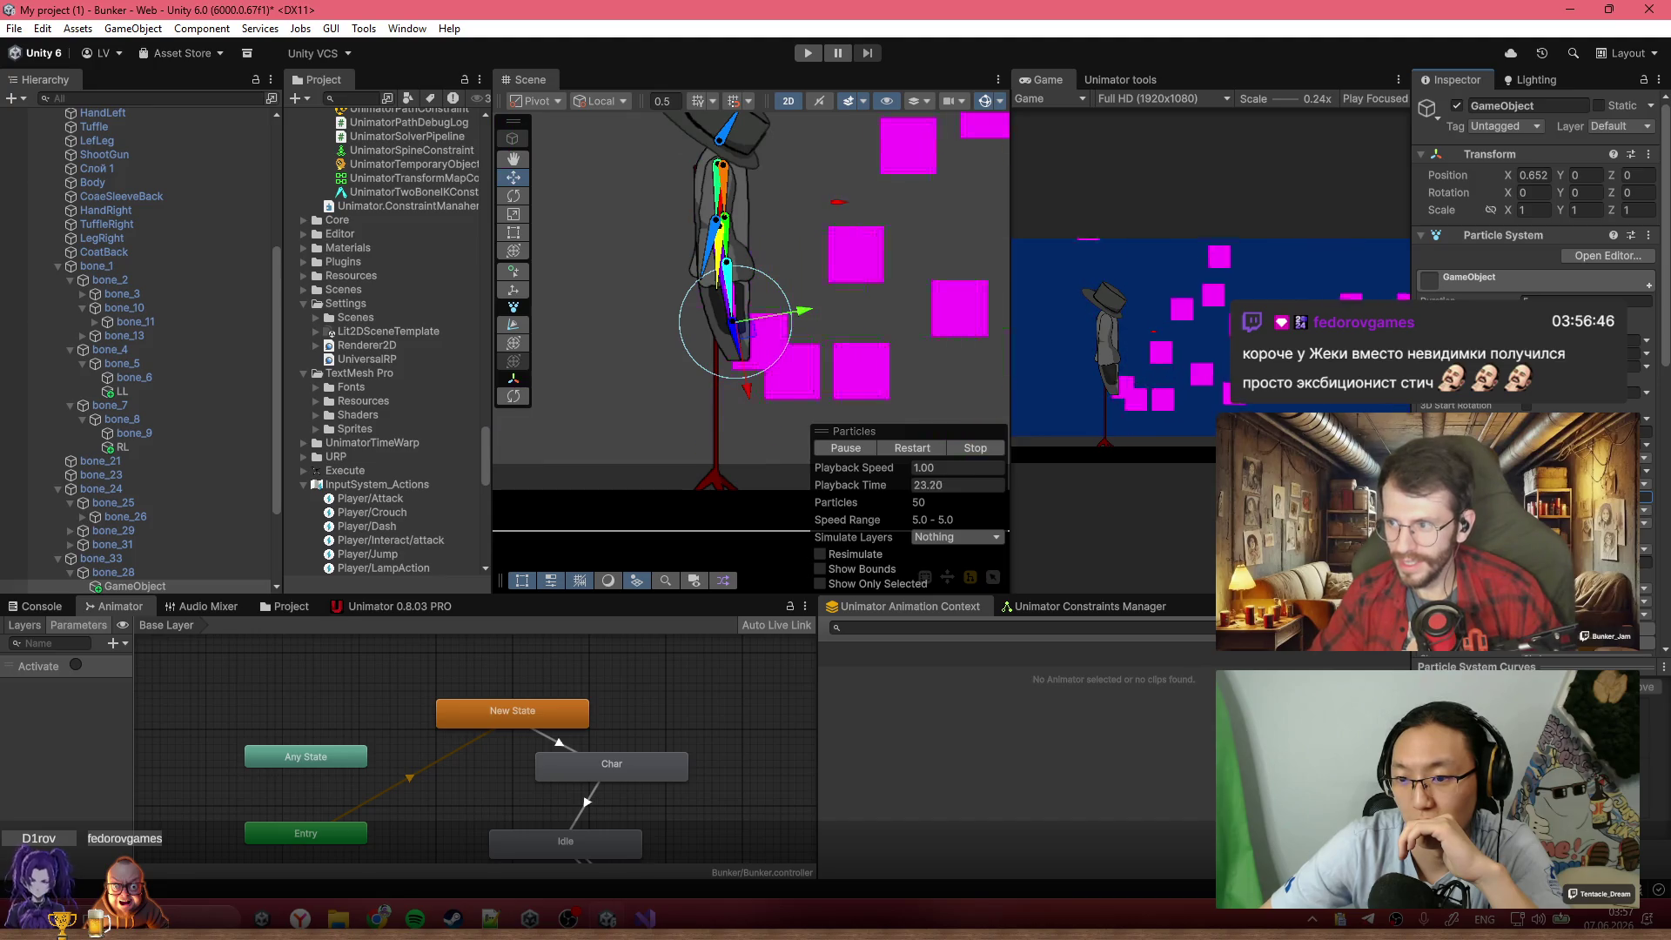
scroll(1536, 261, down, 10)
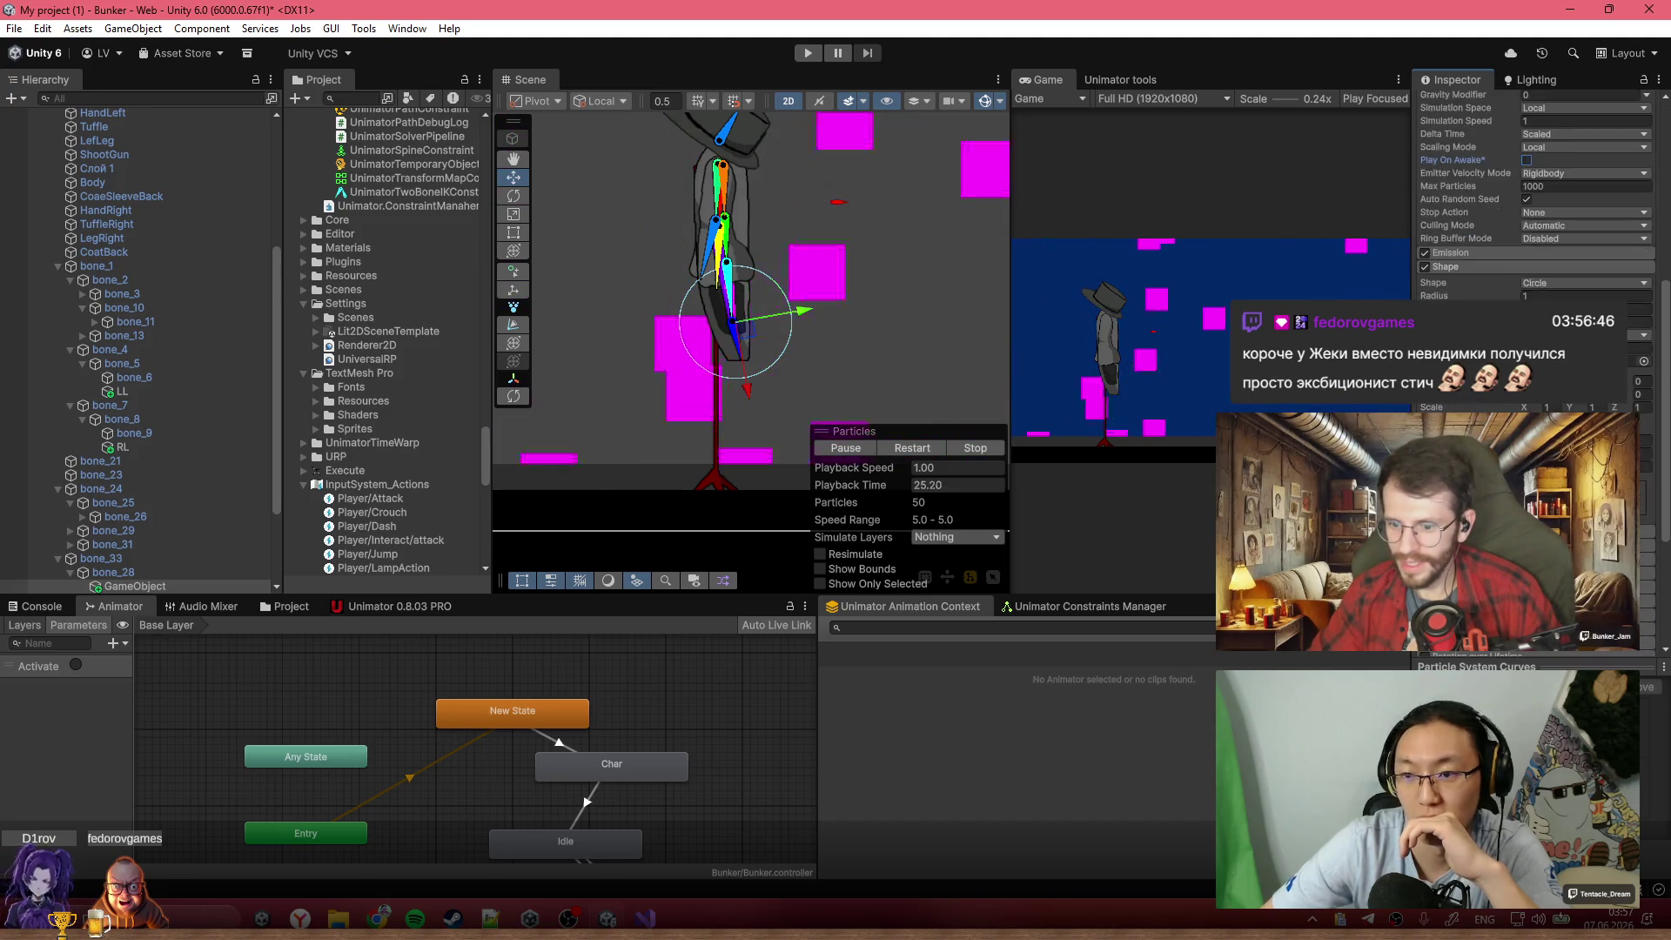
scroll(1567, 261, down, 5)
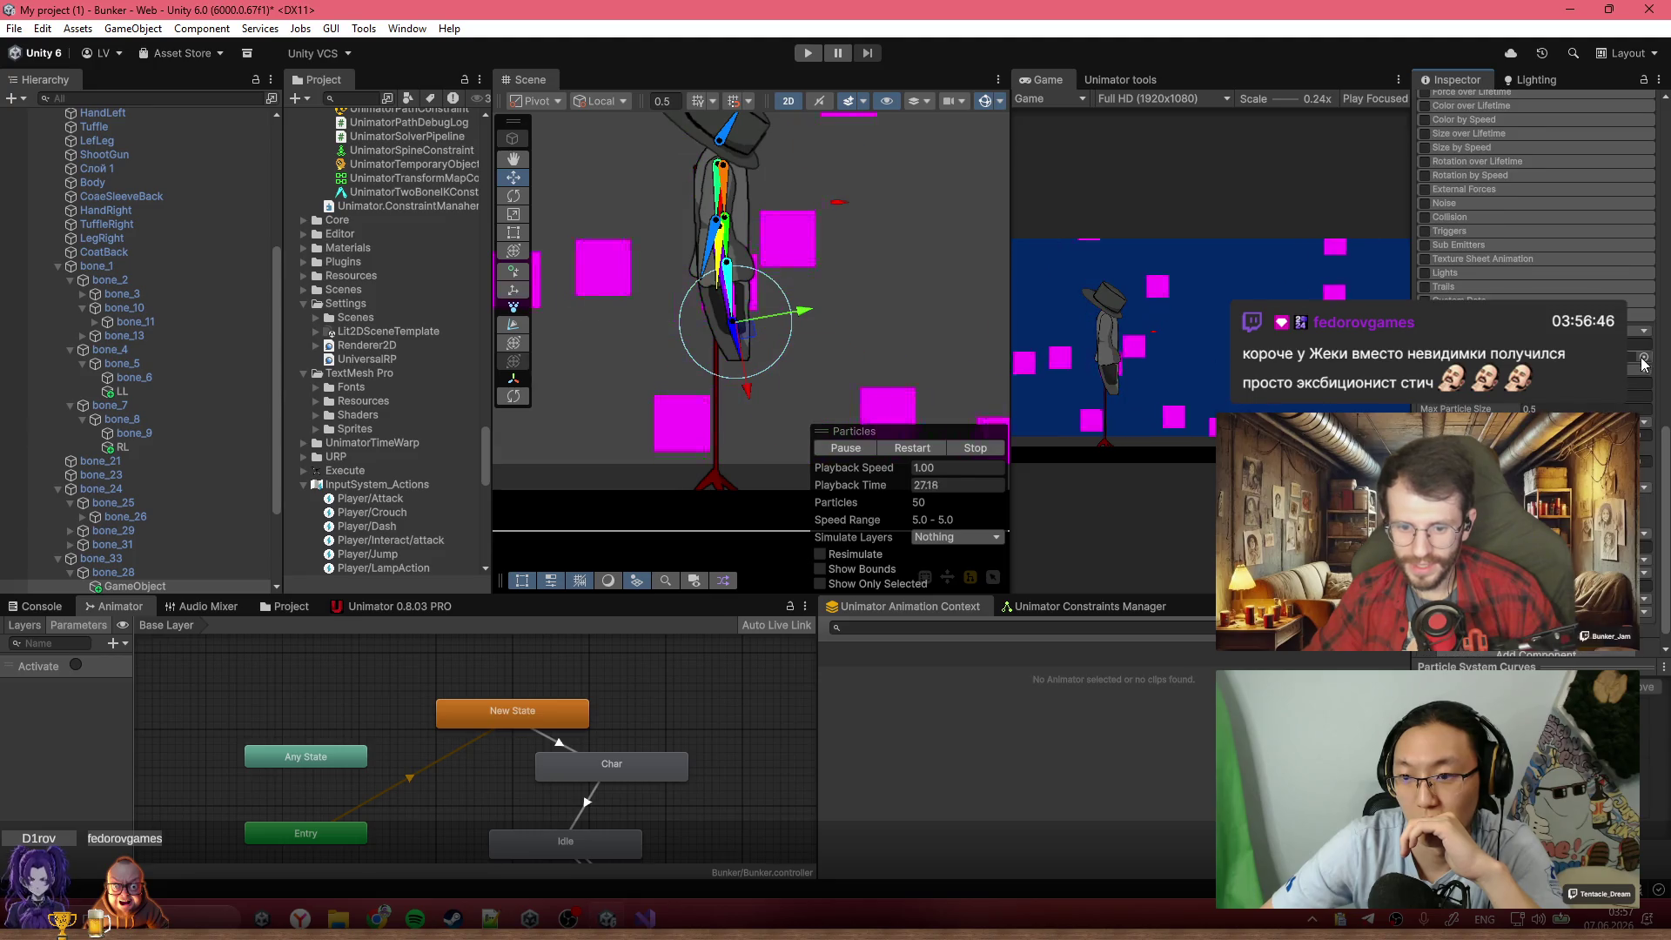
click(1639, 384)
scroll(881, 780, down, 2)
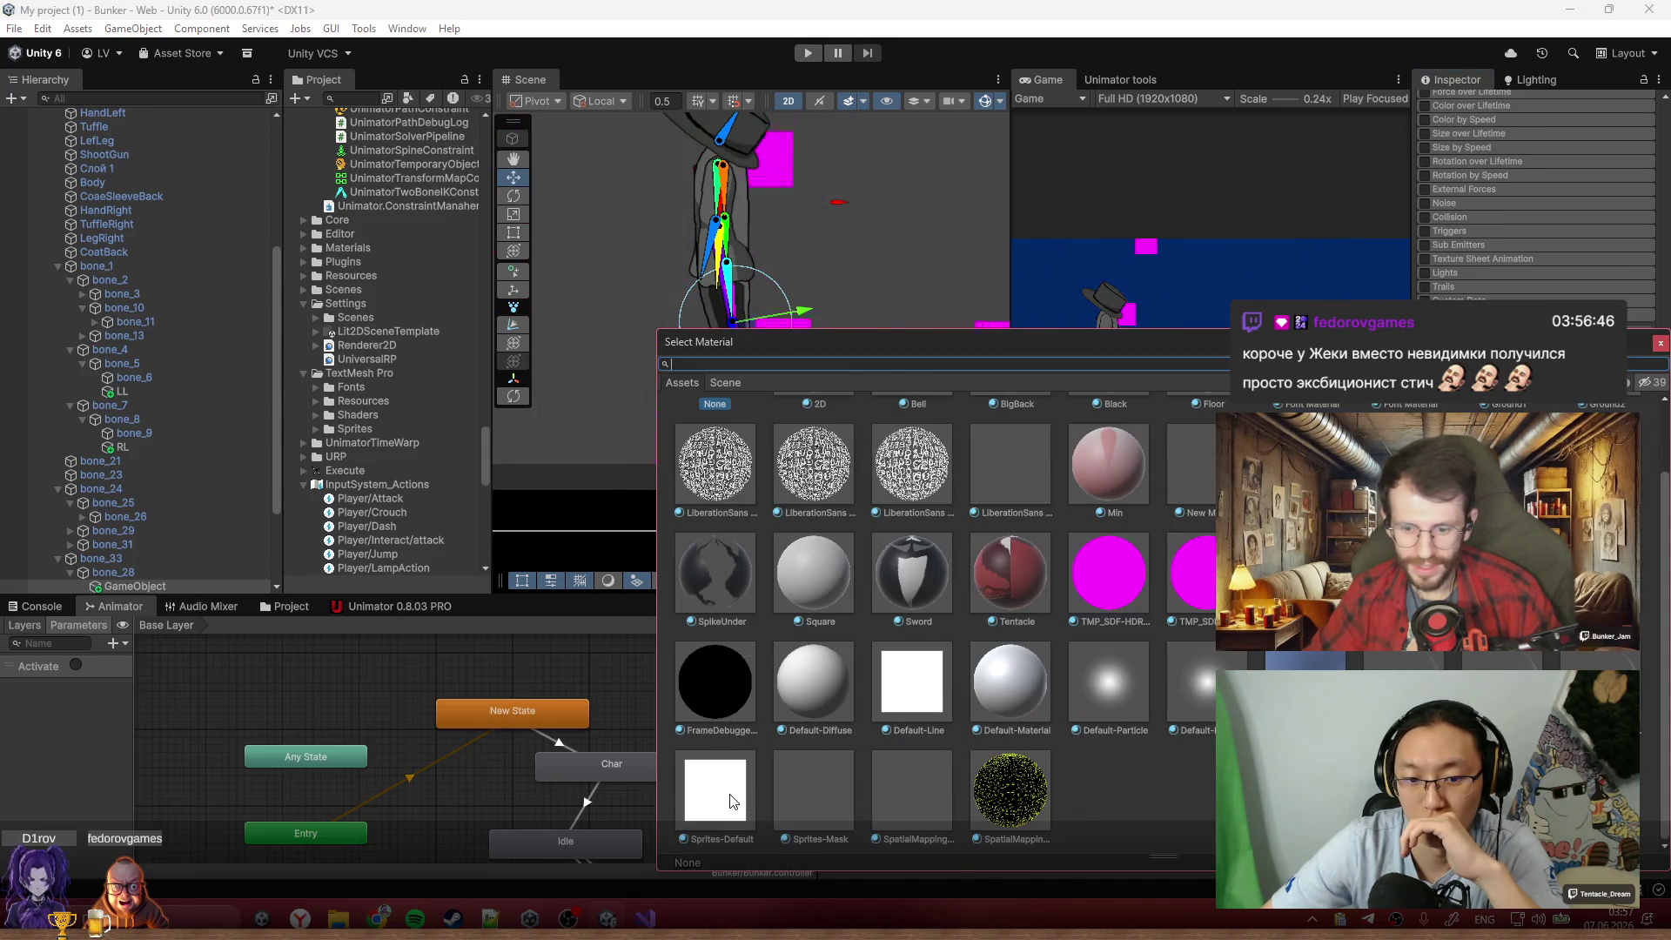
Apply the Sprites-Default material and set the particle sprite to Bullet
double_click(731, 802)
scroll(1536, 261, up, 5)
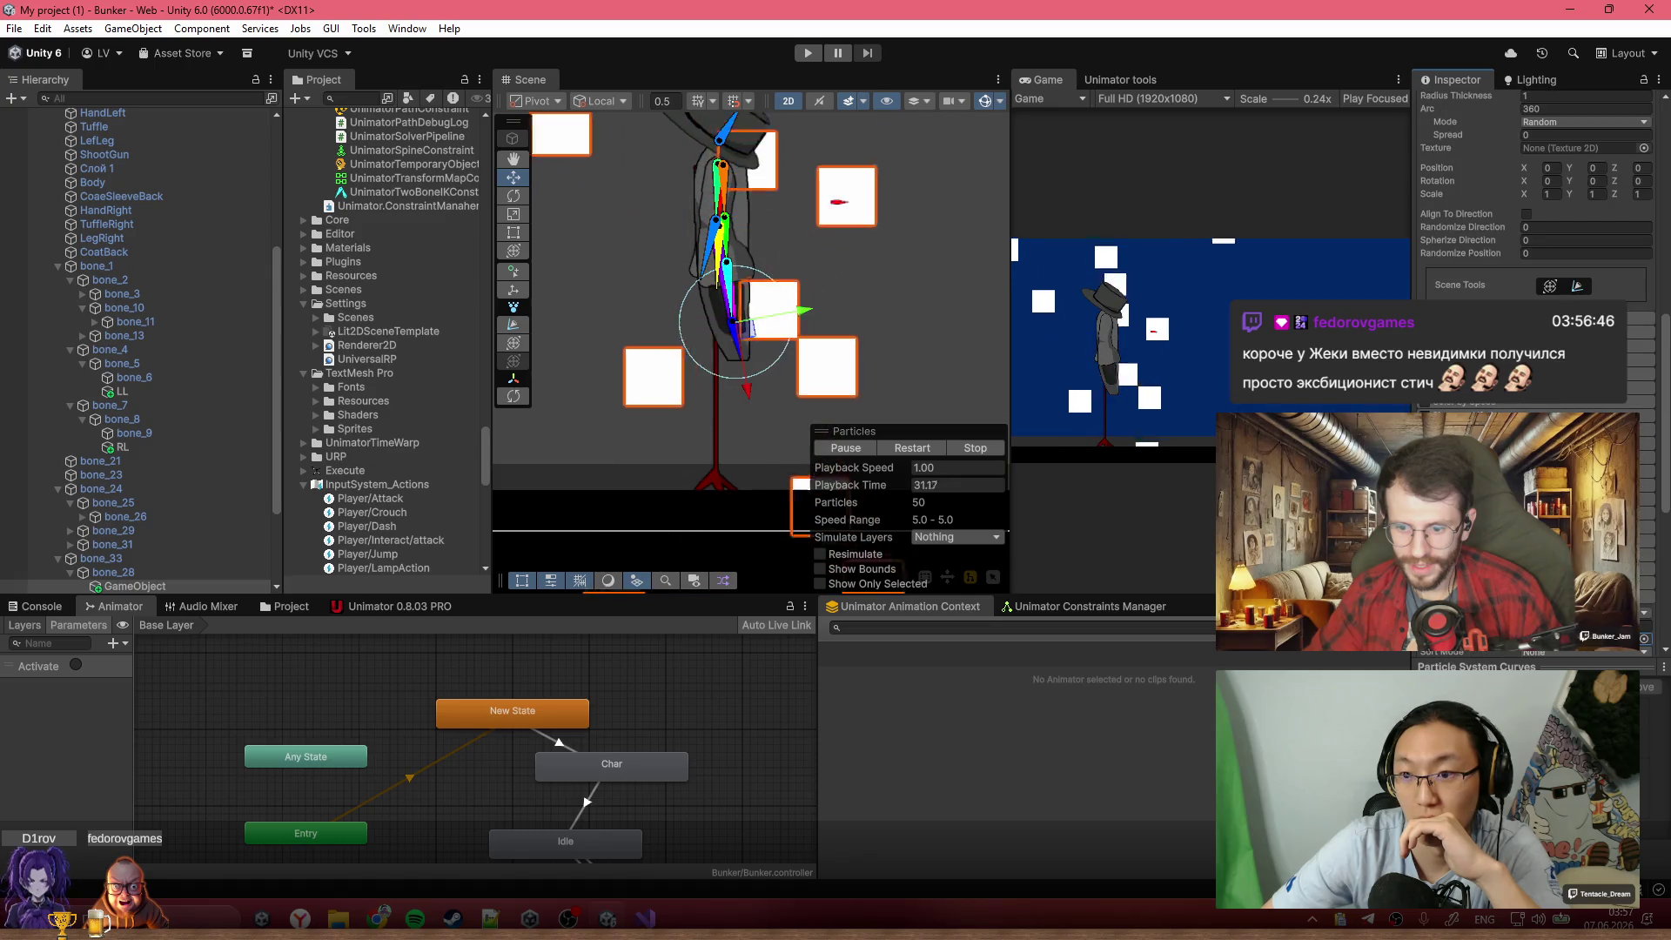
scroll(1536, 218, down, 2)
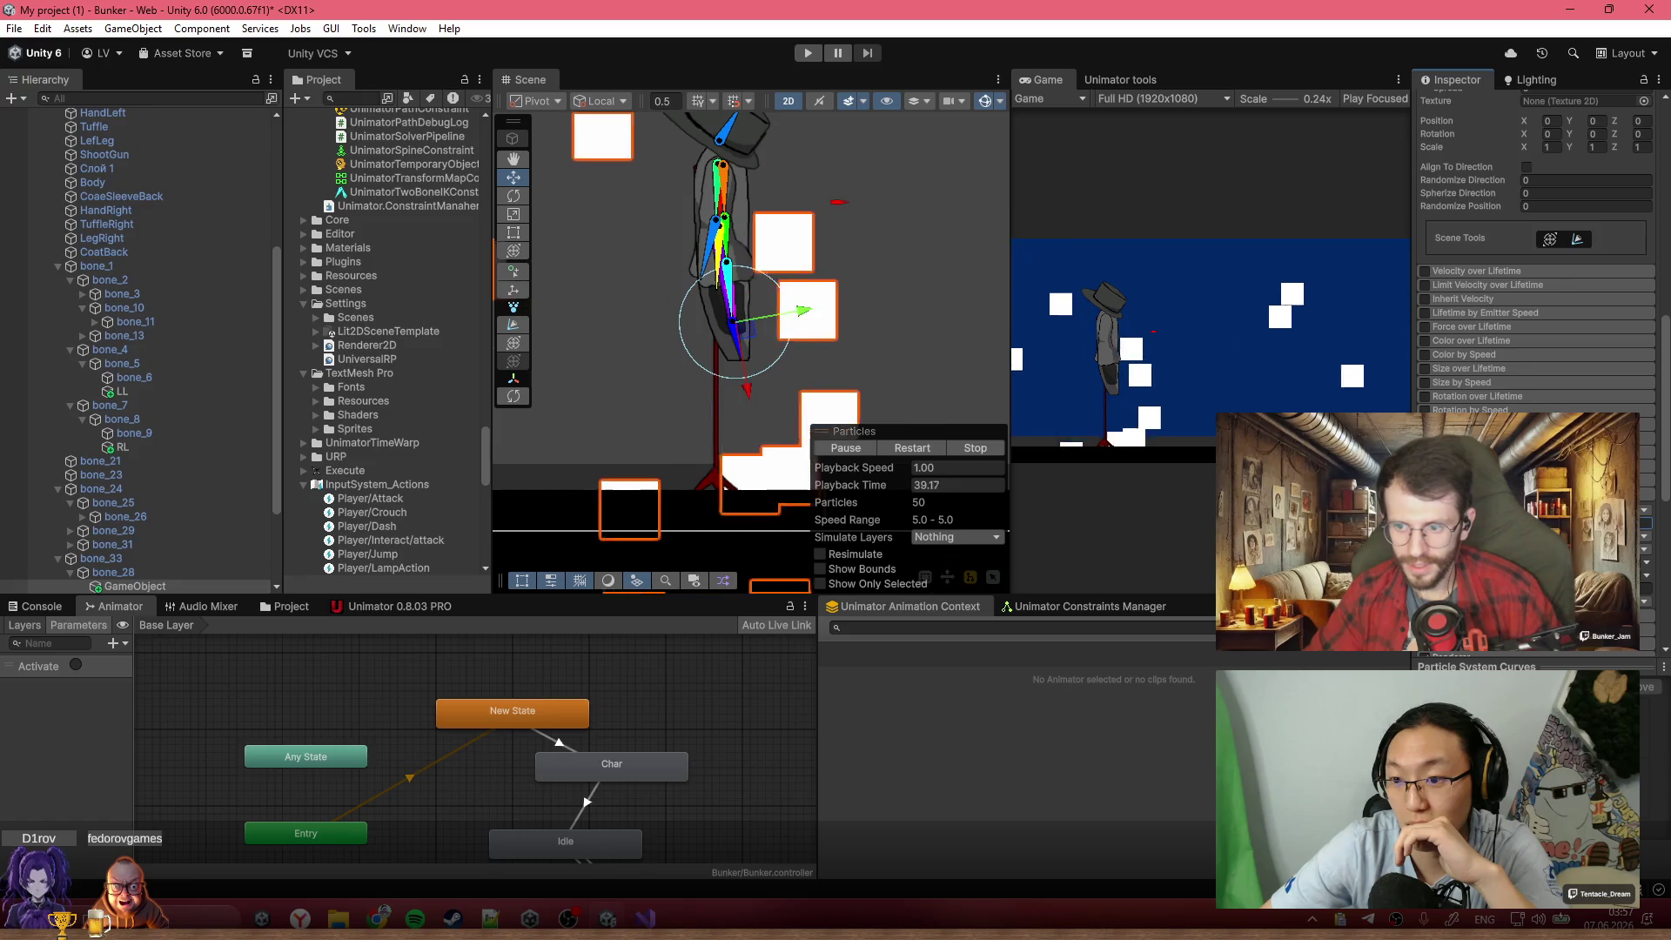
click(1642, 502)
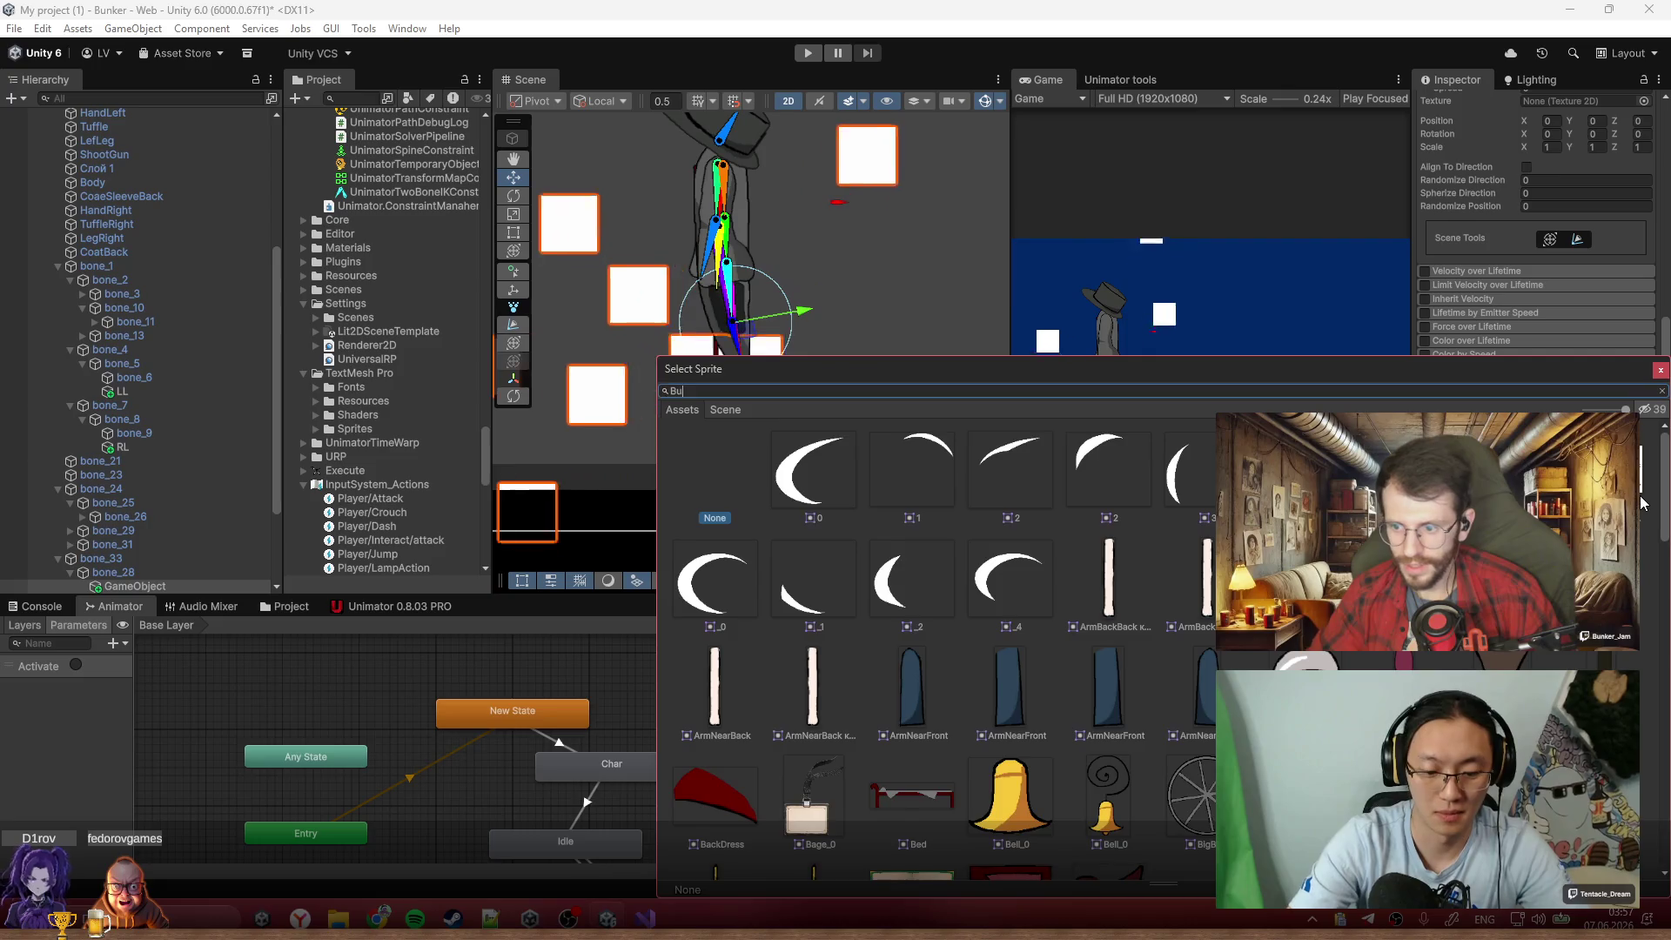
text(Bull)
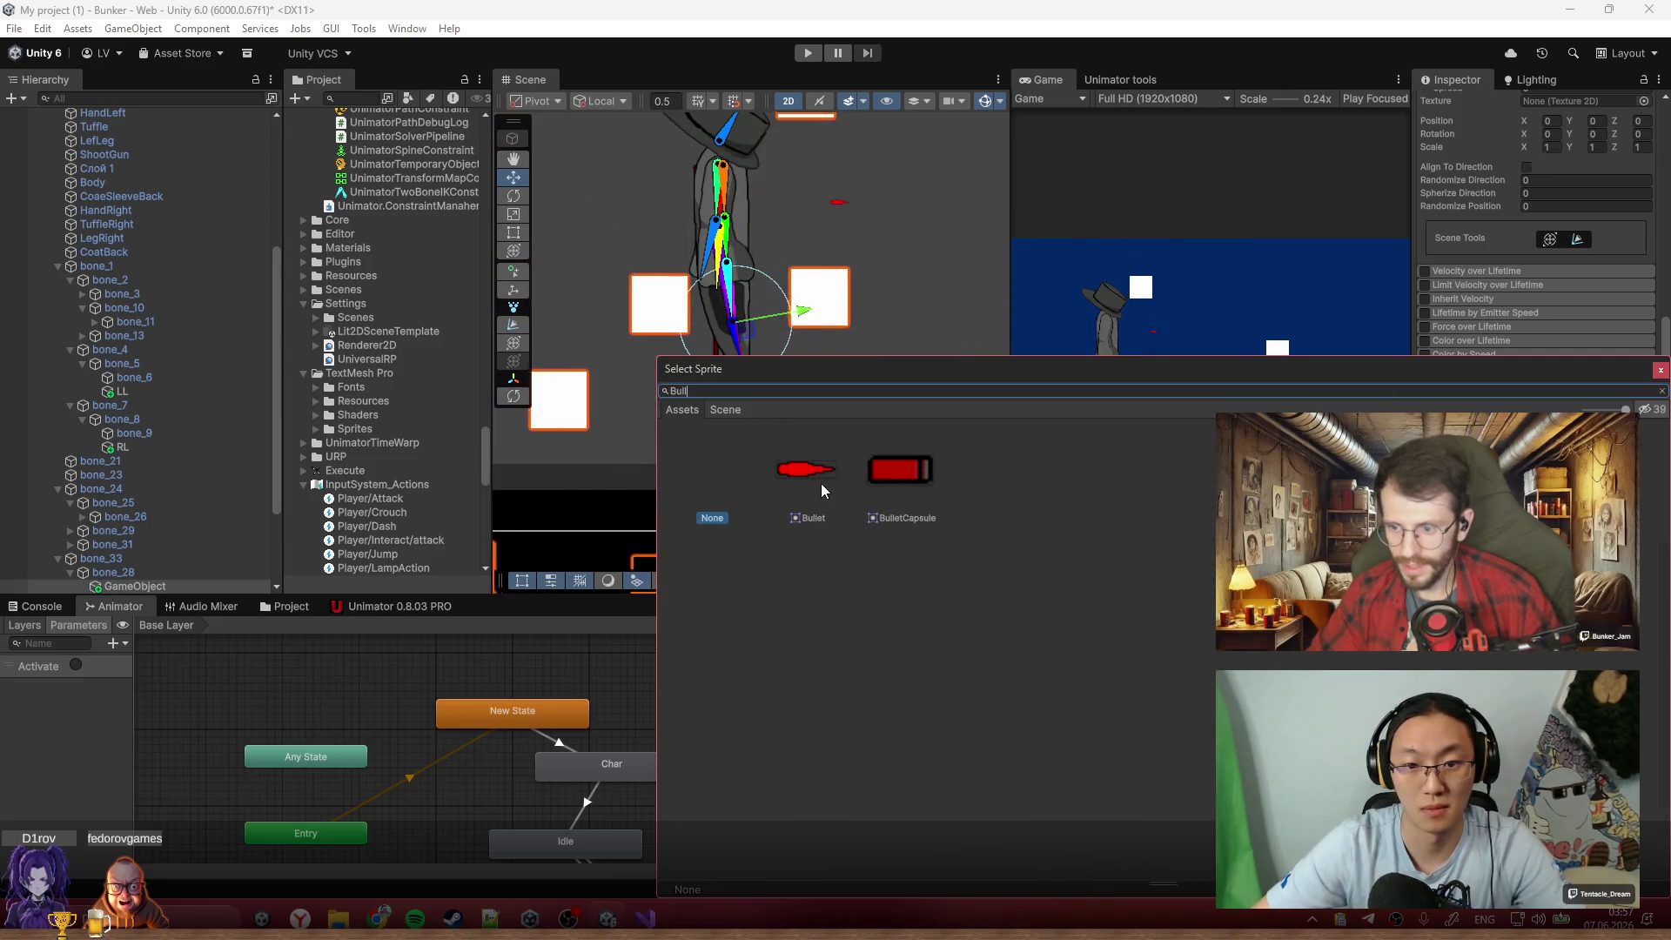
double_click(806, 471)
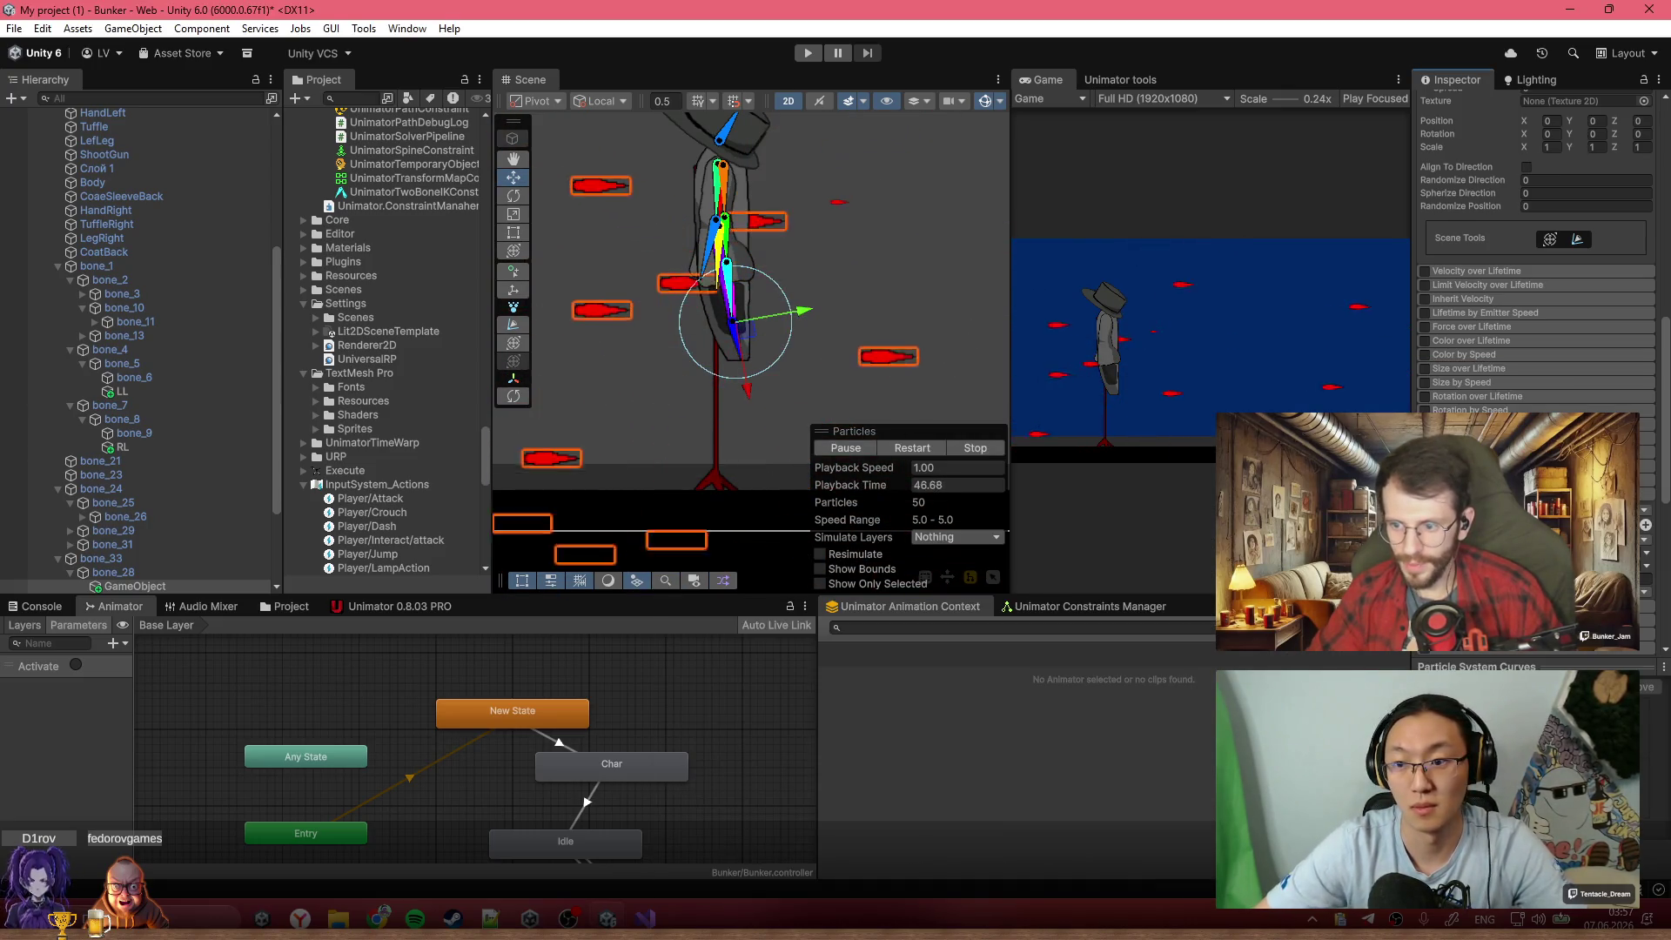
Switch the bullet particles' Simulation Space to World
scroll(1536, 261, up, 15)
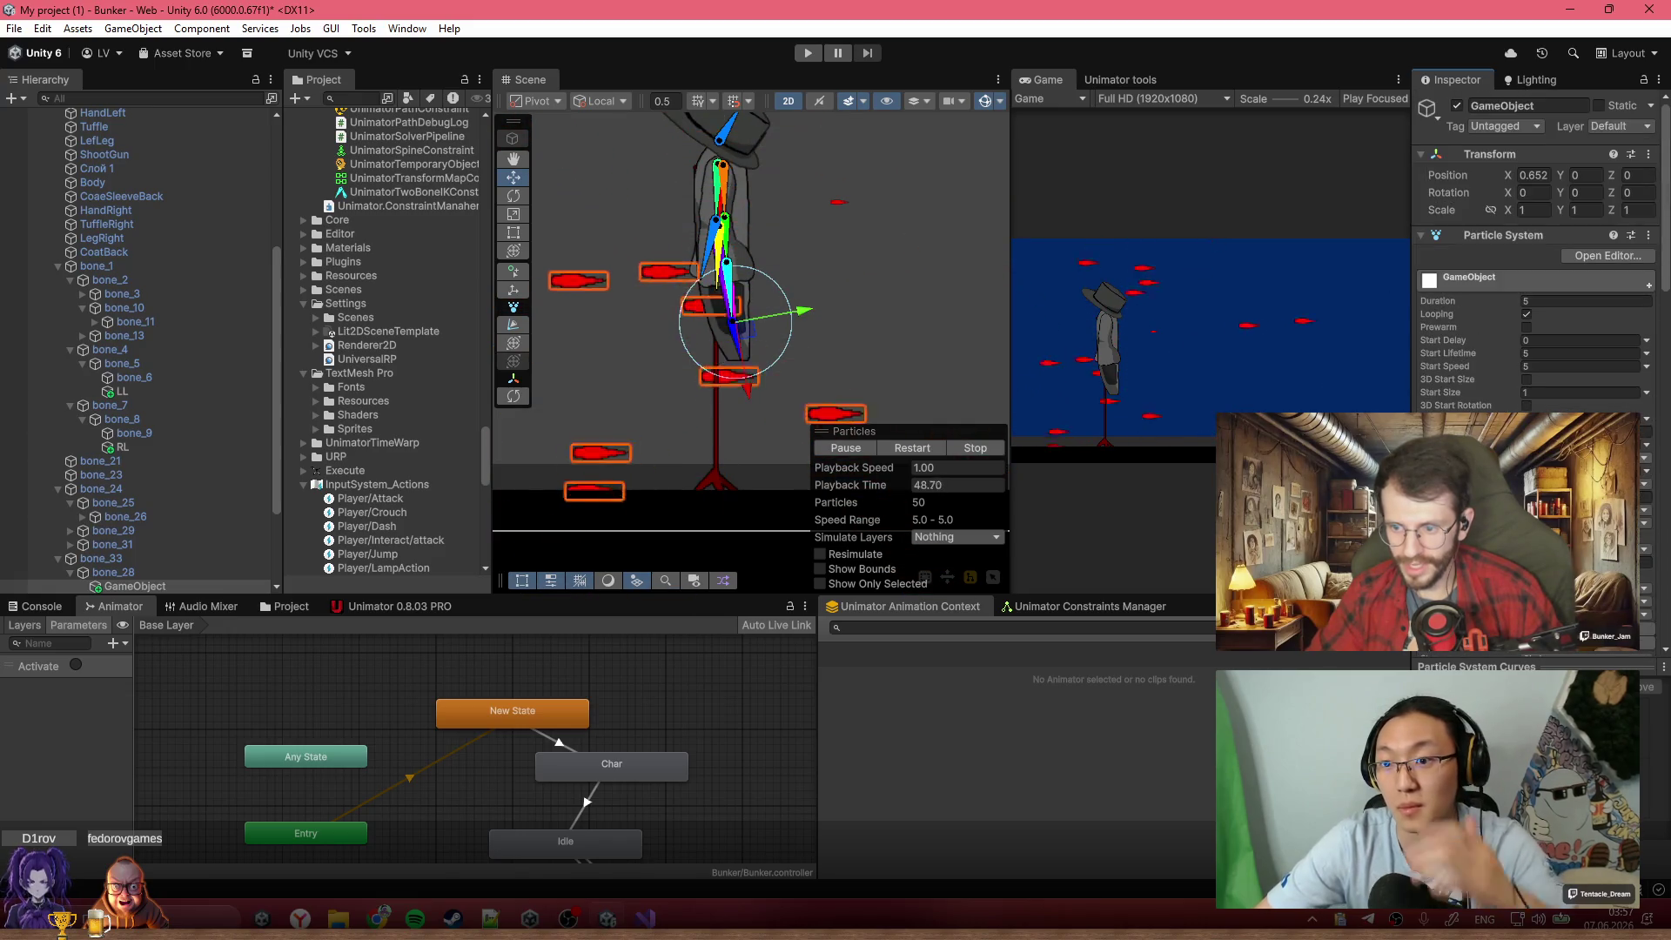
scroll(1536, 261, down, 3)
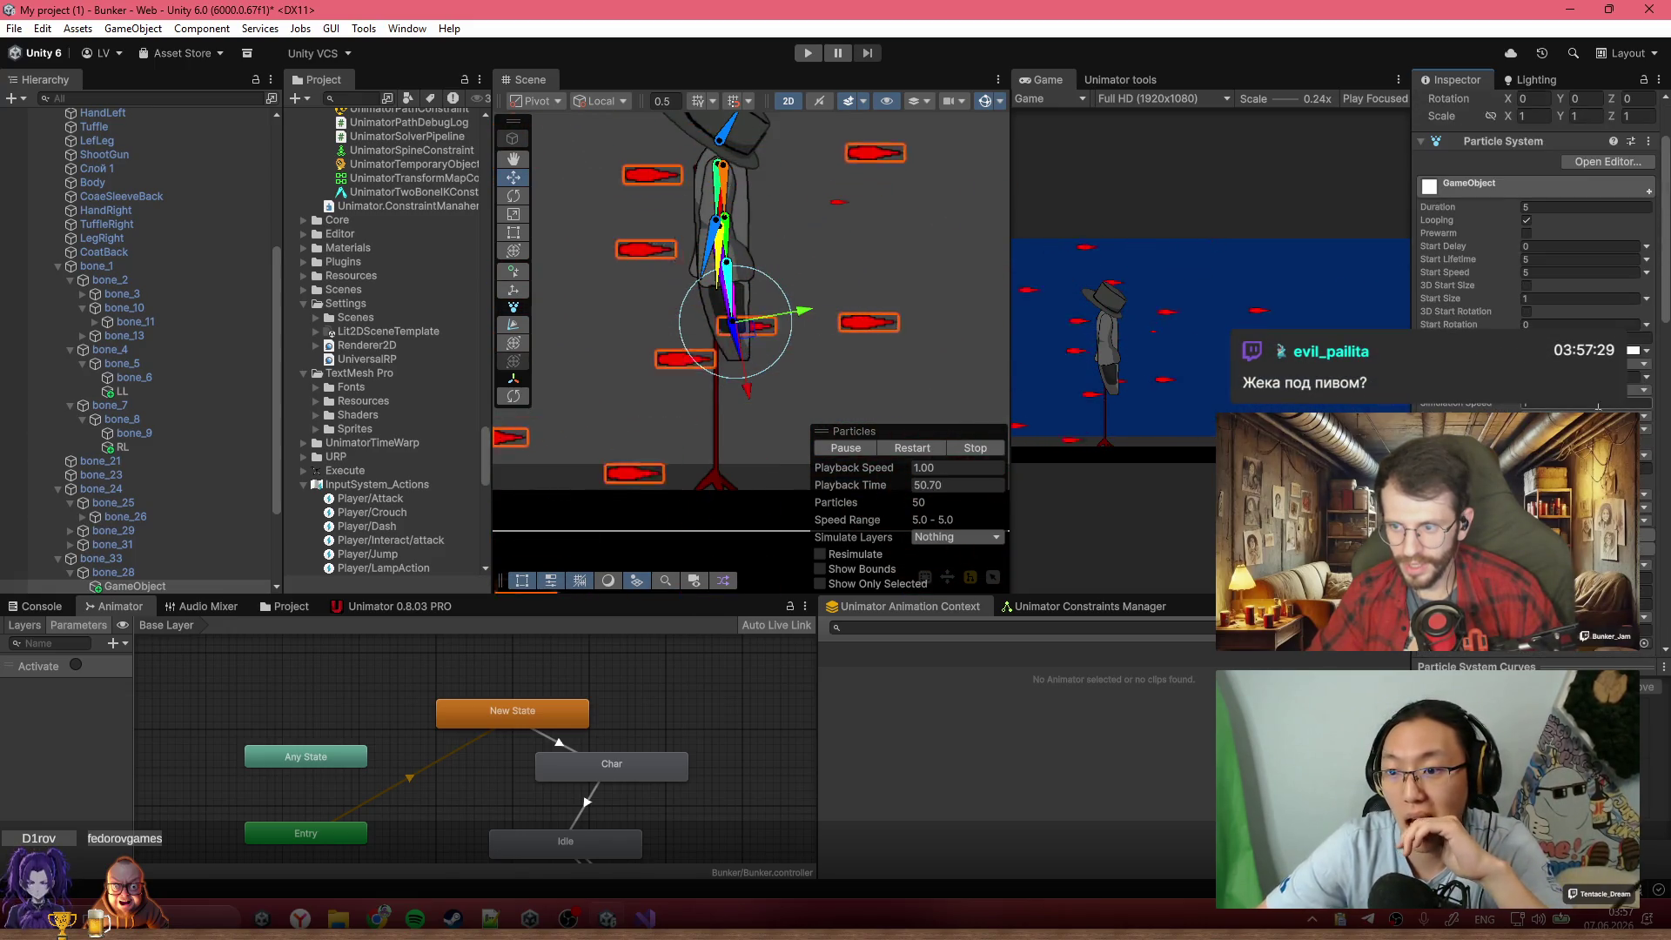
click(1579, 389)
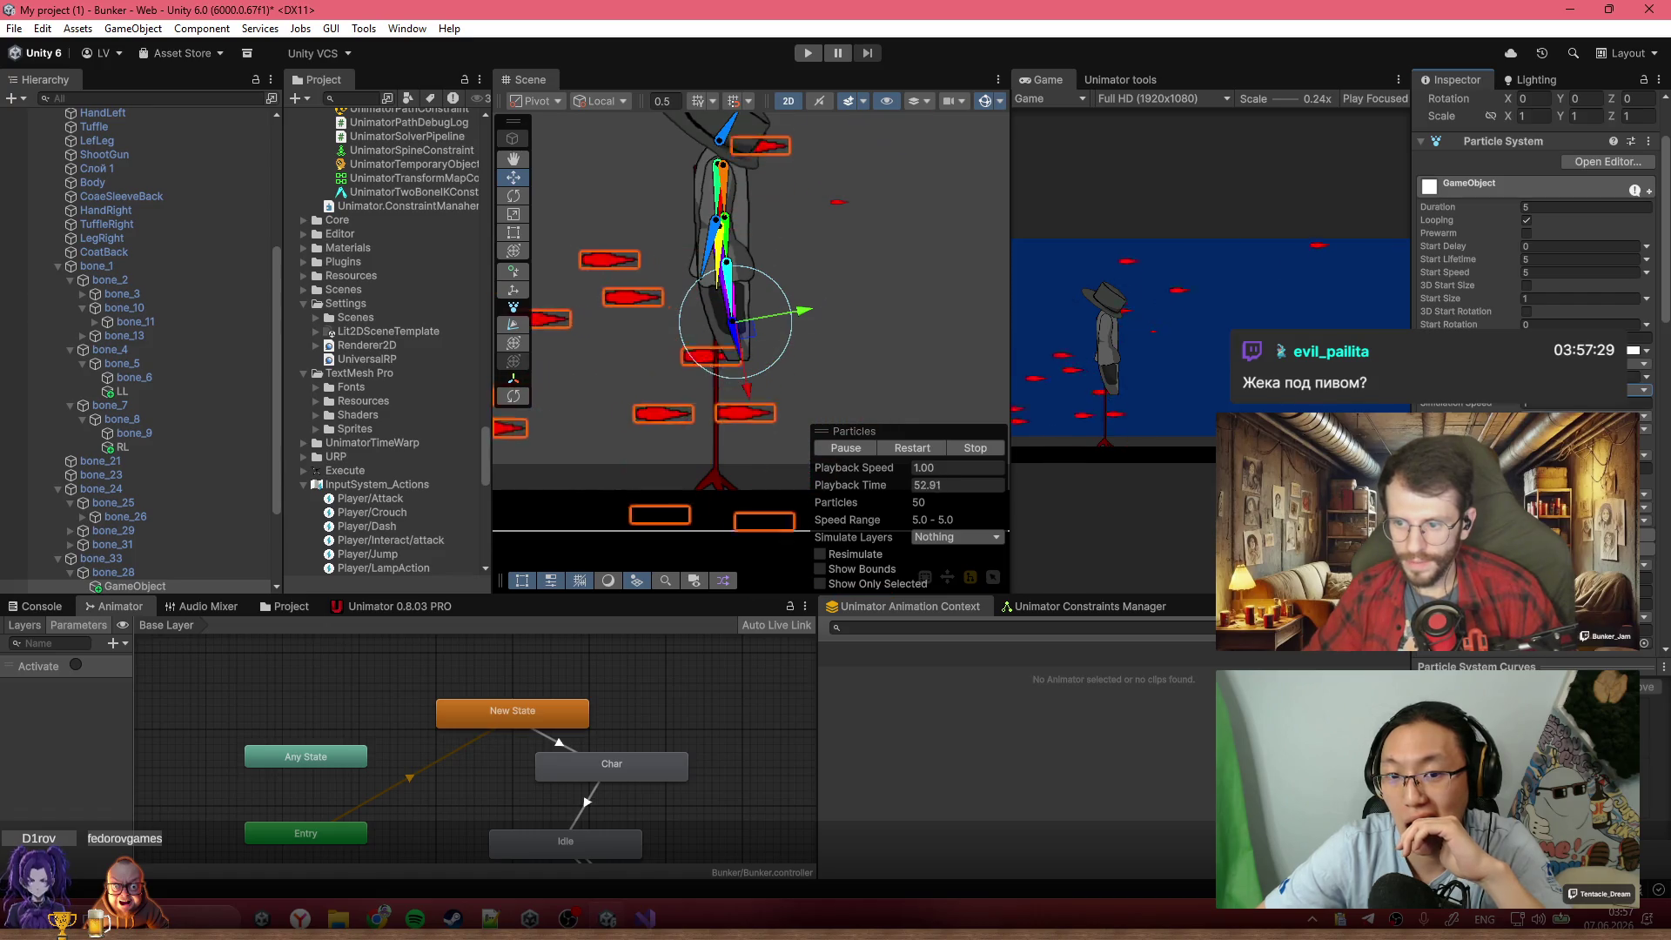
Set the emitter Duration to 0.1 and Start Speed to 50, and pause the particle preview
scroll(1536, 261, down, 9)
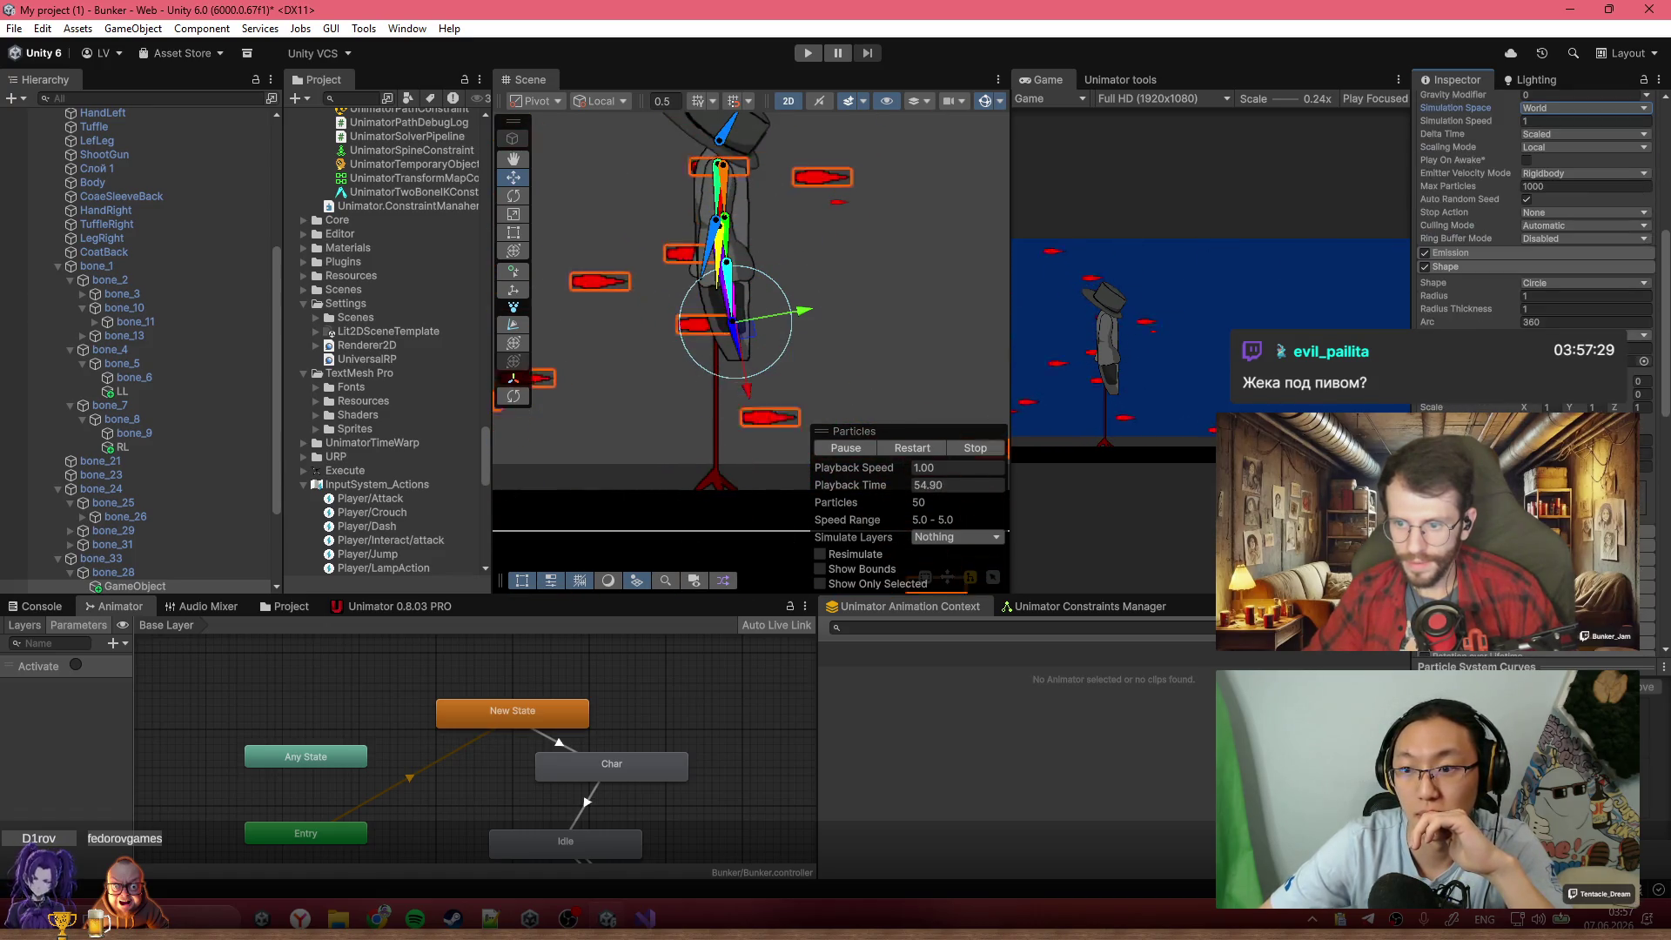
scroll(1536, 261, up, 7)
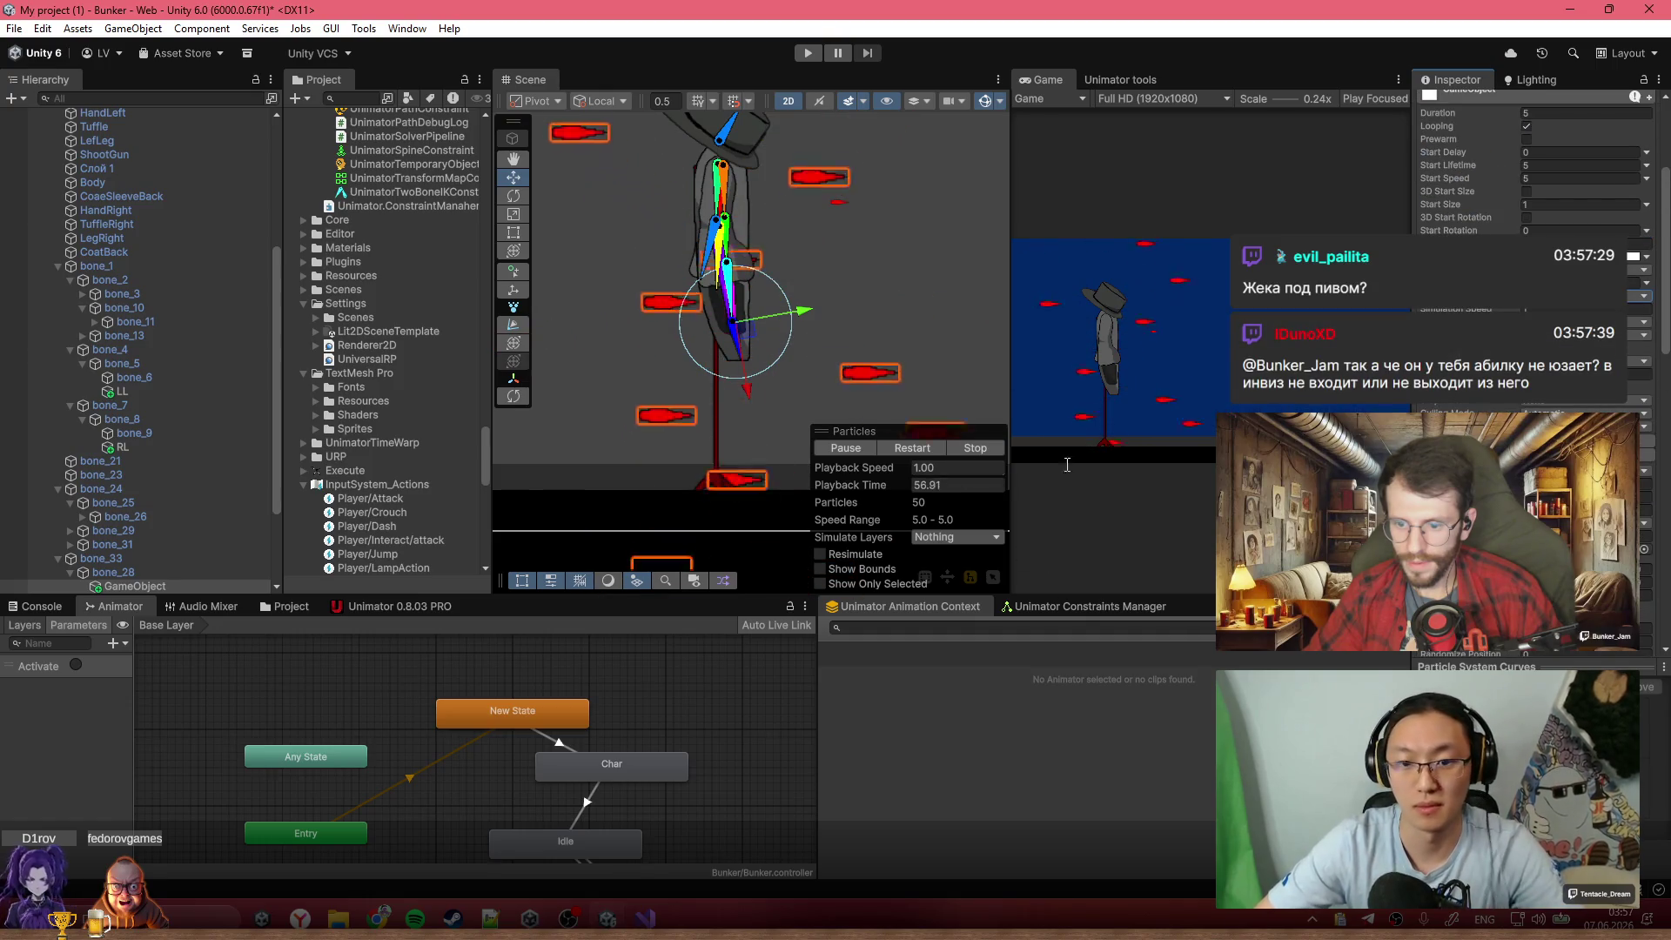
scroll(1536, 174, up, 5)
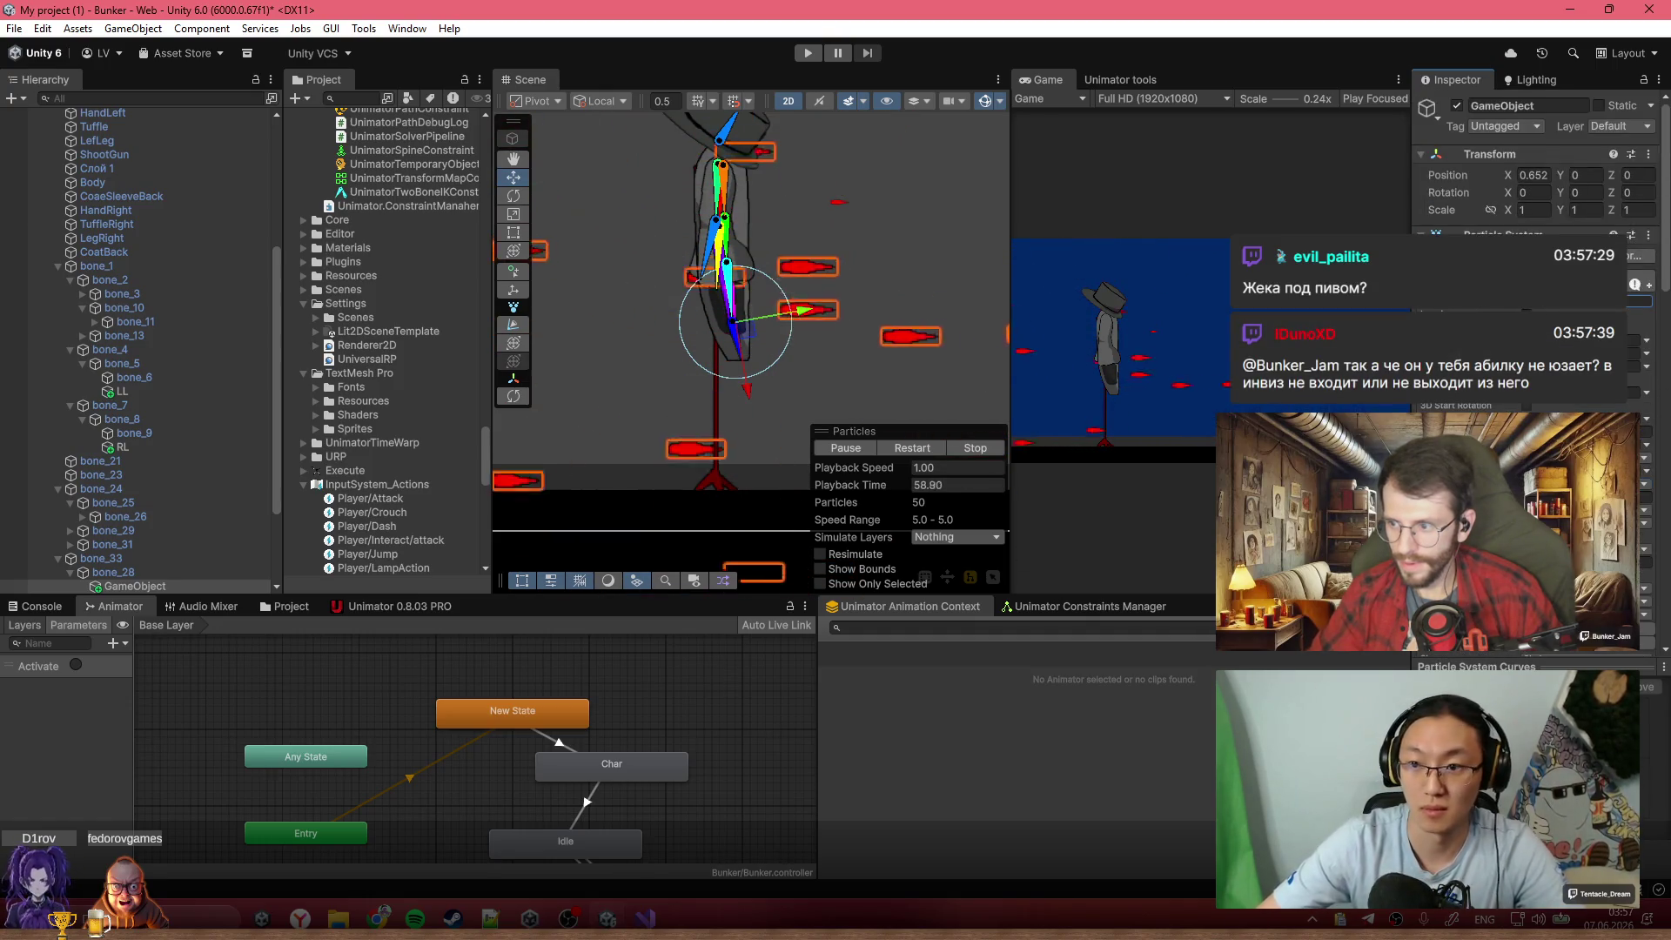
scroll(1535, 174, down, 4)
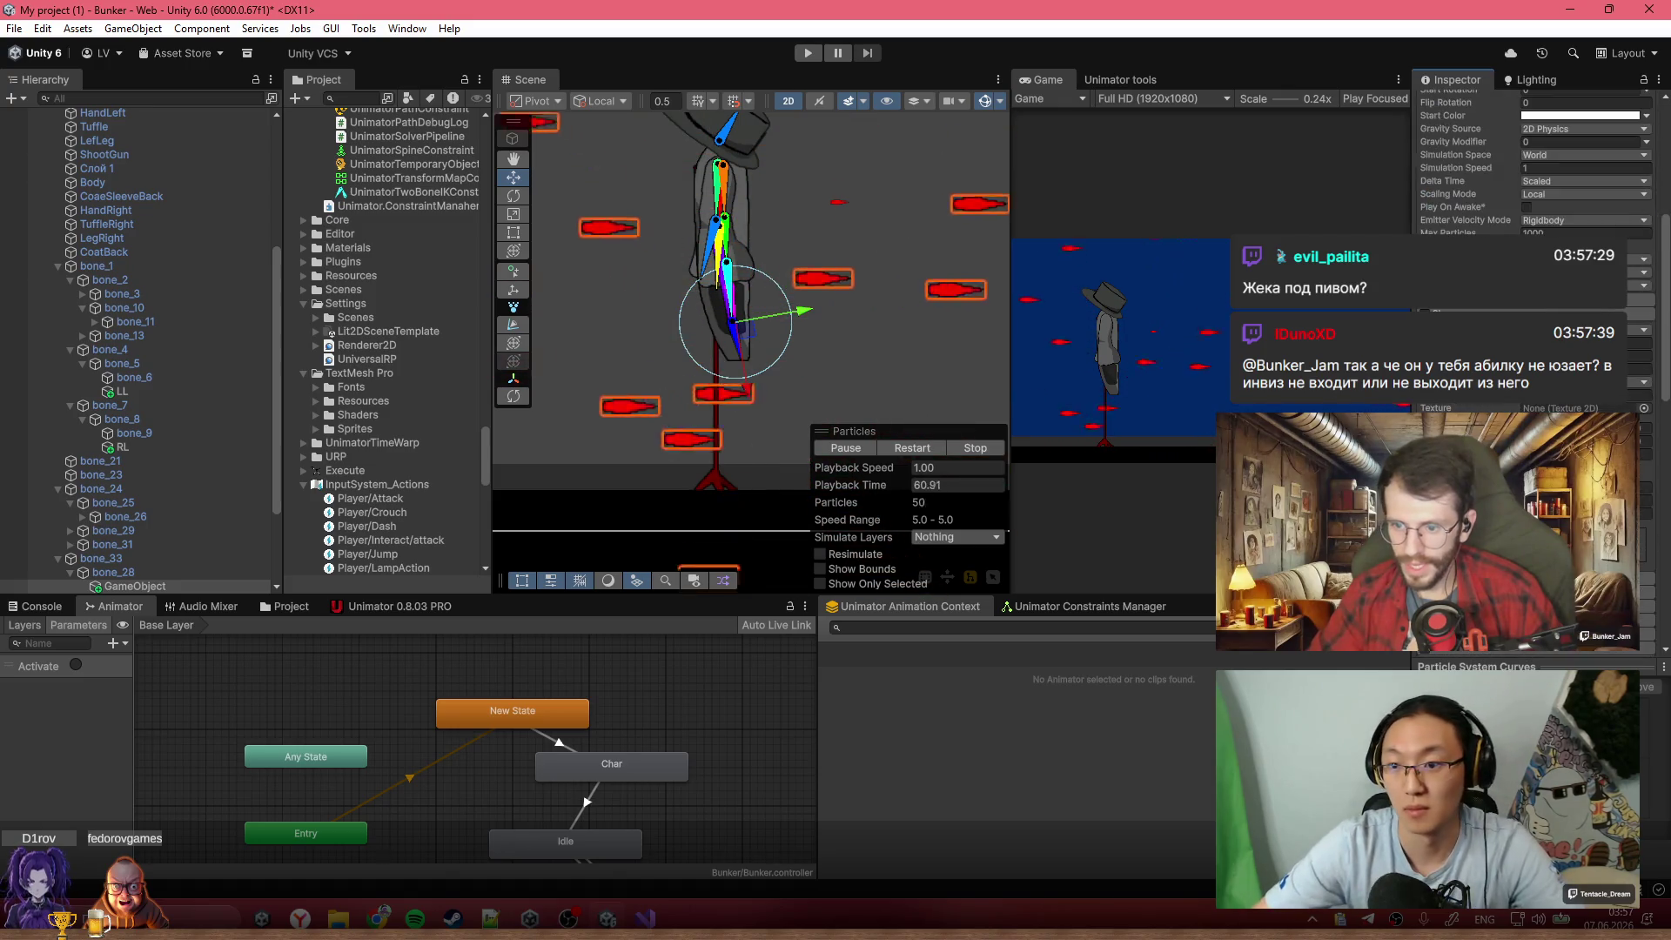
scroll(1536, 174, down, 4)
scroll(1536, 174, down, 3)
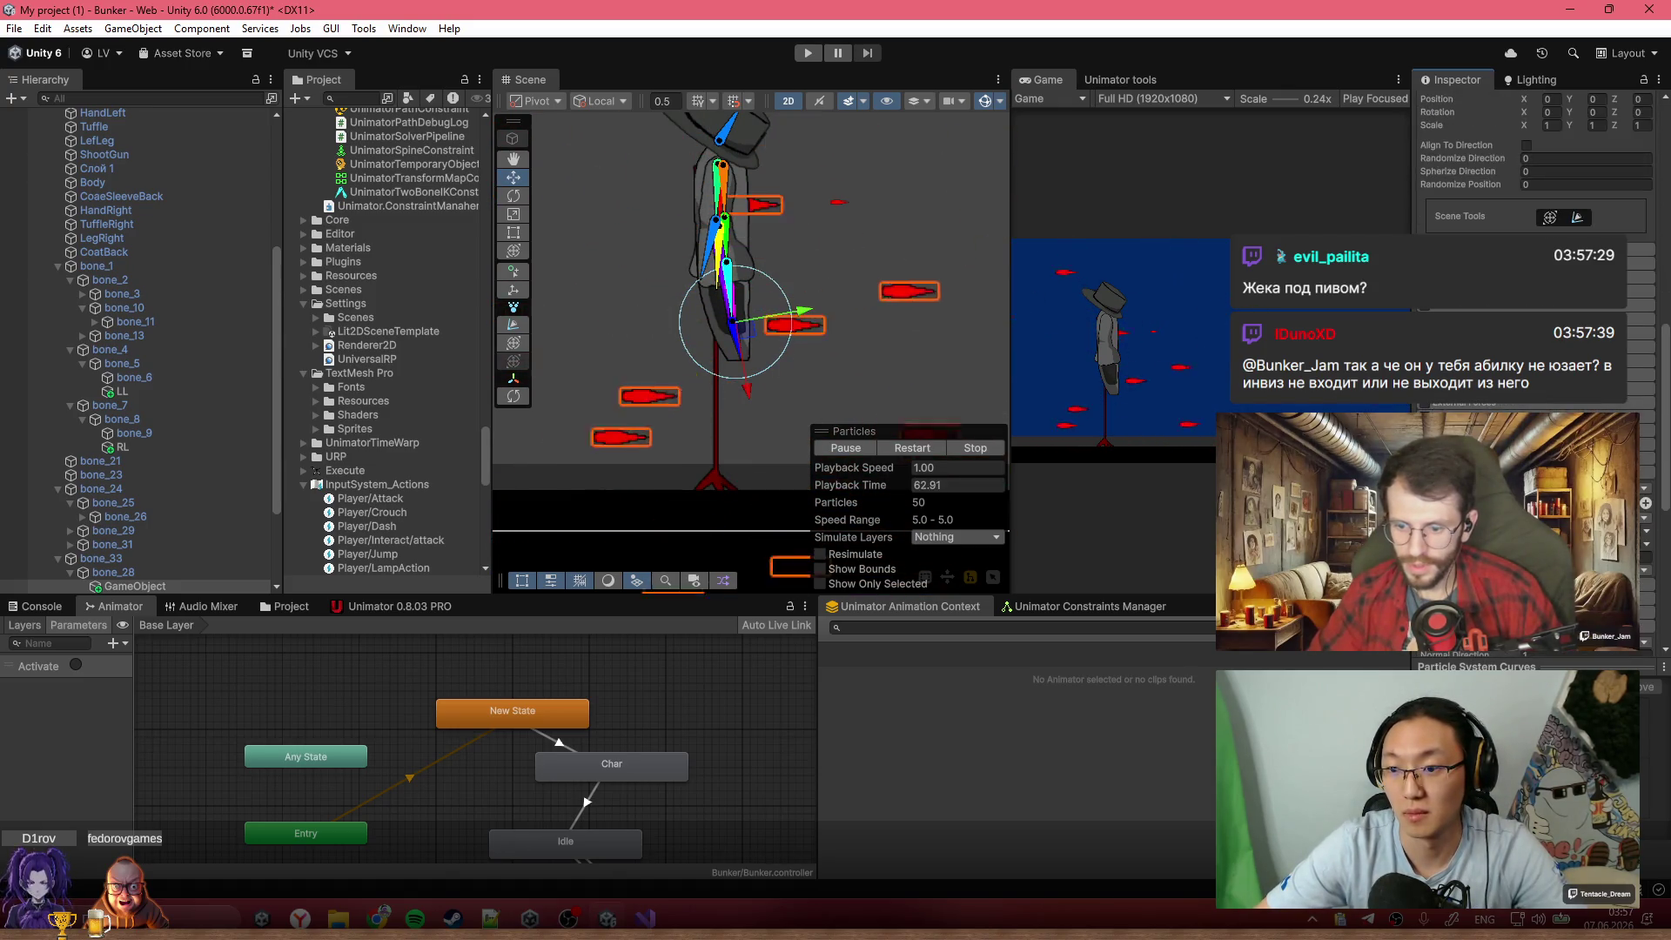
scroll(1536, 174, down, 2)
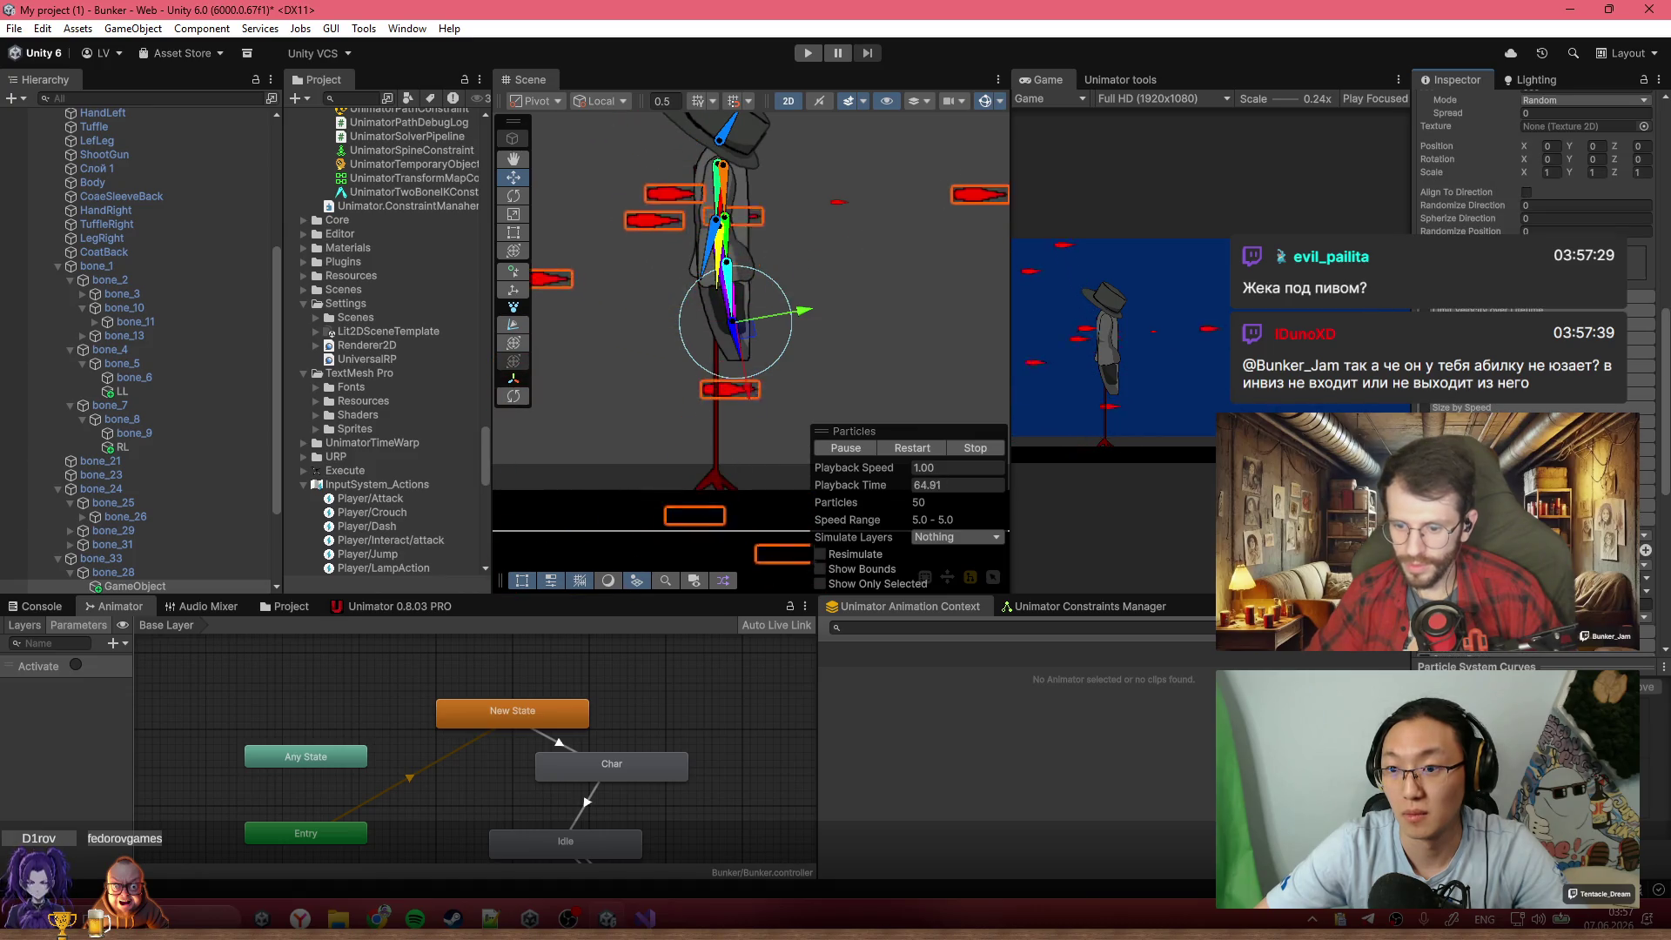
scroll(1536, 174, up, 10)
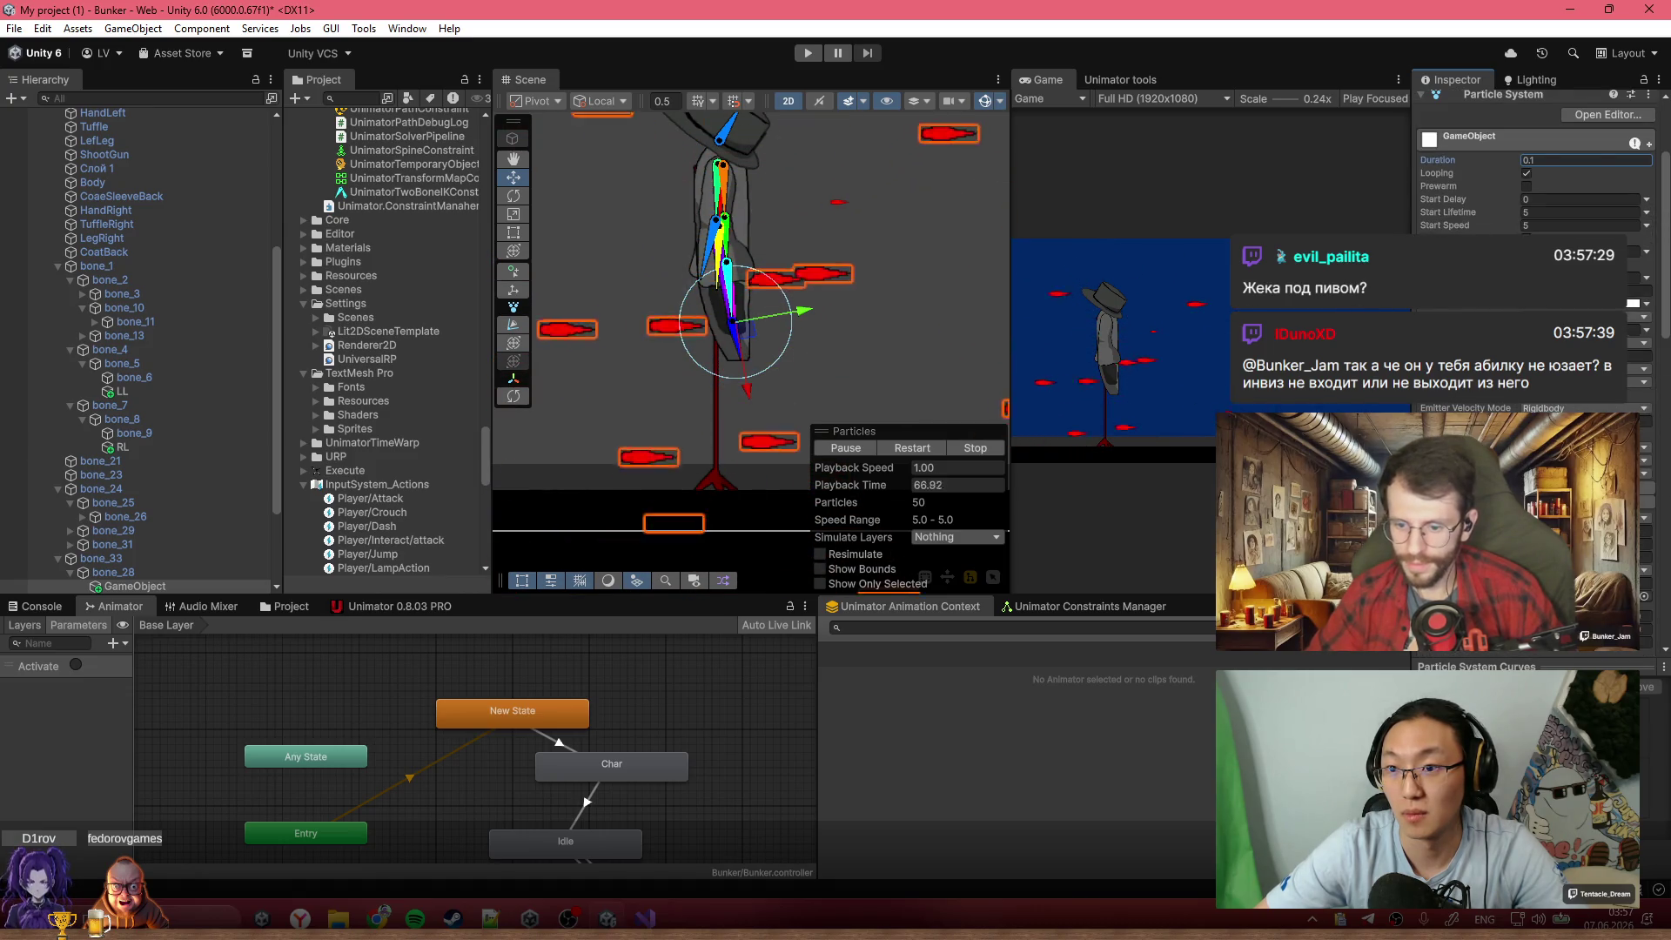
scroll(1536, 174, down, 3)
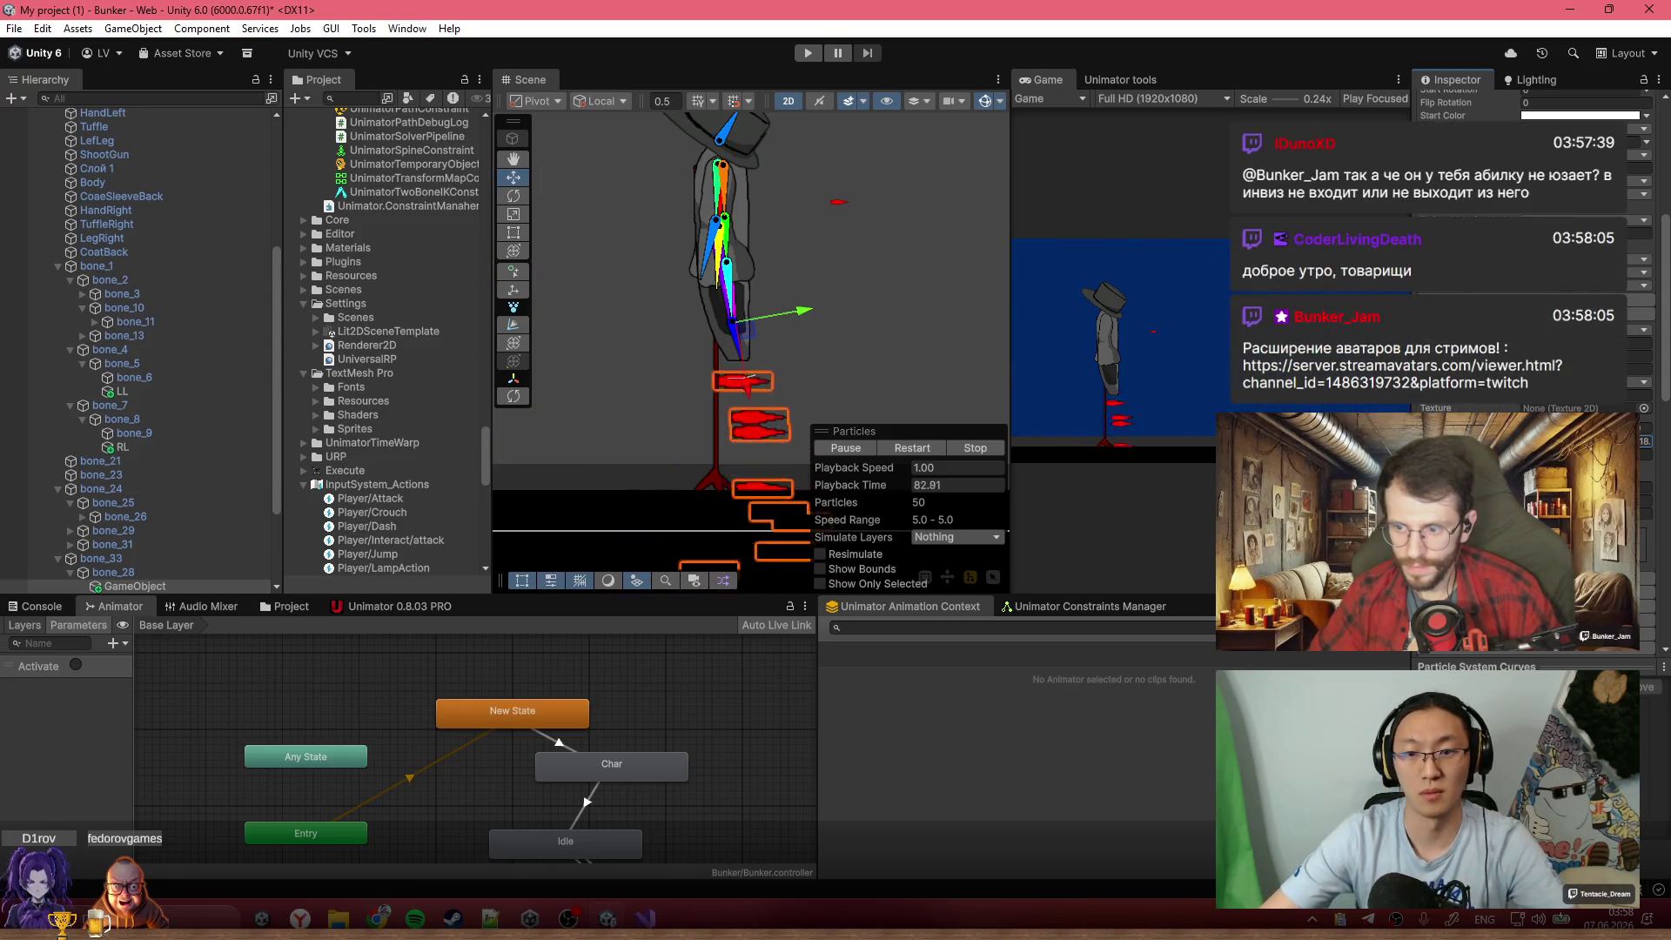
scroll(1531, 261, up, 5)
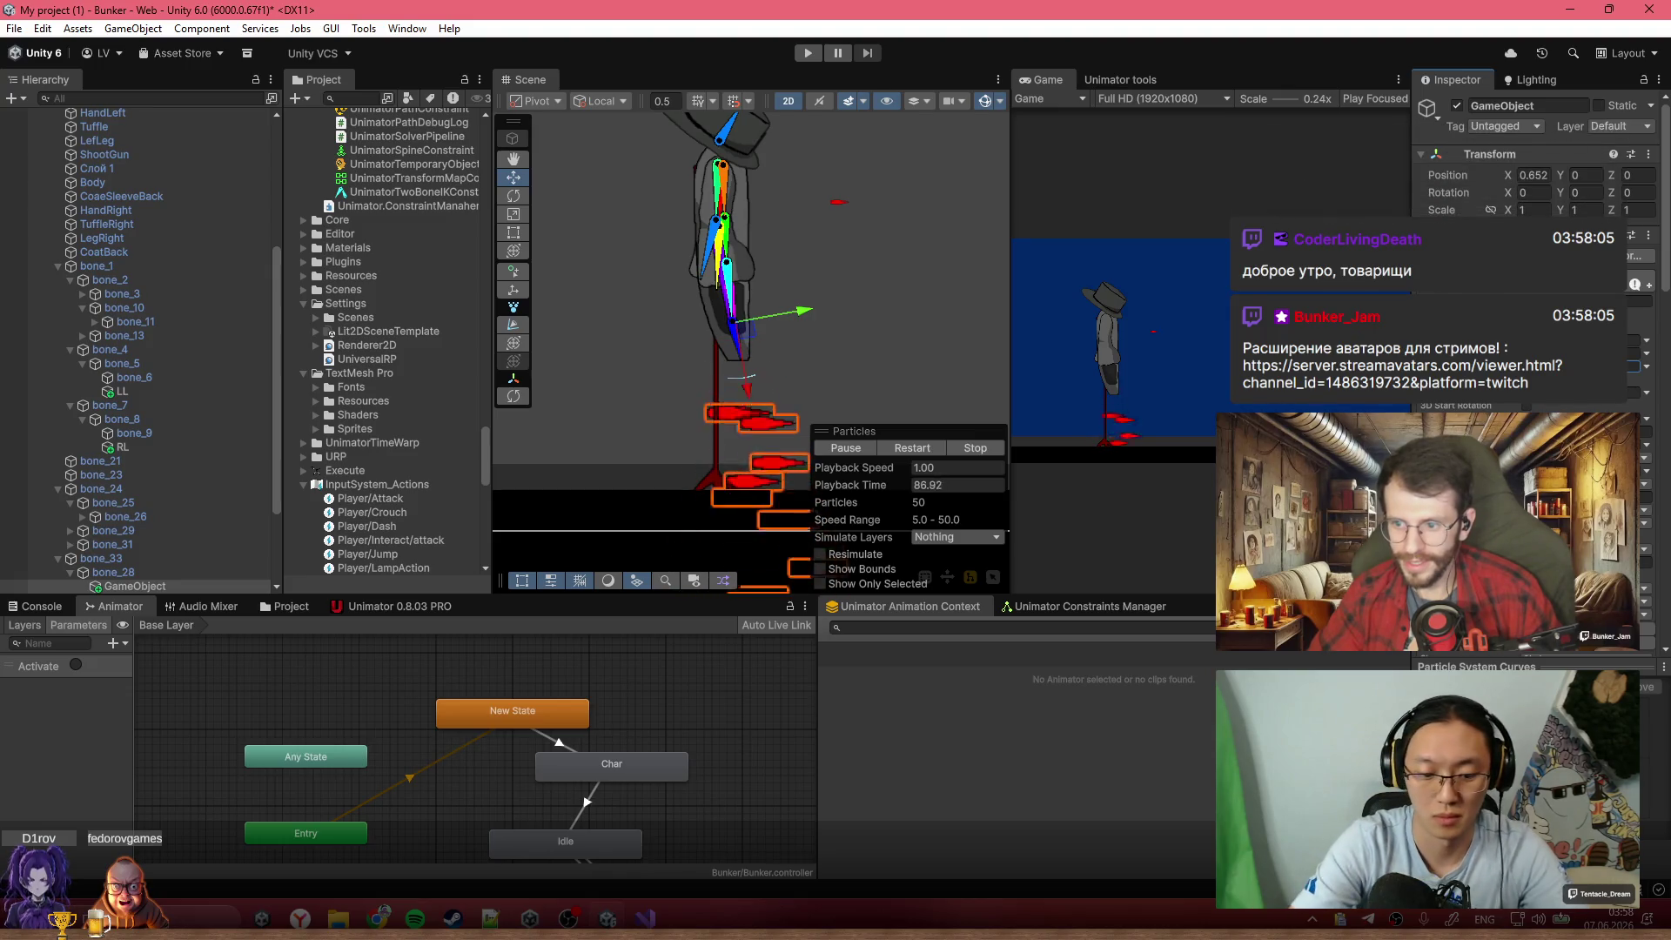
click(850, 450)
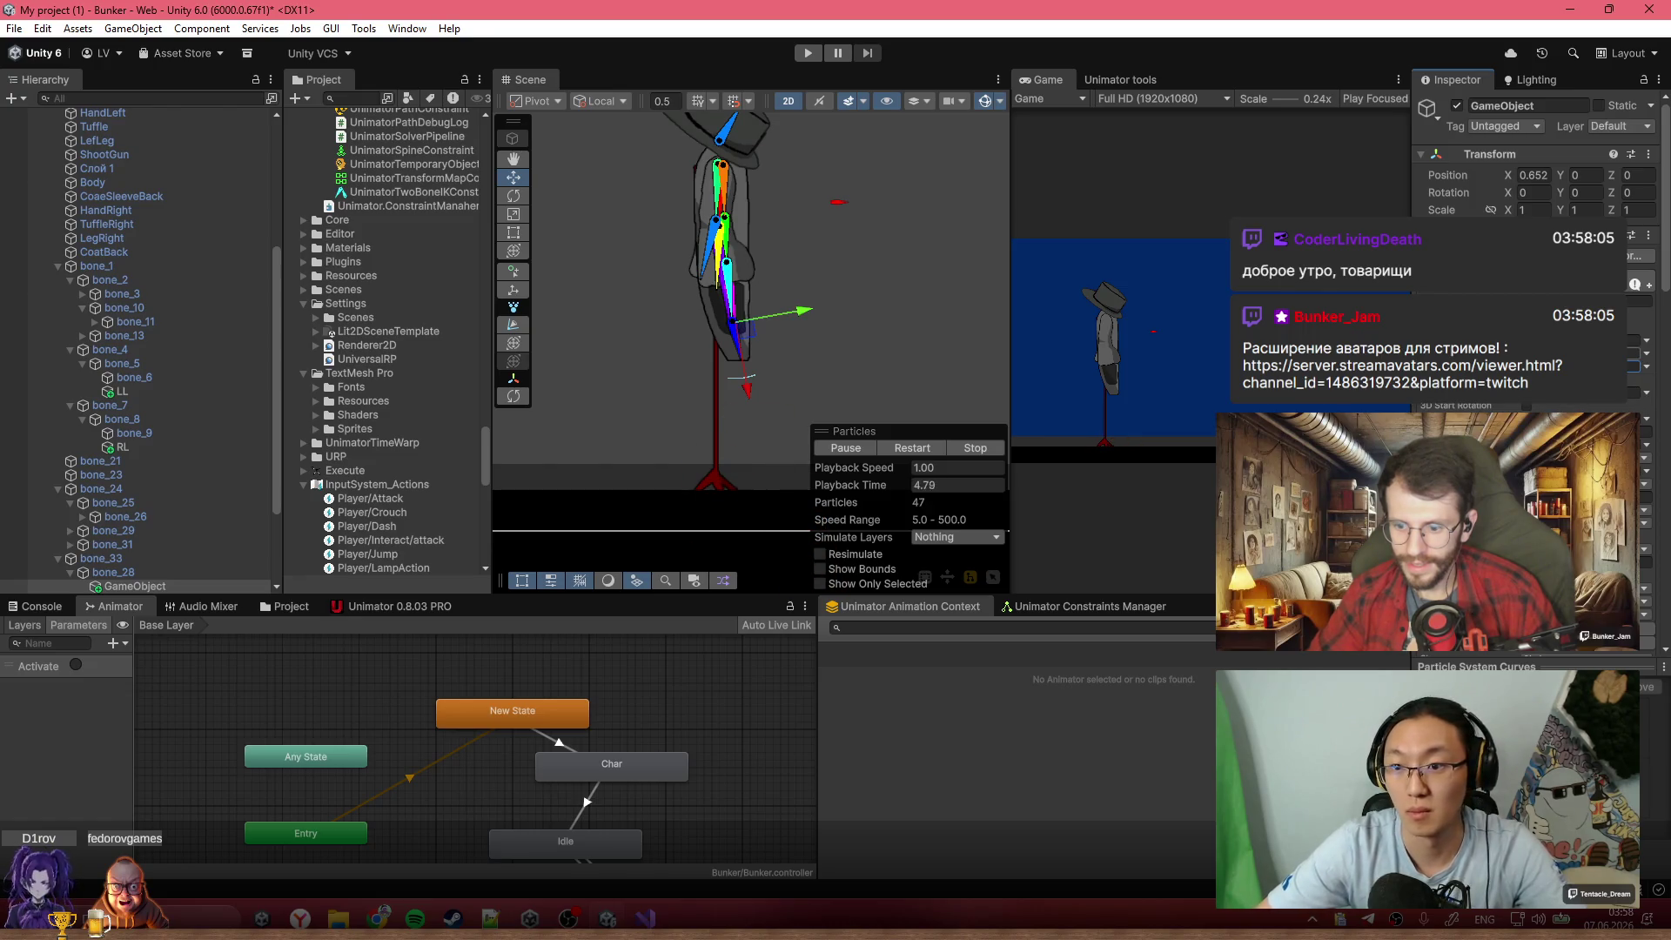
Set Emission Rate over Time to 1000
scroll(1532, 261, down, 5)
text(50)
click(1477, 406)
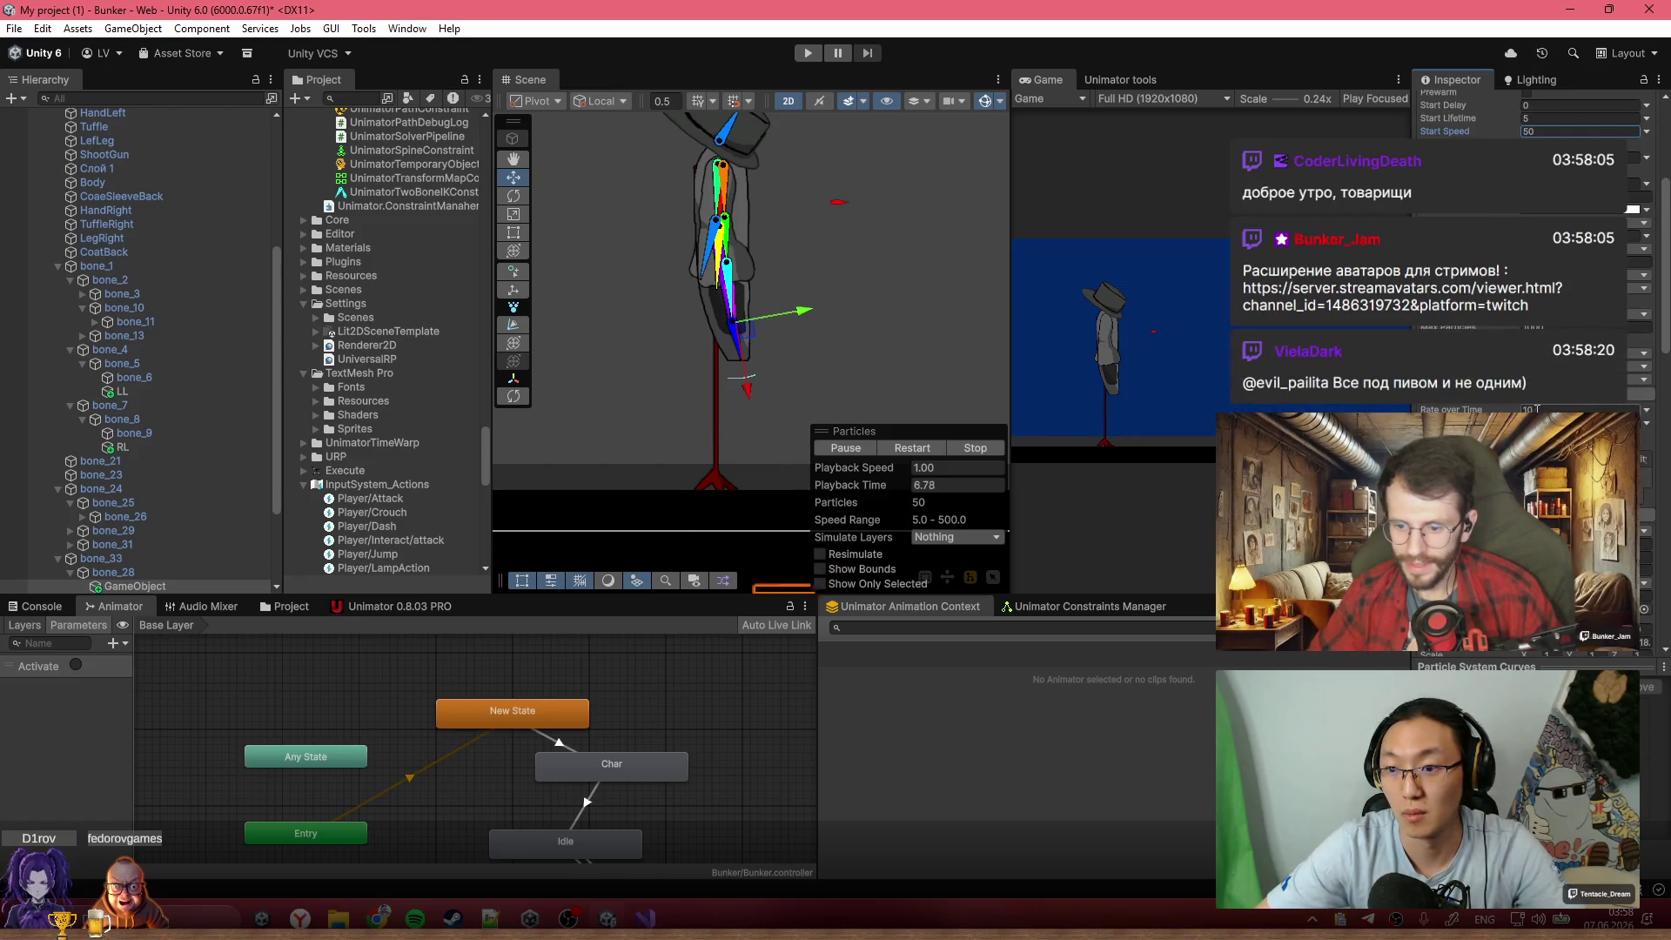
text(1000)
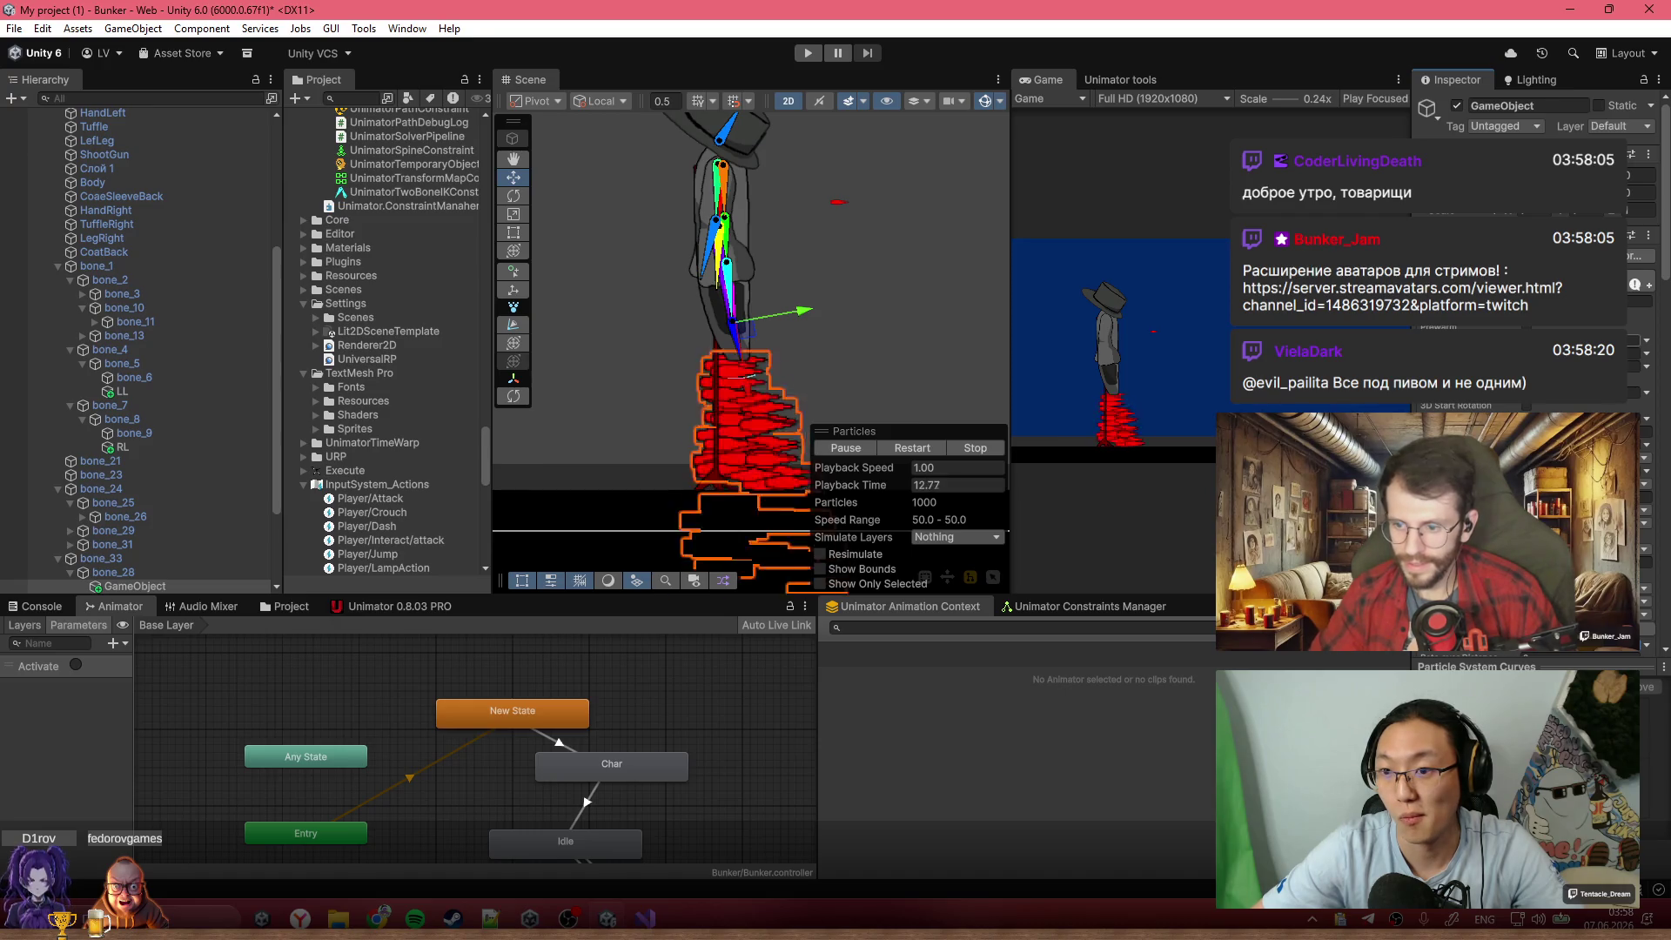
Restart and replay the particle preview to check the bullet burst
click(938, 452)
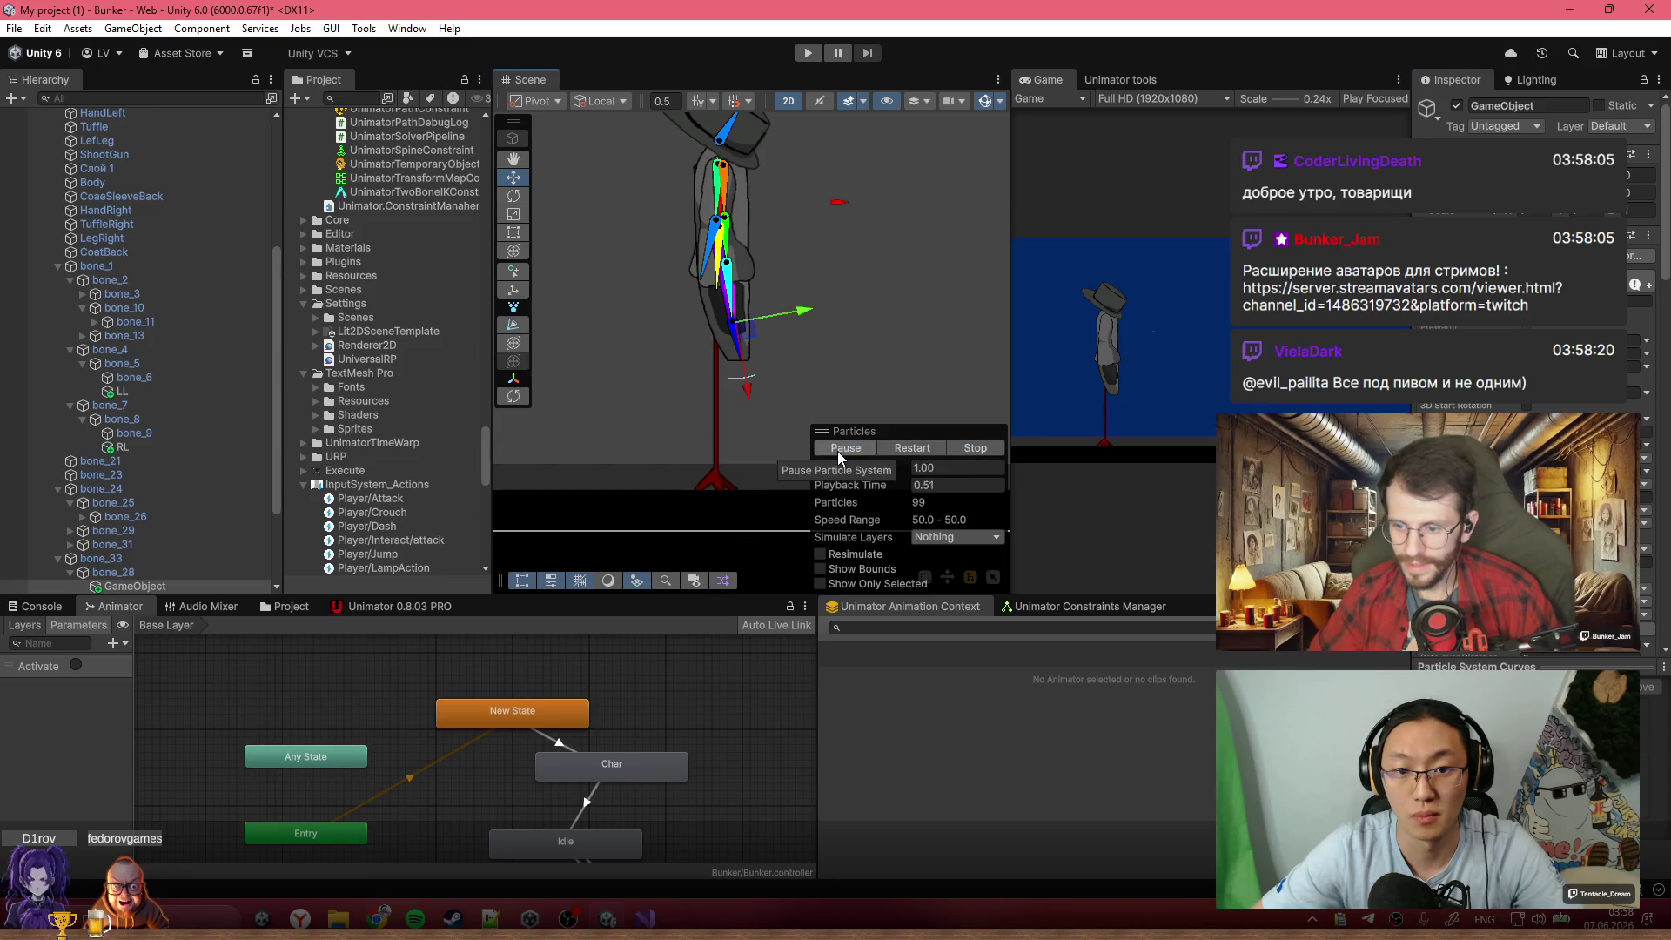
scroll(858, 358, down, 2)
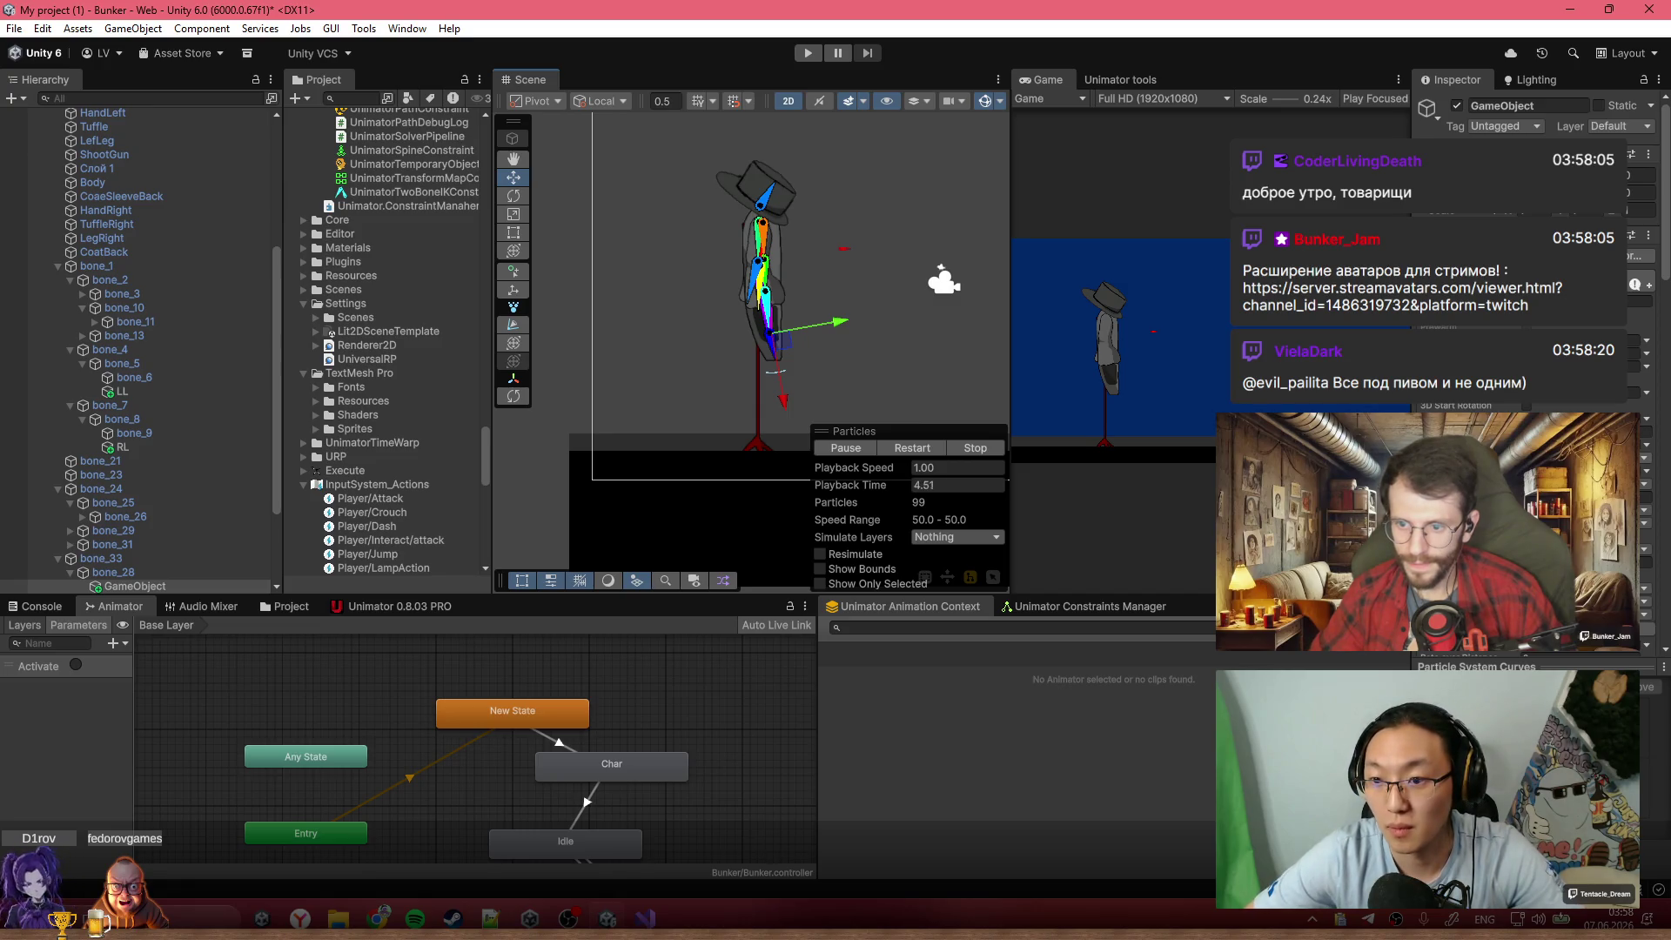
scroll(1536, 261, down, 2)
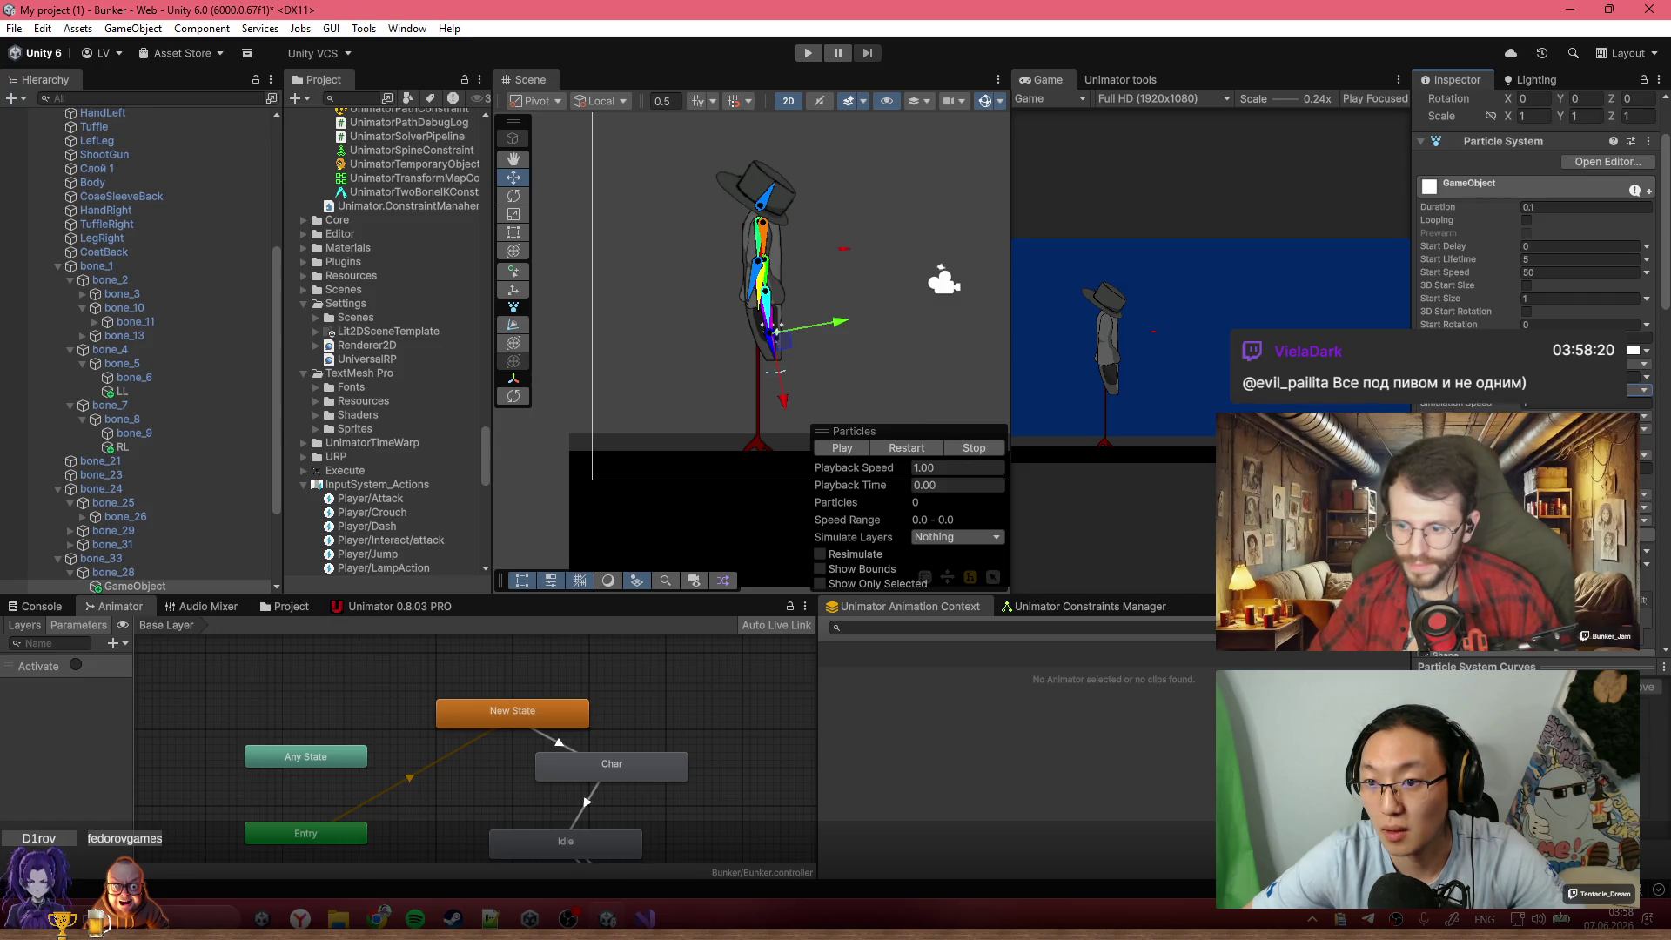
click(853, 449)
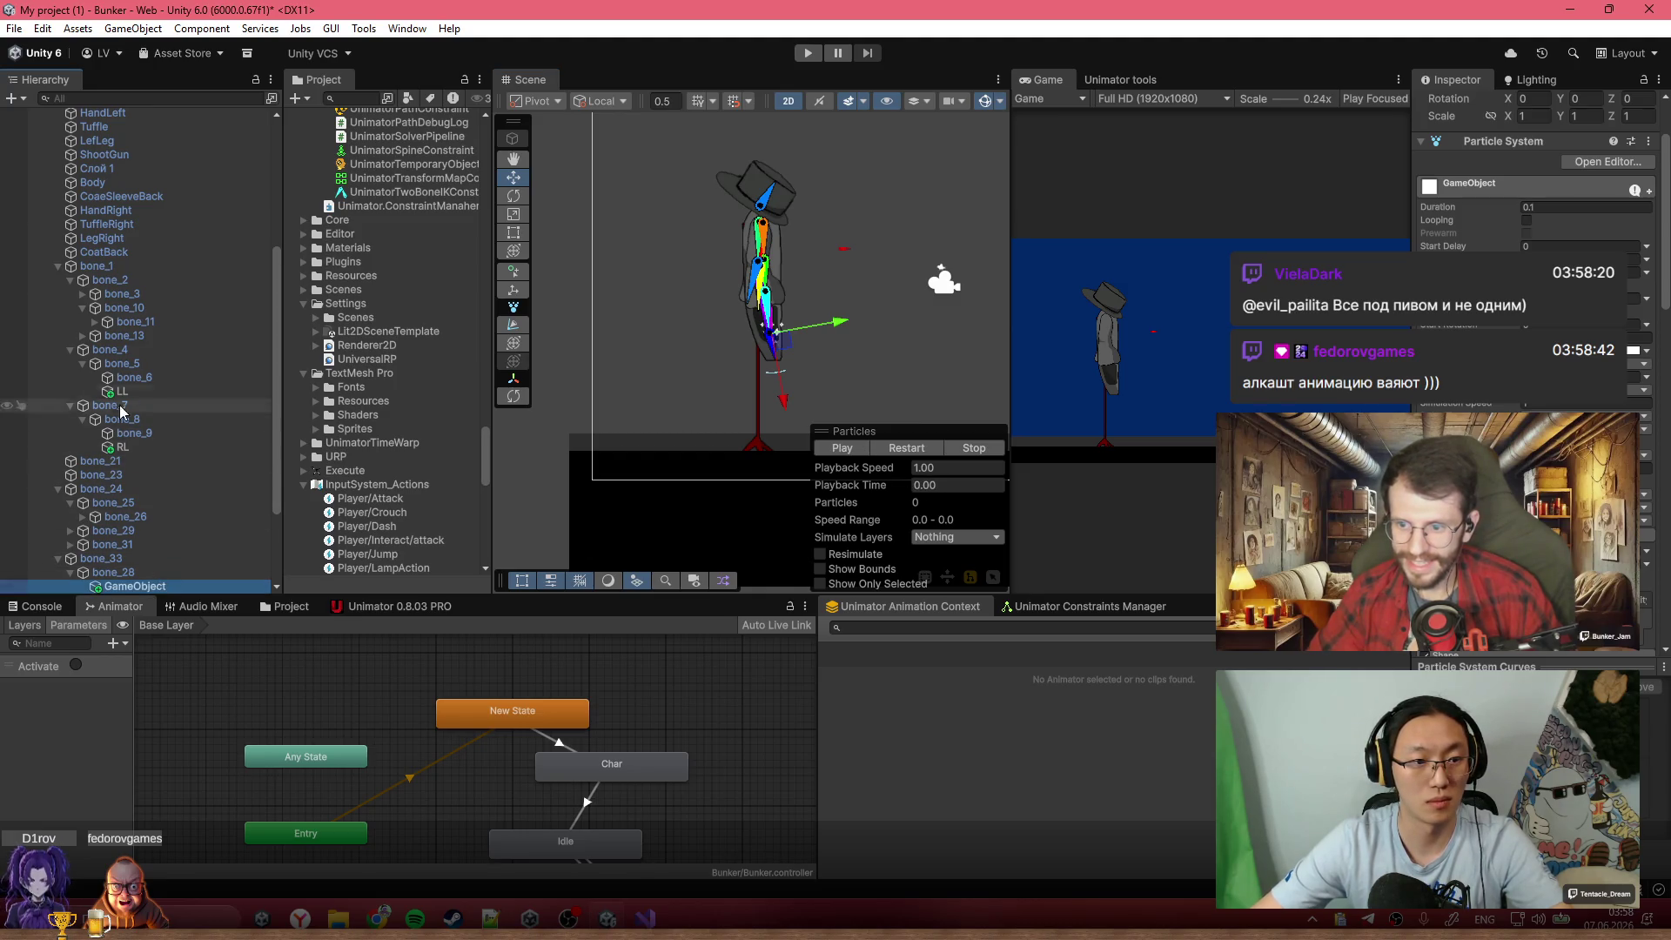
Add a new line below the Animator field in Bunkerrr.cs for an int a = 1 field, and return to Unity
key(alt+Tab)
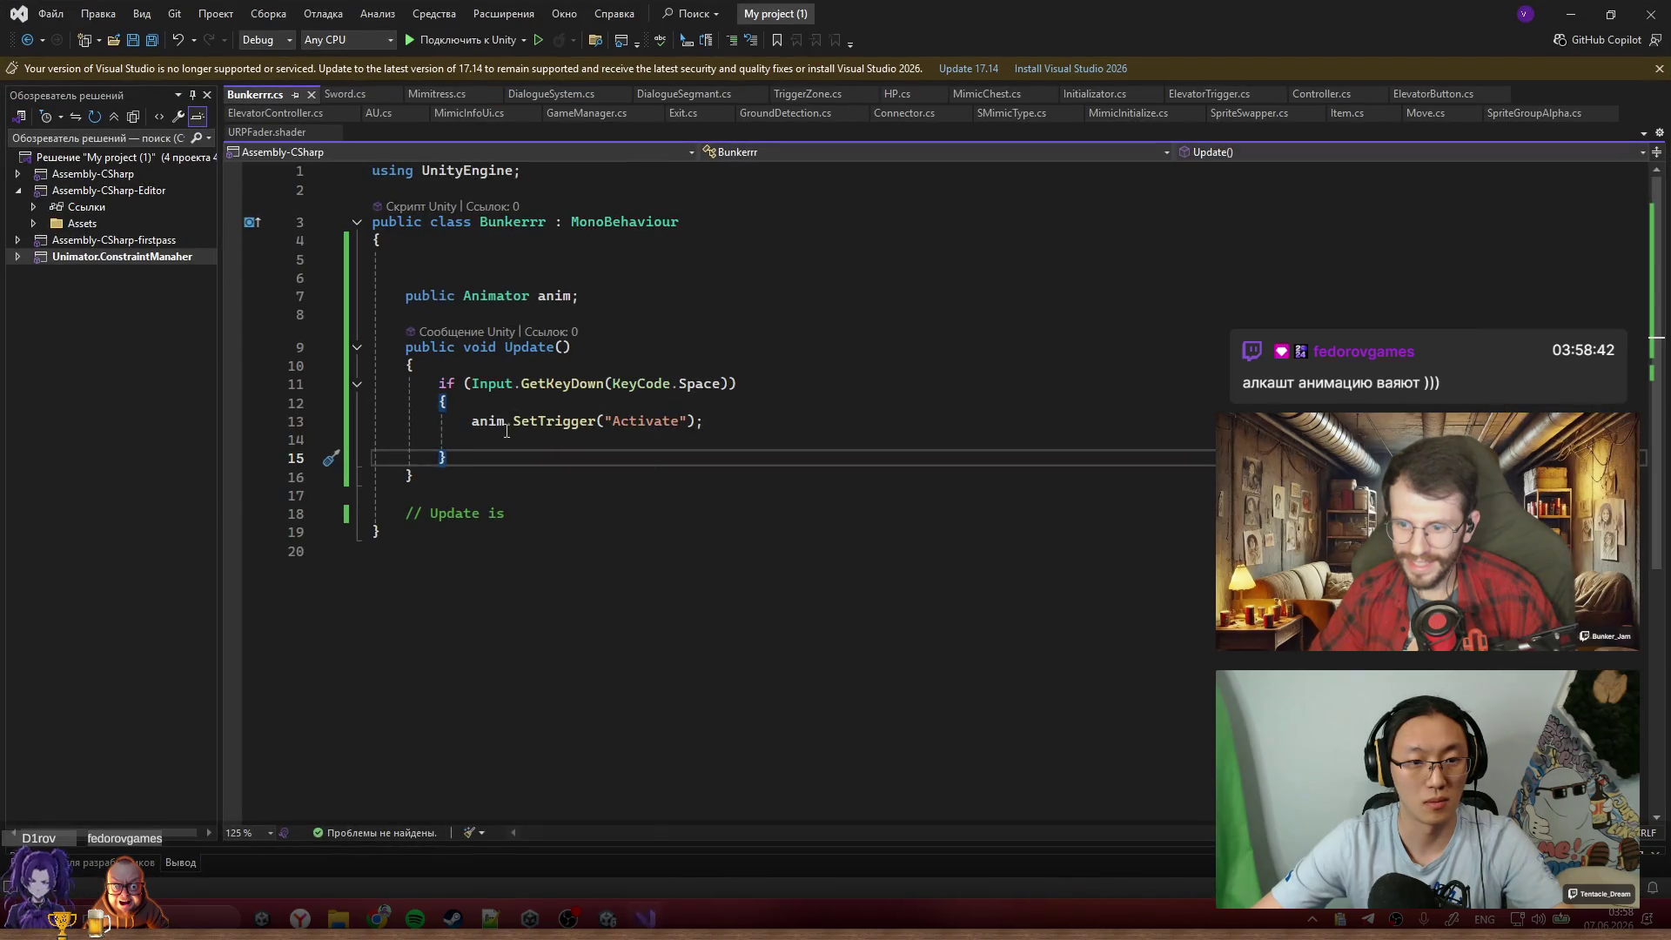
click(662, 315)
click(648, 298)
click(659, 316)
key(Return)
key(Return)
text(int a = 1;)
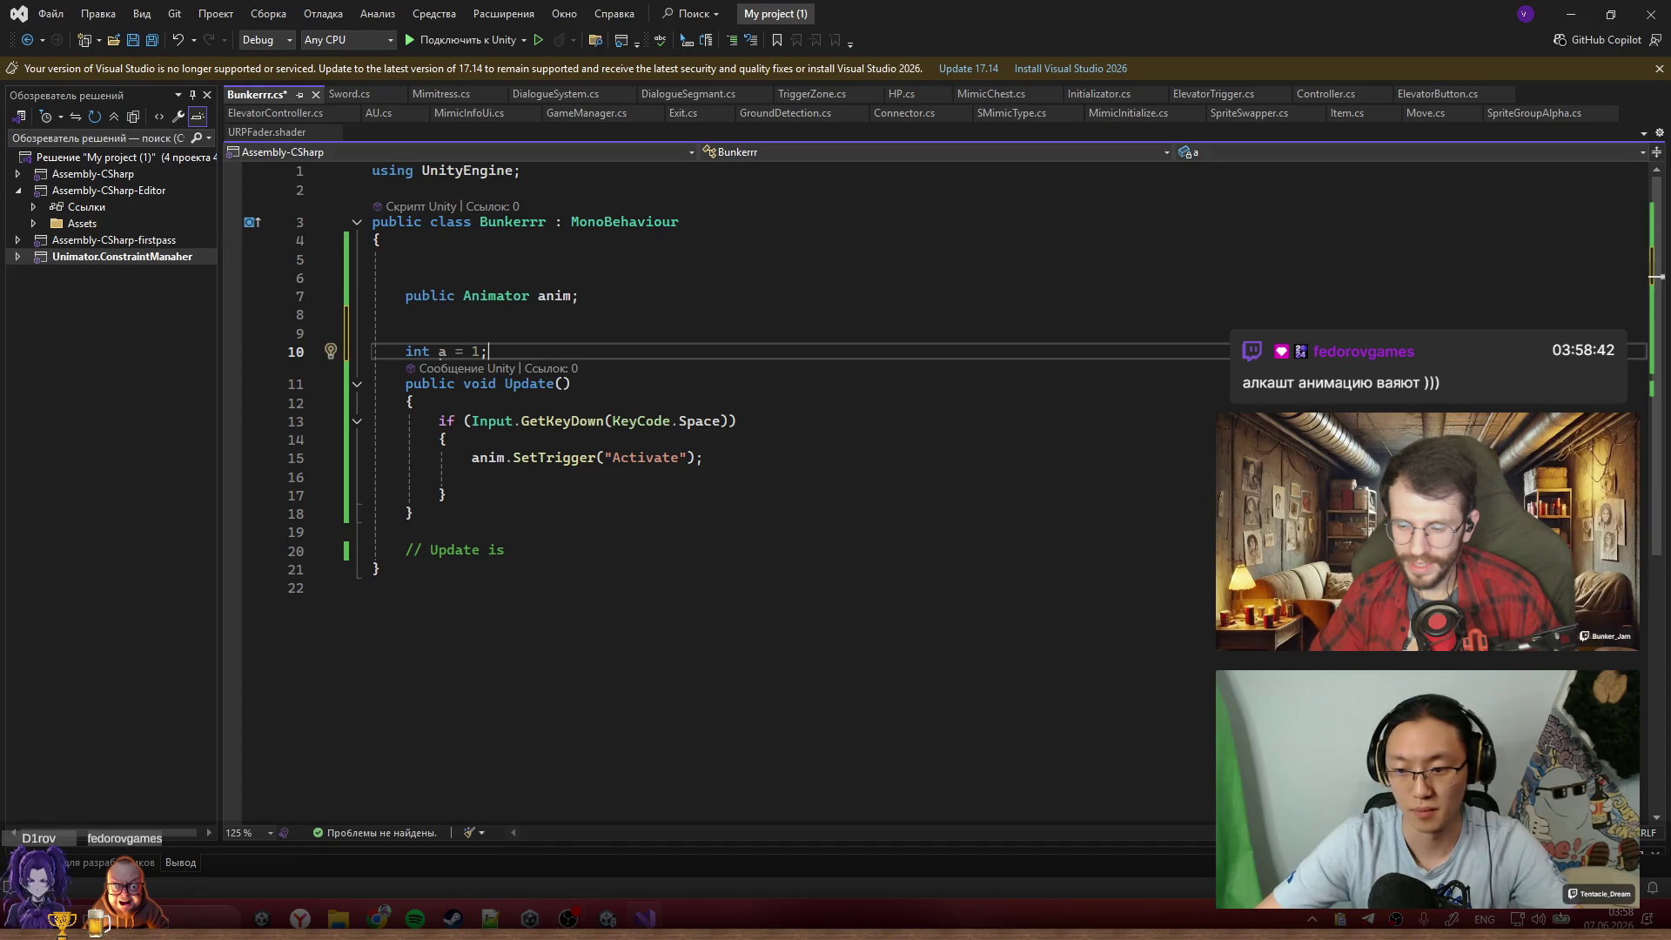
key(alt+Tab)
scroll(645, 730, up, 3)
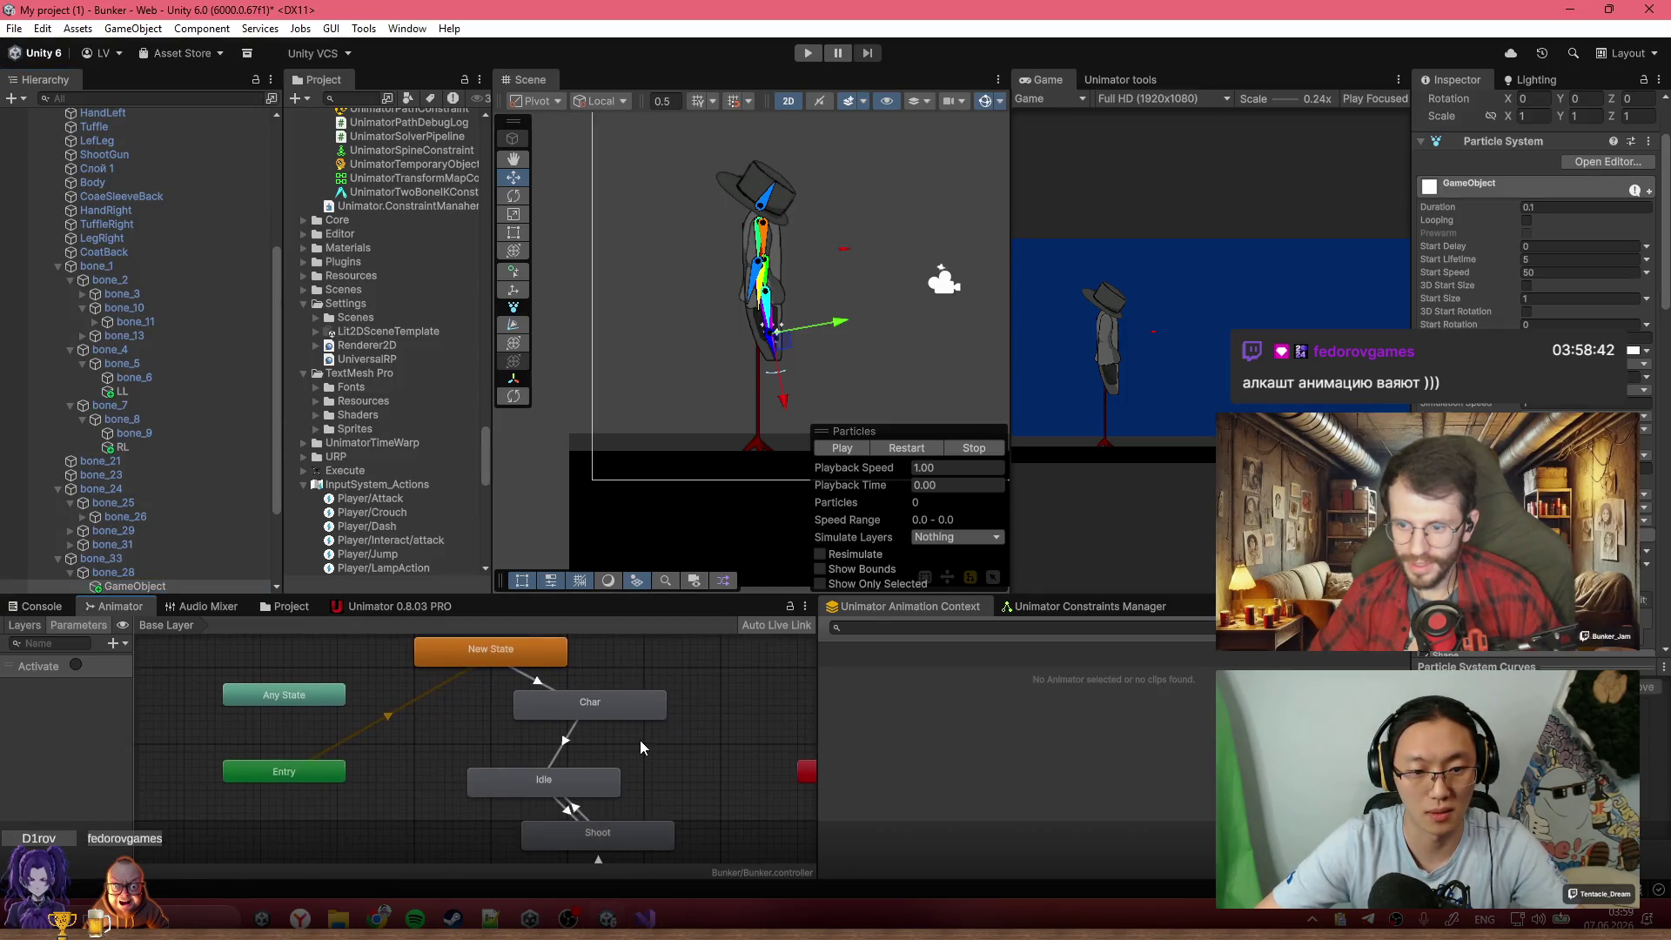
Inspect the New State→Char and Char→Idle transitions in the Animator graph
scroll(638, 757, down, 3)
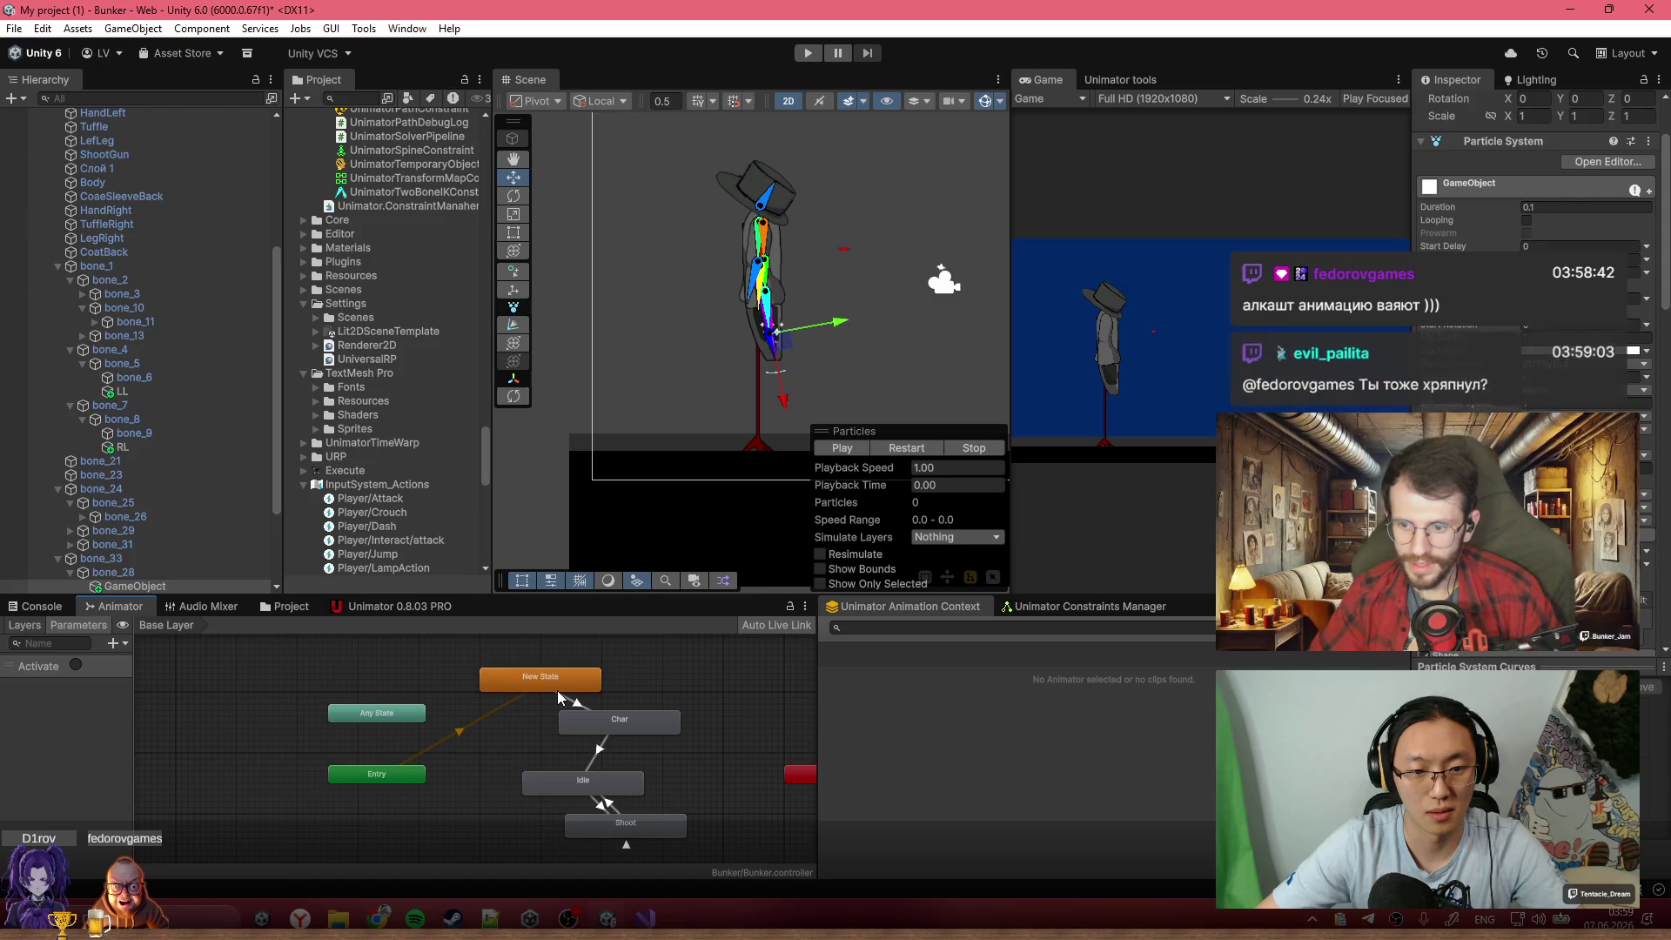
click(562, 689)
click(571, 707)
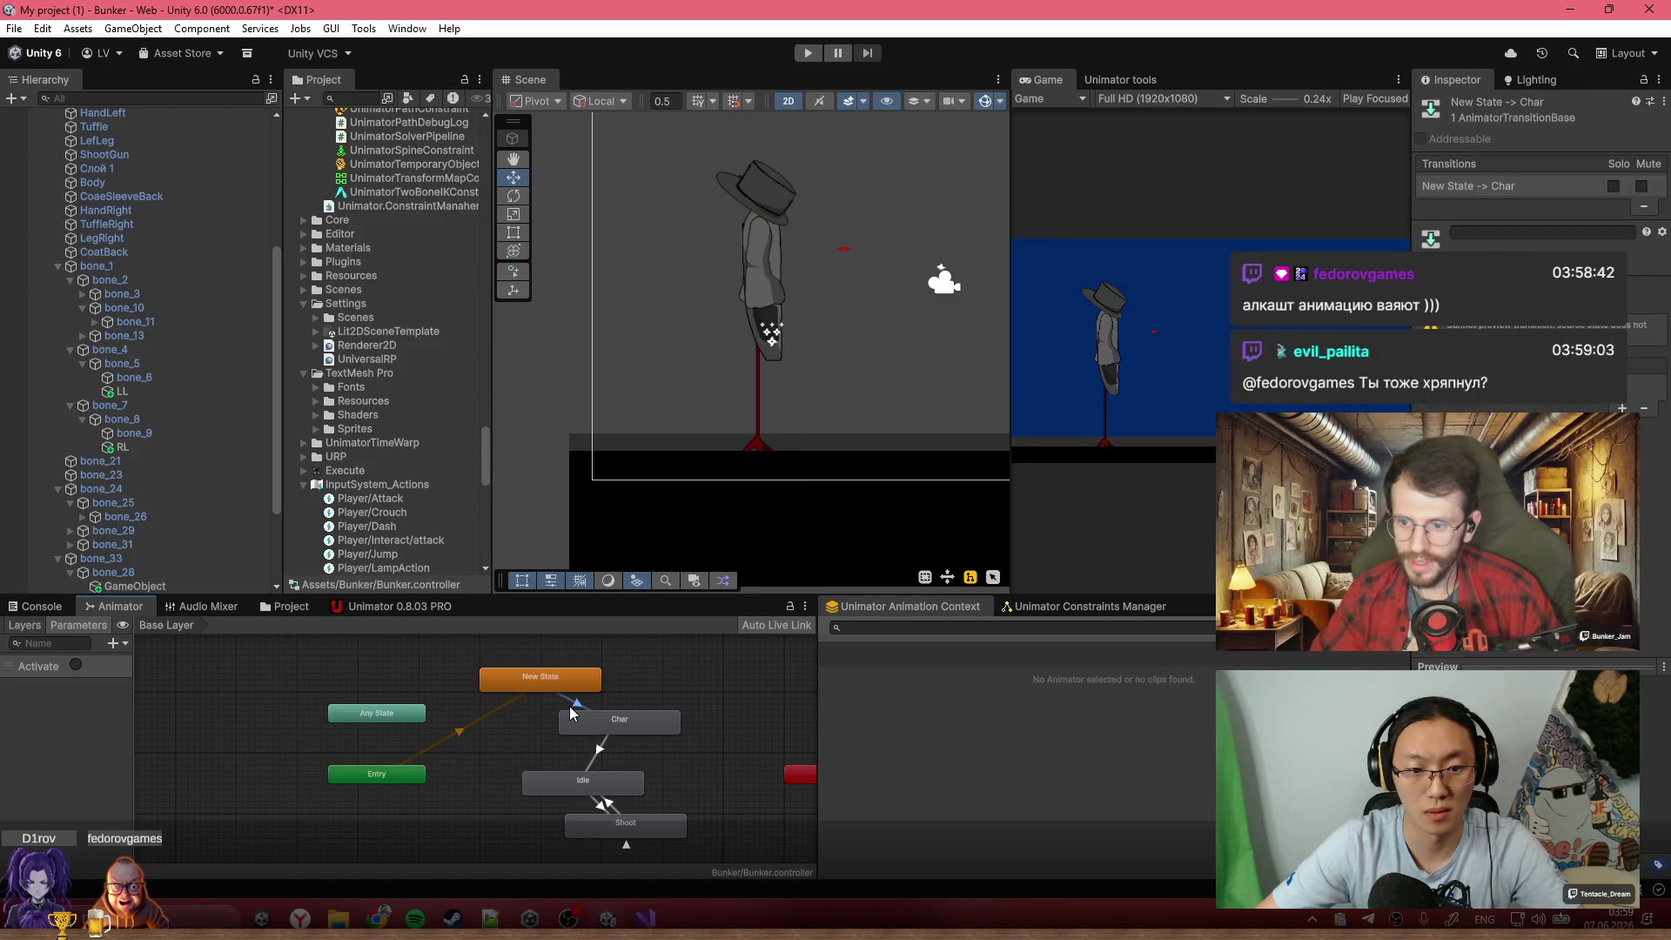
click(600, 750)
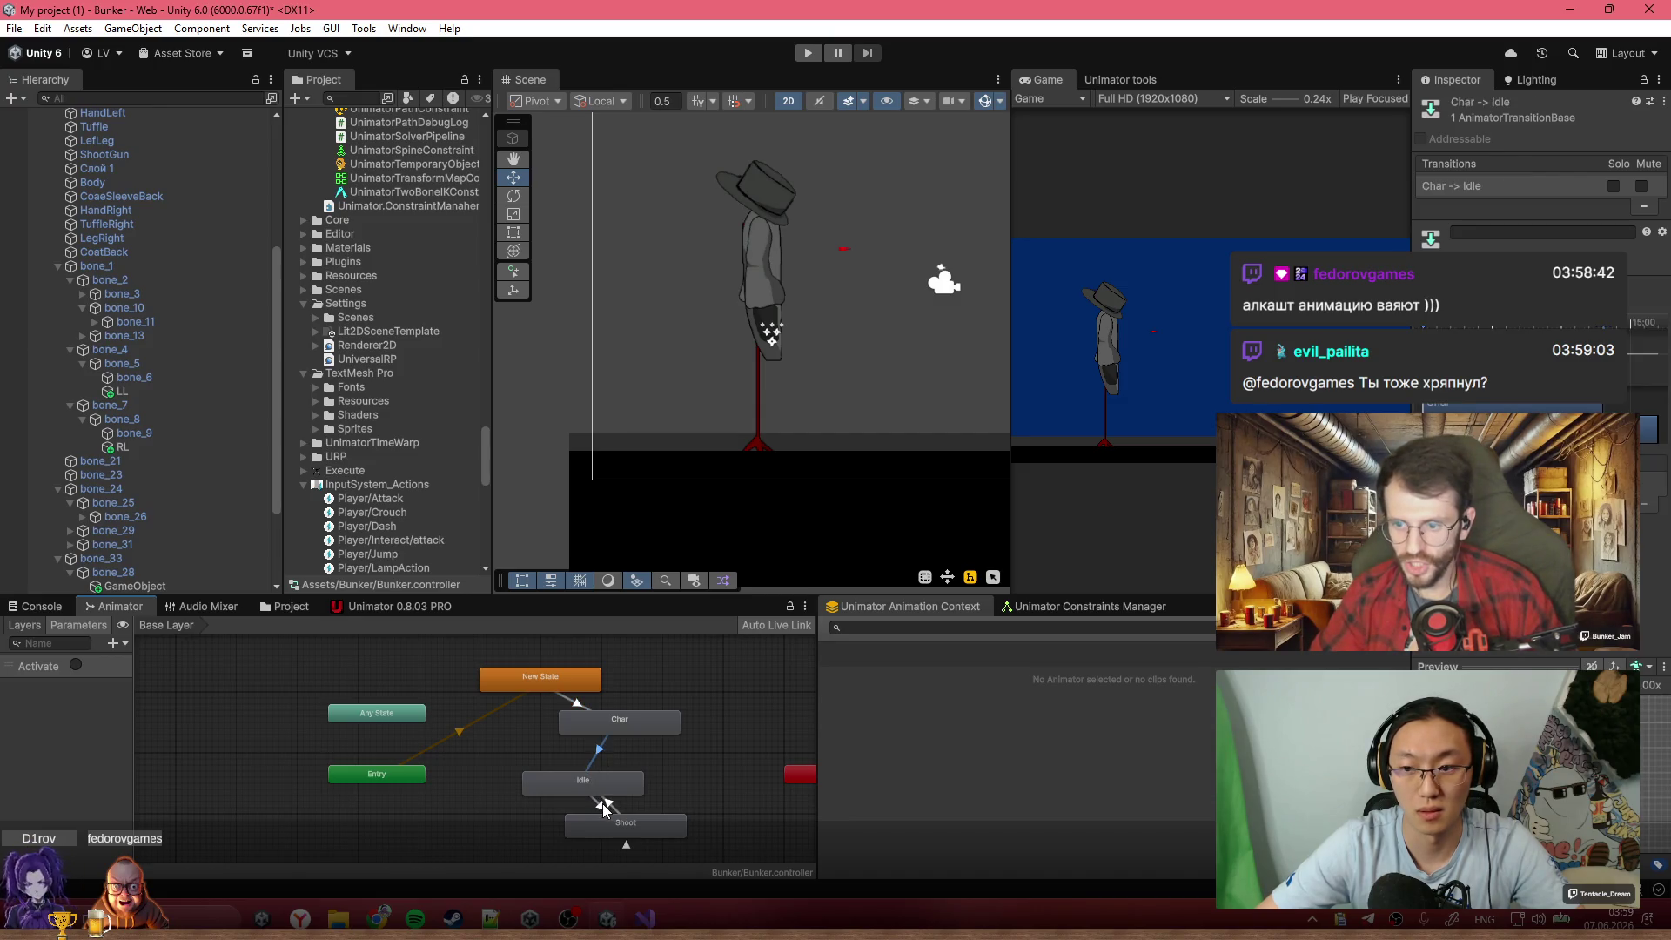
Return to Bunkerrr.cs and place the cursor after the SetTrigger call in the Space-key block
click(644, 918)
click(583, 514)
click(560, 493)
click(573, 476)
Add an 'a ++' line and an if block above it in the Space-key handler
key(Return)
text(a ++)
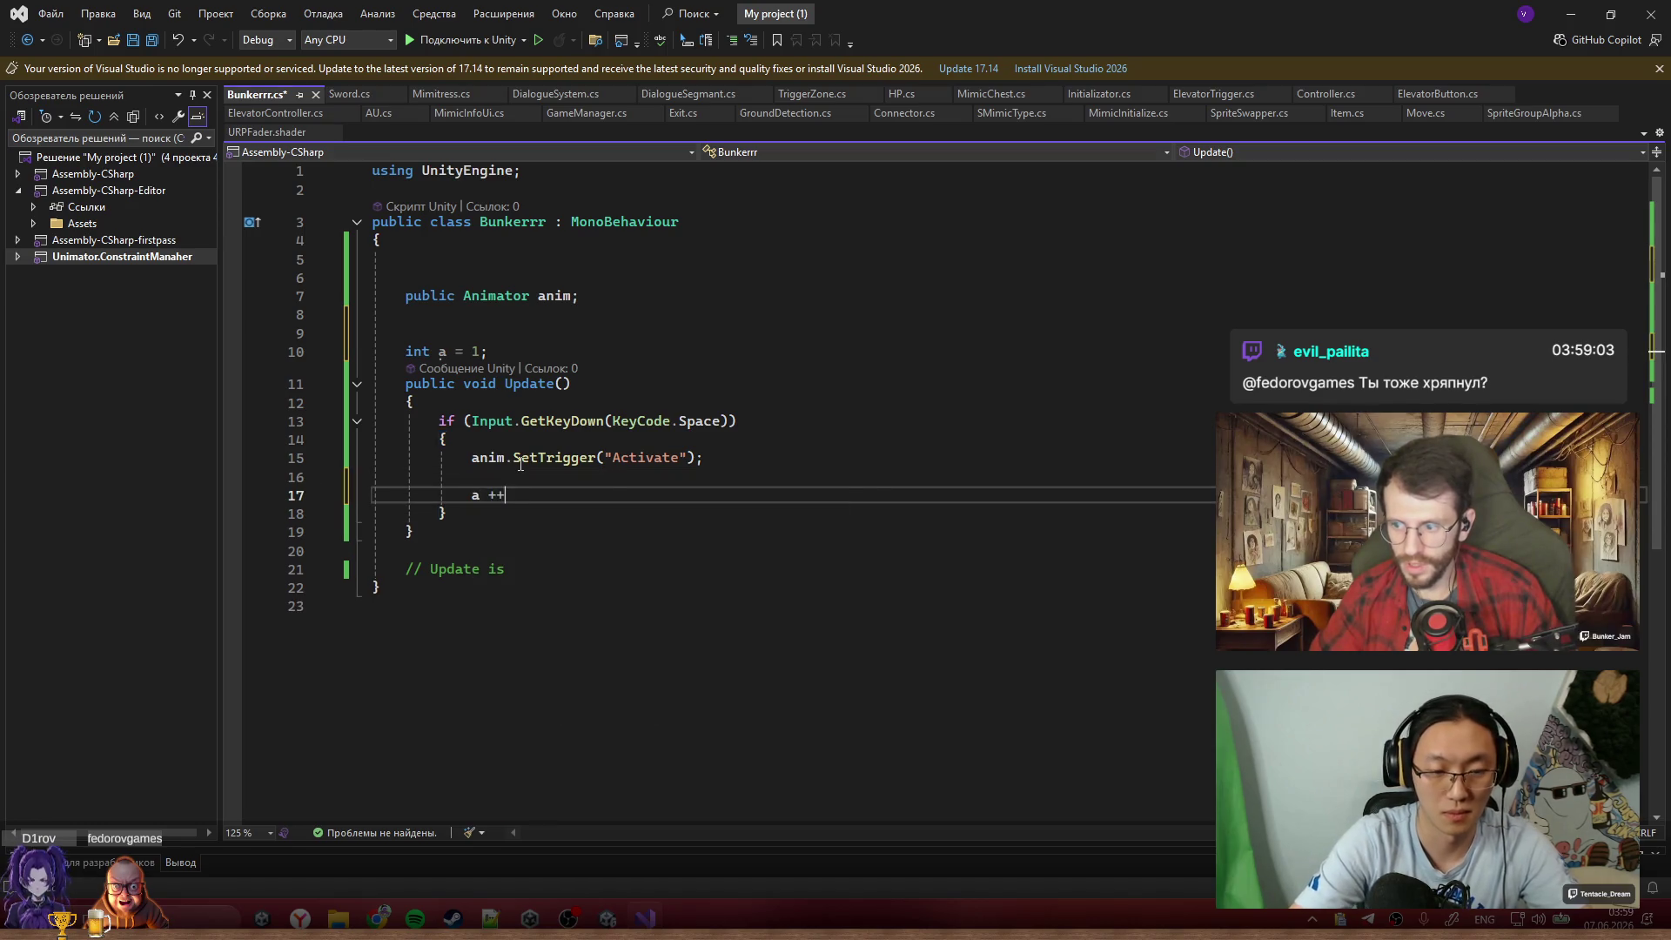
key(ctrl+Return)
text(if)
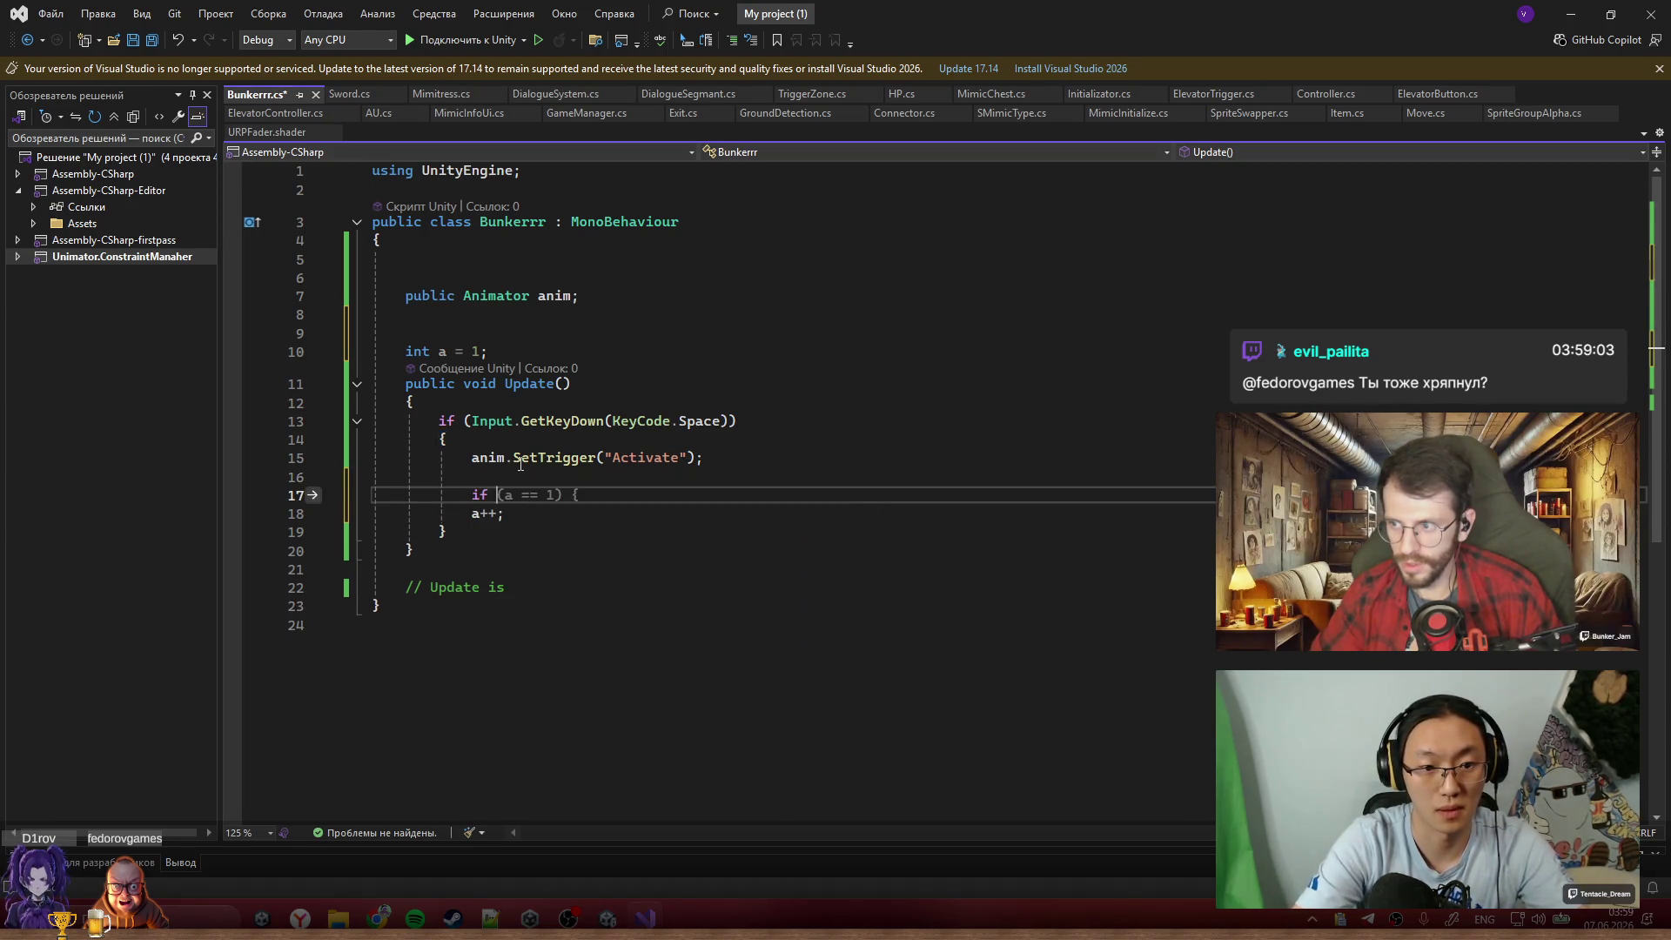
key(BackSpace)
key(BackSpace)
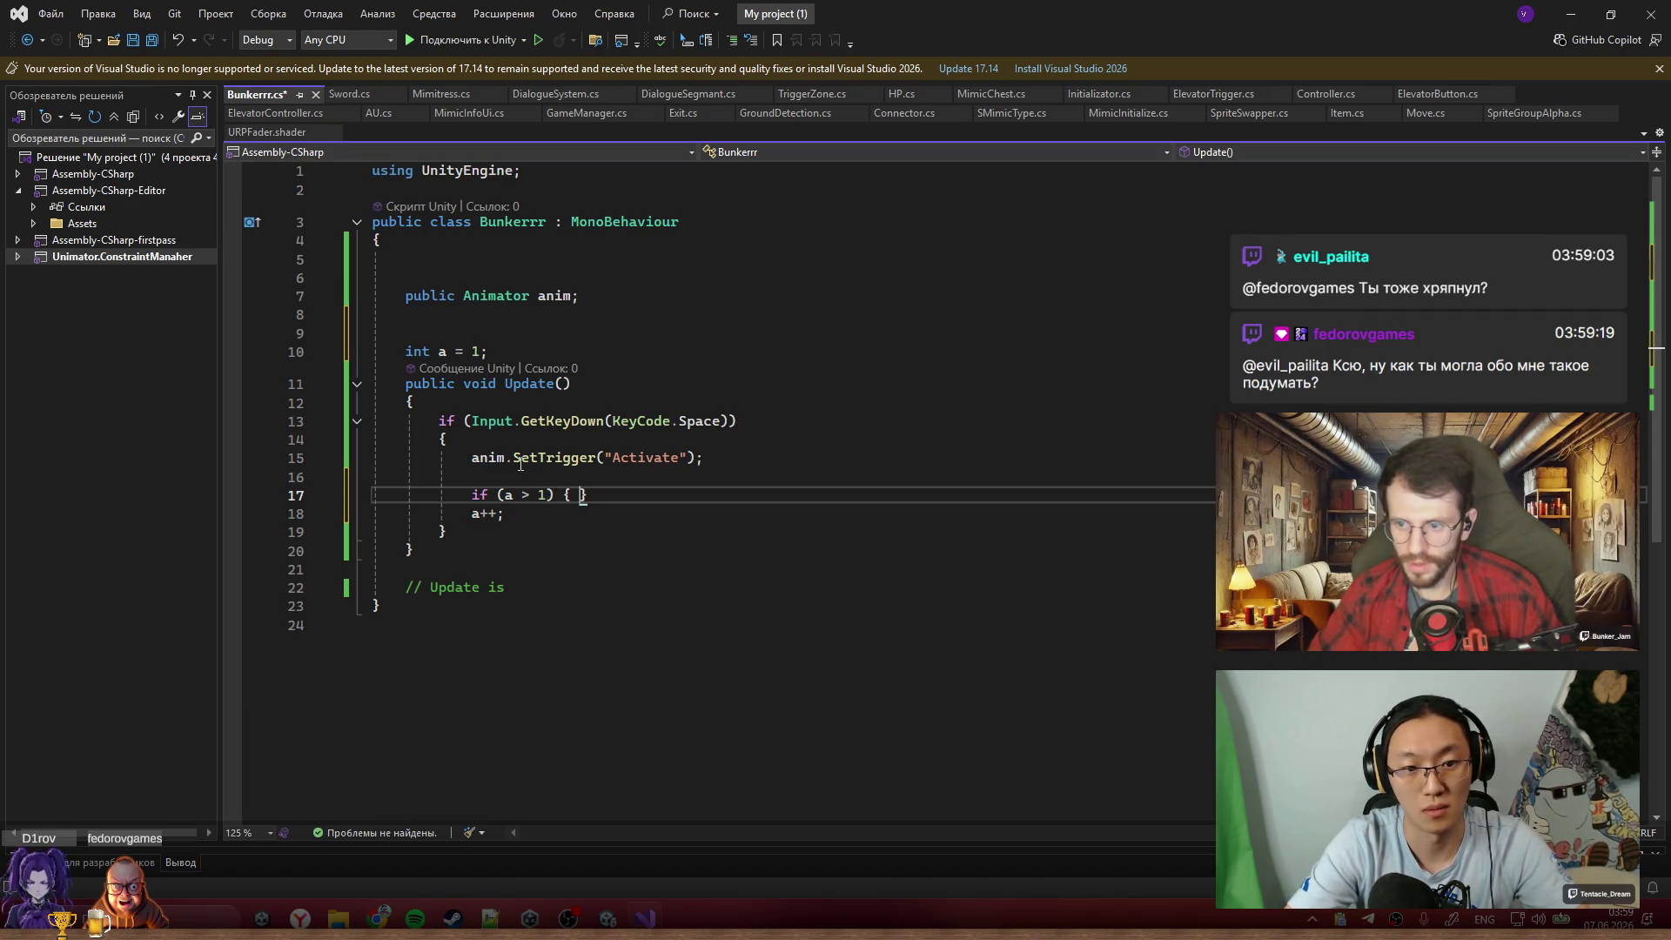
key(Return)
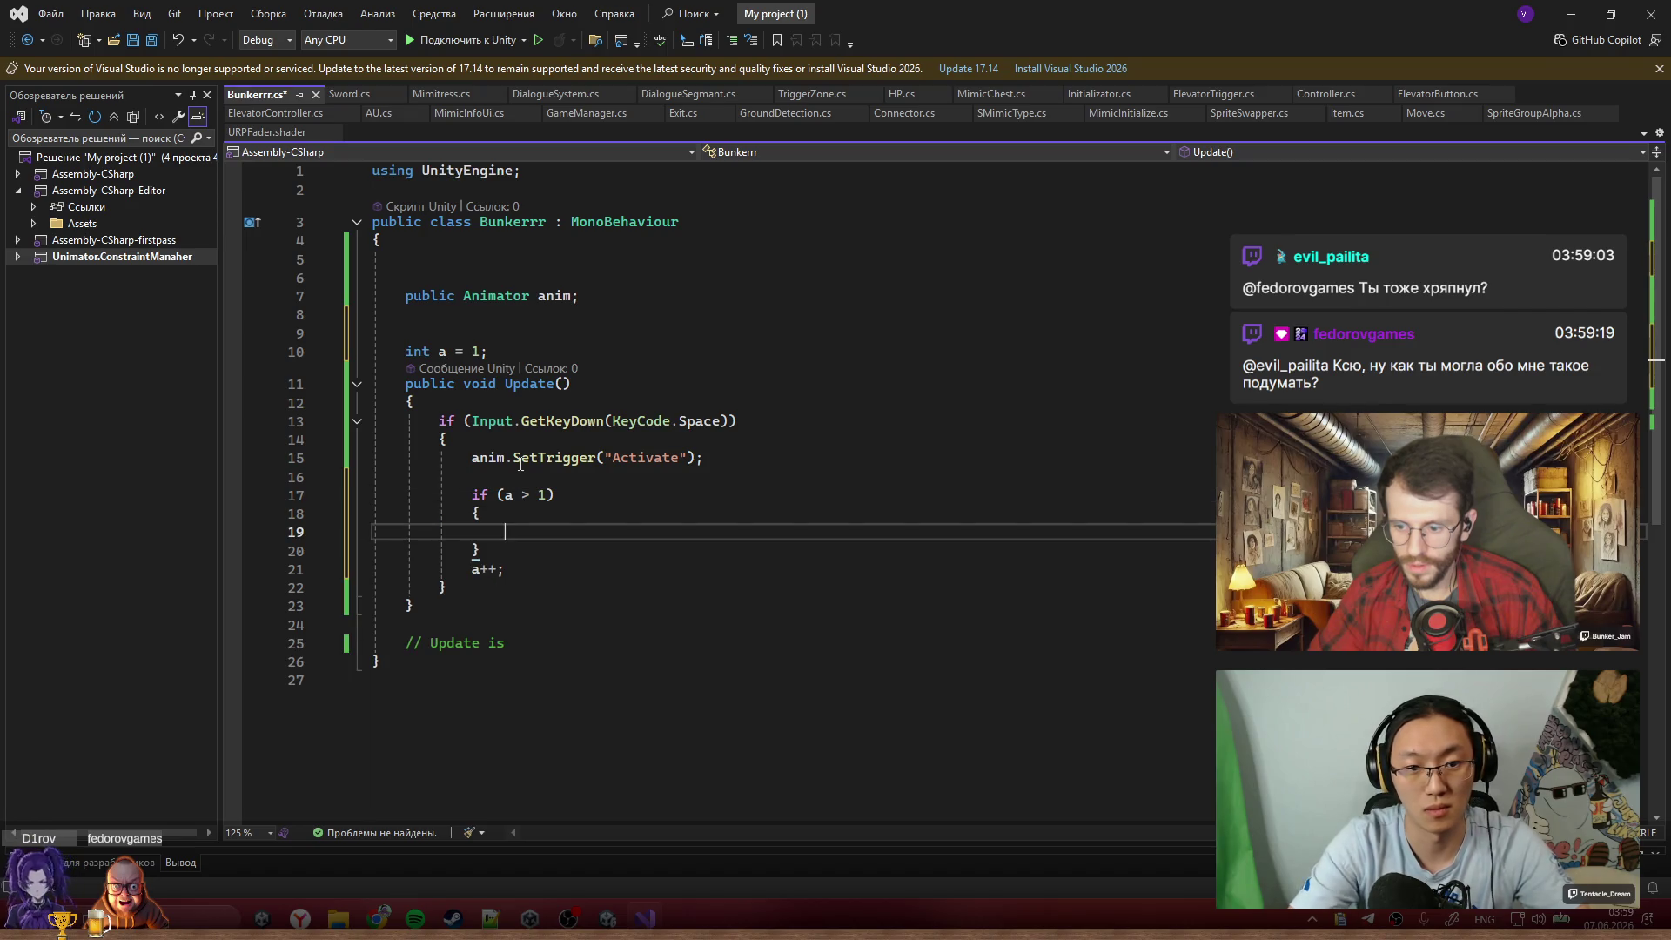
Declare a 'public ParticleSystem ps' field below the Animator field
click(474, 311)
text(p)
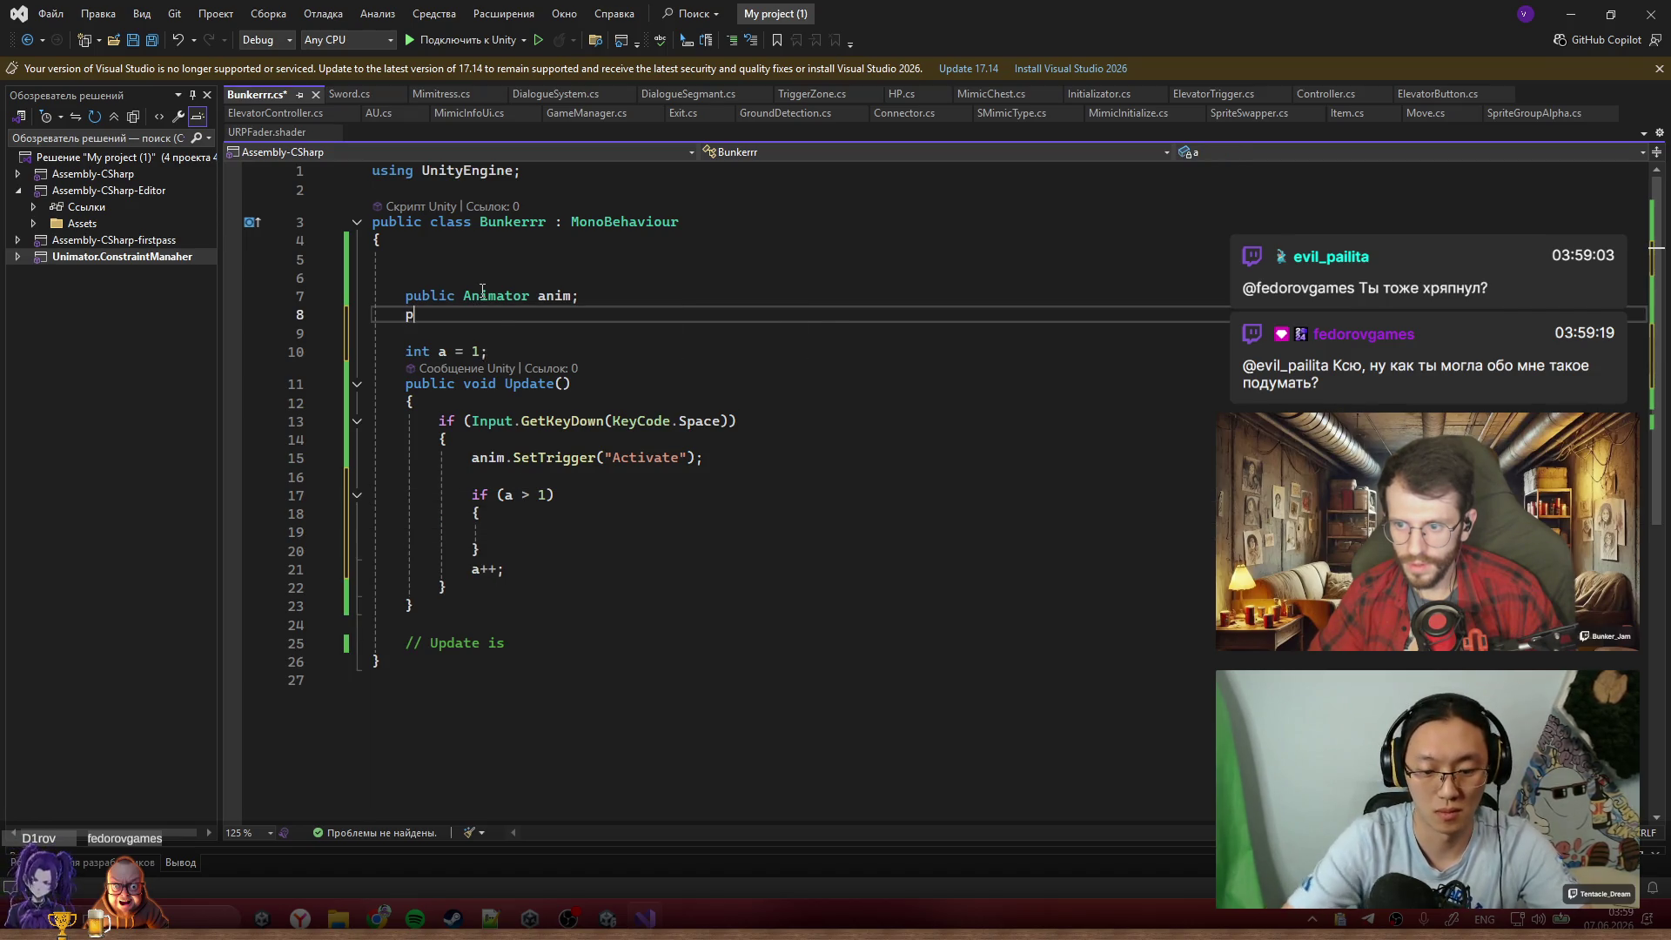
text(ublic ParticleSystem )
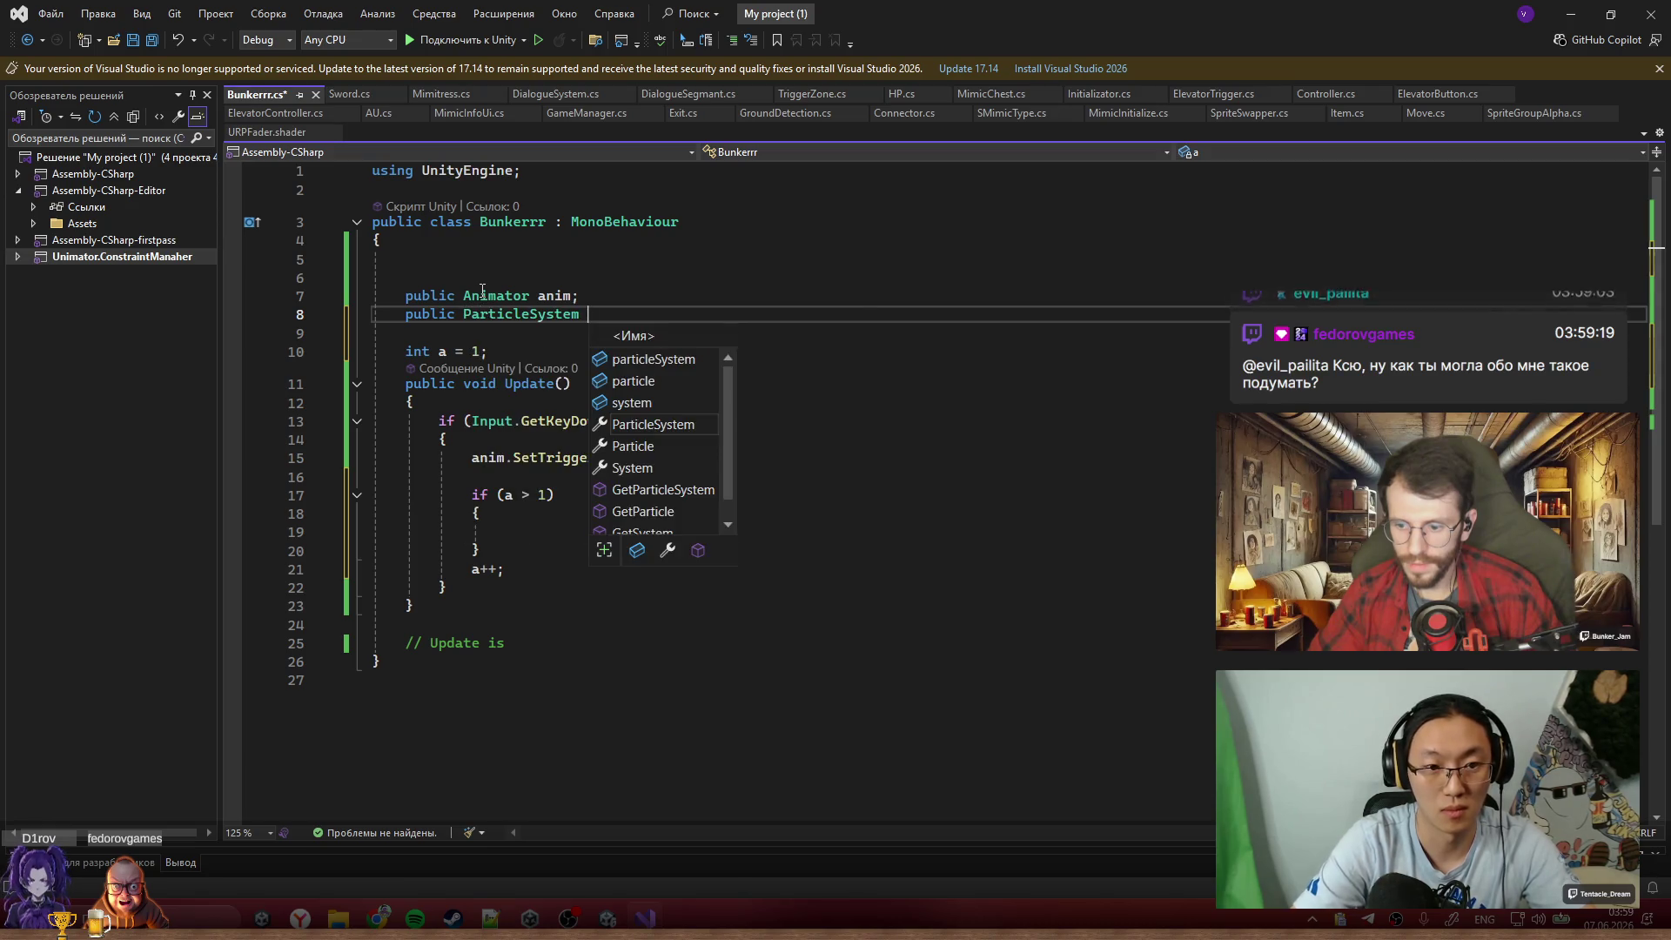
text(ps)
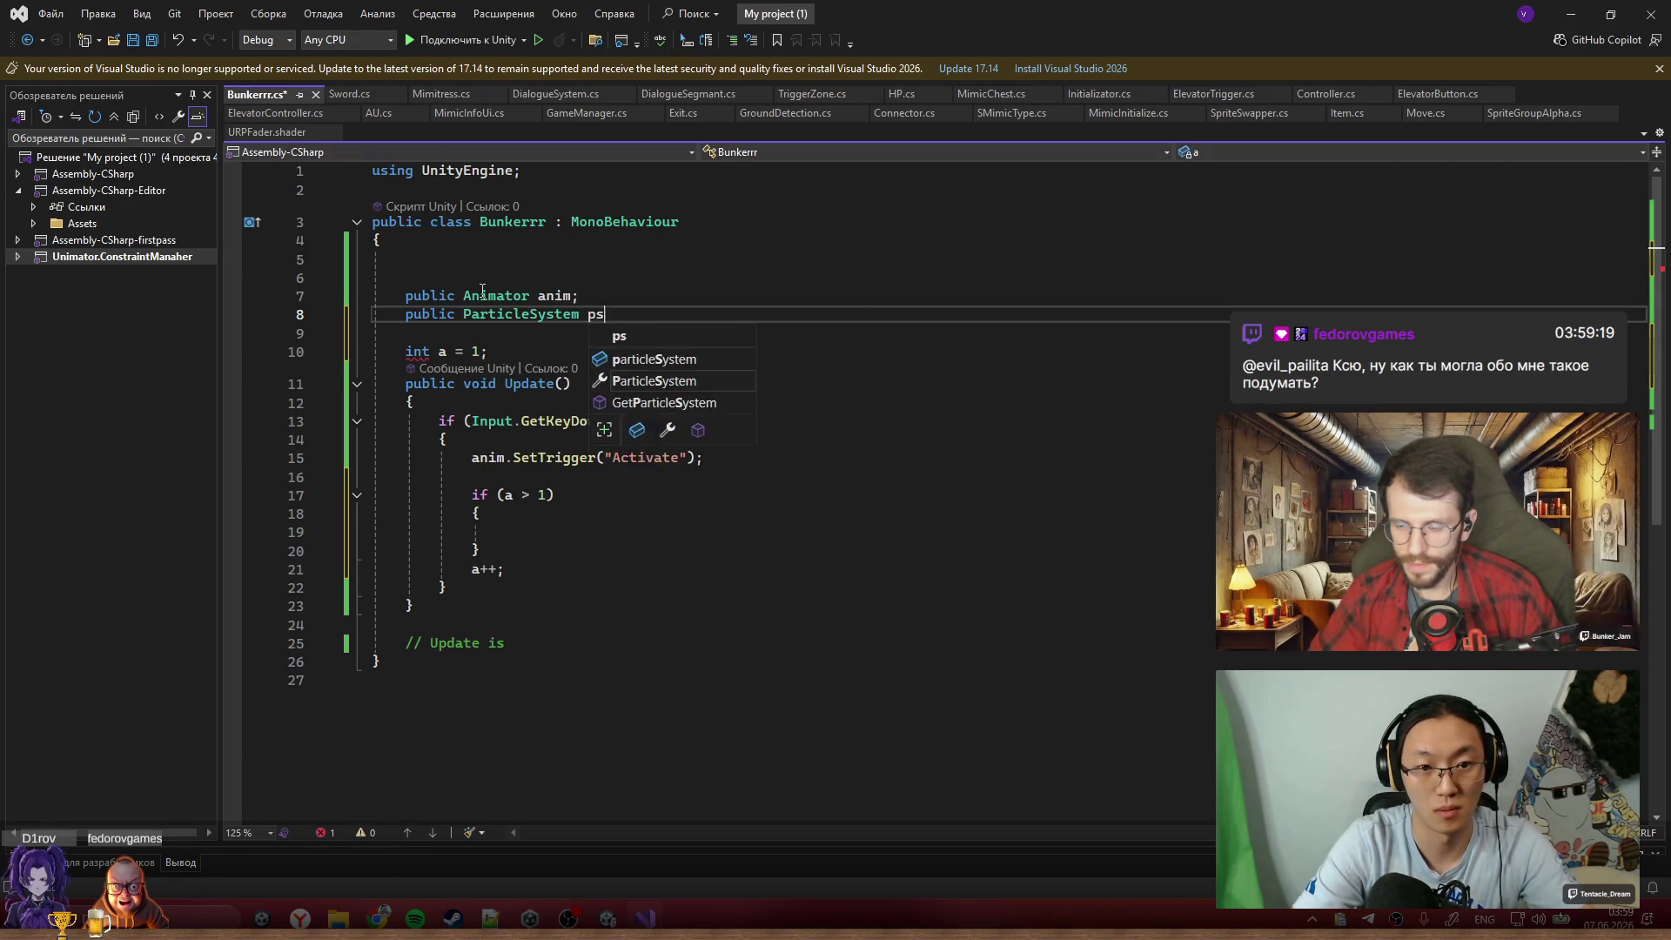
key(Return)
Call ps.Play() inside the if block, save the script, and return to Unity
click(559, 558)
text(ps.ac)
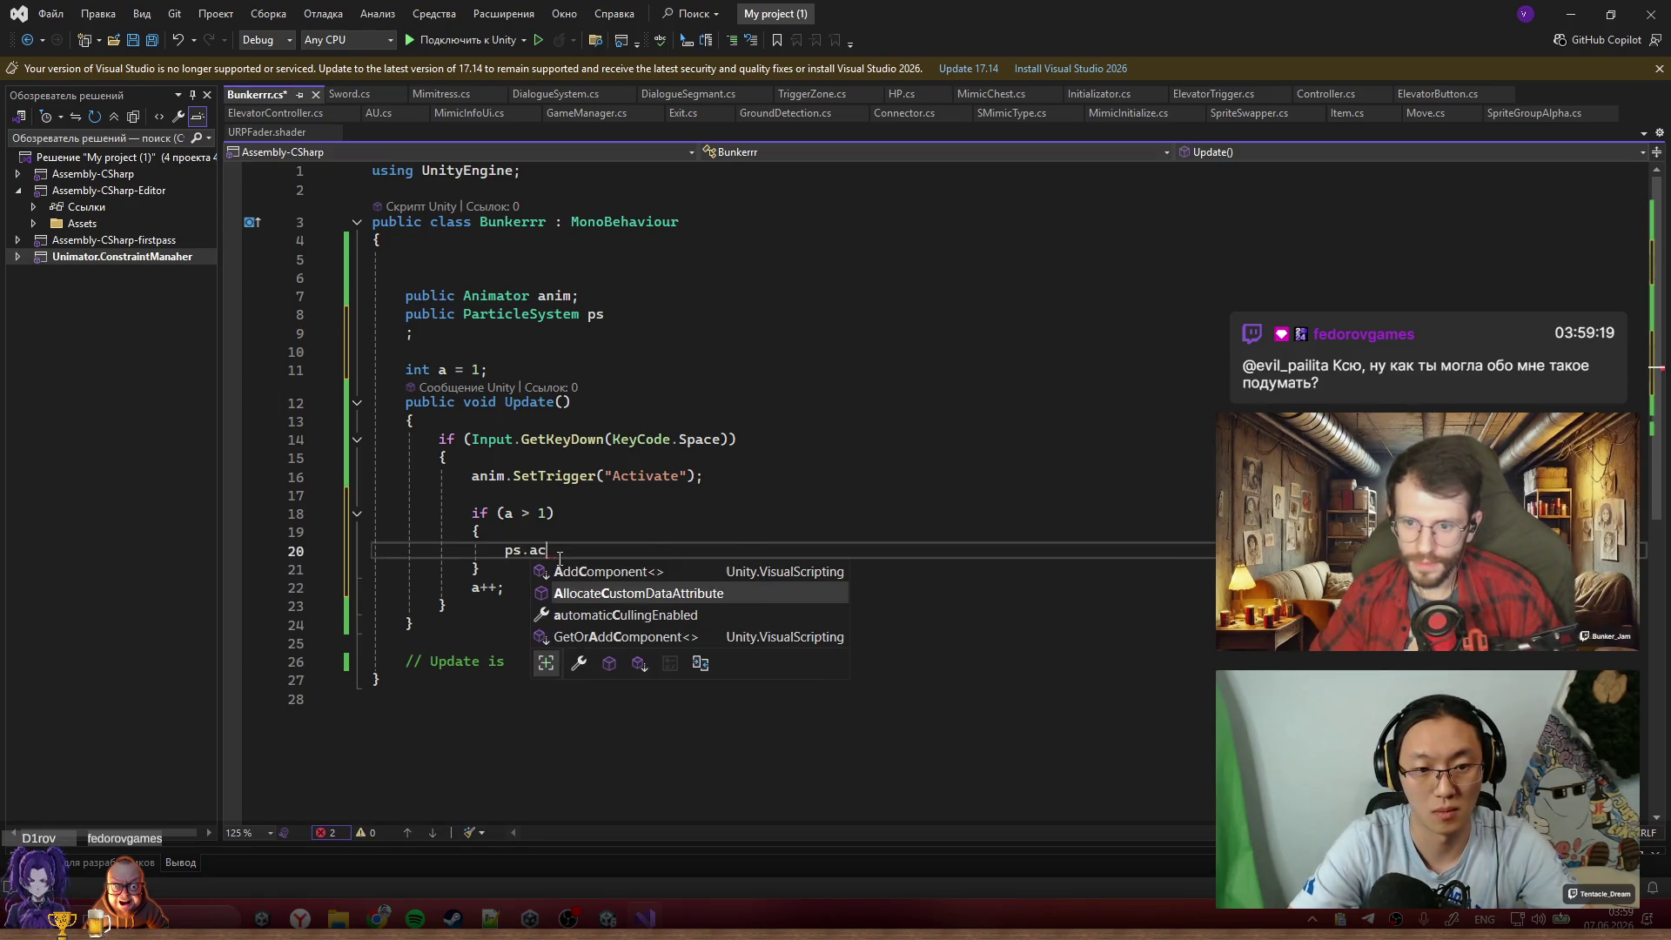
key(BackSpace)
key(BackSpace)
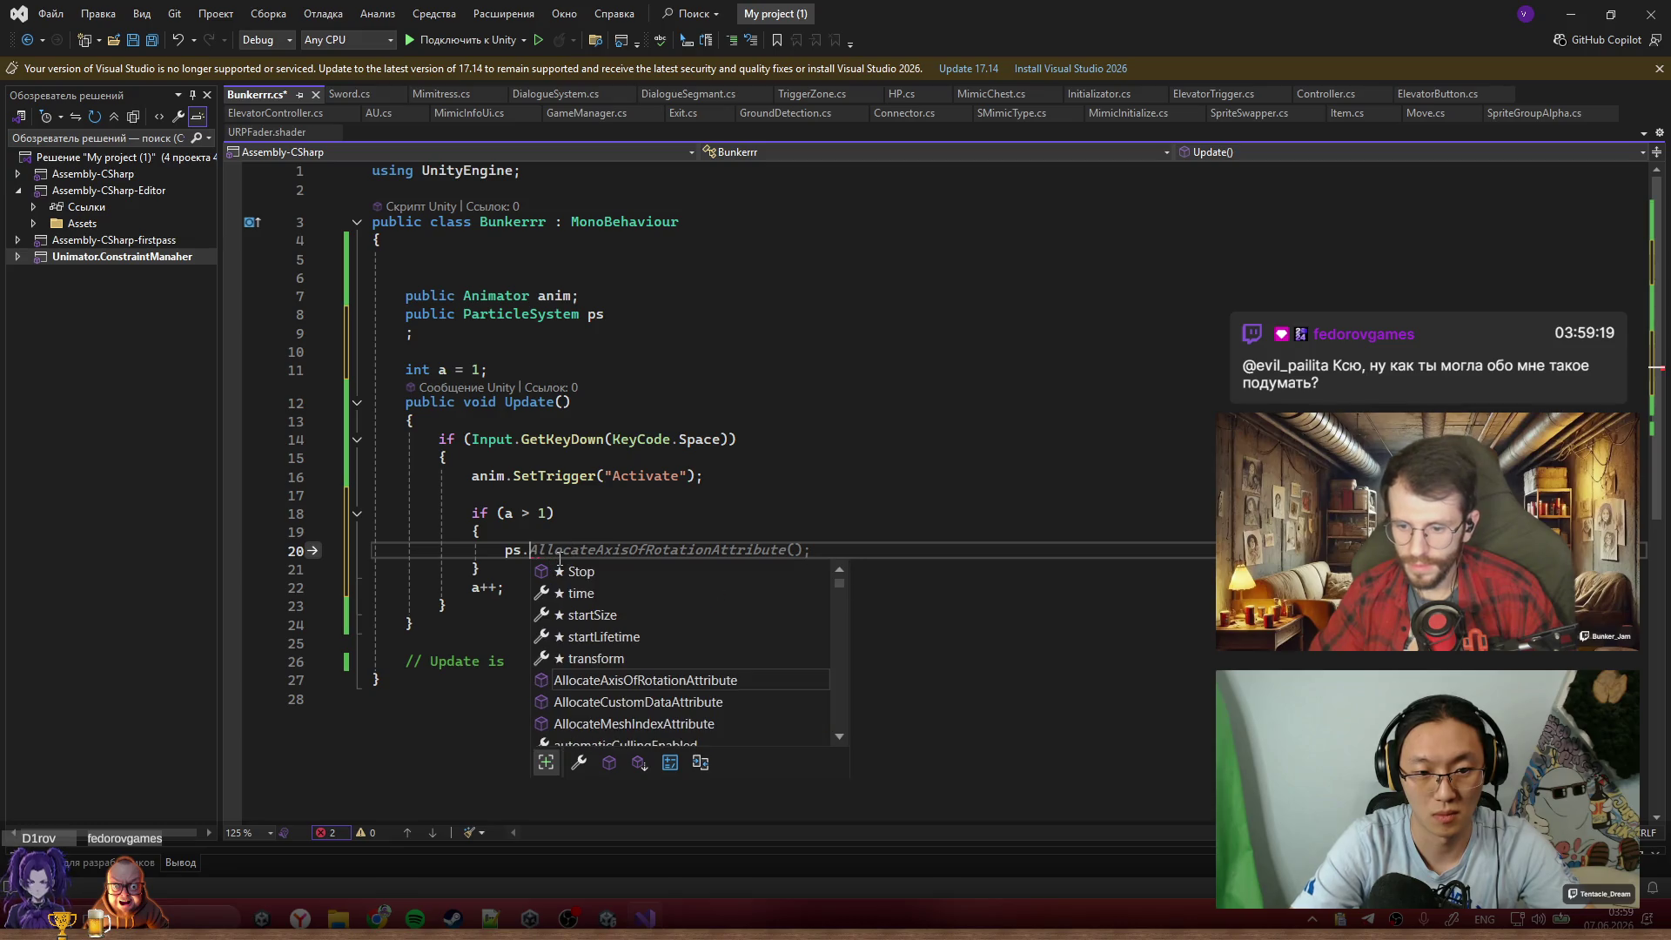
text(Play();)
key(ctrl+s)
click(1571, 13)
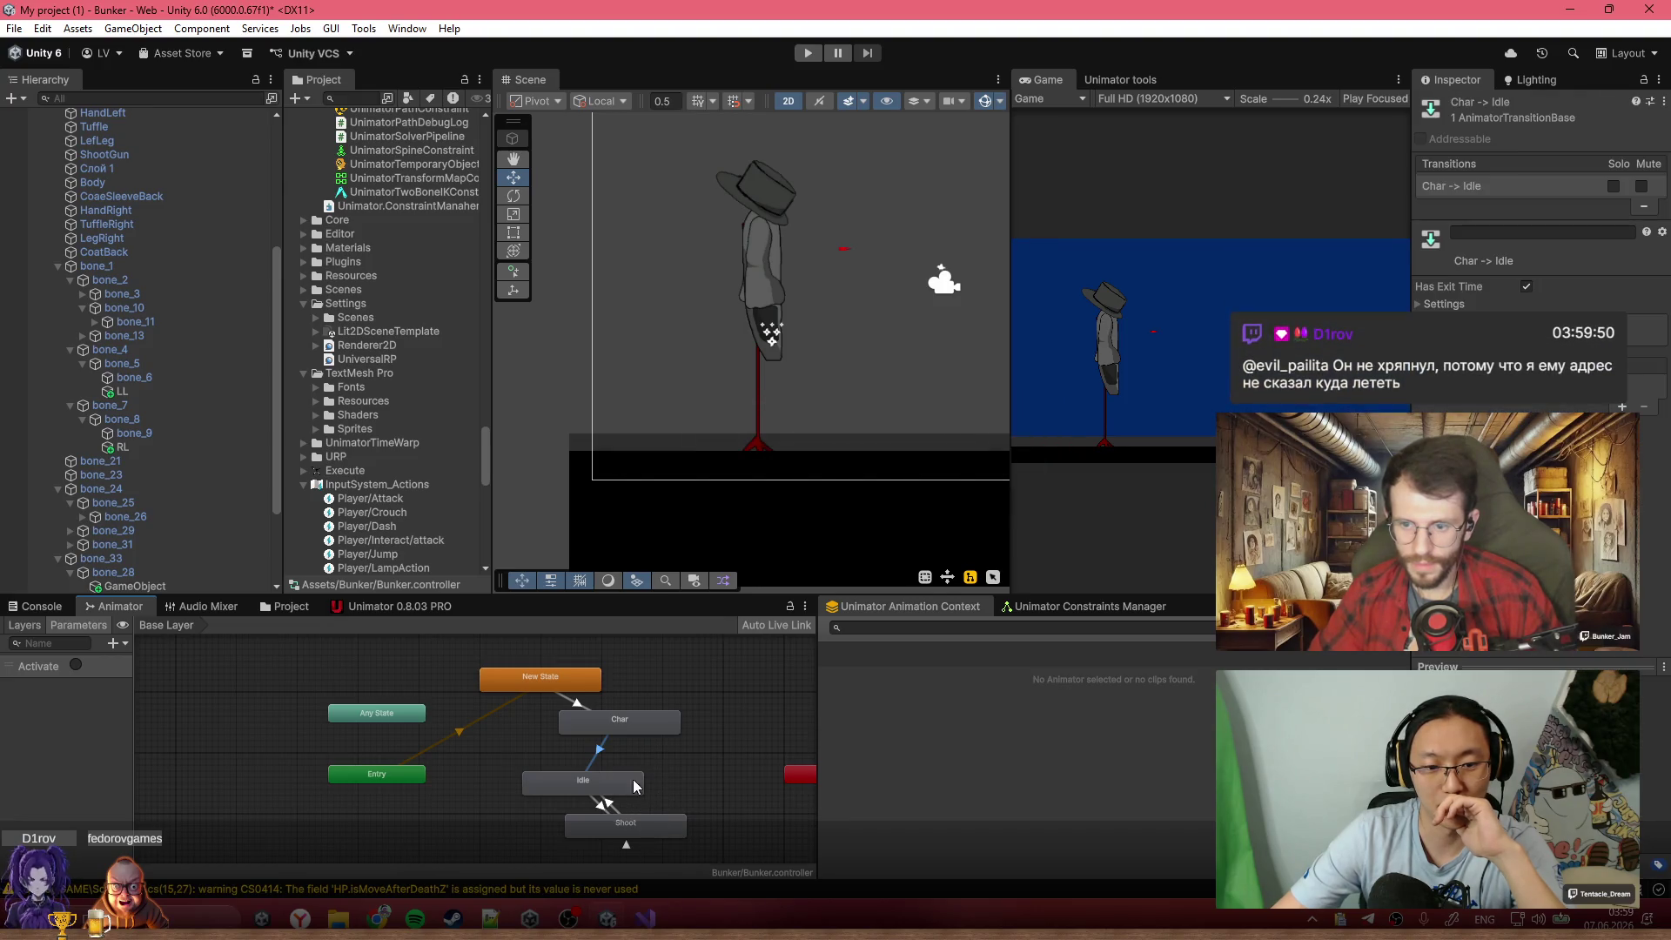
Assign the GameObject particle system to the Bunker script's ps field
scroll(147, 269, up, 5)
click(136, 212)
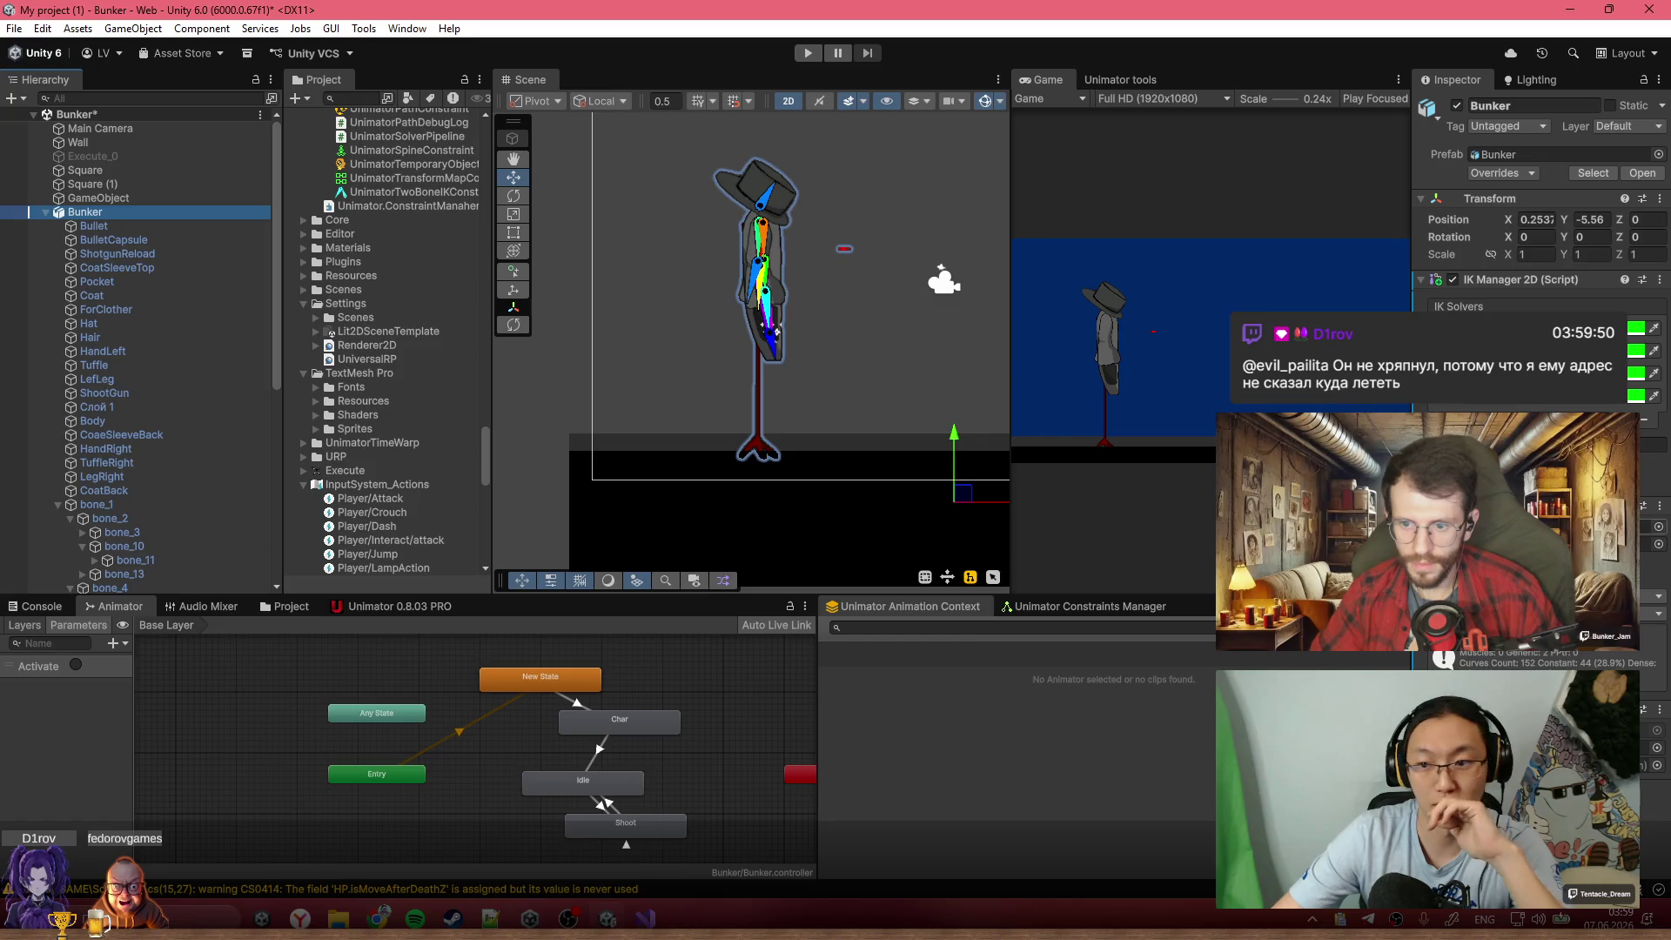
click(1657, 765)
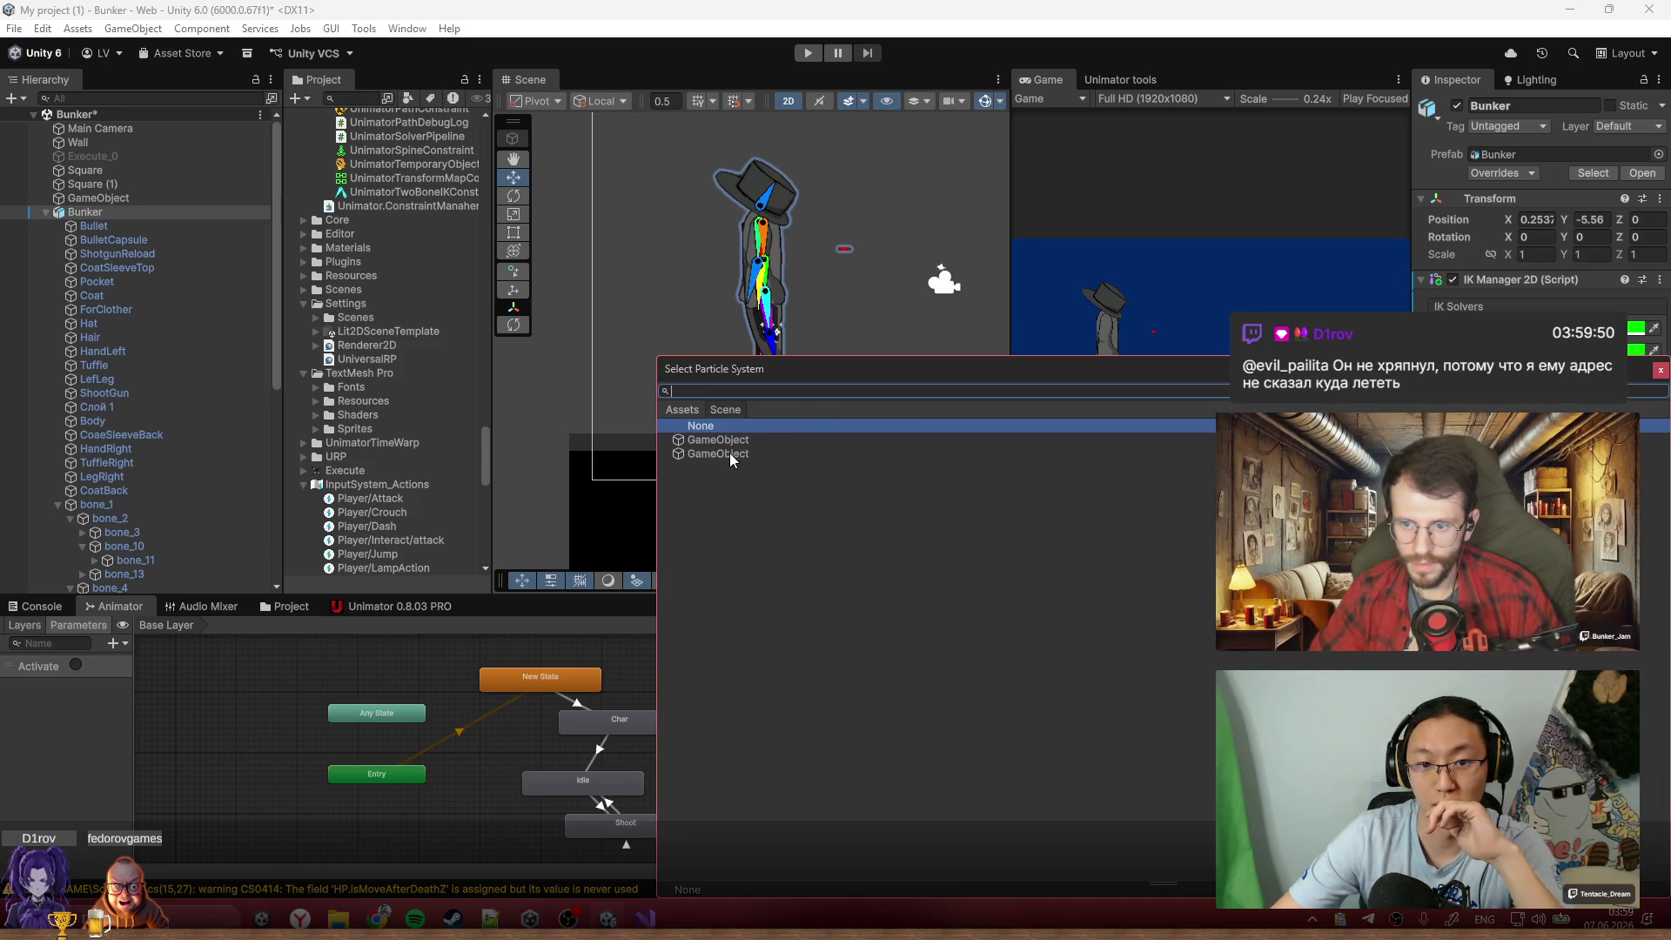
double_click(738, 446)
Run the game and maximize the Game view with Shift+Space
scroll(159, 372, down, 5)
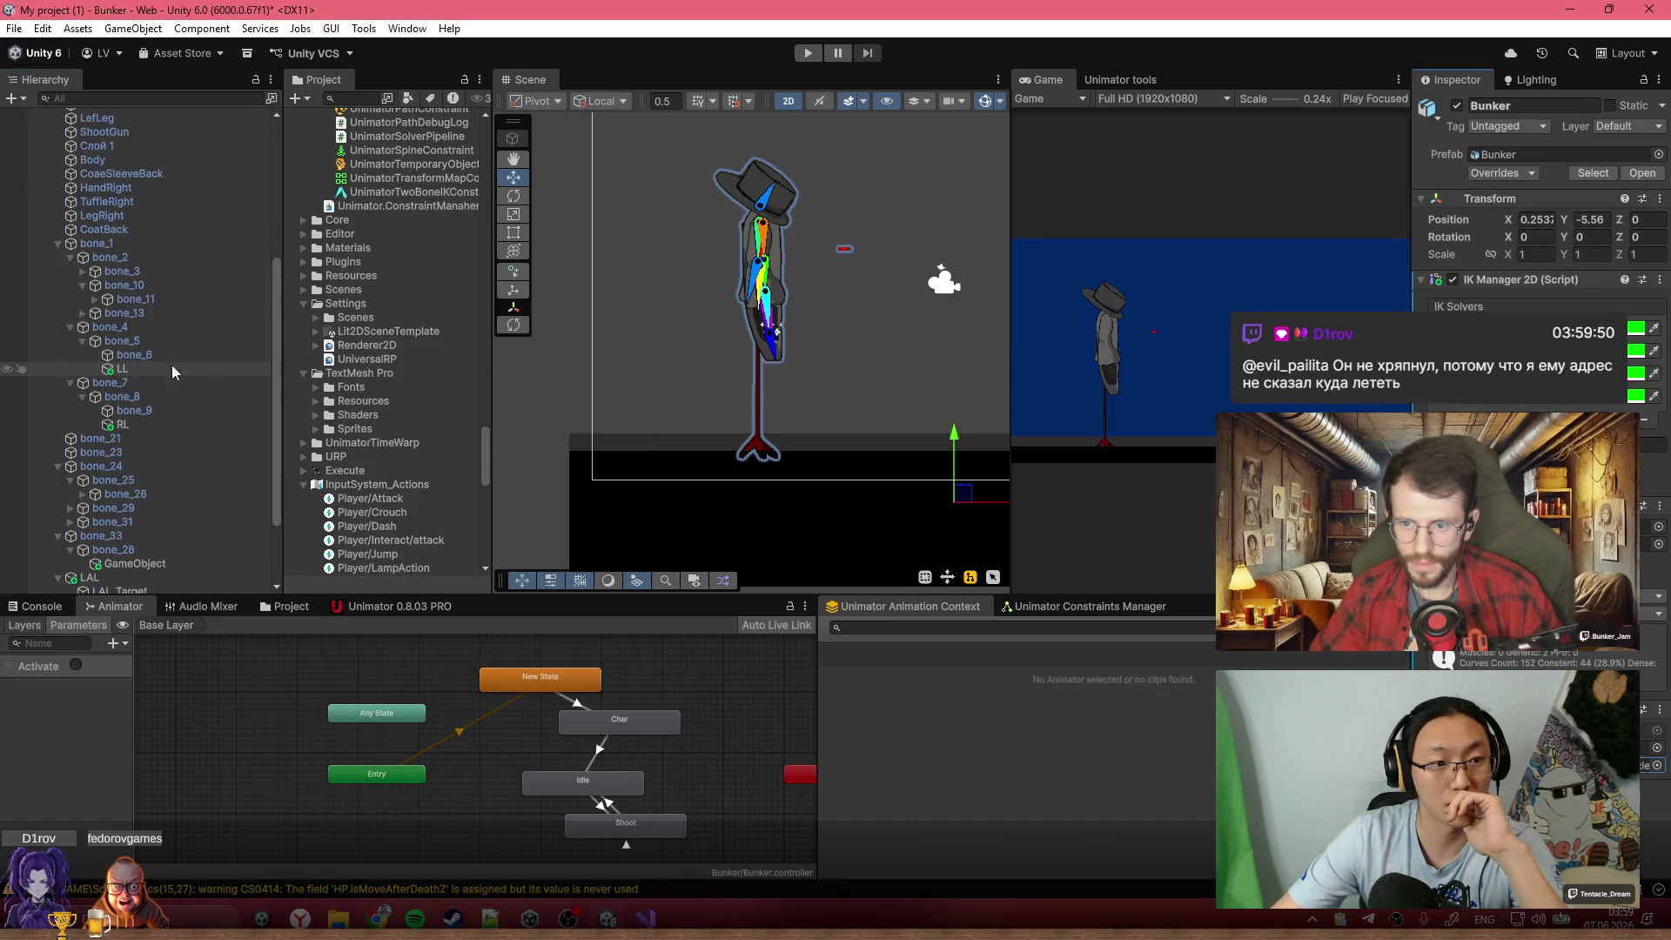
scroll(193, 520, down, 2)
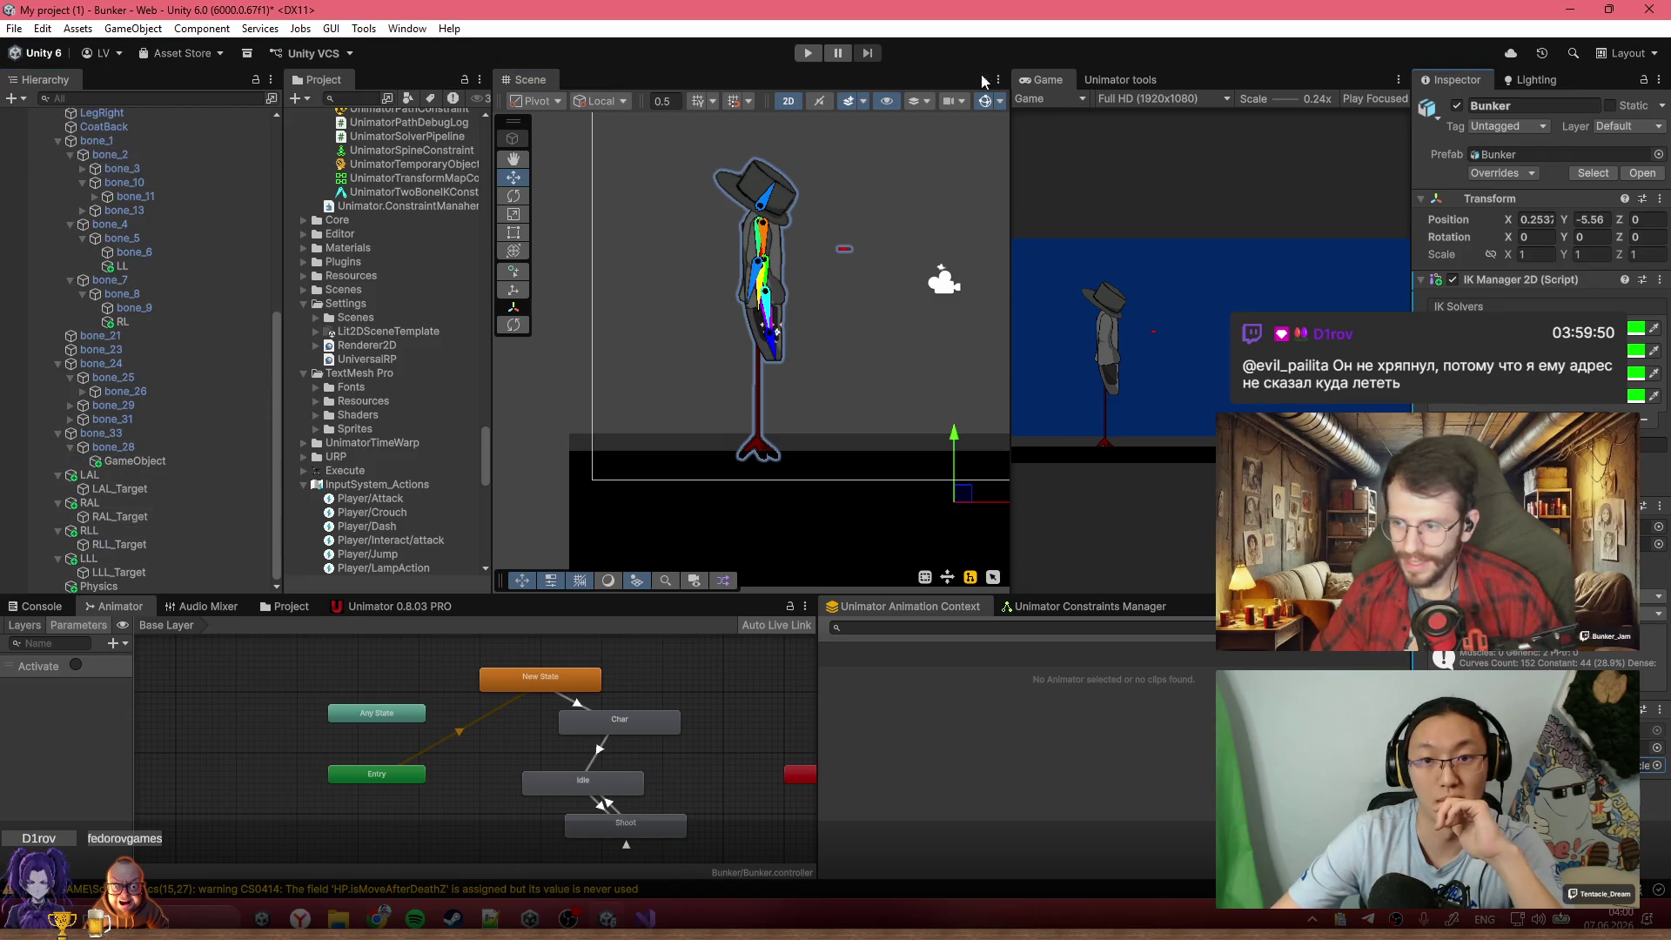
click(807, 54)
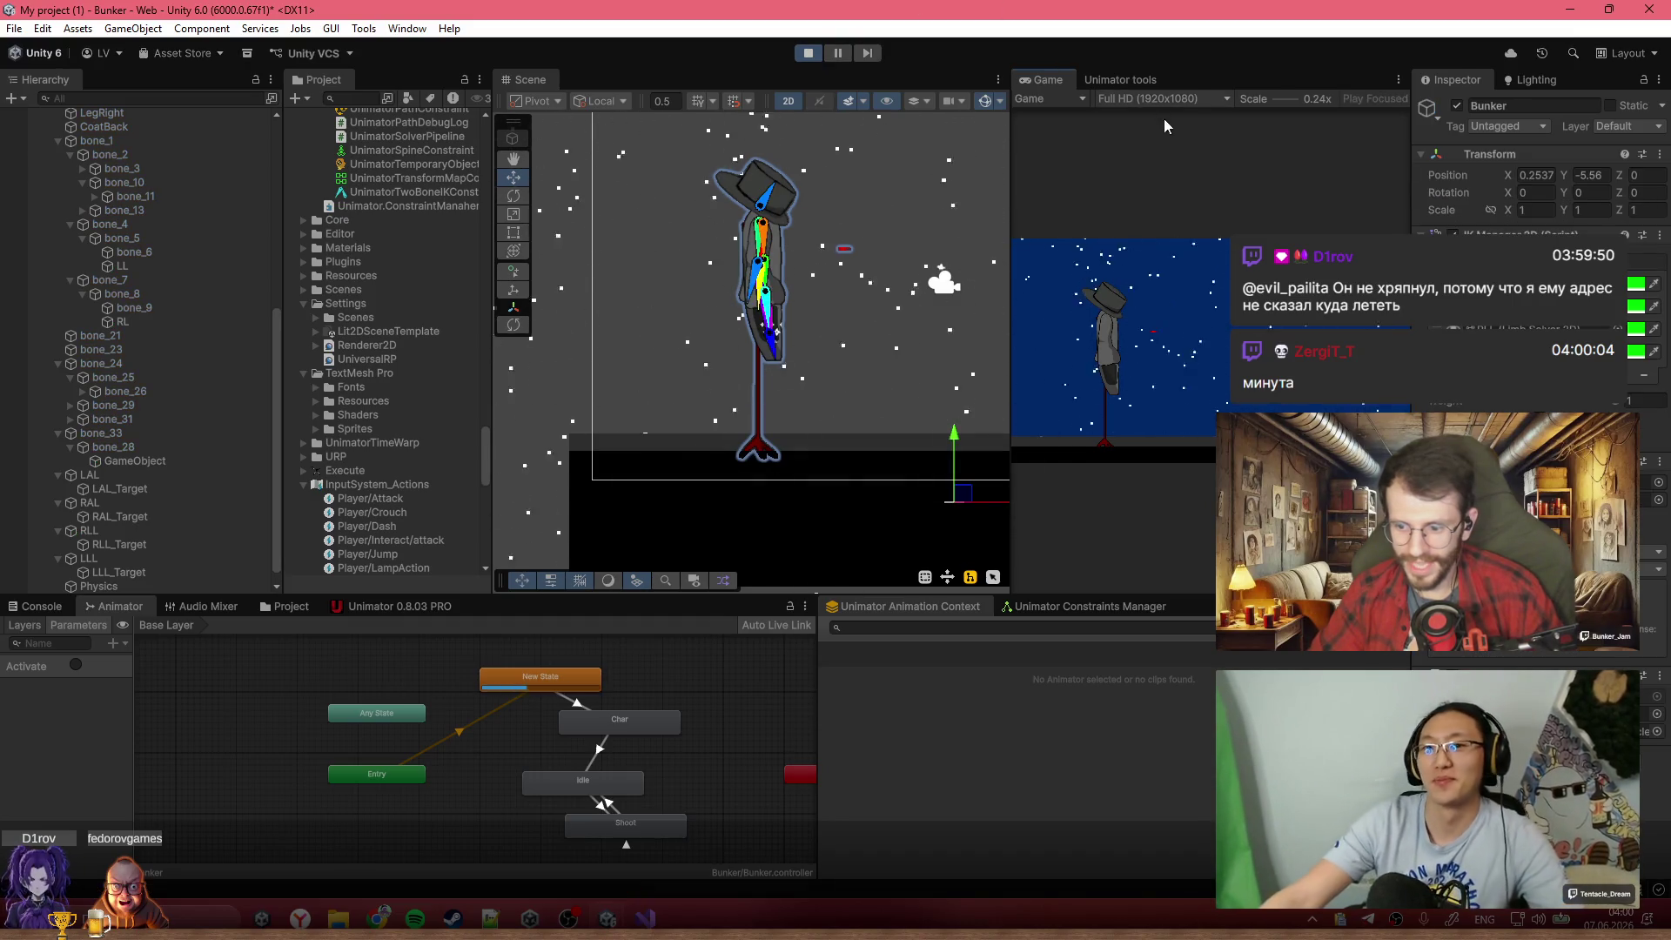
key(shift+space)
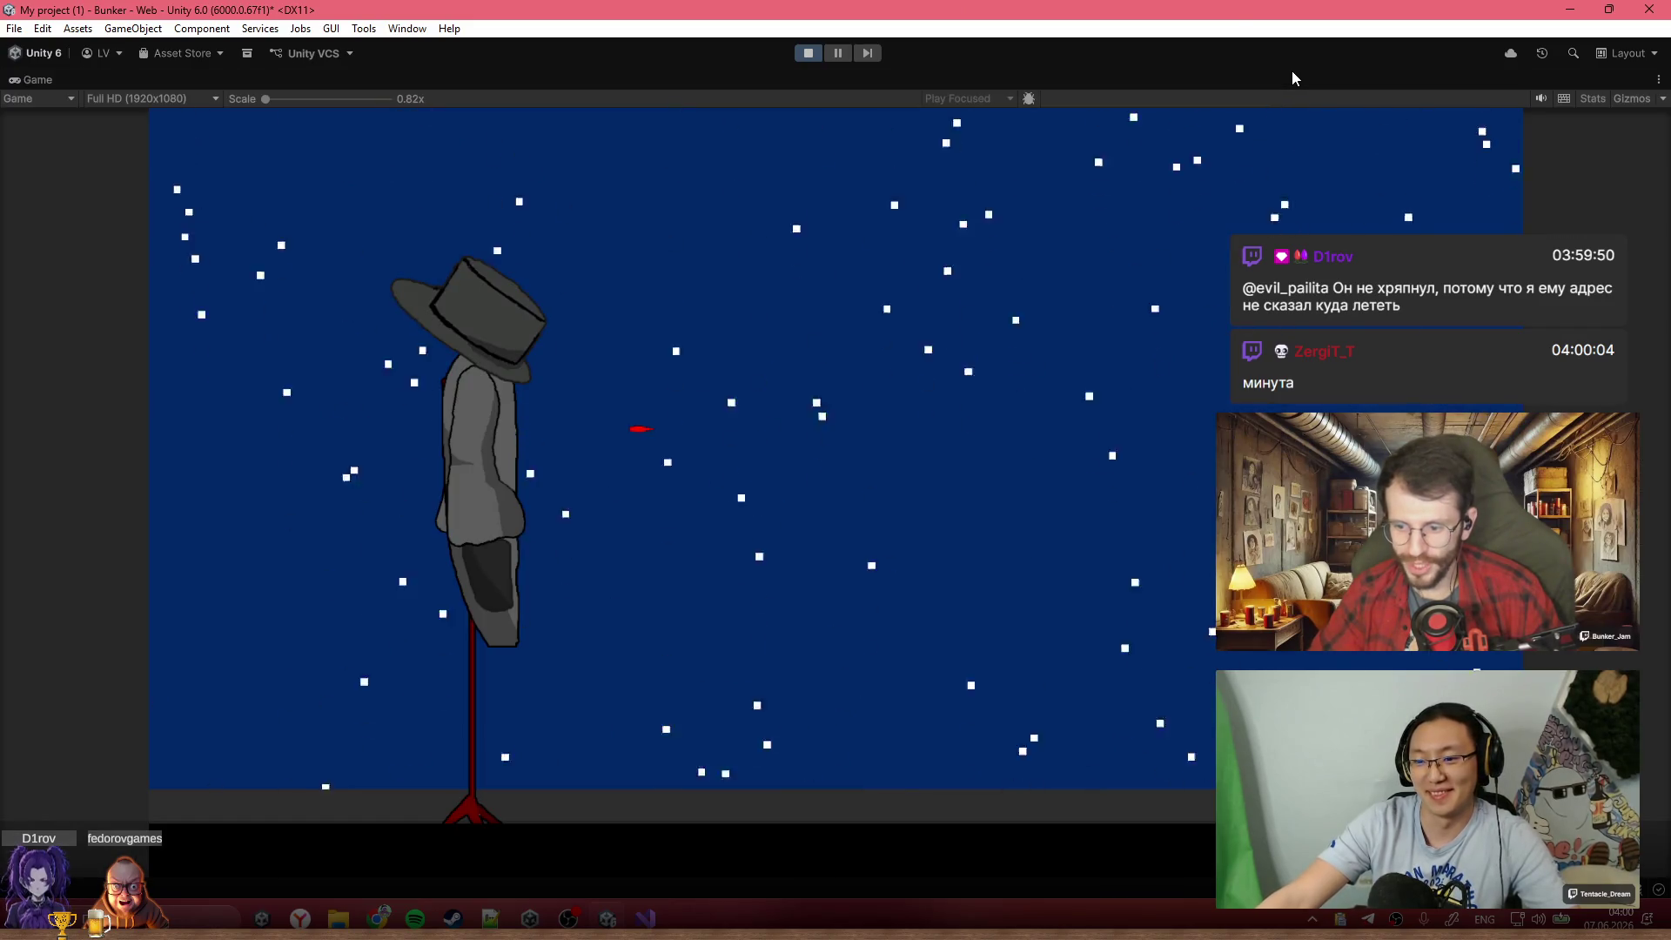
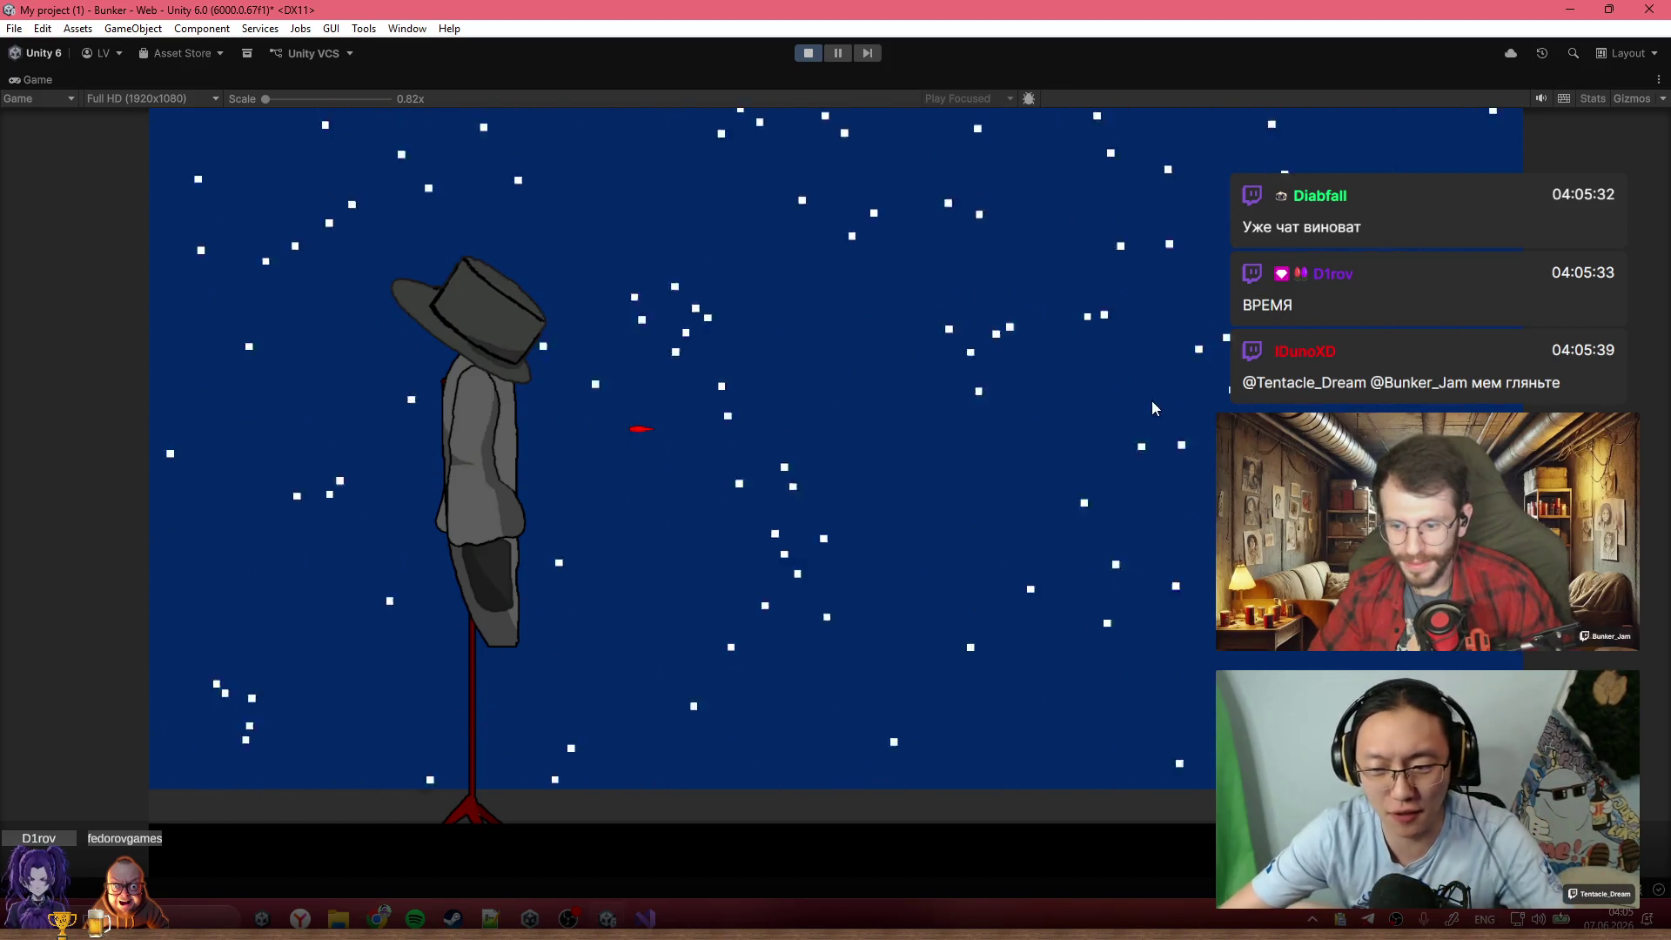
Exit Play mode, zoom the Scene view, and select the snow particle system object
click(809, 54)
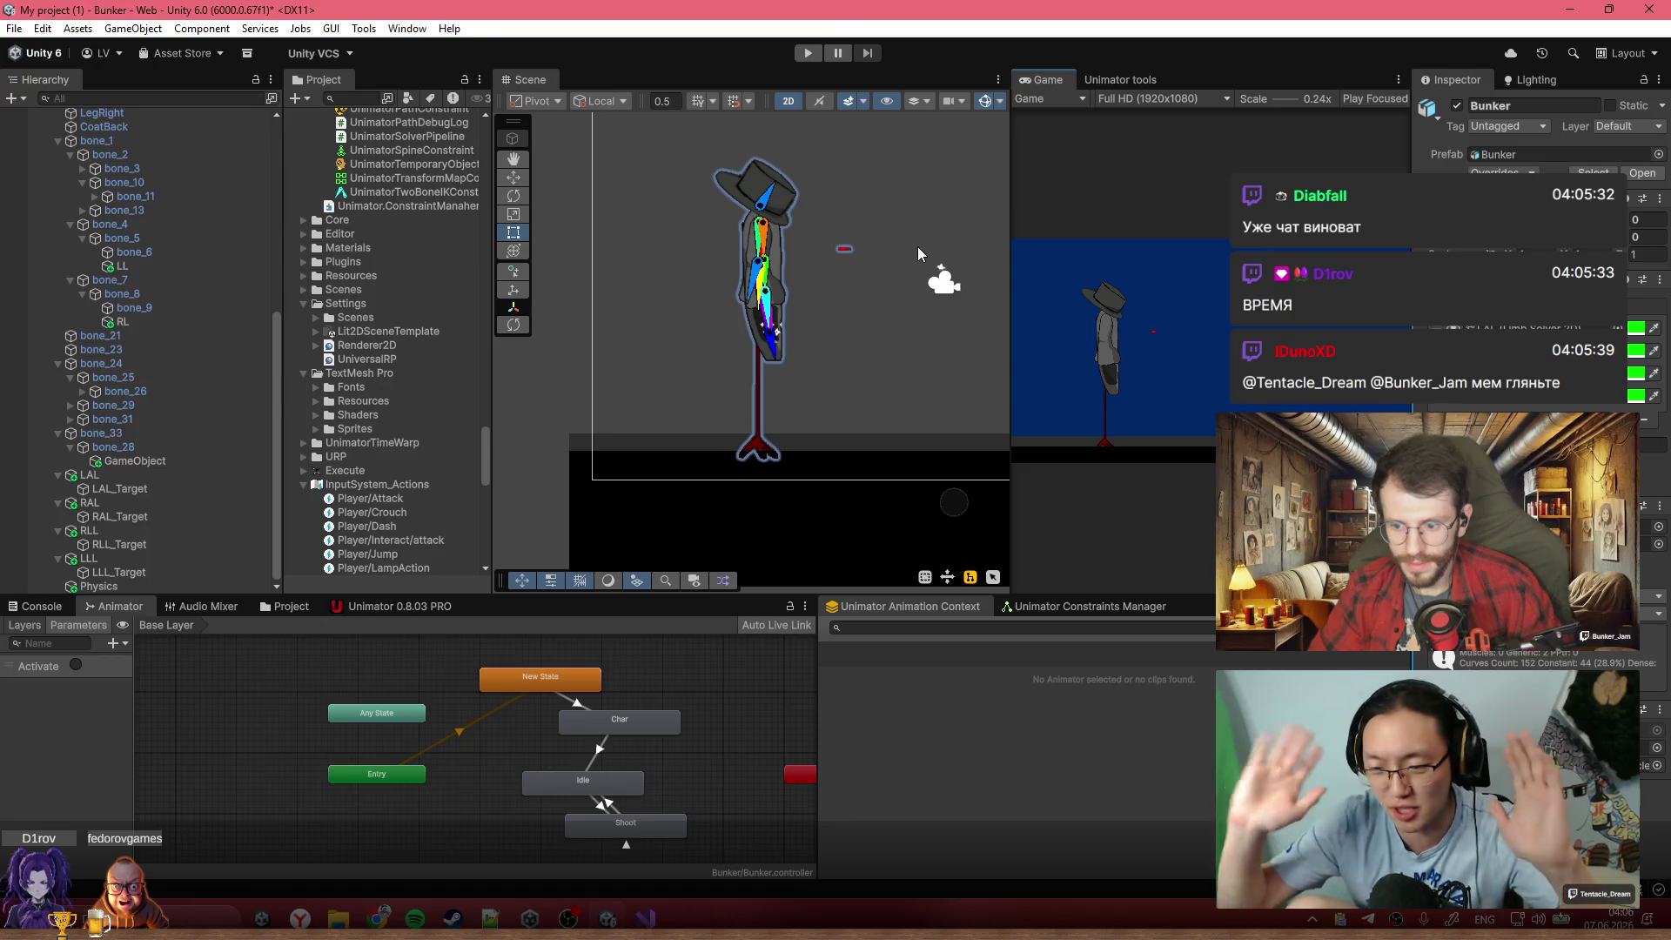
scroll(917, 247, down, 2)
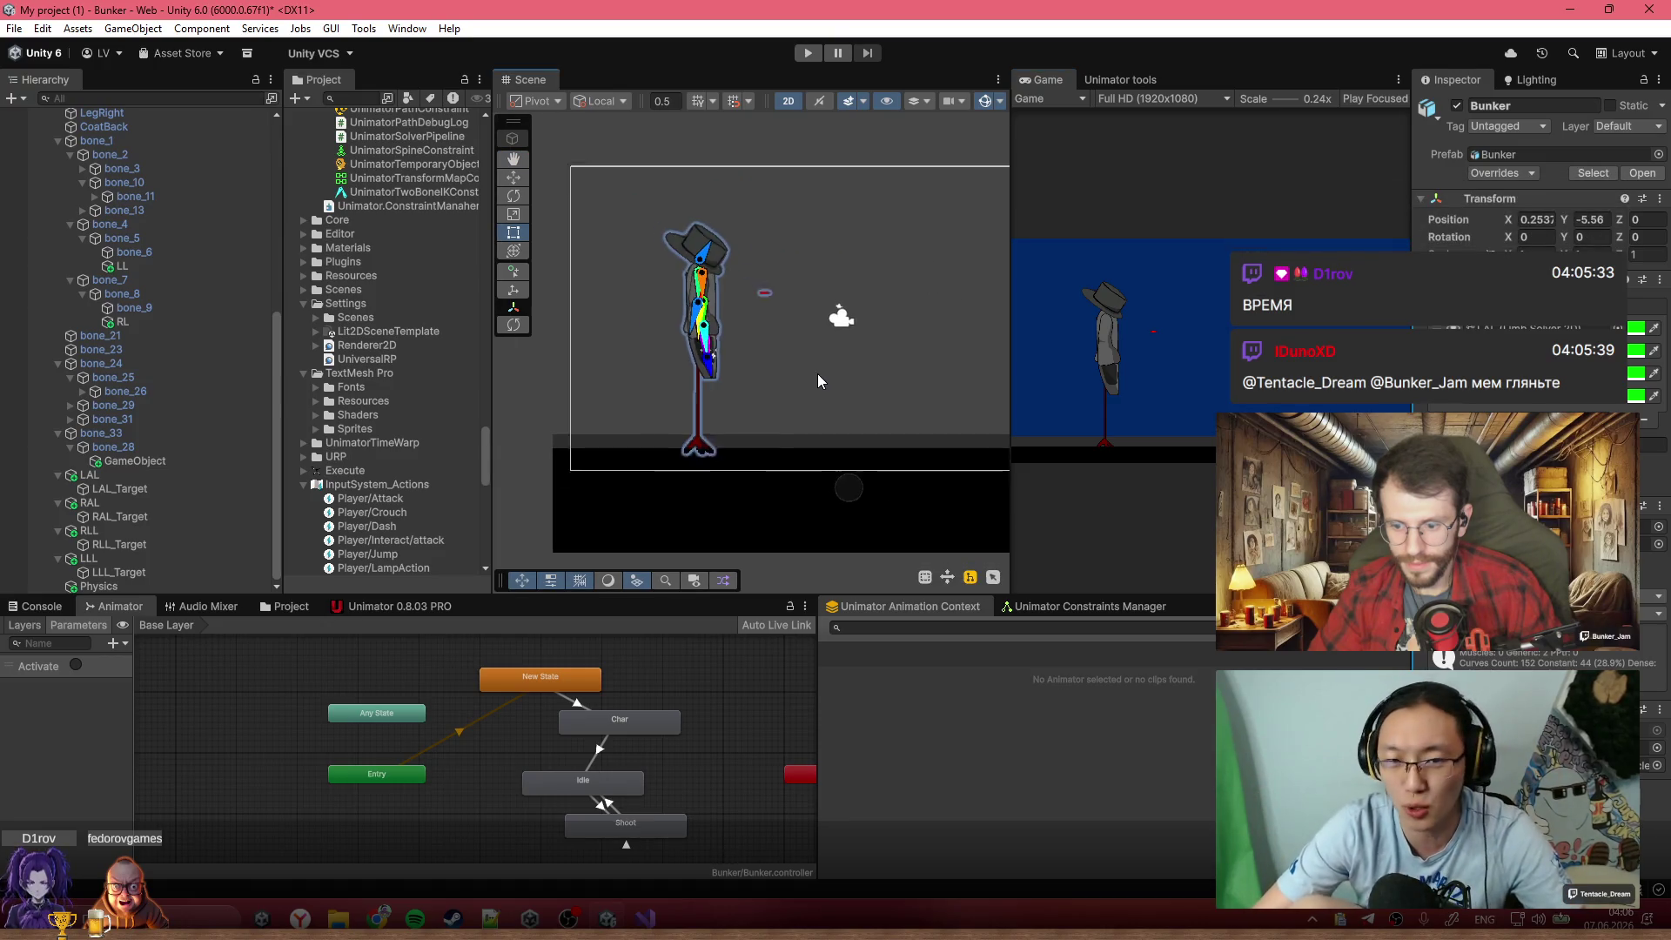
scroll(817, 380, up, 3)
scroll(712, 446, down, 2)
click(754, 222)
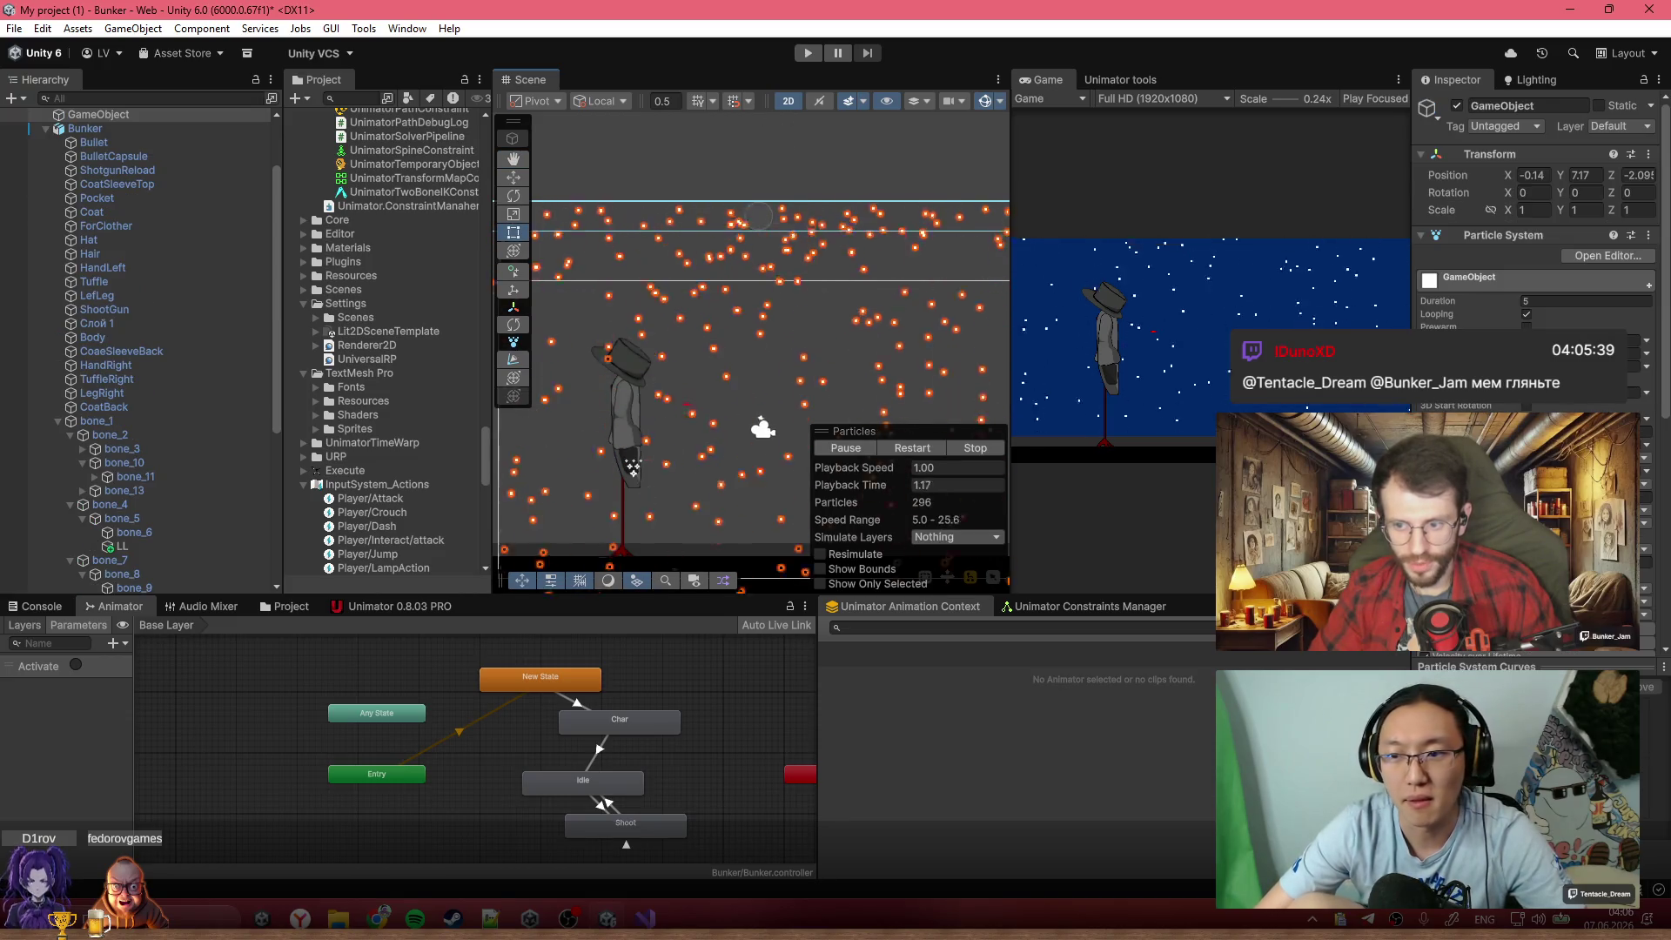
Set the snow particle system's Duration to 10 in the Inspector
scroll(1536, 261, down, 4)
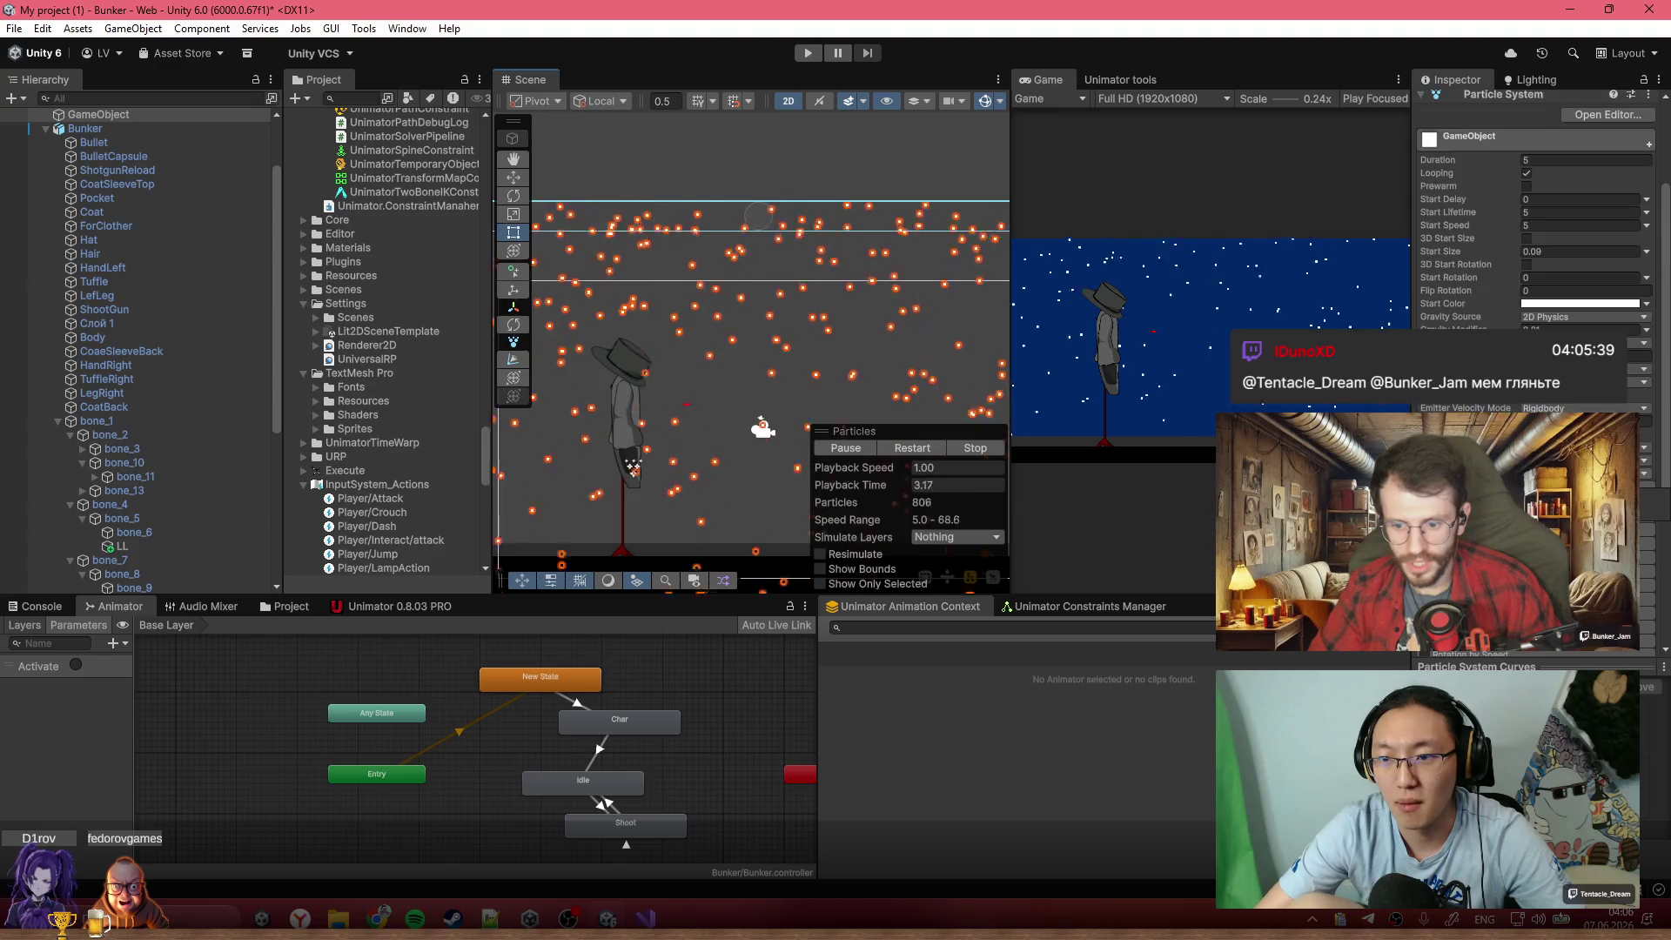
mouse_move(1454, 161)
mouse_down()
mouse_move(1537, 176)
mouse_move(1501, 161)
mouse_move(1516, 159)
mouse_up()
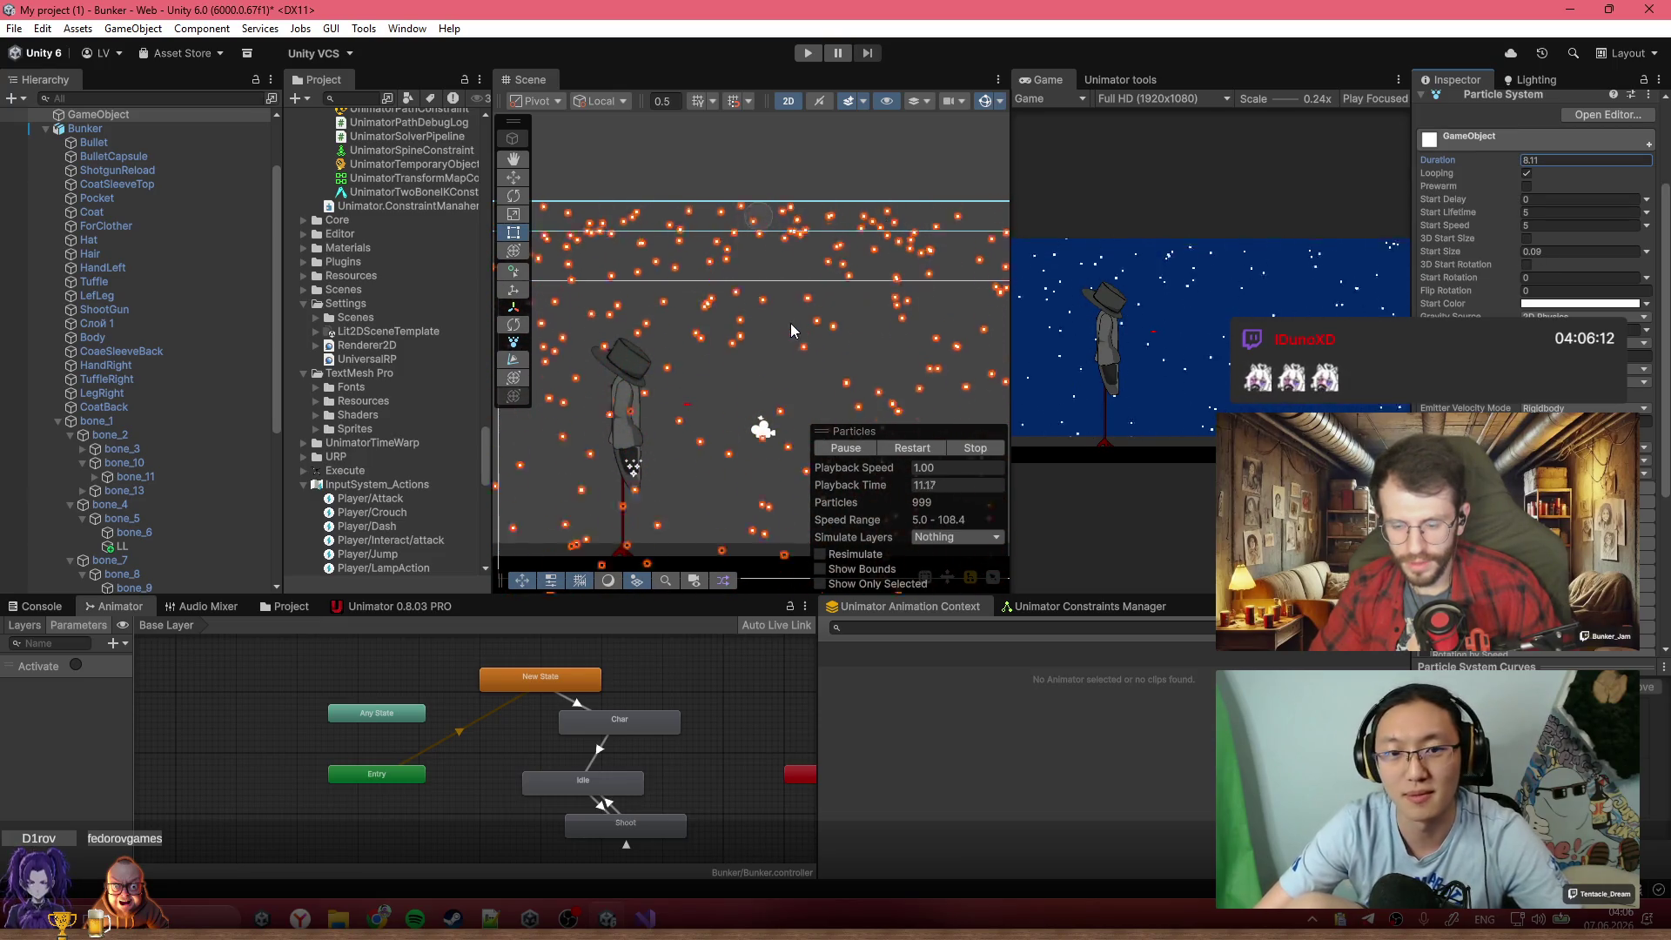
click(1487, 162)
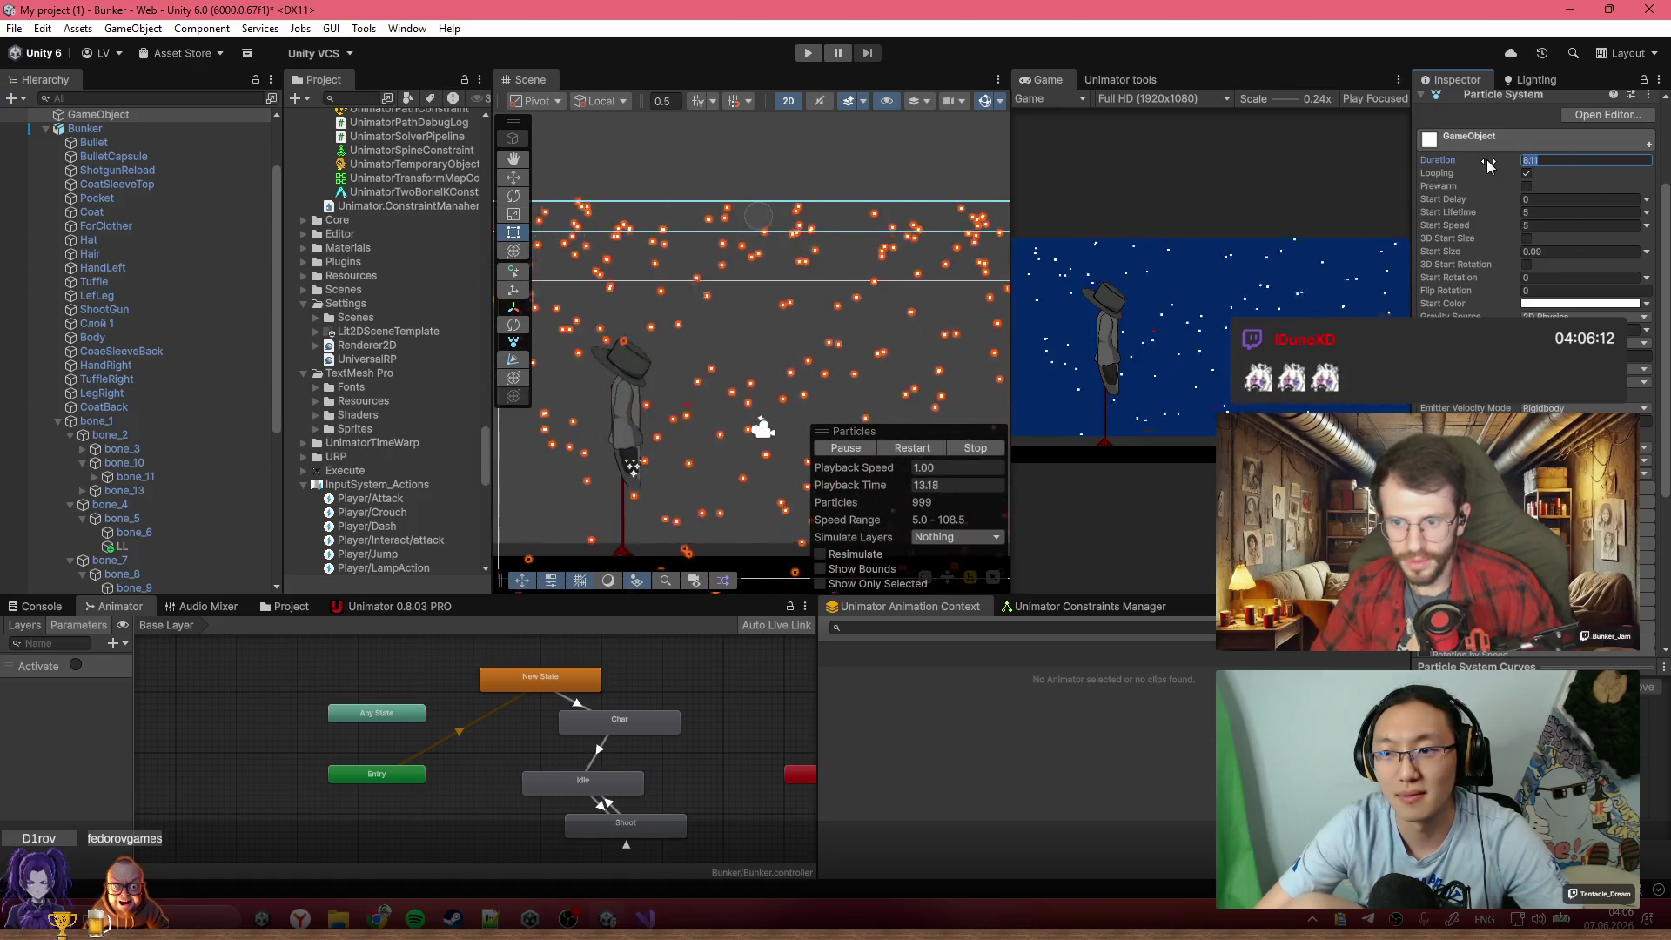
text(10)
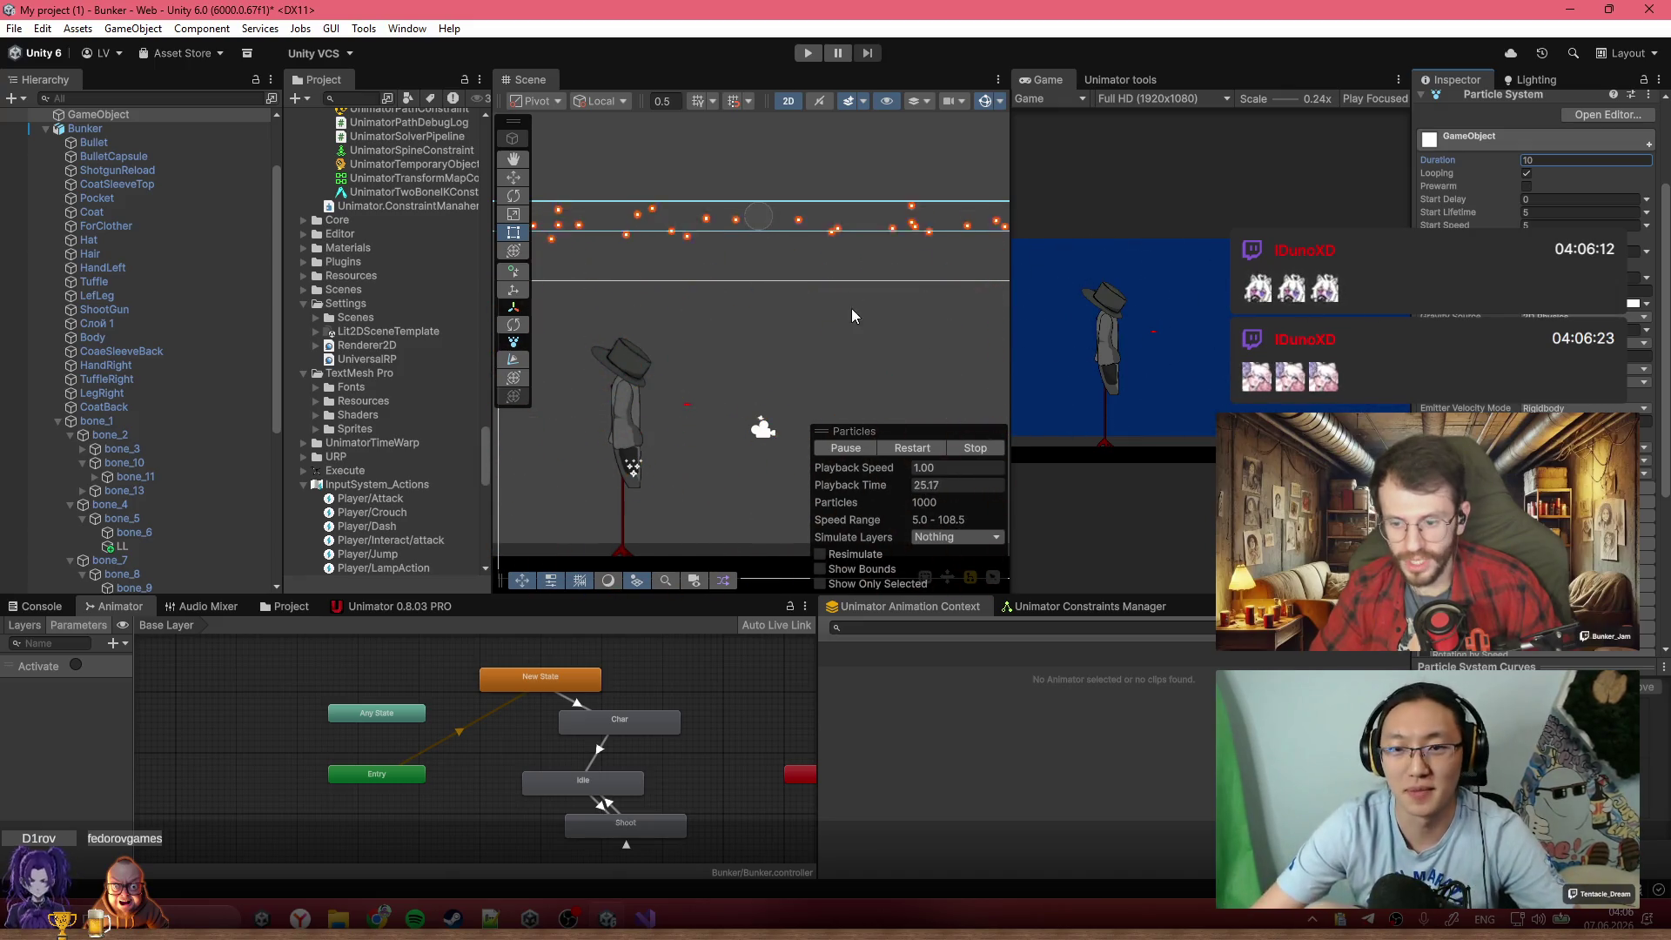
scroll(844, 278, up, 2)
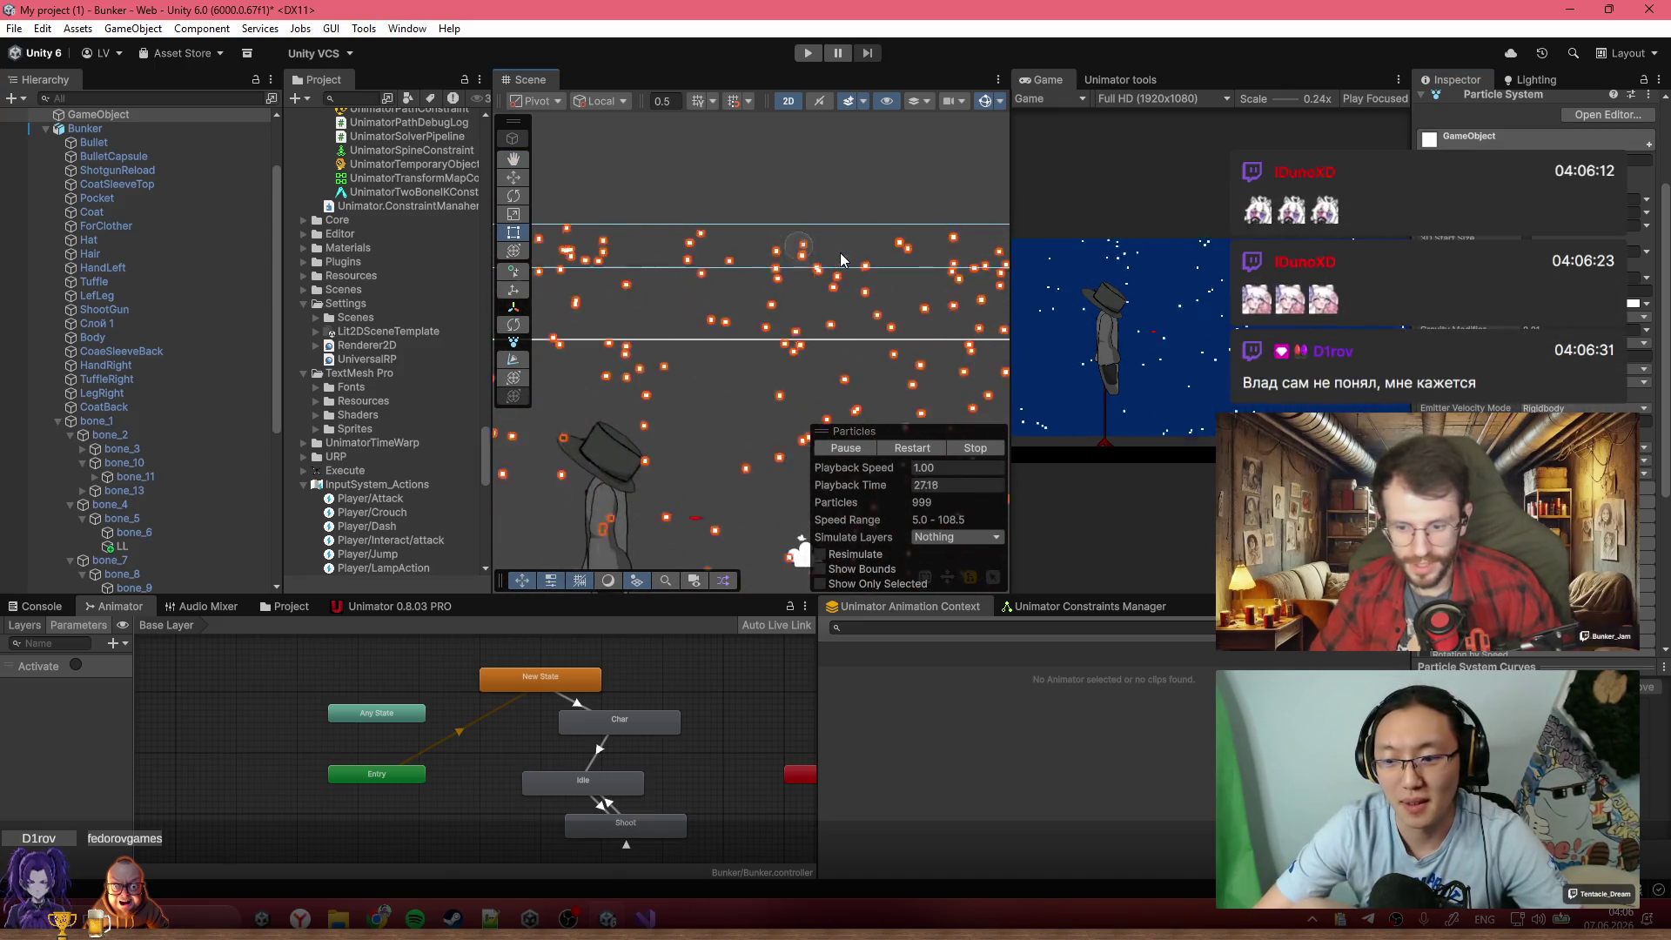
drag(841, 259, 805, 279)
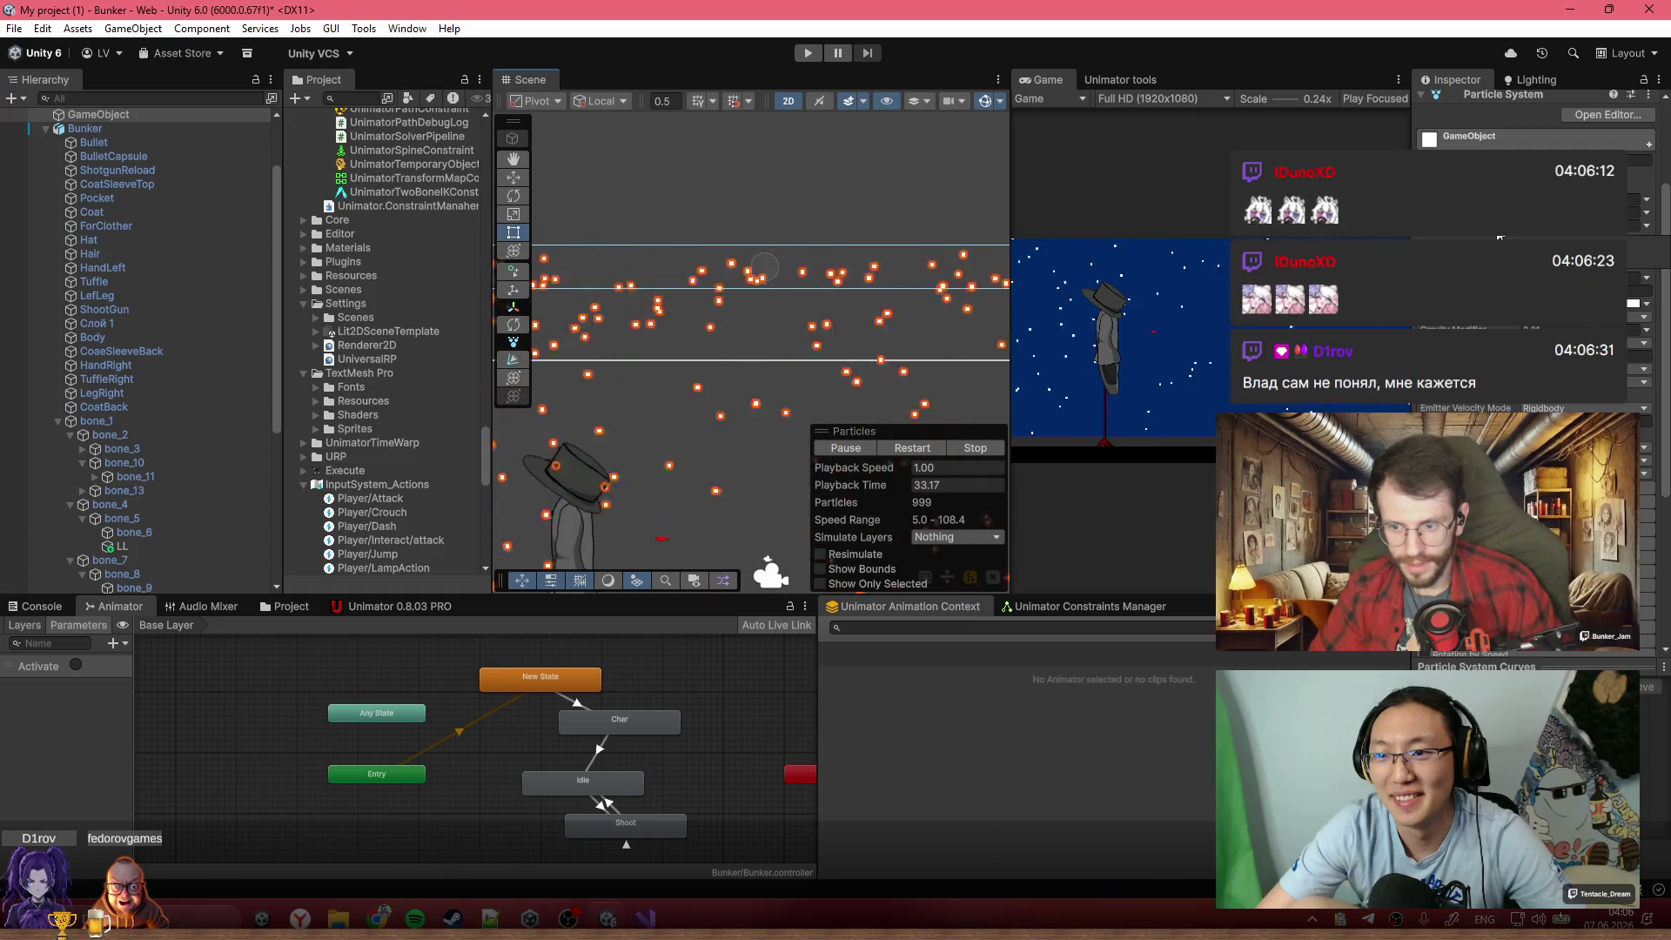
click(1564, 212)
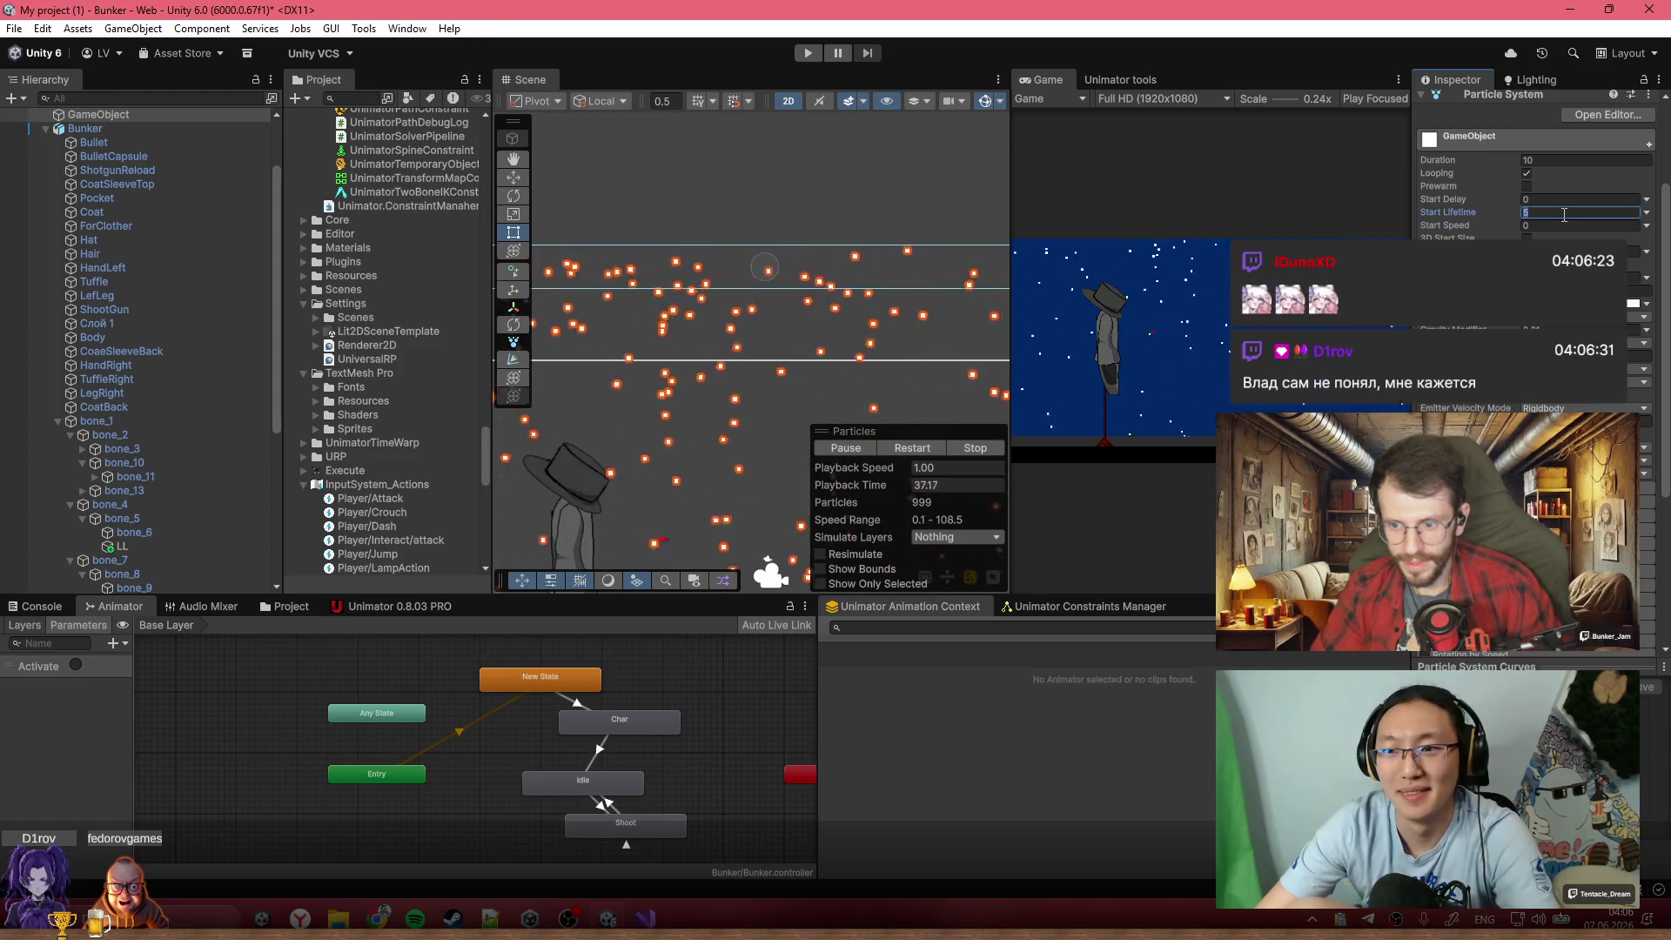
drag(1437, 160, 1480, 160)
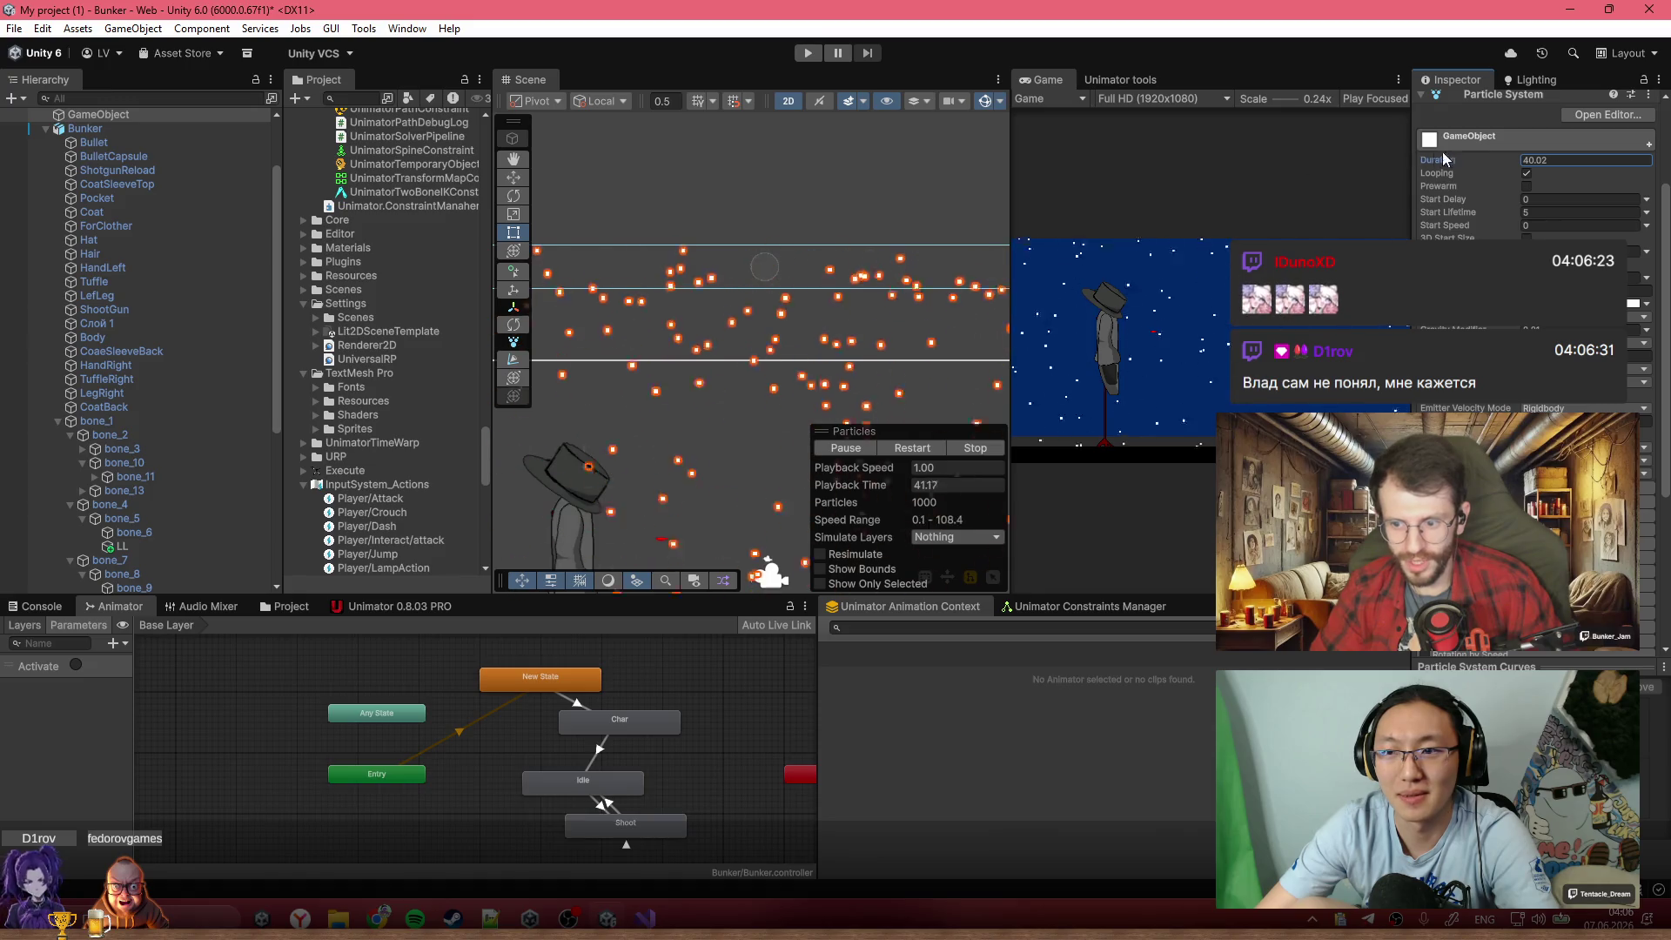
click(1606, 164)
text(10)
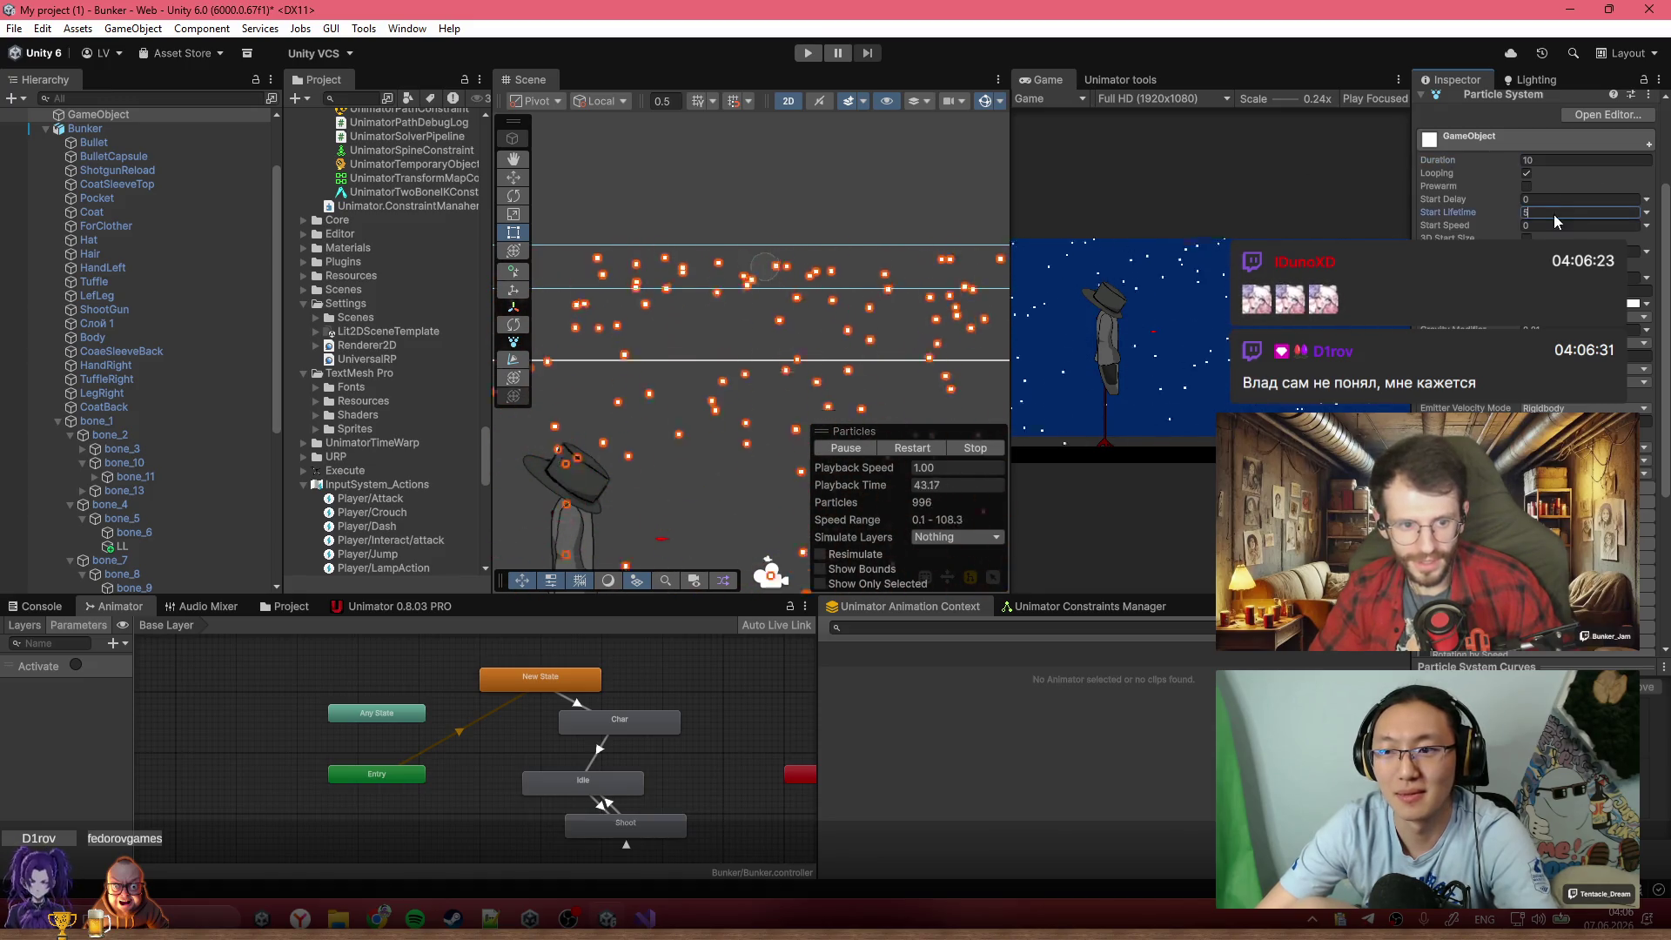
click(1553, 212)
Restart the particle simulation from zero and play it again
scroll(800, 326, down, 3)
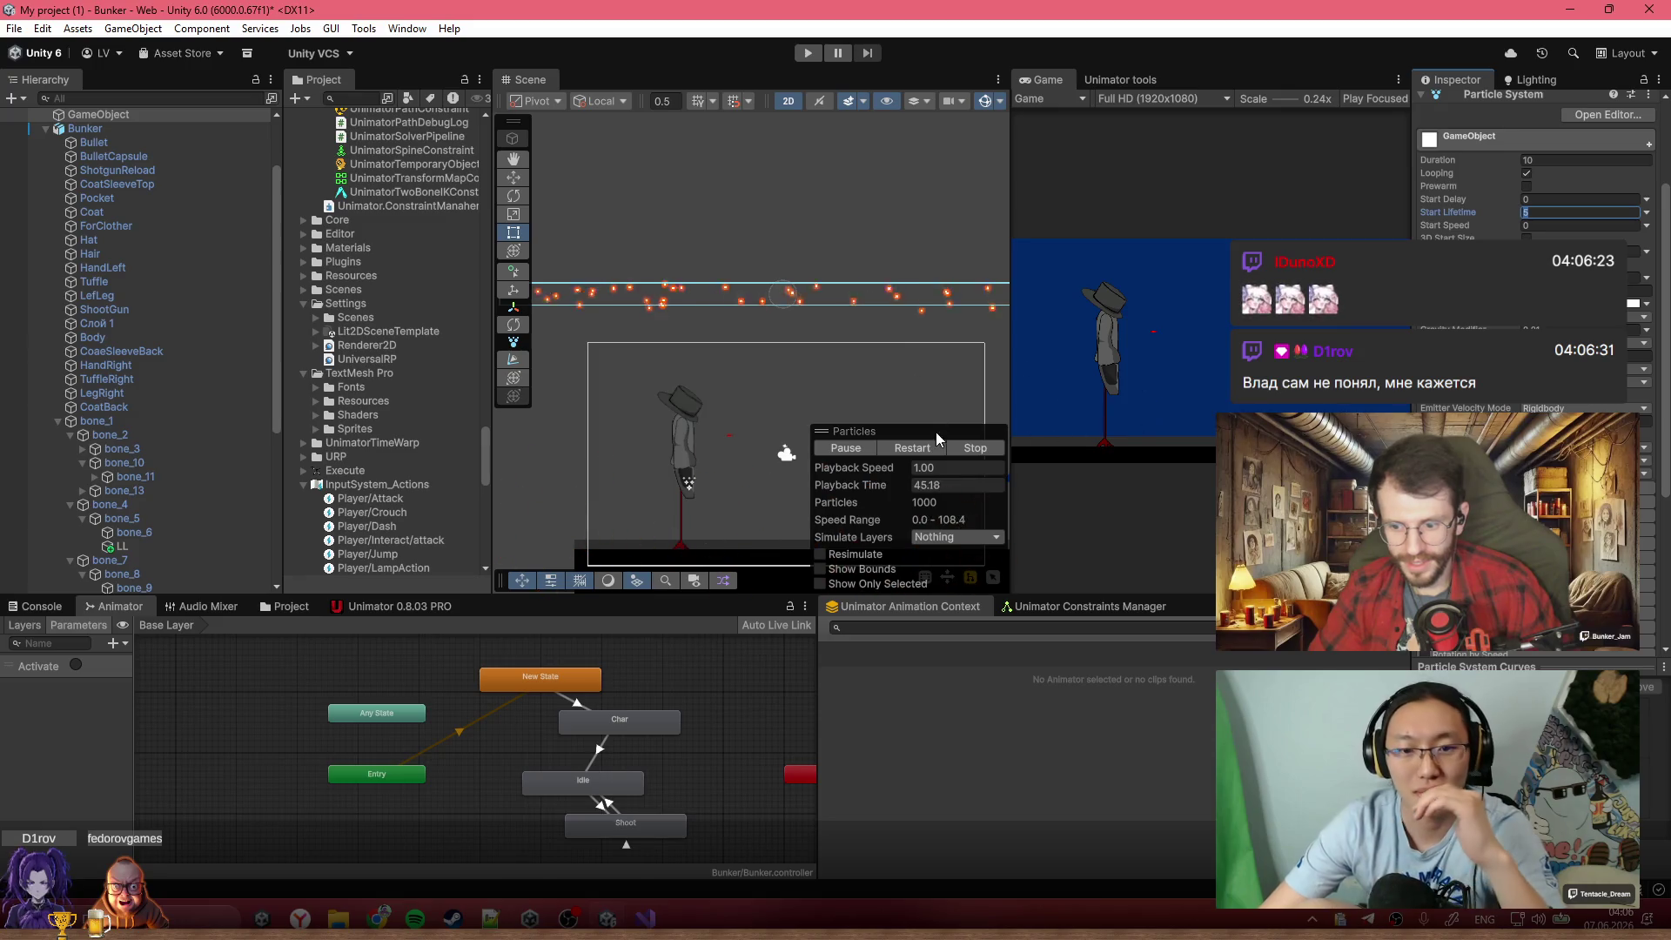
click(914, 447)
click(843, 449)
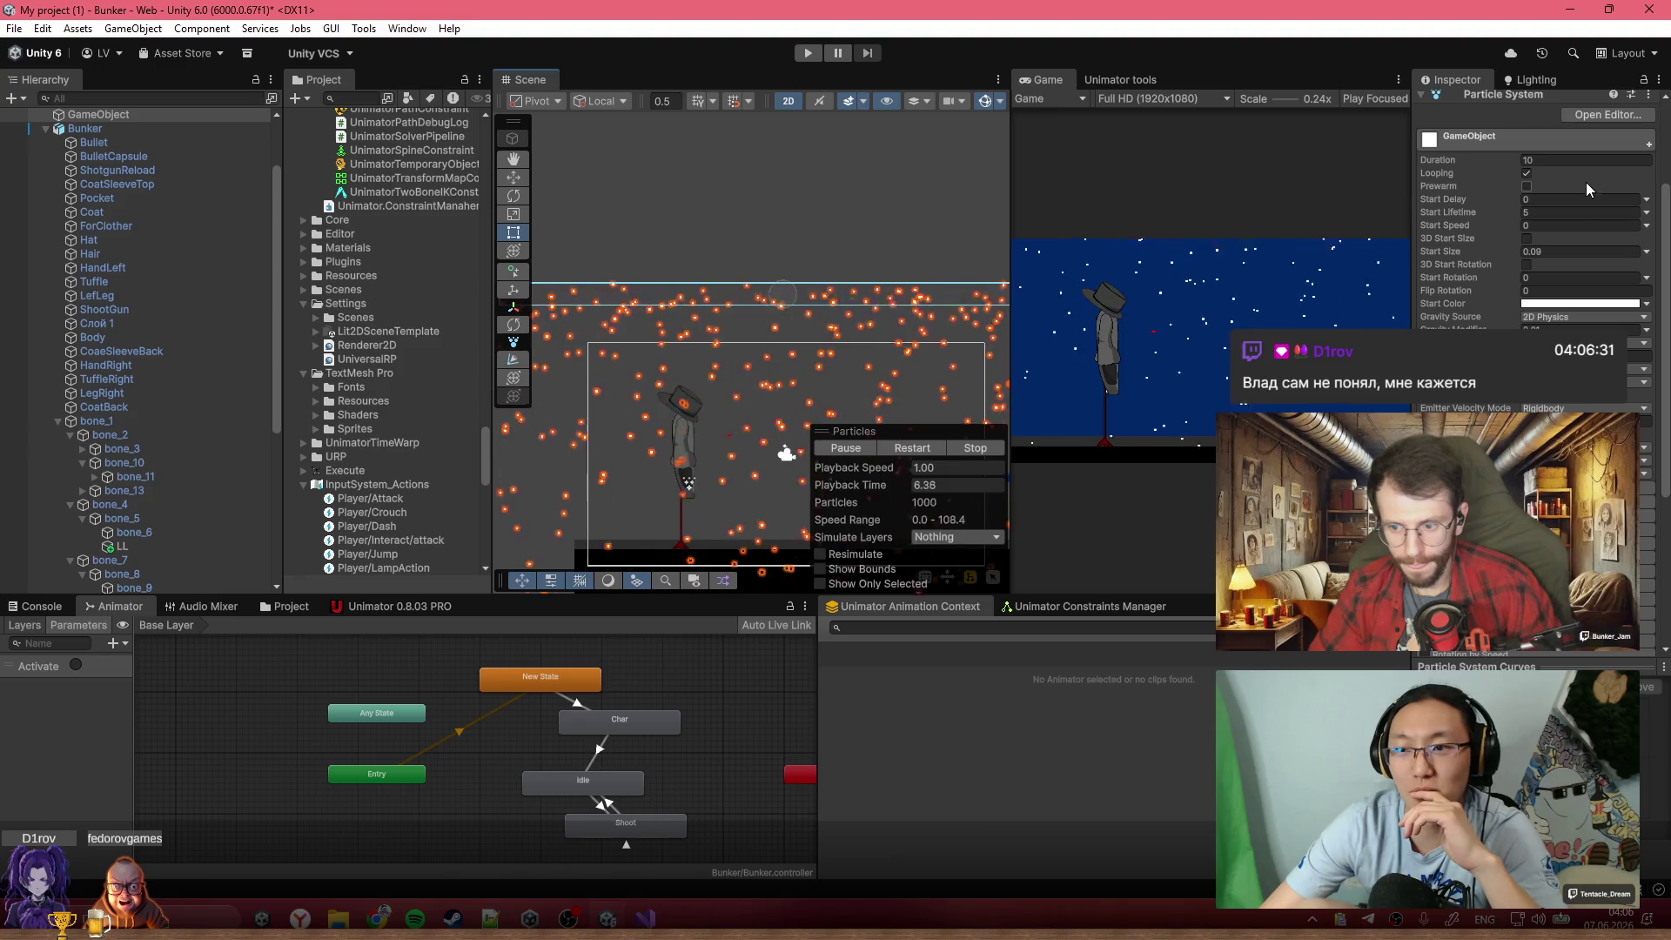
scroll(1445, 346, down, 5)
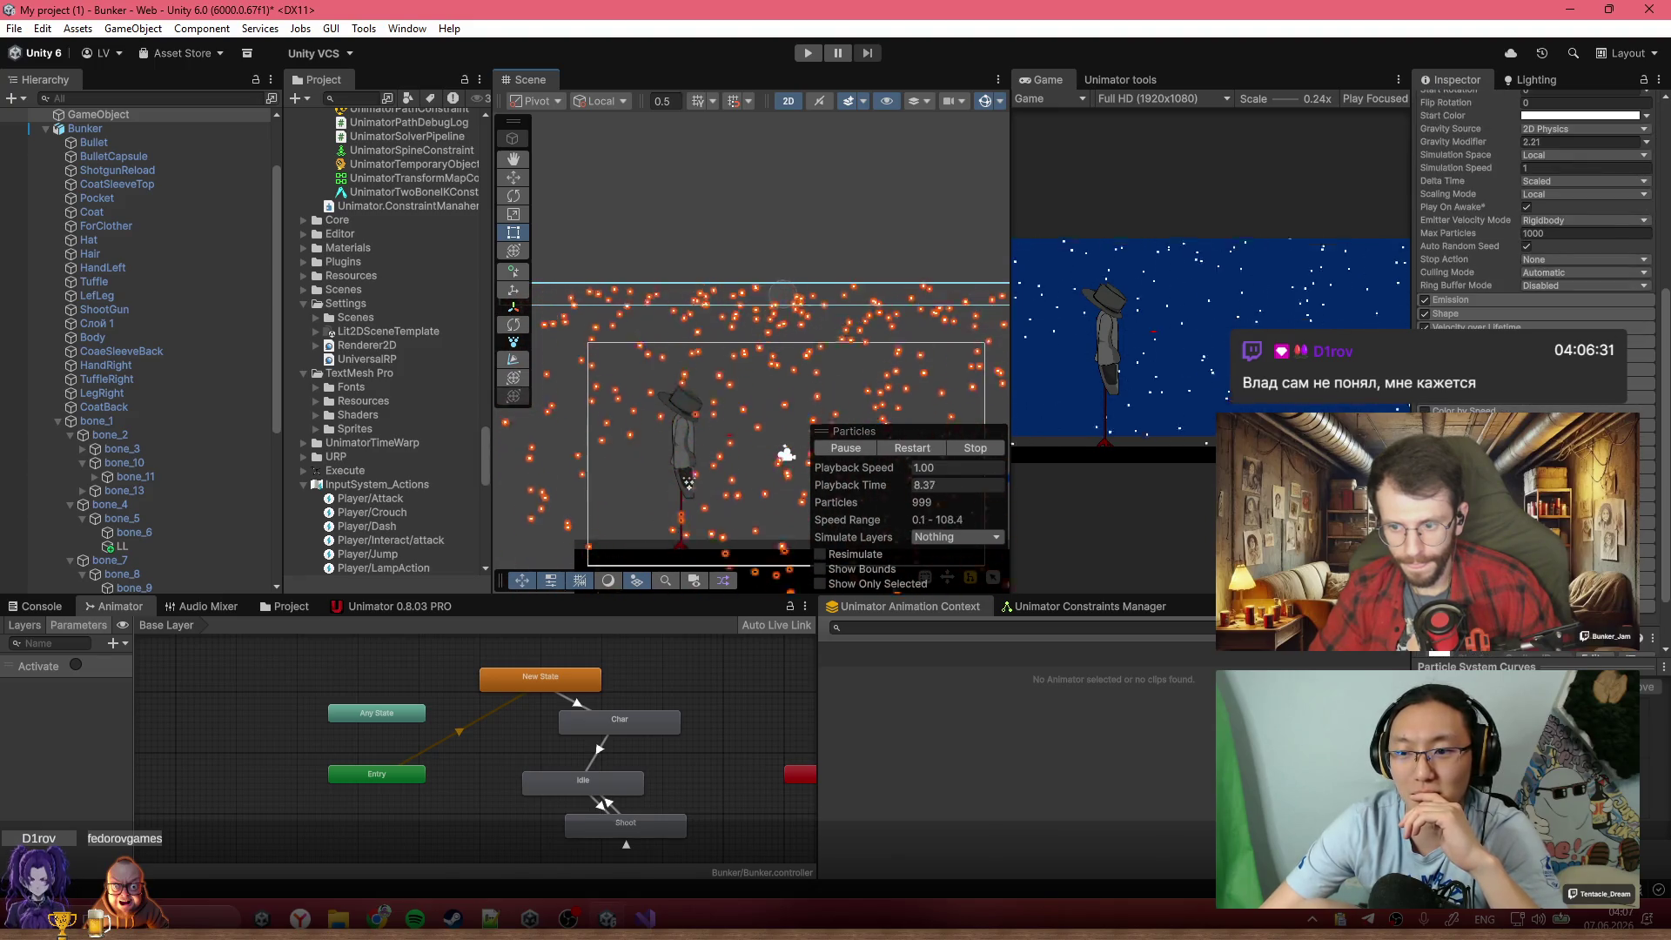
Expand the Emission module and set Rate over Time to 1000
click(1475, 299)
click(1571, 316)
text(100)
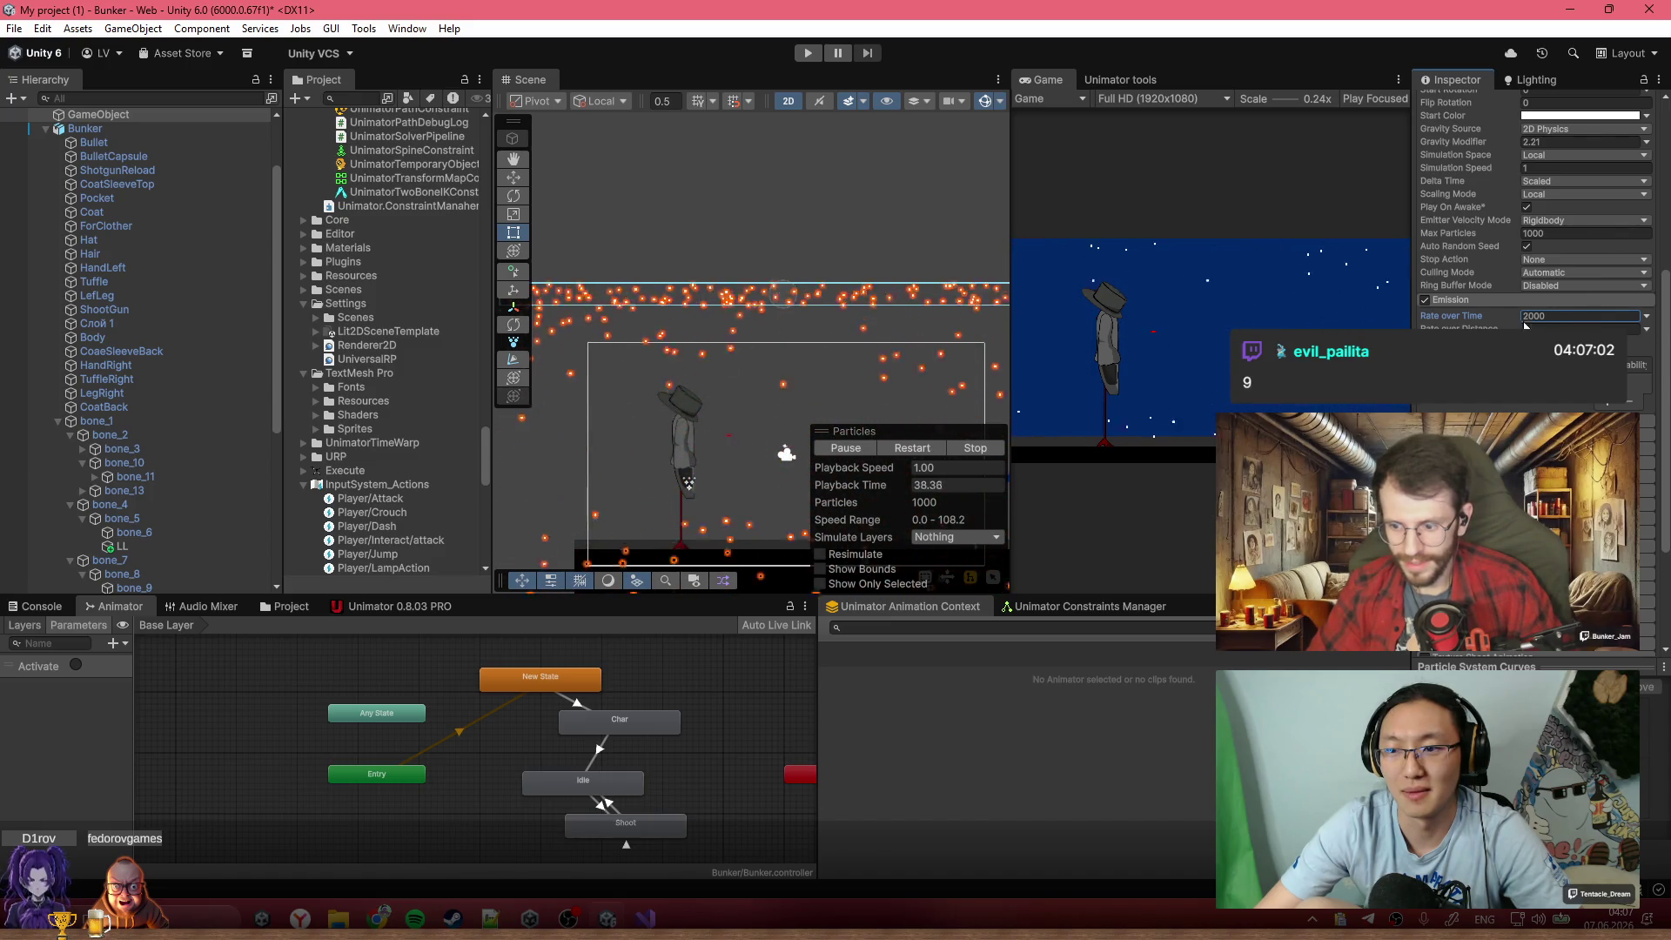
text(1000)
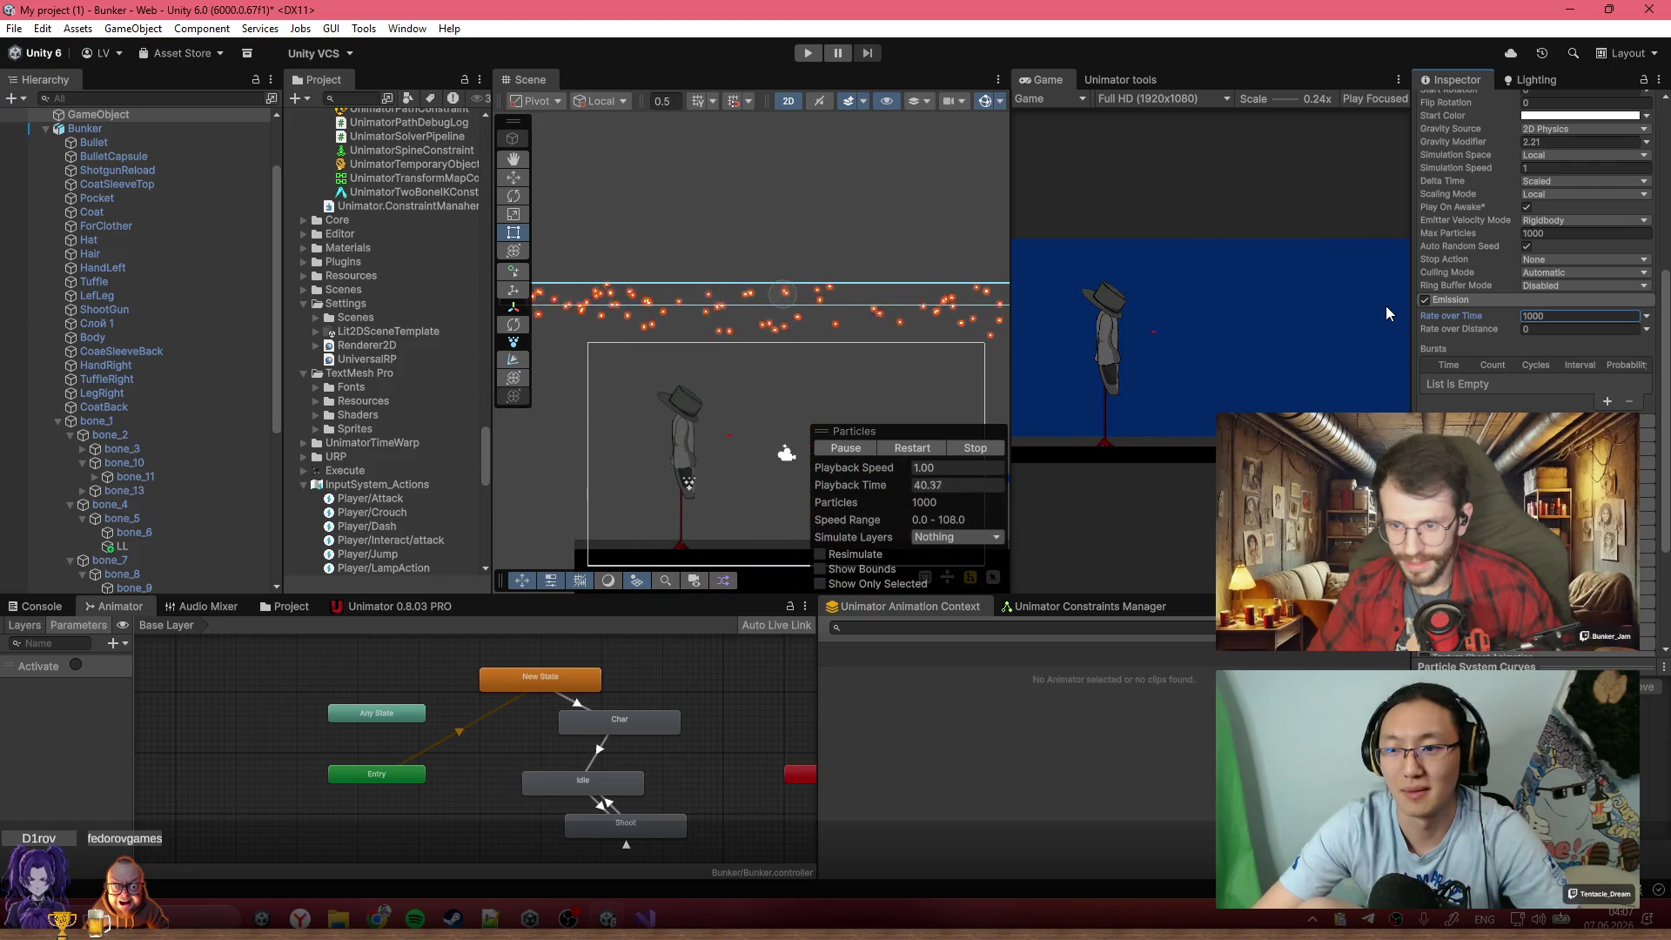
scroll(1610, 261, up, 4)
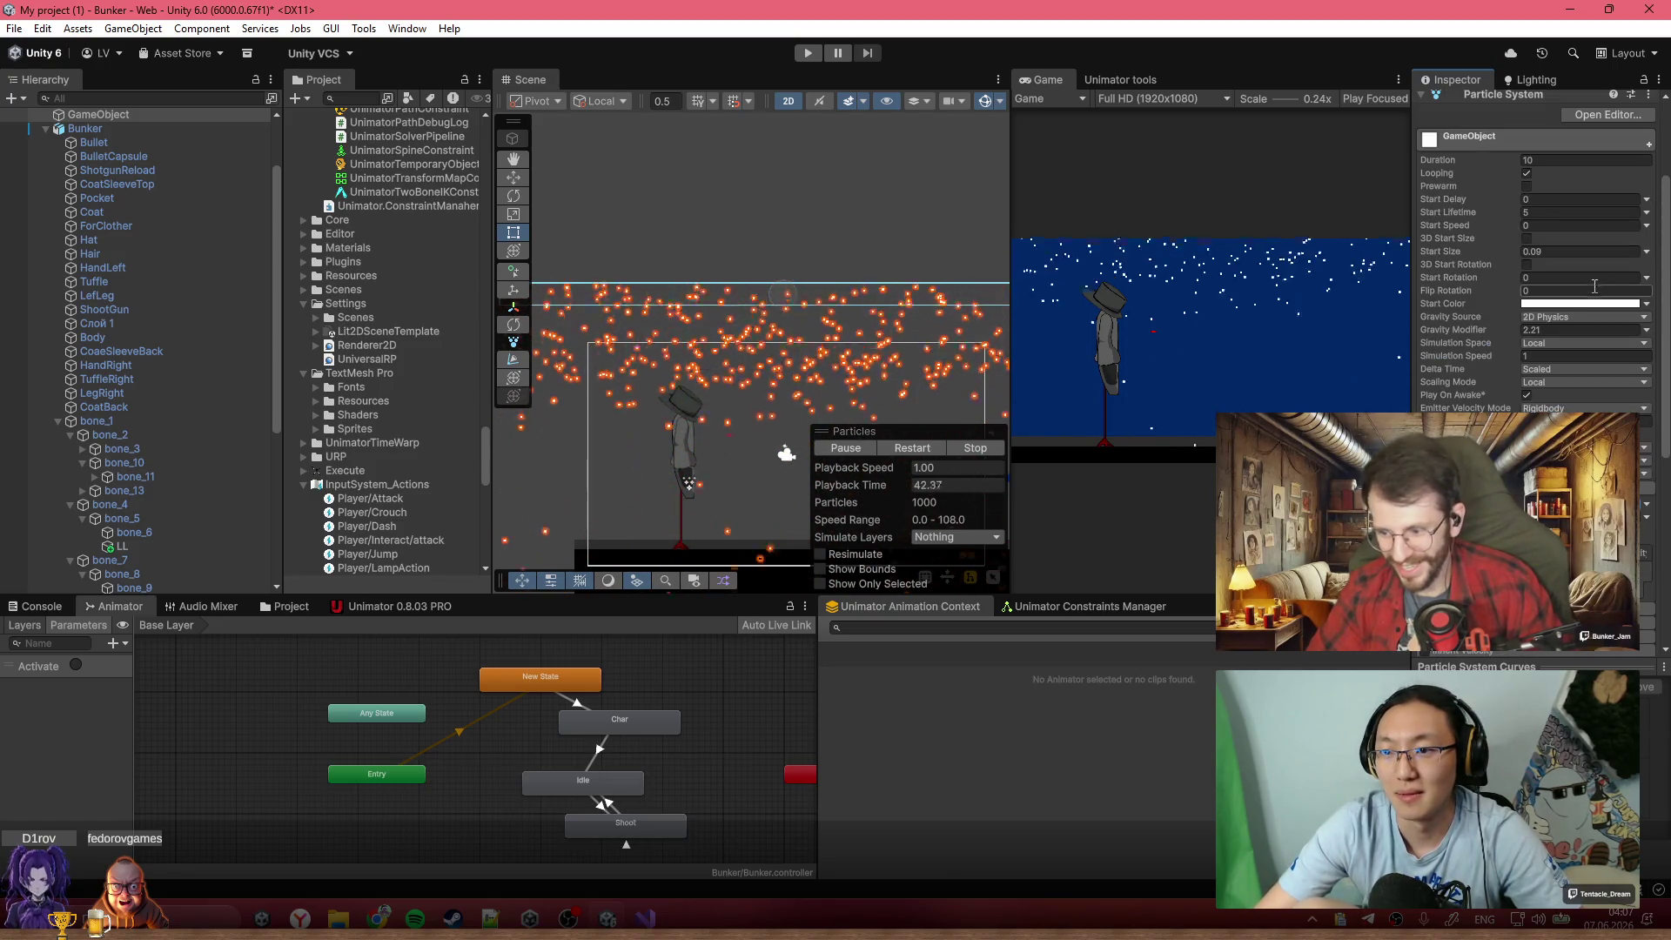
scroll(1594, 287, down, 2)
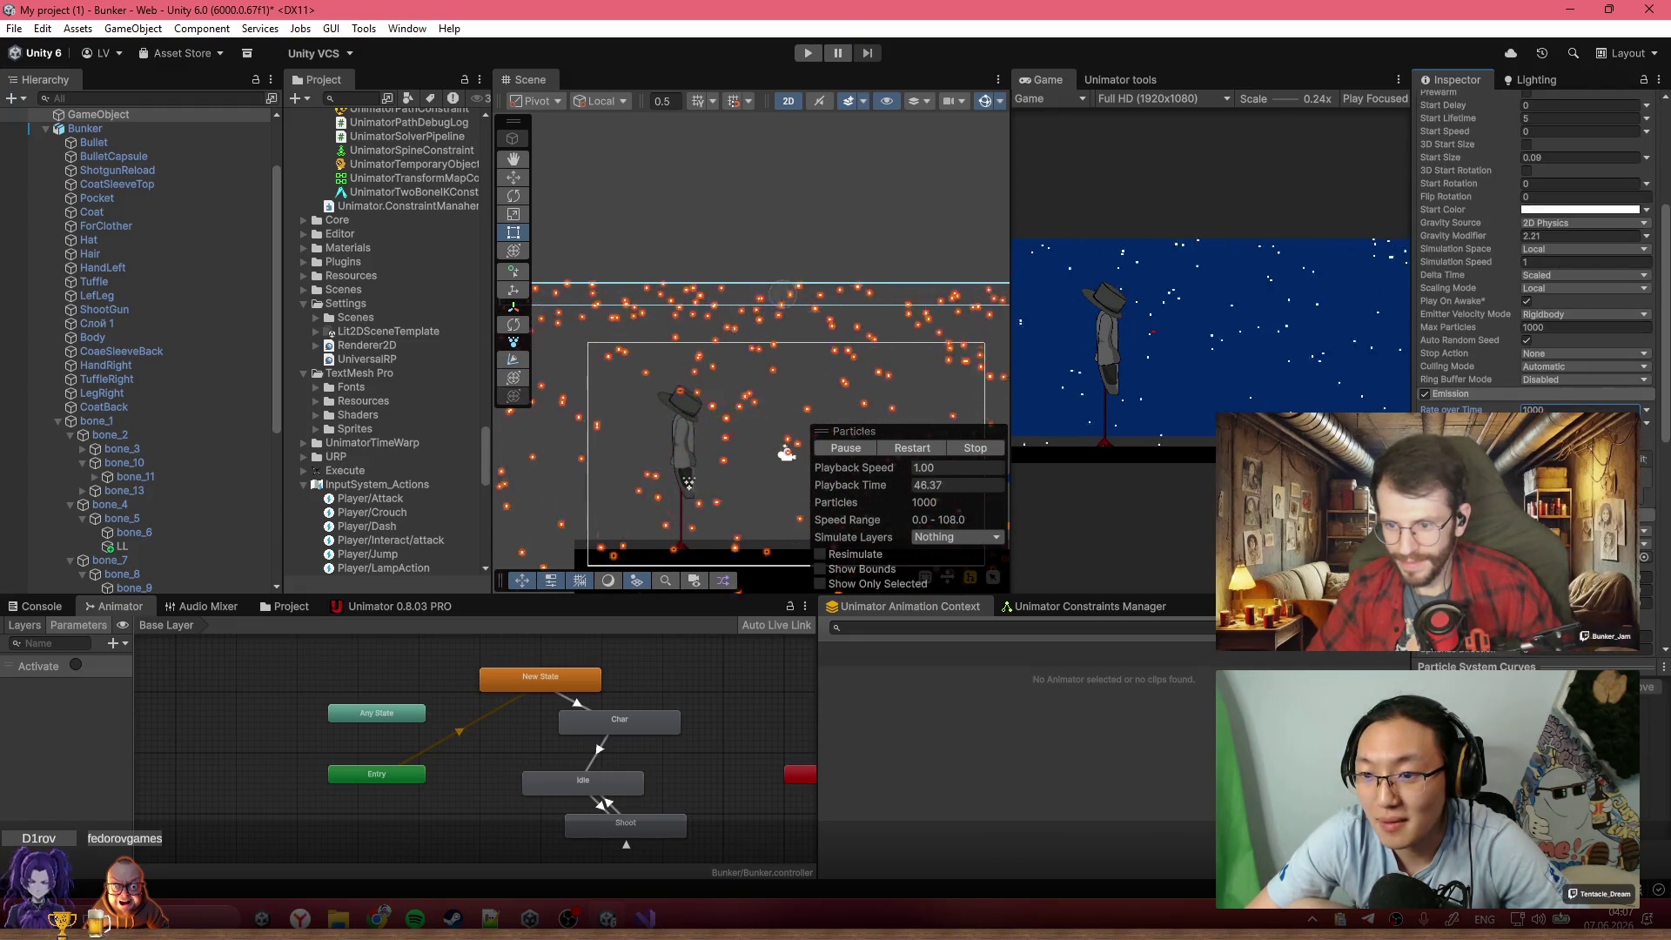
scroll(1544, 337, up, 1)
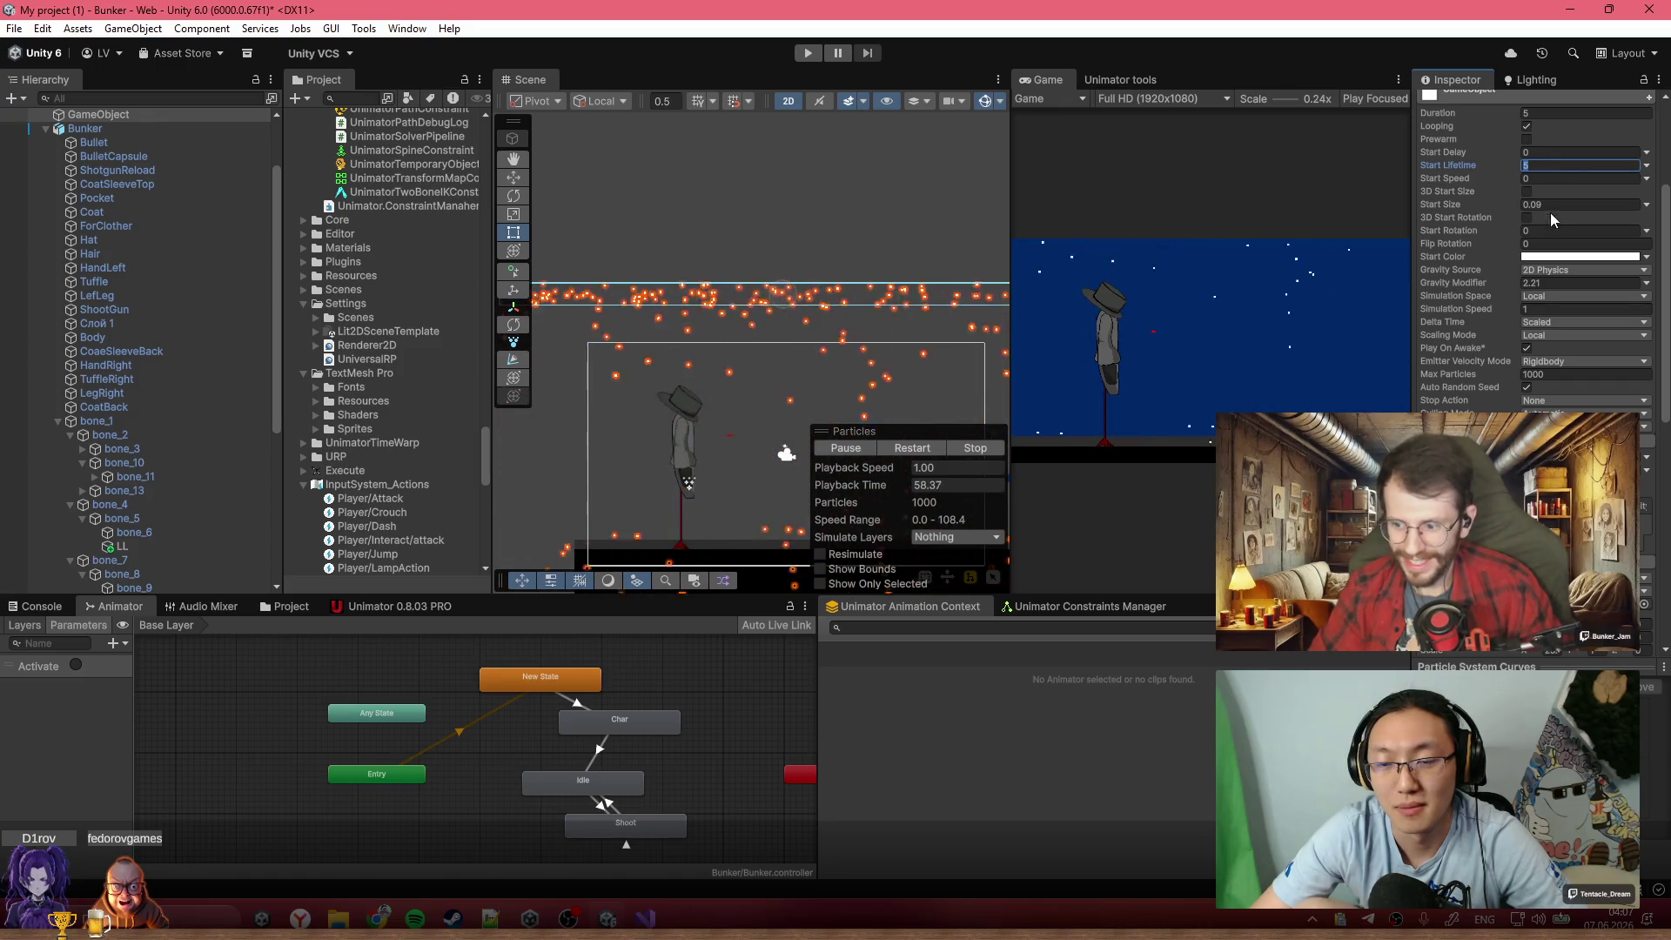
scroll(1549, 344, down, 3)
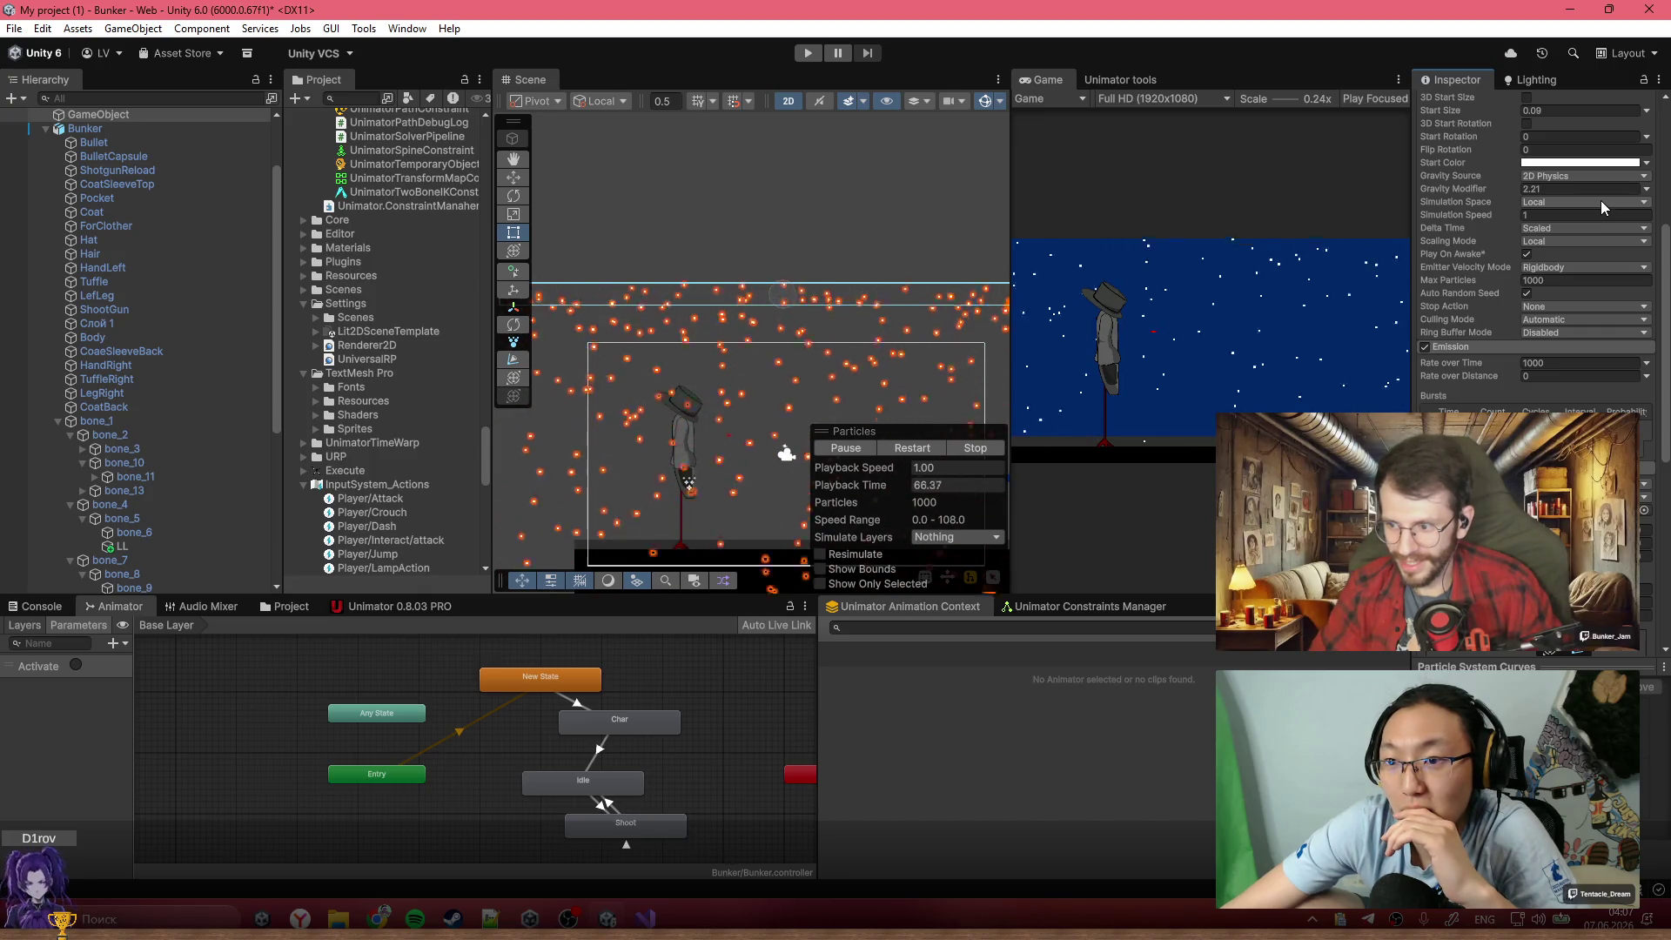
scroll(1600, 200, down, 2)
scroll(1600, 201, down, 3)
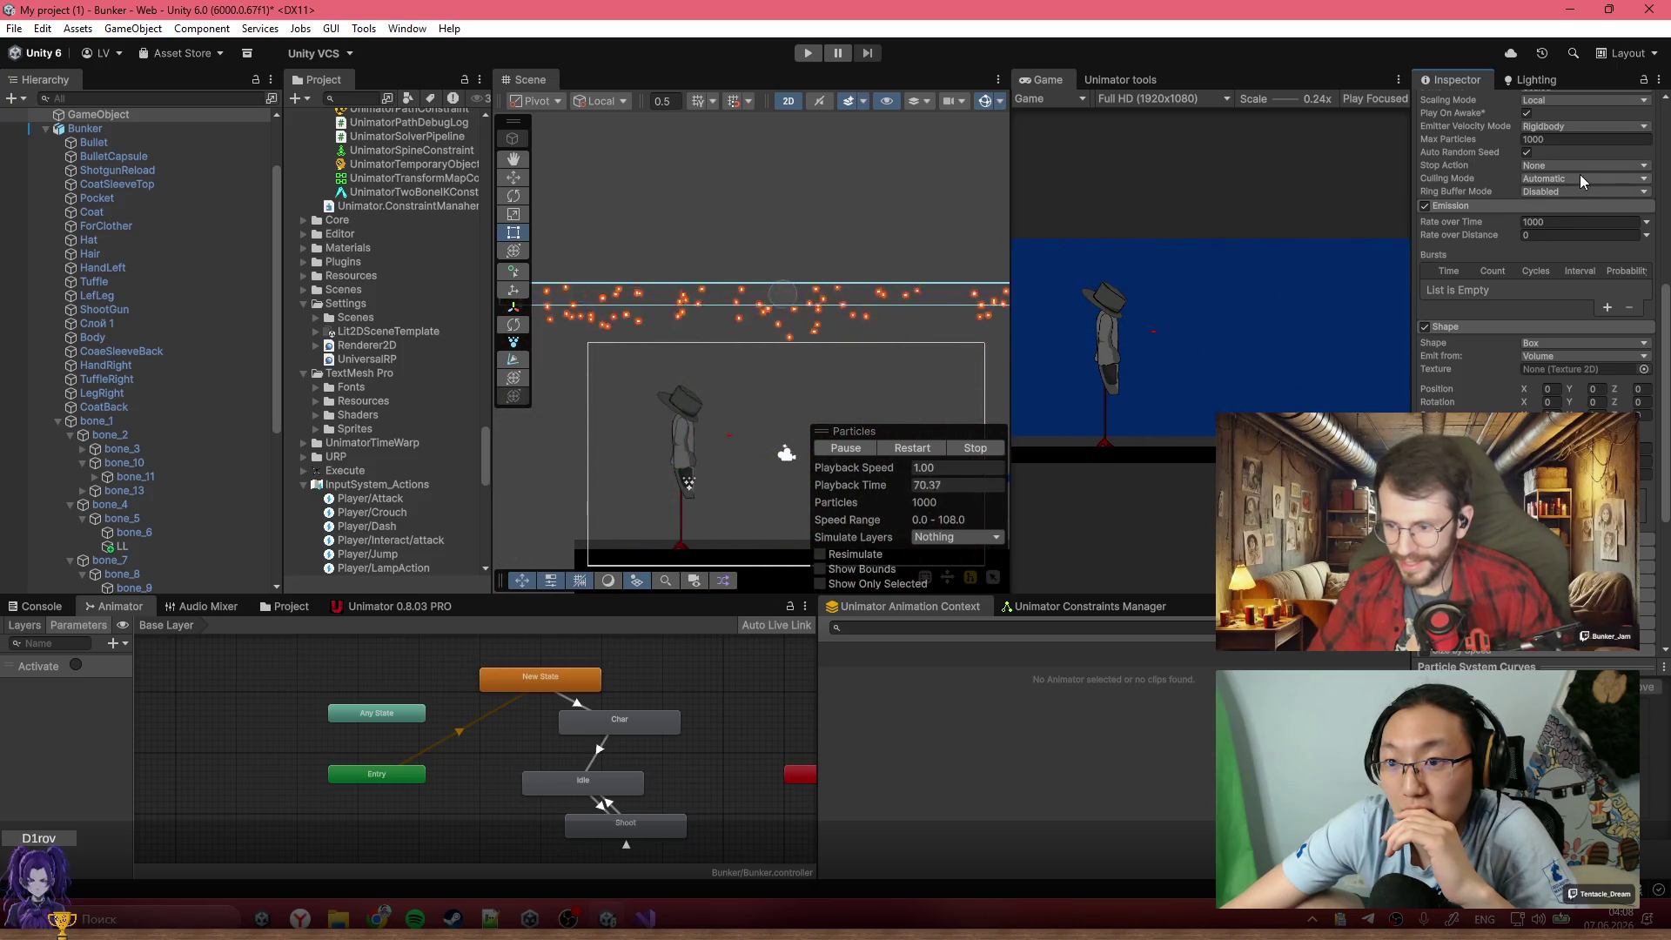
scroll(1580, 172, down, 10)
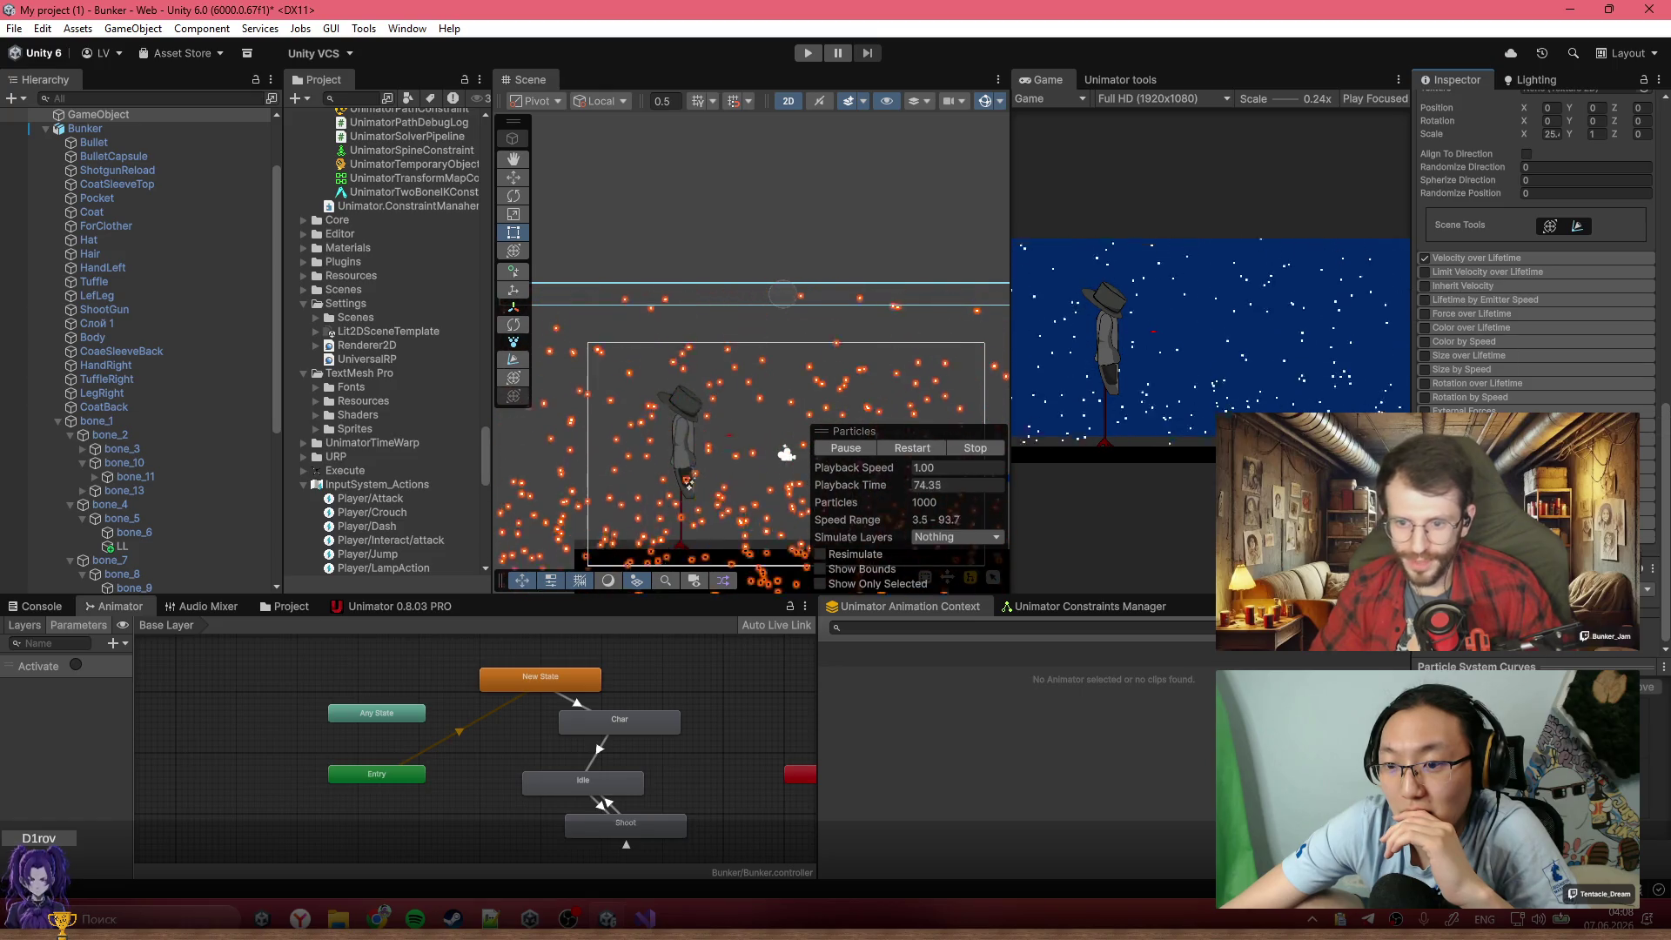
scroll(1536, 261, down, 5)
scroll(1536, 261, down, 5)
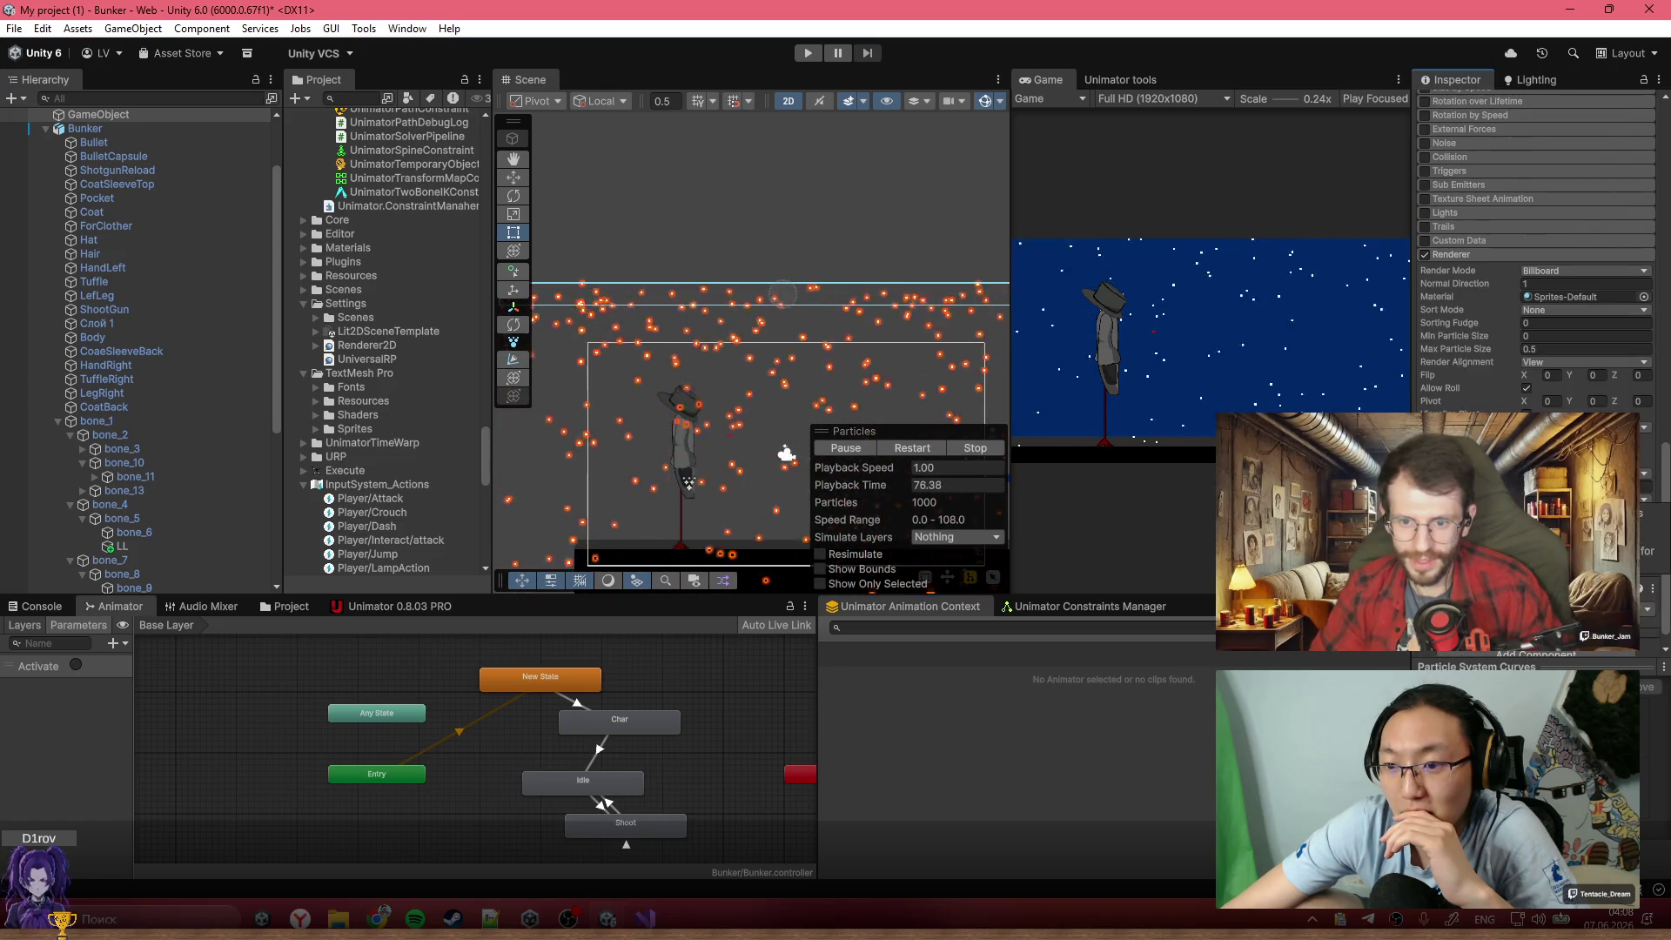
scroll(1535, 374, up, 15)
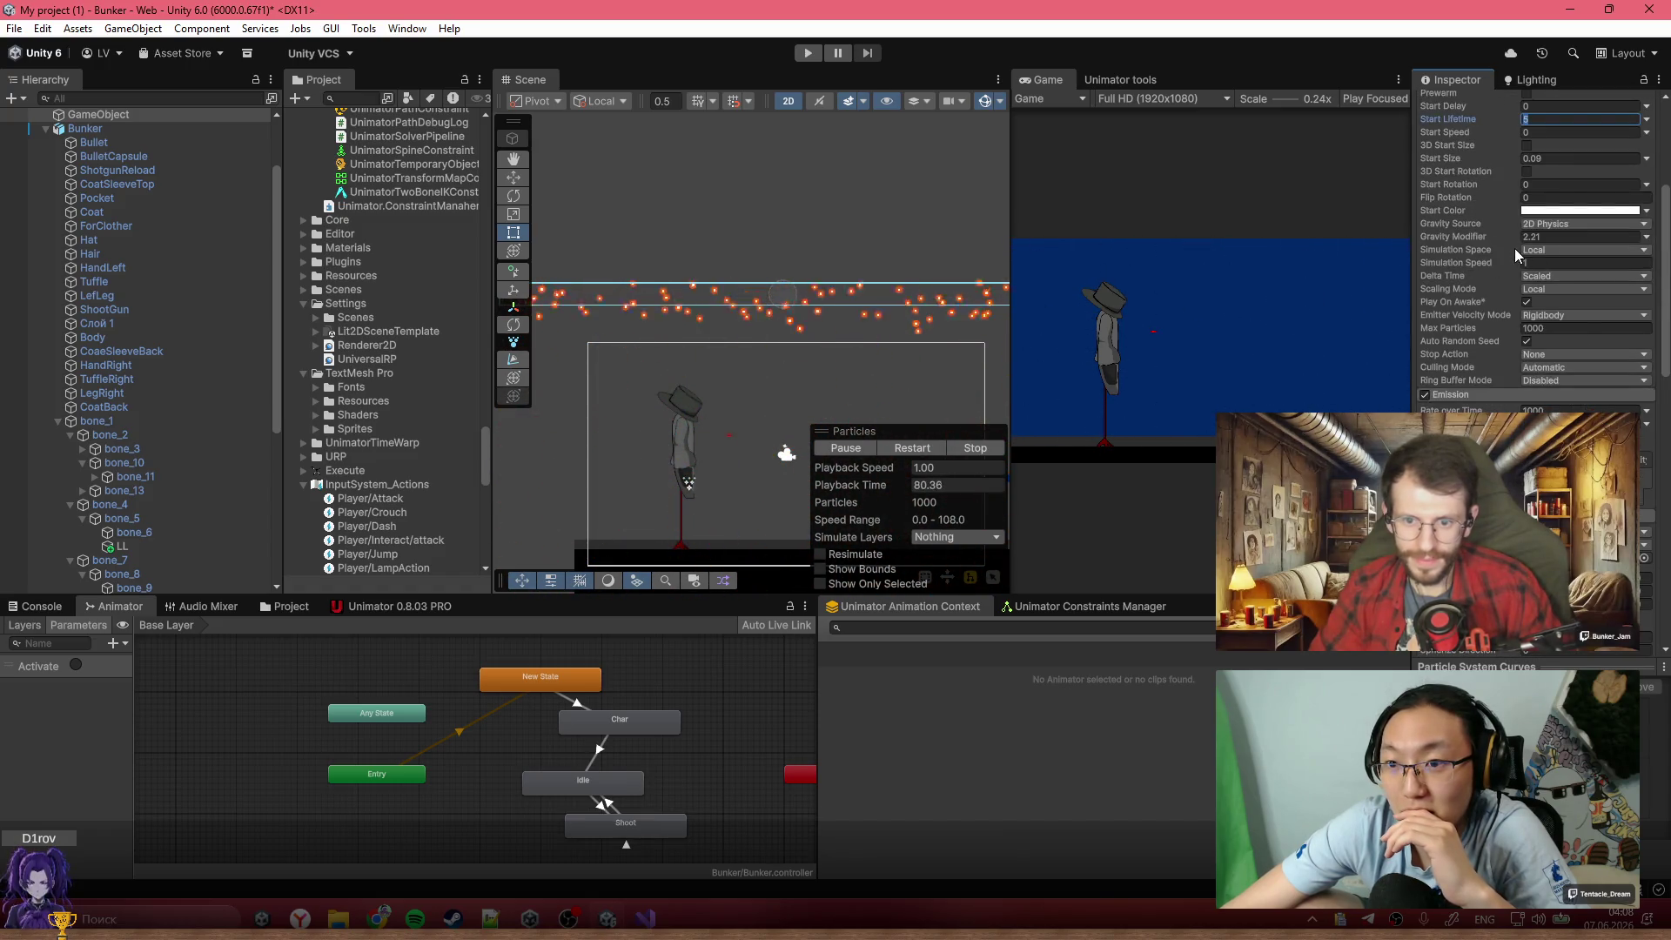
scroll(1516, 256, up, 3)
scroll(1555, 289, up, 4)
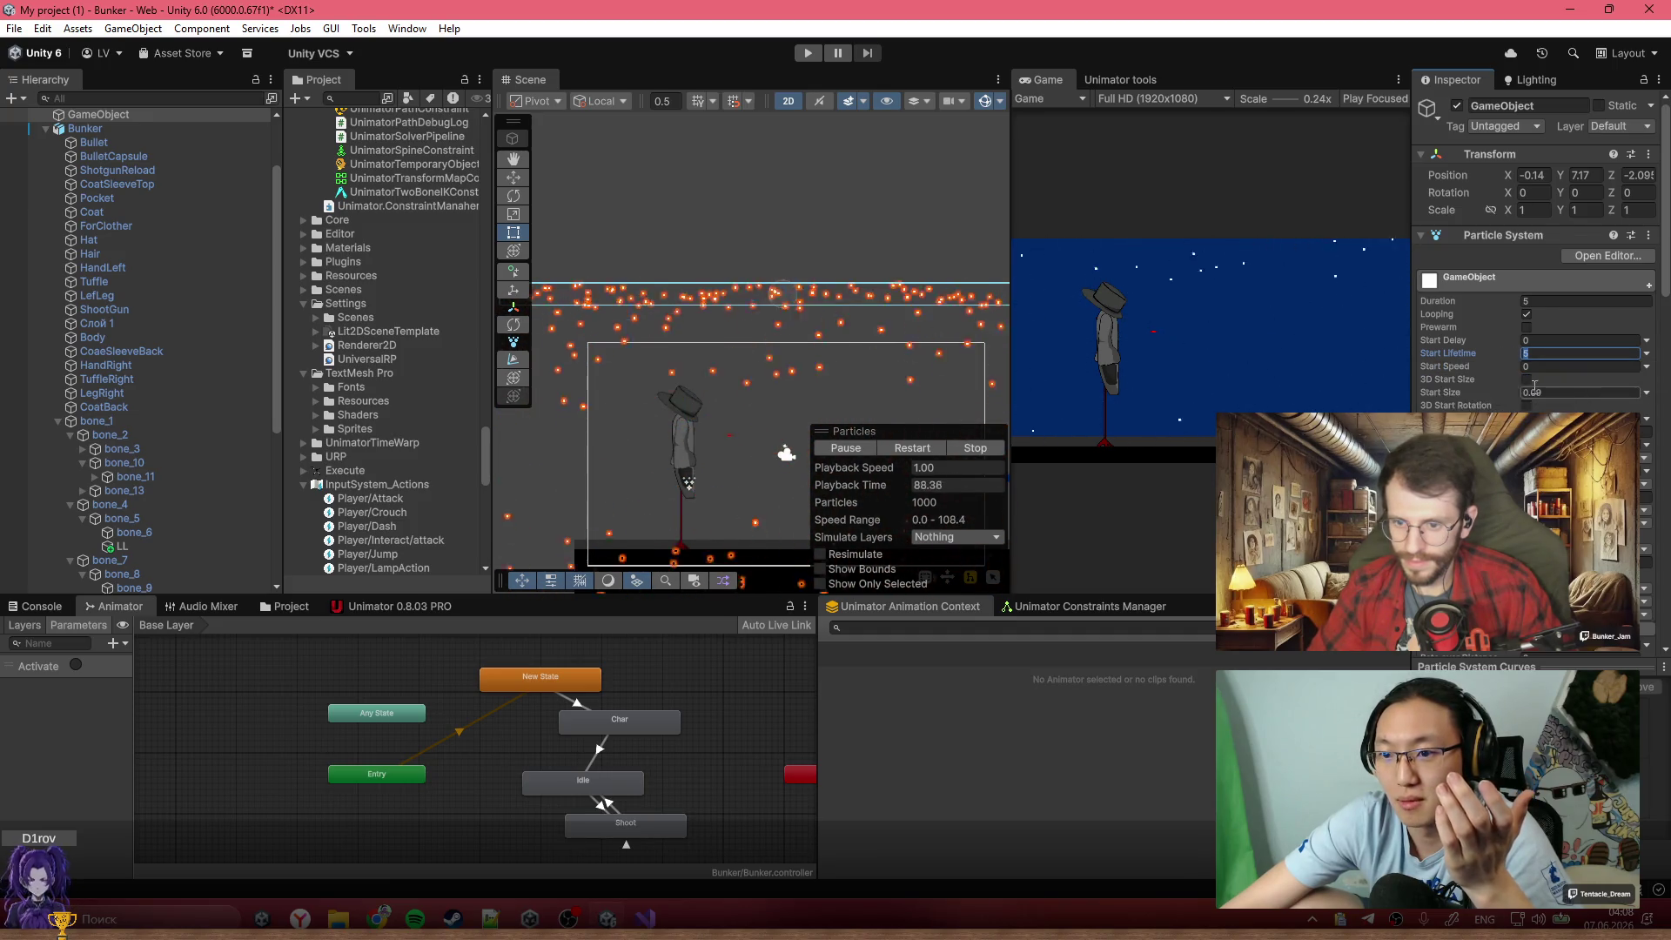
Scroll the Inspector and enter Play mode to view the denser snow
scroll(1534, 386, down, 3)
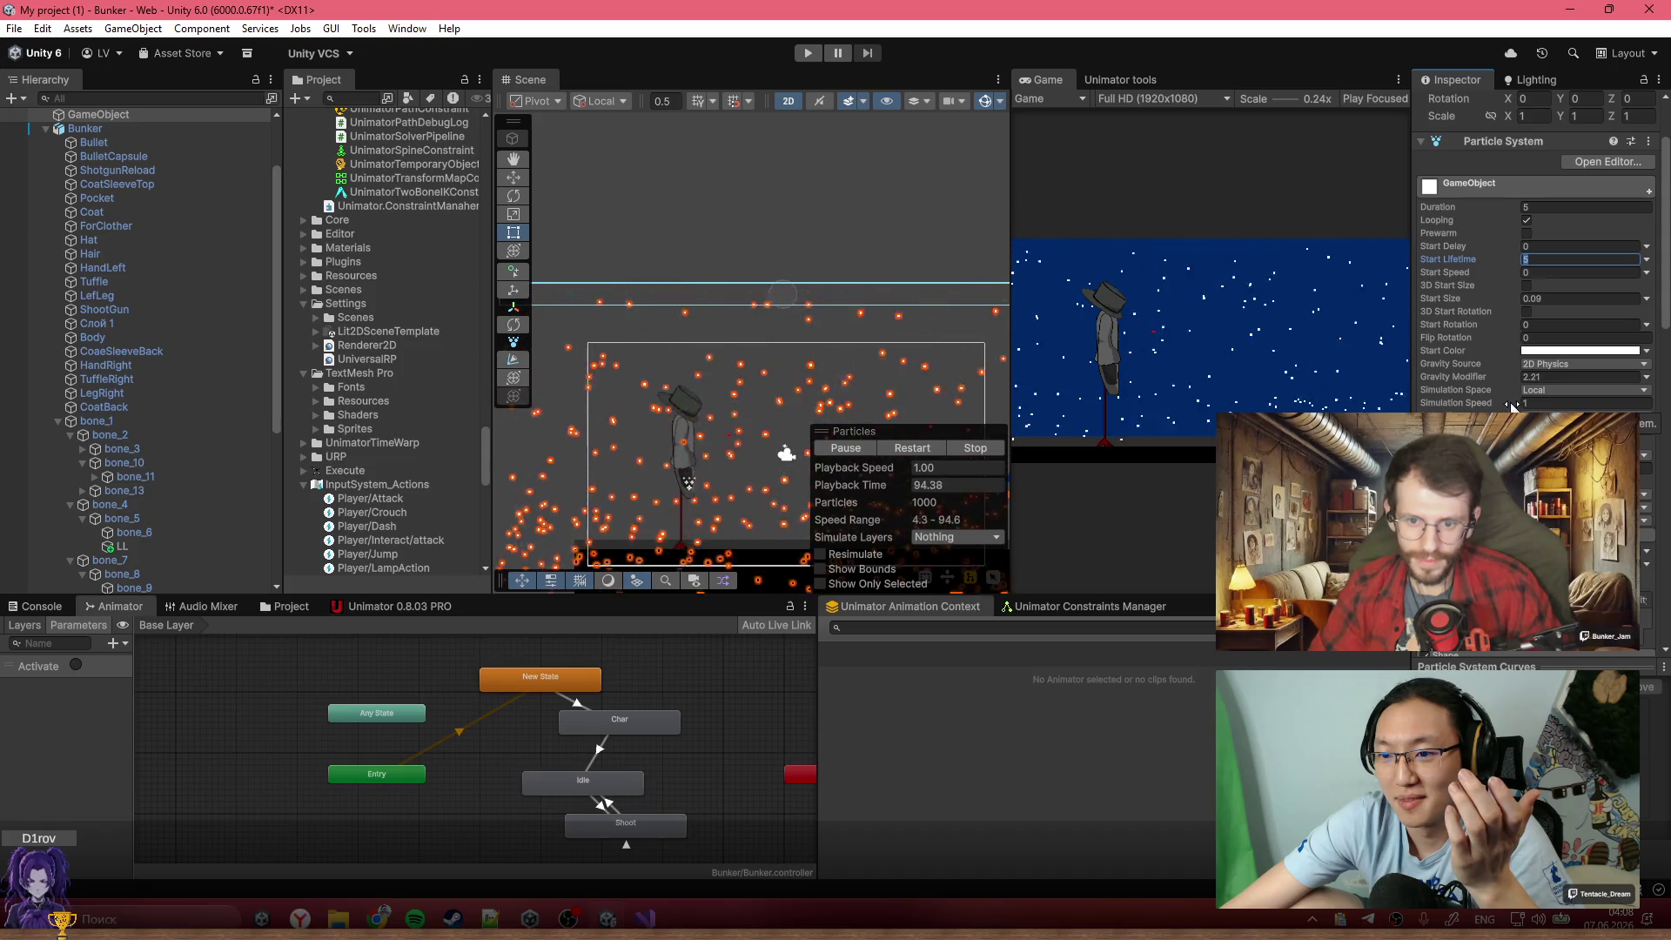
scroll(1511, 404, down, 2)
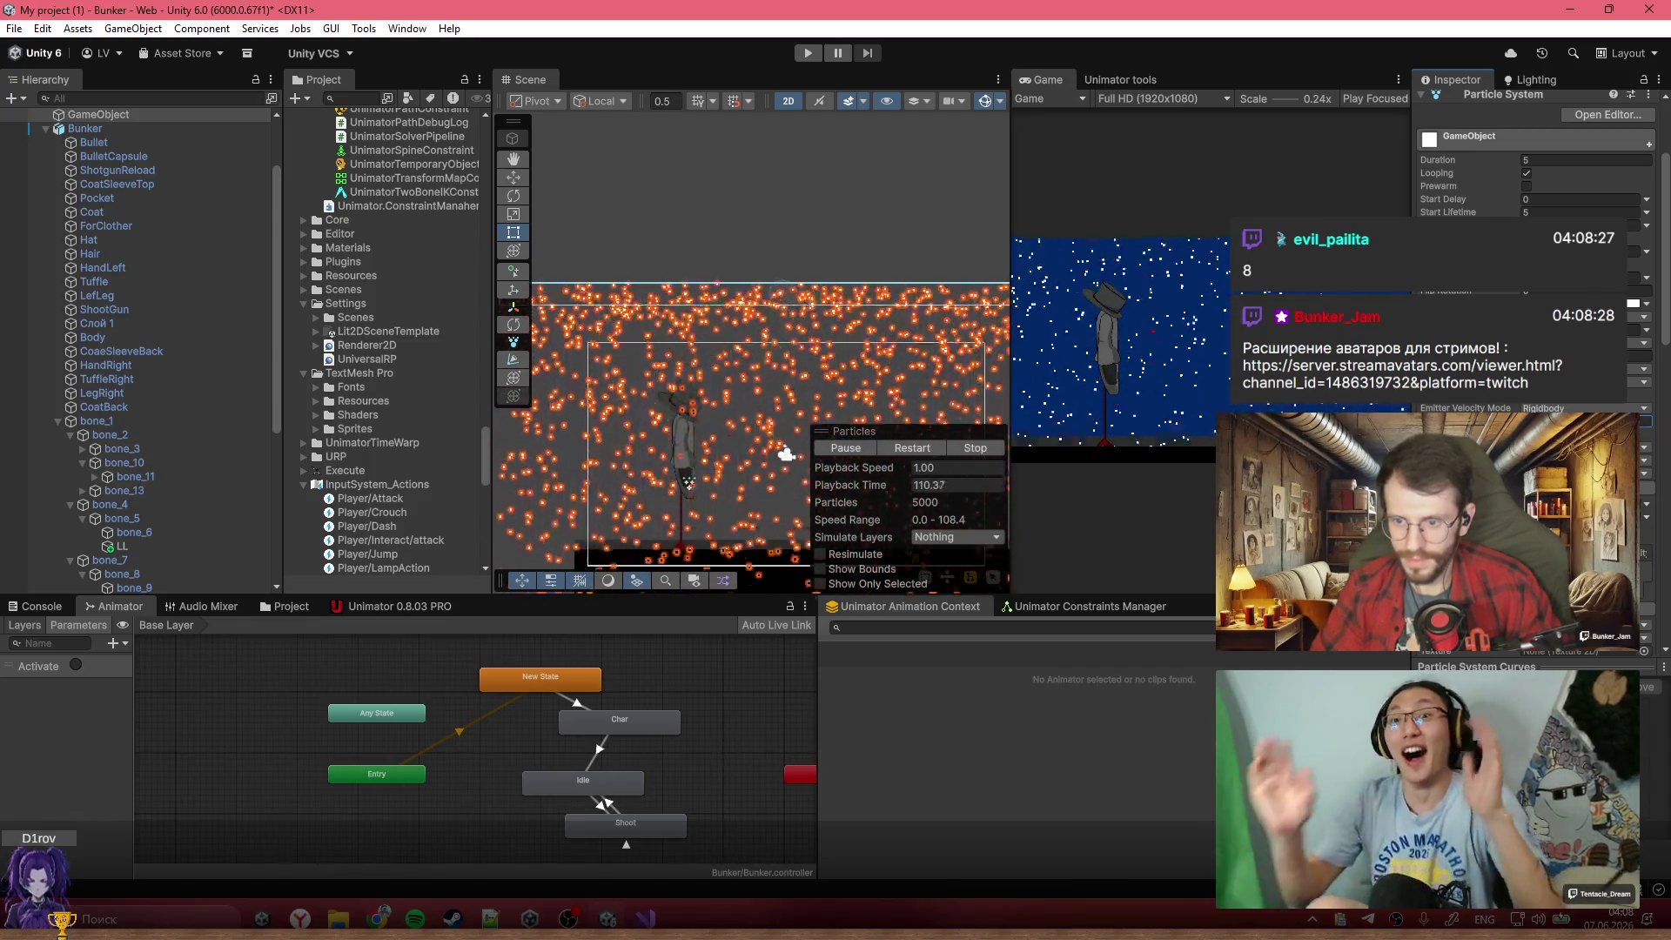
click(807, 53)
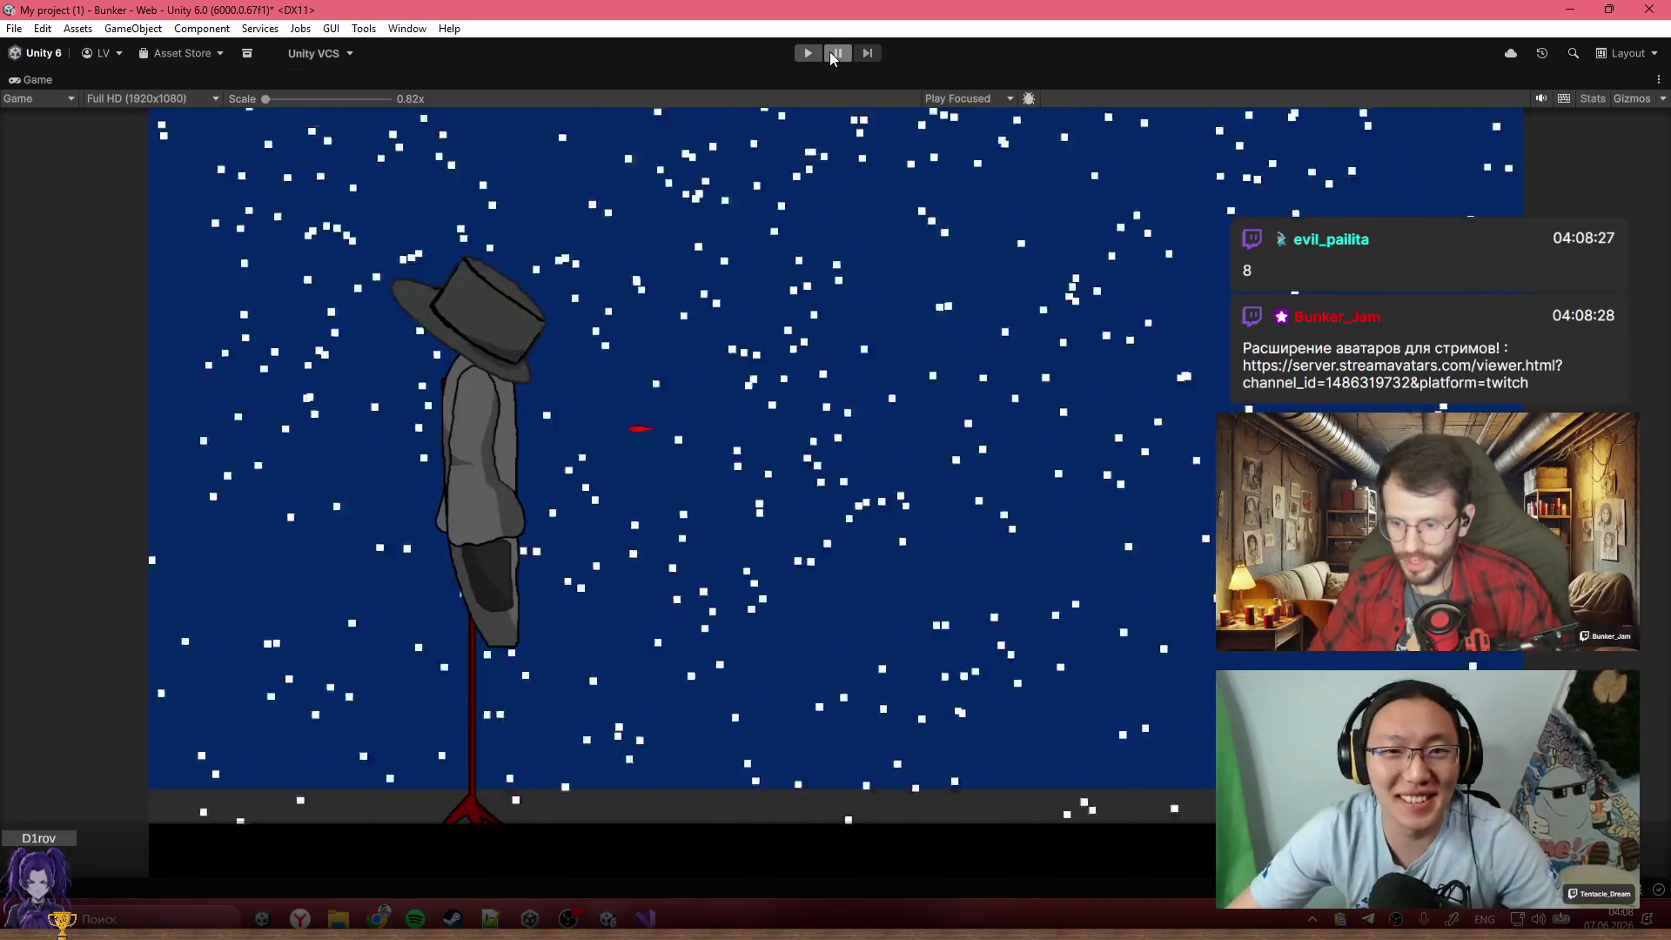
Play-test the Bunker scene with the denser snow, then stop the game
click(812, 52)
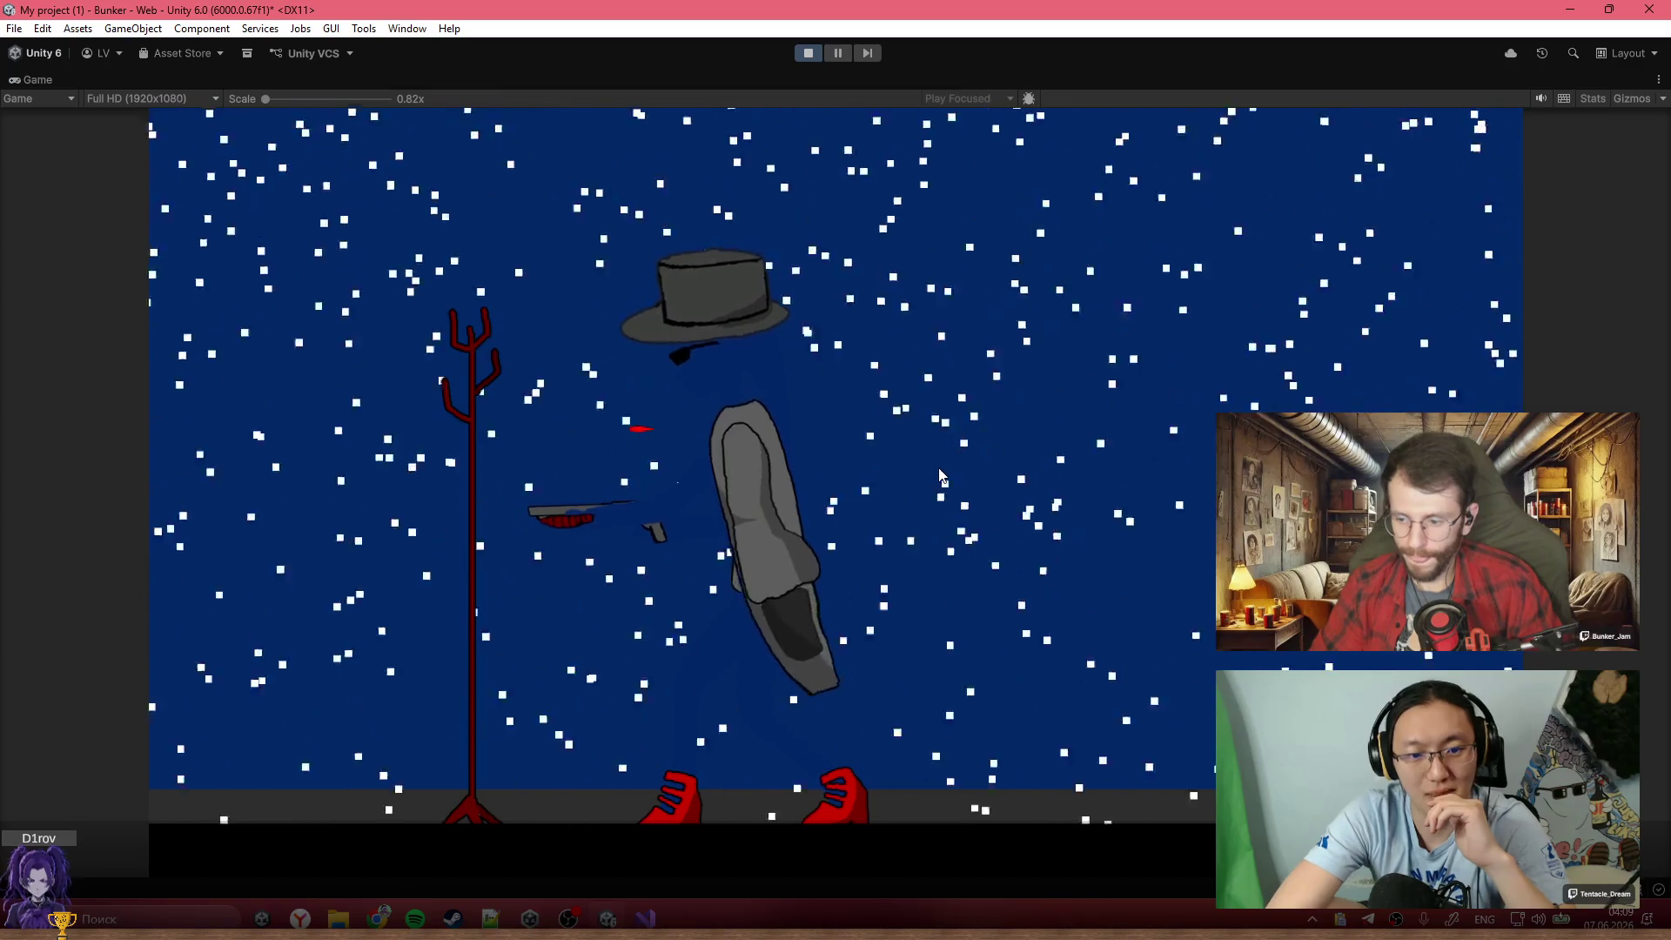
click(808, 53)
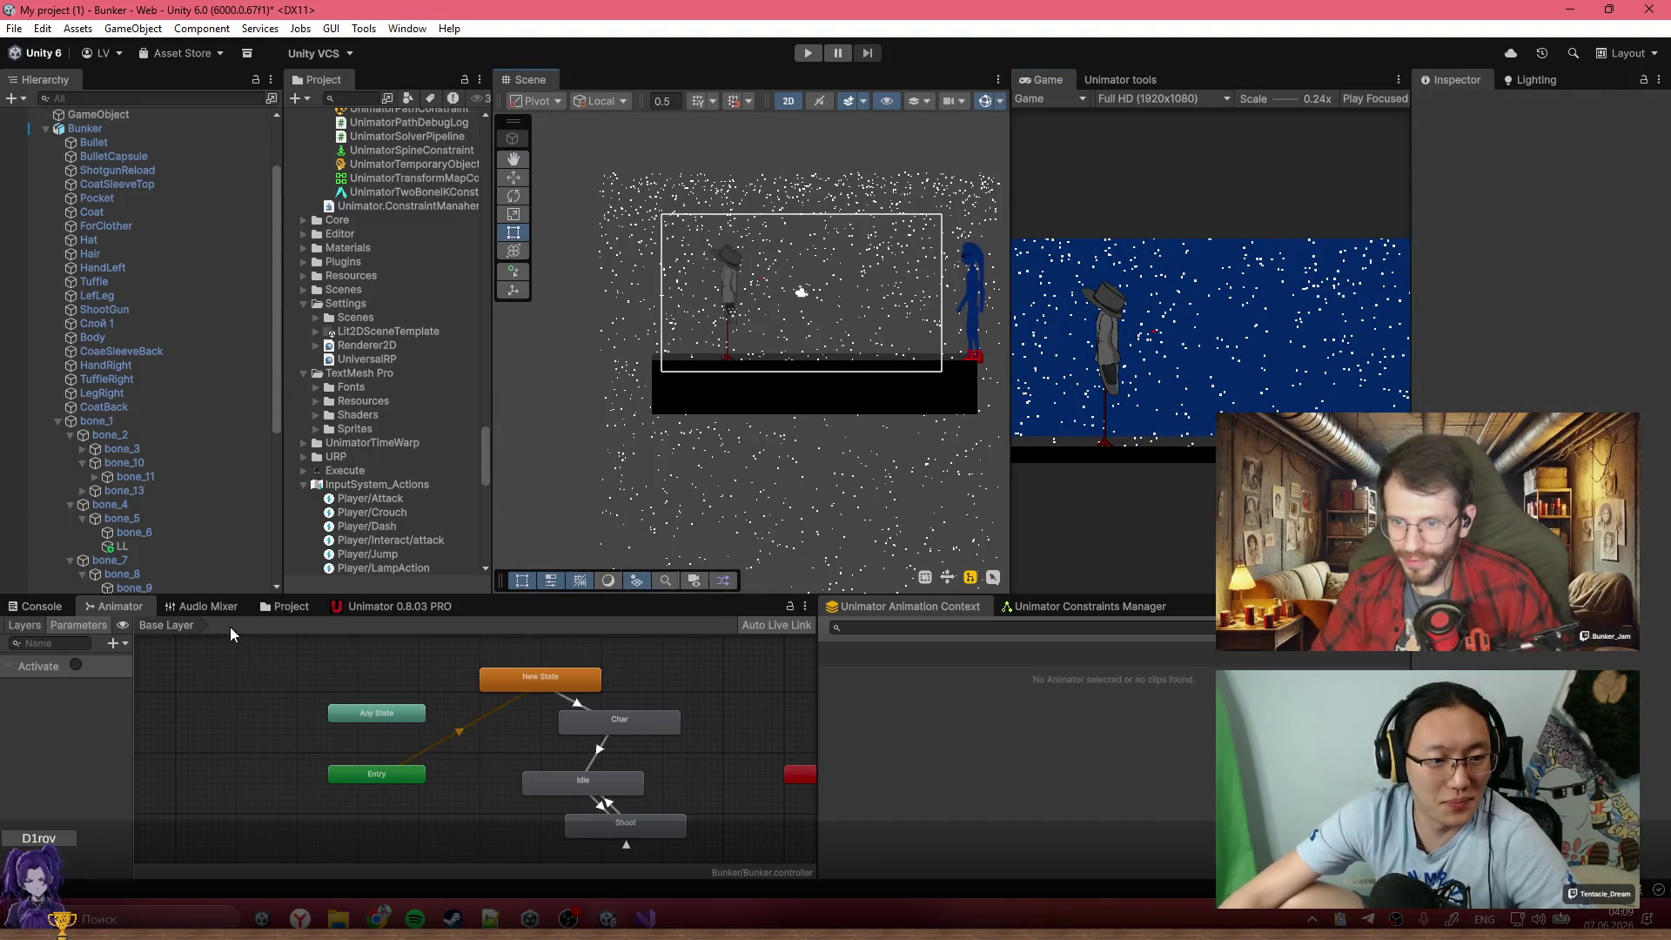
Review the Shoot-to-Idle transition settings (exit time 1) in the Animator, then start play
click(207, 606)
click(296, 607)
click(113, 605)
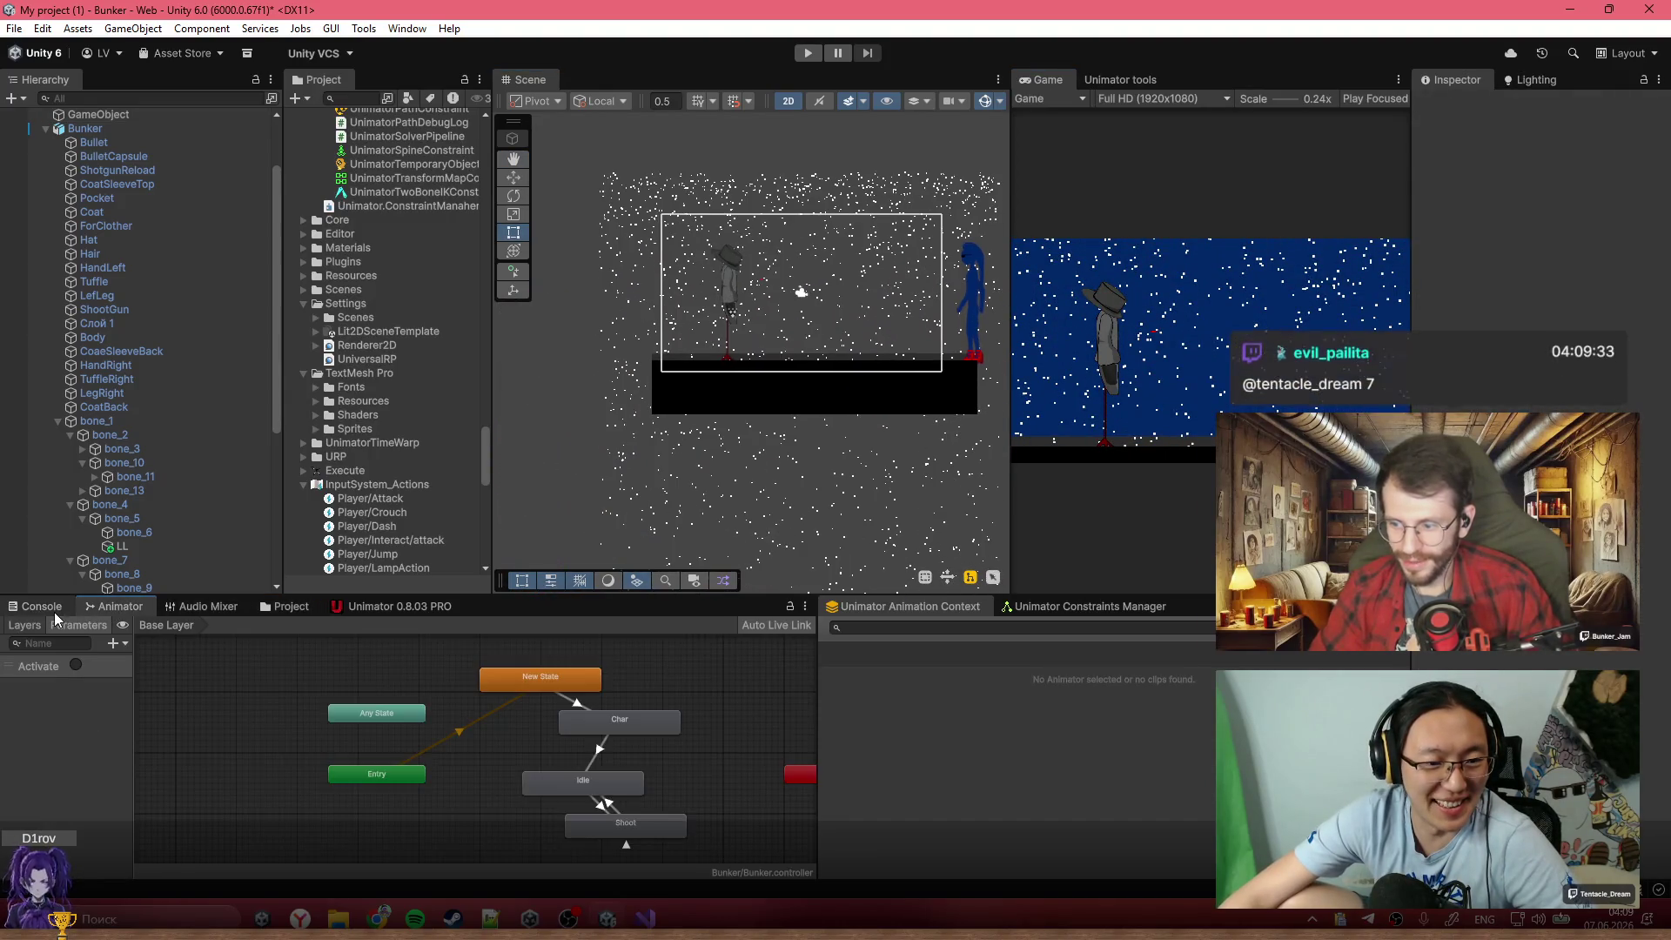
scroll(579, 760, up, 3)
scroll(574, 764, up, 3)
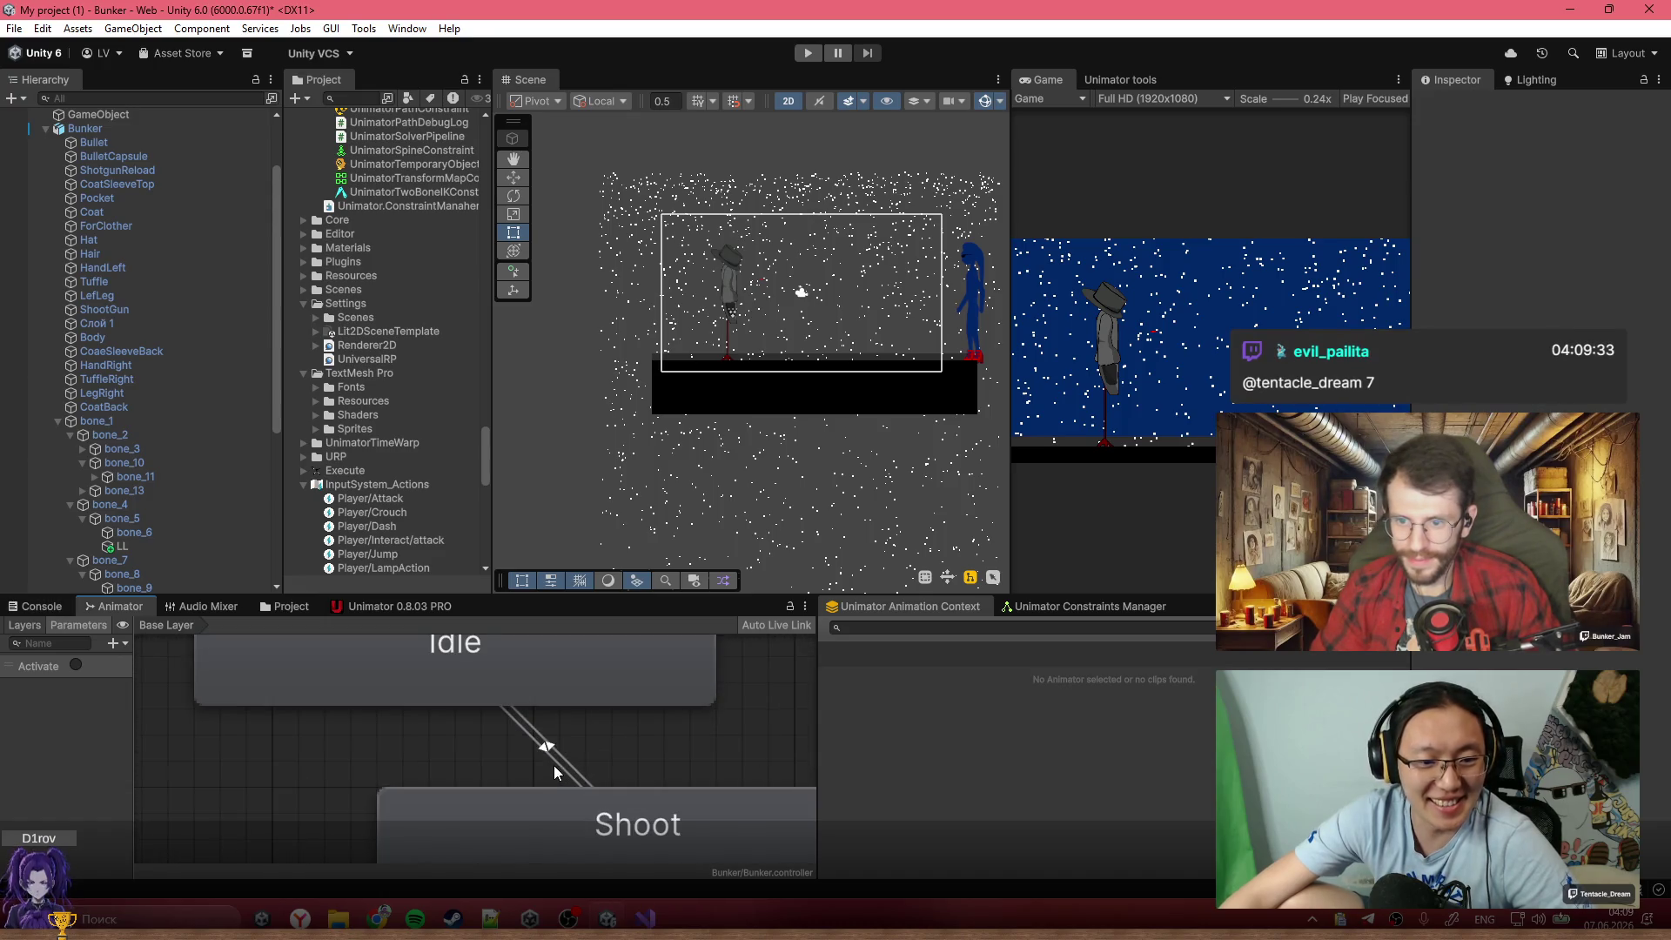
click(554, 771)
scroll(606, 758, down, 2)
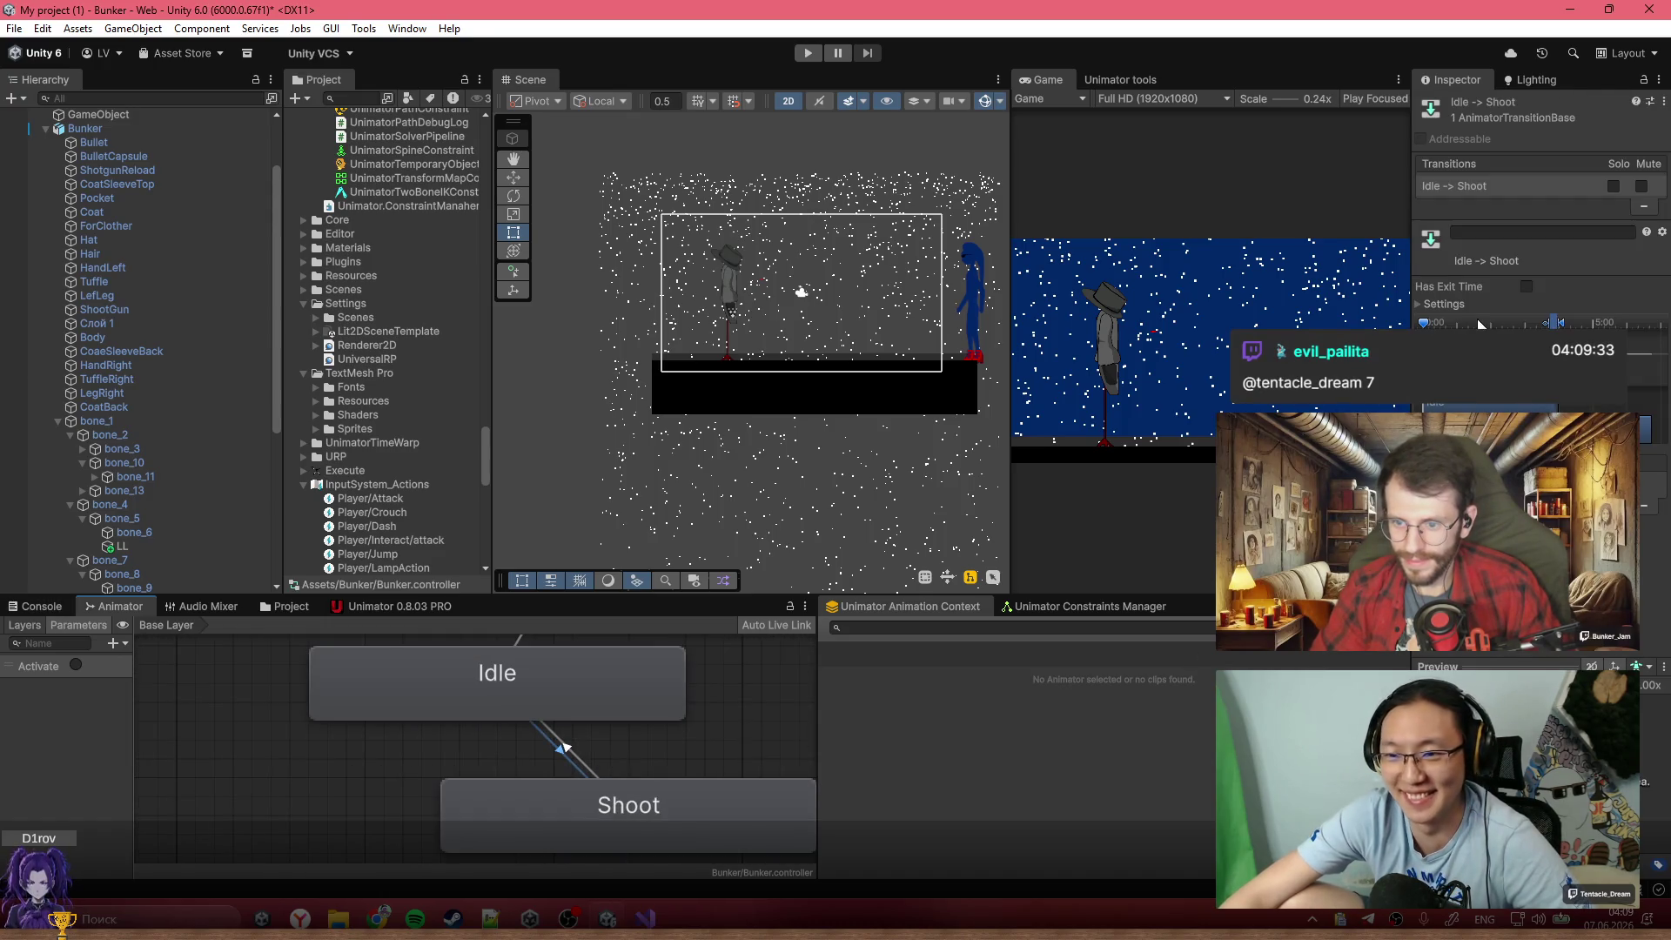
scroll(581, 741, down, 3)
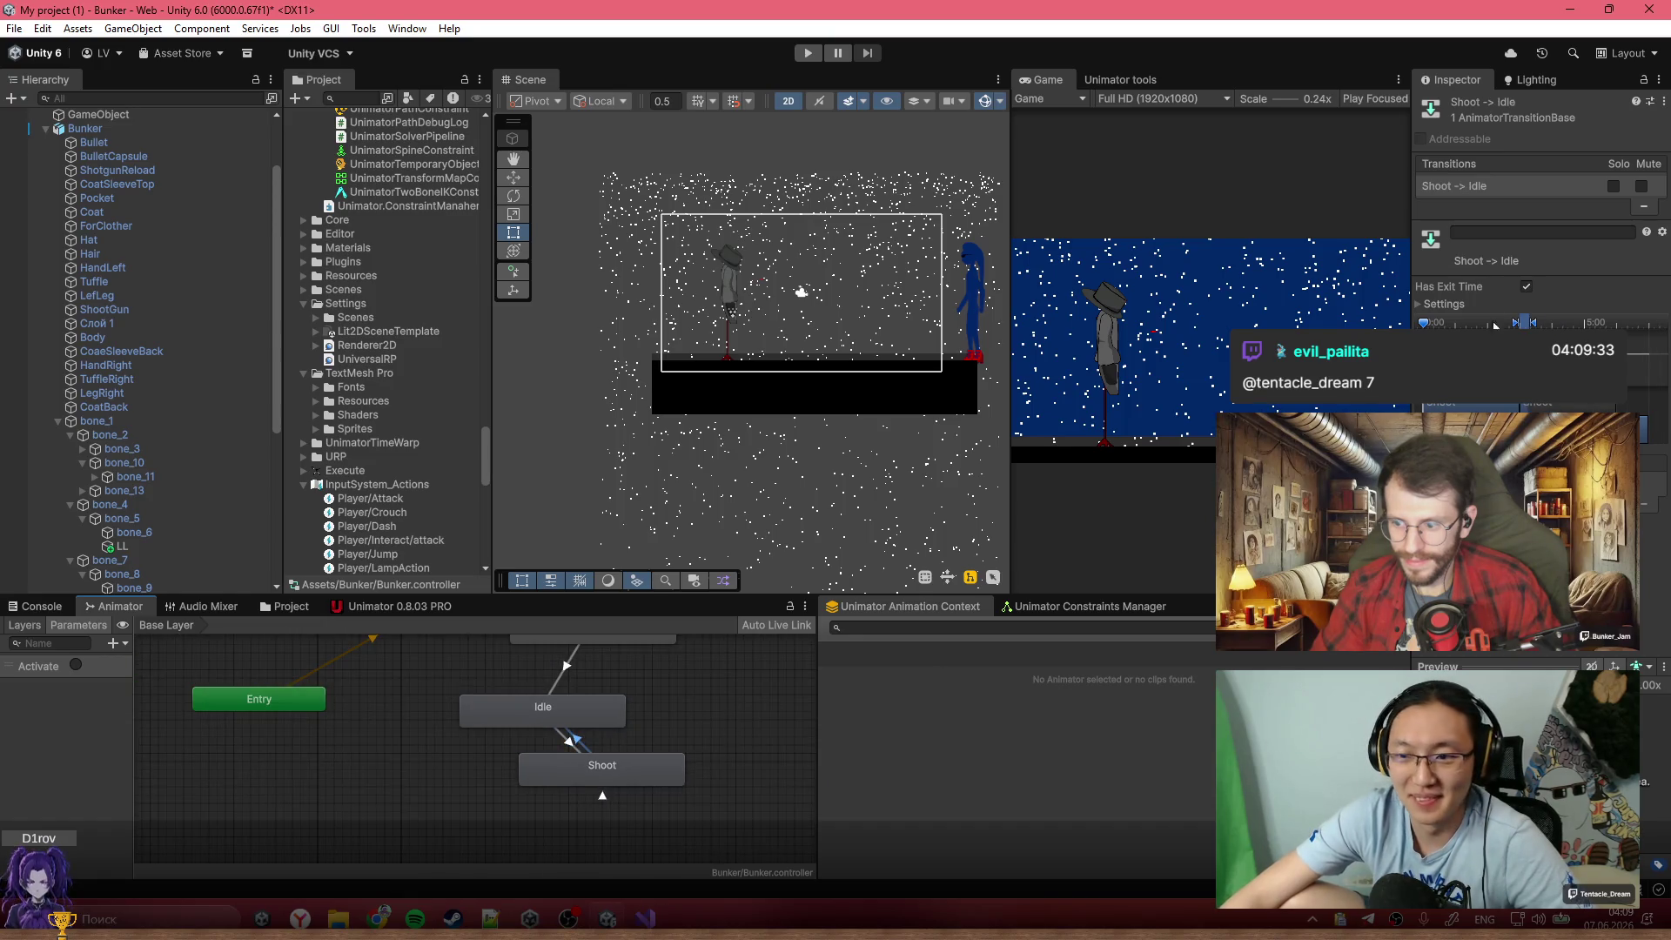
click(1467, 307)
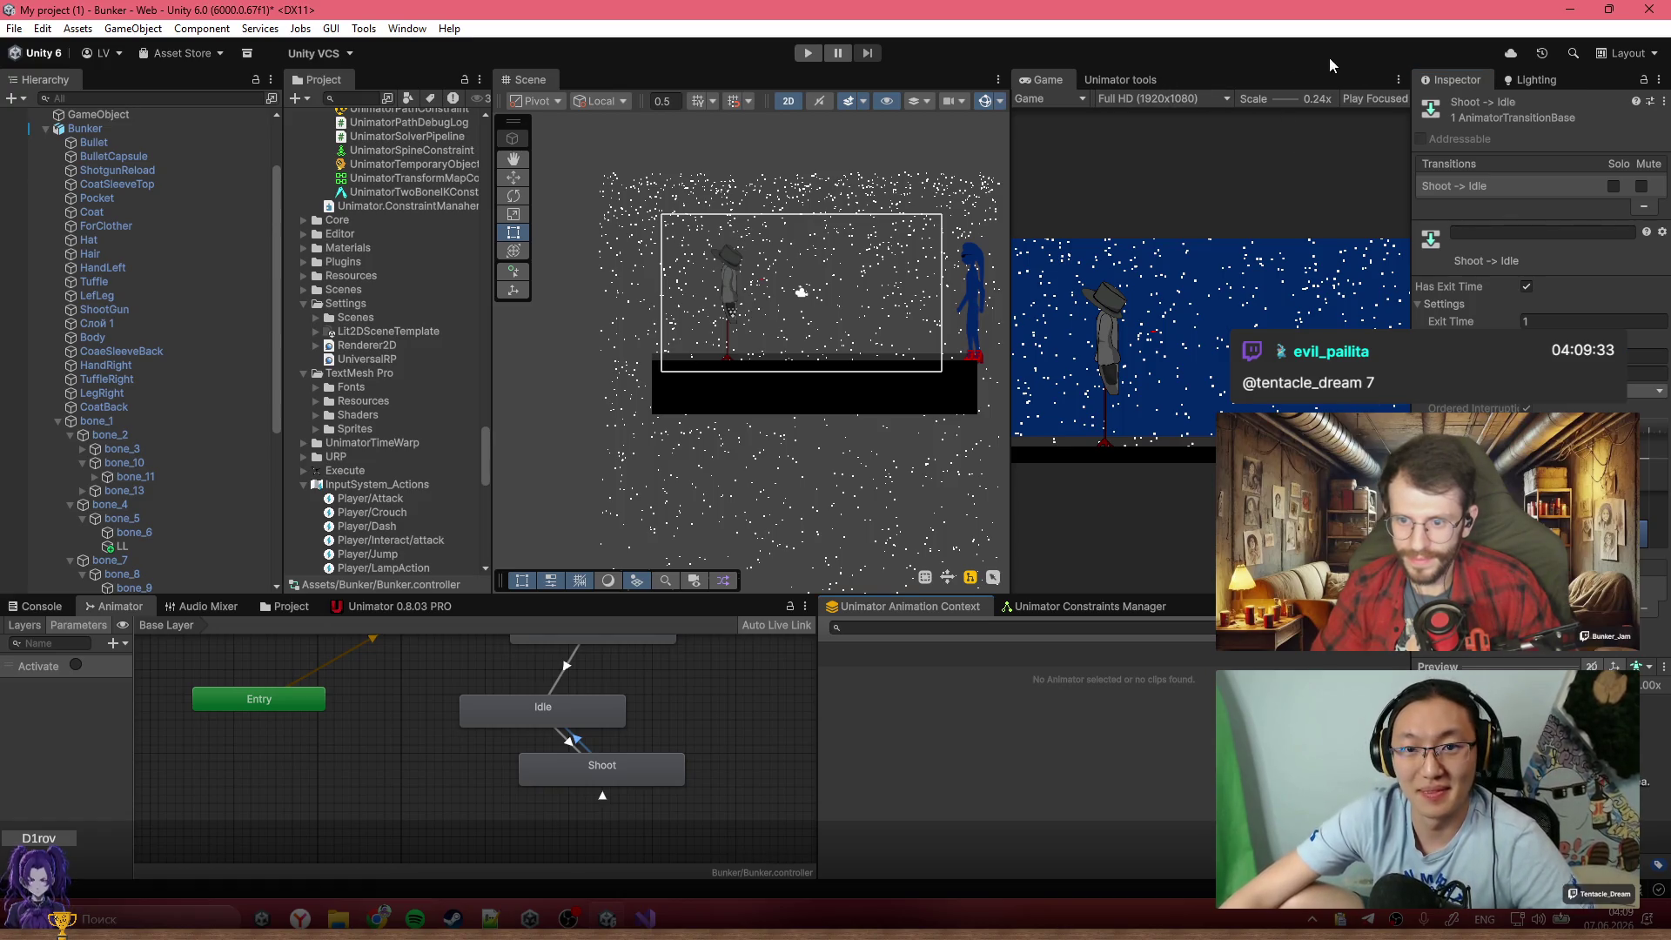
click(808, 54)
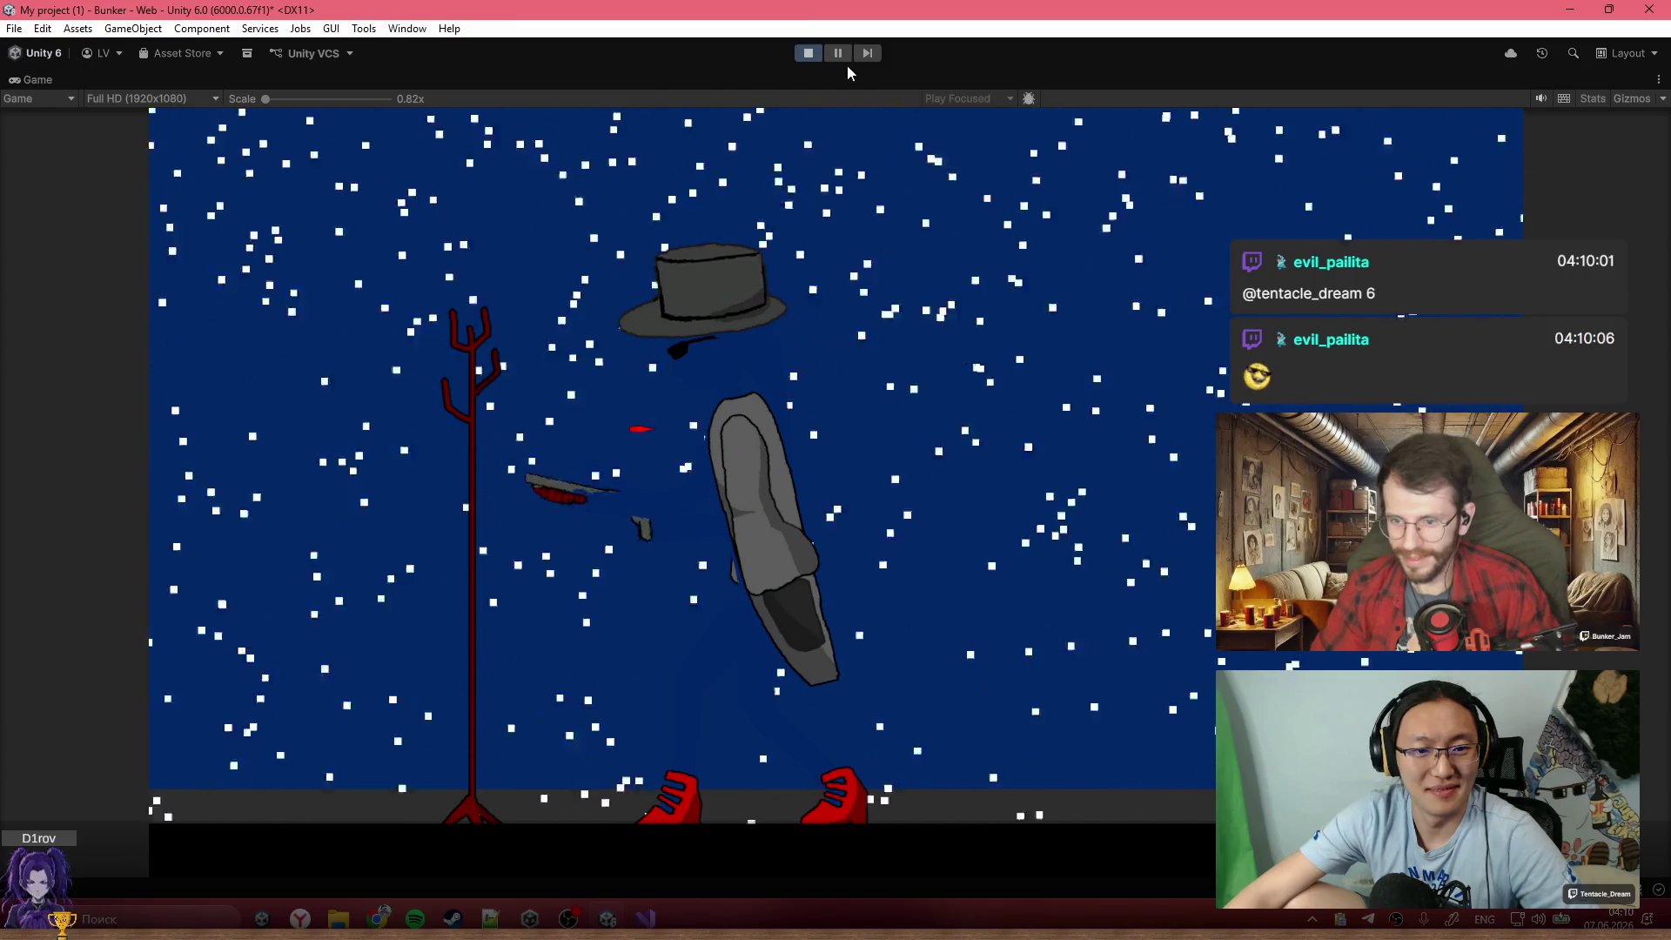
Stop the play test, select the Square (1) ground platform, and show the Bunker assets
click(810, 54)
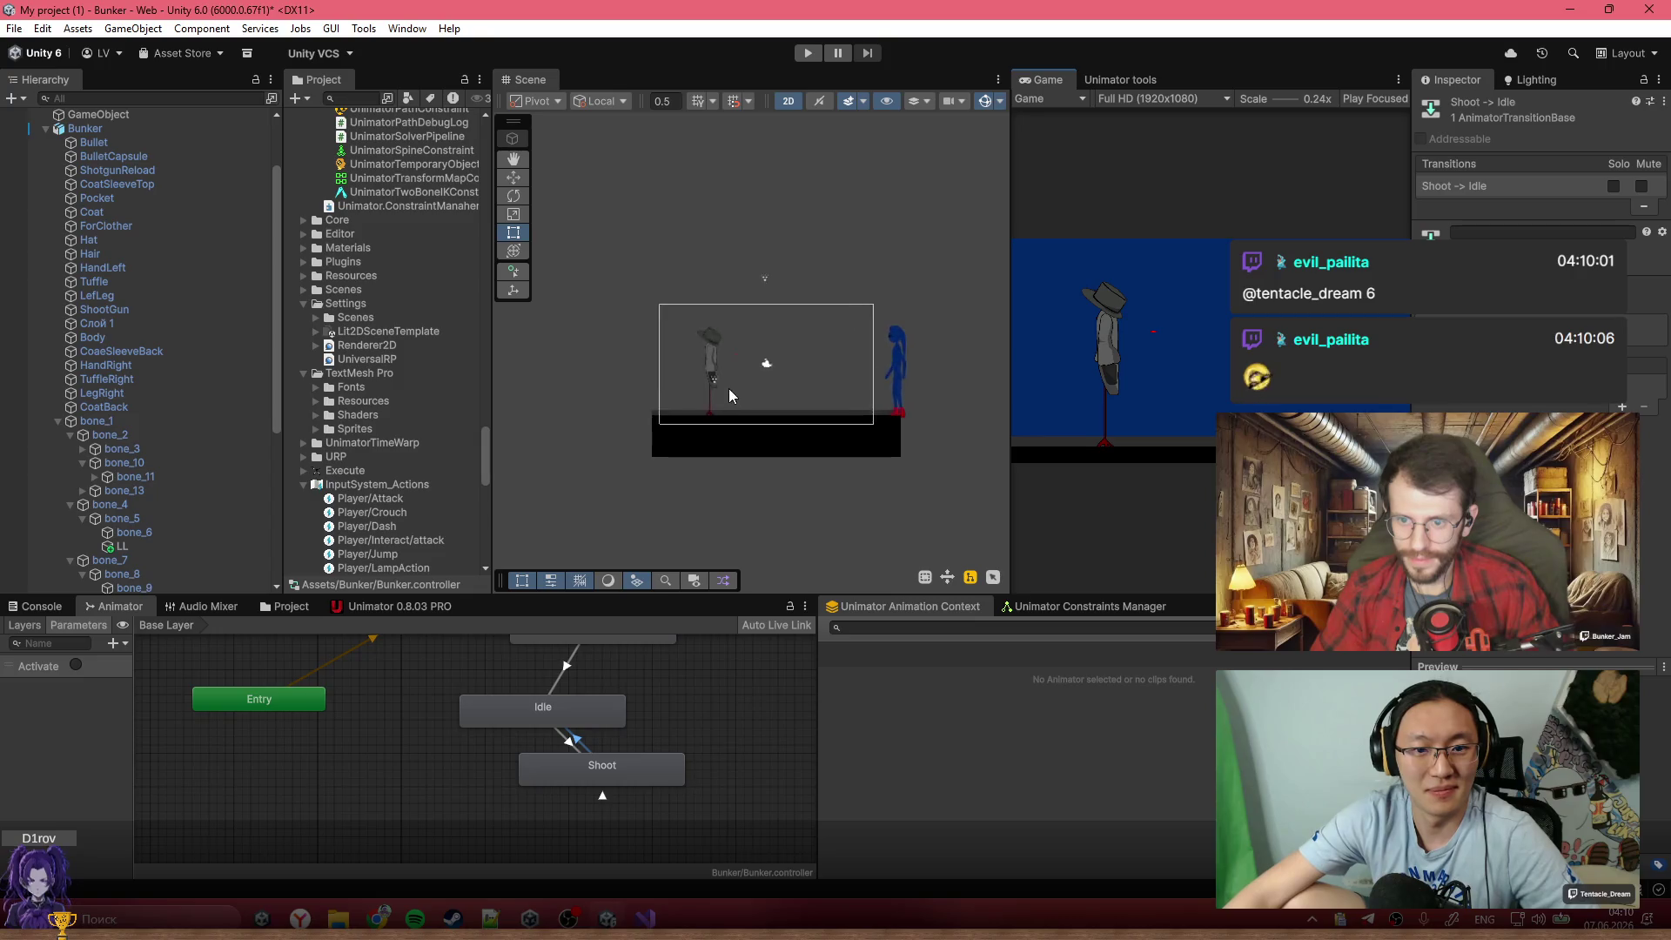
scroll(752, 464, up, 1)
click(854, 473)
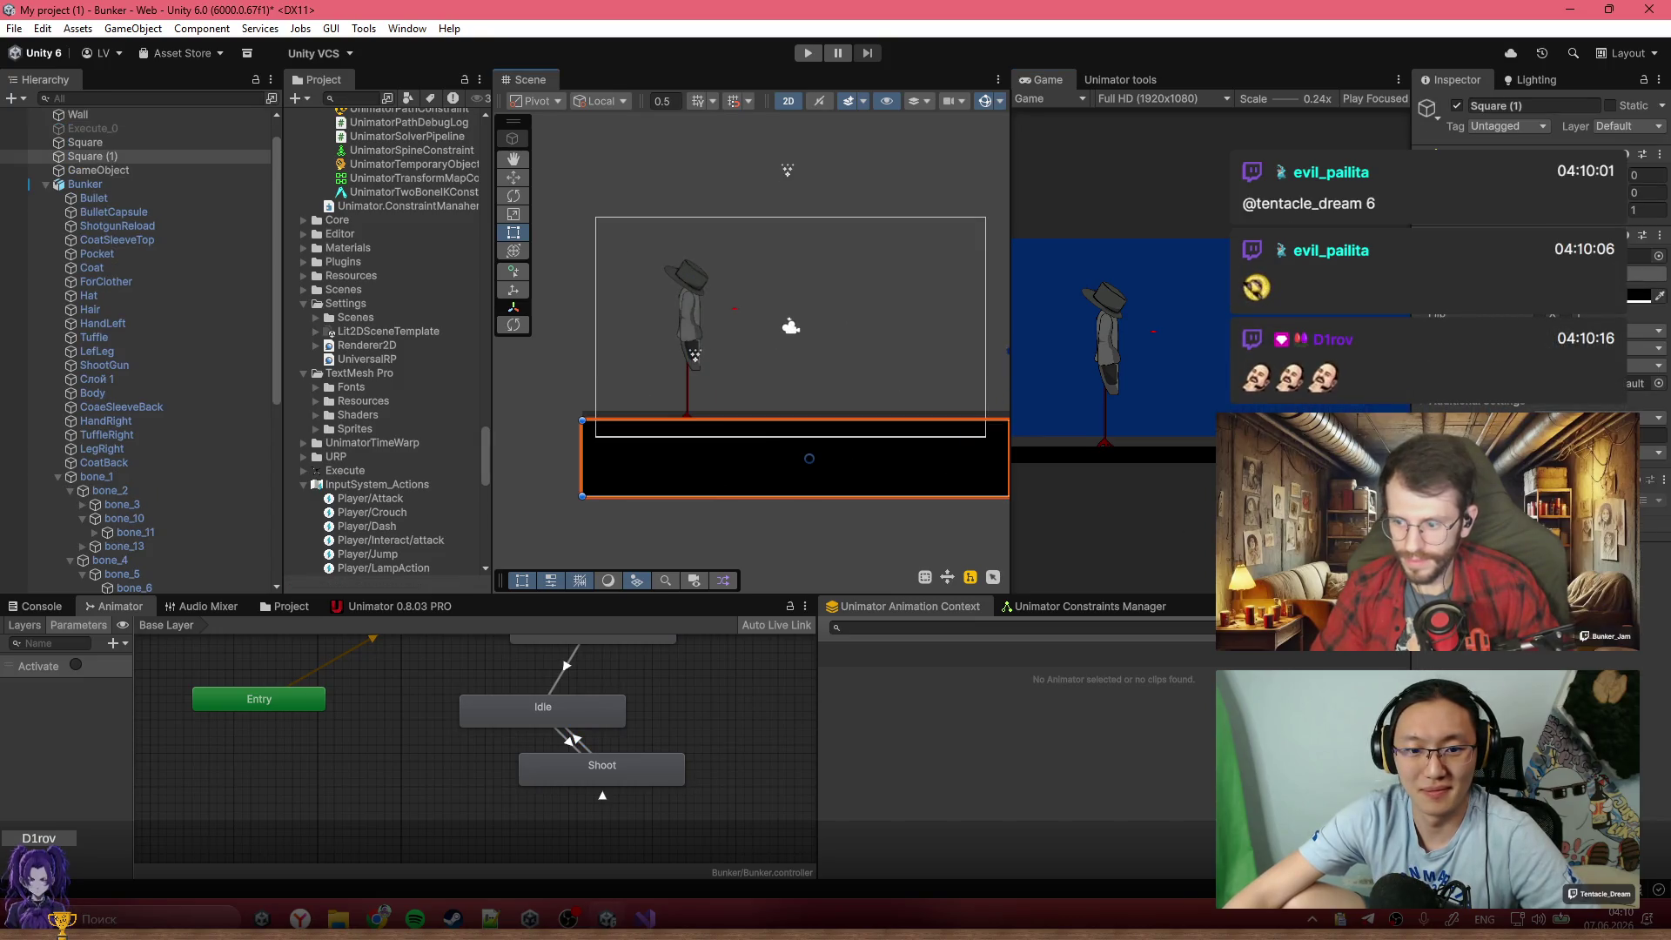
text(d)
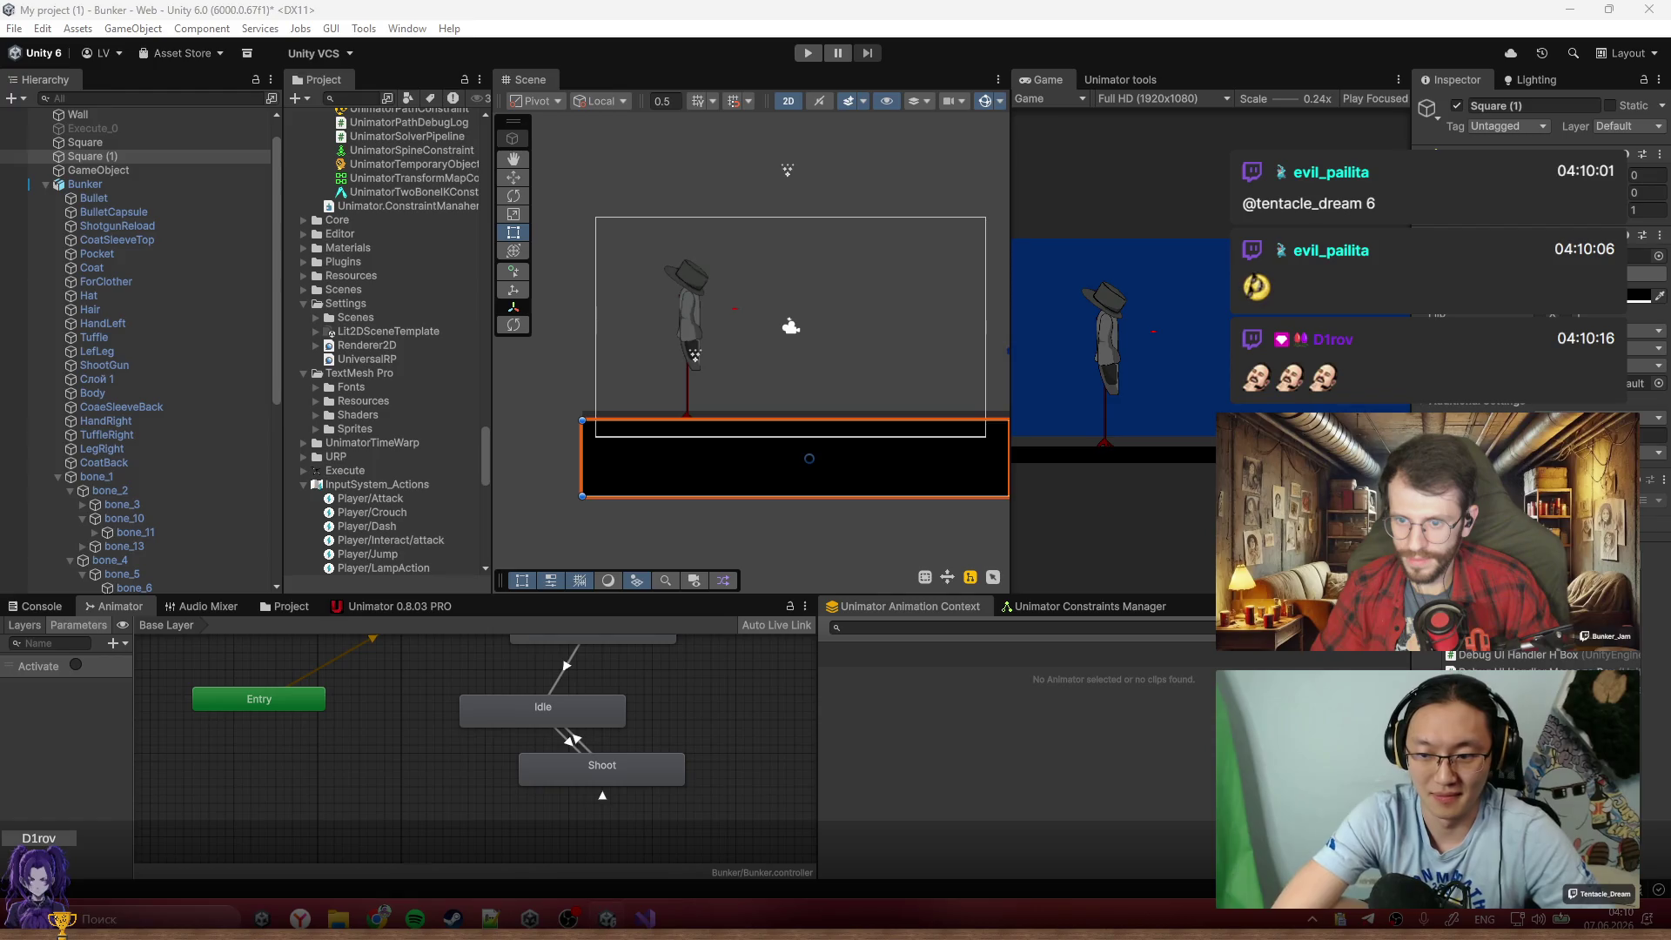
key(Escape)
scroll(696, 344, up, 5)
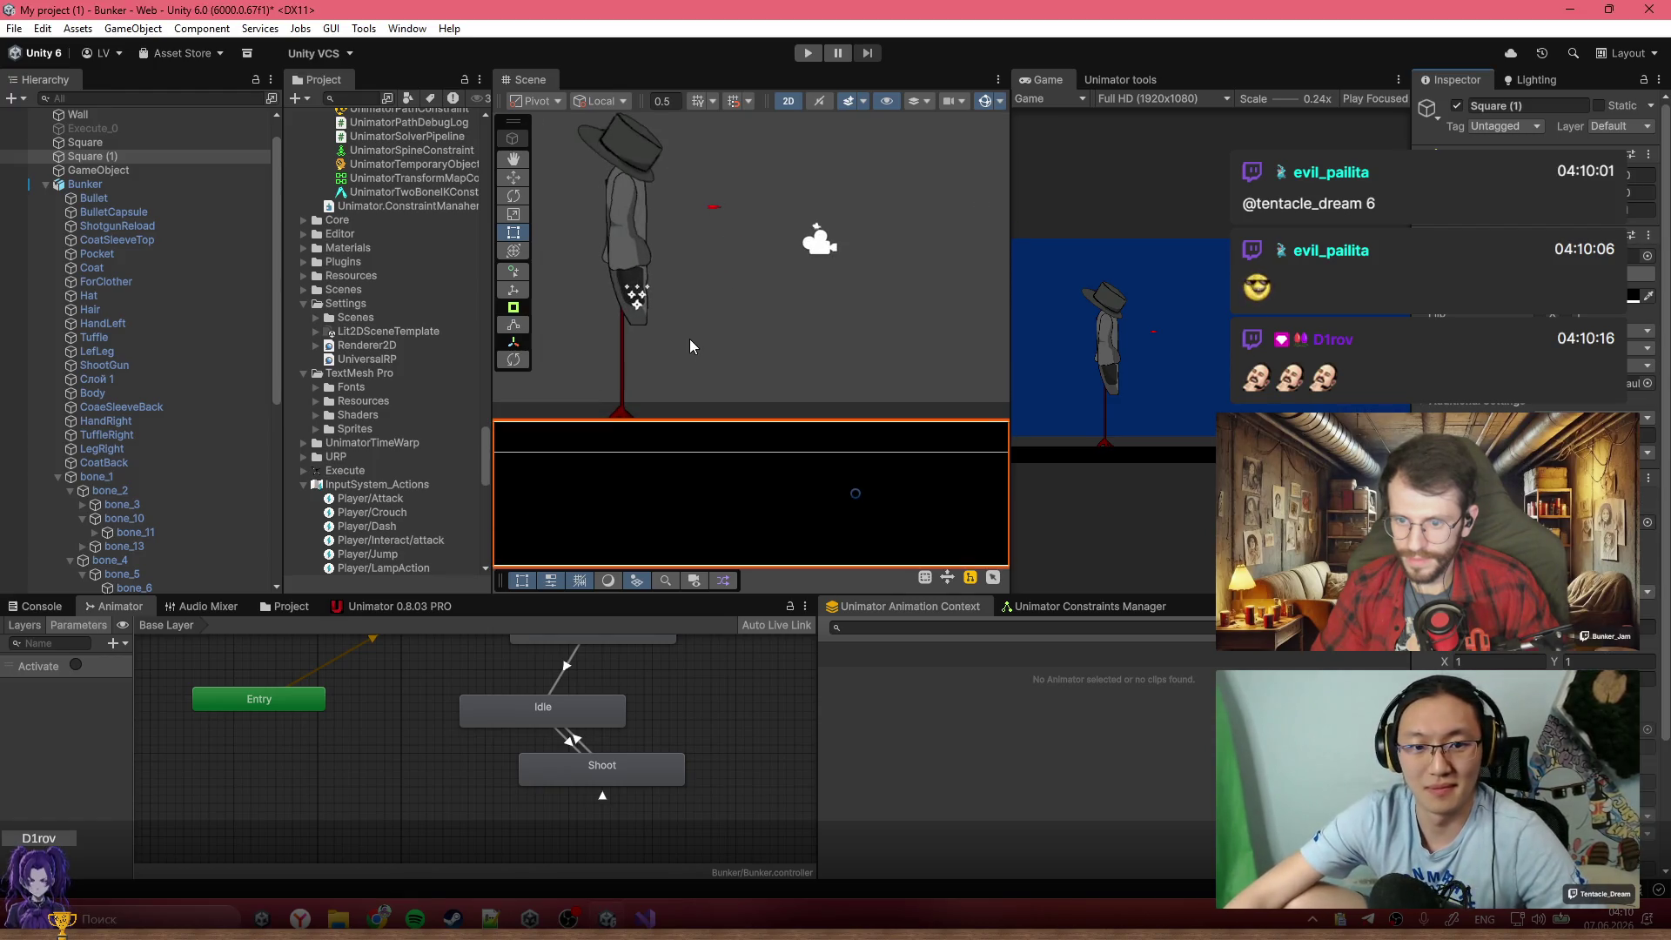
scroll(705, 313, down, 2)
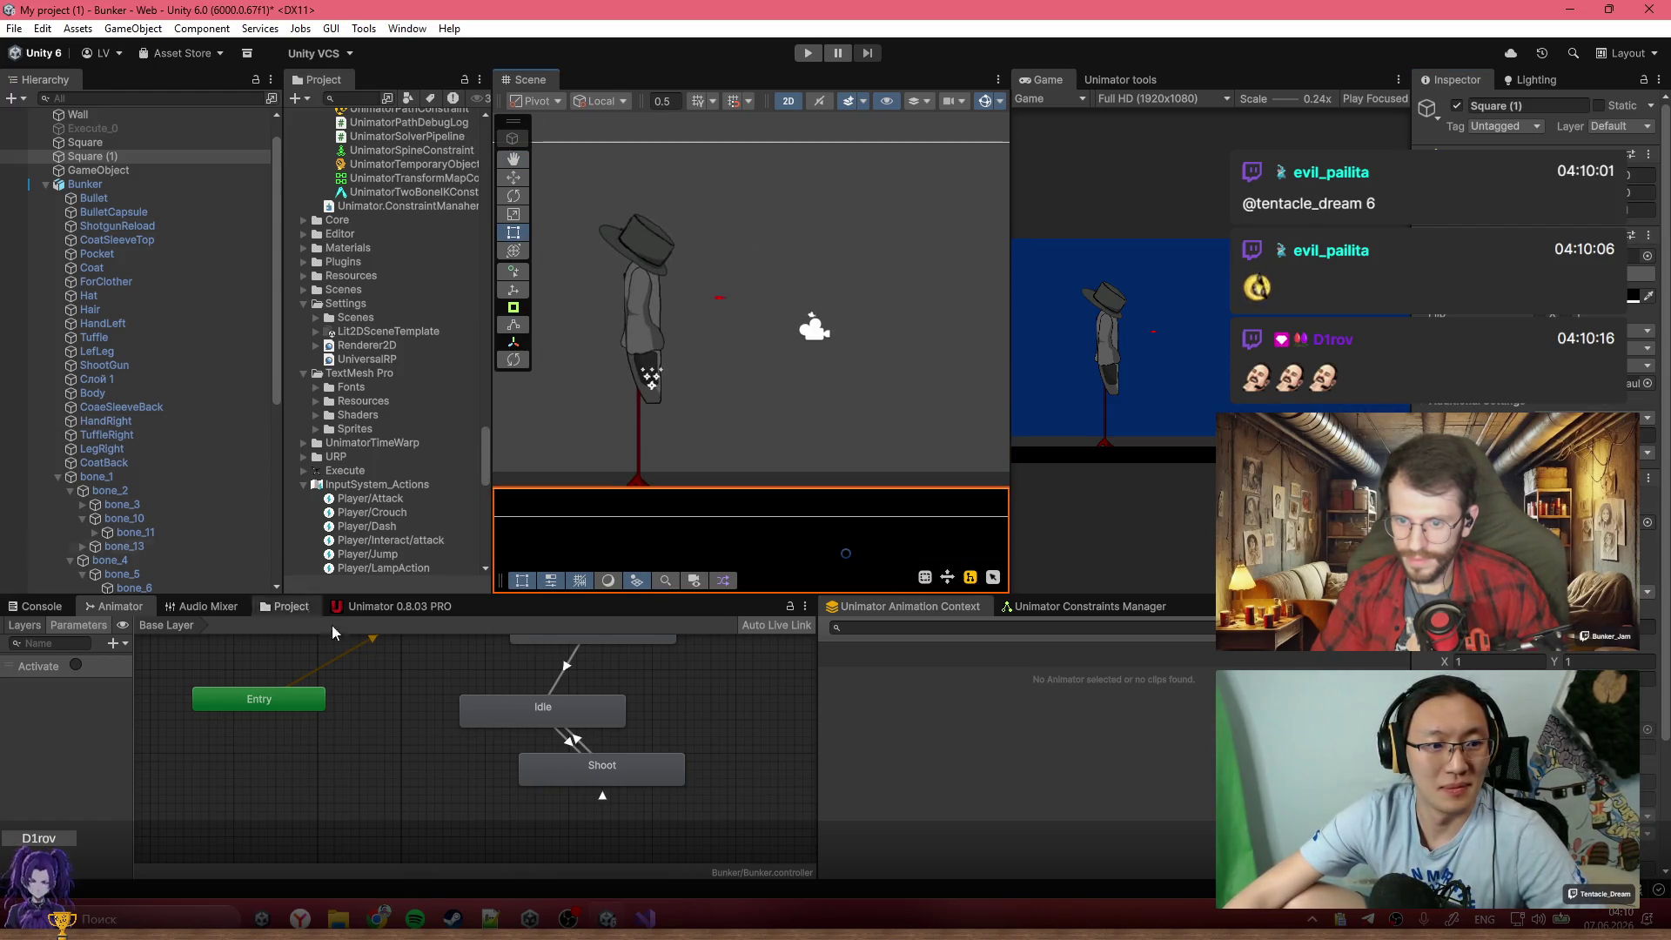
click(287, 606)
Refresh the project assets and create a new scene object named Bul
right_click(543, 781)
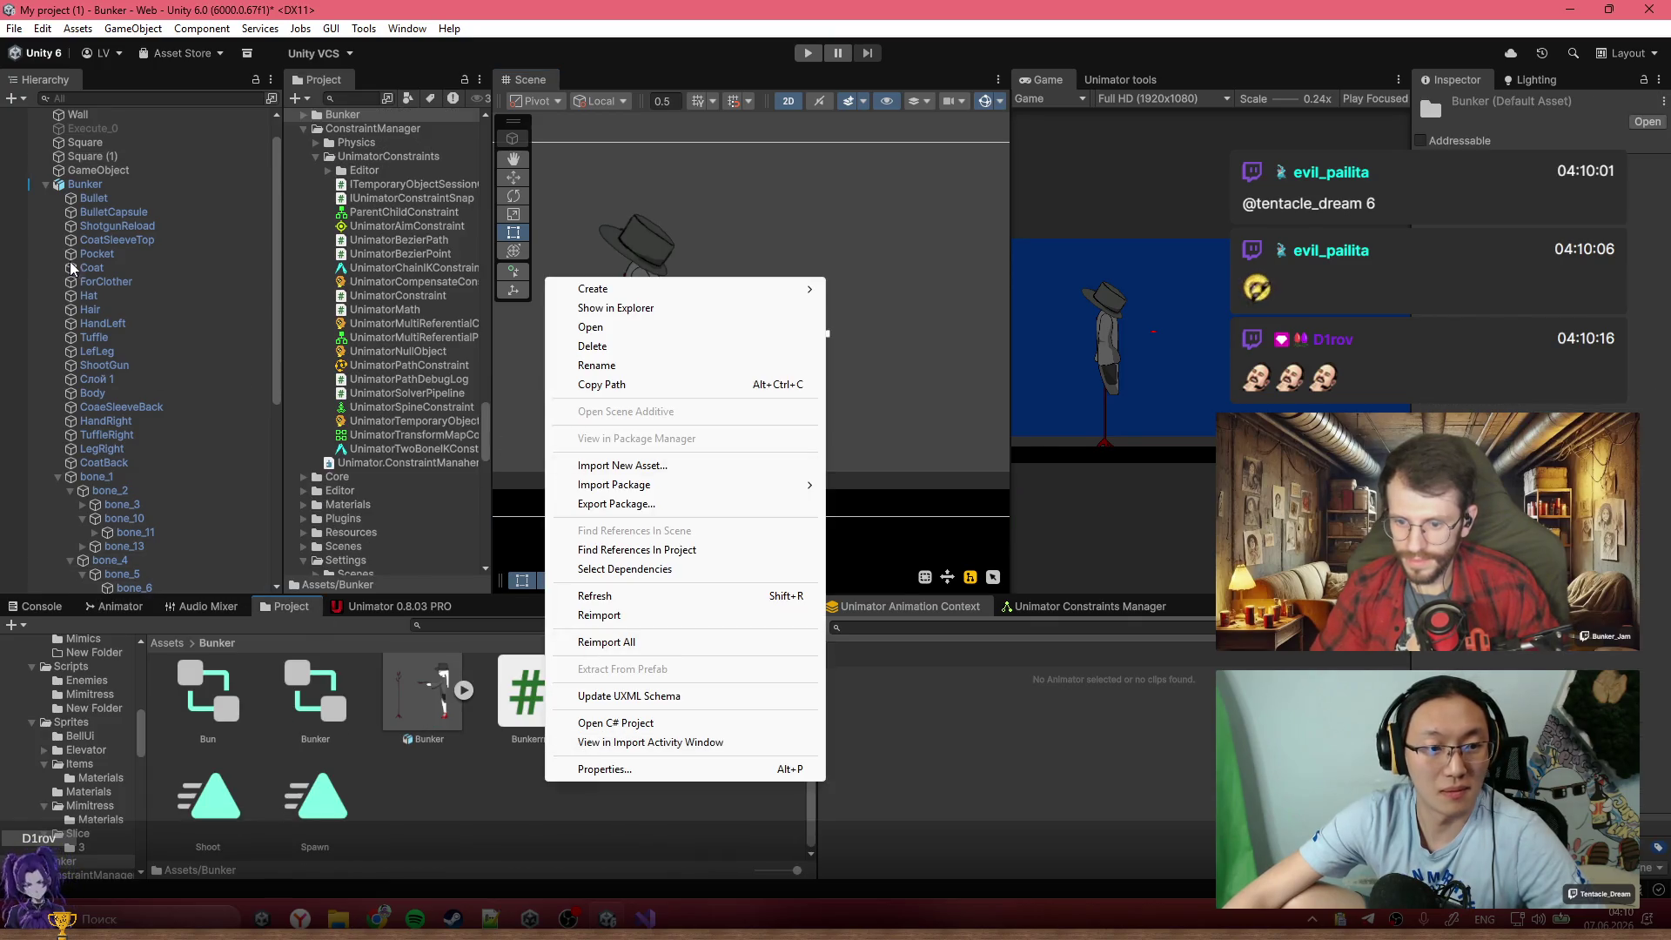
click(614, 597)
click(15, 98)
click(53, 120)
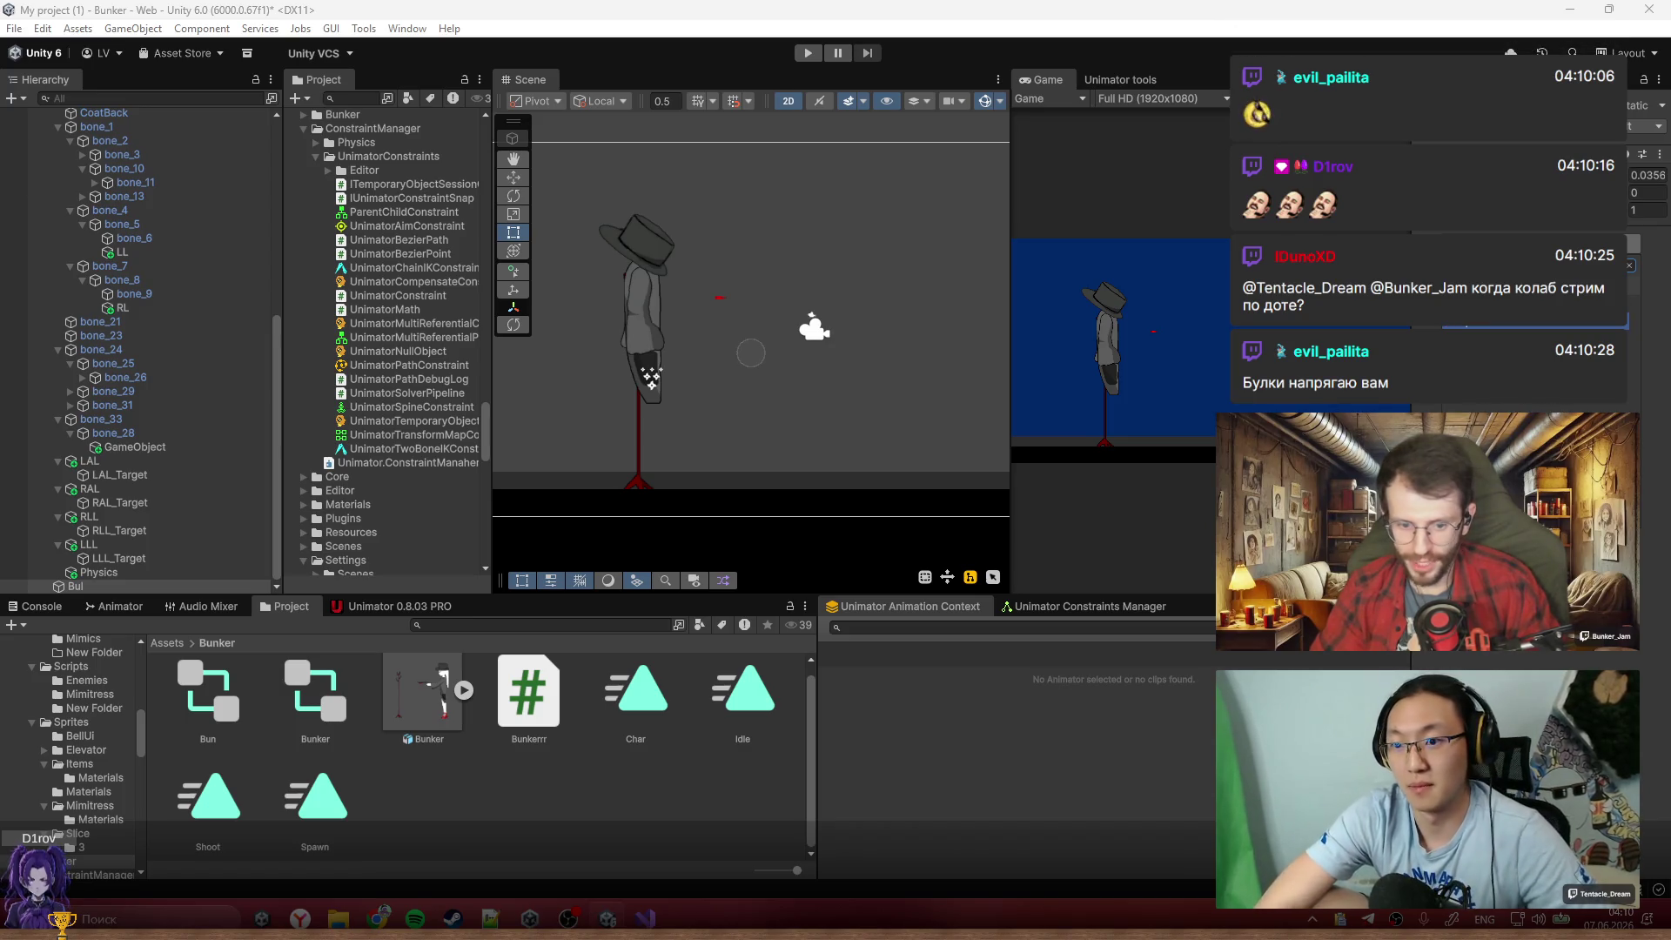
key(alt+Tab)
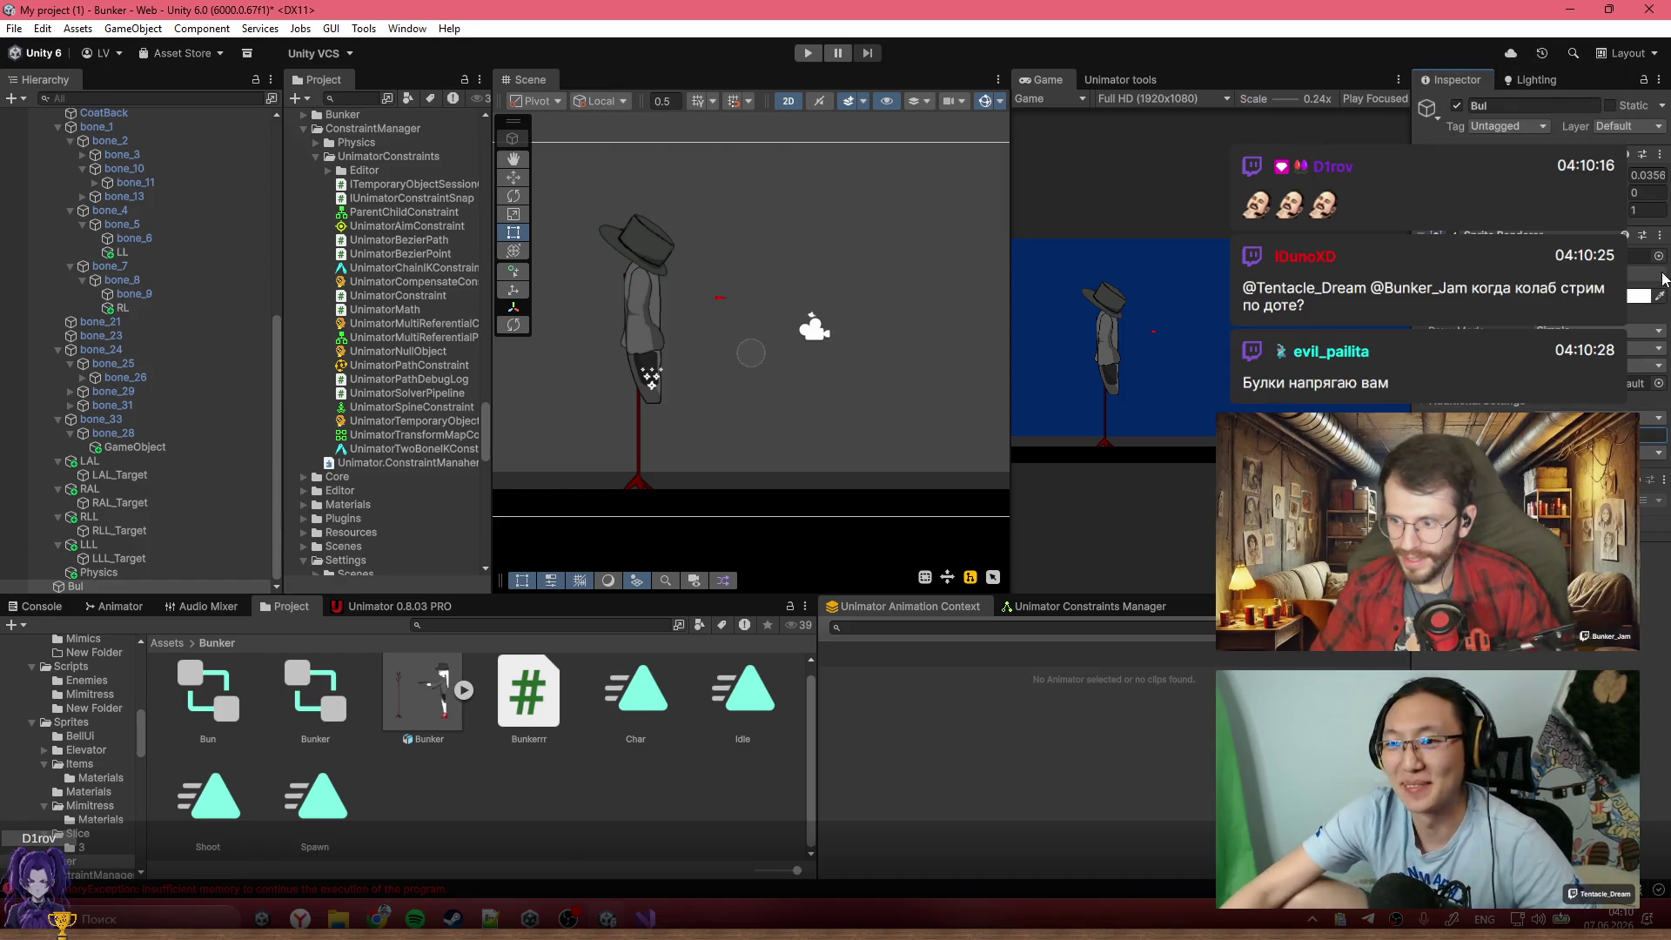
Assign the BulletCapsule sprite to Bul's Sprite field
click(1658, 256)
text(Bull)
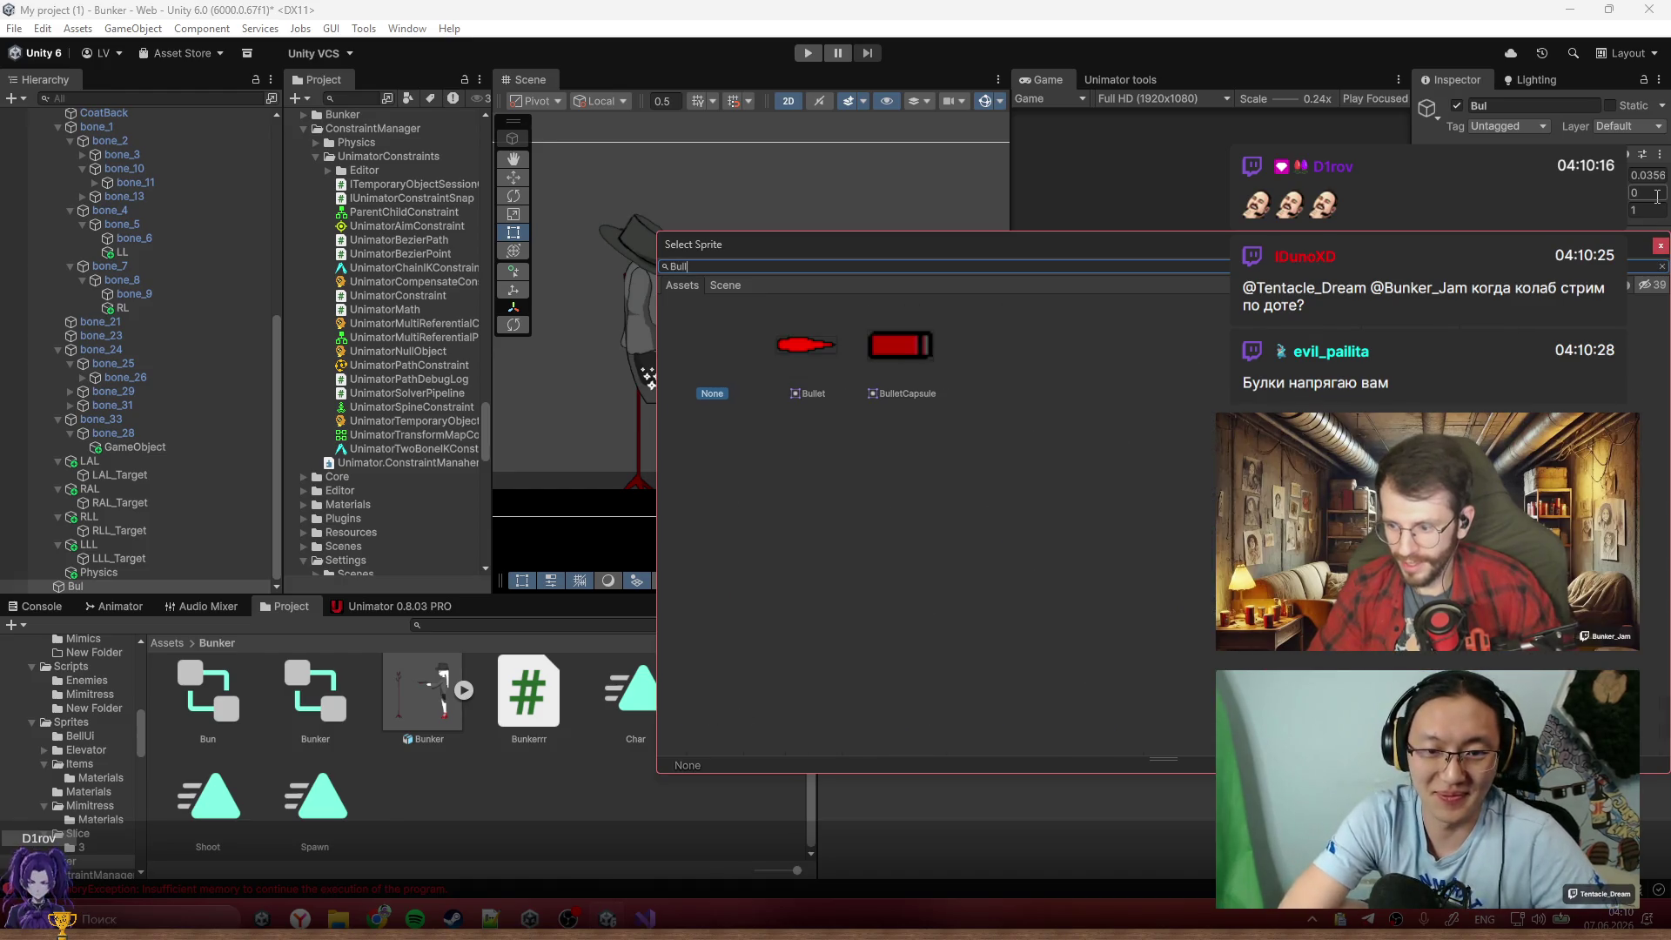
double_click(906, 358)
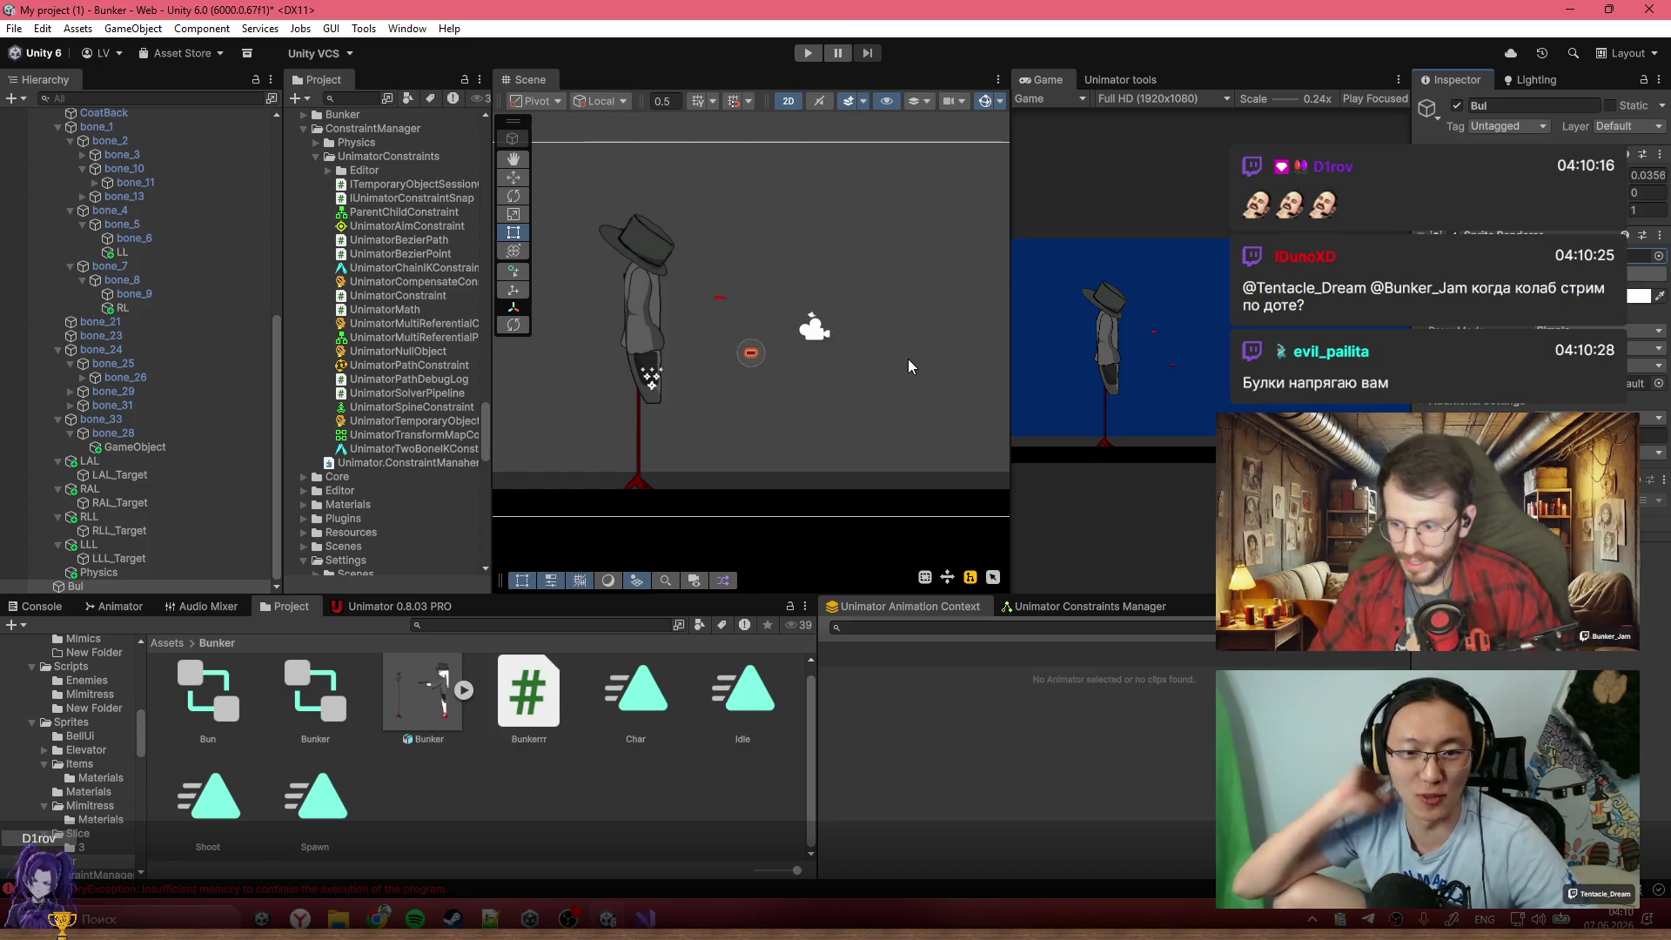
scroll(759, 336, up, 5)
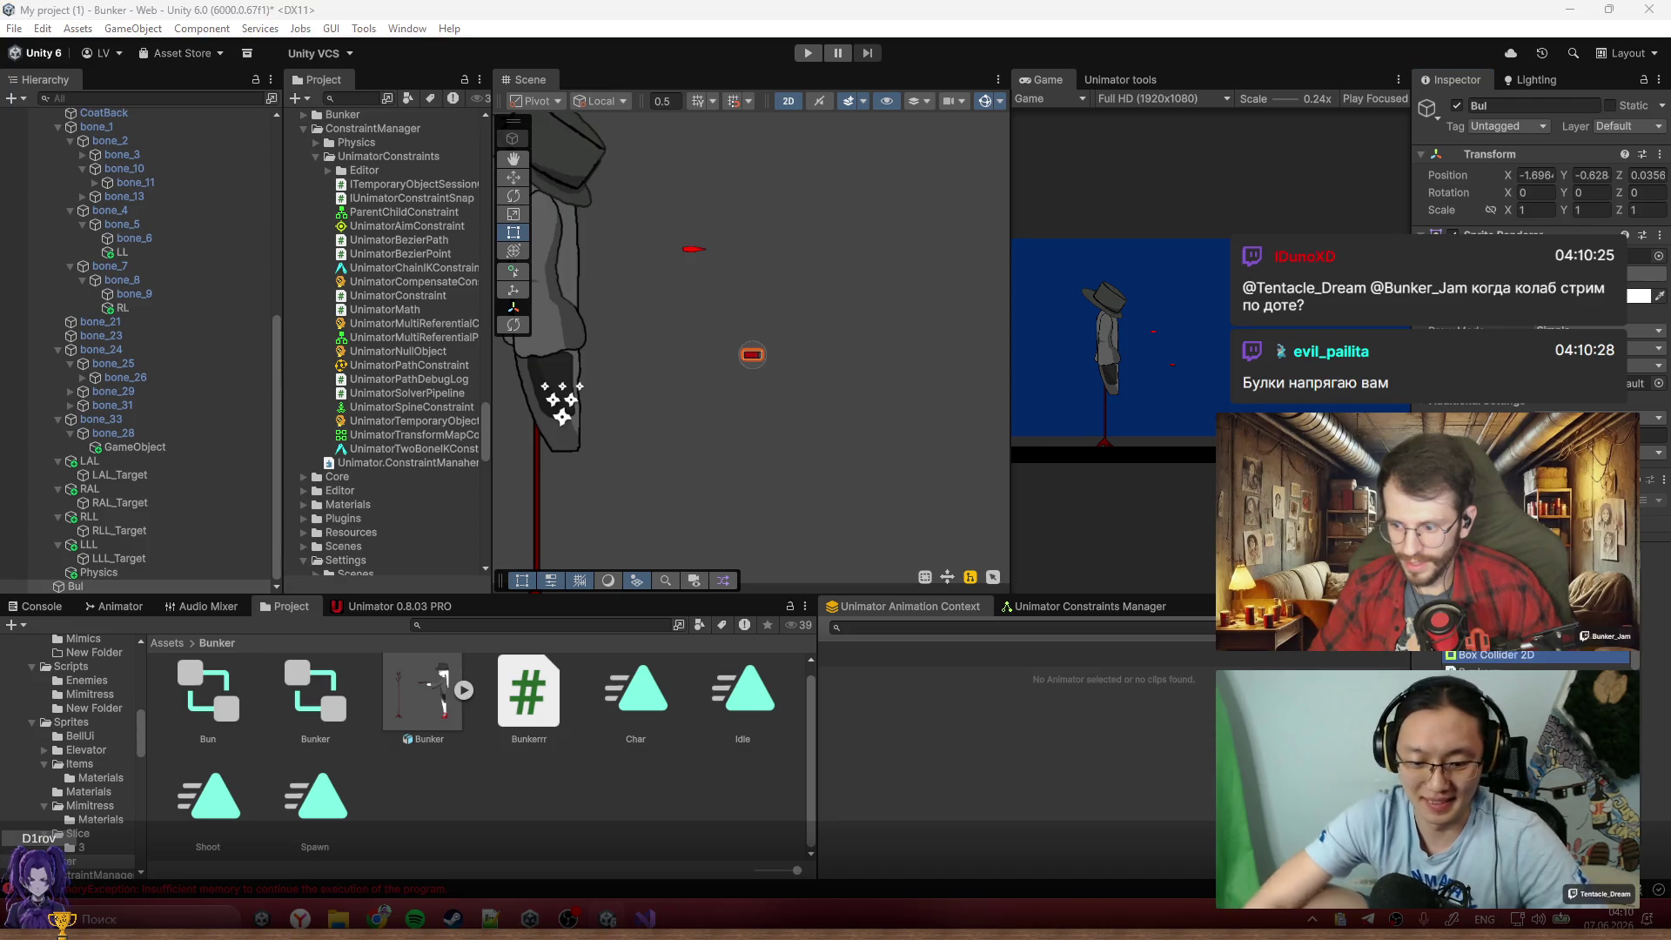
Add a 0.25 × 0.11 Box Collider 2D to Bul and save it as a prefab in Assets/Bunker
key(Return)
scroll(1535, 261, down, 3)
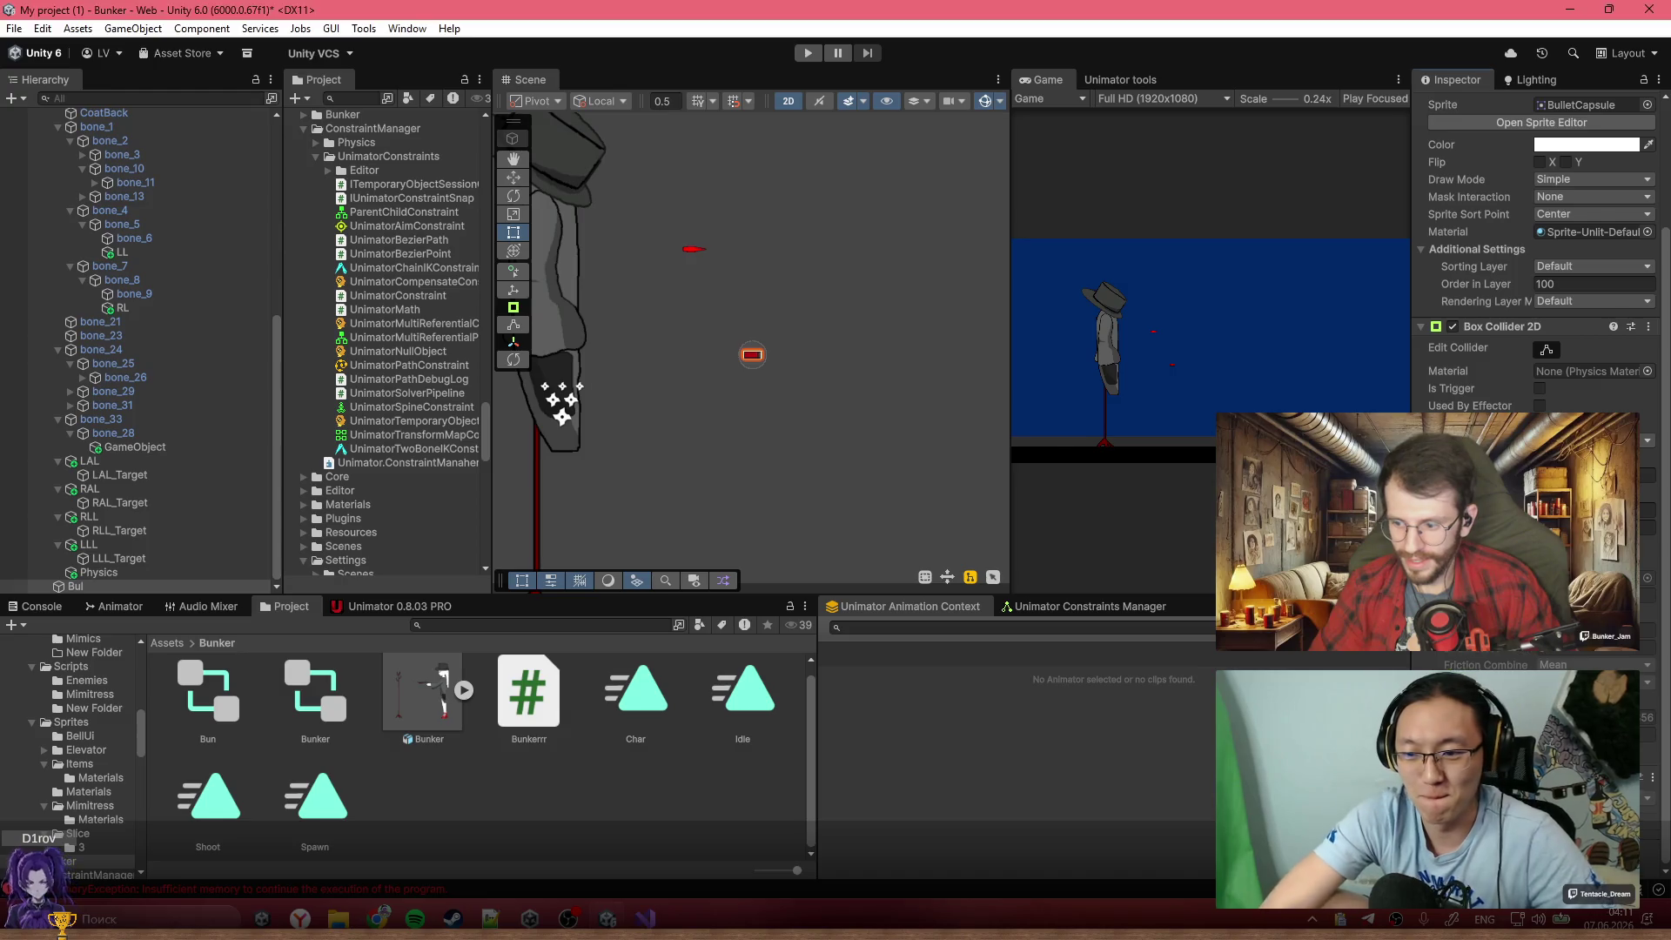
scroll(1536, 261, down, 5)
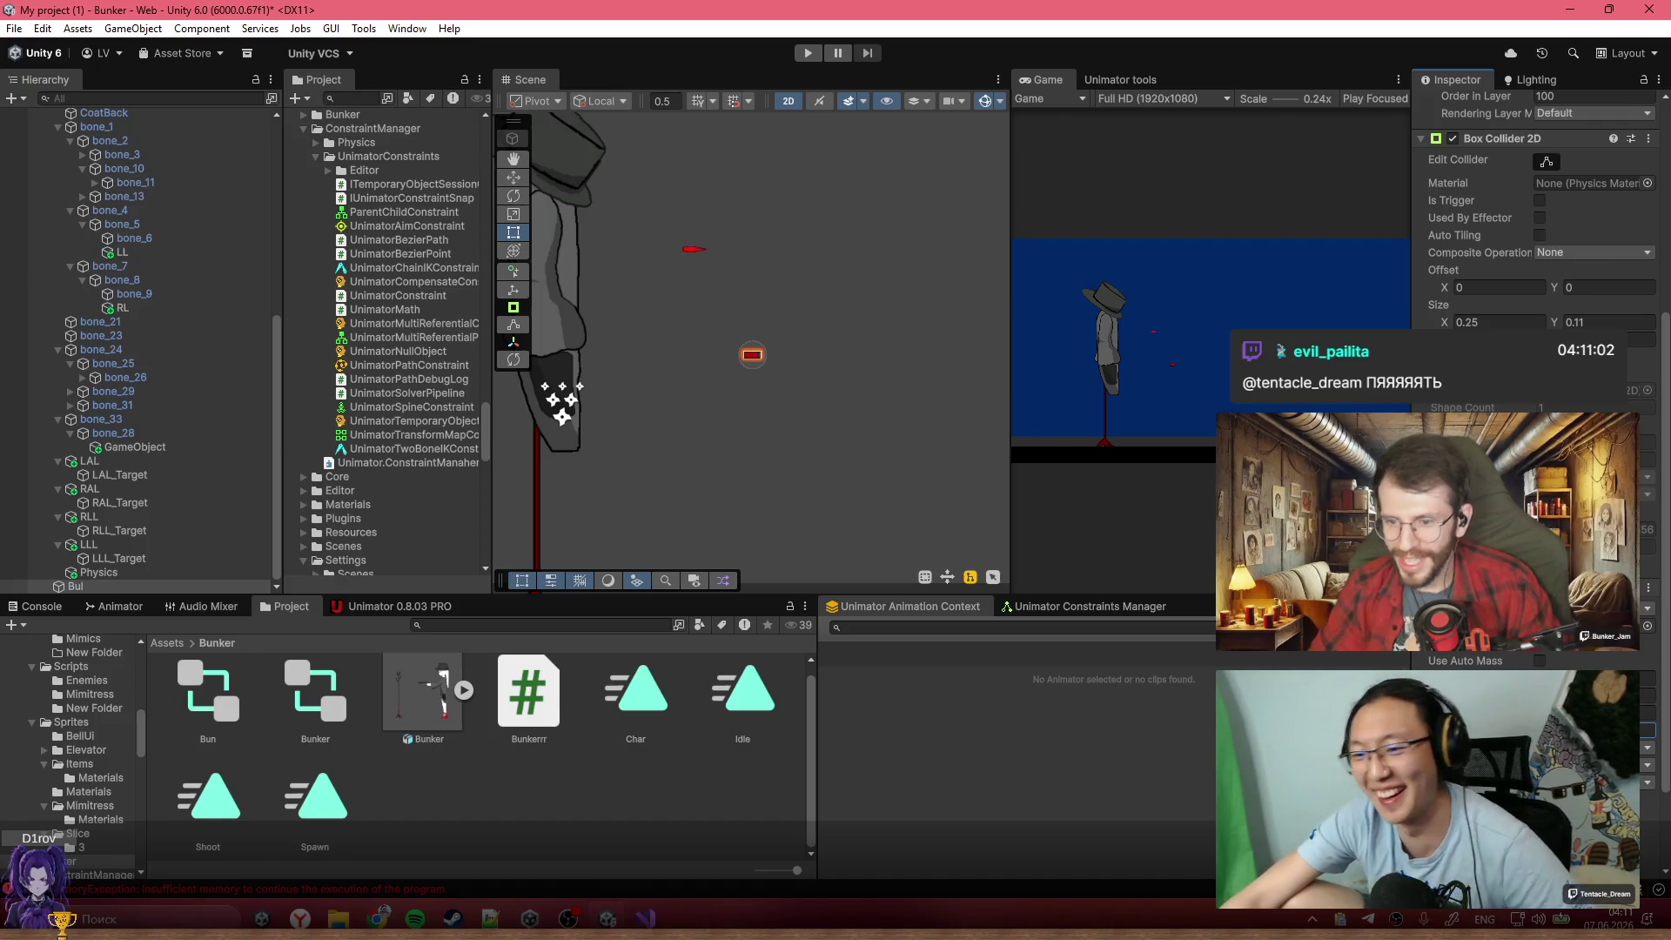
scroll(1536, 261, down, 3)
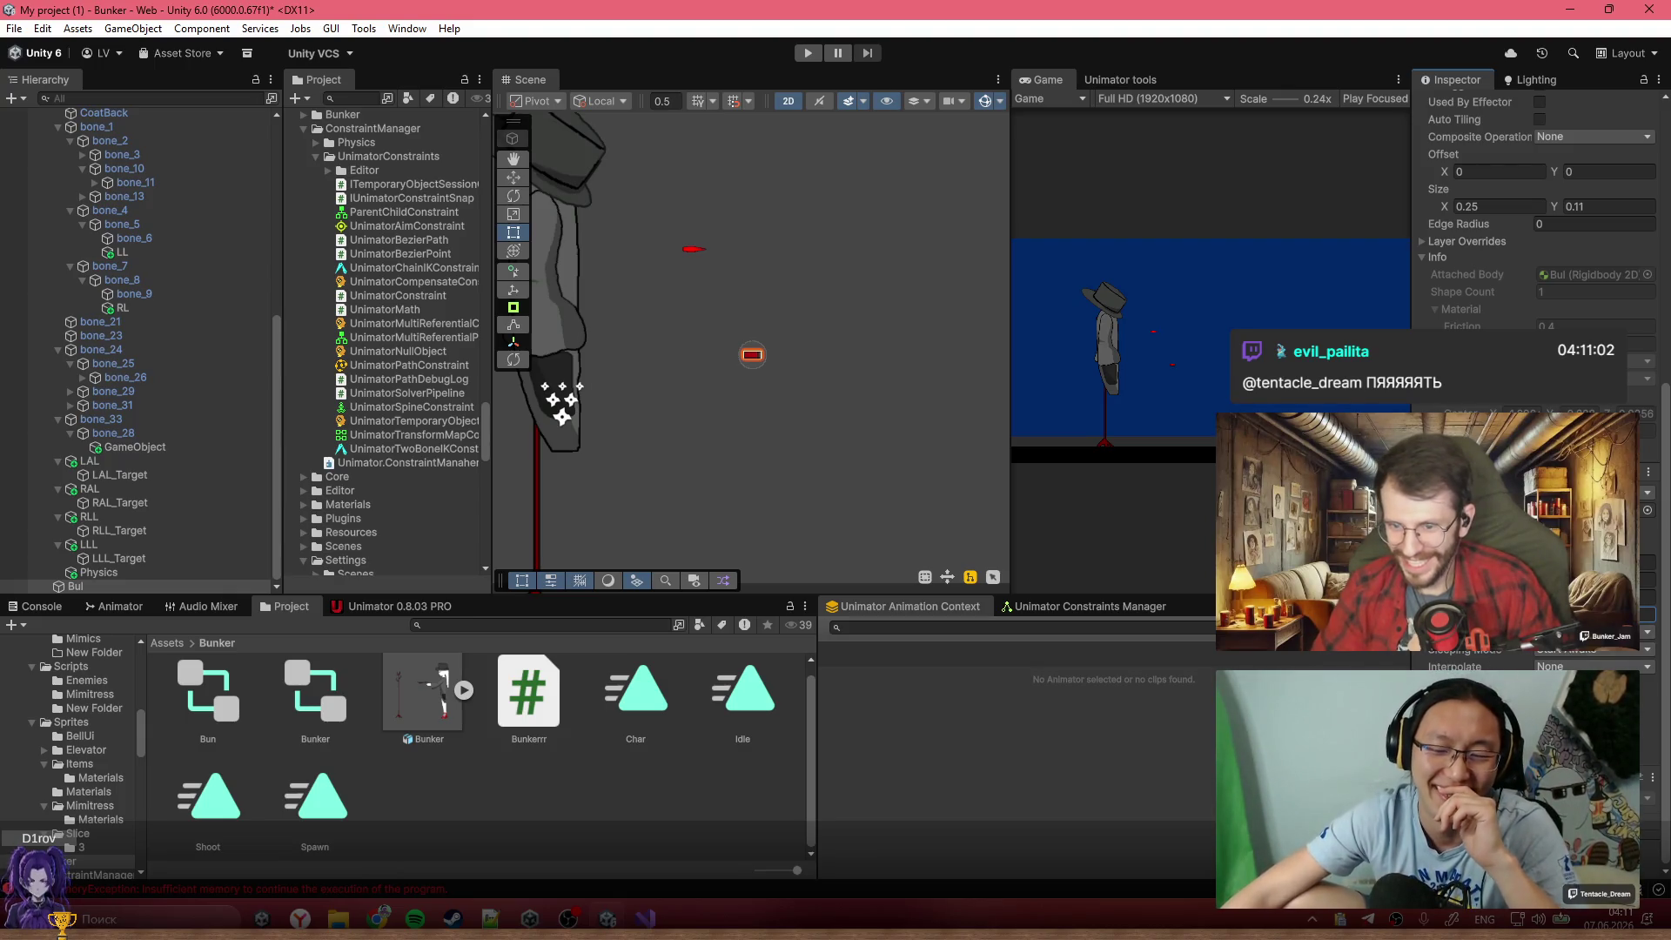
mouse_move(158, 586)
mouse_down()
mouse_move(452, 773)
mouse_move(379, 686)
mouse_up()
scroll(122, 339, up, 8)
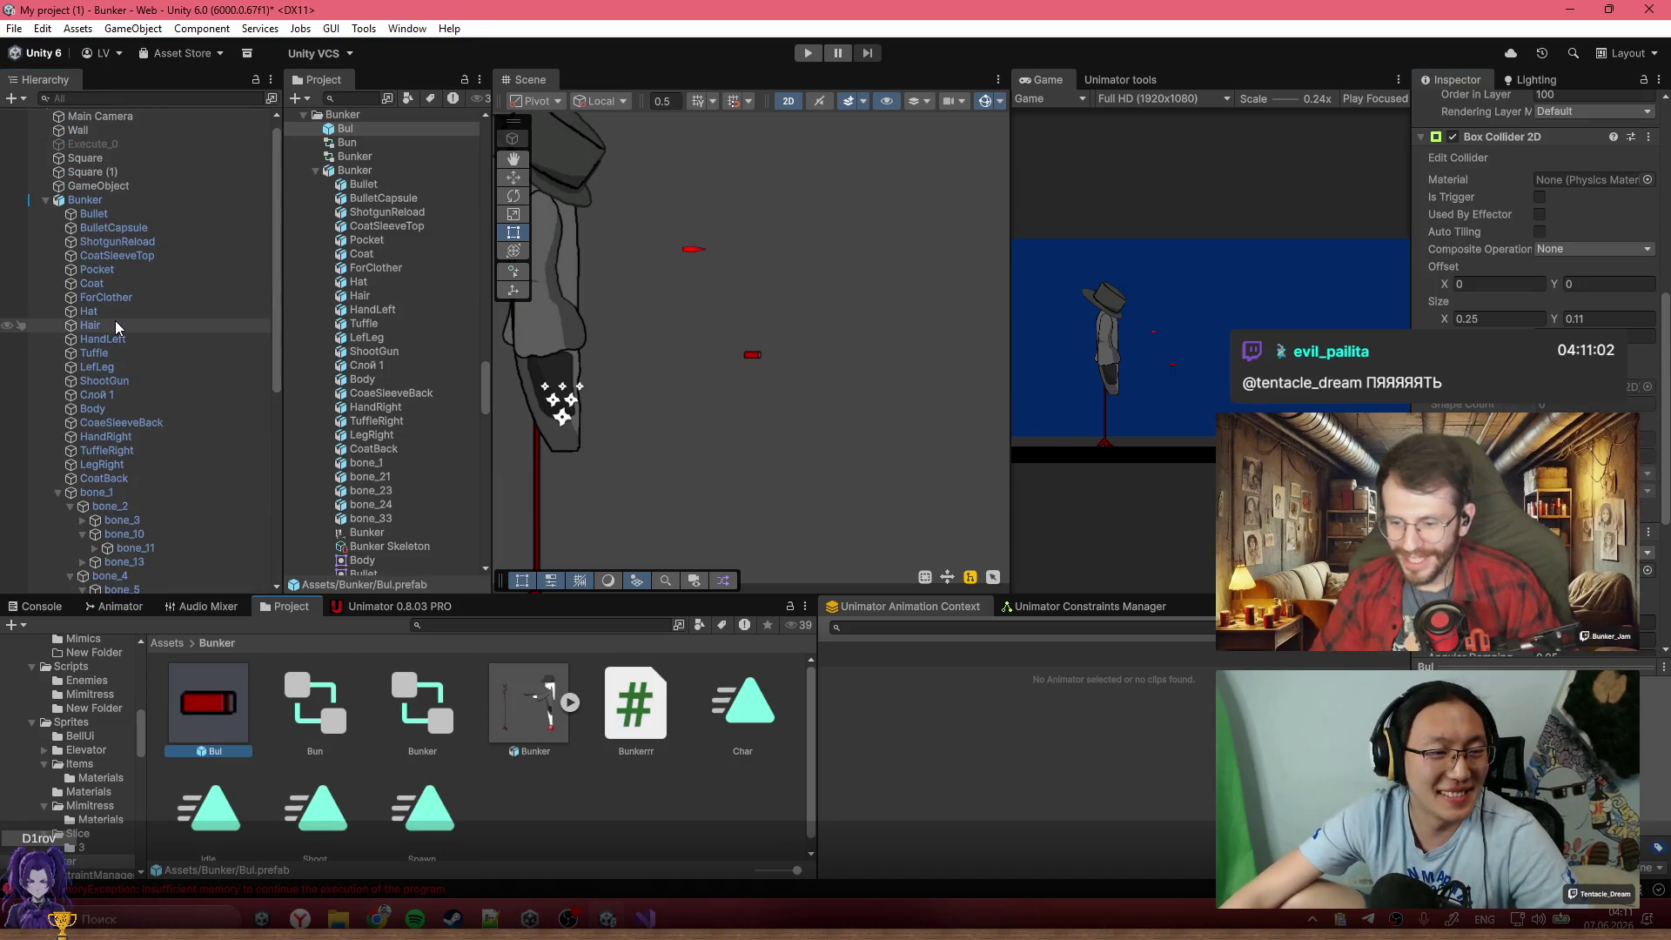
Select the Bunker character's Pocket sprite and hide it
click(111, 201)
scroll(722, 438, up, 10)
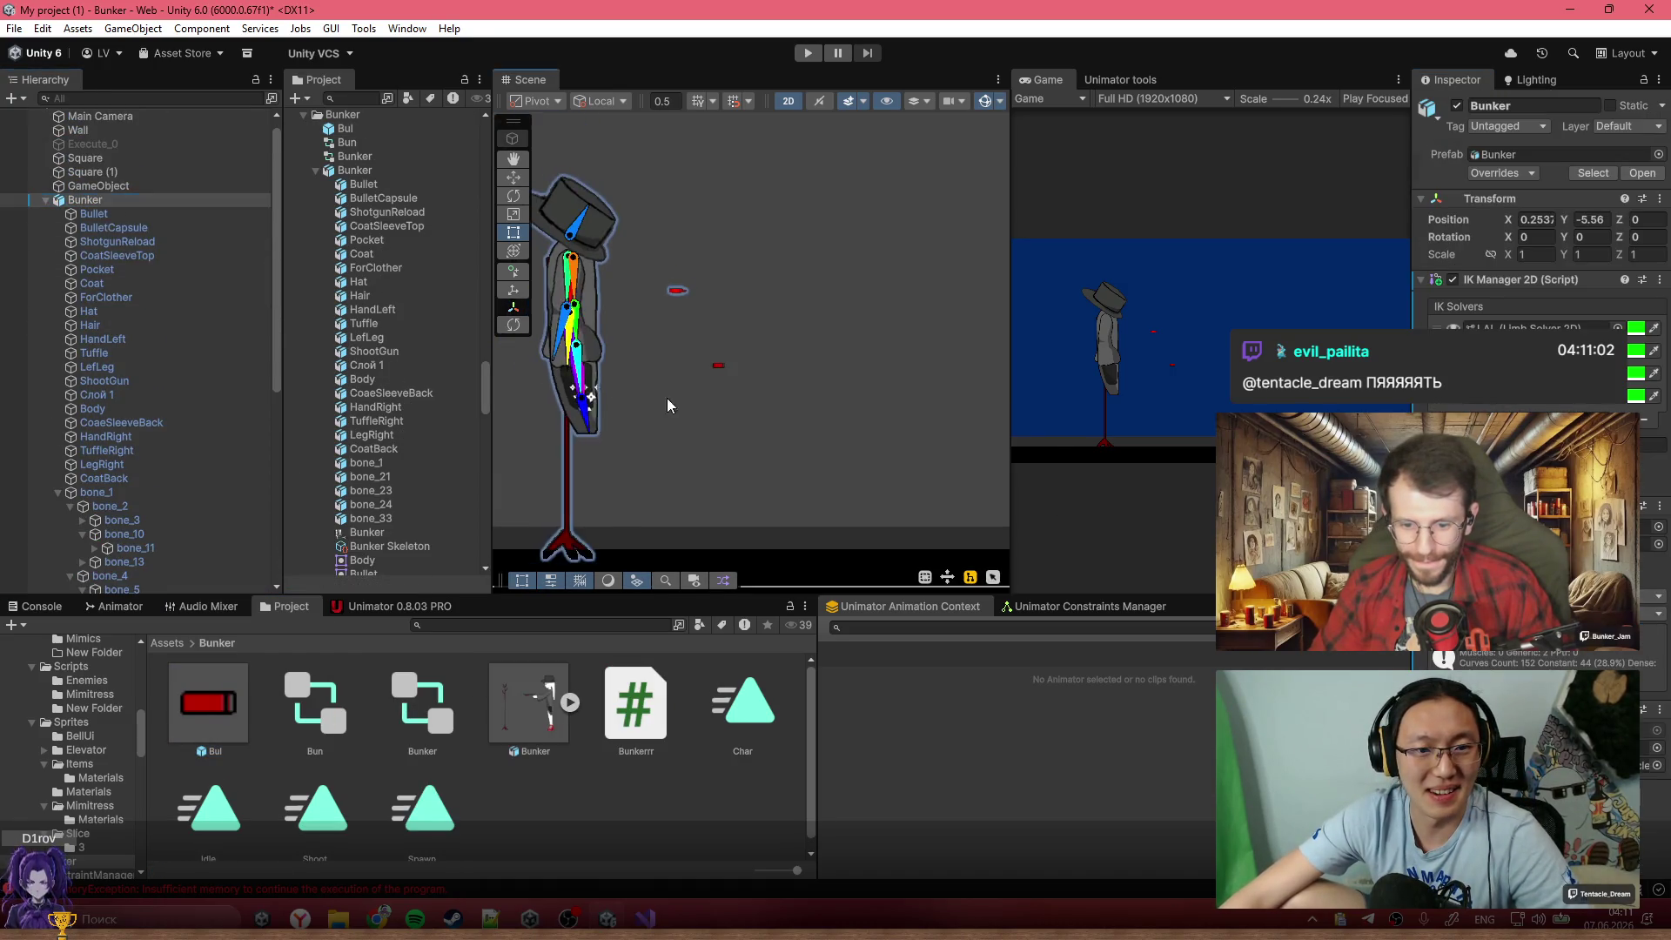
click(722, 437)
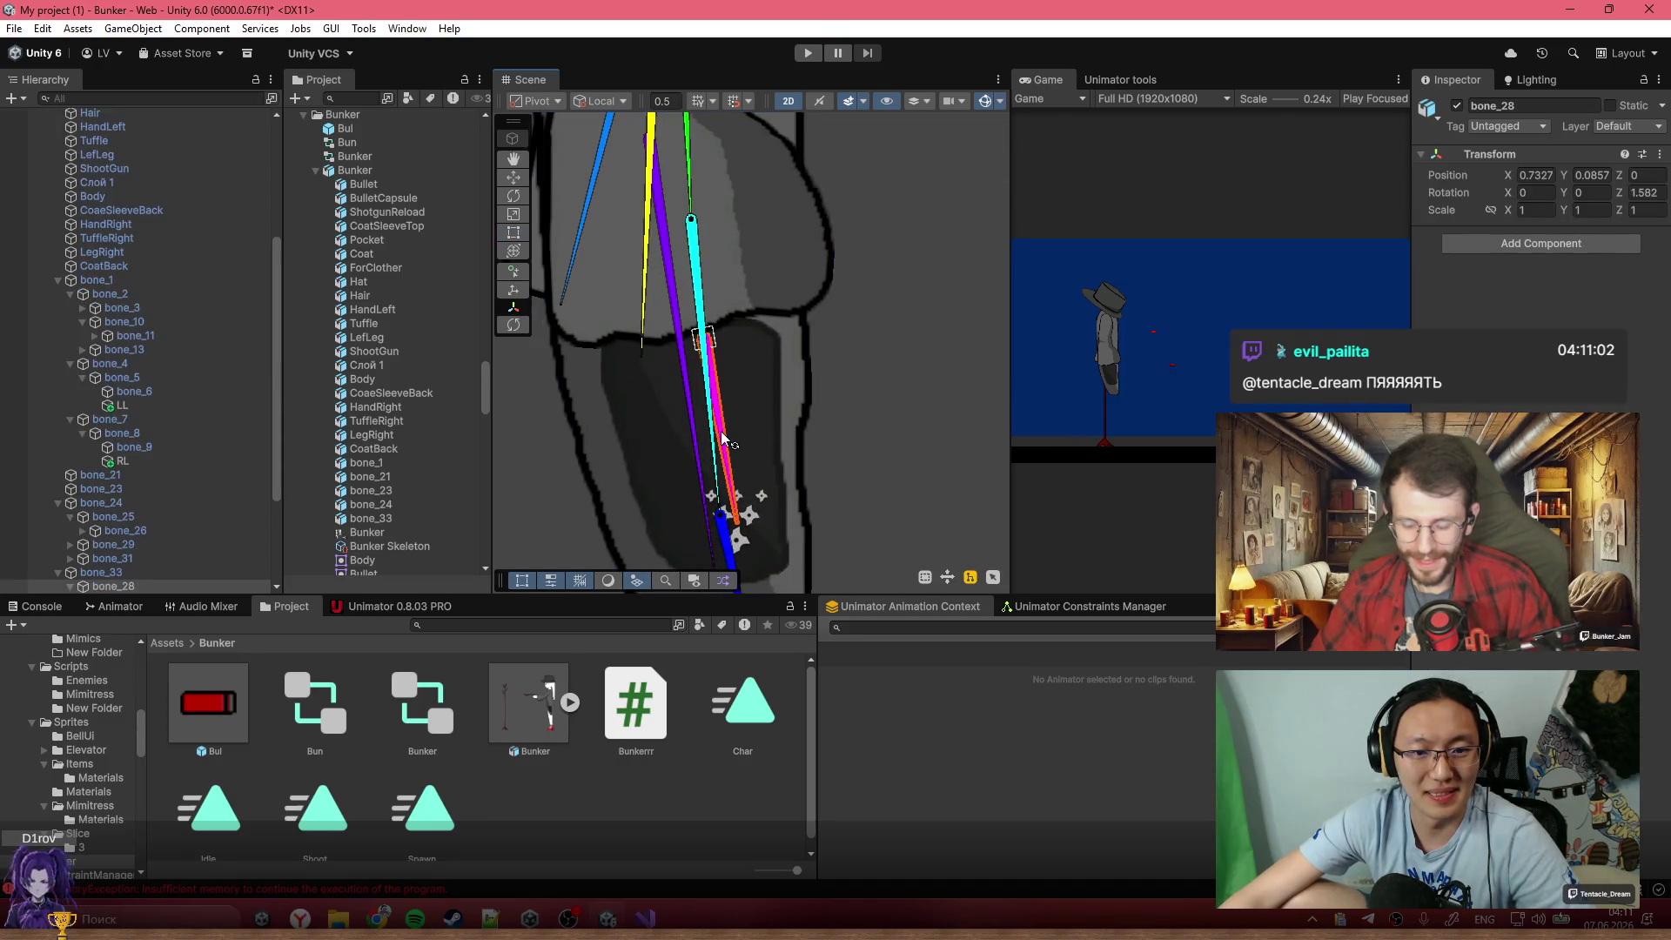
scroll(729, 431, up, 2)
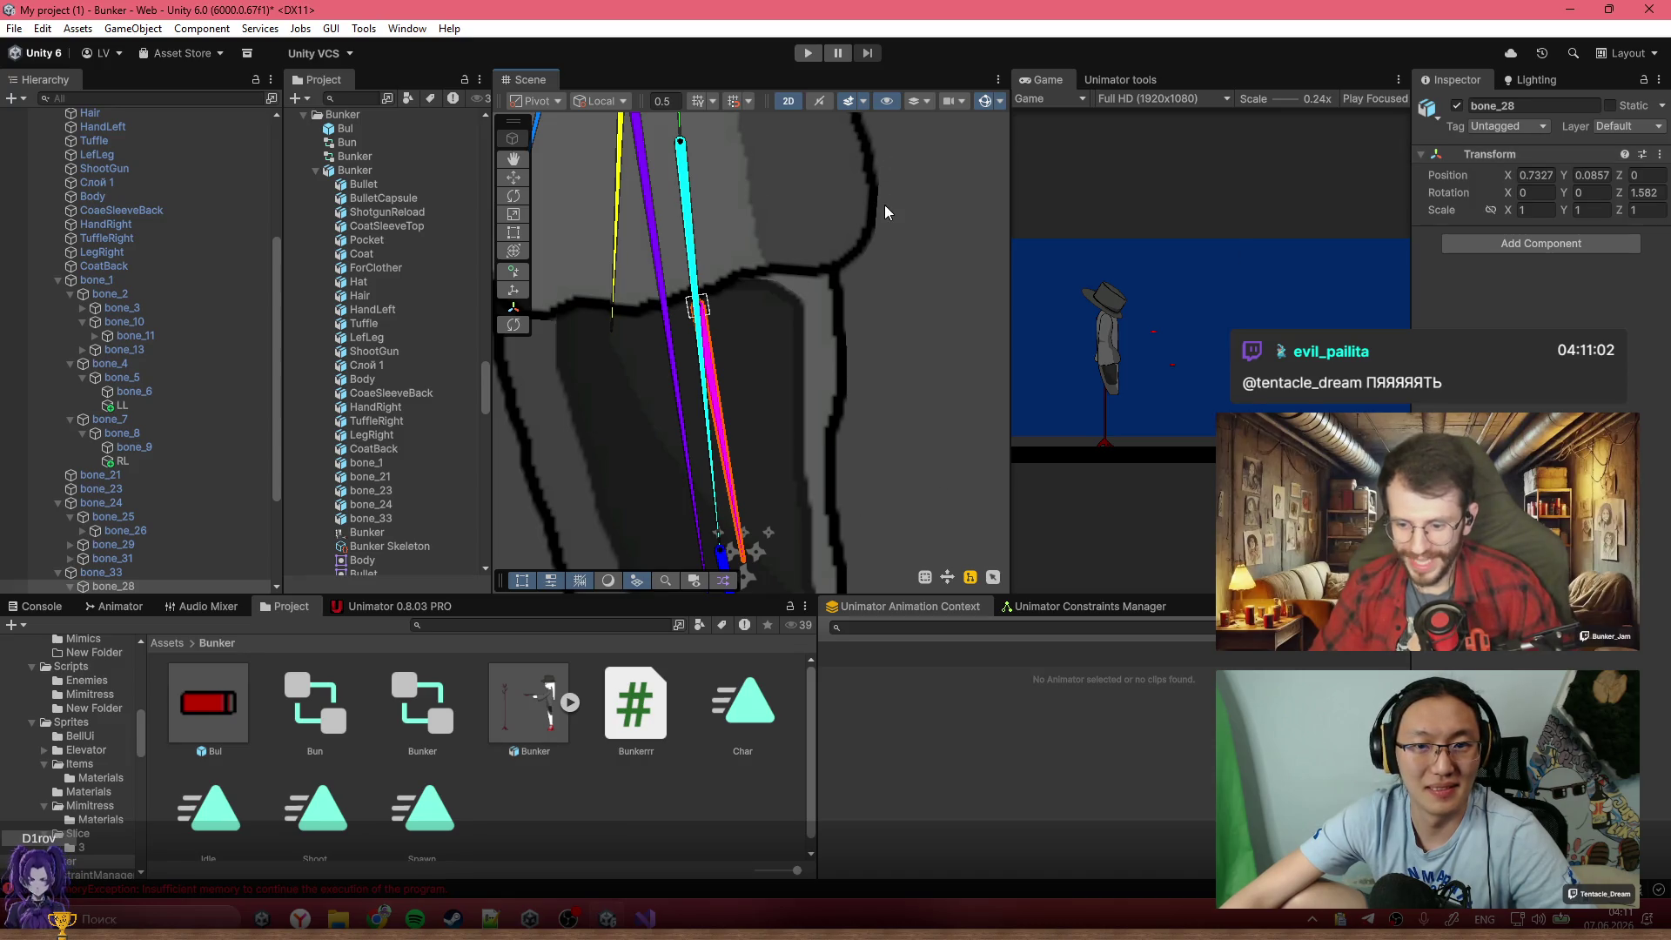
click(798, 367)
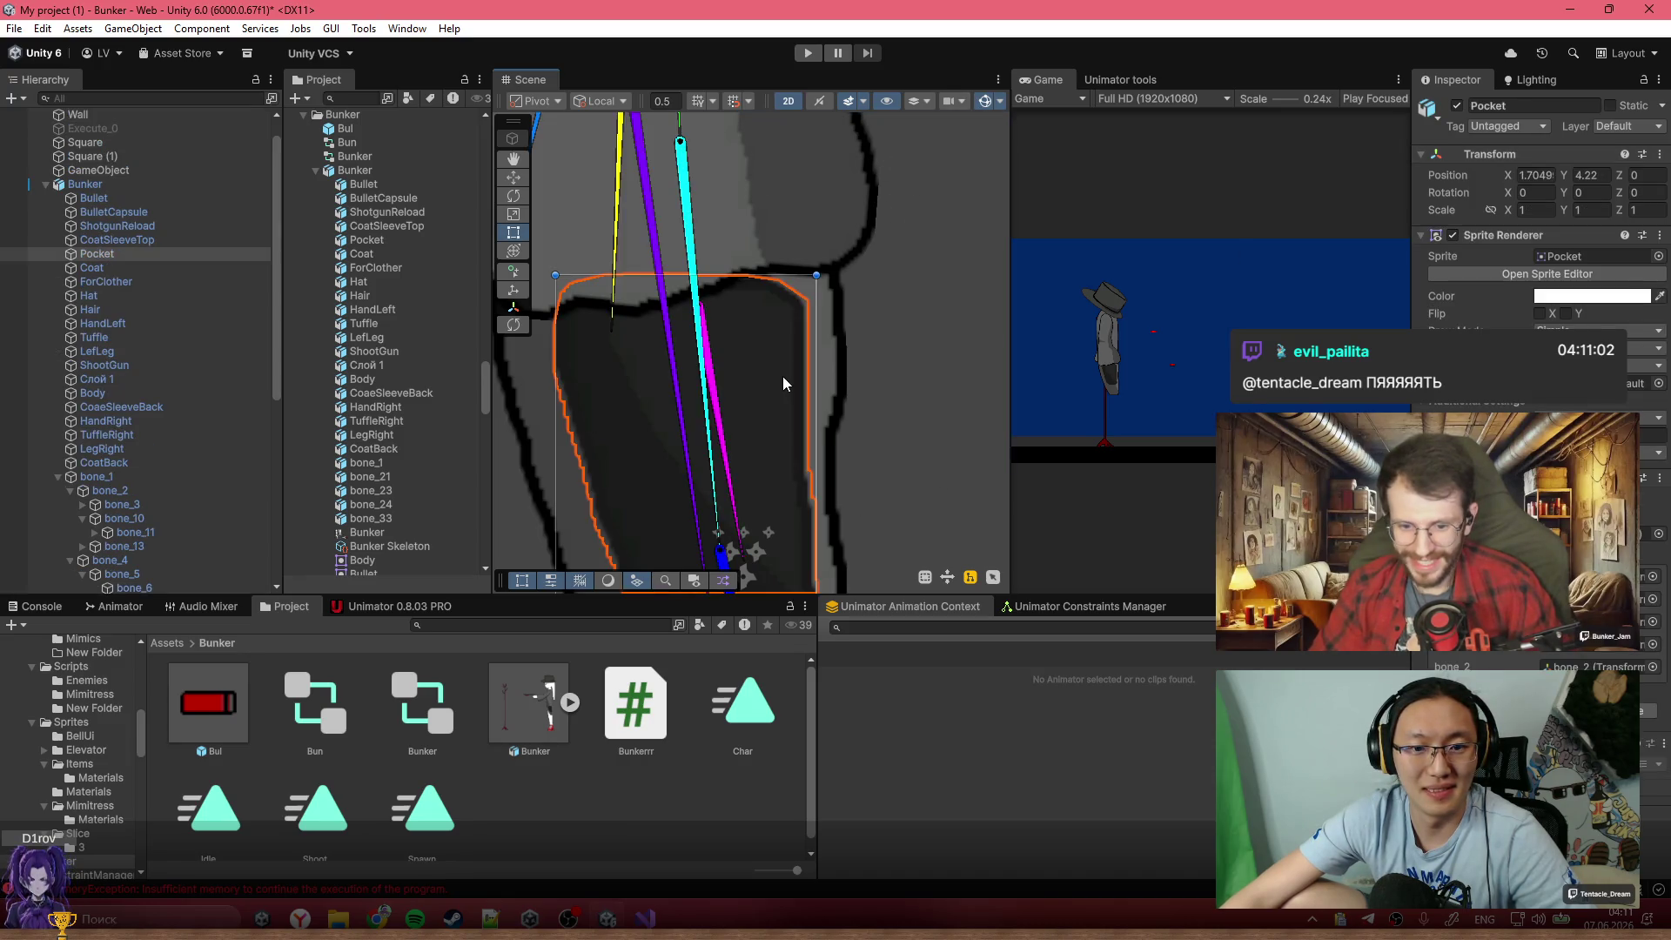
key(alt+shift+a)
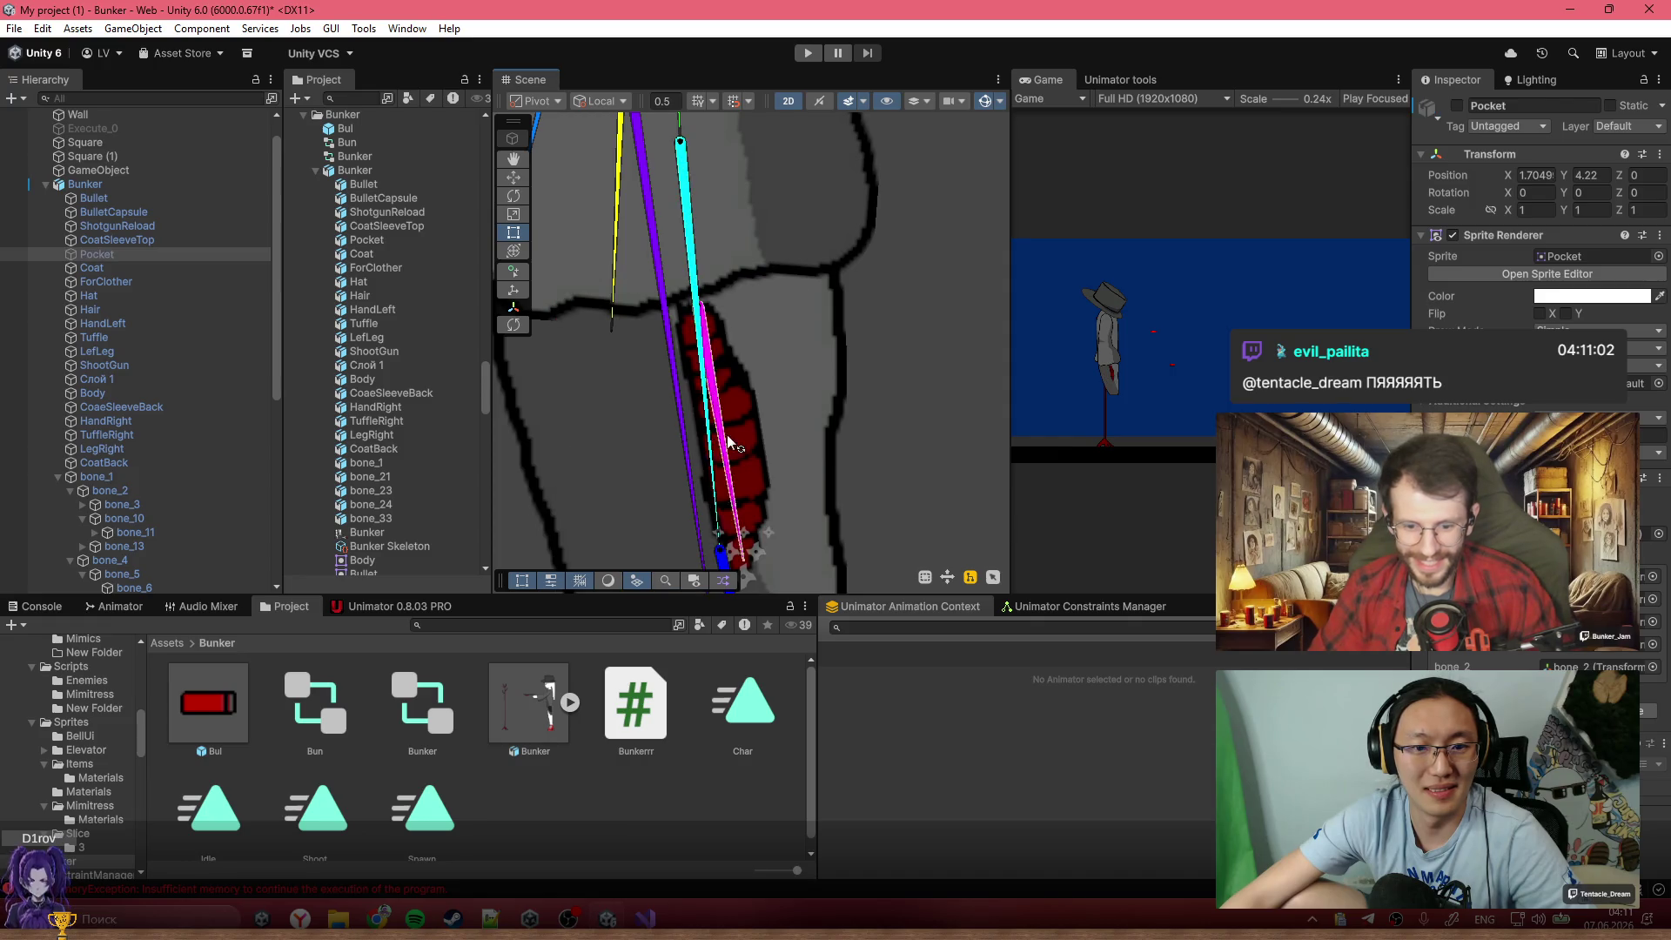
Hide the CoatSleeveTop sprite to expose the arm bone bone_33
scroll(800, 452, down, 2)
drag(800, 461, 816, 259)
click(817, 261)
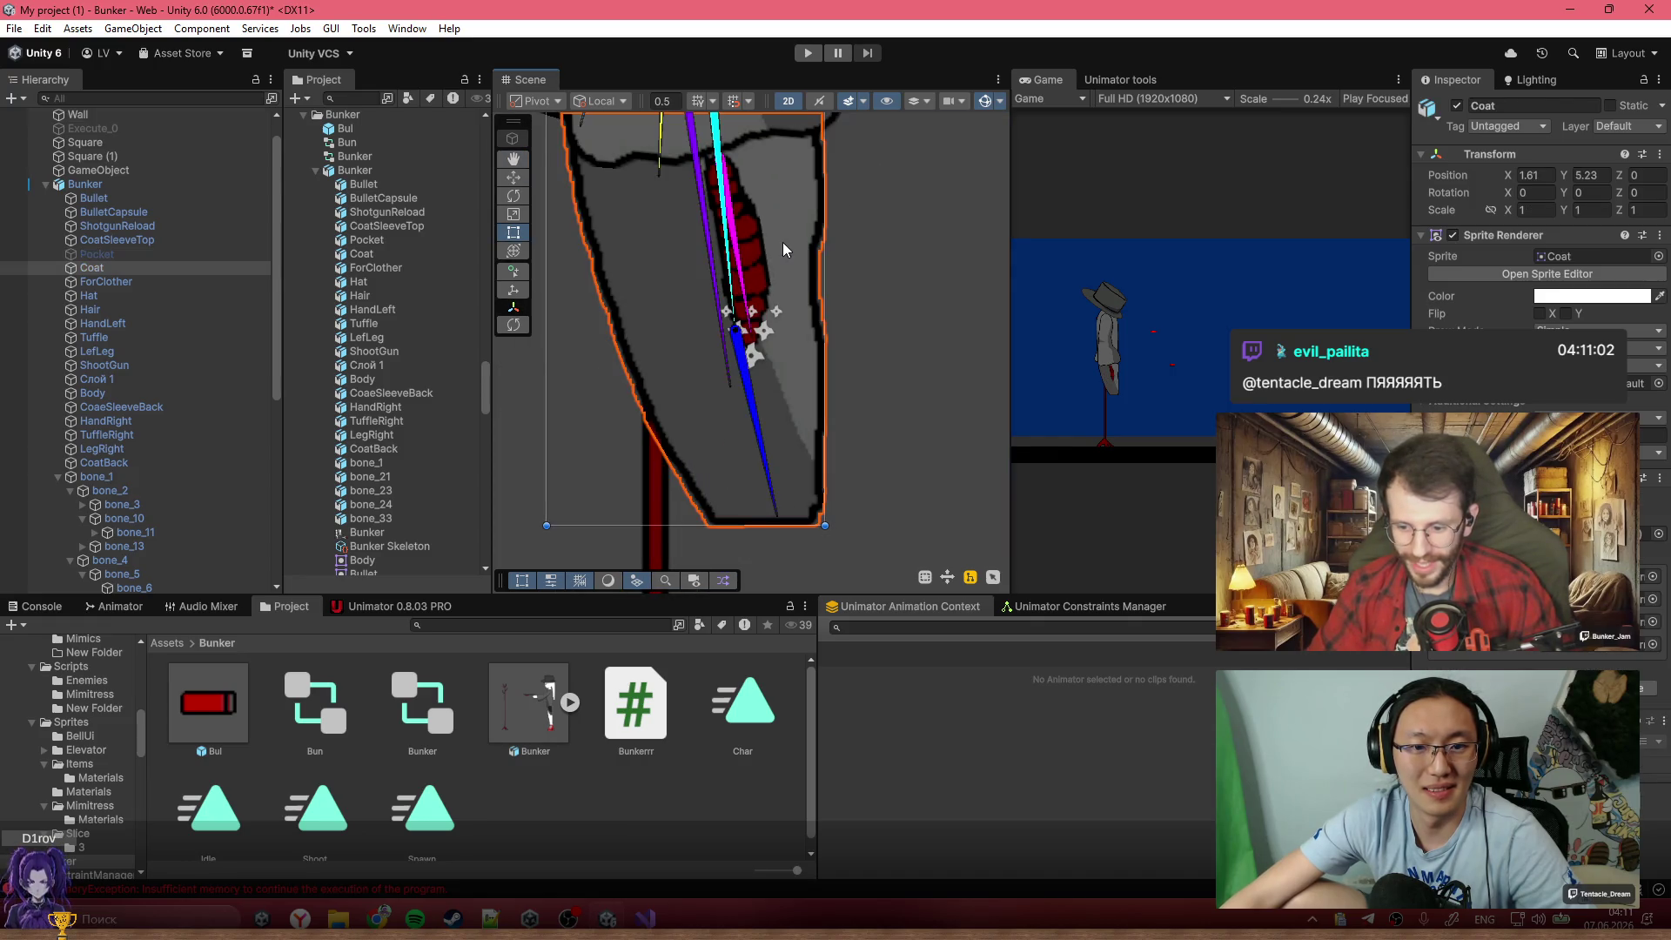
scroll(673, 294, up, 2)
click(767, 237)
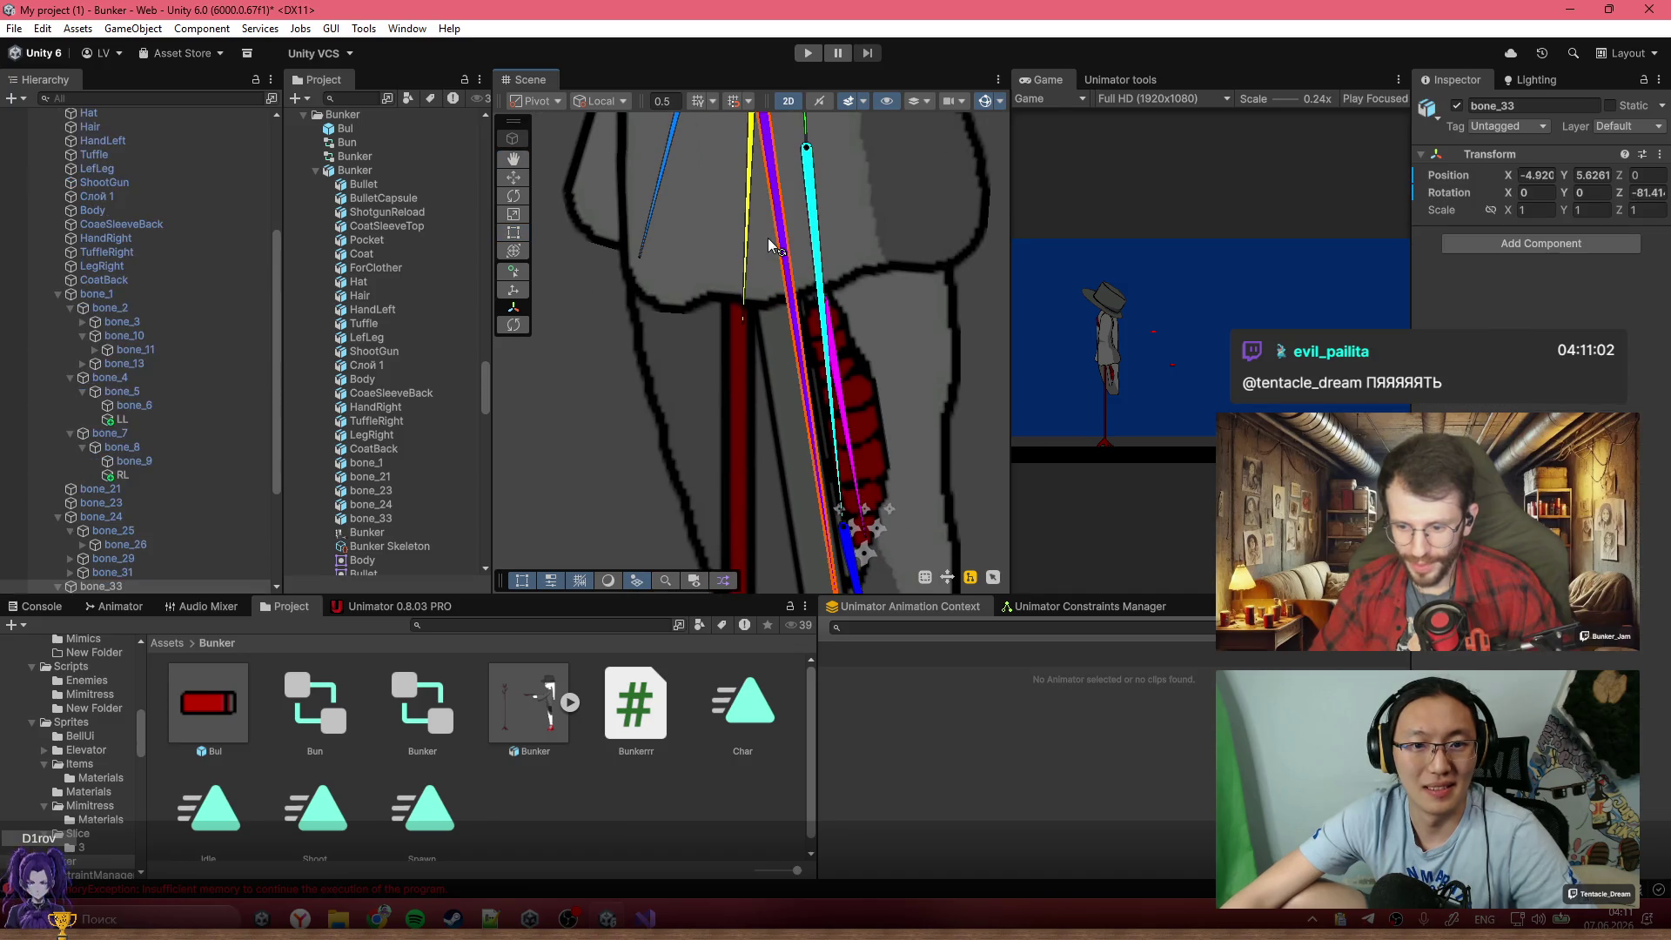
click(922, 204)
key(f)
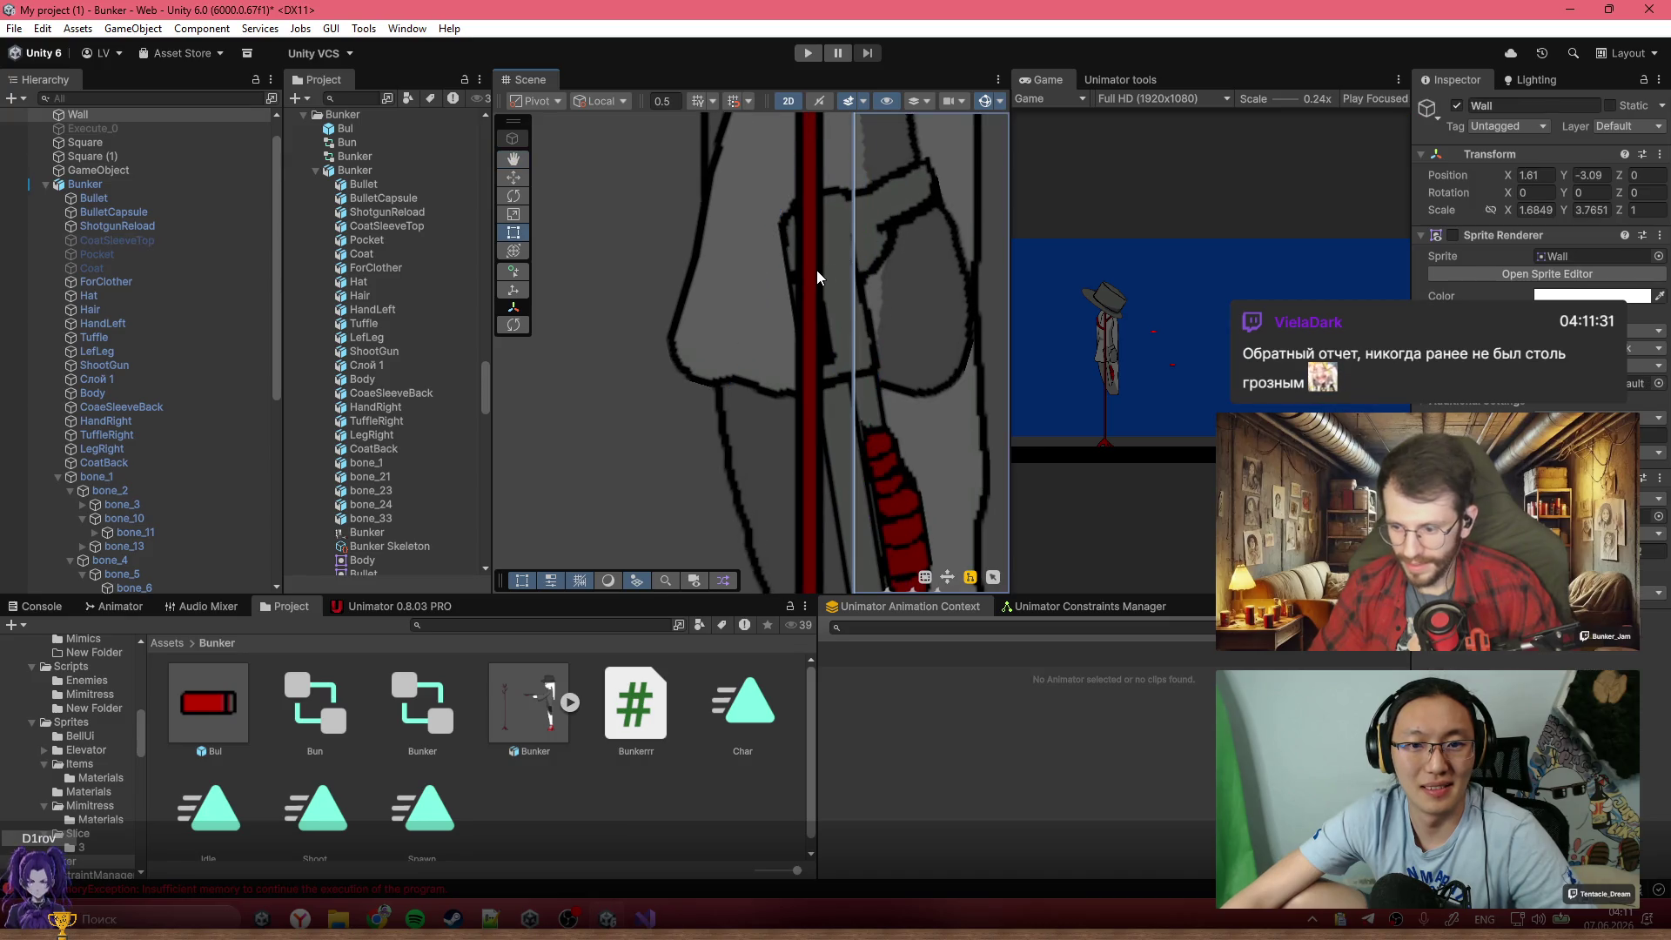
Create an empty child 'w' under bone_33 and move it onto the cyan arm bone
click(824, 268)
click(827, 275)
right_click(106, 590)
click(223, 453)
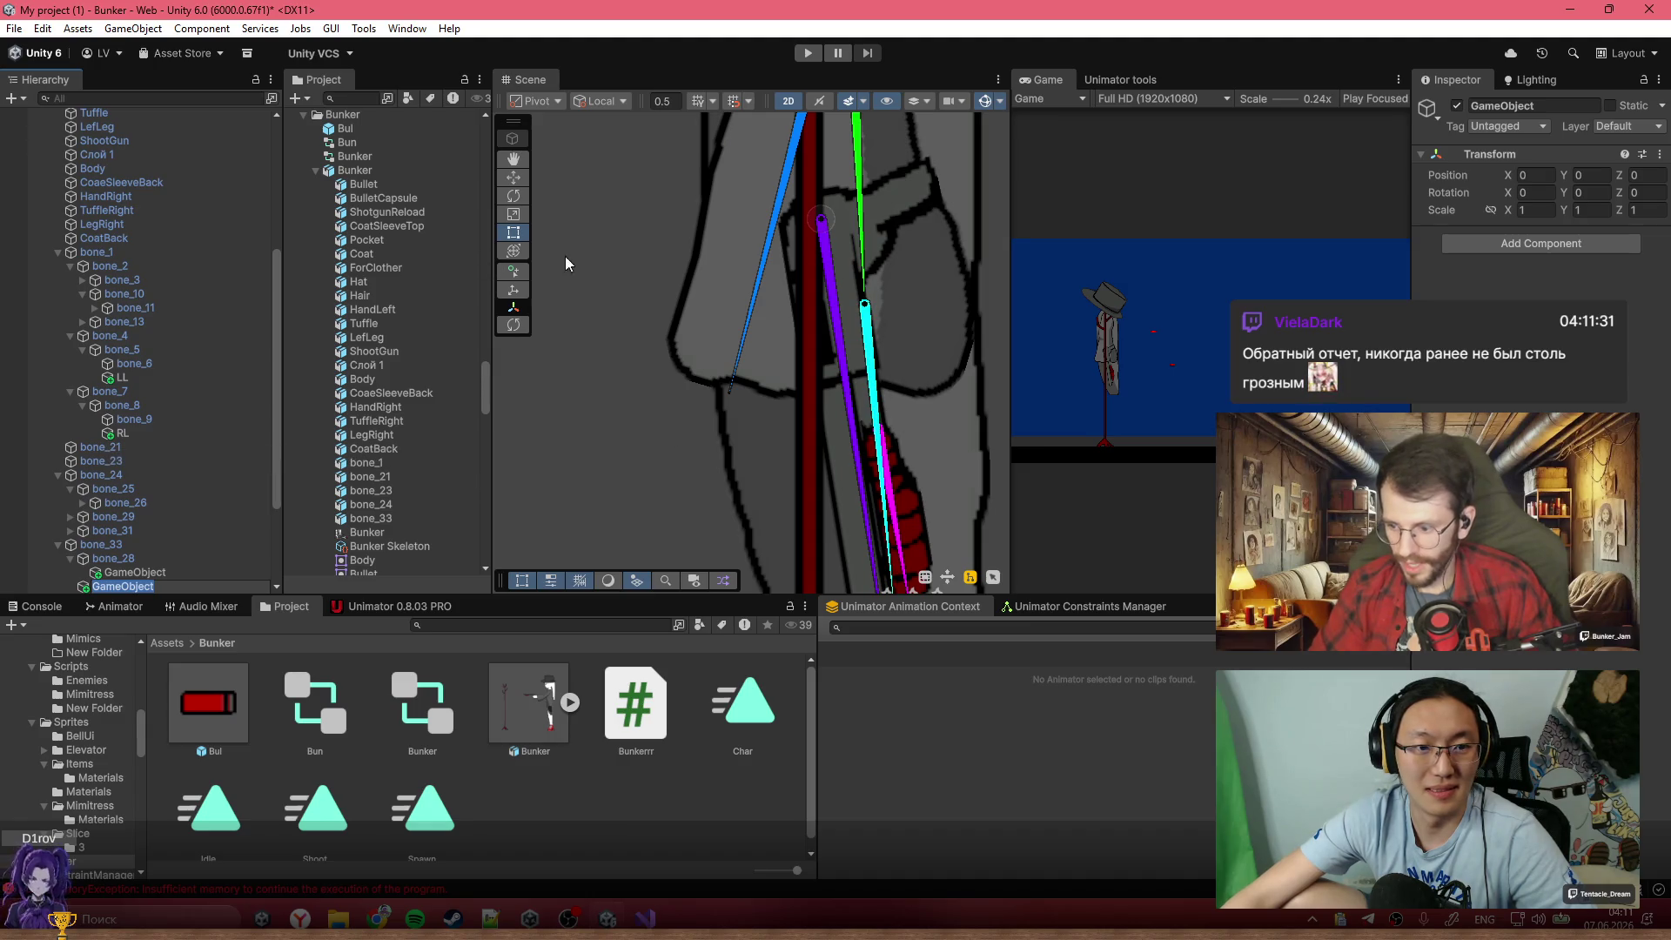
text(w)
scroll(780, 425, down, 3)
drag(824, 366, 906, 544)
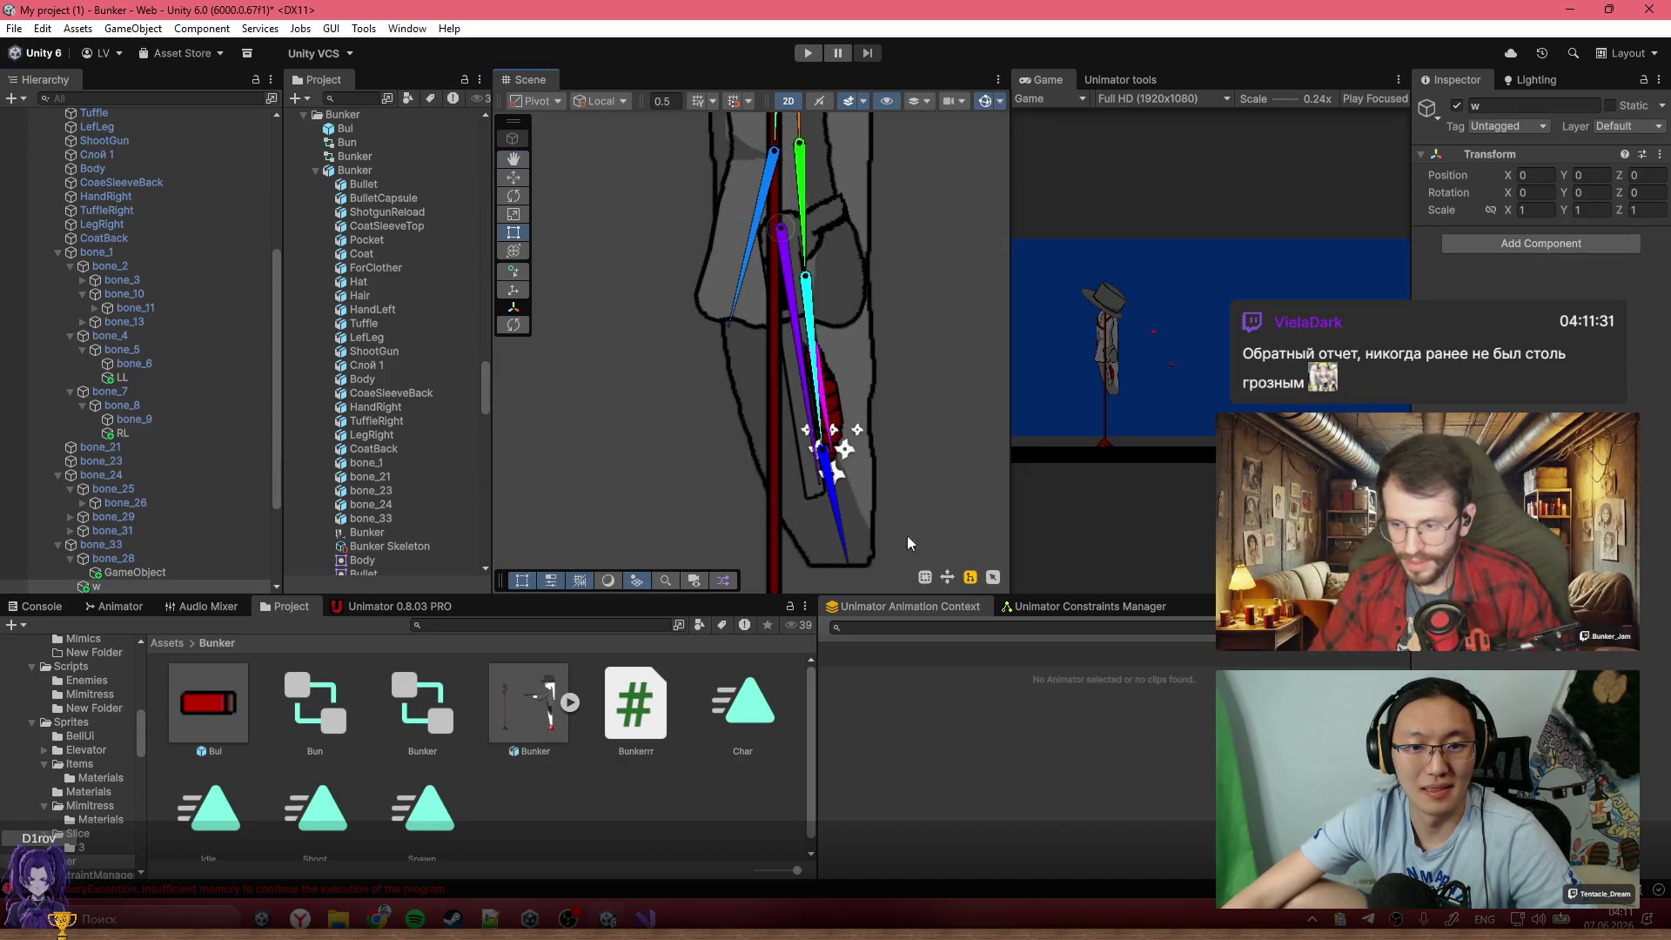
click(174, 583)
key(w)
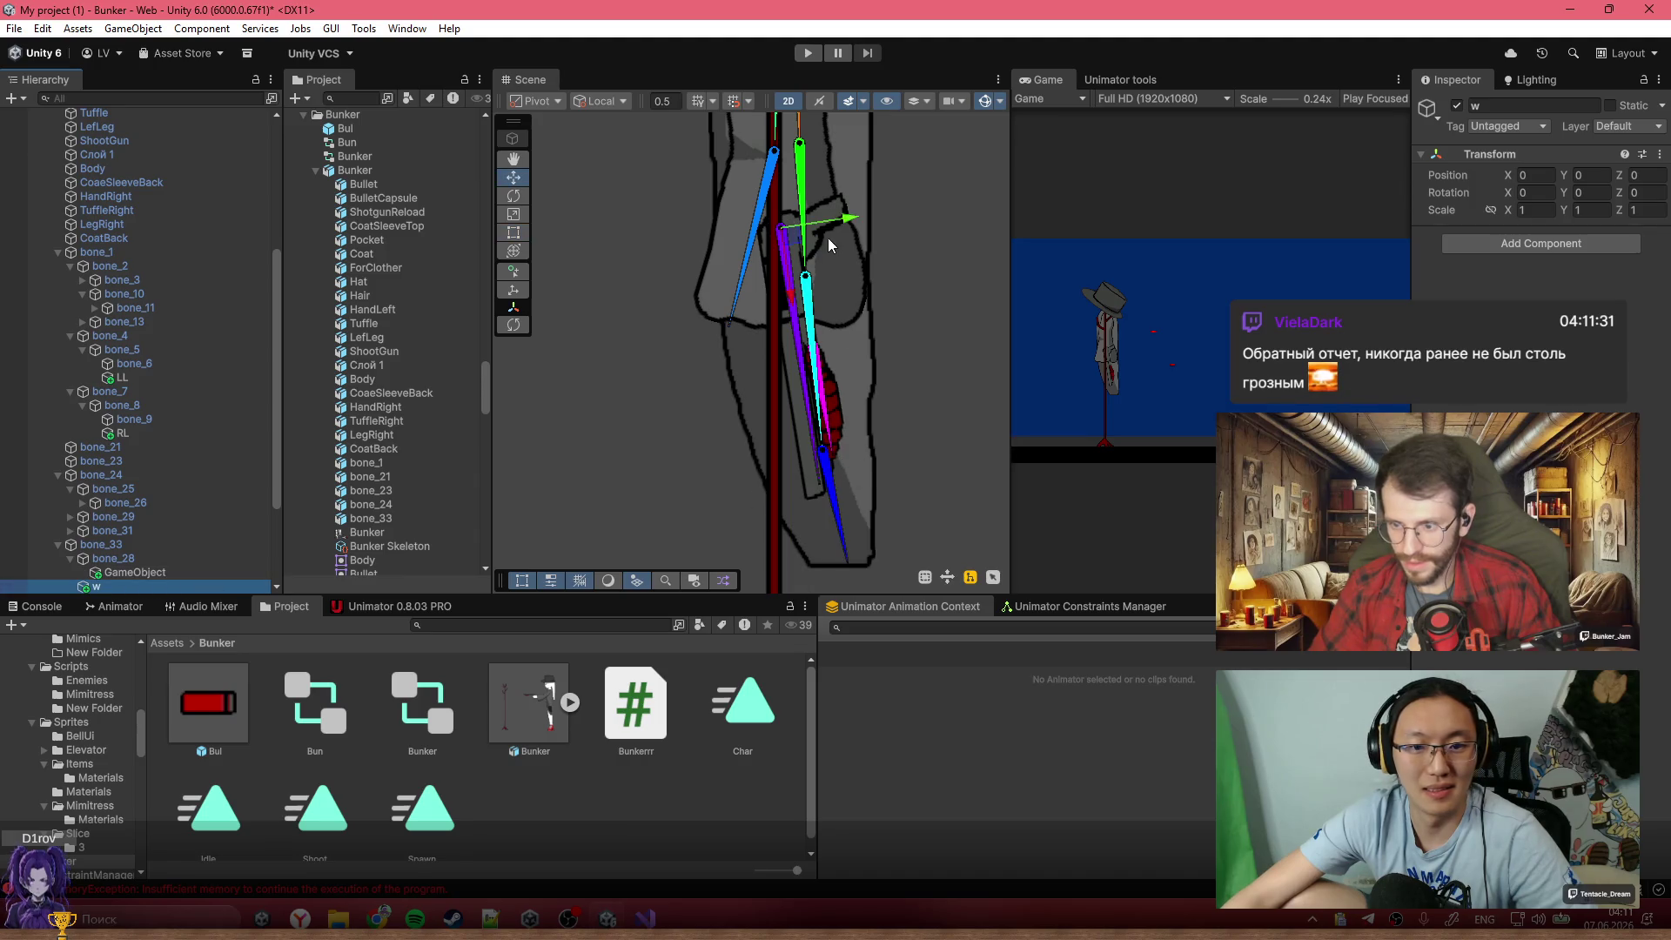
scroll(792, 237, up, 4)
mouse_move(792, 229)
mouse_down()
mouse_move(798, 357)
mouse_move(835, 341)
mouse_up()
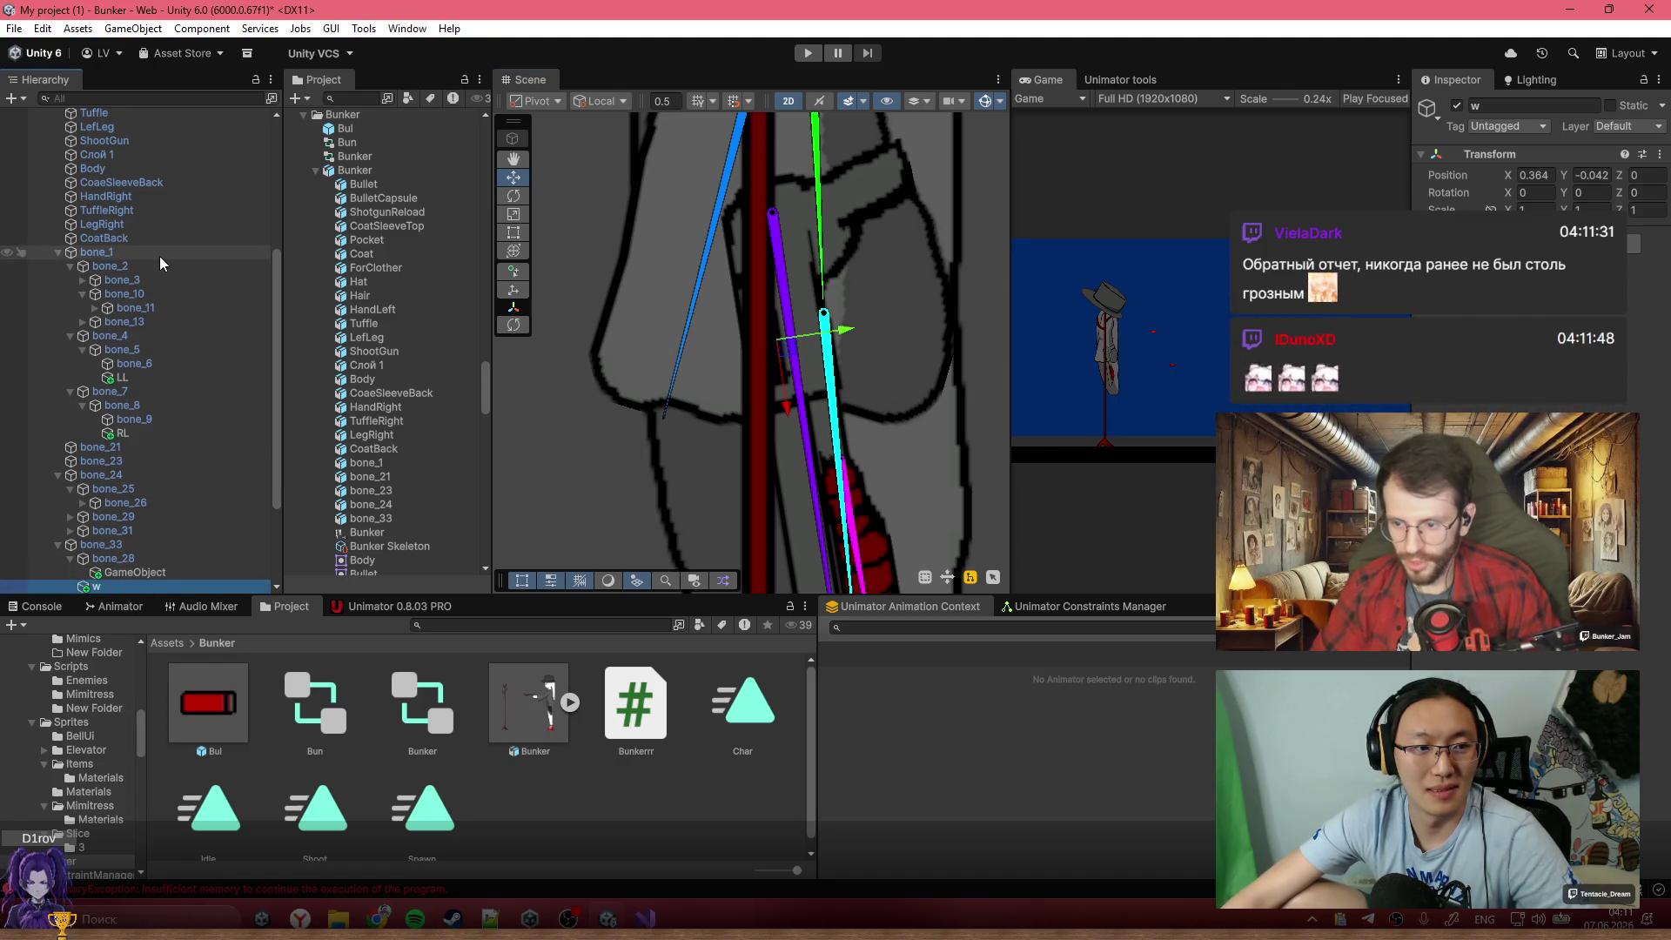
Show the Pocket and CoatSleeveTop sprites again and reselect the Bunker object
scroll(162, 305, up, 5)
click(144, 295)
click(116, 281)
key(alt+shift+a)
click(131, 267)
key(alt+shift+a)
click(112, 212)
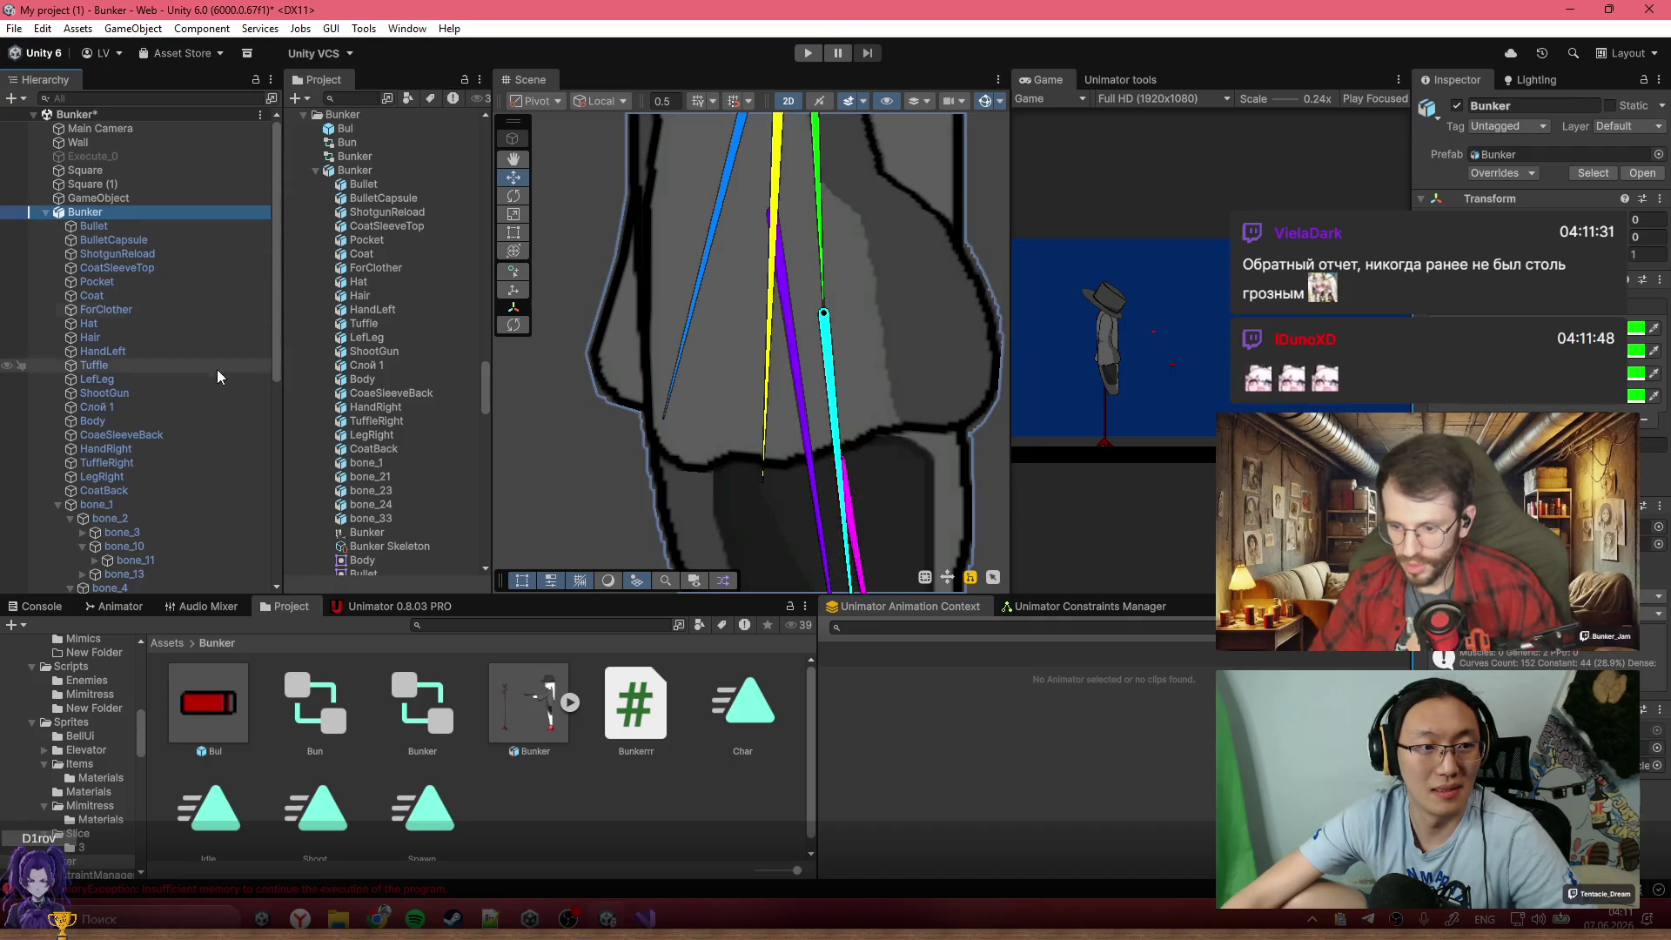
In Visual Studio, start a new line below the Update method in Bunkerrr.cs
click(644, 918)
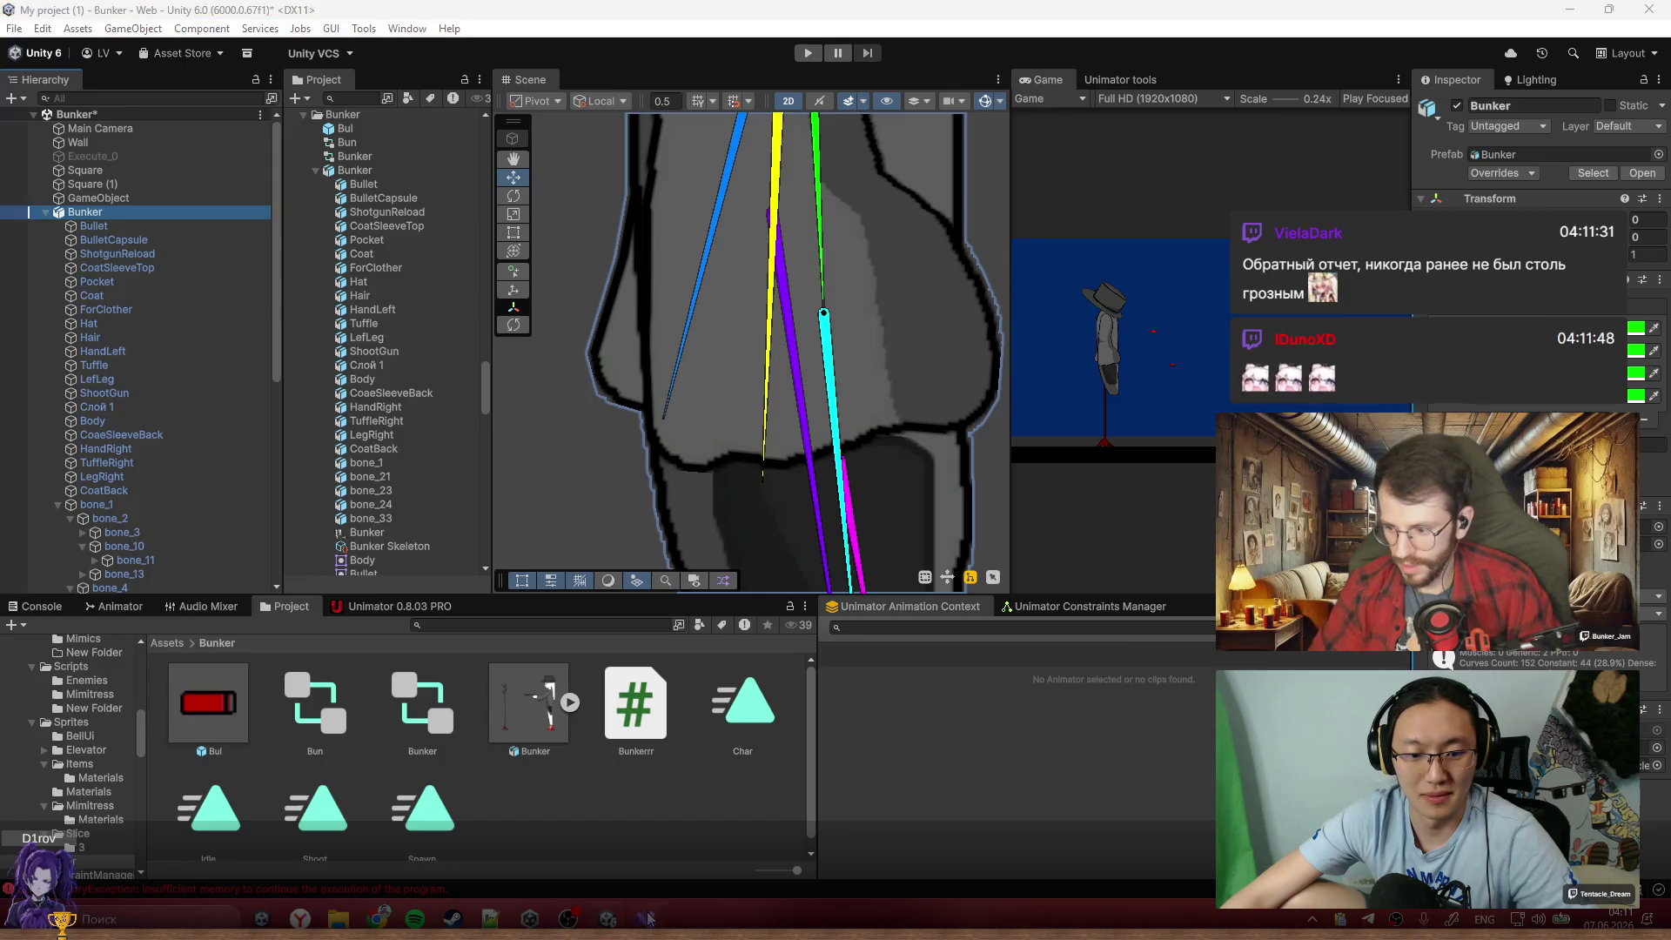
click(541, 626)
key(Return)
Undo the mistyped line and add a 'public GameObject Bull;' field below the ps field
text(public)
key(ctrl+z)
key(ctrl+z)
key(ctrl+z)
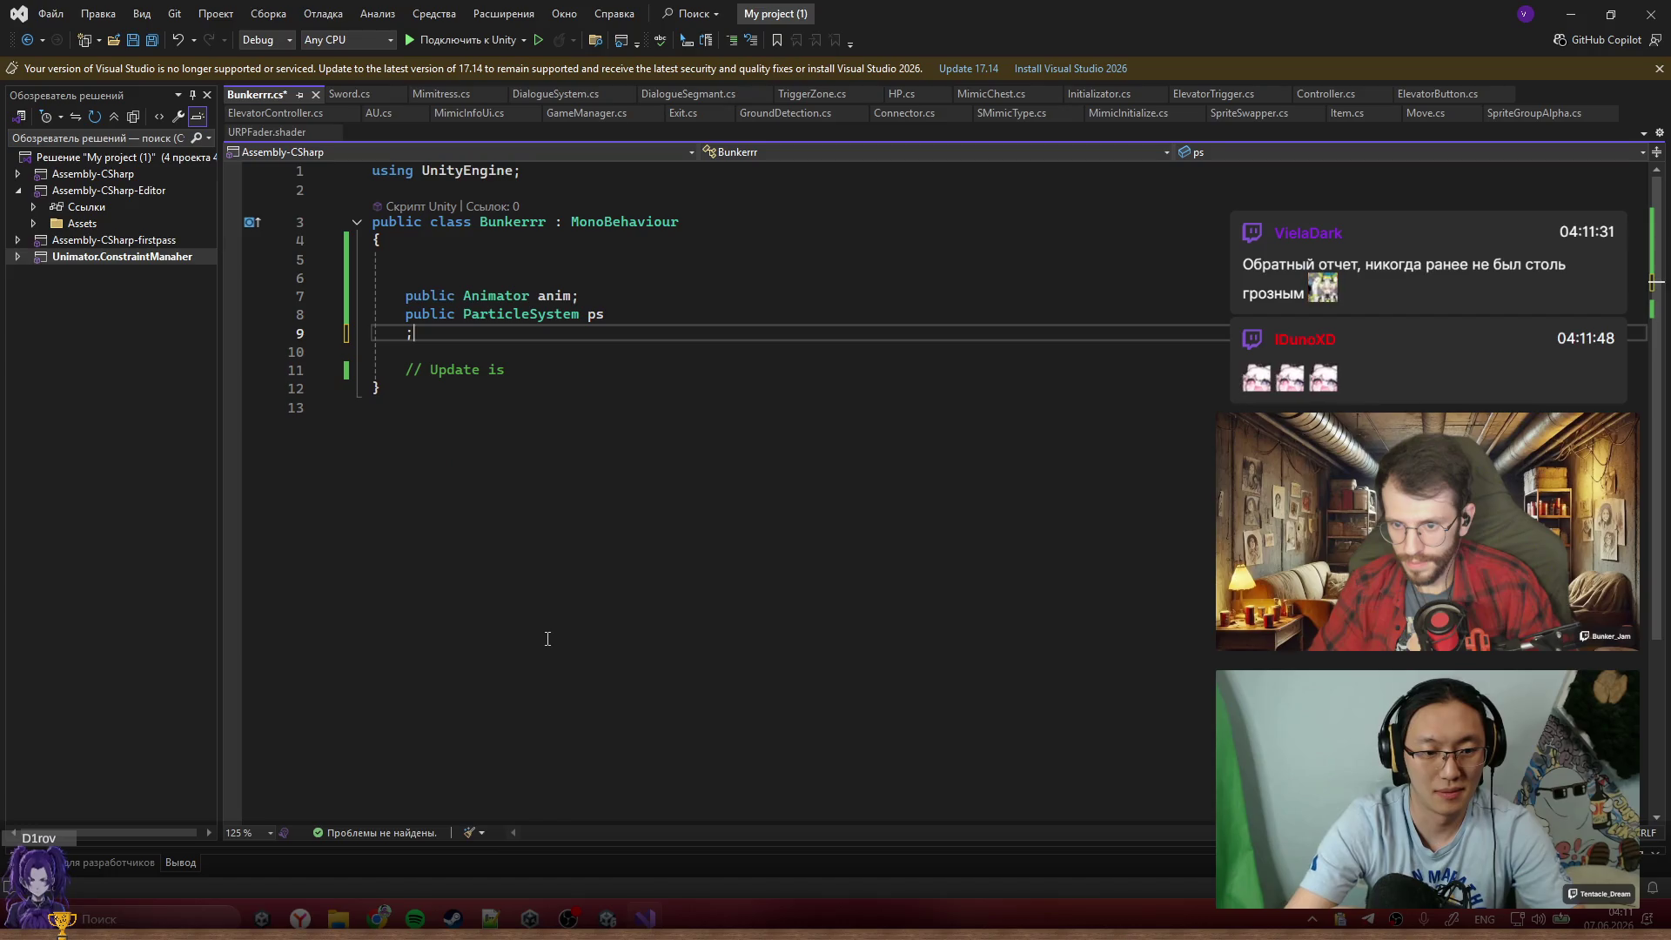
key(ctrl+y)
key(ctrl+y)
key(ctrl+y)
click(696, 570)
key(ctrl+z)
click(657, 318)
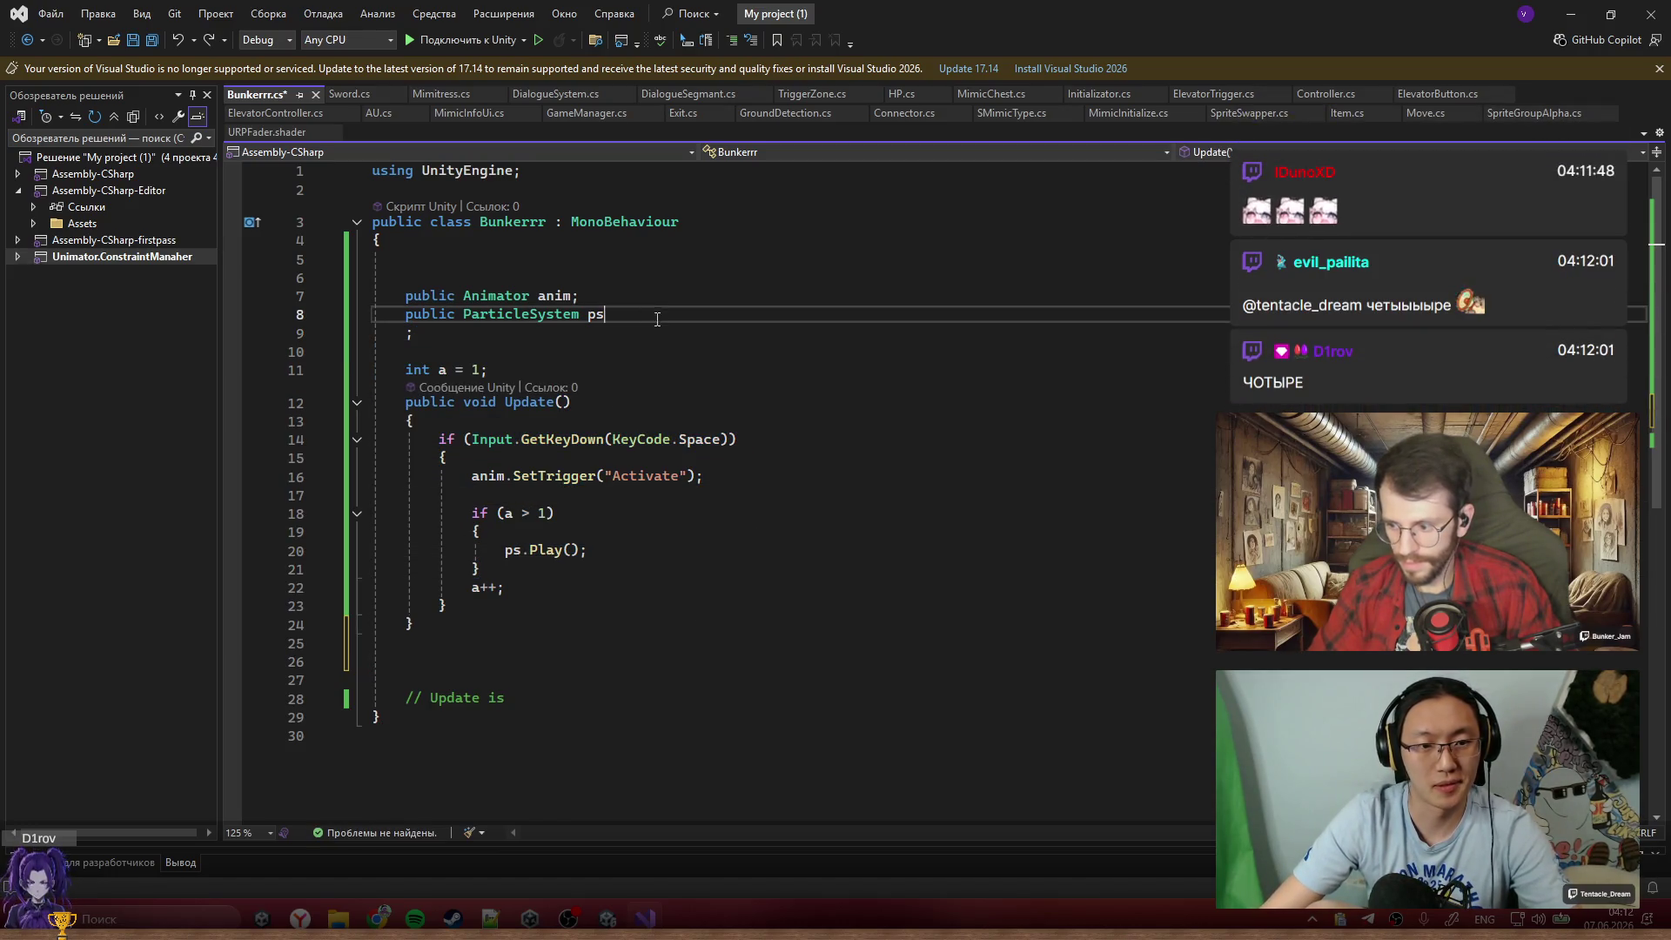
click(563, 327)
key(Return)
key(Return)
text(public)
text( void)
key(BackSpace)
key(BackSpace)
key(BackSpace)
text(Game)
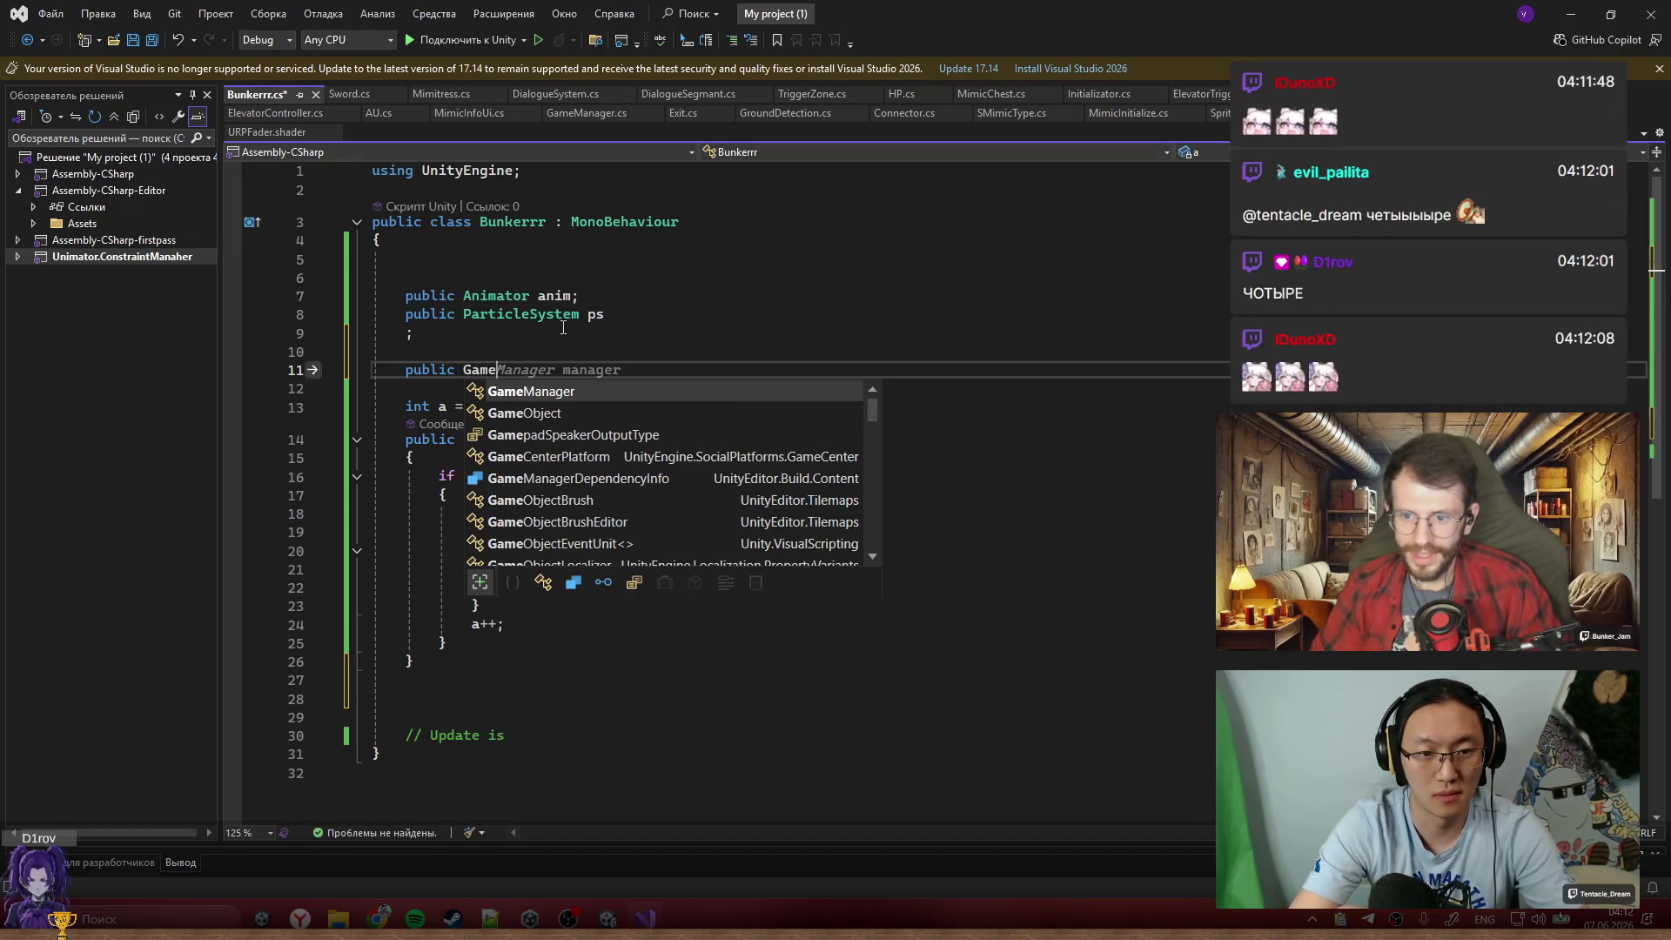
text(Object Bull;)
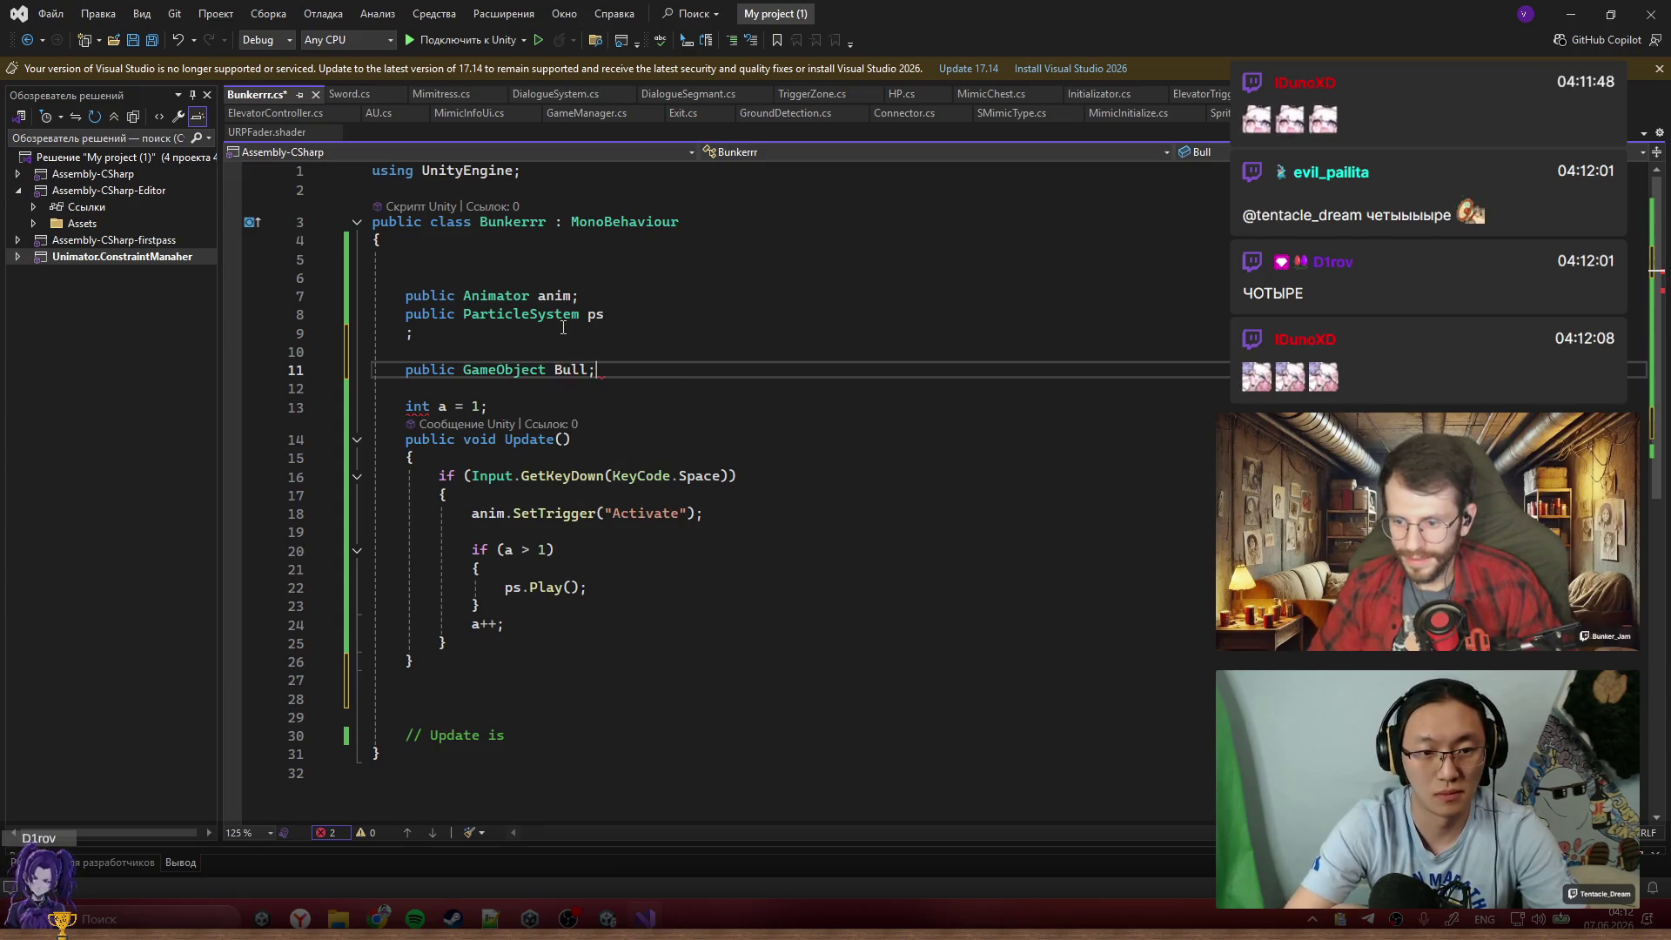
After ps.Play(), start a spawn line 'GameObject I = Instantiate(Bull);'
click(785, 590)
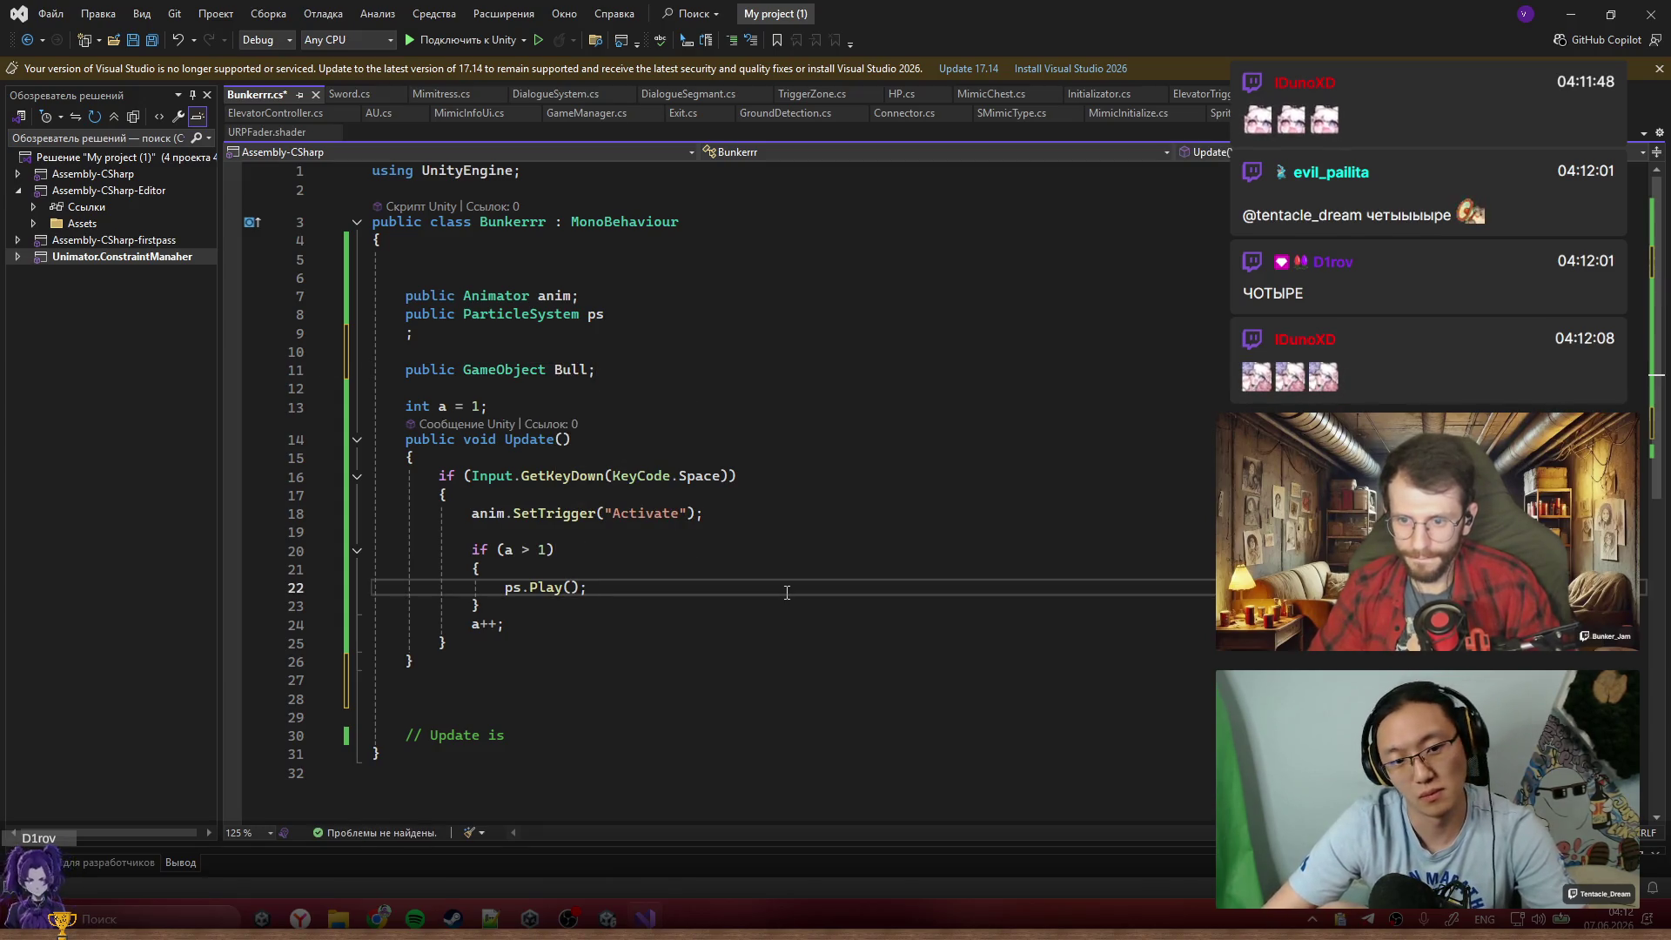
key(Return)
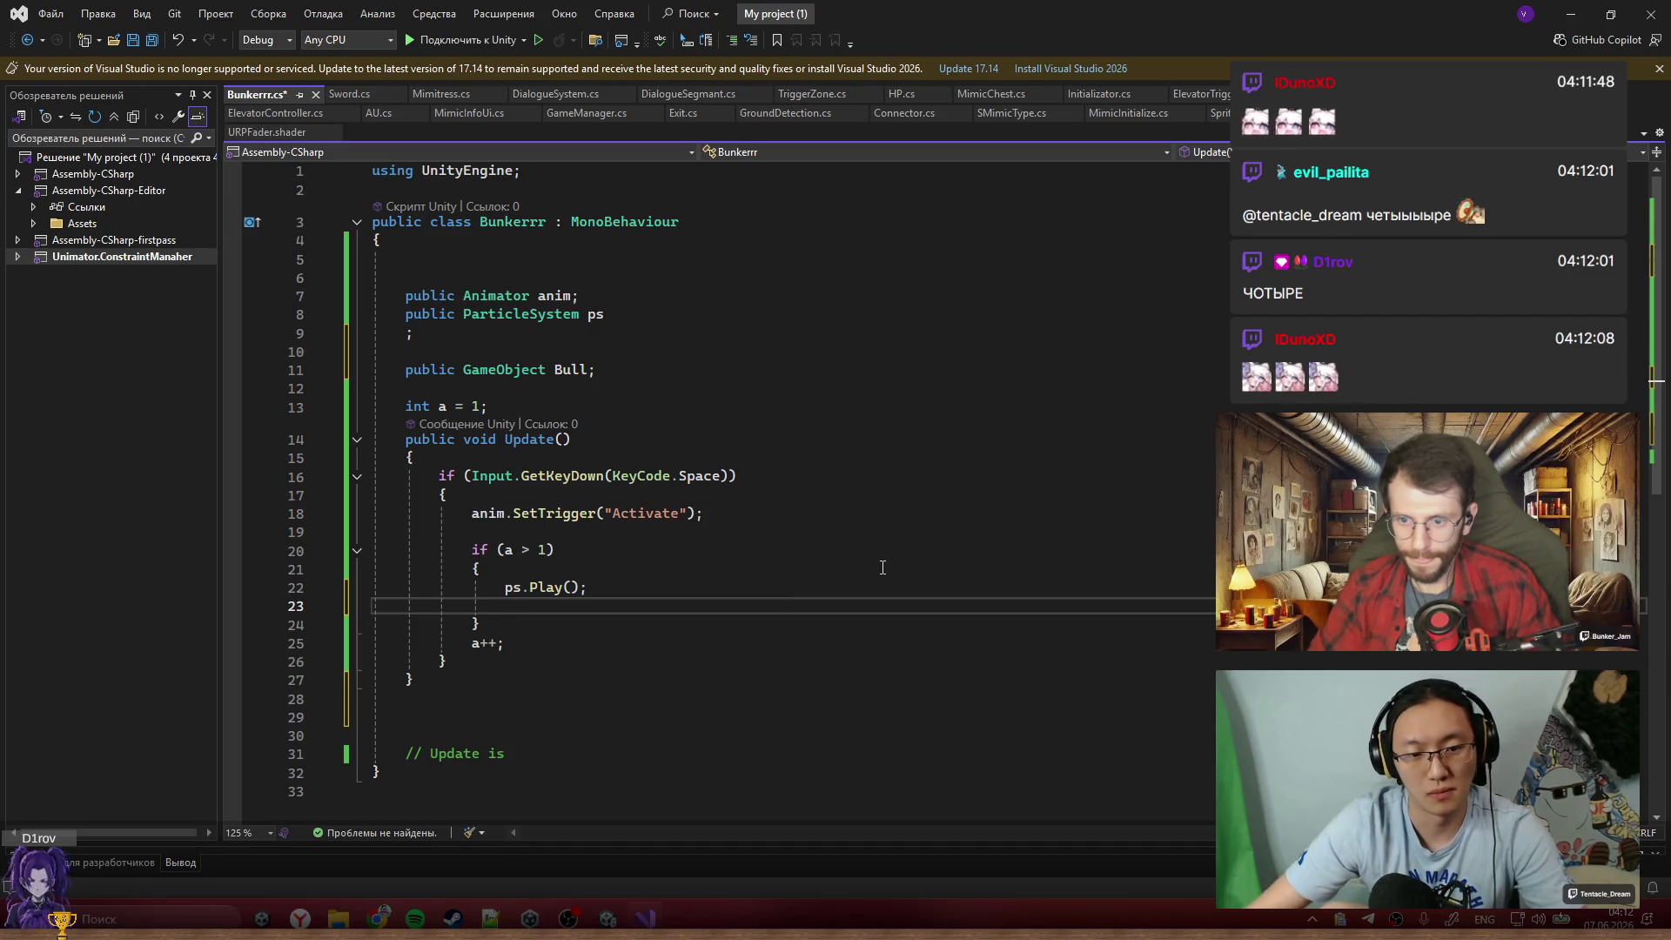
text(In)
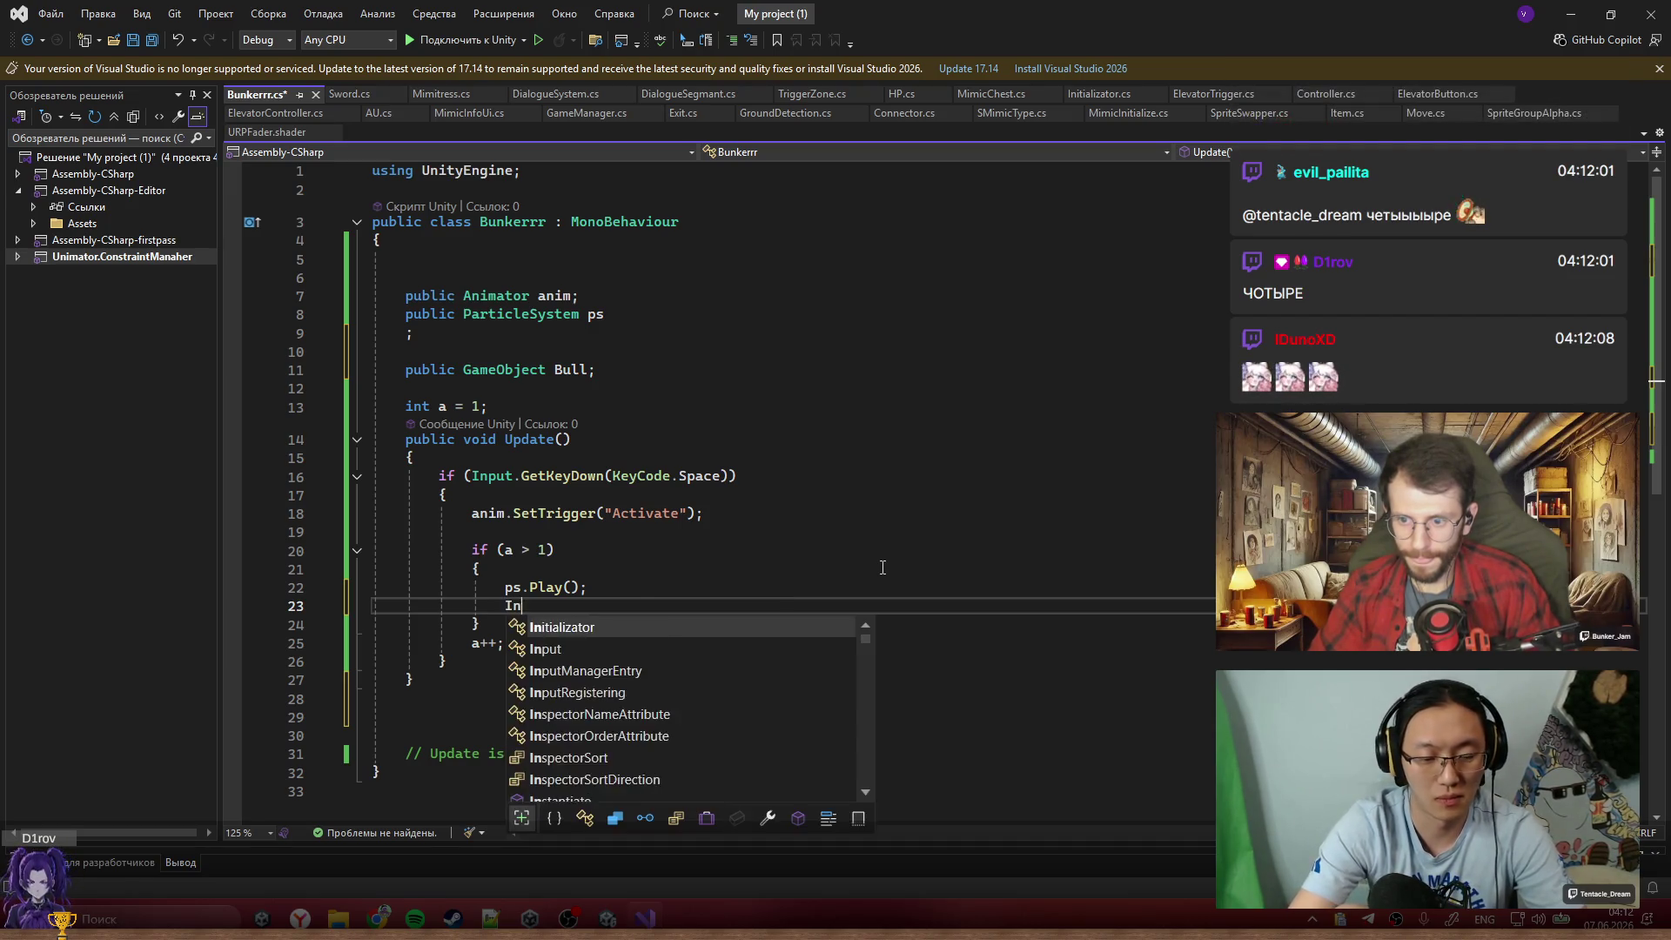
key(BackSpace)
key(BackSpace)
text(Gam)
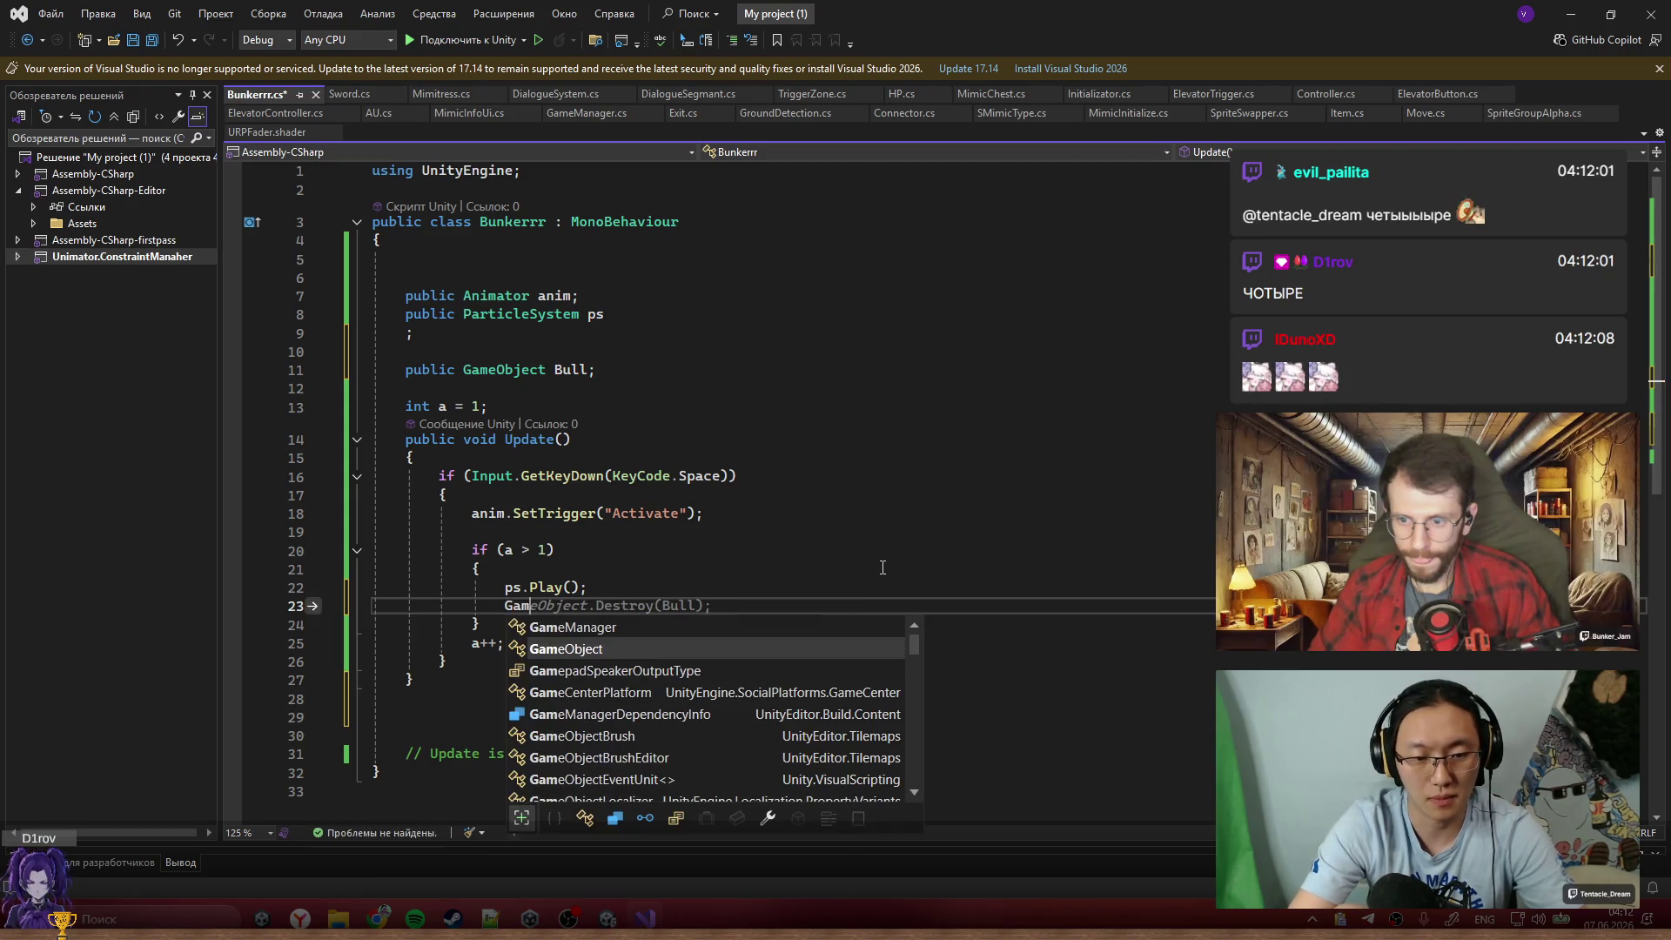
key(Tab)
text(I)
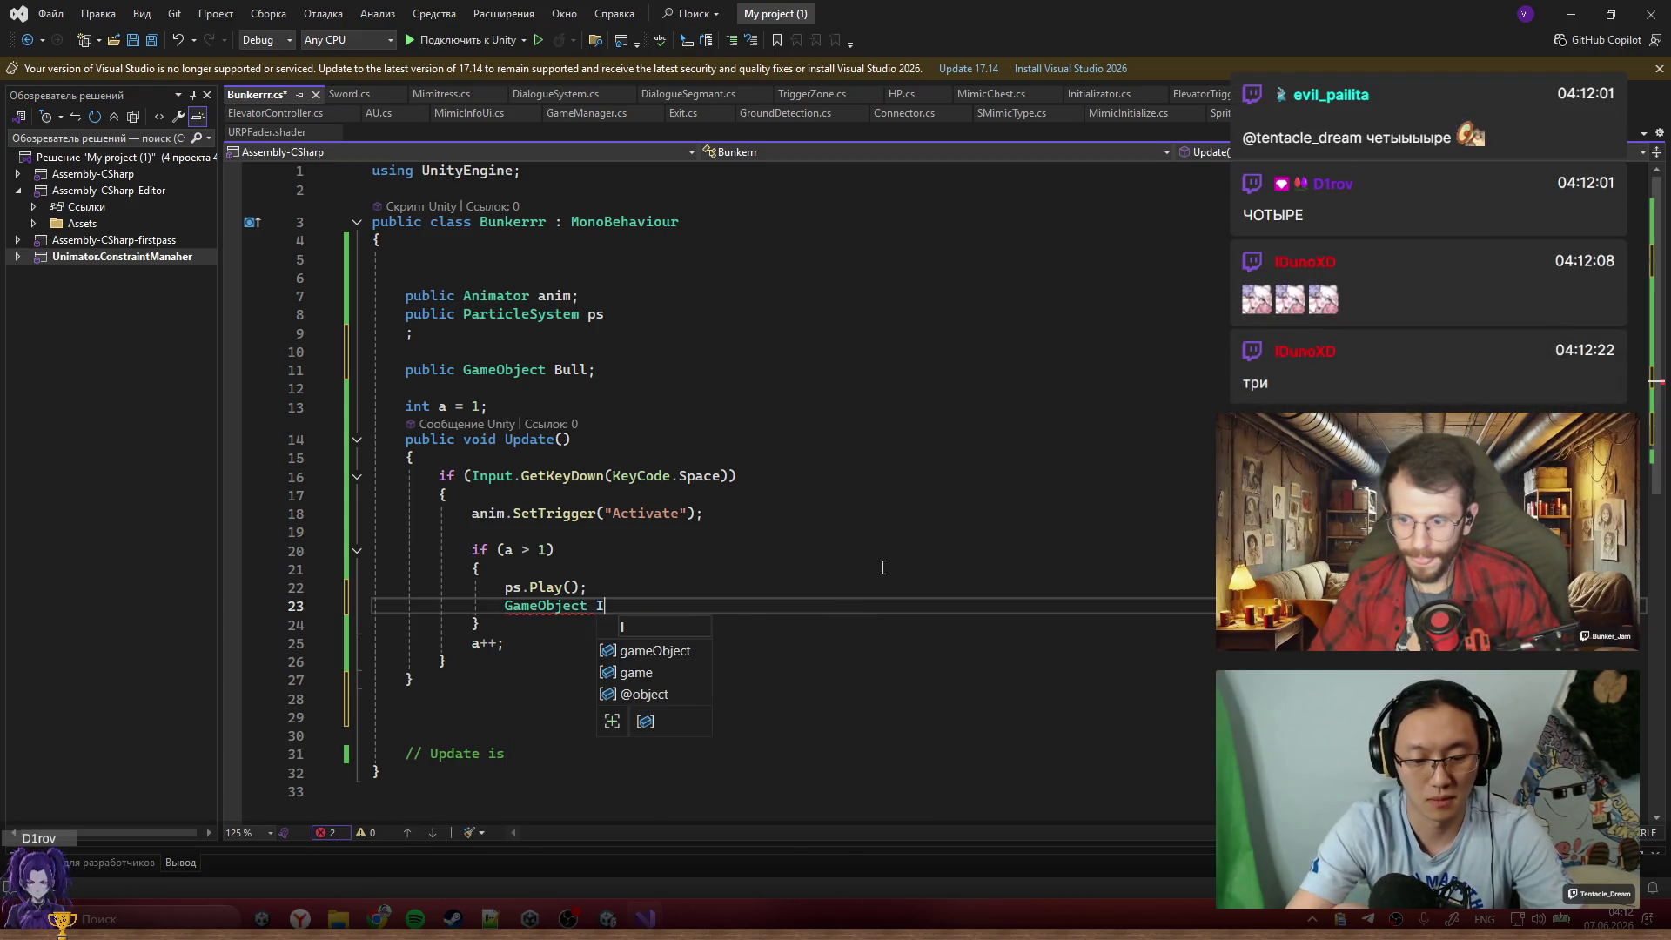
text( In)
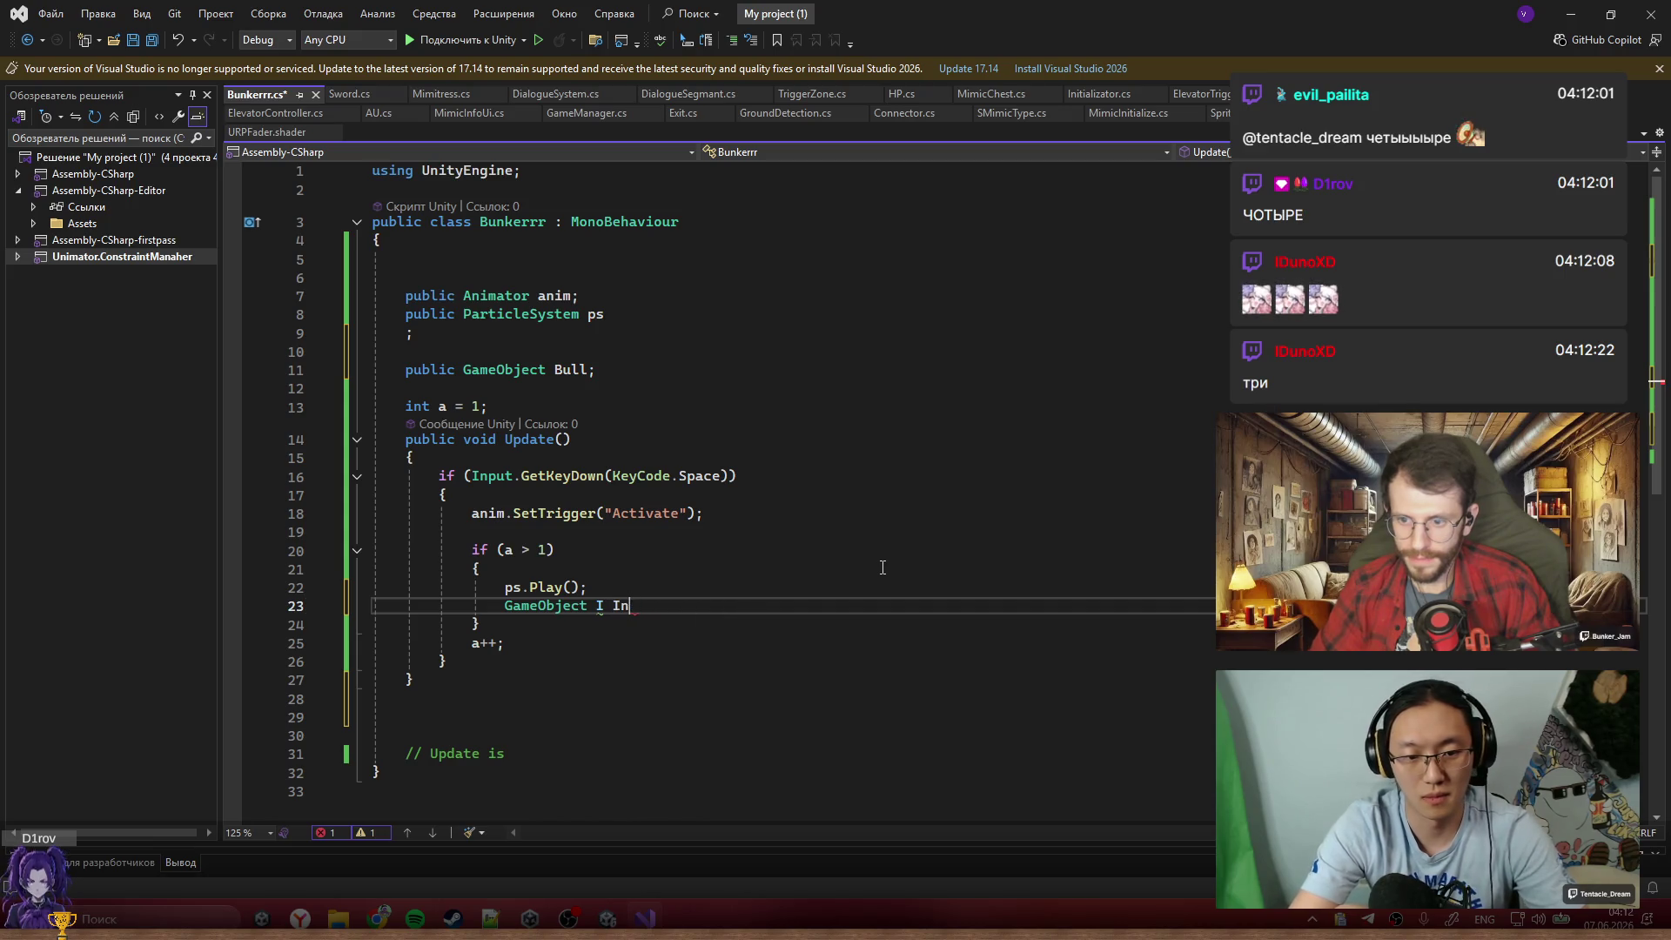
key(BackSpace)
key(BackSpace)
text(= Intan)
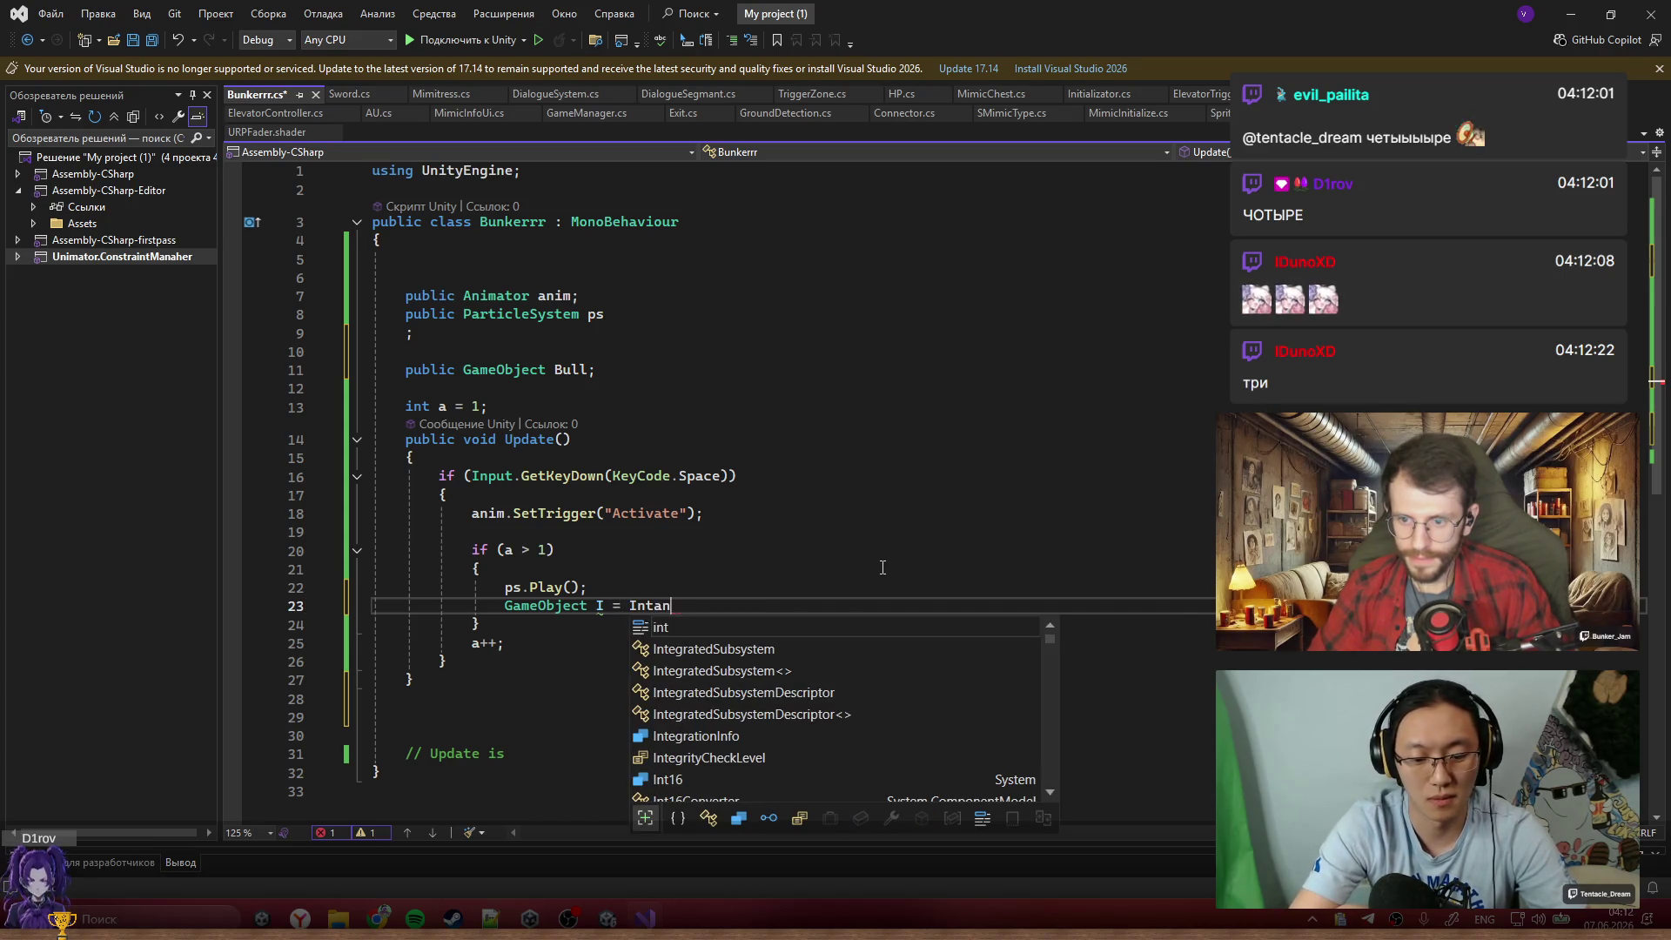
text(tian)
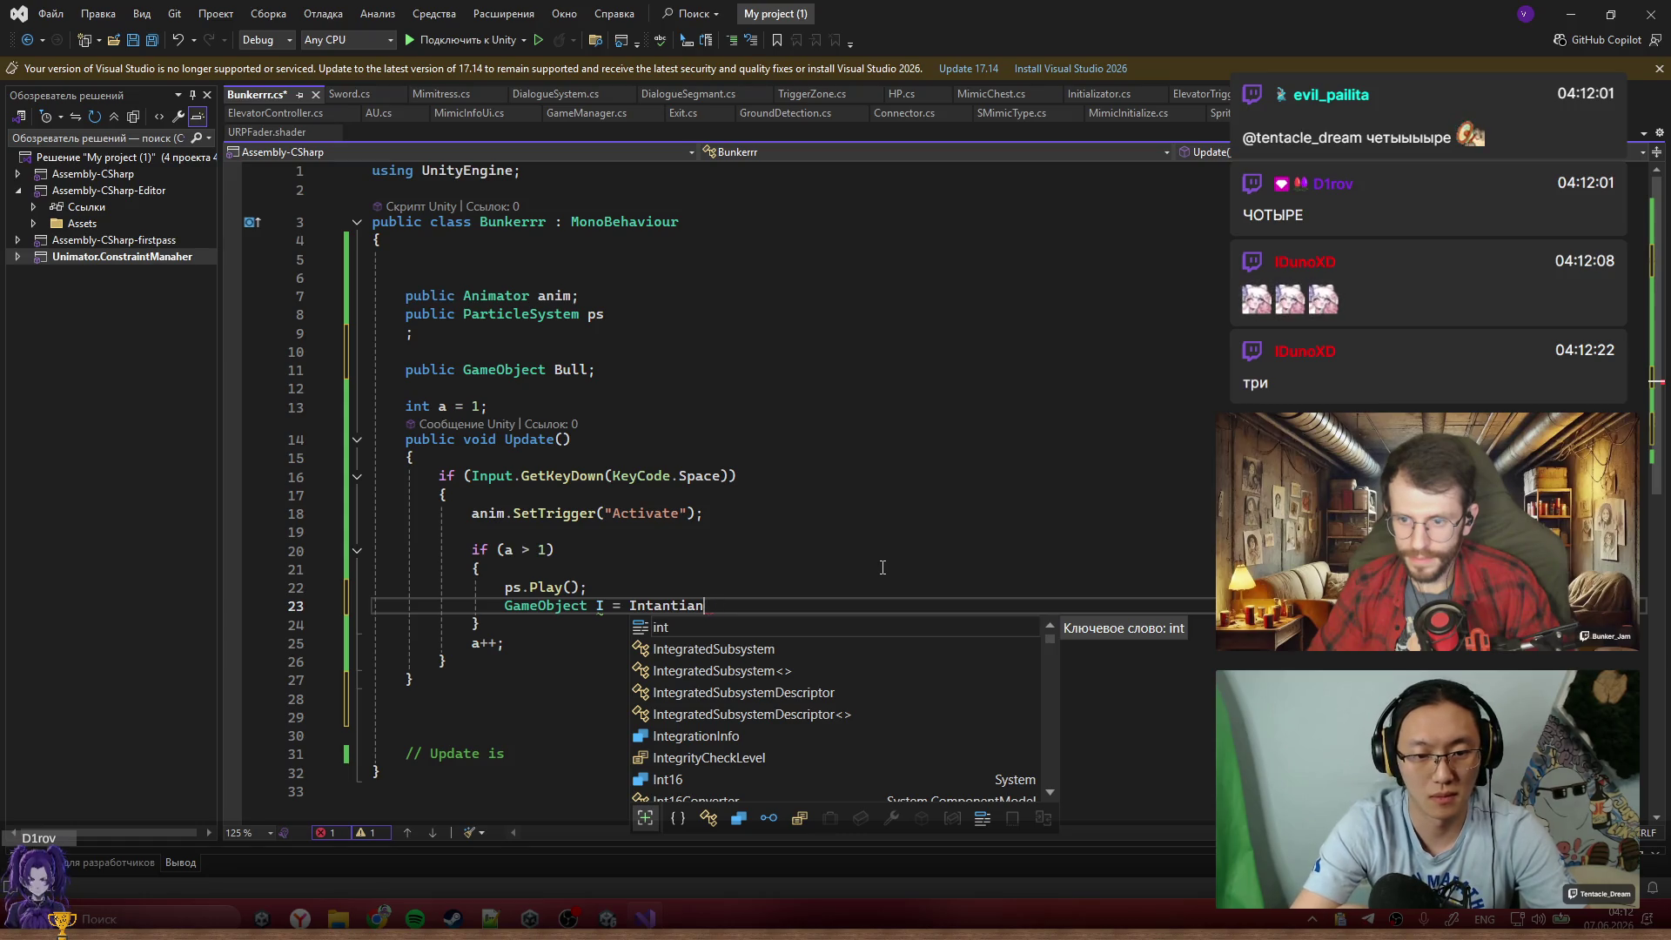
key(BackSpace)
text(te(){)
key(Return)
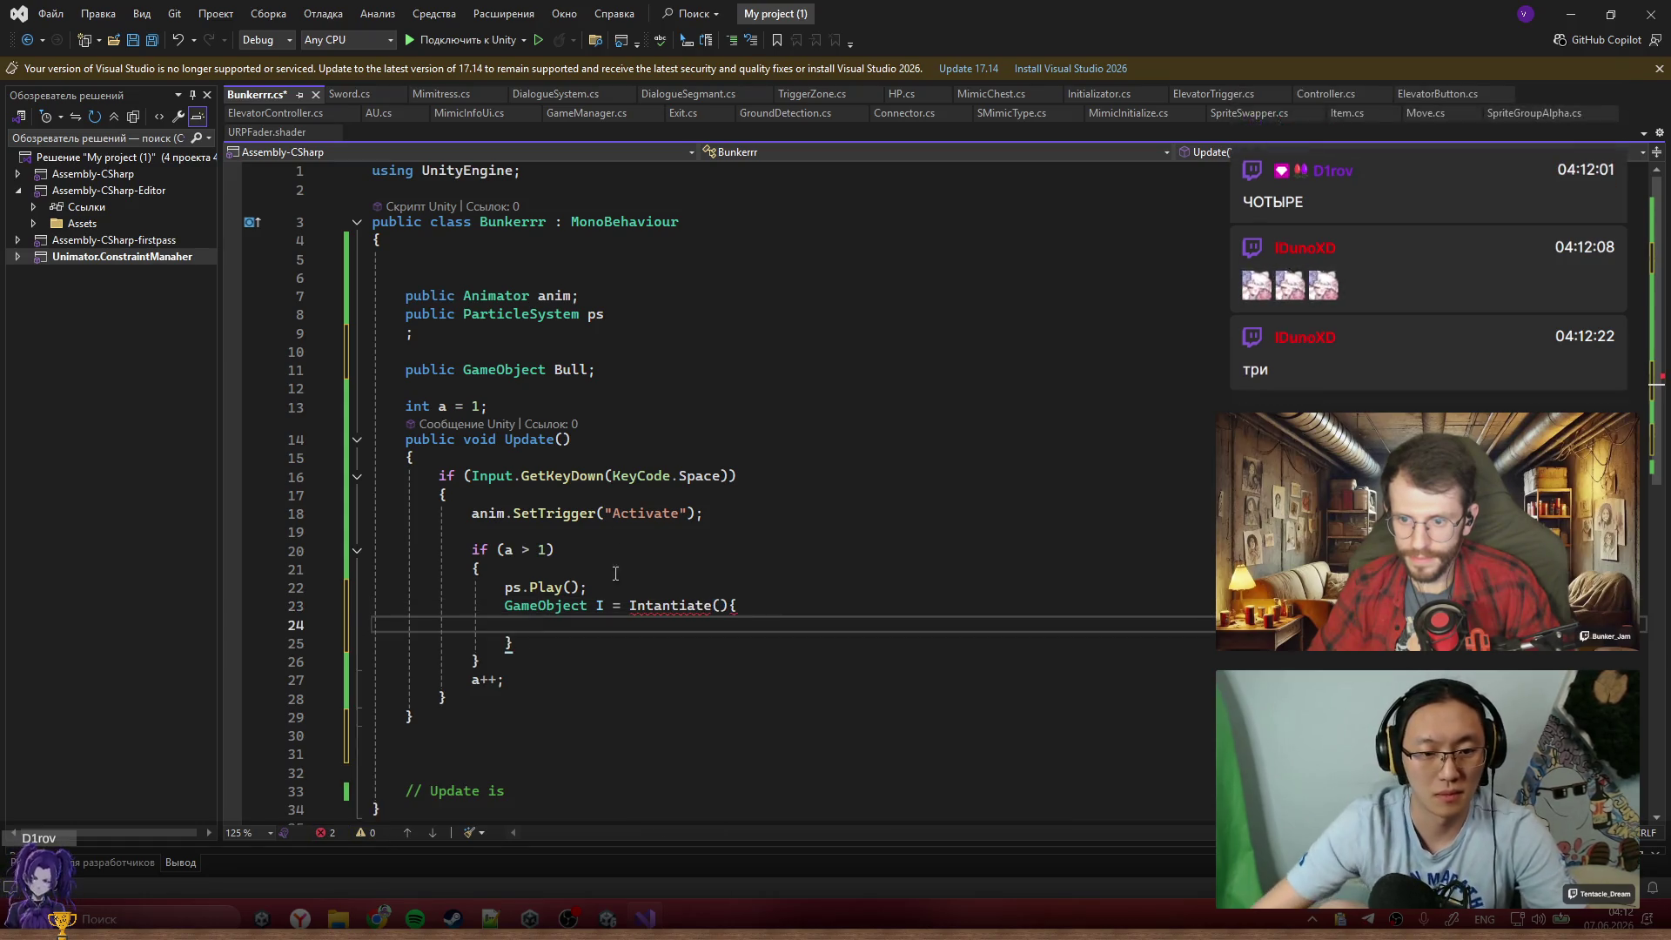
key(ctrl+z)
key(ctrl+z)
text(;)
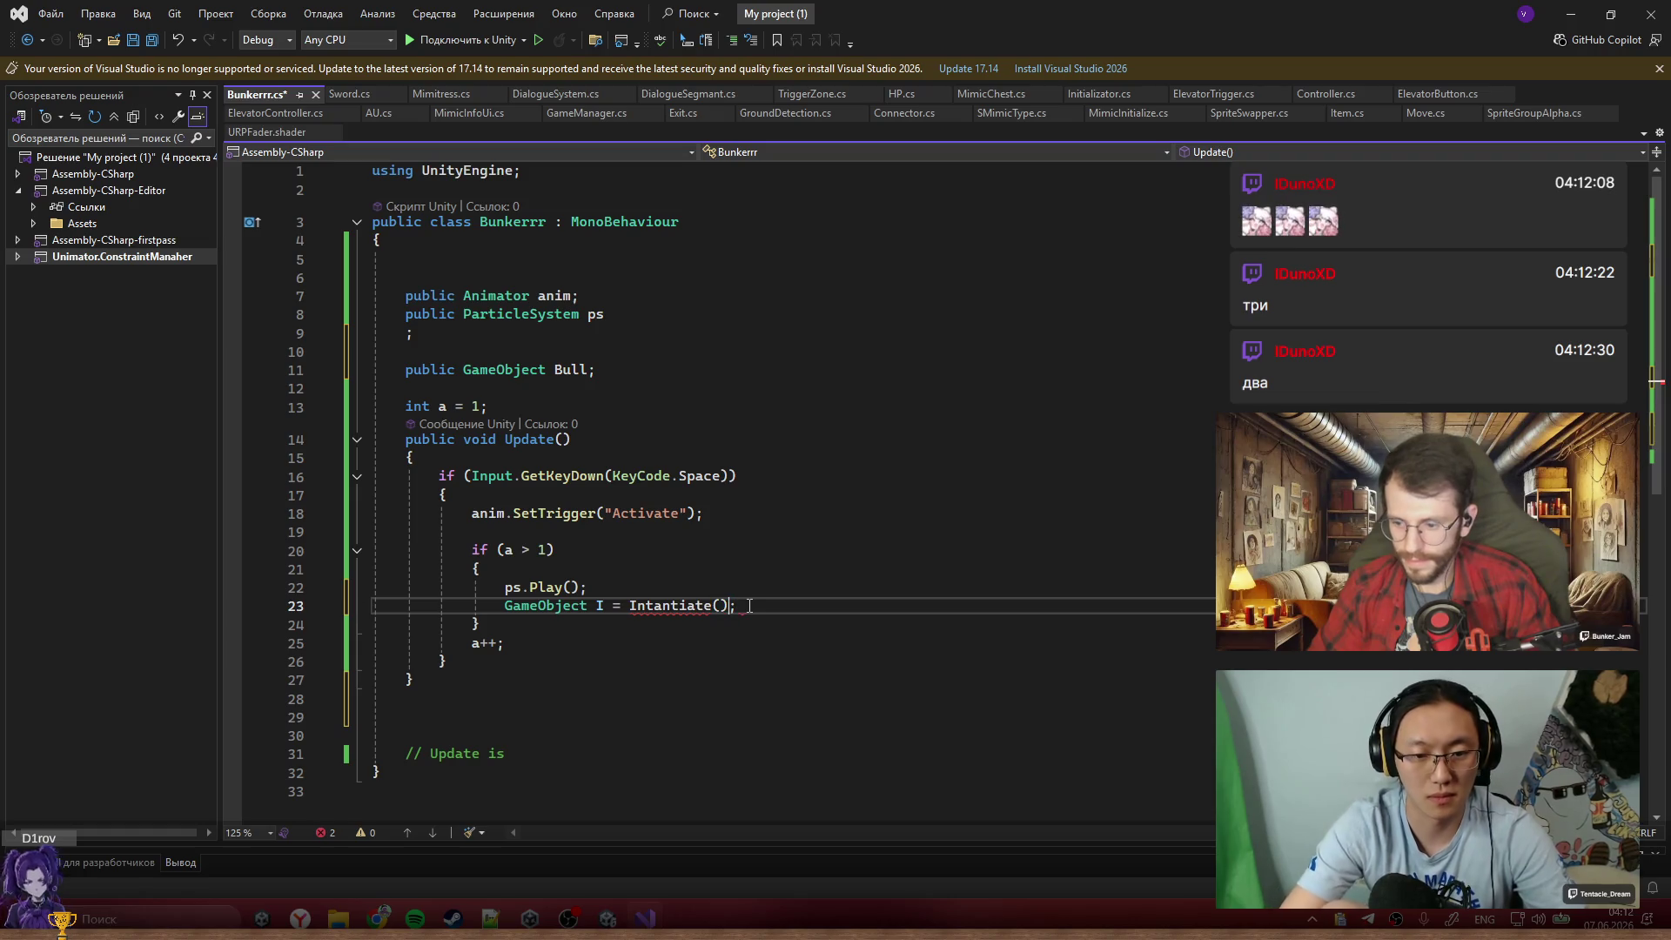
double_click(568, 374)
key(ctrl+c)
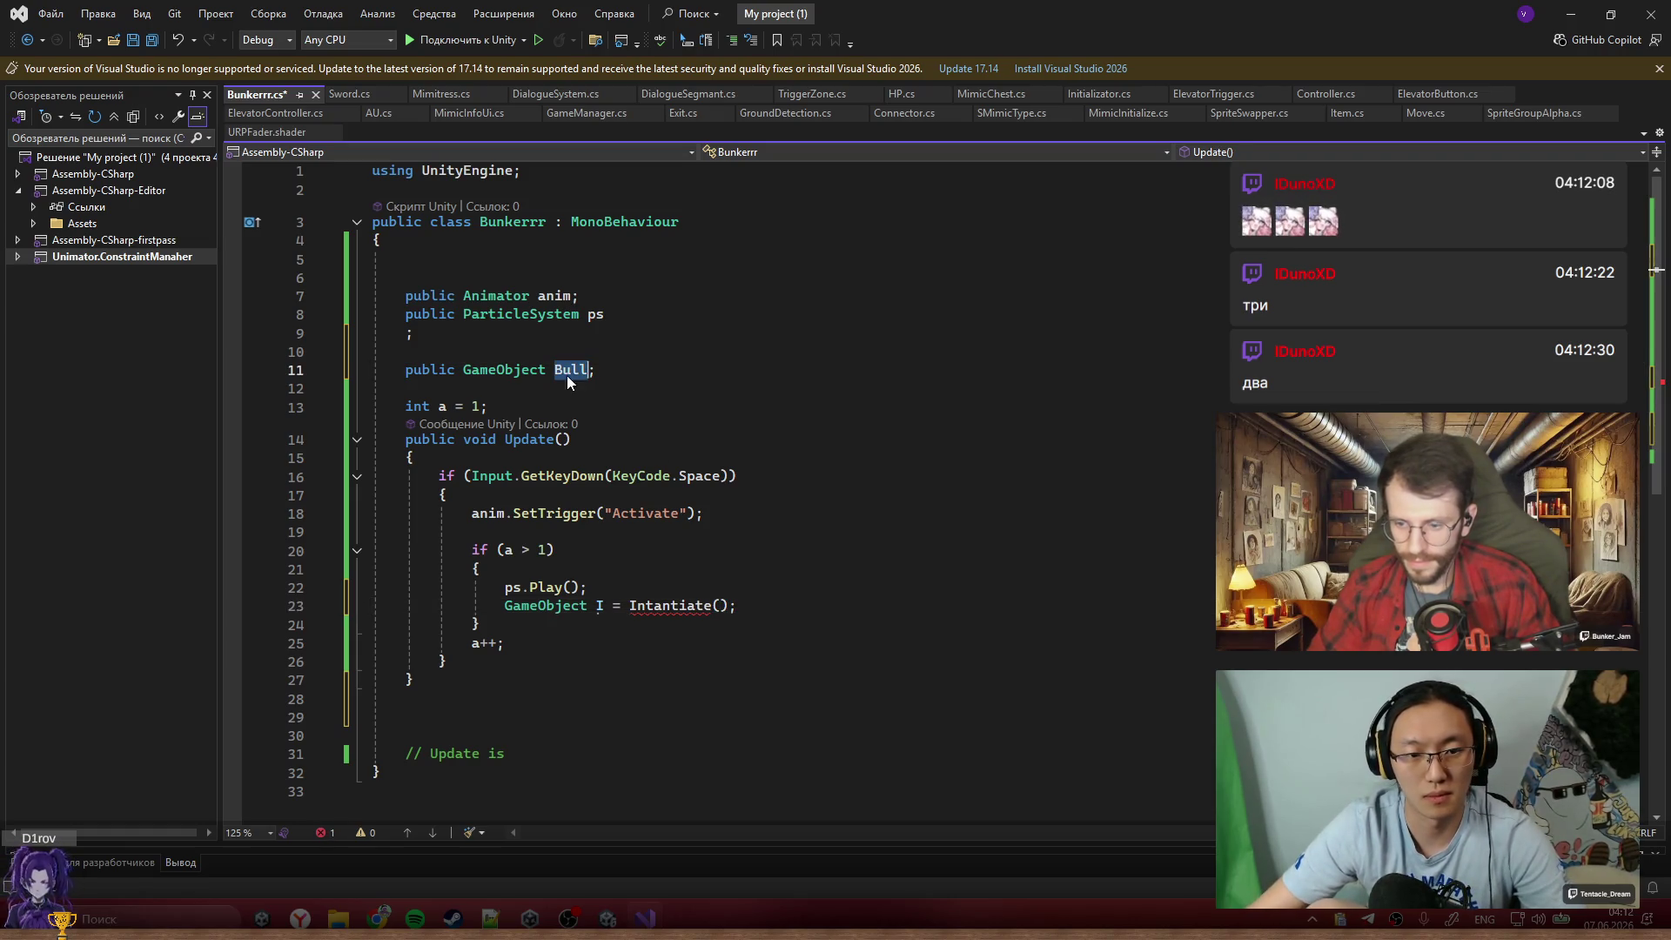
click(728, 607)
key(ctrl+v)
Add a 'public Transform ts;' field and pass ts as the spawn call's second argument
click(683, 383)
text(public)
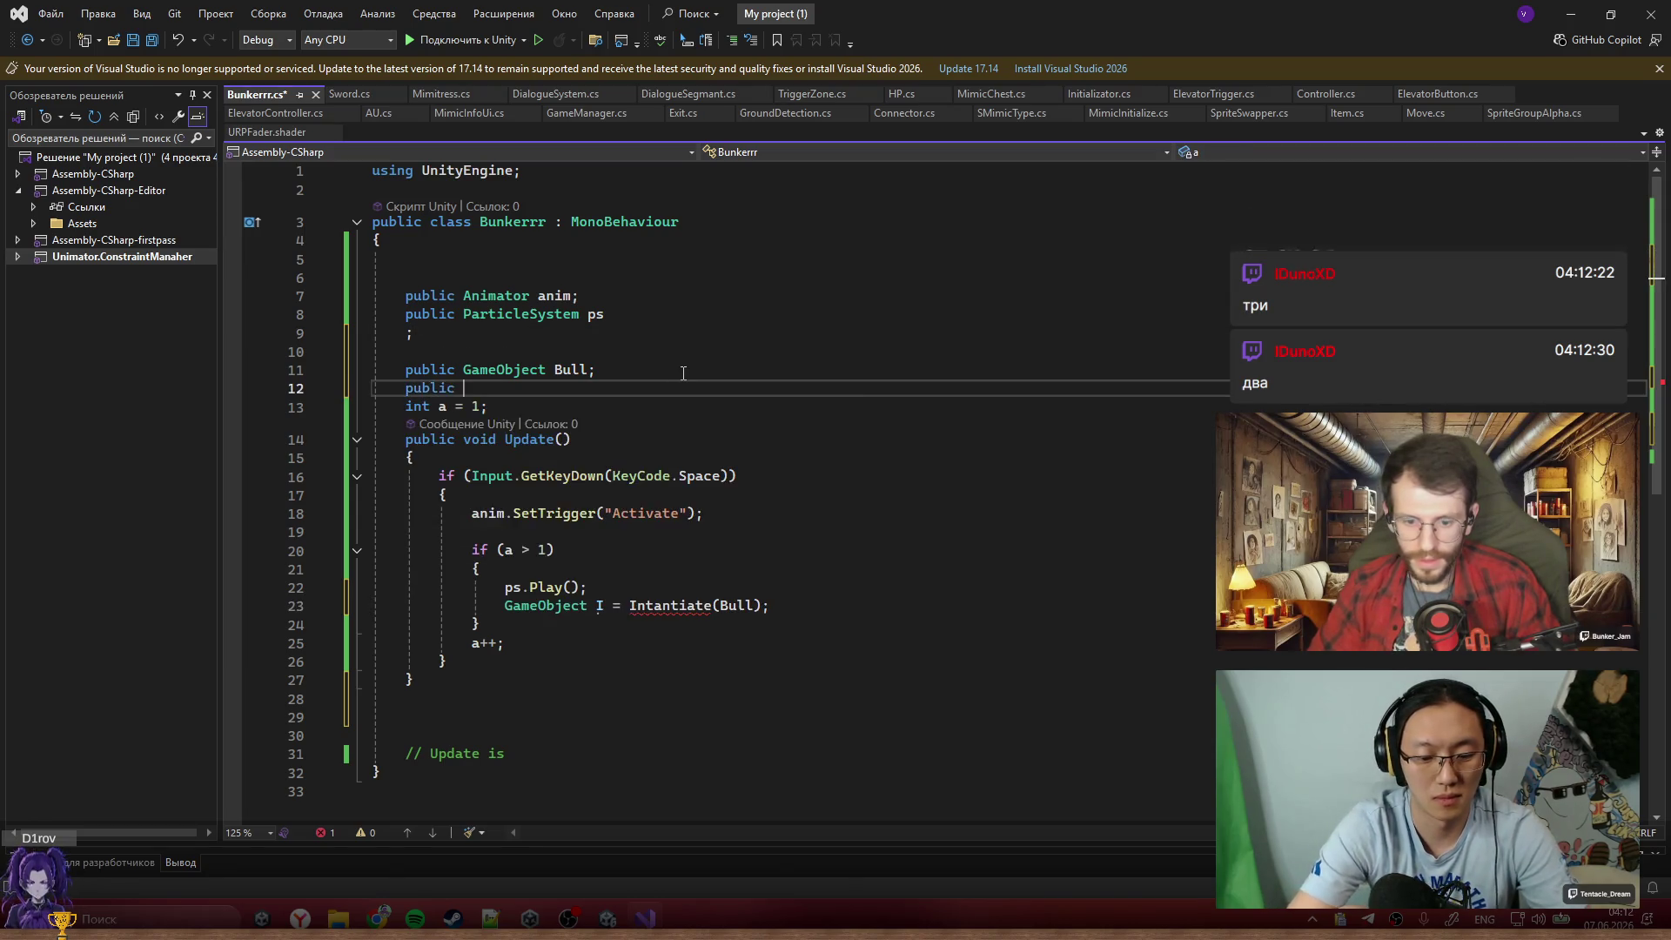
text( Transform ts;)
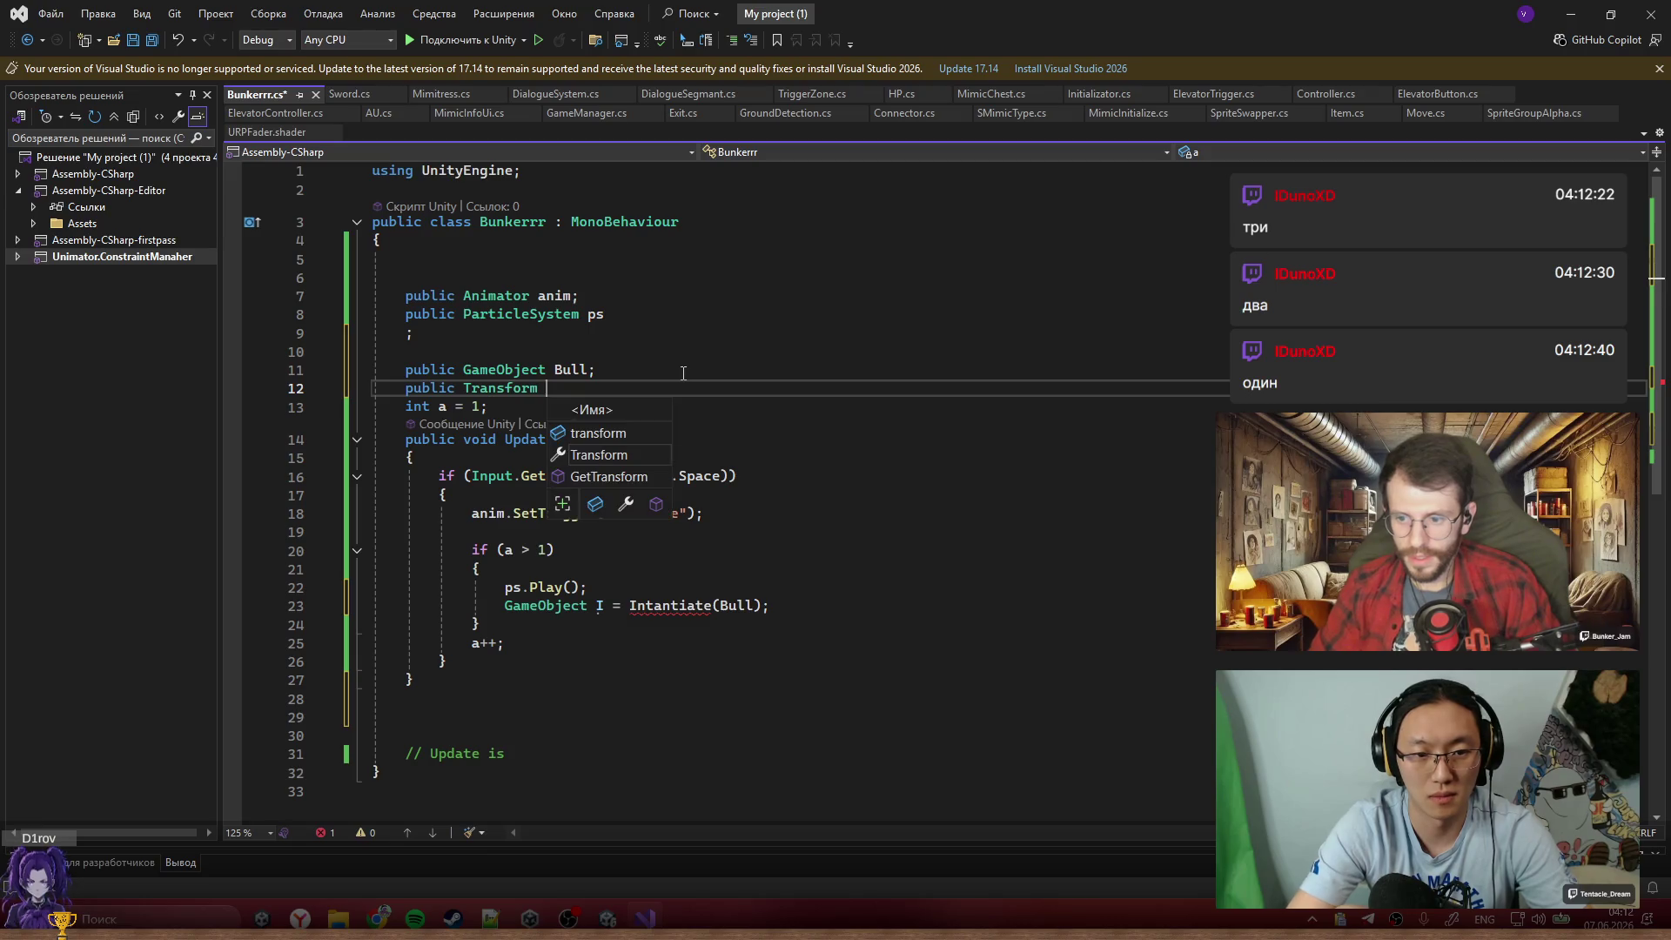
click(746, 605)
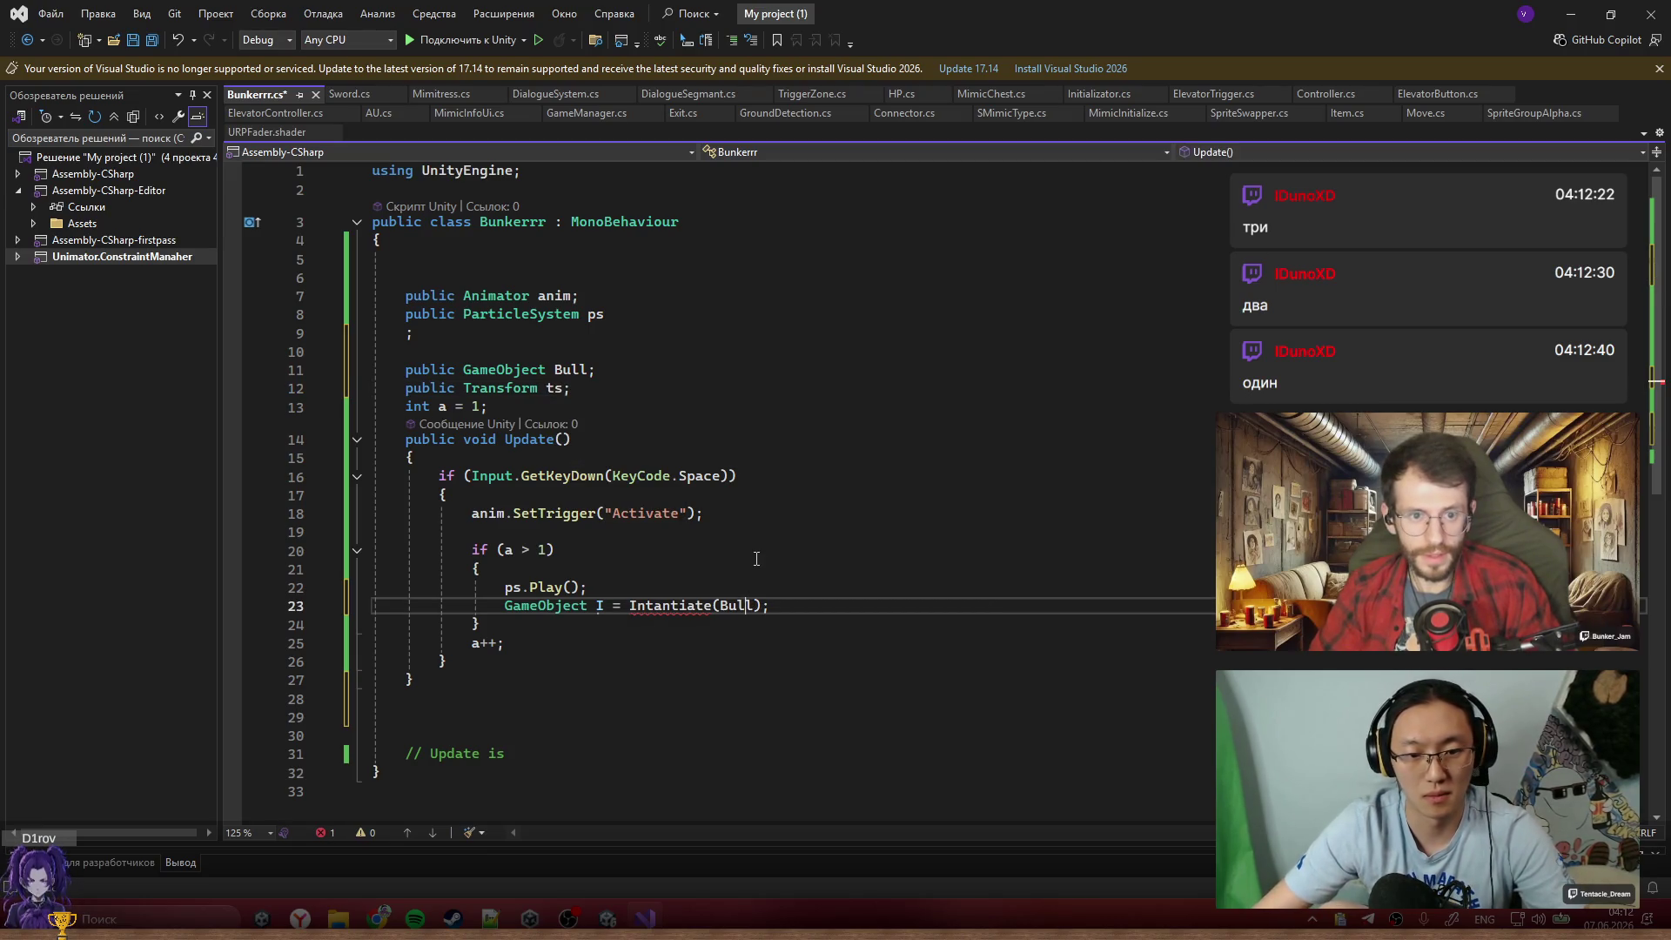
text(,rs)
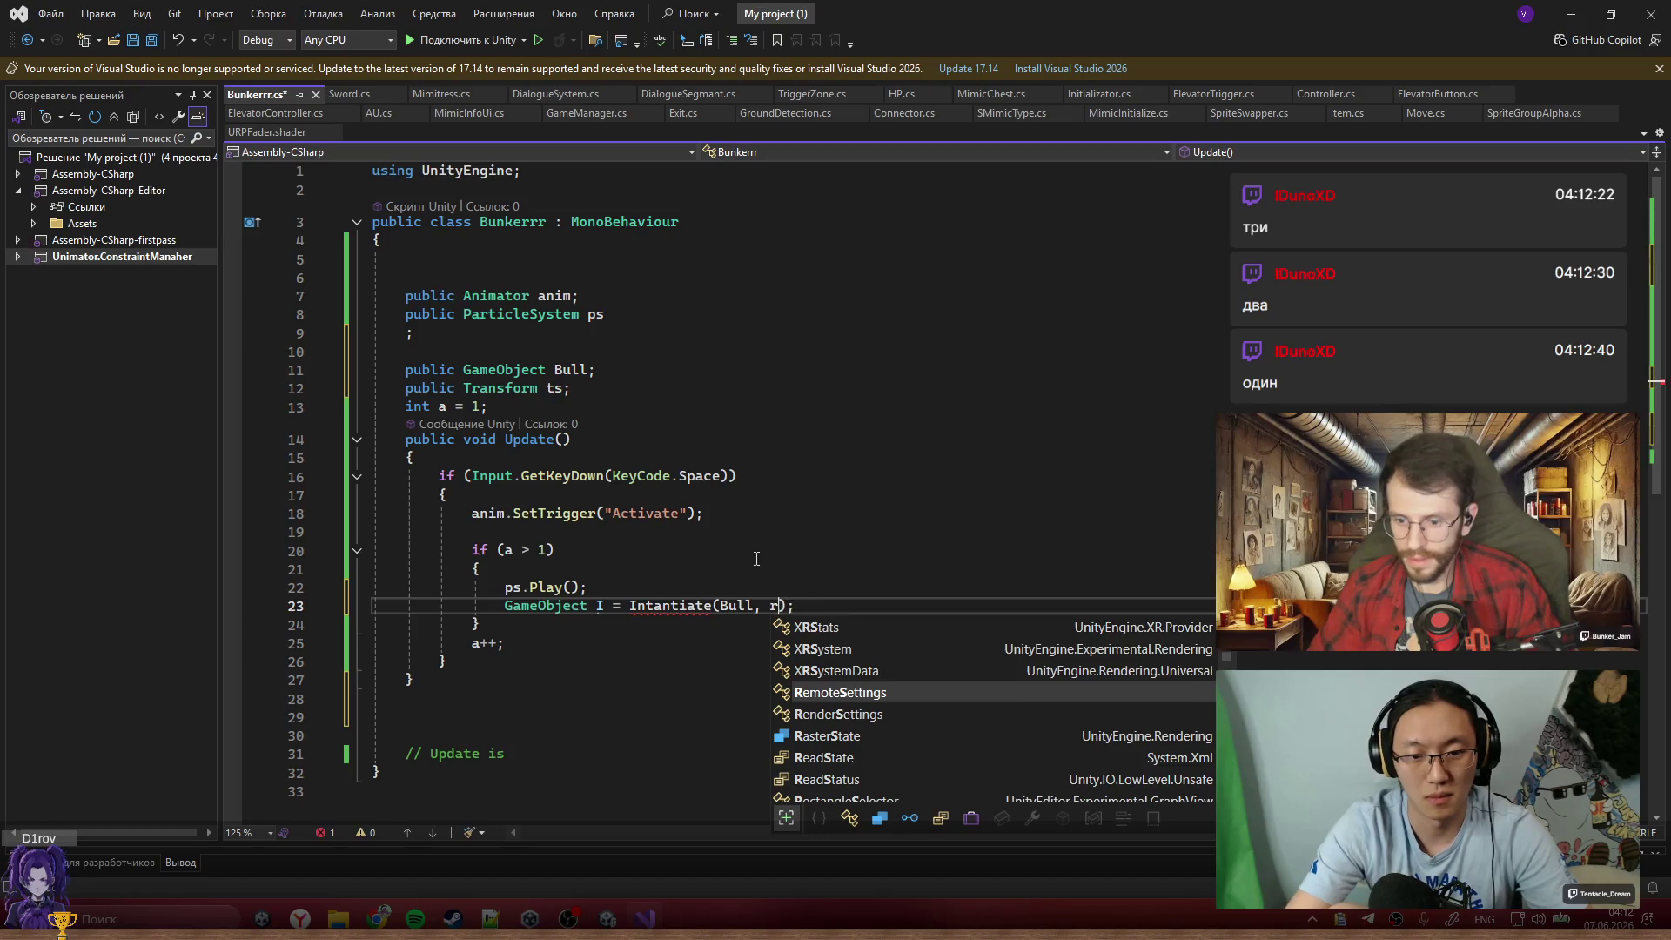
key(BackSpace)
key(BackSpace)
text(ts,)
key(BackSpace)
text(.)
key(Tab)
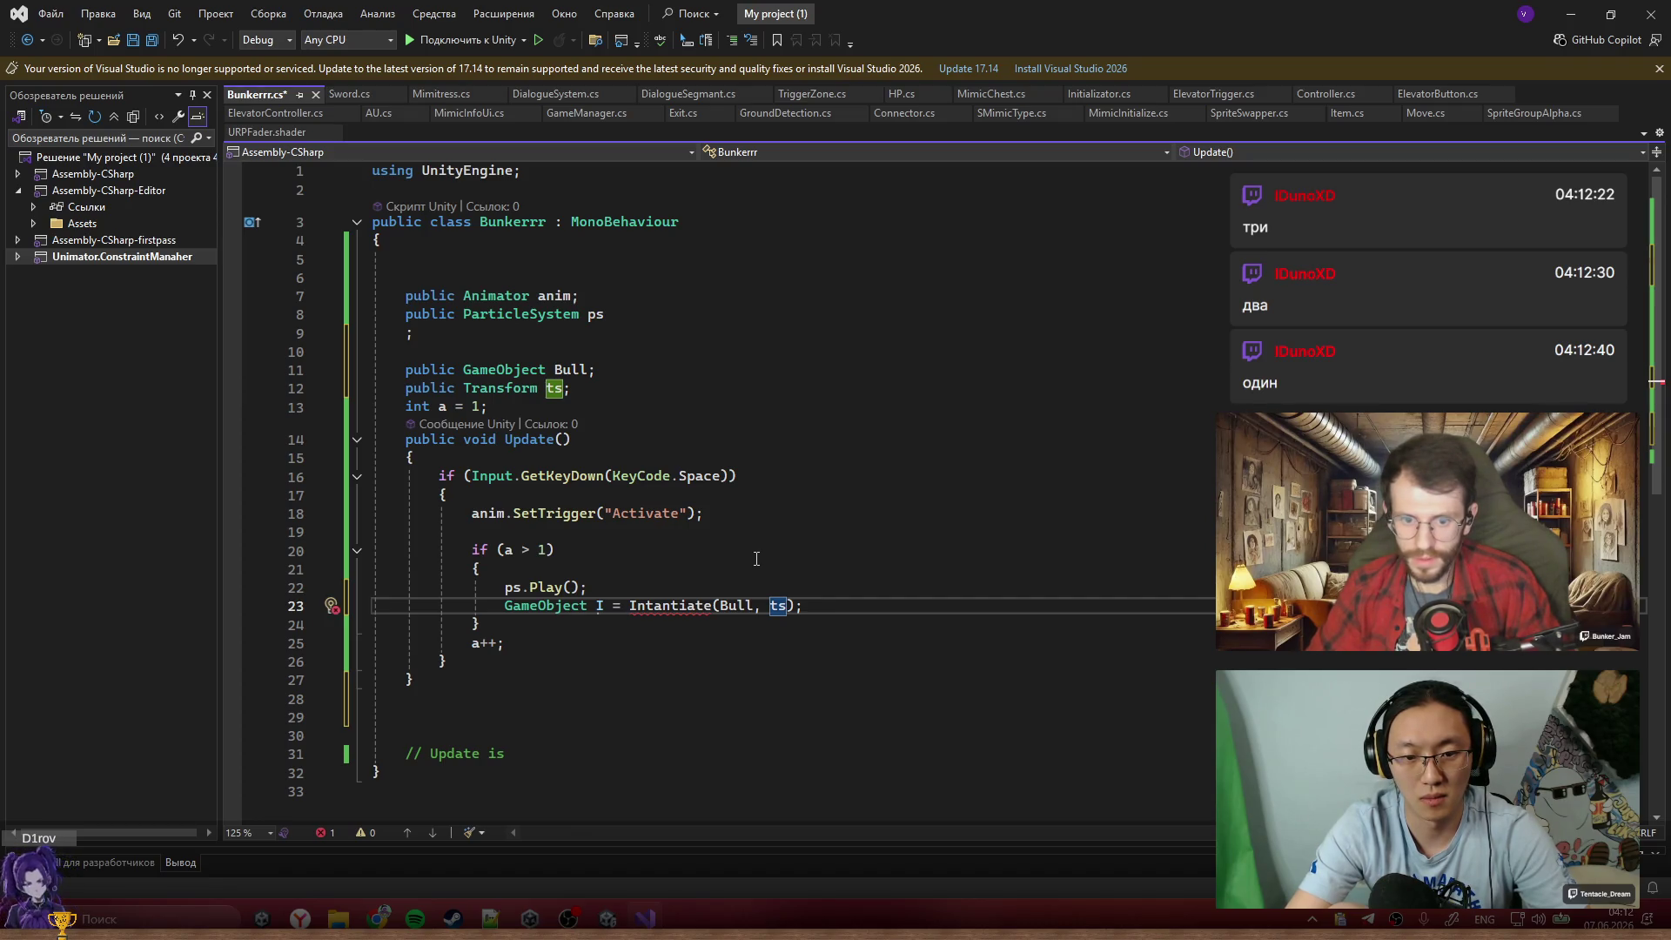
Fix the Instantiate spelling, use ts.position and Quaternion.identity as arguments, and save
double_click(686, 607)
text(Insta)
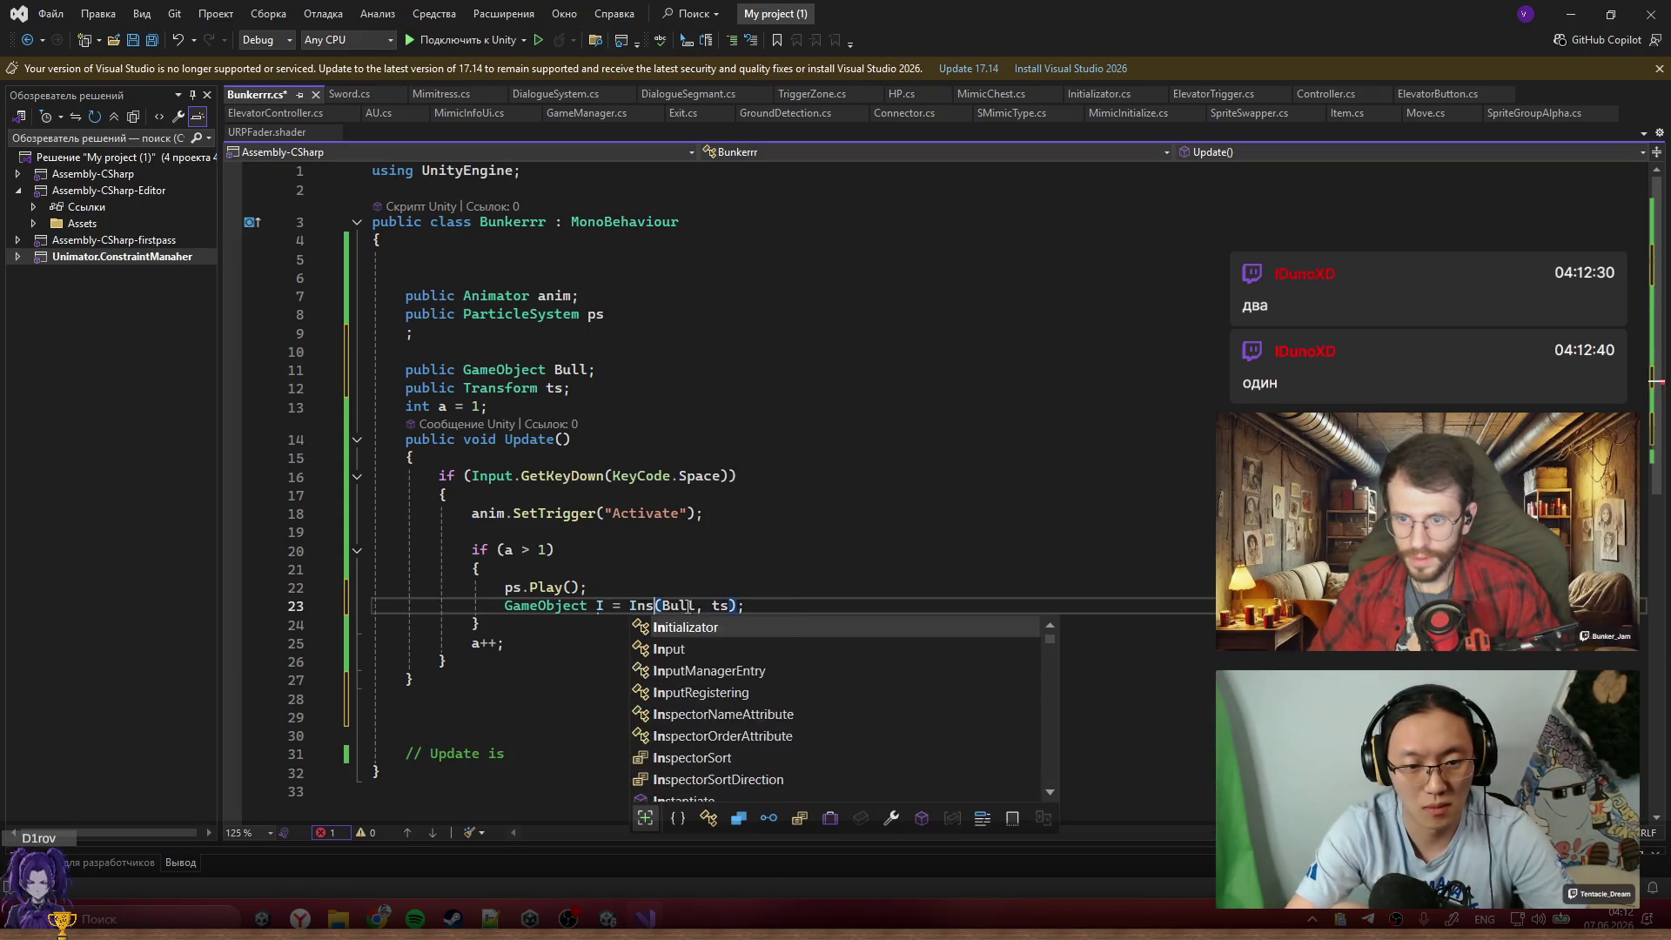
key(Tab)
click(852, 612)
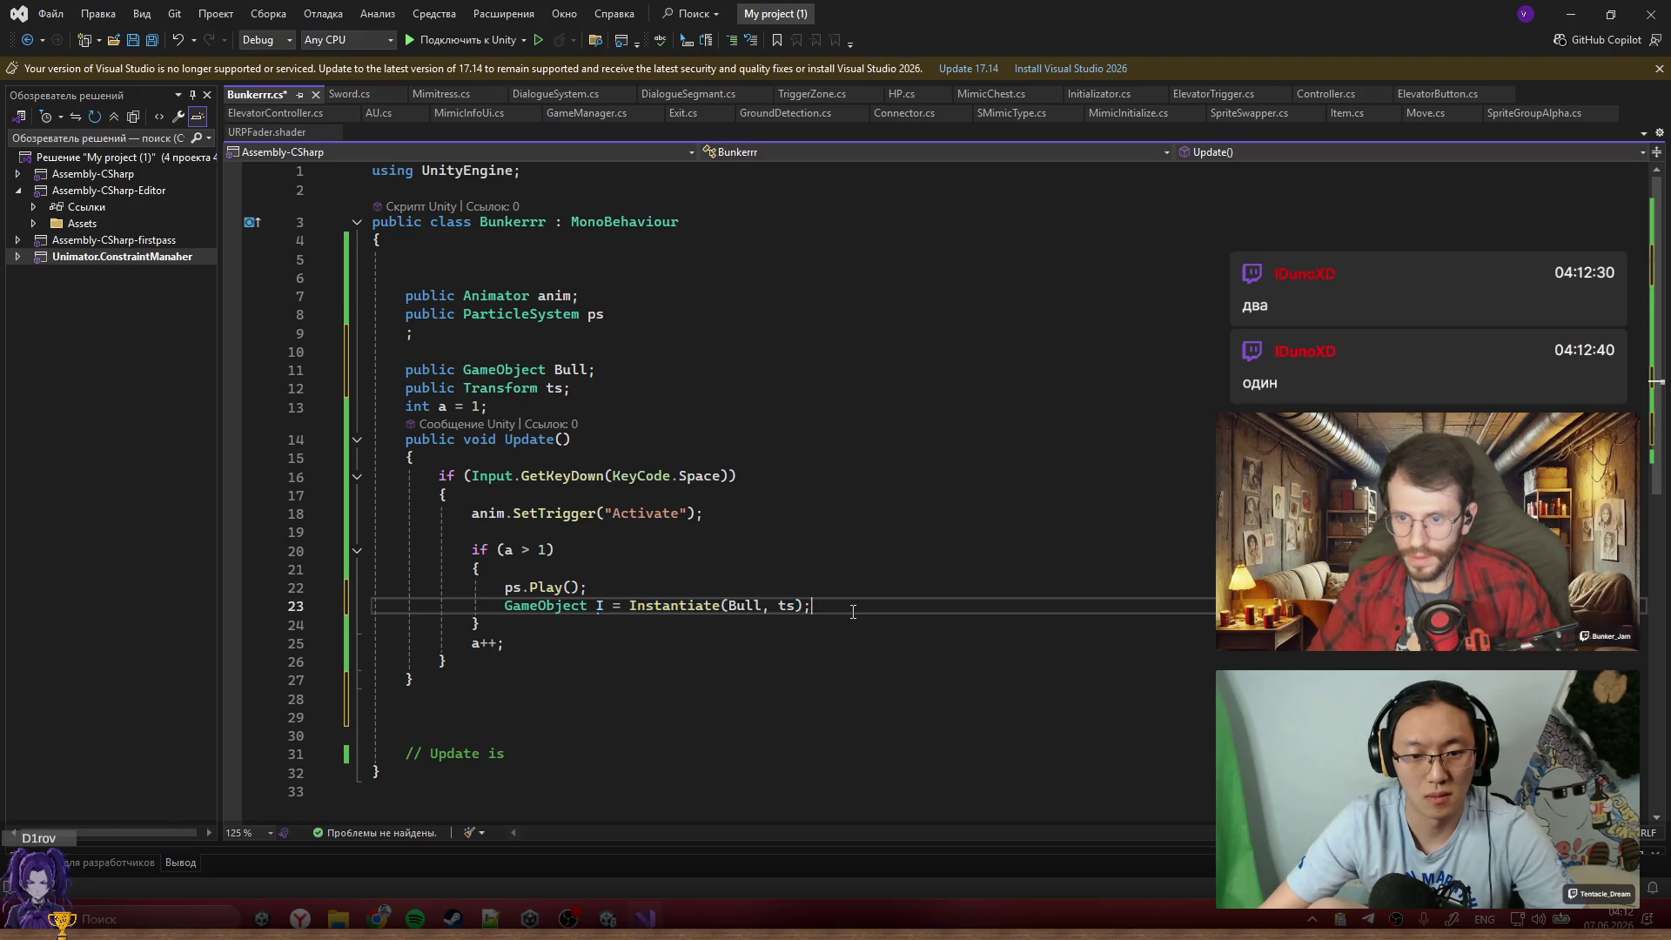
click(792, 606)
text(, Q)
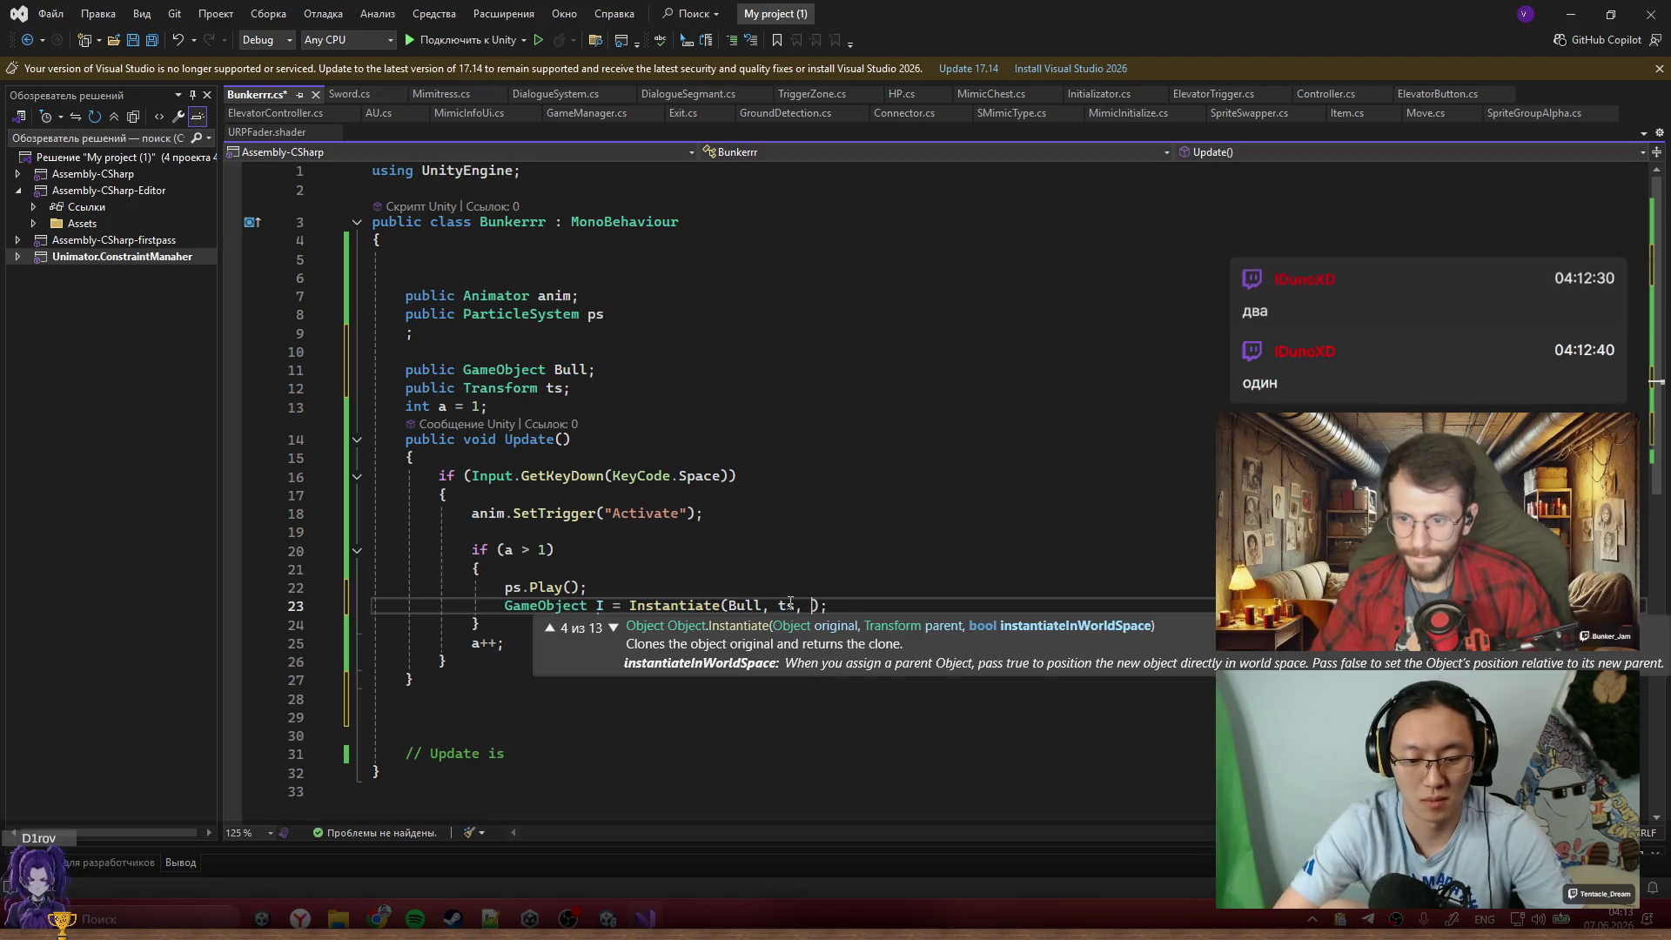
text(ua)
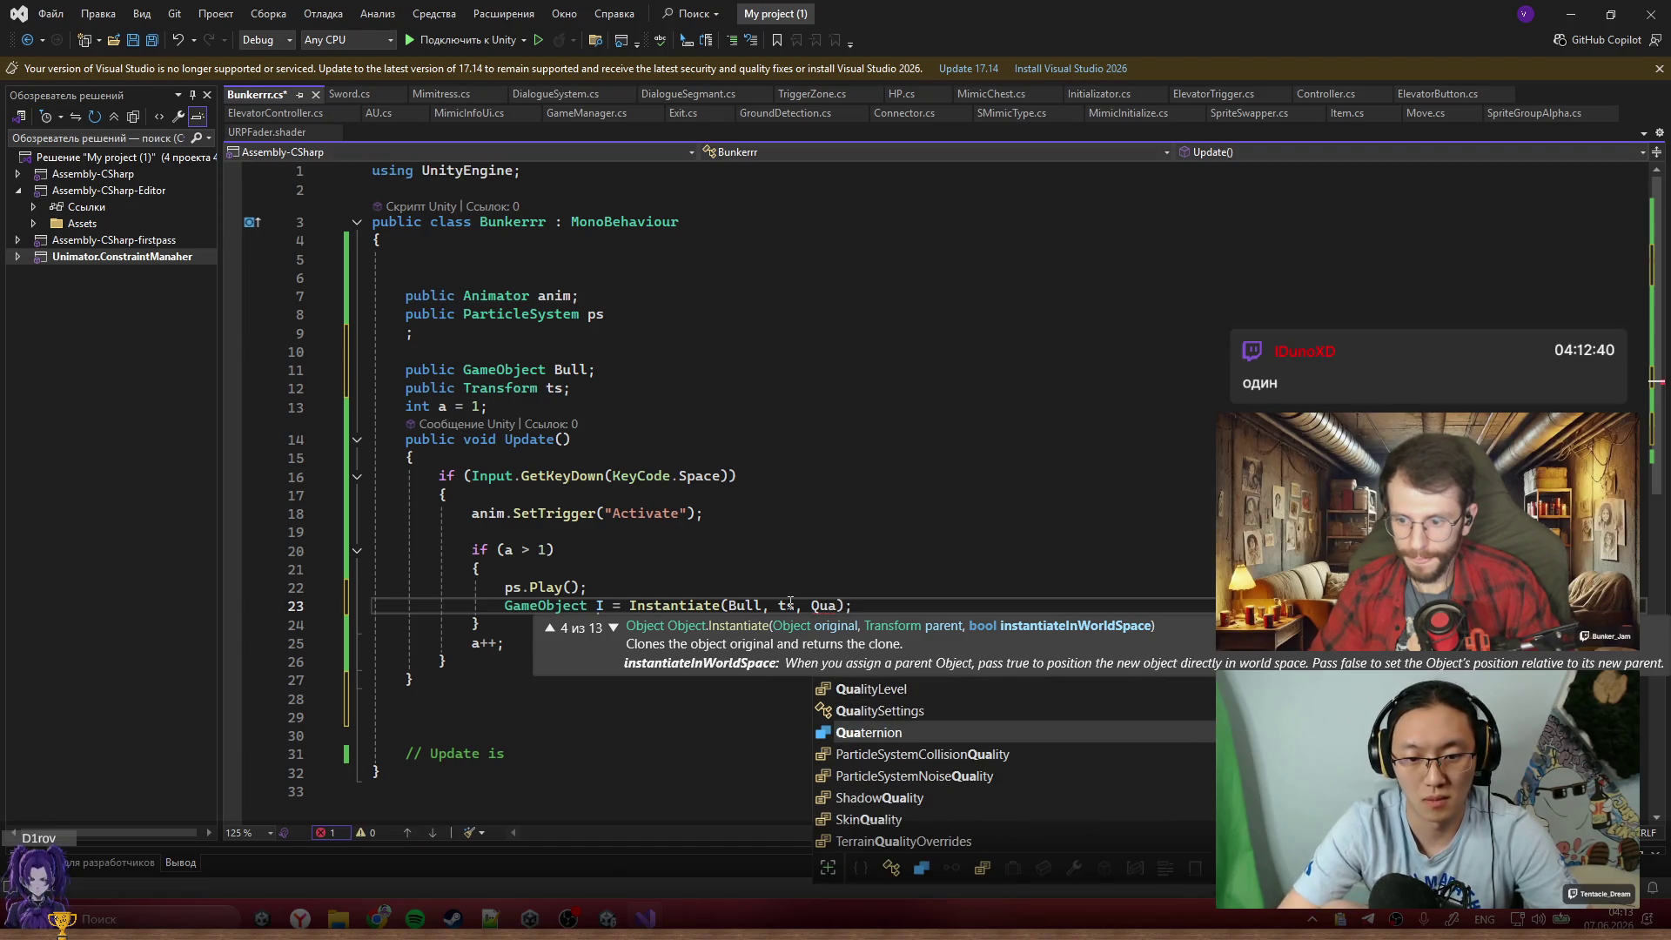
text(te)
key(Tab)
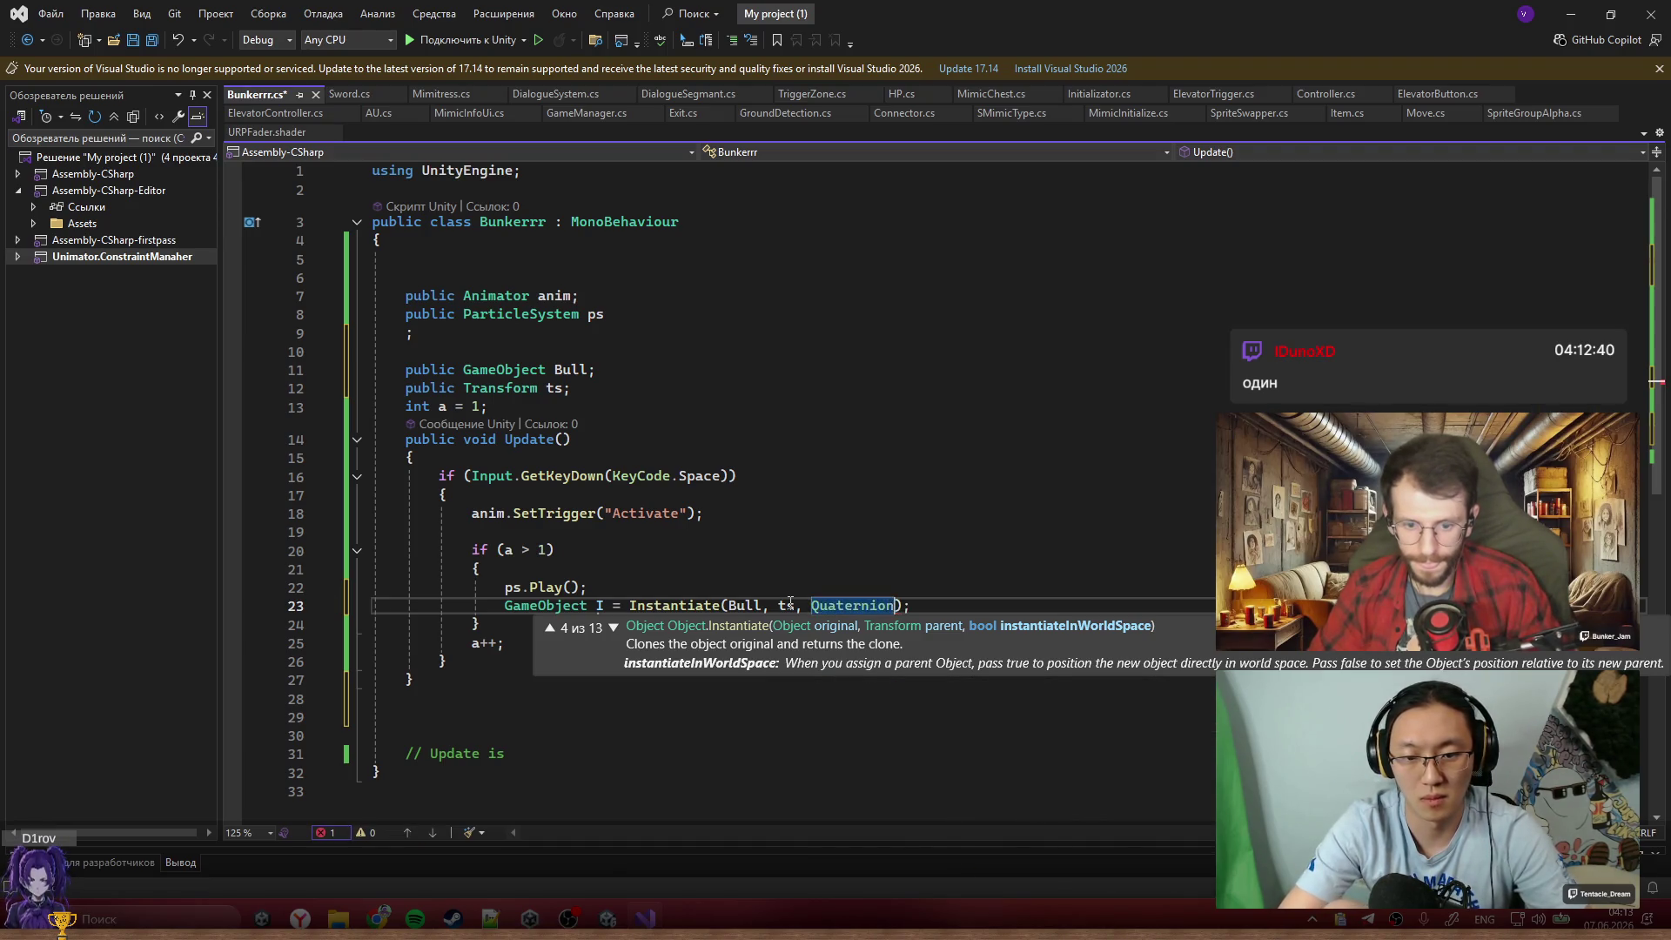
text(.Id)
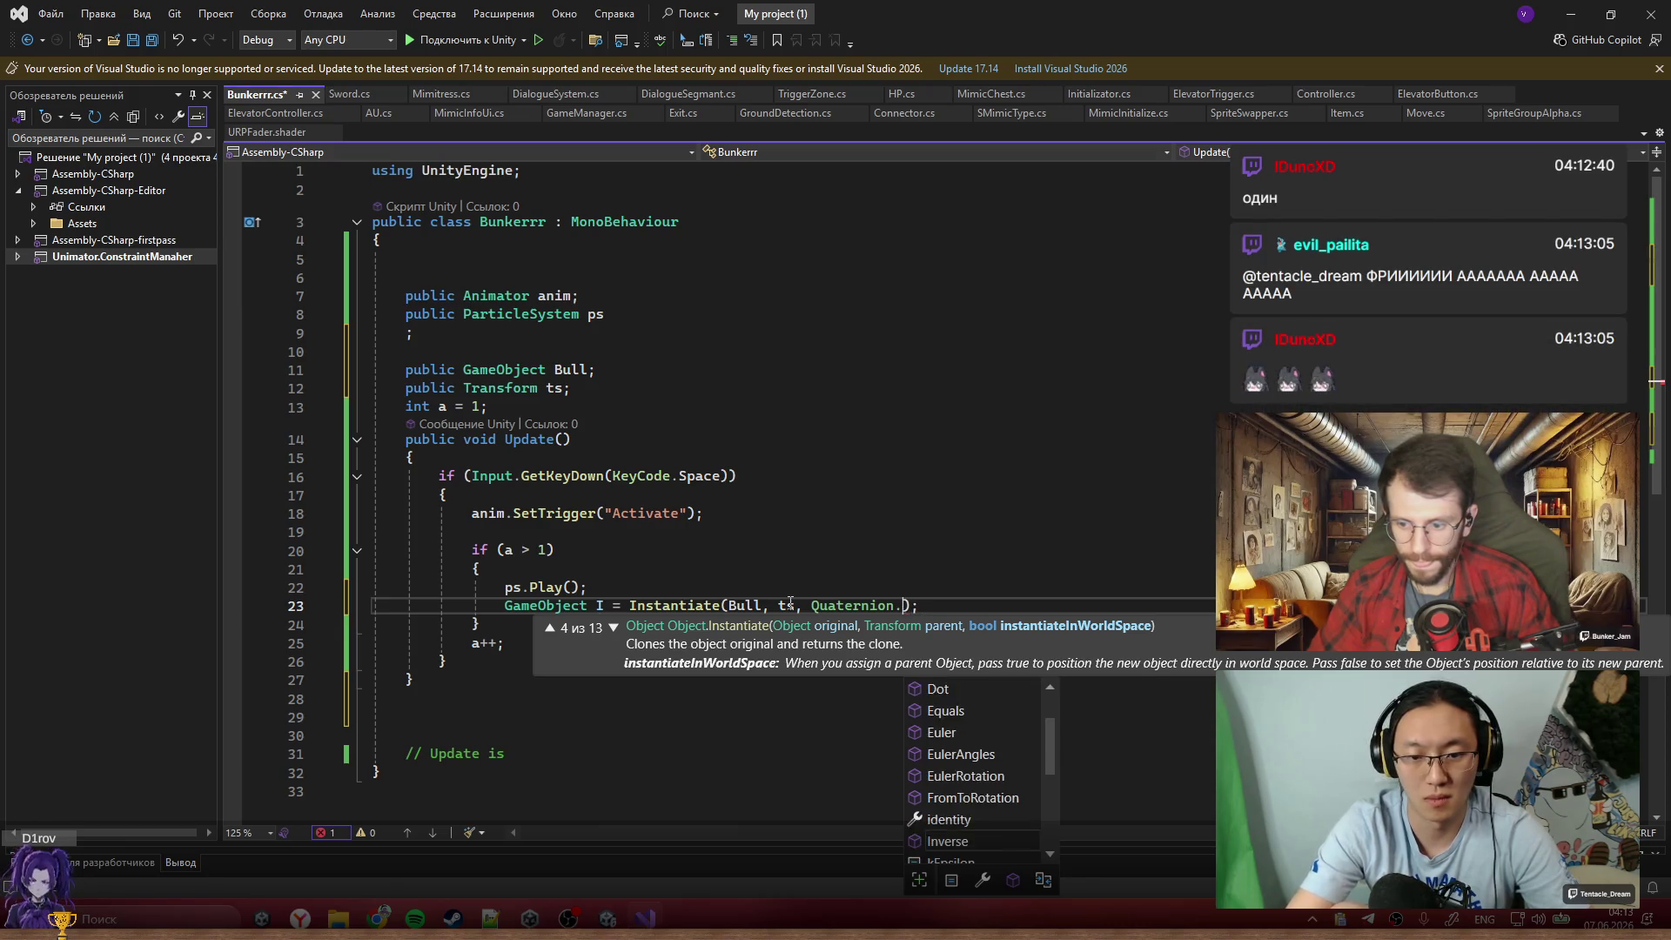
key(Tab)
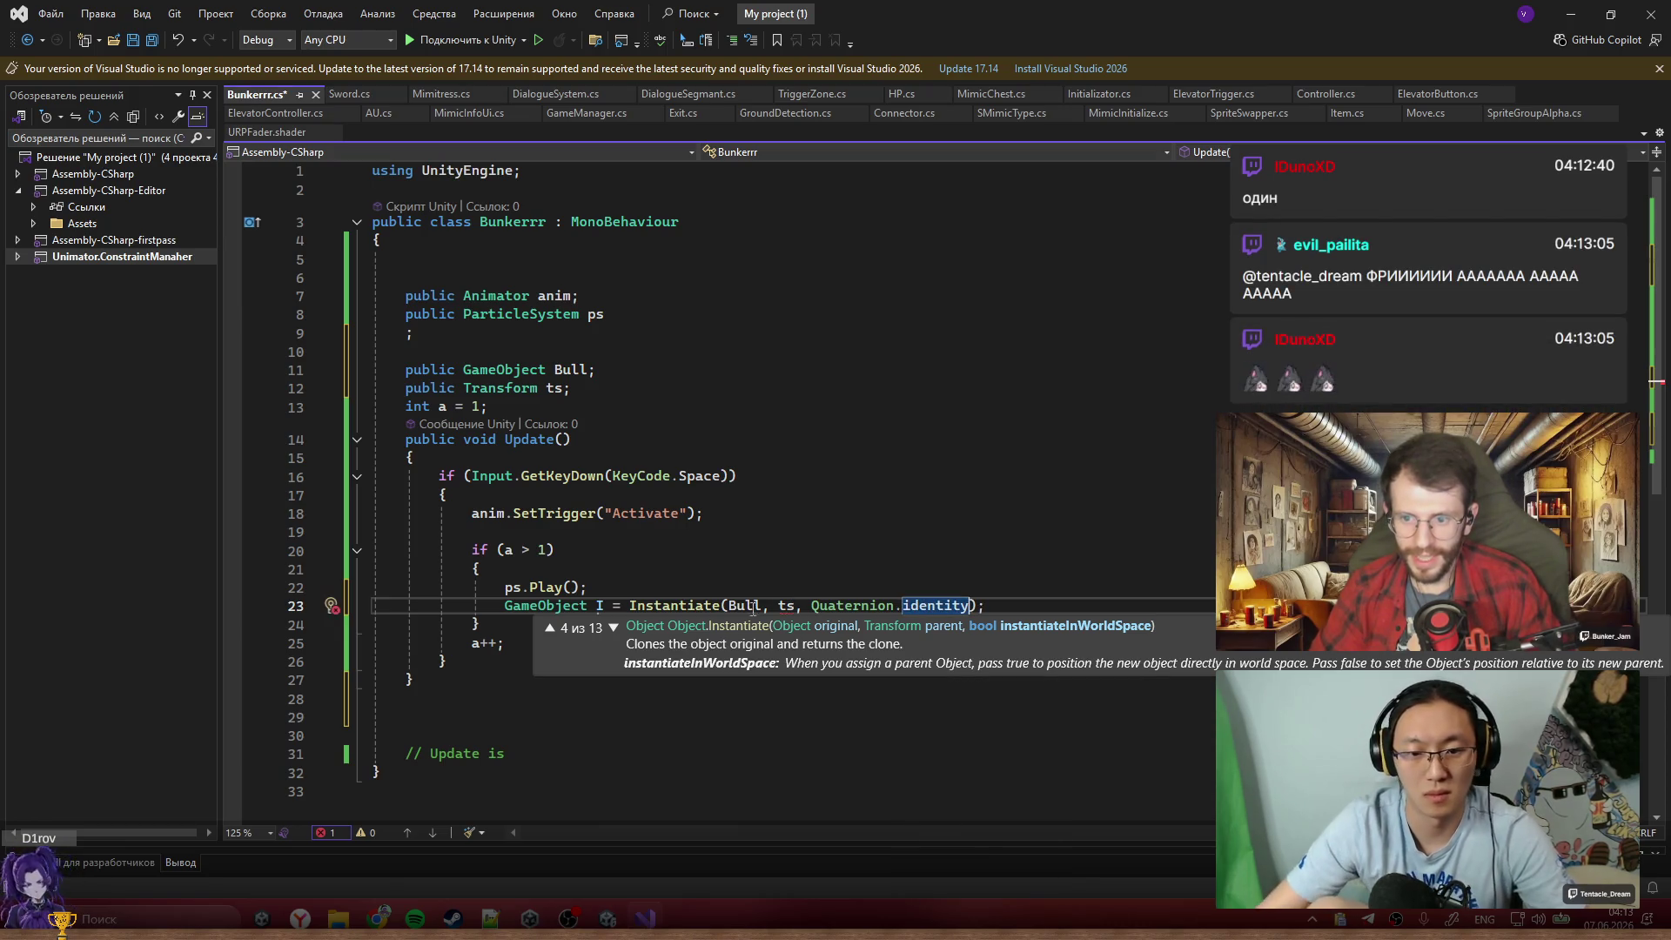
click(771, 607)
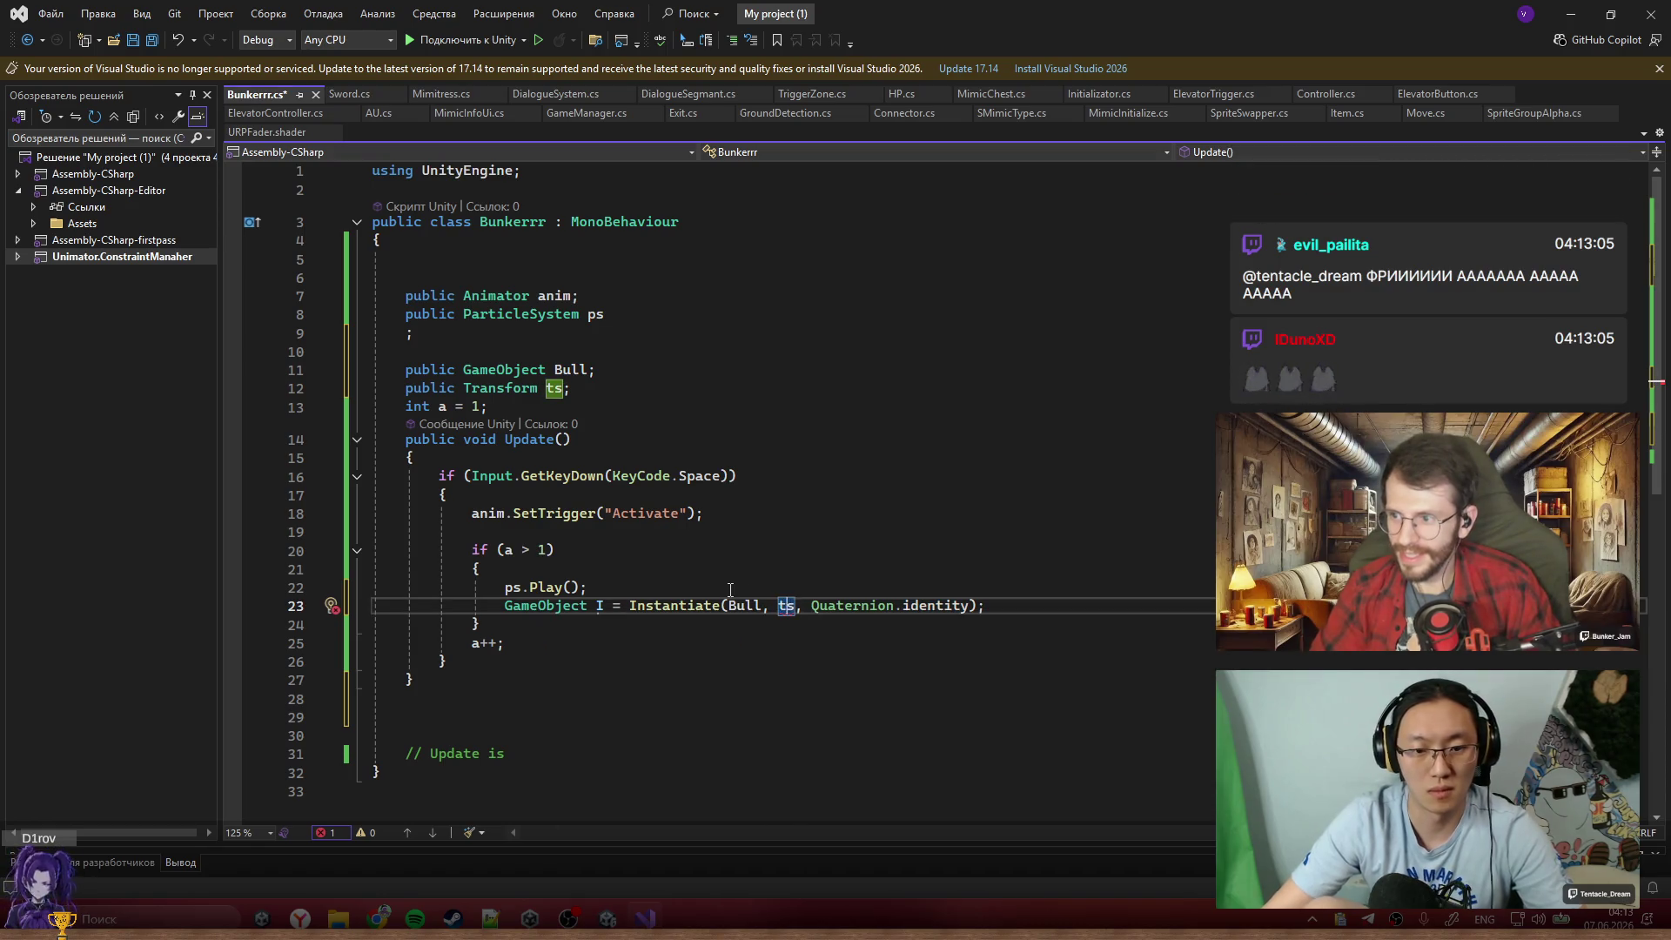
text(.po)
key(Tab)
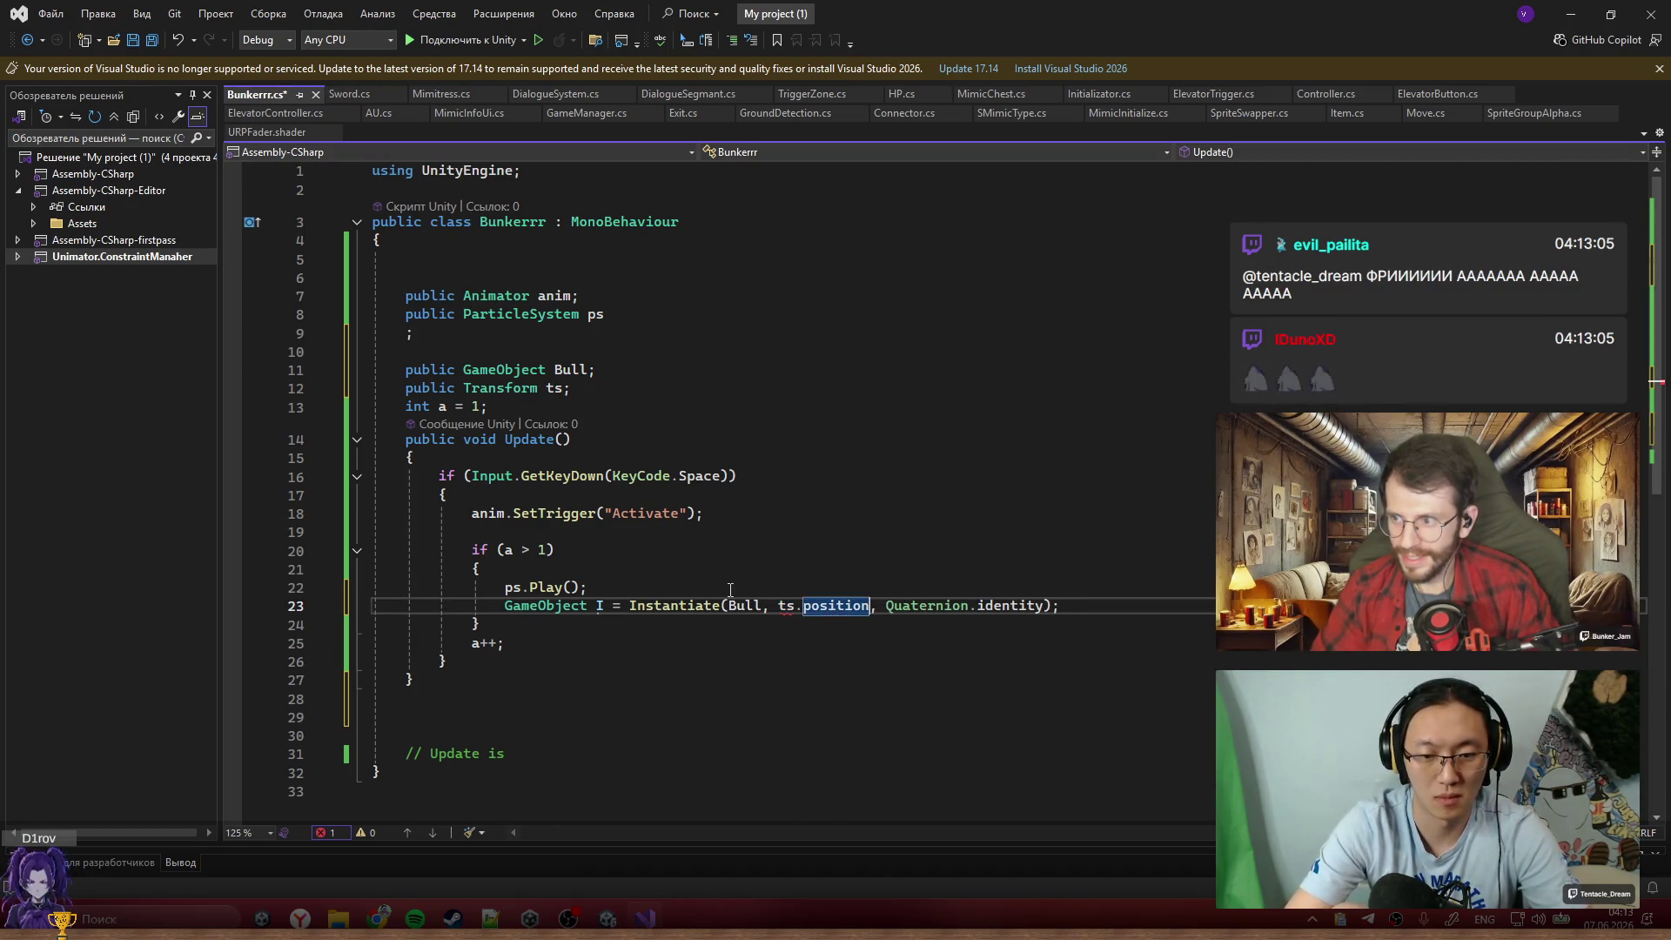
key(Up)
key(ctrl+s)
click(1170, 612)
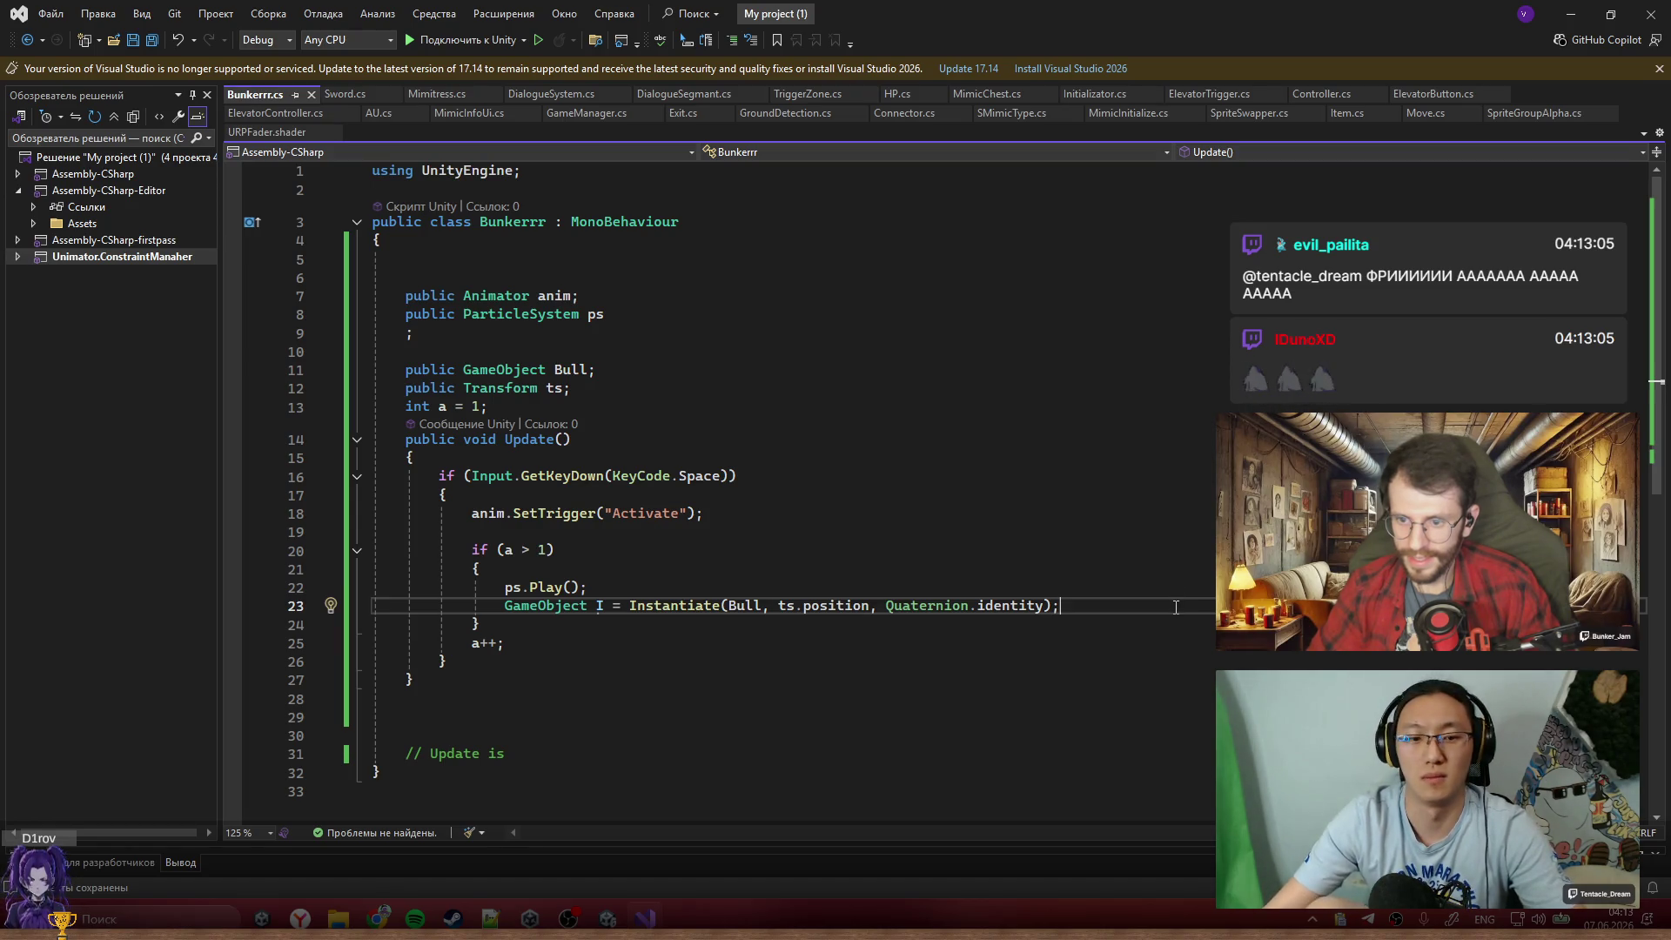
Below the spawn line, write a DORotate call on the spawned bullet's transform
key(Return)
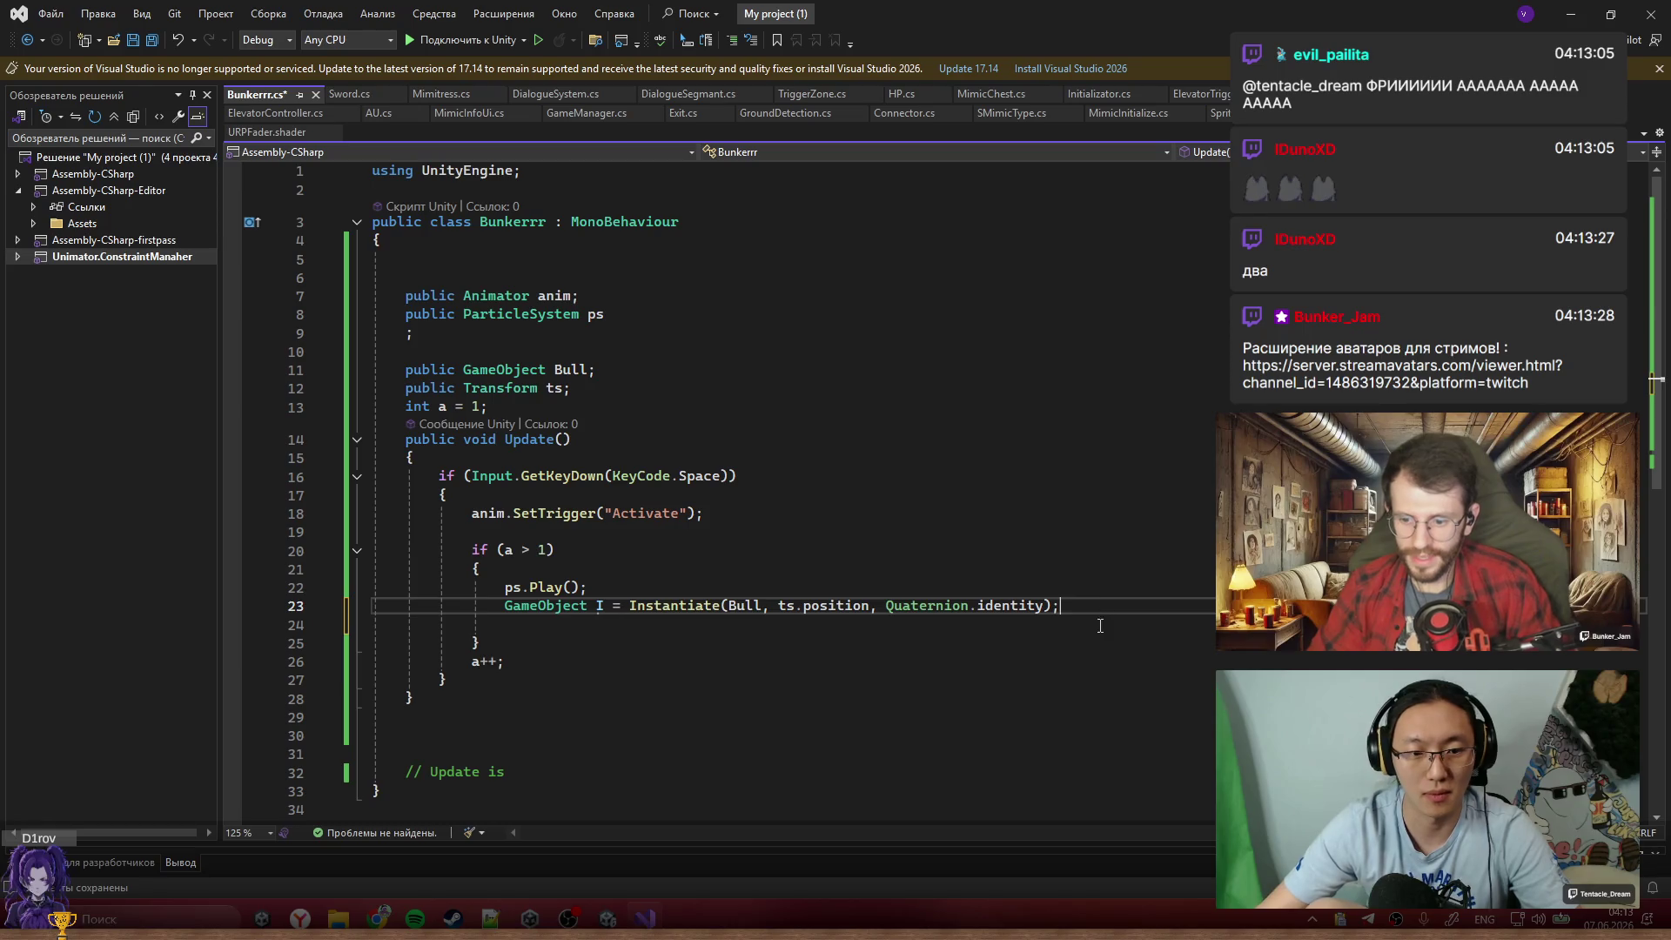
text(I.Get)
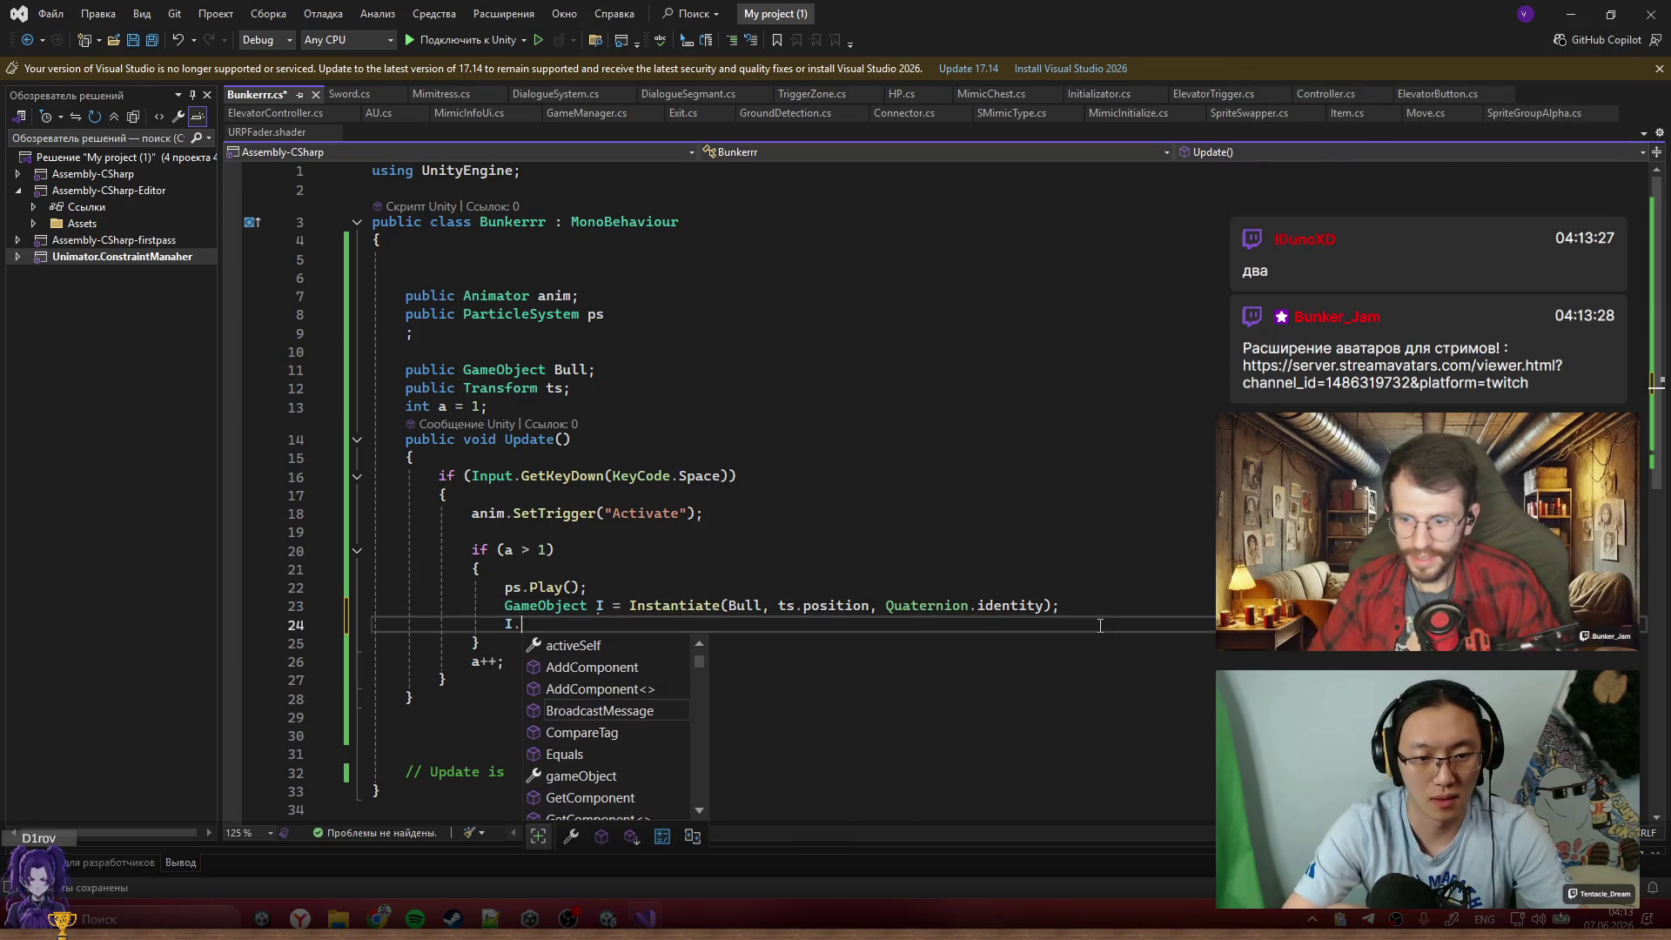
key(Tab)
text(<)
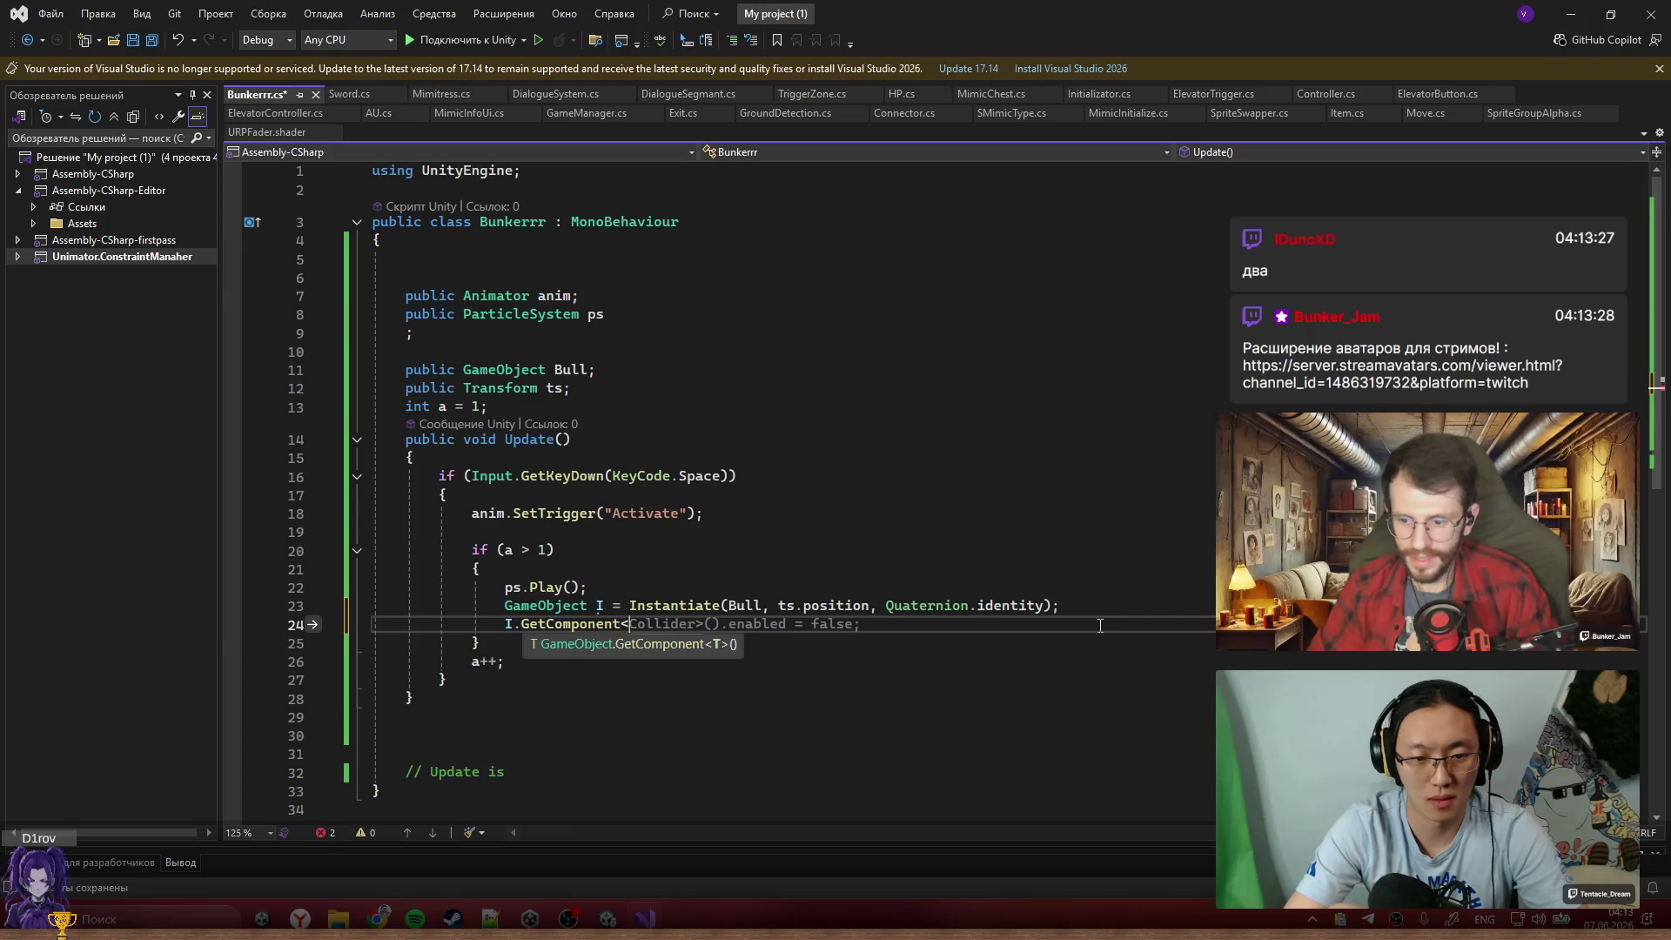
text(RegistryView>)
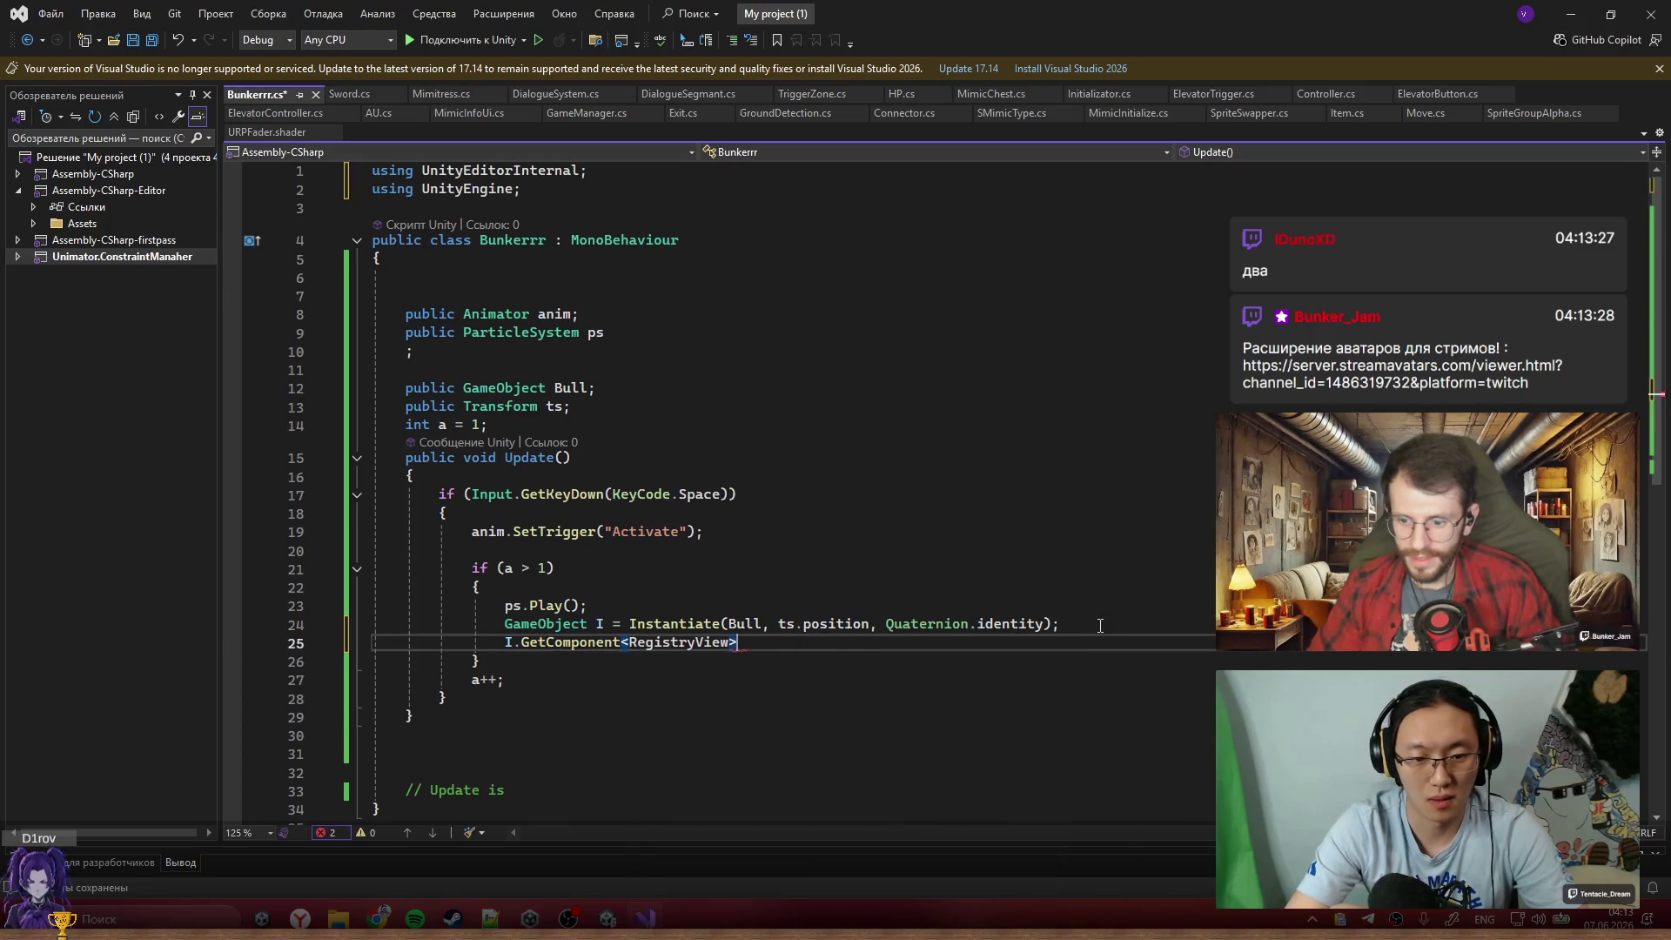
text(Rigi)
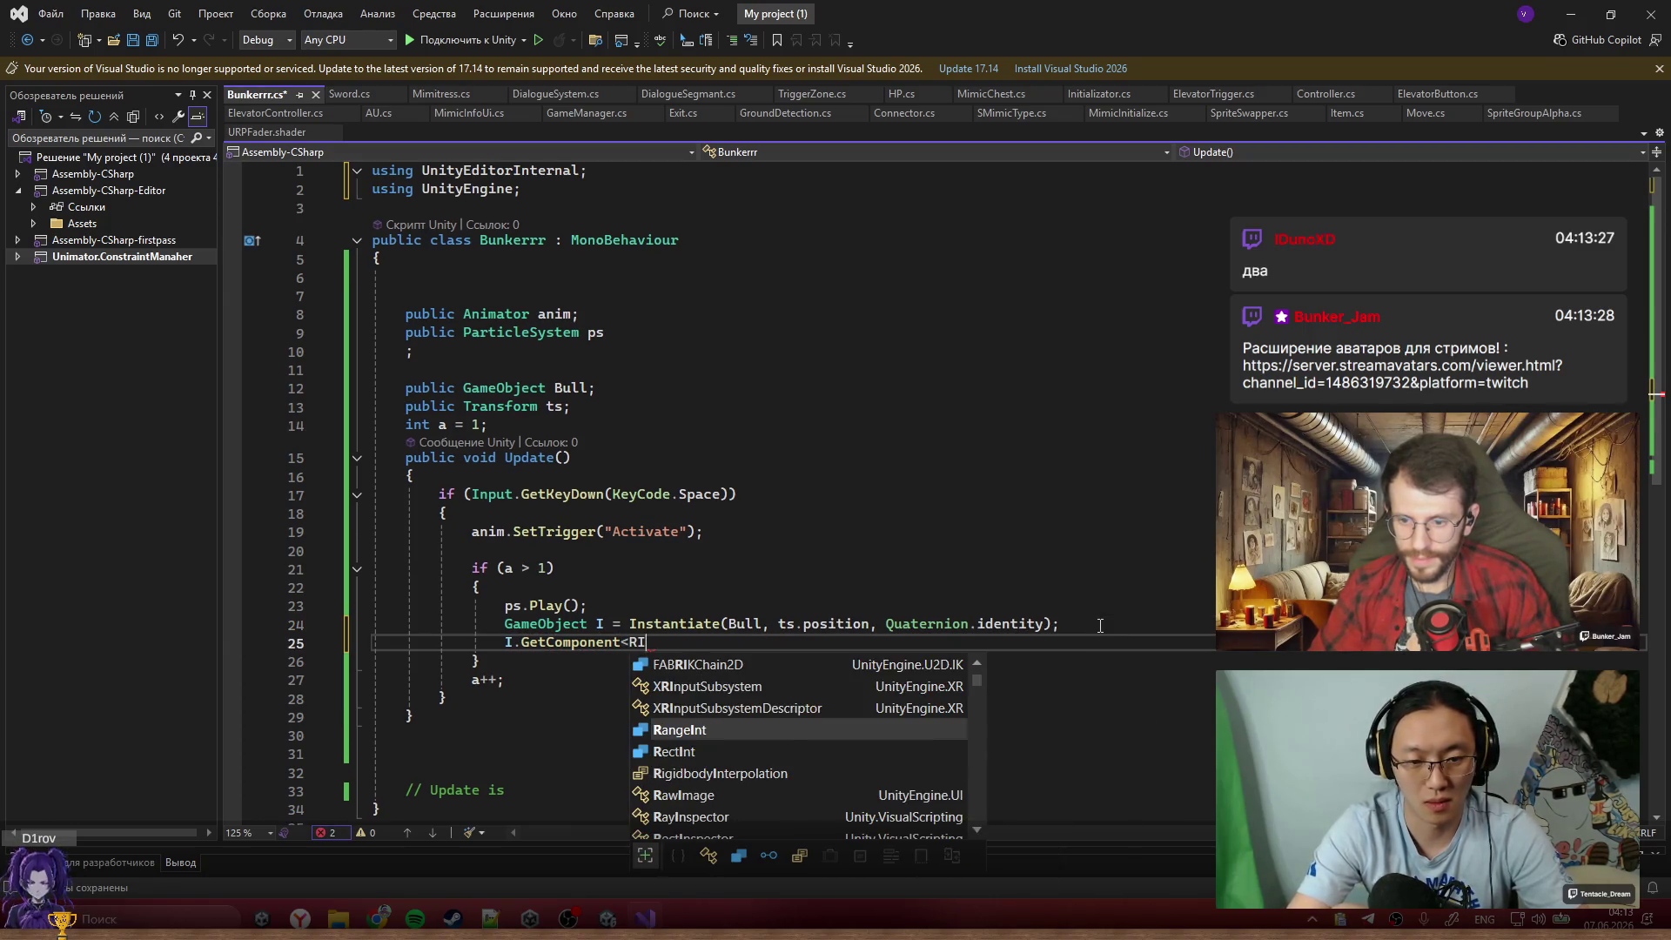
key(Down)
text(>)
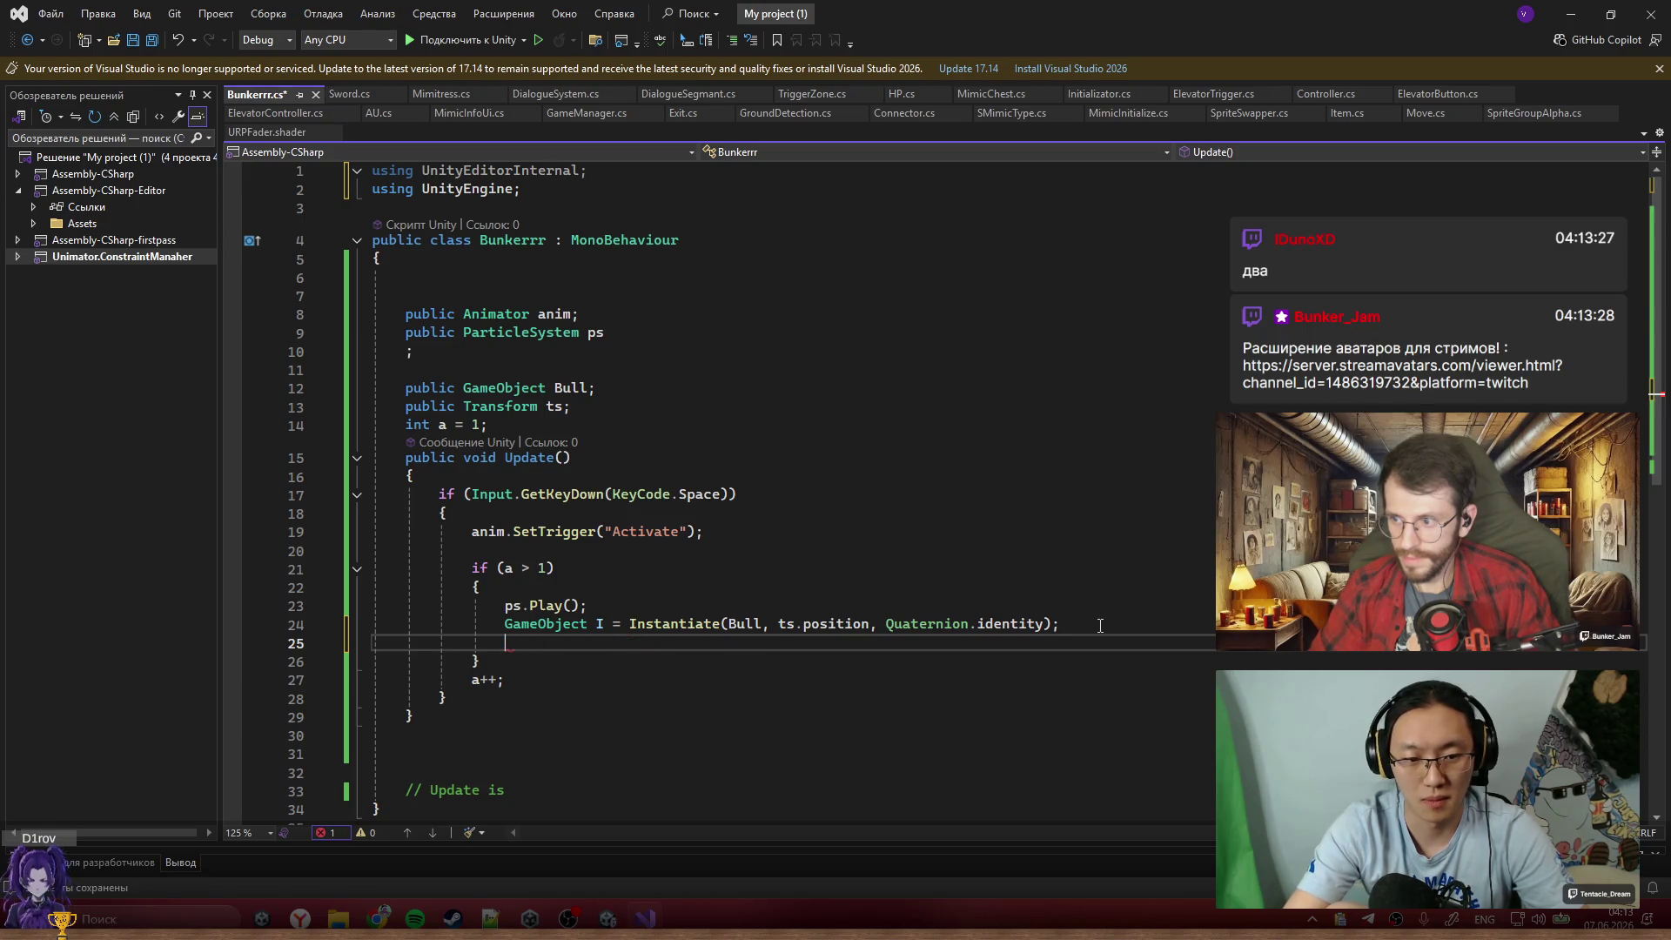
text(I.)
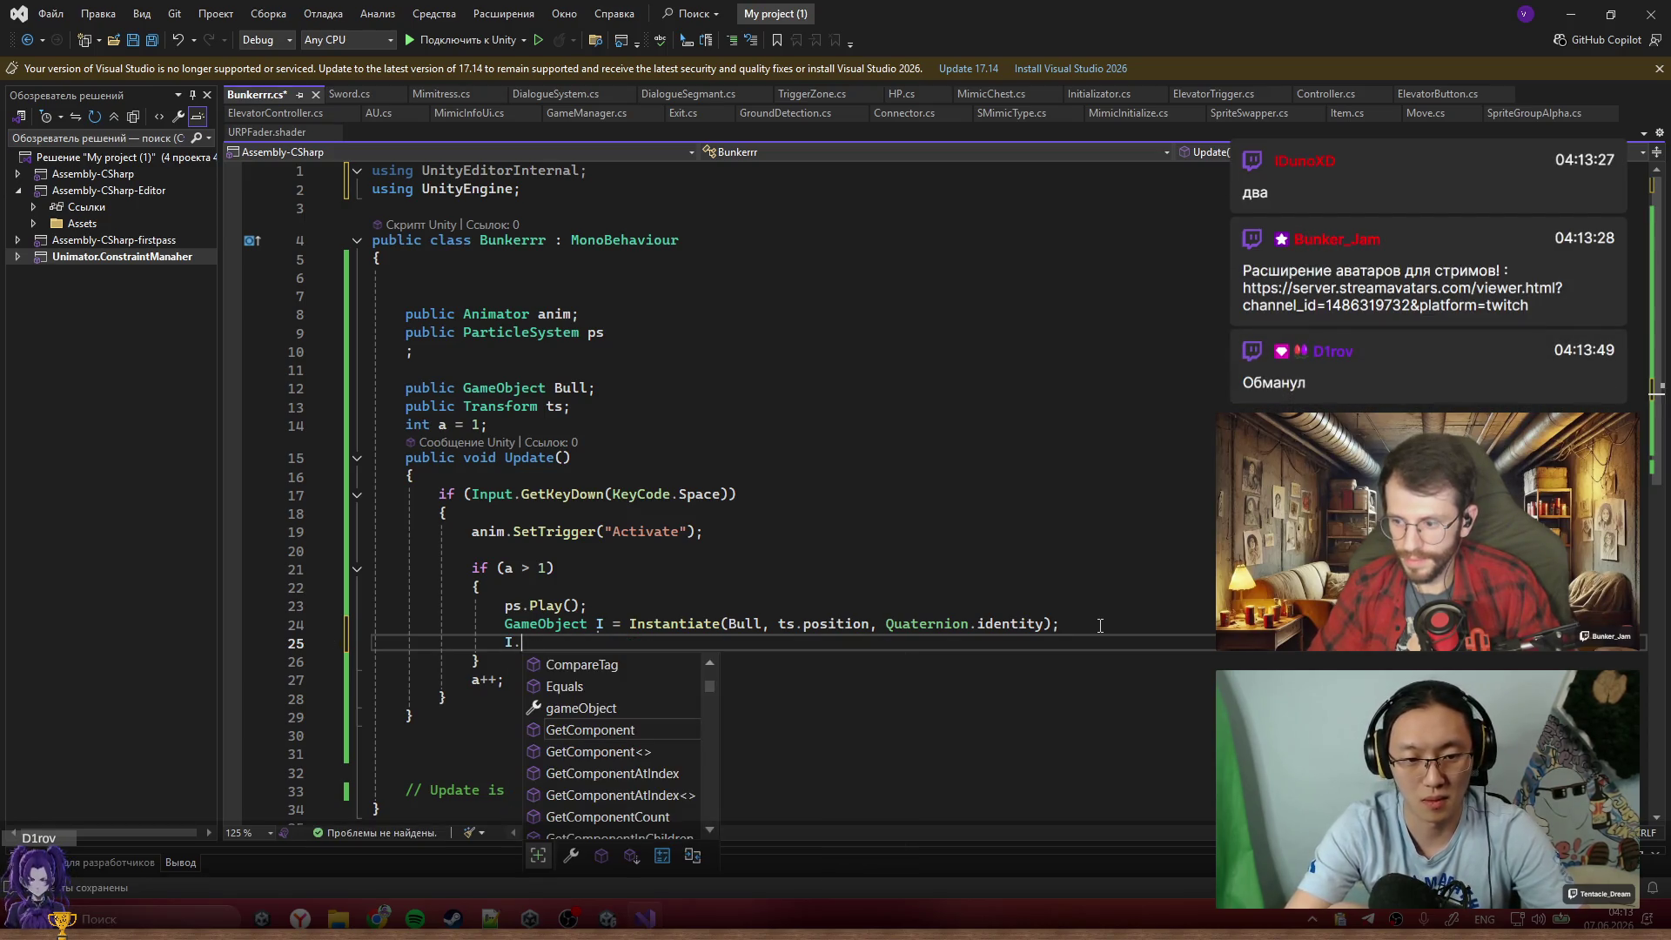
text(DoRo)
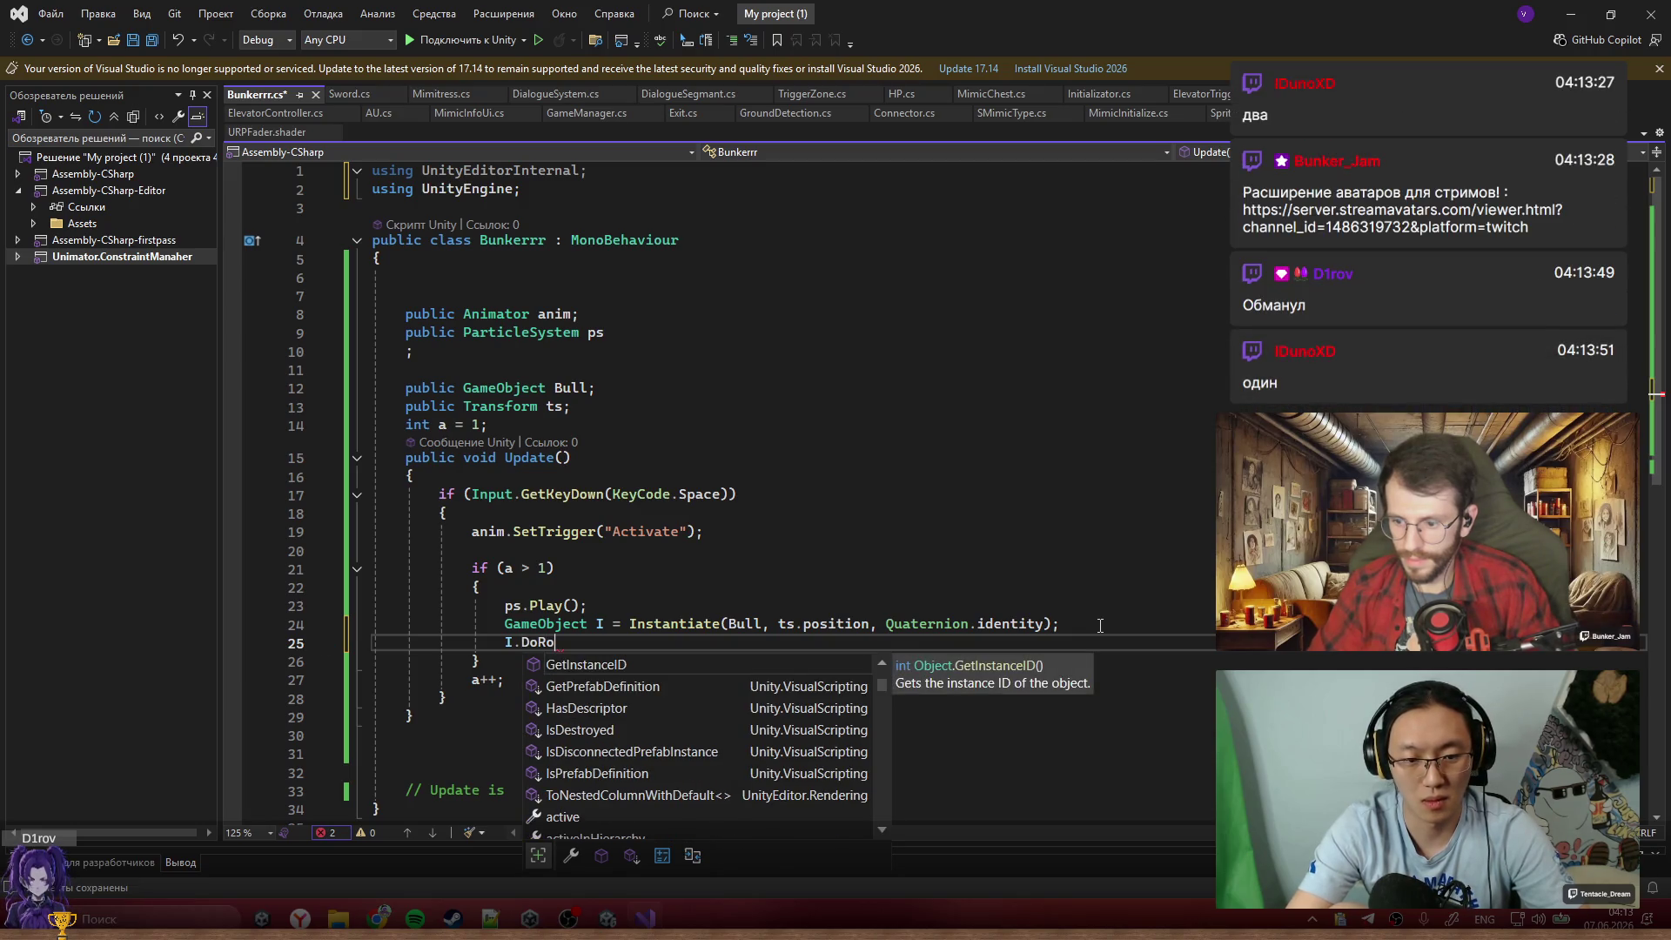
key(BackSpace)
key(BackSpace)
key(BackSpace)
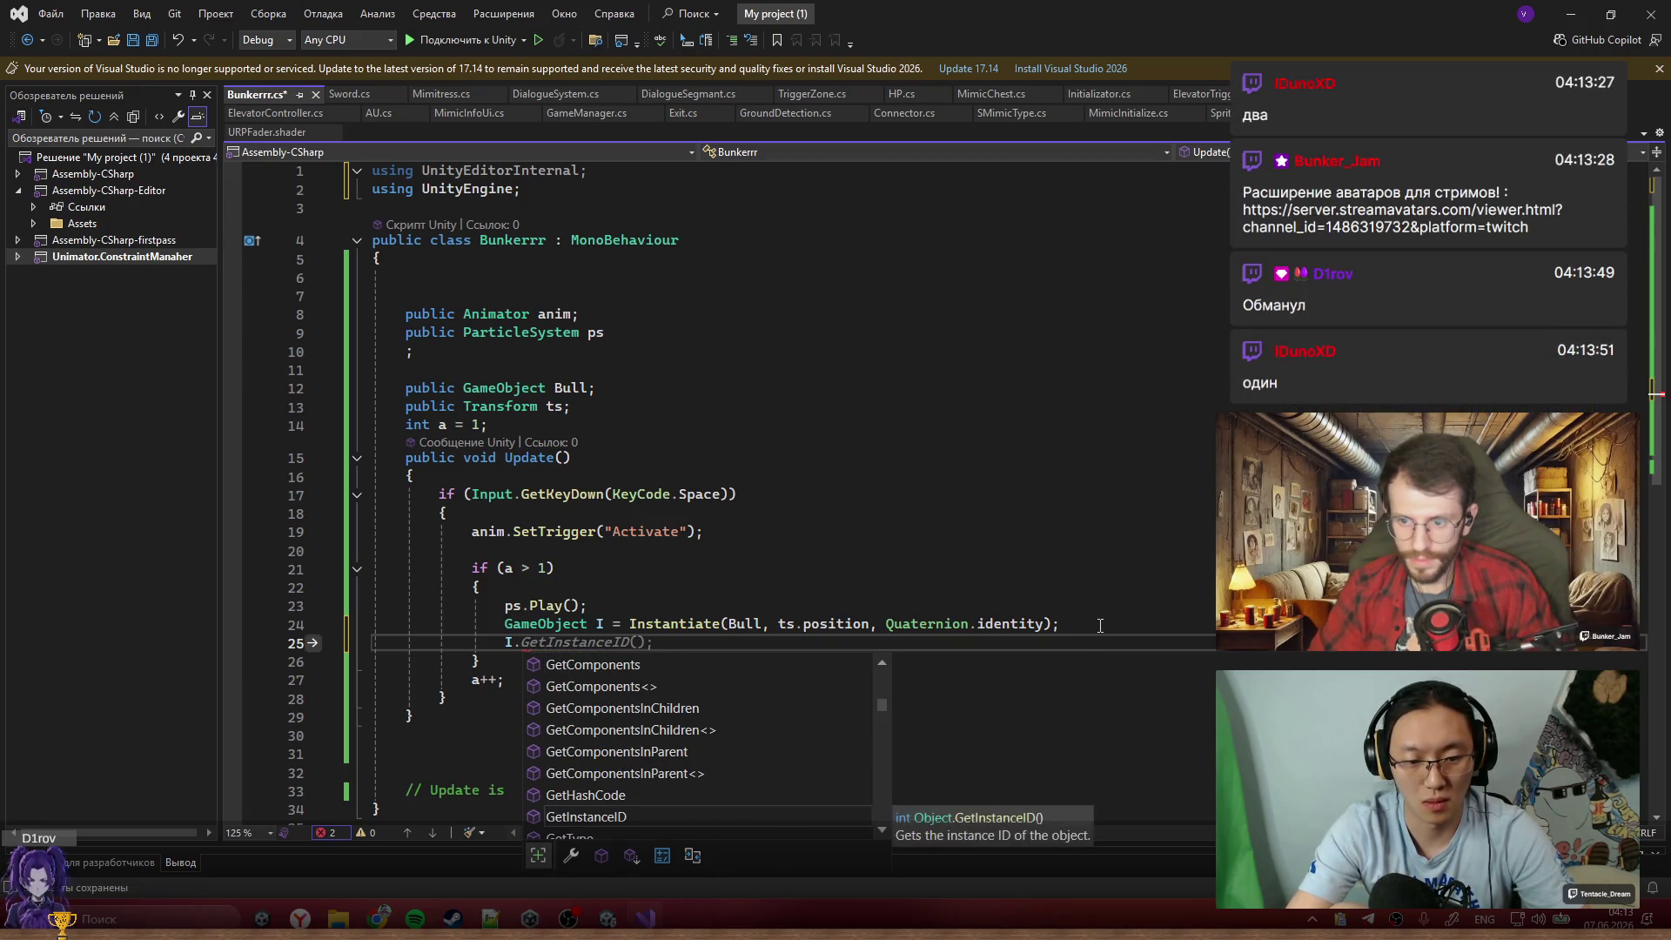
text(tra.DoR)
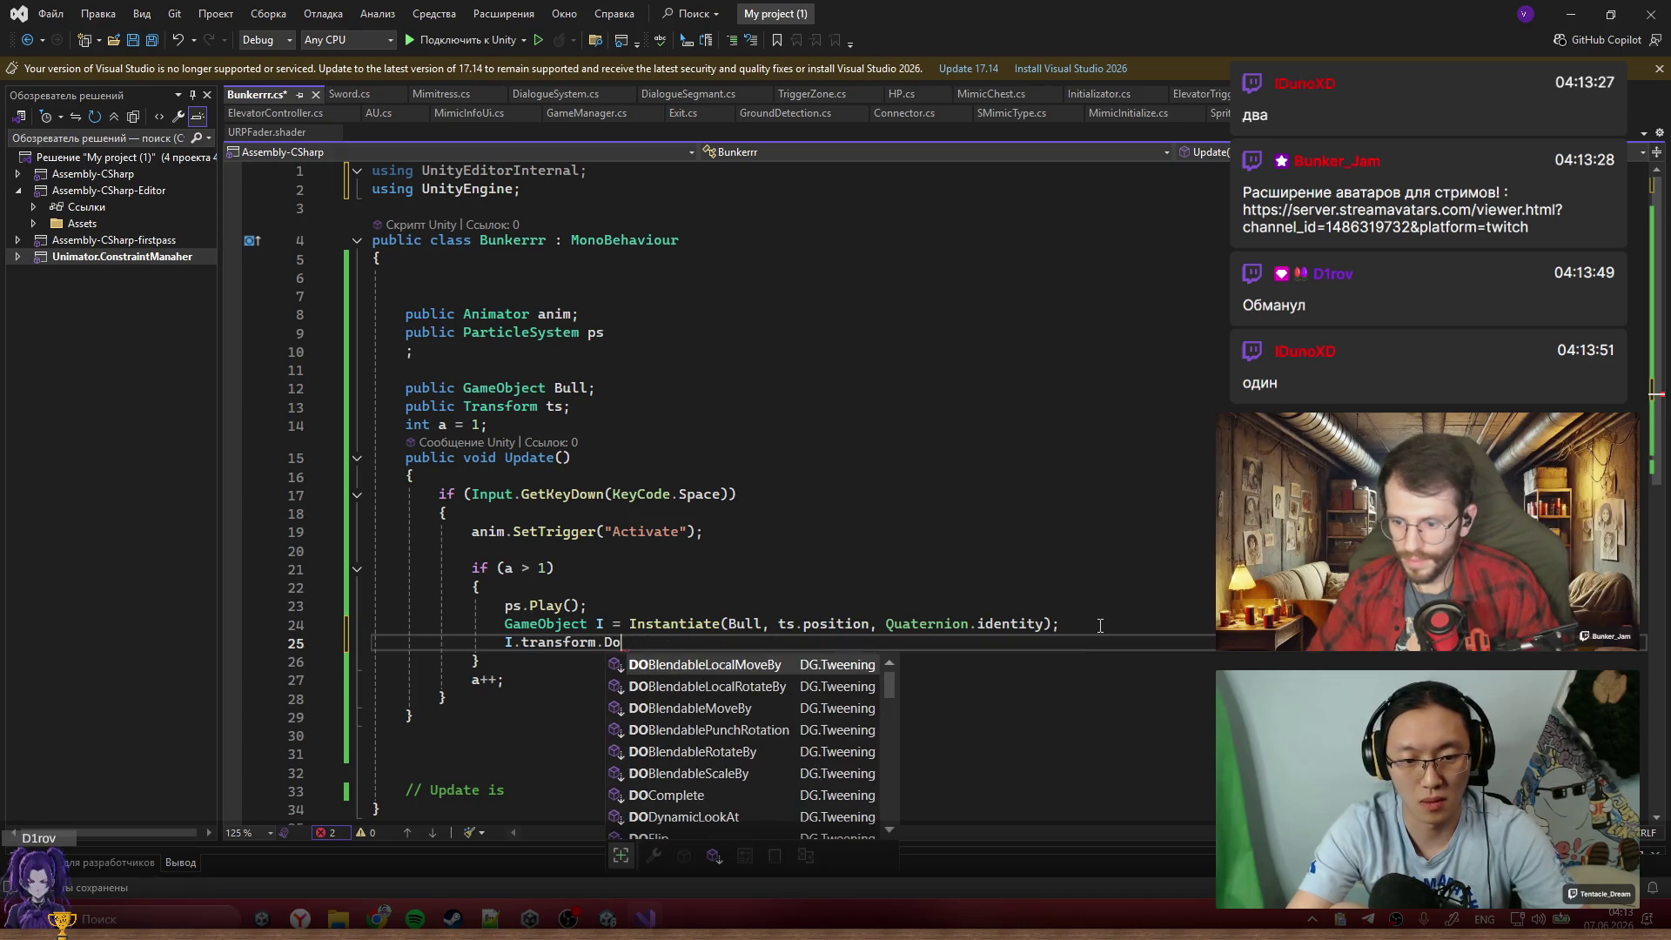
text(o)
key(Tab)
text(()
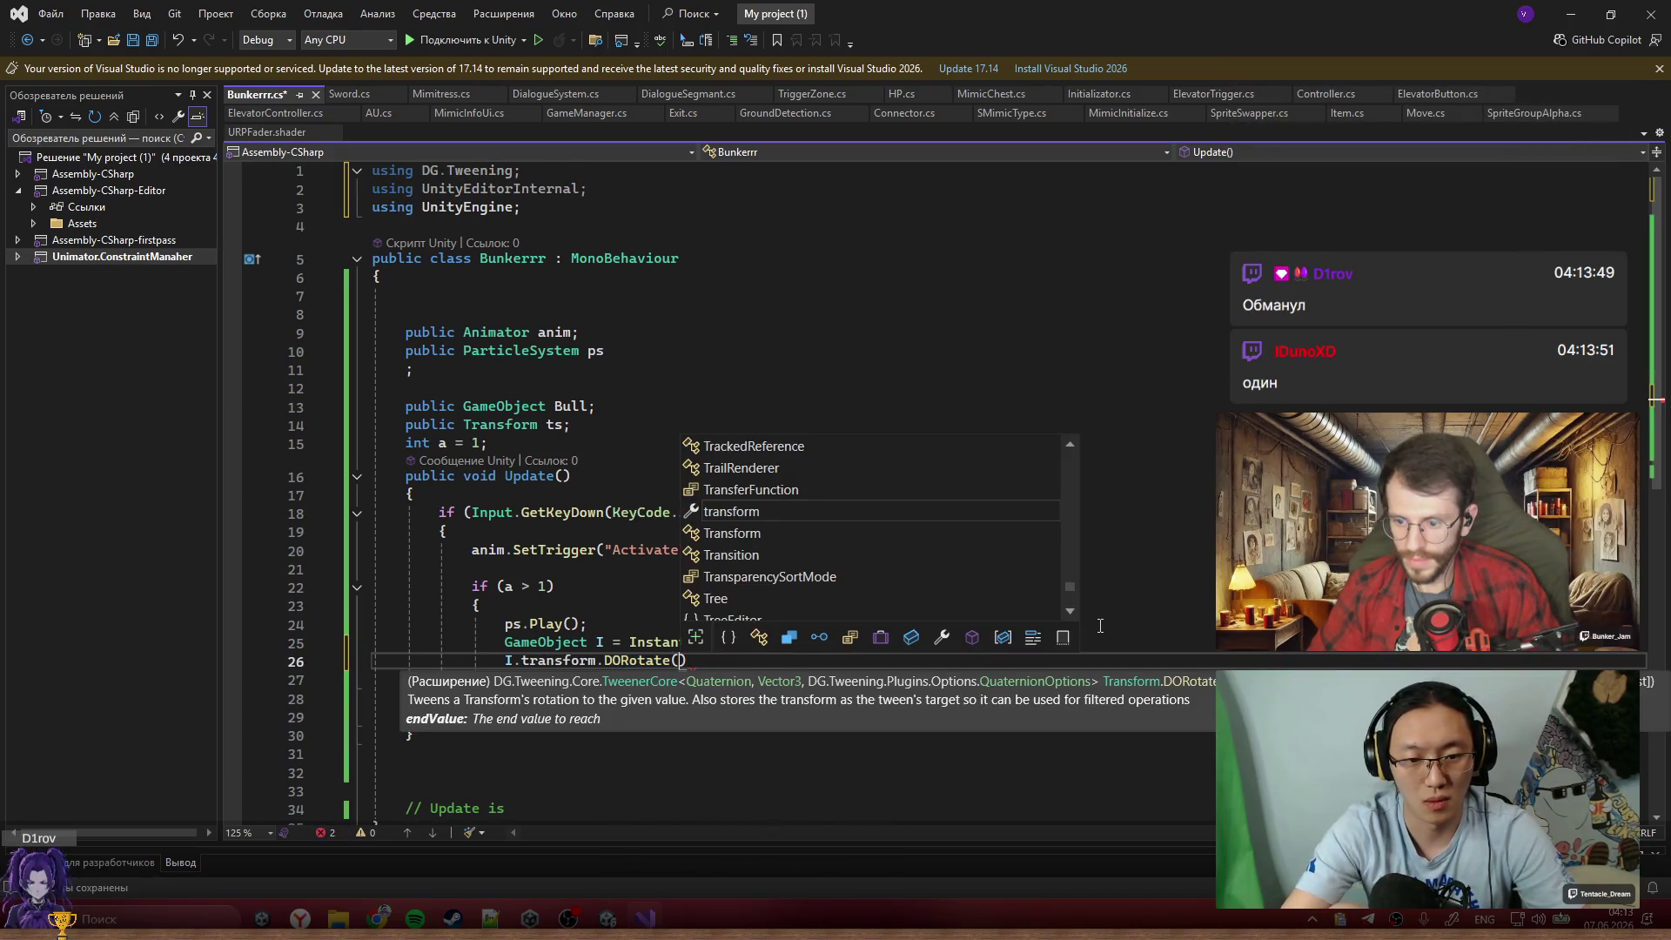
text(955, )
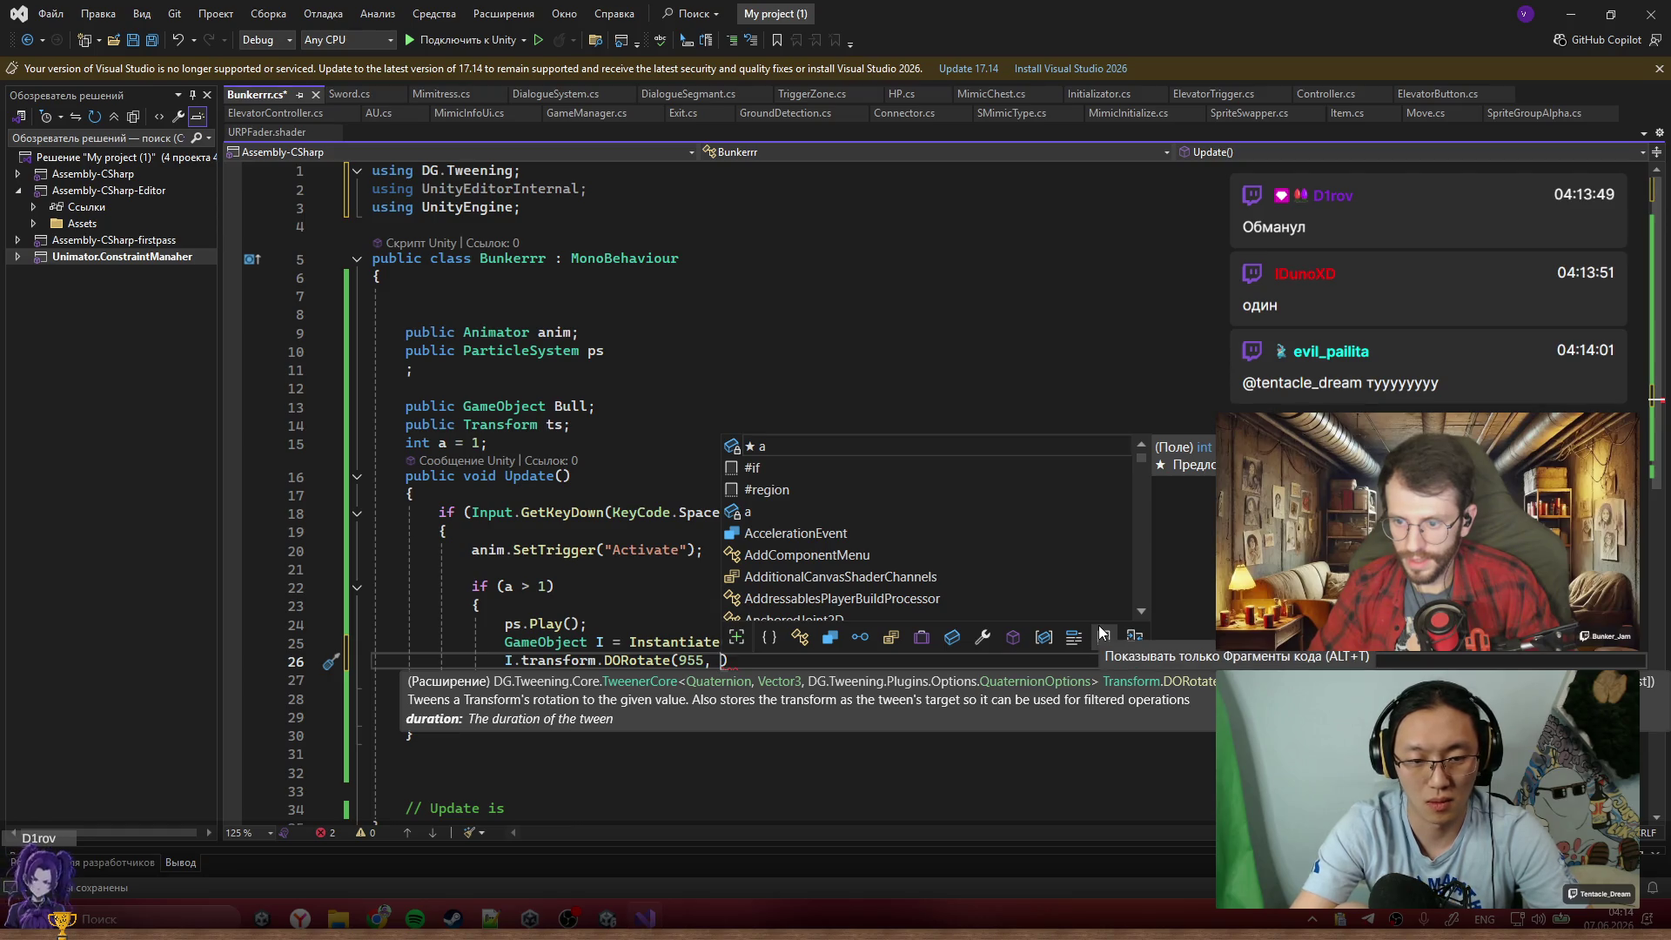
text(6)
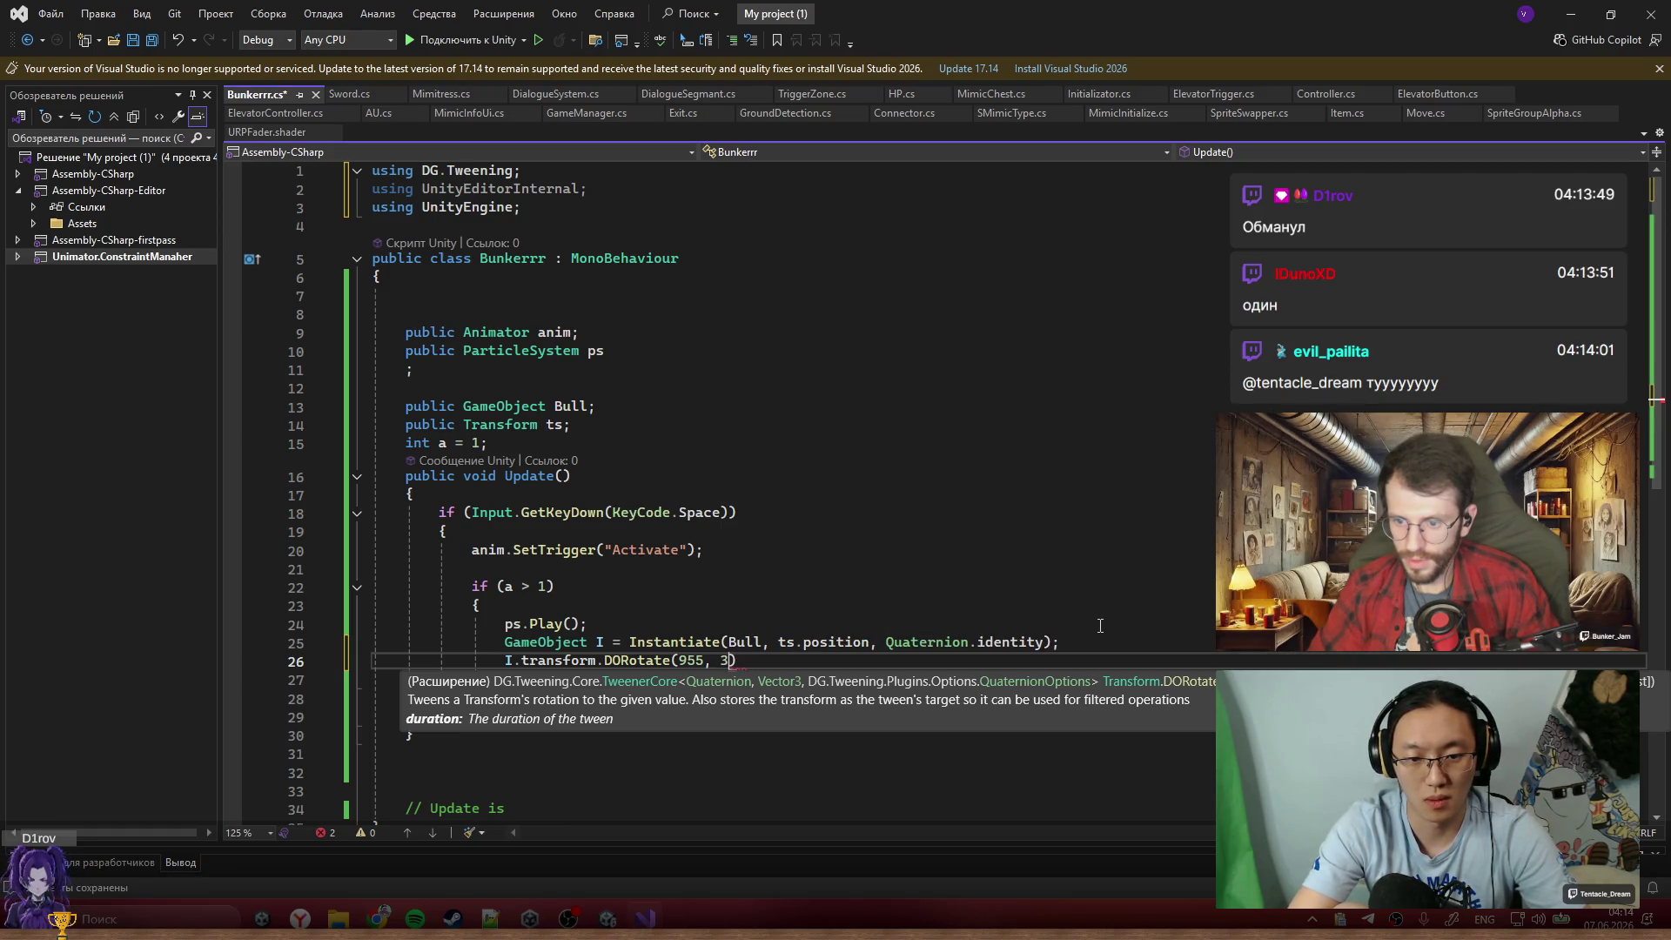
text();)
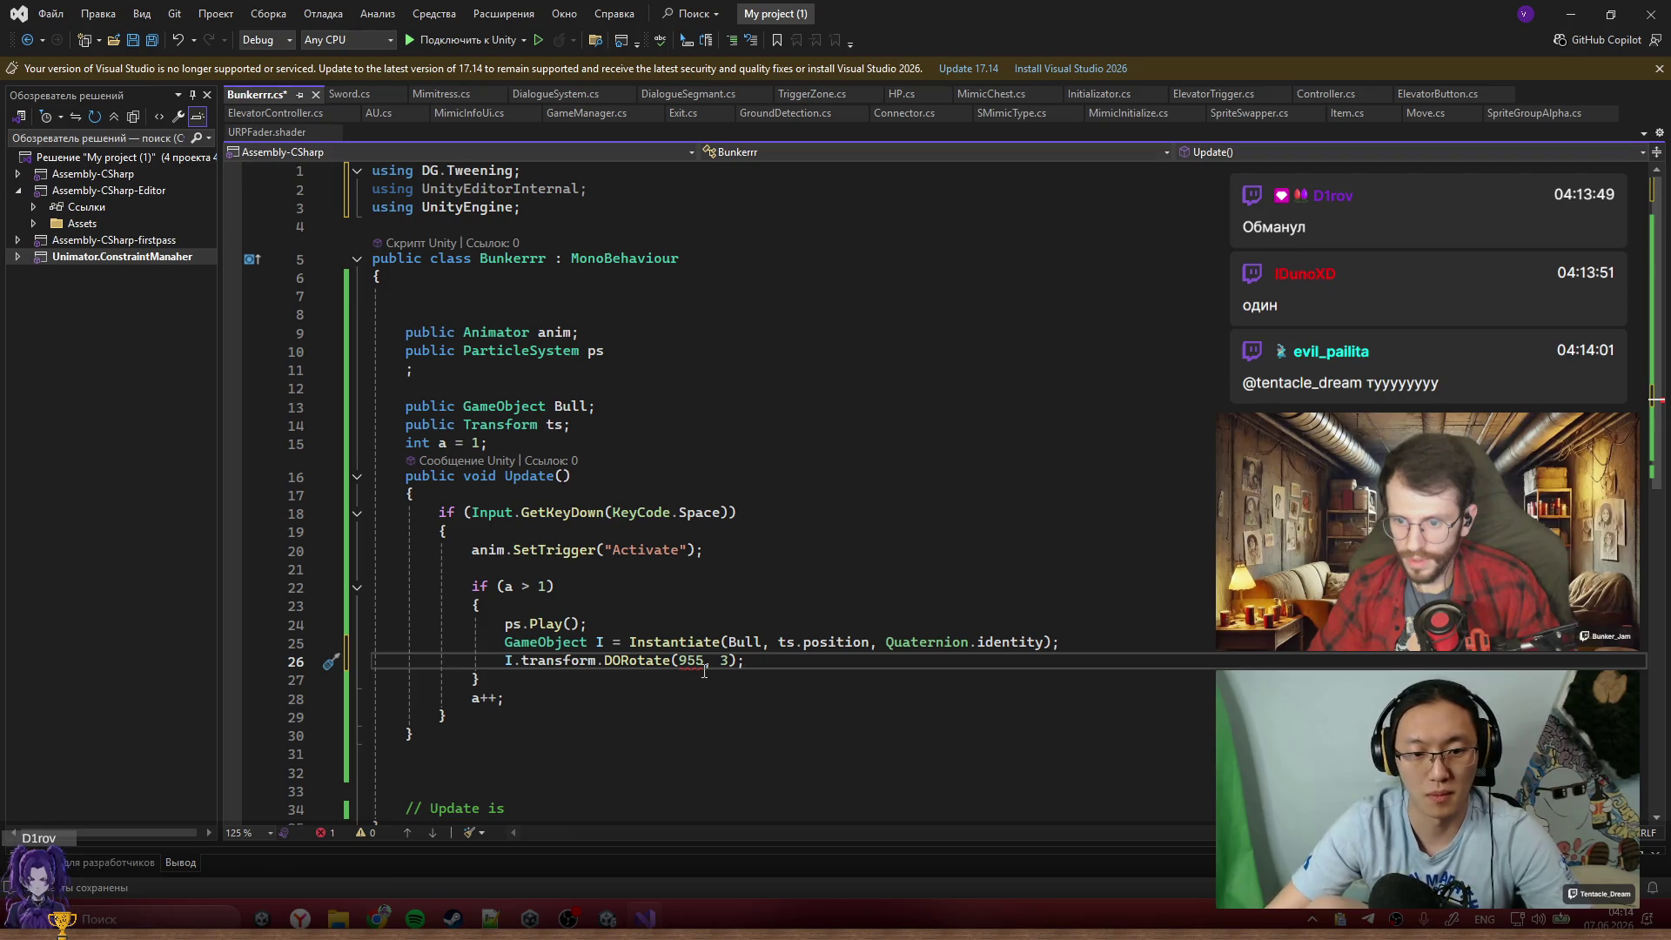
text(f)
click(976, 643)
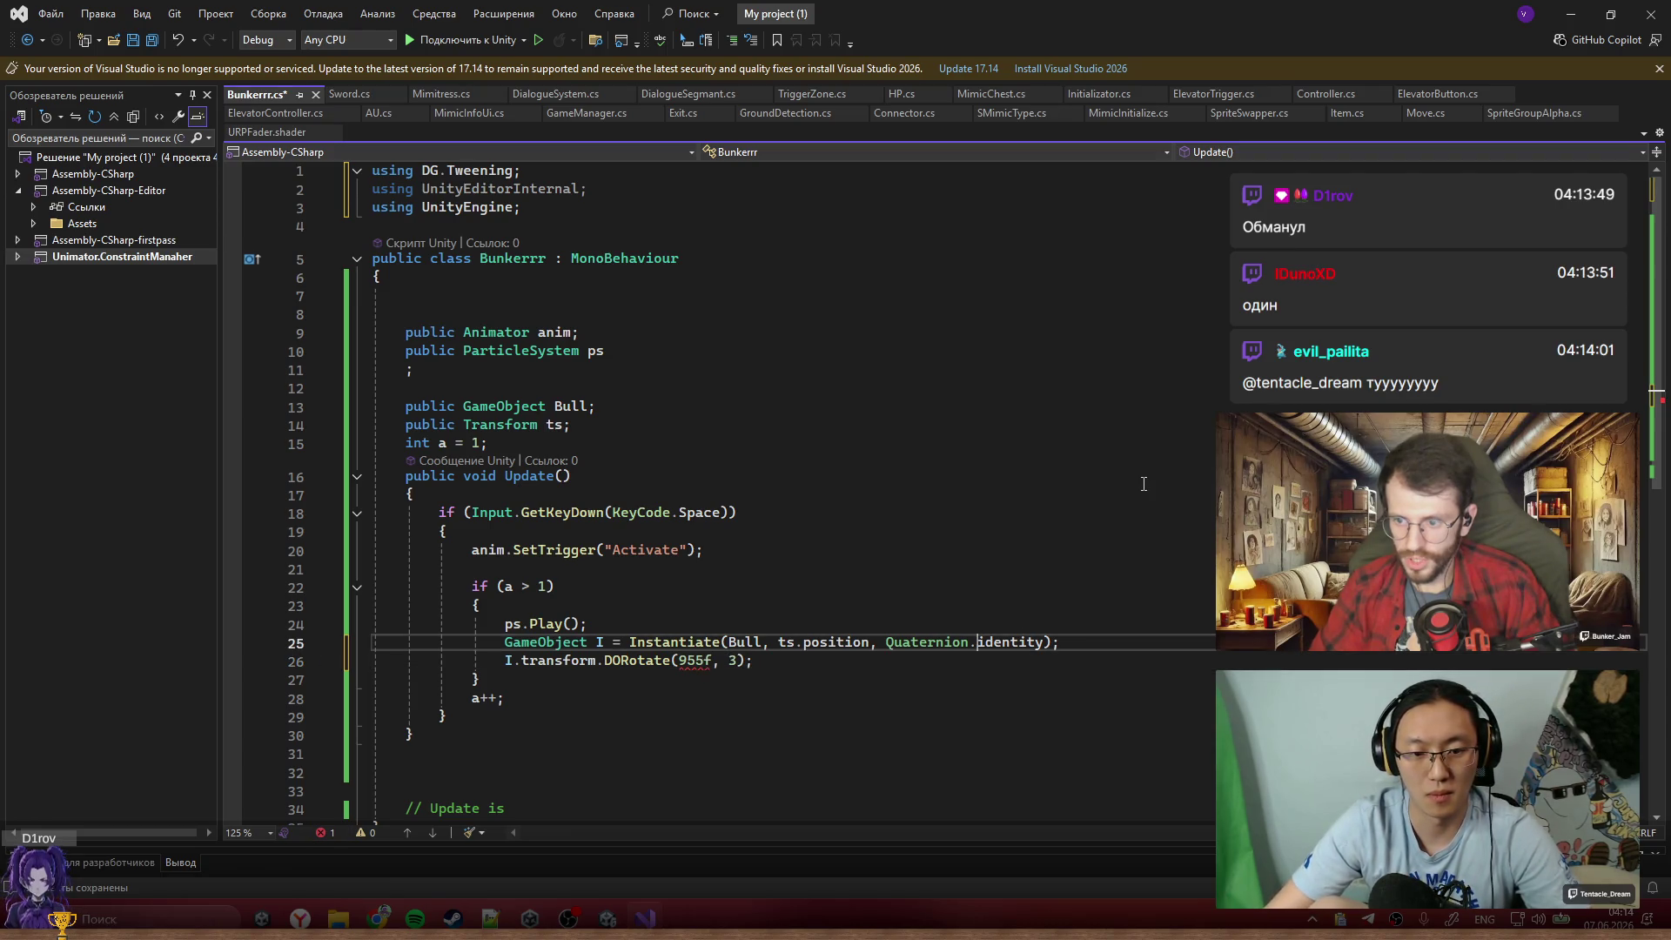
Set the DORotate target to new Vector3(0, 0, 945) over 3 seconds and save Bunkerrr
double_click(687, 662)
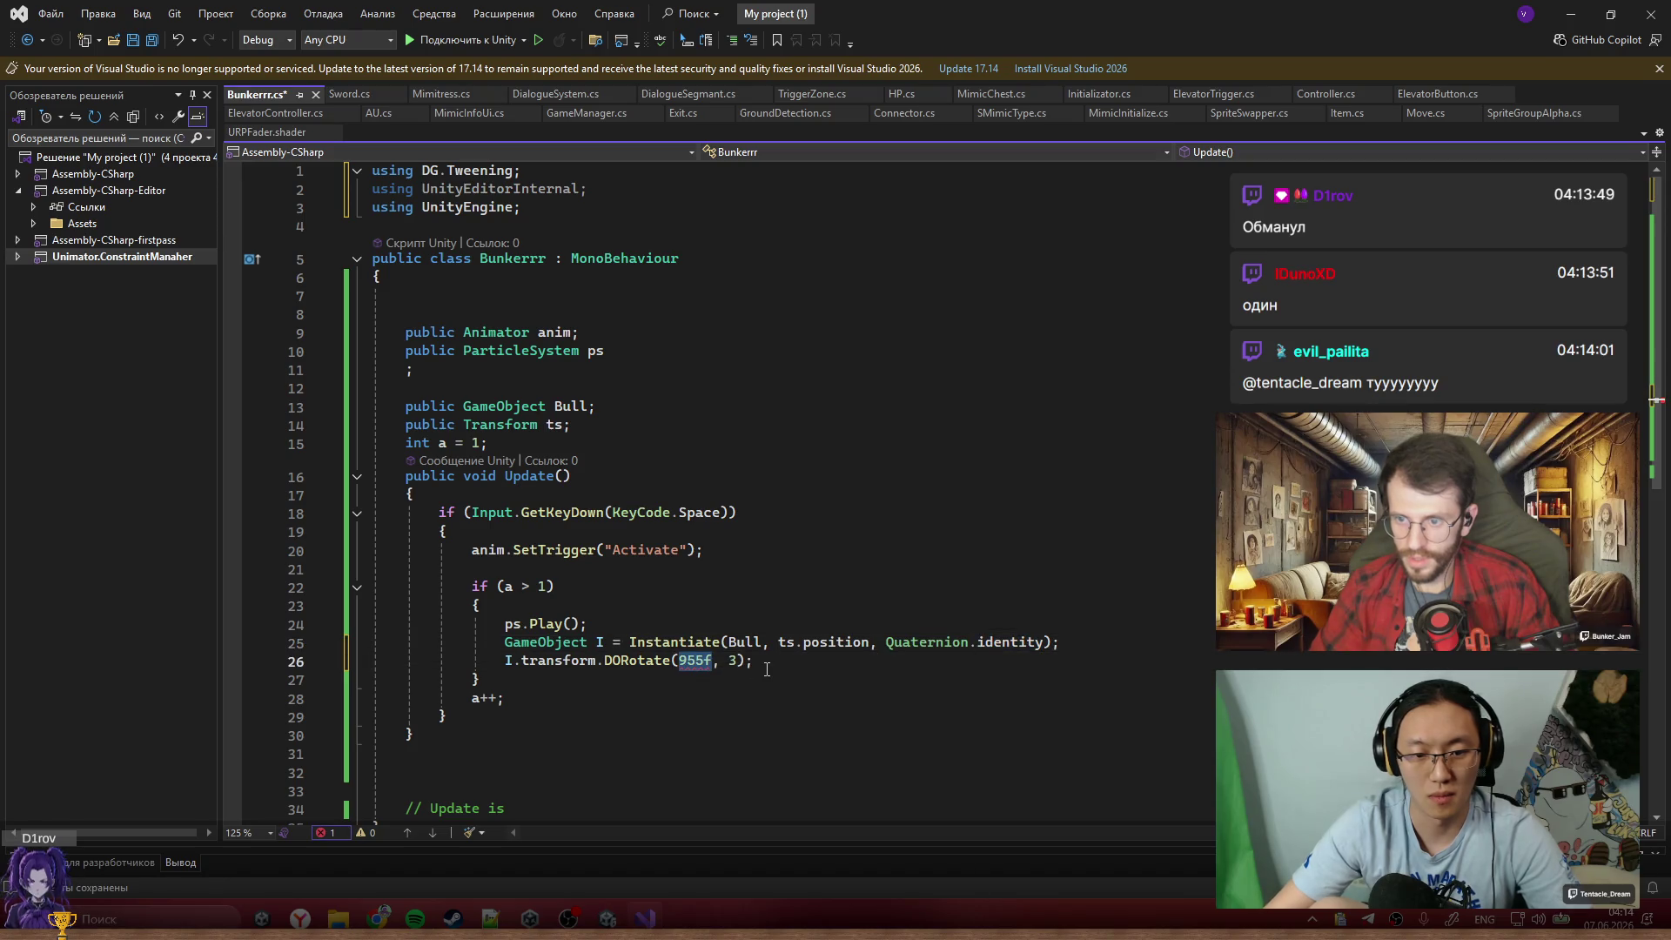
key(Right)
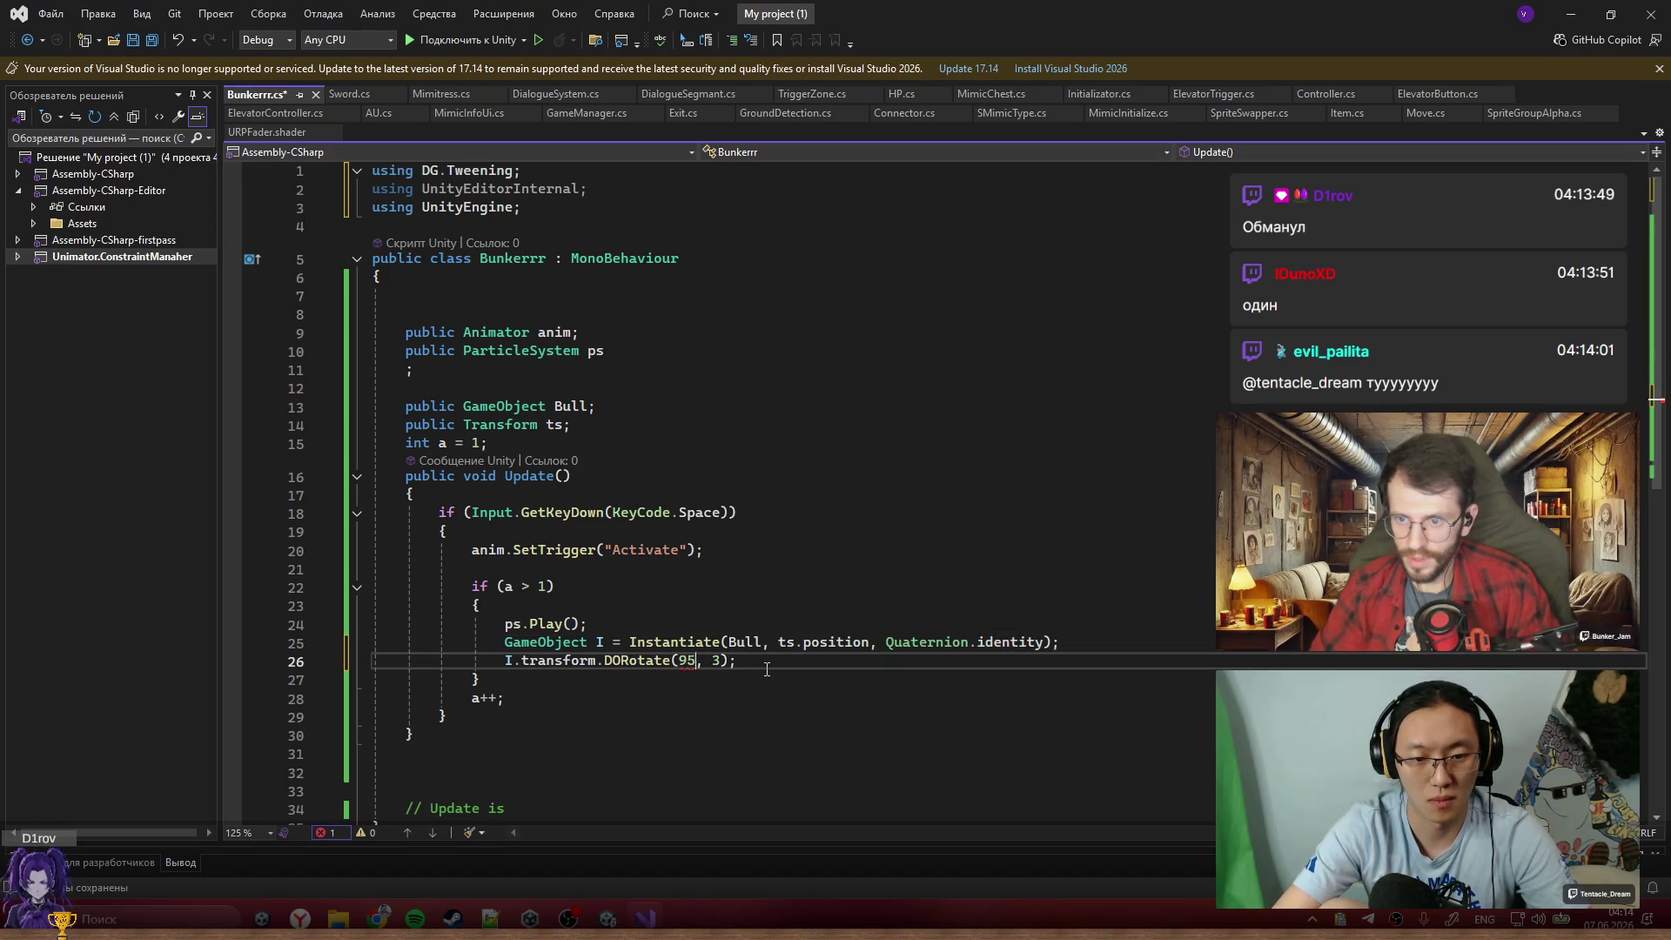
text(new Vec)
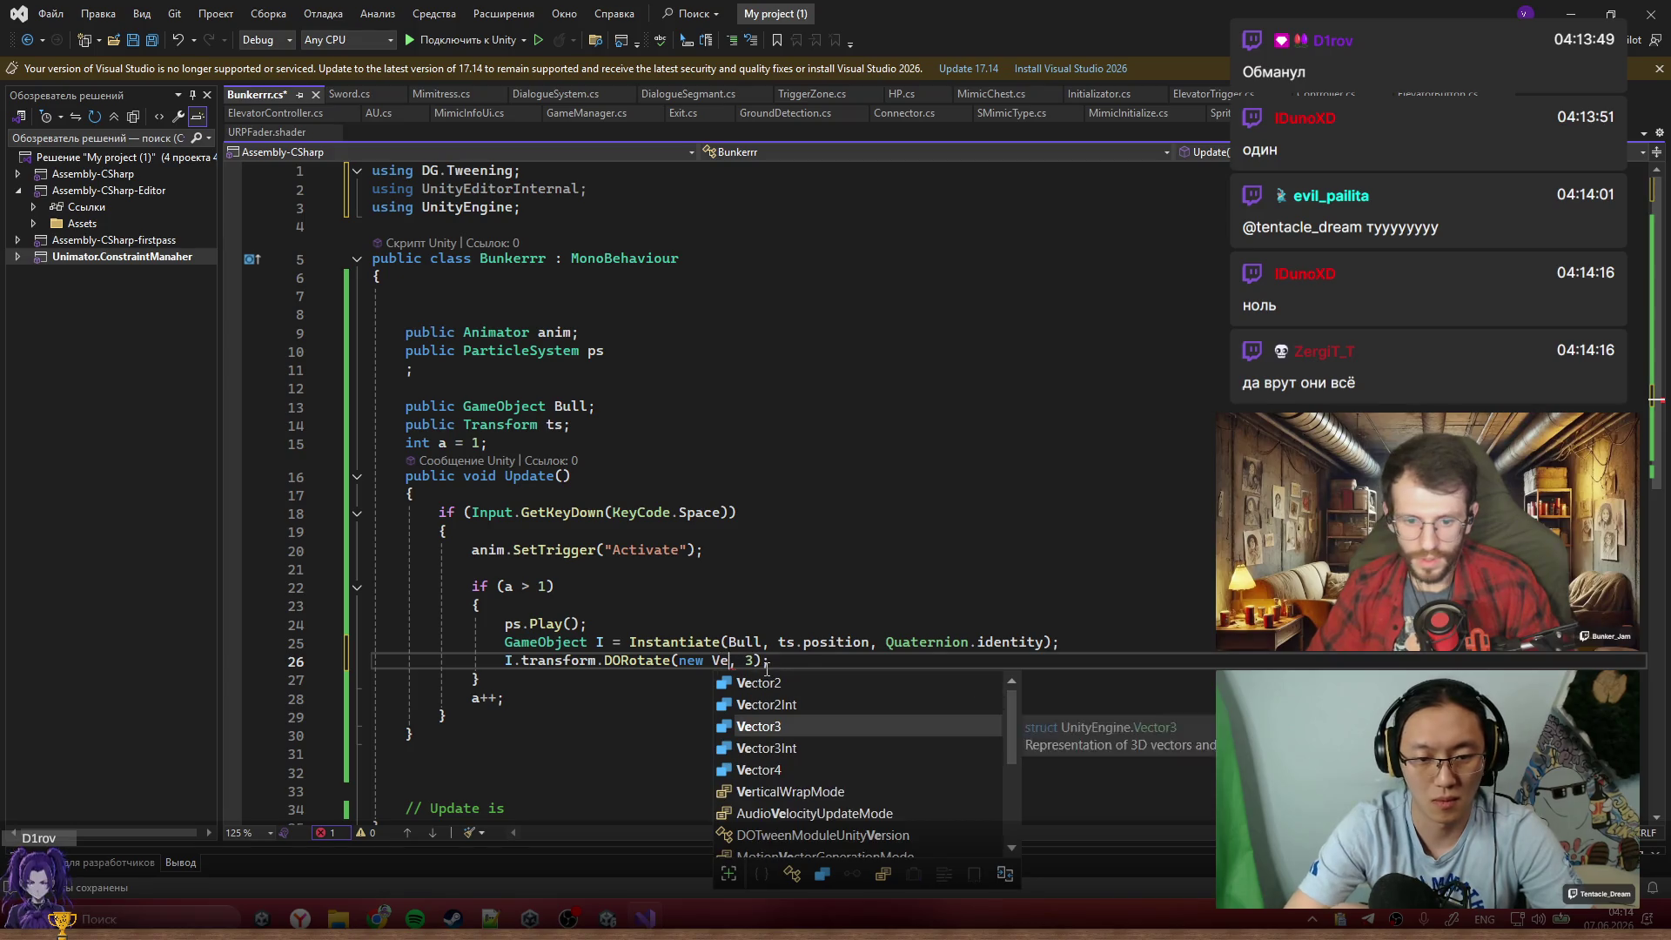
key(Tab)
text((0, )
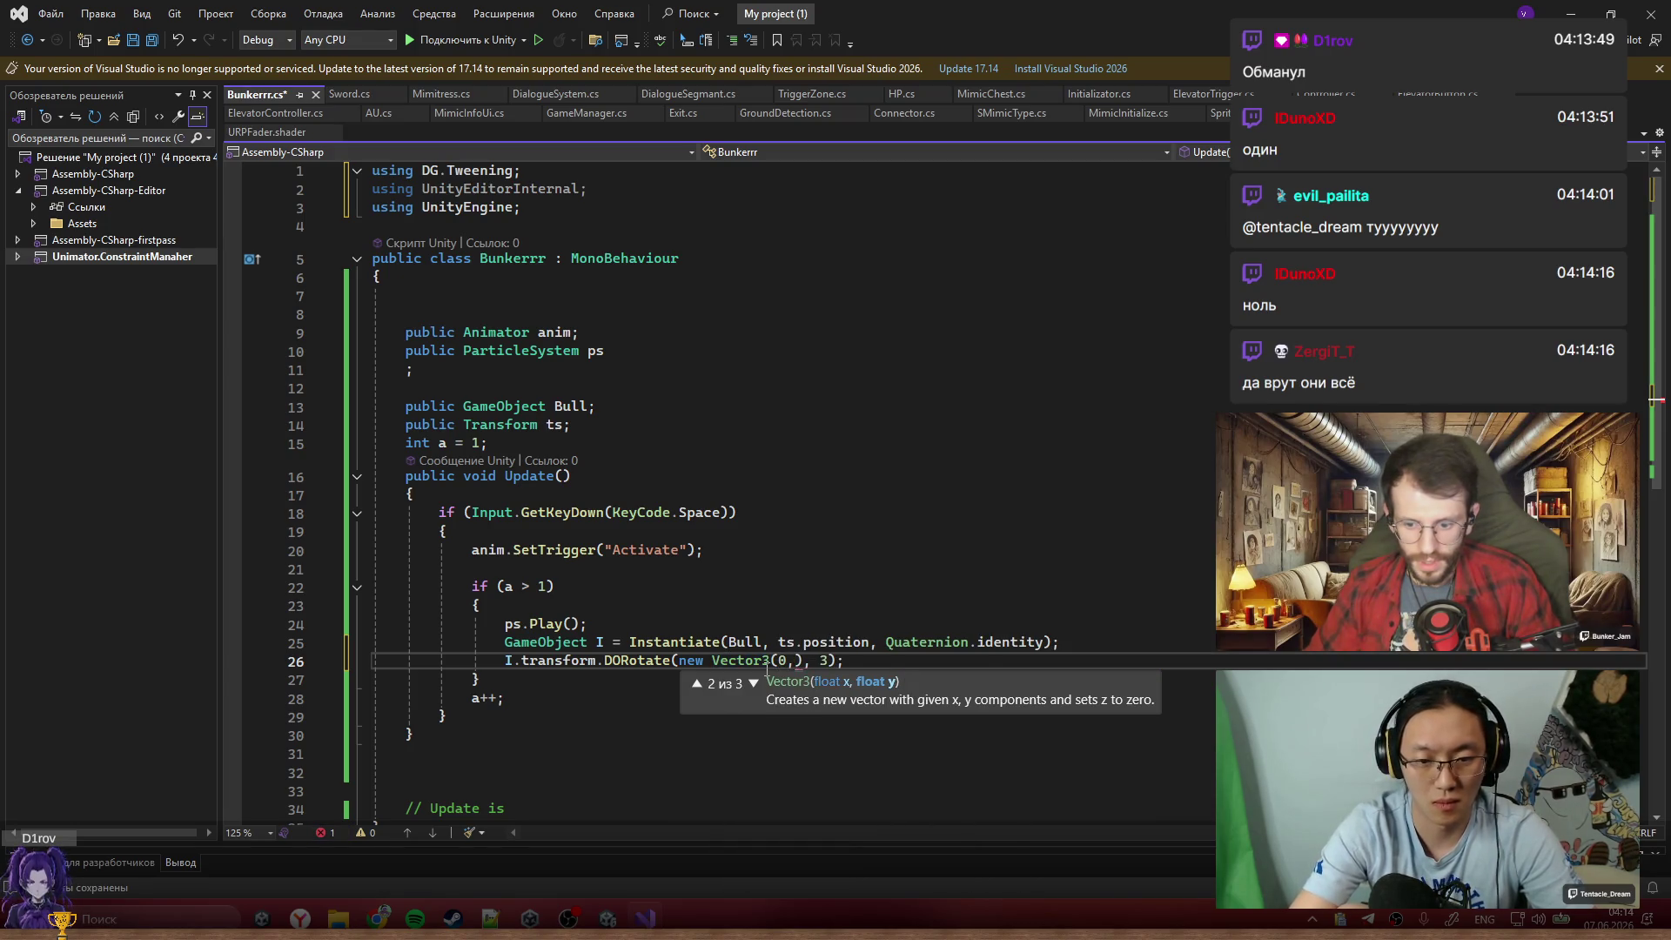
text(0, 945)
key(ctrl+s)
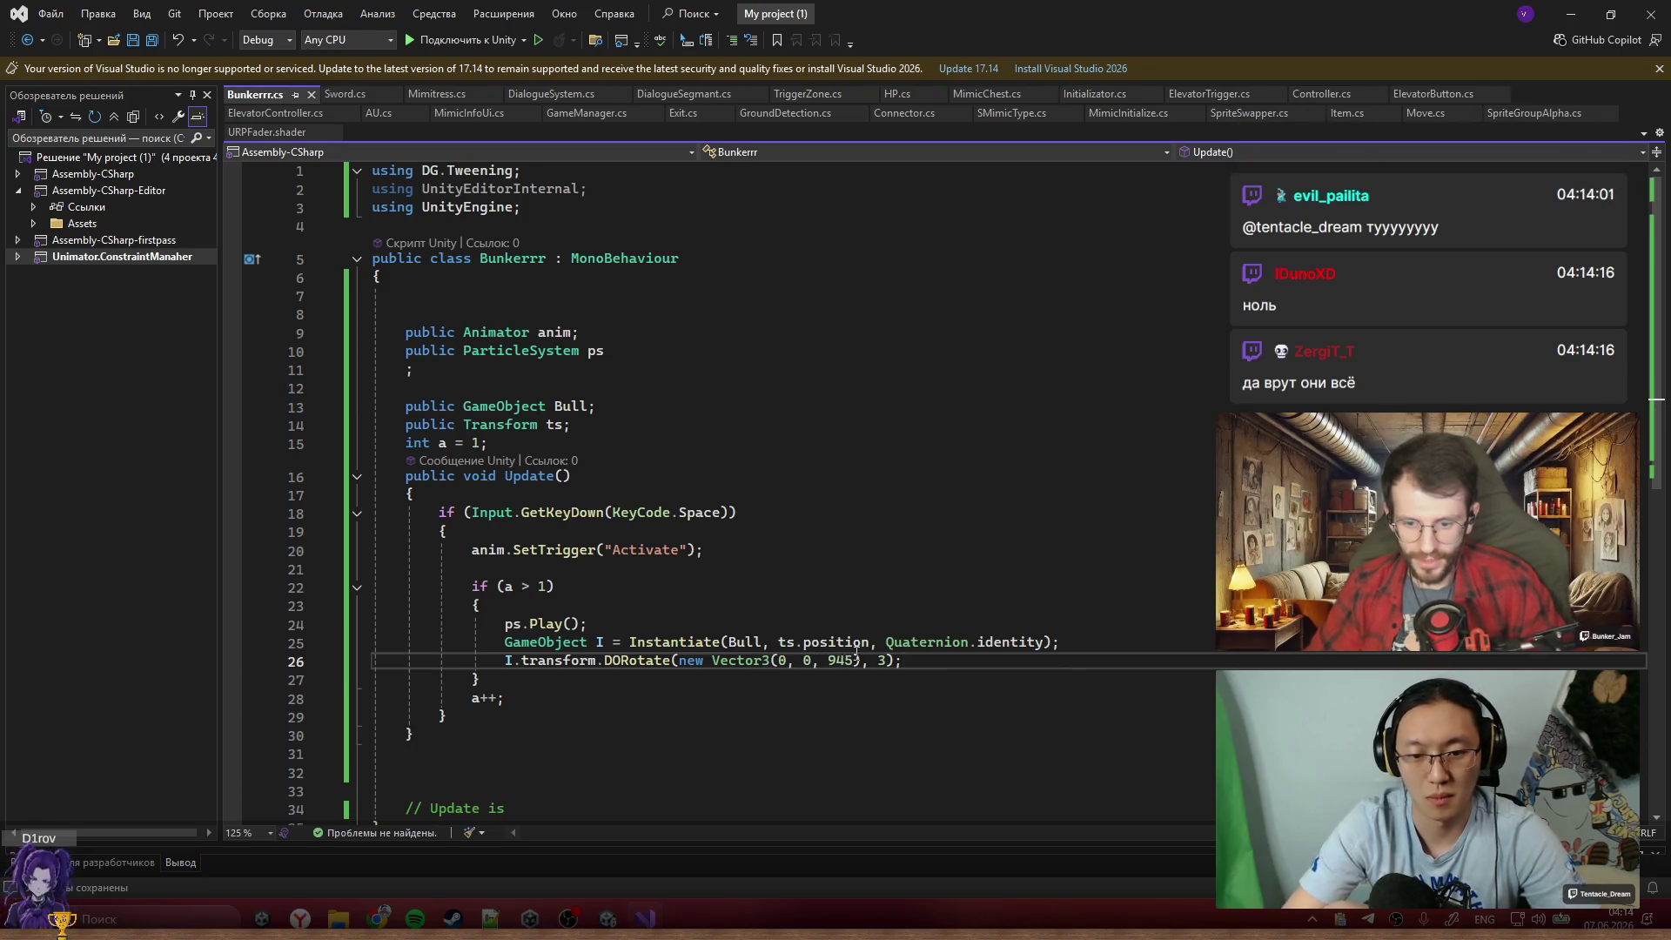
drag(599, 406, 490, 444)
click(1575, 9)
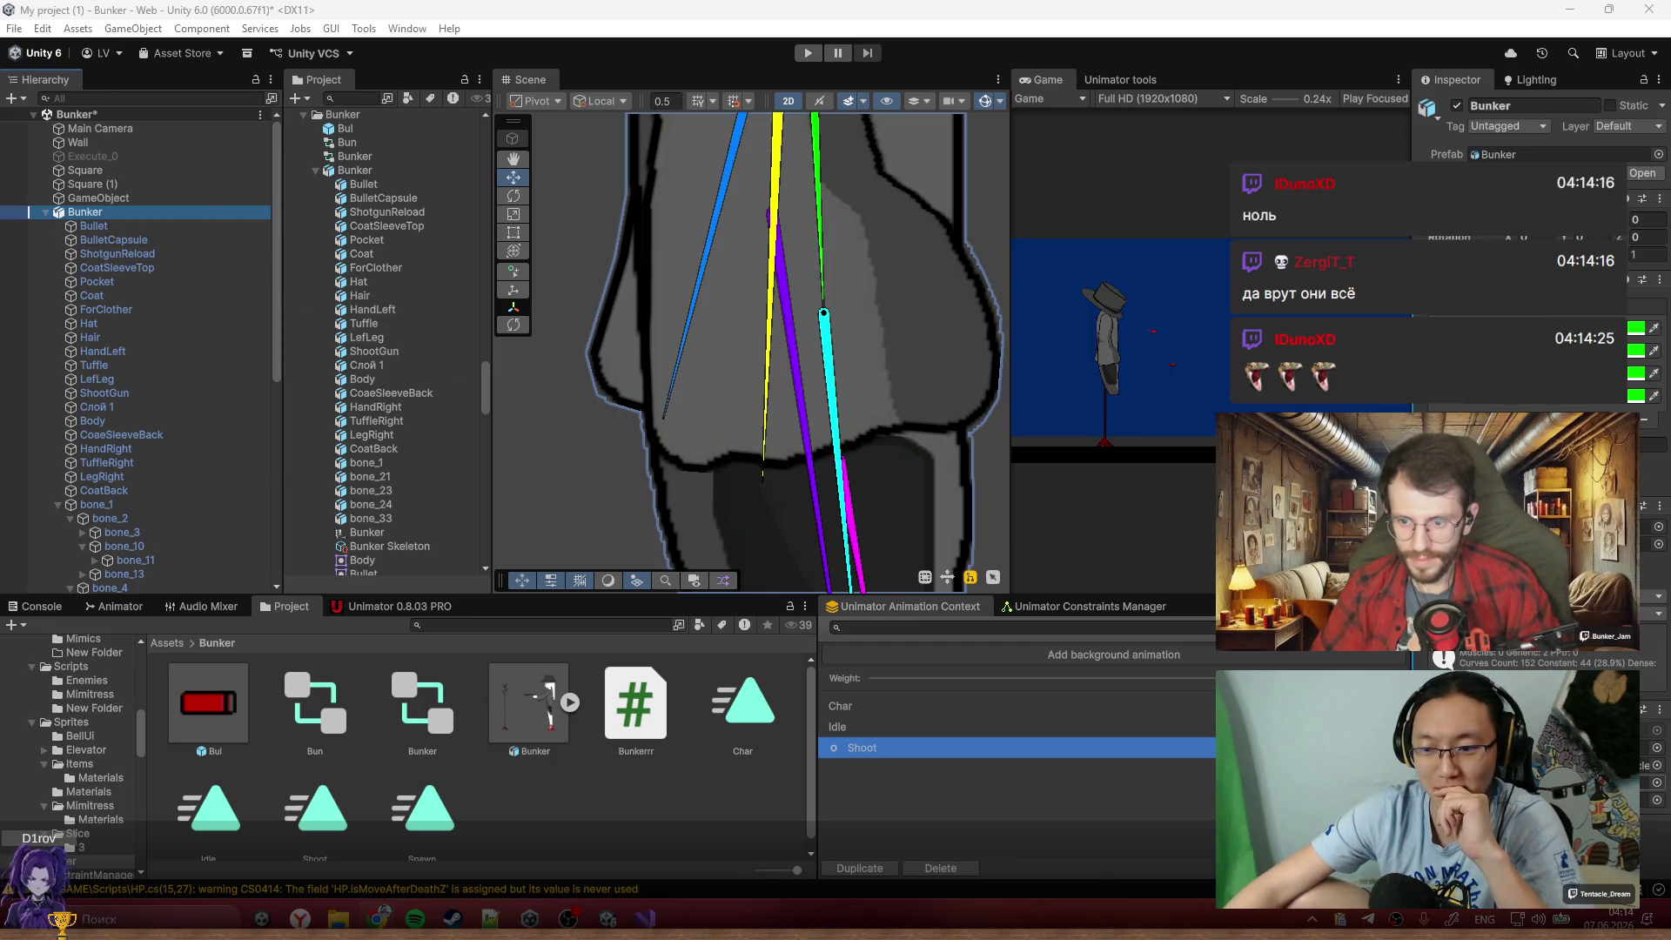
Select the GameObject under bone_28 in the Hierarchy to show its Particle System
click(257, 705)
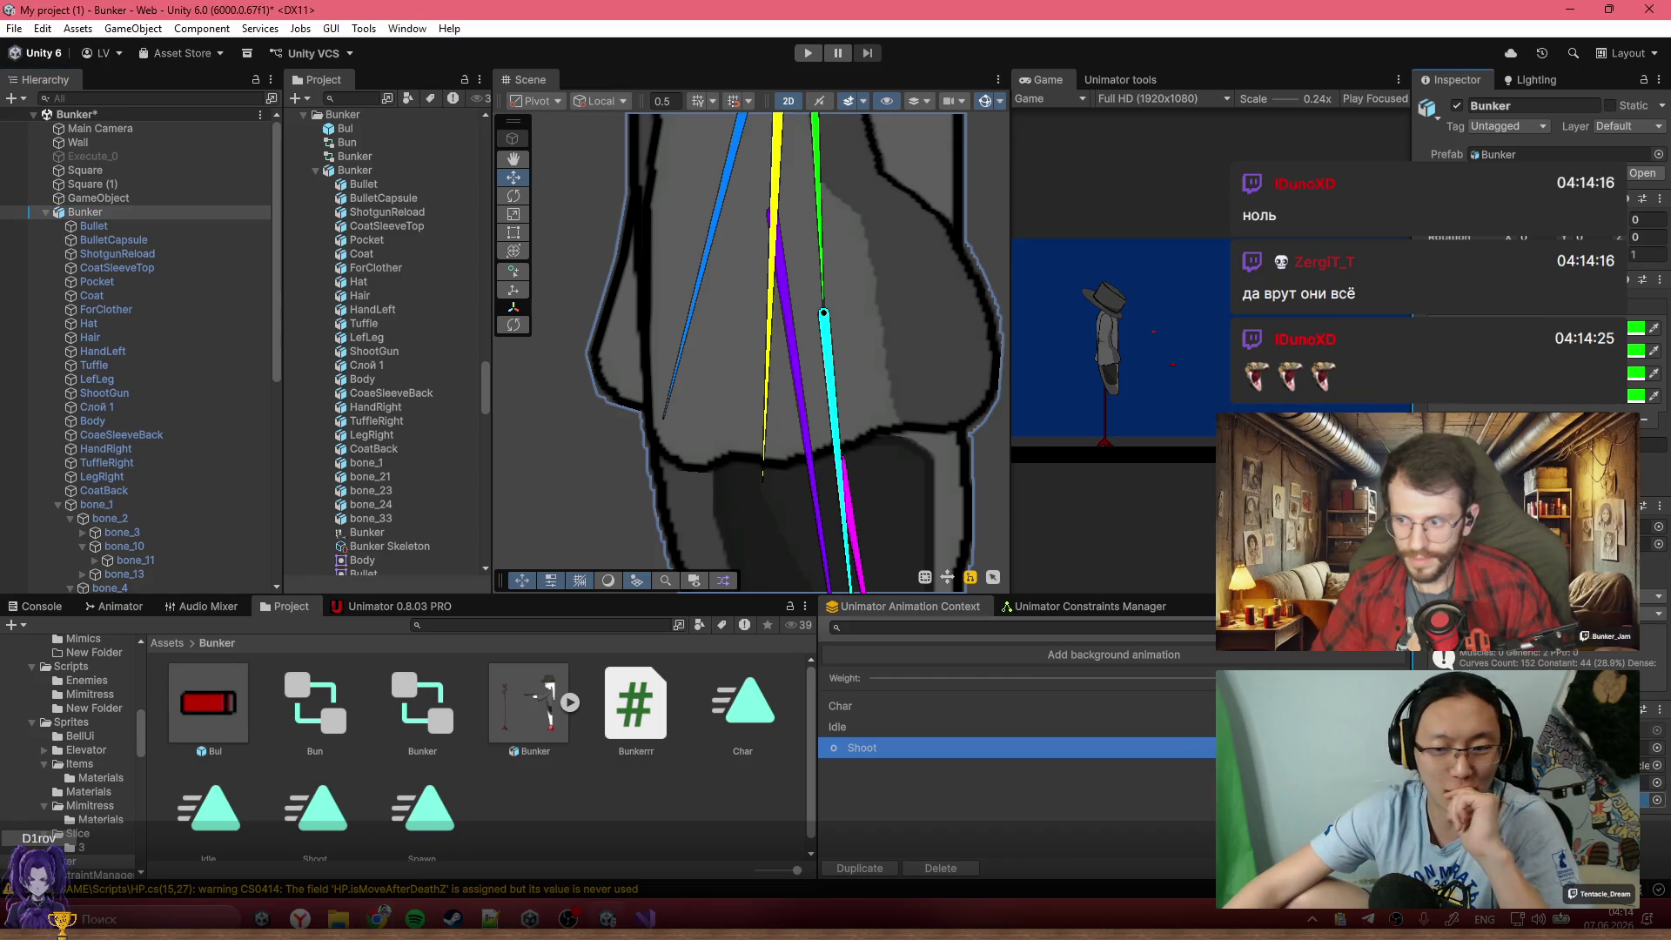
scroll(181, 351, down, 6)
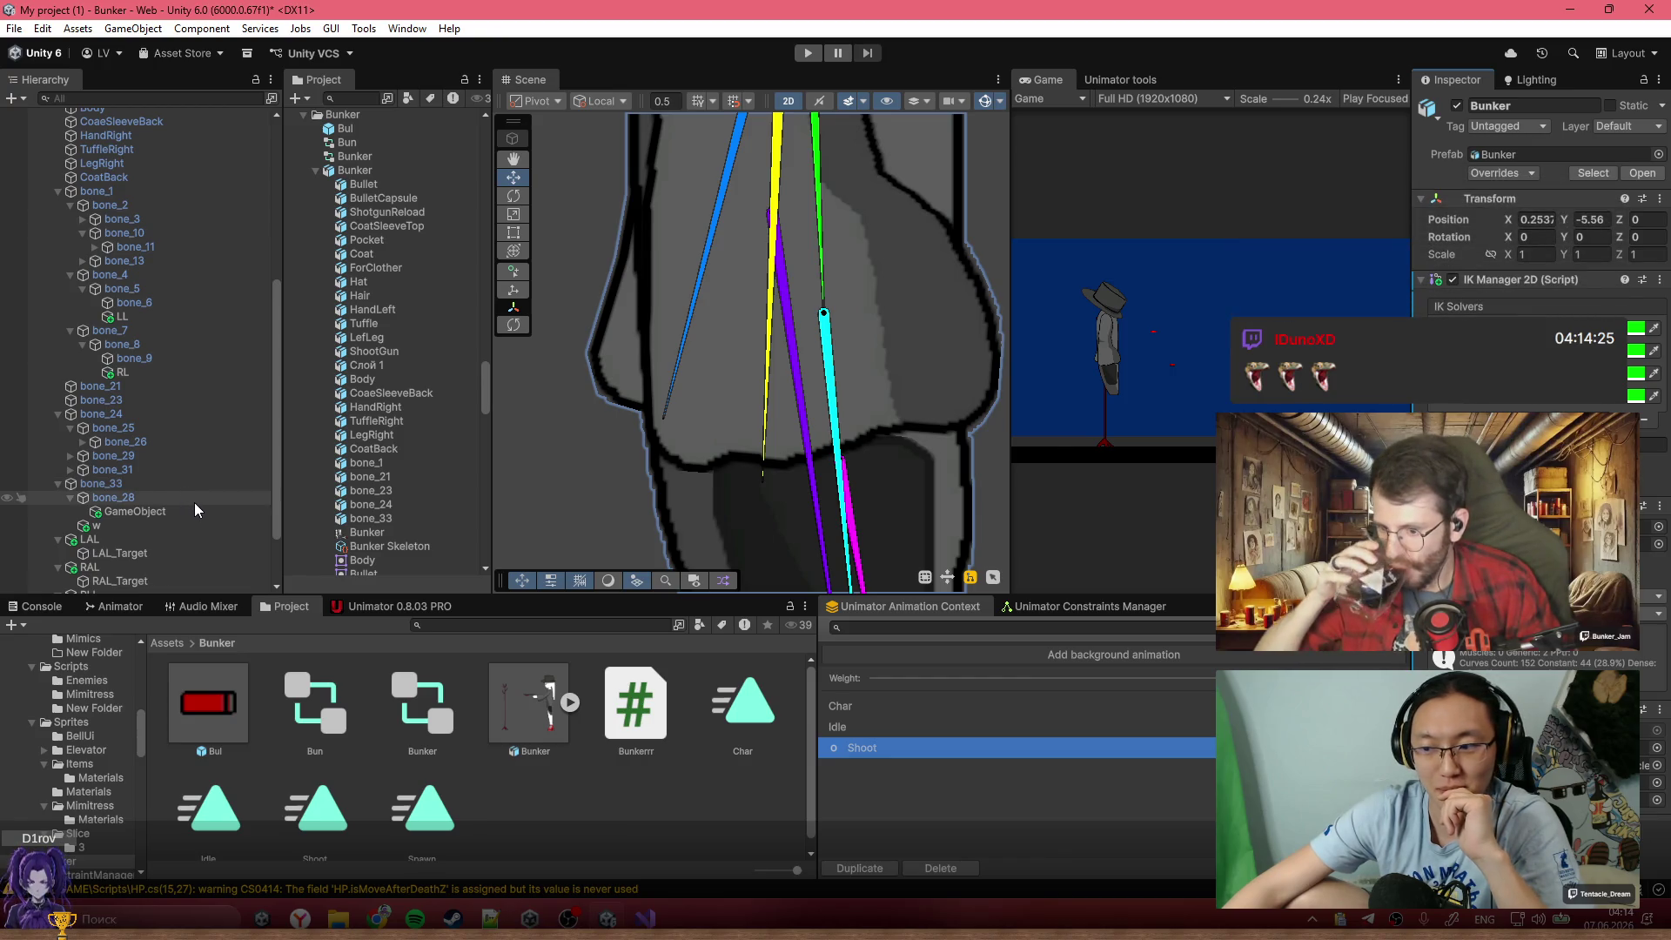
scroll(195, 505, down, 1)
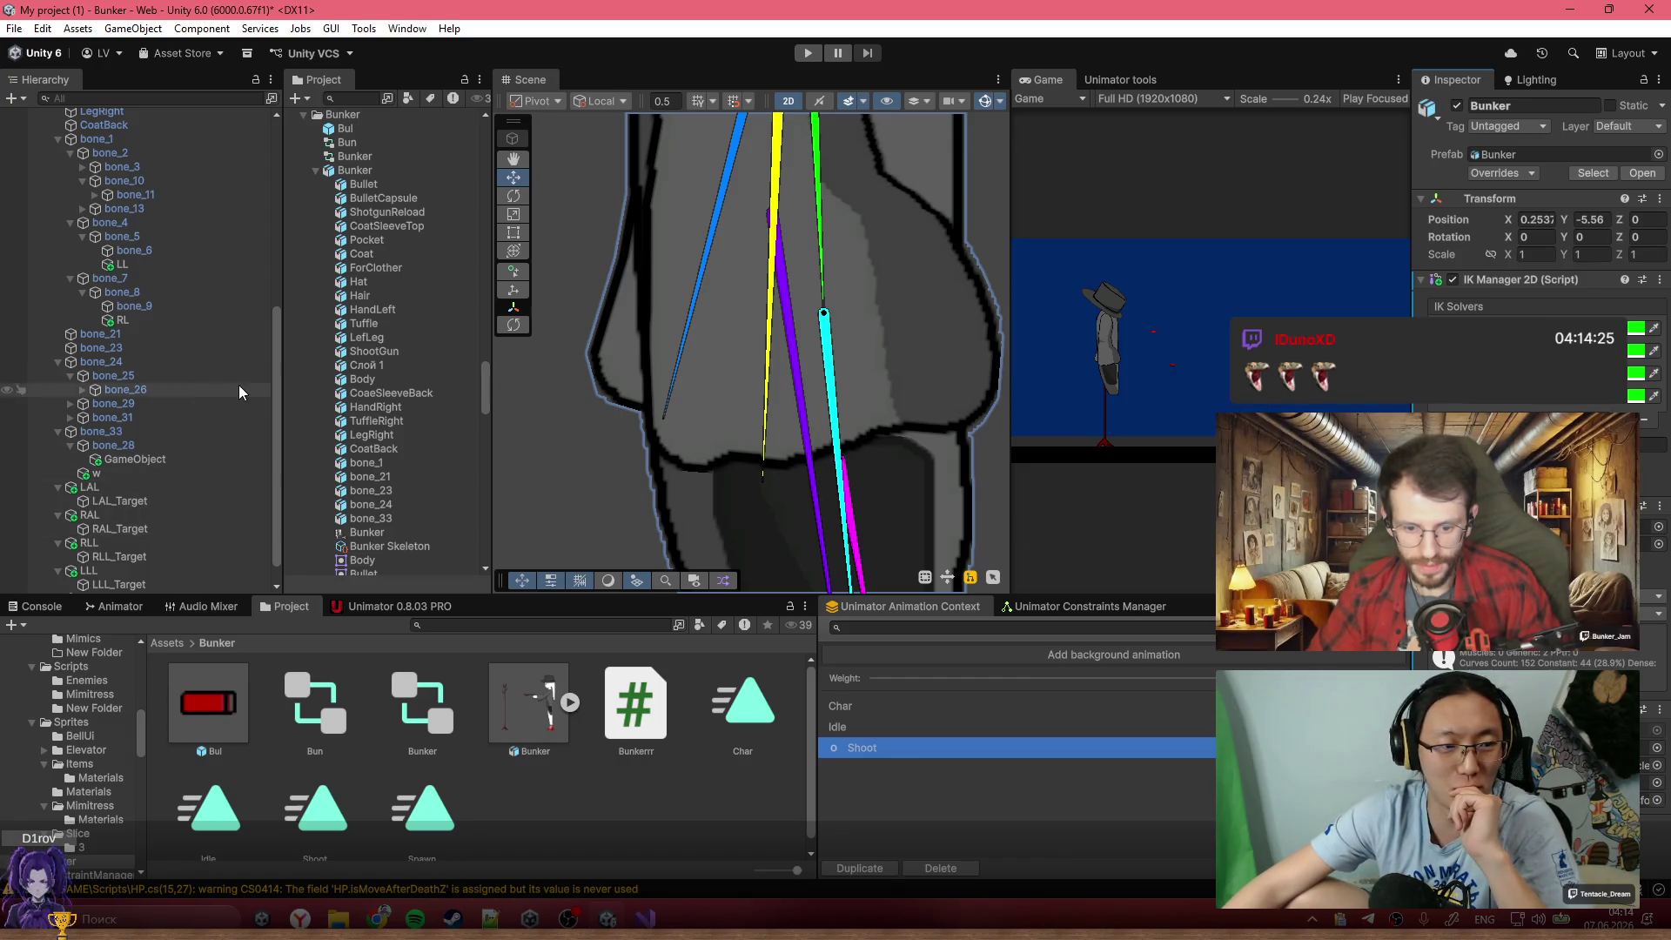
click(162, 457)
scroll(781, 338, down, 2)
Maximize the Game view, play-test the spinning bullets, stop, and return to the Update code
scroll(781, 338, down, 3)
scroll(932, 328, up, 3)
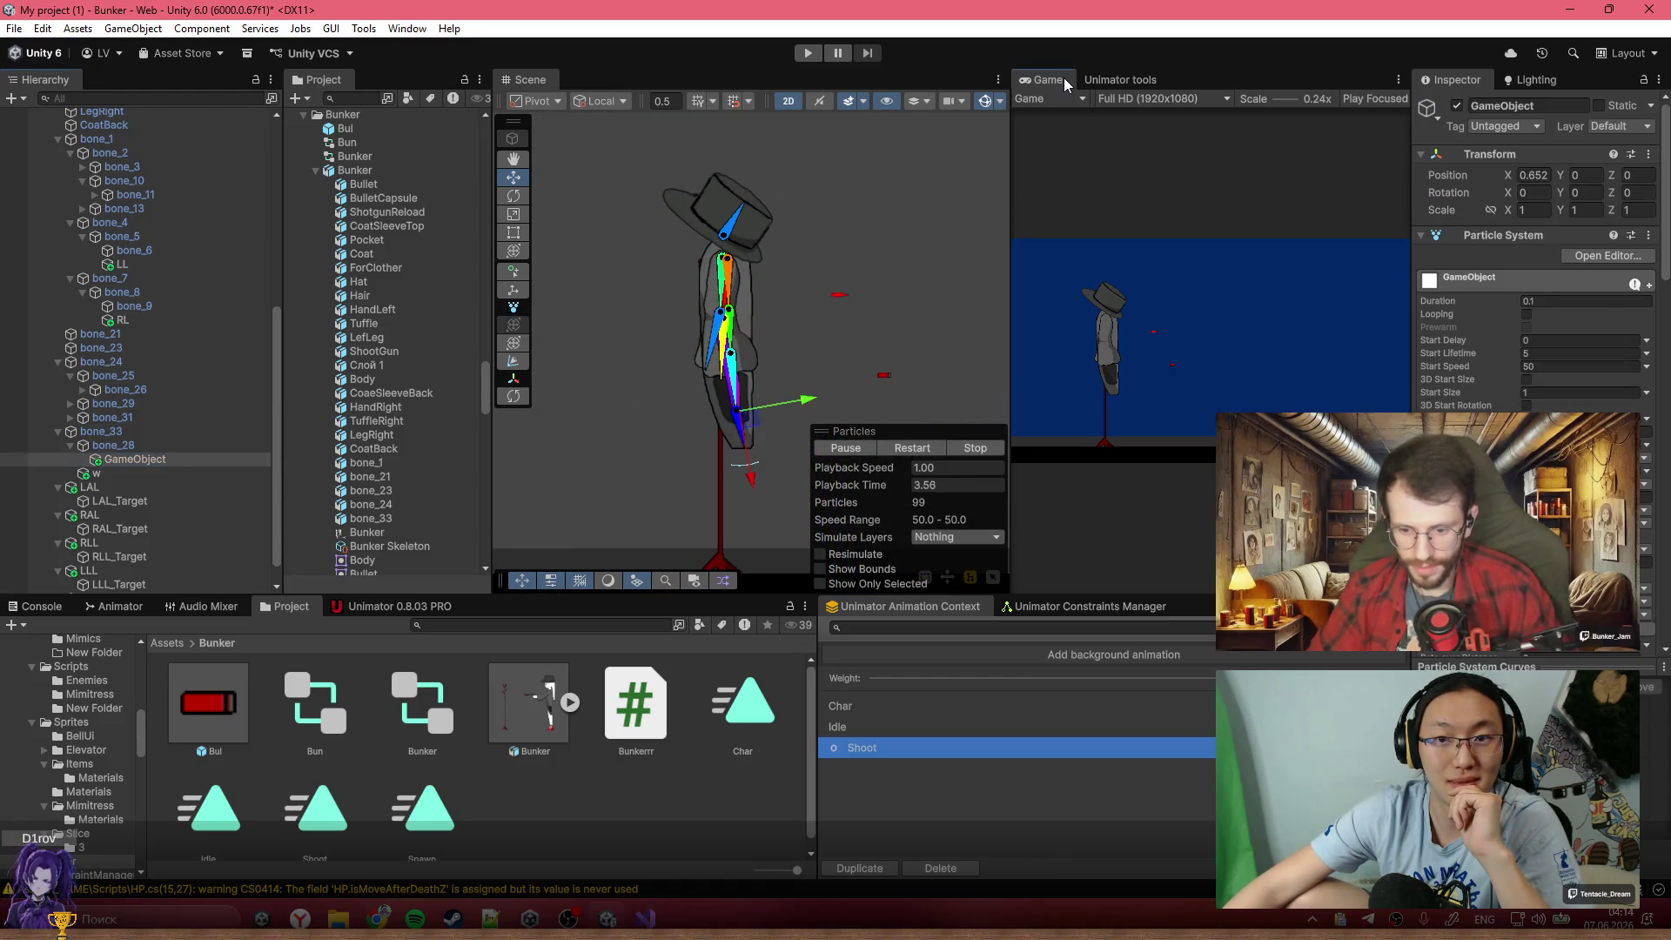
double_click(1063, 77)
click(807, 53)
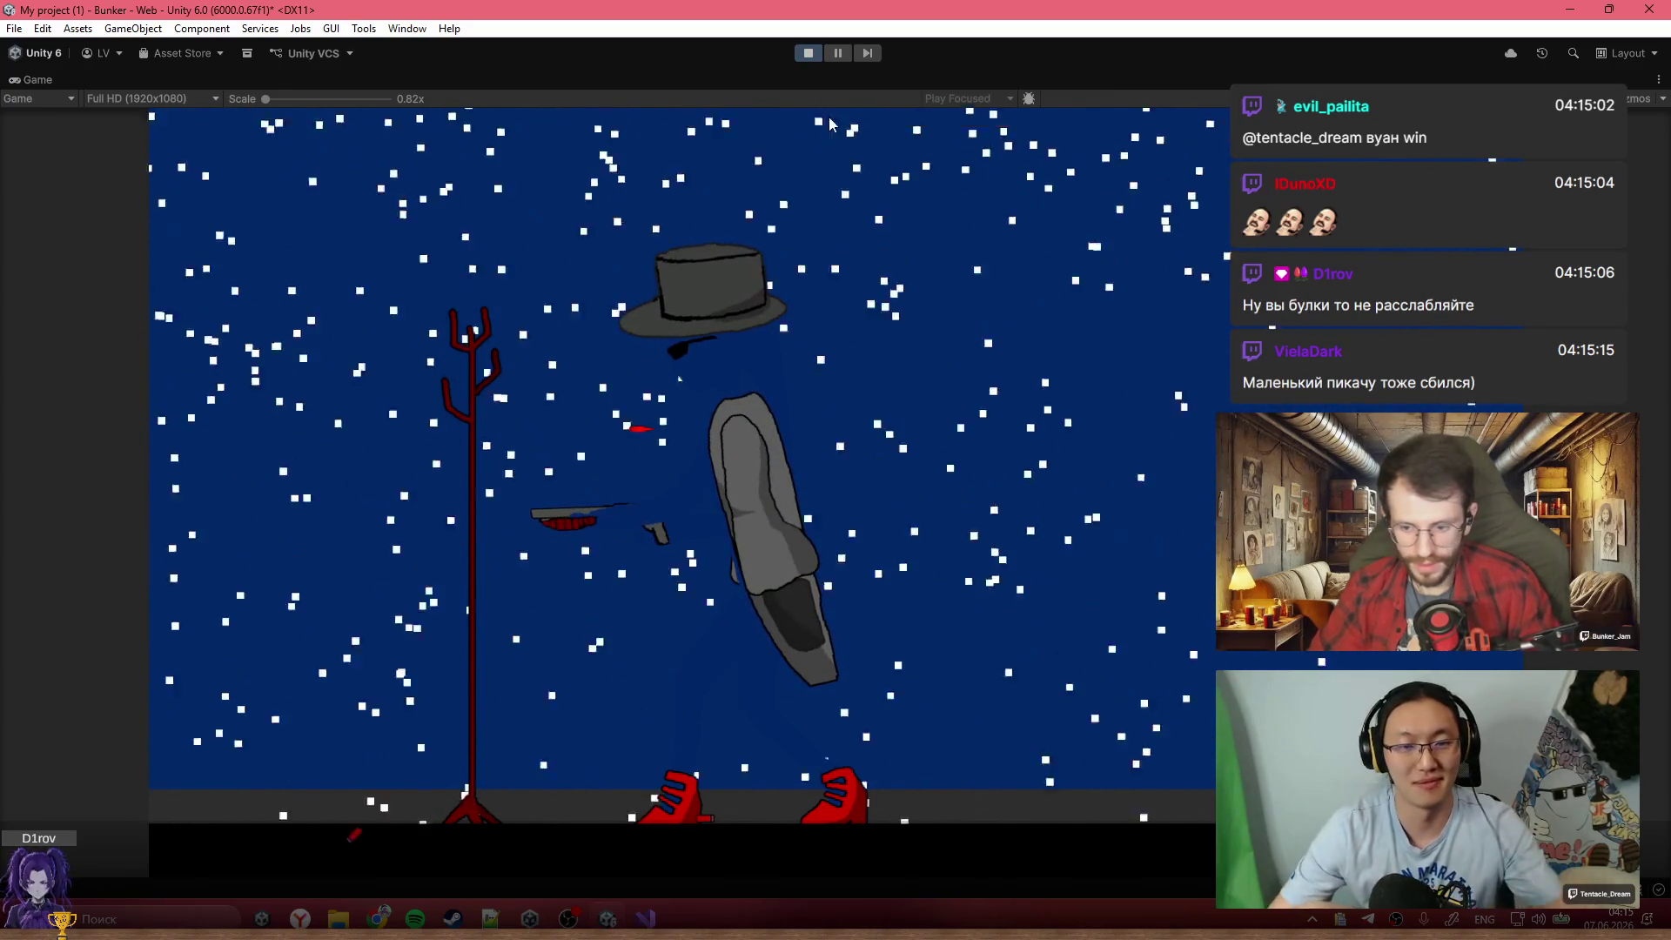
click(808, 53)
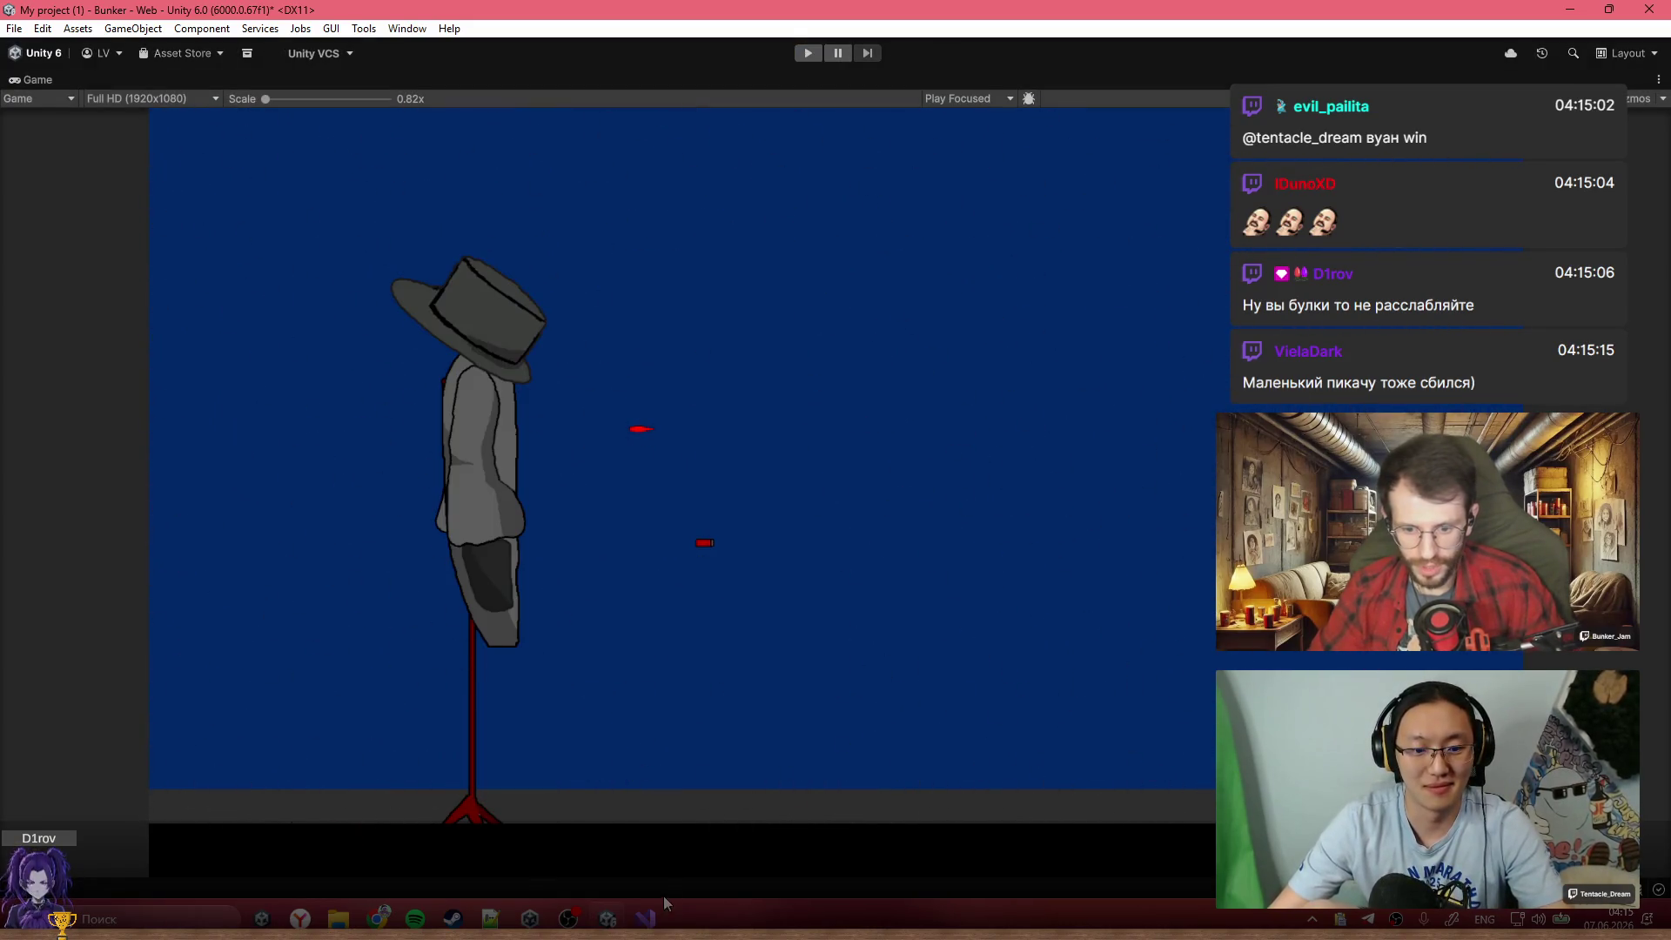
click(645, 918)
click(714, 549)
scroll(808, 611, down, 3)
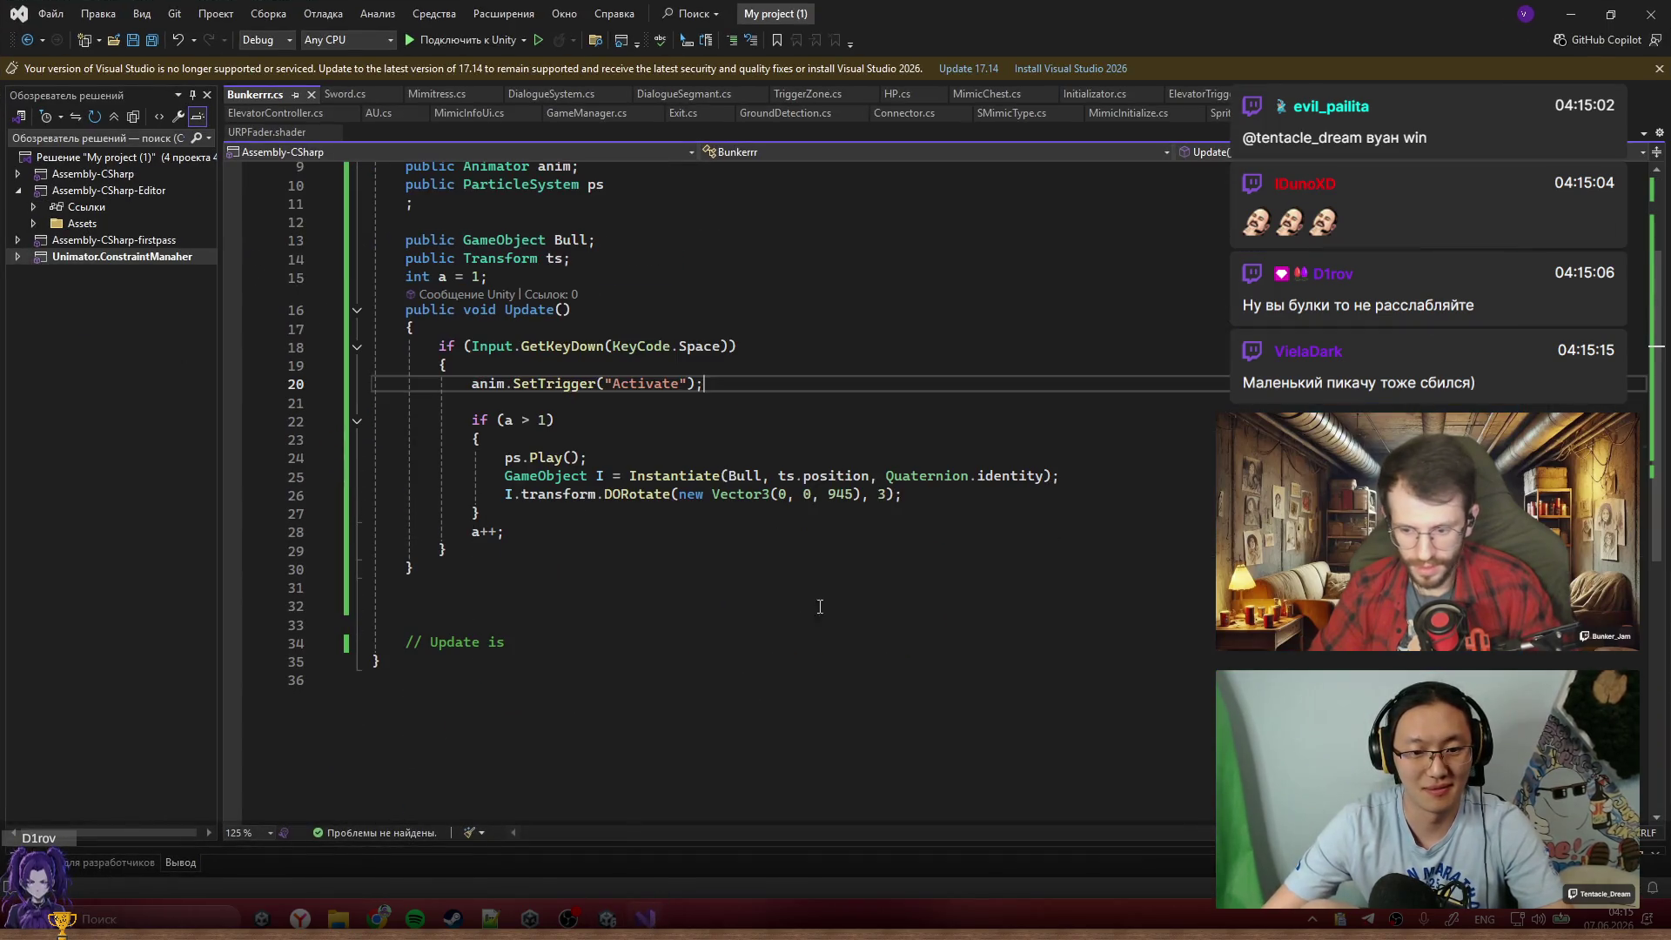
Below the DORotate line, start 'I.GetComponent<Rigidbody2D>().' on line 27
double_click(630, 496)
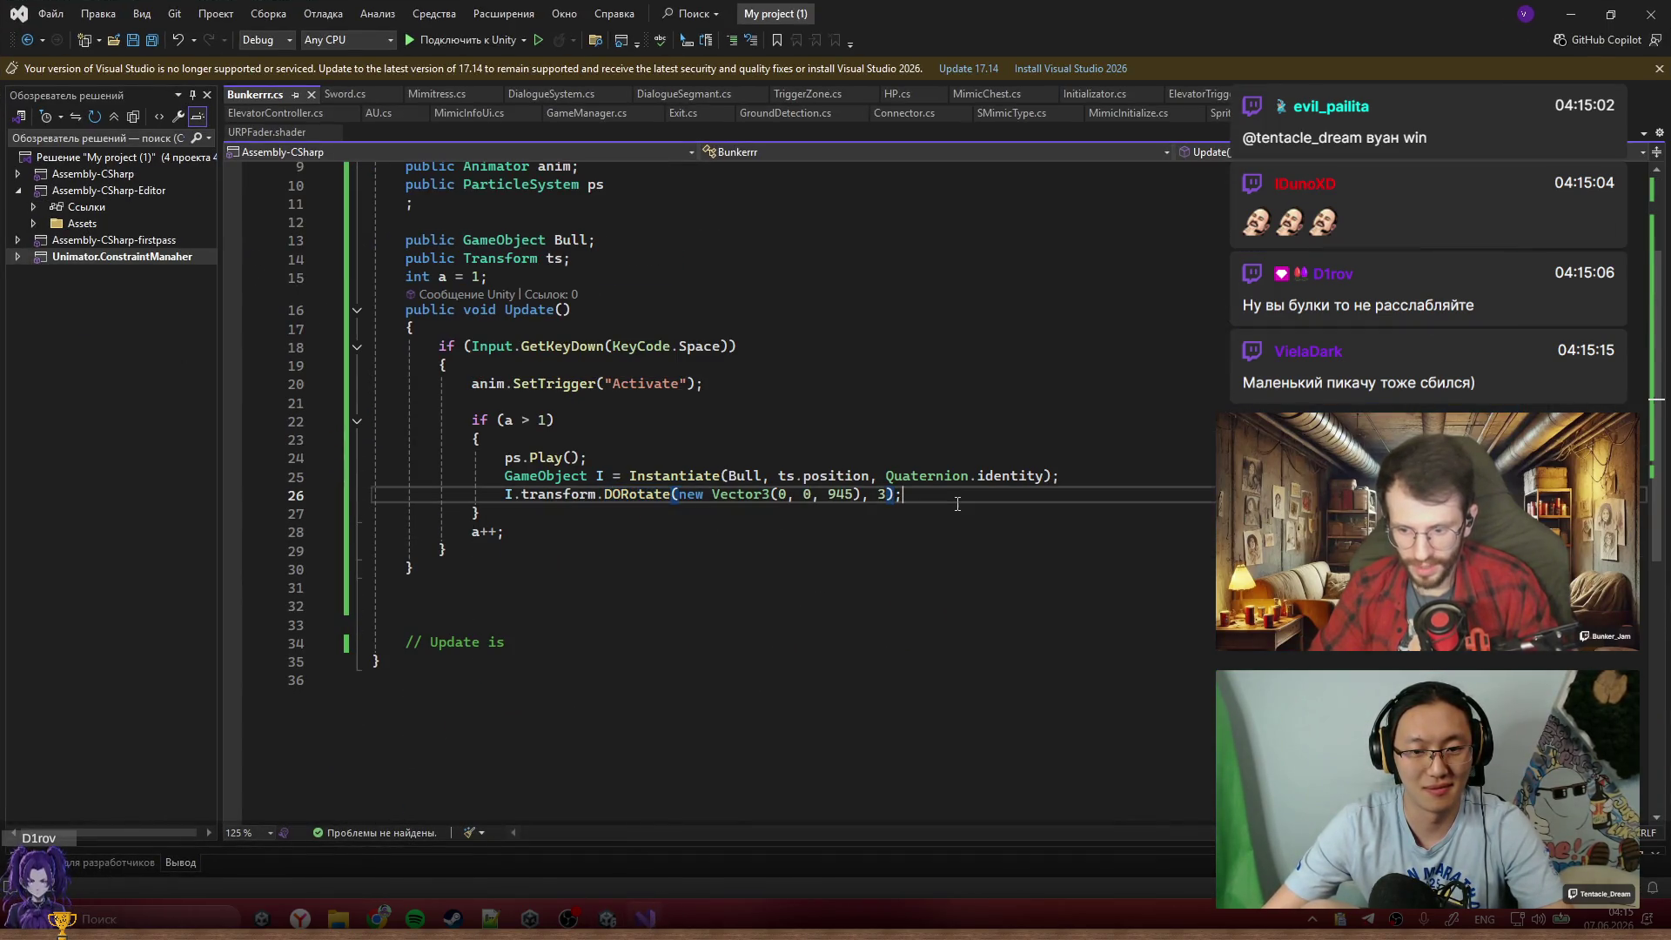
key(Return)
text(I.)
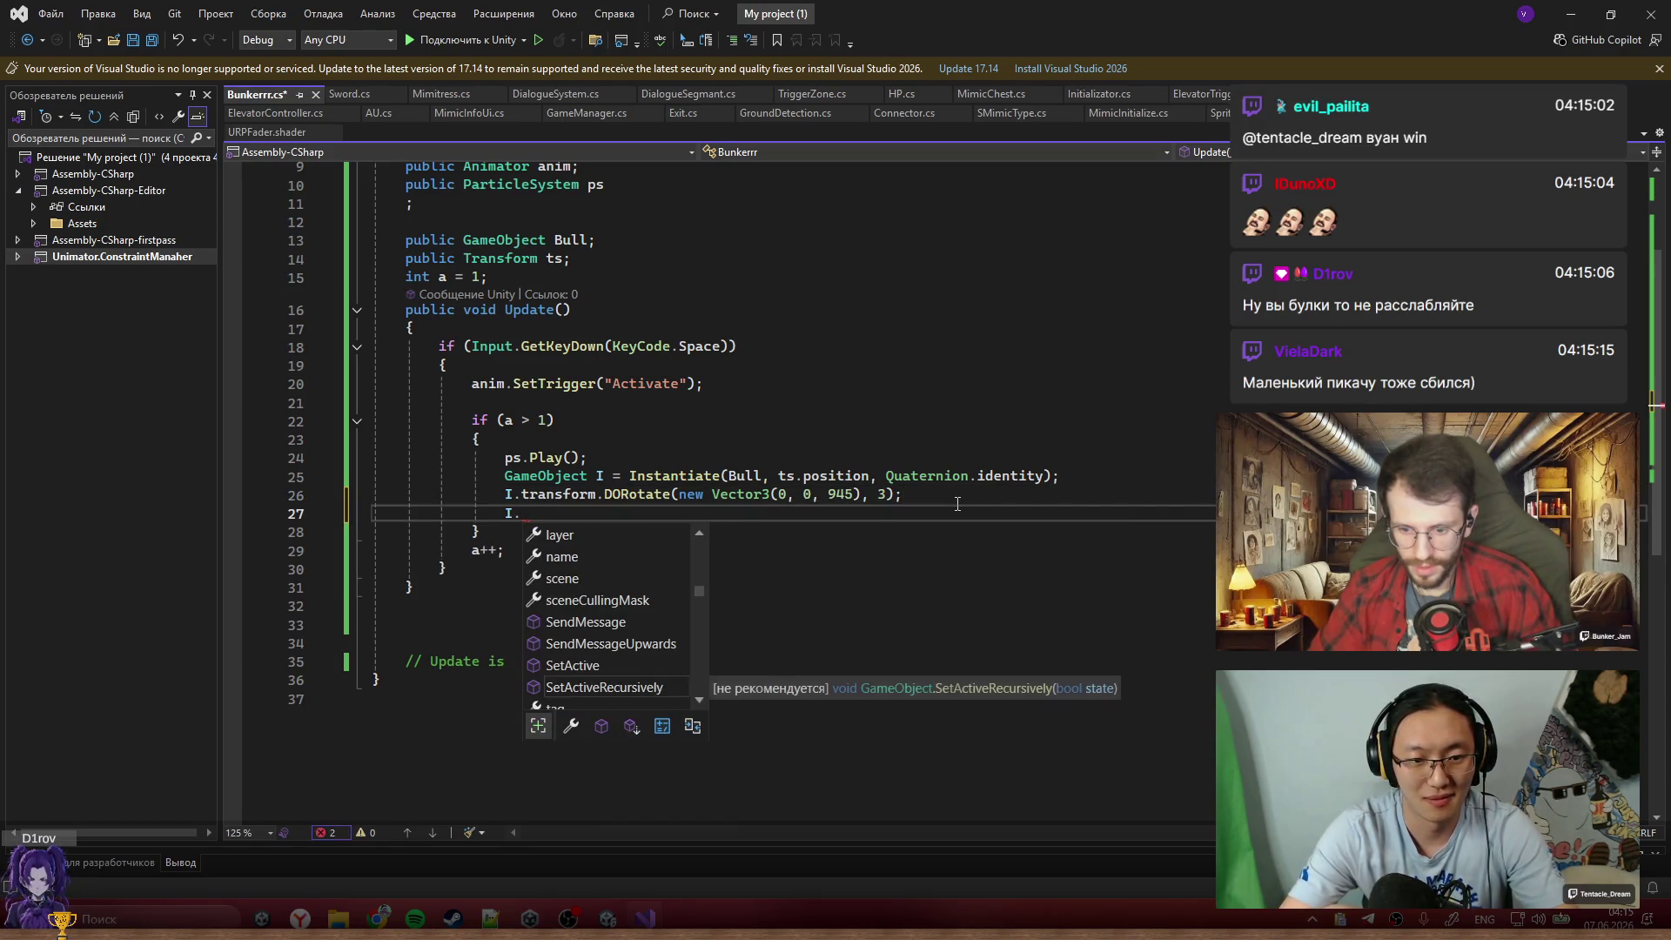
text(RGet)
key(Tab)
text(<RB>)
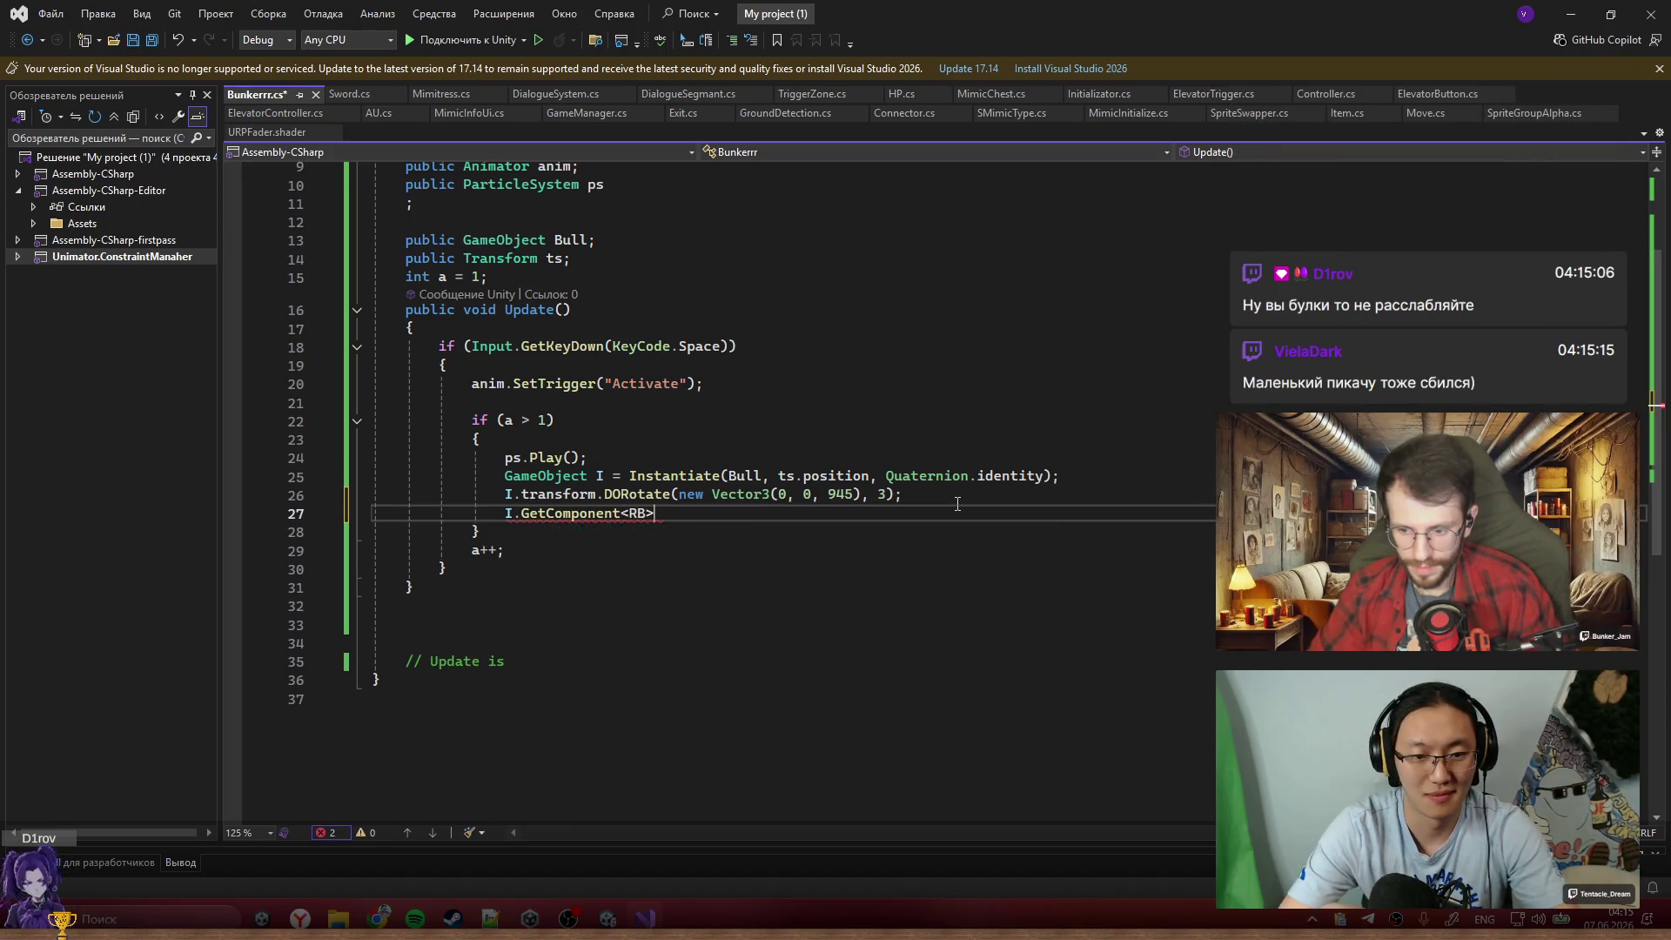
key(BackSpace)
key(BackSpace)
text(igiB)
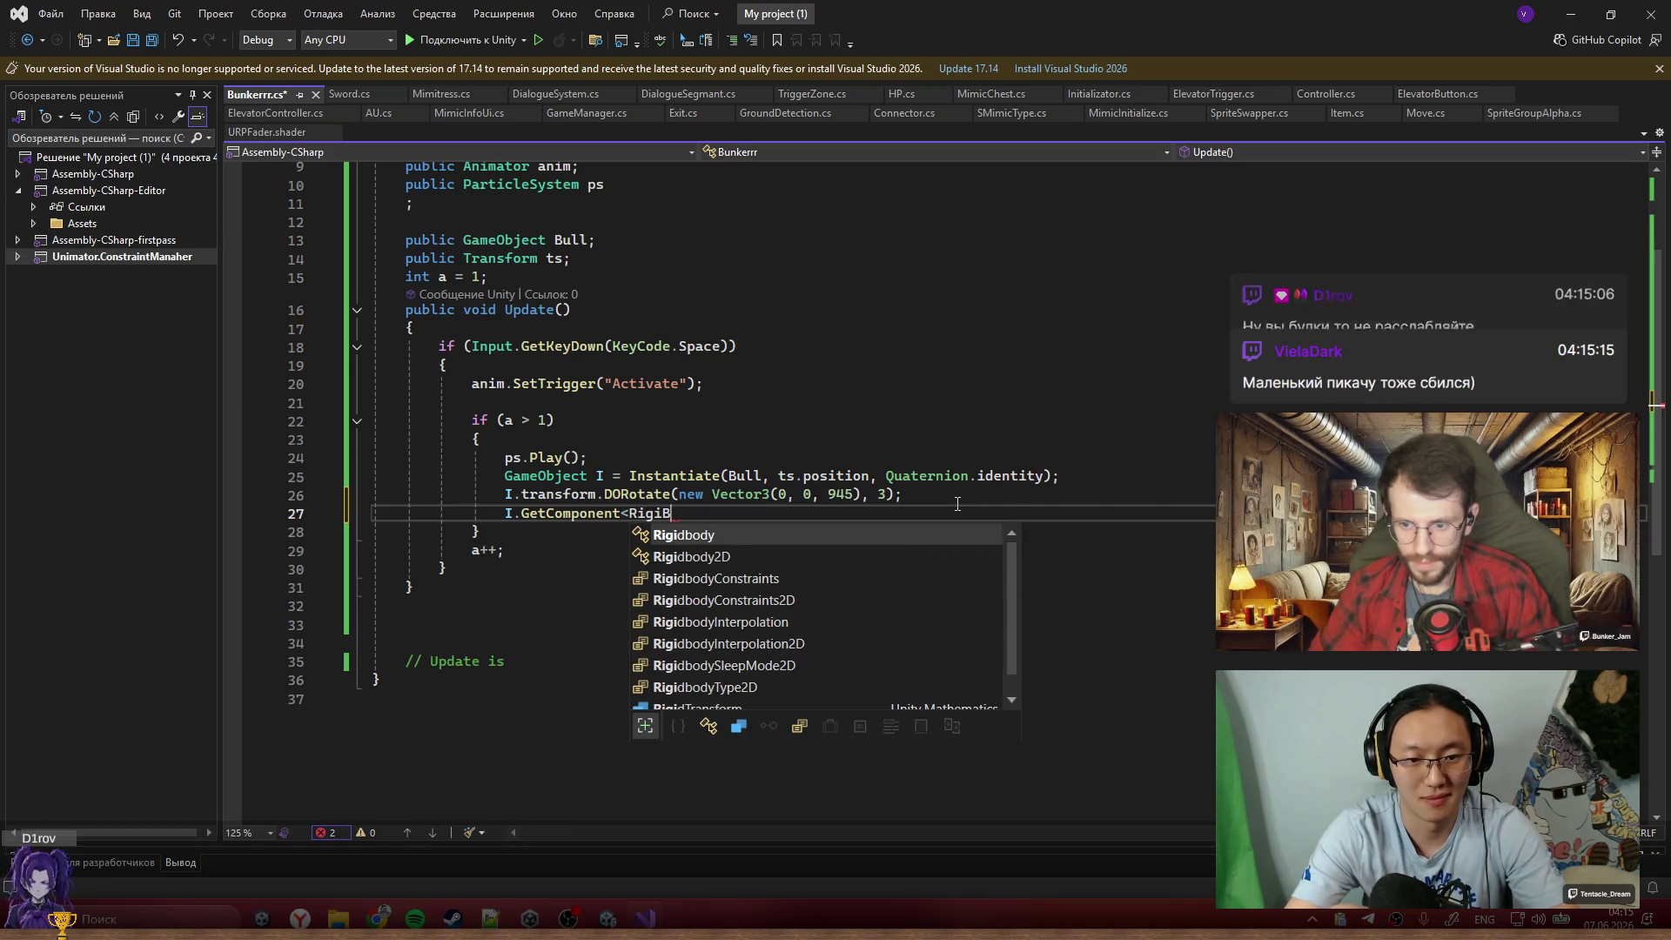
key(Tab)
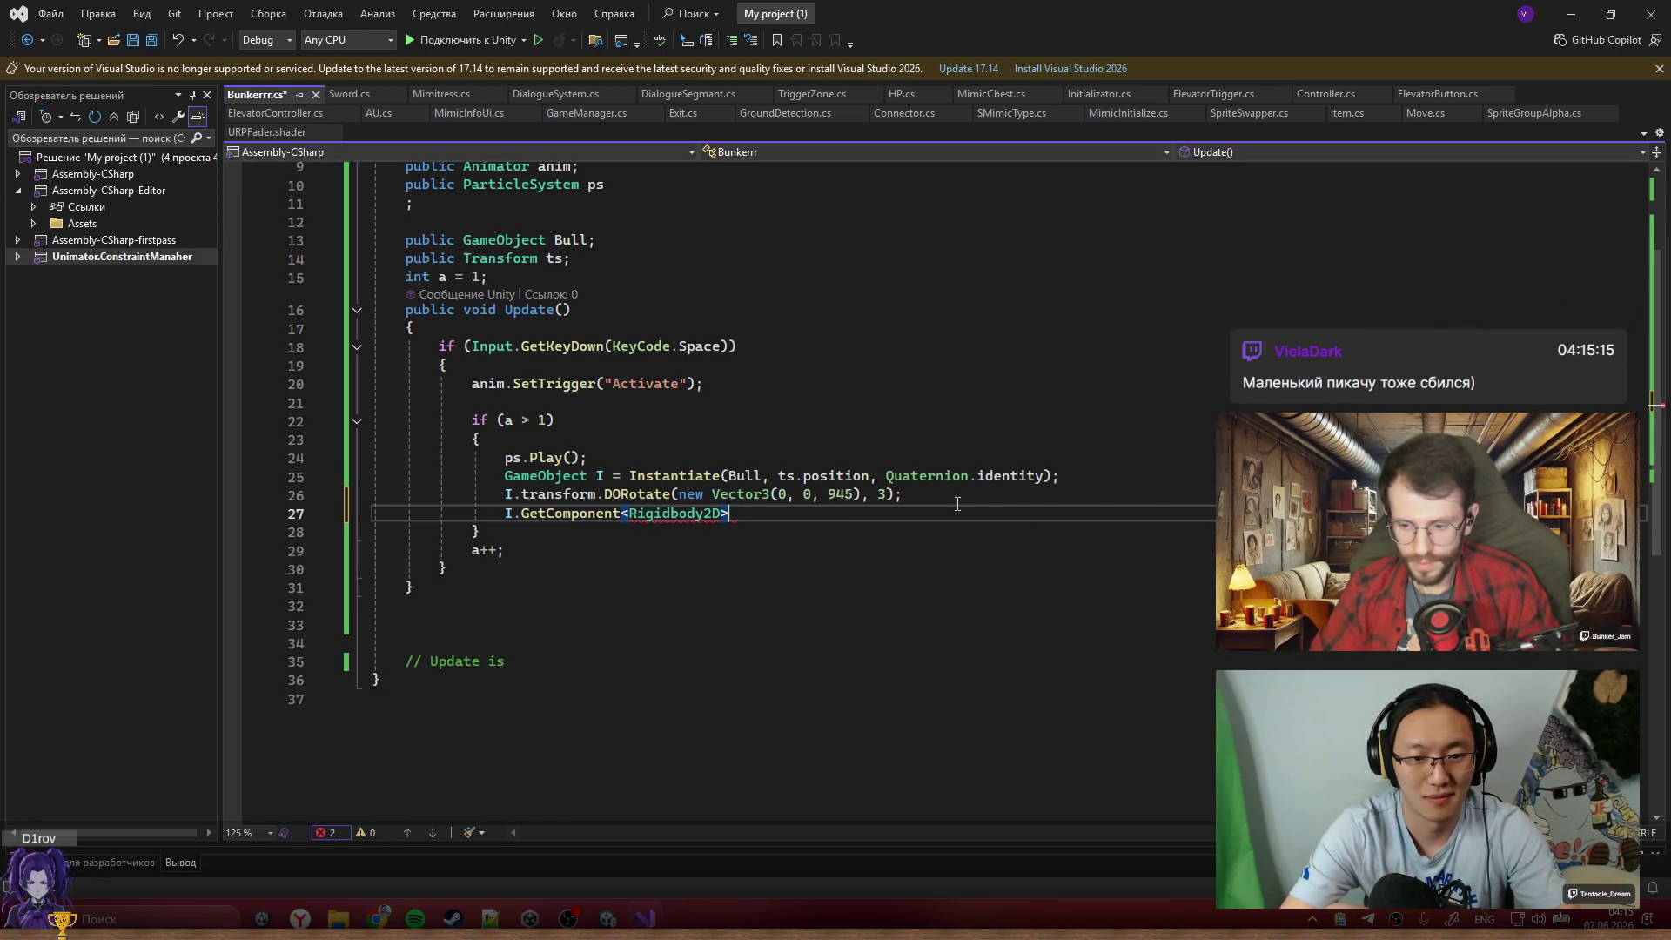
text(())
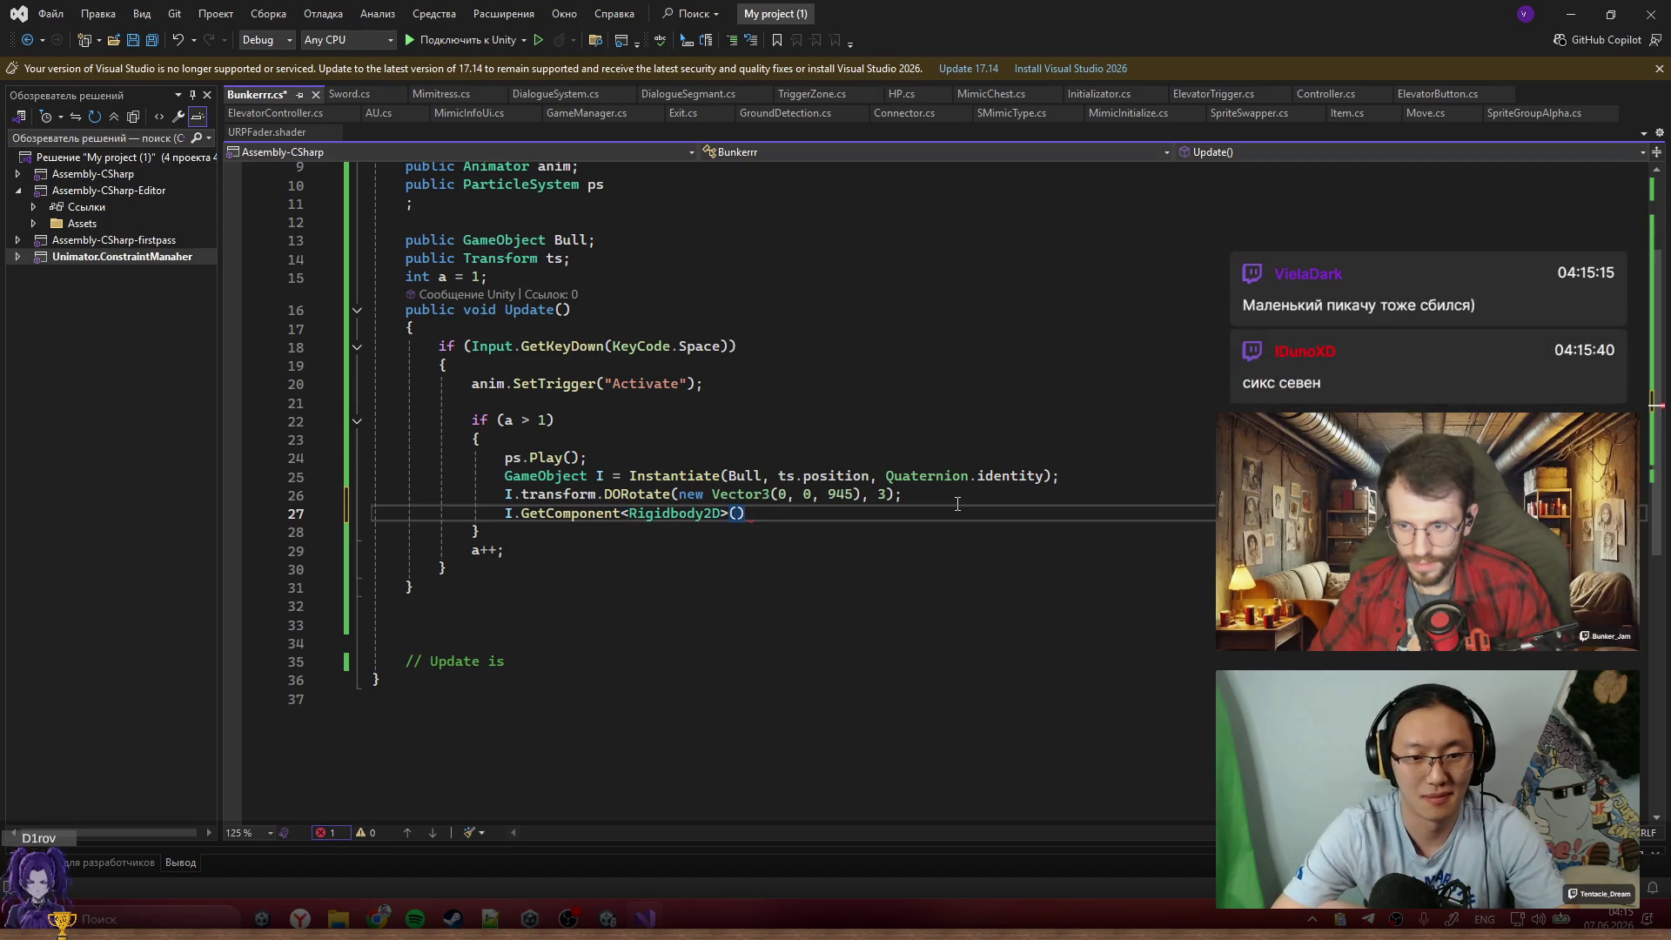
text(.)
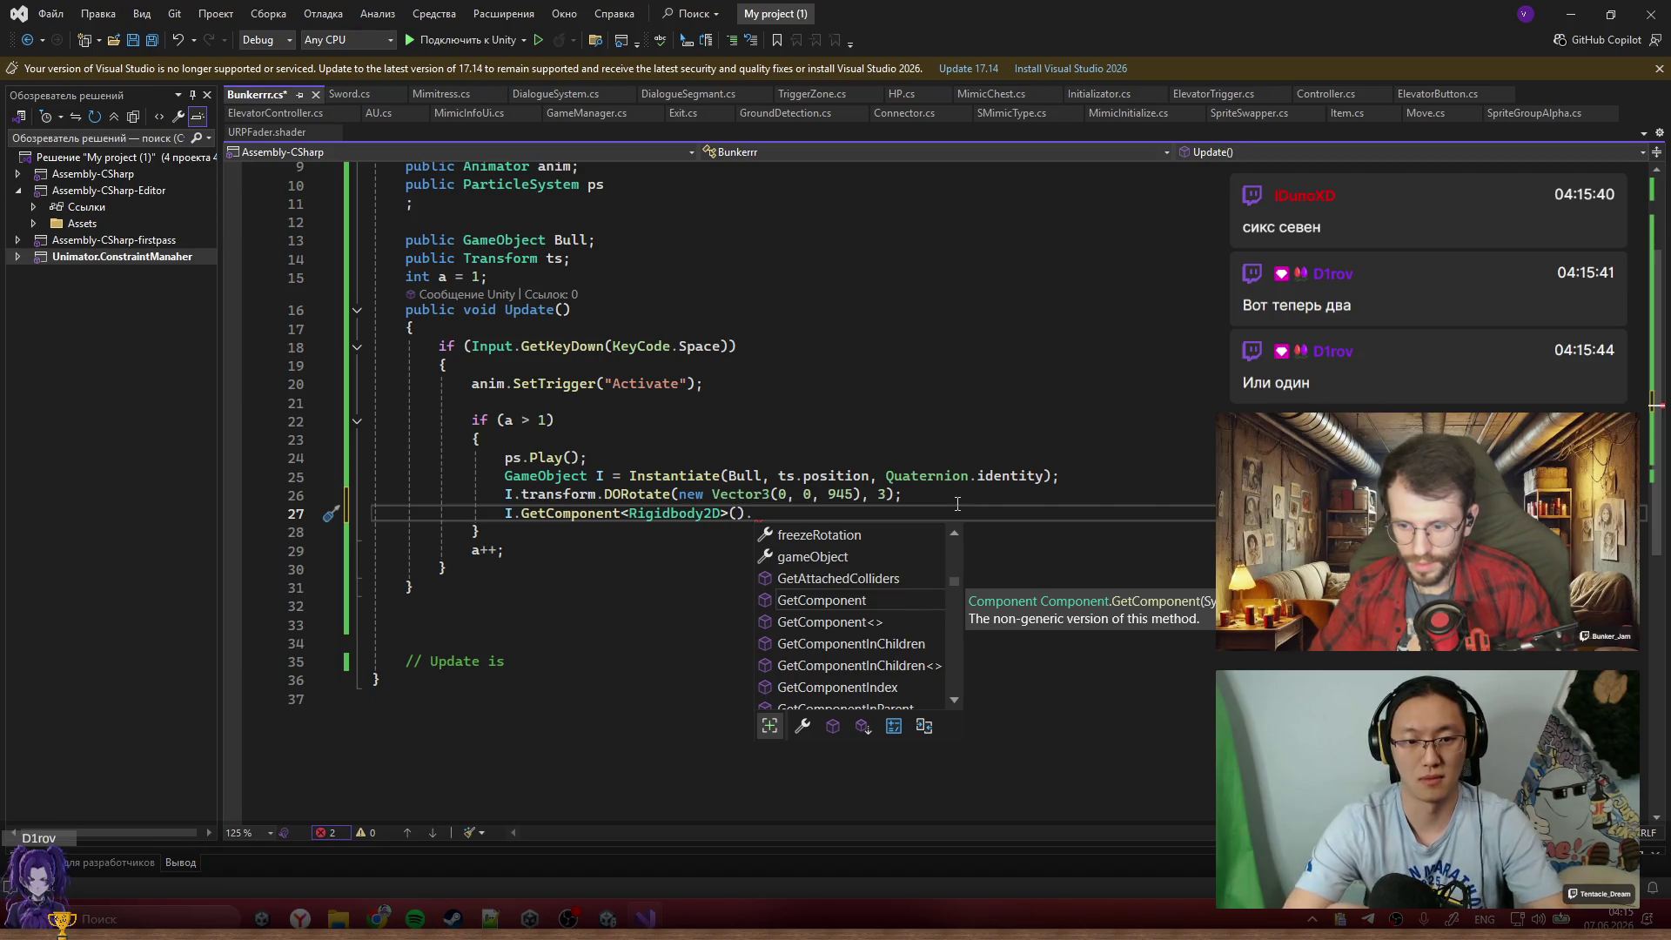
Complete it as AddForce(new Vector2(1,1) * 3, ForceMode2D.Impulse) and save Bunkerrr.cs
text(Add)
key(Tab)
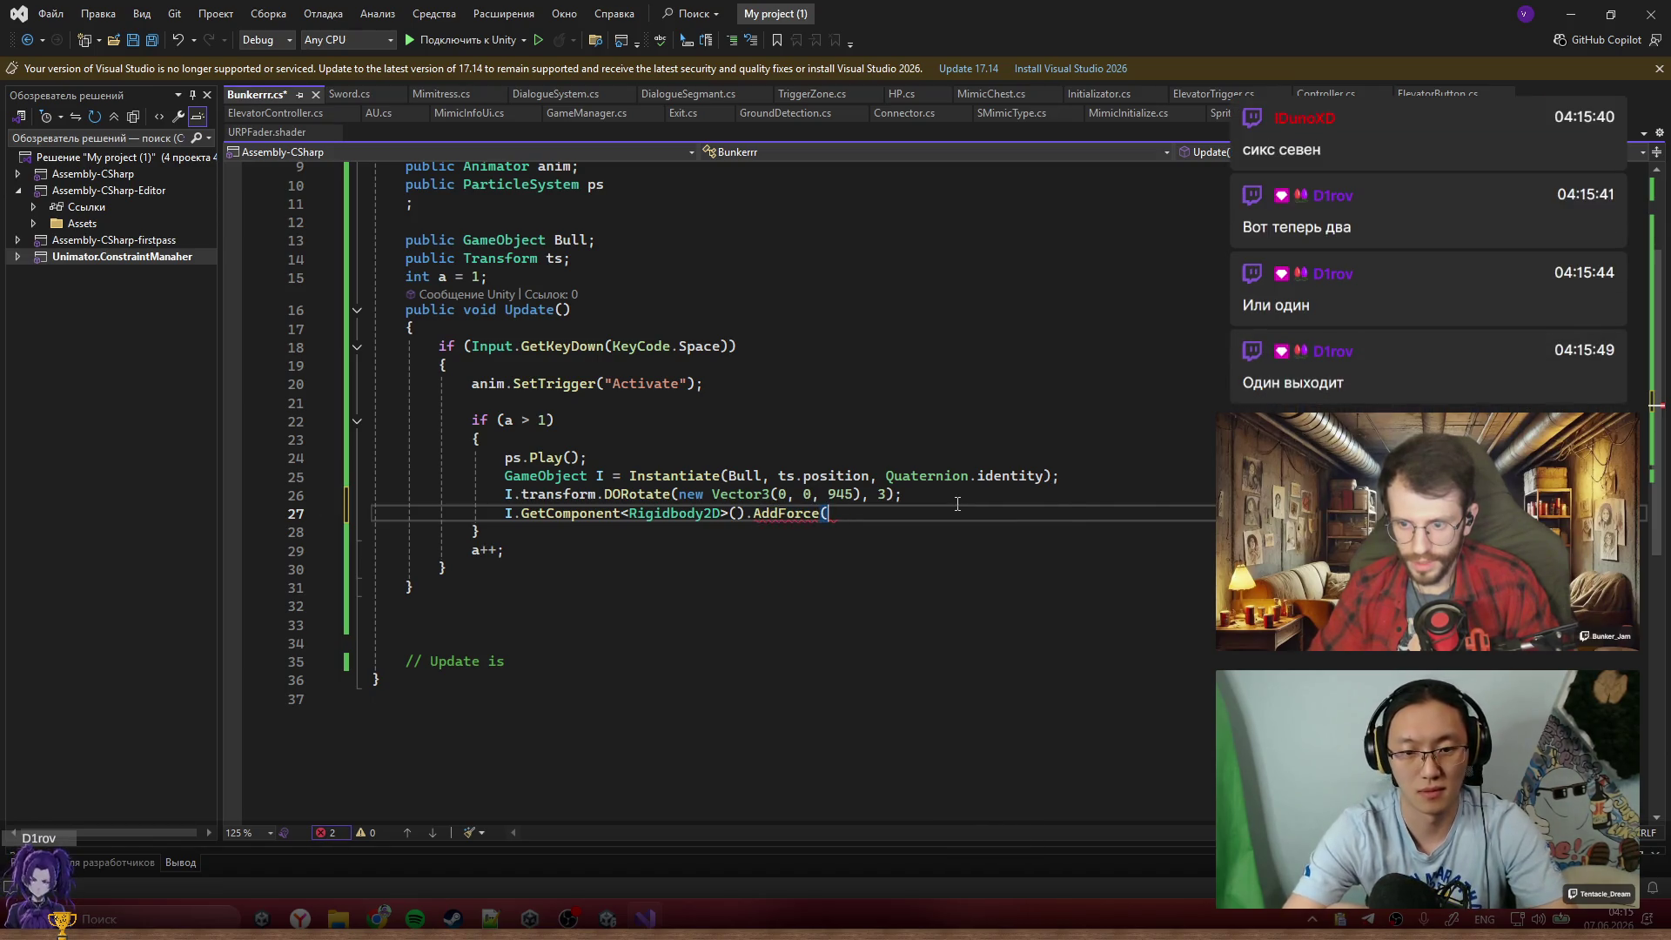
text(Vev)
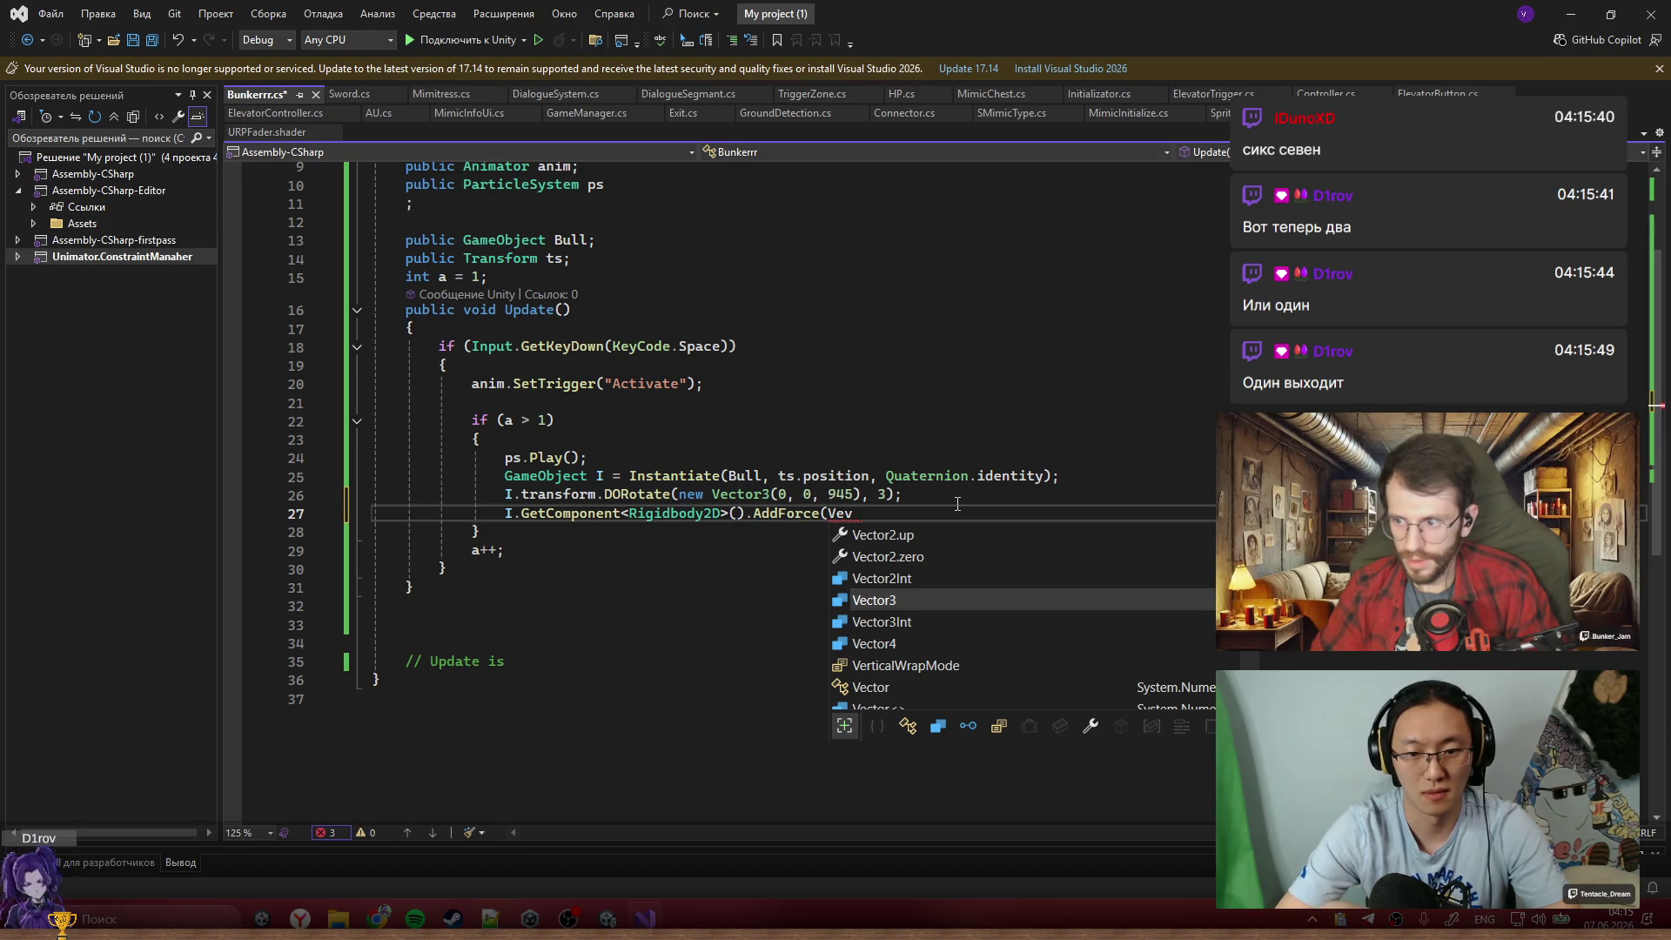
key(BackSpace)
key(BackSpace)
key(BackSpace)
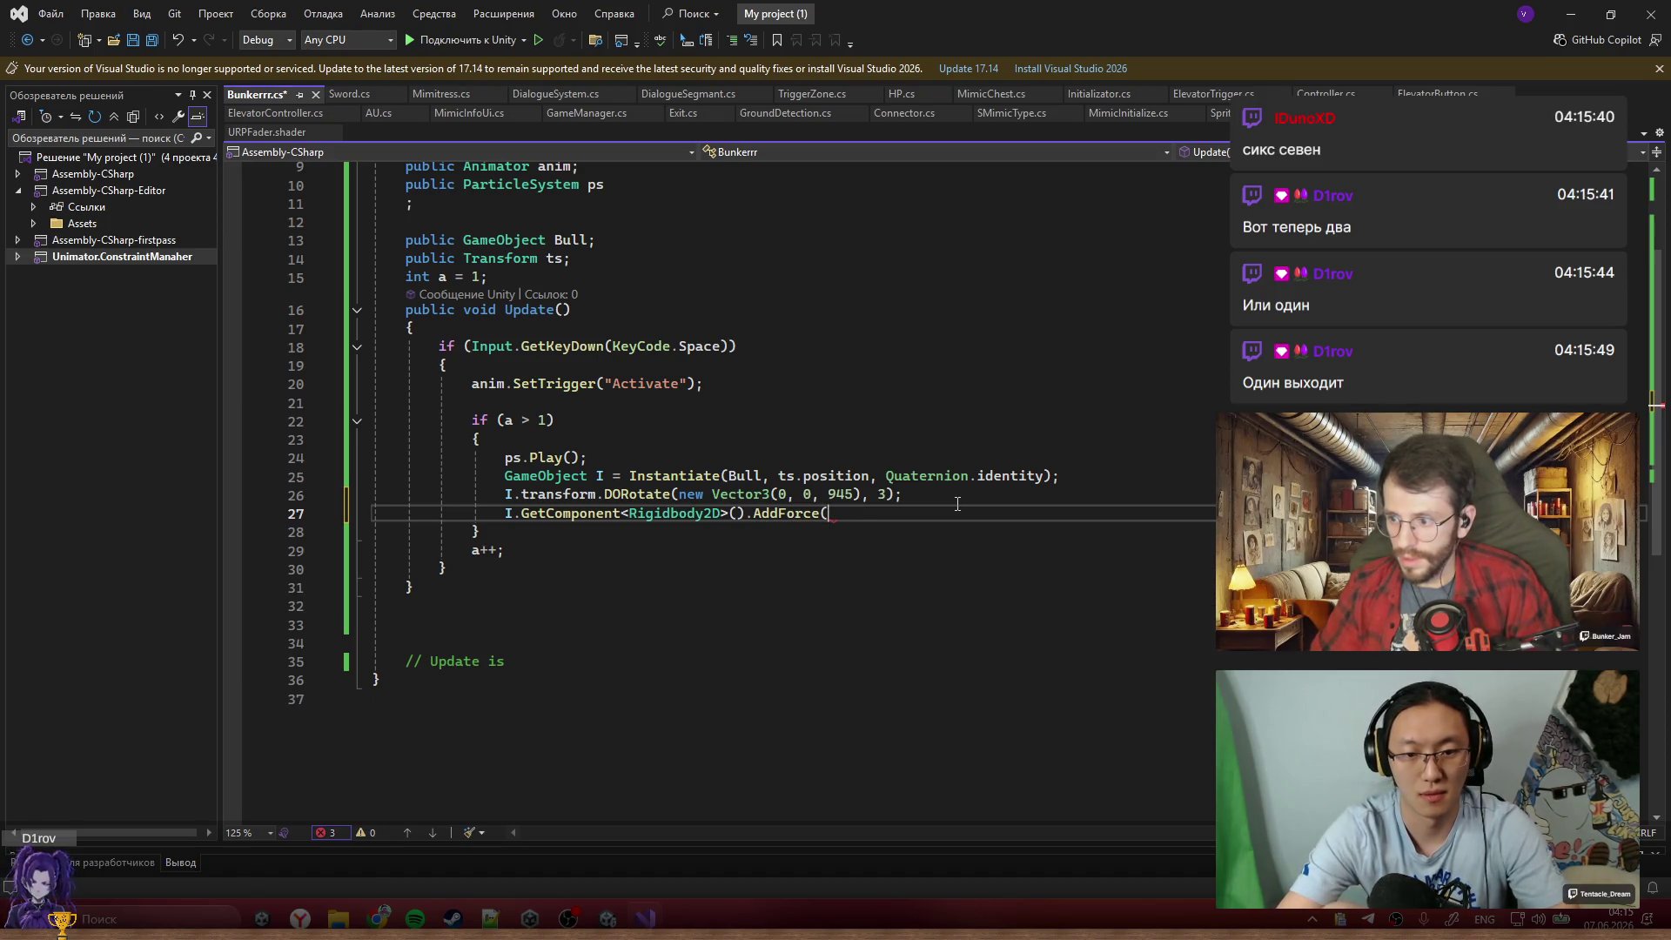
text(newVec)
key(Tab)
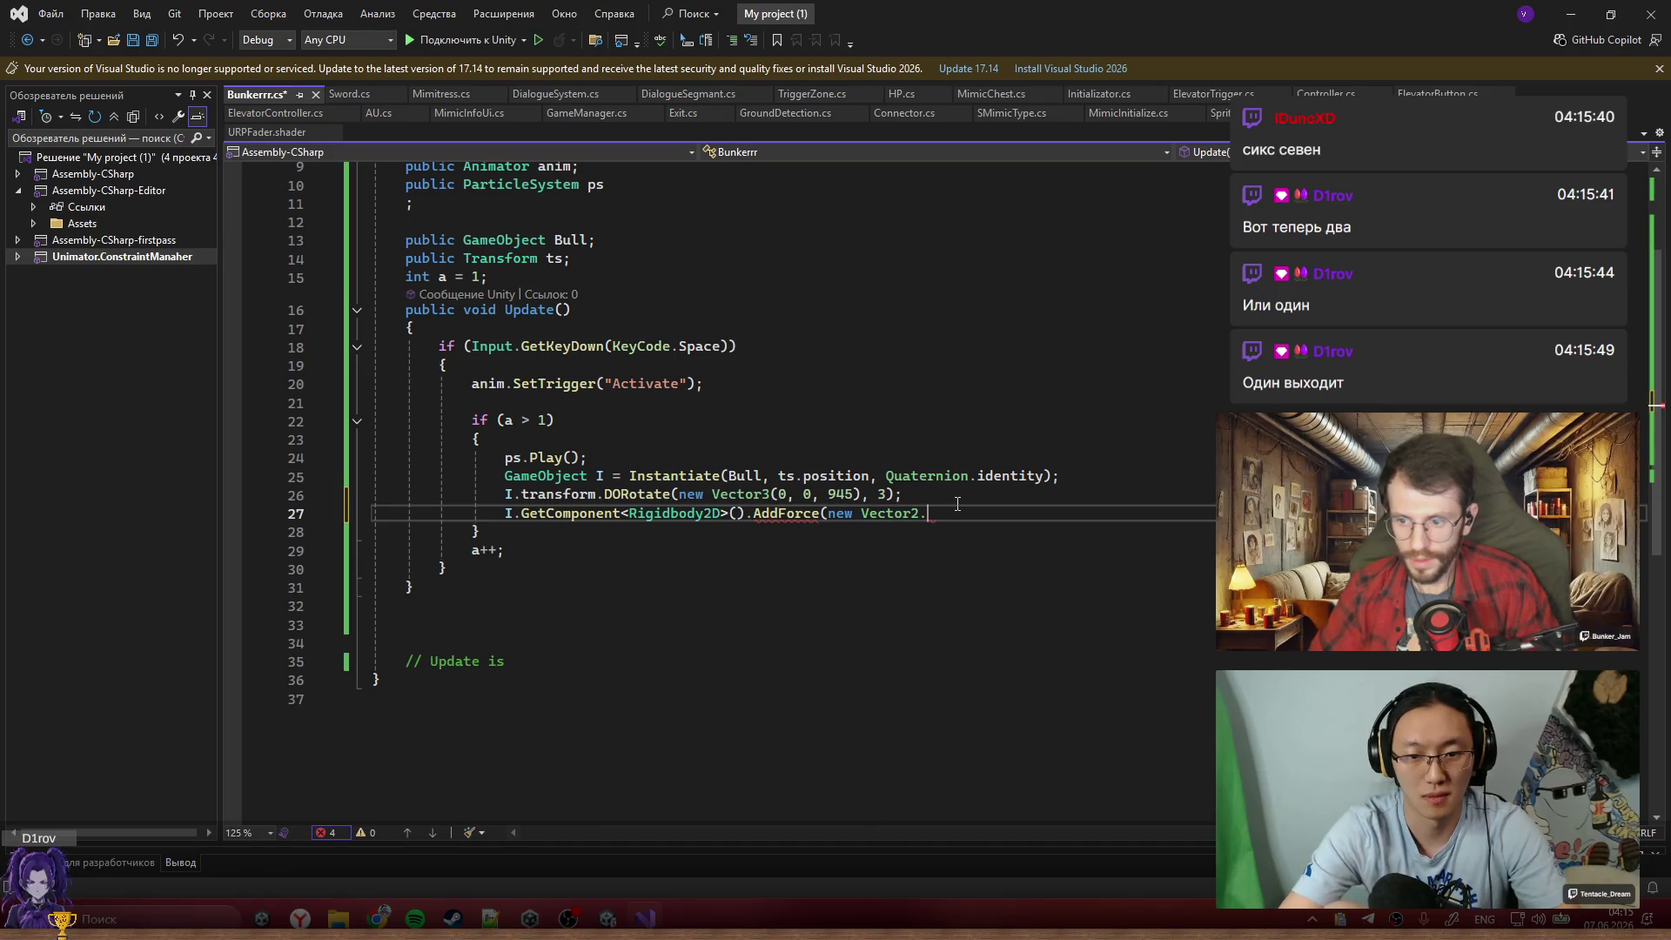
key(BackSpace)
text(()
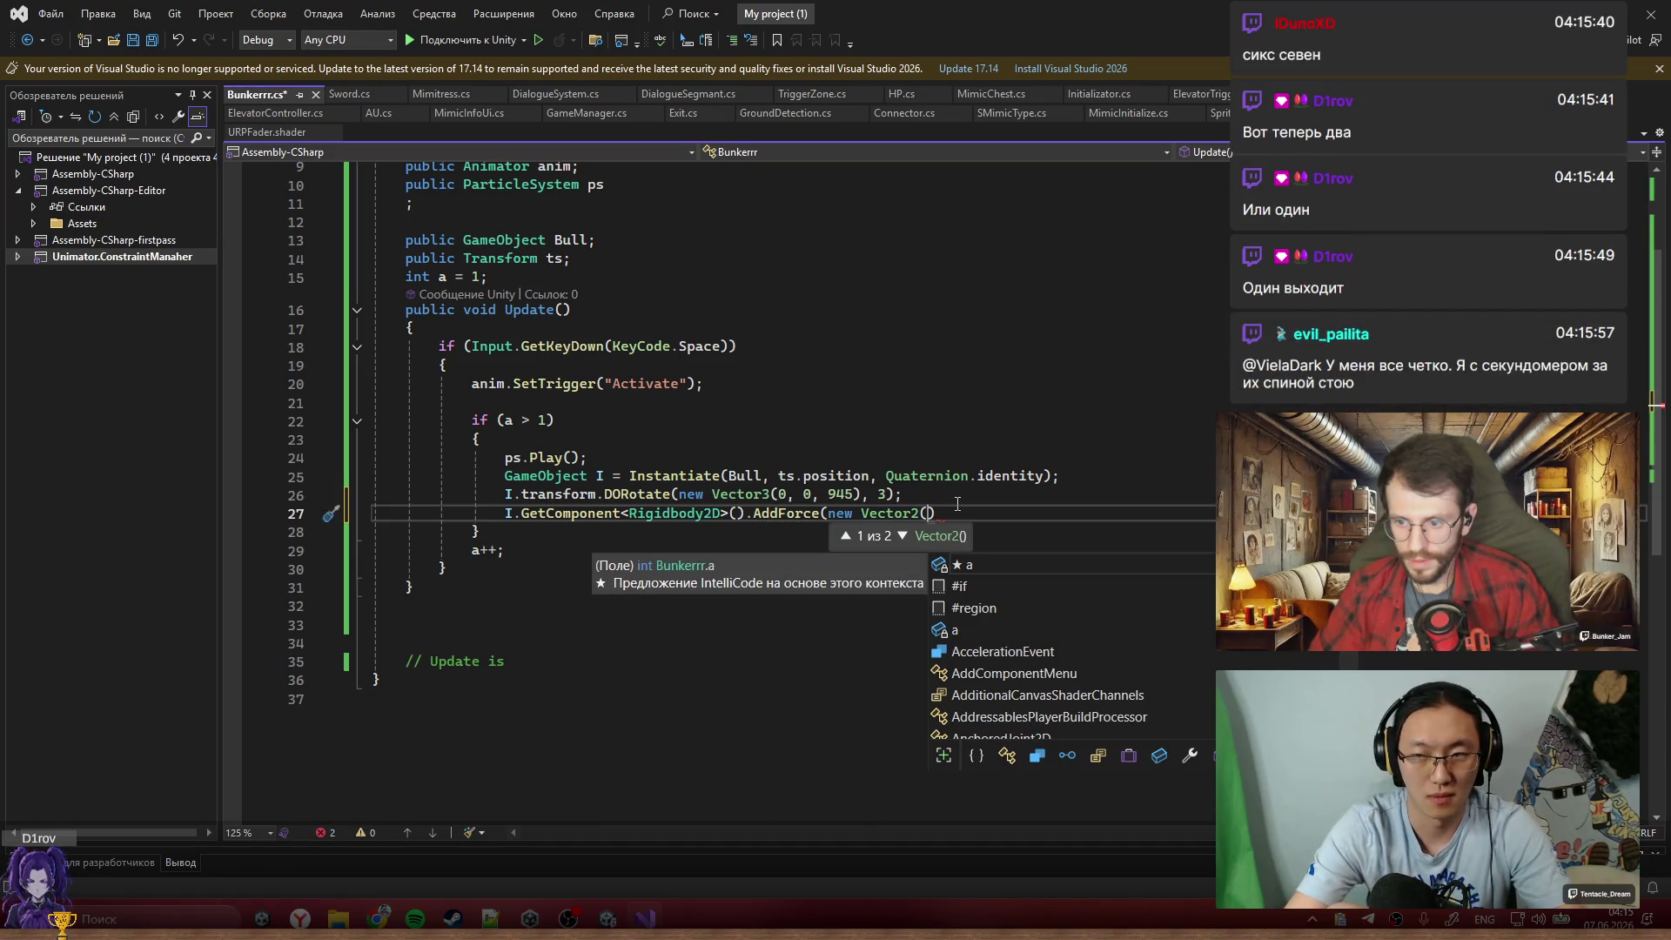
text(1,1,)
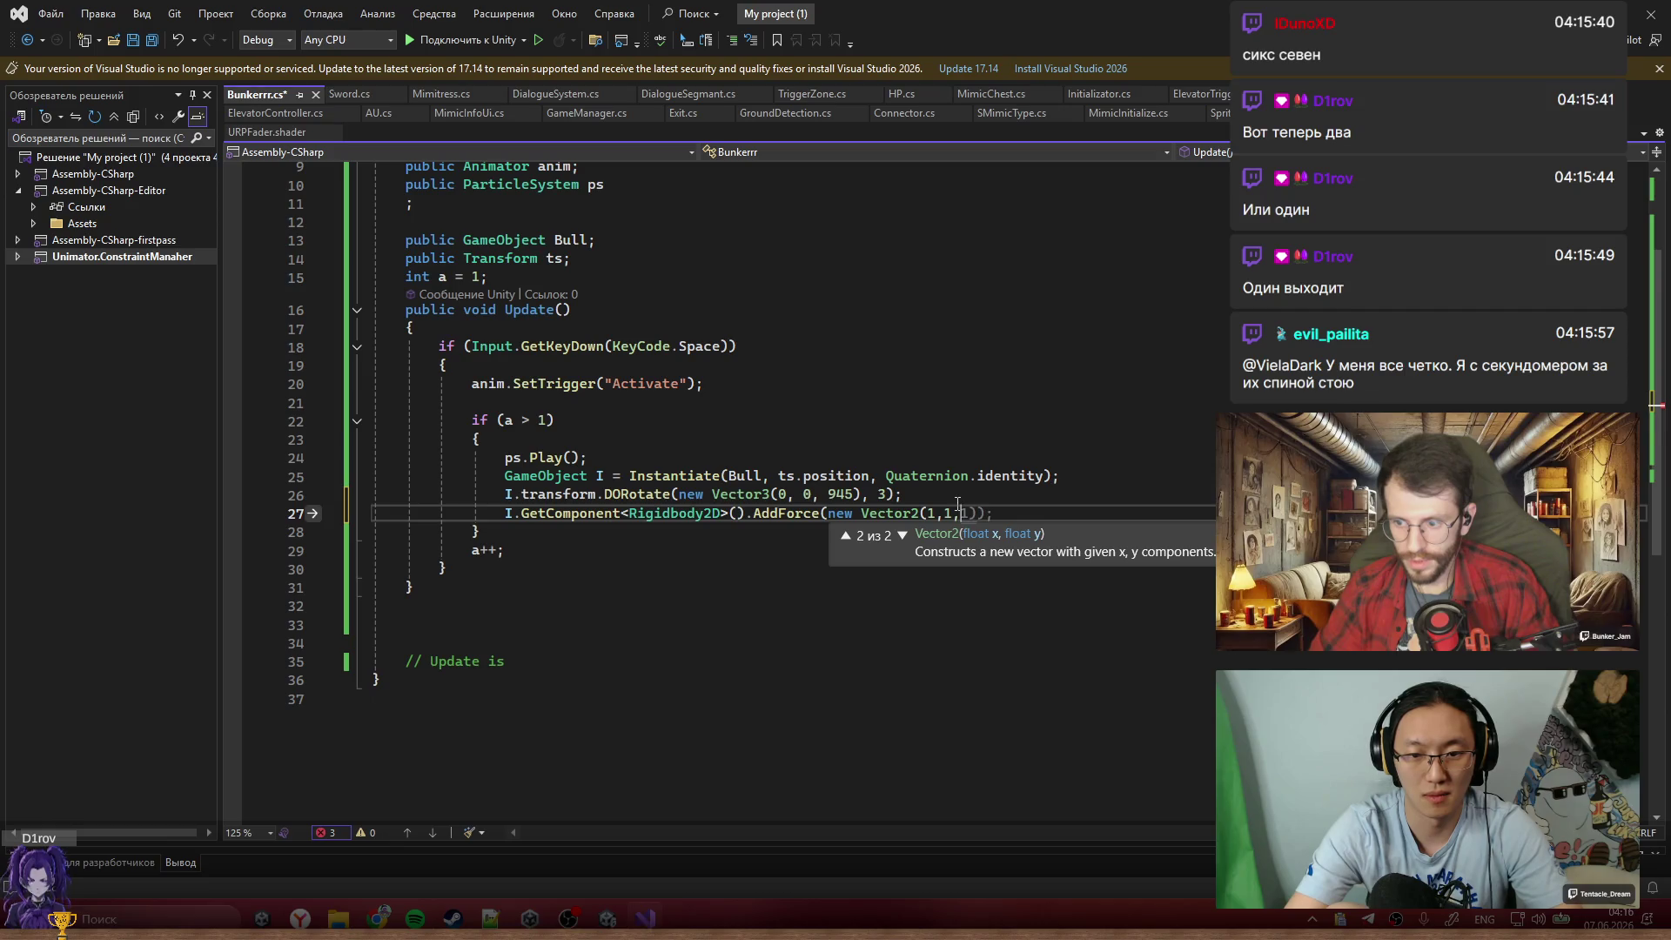
text(),)
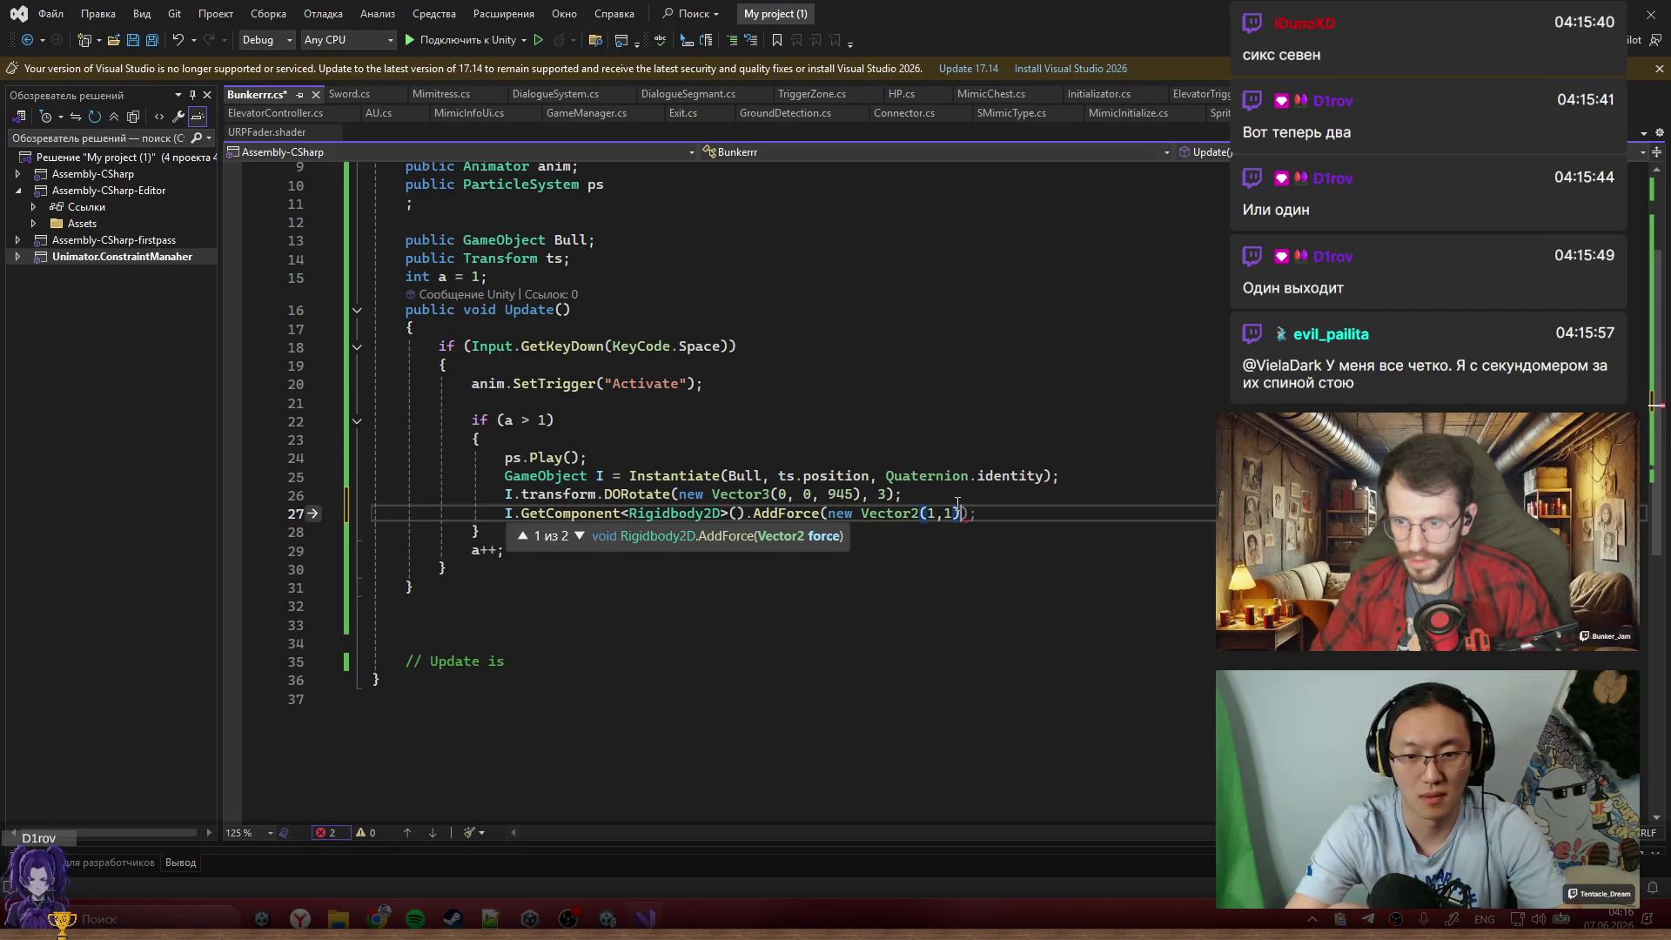
text(ForceMode2D.O)
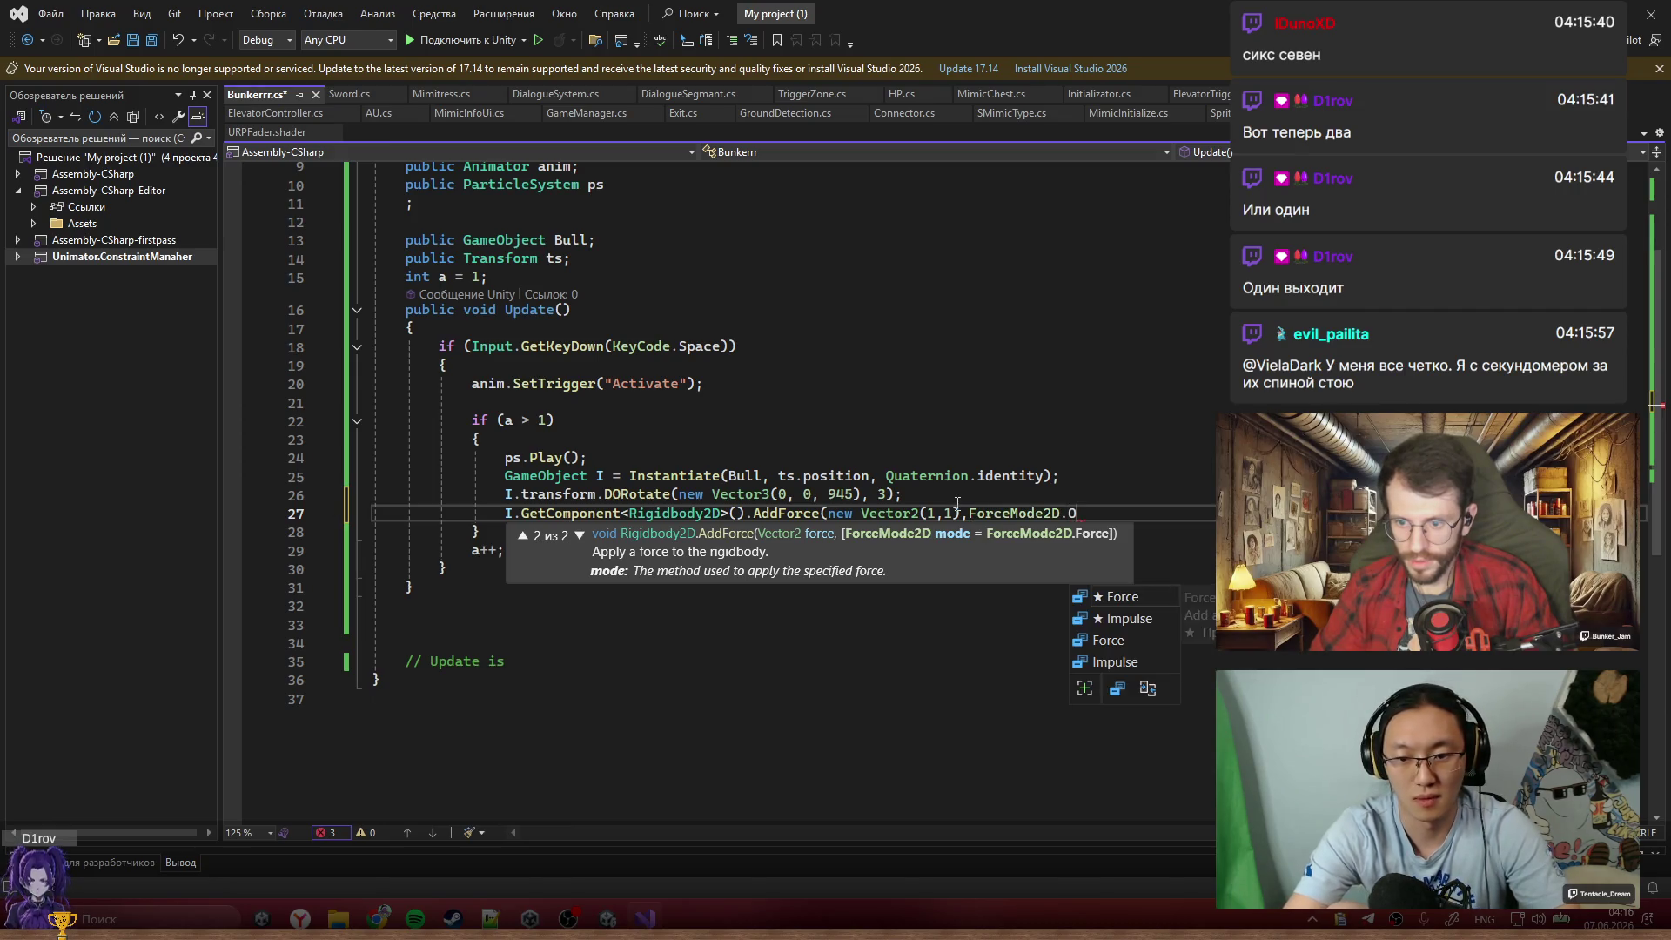
key(BackSpace)
text(Impulse);)
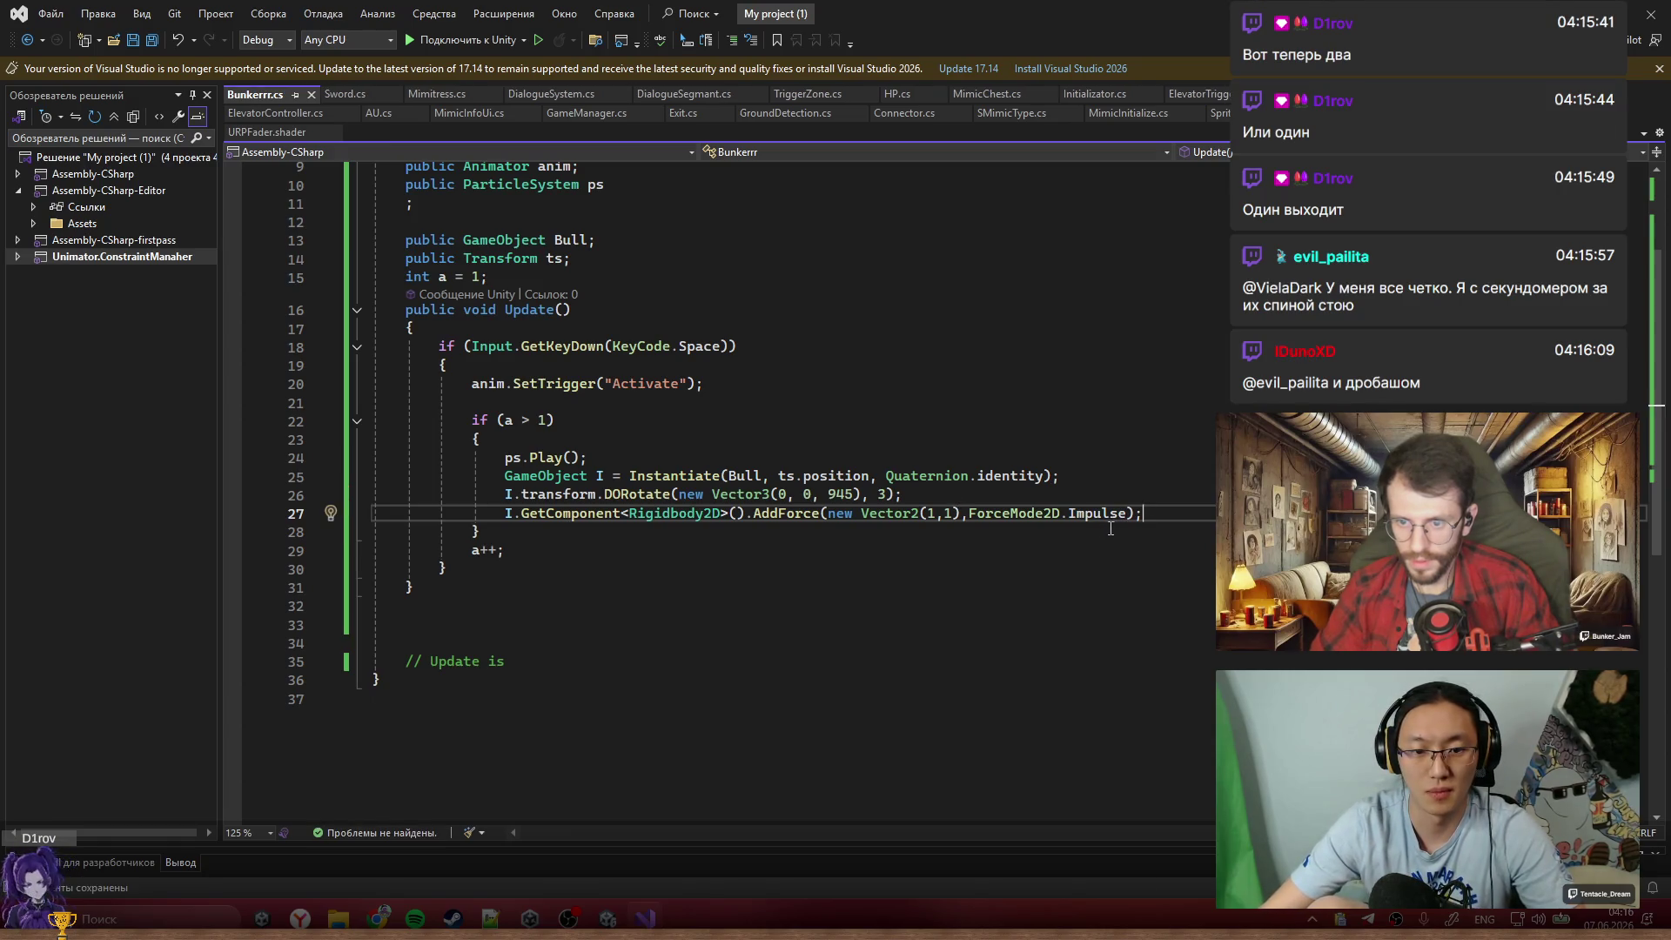
text(,)
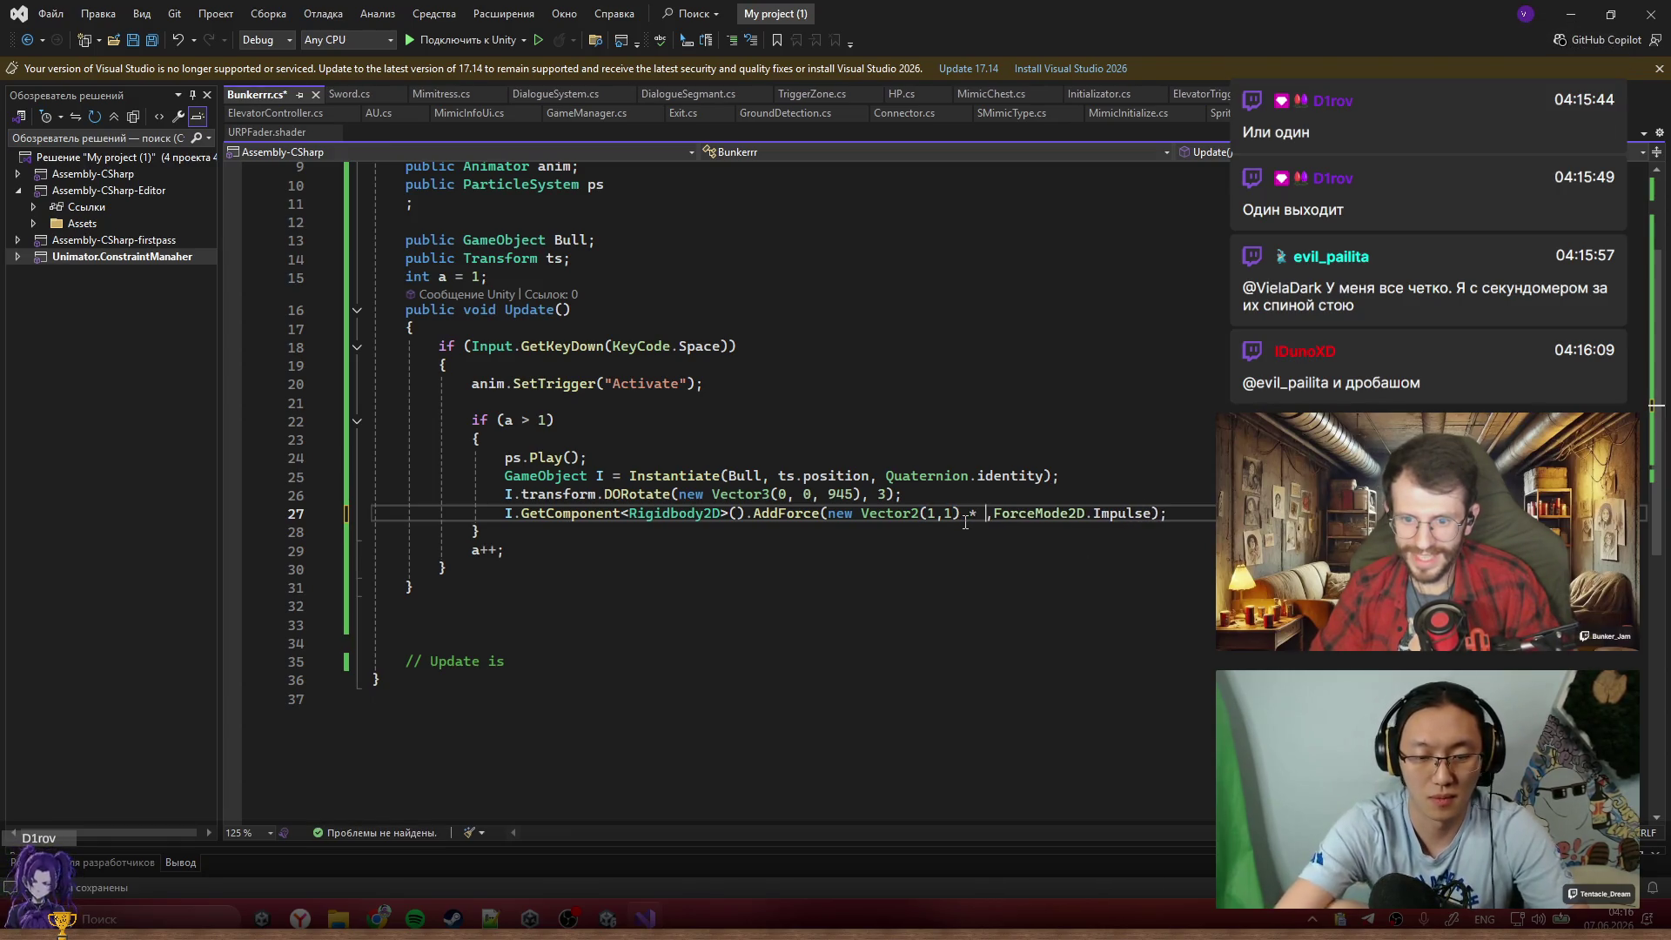
key(ctrl+s)
click(1023, 371)
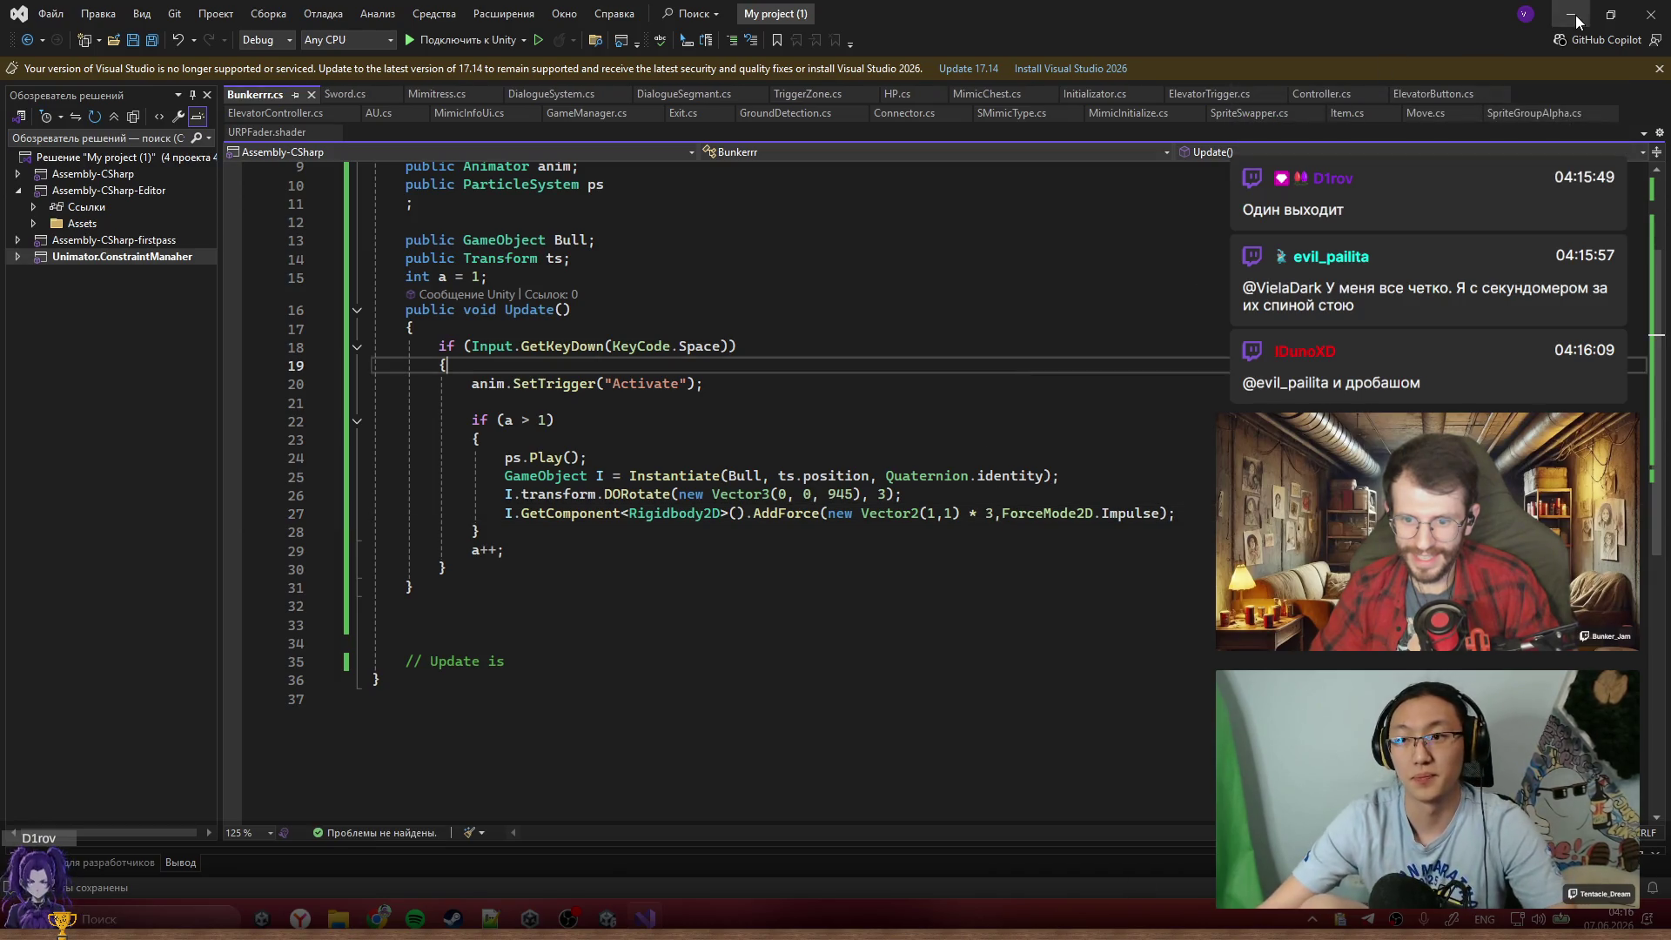
Add a 'public float ff = 4;' field below 'int a = 1;'
click(692, 260)
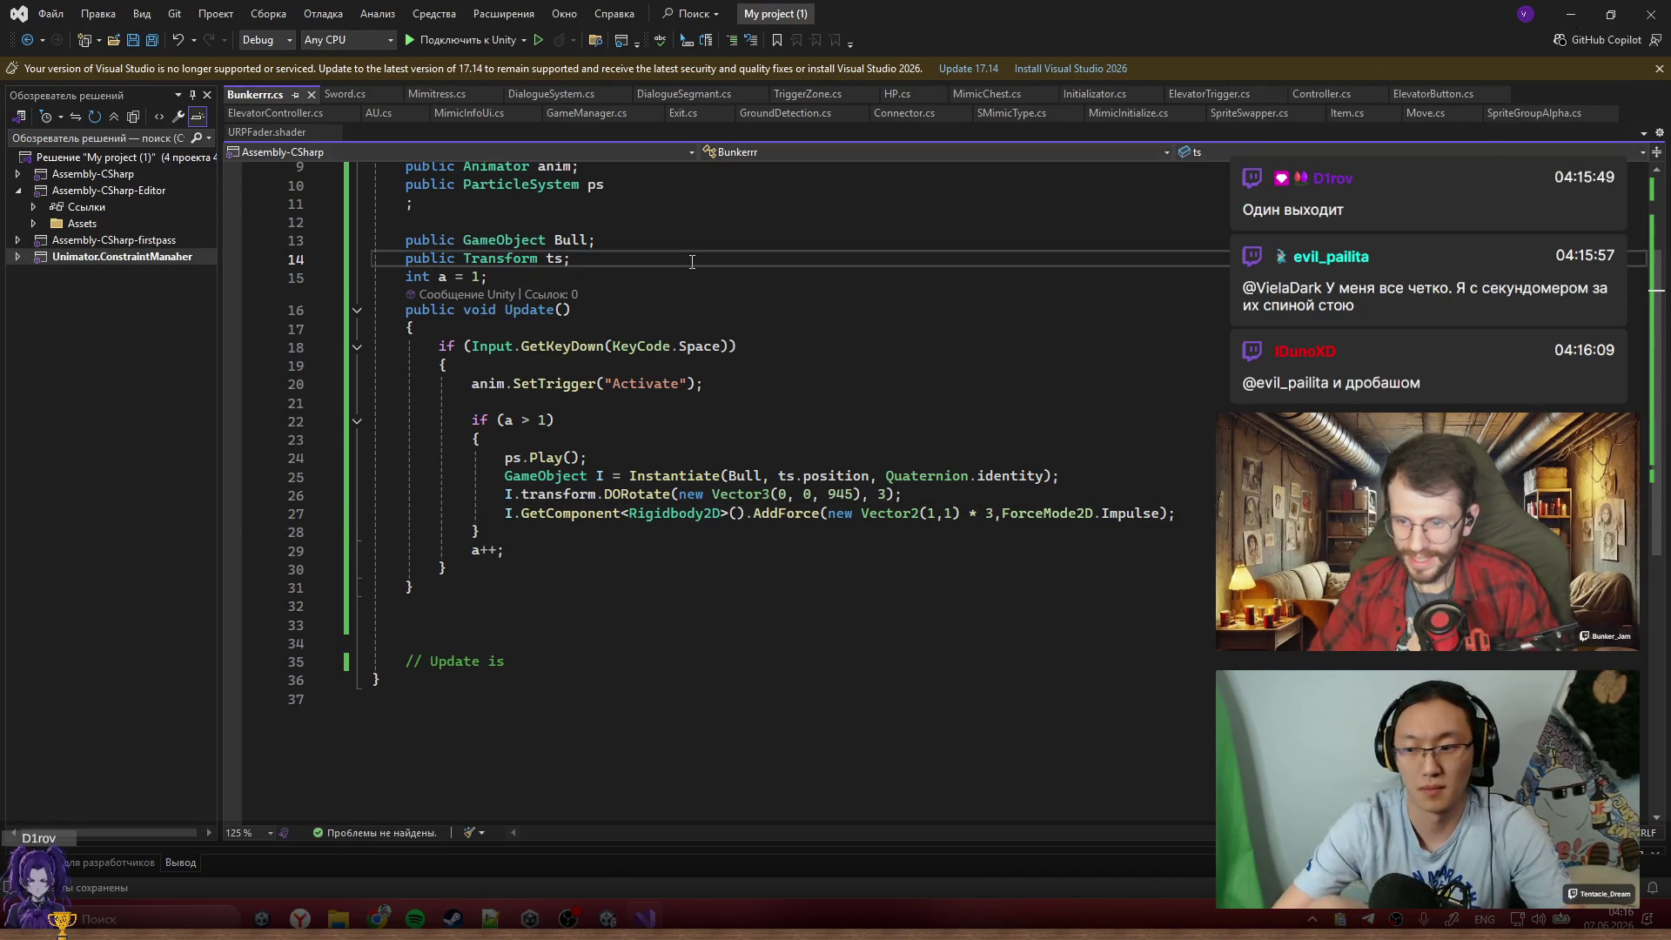
key(Down)
key(Return)
text(float )
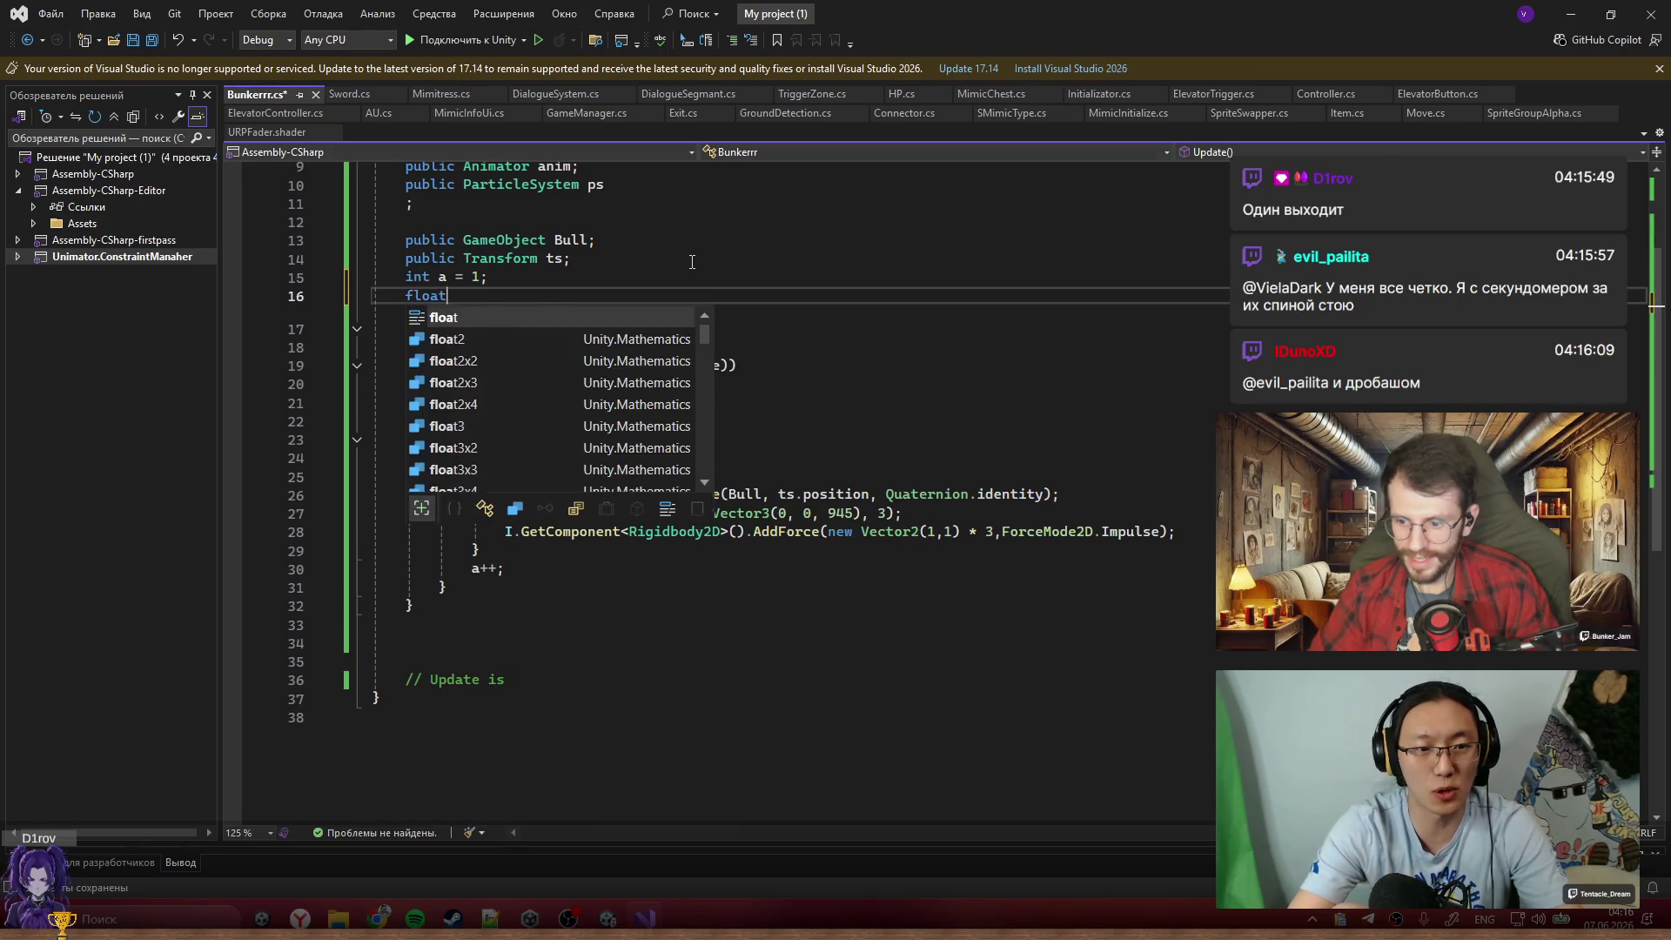
text(ublic float)
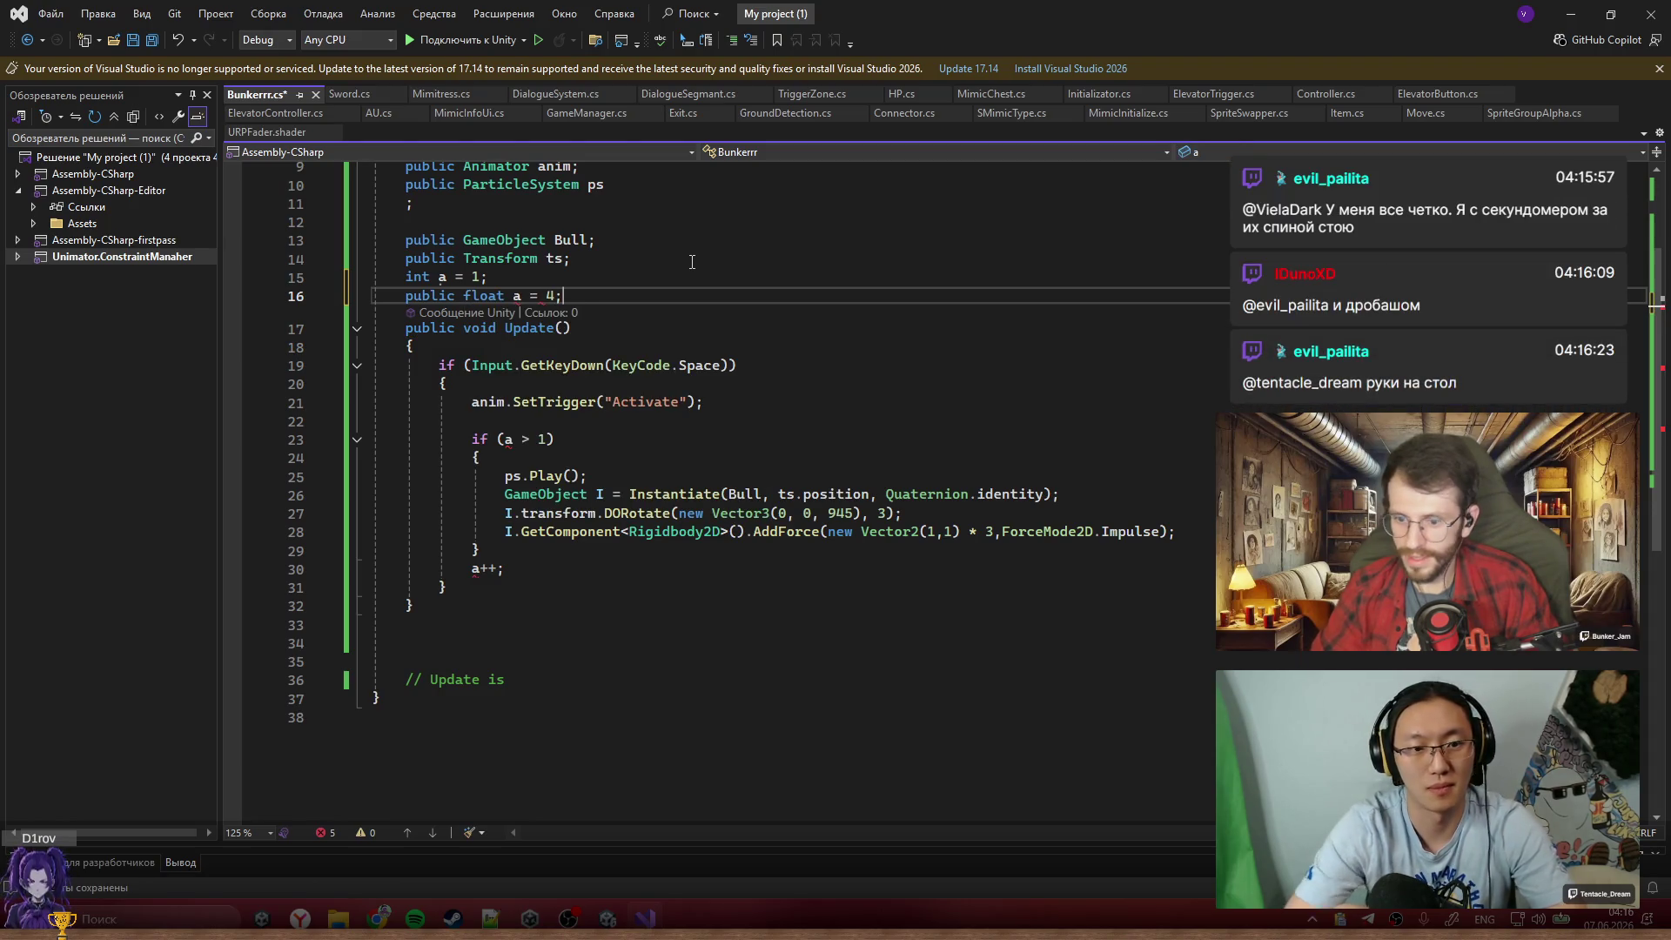
double_click(520, 296)
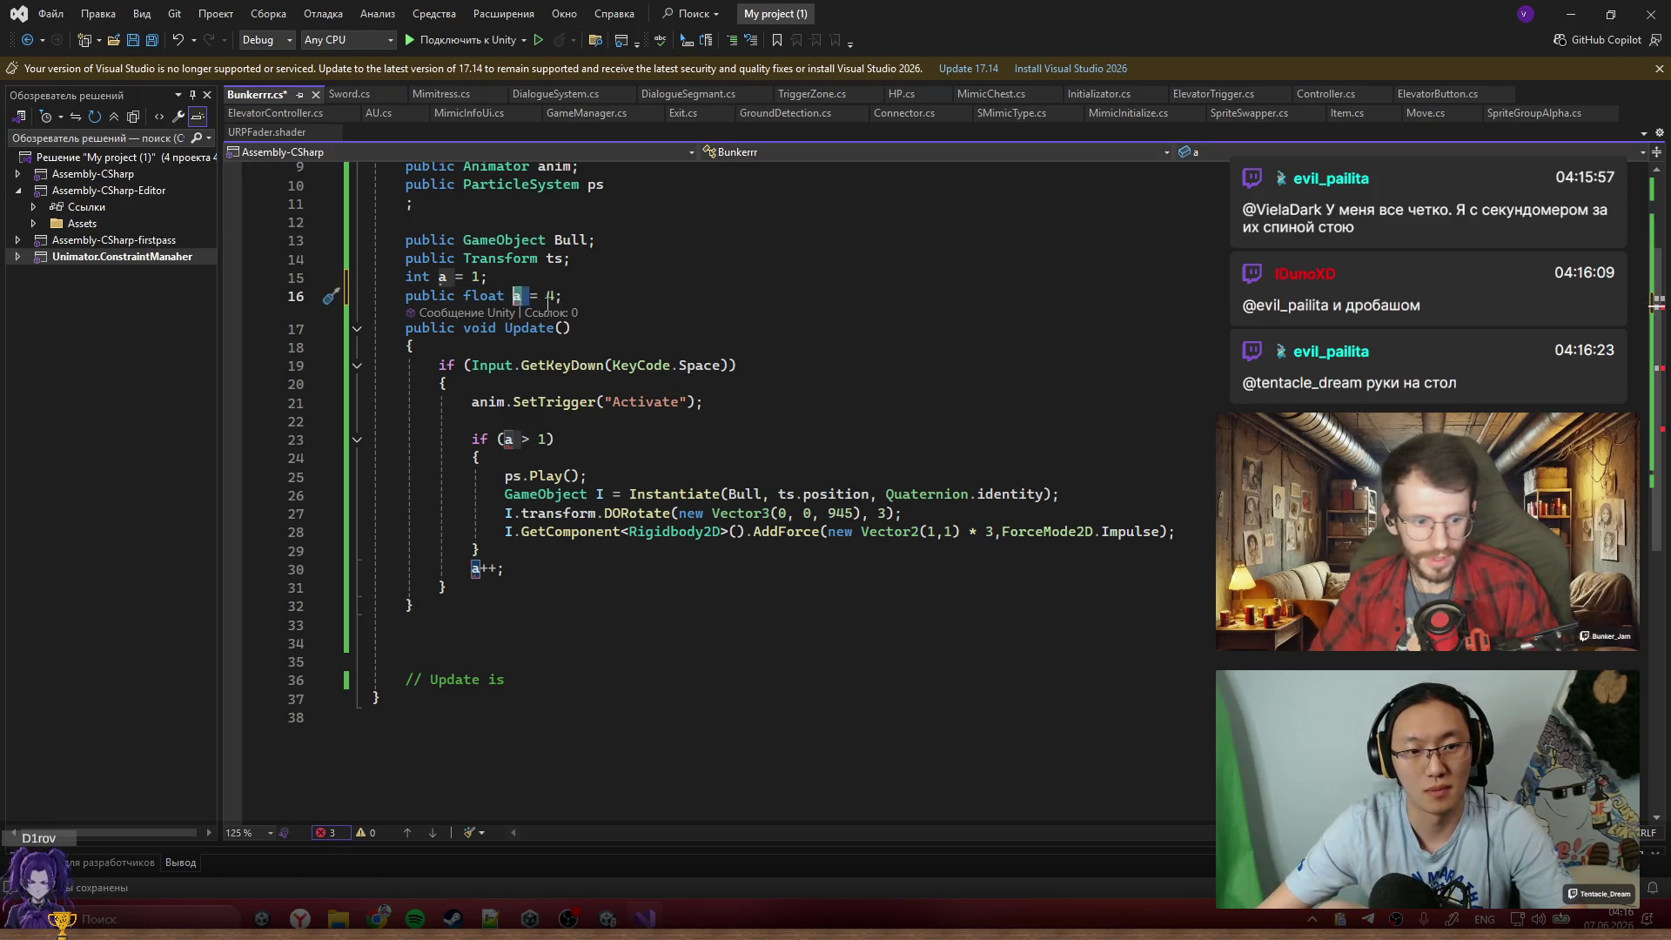
text(ff)
Replace the AddForce multiplier 3 with ff and return to Unity
click(870, 476)
double_click(989, 532)
text(ff)
click(1161, 438)
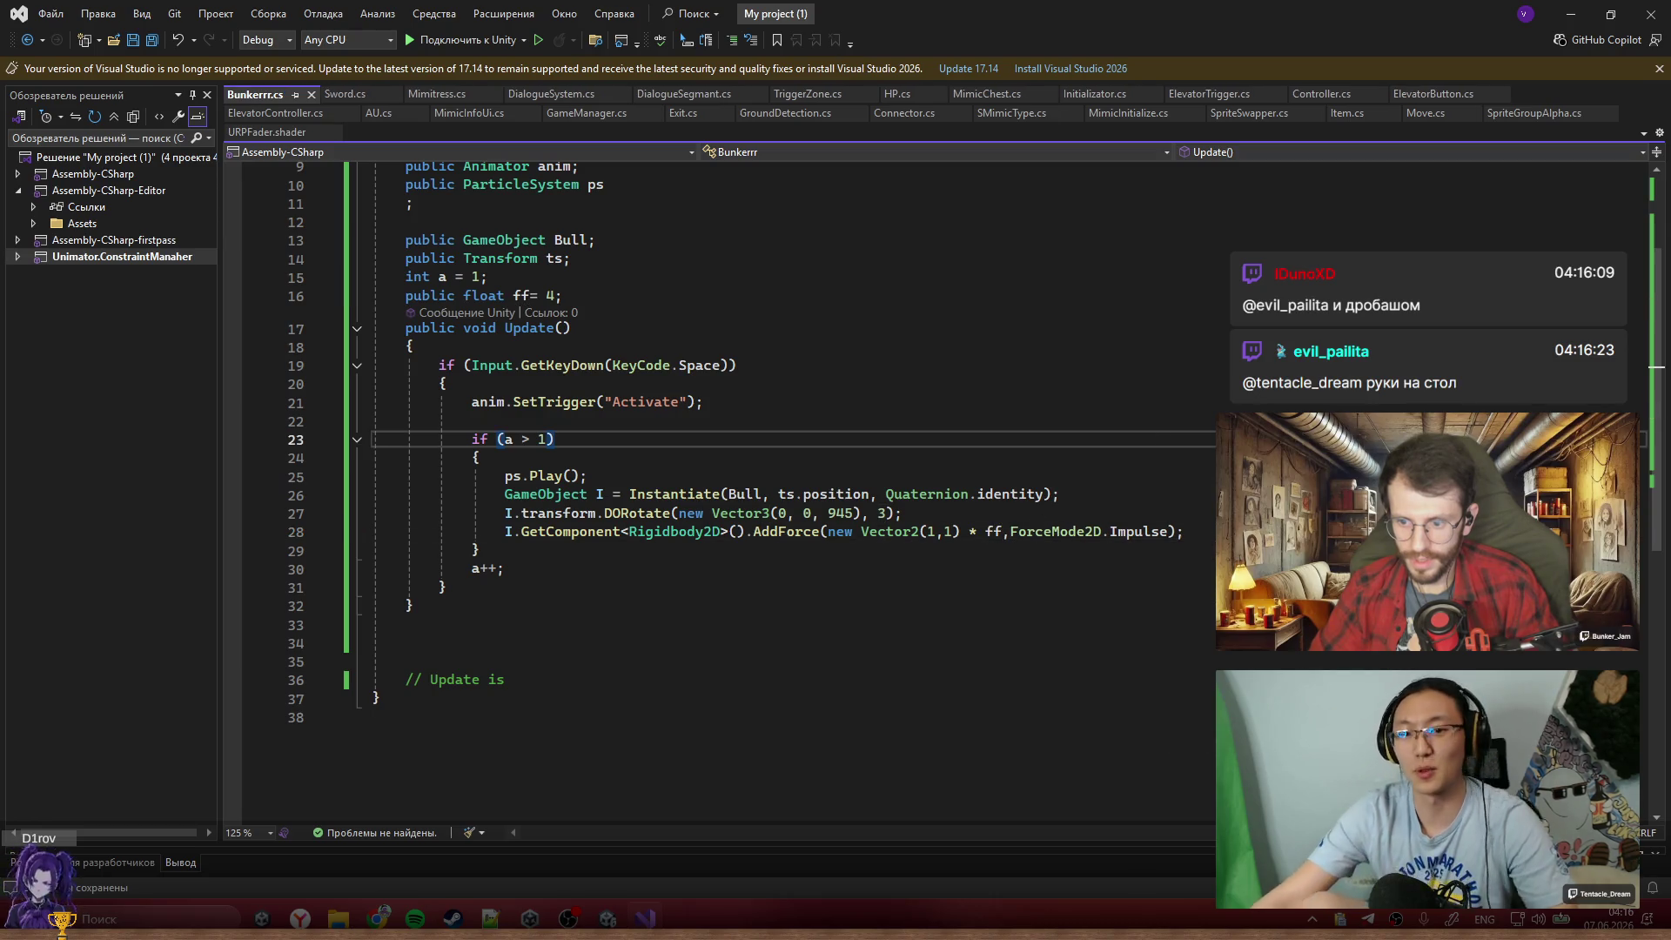
click(1555, 15)
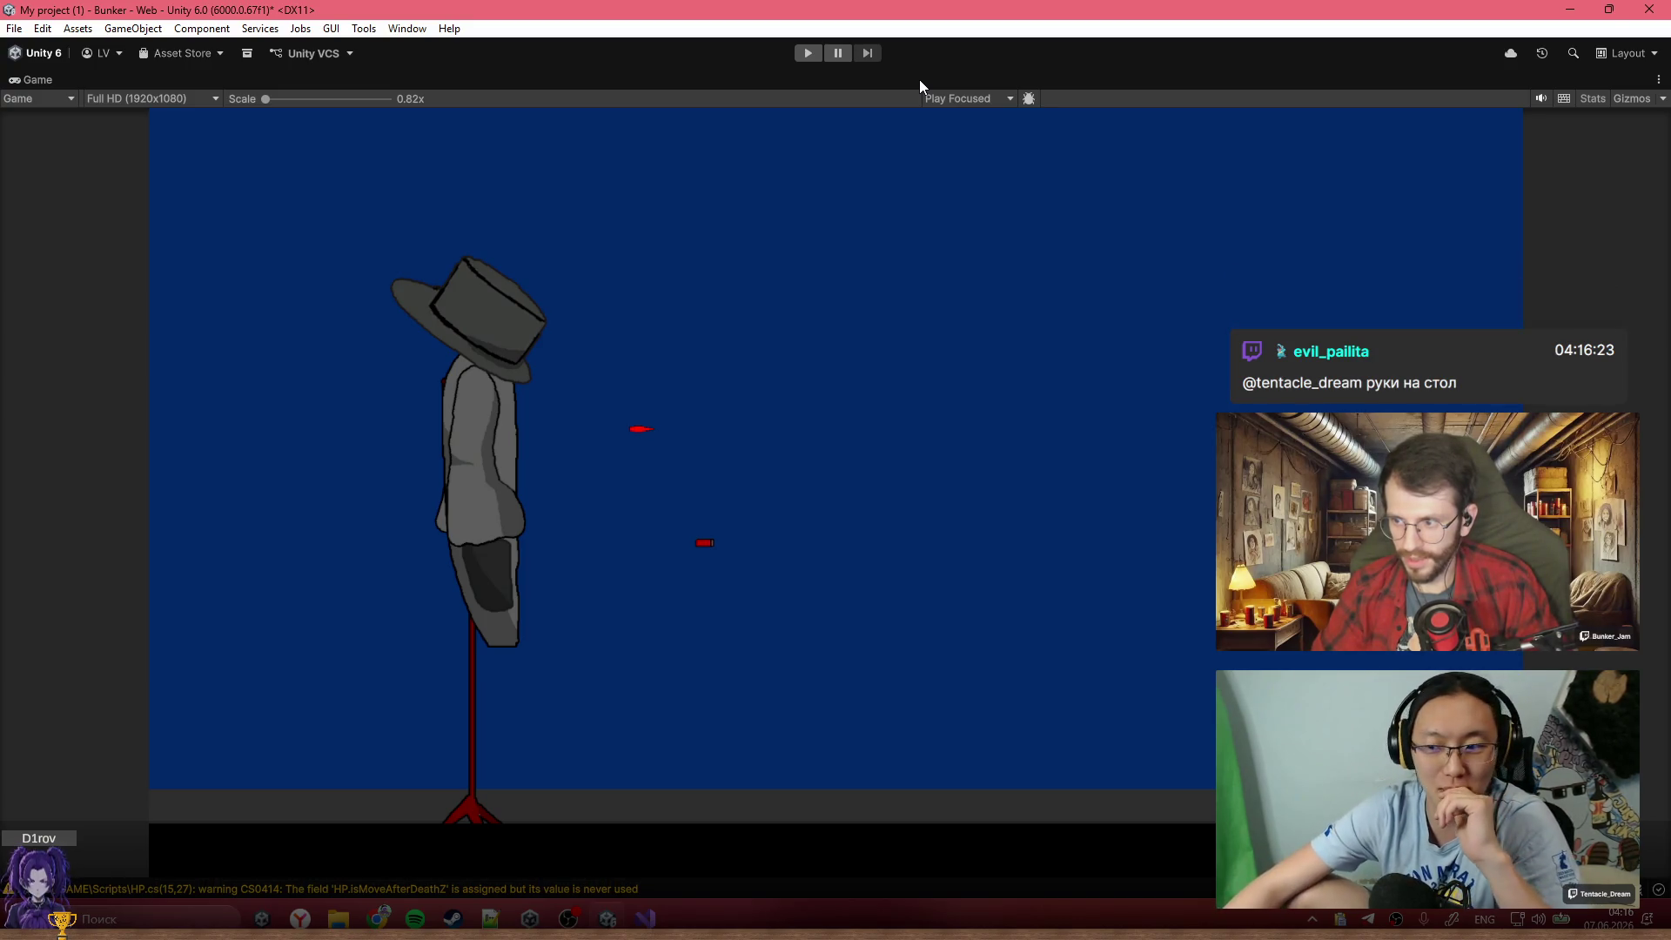
Restore the layout, select Bunker, play-test the bullet firing, then stop and return to Visual Studio
key(shift+space)
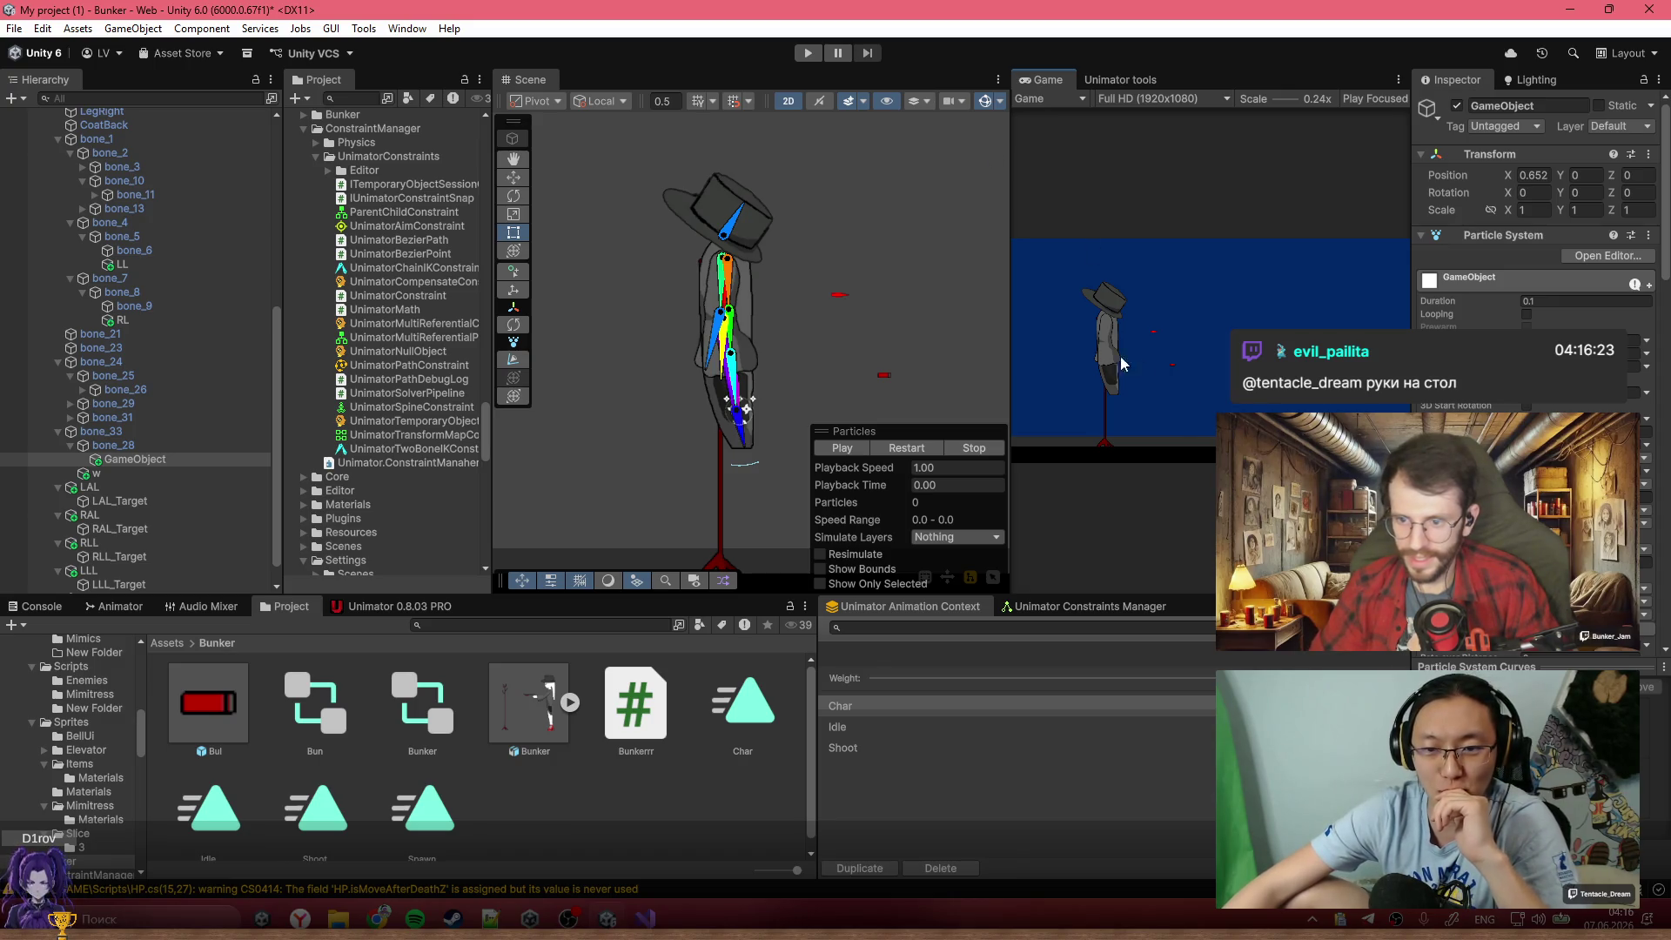
scroll(122, 261, up, 5)
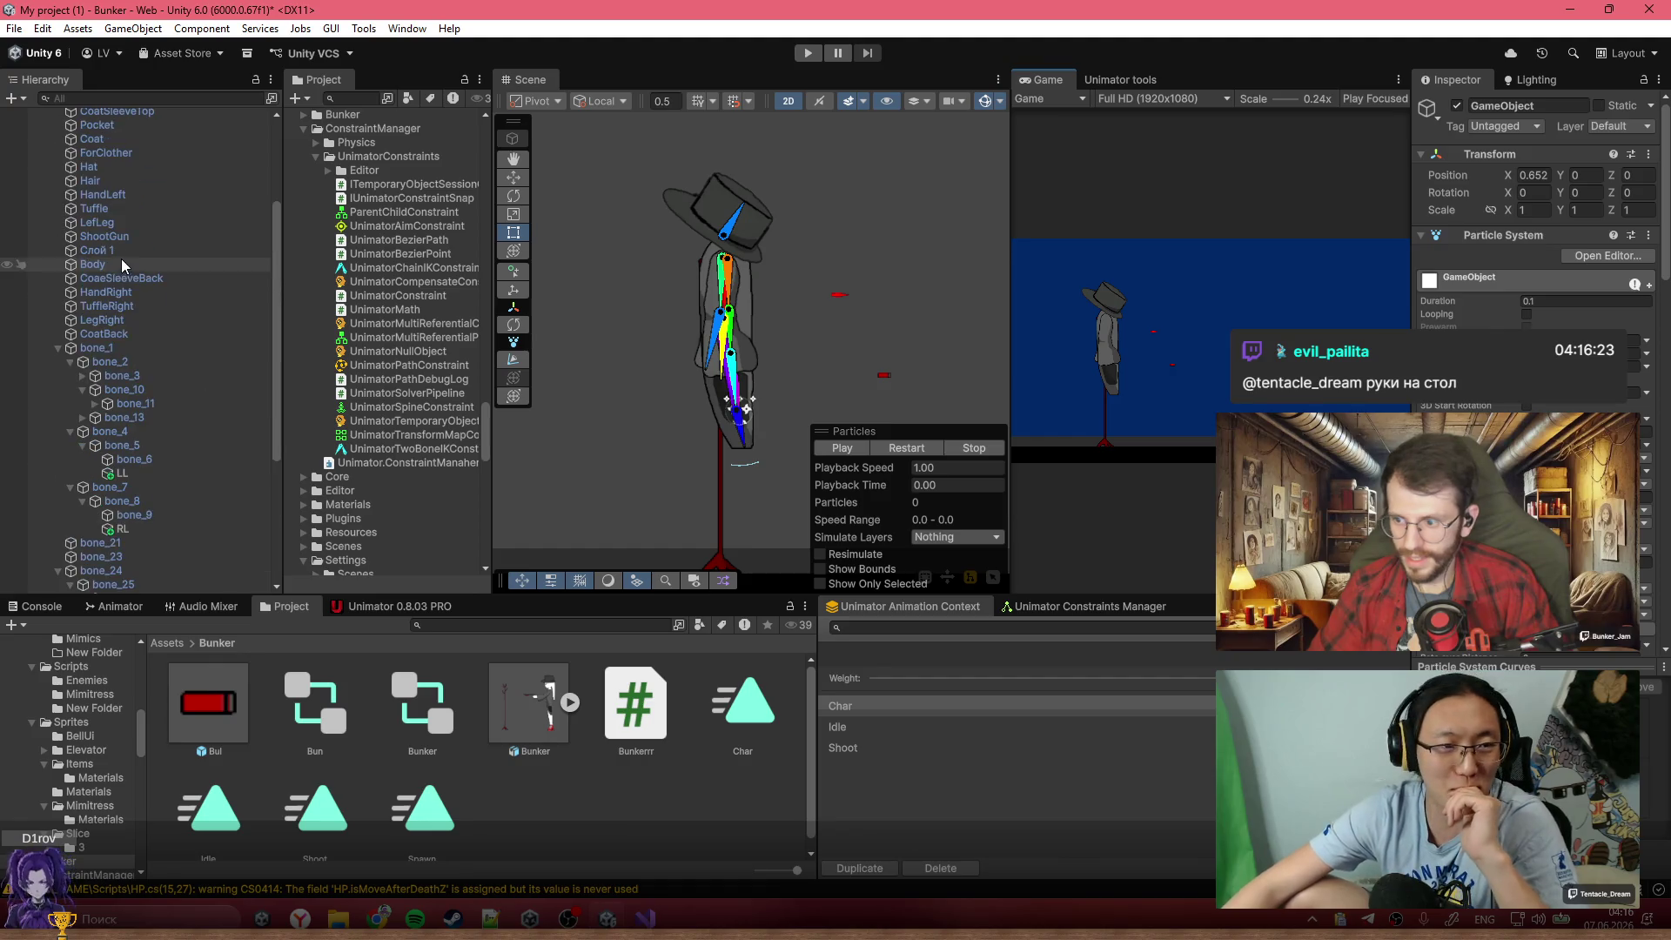
scroll(122, 259, up, 4)
click(113, 212)
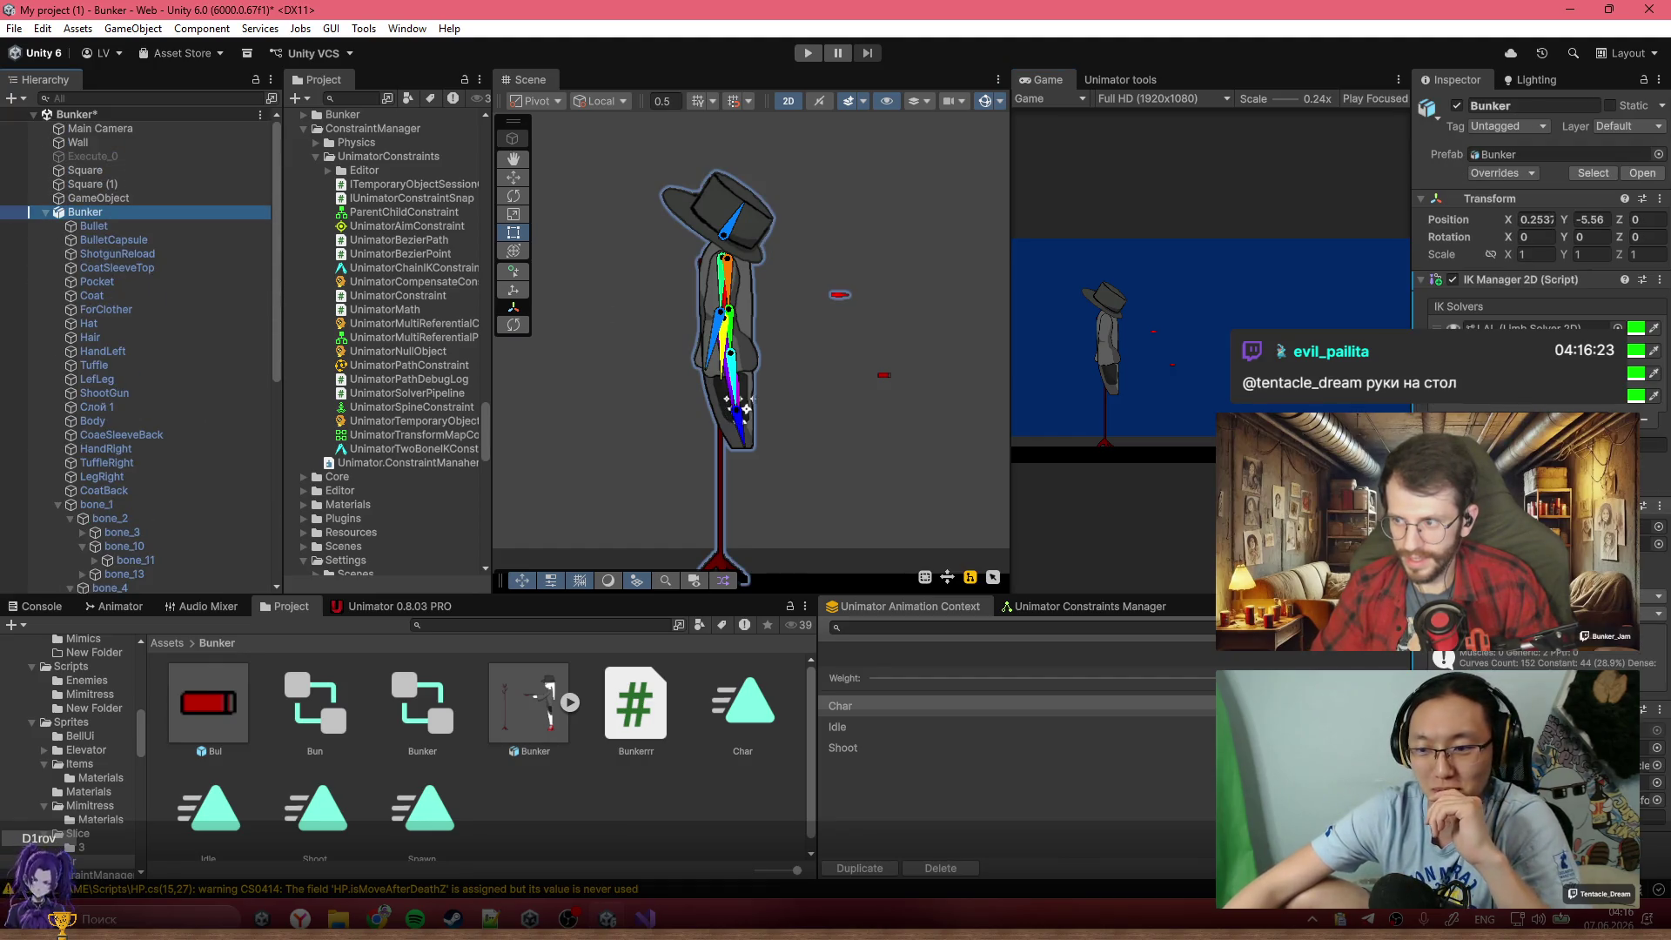
key(ctrl+p)
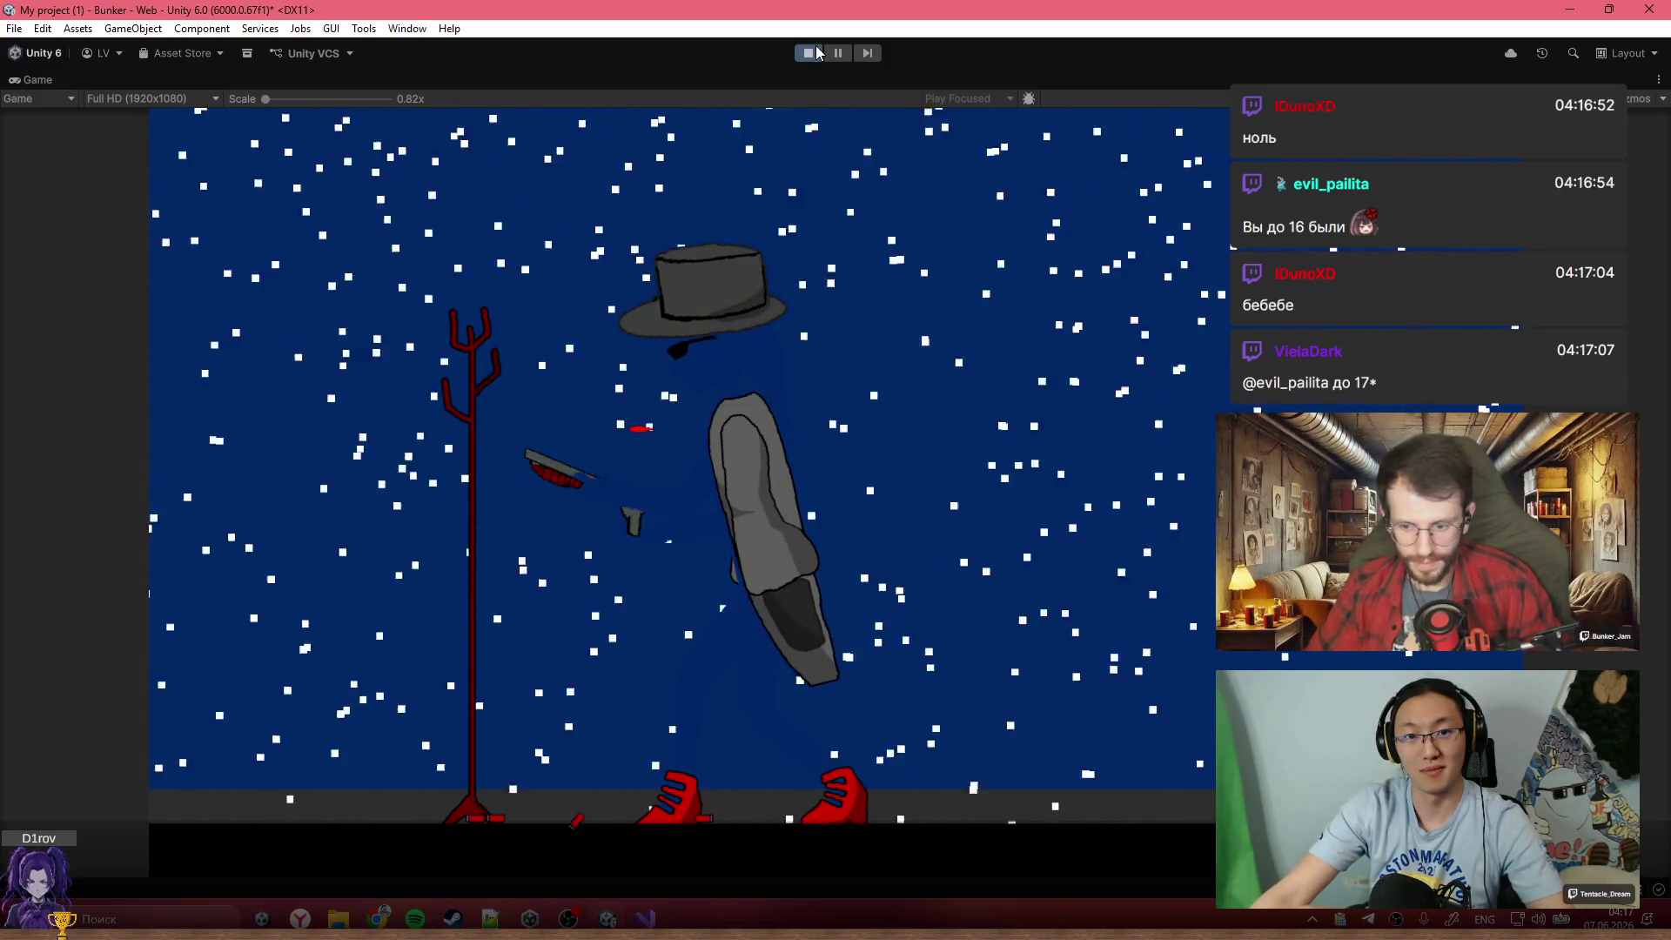
key(ctrl+p)
key(alt+Tab)
Add 'I.transform.parent = null;' after the AddForce line and minimize Visual Studio
click(1019, 525)
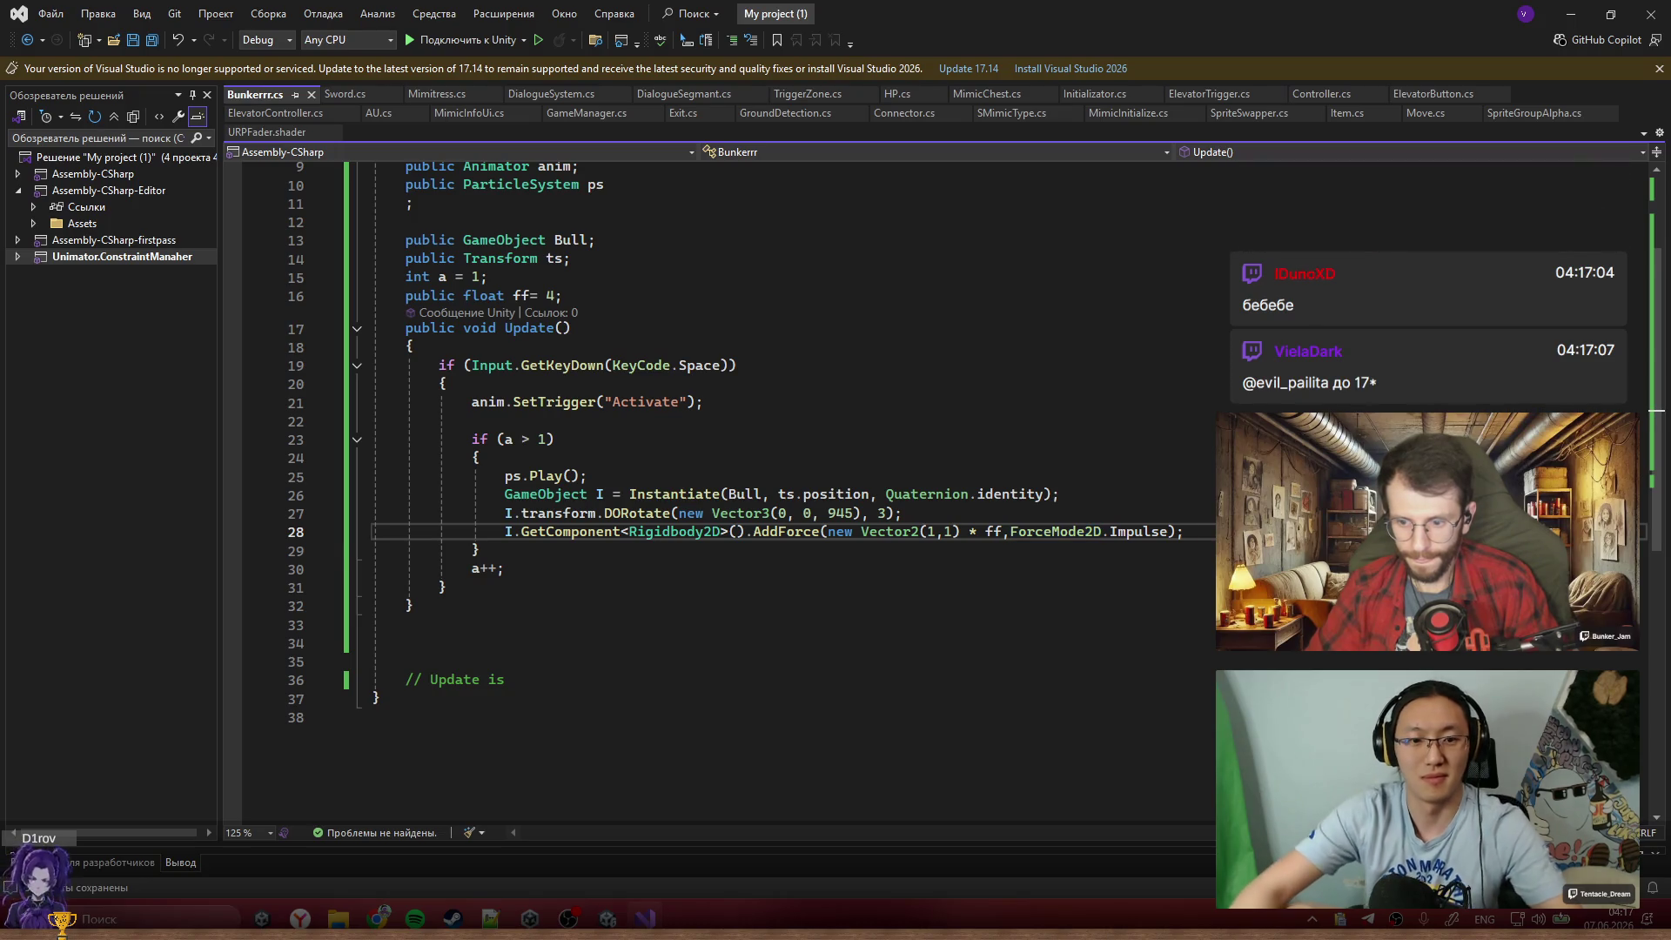
key(Return)
text(I.transform.parent = )
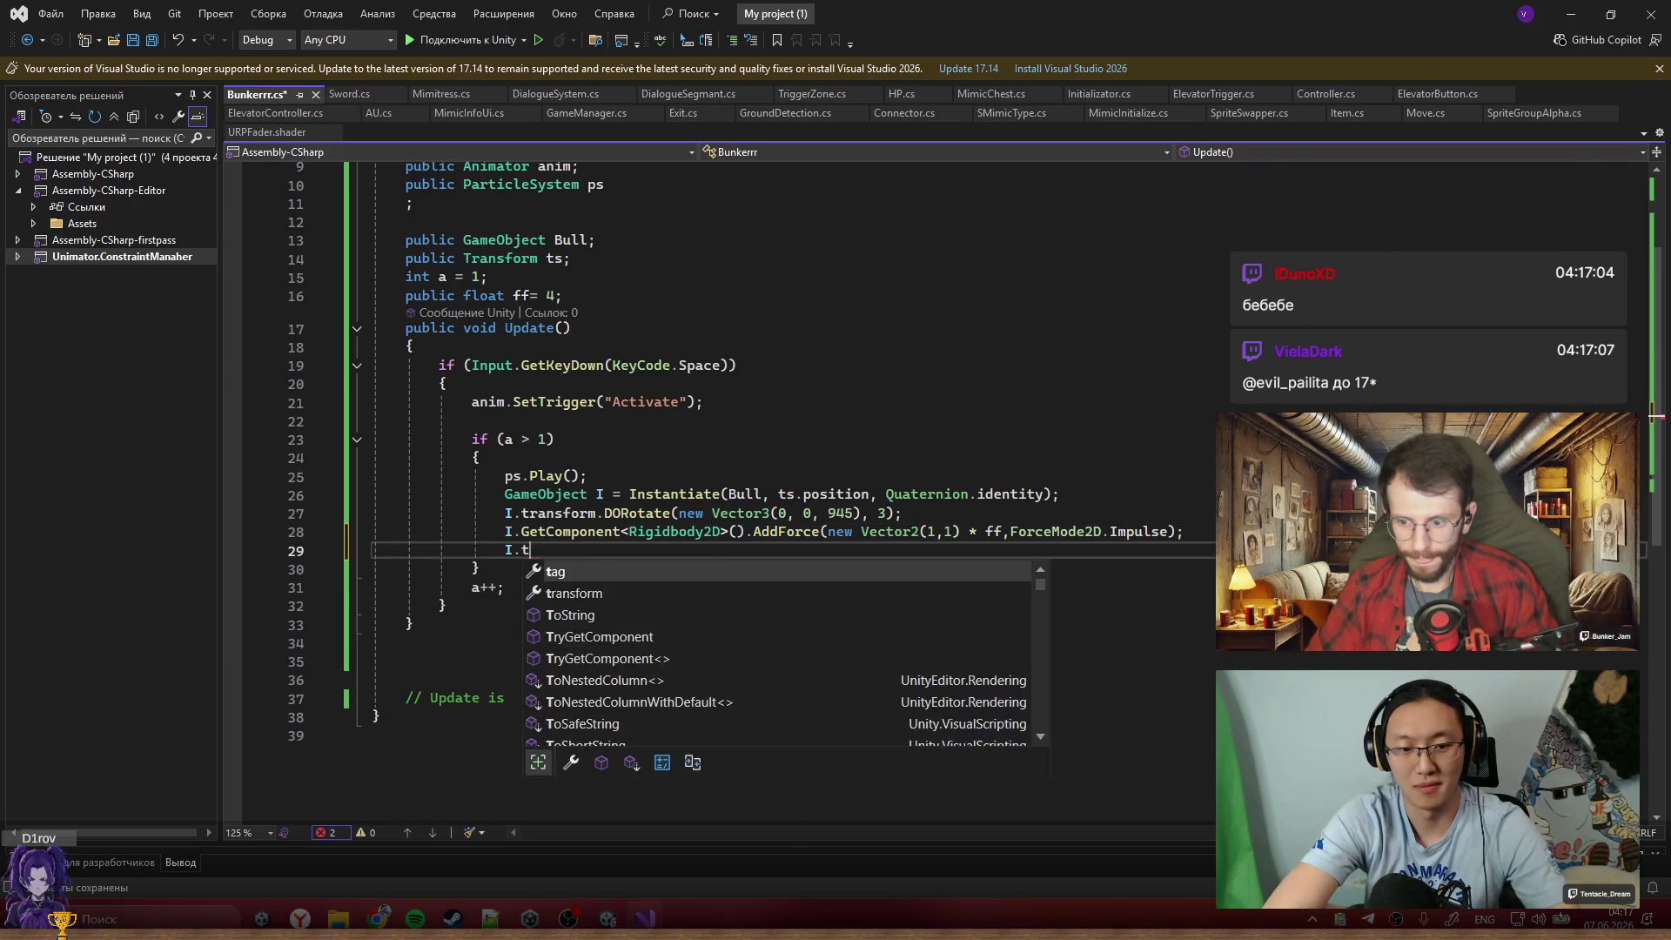
text(null;)
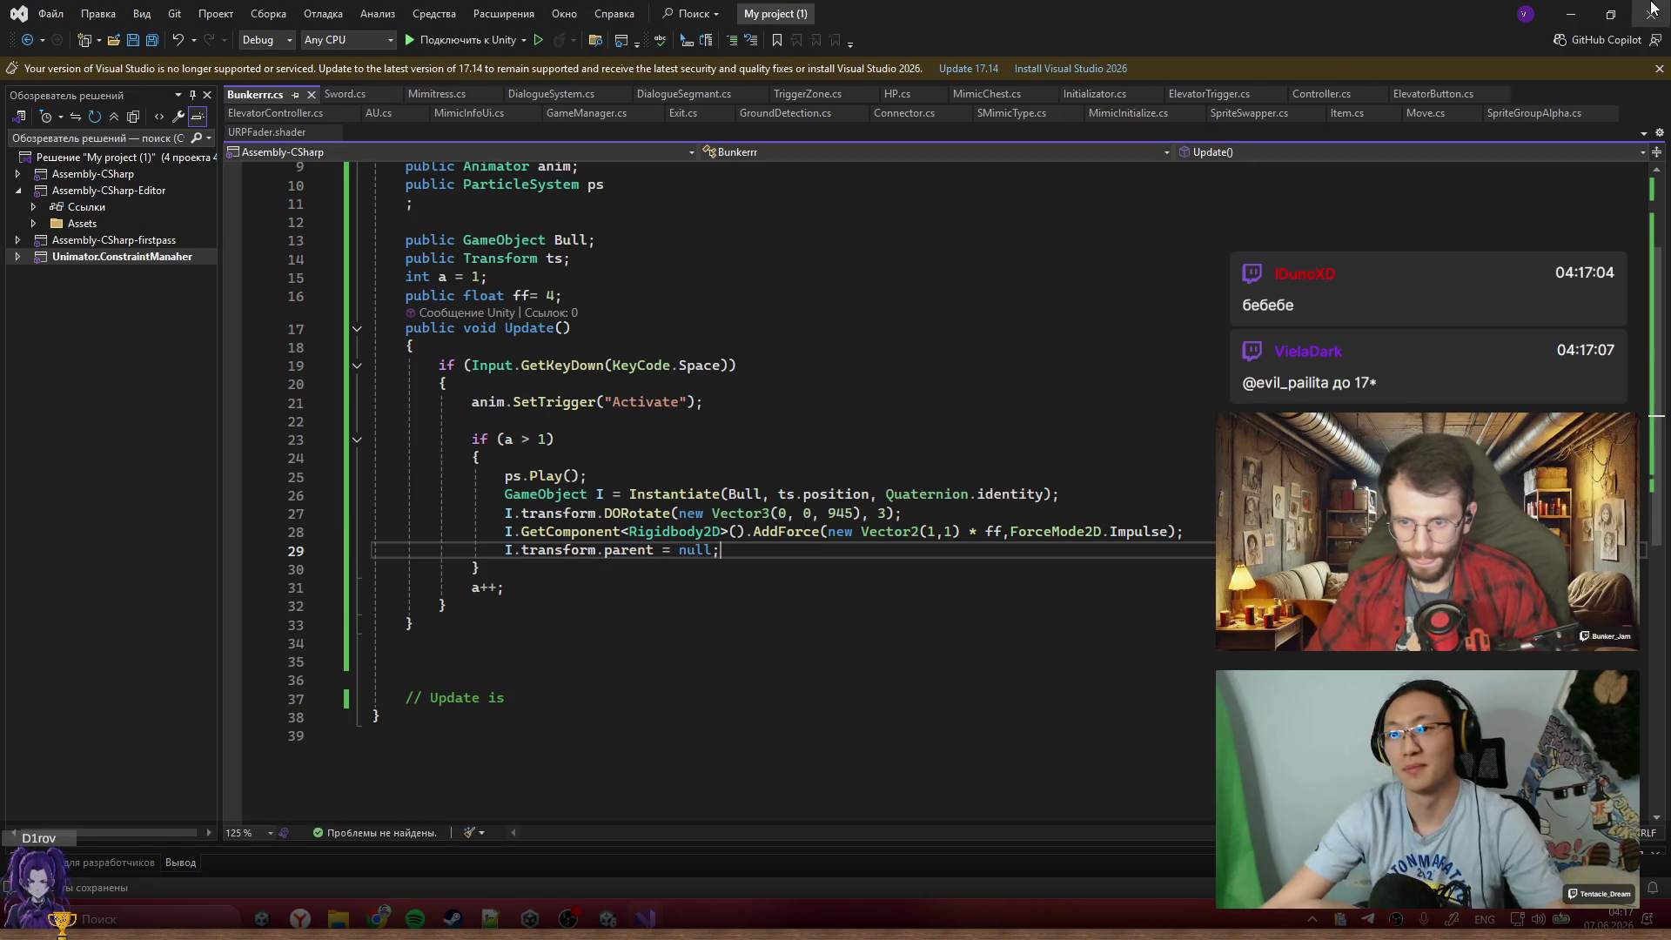
click(1568, 21)
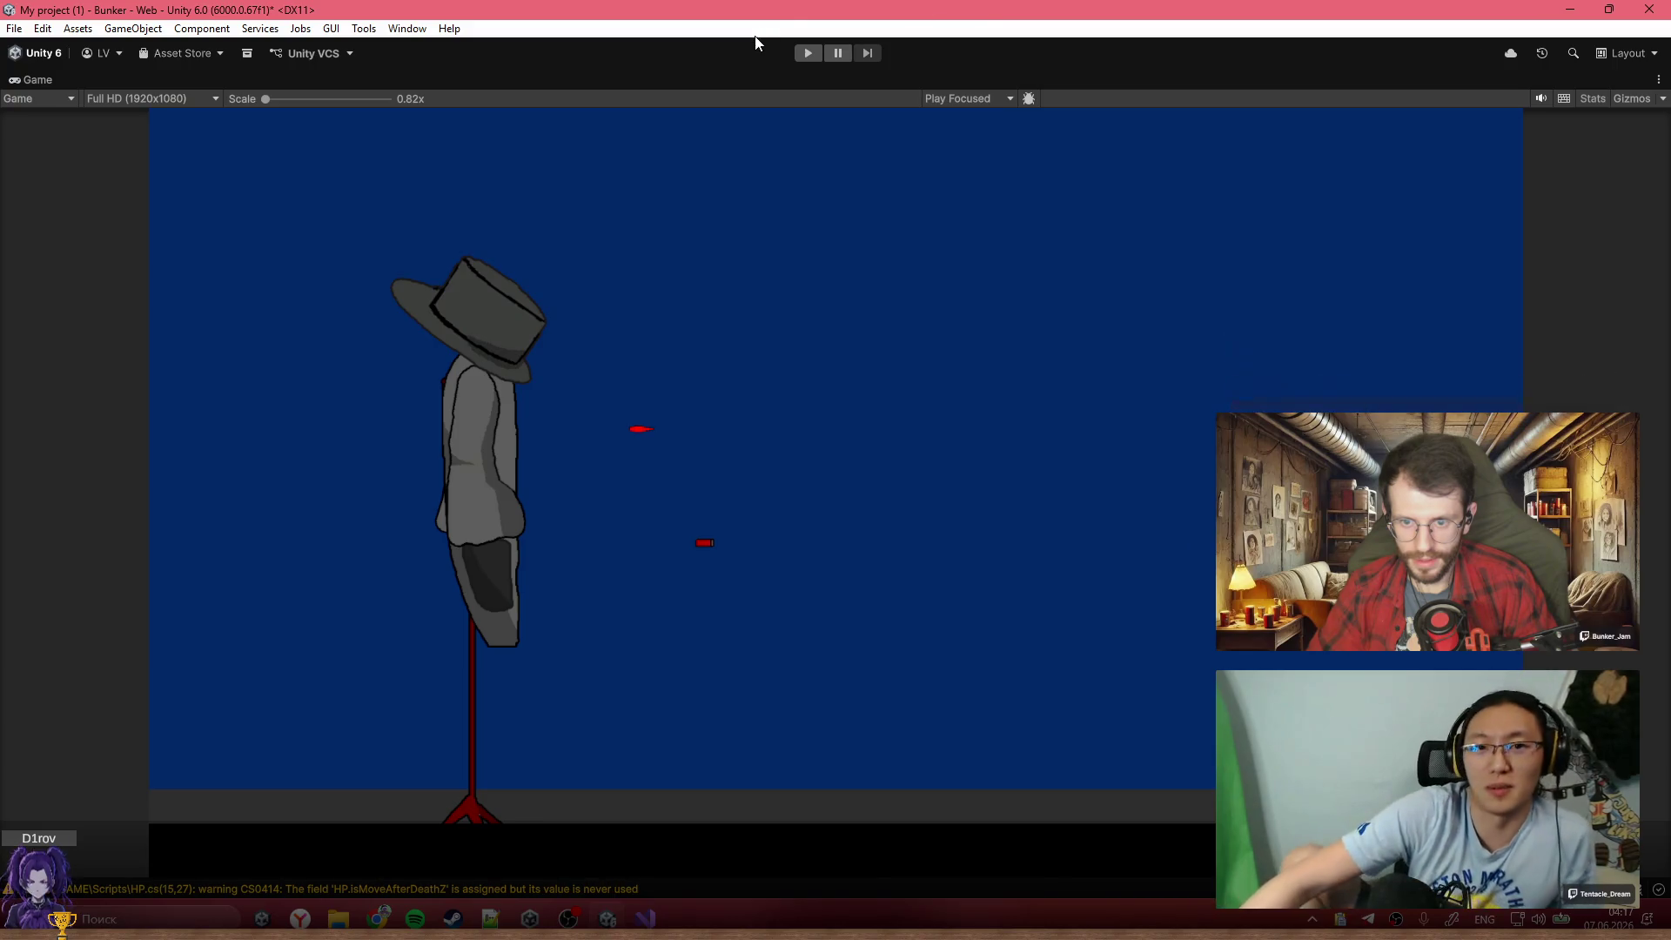
Play-test the detached bullets, stop play mode, and restore the full editor layout
click(803, 55)
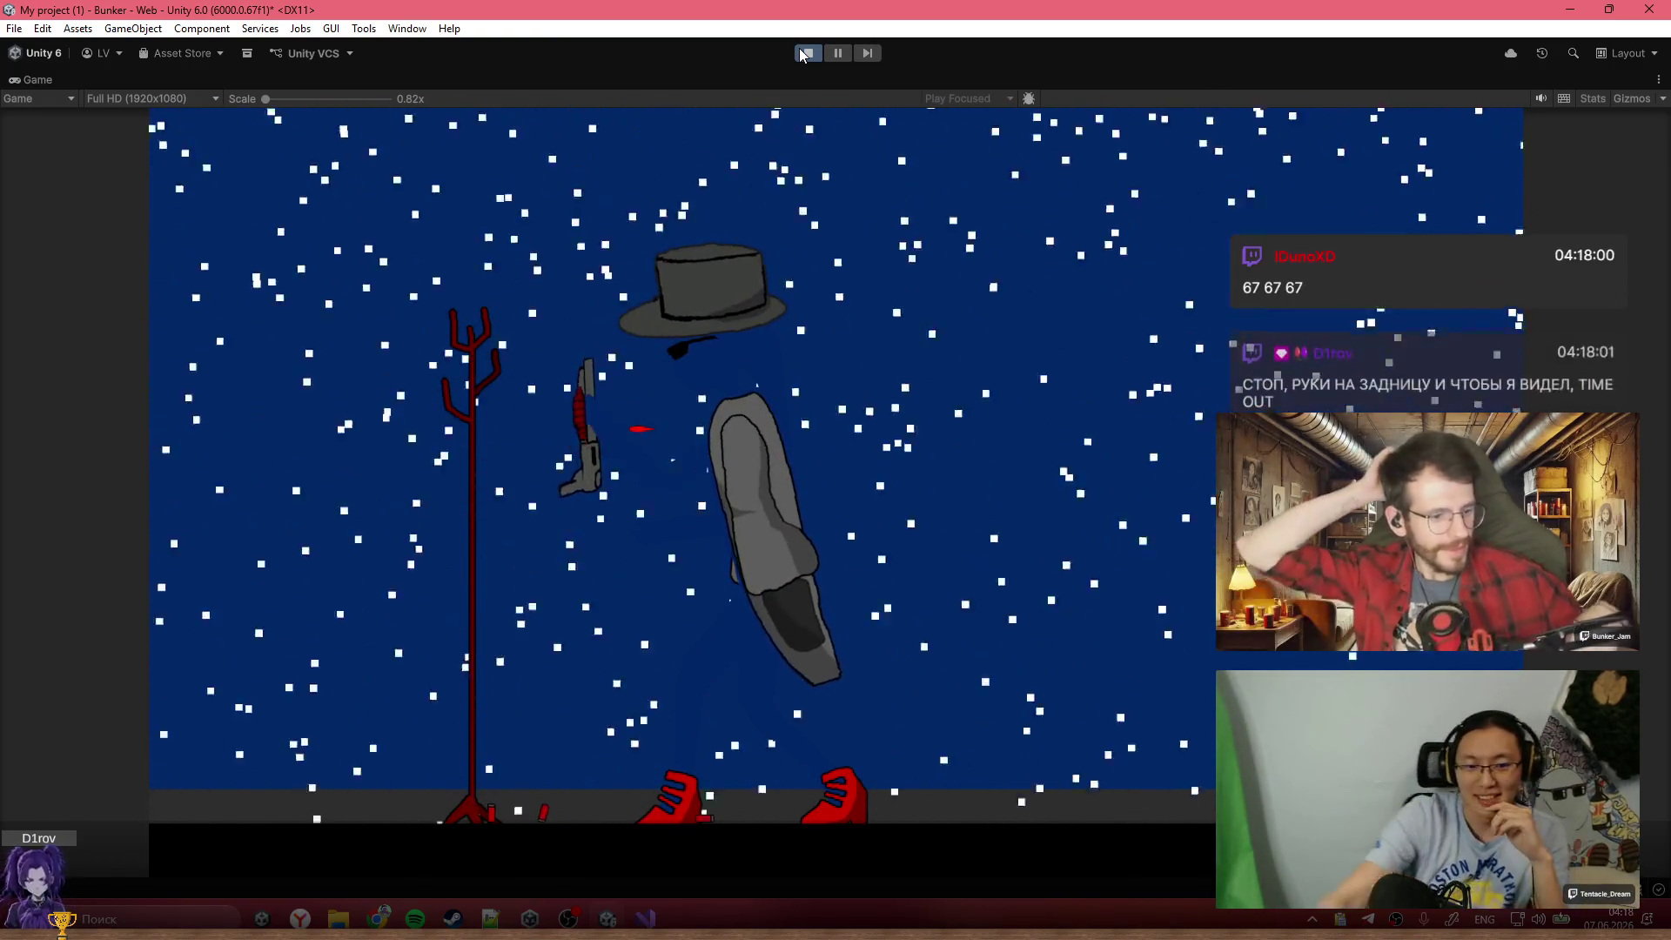
click(810, 51)
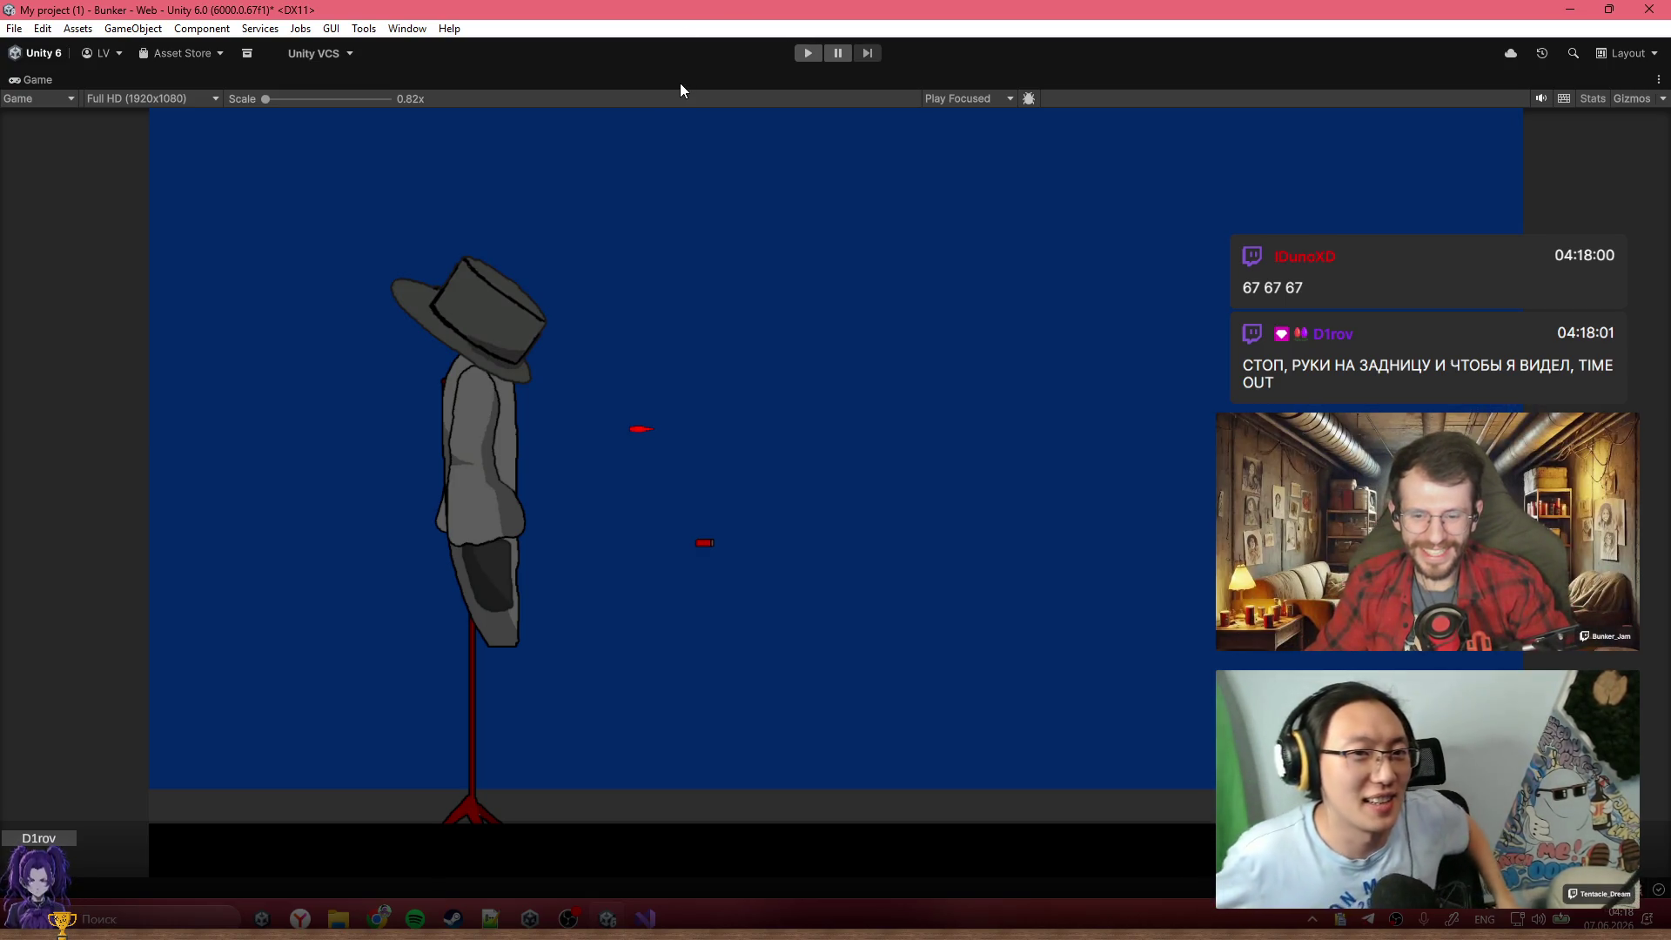
key(shift+space)
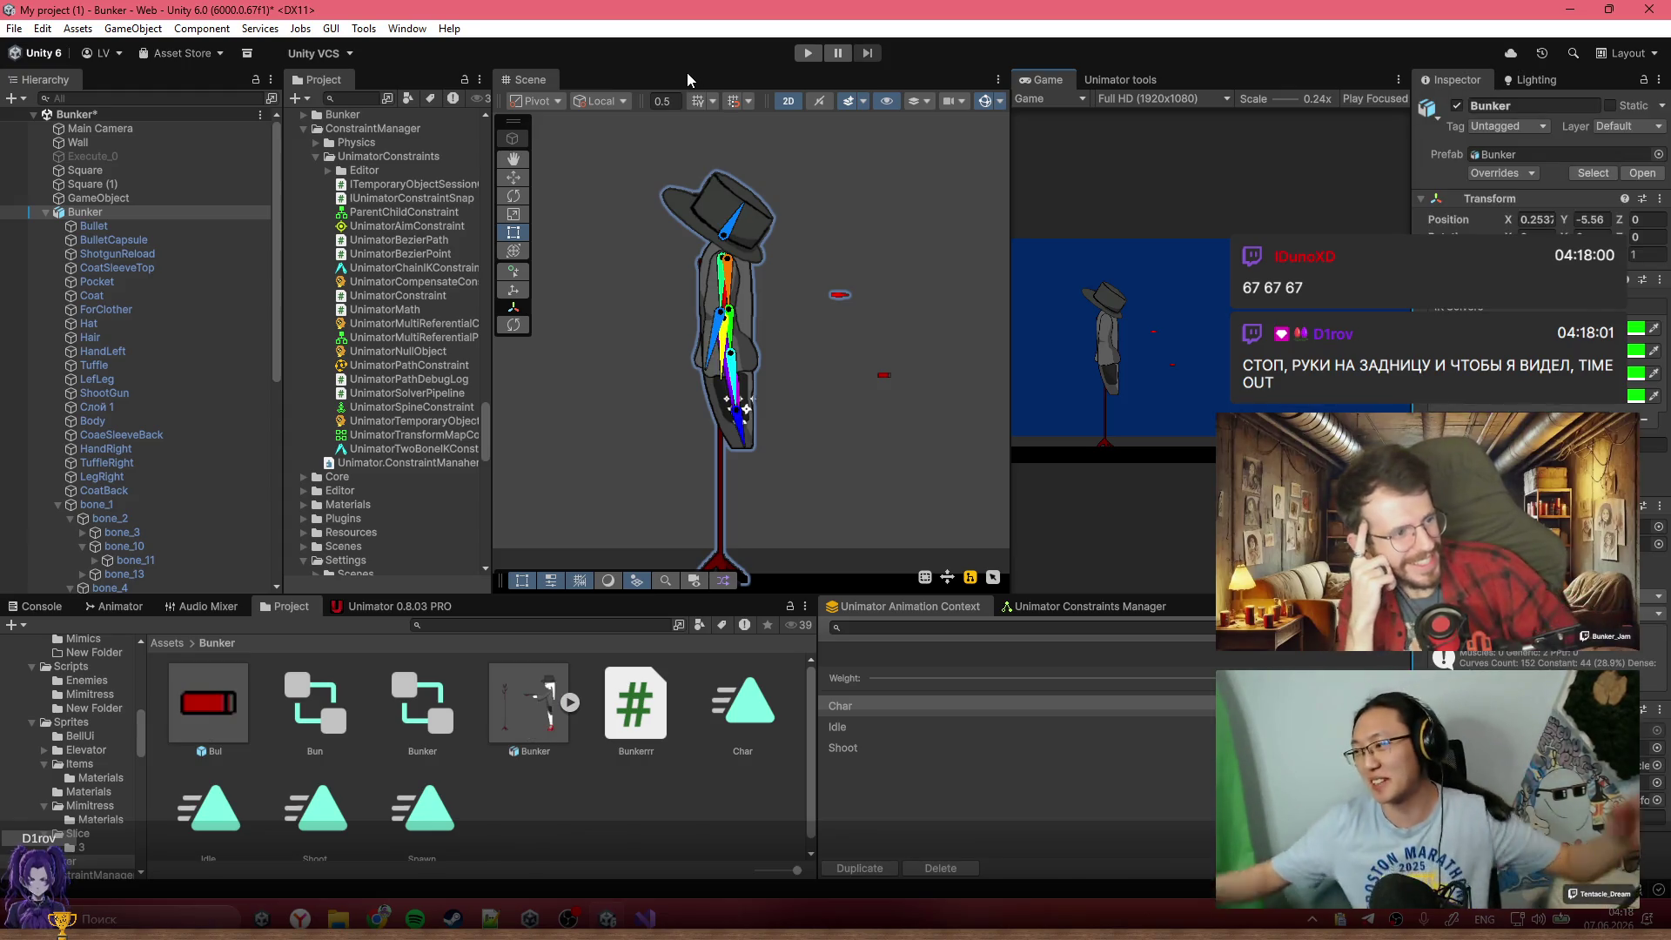